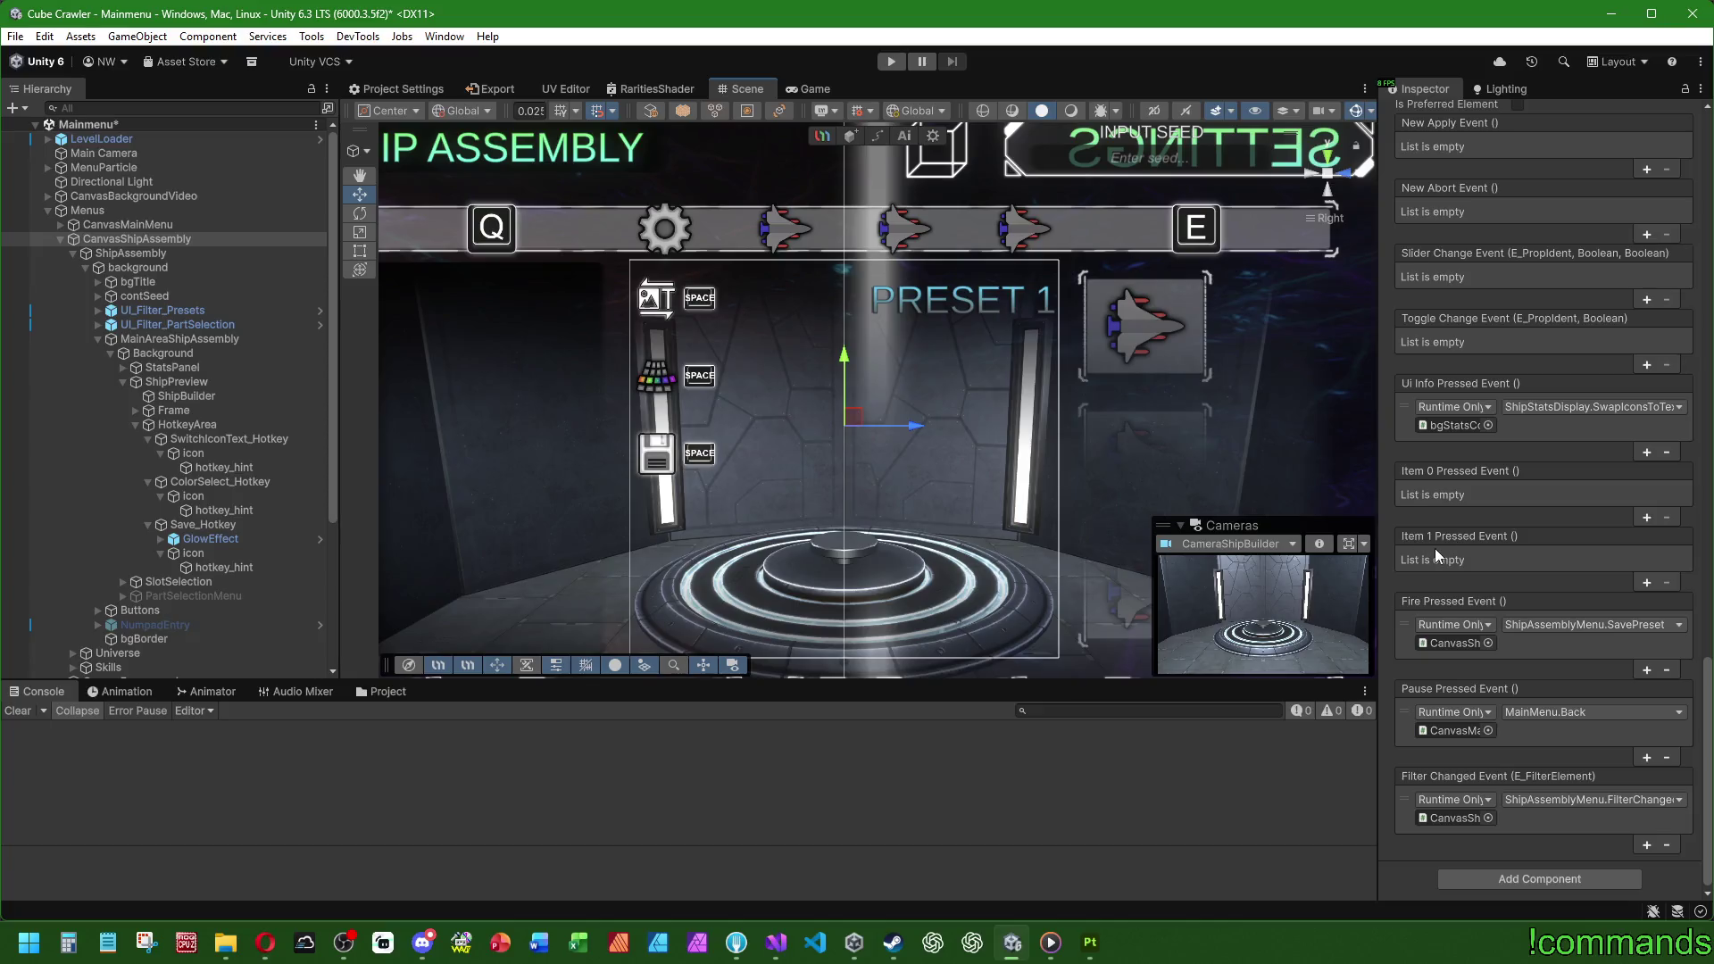
# Step: Check in Unity which object the Filter Changed Event targets
pyautogui.scroll(2, 1434, 548)
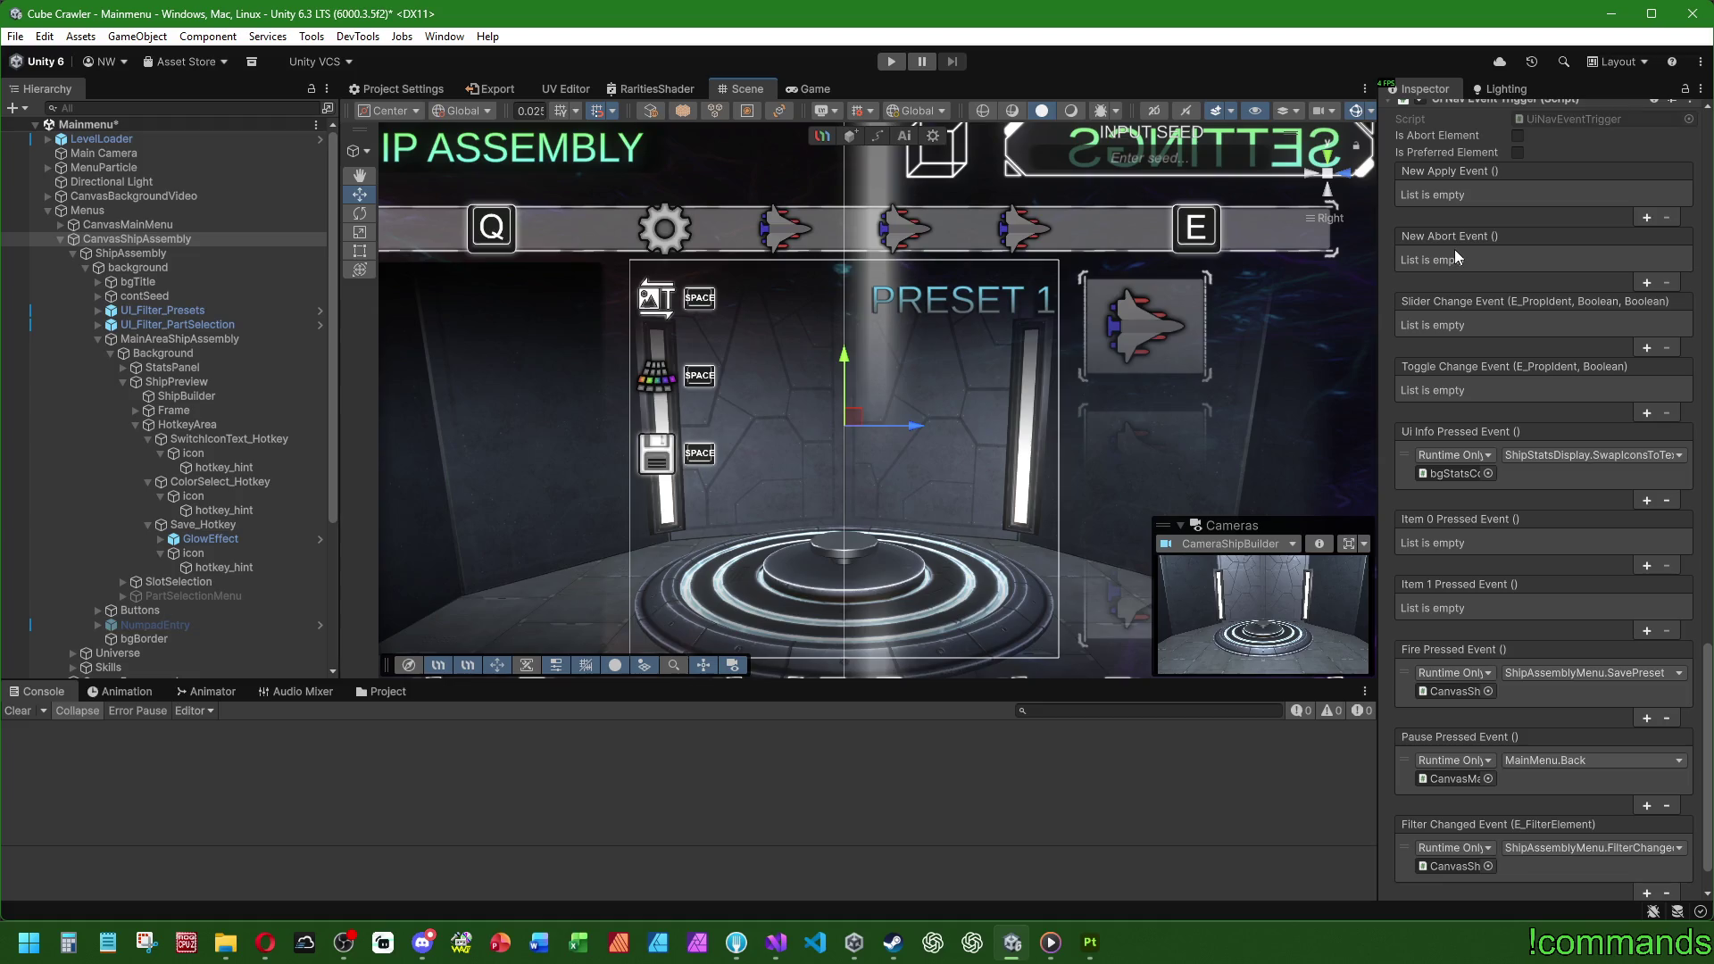
pyautogui.scroll(-2, 1491, 250)
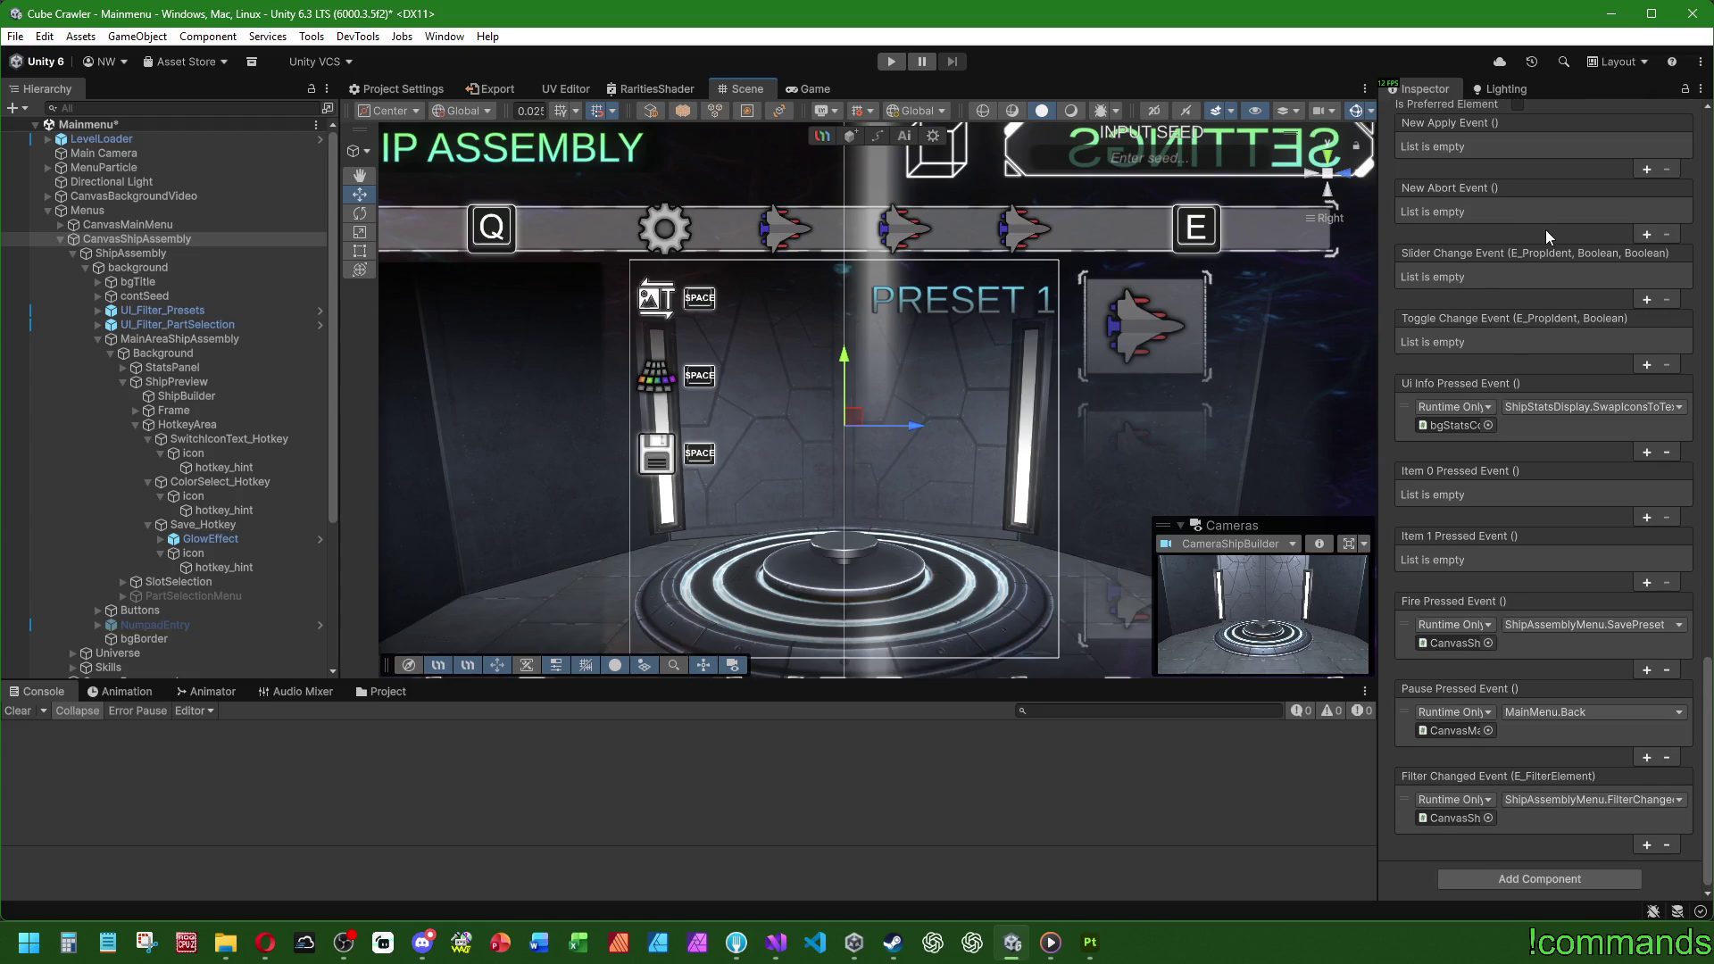
pyautogui.click(1432, 816)
pyautogui.scroll(3, 1437, 473)
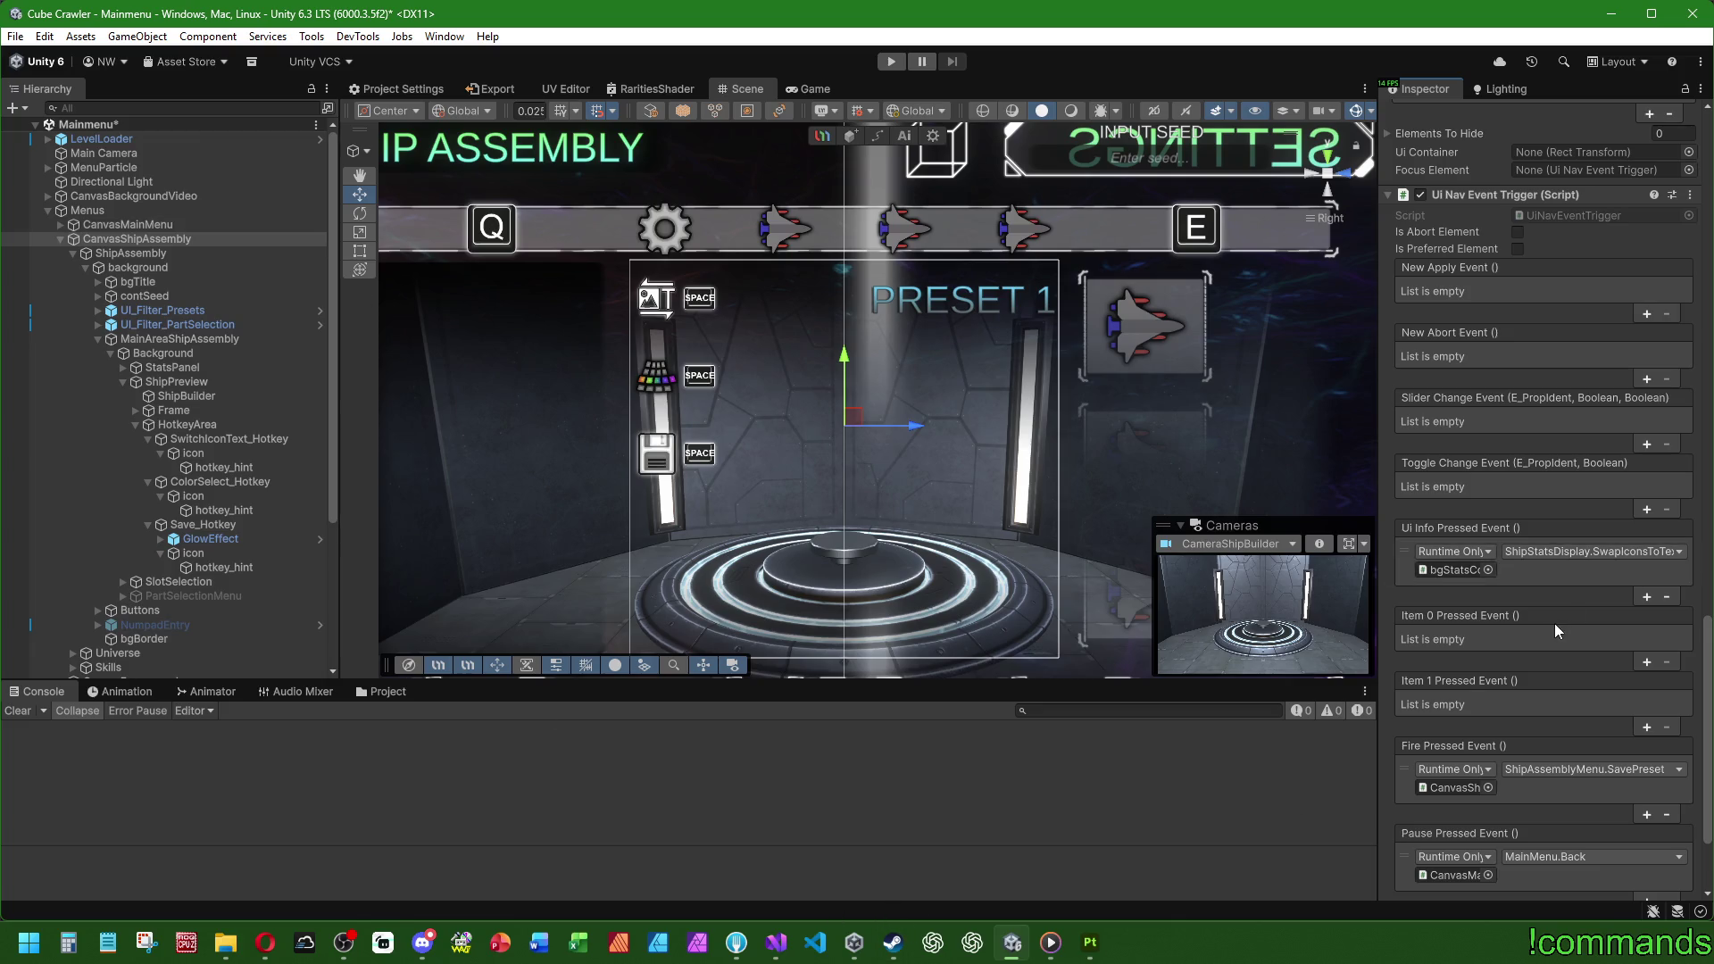
pyautogui.scroll(-3, 1558, 607)
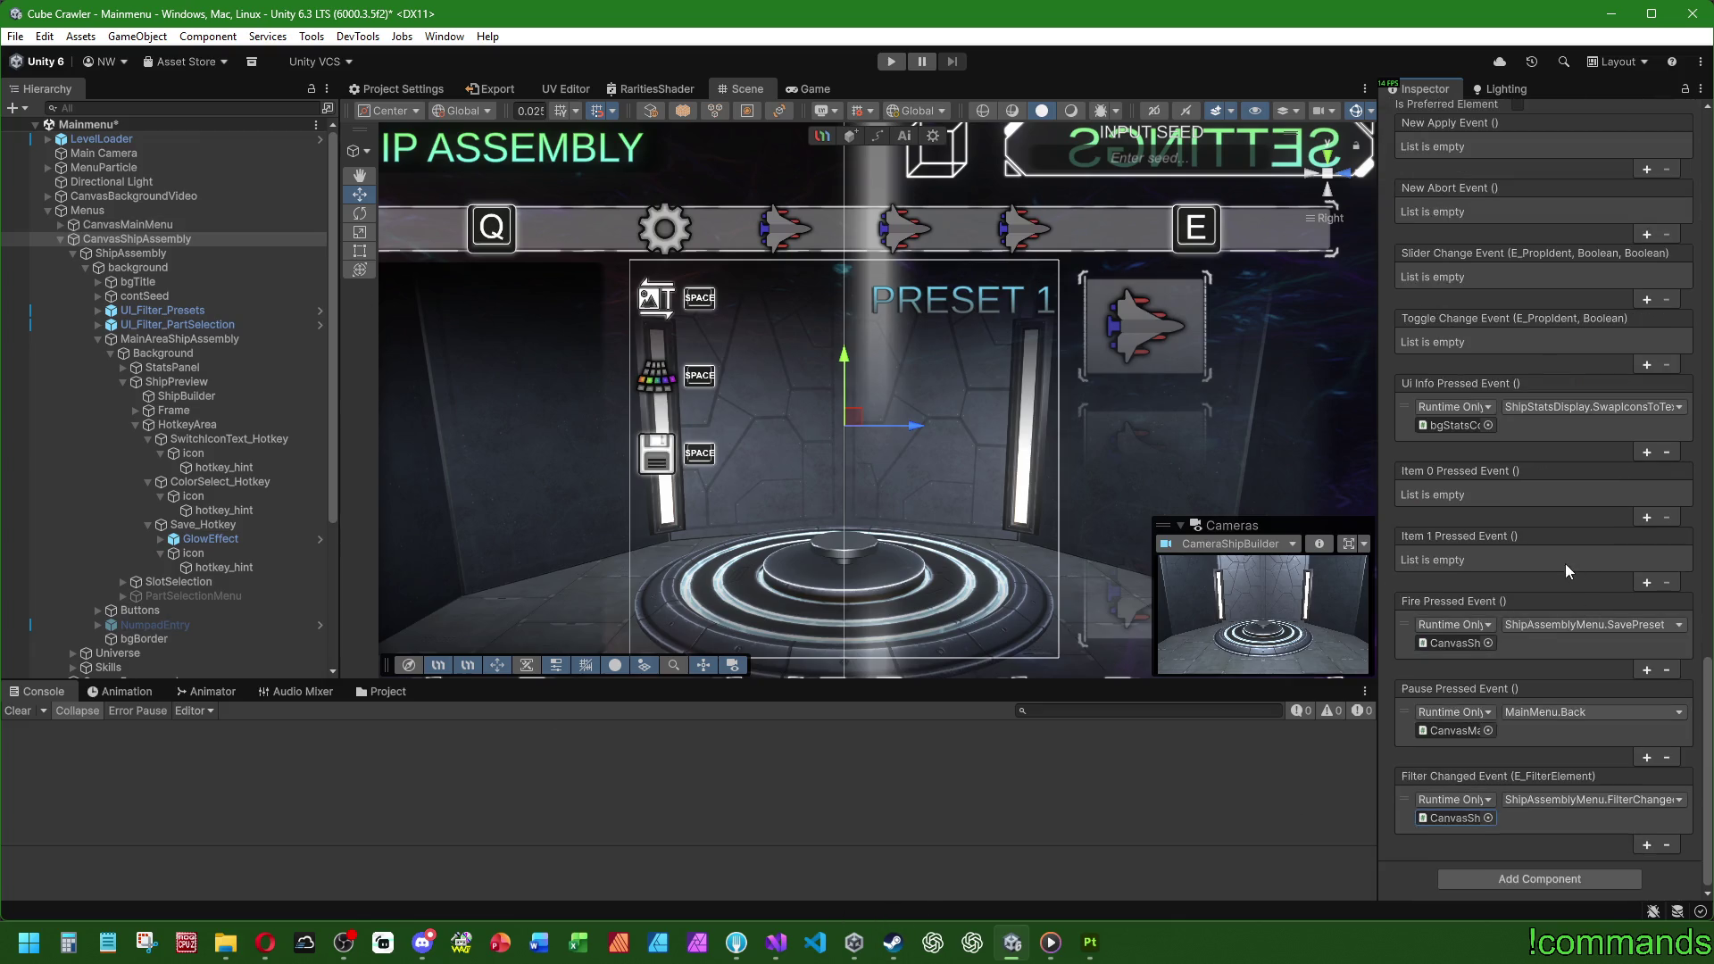
# Step: Bring up the UiNavEventTrigger.cs script in Visual Studio
pyautogui.click(775, 951)
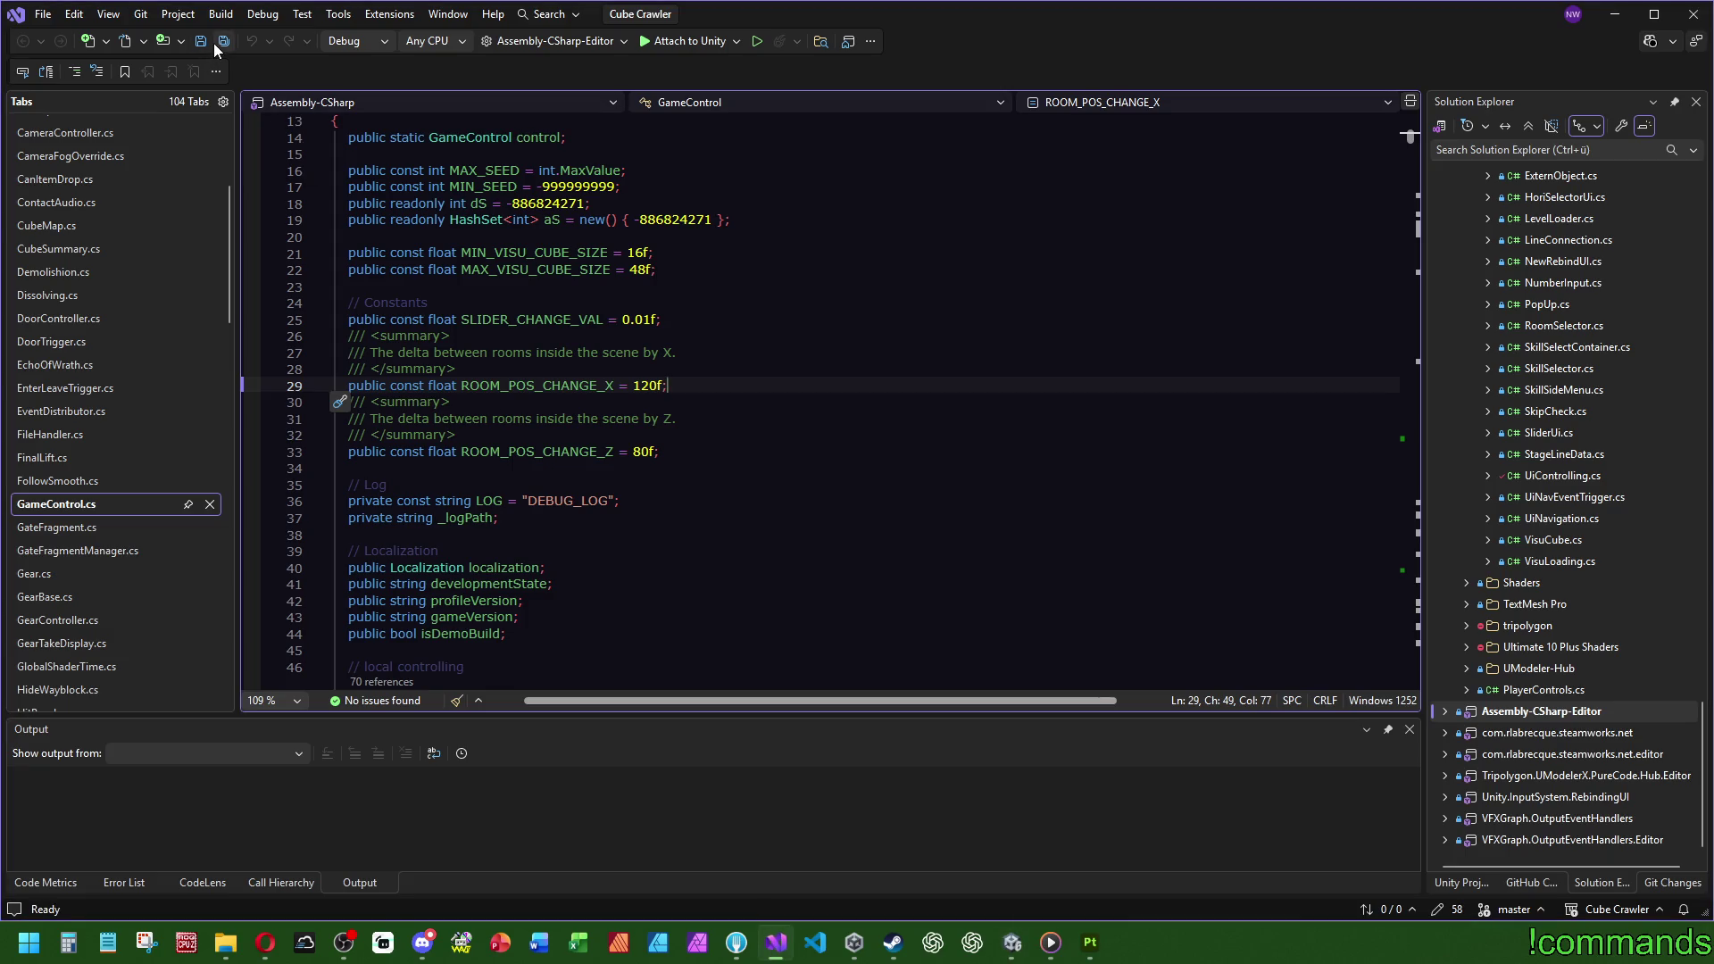
pyautogui.scroll(-15, 143, 371)
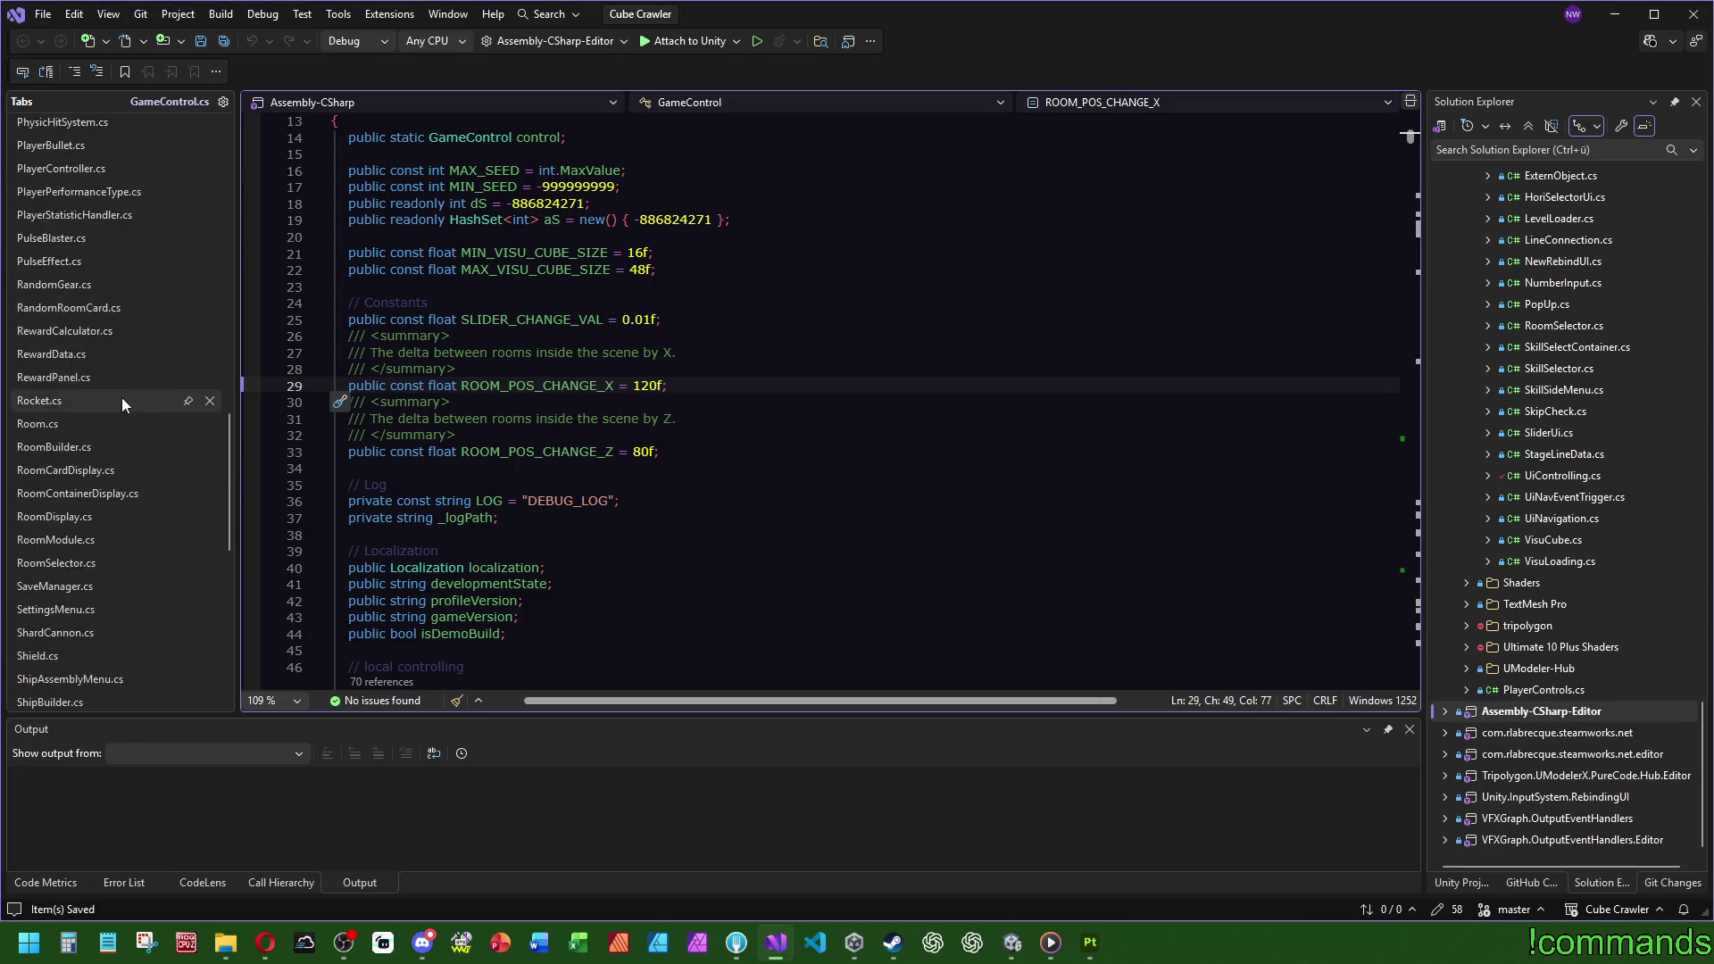
pyautogui.scroll(-3, 121, 398)
pyautogui.click(71, 473)
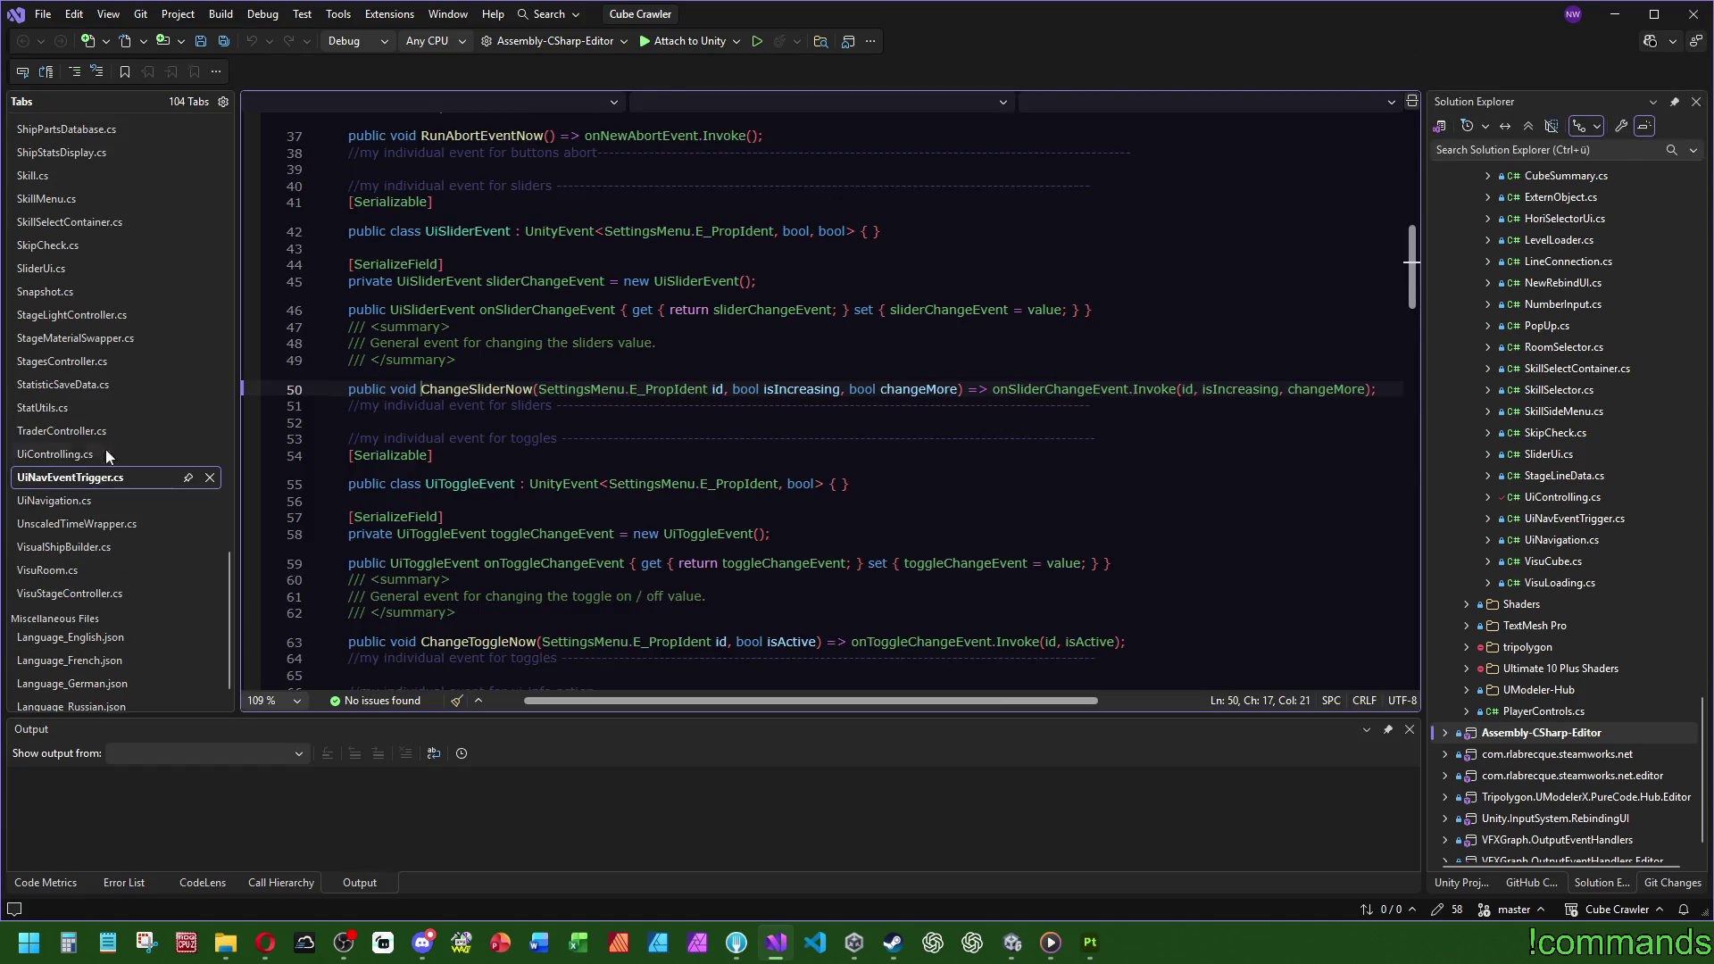
pyautogui.scroll(-20, 1101, 283)
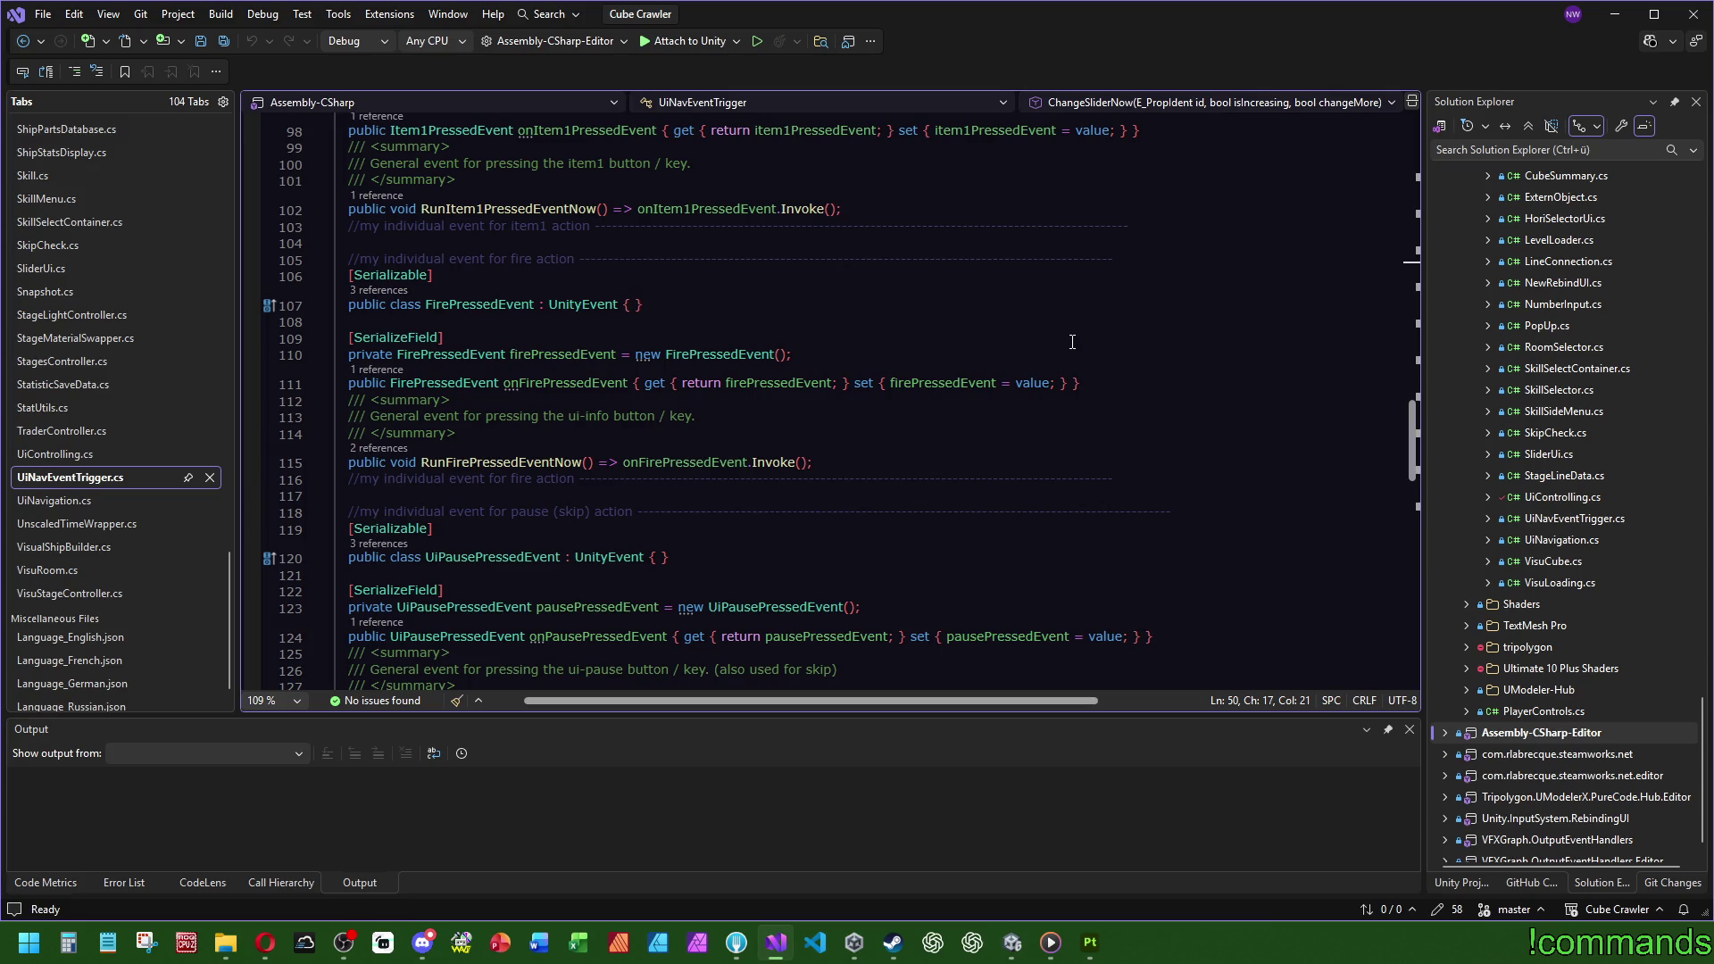
# Step: Duplicate the FirePressedEvent block below itself, separated by a blank line
pyautogui.moveTo(1109, 471)
pyautogui.mouseDown()
pyautogui.moveTo(825, 479)
pyautogui.moveTo(348, 416)
pyautogui.moveTo(335, 339)
pyautogui.moveTo(167, 257)
pyautogui.mouseUp()
pyautogui.hotkey('ctrl', 'c')
pyautogui.click(1132, 475)
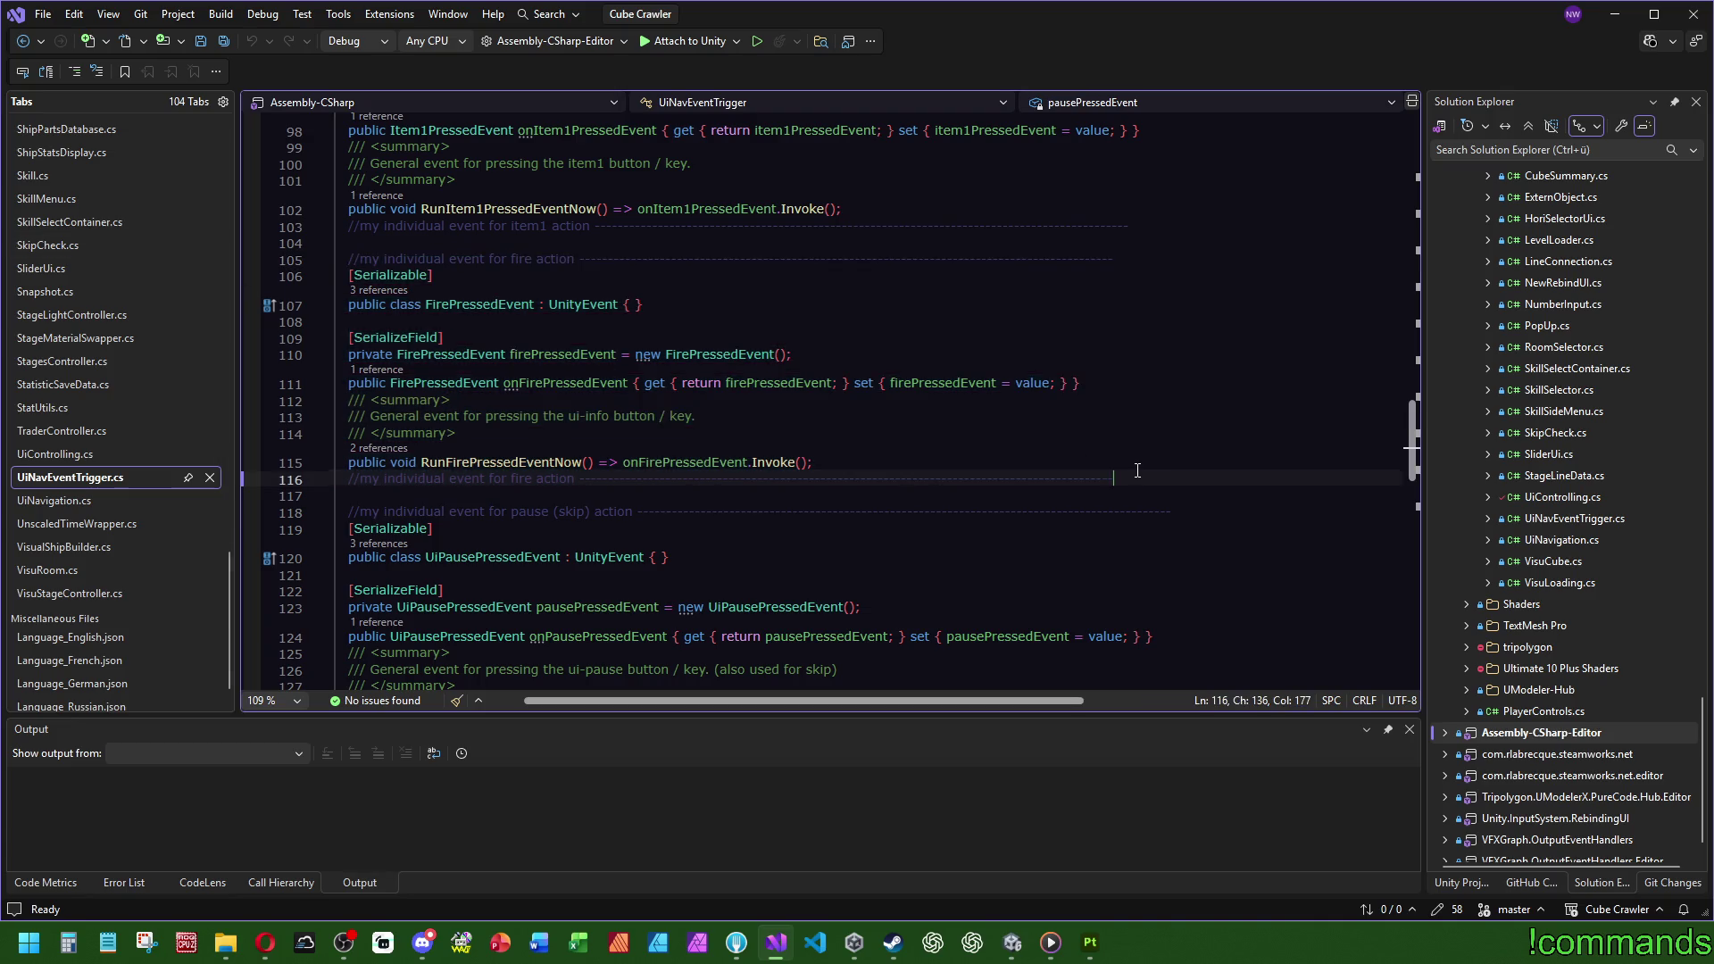
pyautogui.press('Return')
pyautogui.hotkey('ctrl', 'v')
pyautogui.click(1140, 475)
pyautogui.press('Return')
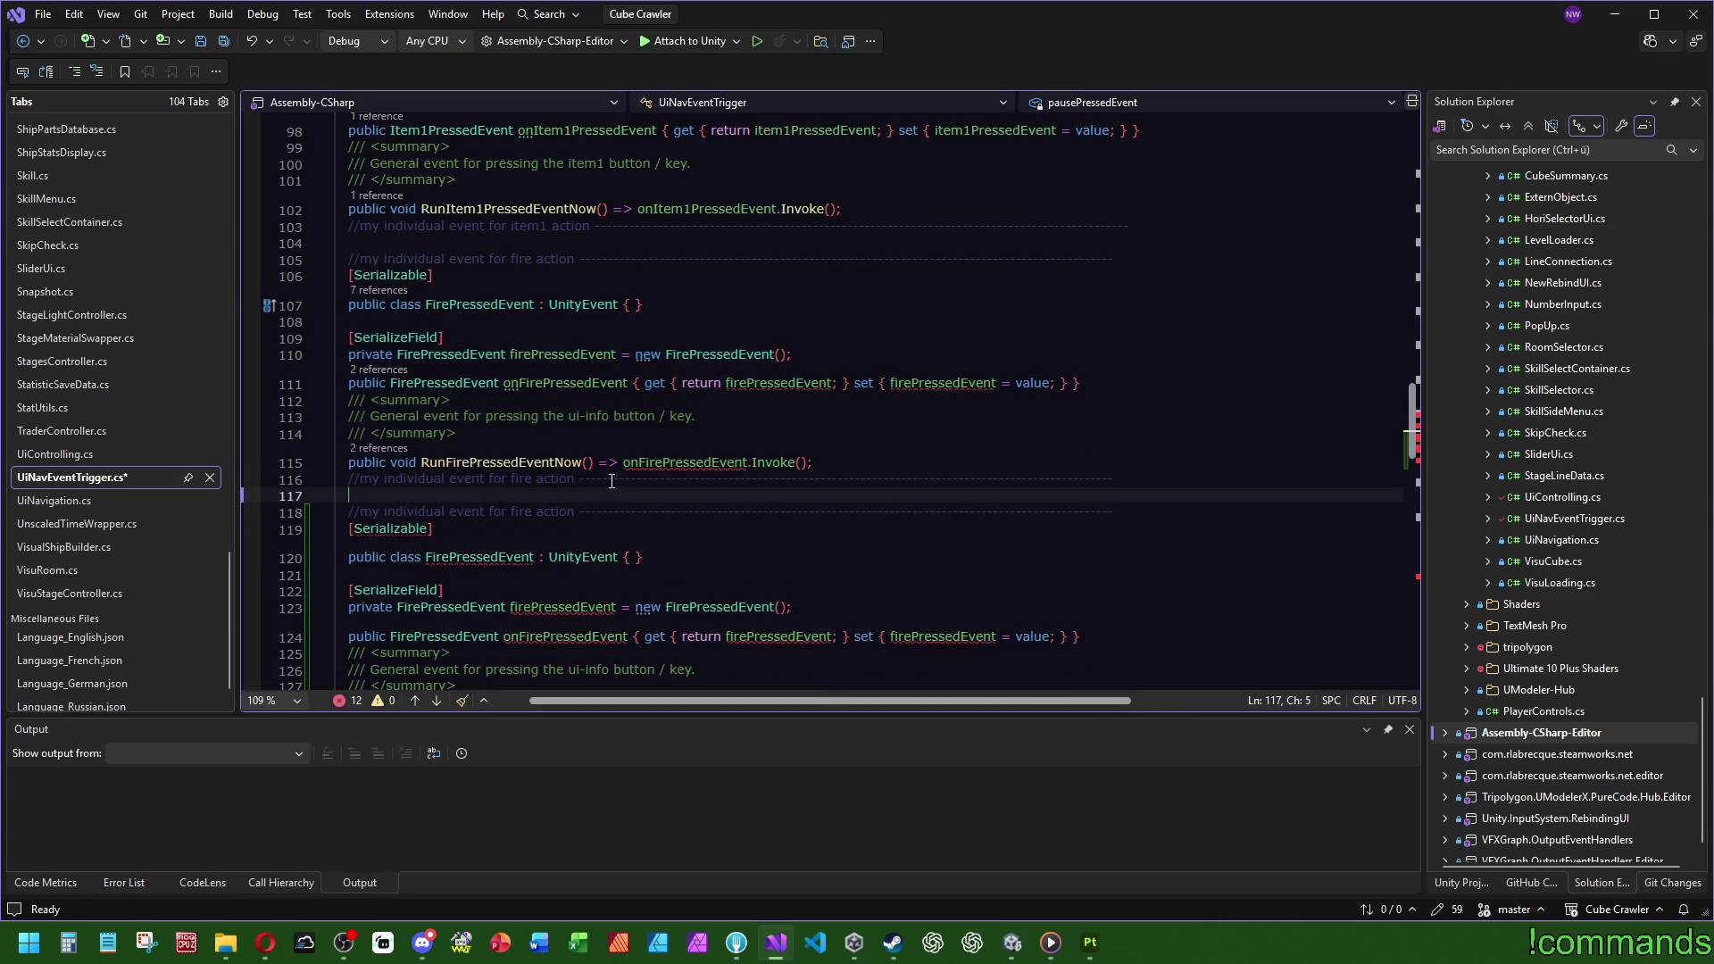
# Step: Change 'fire' to 'boost' in the copied block's comment
pyautogui.click(543, 512)
pyautogui.doubleClick(543, 513)
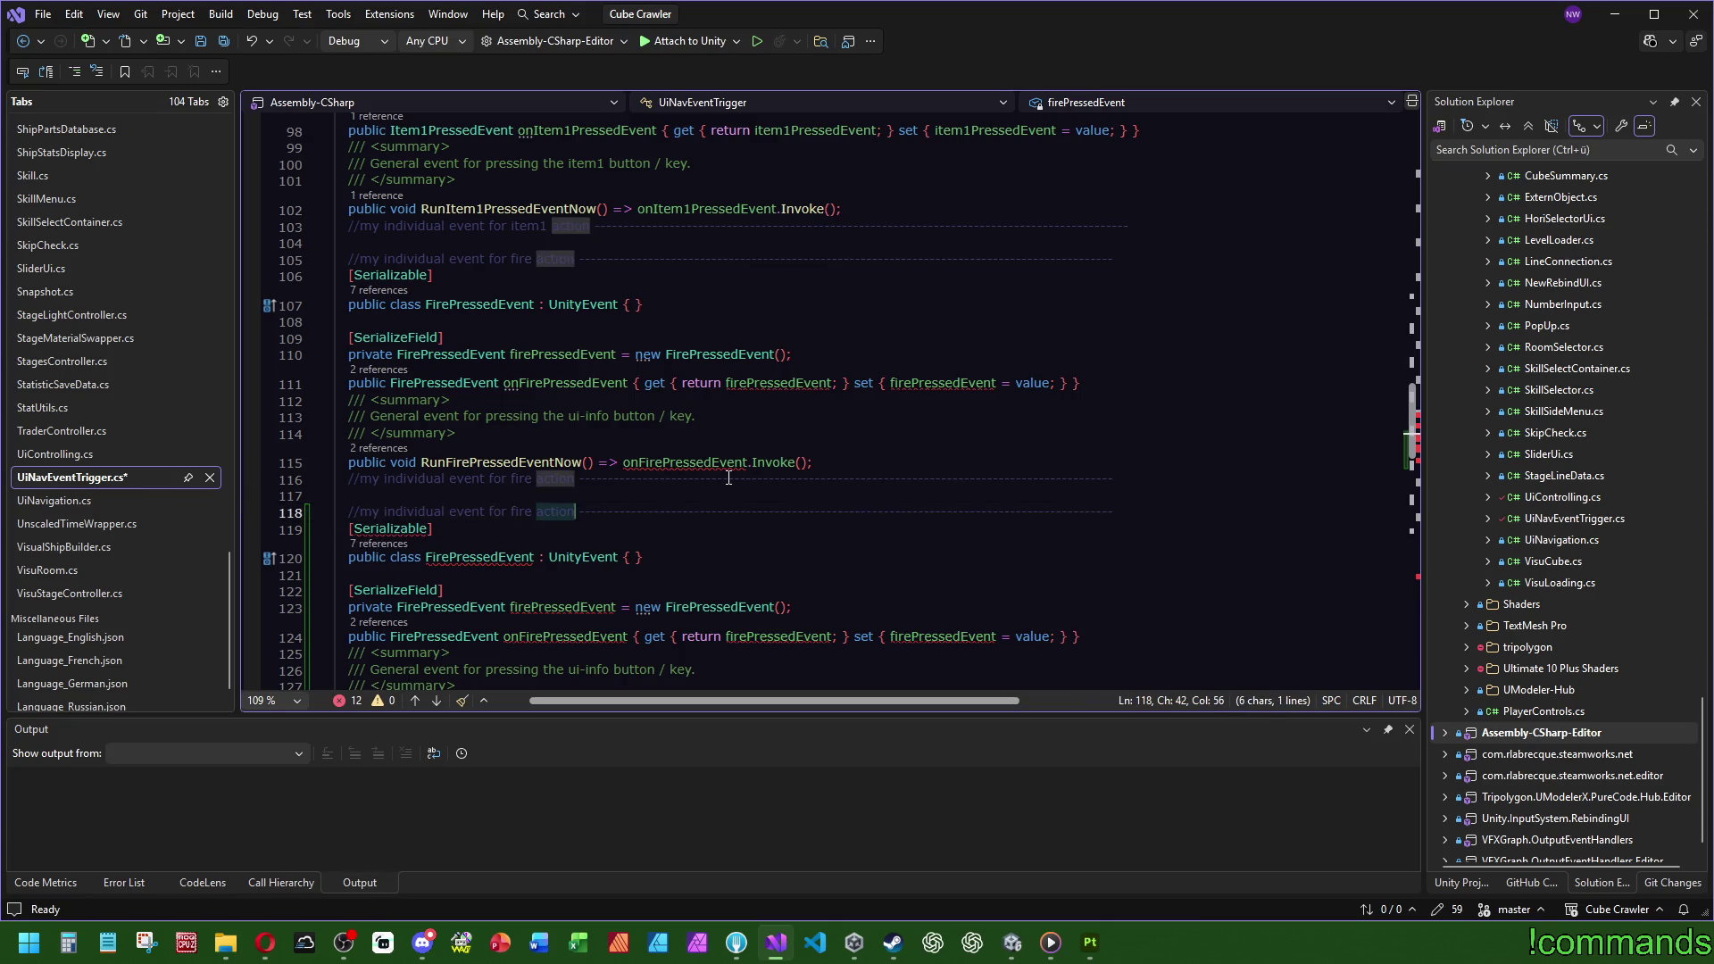
pyautogui.press('Left')
pyautogui.press('Left')
pyautogui.hotkey('ctrl', 'BackSpace')
pyautogui.write('boost')
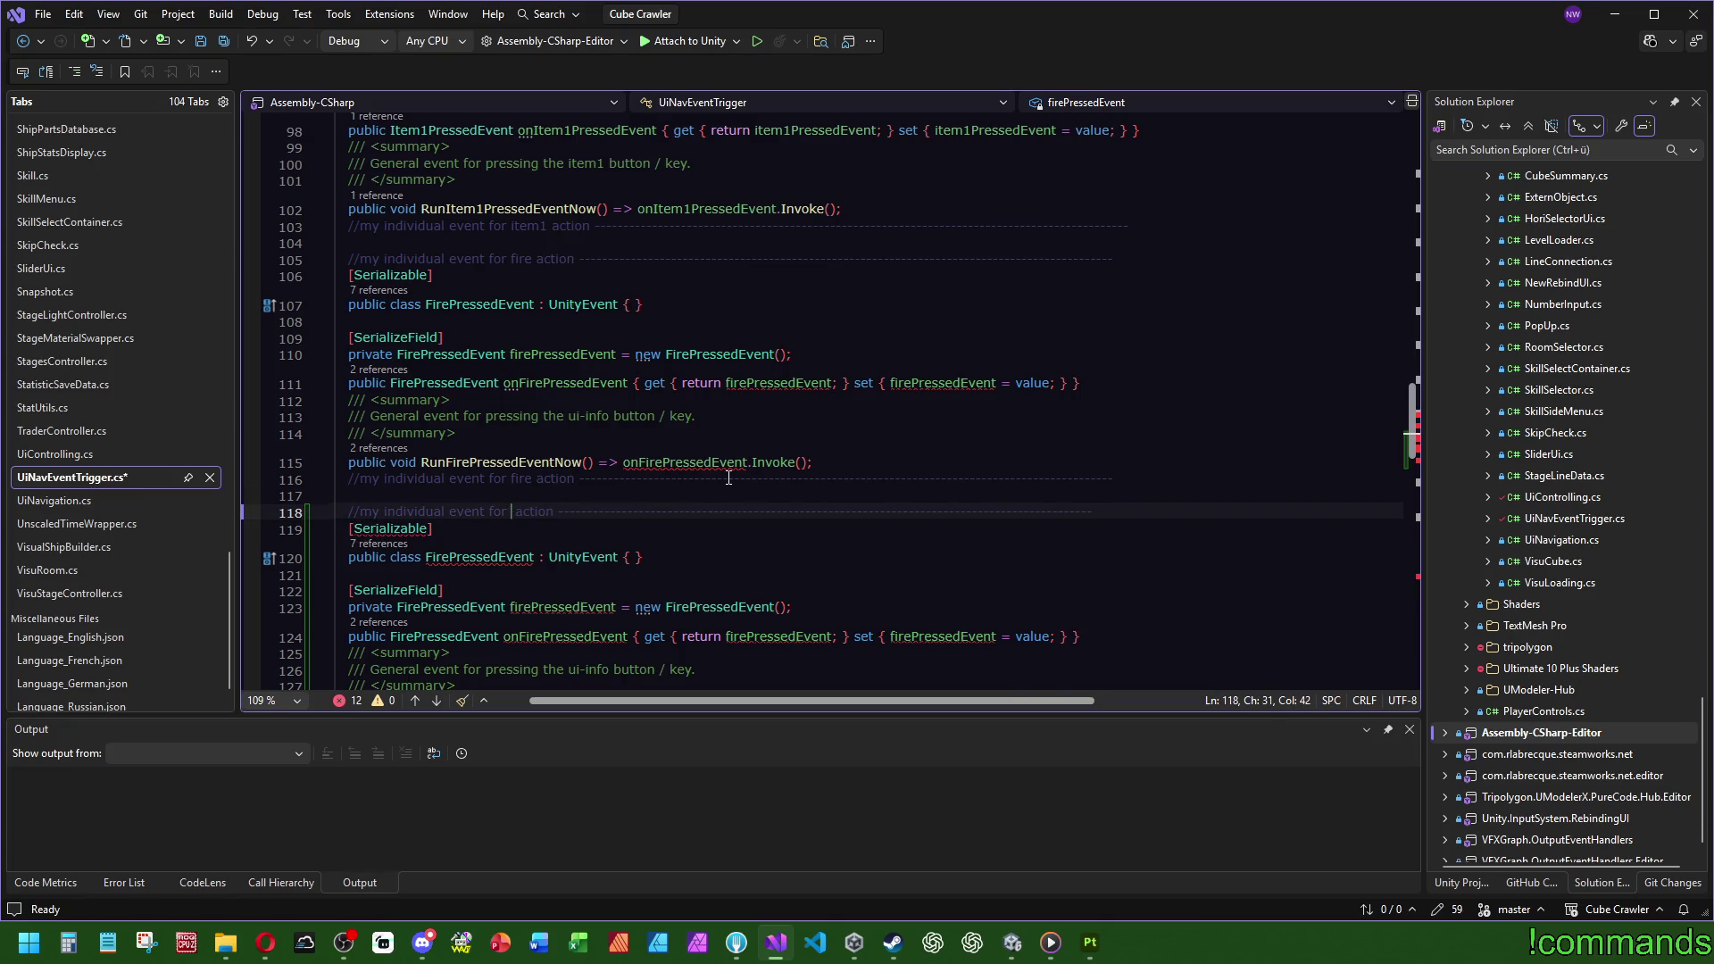
pyautogui.scroll(-4, 516, 543)
pyautogui.doubleClick(527, 314)
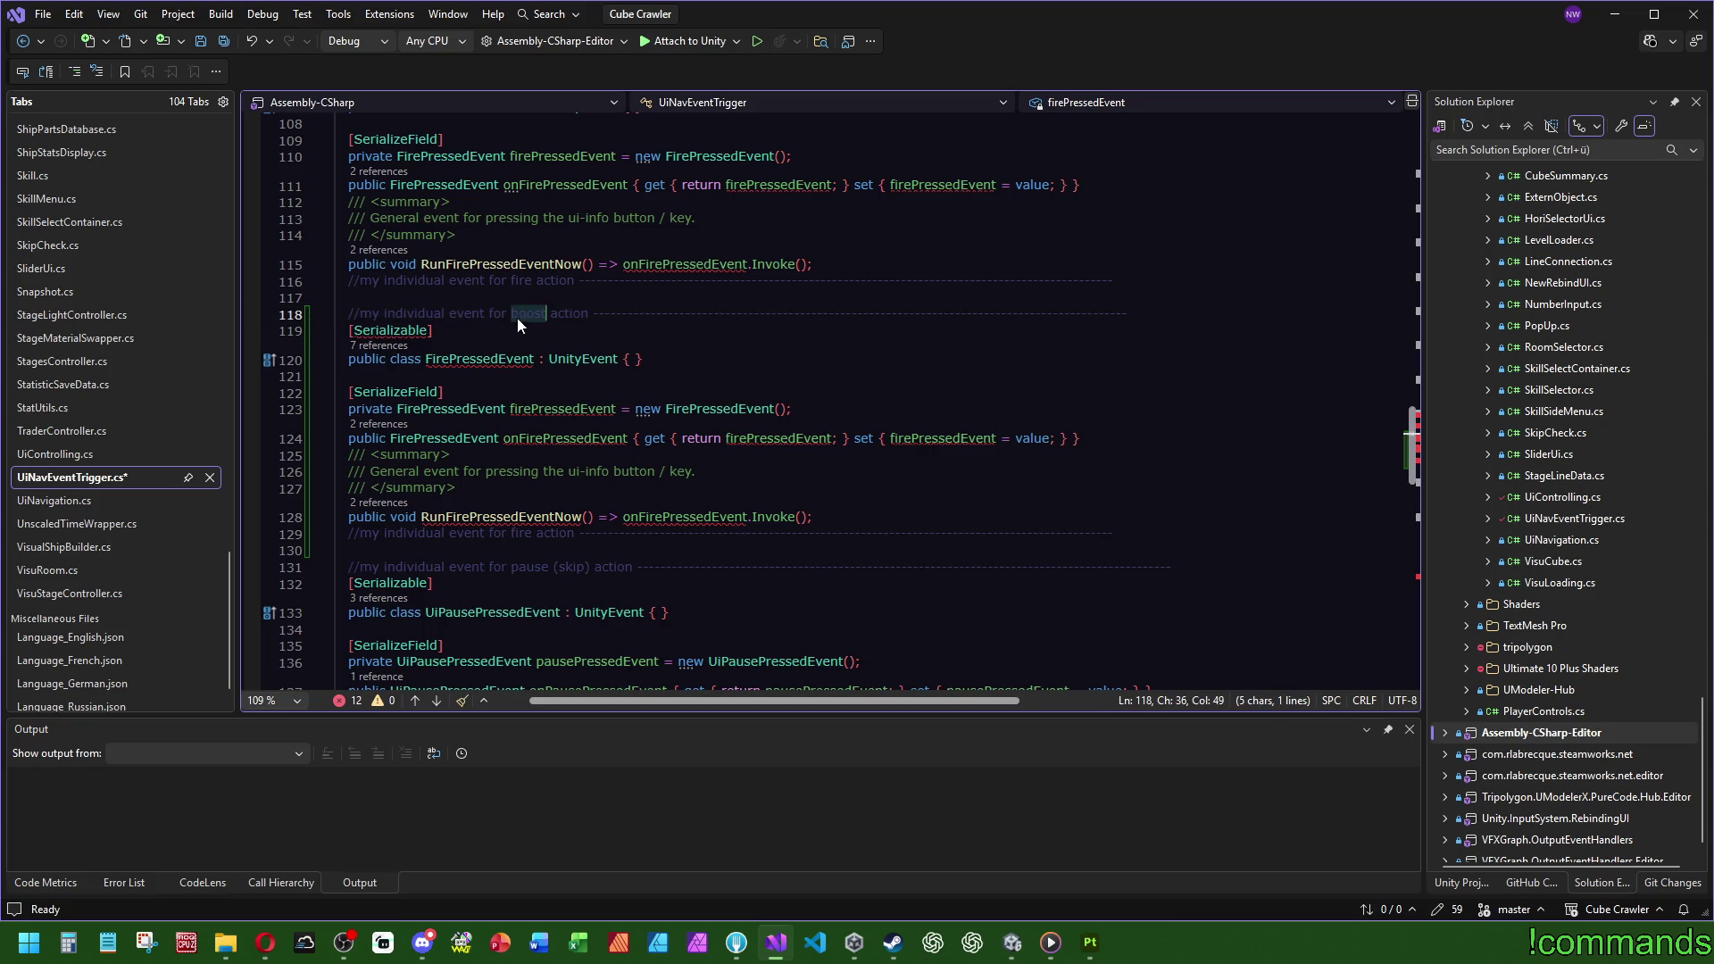
# Step: Rename the copy's closing comment, Run method and invoked event from Fire to Boost
pyautogui.doubleClick(518, 533)
pyautogui.hotkey('ctrl', 'v')
pyautogui.click(471, 517)
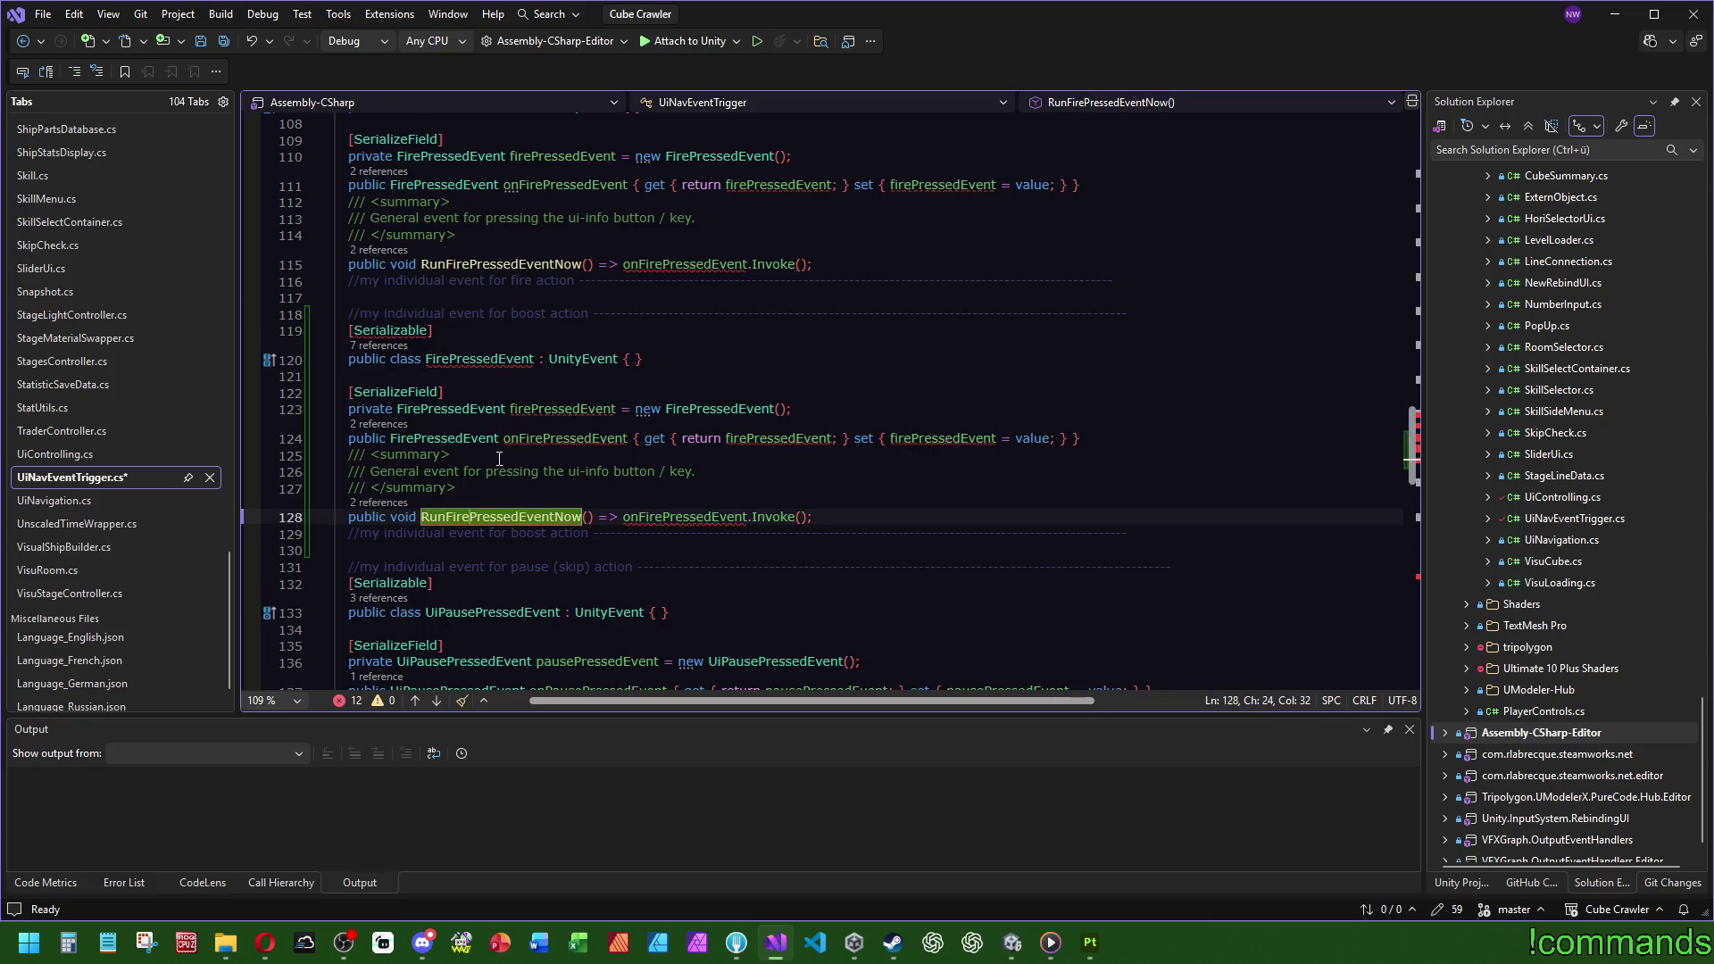
pyautogui.press('BackSpace')
pyautogui.press('BackSpace')
pyautogui.press('BackSpace')
pyautogui.write('Boost')
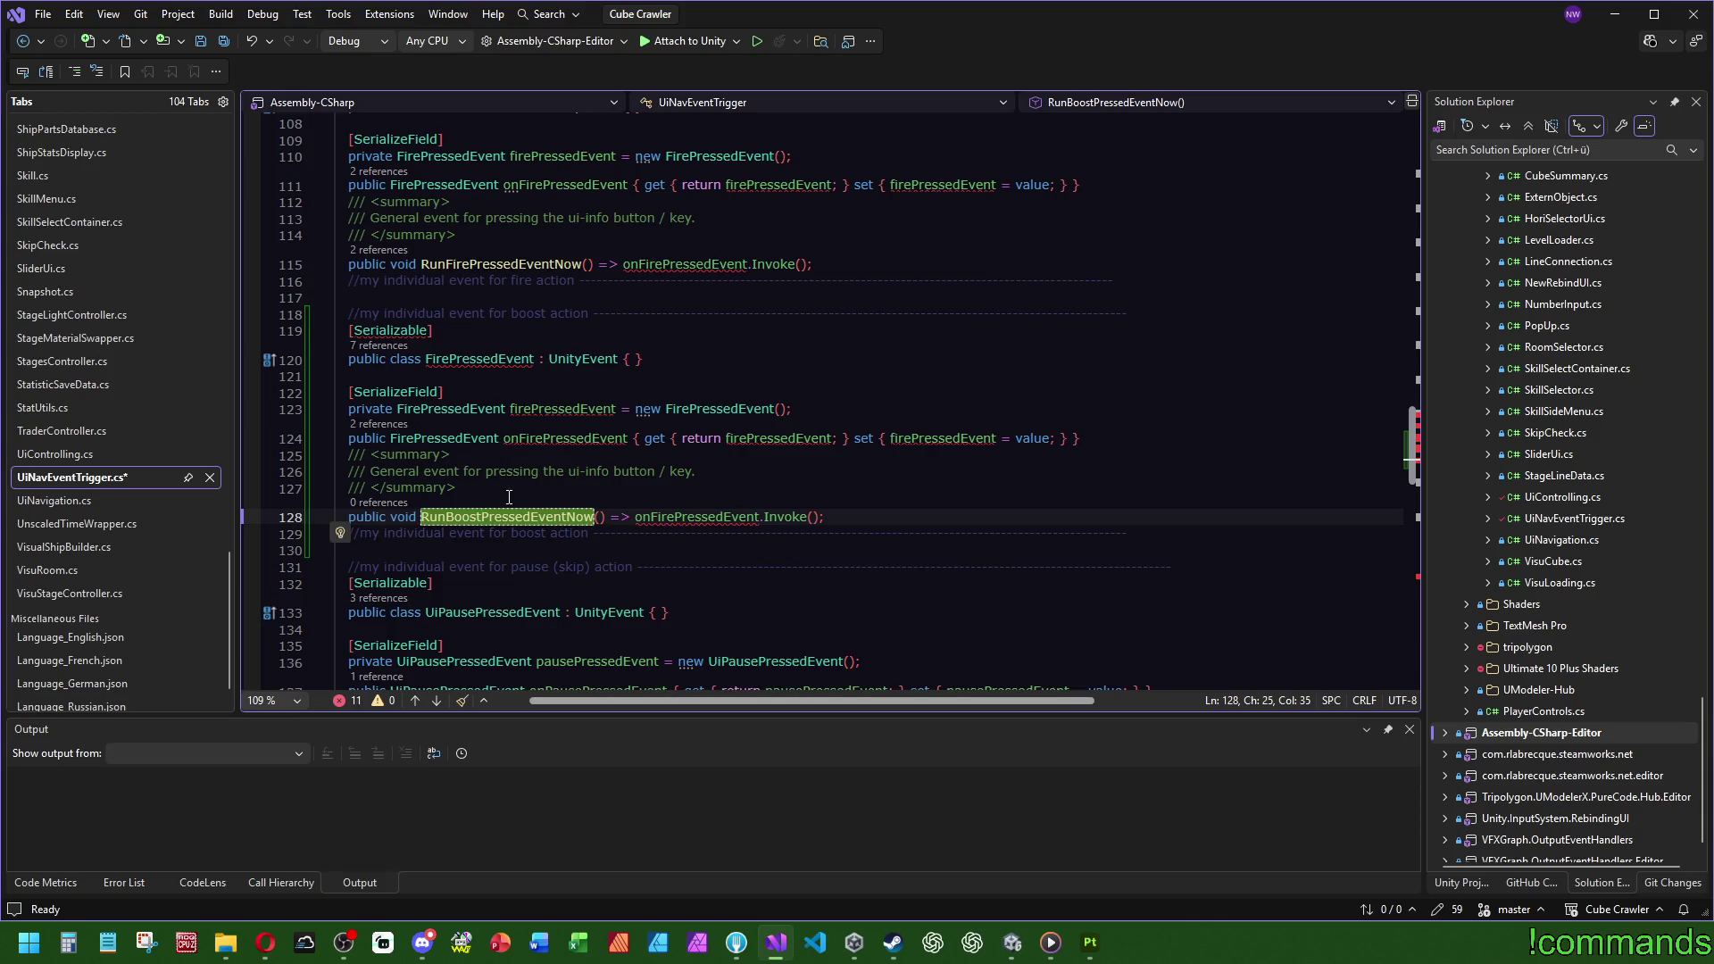
pyautogui.click(674, 517)
pyautogui.press('BackSpace')
pyautogui.press('BackSpace')
pyautogui.press('BackSpace')
pyautogui.write('Boost')
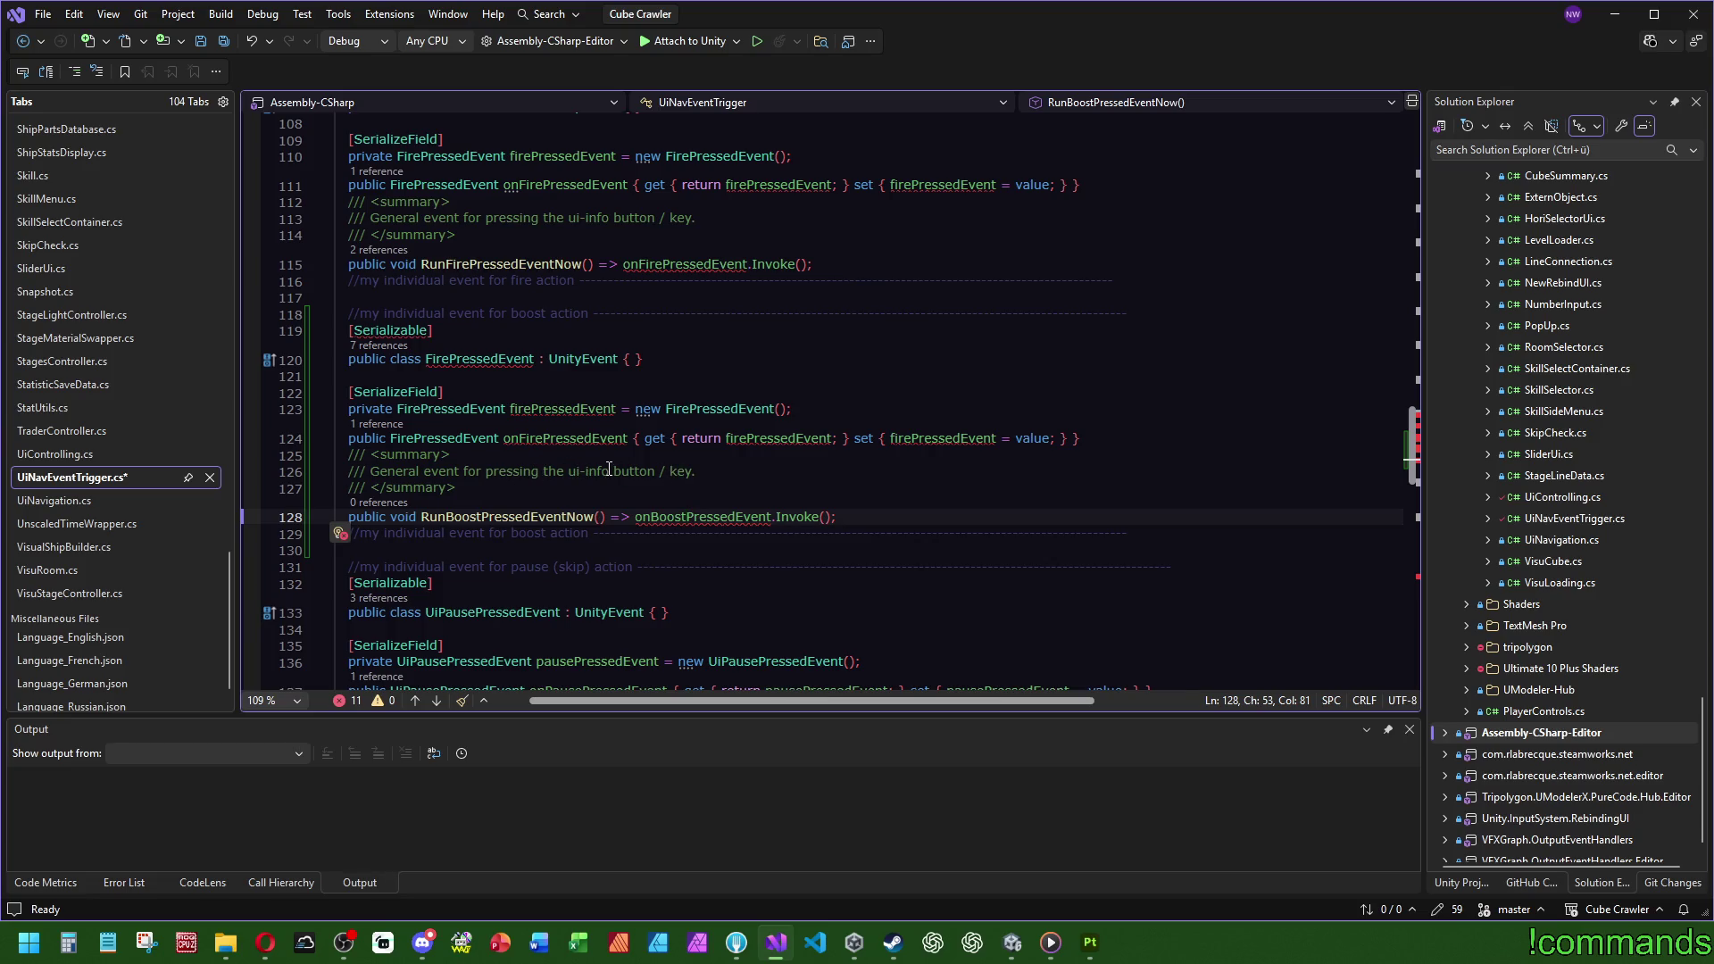
# Step: Replace 'ui-info' in the summaries with 'boost' for the copy and 'fire' for the original
pyautogui.moveTo(609, 471); pyautogui.dragTo(572, 470)
pyautogui.write('boost')
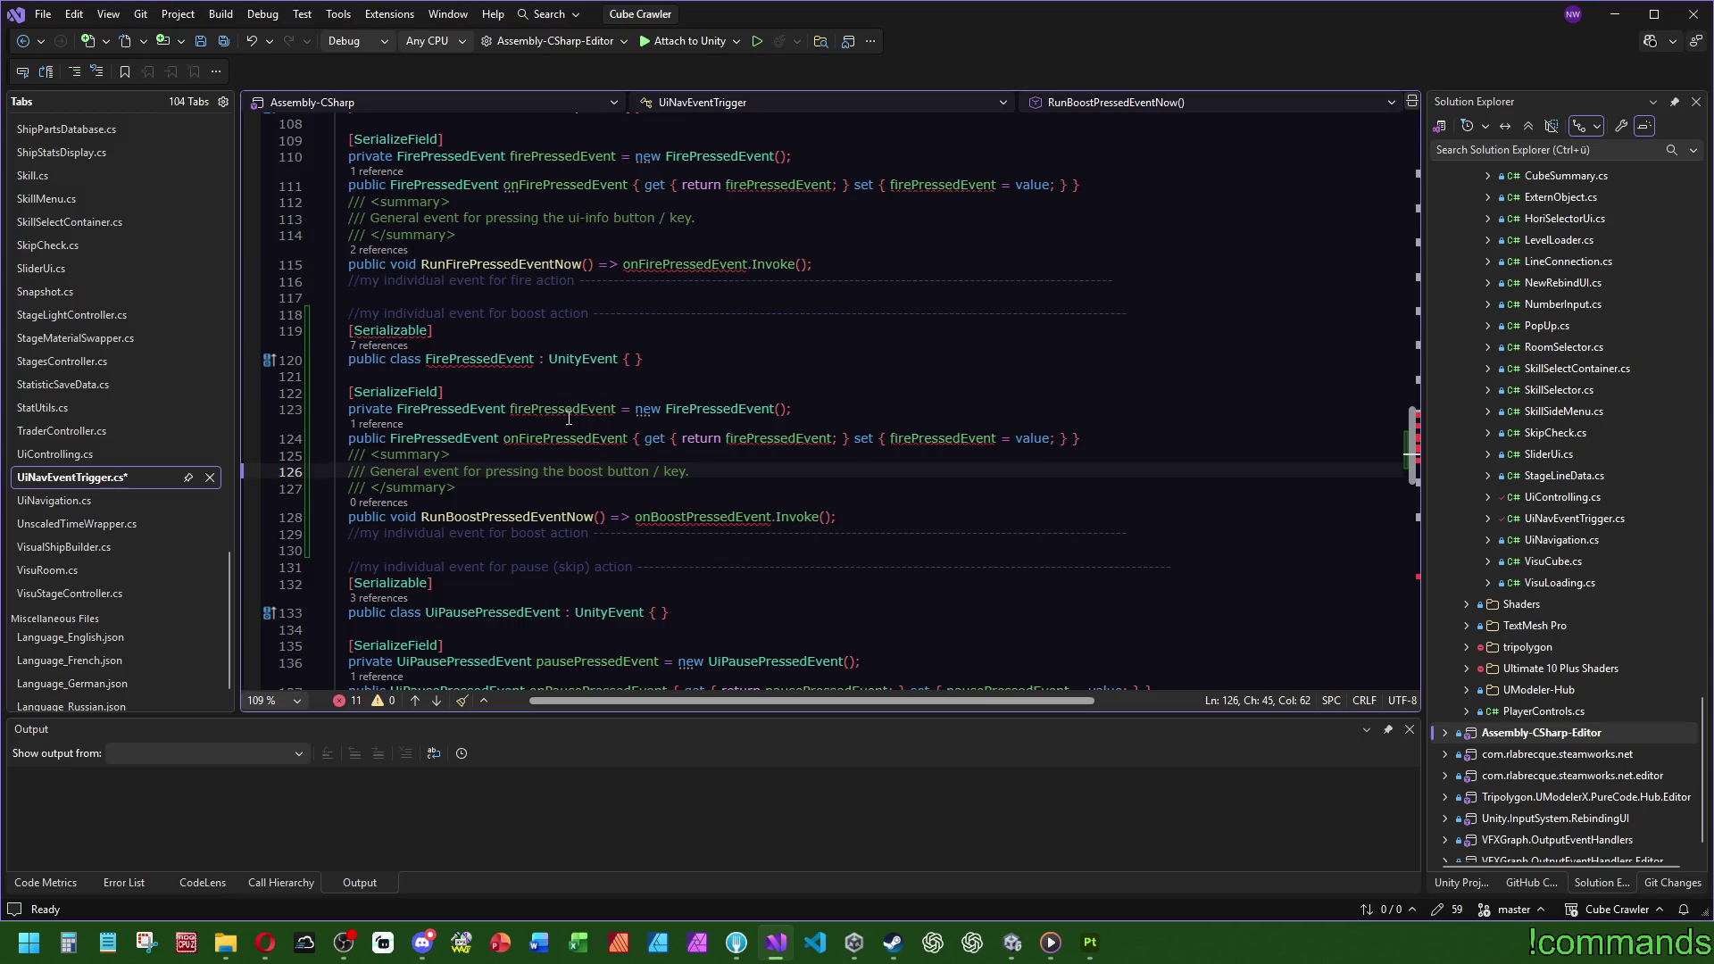
pyautogui.moveTo(611, 218); pyautogui.dragTo(569, 218)
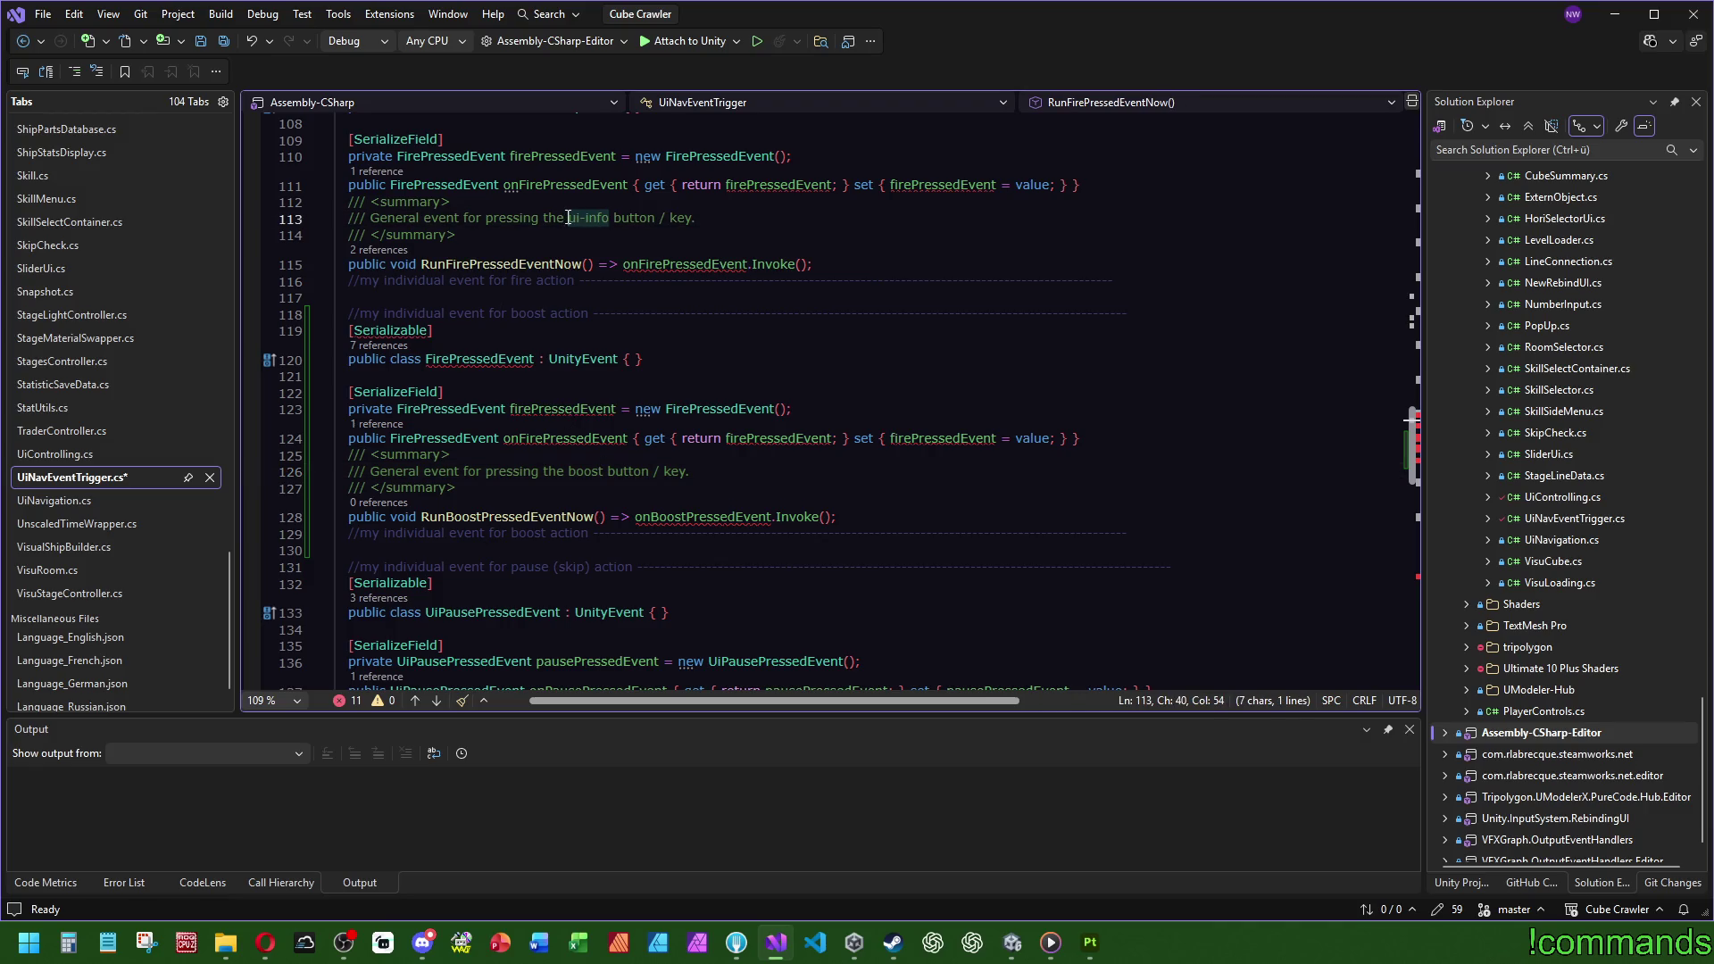
pyautogui.write('fire')
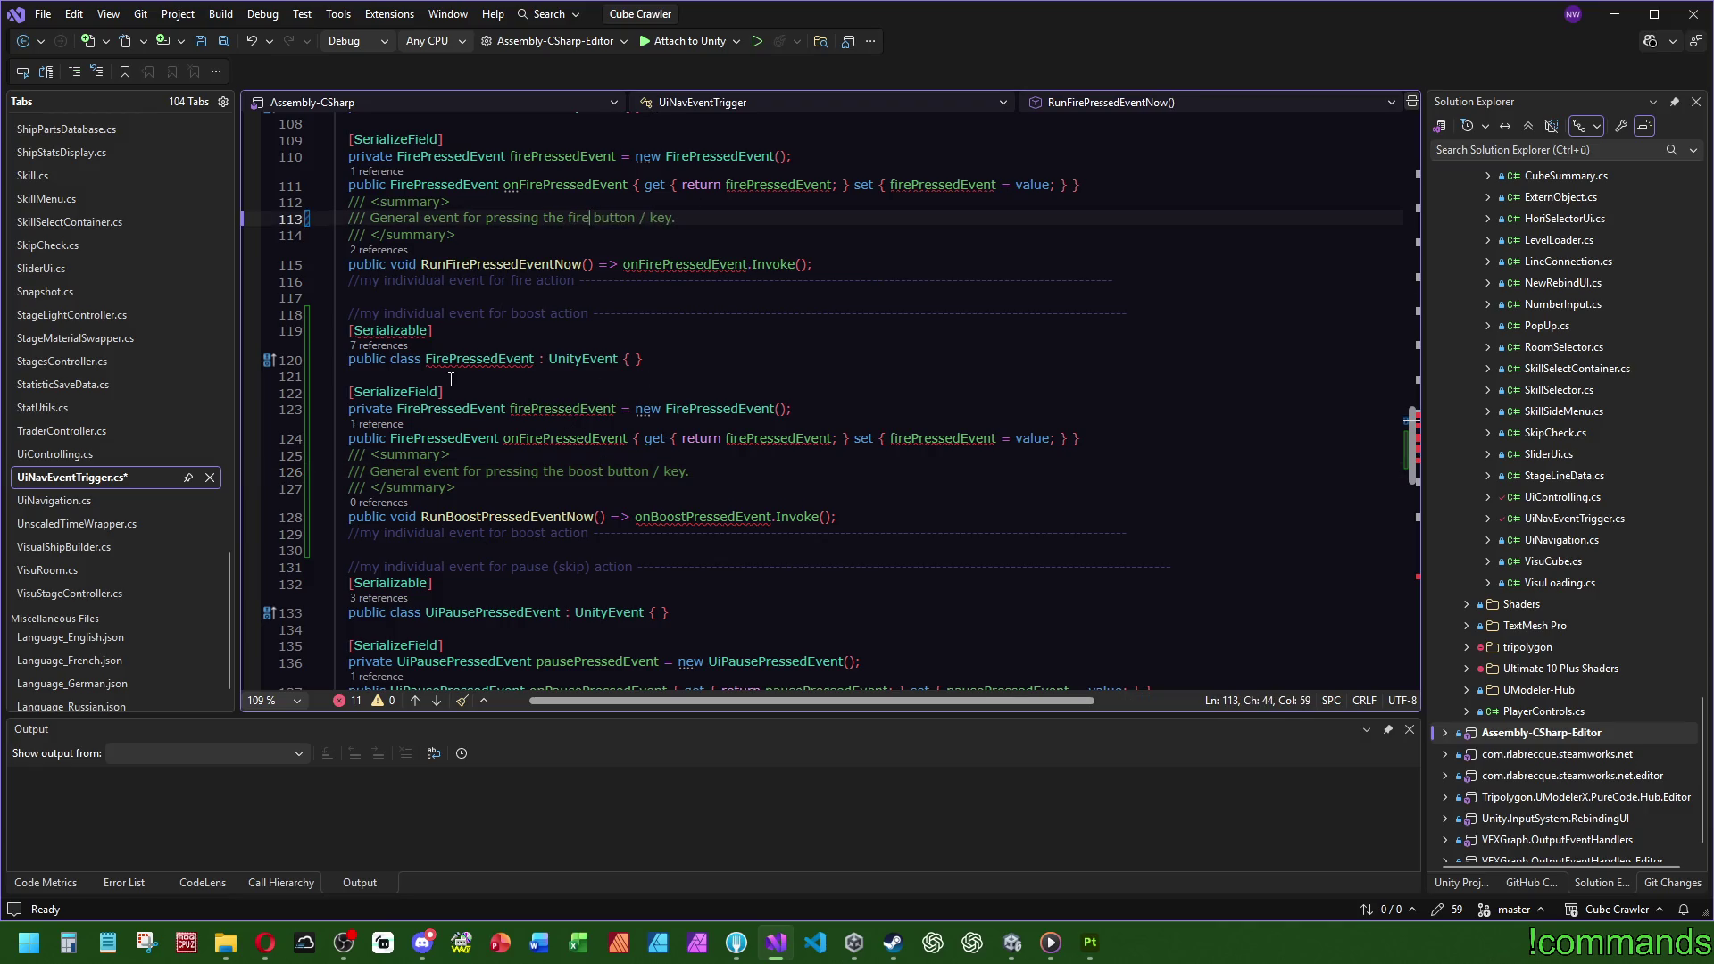
# Step: Rename the copied class to BoostPressedEvent and use it for the field, property and new expression
pyautogui.moveTo(425, 359); pyautogui.dragTo(451, 359)
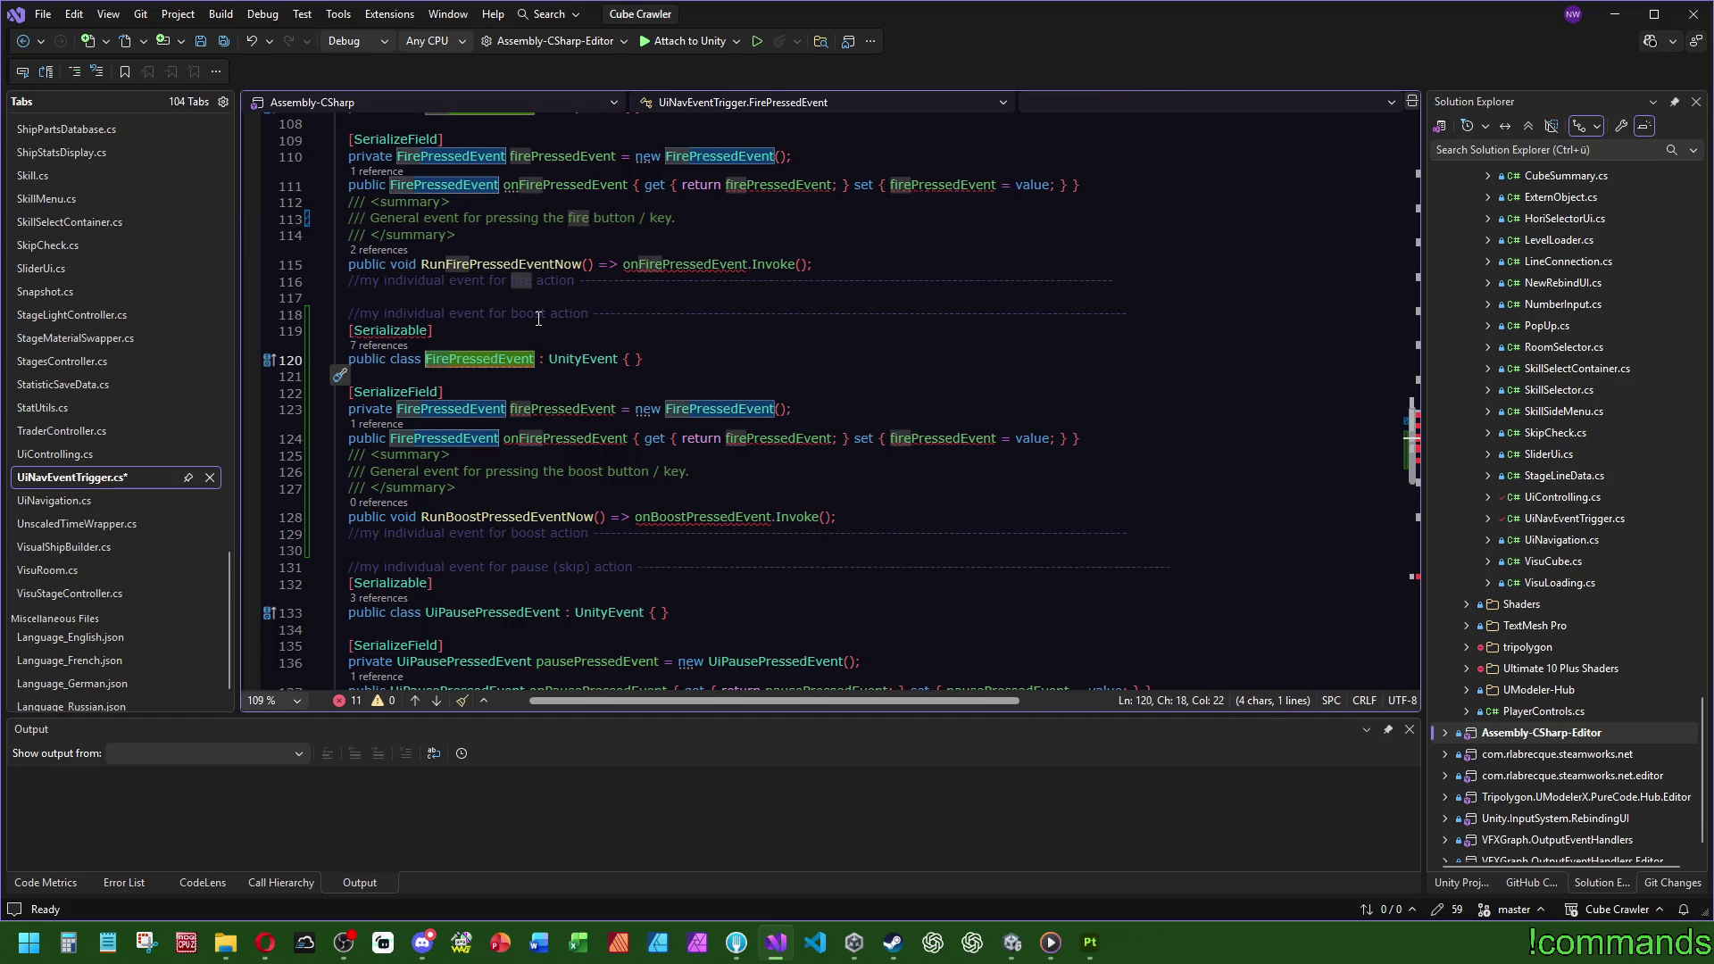
pyautogui.write('Boost')
pyautogui.doubleClick(476, 359)
pyautogui.hotkey('ctrl', 'c')
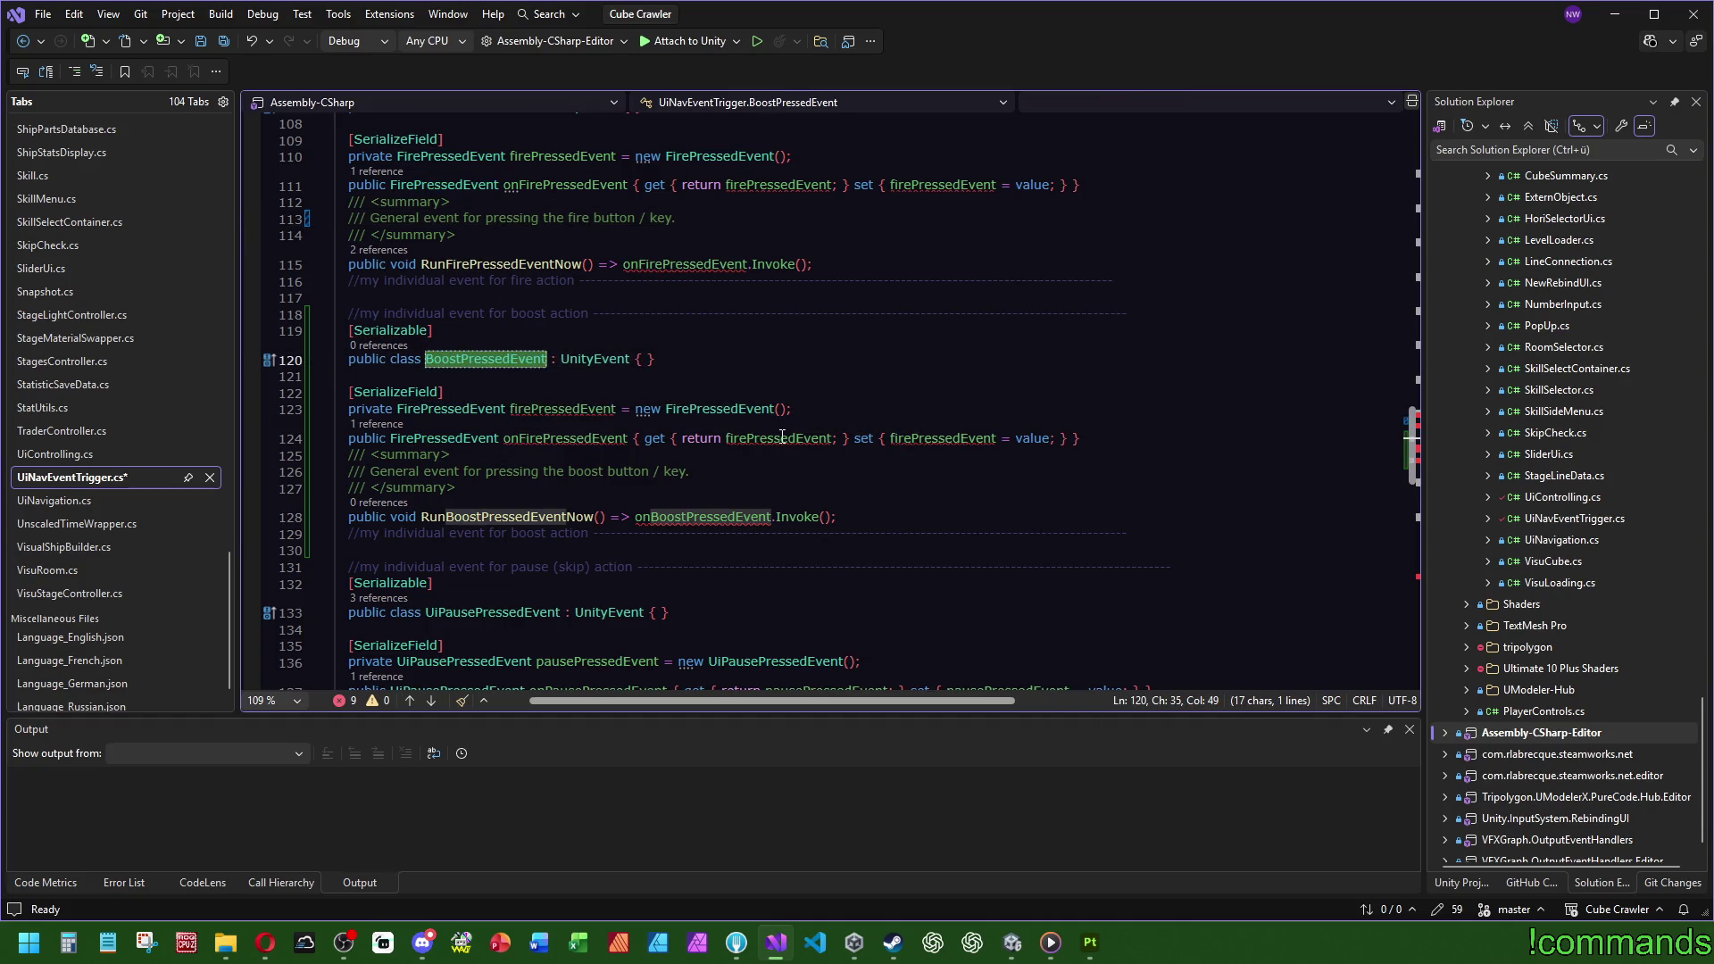
pyautogui.scroll(2, 699, 223)
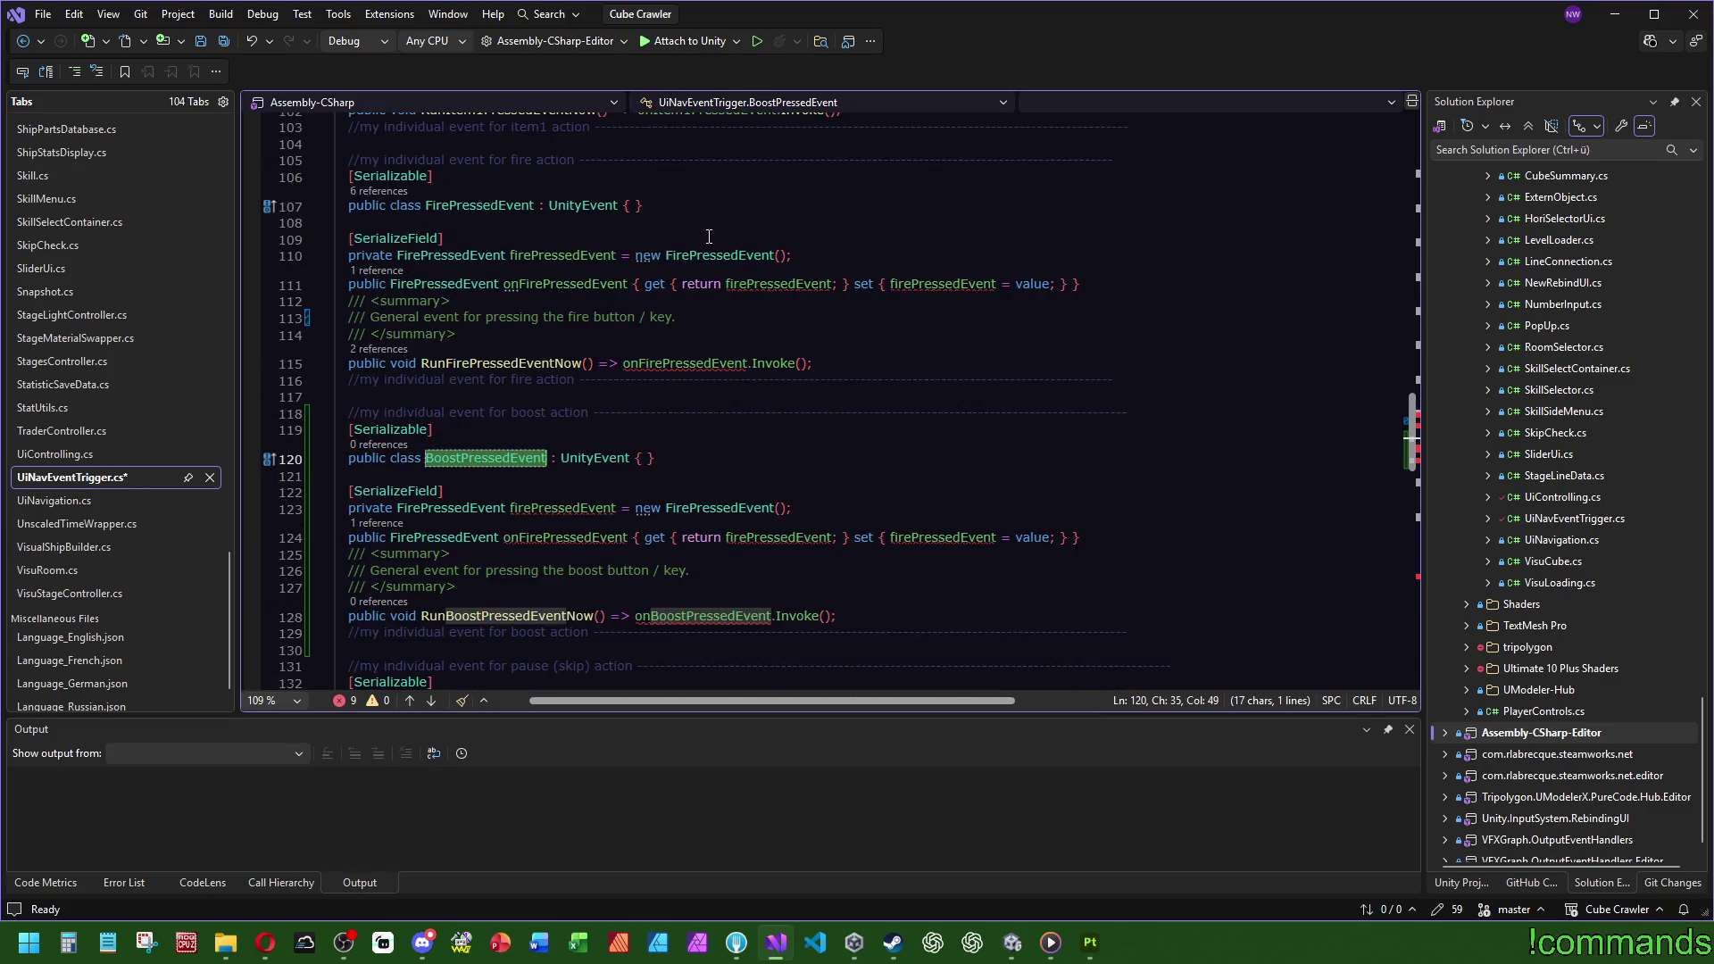
pyautogui.doubleClick(480, 205)
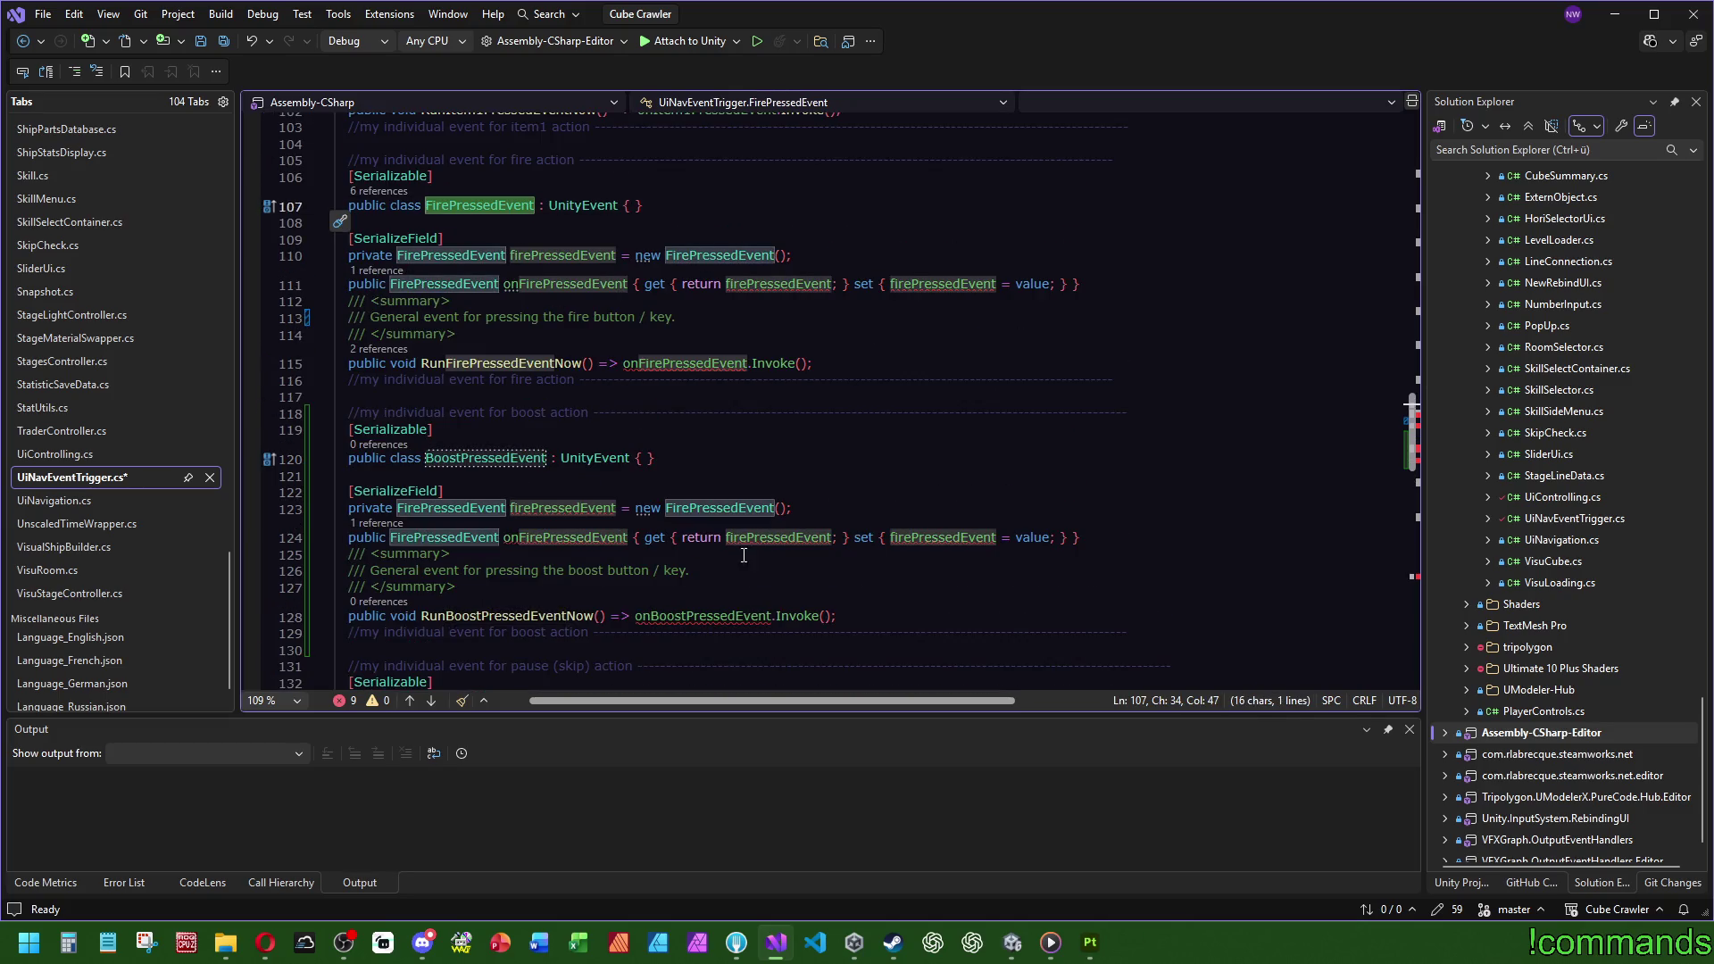
pyautogui.doubleClick(719, 508)
pyautogui.hotkey('ctrl', 'v')
pyautogui.doubleClick(446, 509)
pyautogui.hotkey('ctrl', 'v')
pyautogui.doubleClick(444, 537)
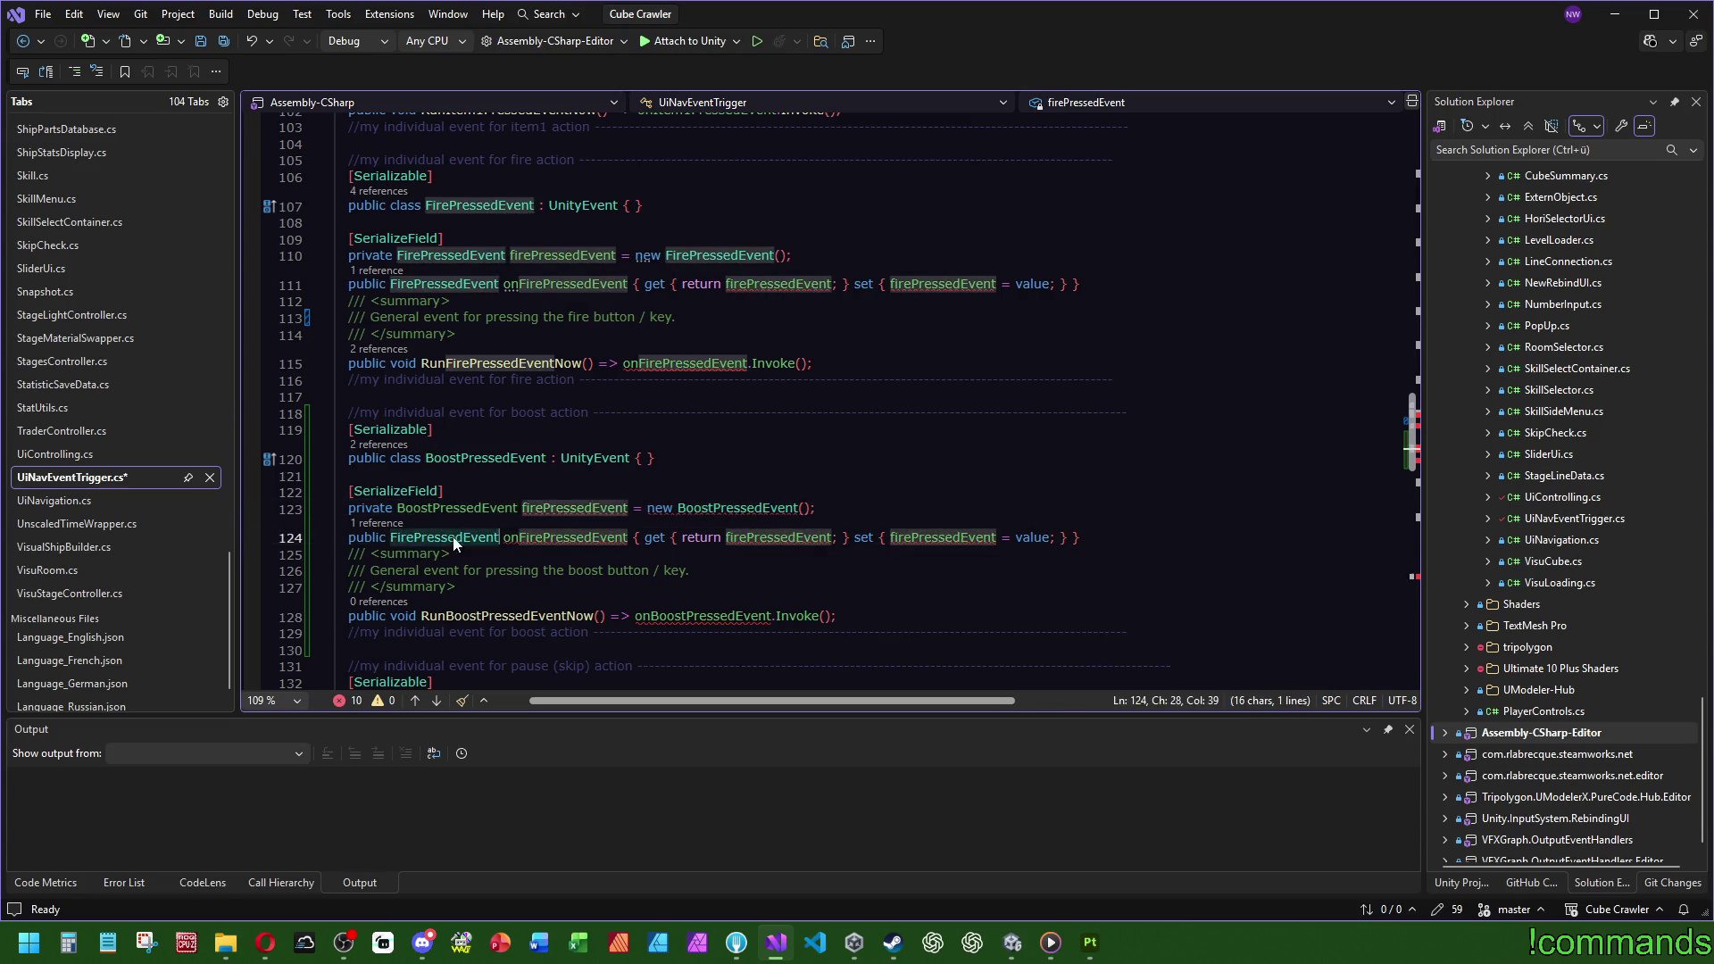
pyautogui.hotkey('ctrl', 'v')
# Step: Rename the copied field to boostPressedEvent and update its getter and setter references
pyautogui.doubleClick(549, 507)
pyautogui.hotkey('ctrl', 'v')
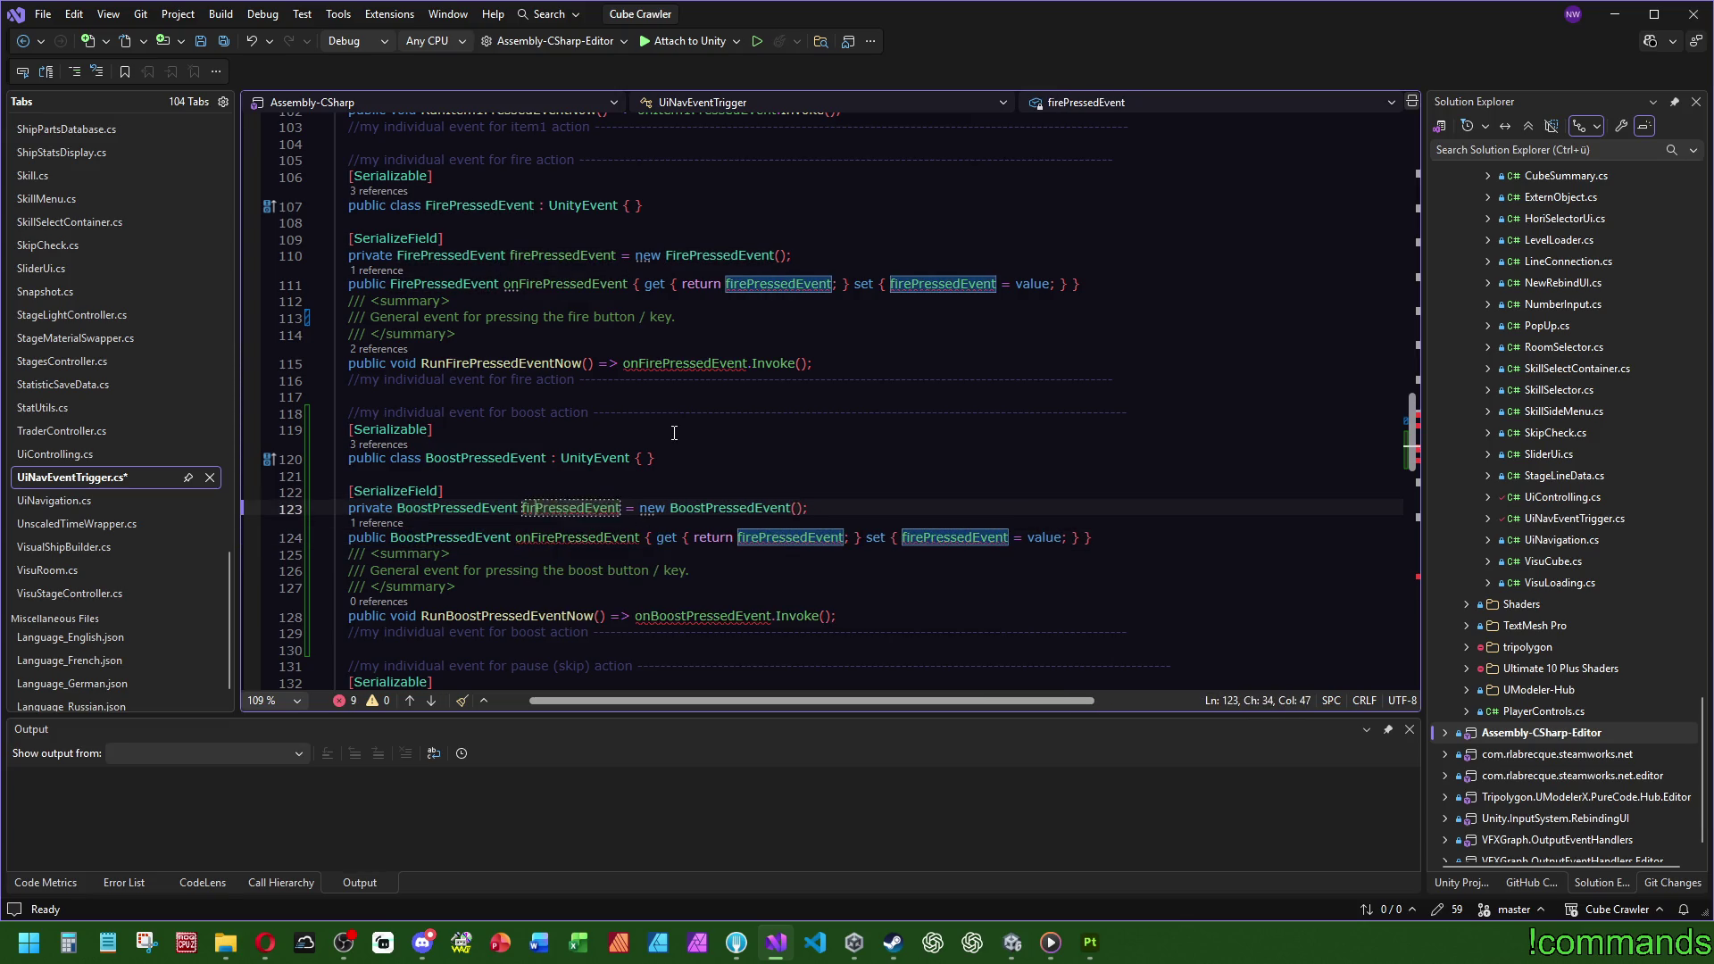
pyautogui.hotkey('ctrl', 'Left')
pyautogui.hotkey('shift', 'Right')
pyautogui.write('b')
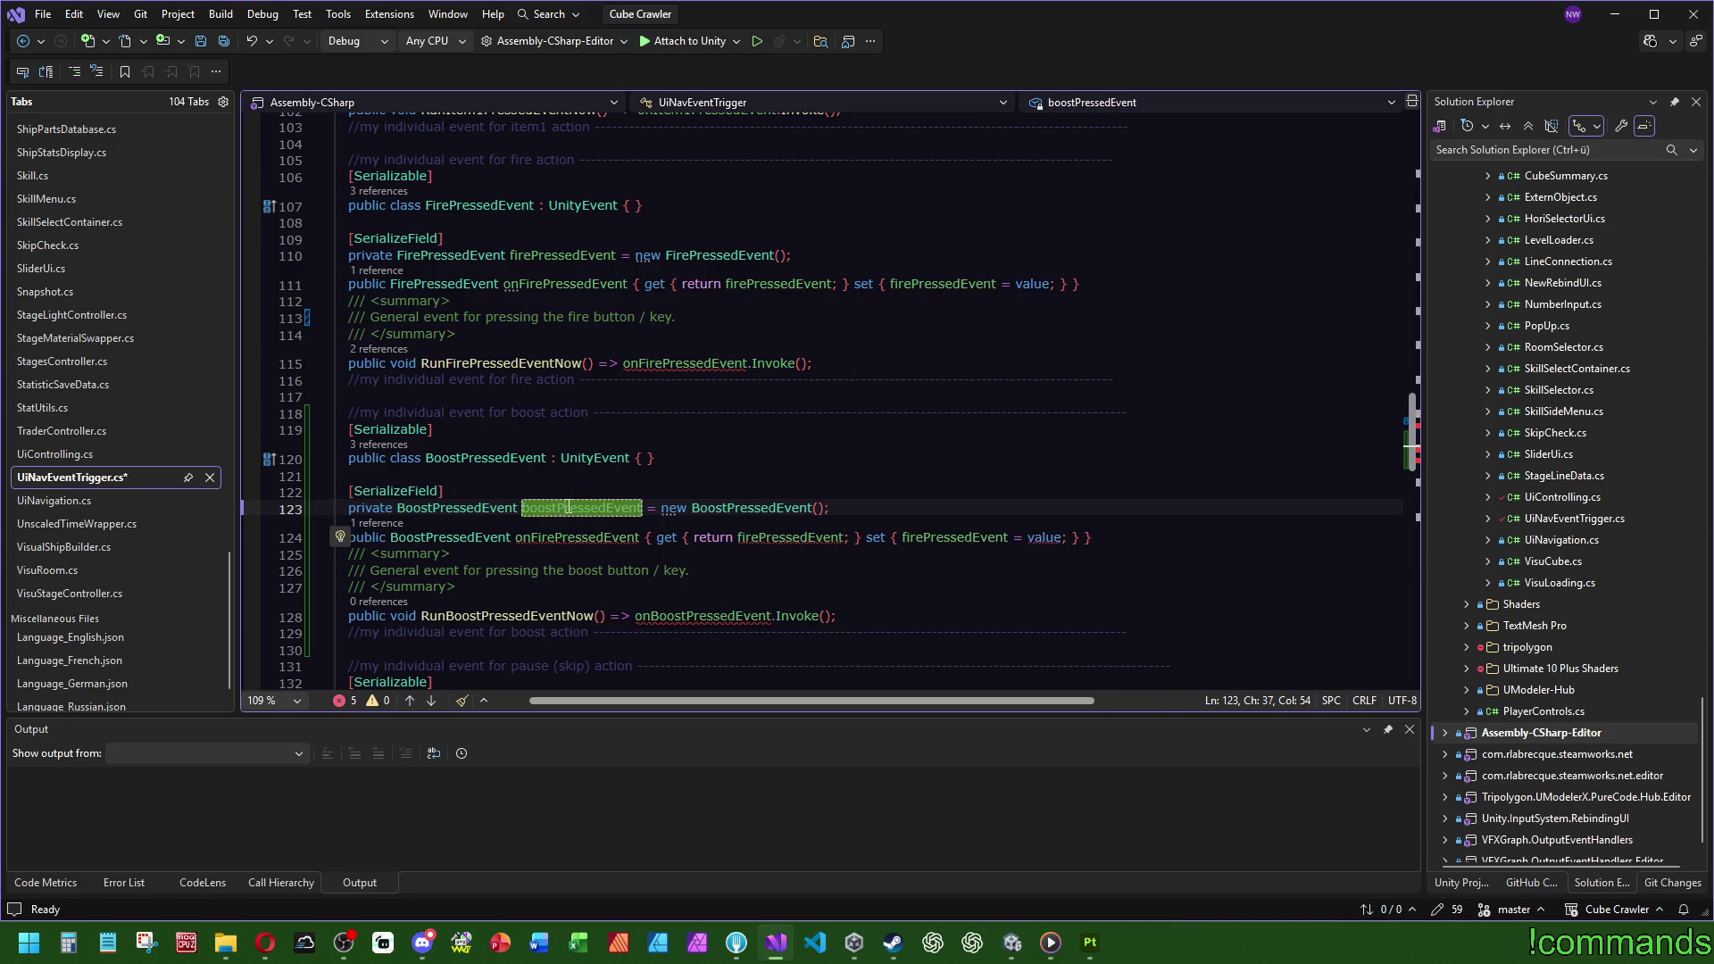
pyautogui.doubleClick(581, 508)
pyautogui.hotkey('ctrl', 'c')
pyautogui.doubleClick(778, 538)
pyautogui.hotkey('ctrl', 'v')
pyautogui.doubleClick(944, 538)
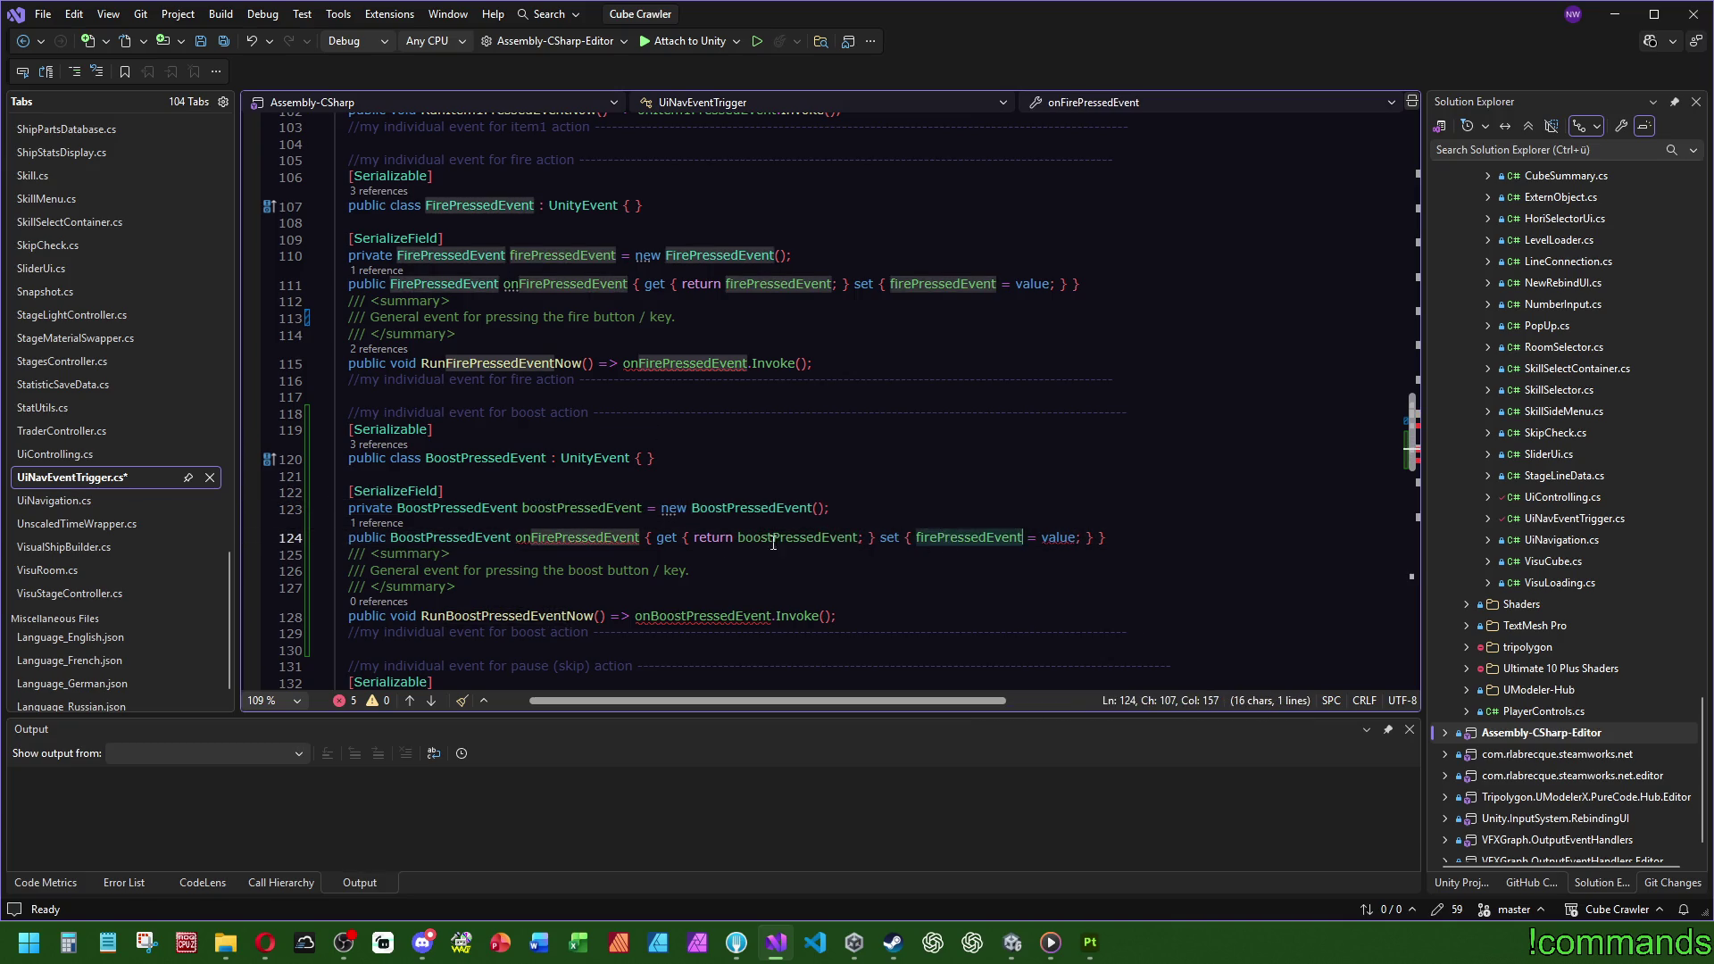
pyautogui.hotkey('ctrl', 'v')
# Step: Rename the copied property to onBoostPressedEvent
pyautogui.click(585, 538)
pyautogui.click(562, 538)
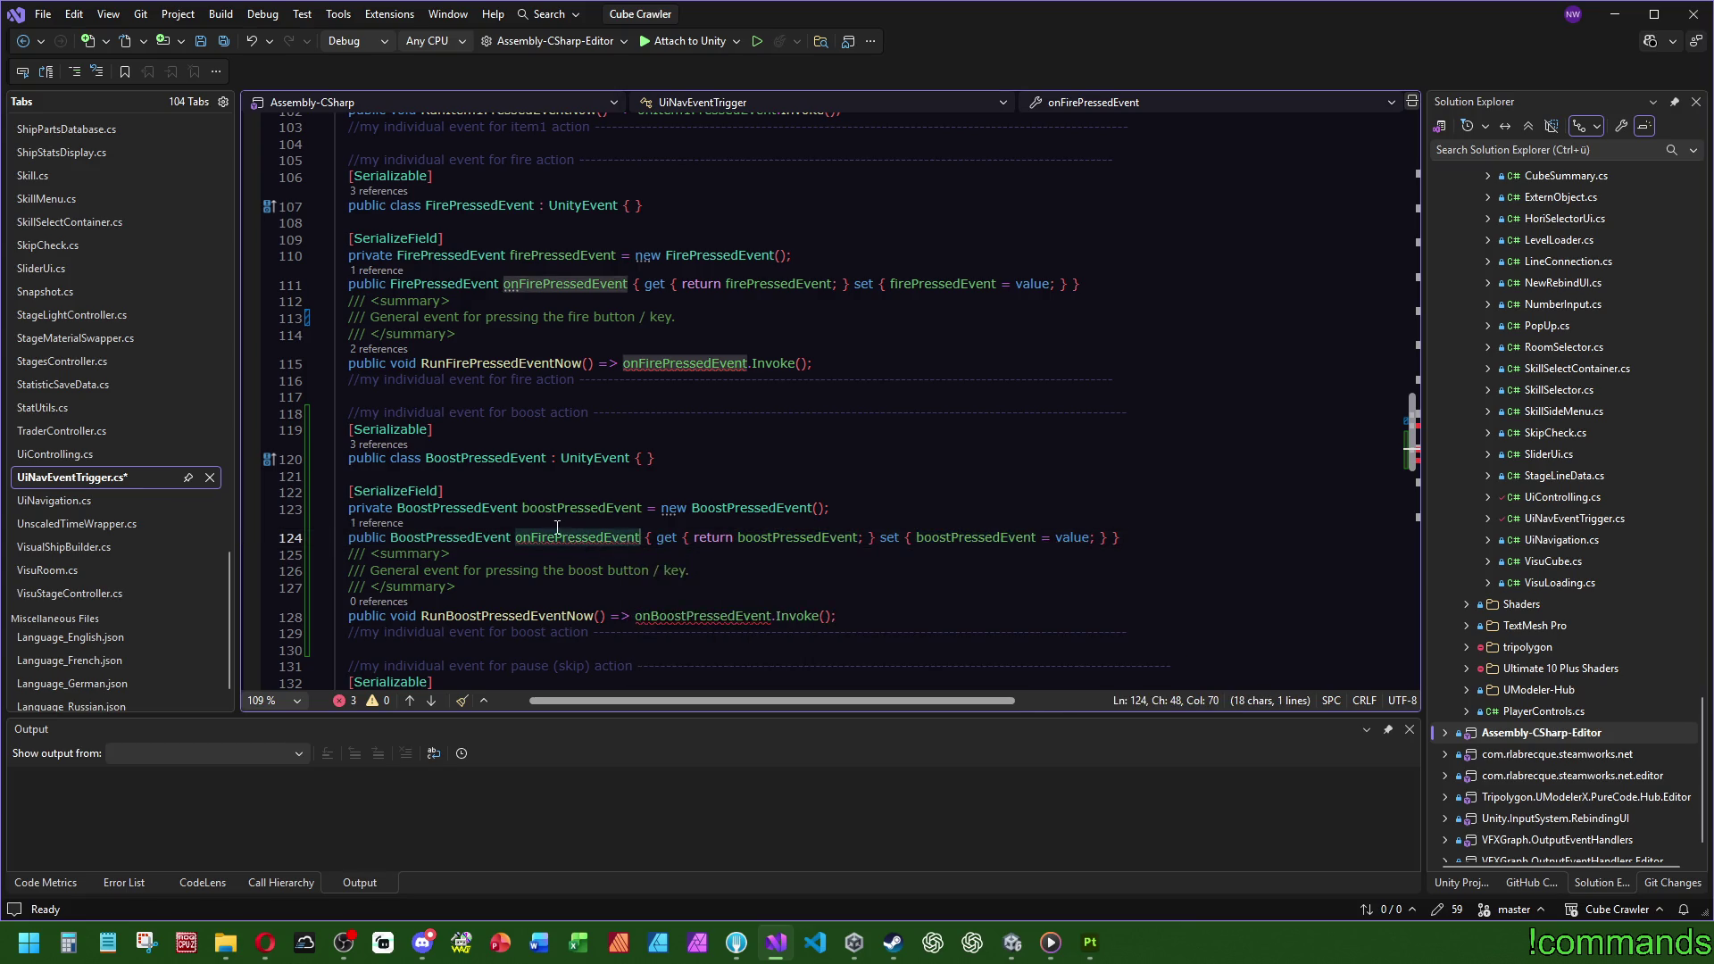
pyautogui.press('BackSpace')
pyautogui.press('BackSpace')
pyautogui.press('BackSpace')
pyautogui.press('BackSpace')
pyautogui.write('Boost')
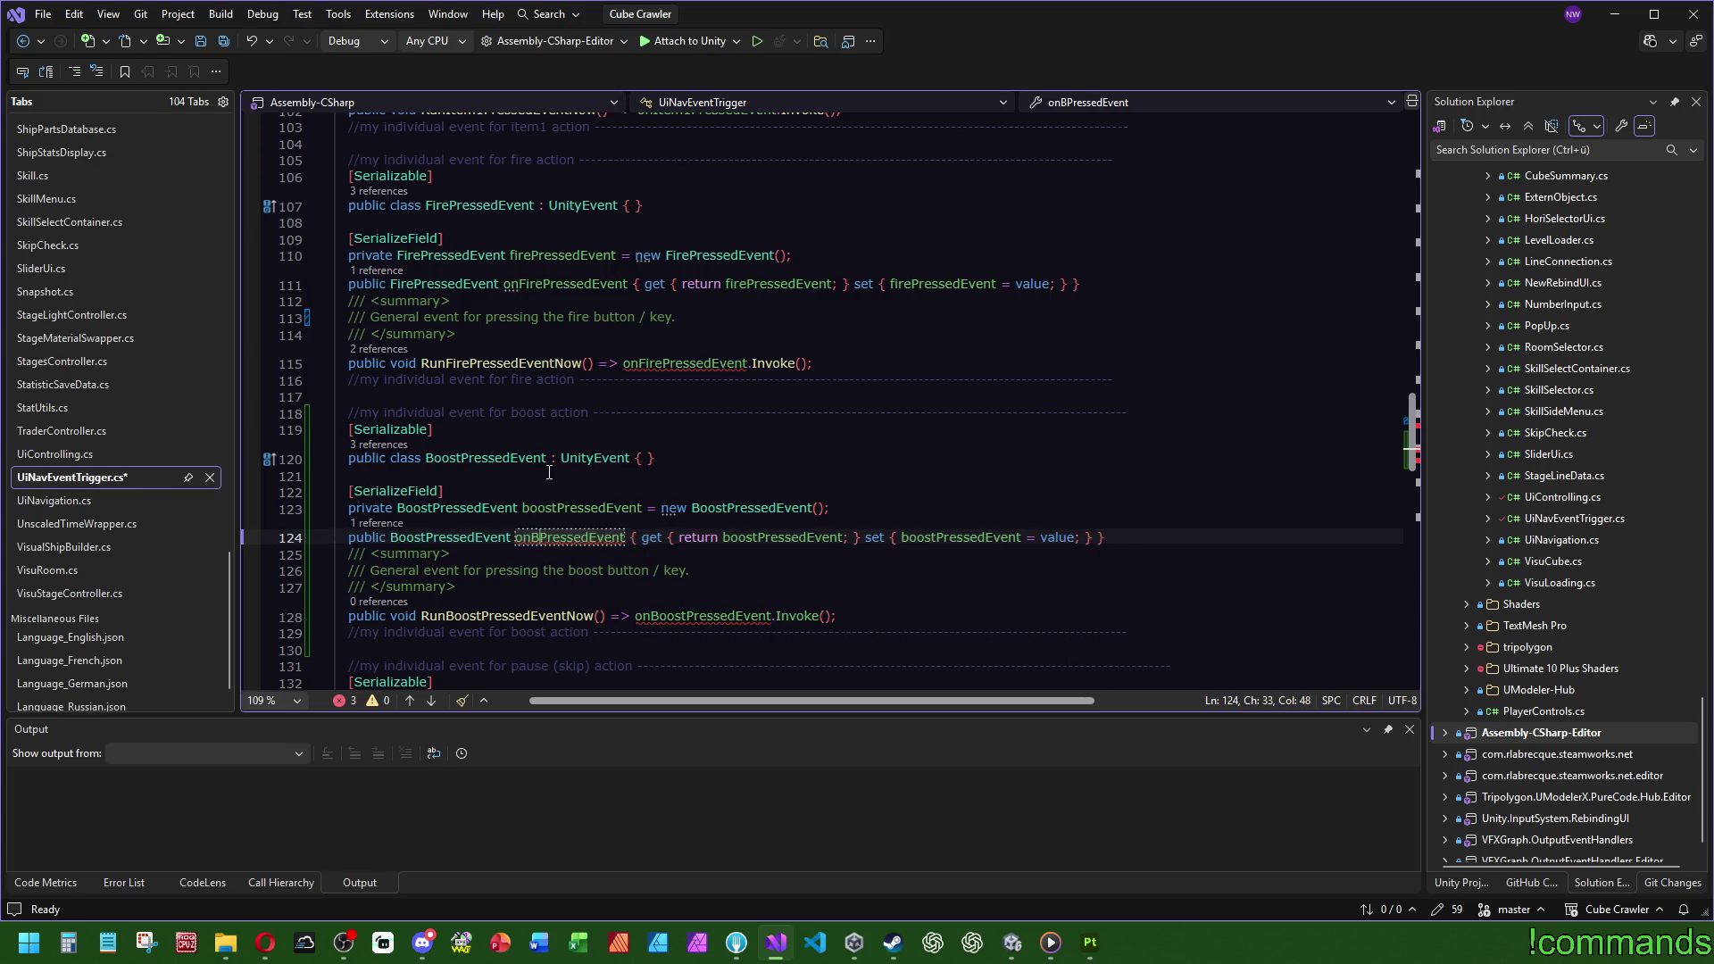
pyautogui.click(938, 469)
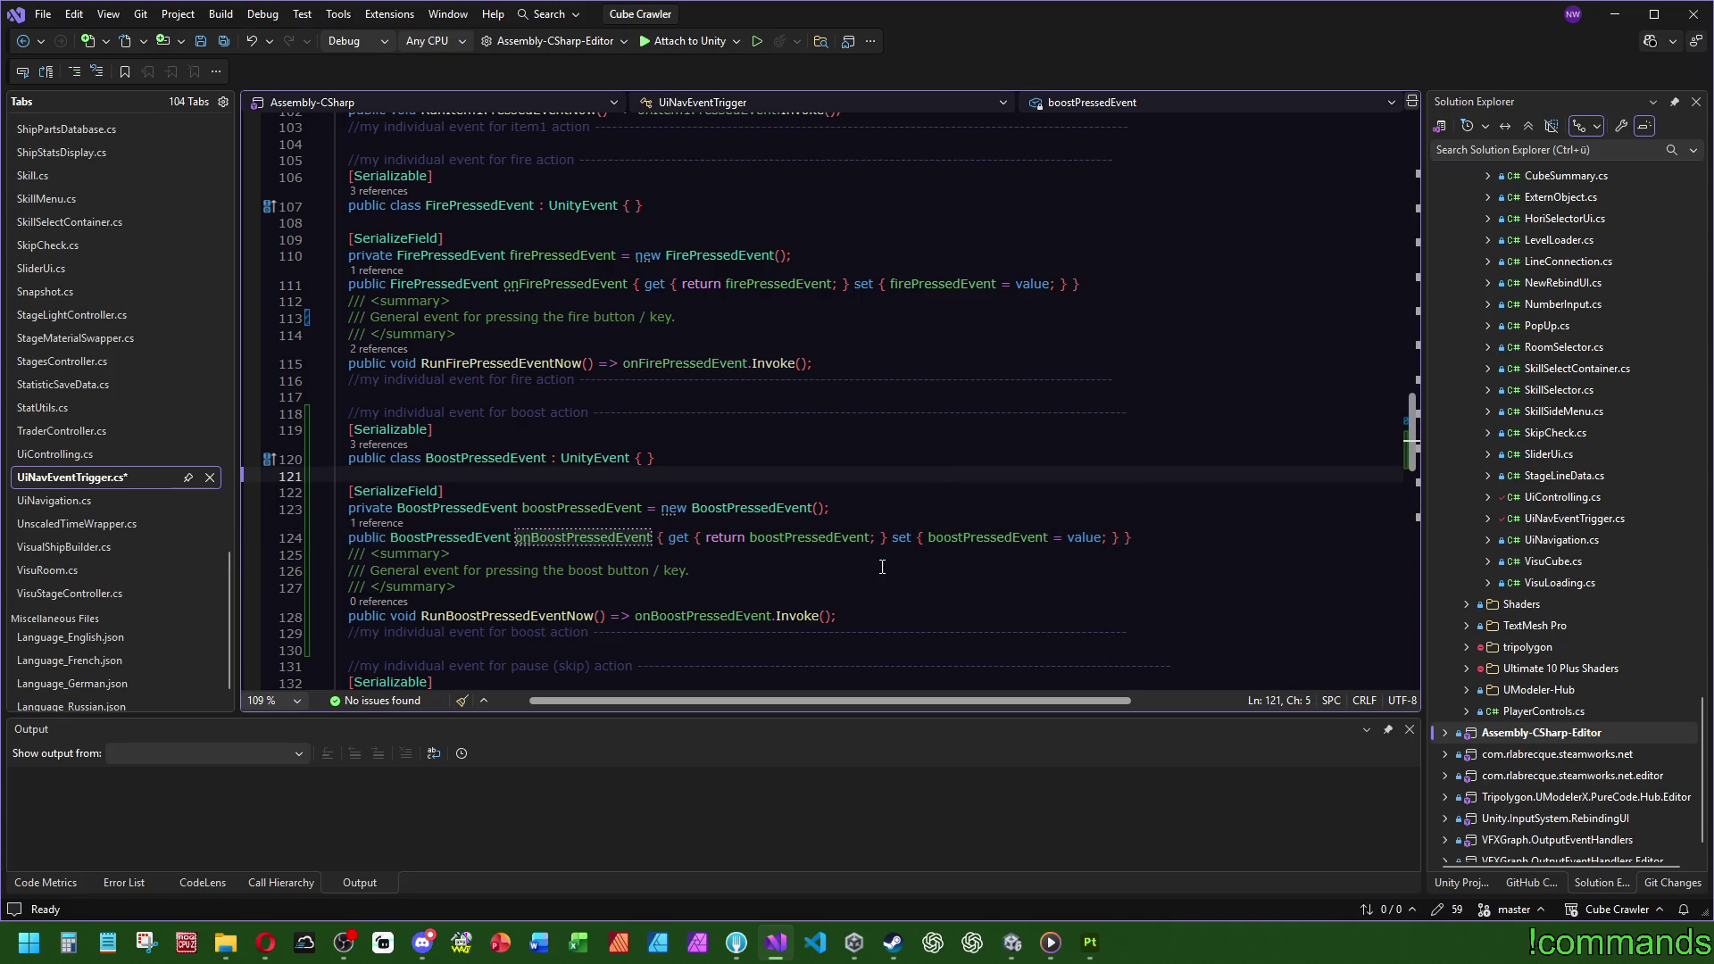
# Step: Reword the RunFilterChangedEventNow summary from 'ui-pause' to 'filter changed' and save UiNavEventTrigger.cs
pyautogui.scroll(5, 763, 511)
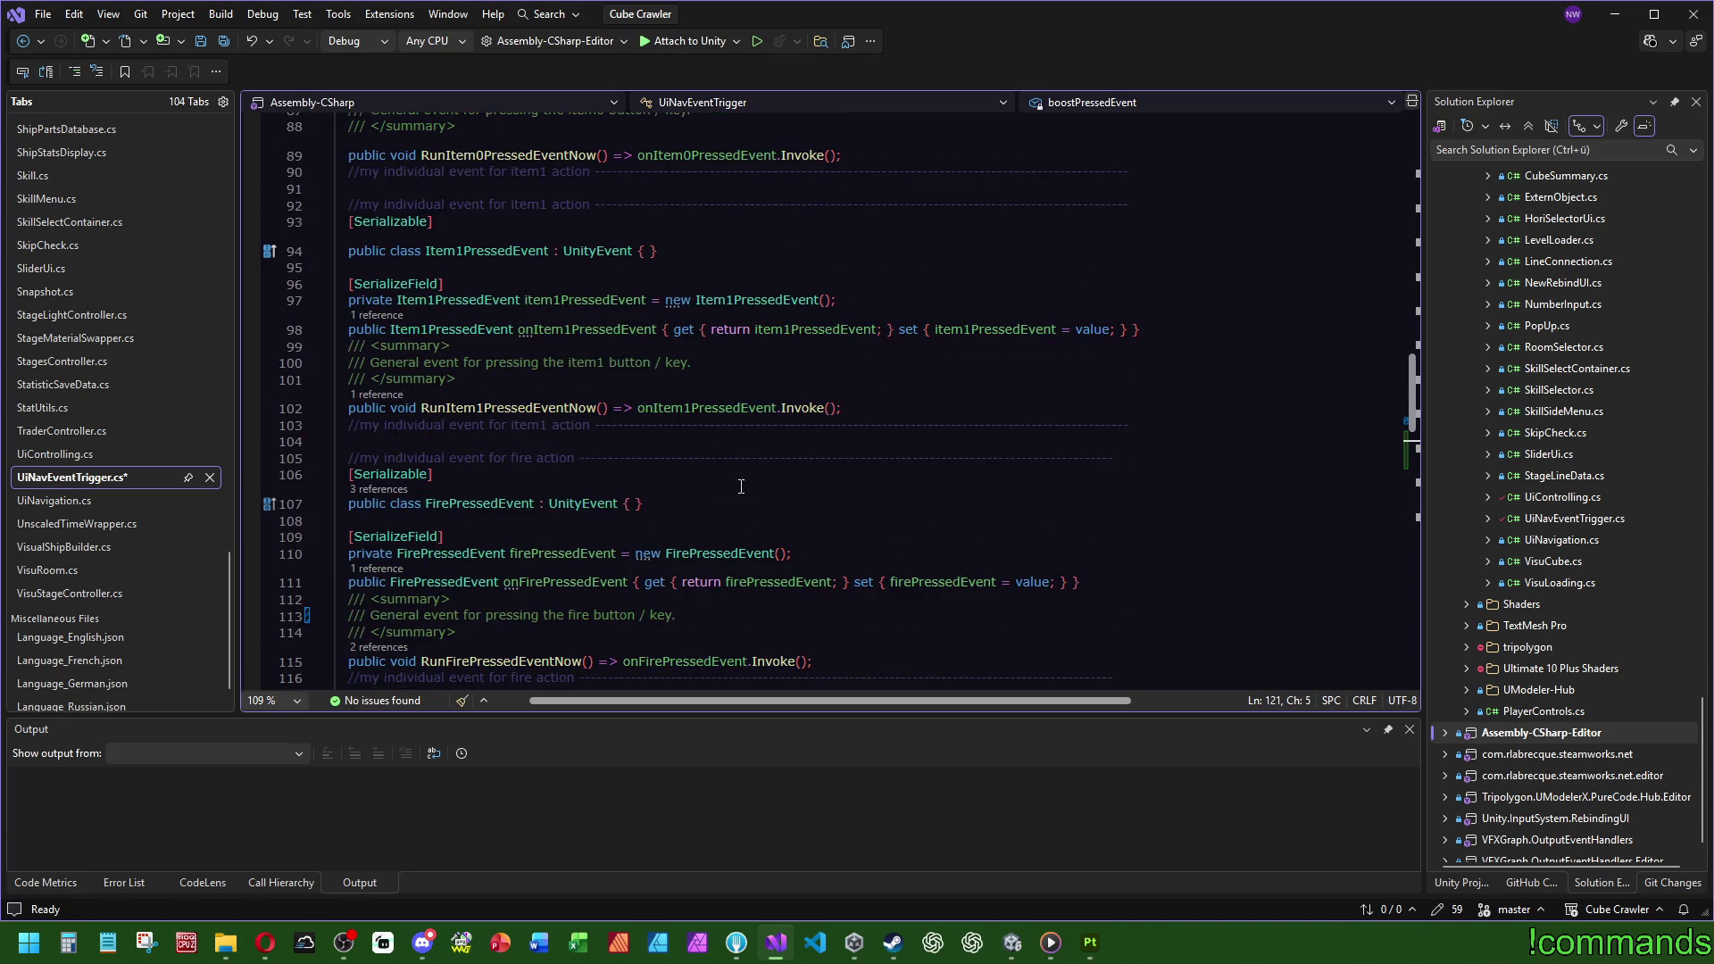
pyautogui.scroll(4, 601, 366)
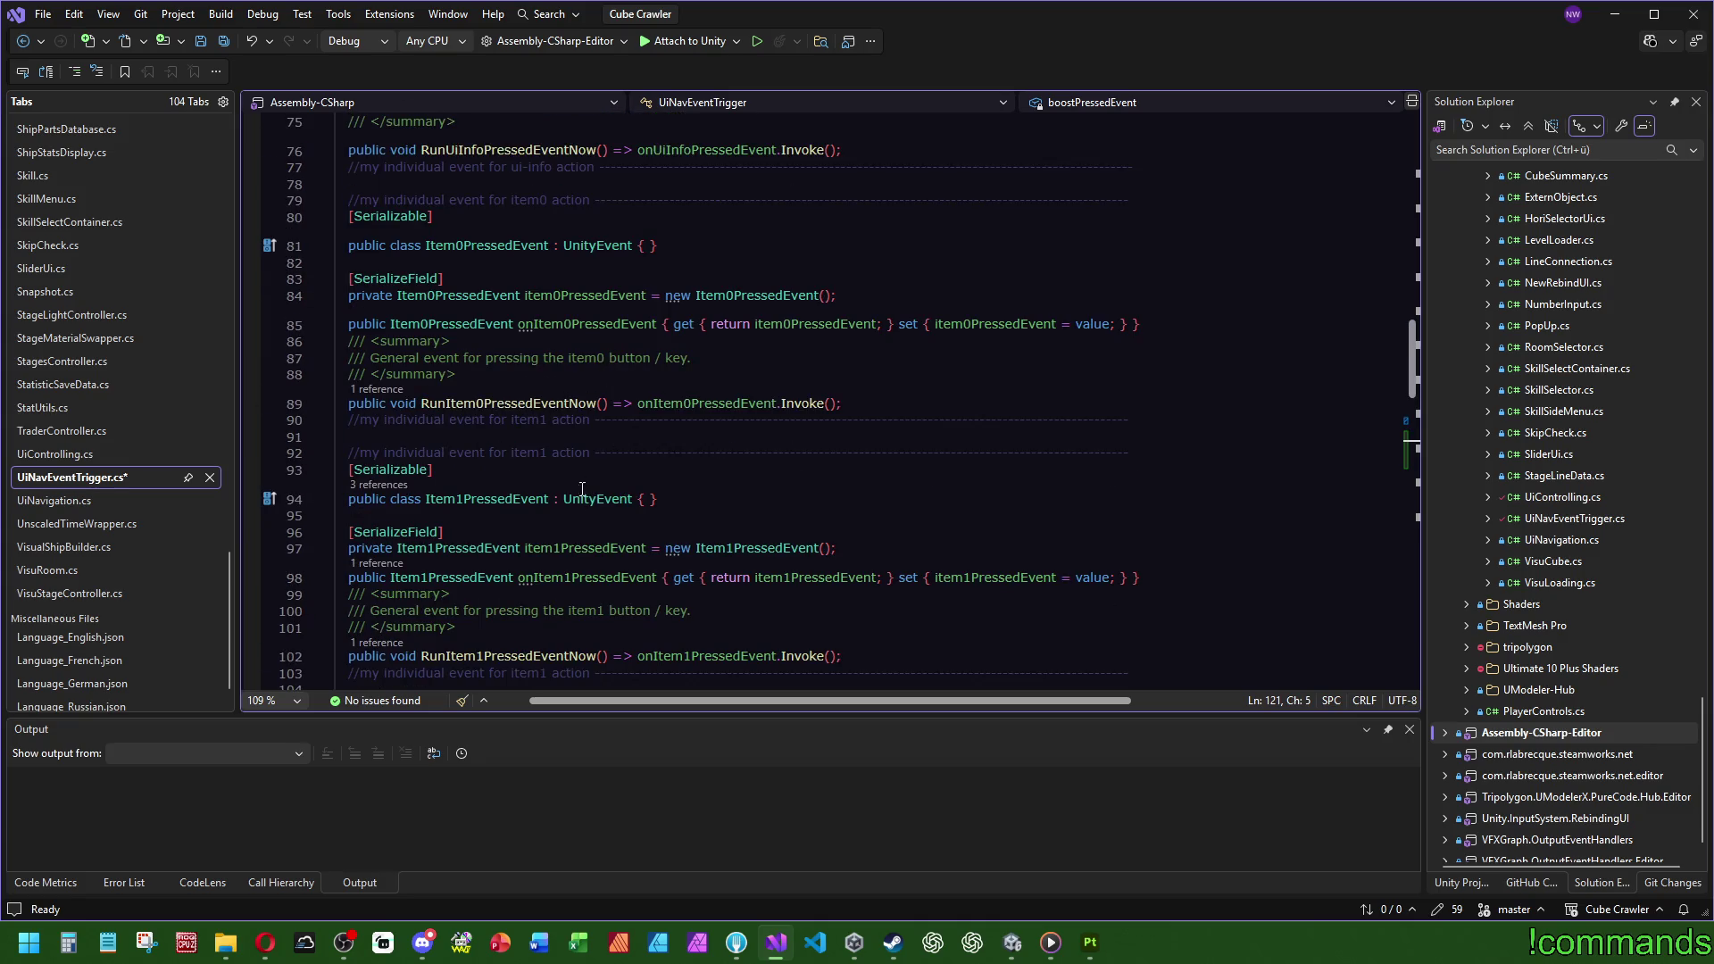
pyautogui.scroll(-15, 615, 361)
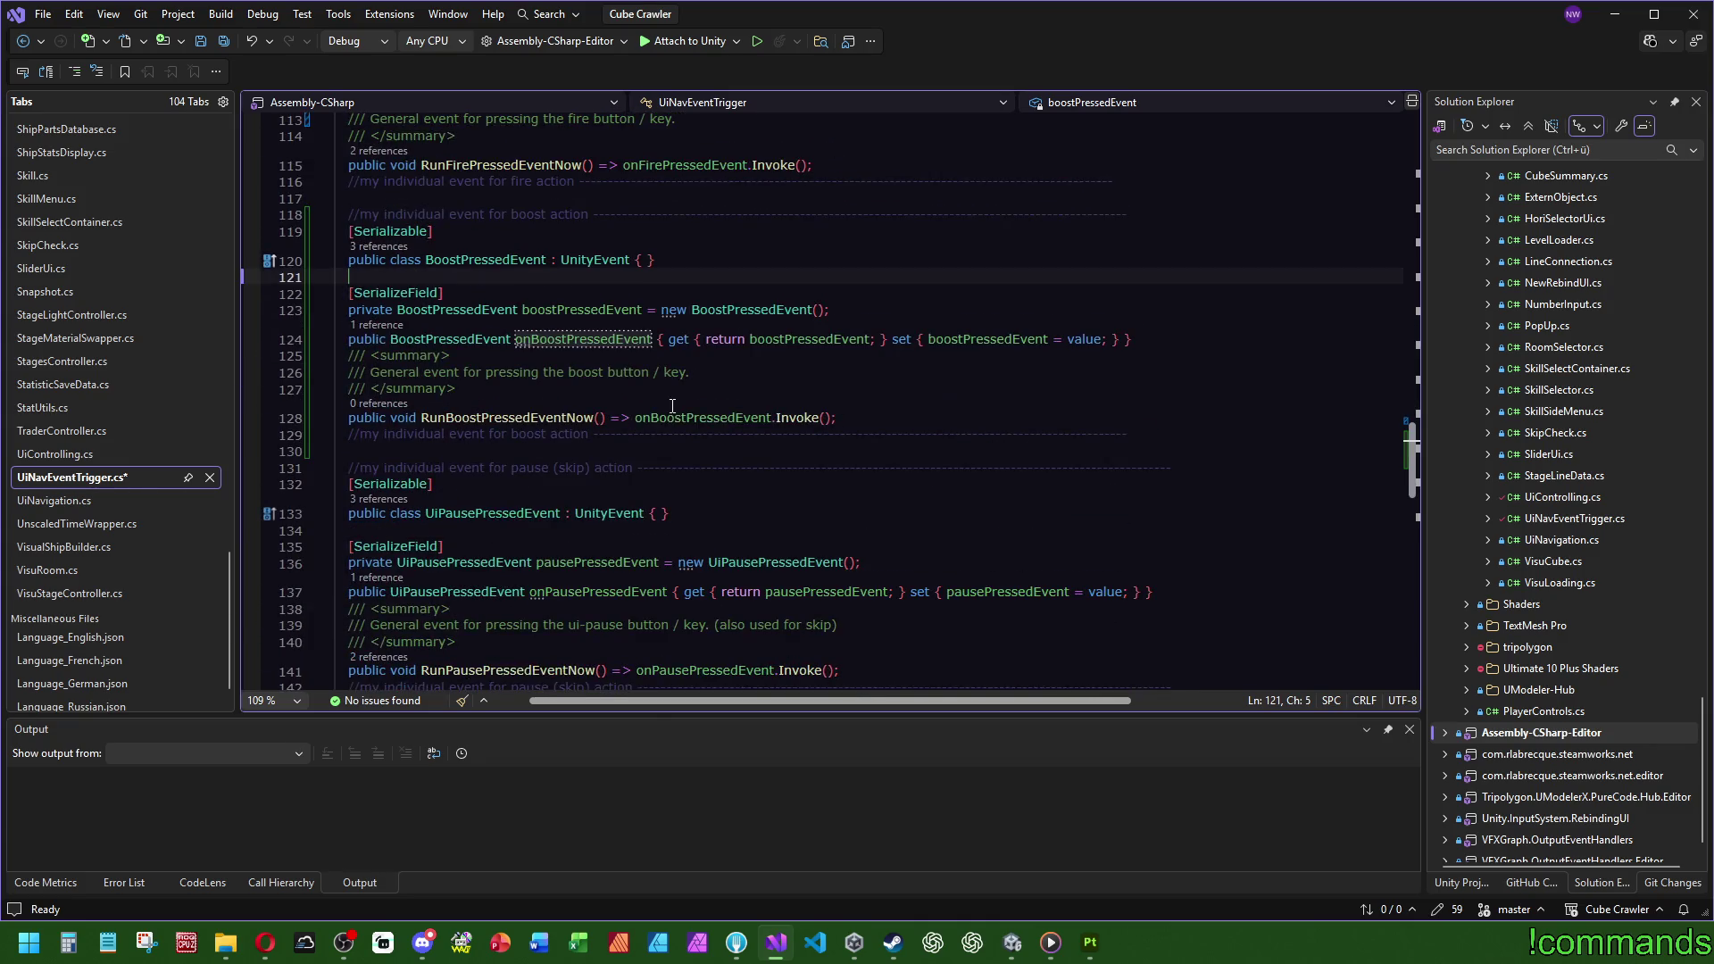
pyautogui.scroll(-5, 671, 414)
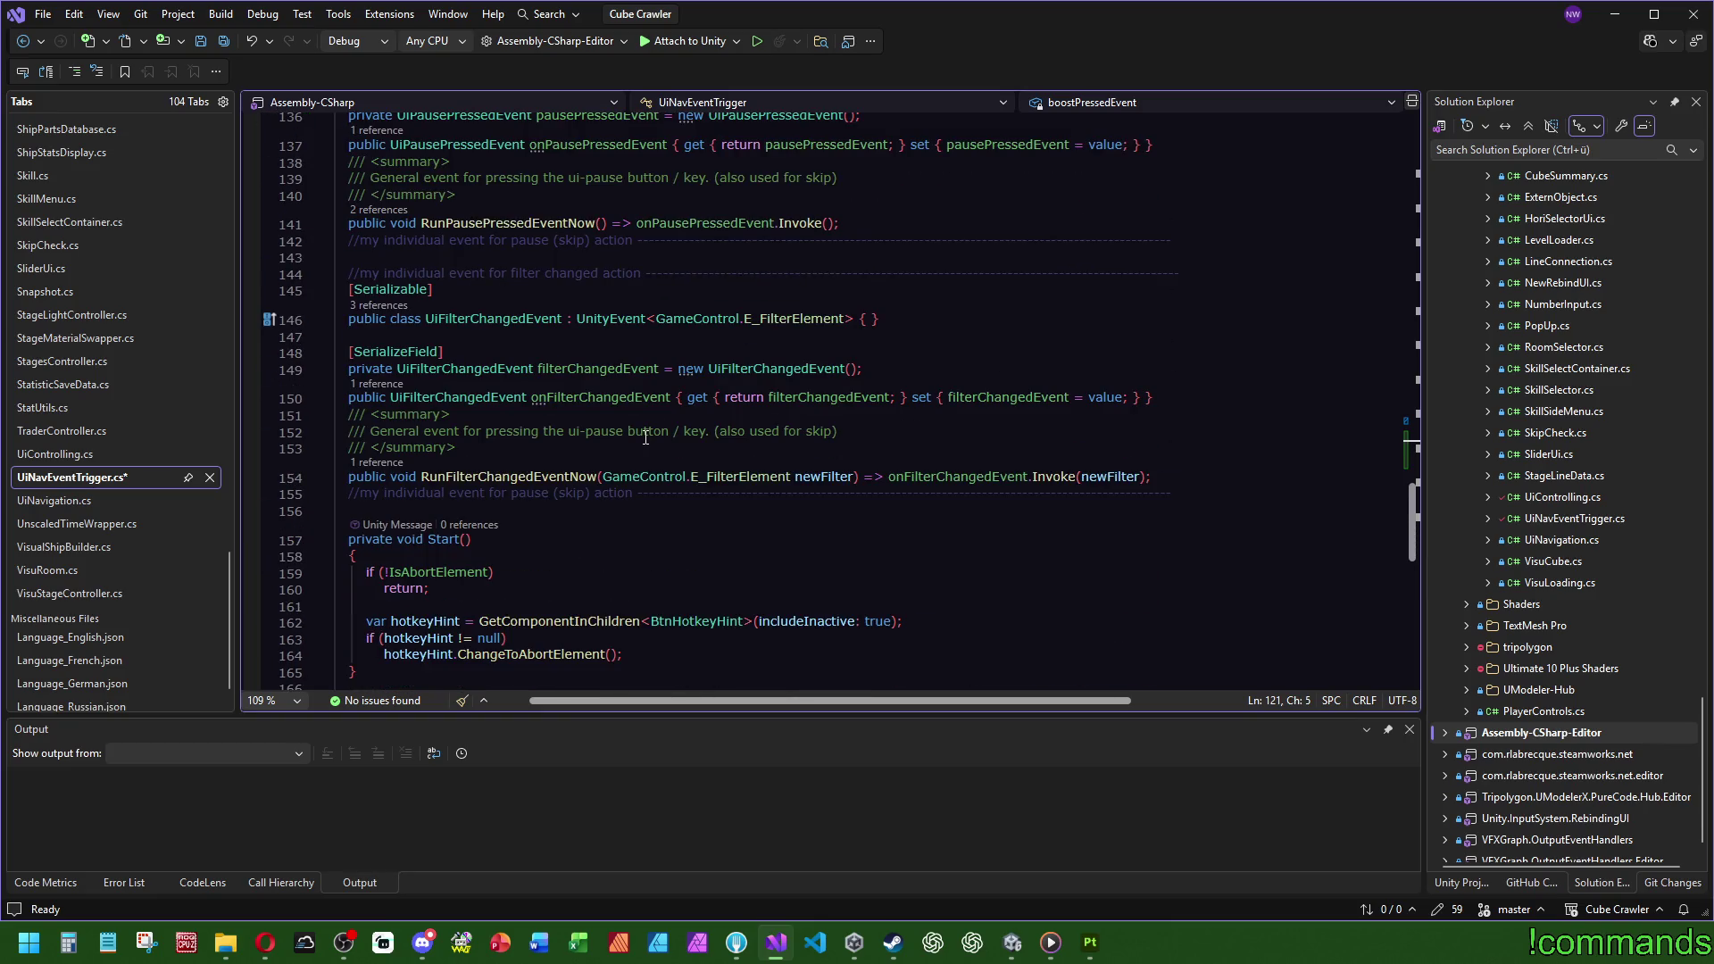
pyautogui.moveTo(625, 432); pyautogui.dragTo(569, 432)
pyautogui.write('filter changed')
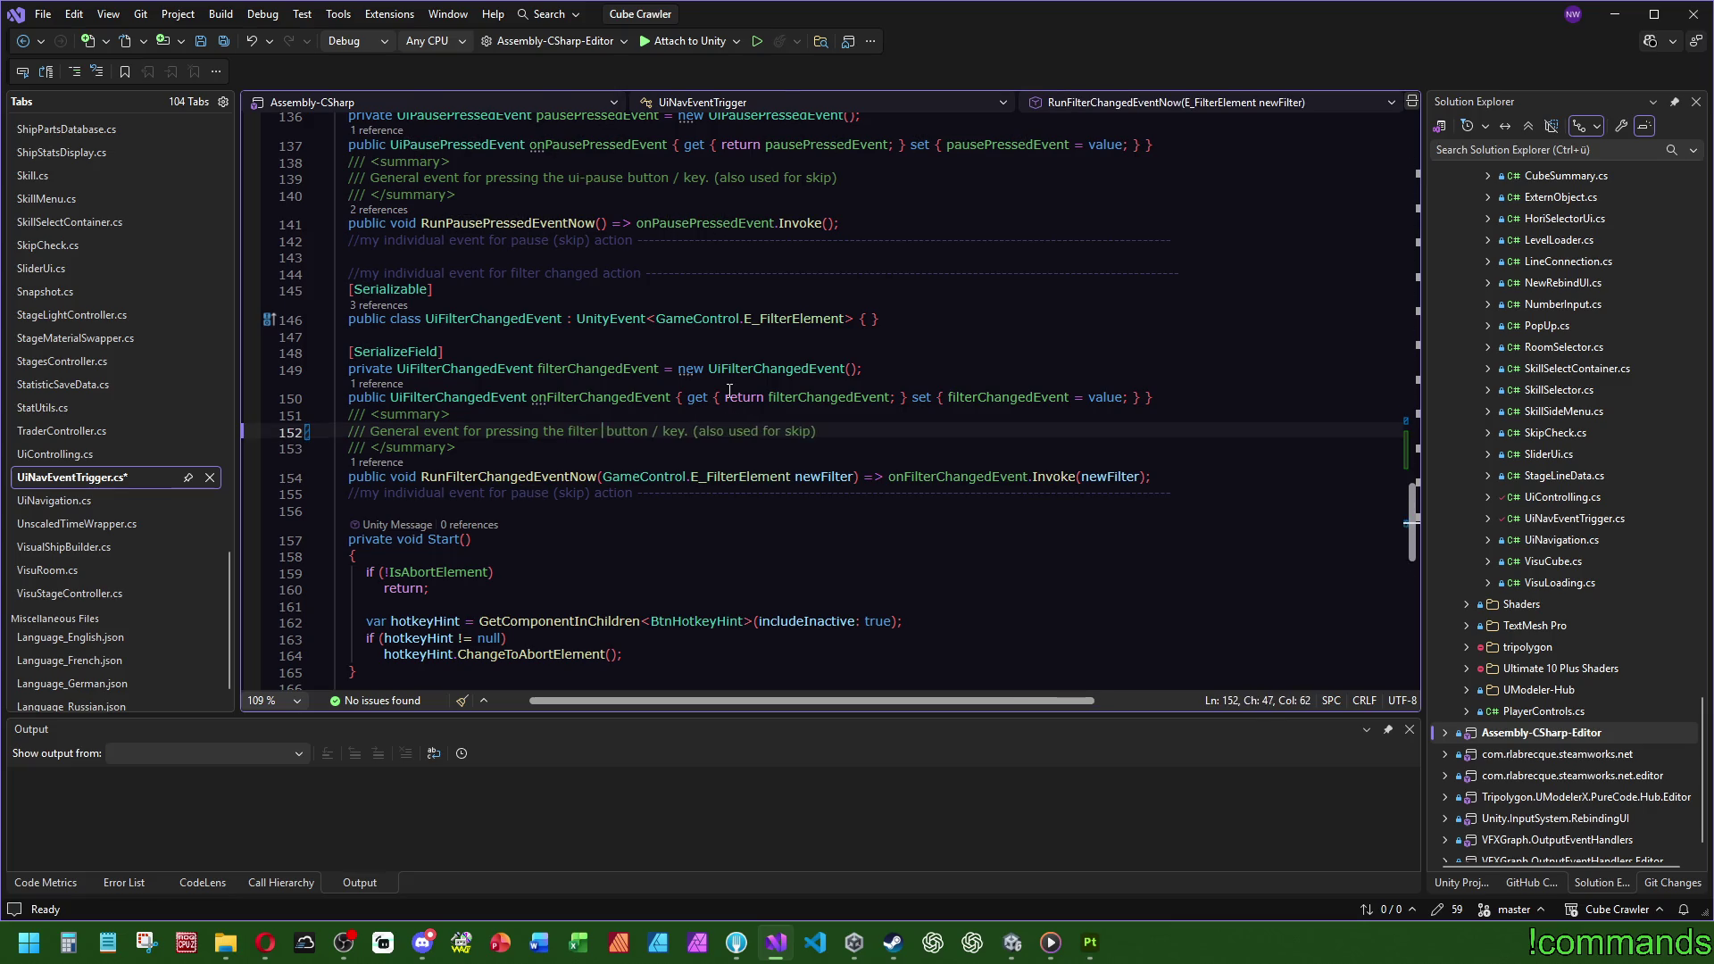
pyautogui.scroll(-3, 703, 329)
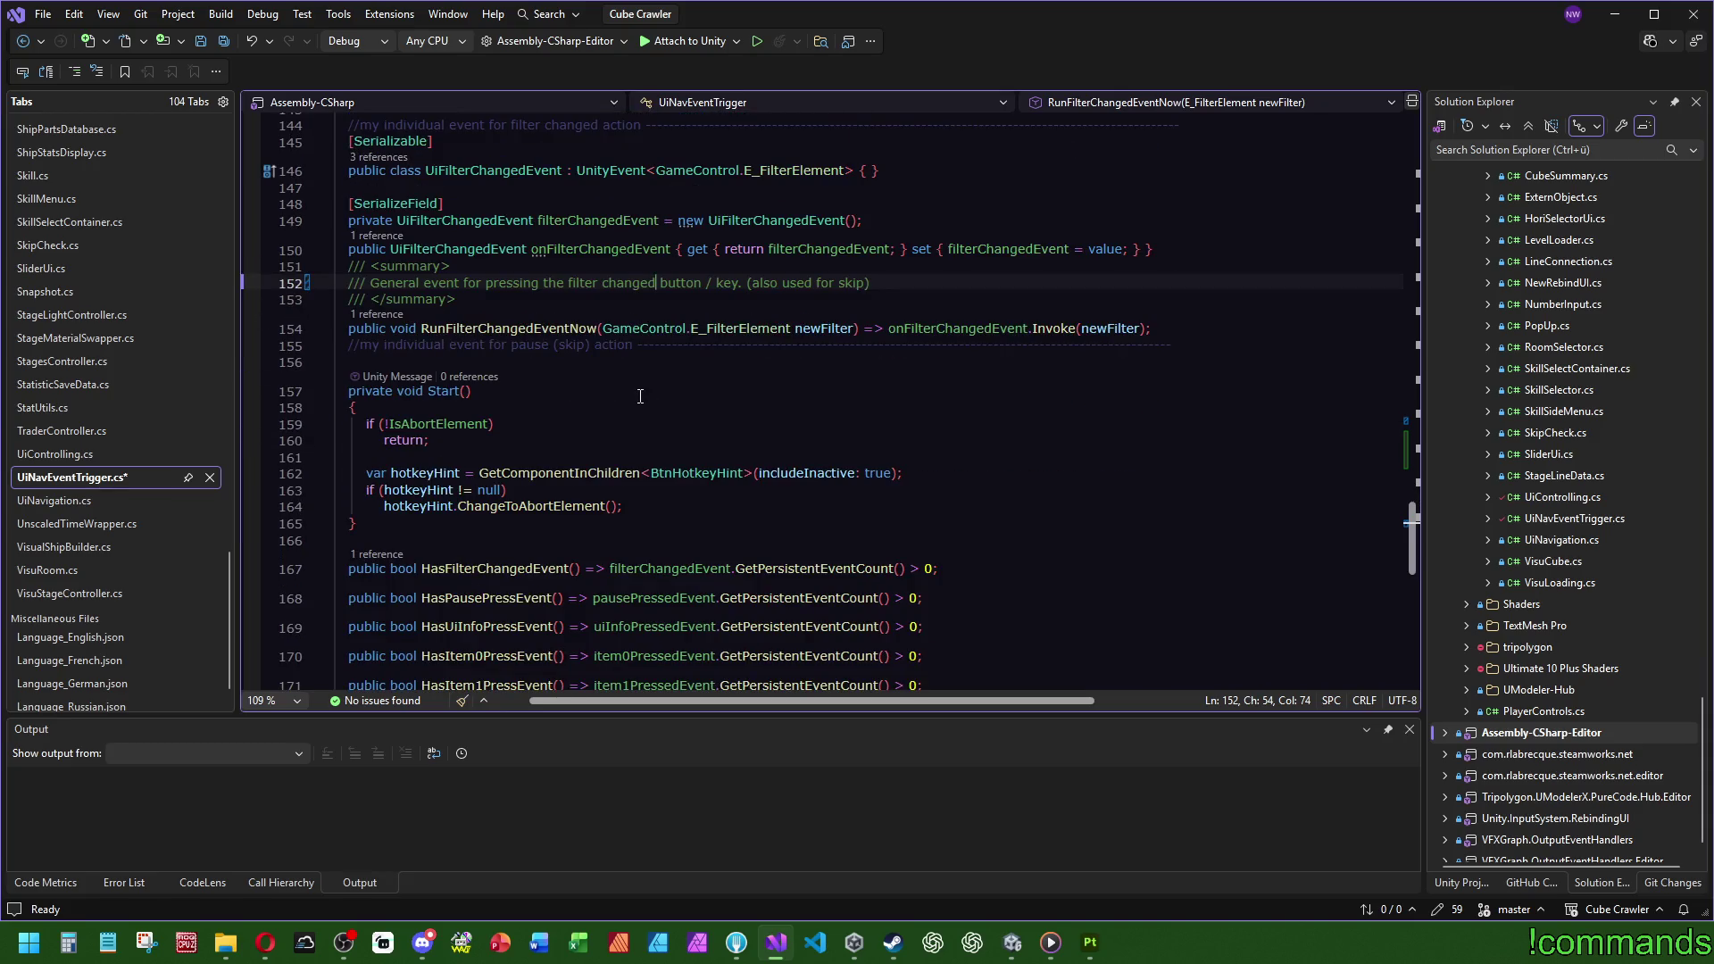
pyautogui.scroll(10, 739, 434)
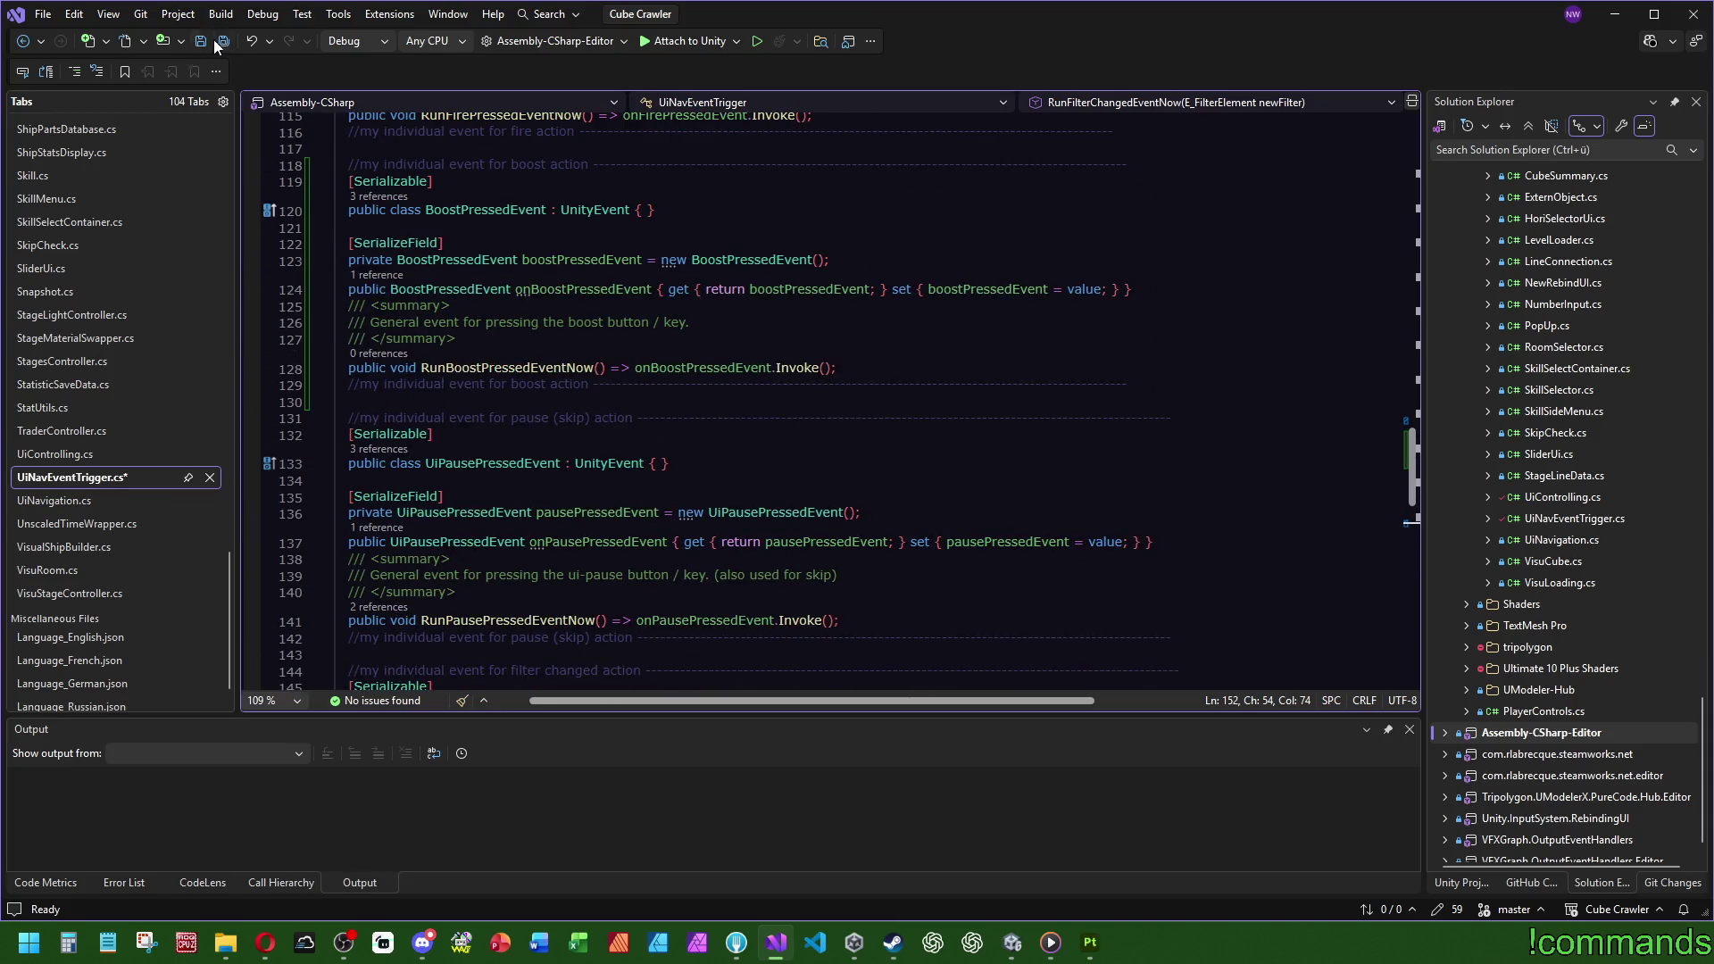
pyautogui.hotkey('ctrl', 's')
pyautogui.scroll(4, 771, 404)
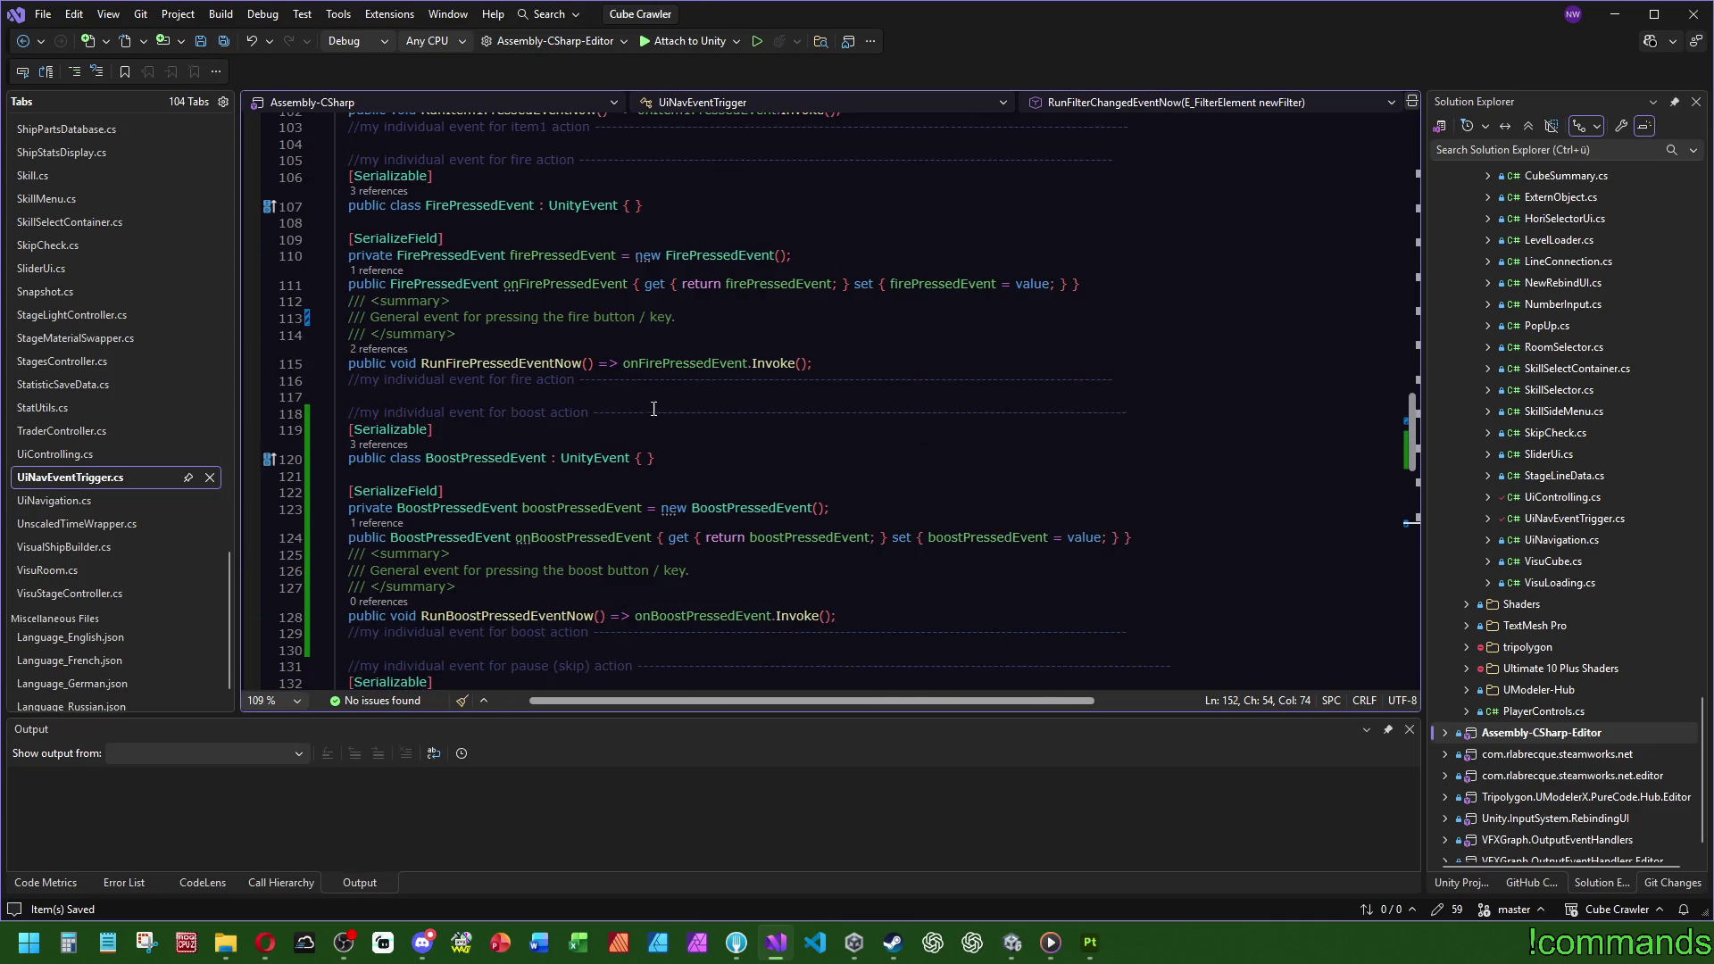
# Step: Follow RunFirePressedEventNow's references to its call in UiNavigation.cs and search for other uses
pyautogui.moveTo(477, 369)
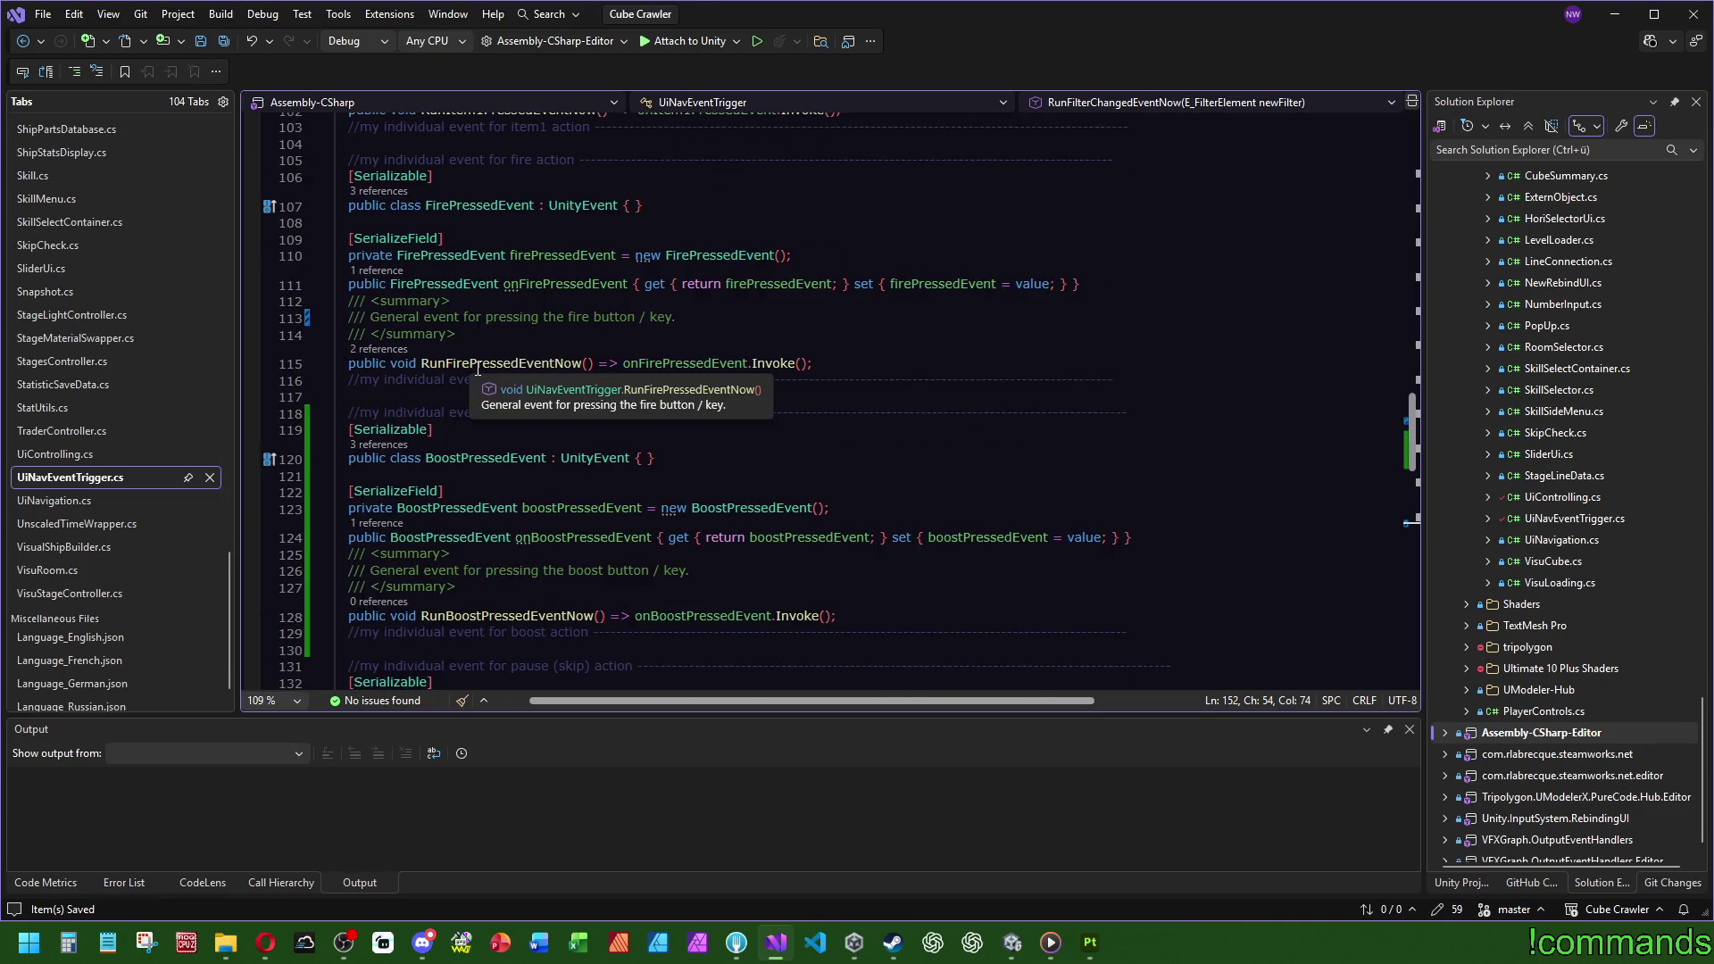
pyautogui.click(391, 349)
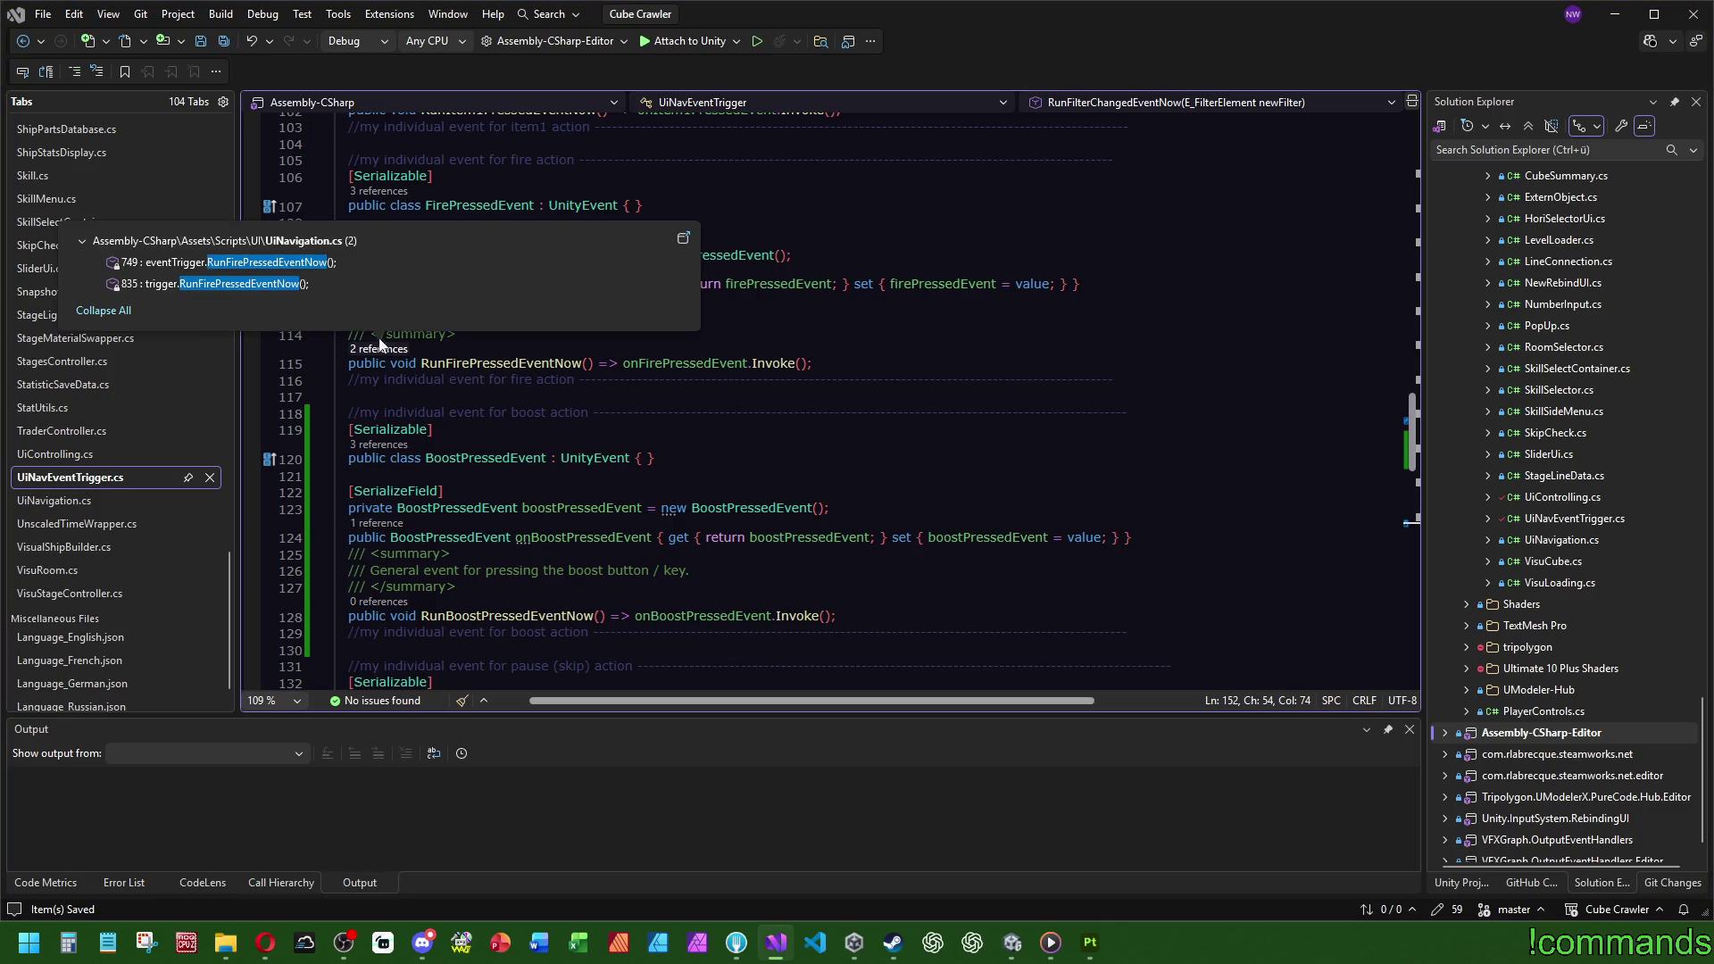
pyautogui.doubleClick(331, 283)
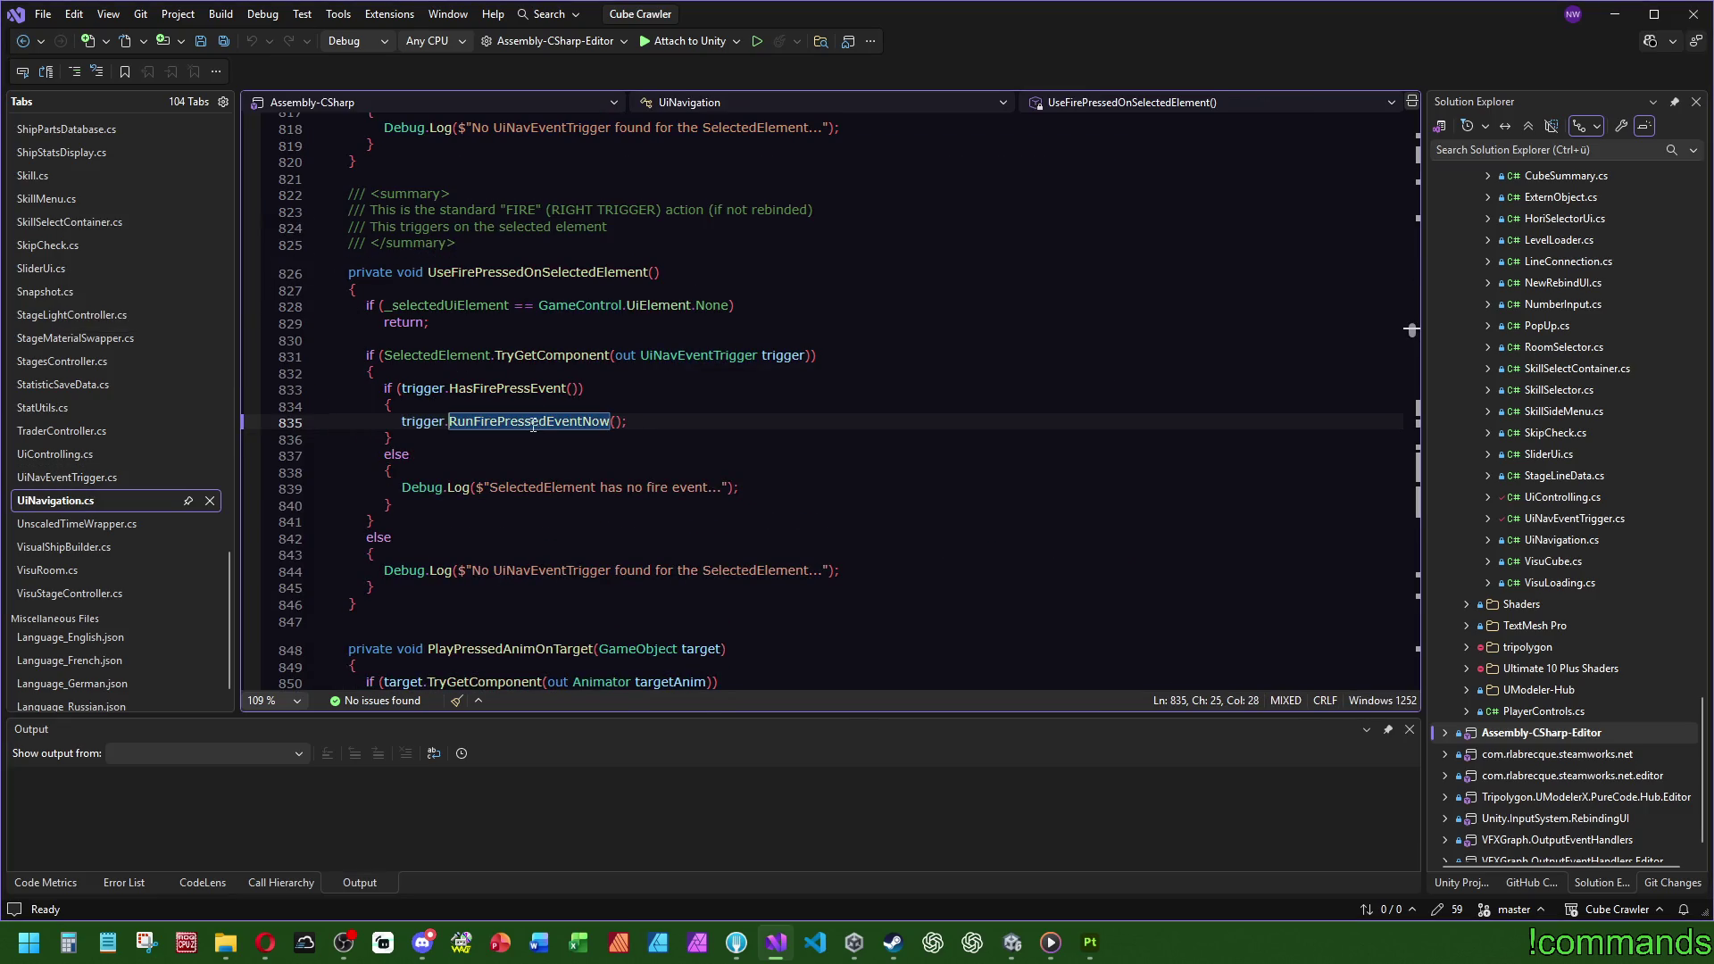
pyautogui.doubleClick(585, 422)
pyautogui.hotkey('ctrl', 'f')
pyautogui.scroll(3, 1304, 381)
pyautogui.scroll(20, 1303, 381)
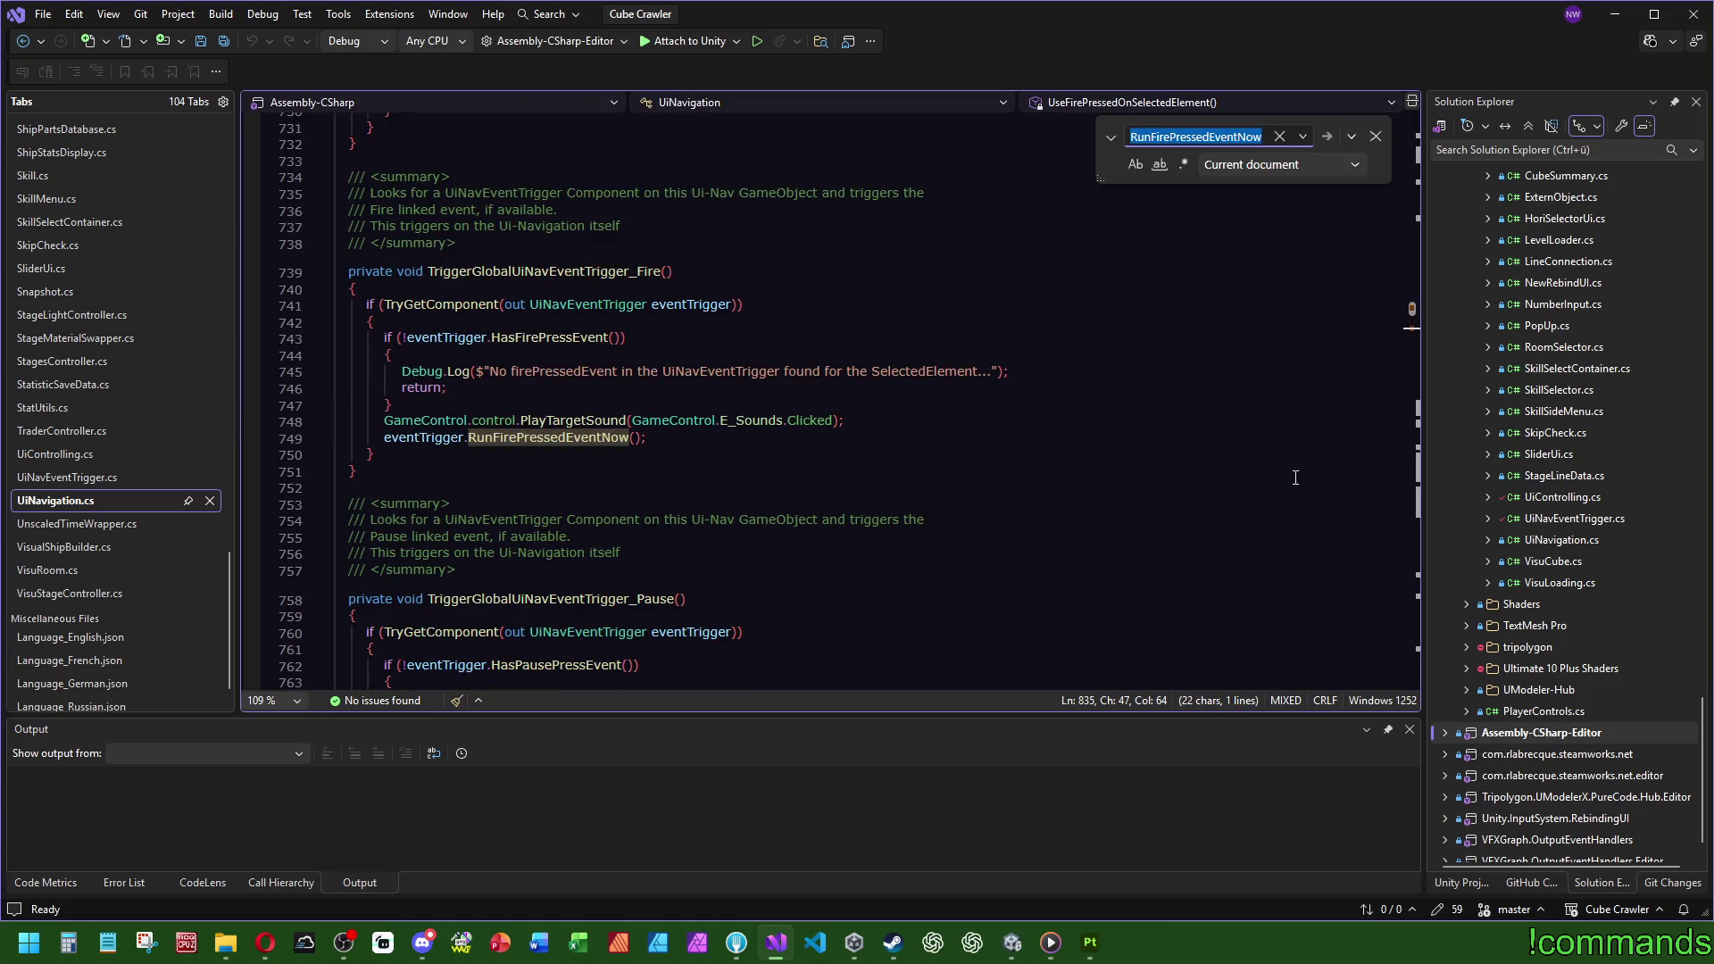
pyautogui.scroll(-20, 1412, 328)
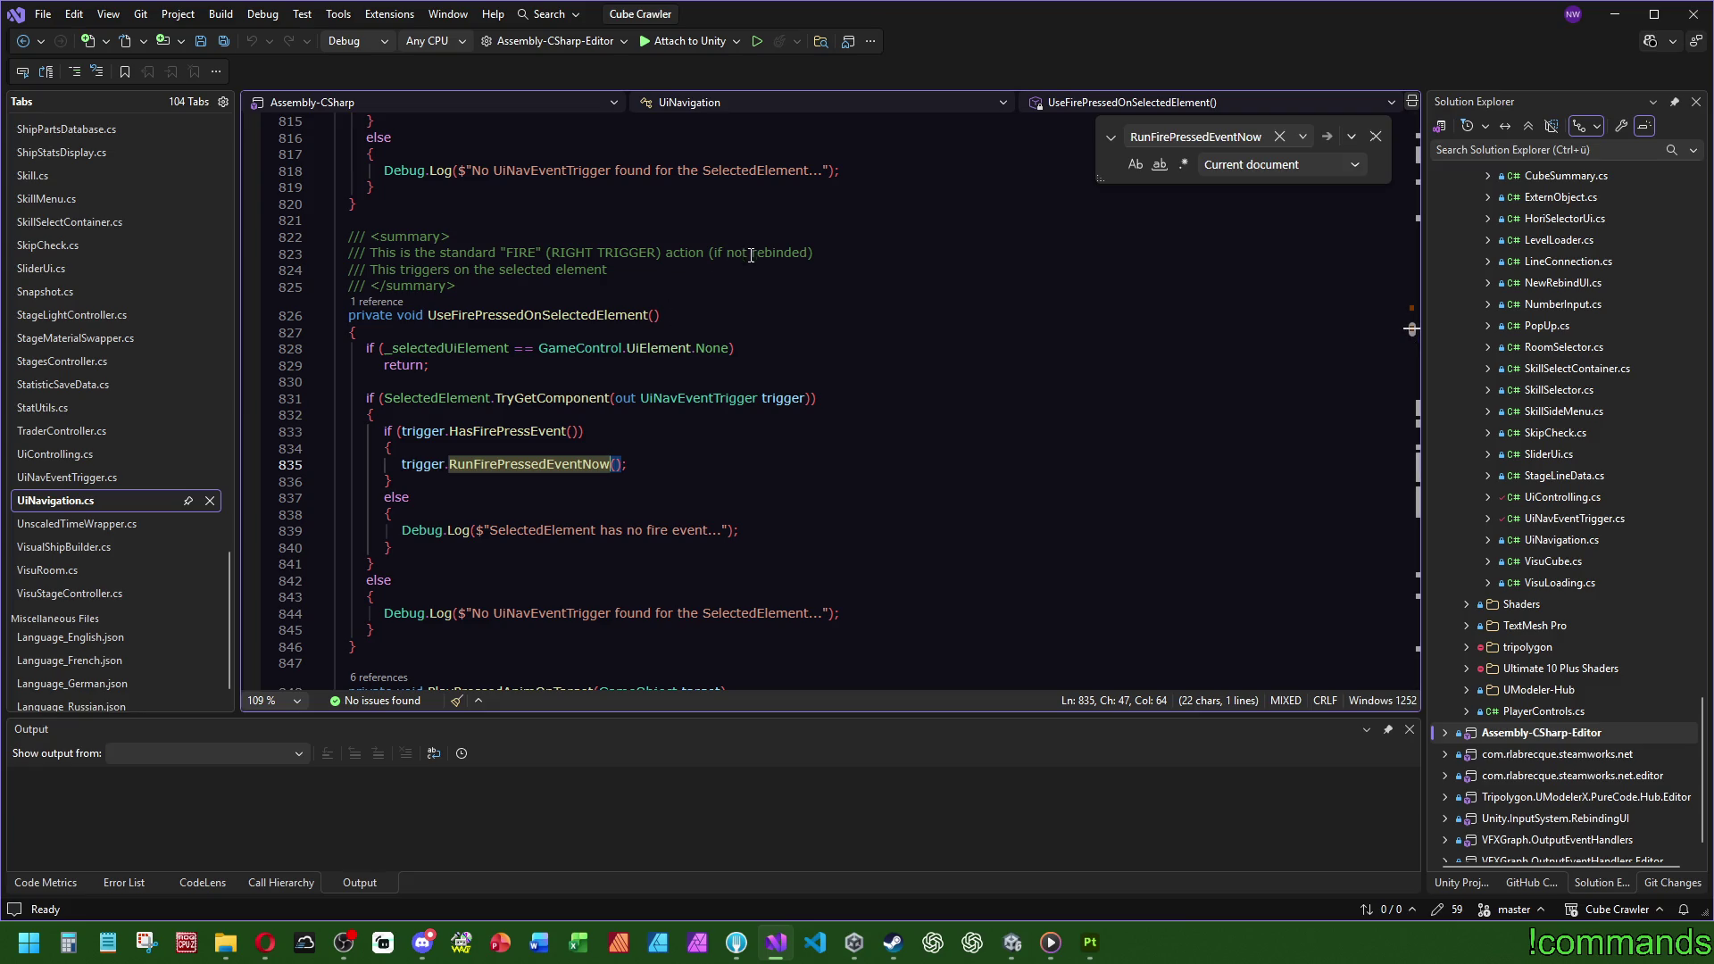
# Step: Trace UseFirePressedOnSelectedElement's caller and definition, searching its RunFirePressedEventNow call
pyautogui.click(377, 302)
pyautogui.doubleClick(375, 236)
pyautogui.doubleClick(608, 404)
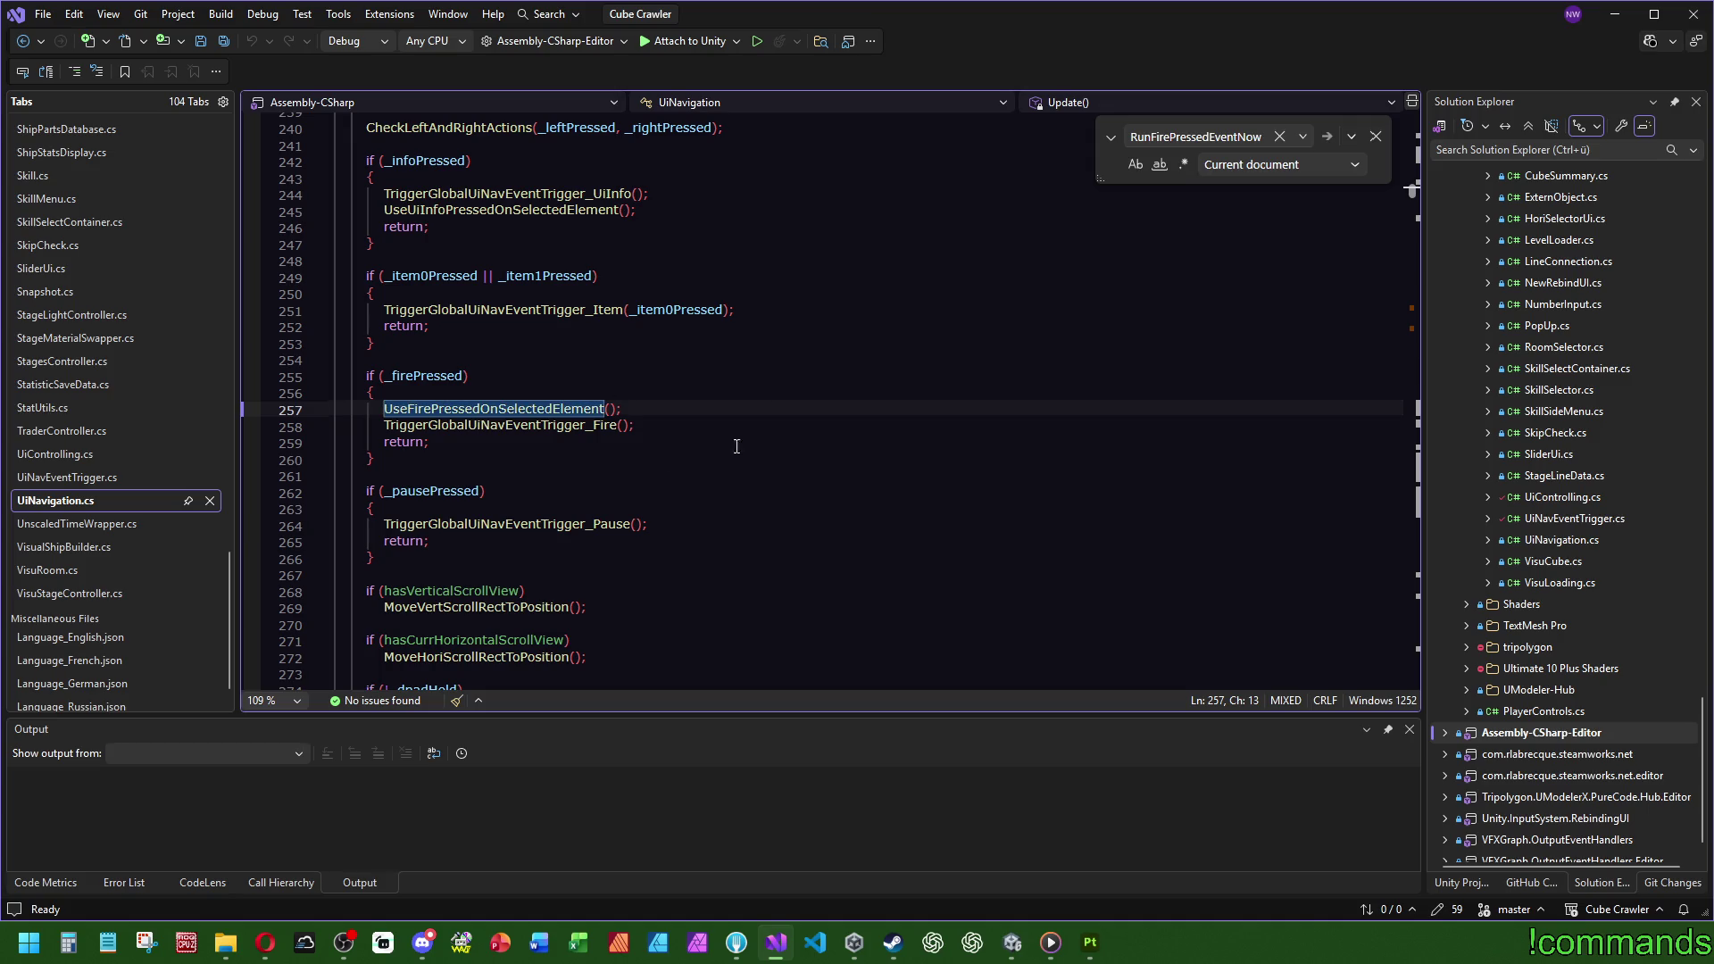
pyautogui.keyDown('ctrl'); pyautogui.click(501, 407); pyautogui.keyUp('ctrl')
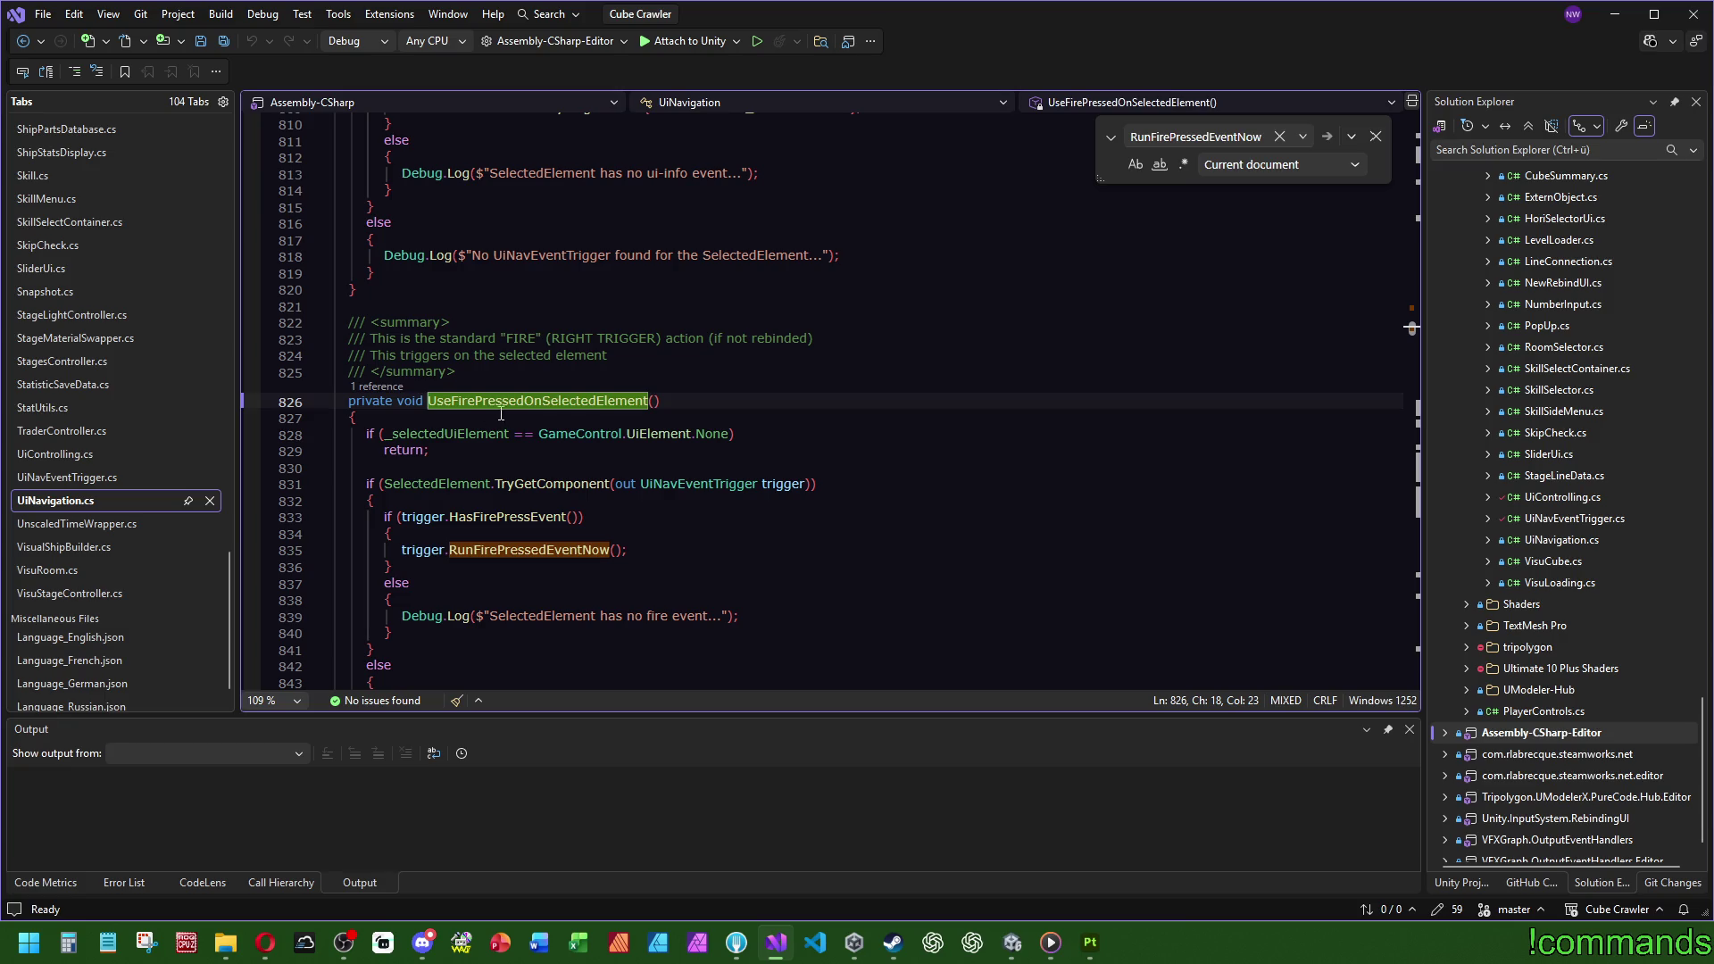
pyautogui.doubleClick(541, 549)
pyautogui.hotkey('ctrl', 'f')
pyautogui.scroll(8, 861, 561)
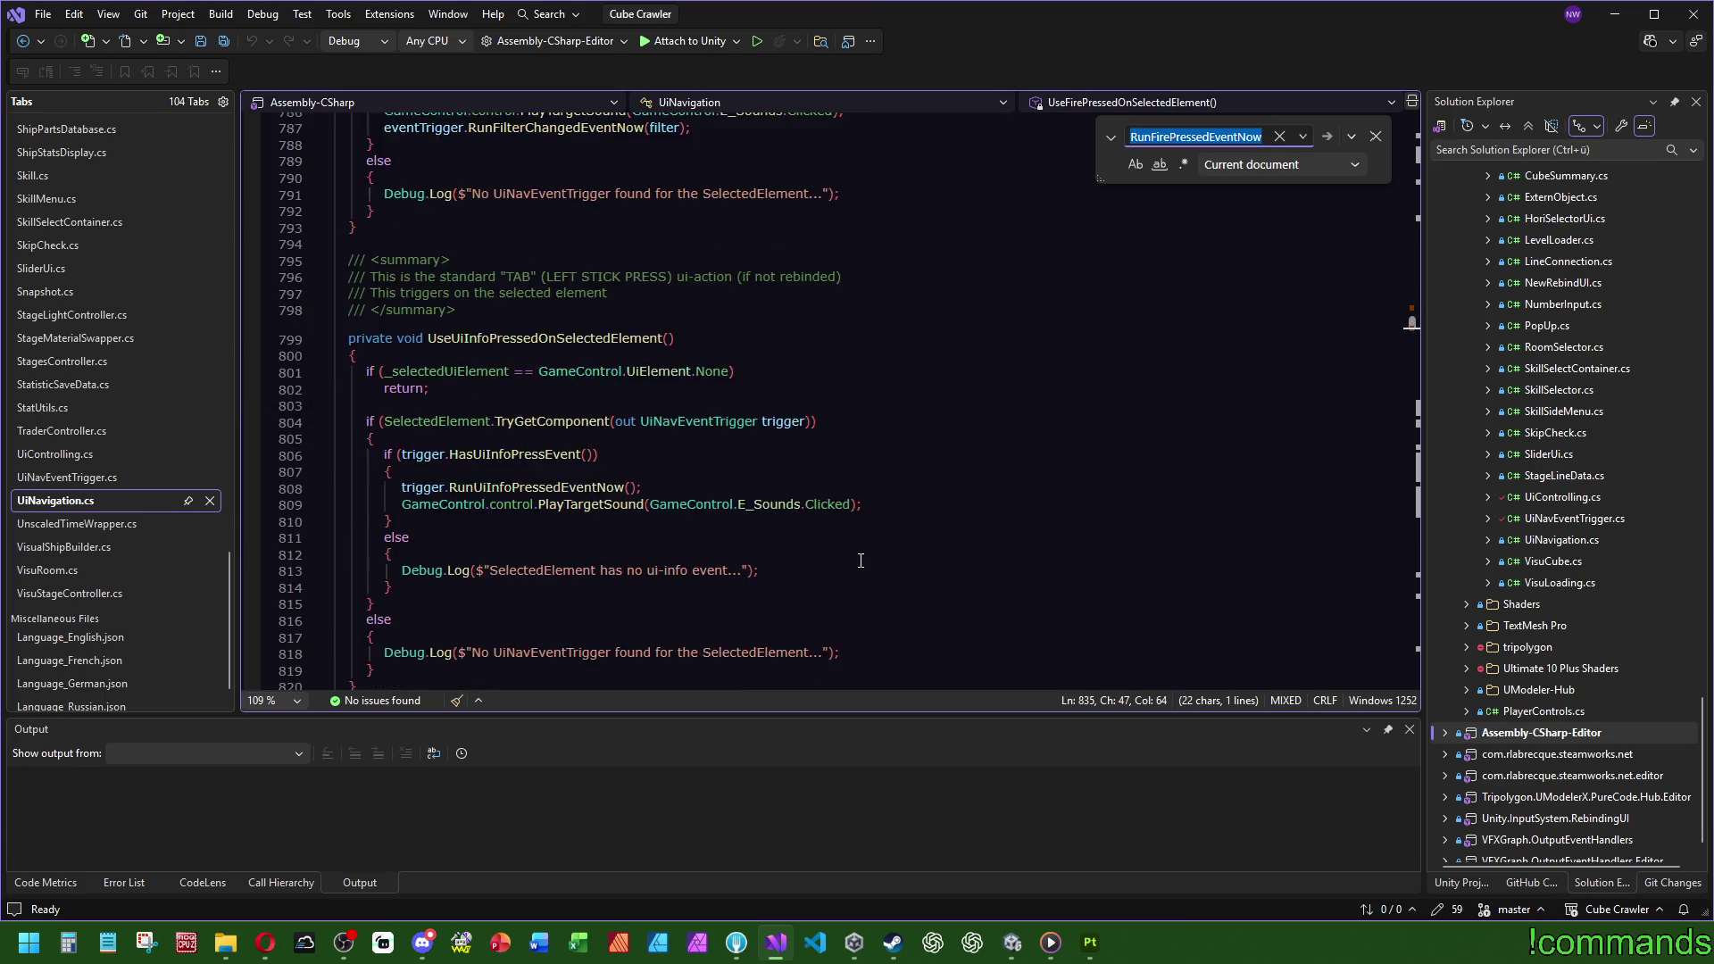
pyautogui.scroll(20, 860, 560)
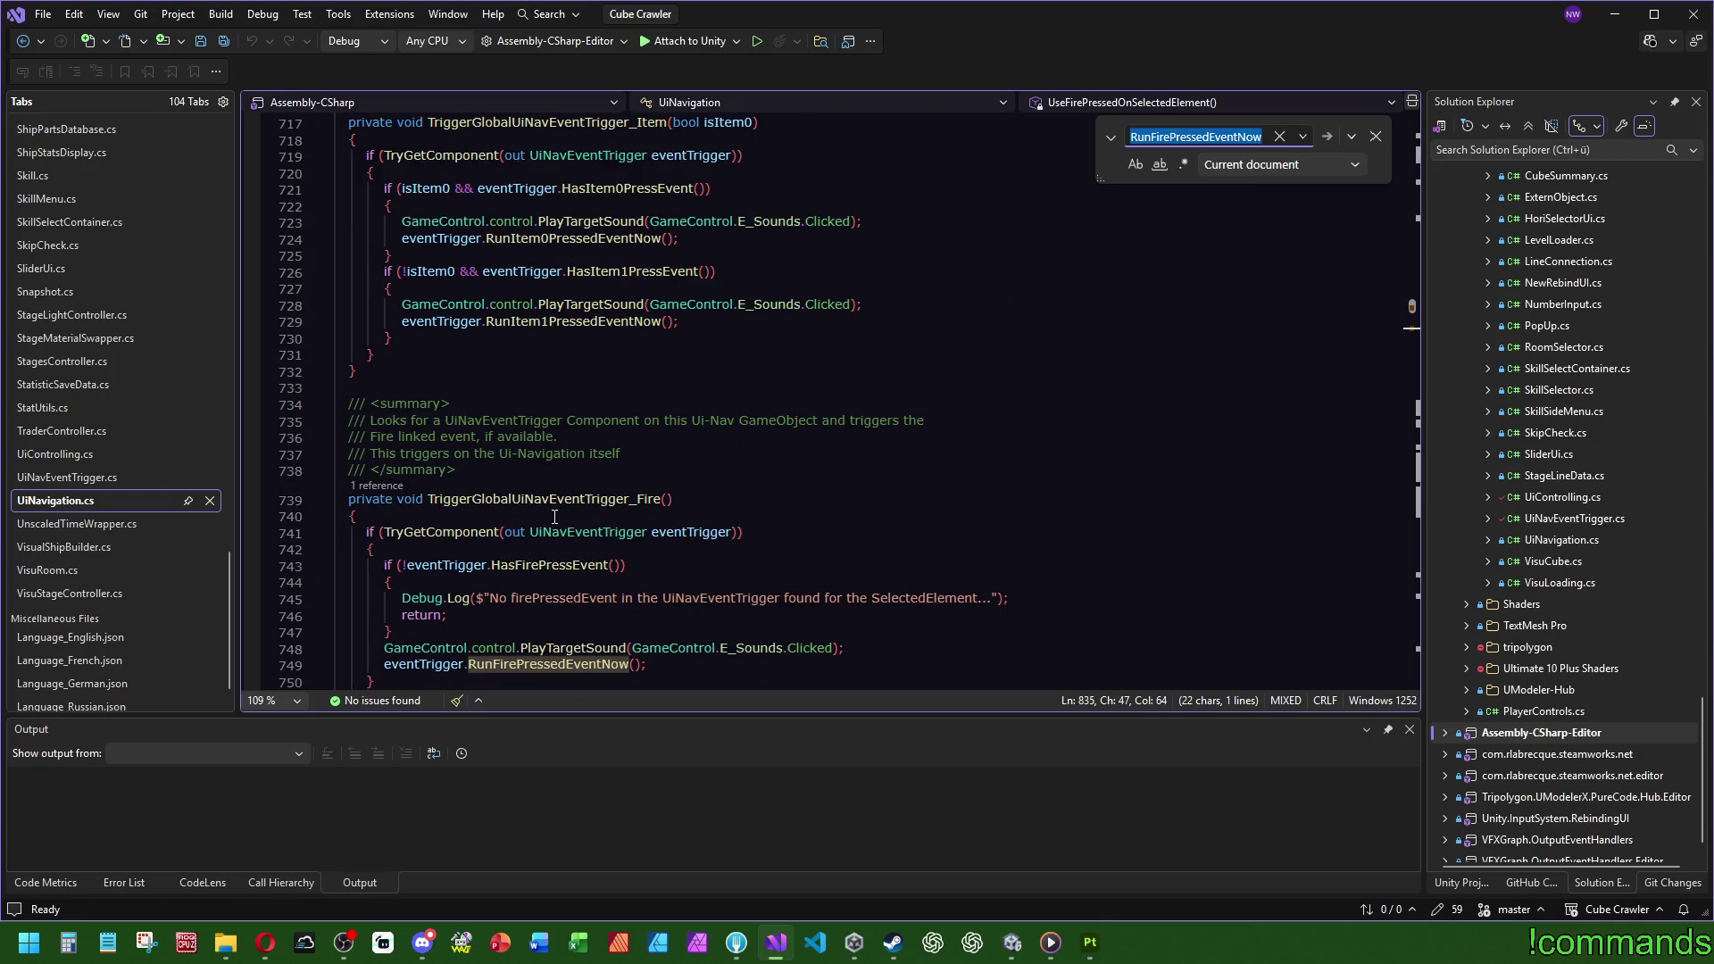
# Step: Follow TriggerGlobalUiNavEventTrigger_Fire from its Update call, then go to the Pause trigger's definition
pyautogui.click(375, 486)
pyautogui.doubleClick(378, 426)
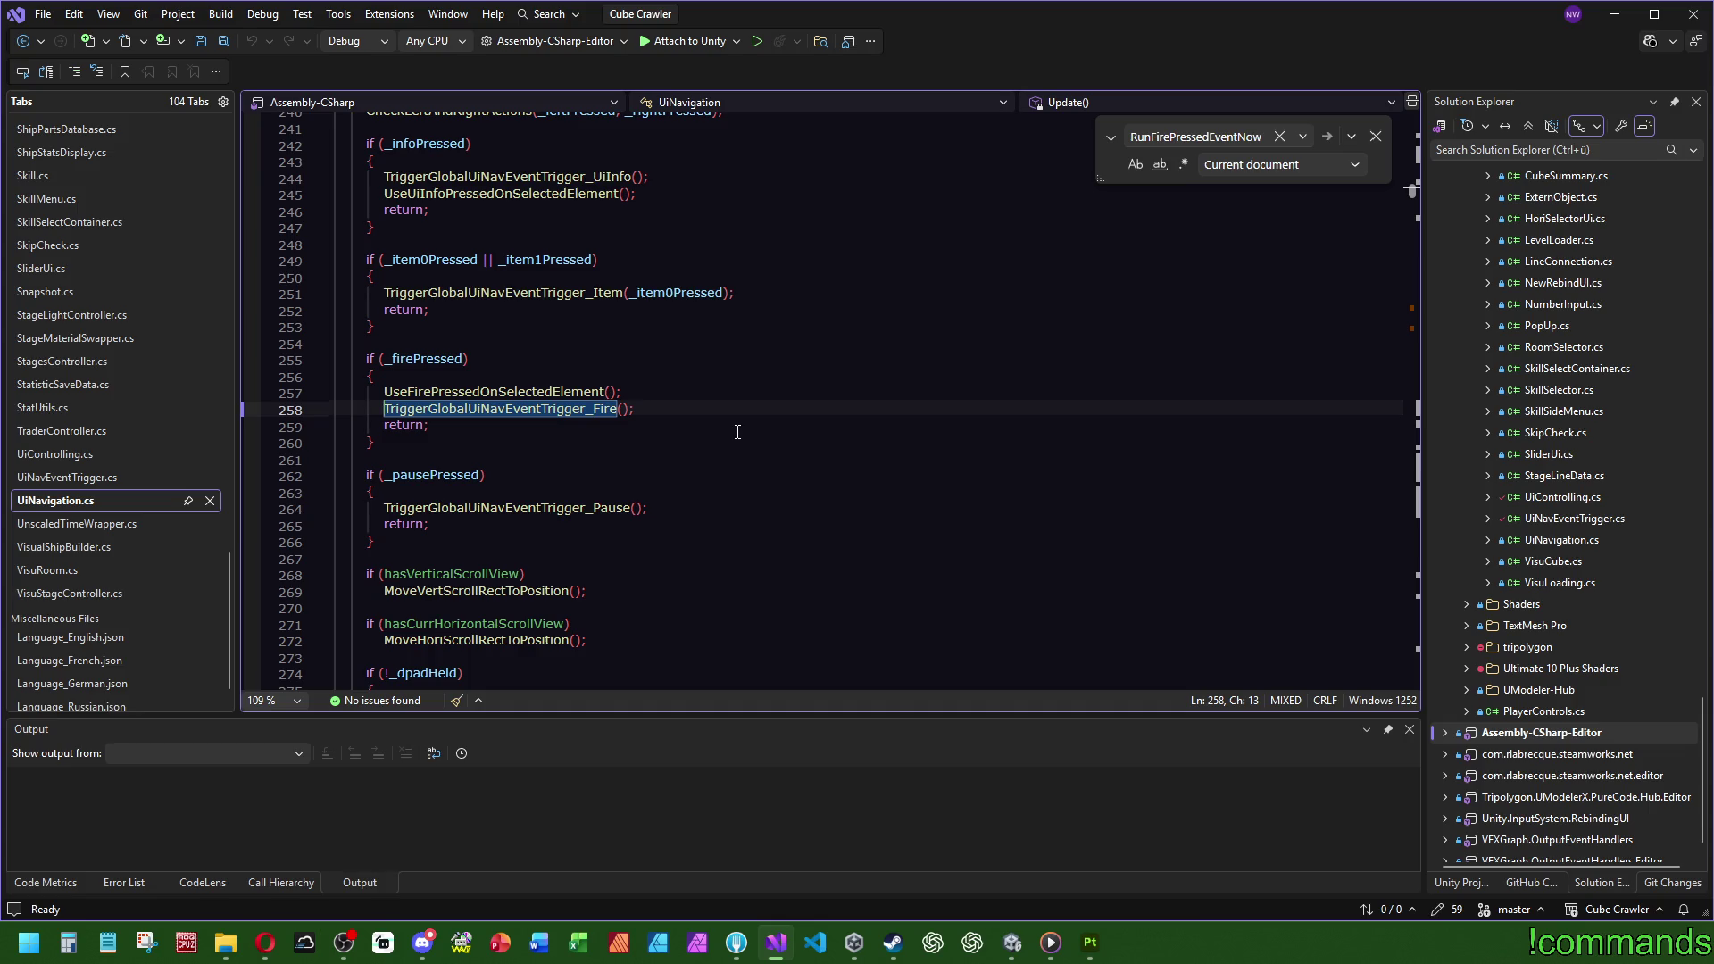
pyautogui.moveTo(560, 407)
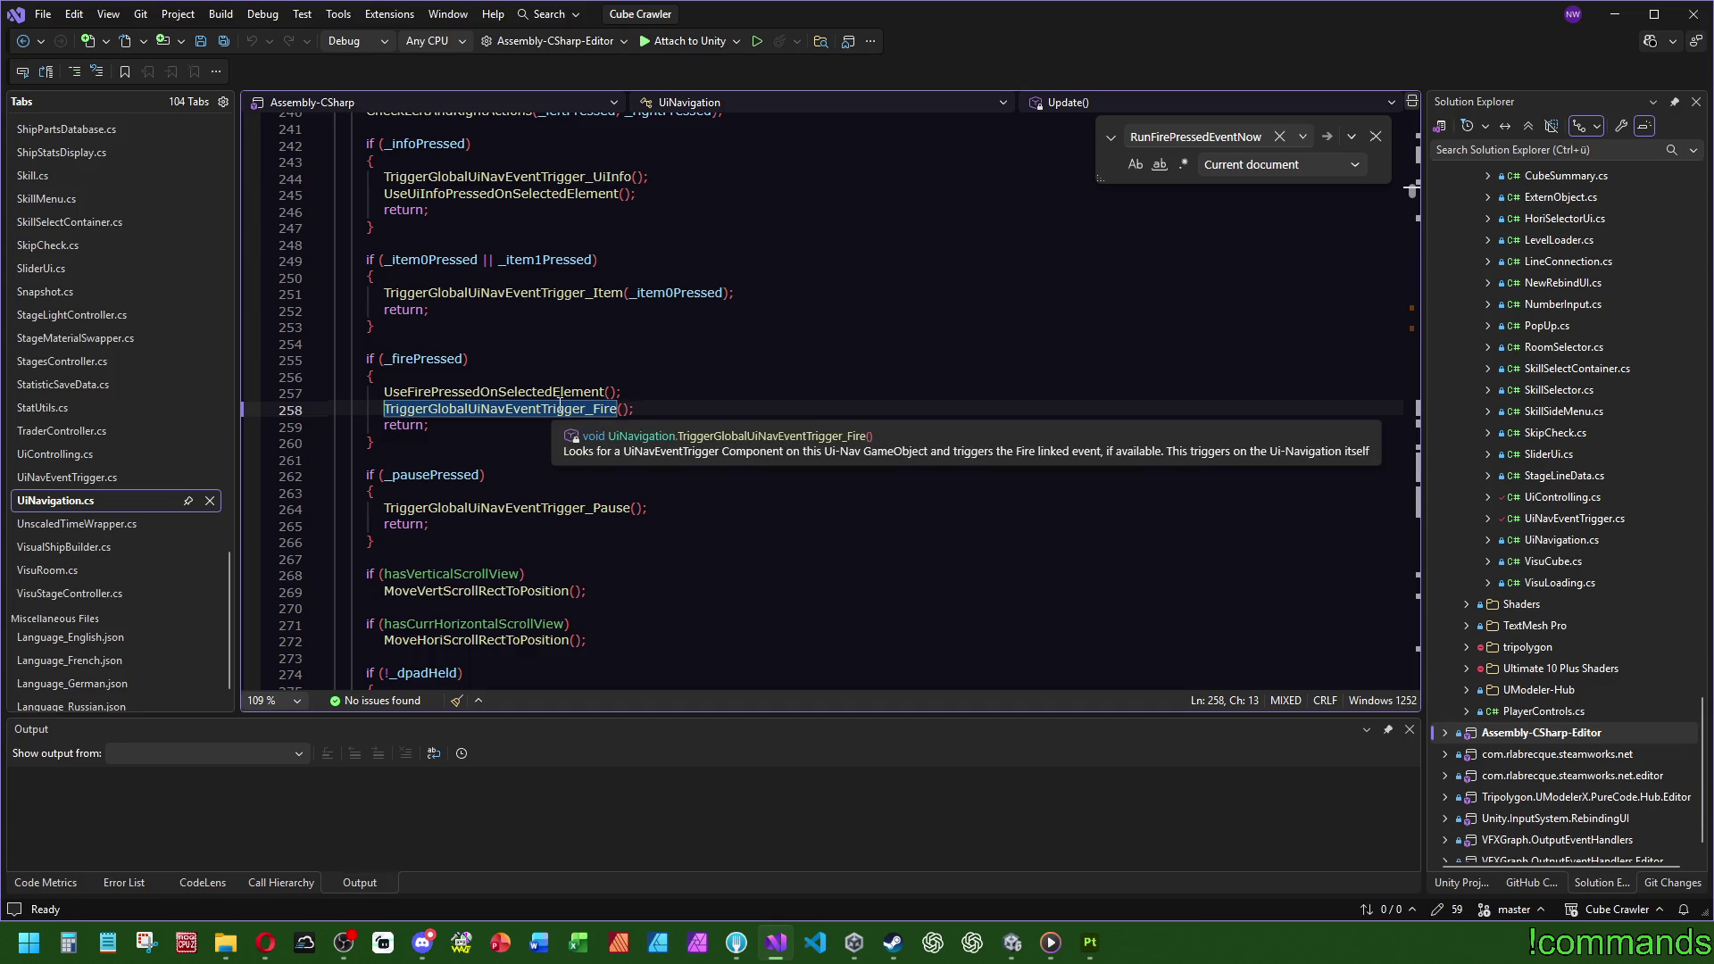
pyautogui.click(503, 411)
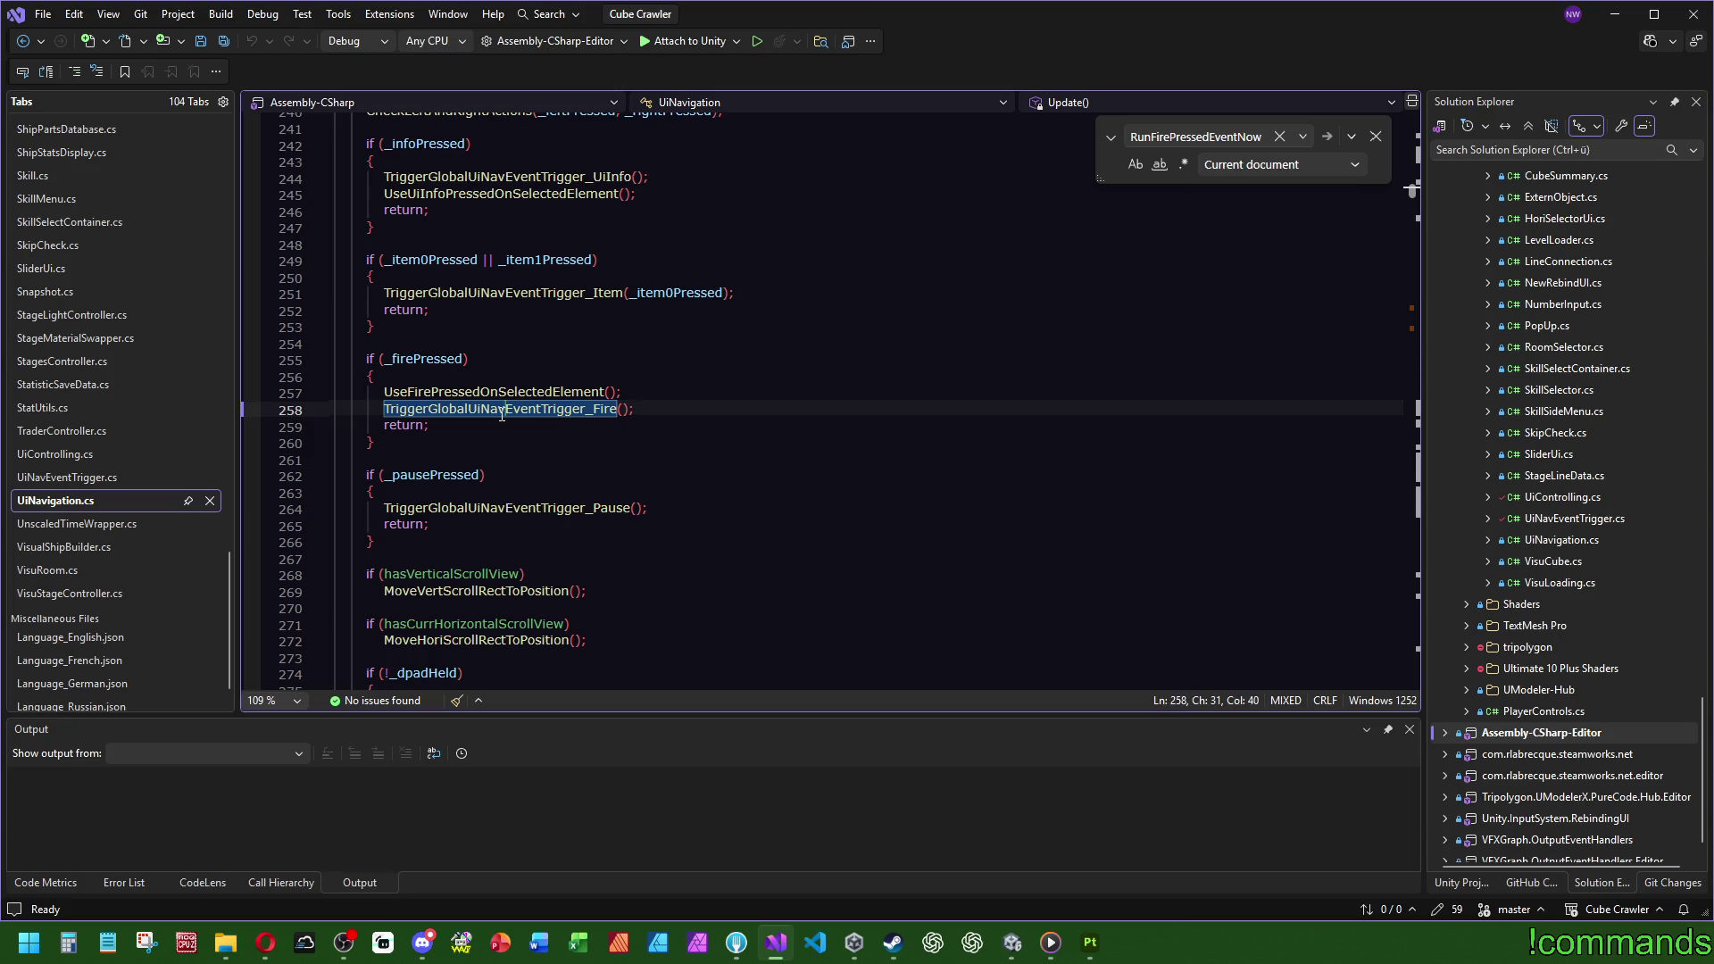
pyautogui.moveTo(502, 412)
pyautogui.press('F12')
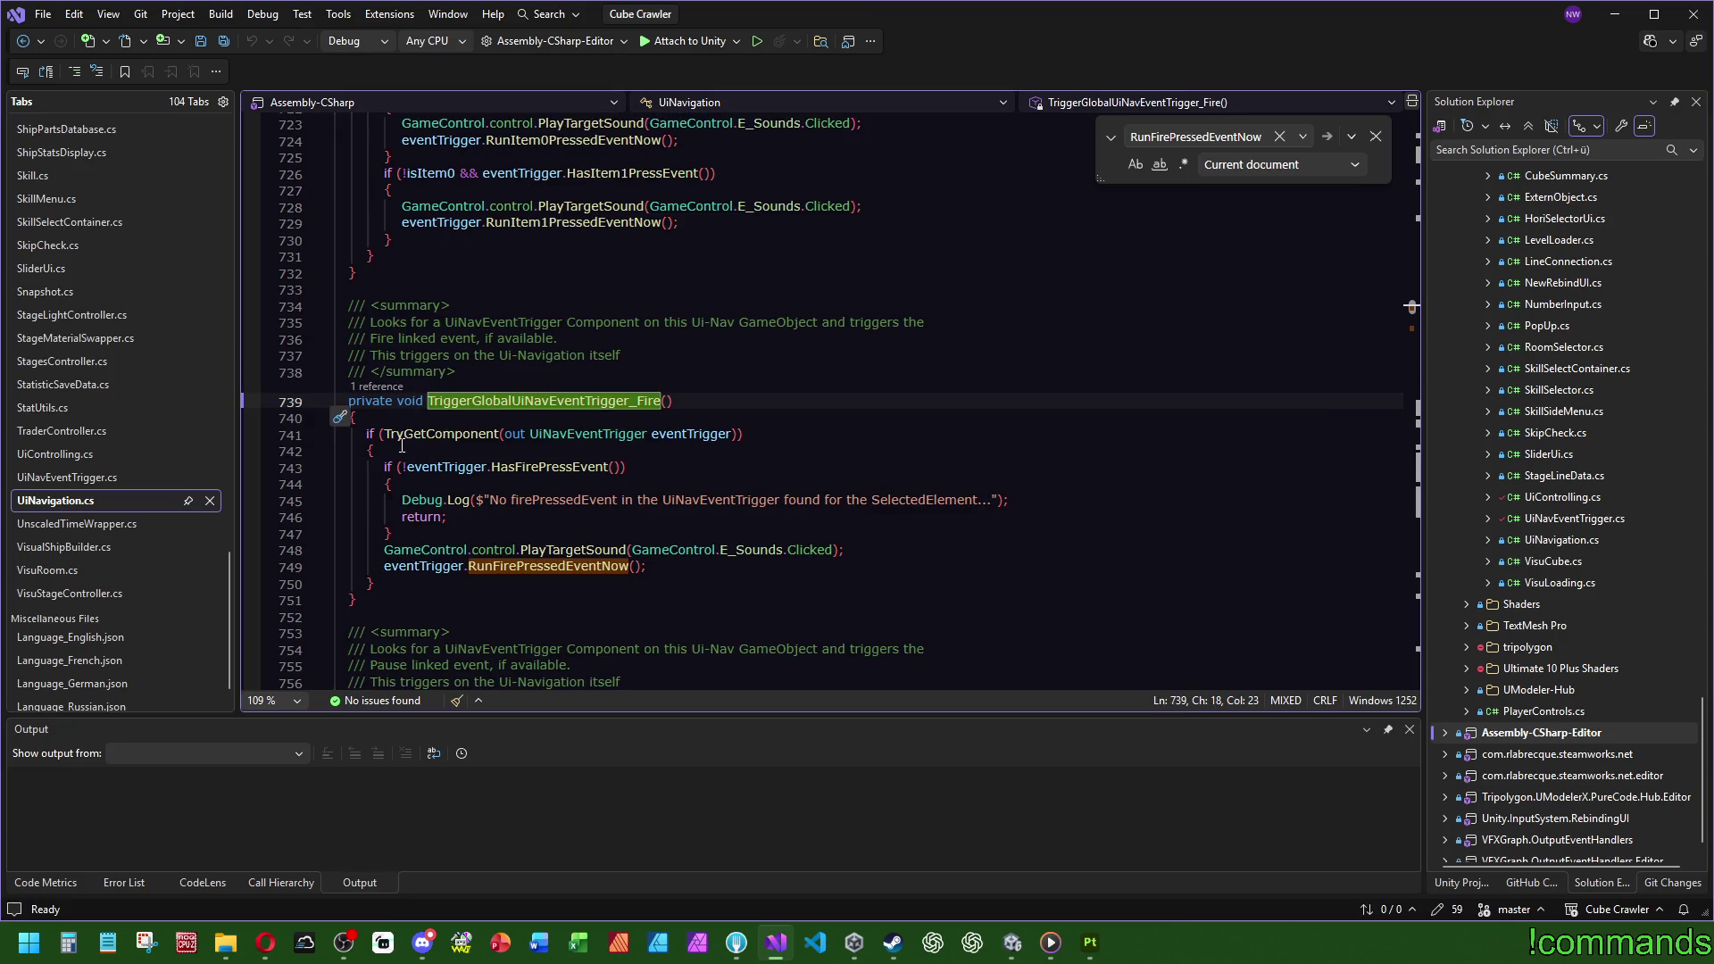
pyautogui.hotkey('ctrl', '-')
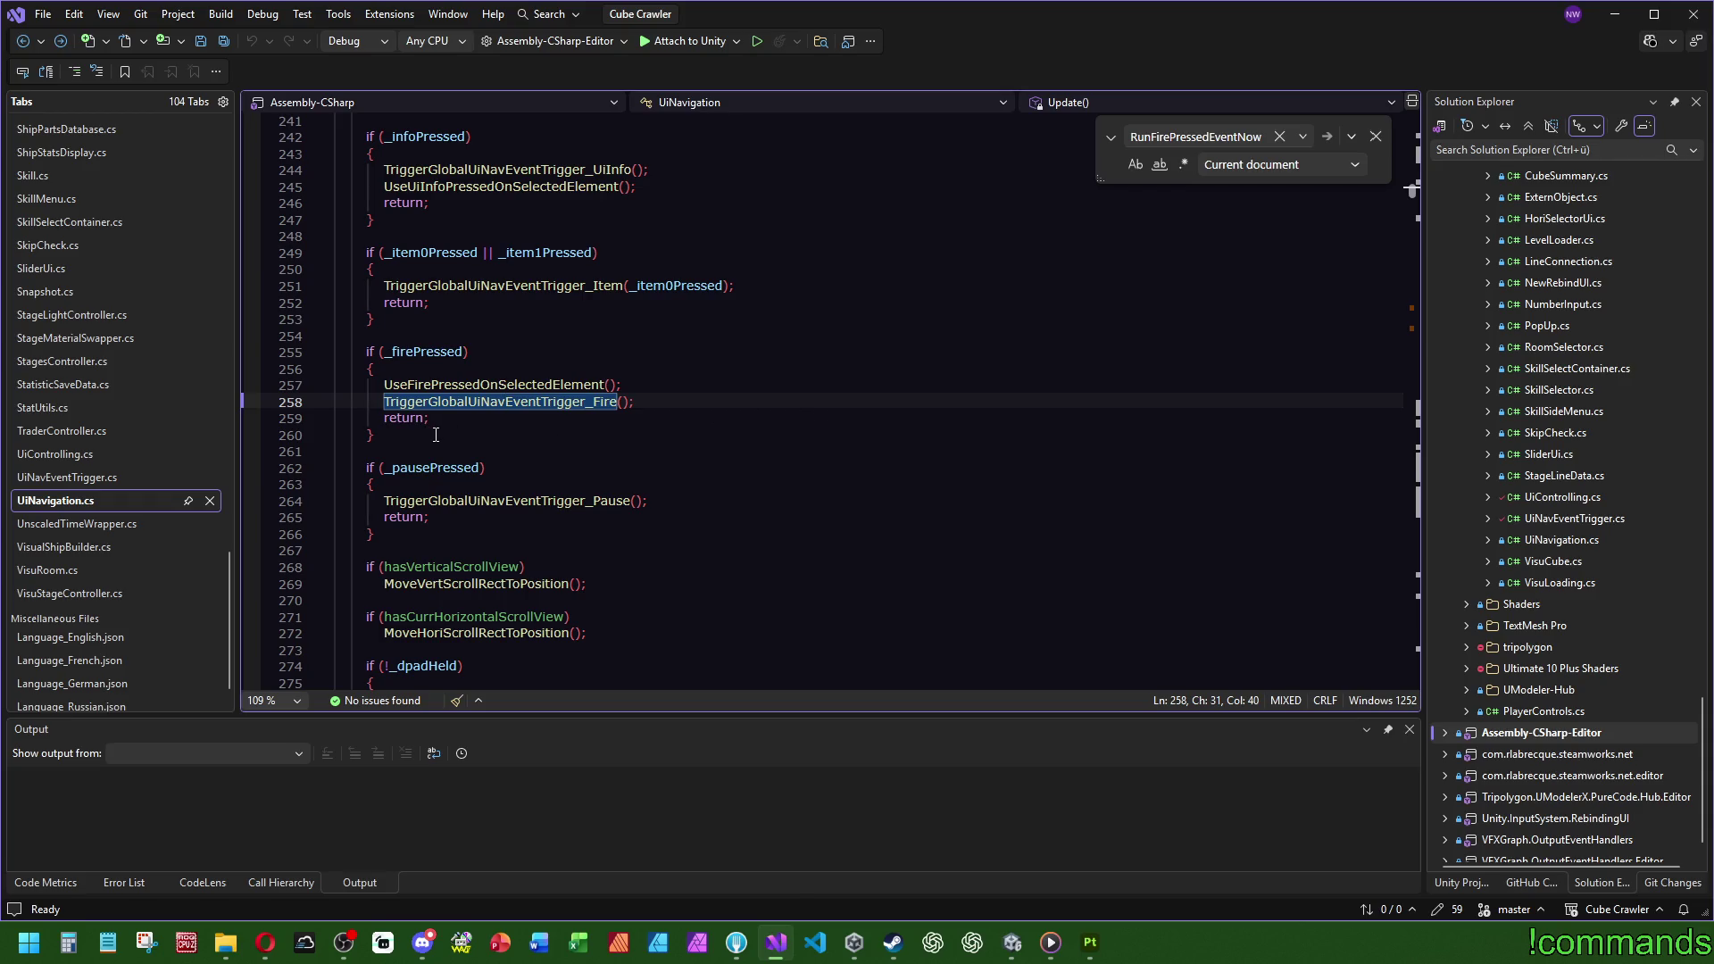
pyautogui.keyDown('ctrl'); pyautogui.click(509, 508); pyautogui.keyUp('ctrl')
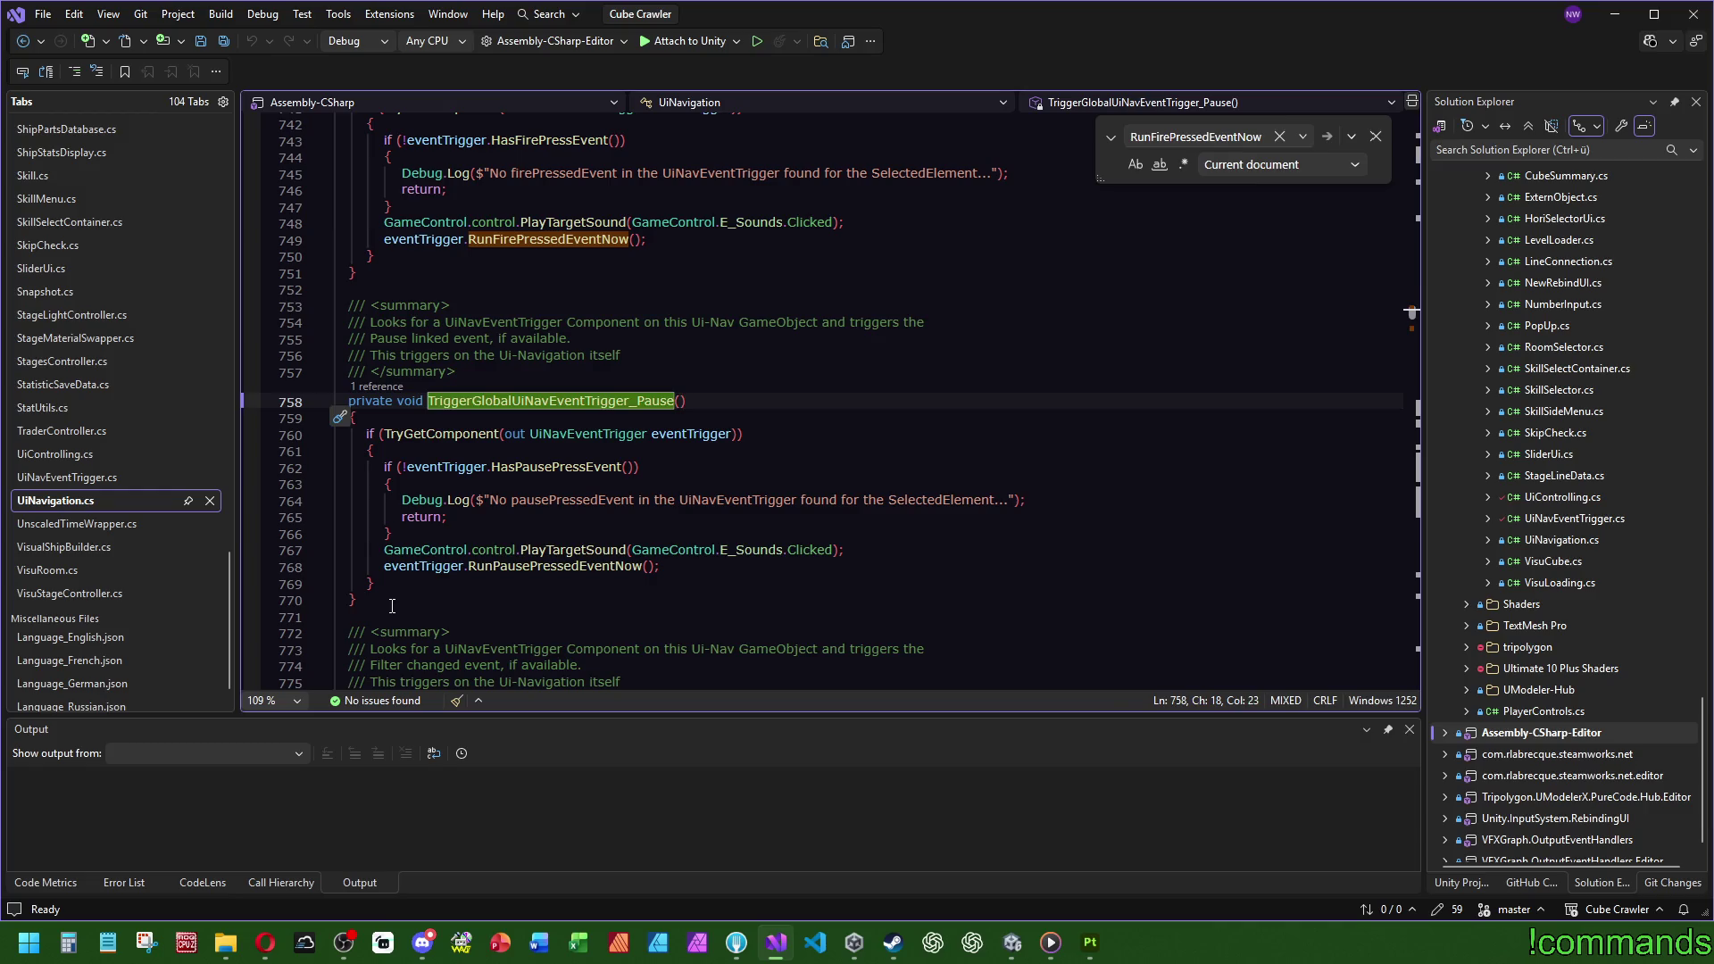
# Step: Duplicate the TriggerGlobalUiNavEventTrigger_Pause method and its summary below itself, with a blank line between
pyautogui.moveTo(393, 600)
pyautogui.mouseDown()
pyautogui.moveTo(183, 393)
pyautogui.moveTo(183, 308)
pyautogui.mouseUp()
pyautogui.scroll(-4, 647, 581)
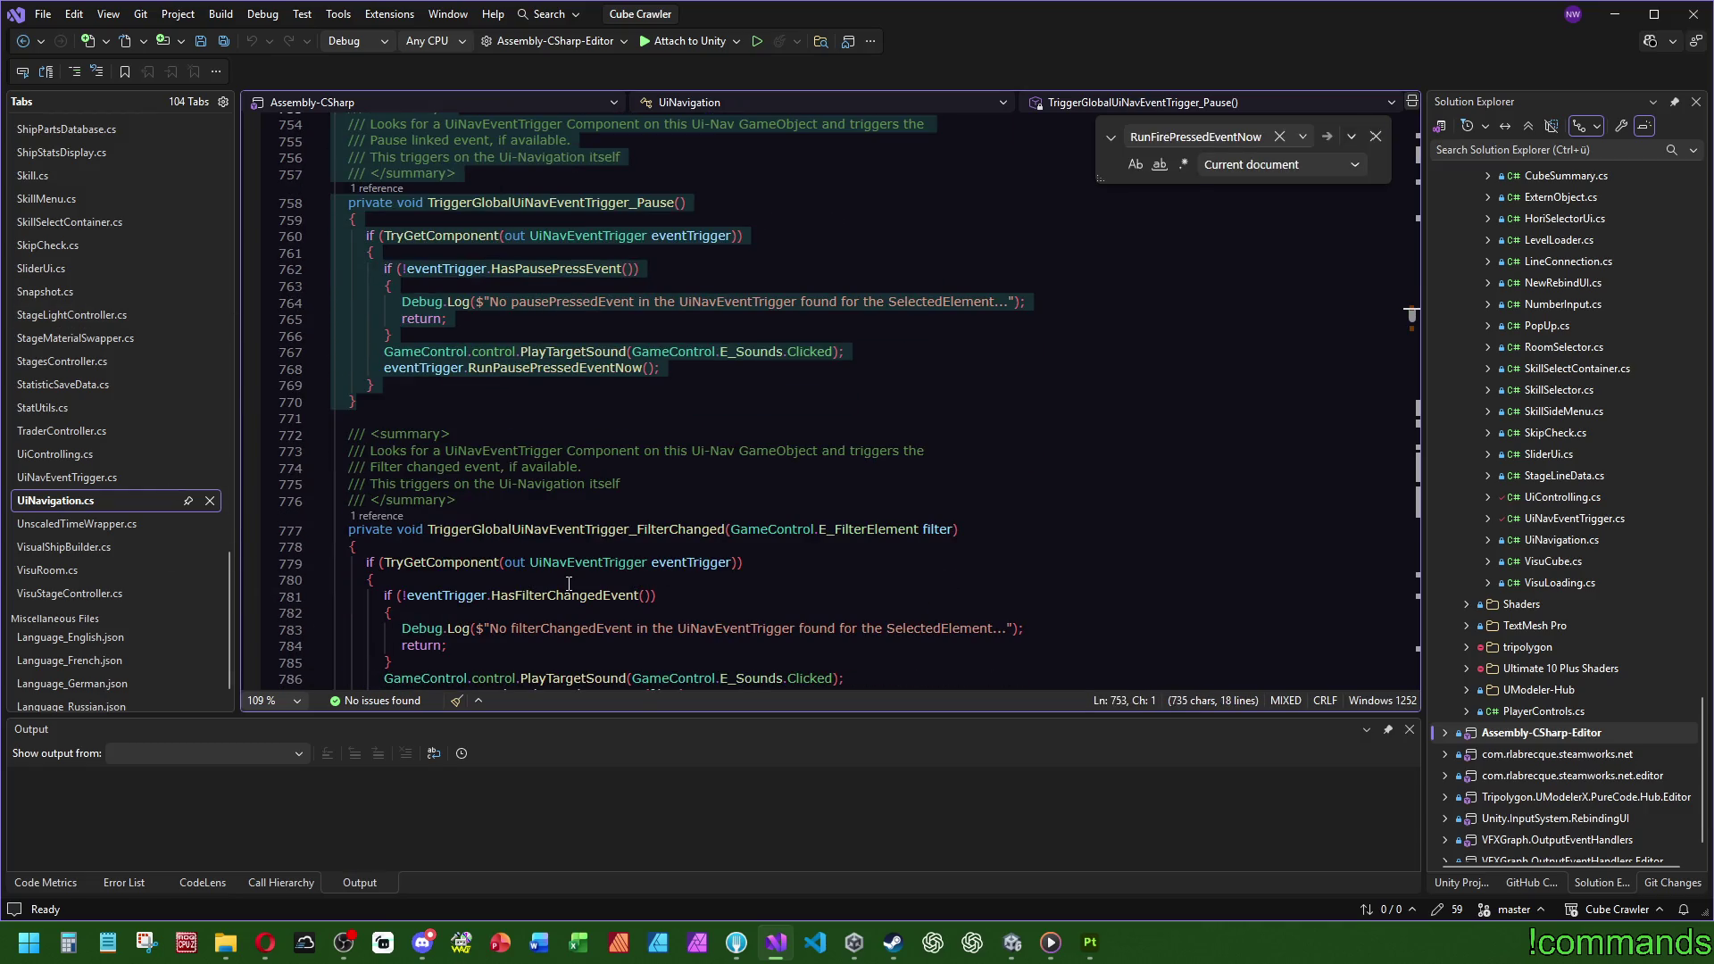
pyautogui.scroll(8, 569, 584)
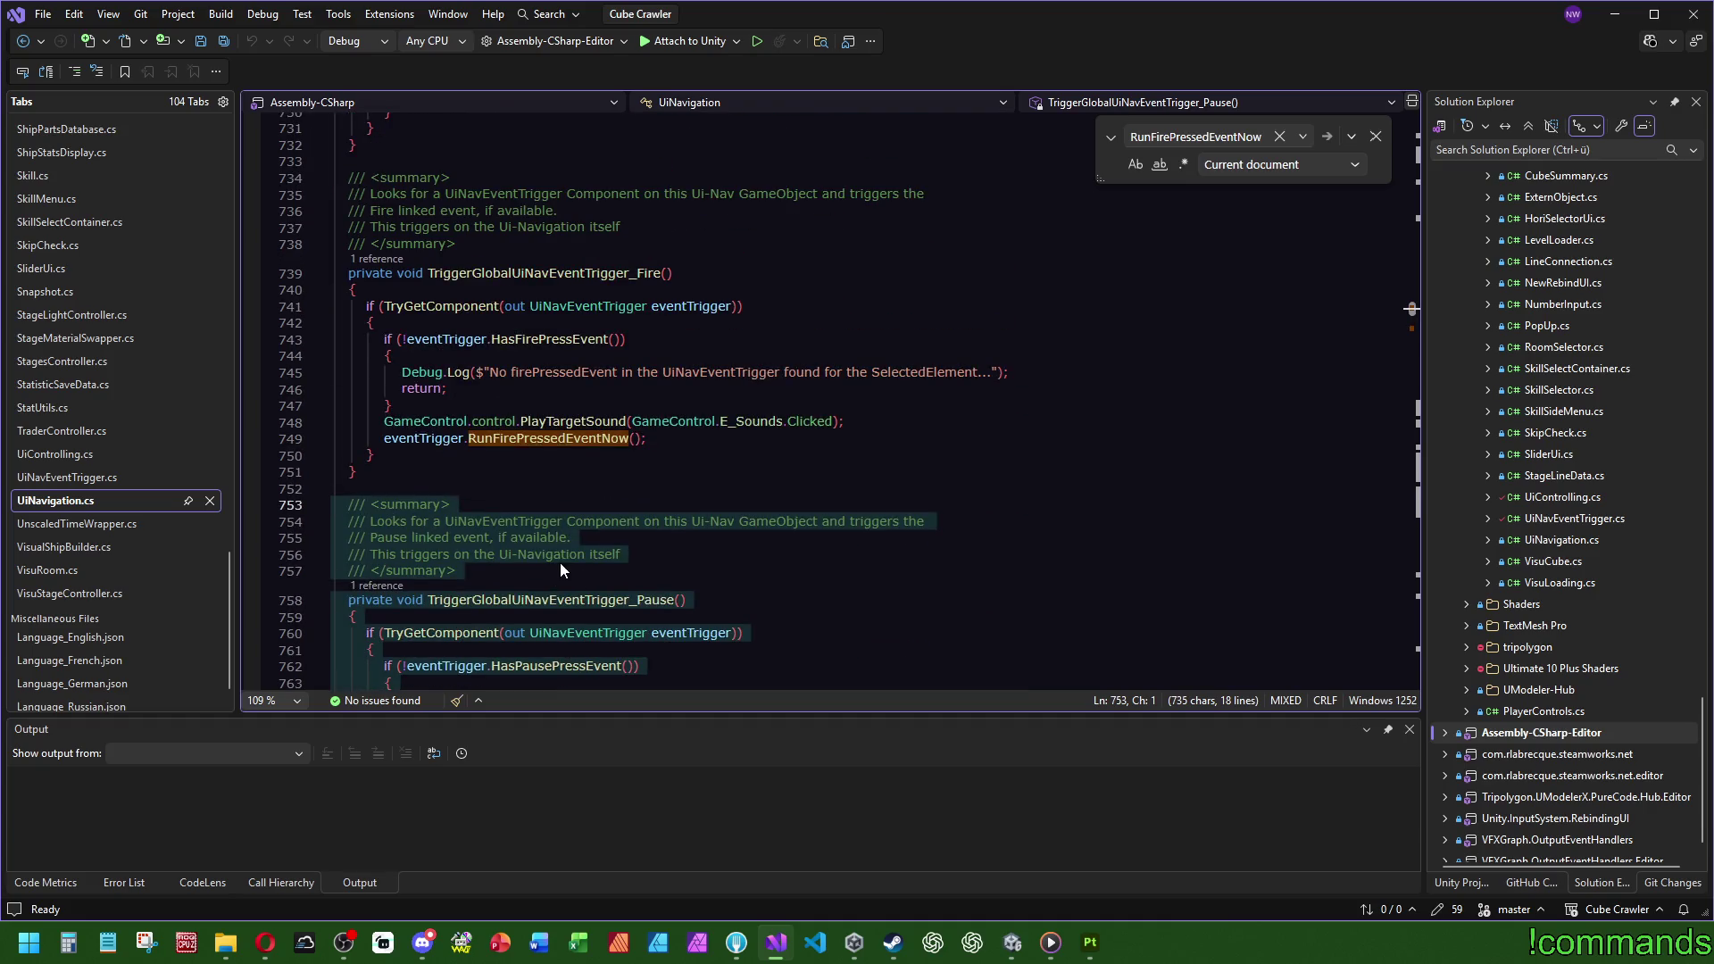
pyautogui.scroll(-1, 560, 562)
pyautogui.scroll(-6, 561, 563)
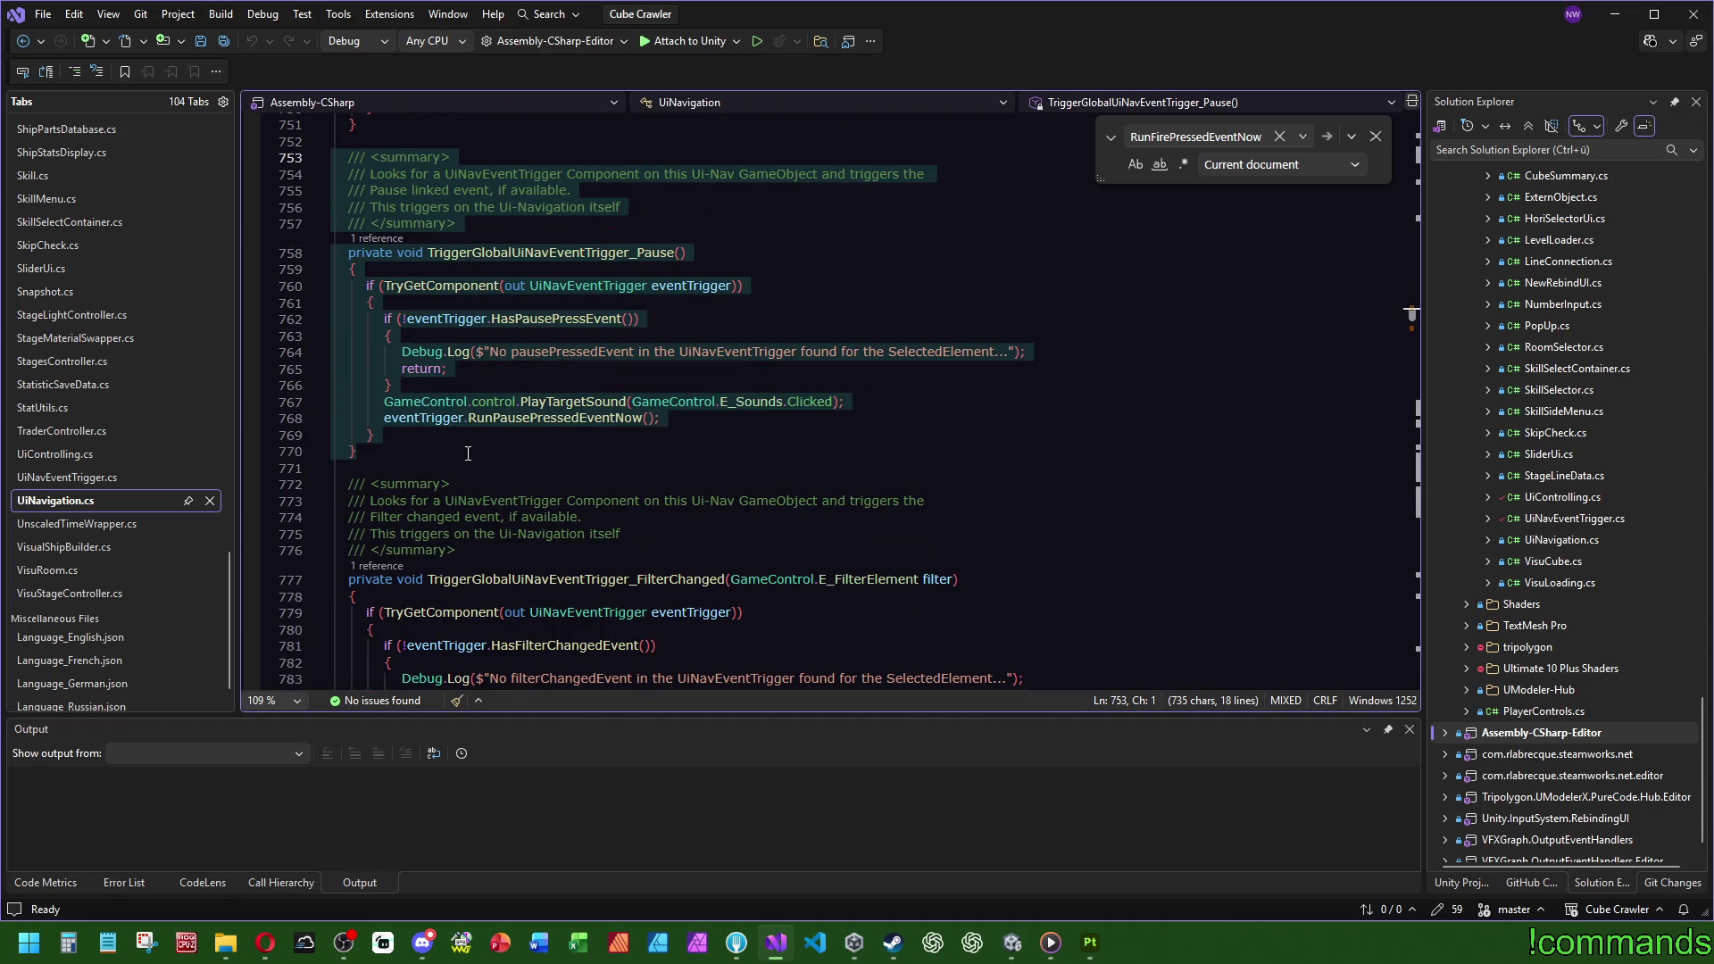
pyautogui.hotkey('ctrl', 'c')
pyautogui.click(415, 451)
pyautogui.press('Return')
pyautogui.hotkey('ctrl', 'v')
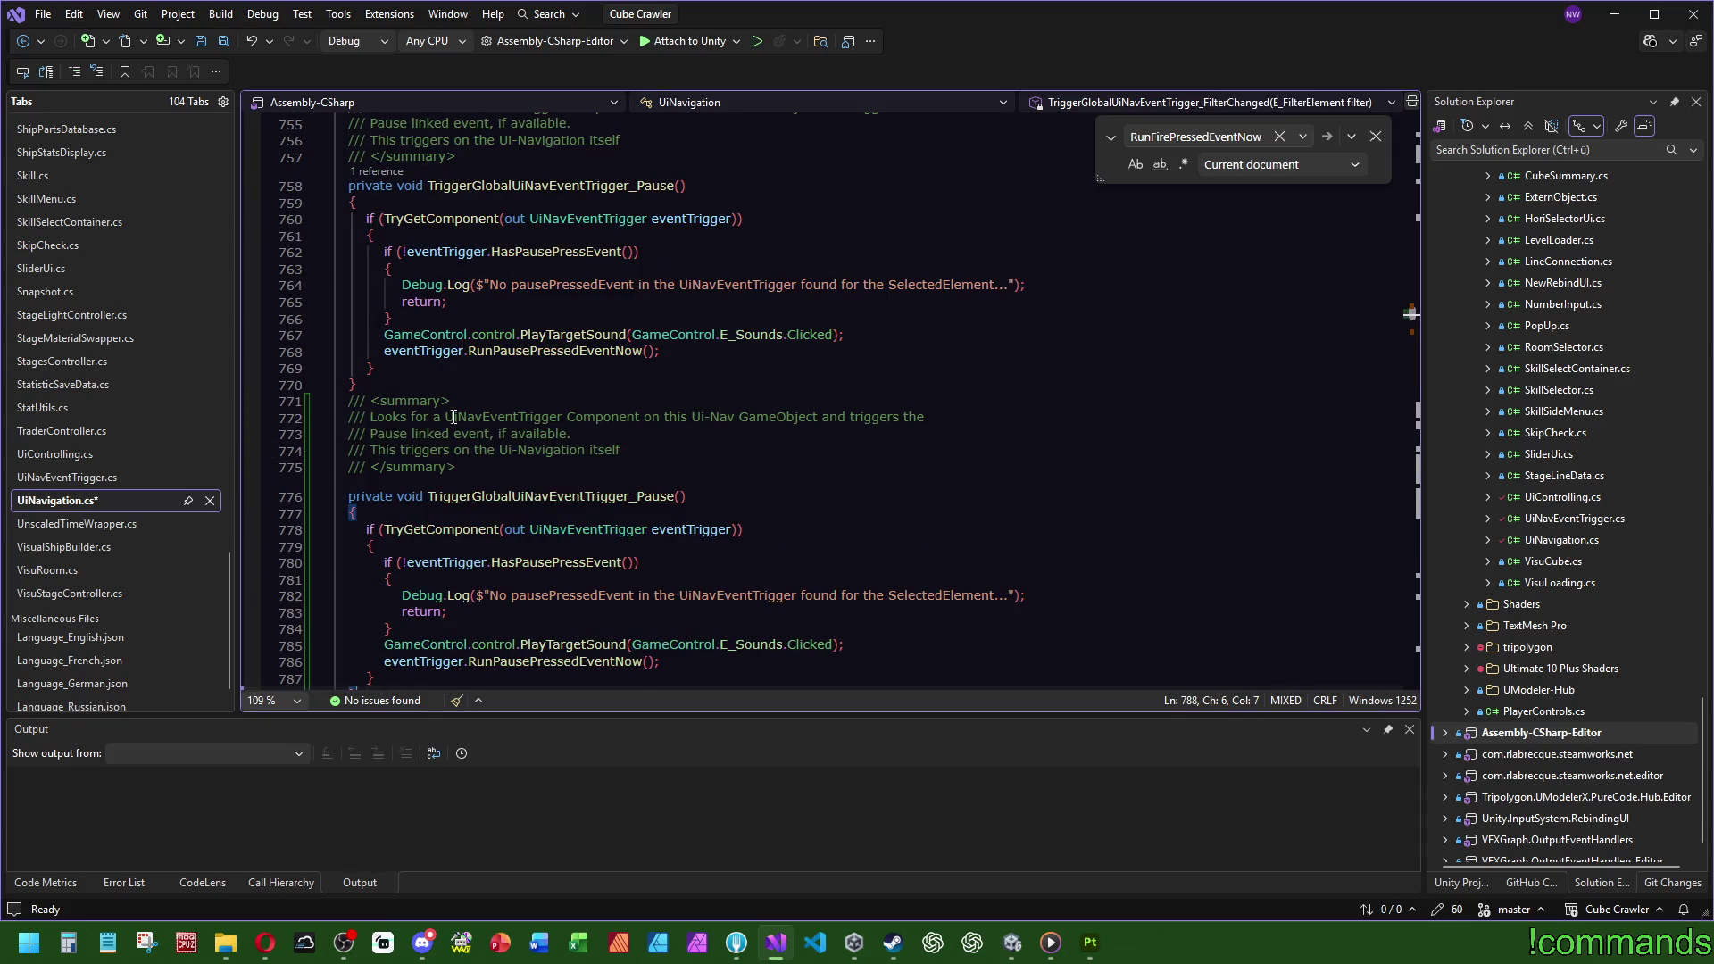
pyautogui.hotkey('ctrl', 'z')
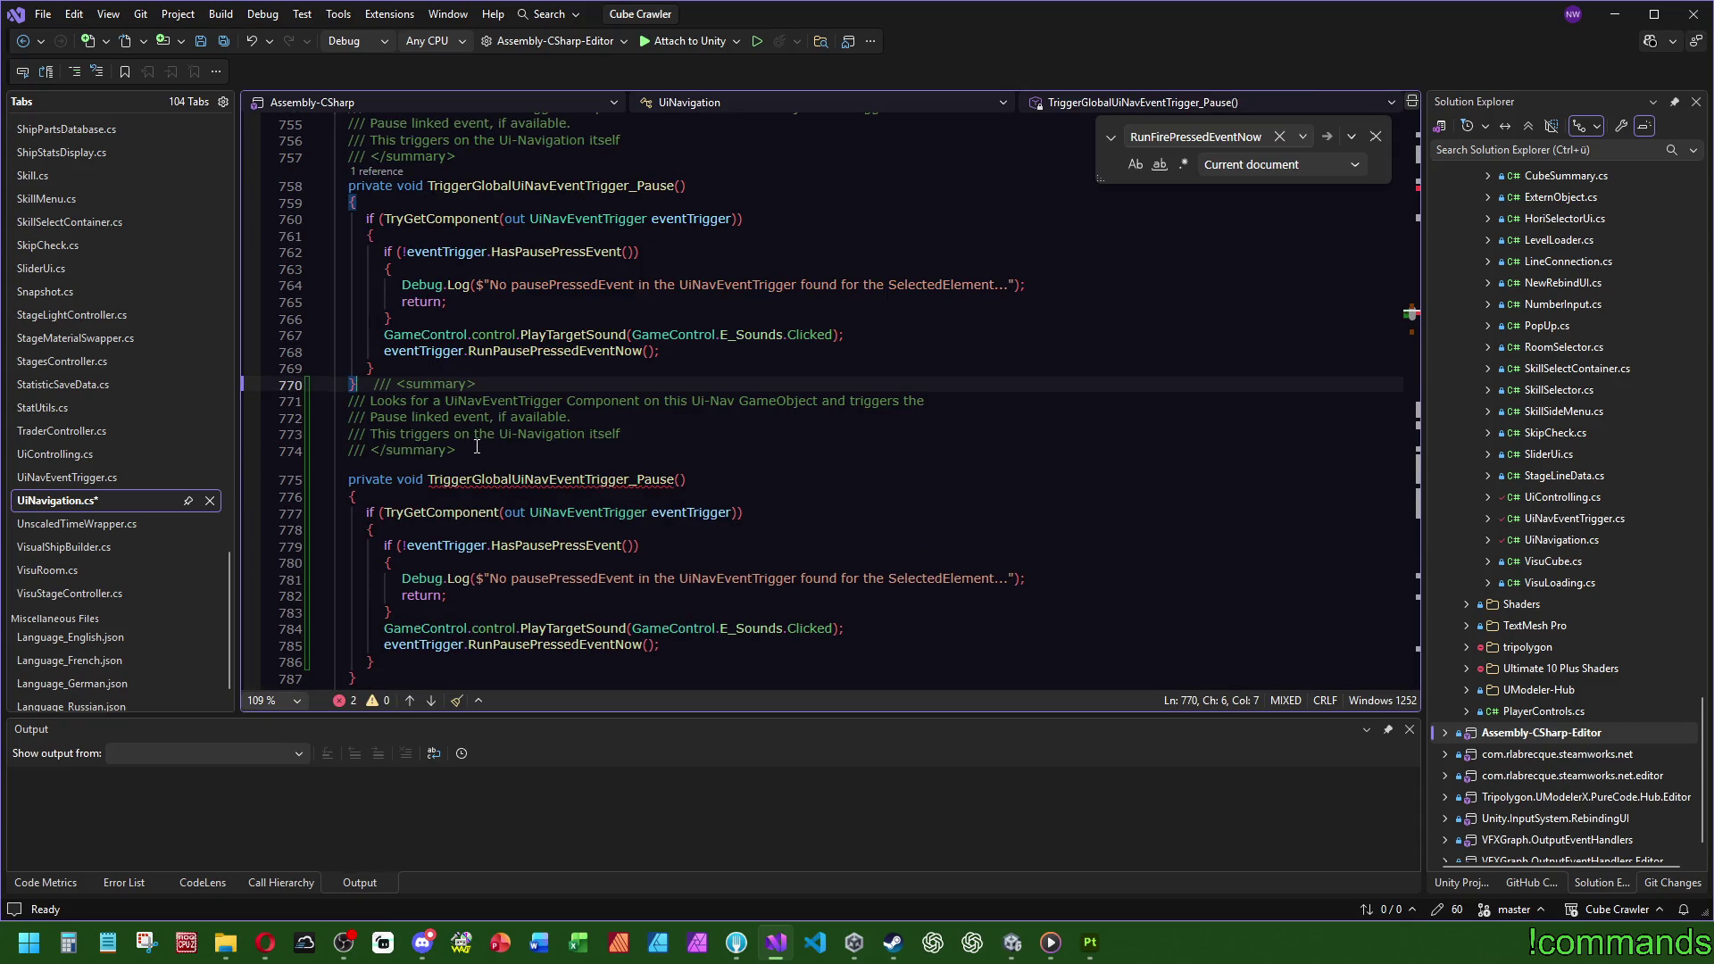
pyautogui.hotkey('ctrl', 'y')
pyautogui.press('Return')
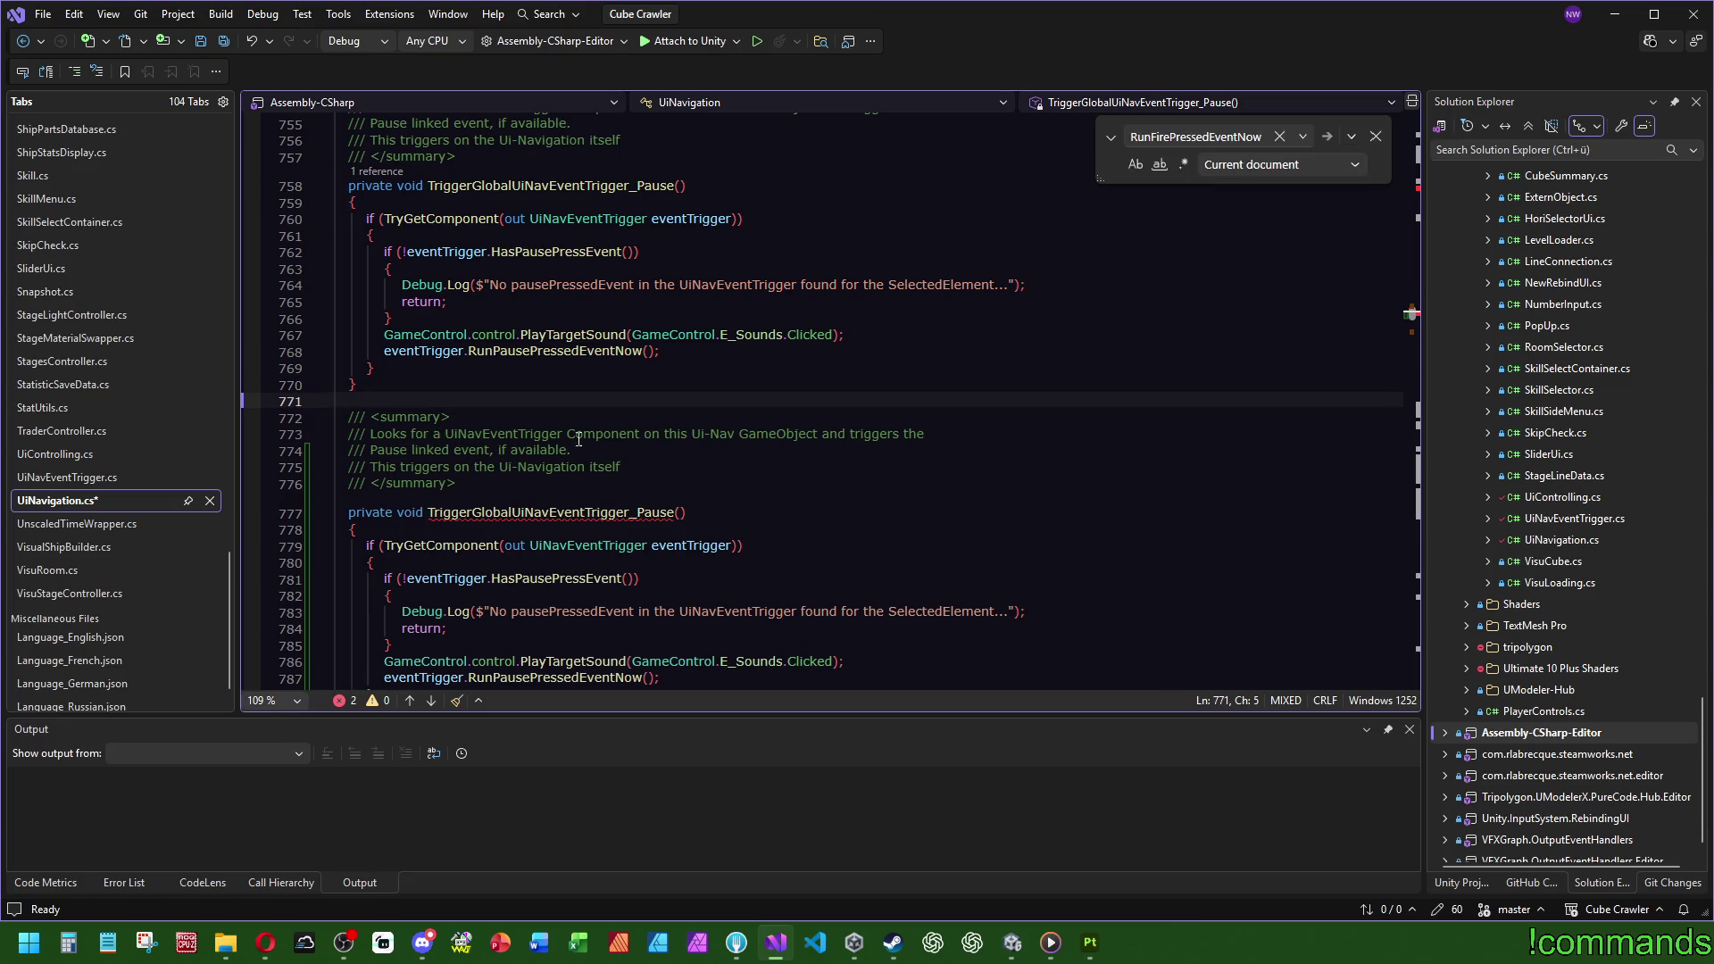
# Step: Rename the copy to TriggerGlobalUiNavEventTrigger_Boost, then go to HasPausePressEvent's definition
pyautogui.scroll(-2, 578, 439)
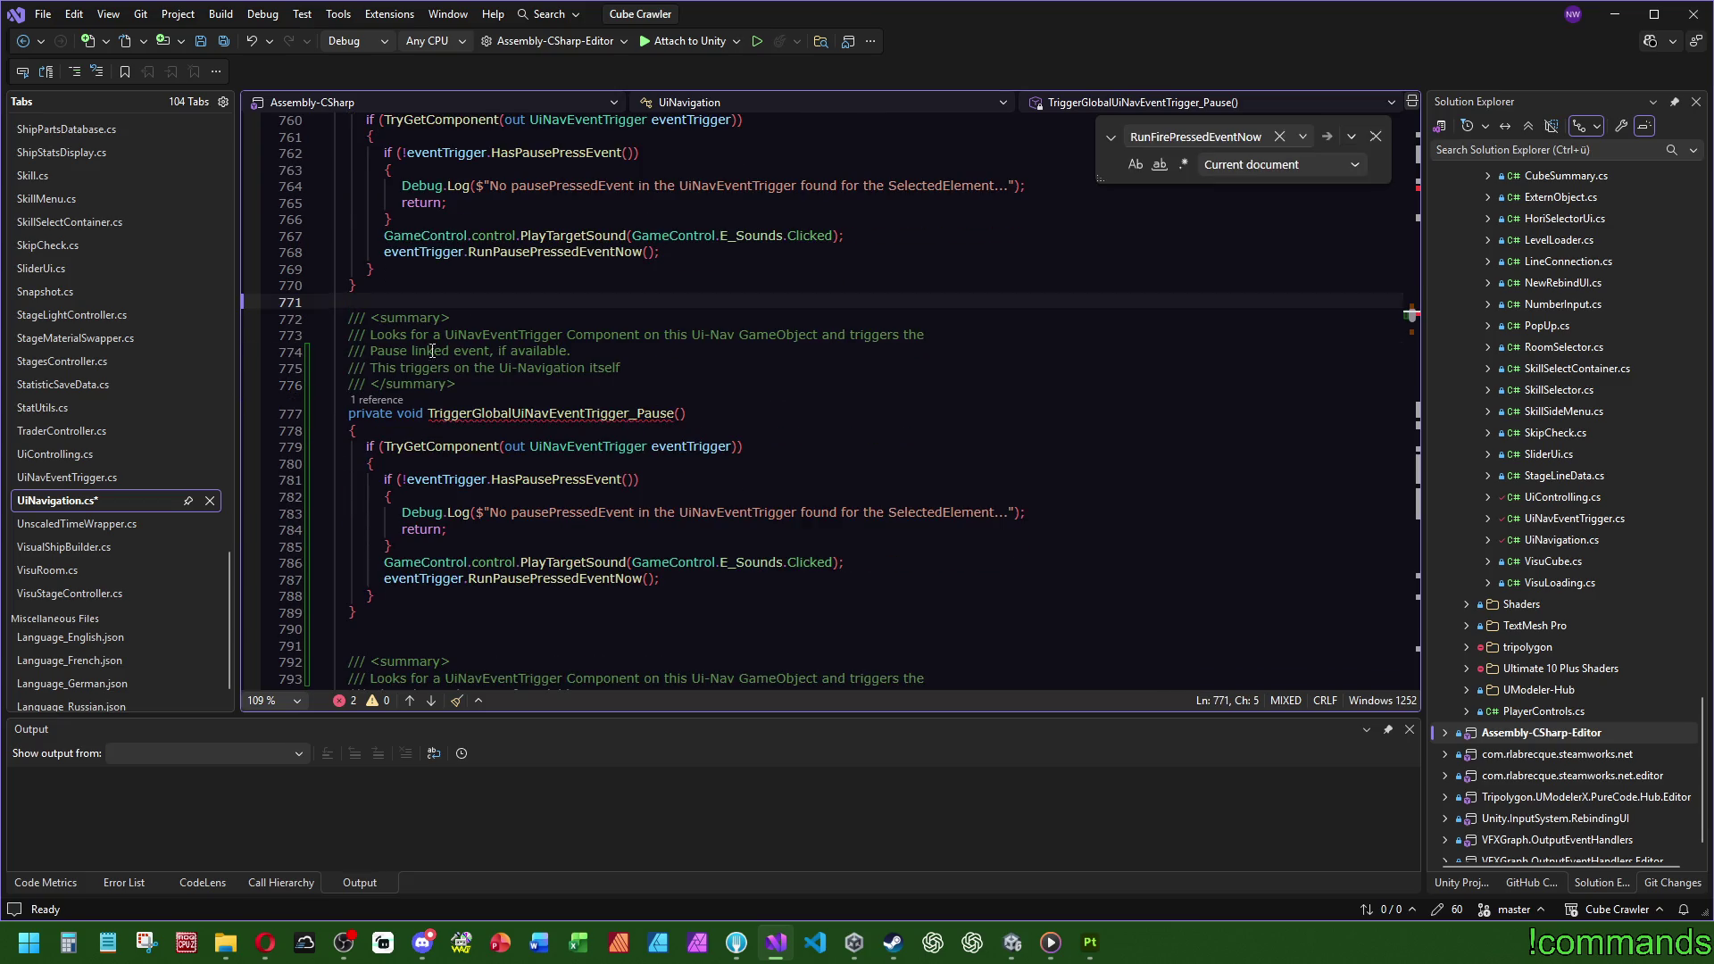
pyautogui.doubleClick(388, 351)
pyautogui.write('Boost')
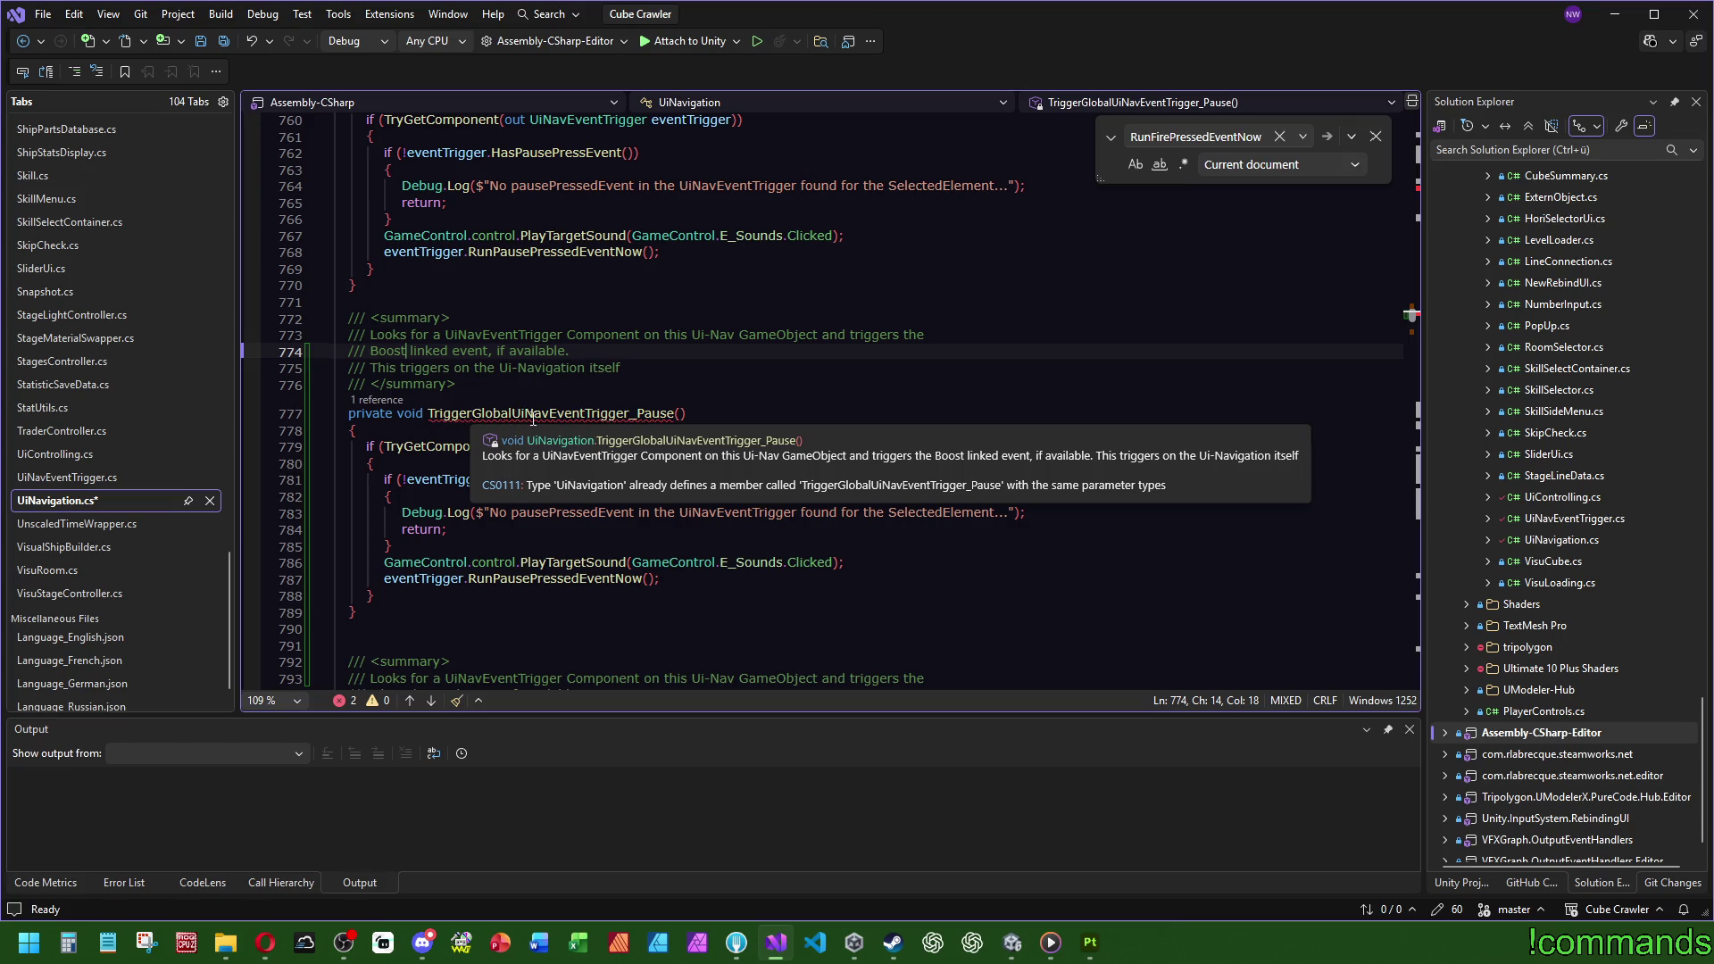
pyautogui.moveTo(676, 413); pyautogui.dragTo(640, 415)
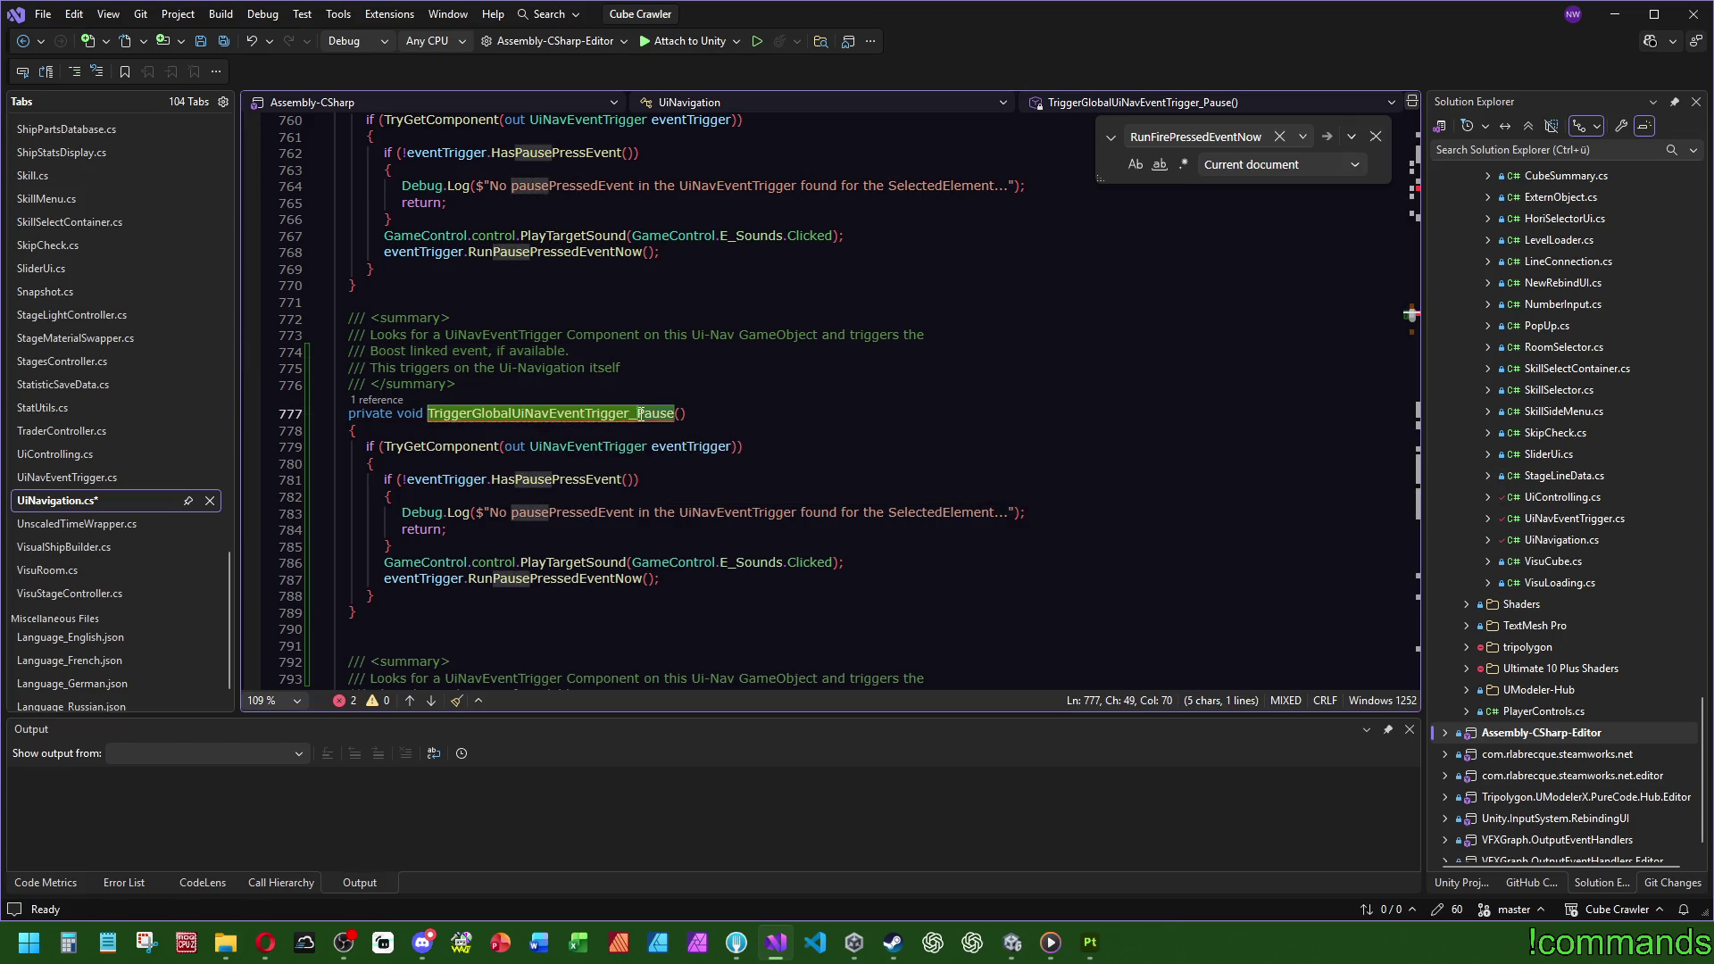
pyautogui.write('Boost')
pyautogui.click(654, 353)
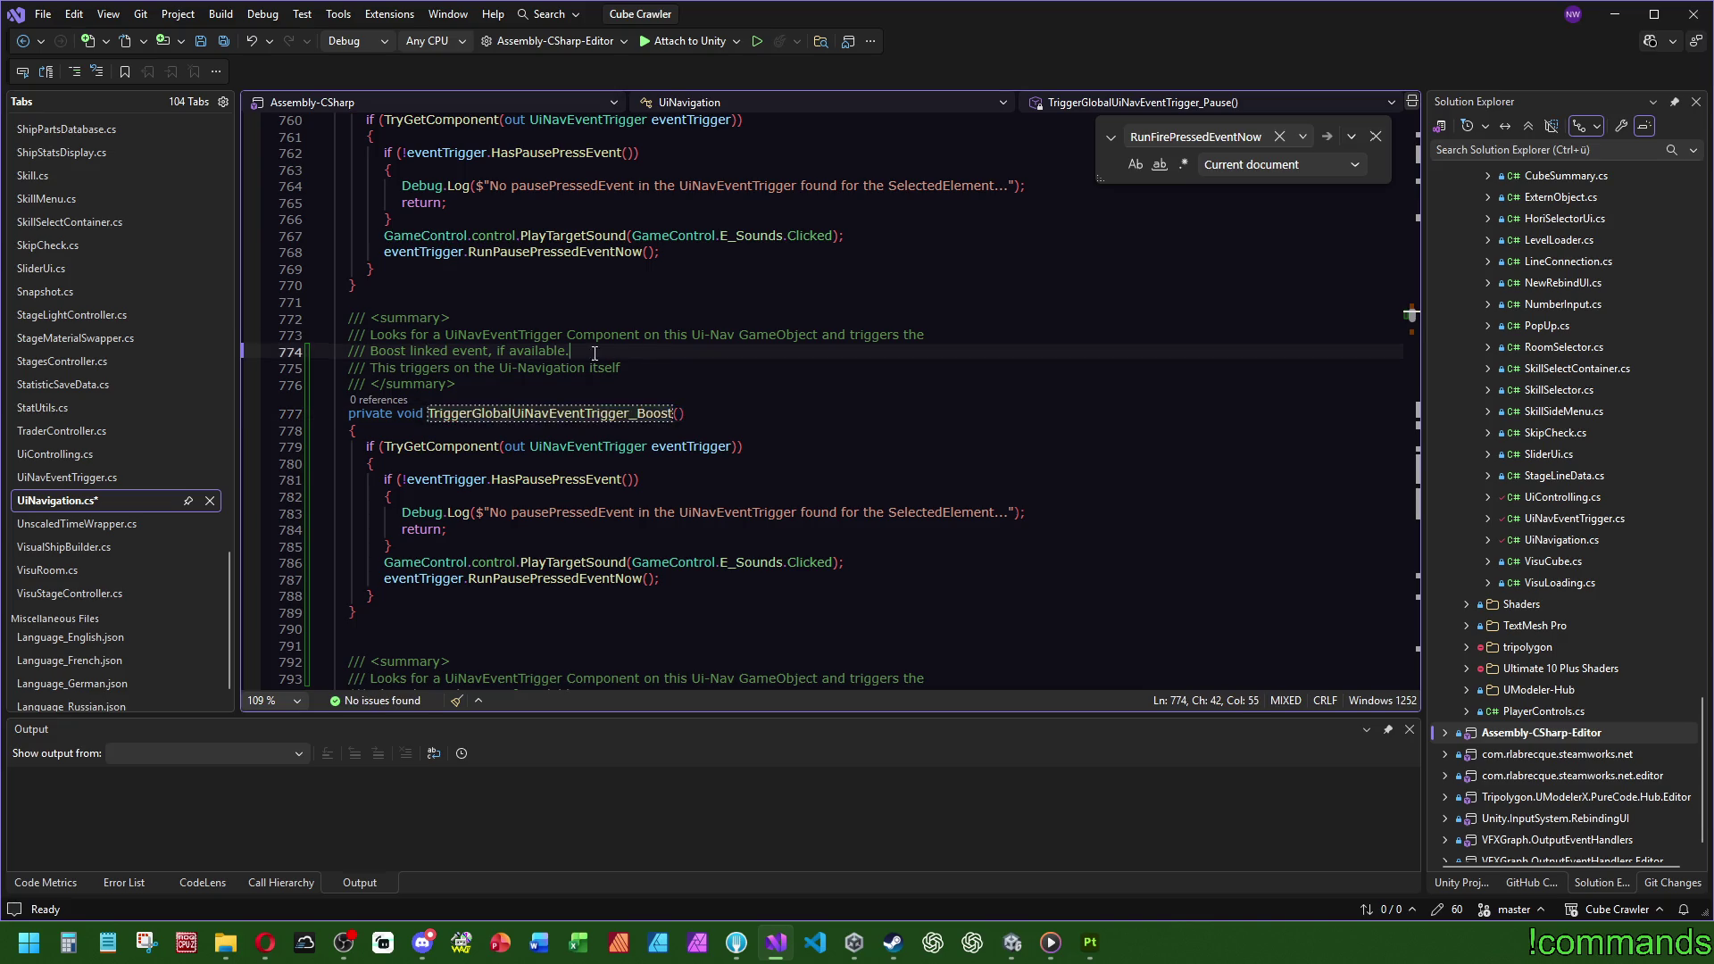
pyautogui.click(529, 480)
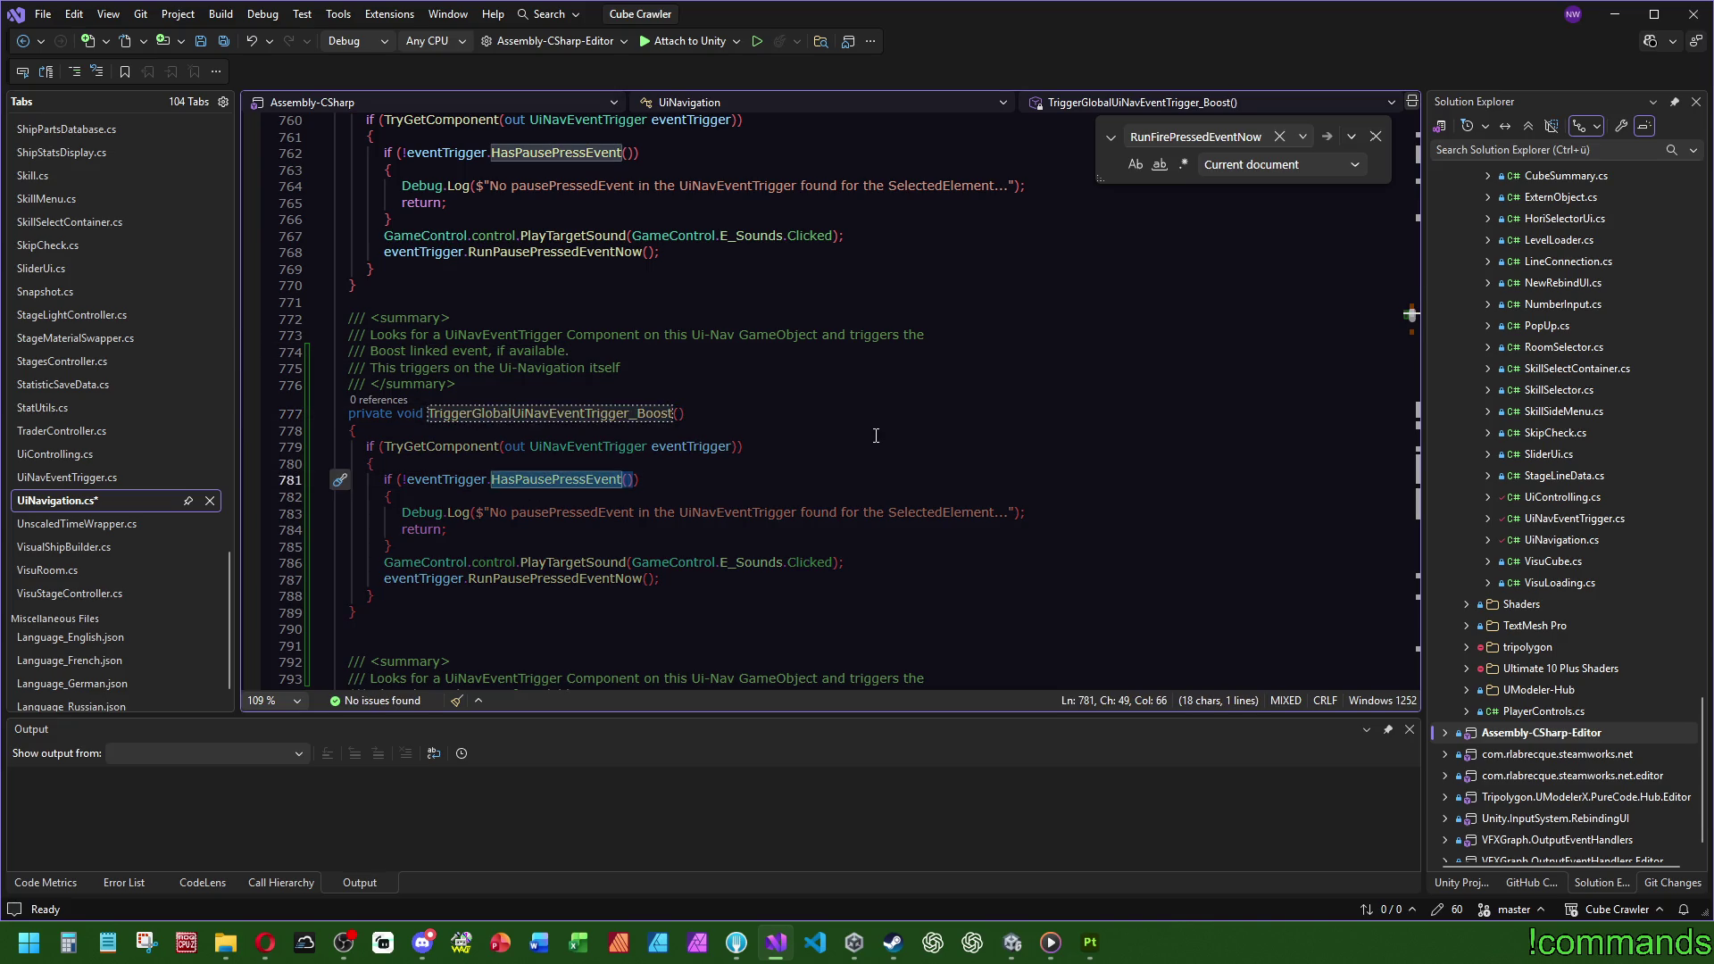
pyautogui.press('F12')
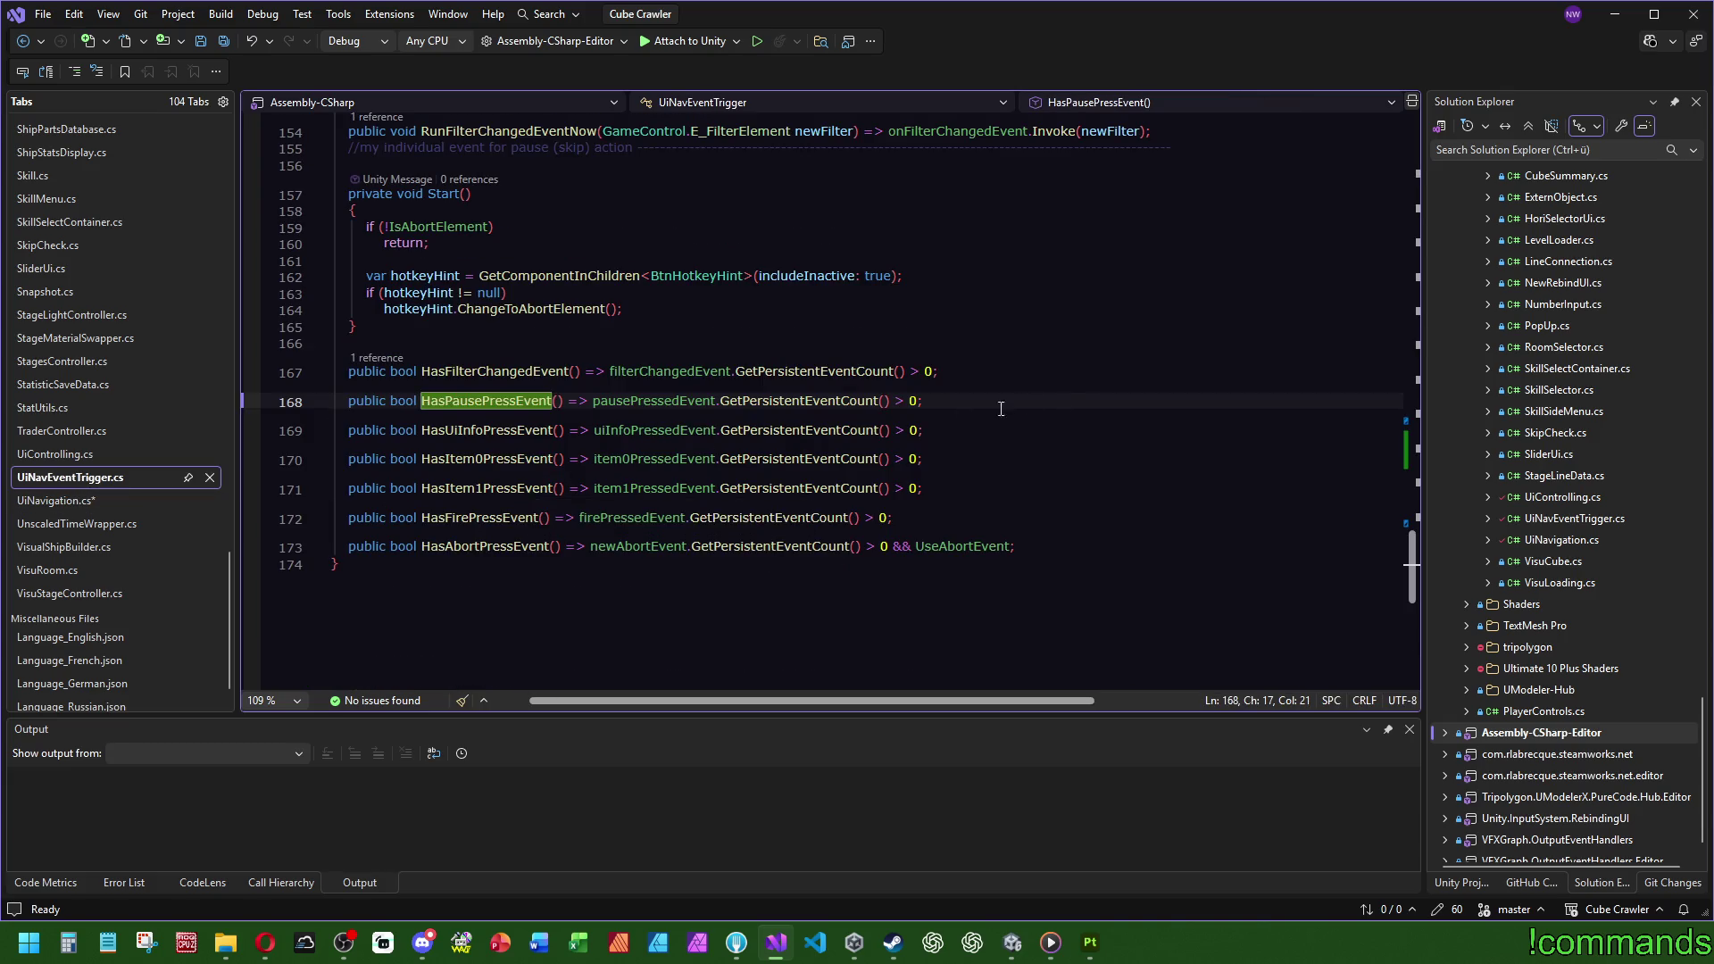
# Step: Duplicate the HasPausePressEvent line as HasBoostPressEvent checking boostPressedEvent, then return to UiNavigation.cs
pyautogui.click(1021, 393)
pyautogui.hotkey('ctrl', 'd')
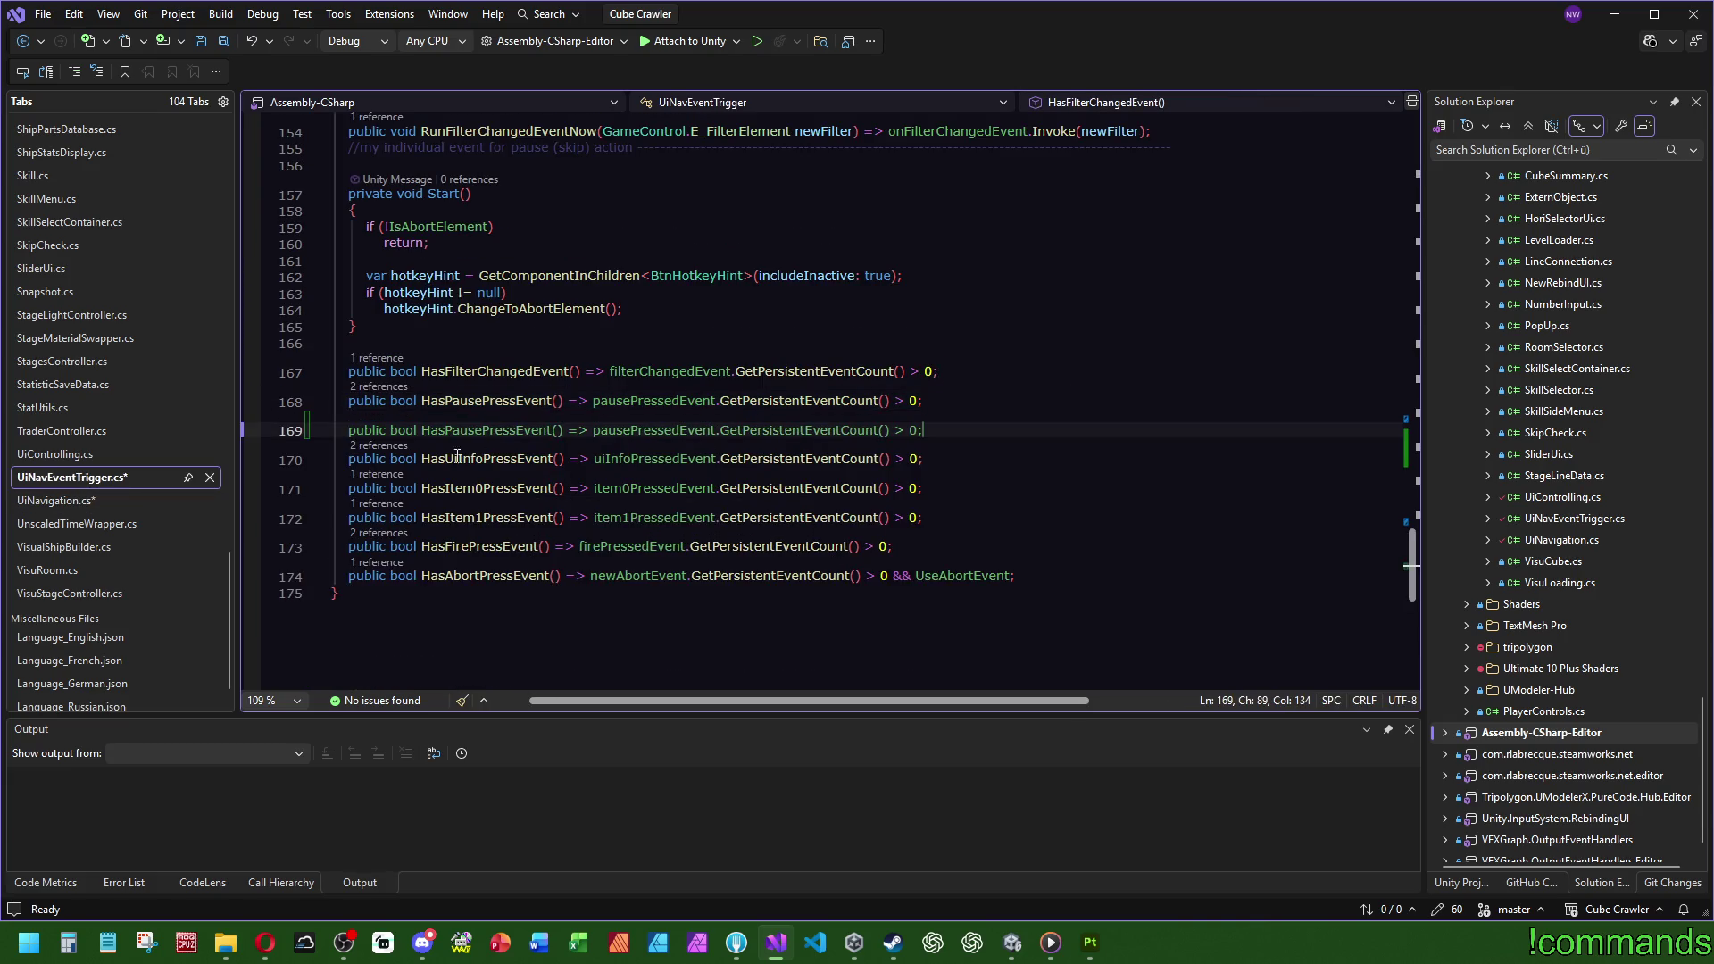
pyautogui.moveTo(490, 431); pyautogui.dragTo(459, 432)
pyautogui.hotkey('shift', 'Left')
pyautogui.hotkey('shift', 'Left')
pyautogui.write('Boost')
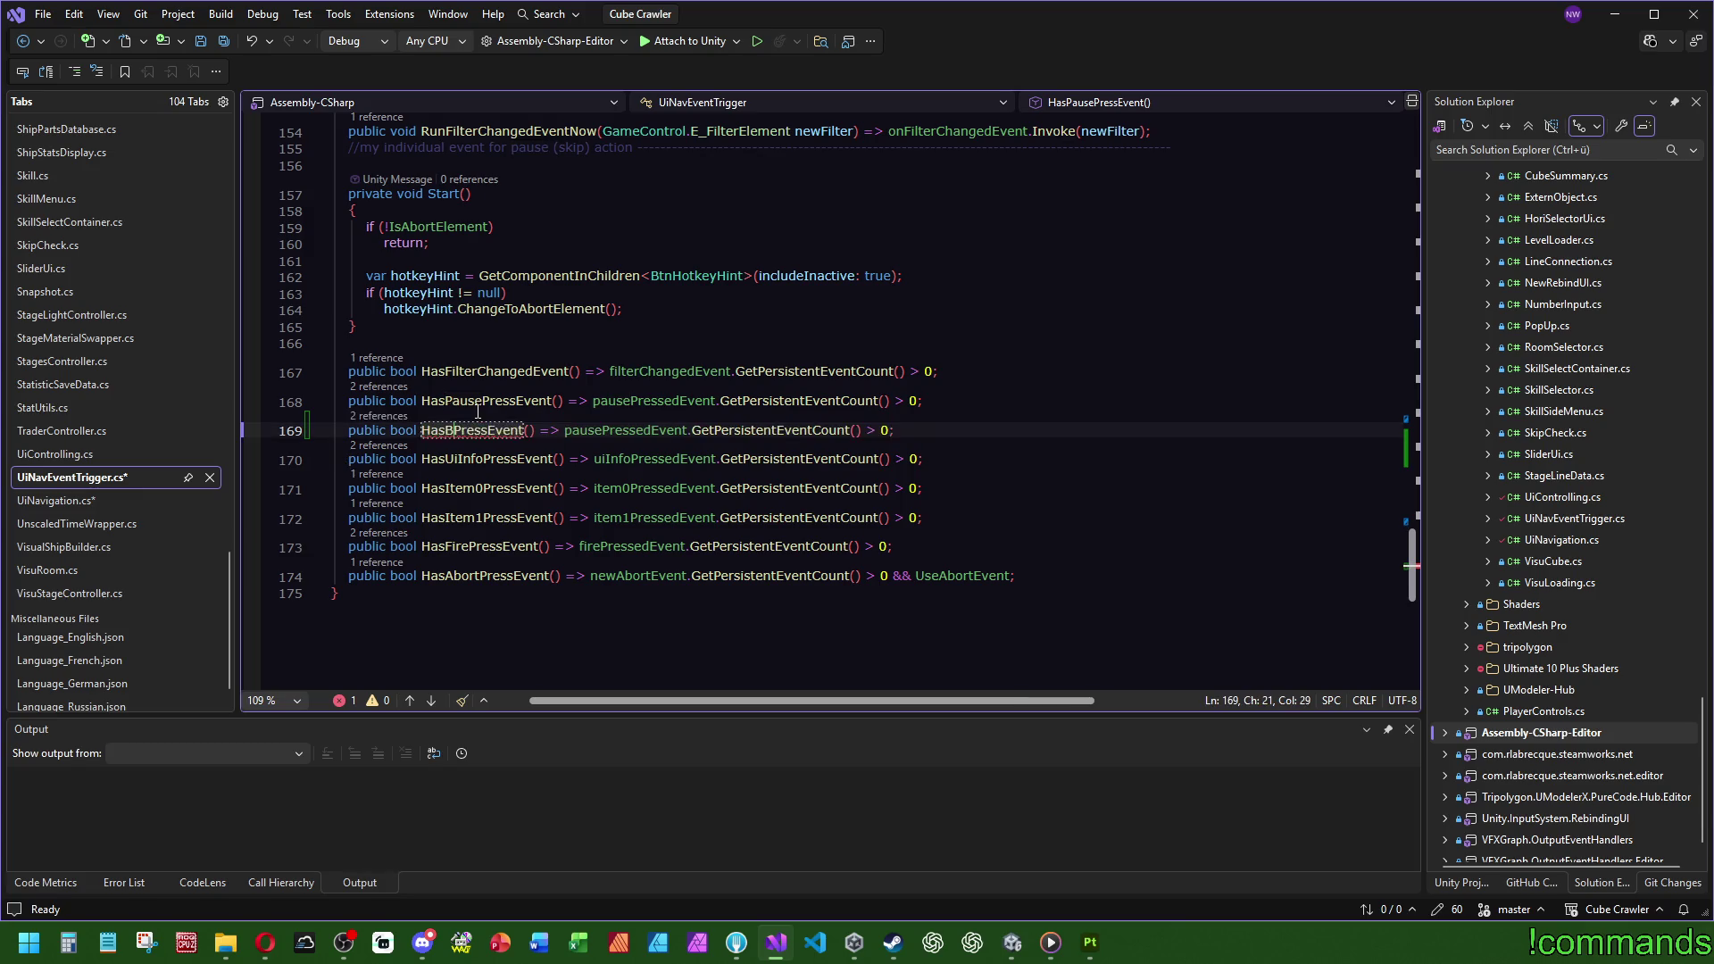
pyautogui.doubleClick(605, 429)
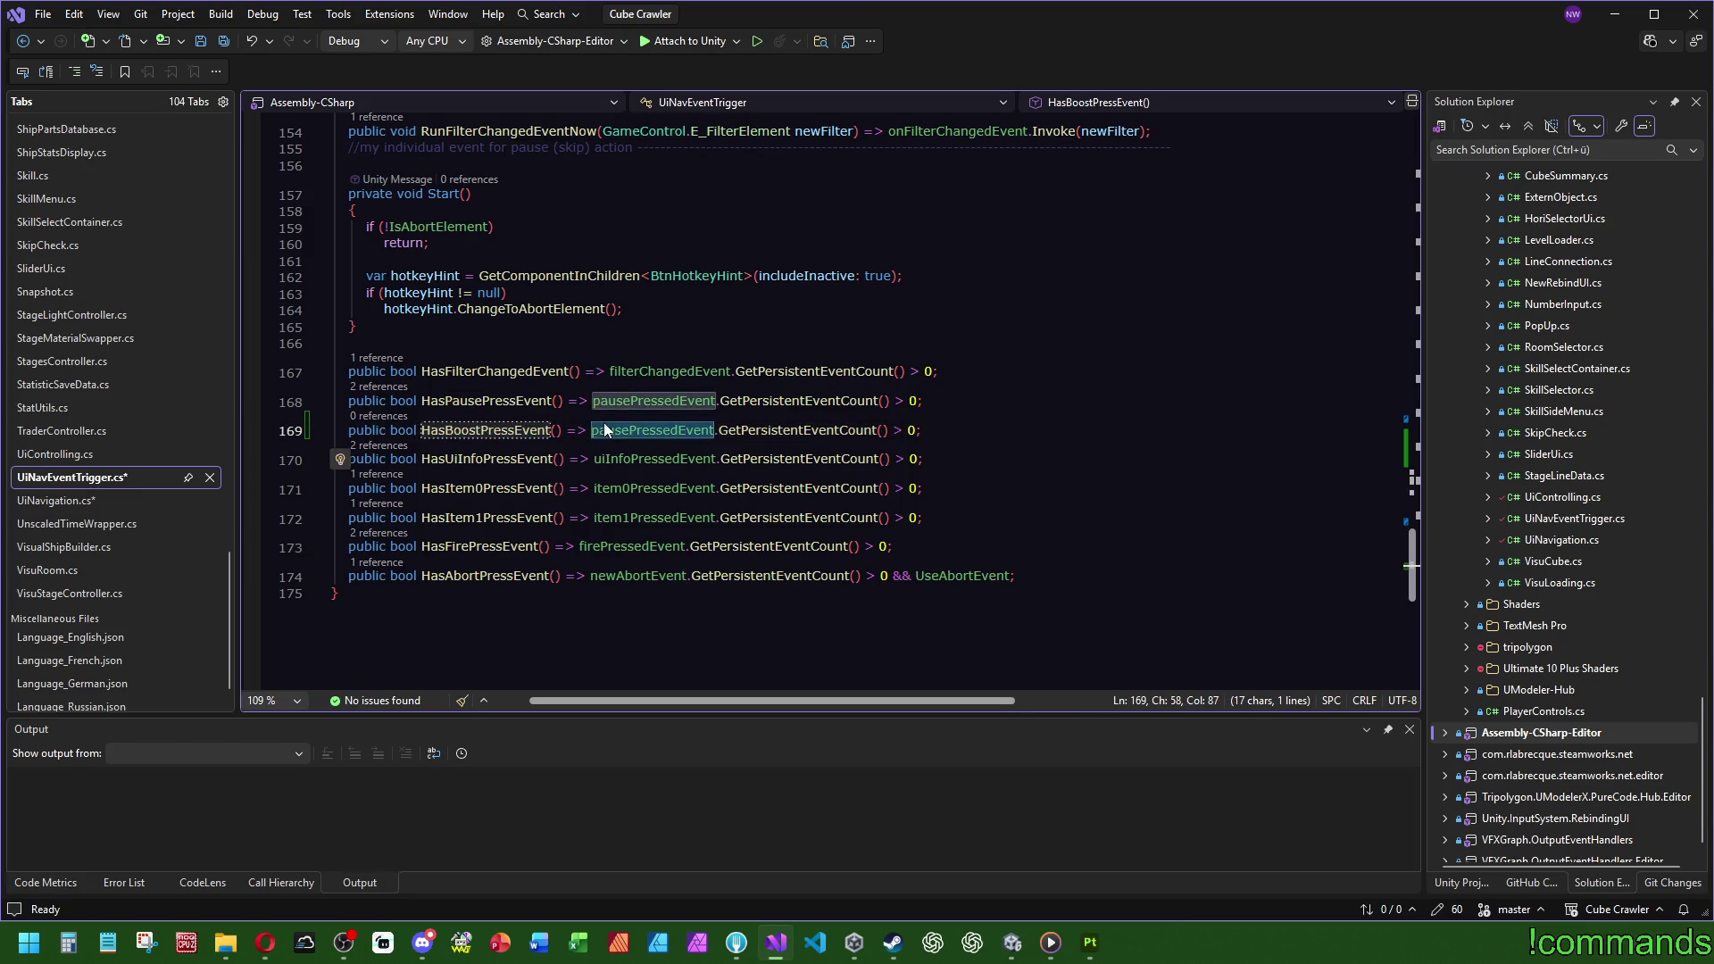
pyautogui.write('boost')
pyautogui.press('Tab')
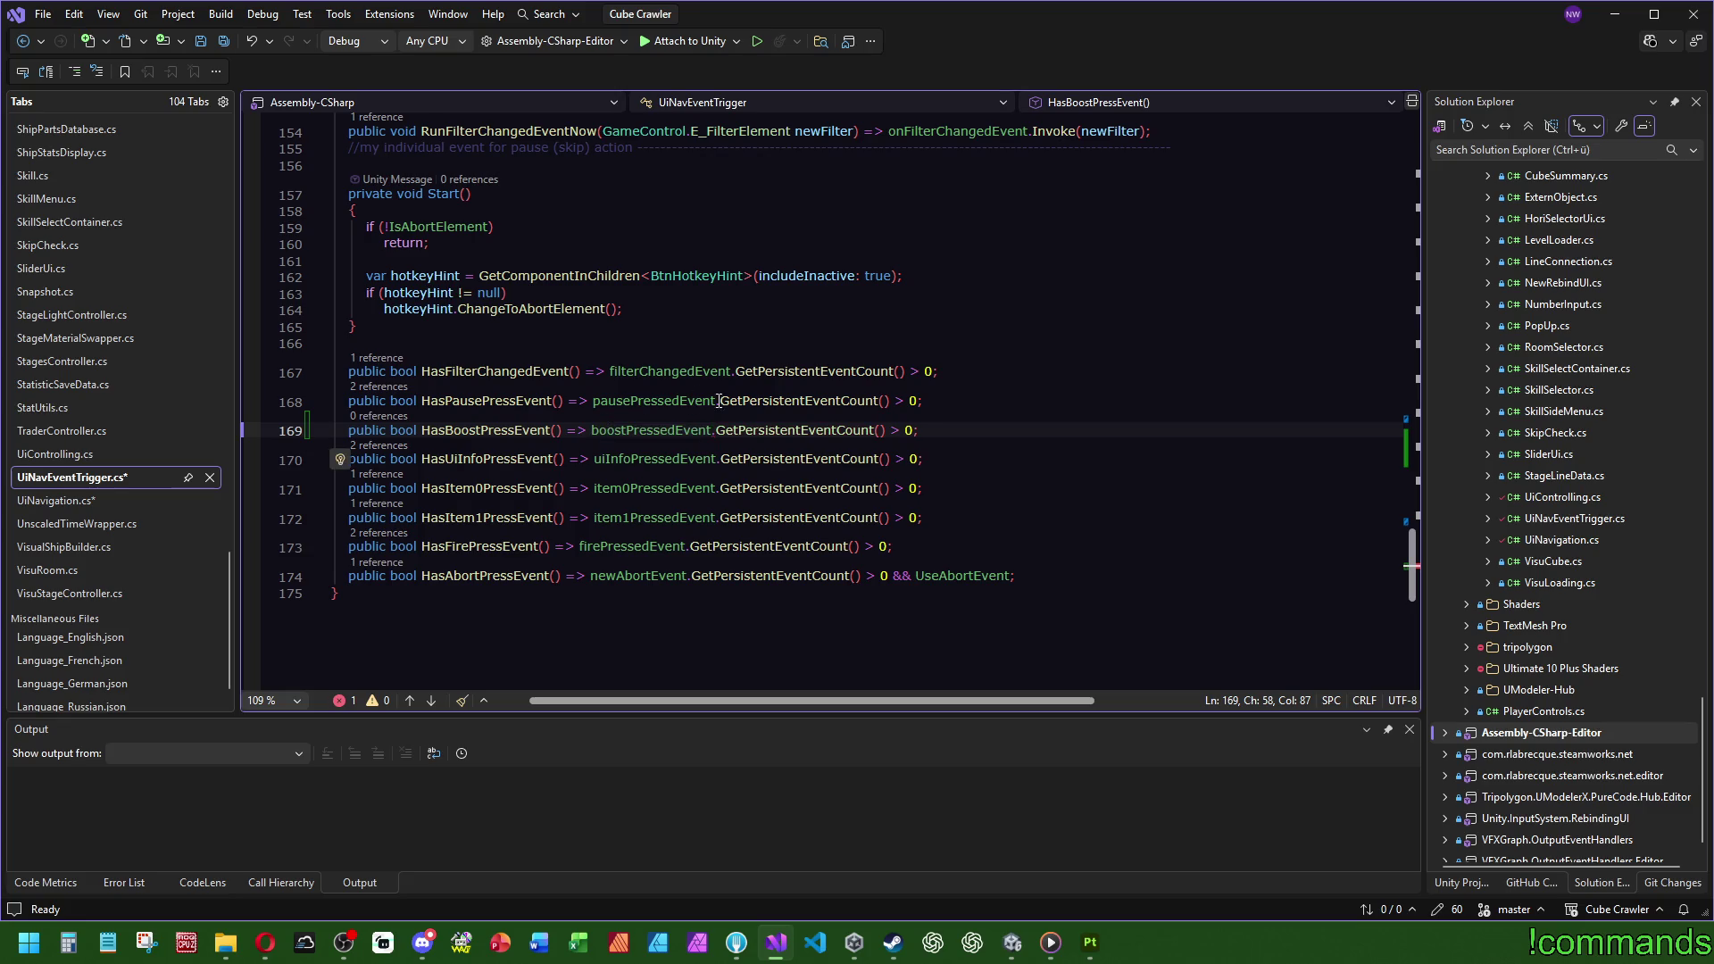
pyautogui.press('Up')
pyautogui.press('End')
pyautogui.hotkey('ctrl', 'Tab')
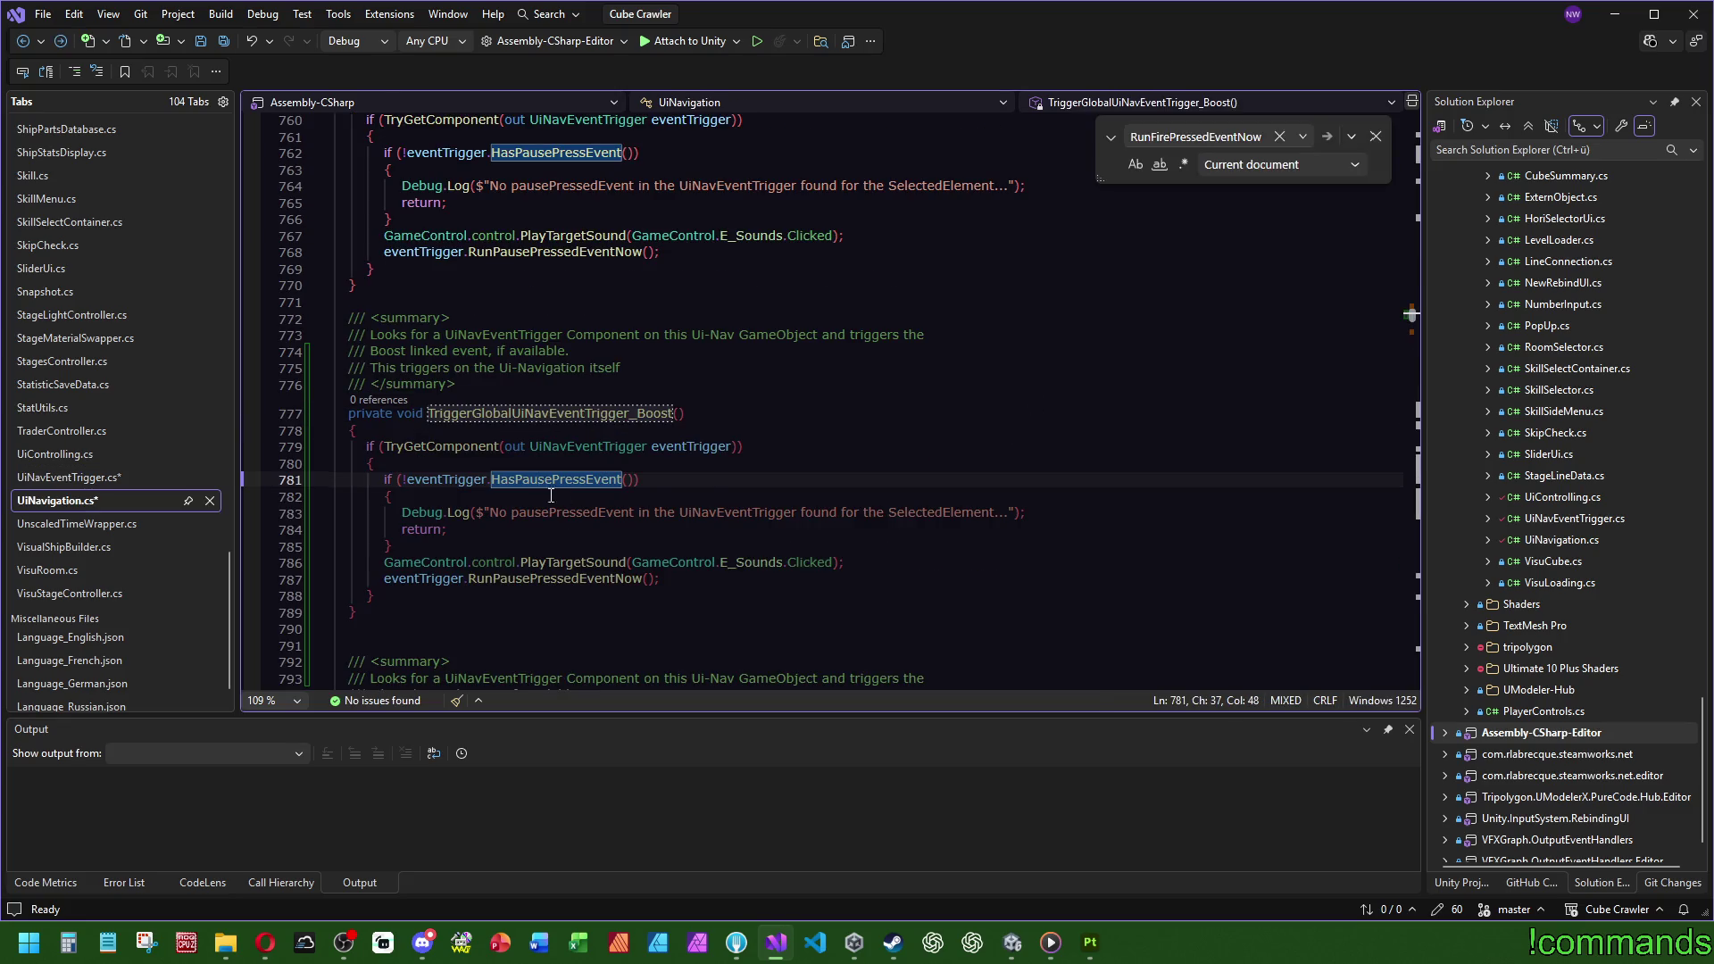
# Step: In the Boost method, swap HasPausePressEvent for HasBoostPressEvent and log boostPressedEvent instead of pausePressedEvent
pyautogui.doubleClick(538, 479)
pyautogui.write('hb')
pyautogui.press('Tab')
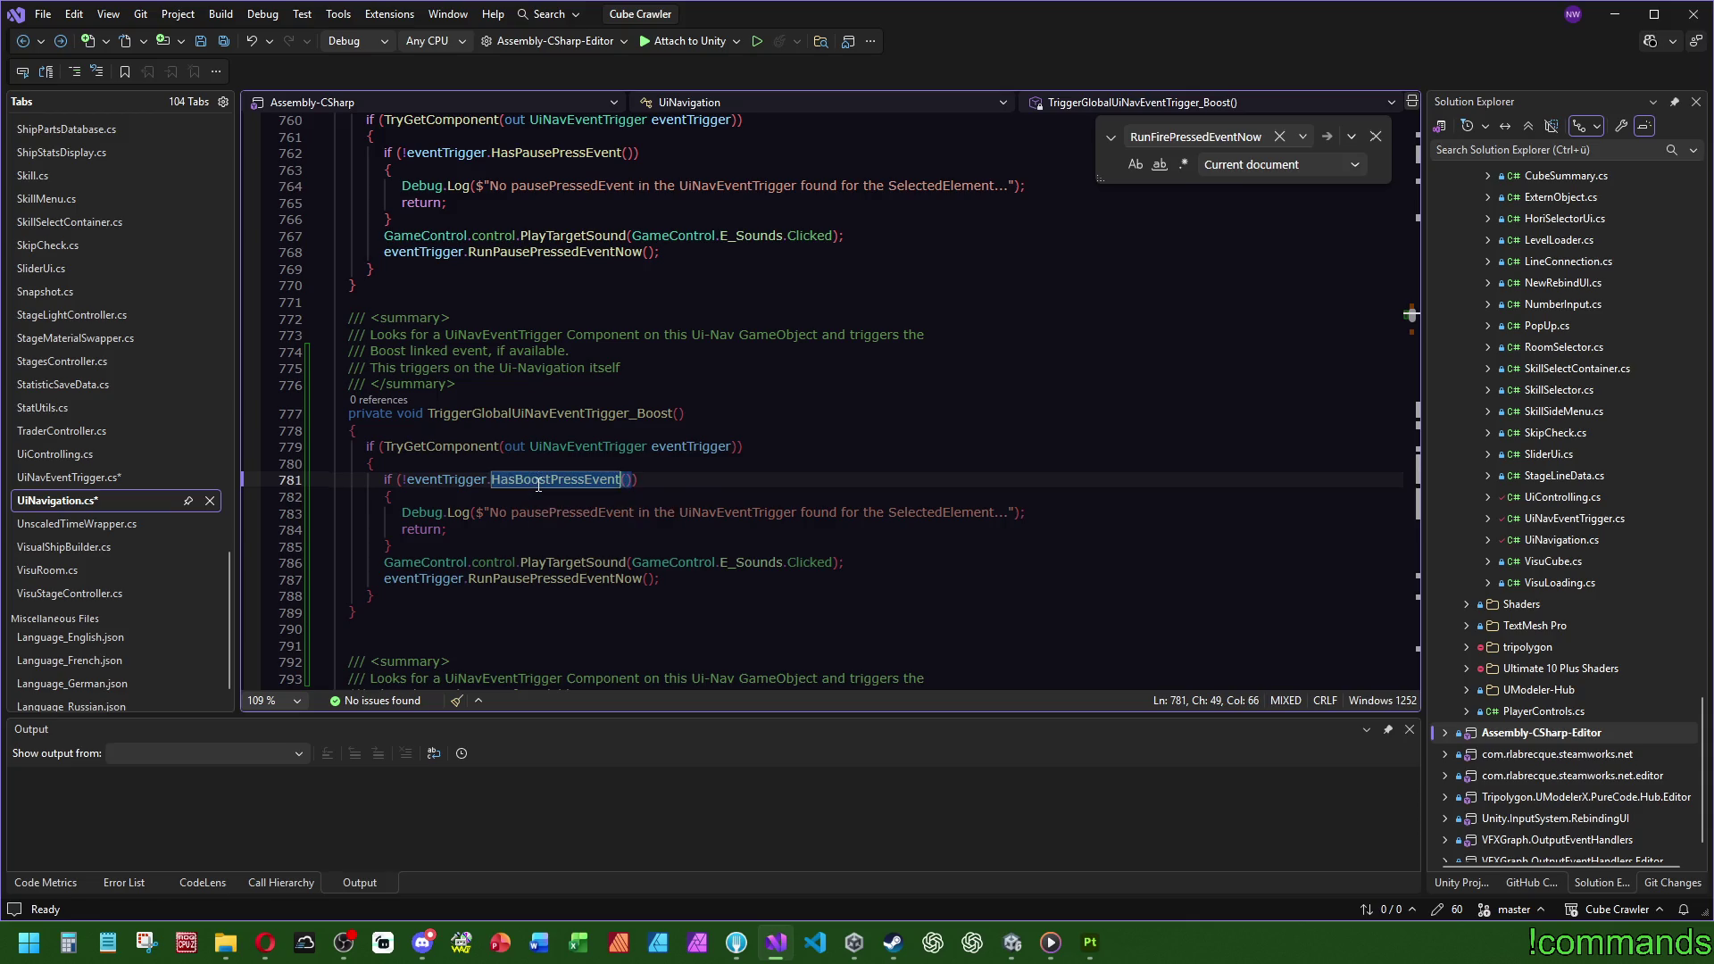
pyautogui.press('Up')
pyautogui.press('Up')
pyautogui.press('Up')
pyautogui.doubleClick(571, 513)
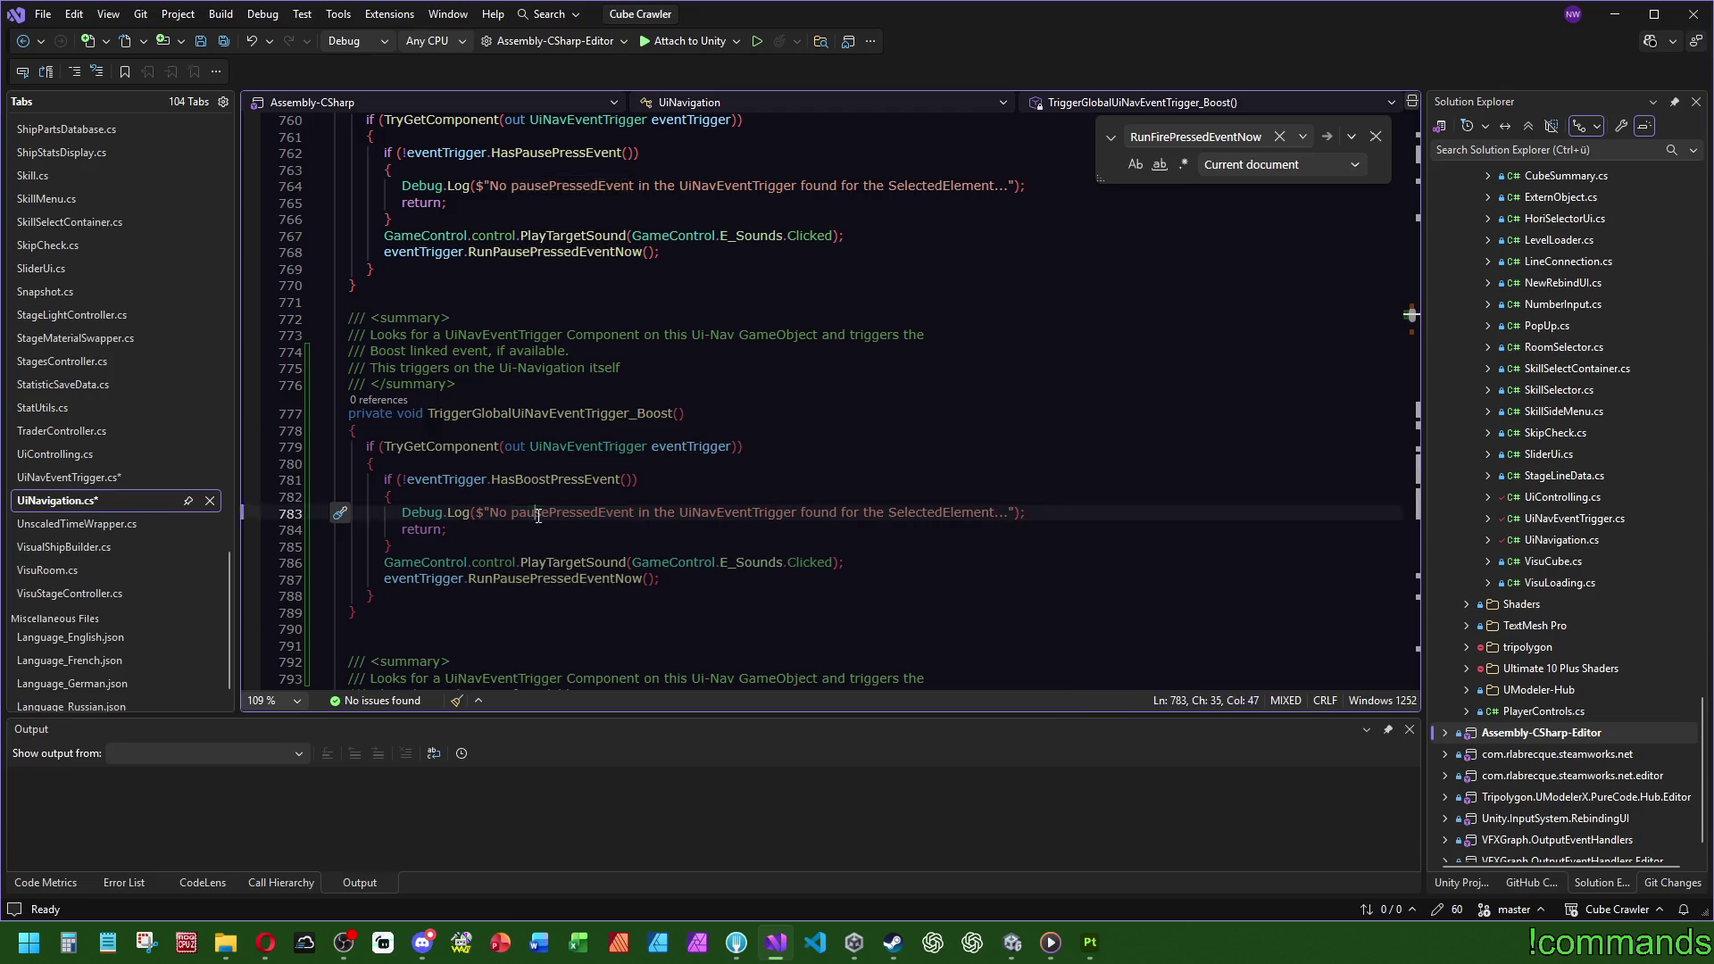
pyautogui.click(546, 480)
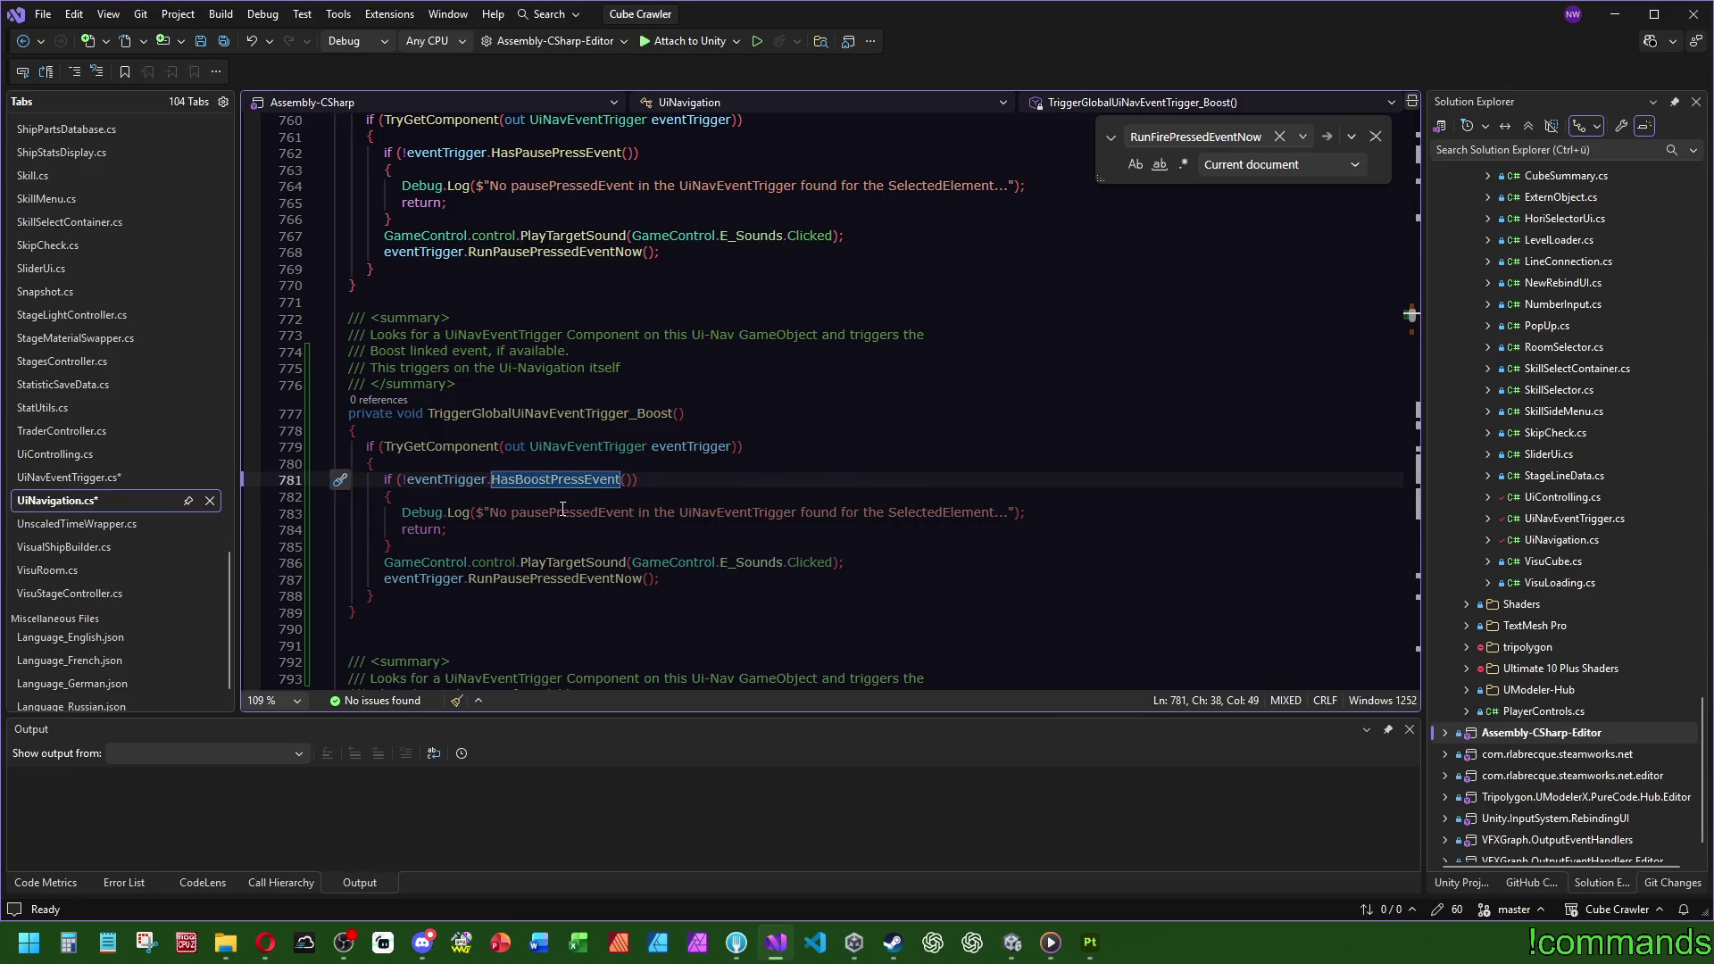
pyautogui.press('F12')
pyautogui.hotkey('ctrl', '-')
pyautogui.write('boostPressedEvent')
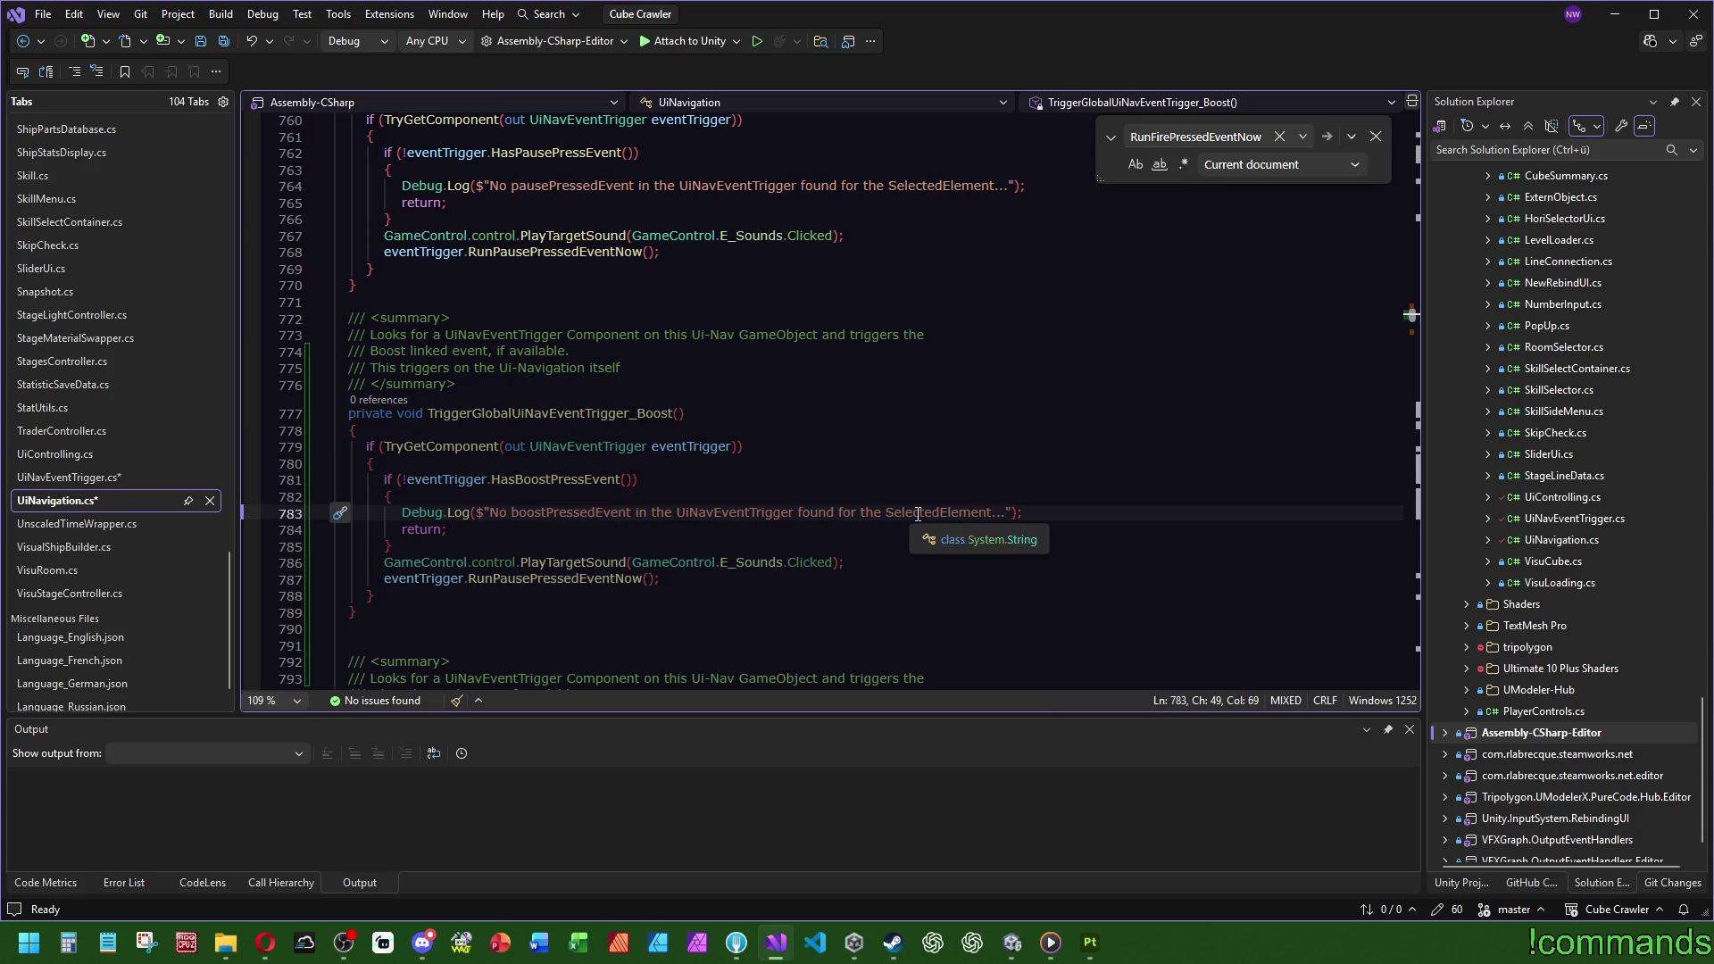
# Step: Replace SelectedElement with 'global trigger' in the pause and Boost log messages
pyautogui.doubleClick(937, 512)
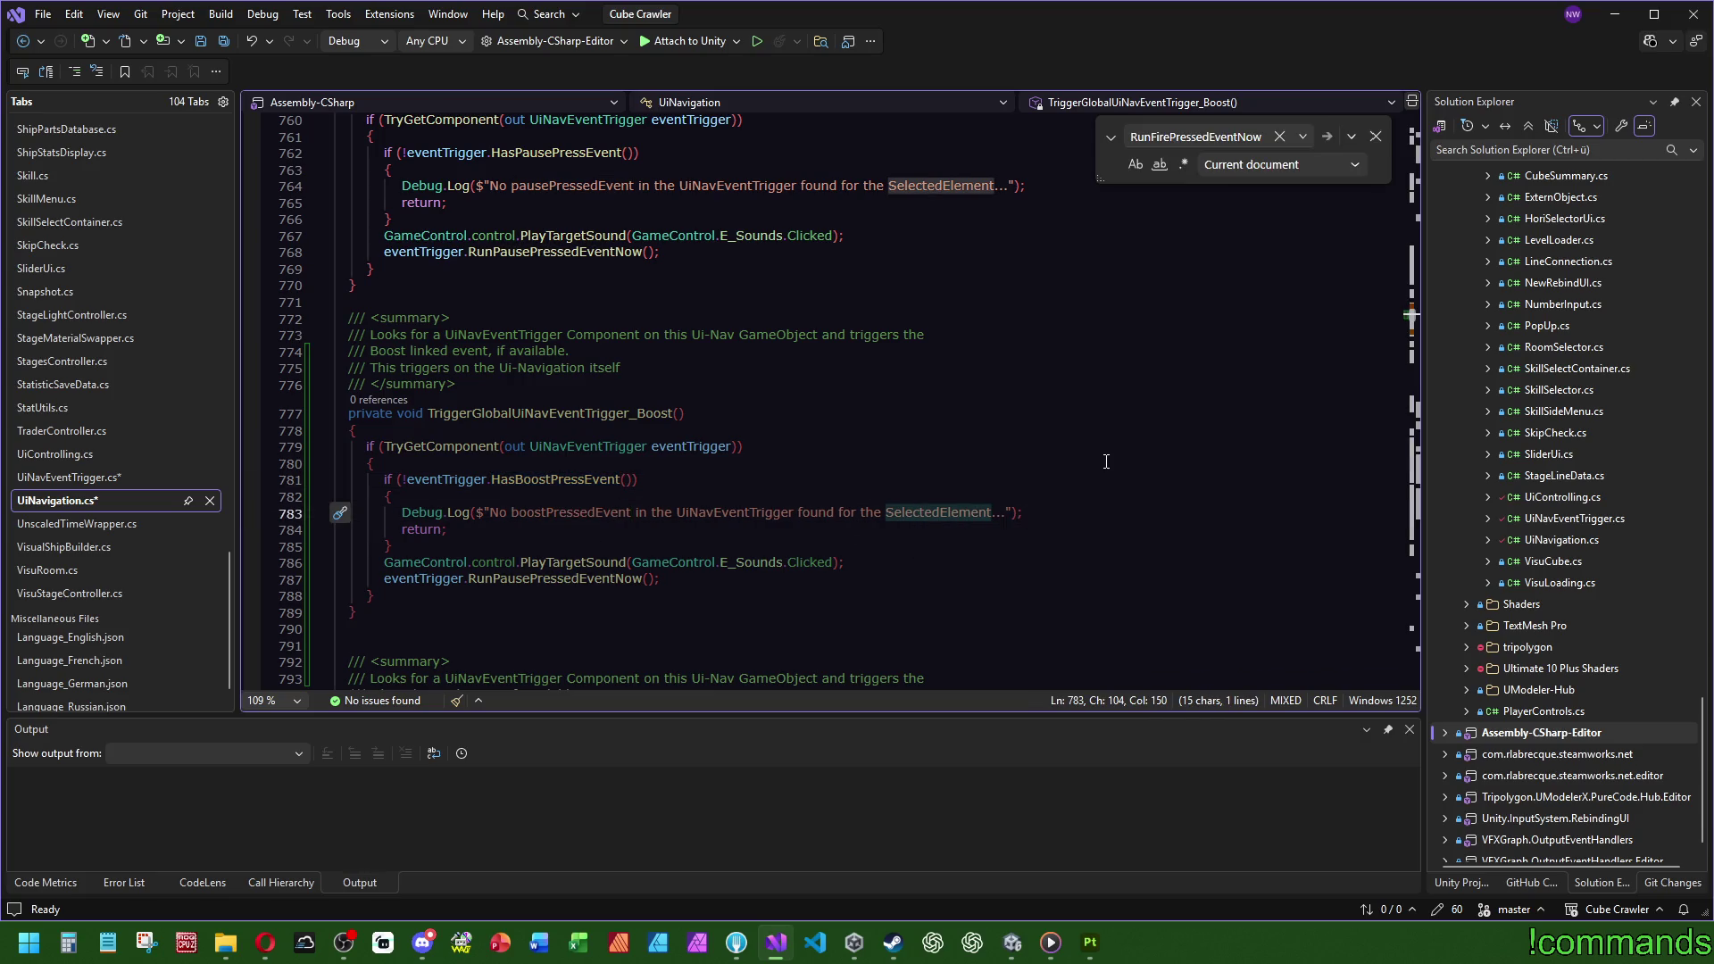
pyautogui.scroll(3, 1073, 470)
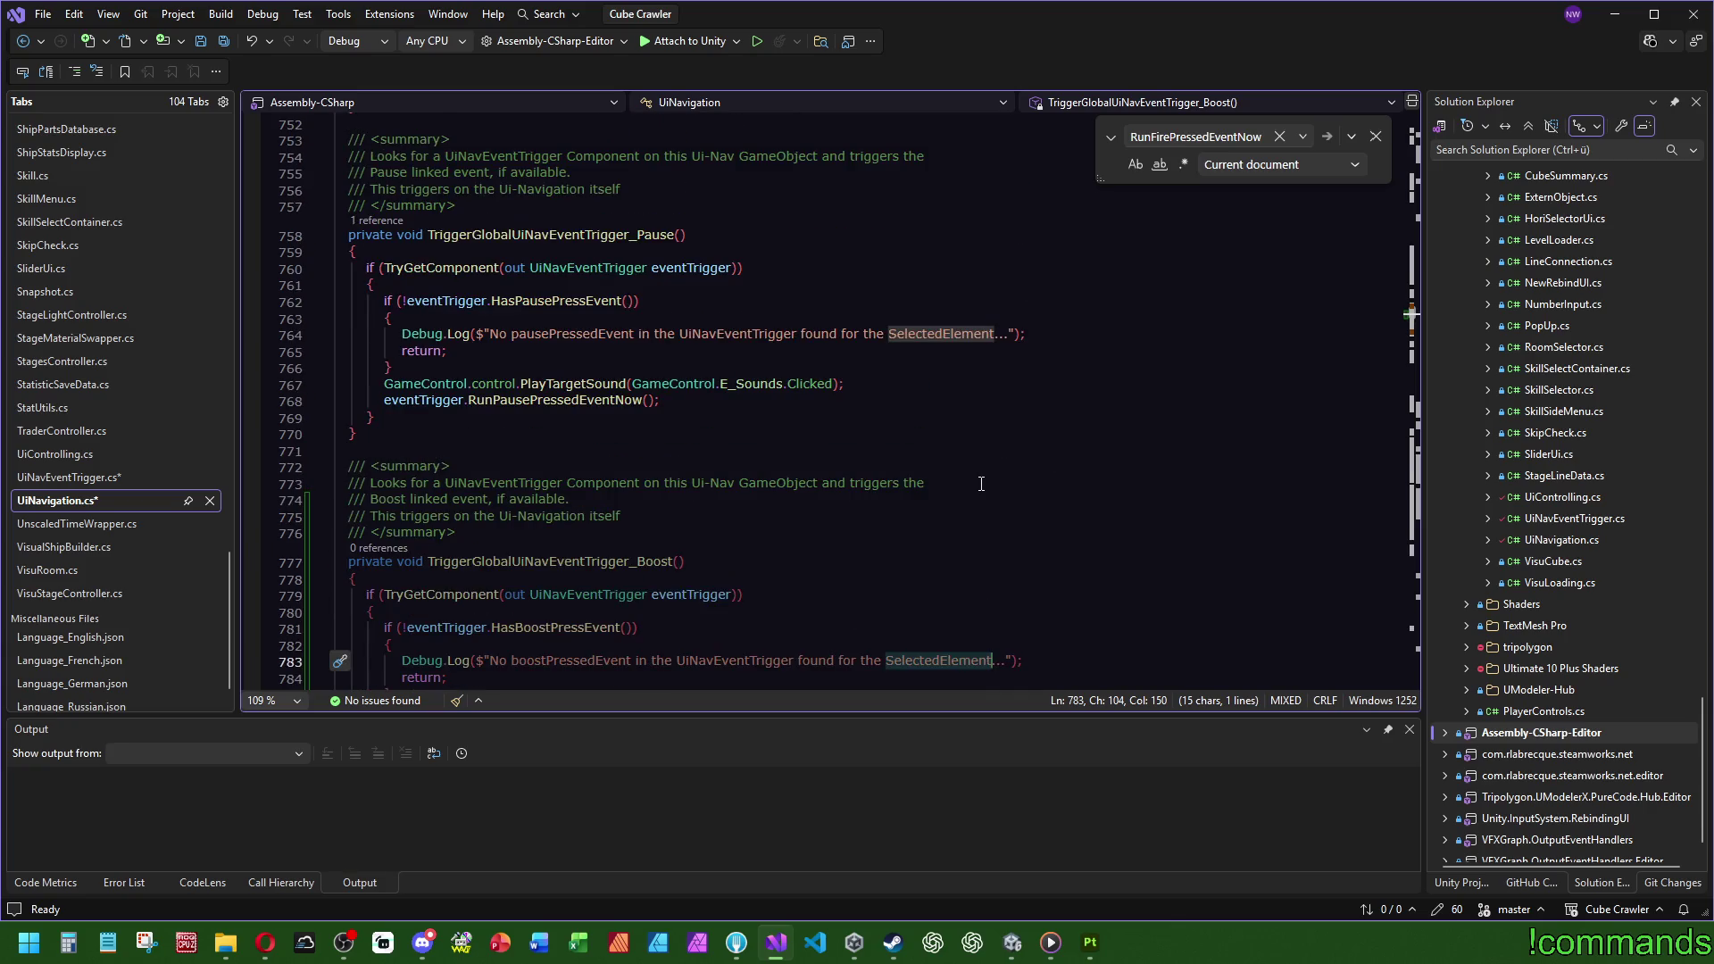
pyautogui.scroll(-1, 986, 483)
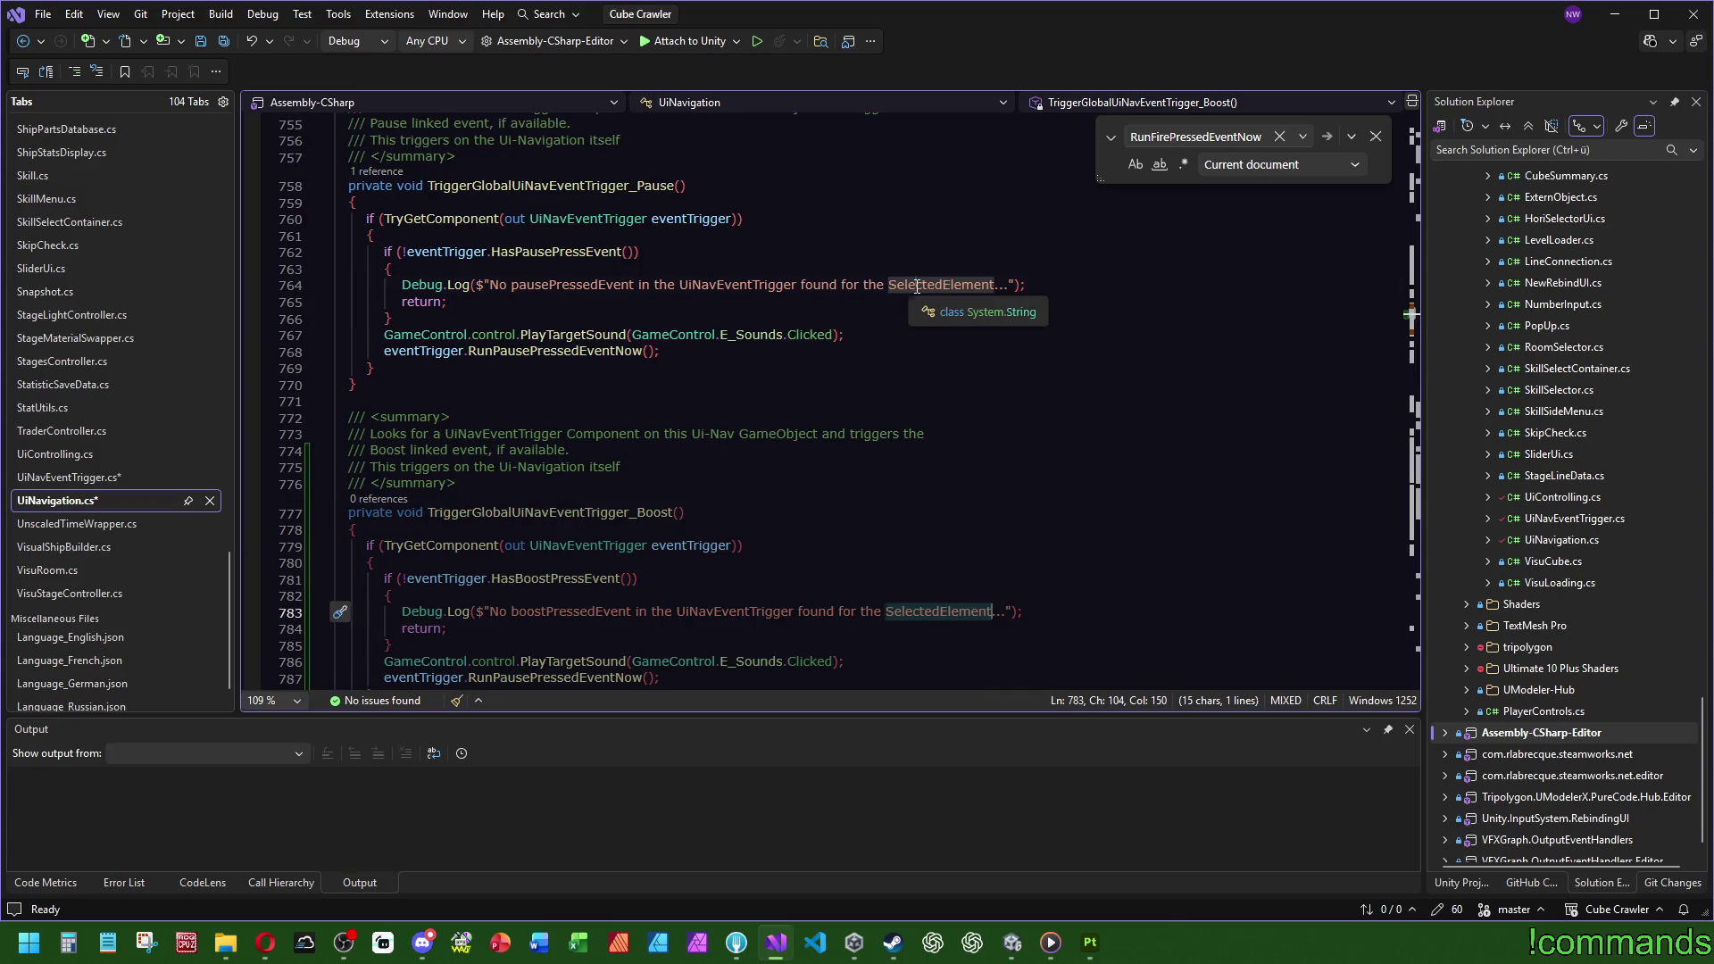
pyautogui.doubleClick(917, 286)
pyautogui.write('global trigger')
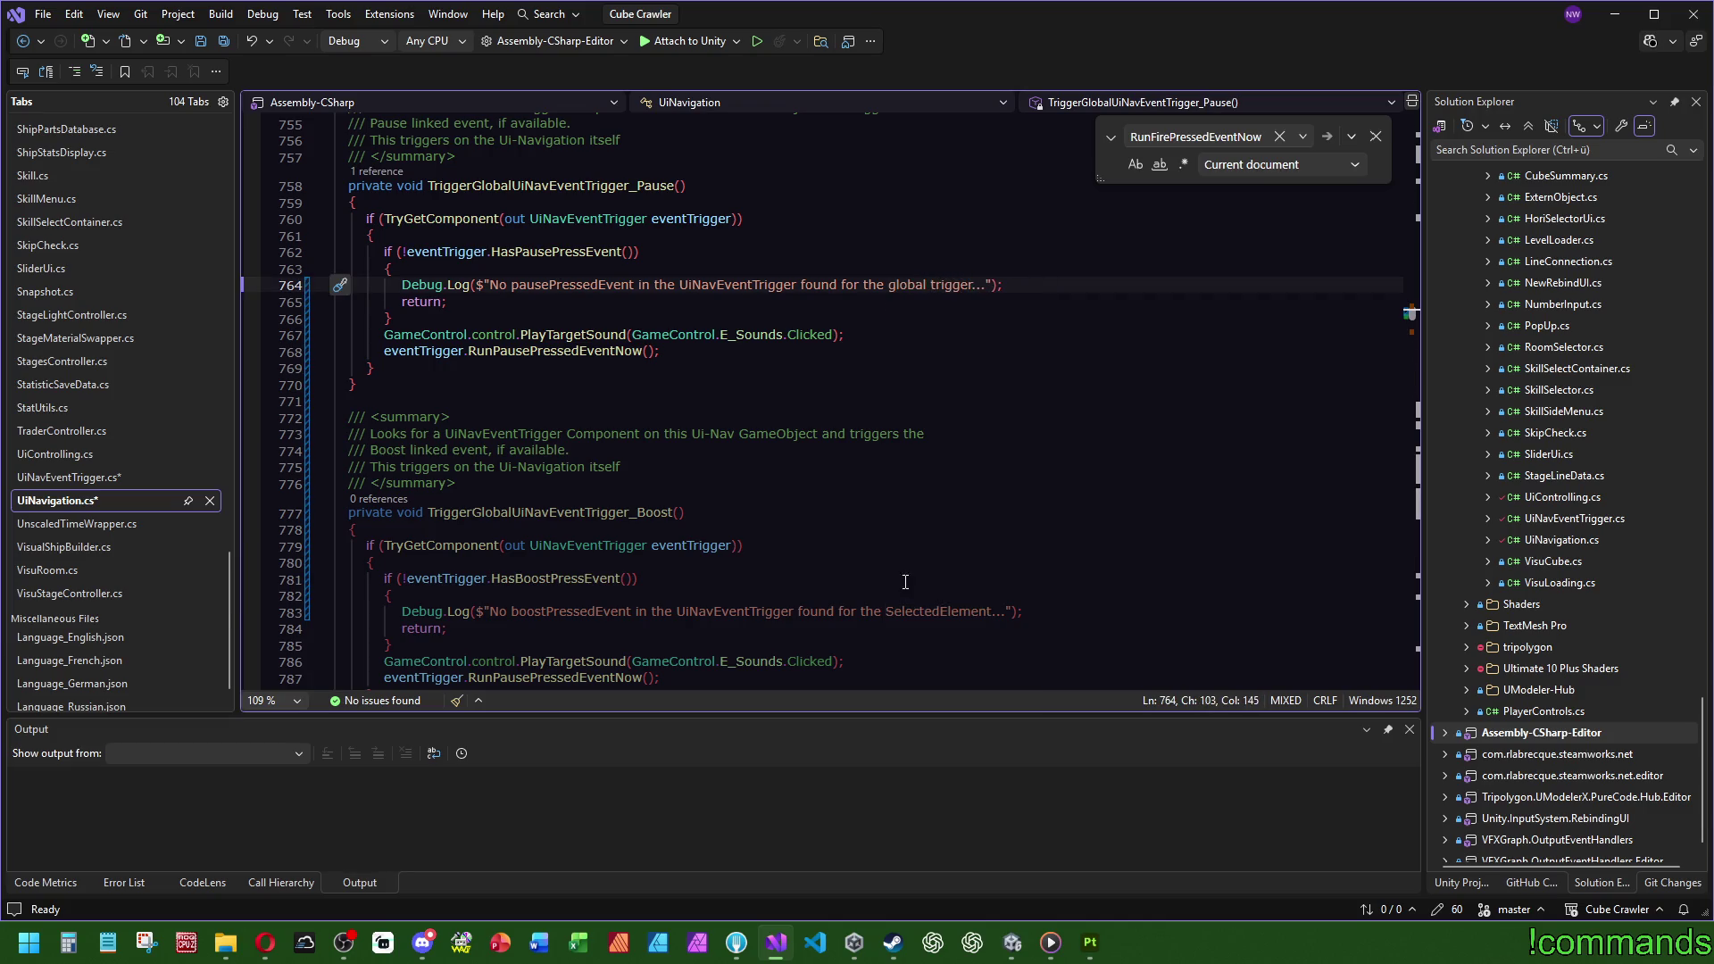
pyautogui.doubleClick(906, 613)
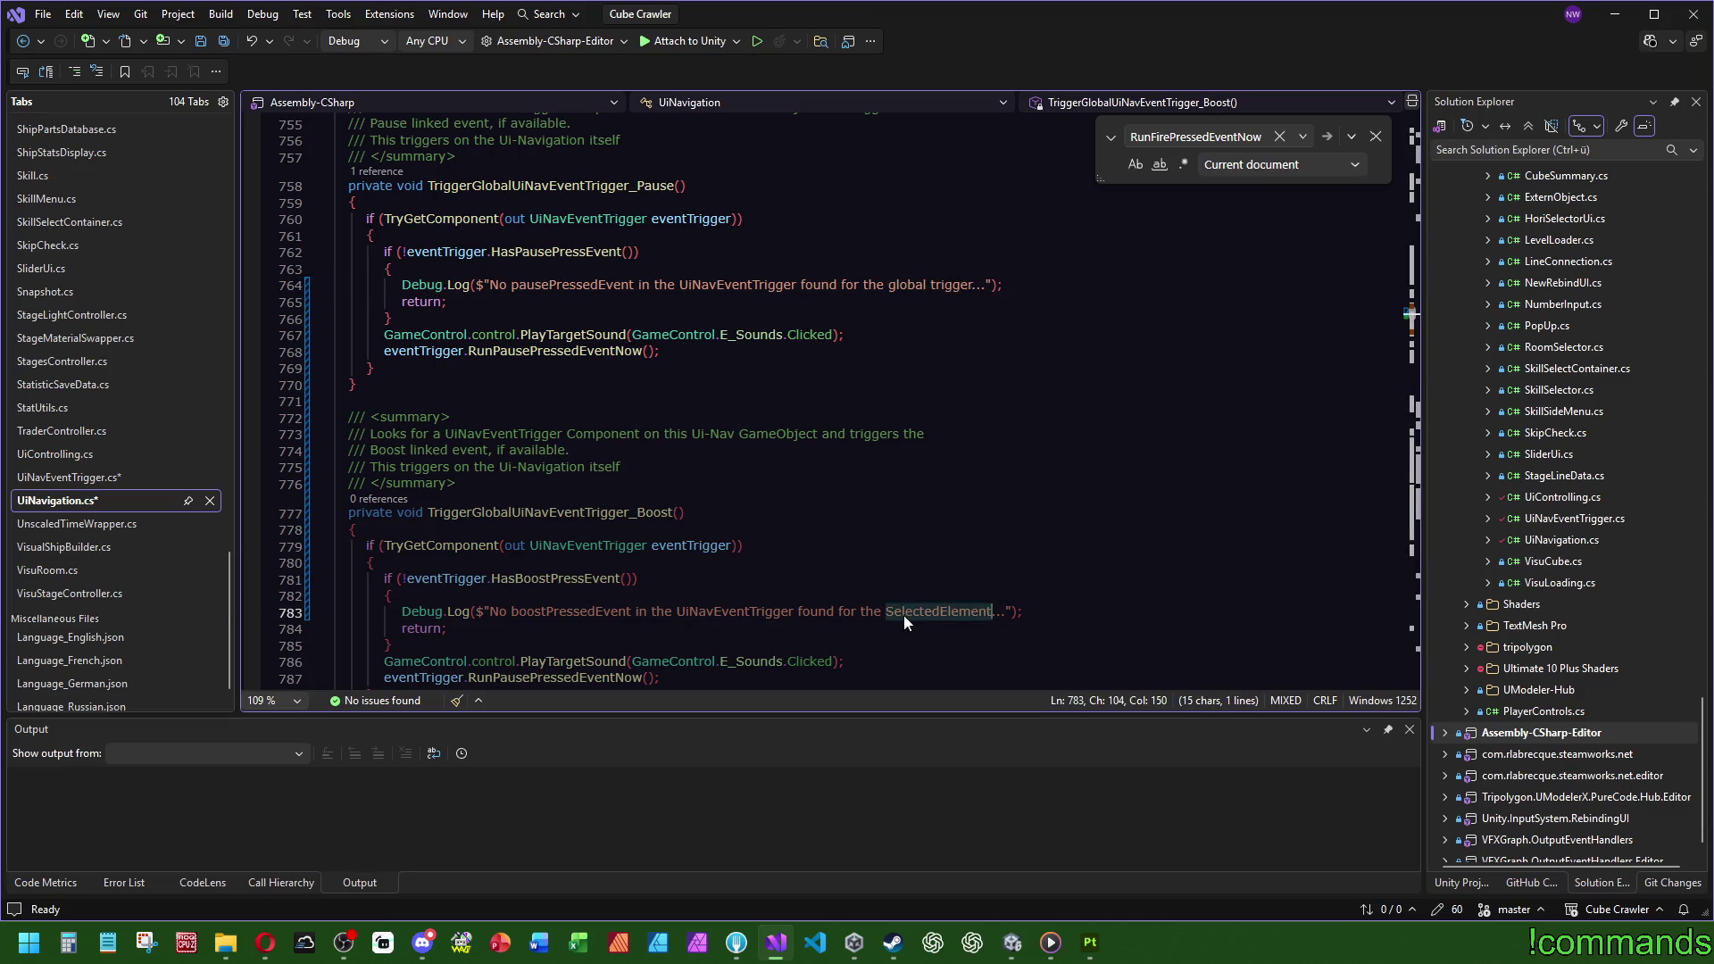
pyautogui.write('global trigger')
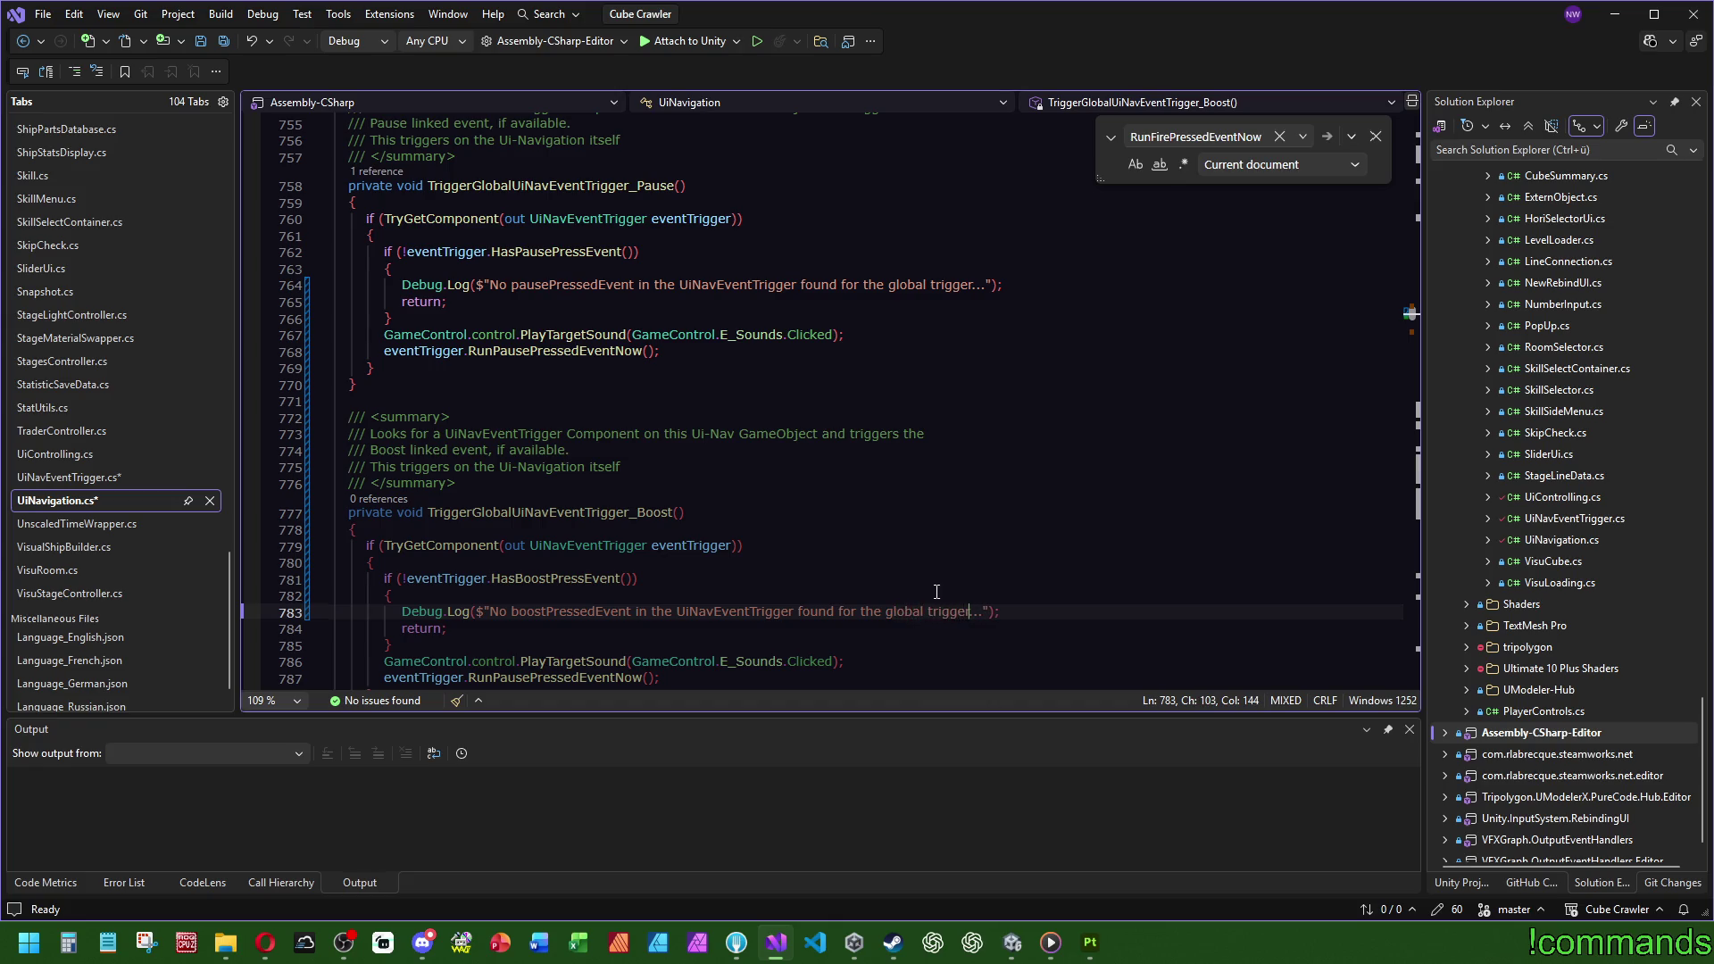
pyautogui.scroll(-2, 936, 592)
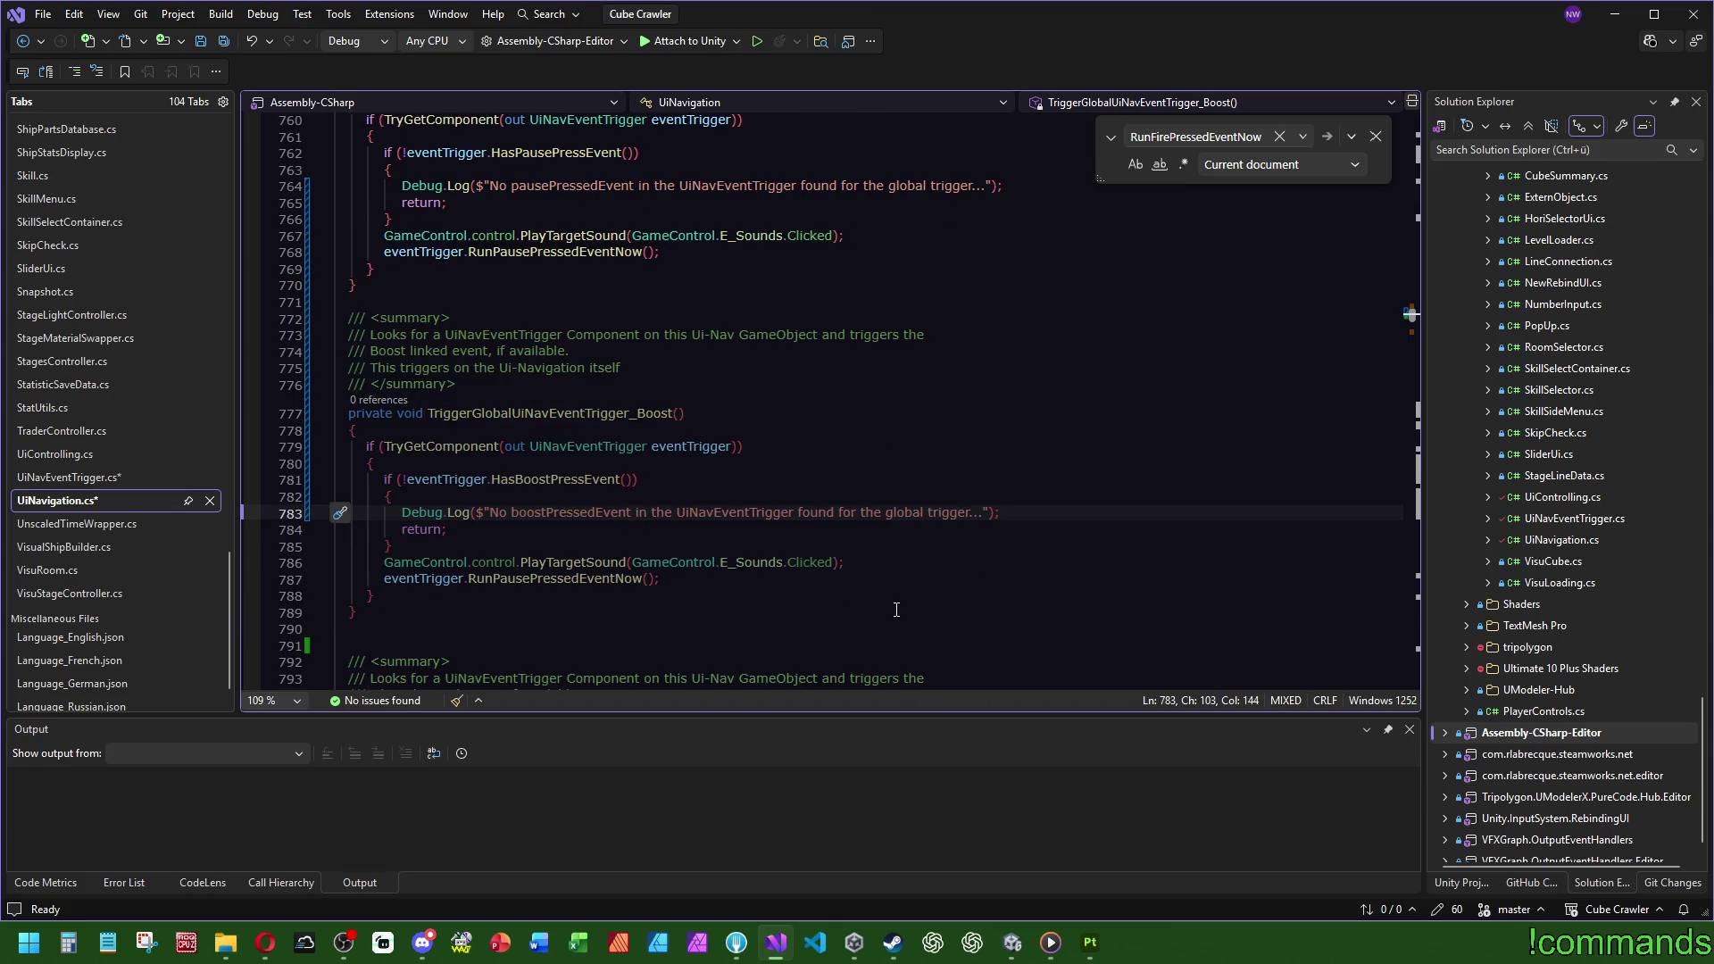
# Step: Make the Boost method call RunBoostPressedEventNow instead of RunPausePressedEventNow
pyautogui.doubleClick(547, 581)
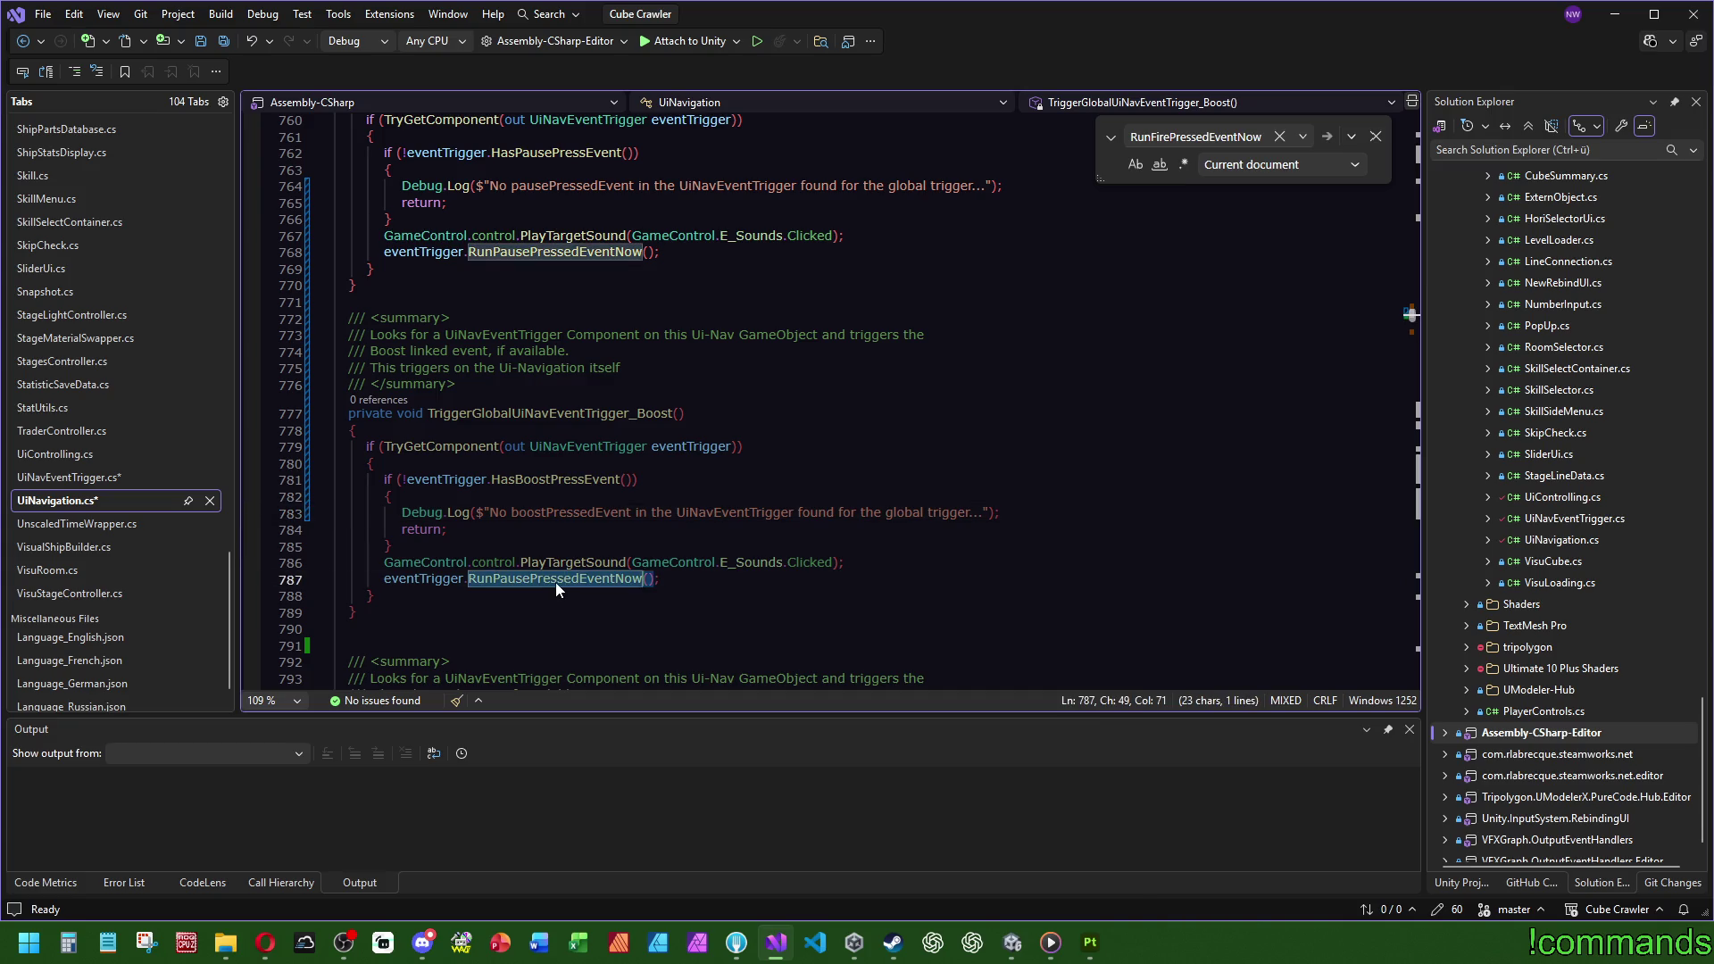
pyautogui.write('runboo')
pyautogui.press('Tab')
pyautogui.click(744, 442)
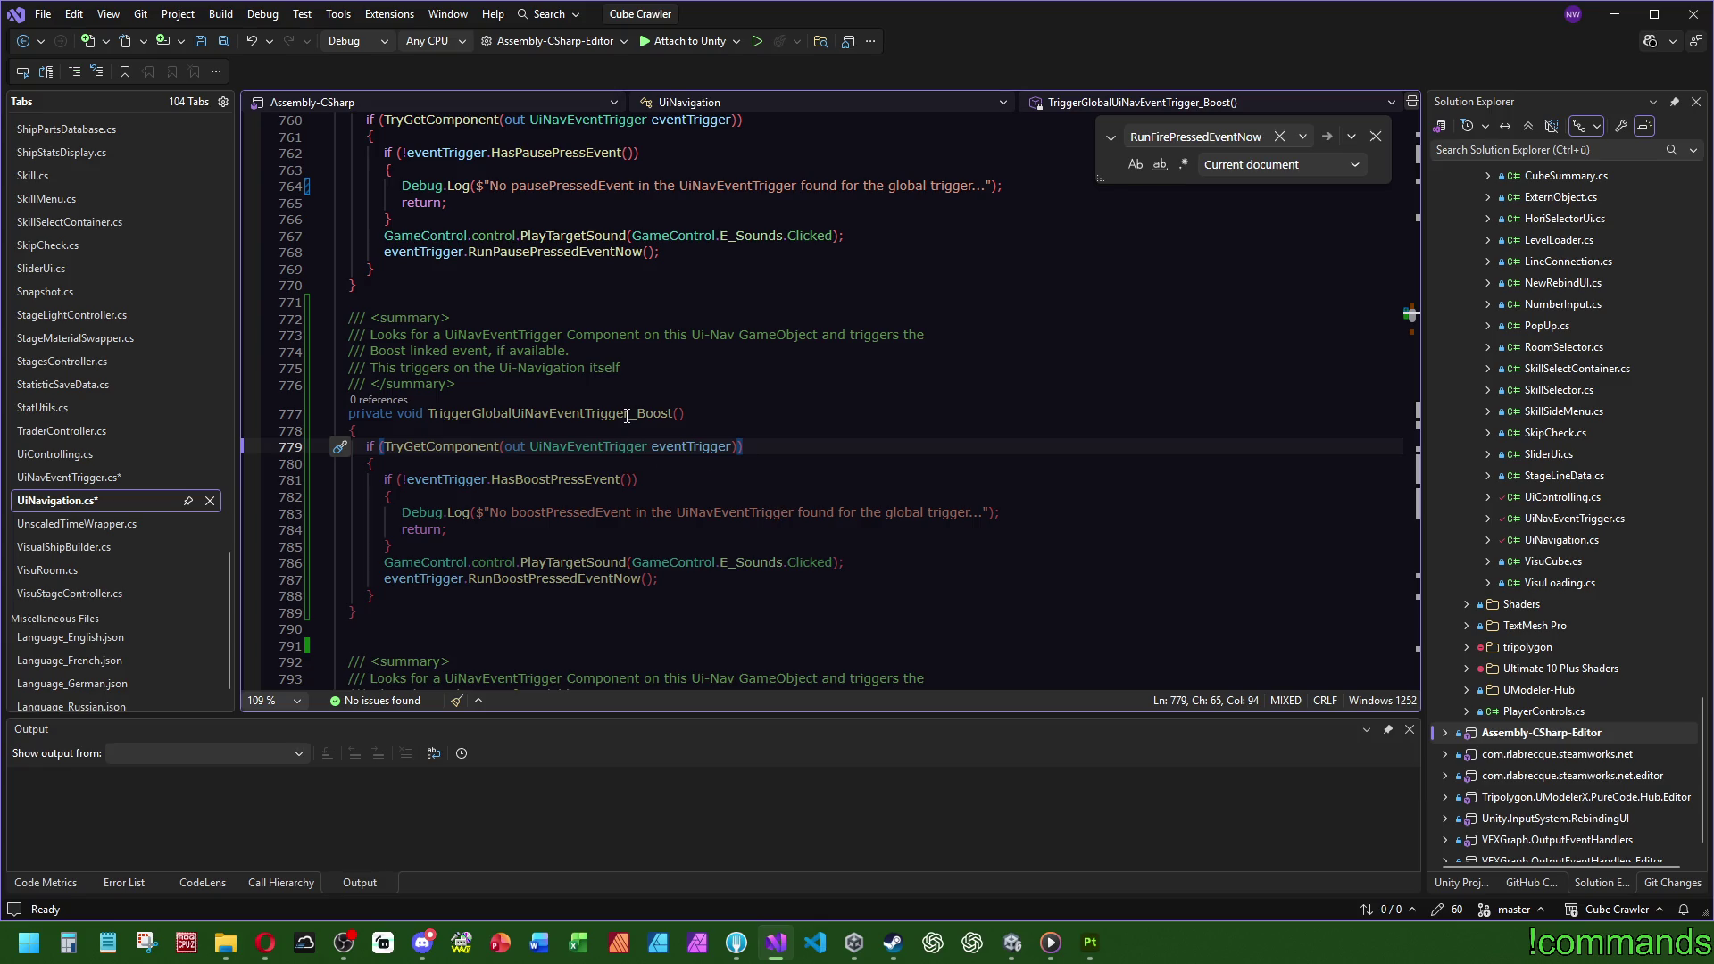
# Step: Search the file for TriggerGlobalUiNavEventTrigger_Pause to reach its call site
pyautogui.scroll(3, 585, 390)
pyautogui.doubleClick(533, 235)
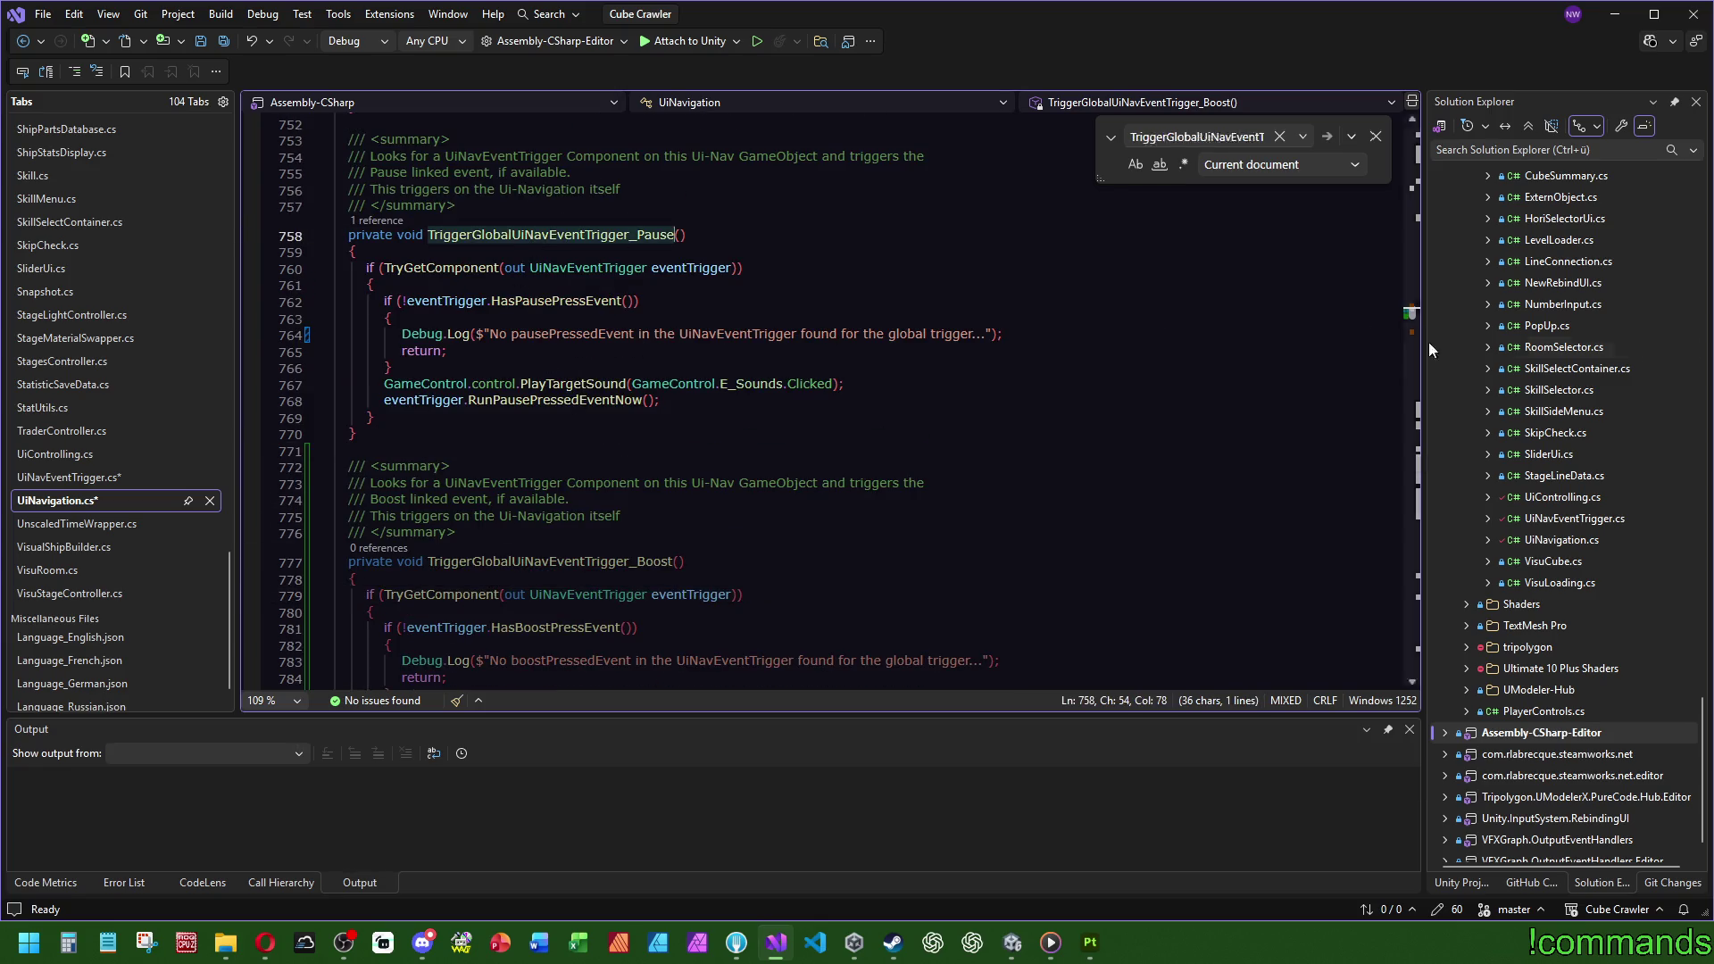
pyautogui.hotkey('ctrl', 'f')
pyautogui.click(1416, 187)
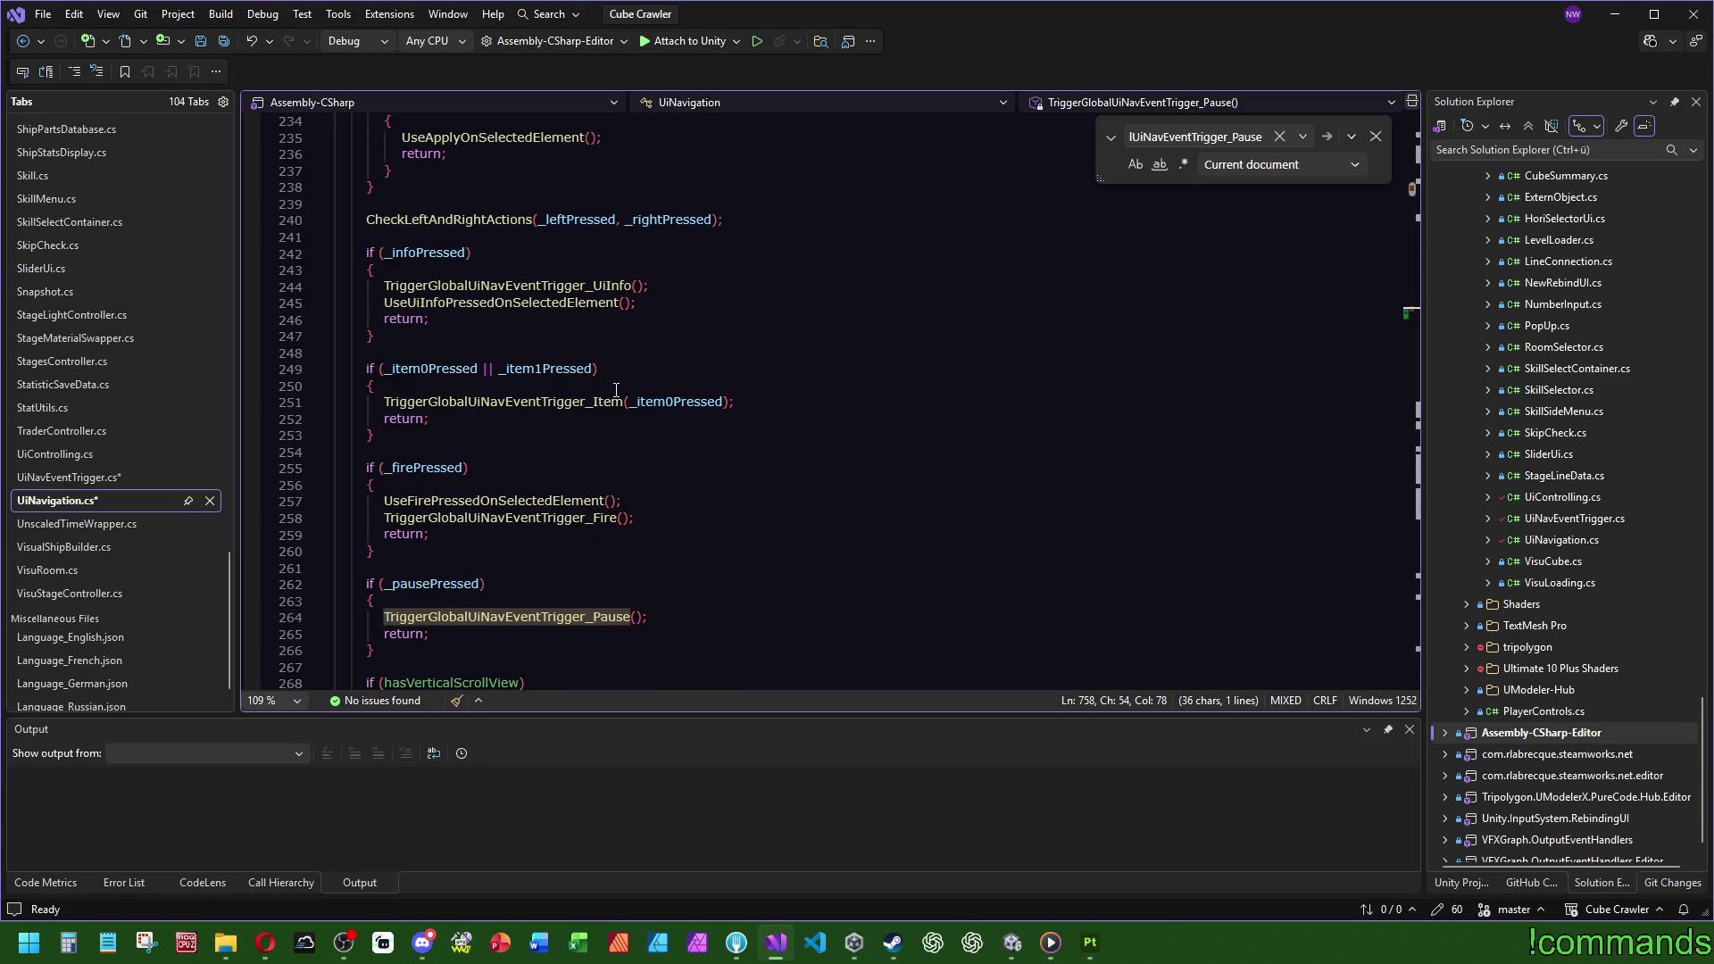
# Step: Paste a copy of the _pausePressed if-block on a new line below the original
pyautogui.moveTo(410, 650); pyautogui.dragTo(247, 590)
pyautogui.scroll(-2, 520, 591)
pyautogui.hotkey('ctrl', 'c')
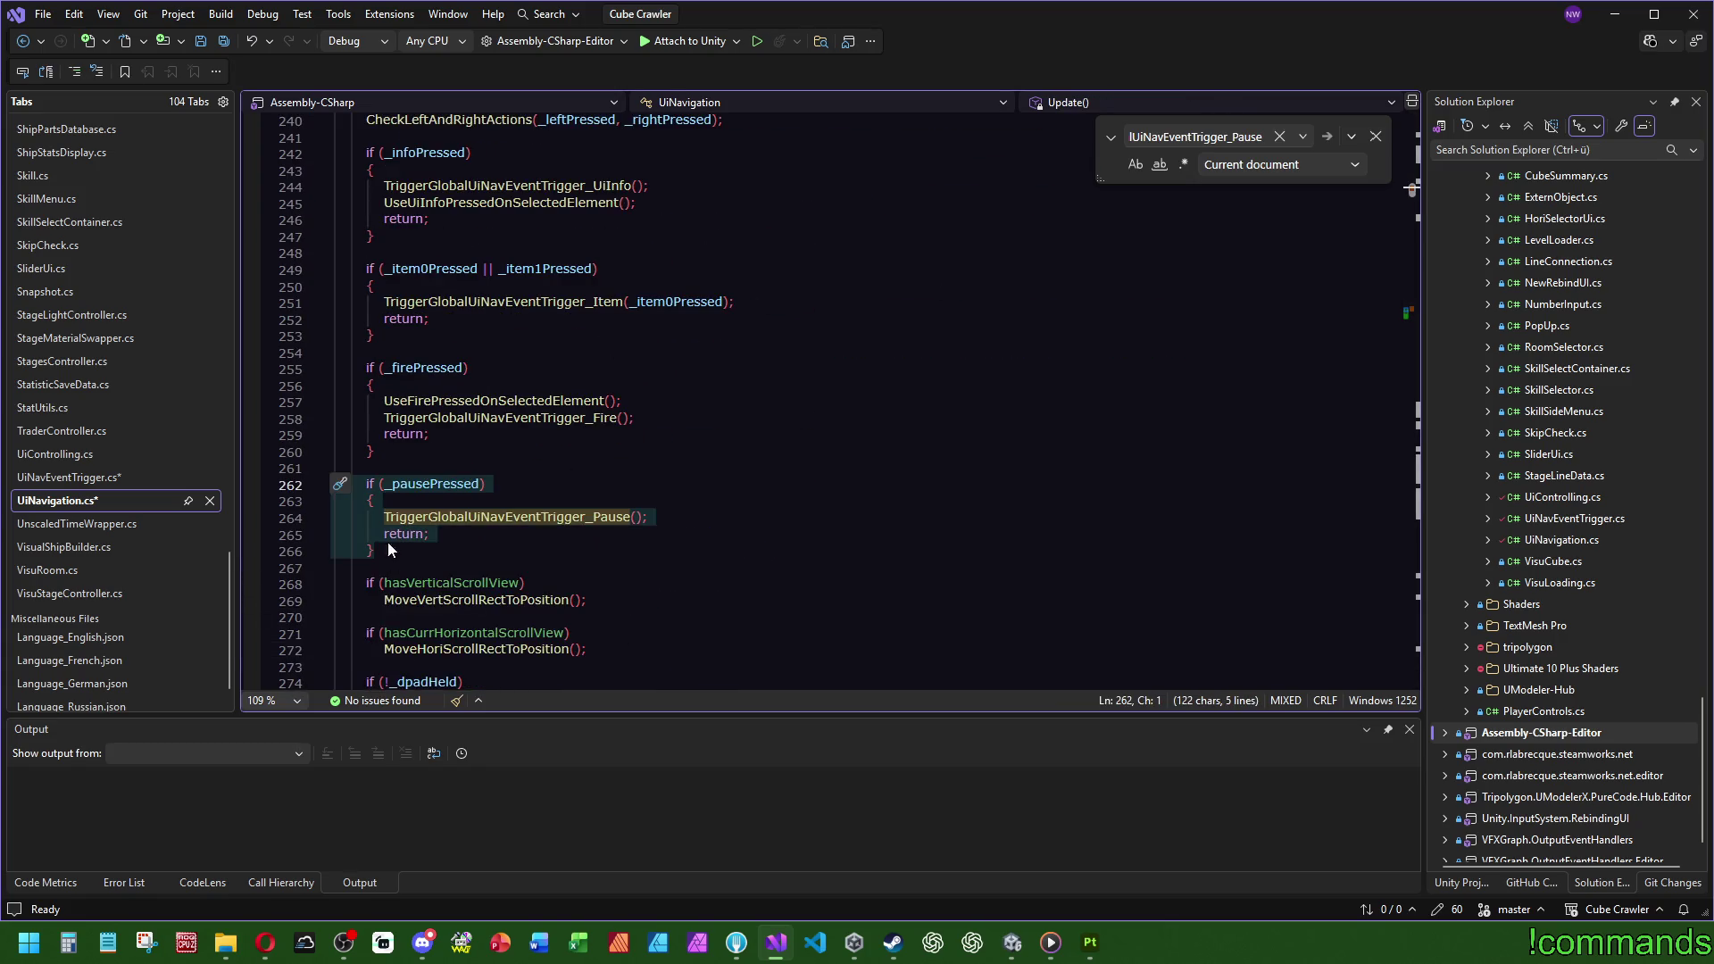
pyautogui.press('Right')
pyautogui.press('Return')
pyautogui.press('Return')
pyautogui.hotkey('ctrl', 'v')
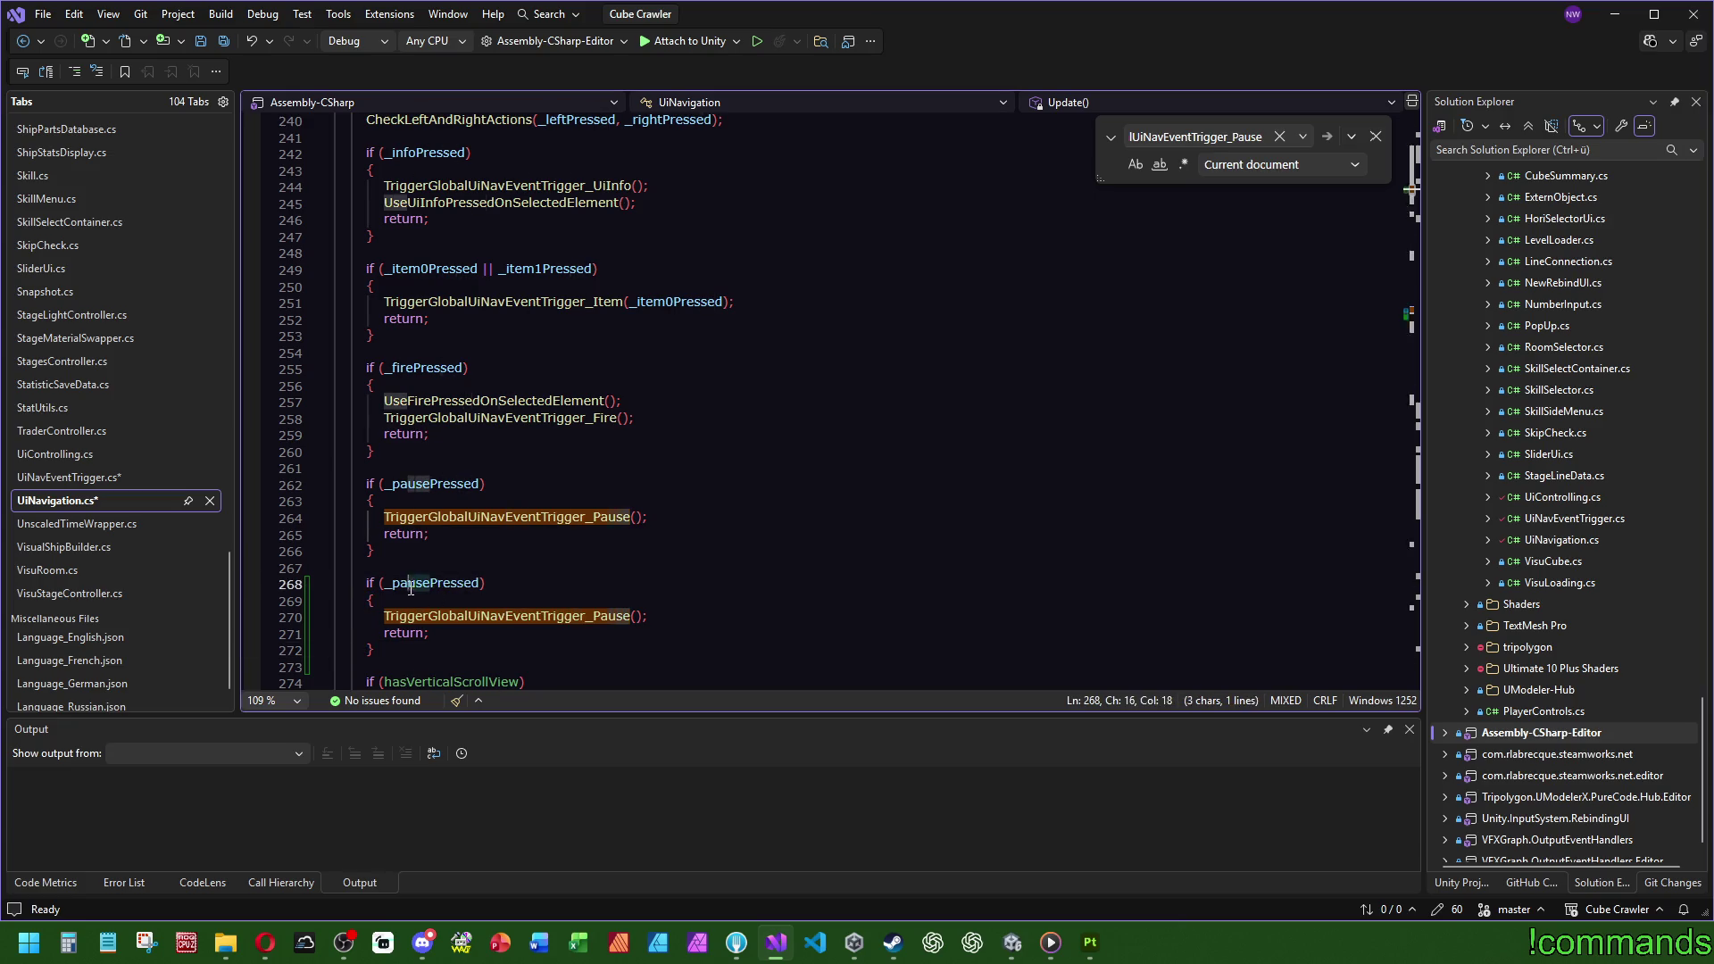
# Step: Change the copy's condition to _boostPressed and its call to TriggerGlobalUiNavEventTrigger_Boost
pyautogui.doubleClick(406, 582)
pyautogui.write('_boostPressed')
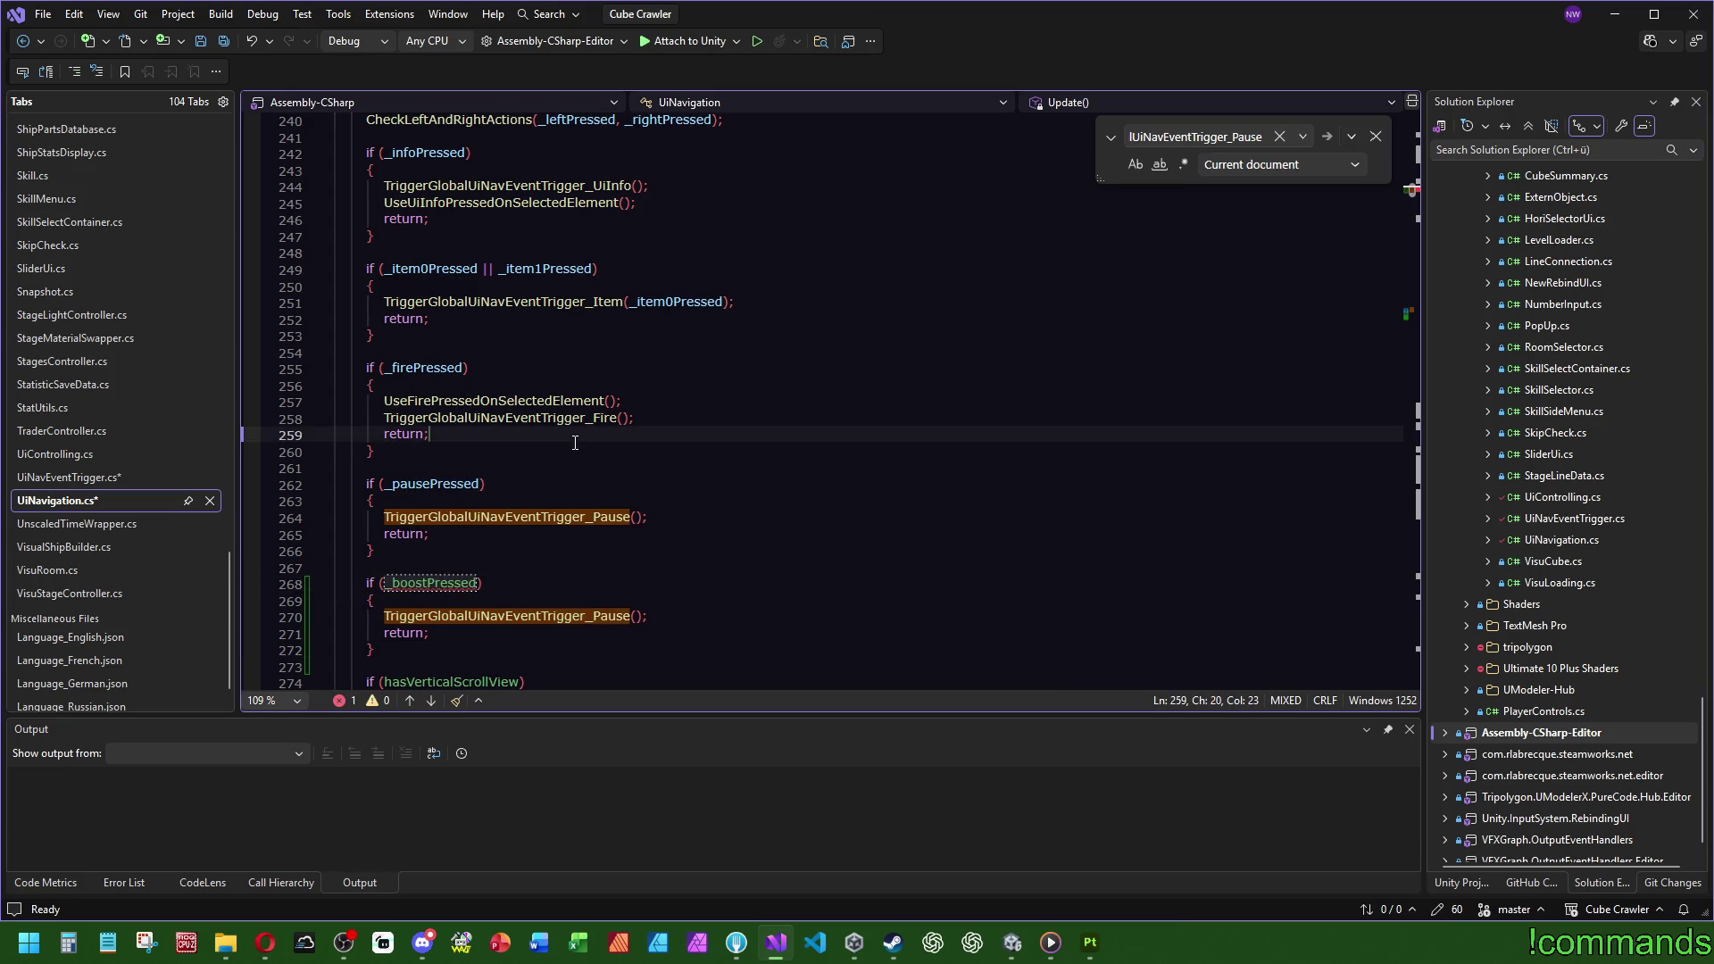
pyautogui.doubleClick(506, 616)
pyautogui.write('trigger')
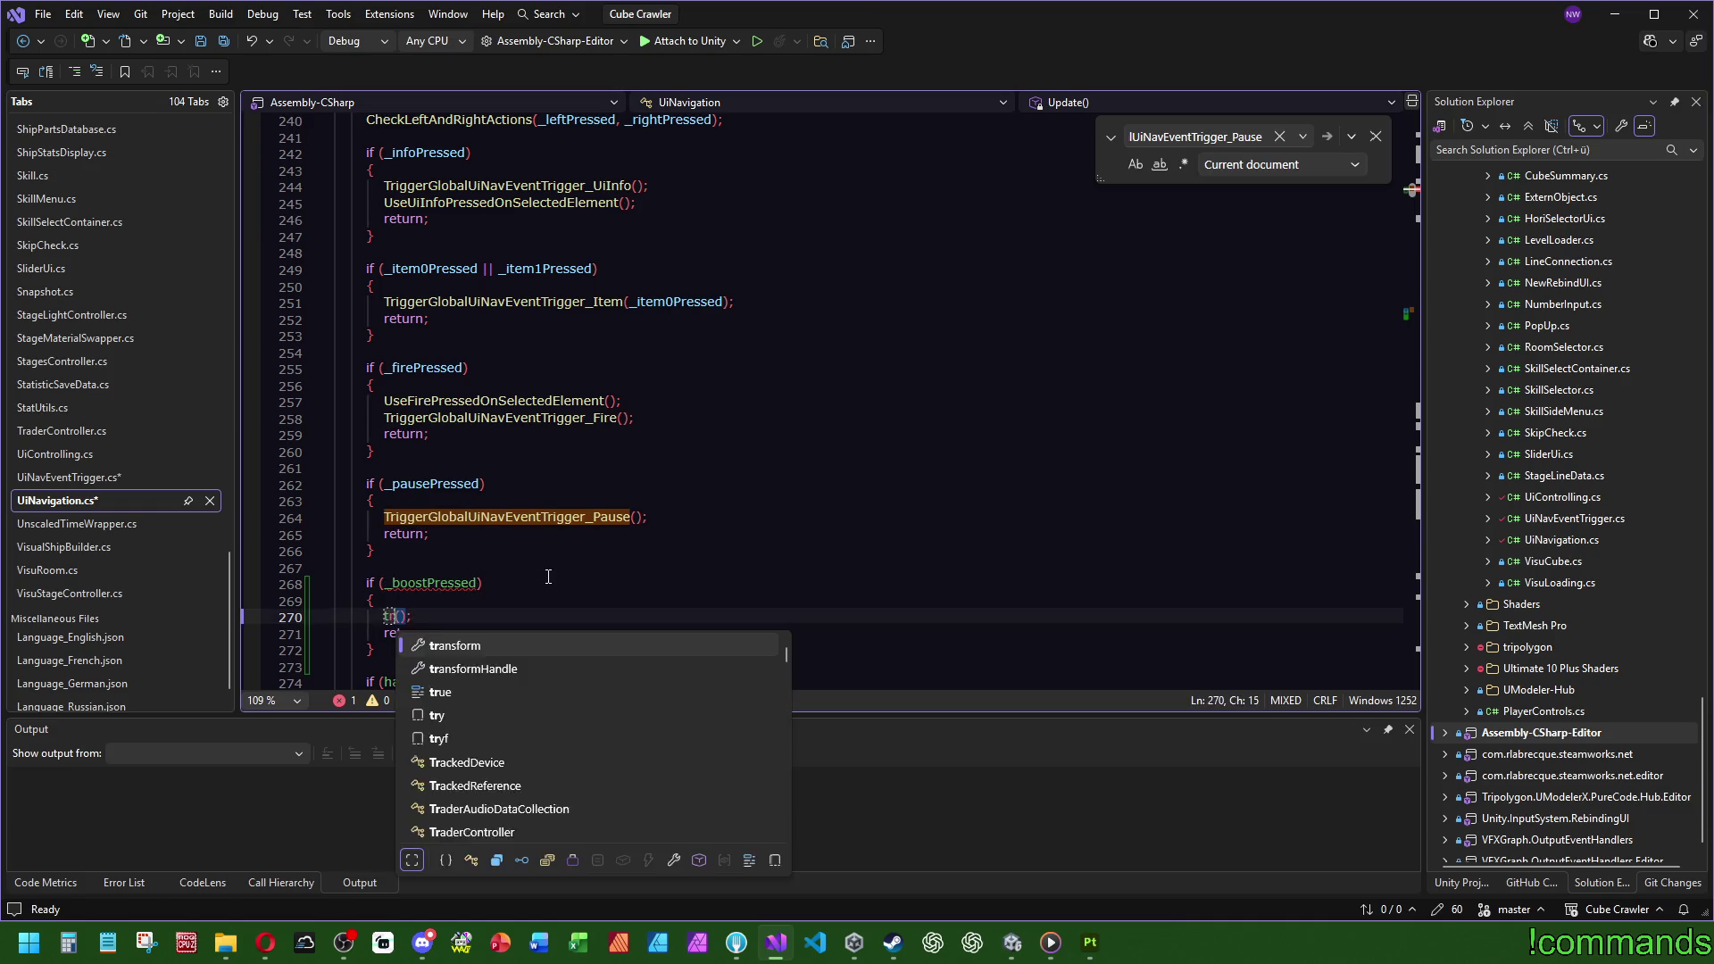
pyautogui.press('Up')
pyautogui.press('Tab')
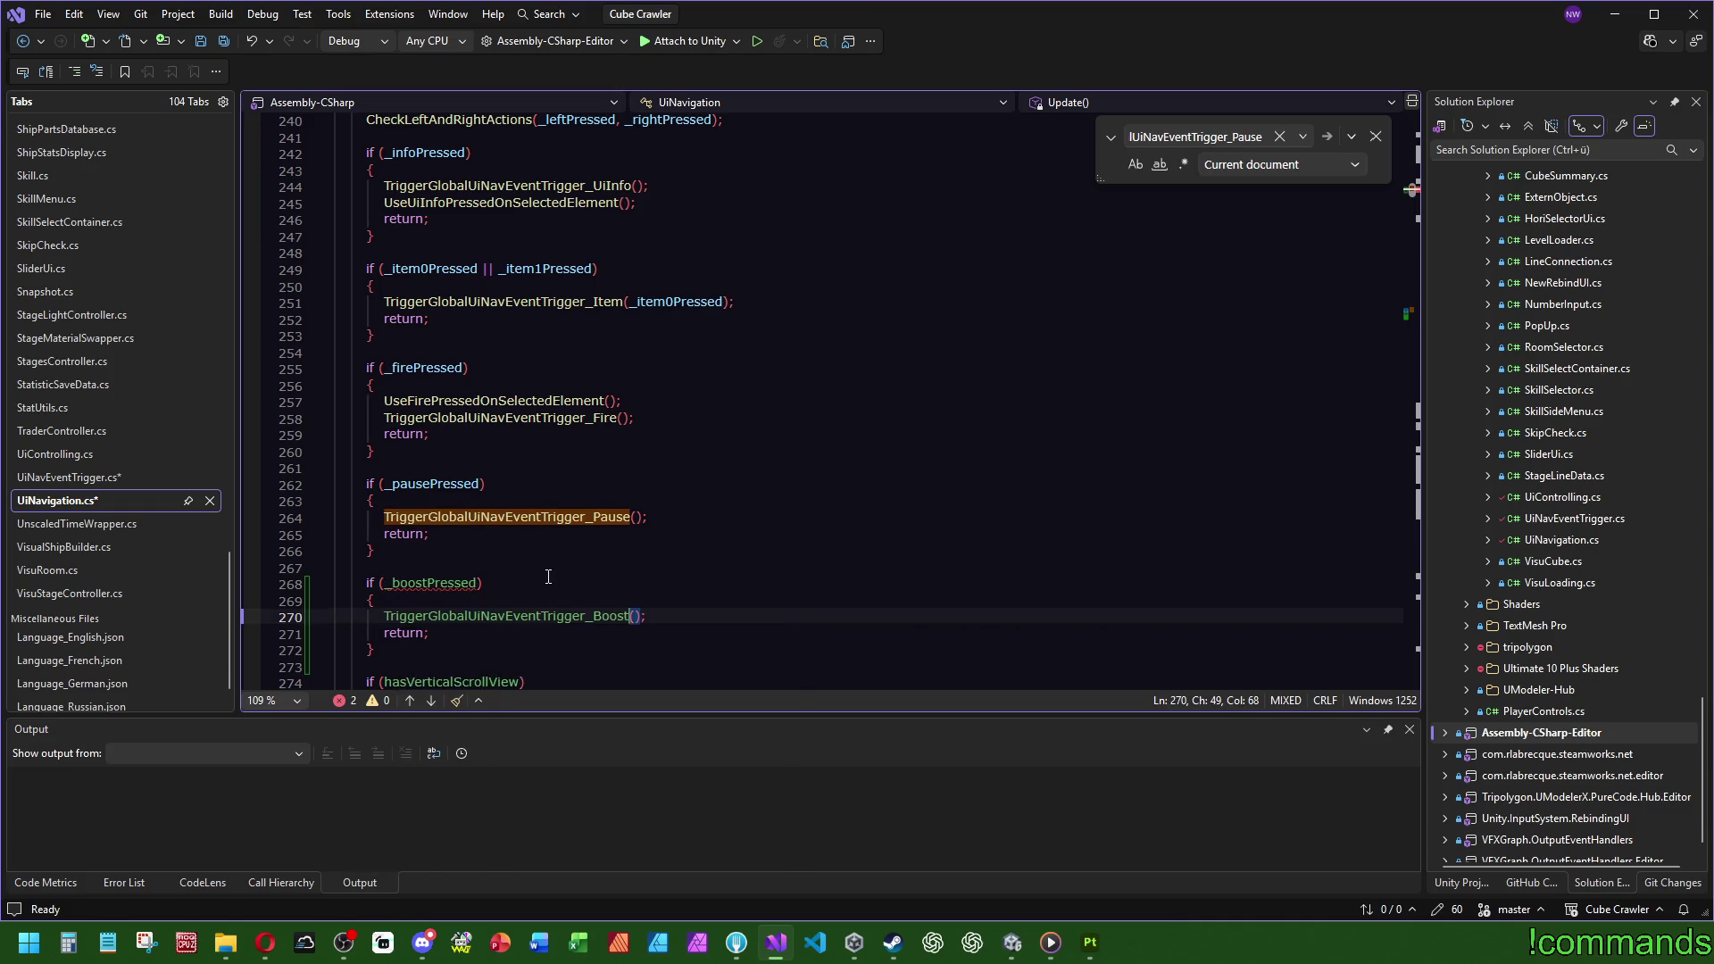
pyautogui.click(546, 596)
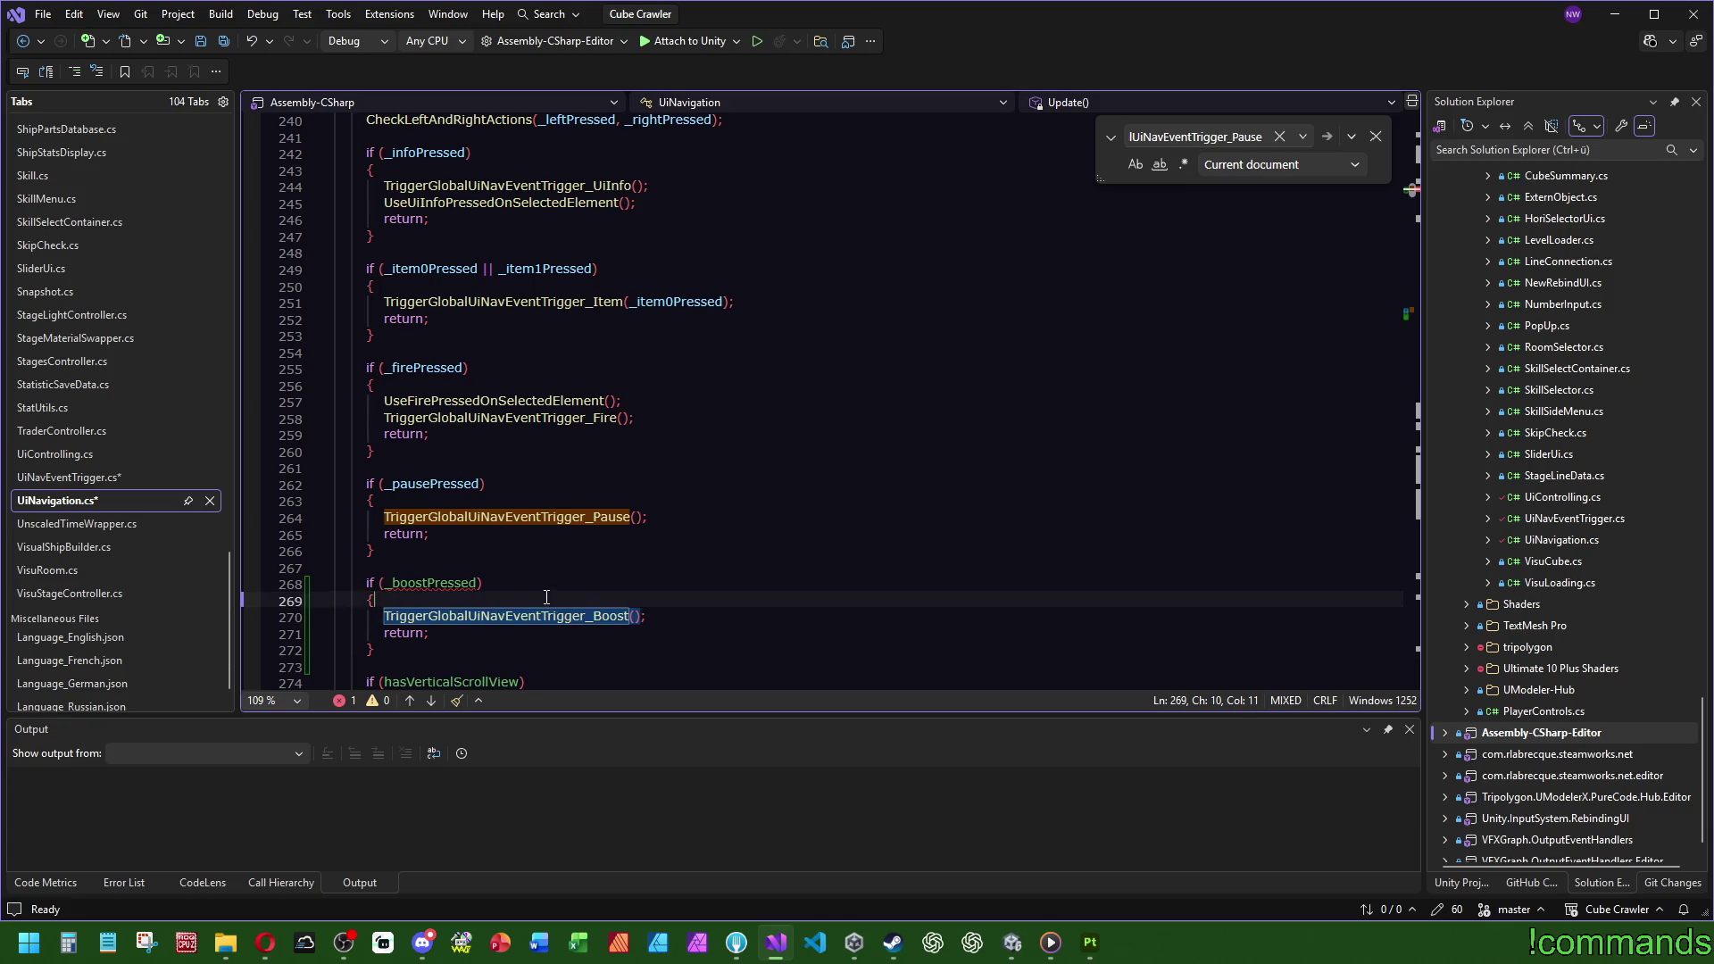
# Step: Search for _pausePressed and go to its declaration line
pyautogui.doubleClick(433, 484)
pyautogui.hotkey('ctrl', 'f')
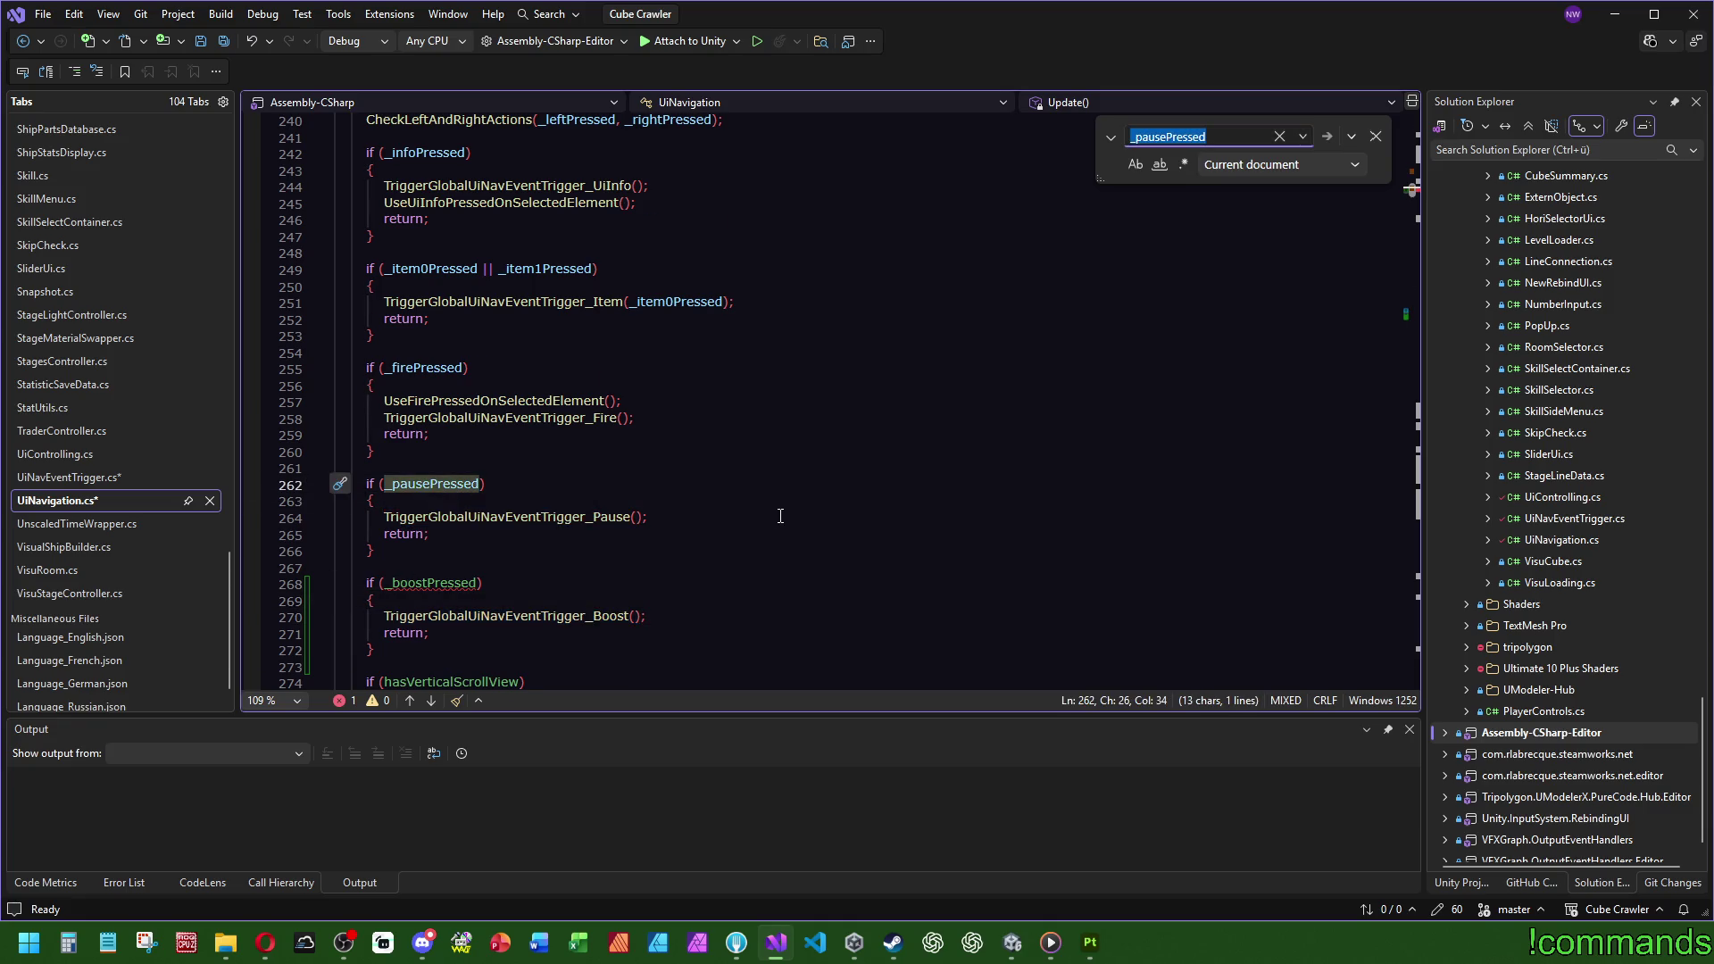
pyautogui.scroll(20, 768, 536)
pyautogui.click(491, 451)
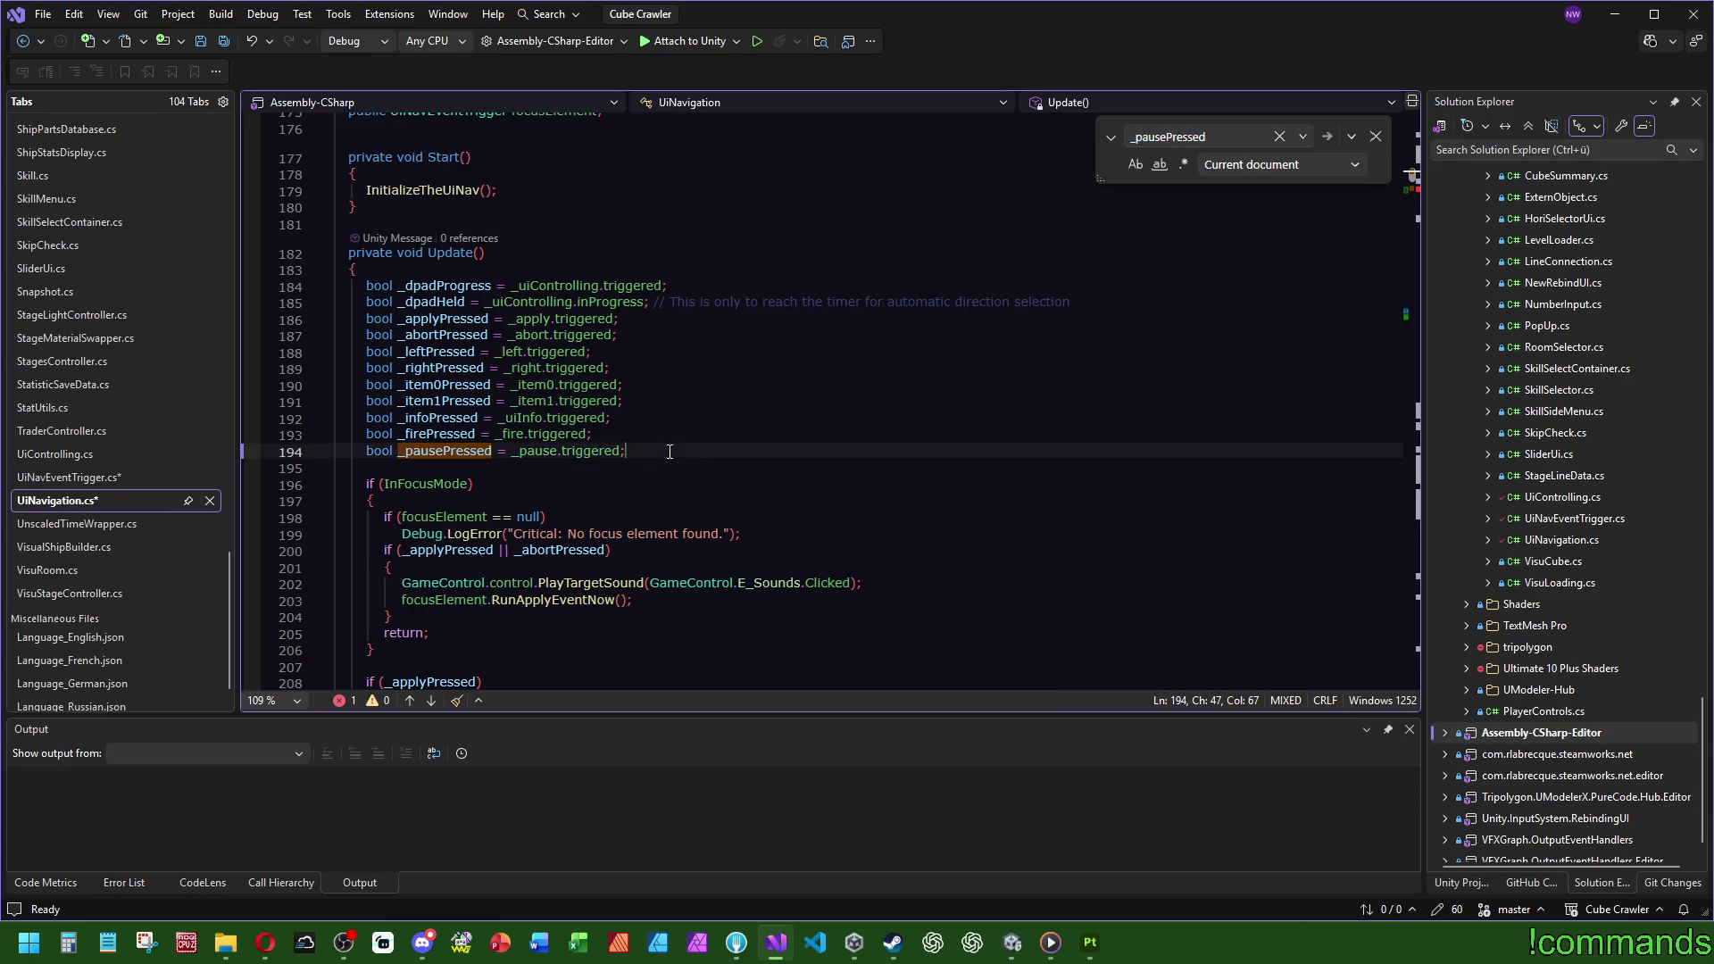
# Step: Duplicate the _pausePressed line and change it to _boostPressed = _boost.triggered
pyautogui.hotkey('ctrl', 'd')
pyautogui.doubleClick(462, 467)
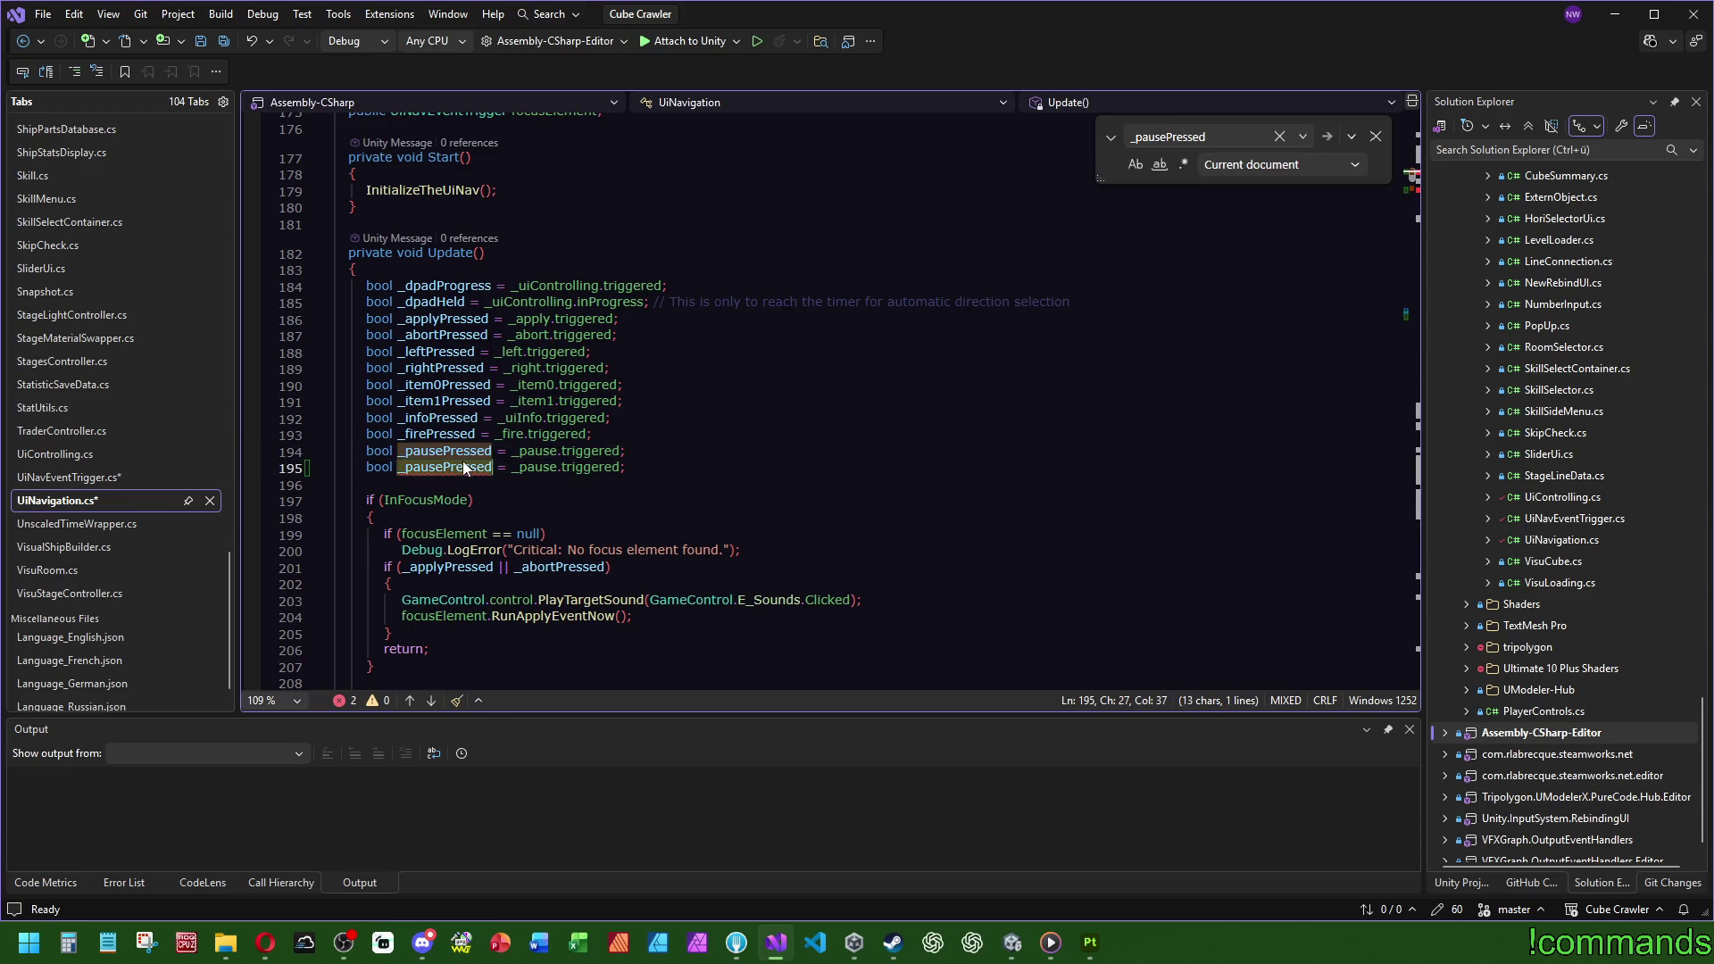
pyautogui.write('_BoostP')
pyautogui.press('BackSpace')
pyautogui.press('BackSpace')
pyautogui.press('BackSpace')
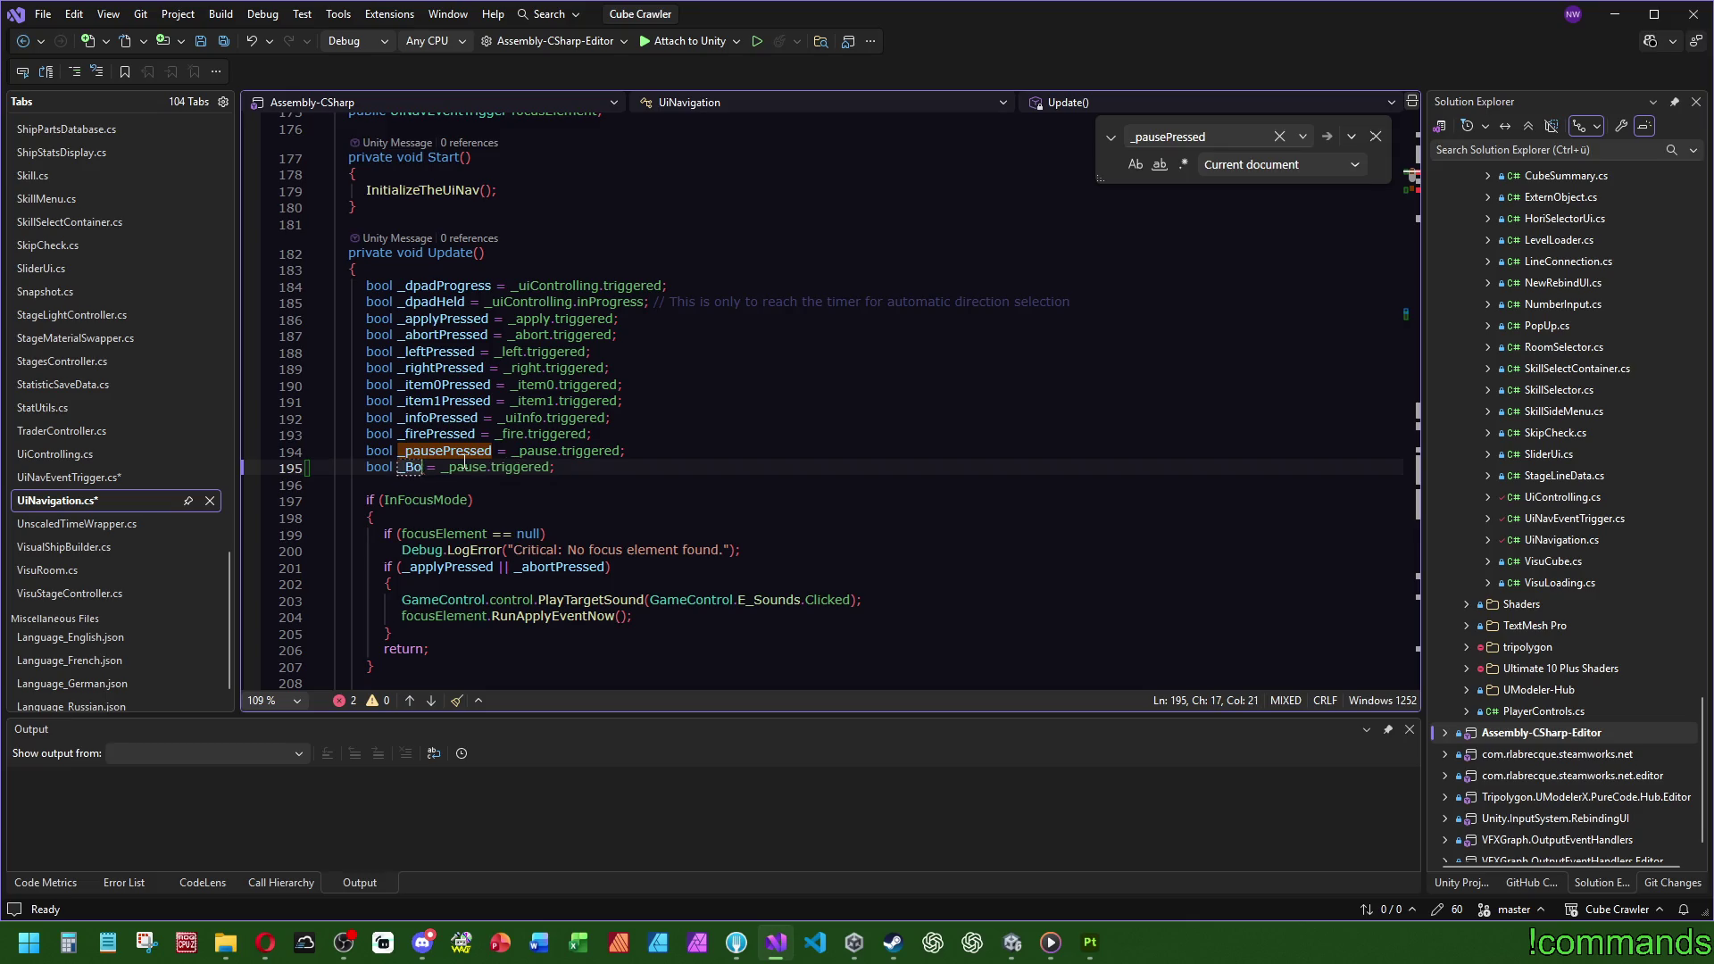
pyautogui.write('boost')
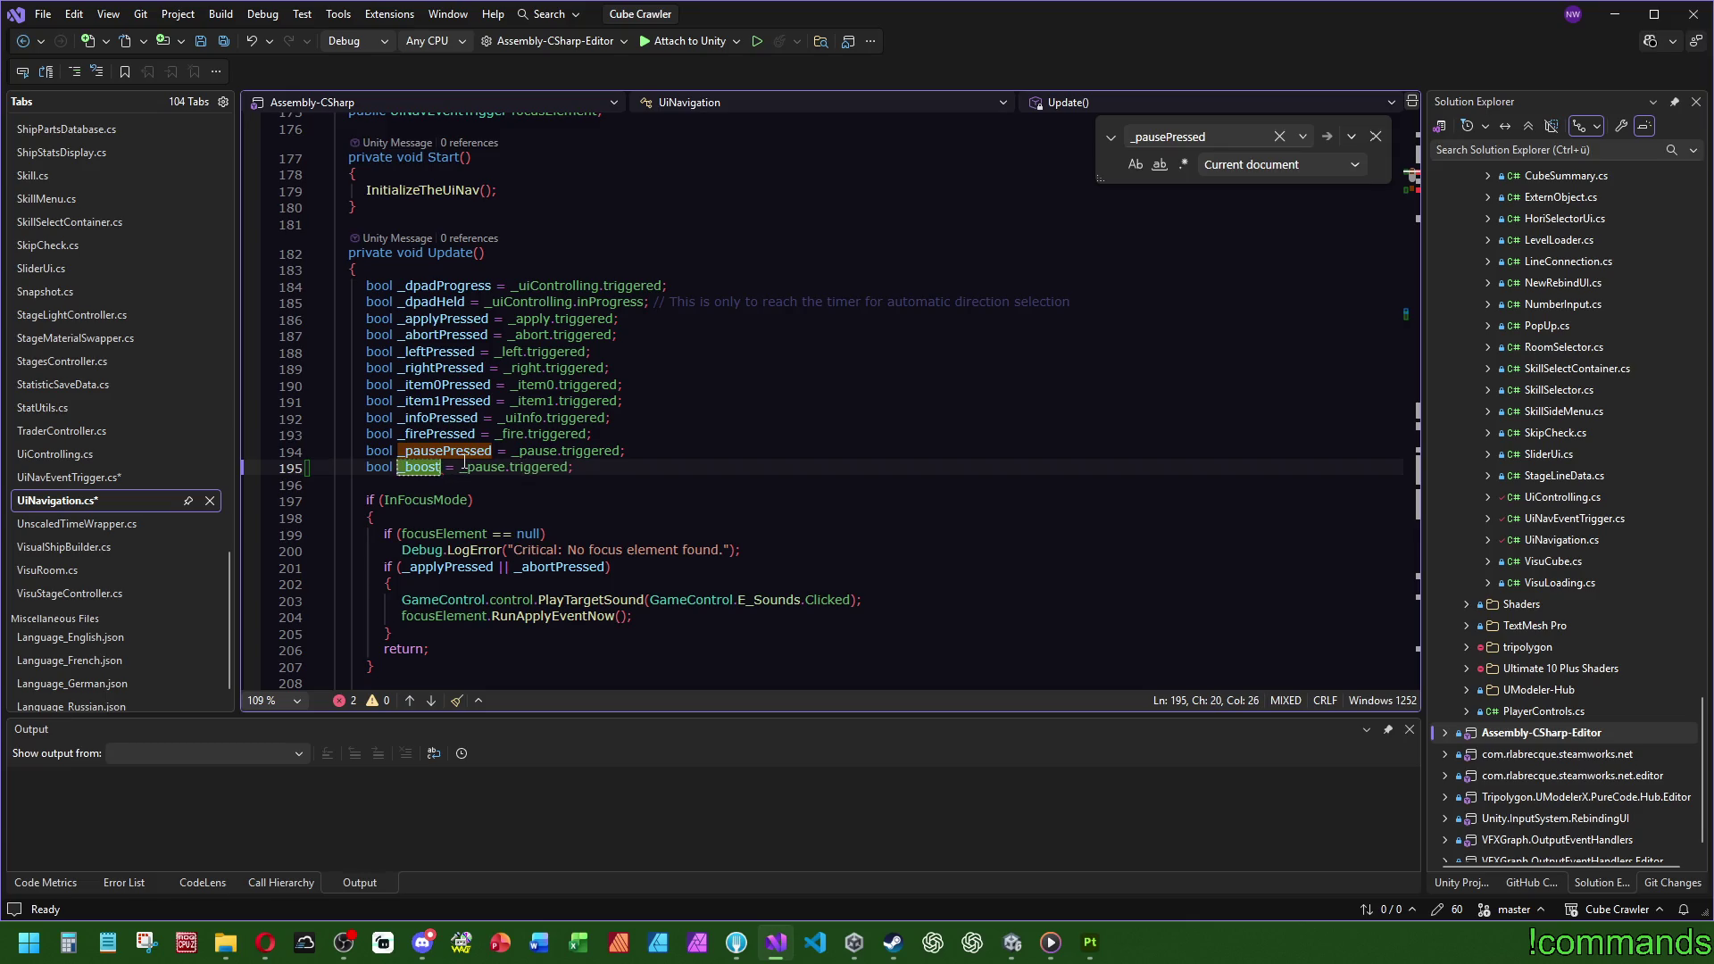
pyautogui.write('PRessed')
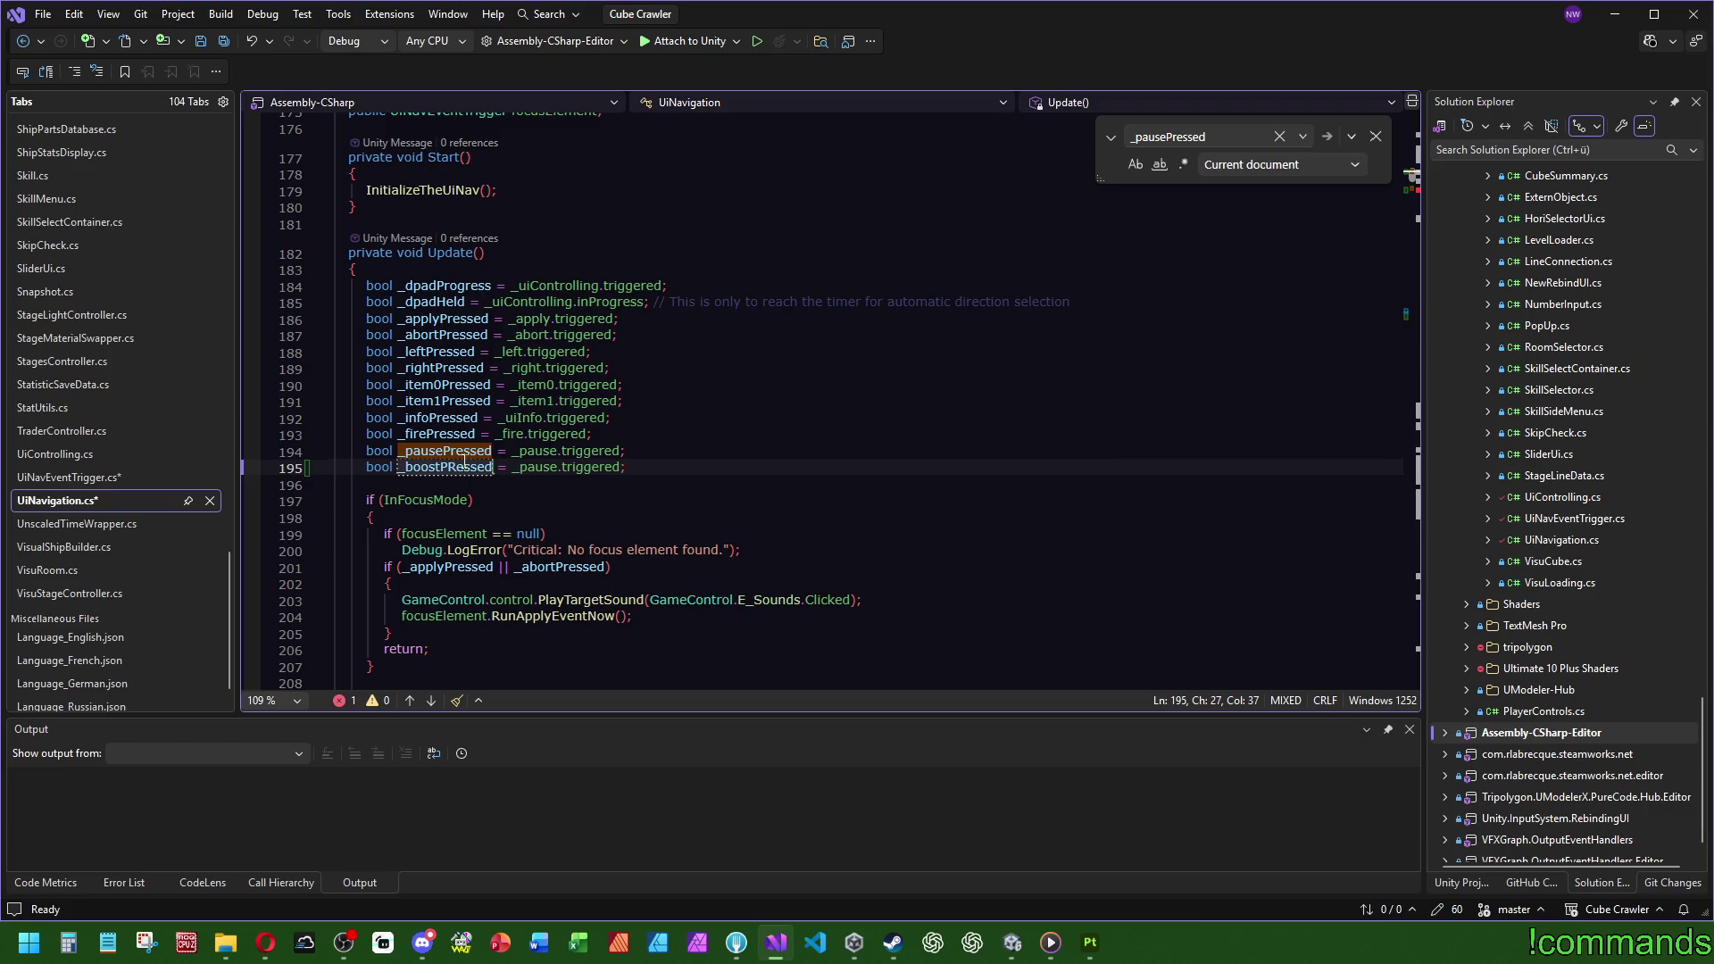
pyautogui.click(458, 467)
pyautogui.press('BackSpace')
pyautogui.write('r')
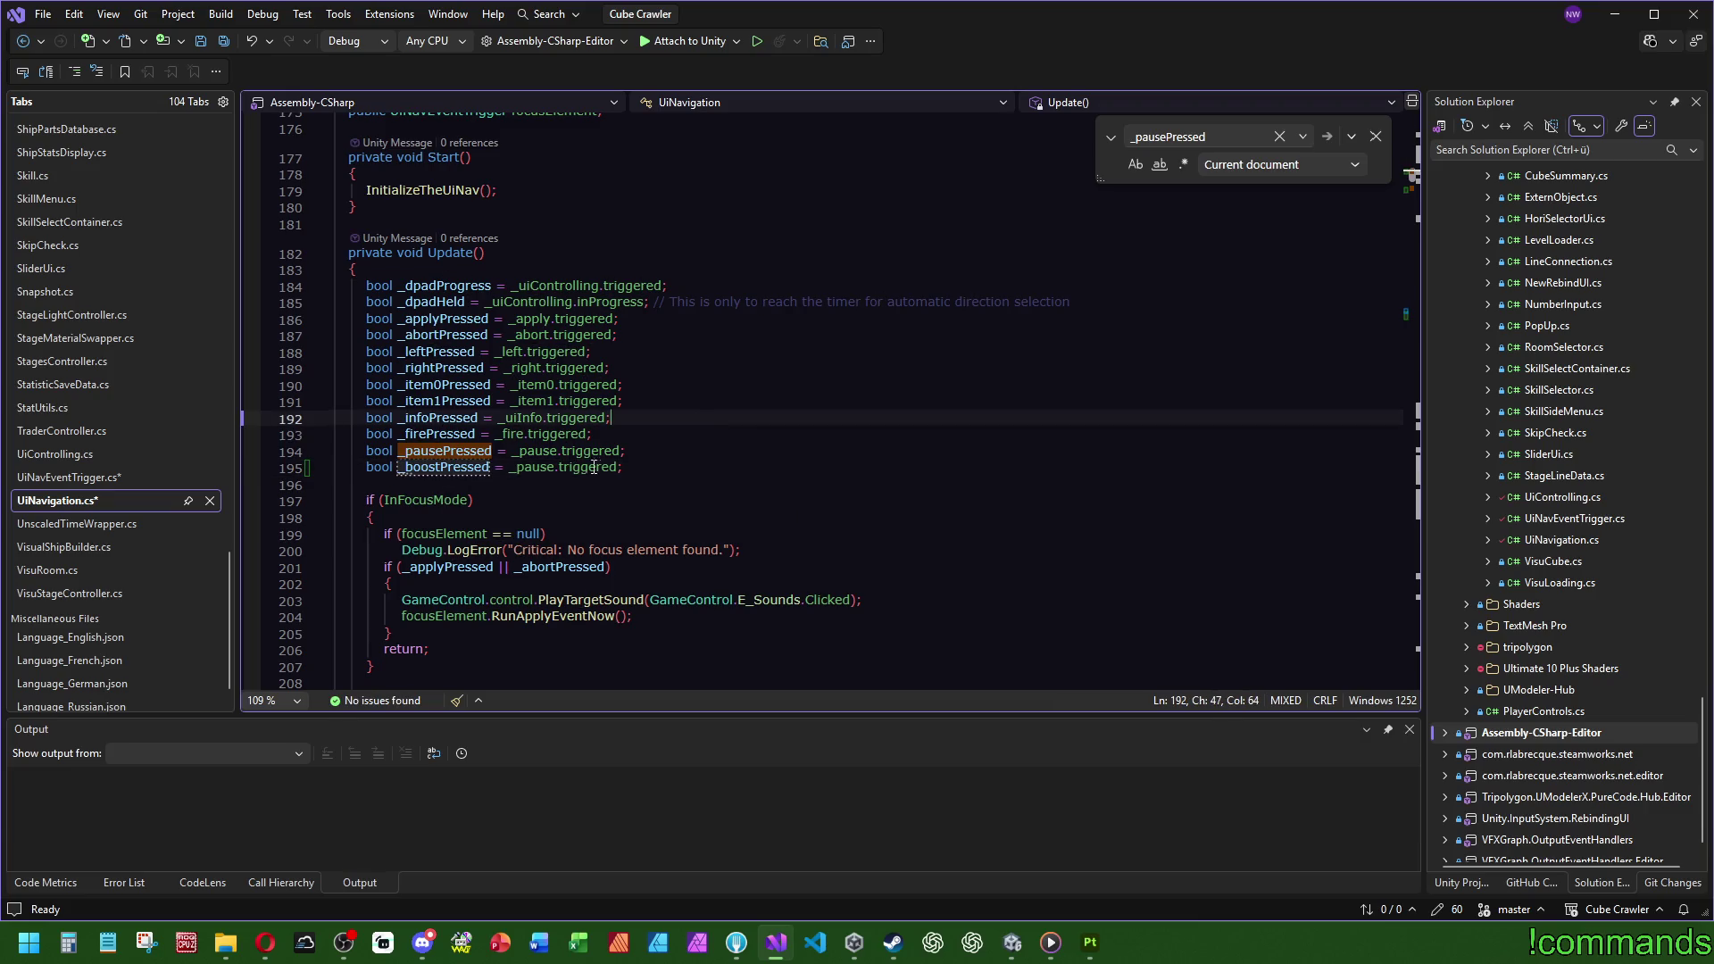
pyautogui.doubleClick(534, 467)
pyautogui.write('_boost')
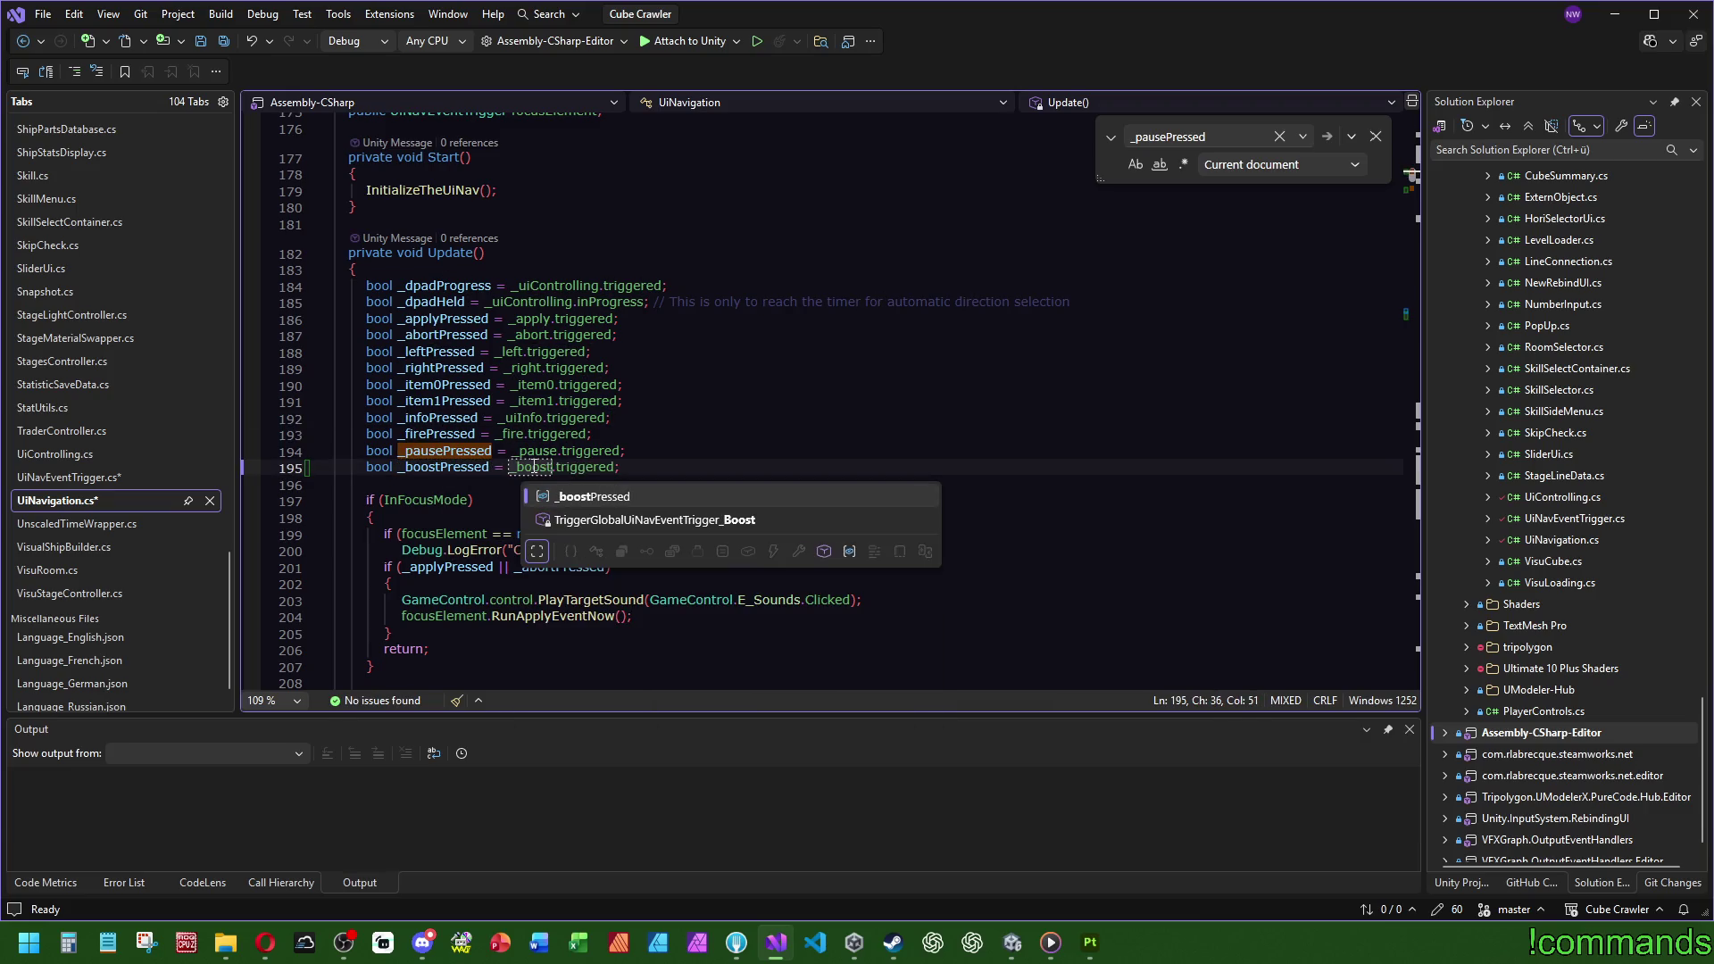
pyautogui.press('Escape')
# Step: Duplicate the _pause InputAction field declaration and rename the copy _boost
pyautogui.press('Up')
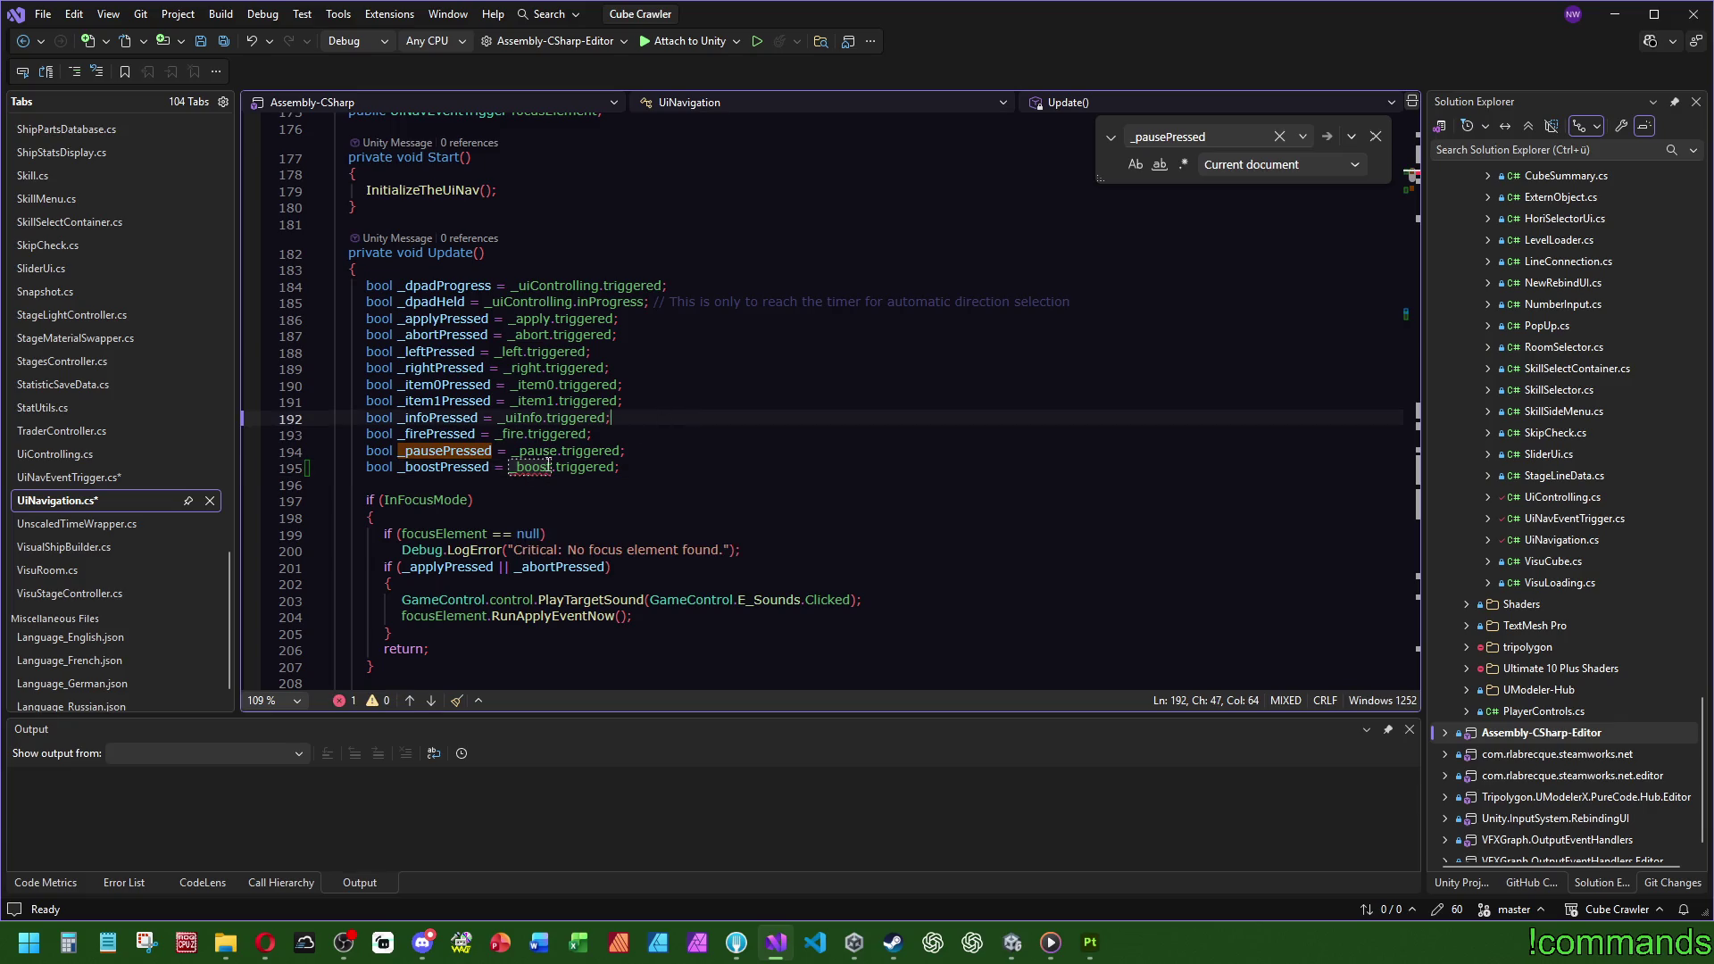
pyautogui.press('F12')
pyautogui.hotkey('ctrl', 'd')
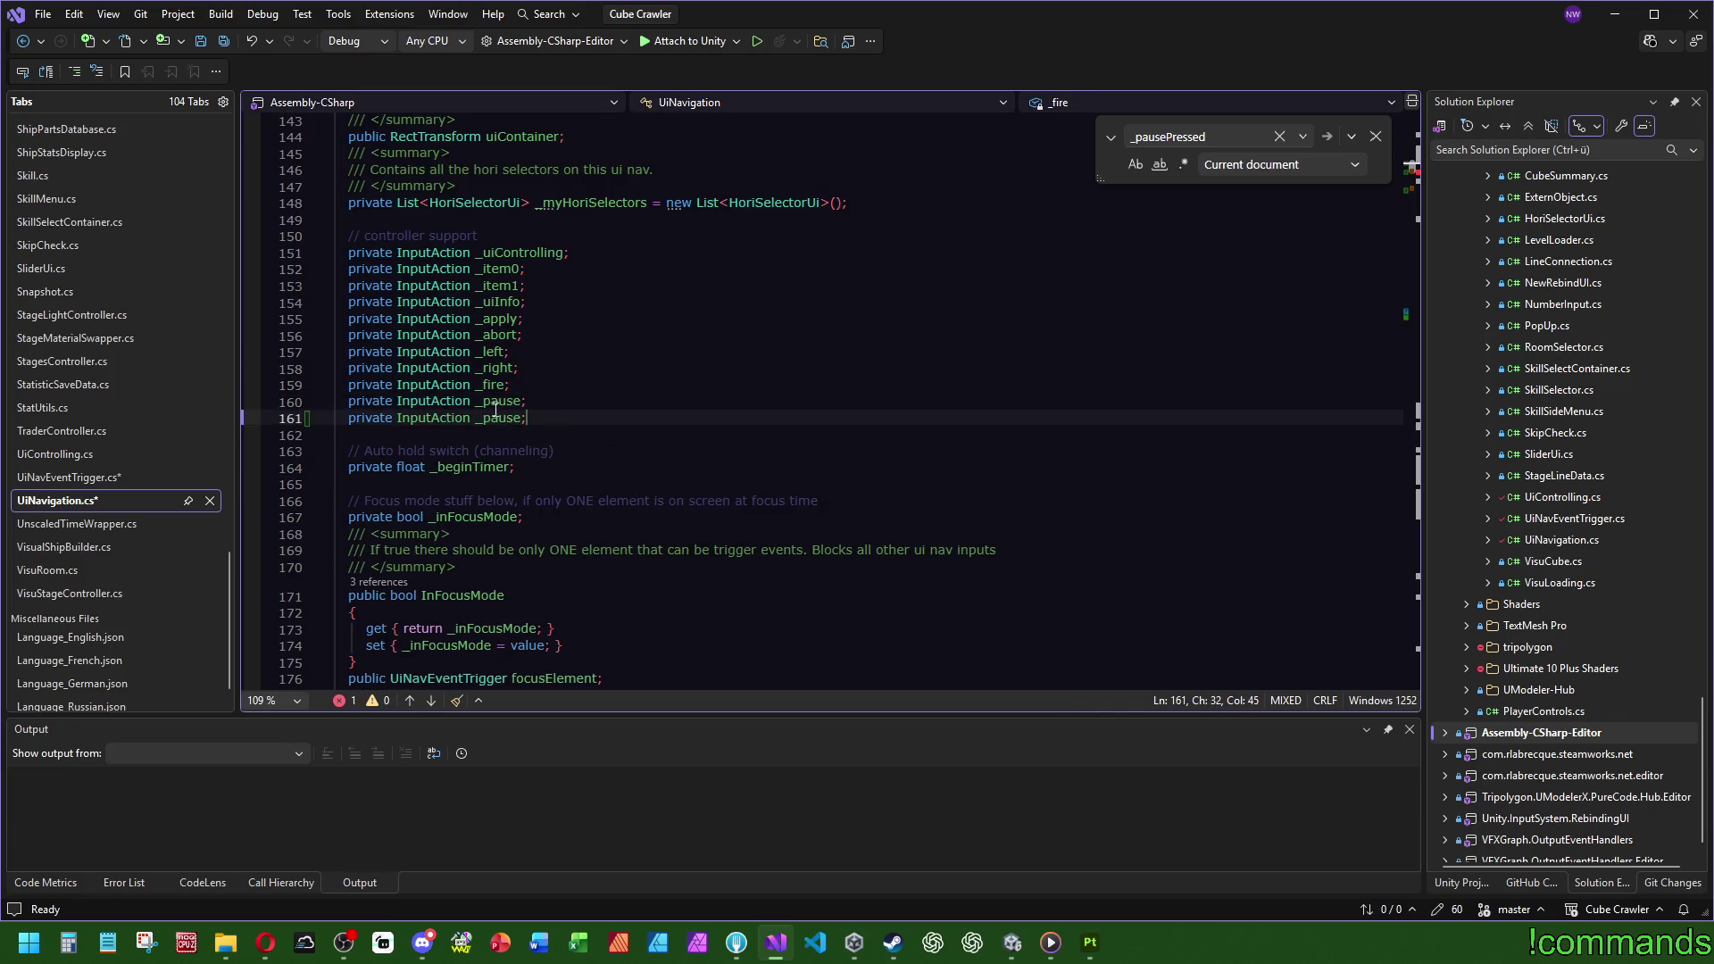
pyautogui.doubleClick(502, 419)
pyautogui.write('_boost')
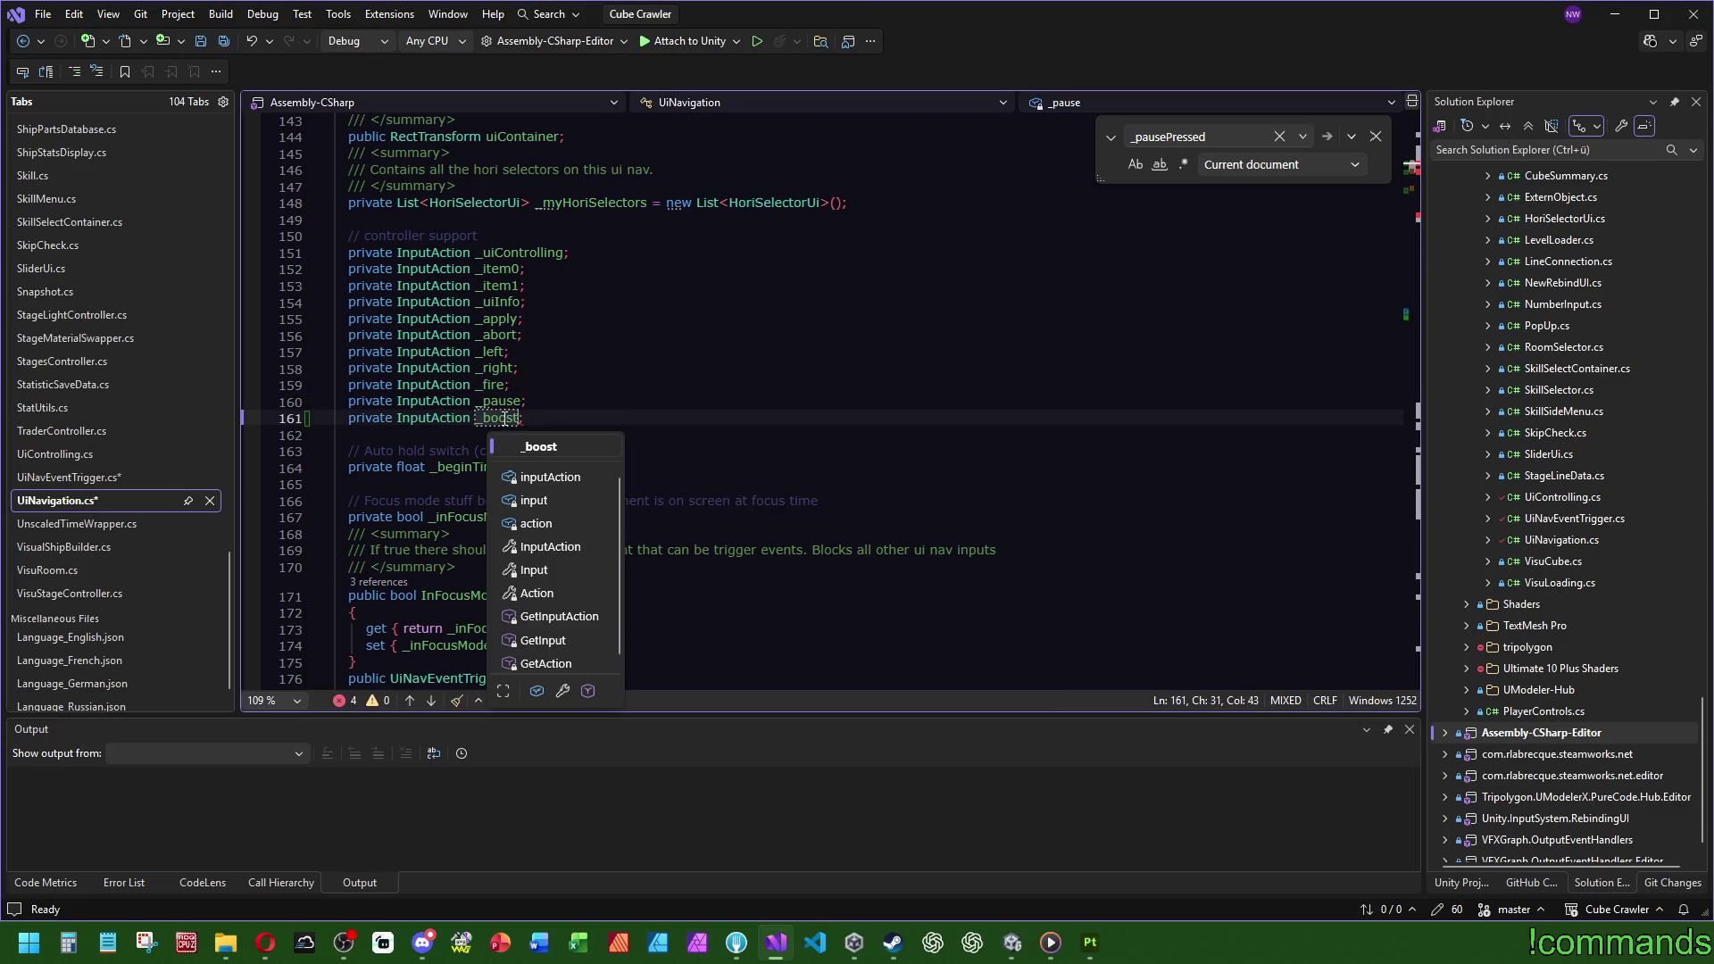
pyautogui.click(542, 402)
# Step: Search the document for _pause to find where it is assigned during setup
pyautogui.click(1414, 176)
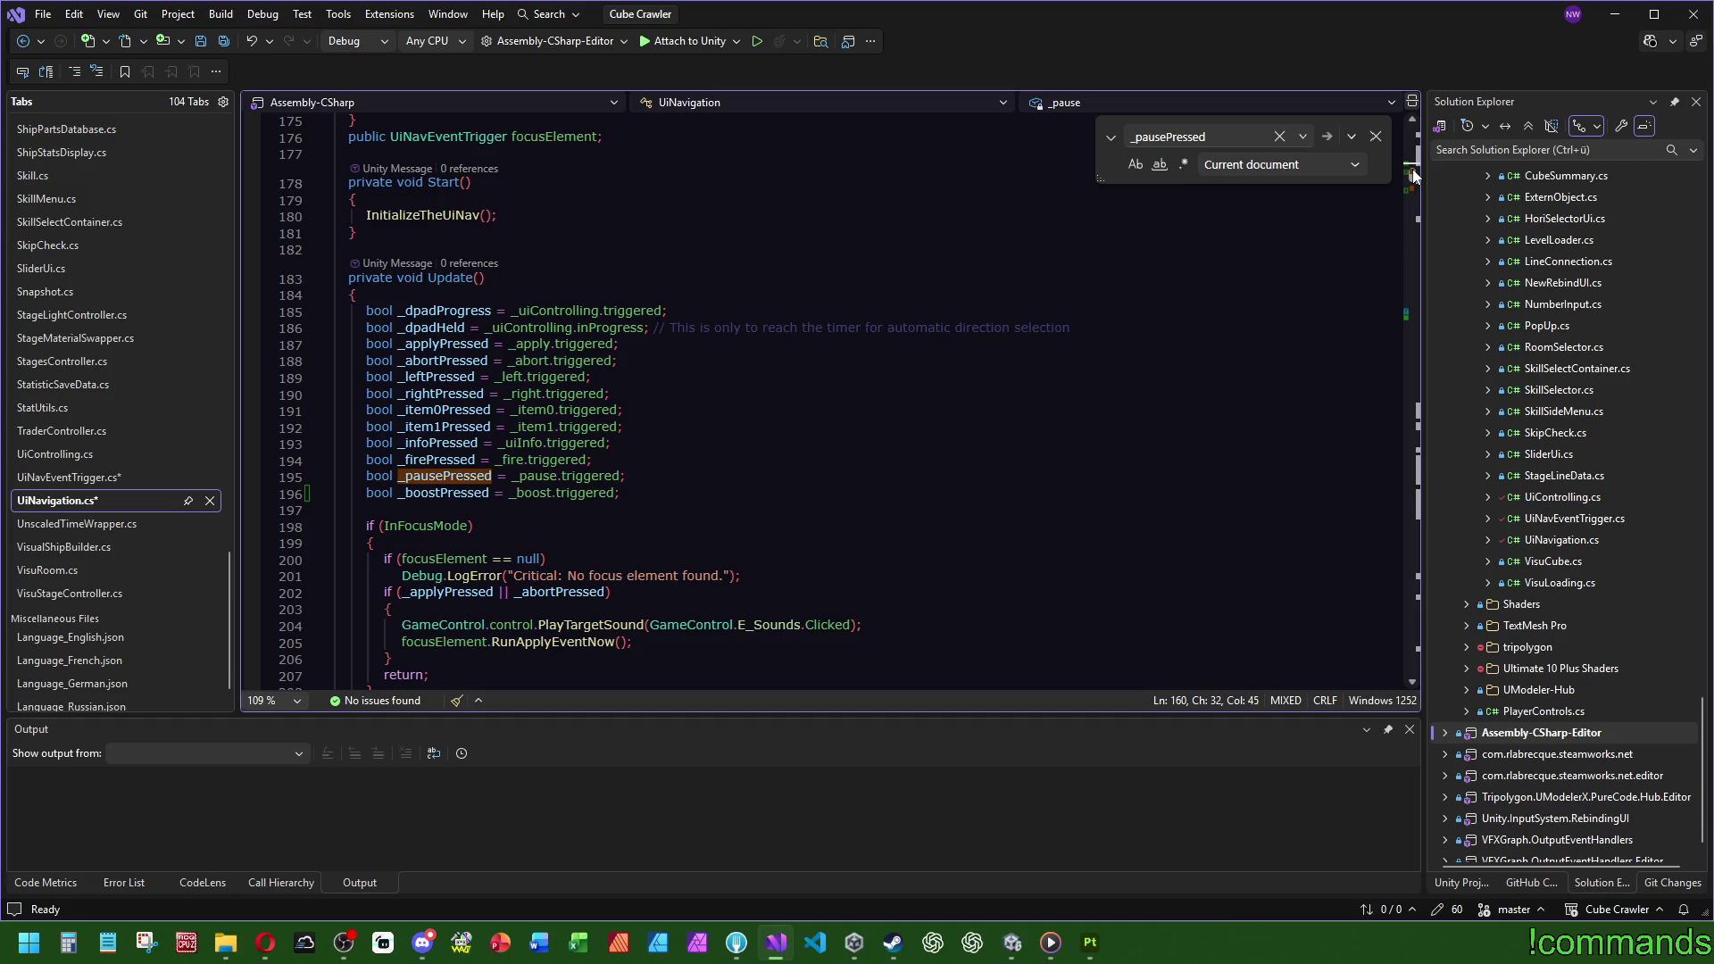
pyautogui.scroll(13, 612, 478)
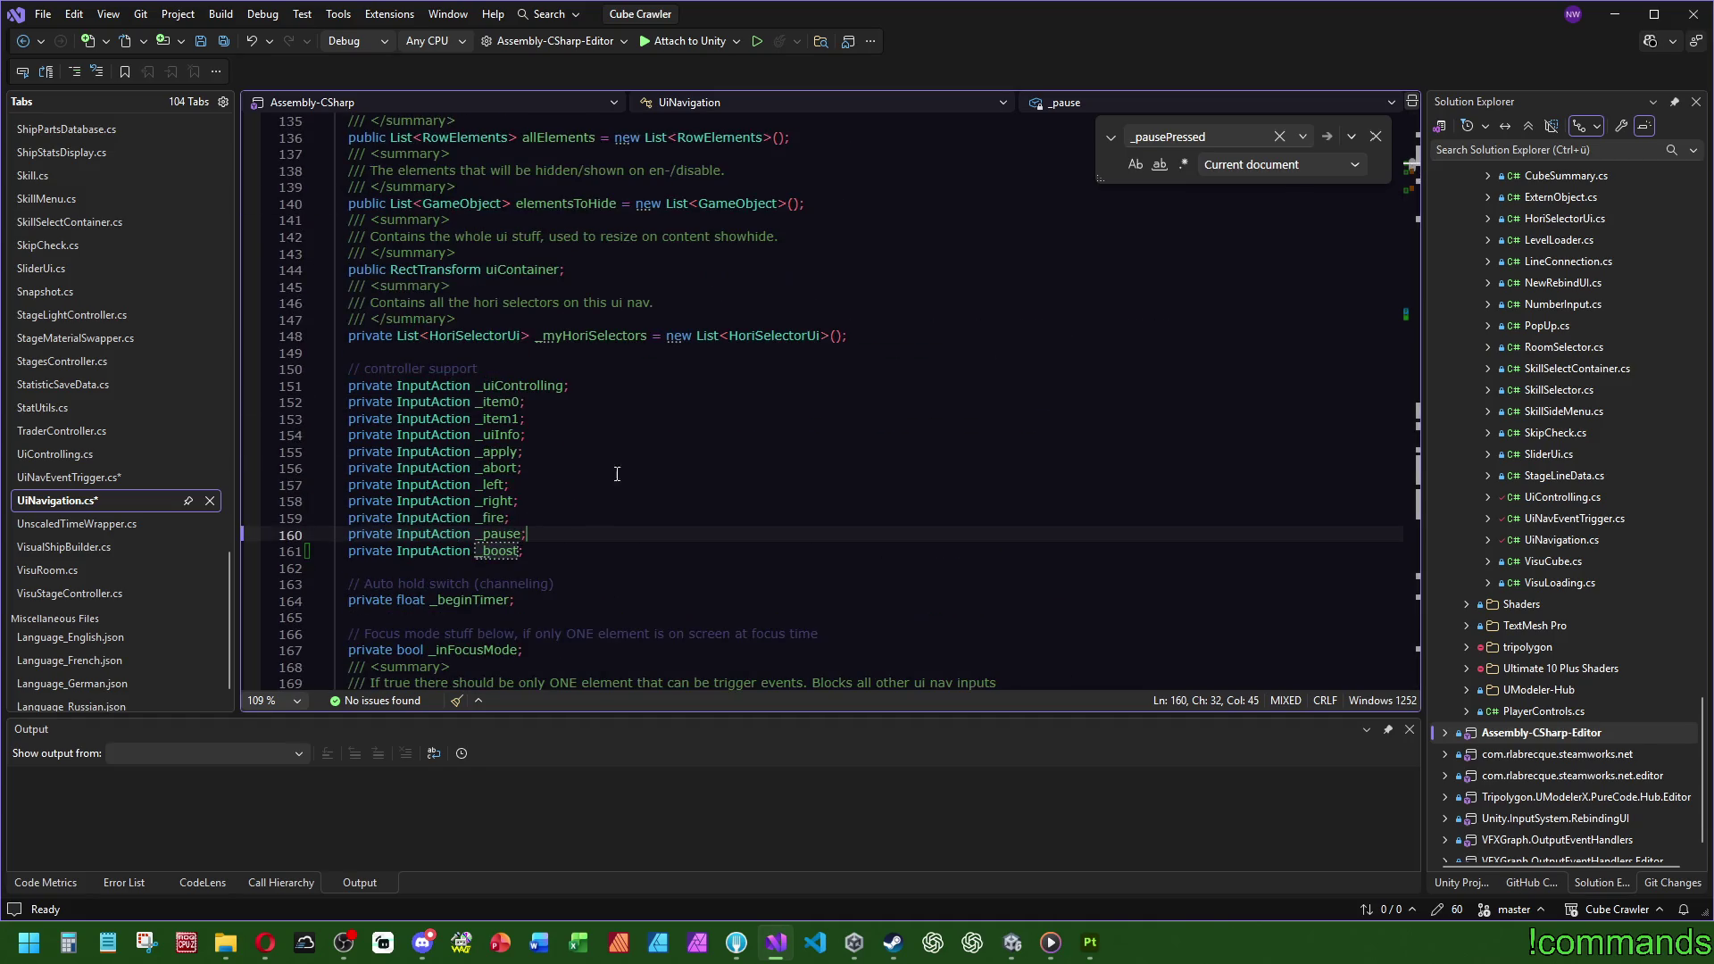
pyautogui.click(513, 533)
pyautogui.doubleClick(513, 534)
pyautogui.hotkey('ctrl', 'f')
pyautogui.click(1407, 214)
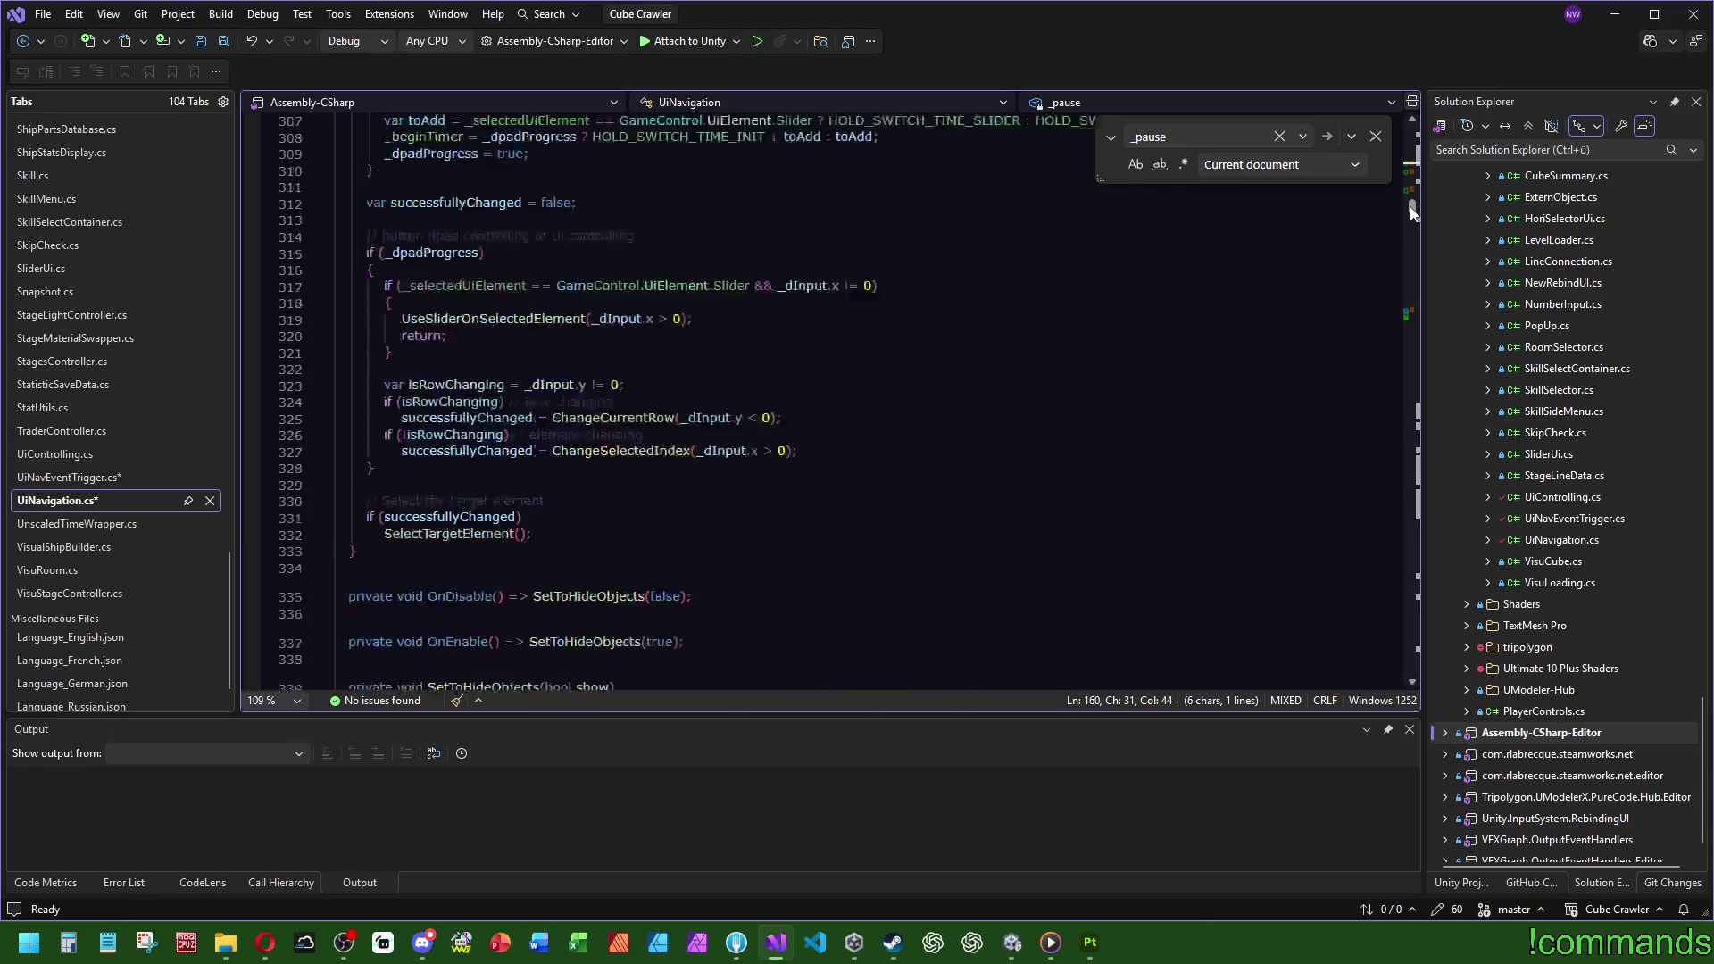
# Step: Add '_boost = _controlling.A_Gameplay.Boost' below the _pause assignment in InitializeTheUiNav
pyautogui.click(716, 636)
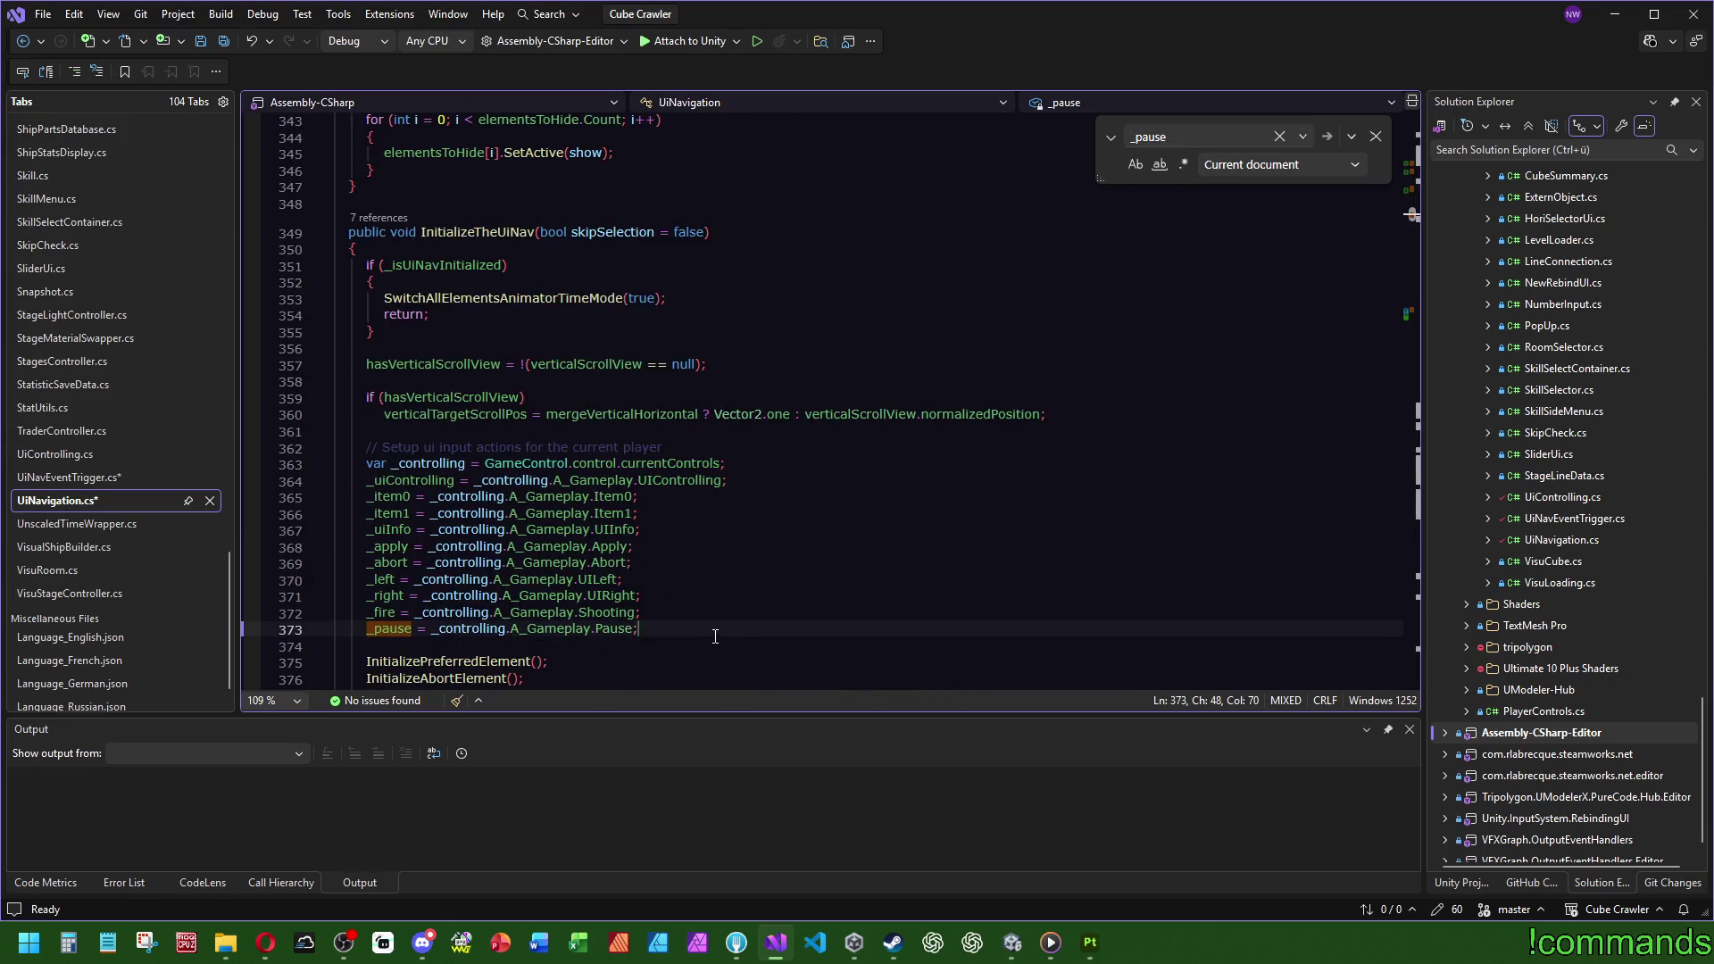
pyautogui.press('Return')
pyautogui.write('_boost = ')
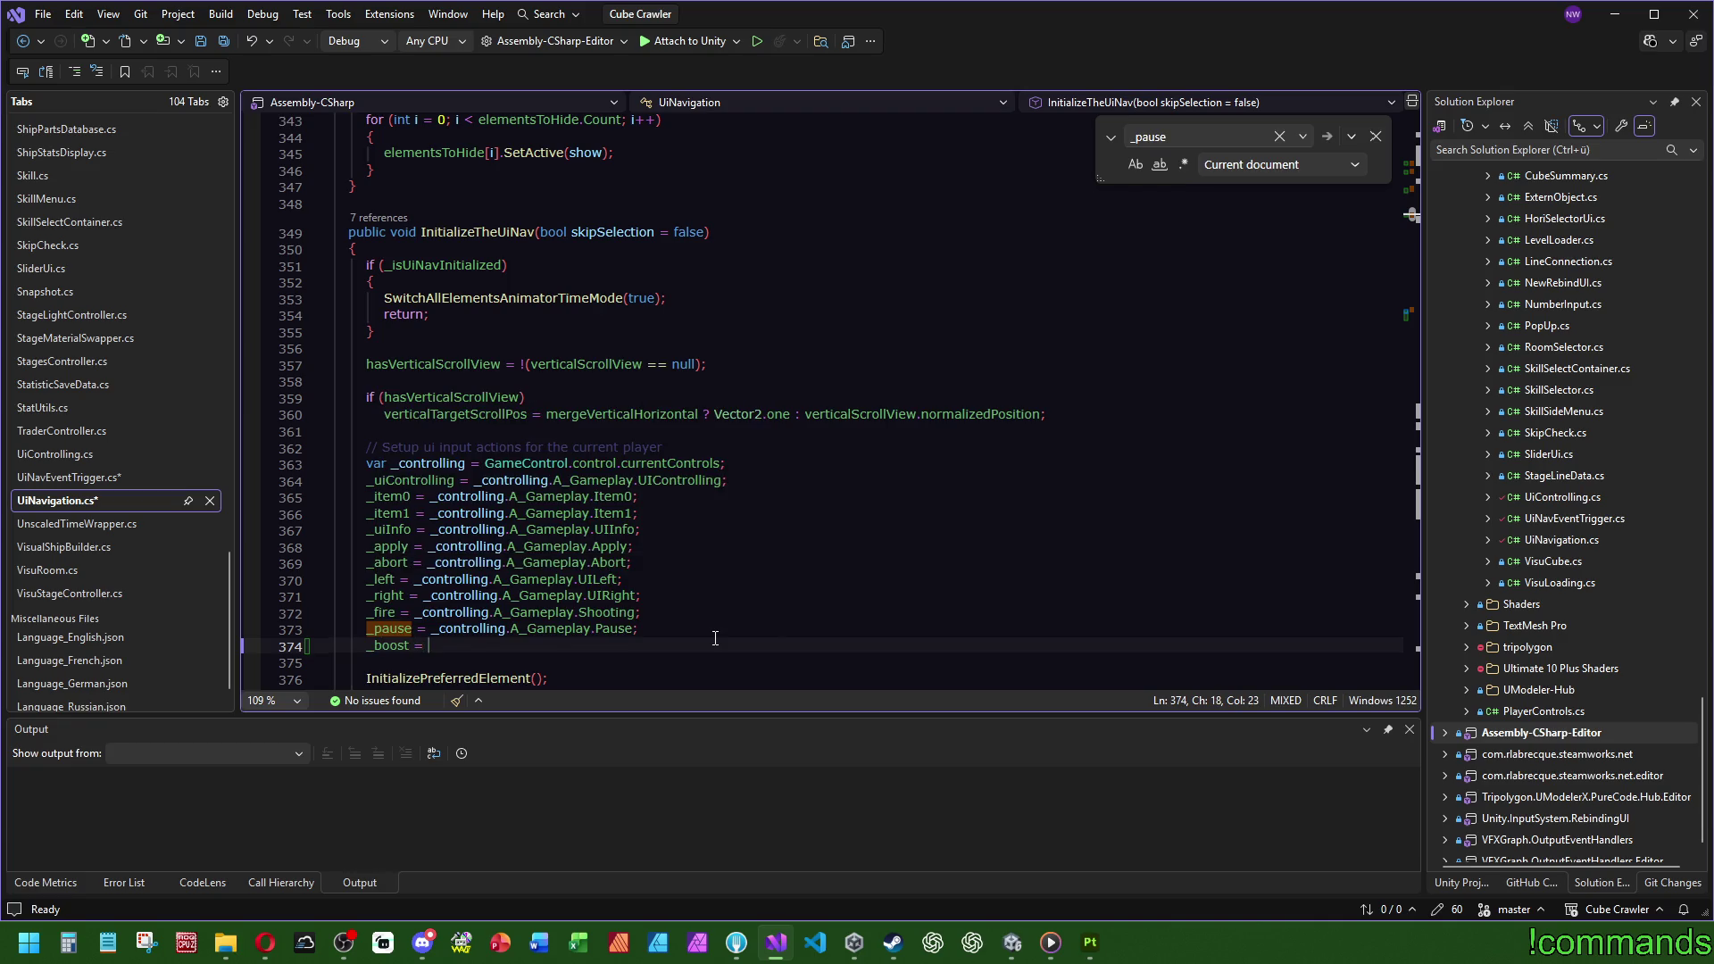
pyautogui.write('_controlling.')
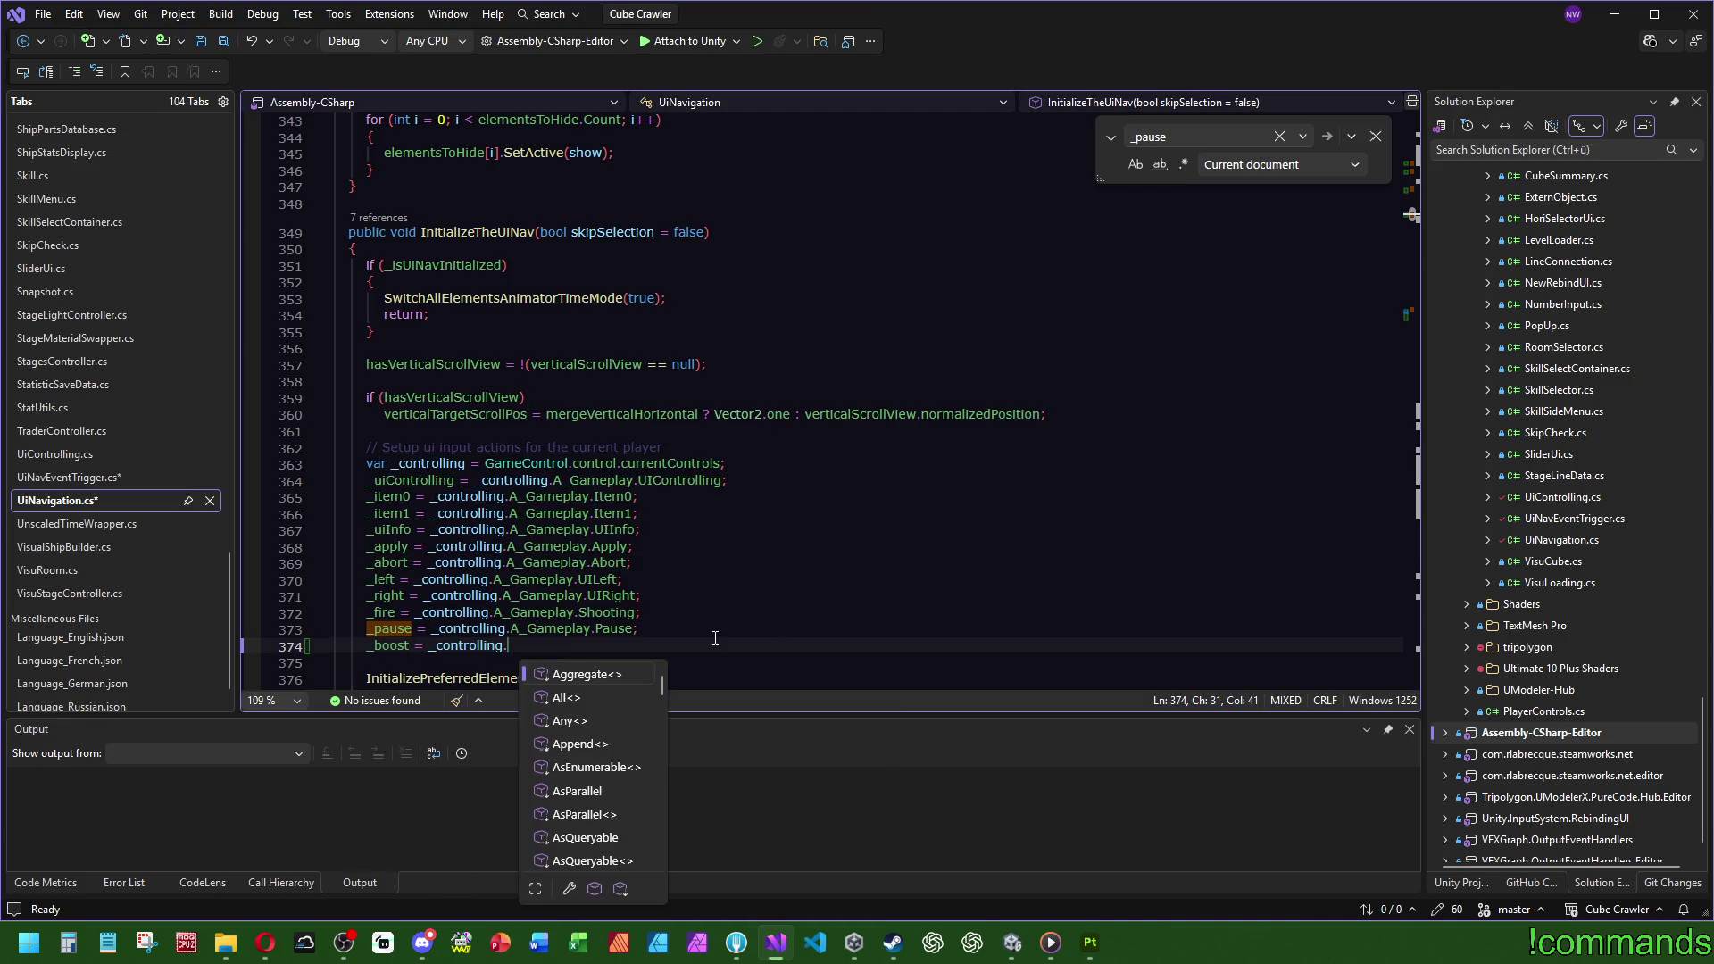
pyautogui.write('A_Gameplay.Boost-')
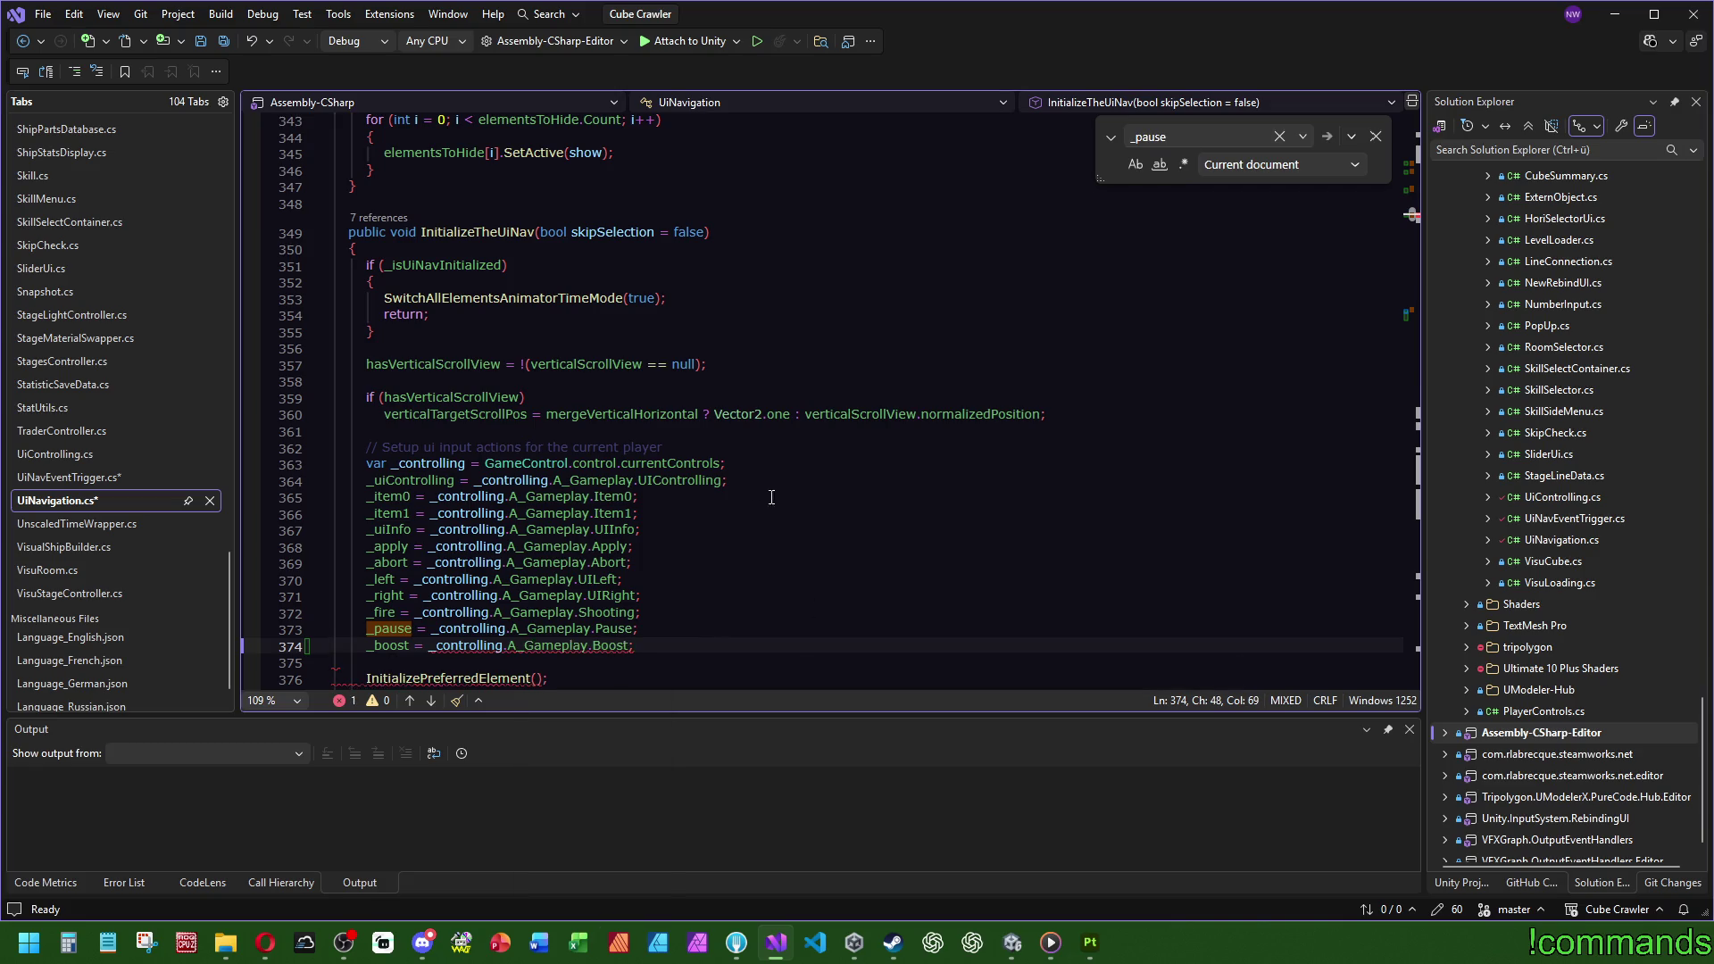
pyautogui.scroll(-3, 771, 497)
pyautogui.click(1412, 308)
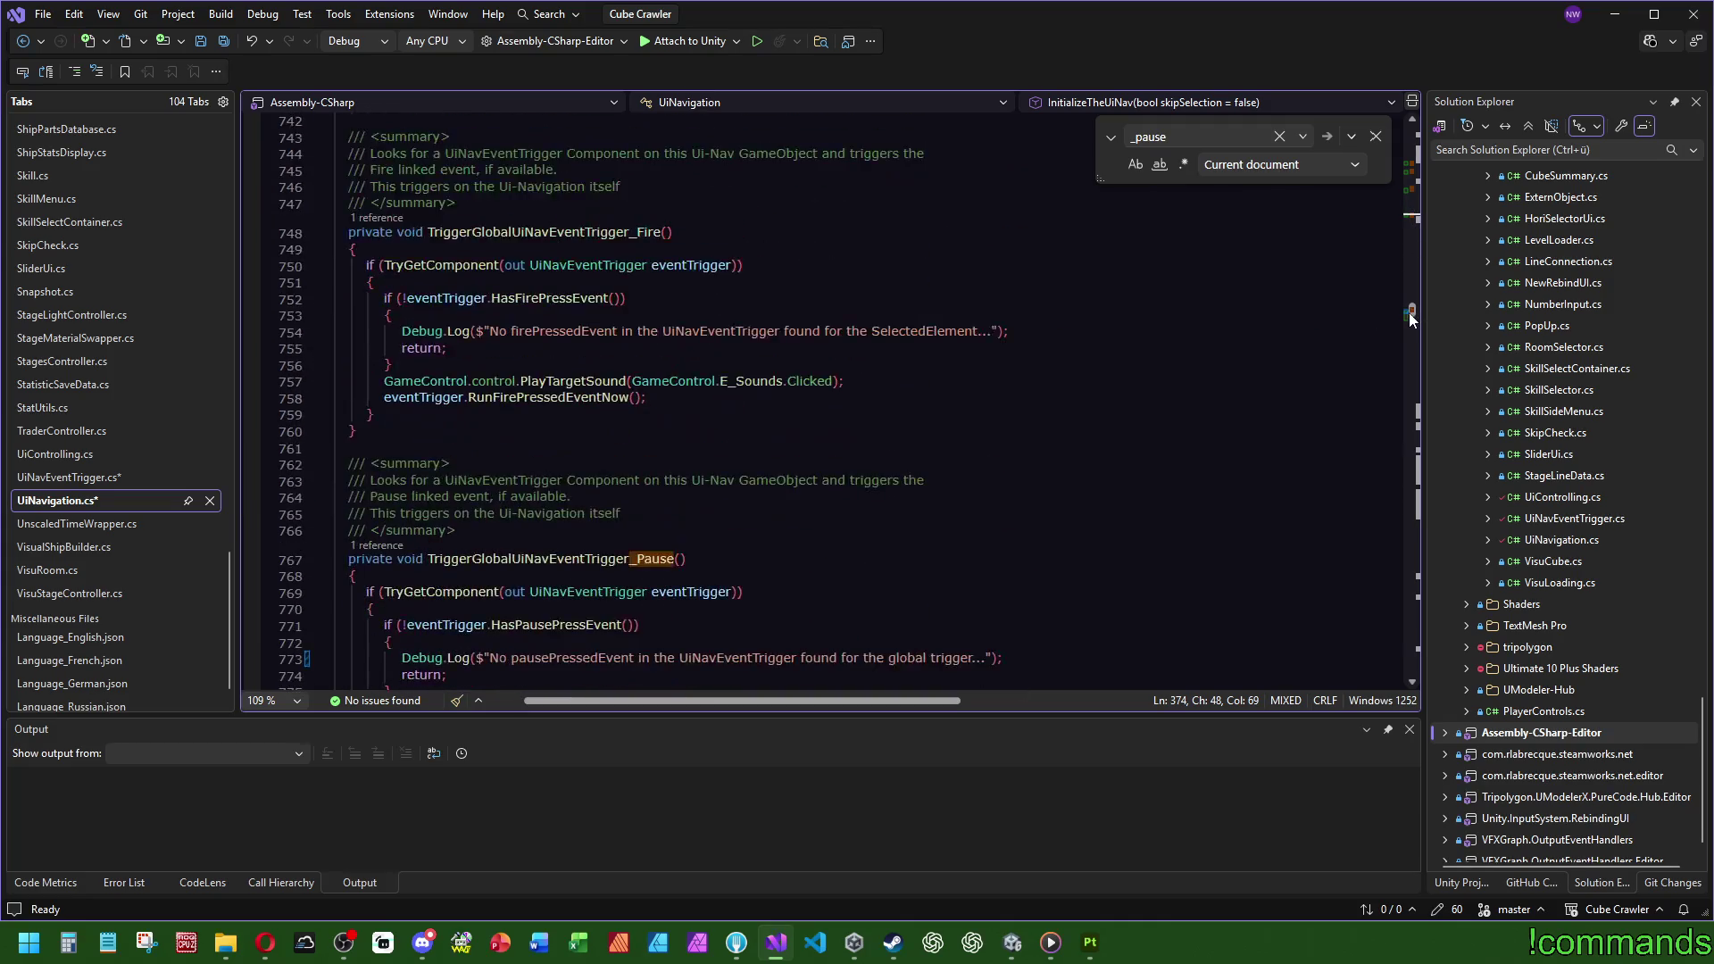
pyautogui.moveTo(1409, 312)
pyautogui.mouseDown()
pyautogui.moveTo(1429, 325)
pyautogui.moveTo(1443, 176)
pyautogui.mouseUp()
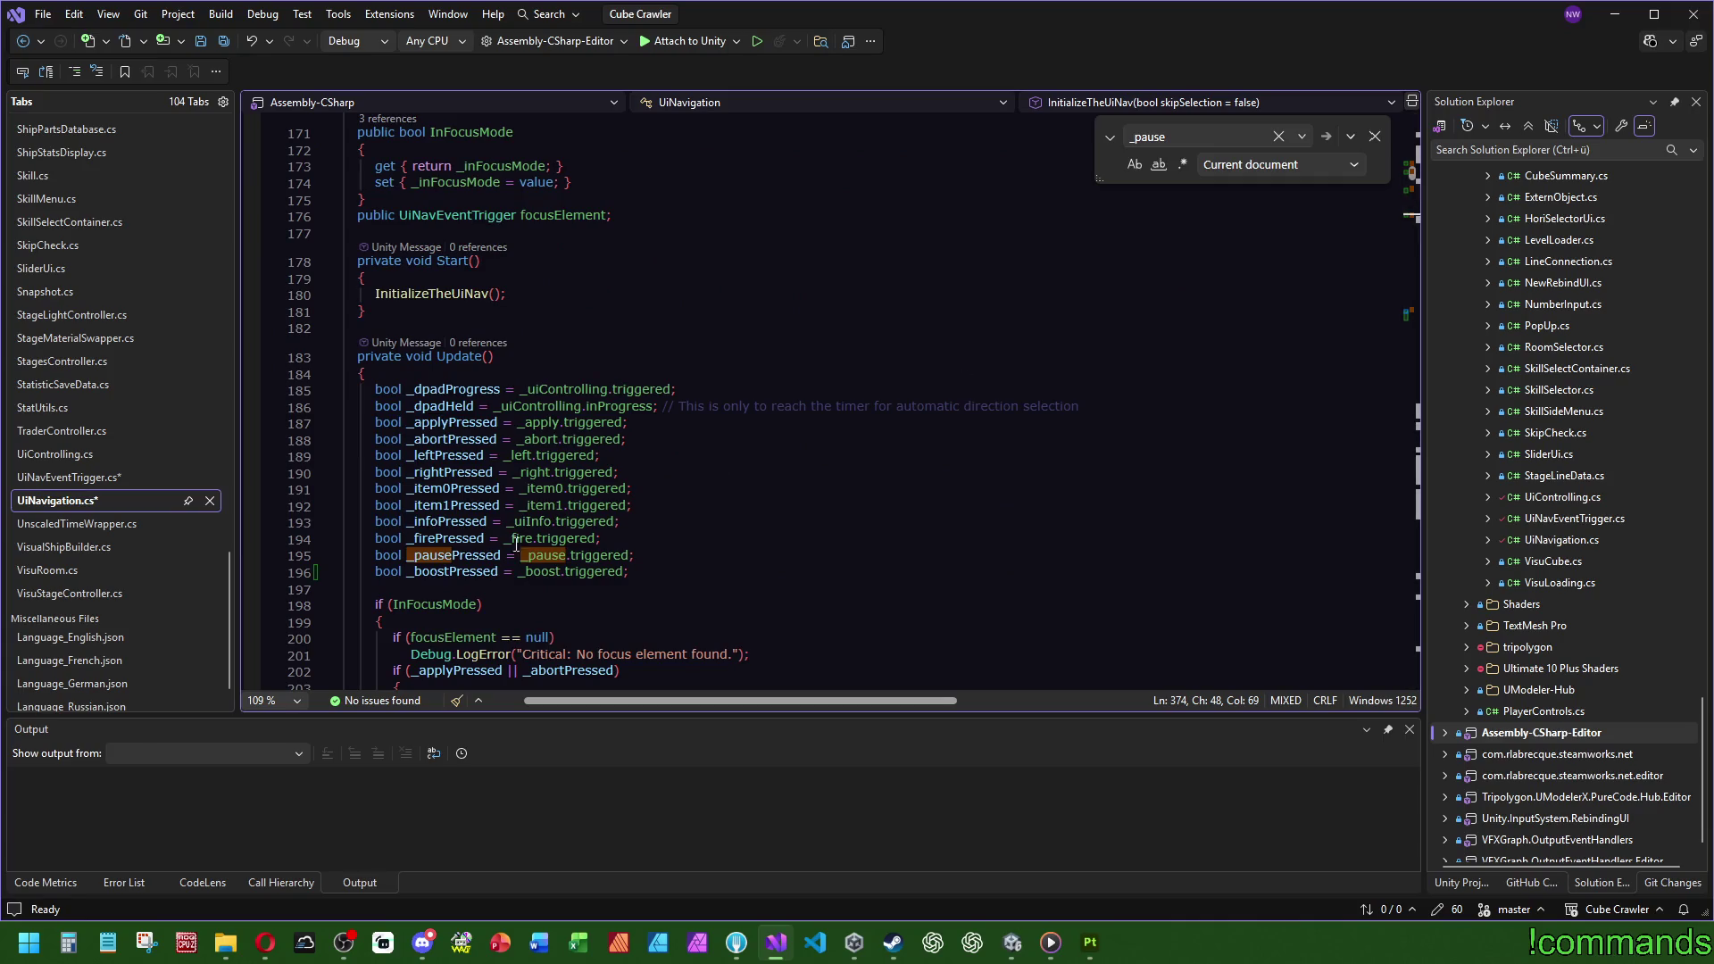
# Step: Go to the TriggerGlobalUiNavEventTrigger_Boost definition from Update and save all modified scripts
pyautogui.doubleClick(455, 571)
pyautogui.scroll(-20, 625, 447)
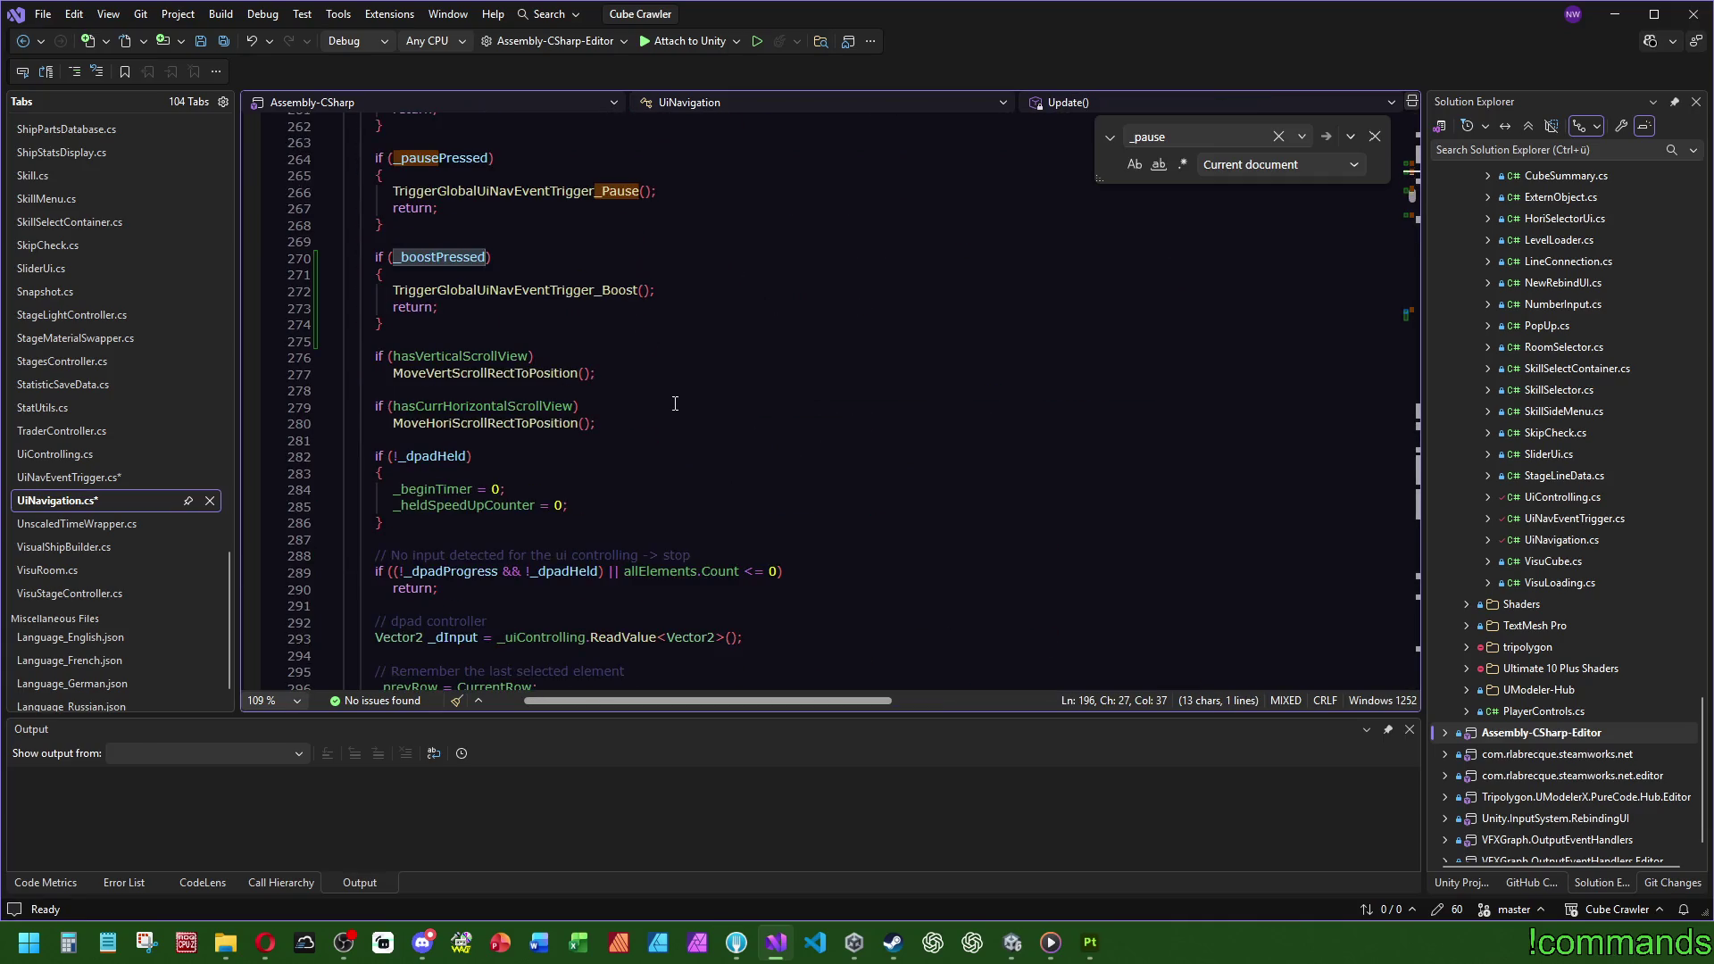
pyautogui.click(451, 290)
pyautogui.press('F12')
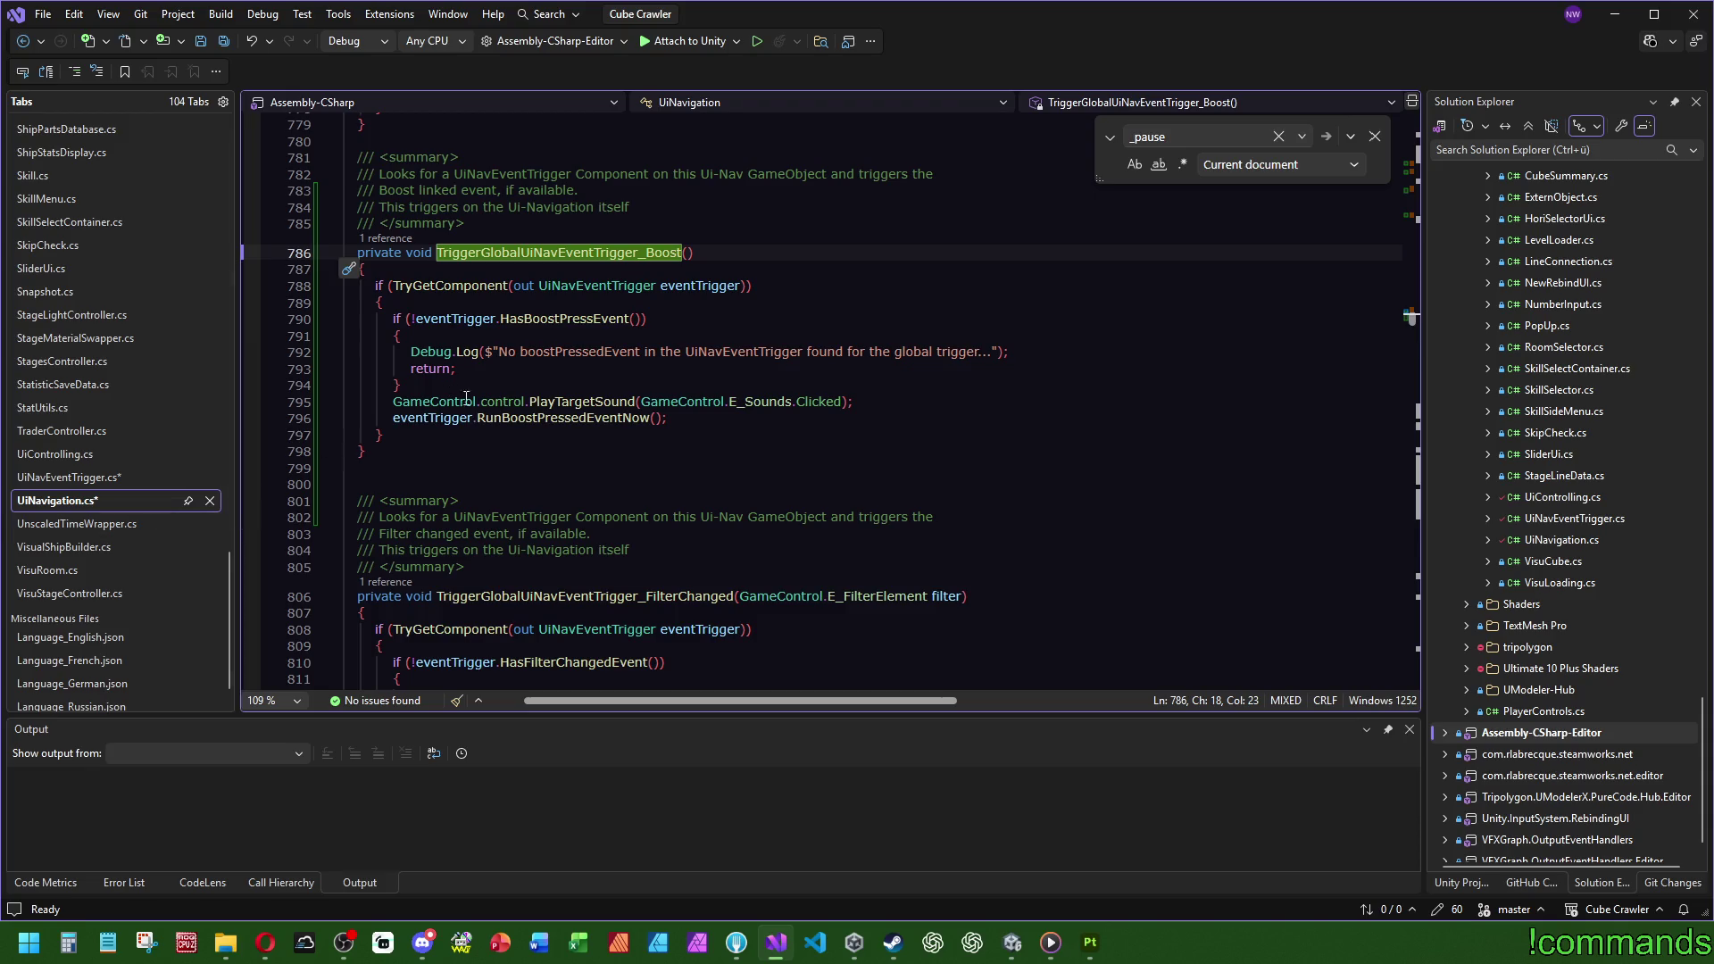
pyautogui.press('Down')
pyautogui.press('Down')
pyautogui.press('End')
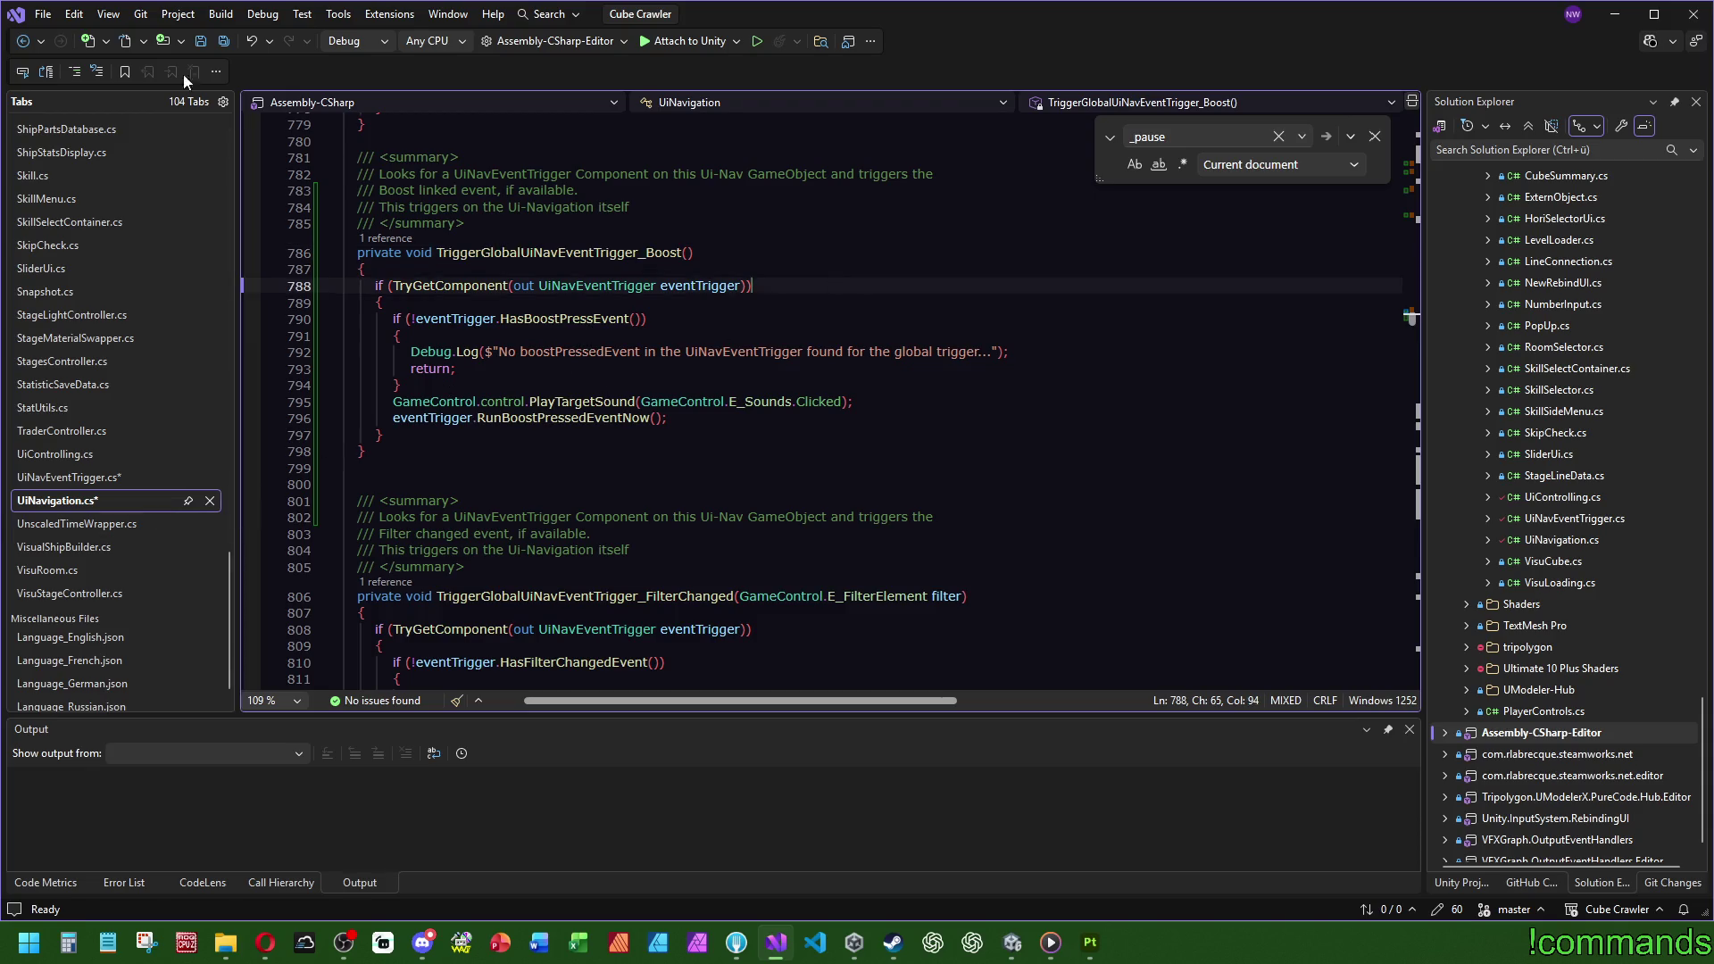
pyautogui.click(224, 41)
# Step: Open the RunBoostPressedEventNow definition in UiNavEventTrigger, then return to the Unity editor
pyautogui.click(561, 419)
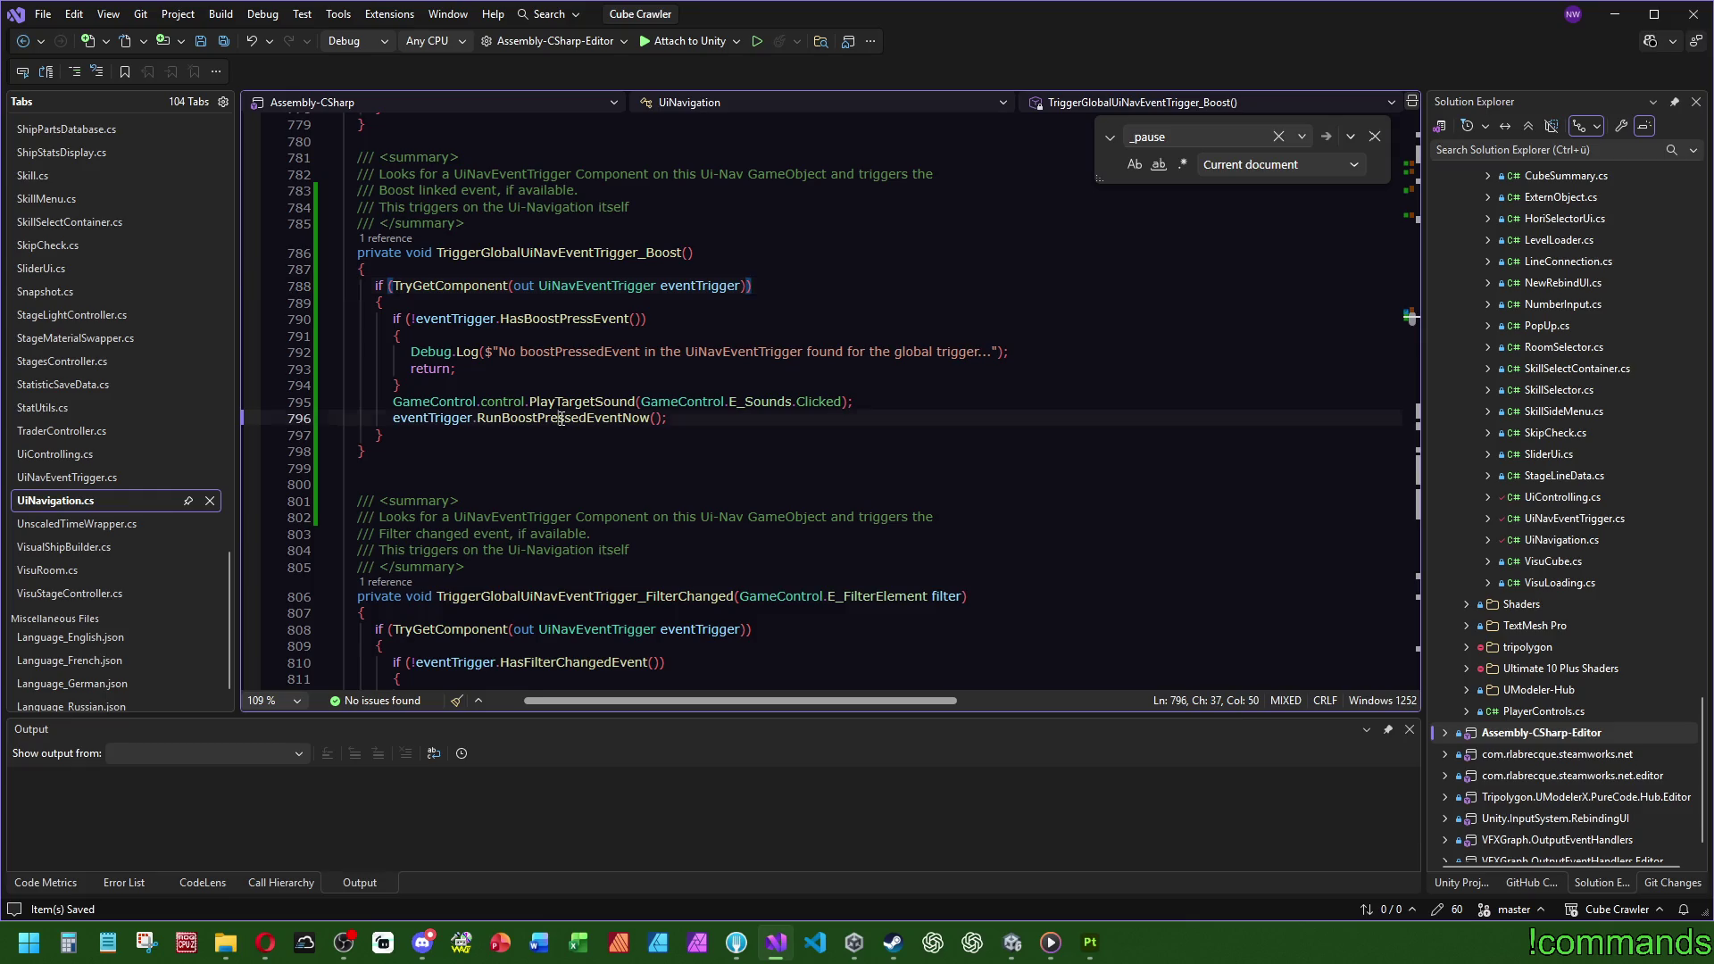
pyautogui.keyDown('ctrl'); pyautogui.click(560, 418); pyautogui.keyUp('ctrl')
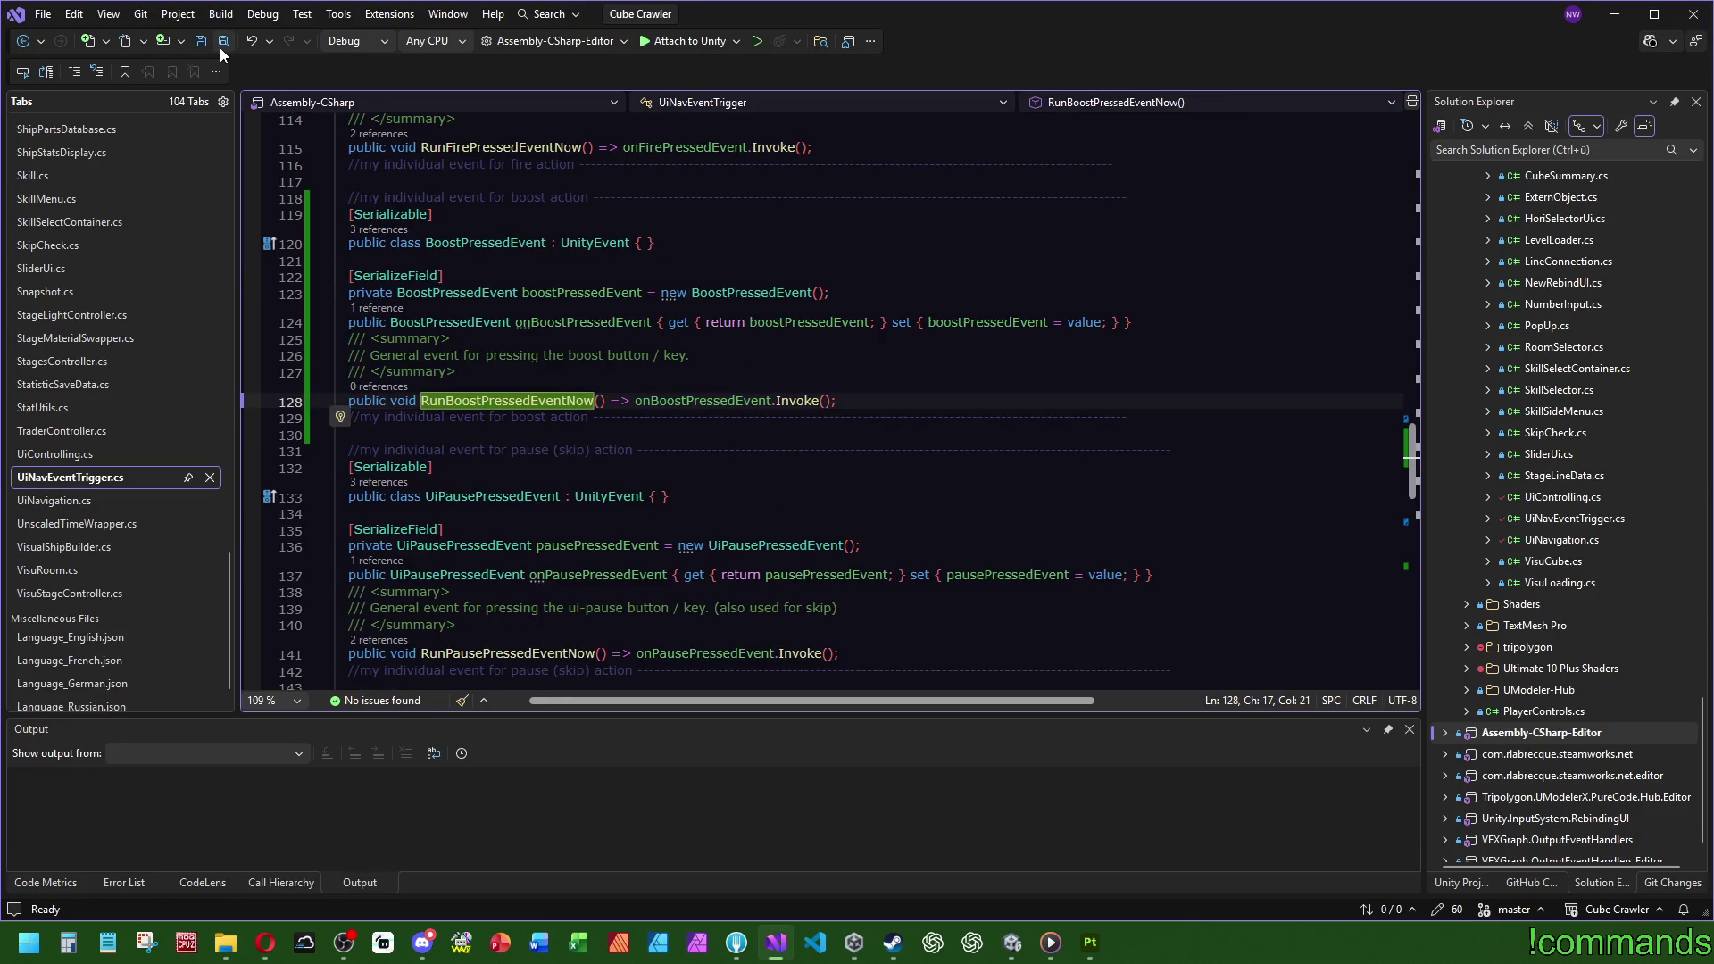
pyautogui.click(1018, 945)
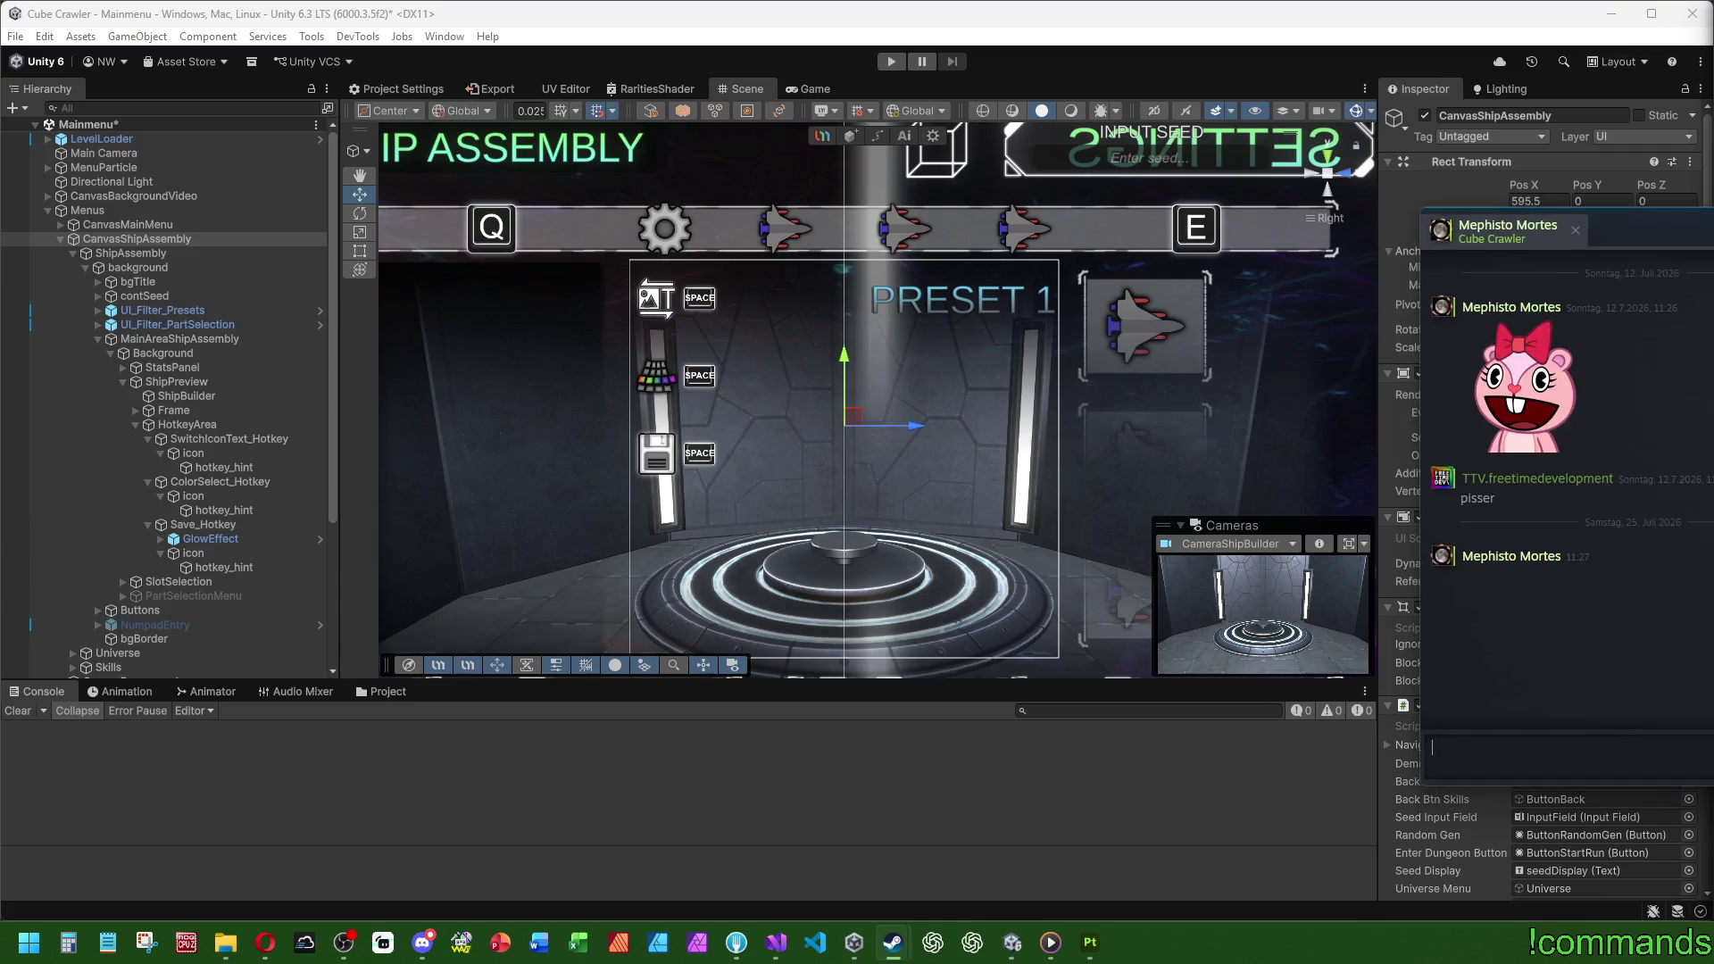
# Step: Drag the Steam chat window to the screen centre and close it
pyautogui.moveTo(1279, 217); pyautogui.dragTo(695, 218)
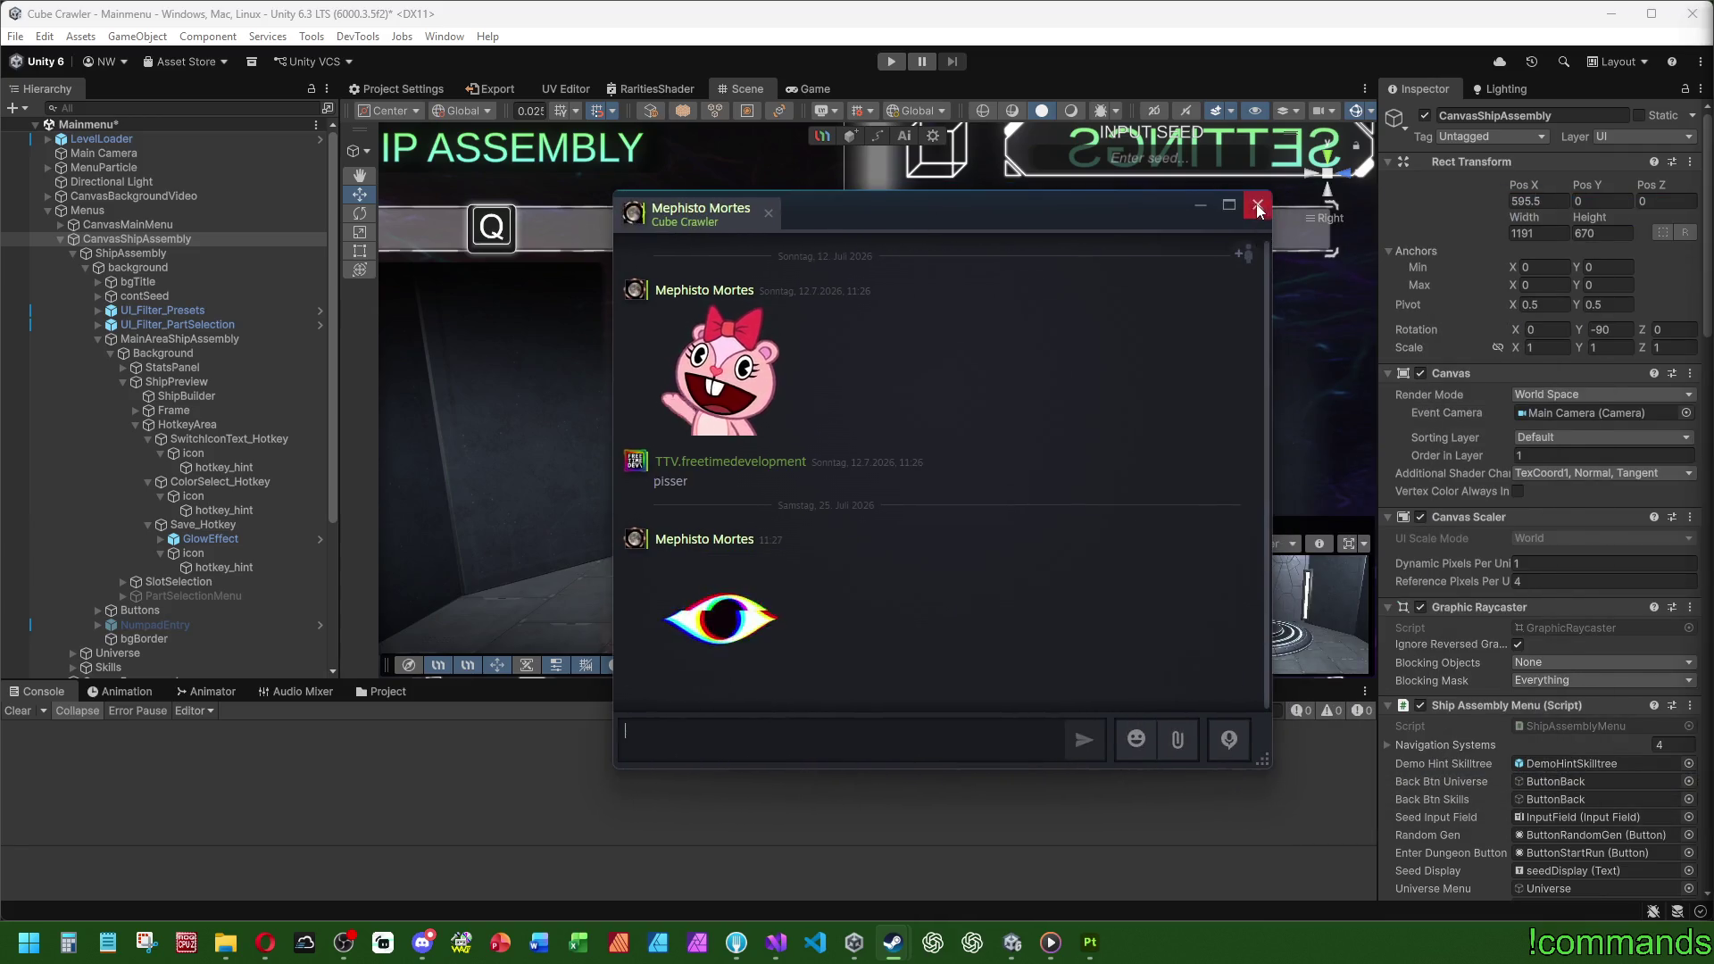
pyautogui.click(1258, 205)
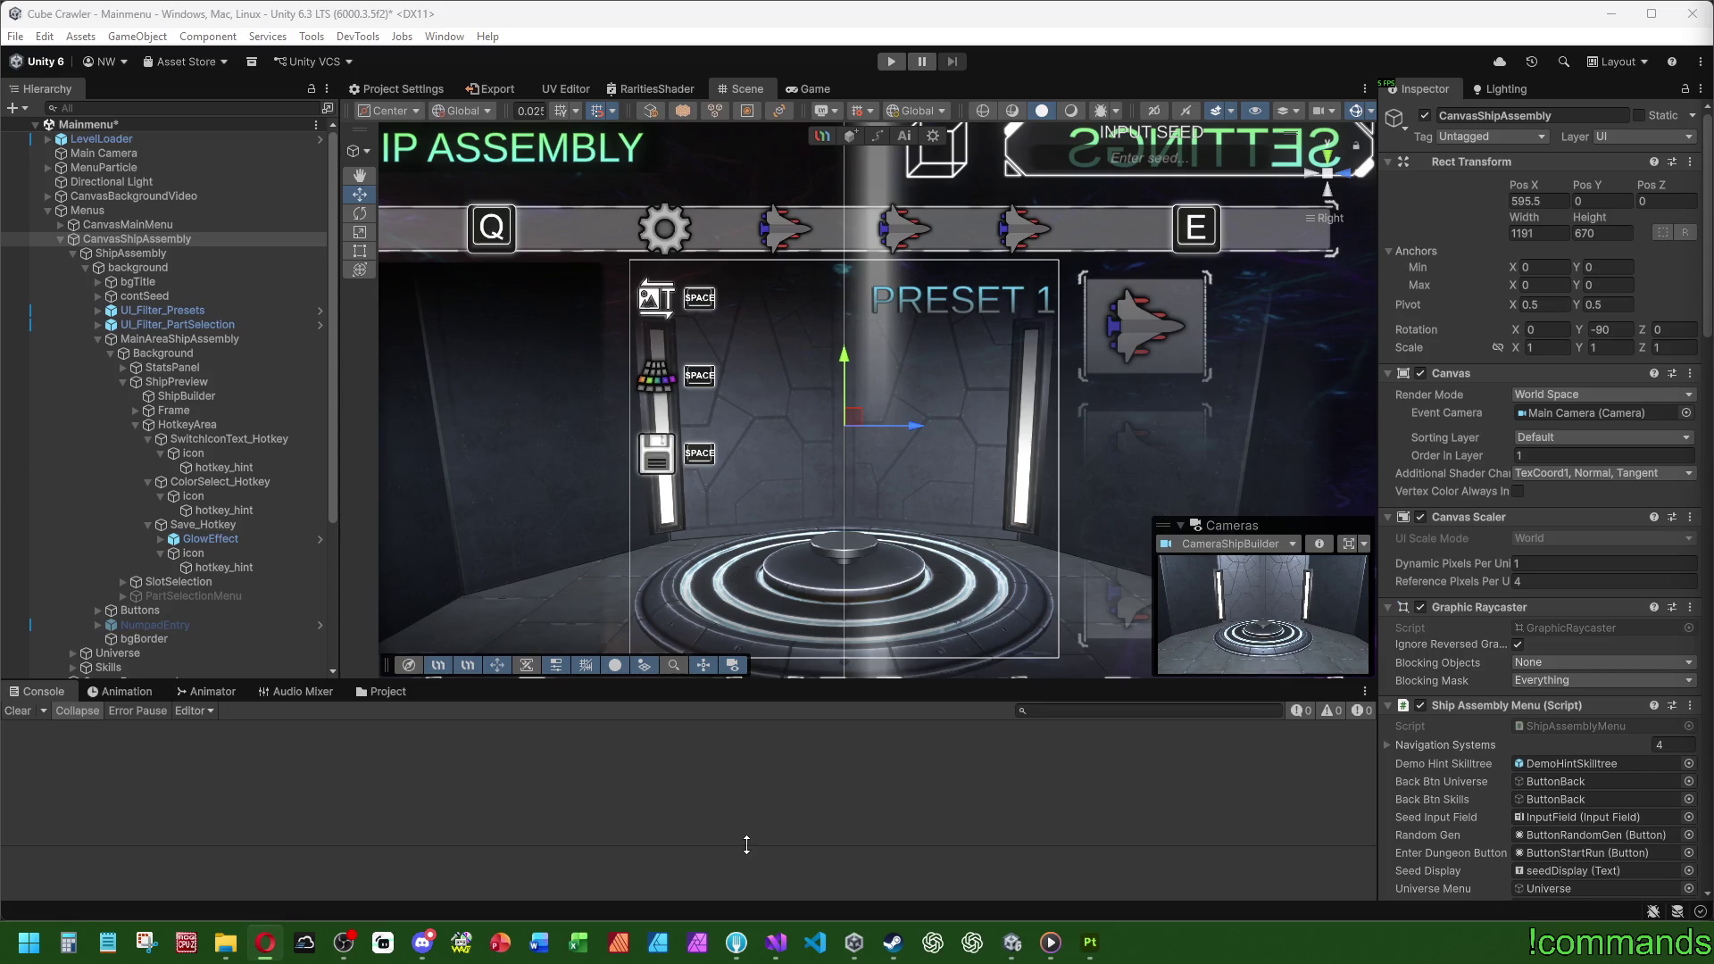
# Step: Inspect ColorSelect_Hotkey, its icon child and the hotkey_hint's hotkey action
pyautogui.click(228, 486)
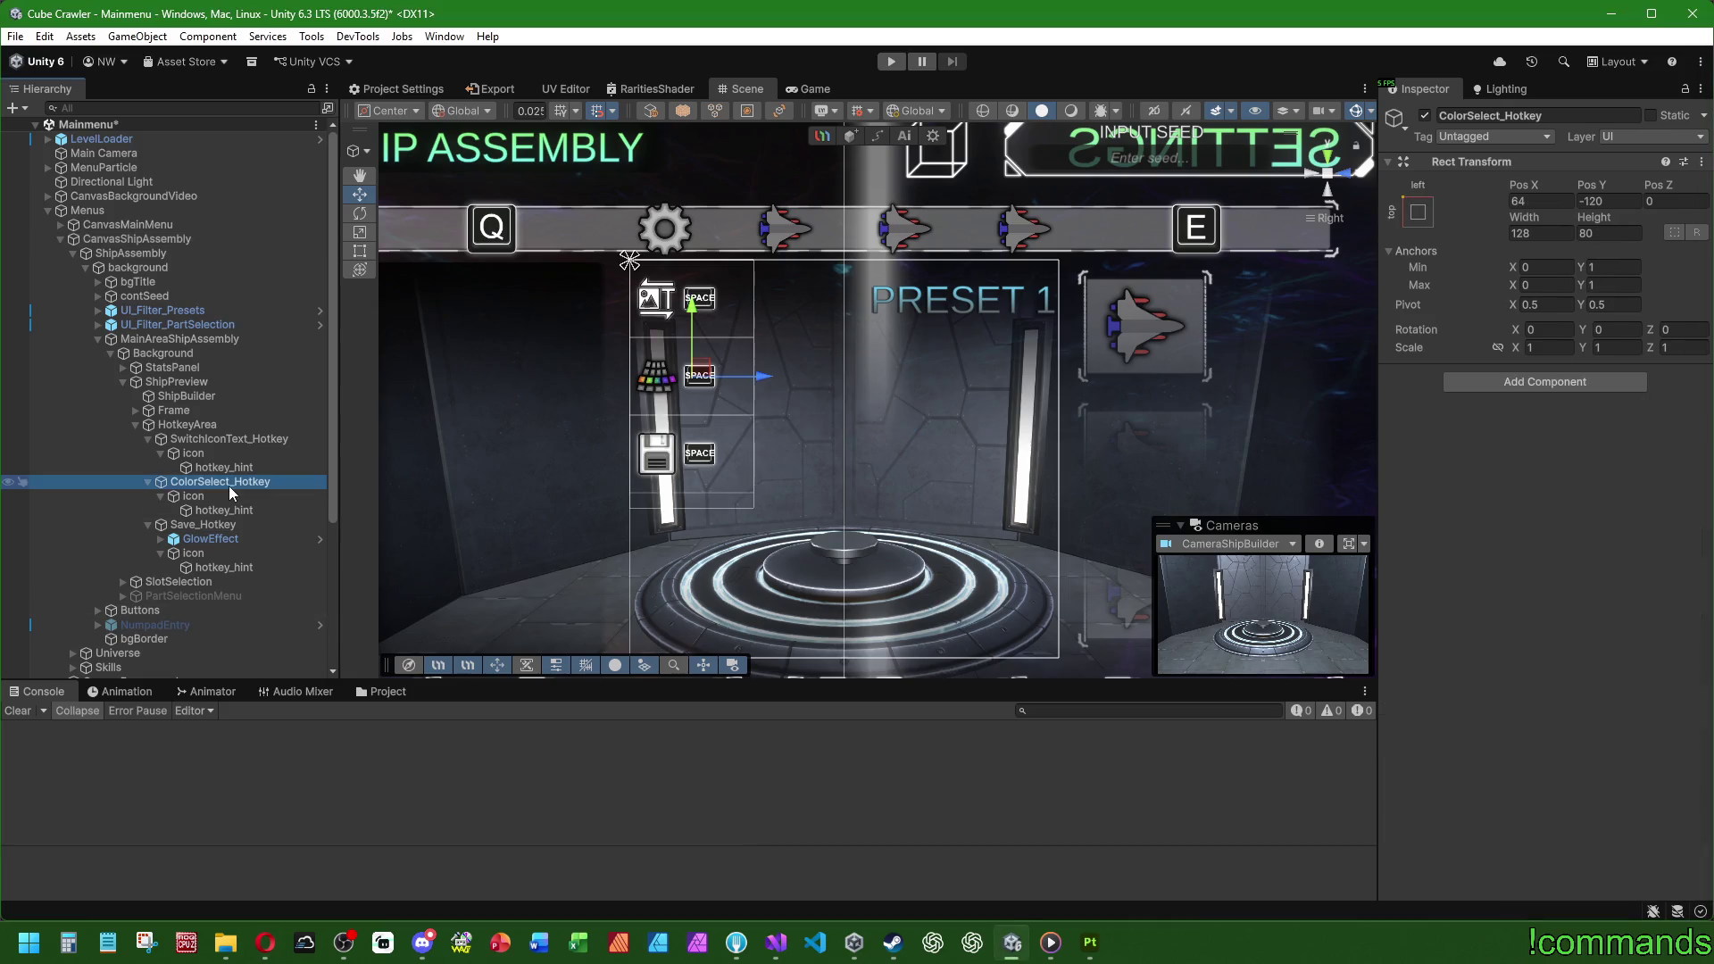
pyautogui.click(220, 498)
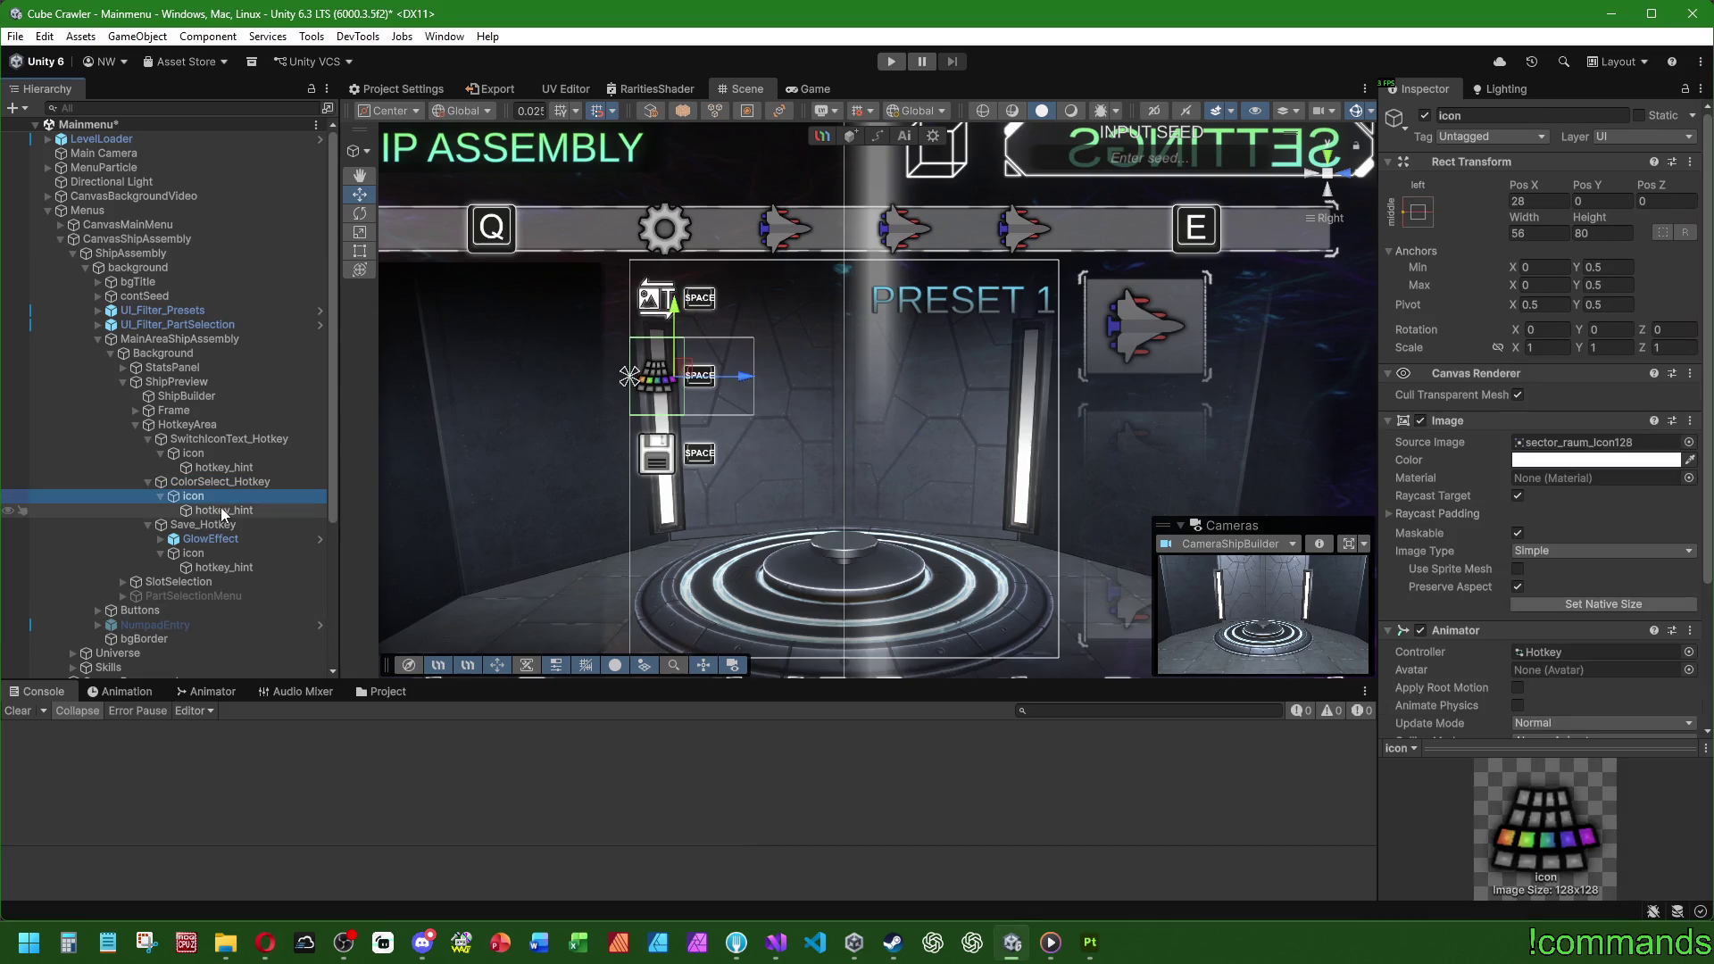
pyautogui.click(222, 512)
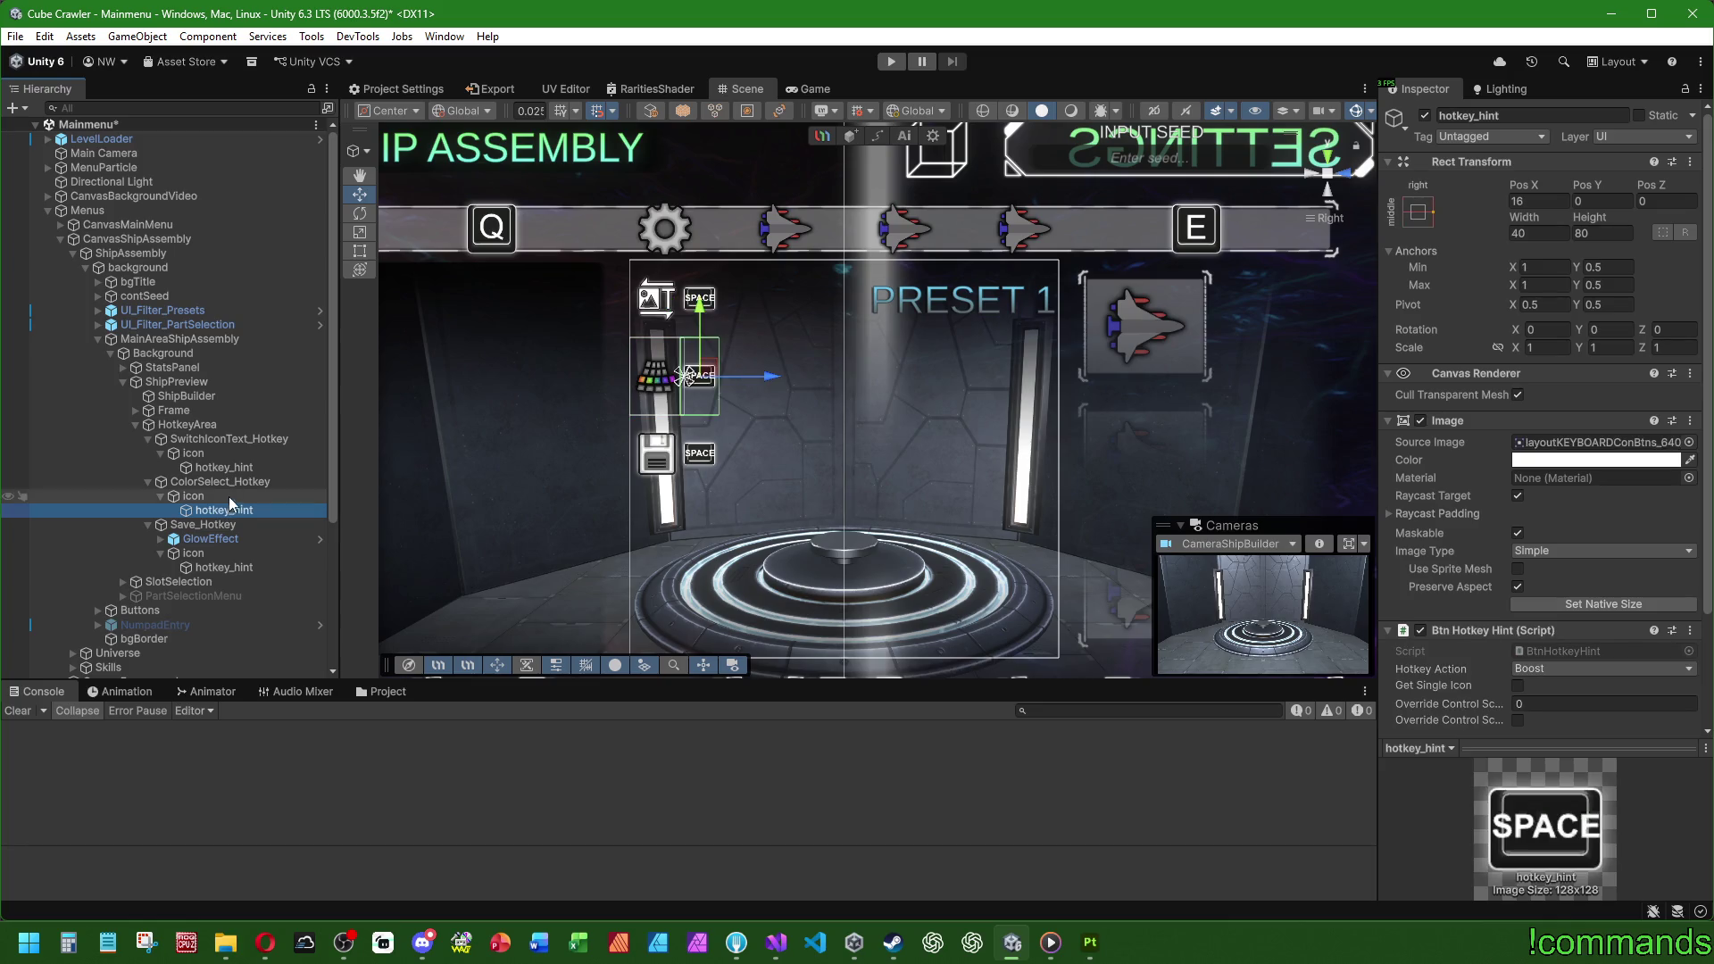
pyautogui.scroll(-3, 1627, 600)
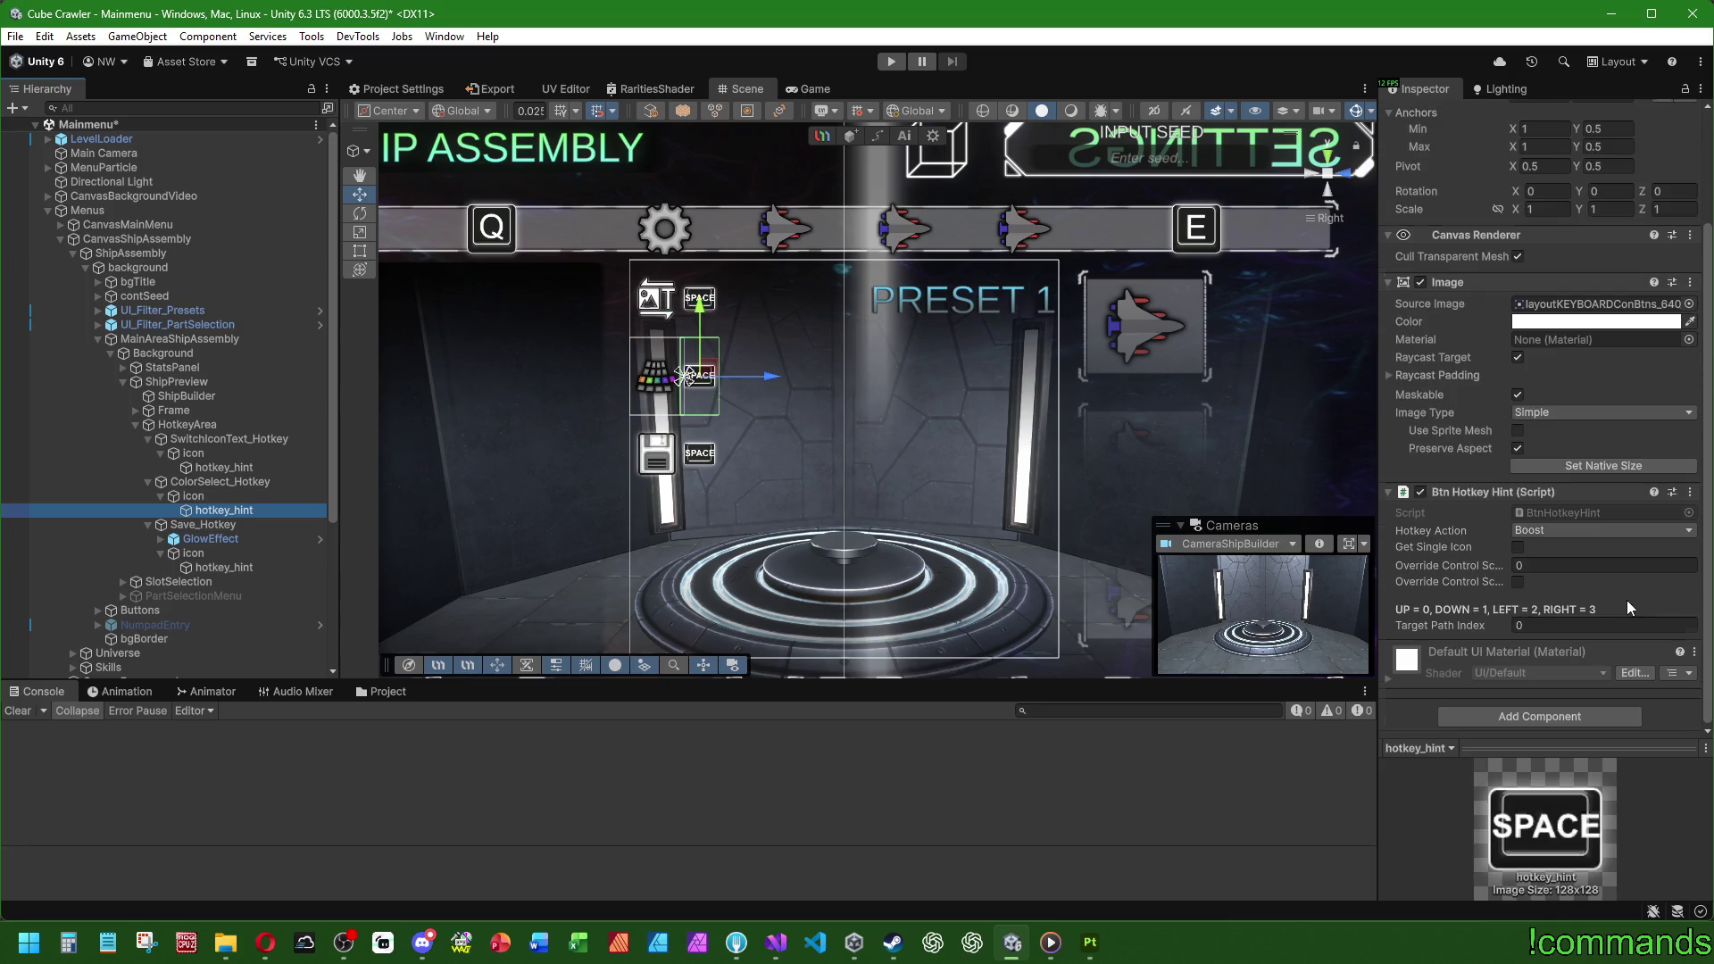
pyautogui.scroll(3, 1573, 592)
# Step: Select CanvasShipAssembly and scroll its Inspector to the Ui Nav Event Trigger event lists
pyautogui.click(194, 340)
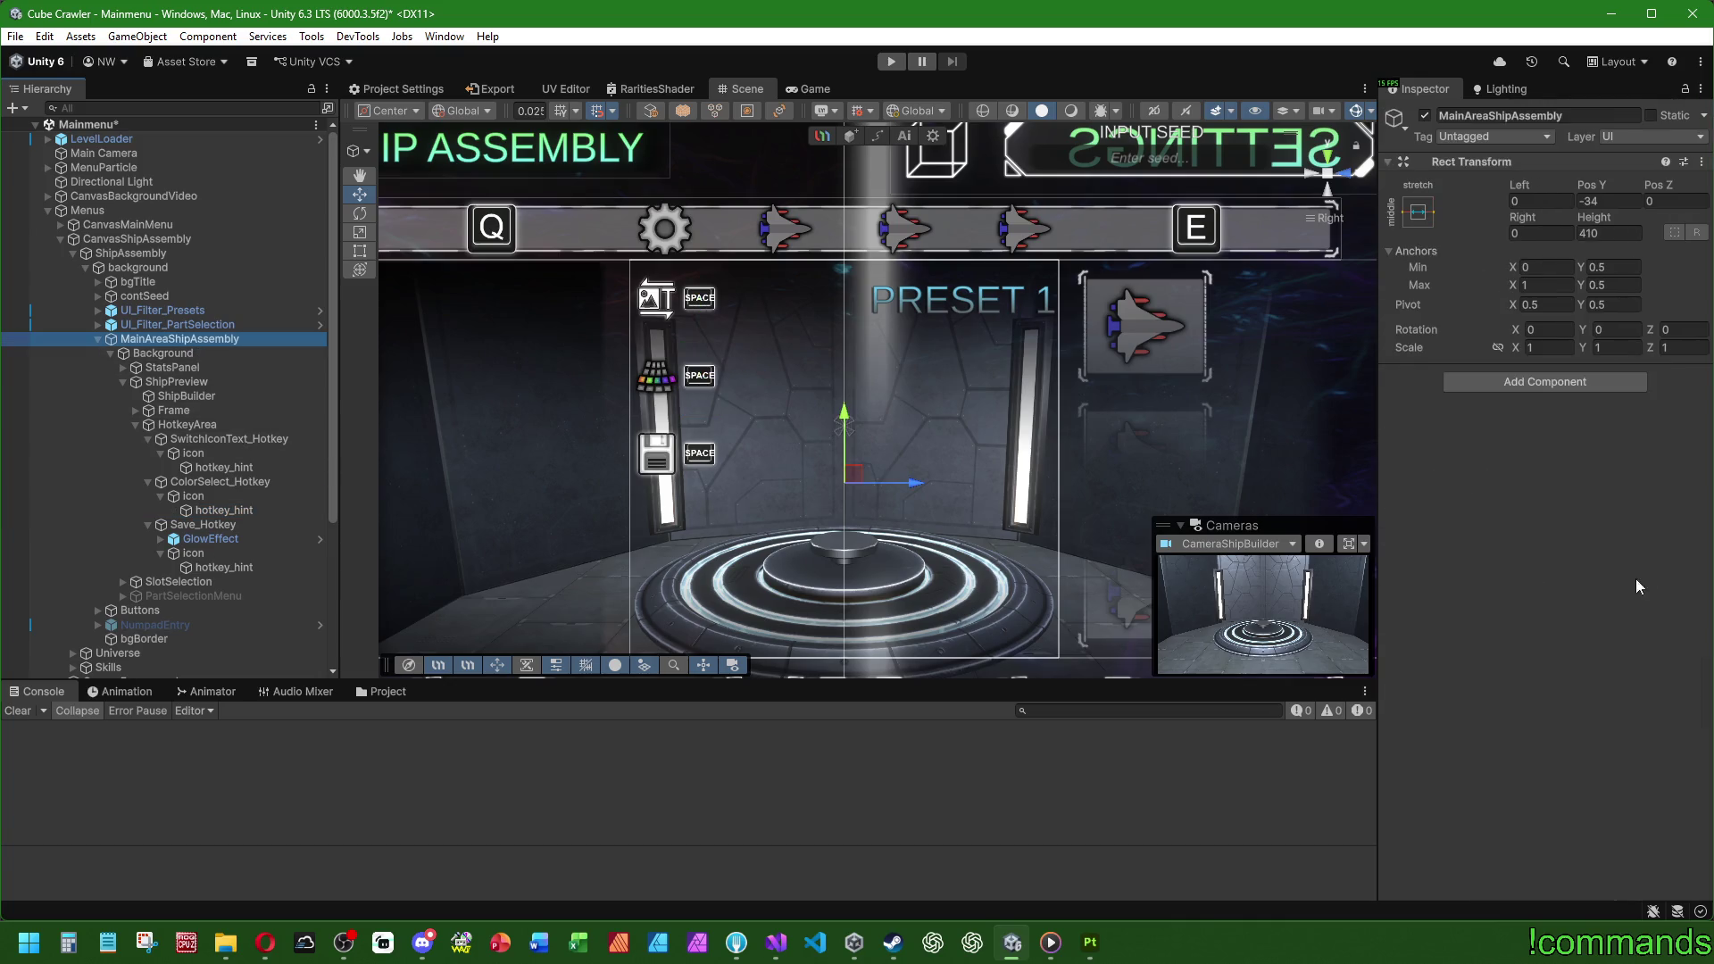
pyautogui.click(134, 240)
pyautogui.scroll(-15, 1491, 554)
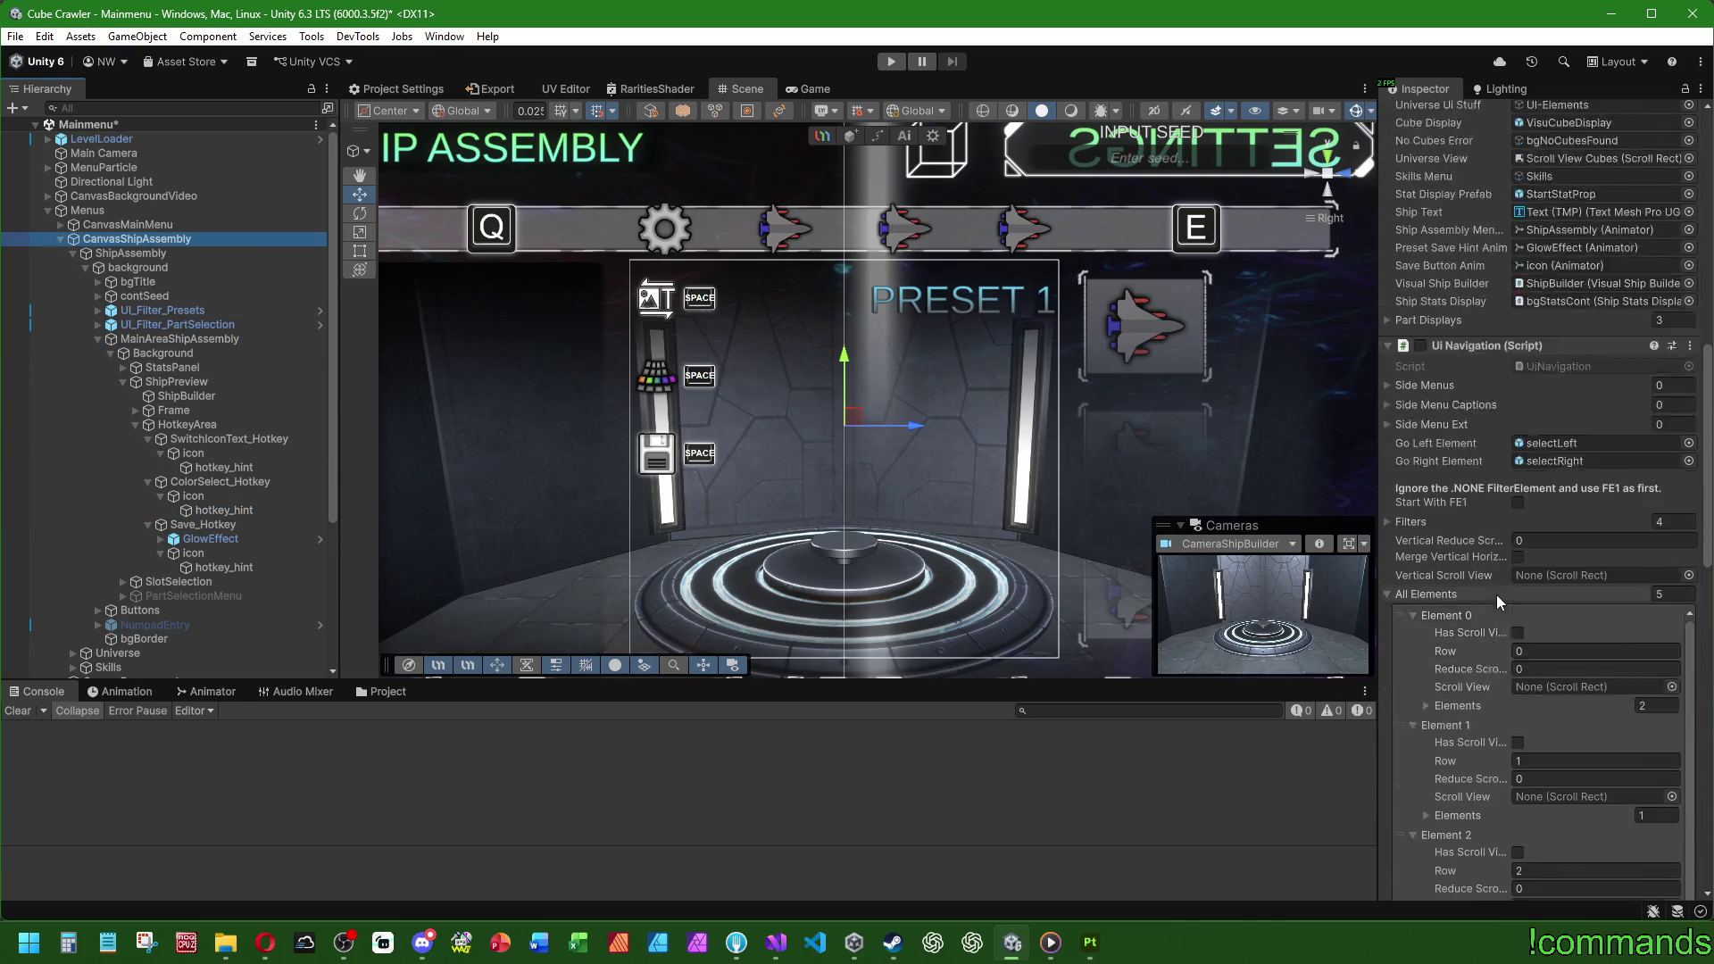
pyautogui.scroll(-14, 1452, 799)
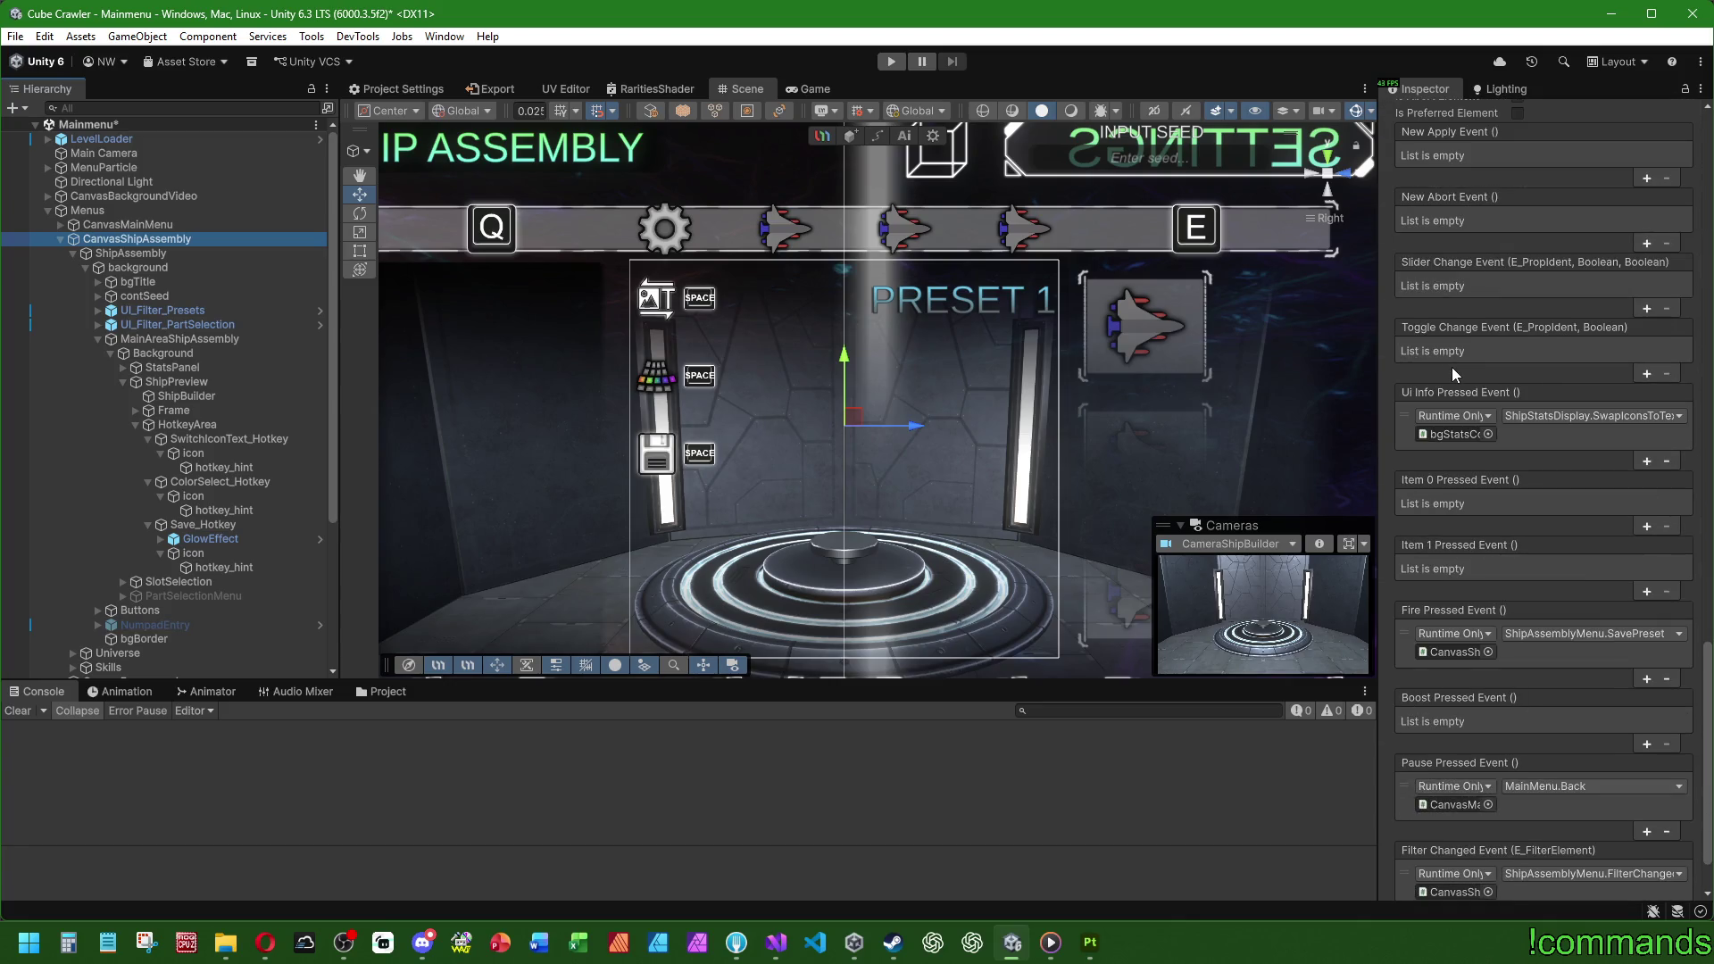
pyautogui.scroll(-1, 1455, 340)
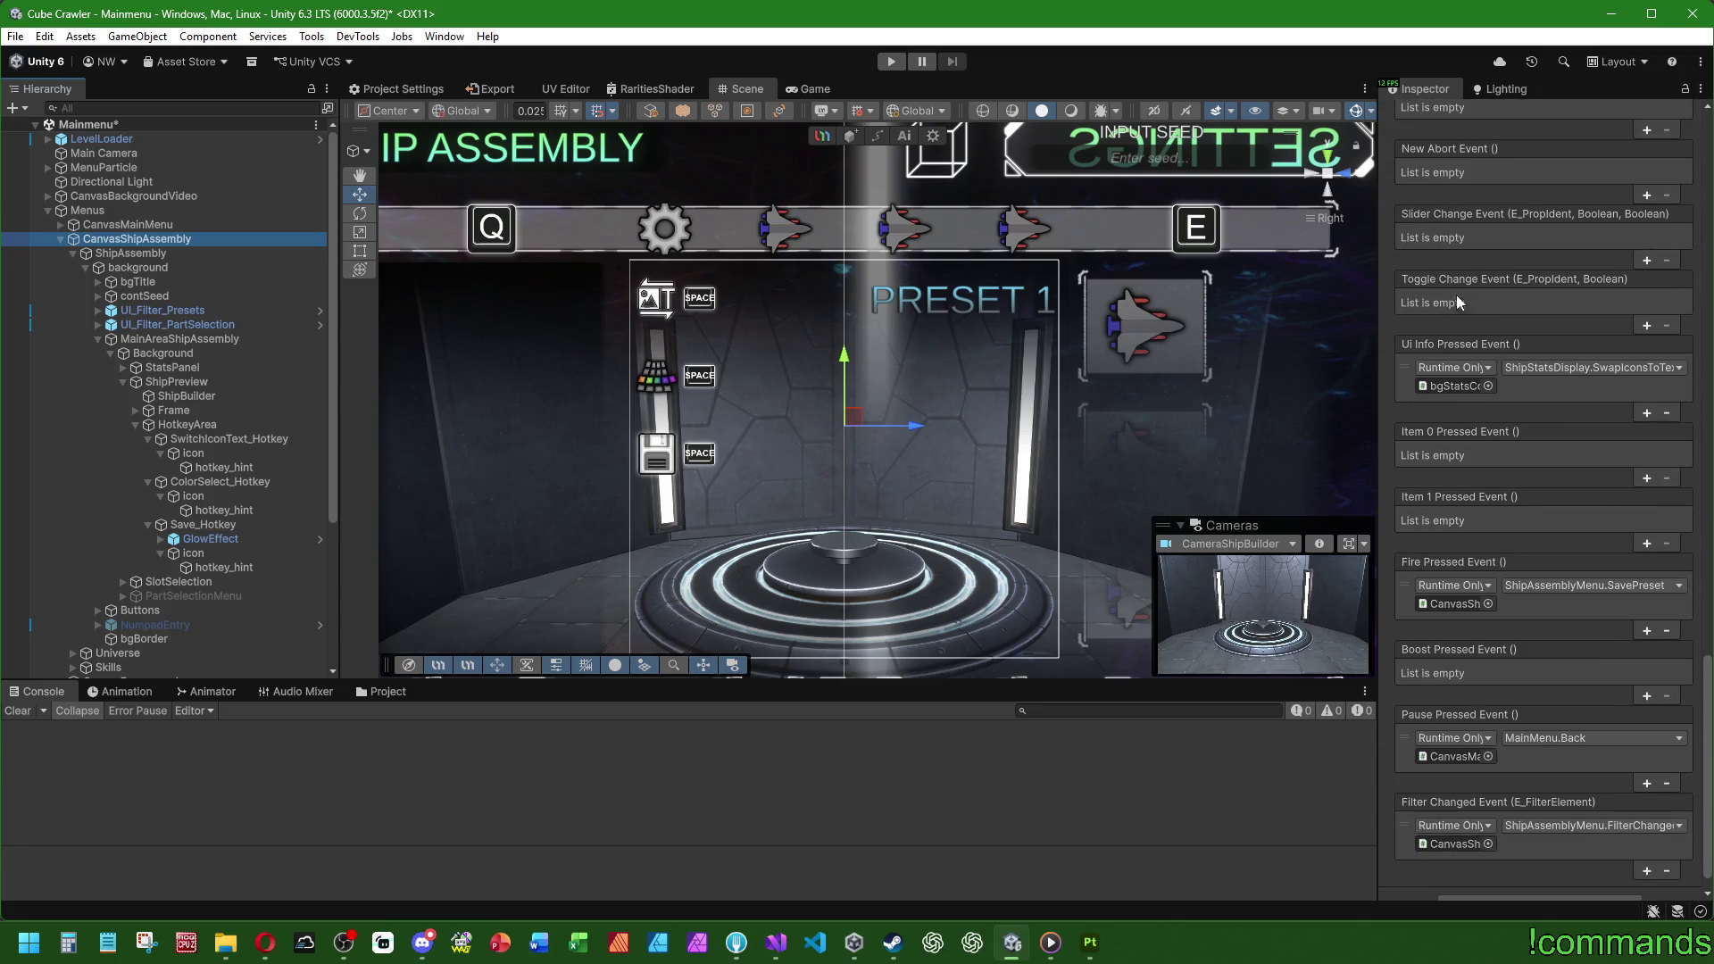
# Step: Add an empty listener to Boost Pressed Event, then frame and orbit the canvas in the Scene view
pyautogui.click(1647, 696)
pyautogui.moveTo(1376, 468)
pyautogui.mouseDown()
pyautogui.moveTo(1416, 480)
pyautogui.moveTo(1382, 485)
pyautogui.mouseUp()
pyautogui.press('f')
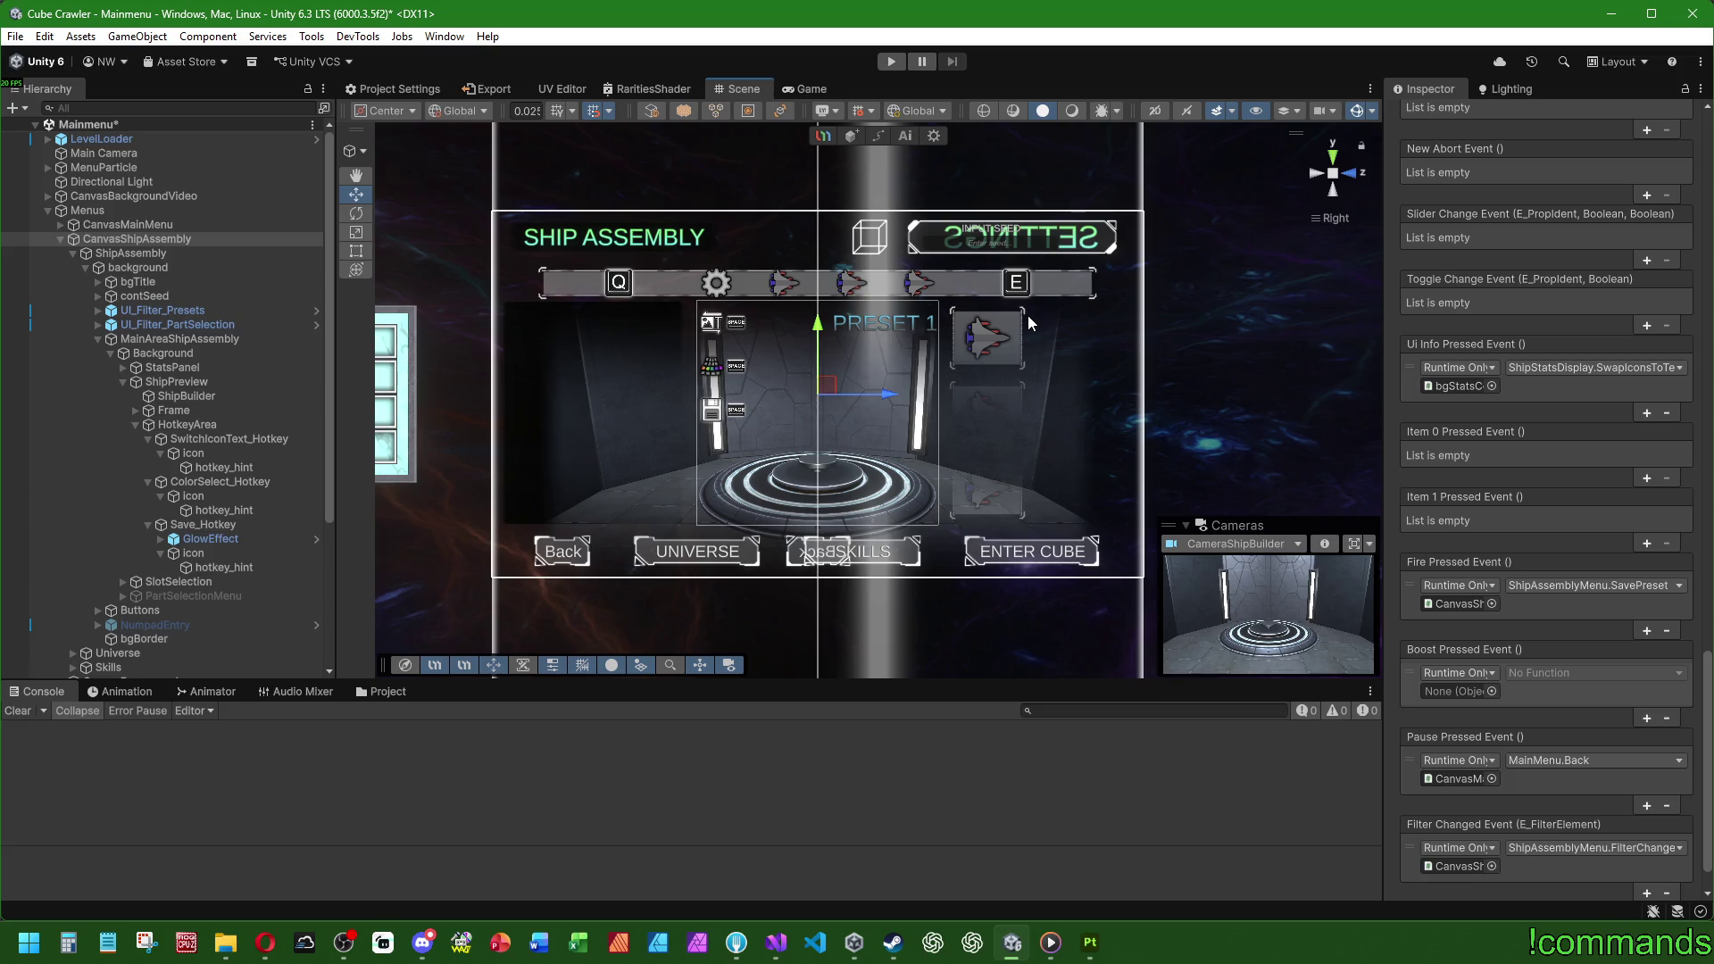
pyautogui.moveTo(1026, 315)
pyautogui.mouseDown()
pyautogui.moveTo(711, 389)
pyautogui.moveTo(737, 423)
pyautogui.moveTo(981, 542)
pyautogui.moveTo(893, 500)
pyautogui.moveTo(1088, 439)
pyautogui.mouseUp()
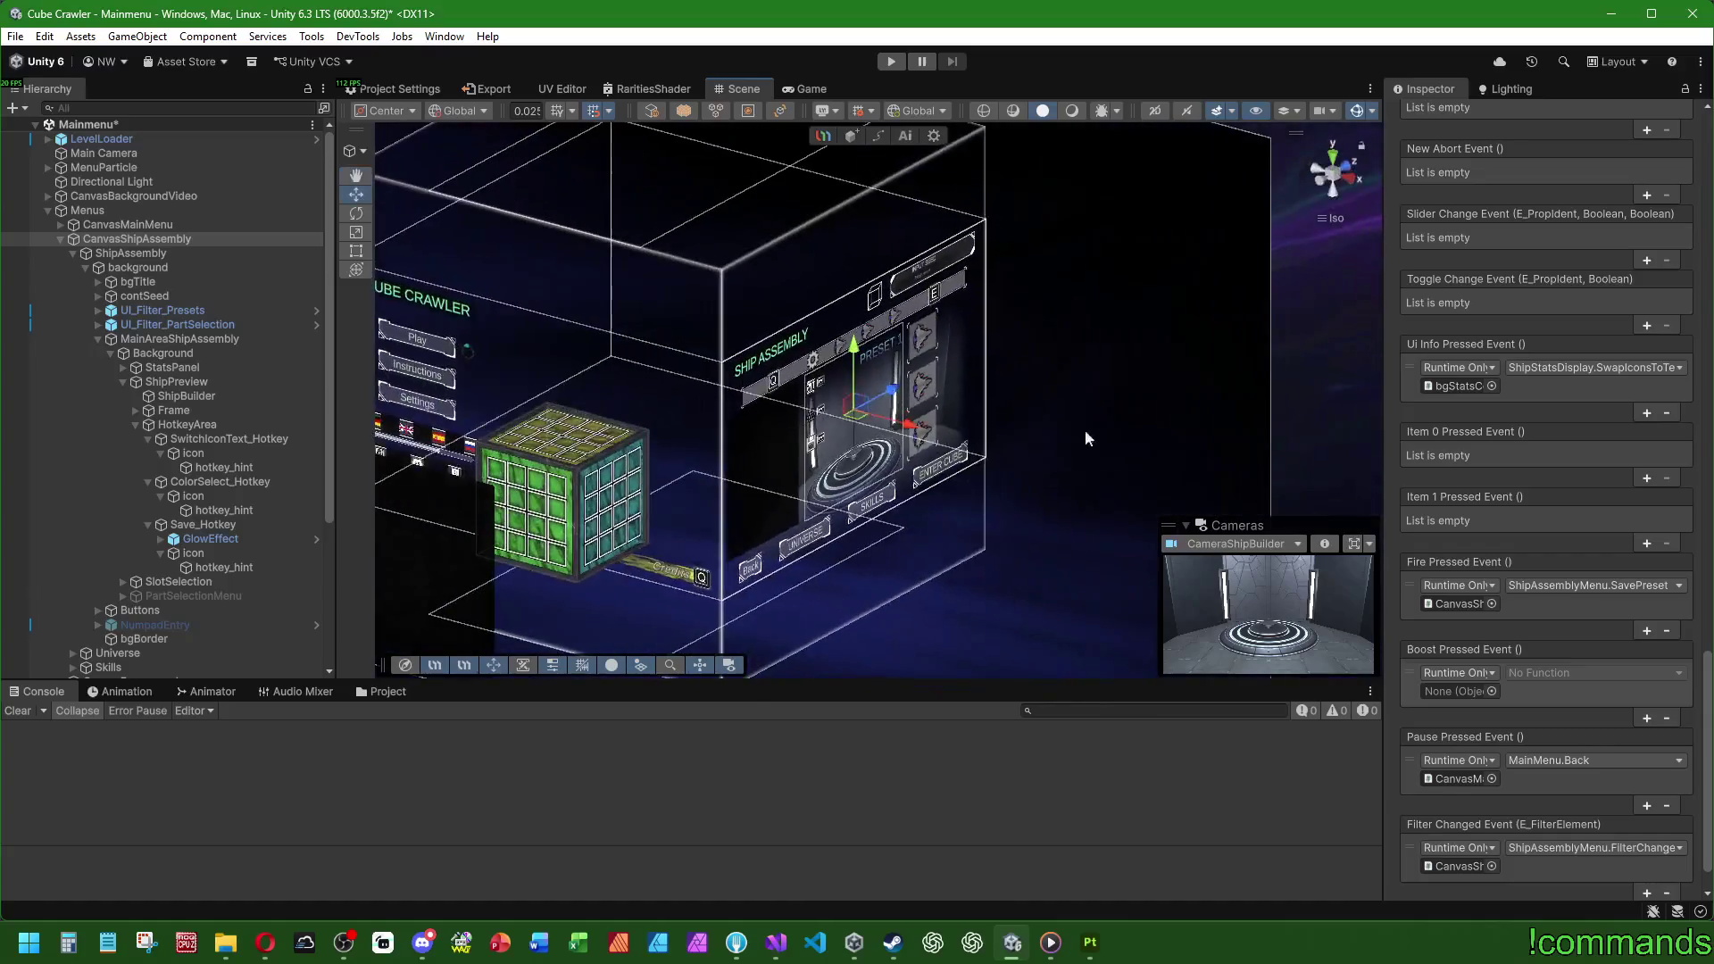
# Step: Frame the ship assembly menu's background, viewing it tilted and from the flat side view
pyautogui.click(1355, 181)
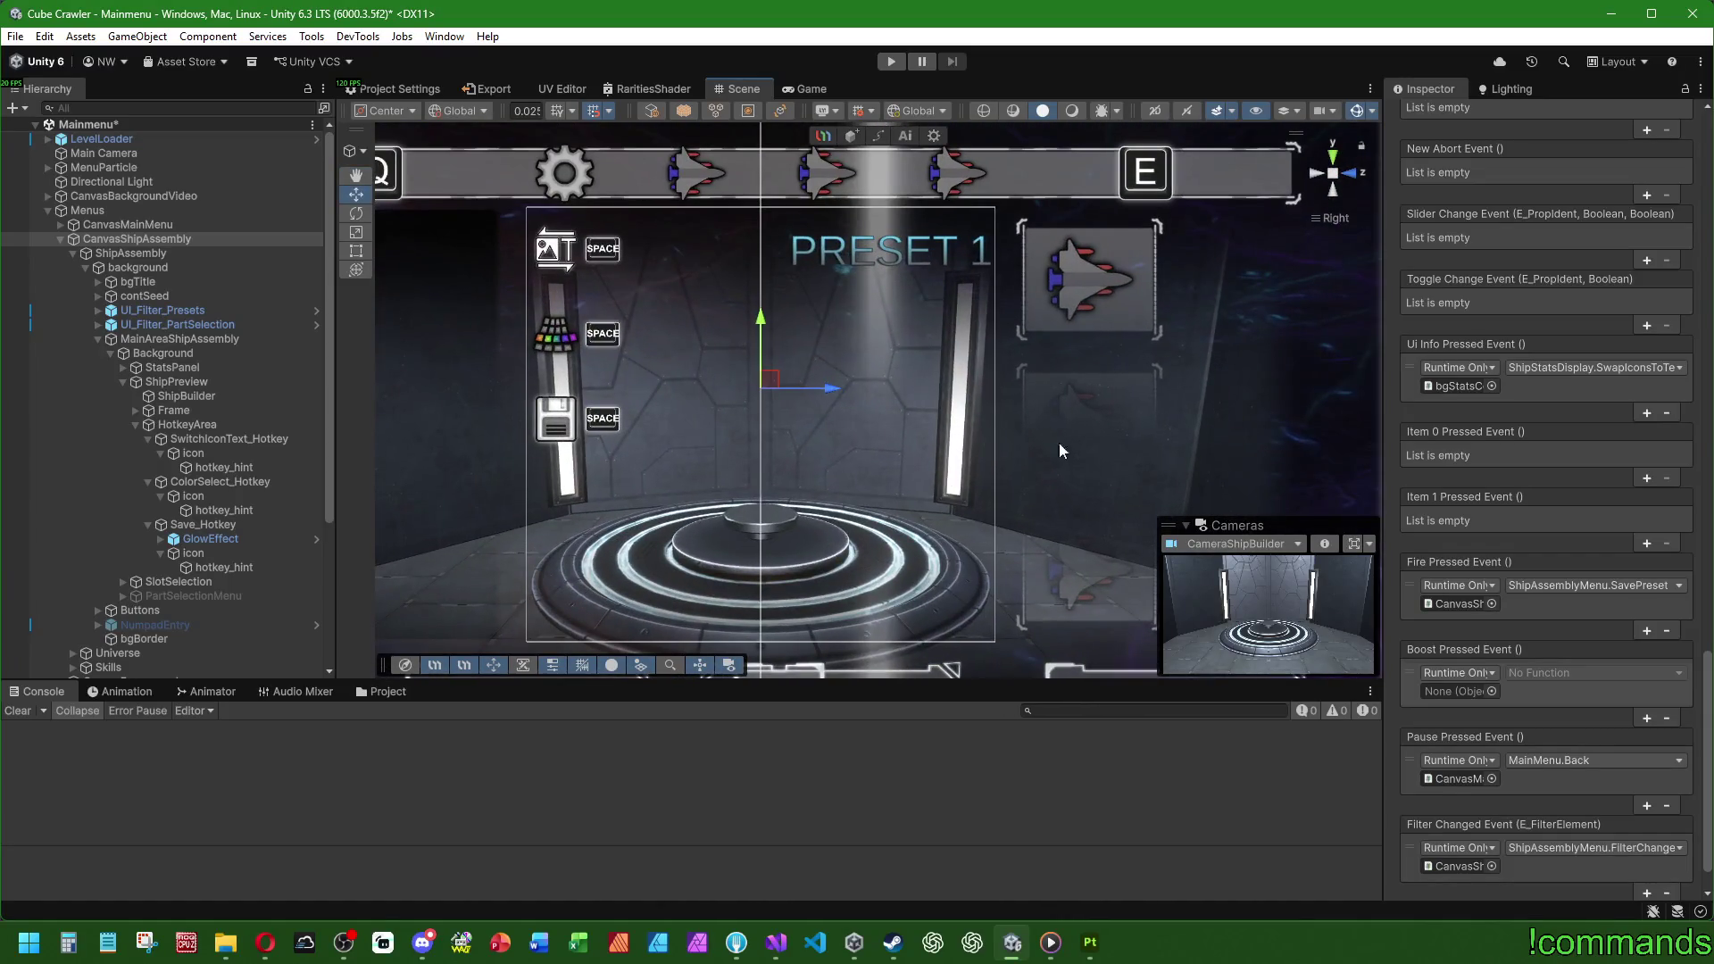
pyautogui.click(205, 265)
pyautogui.press('f')
pyautogui.moveTo(988, 423); pyautogui.dragTo(759, 459)
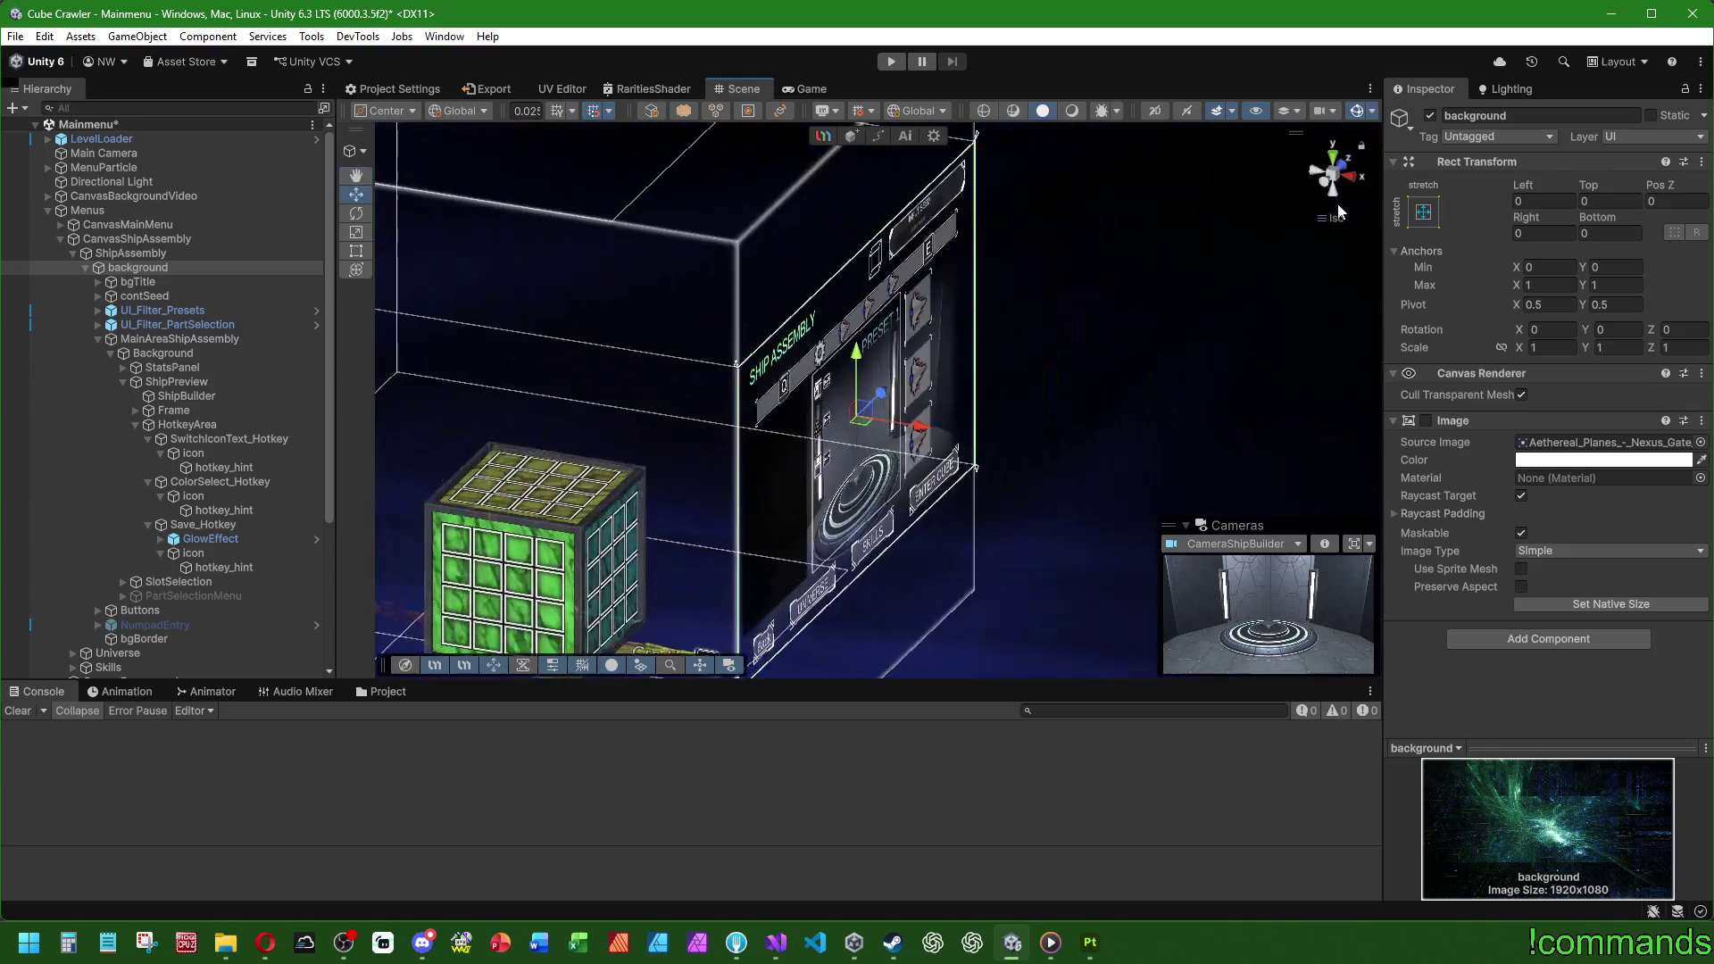
pyautogui.click(1350, 181)
pyautogui.scroll(3, 903, 459)
pyautogui.scroll(-3, 838, 426)
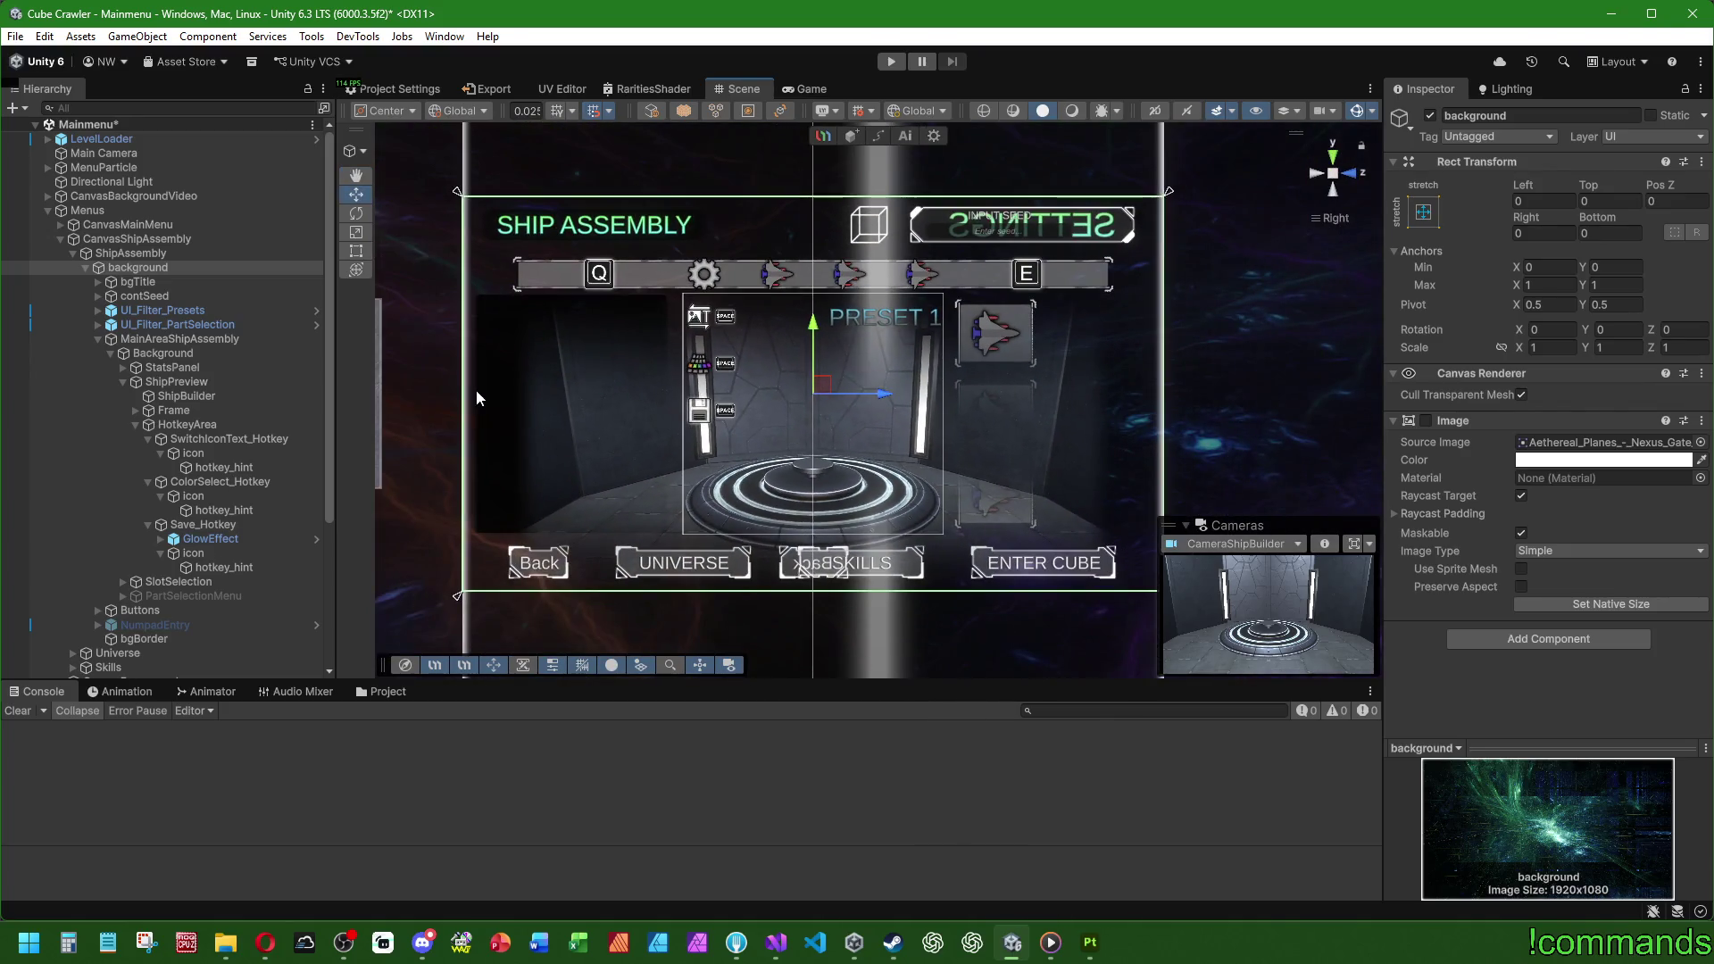
# Step: Inspect MainAreaShipAssembly, the SPACE hotkey hint image and ShipPreview's canvas settings
pyautogui.click(174, 339)
pyautogui.click(207, 468)
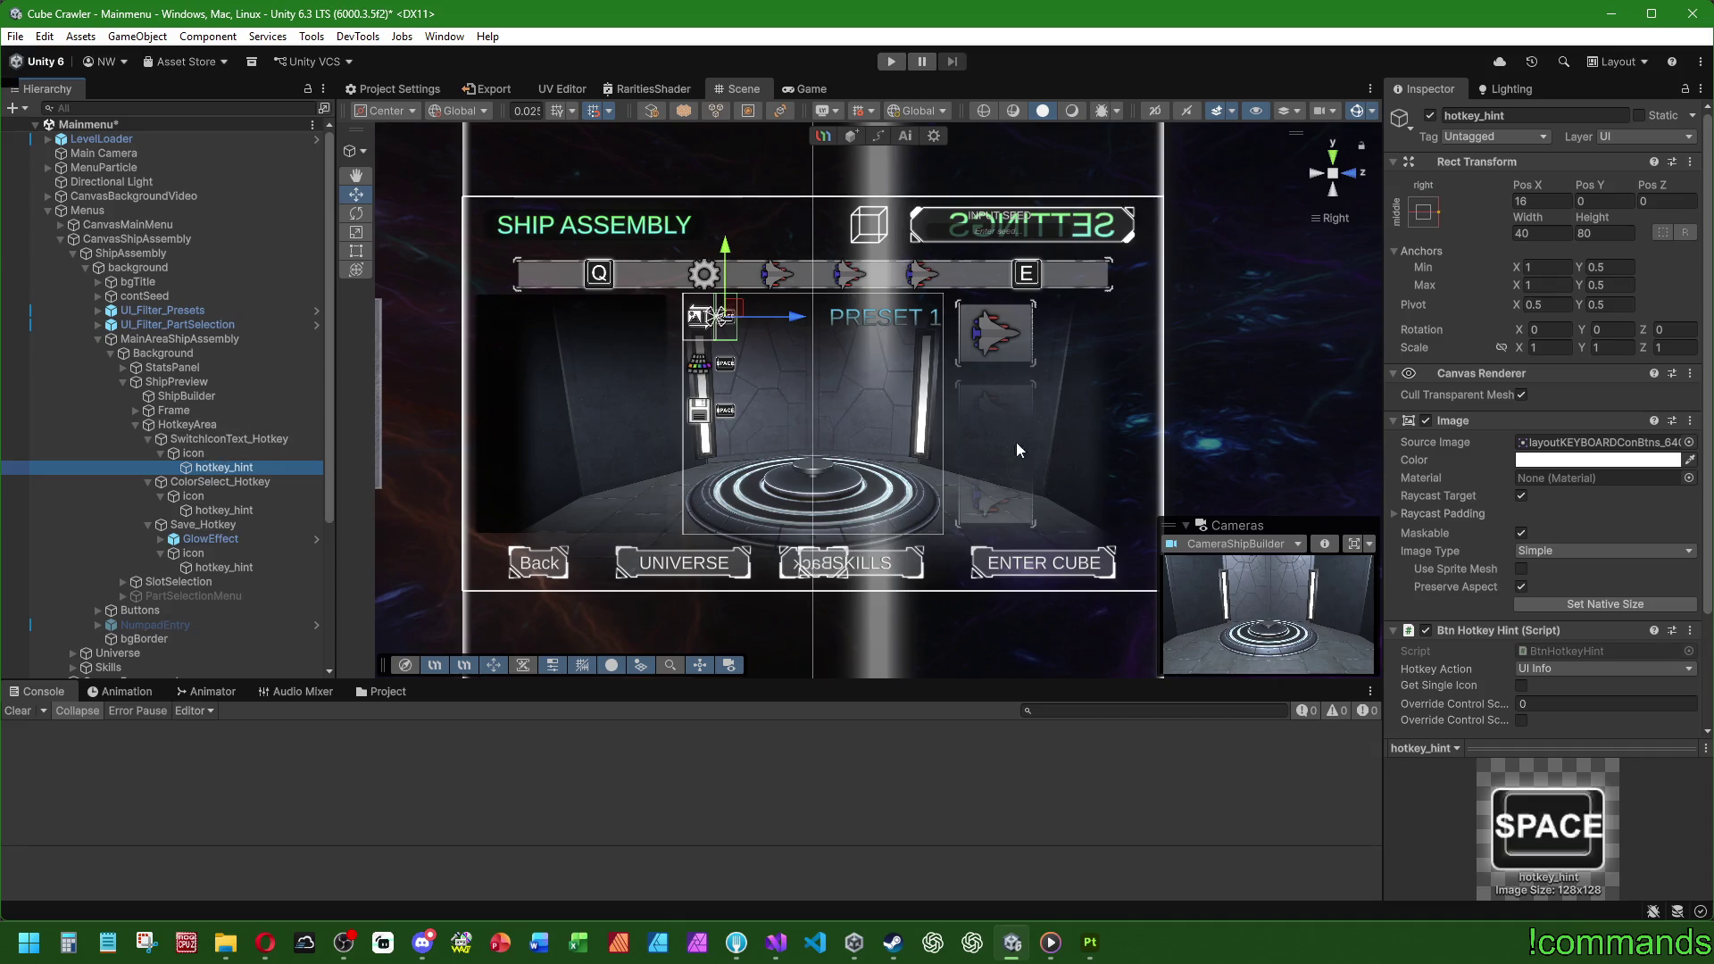
pyautogui.click(185, 382)
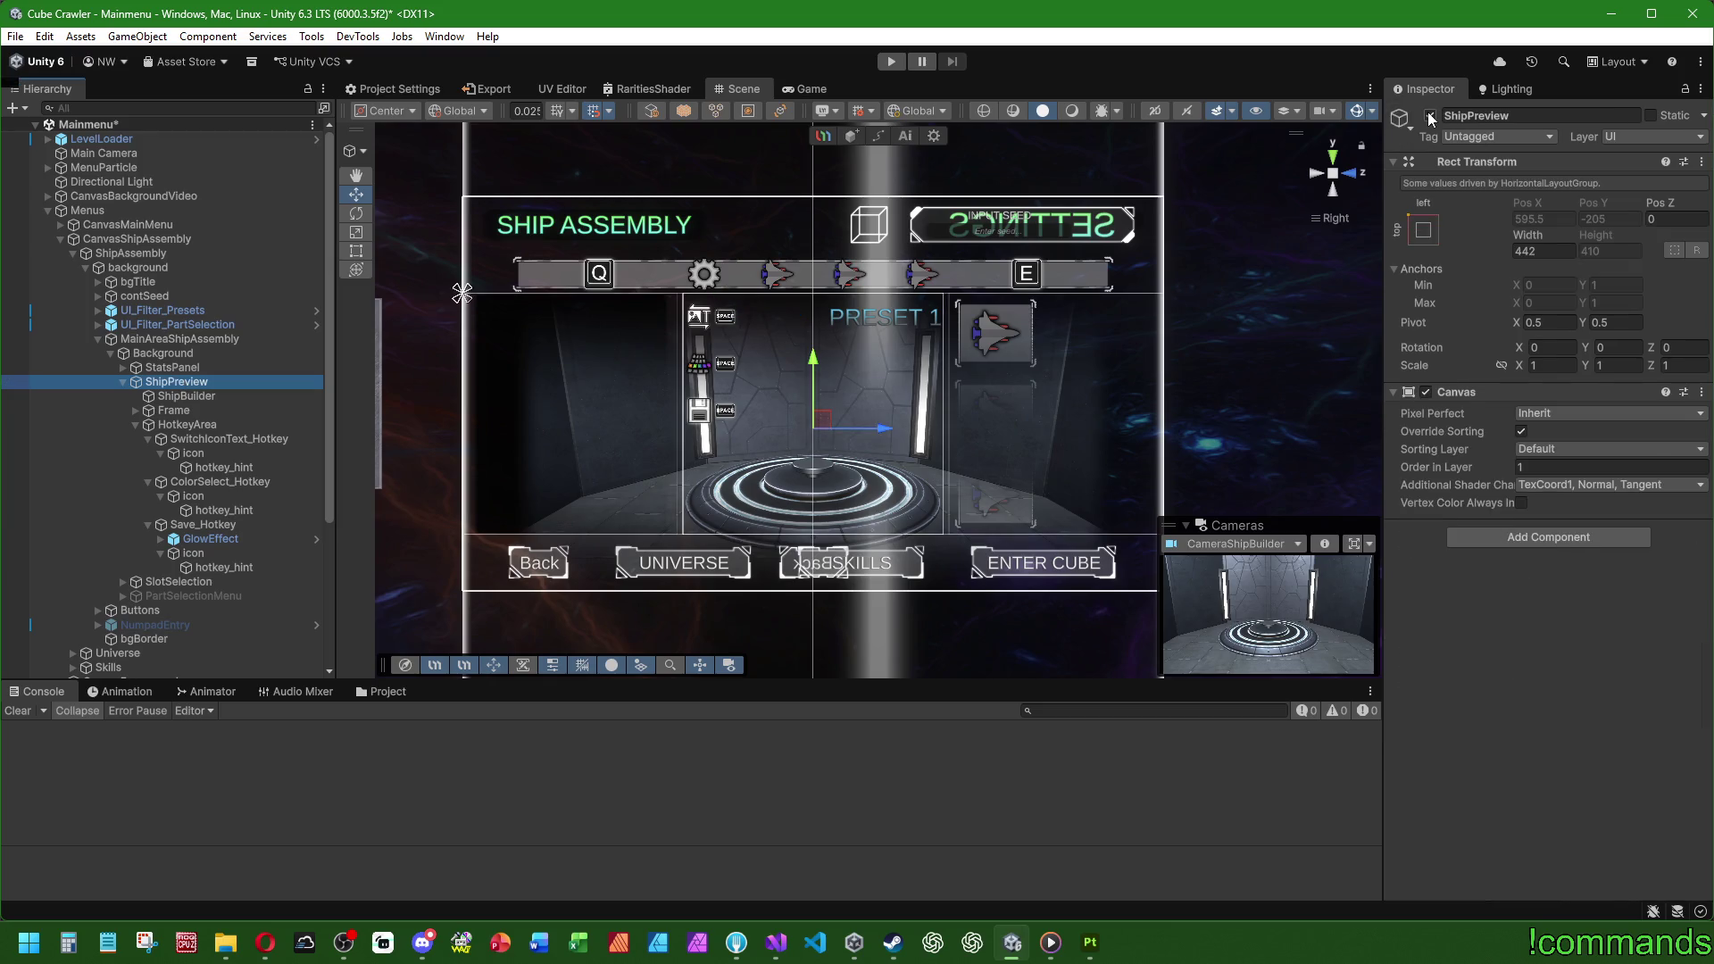
# Step: Toggle ShipPreview off and on, and set Order in Layer to 01 on ShipPreview and CanvasShipAssembly
pyautogui.click(1429, 117)
pyautogui.click(1429, 116)
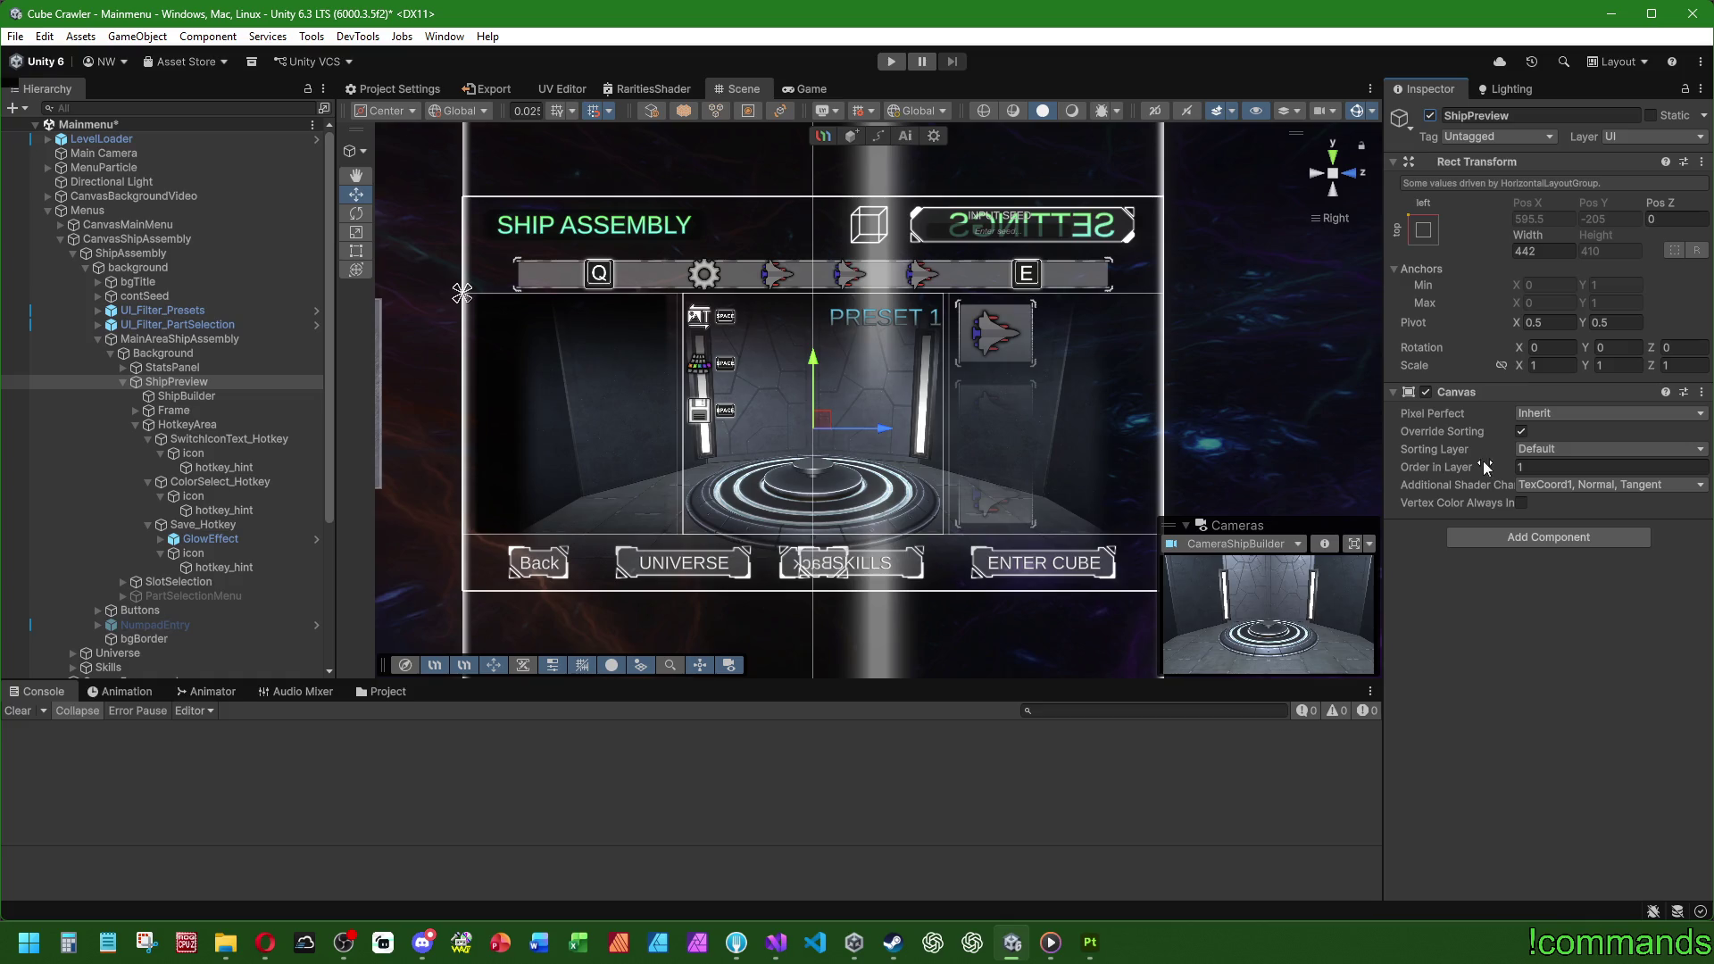
pyautogui.write('20')
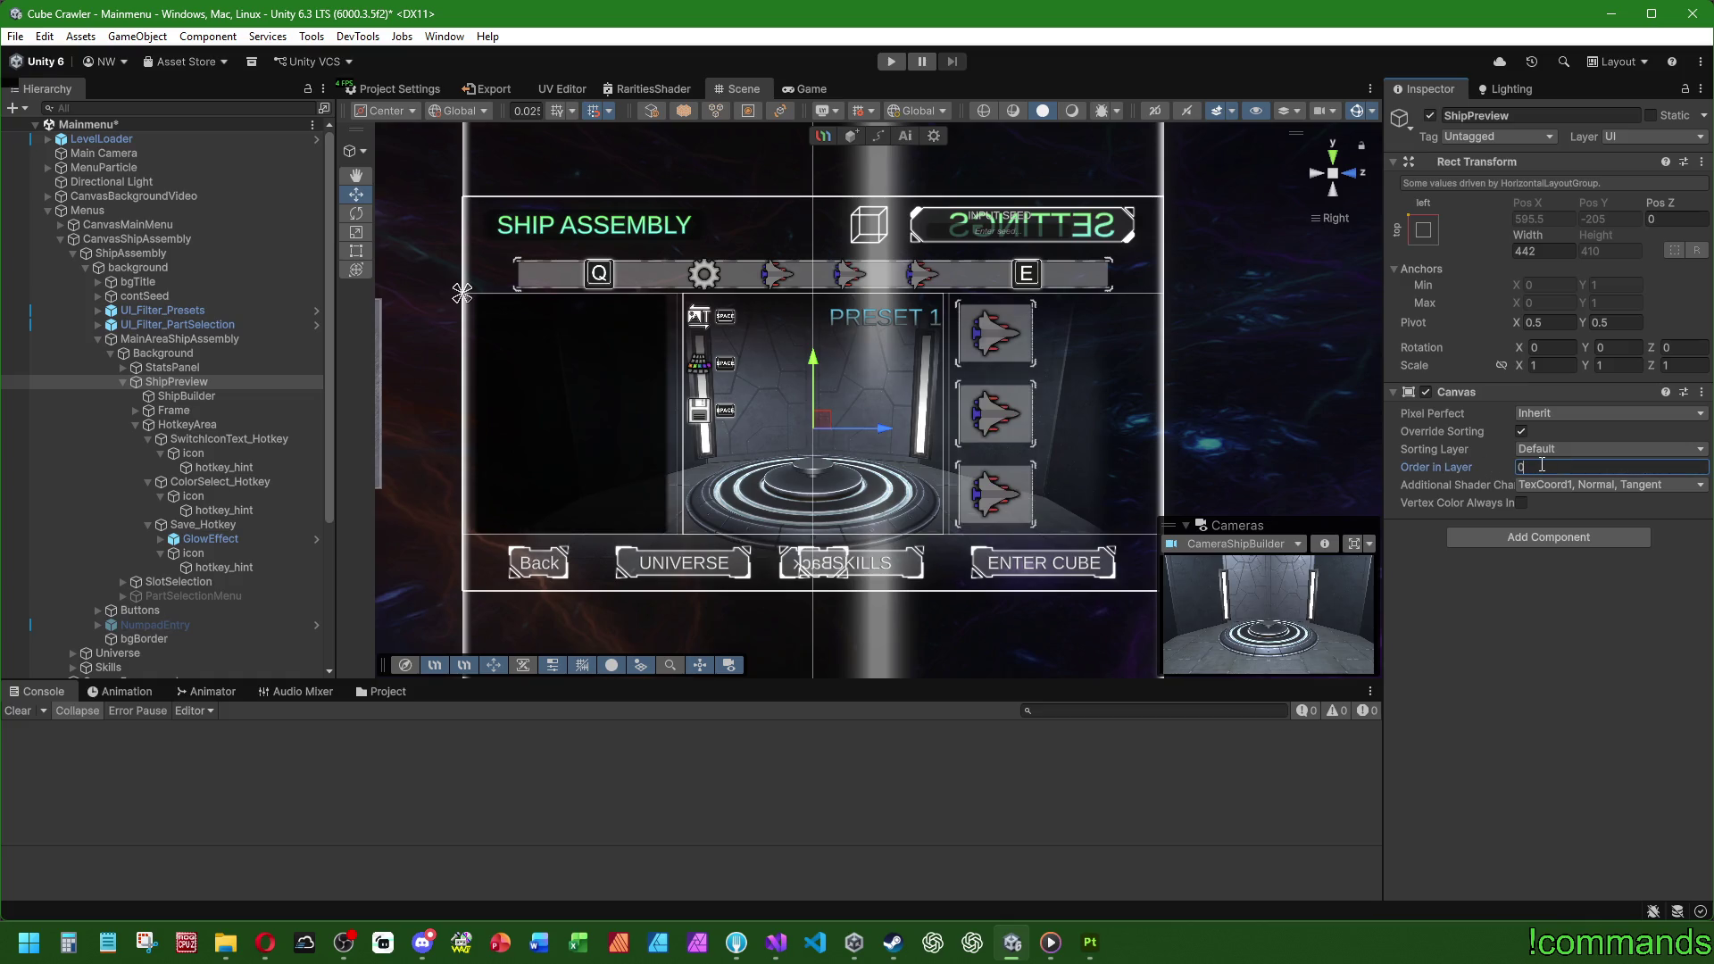
pyautogui.write('1')
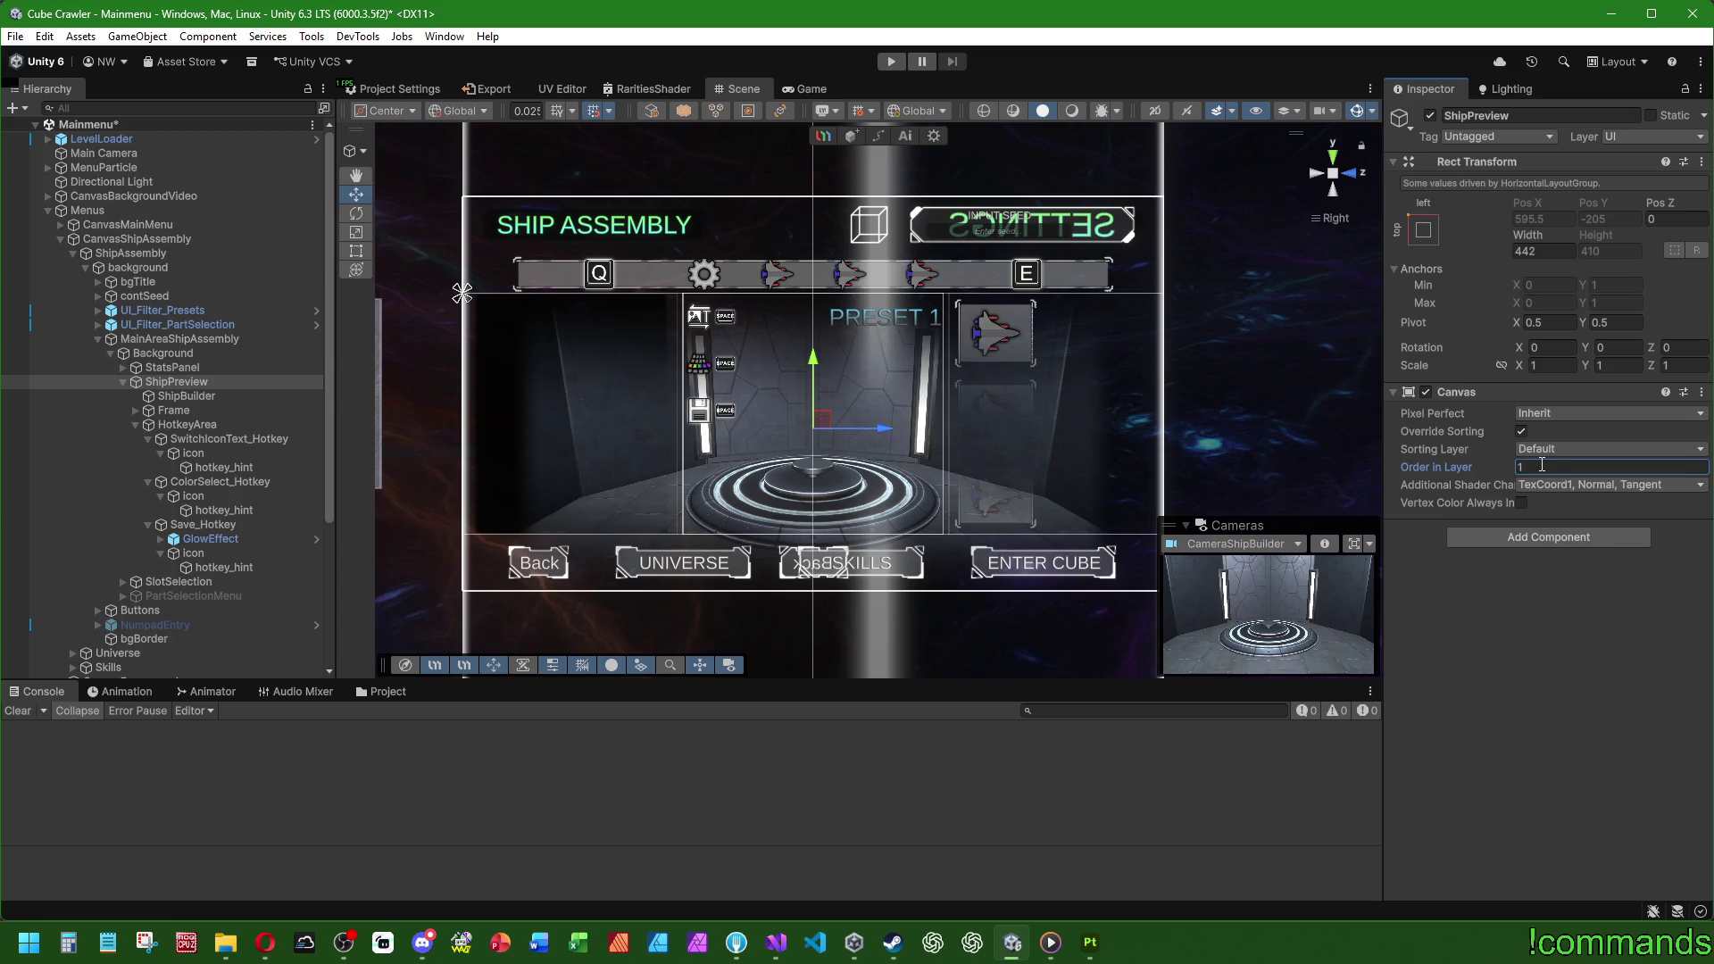
pyautogui.click(183, 340)
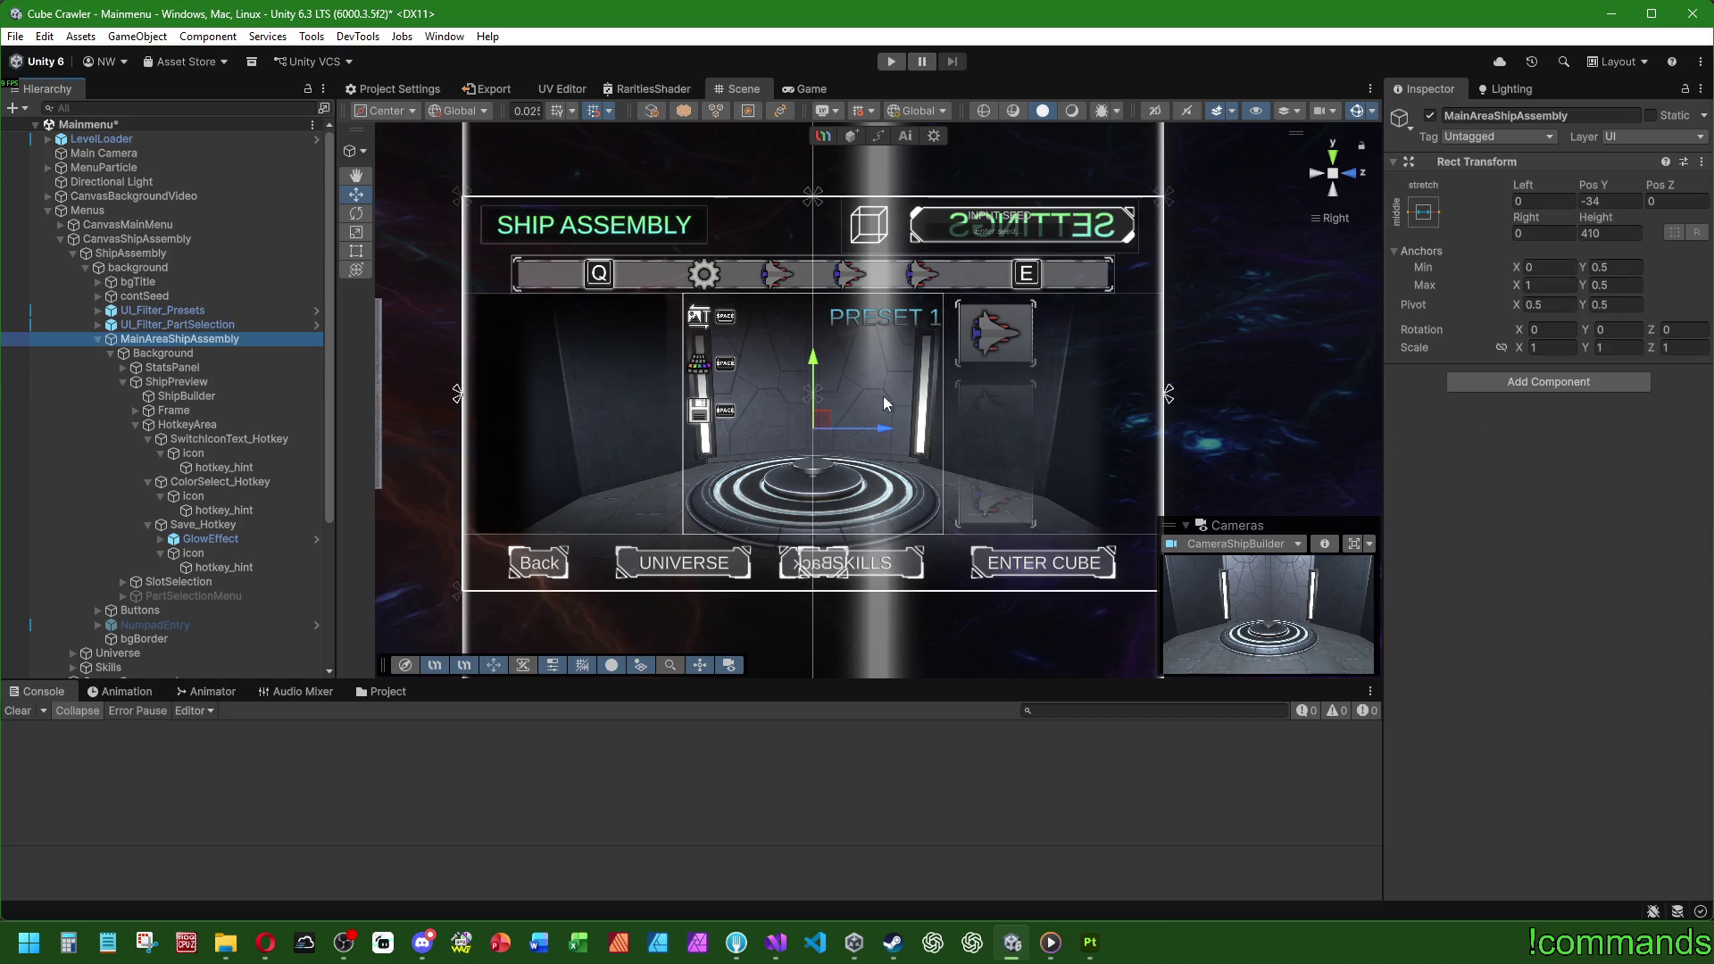
pyautogui.click(175, 253)
pyautogui.click(184, 238)
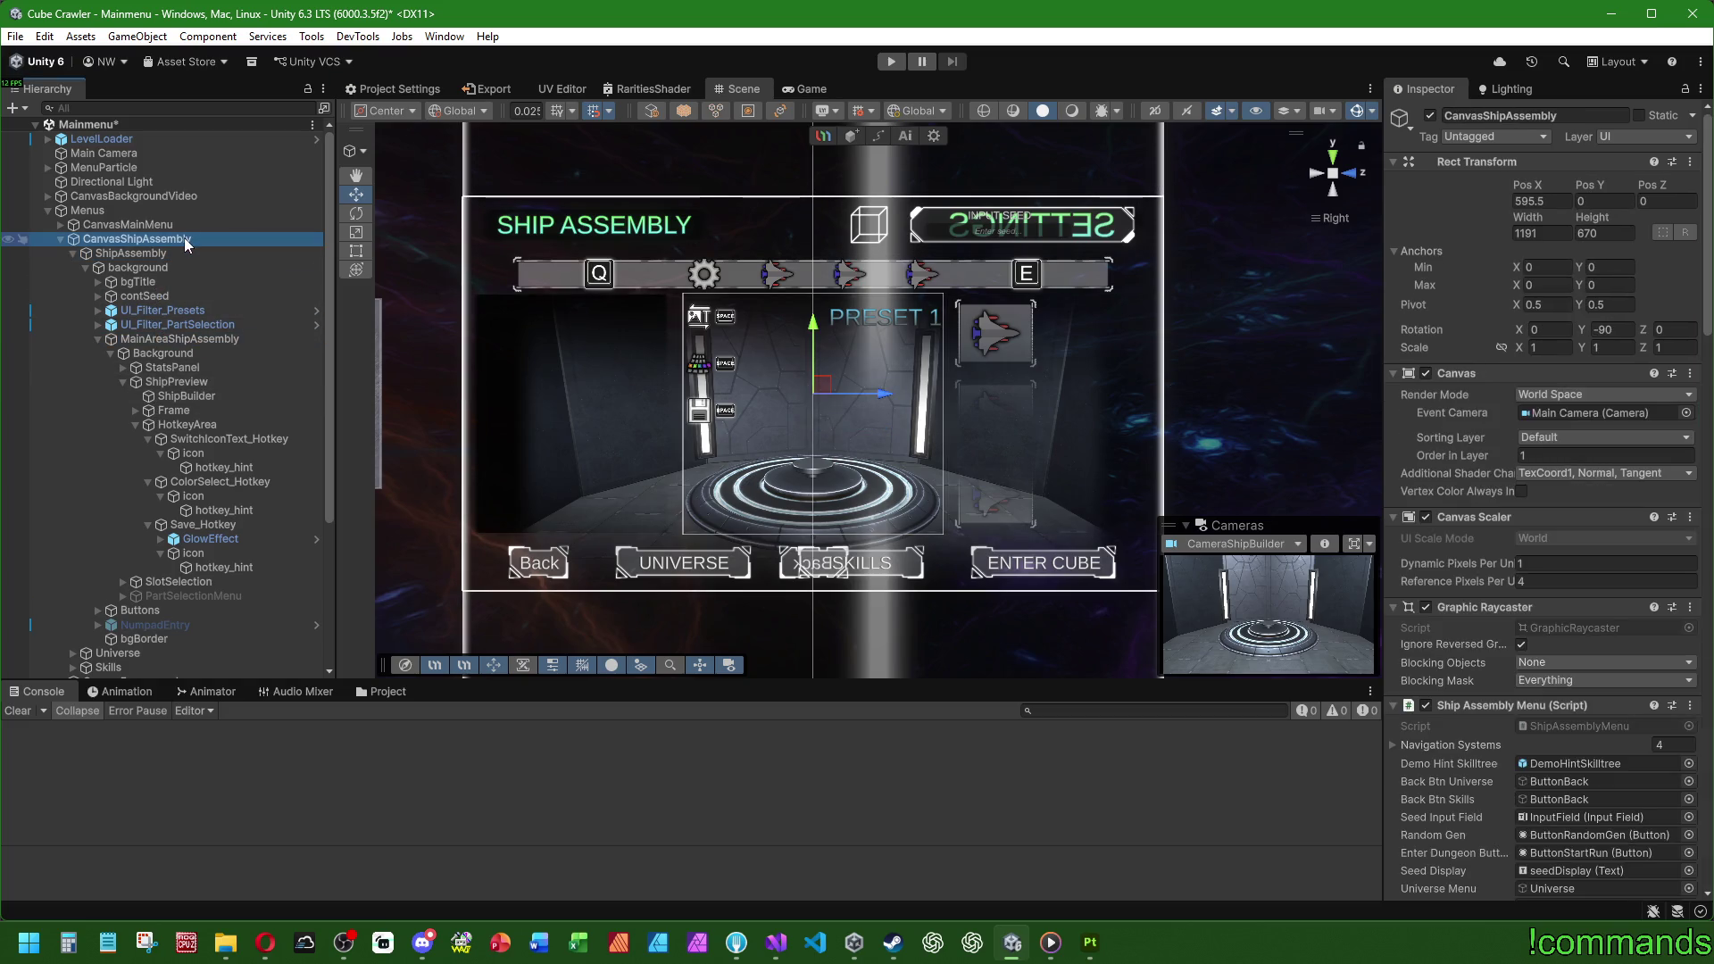
pyautogui.click(1535, 455)
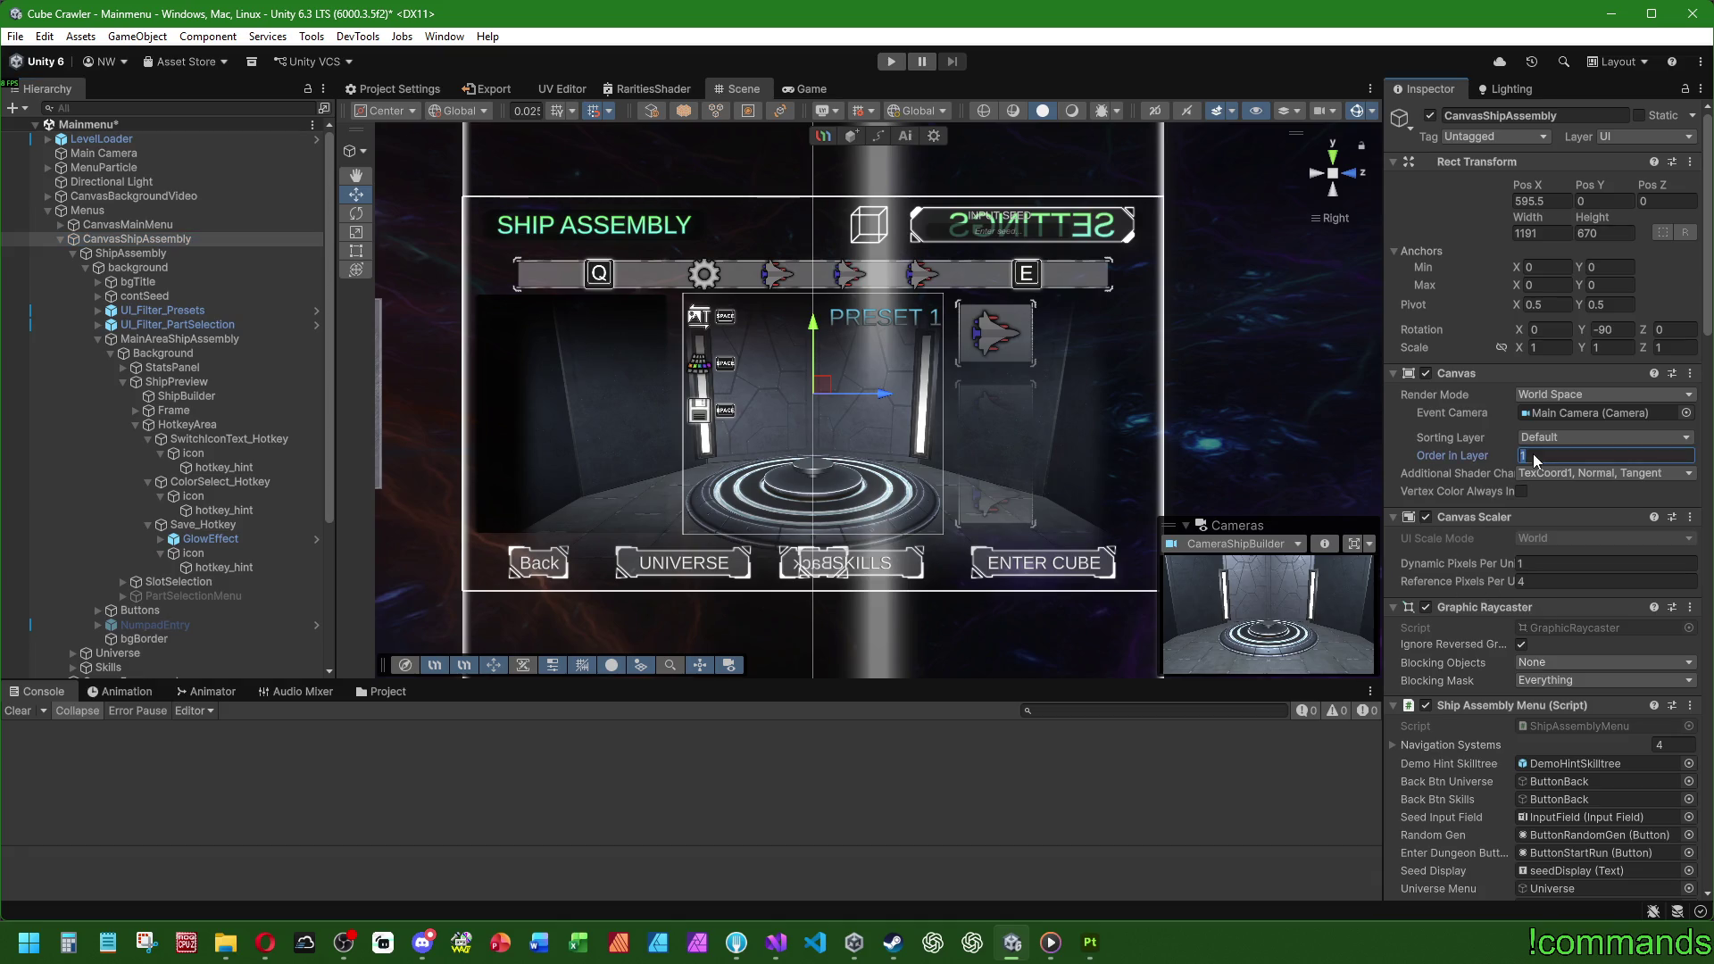
pyautogui.write('0')
pyautogui.write('1')
# Step: Change ShipPreview's Order in Layer to 2
pyautogui.click(221, 382)
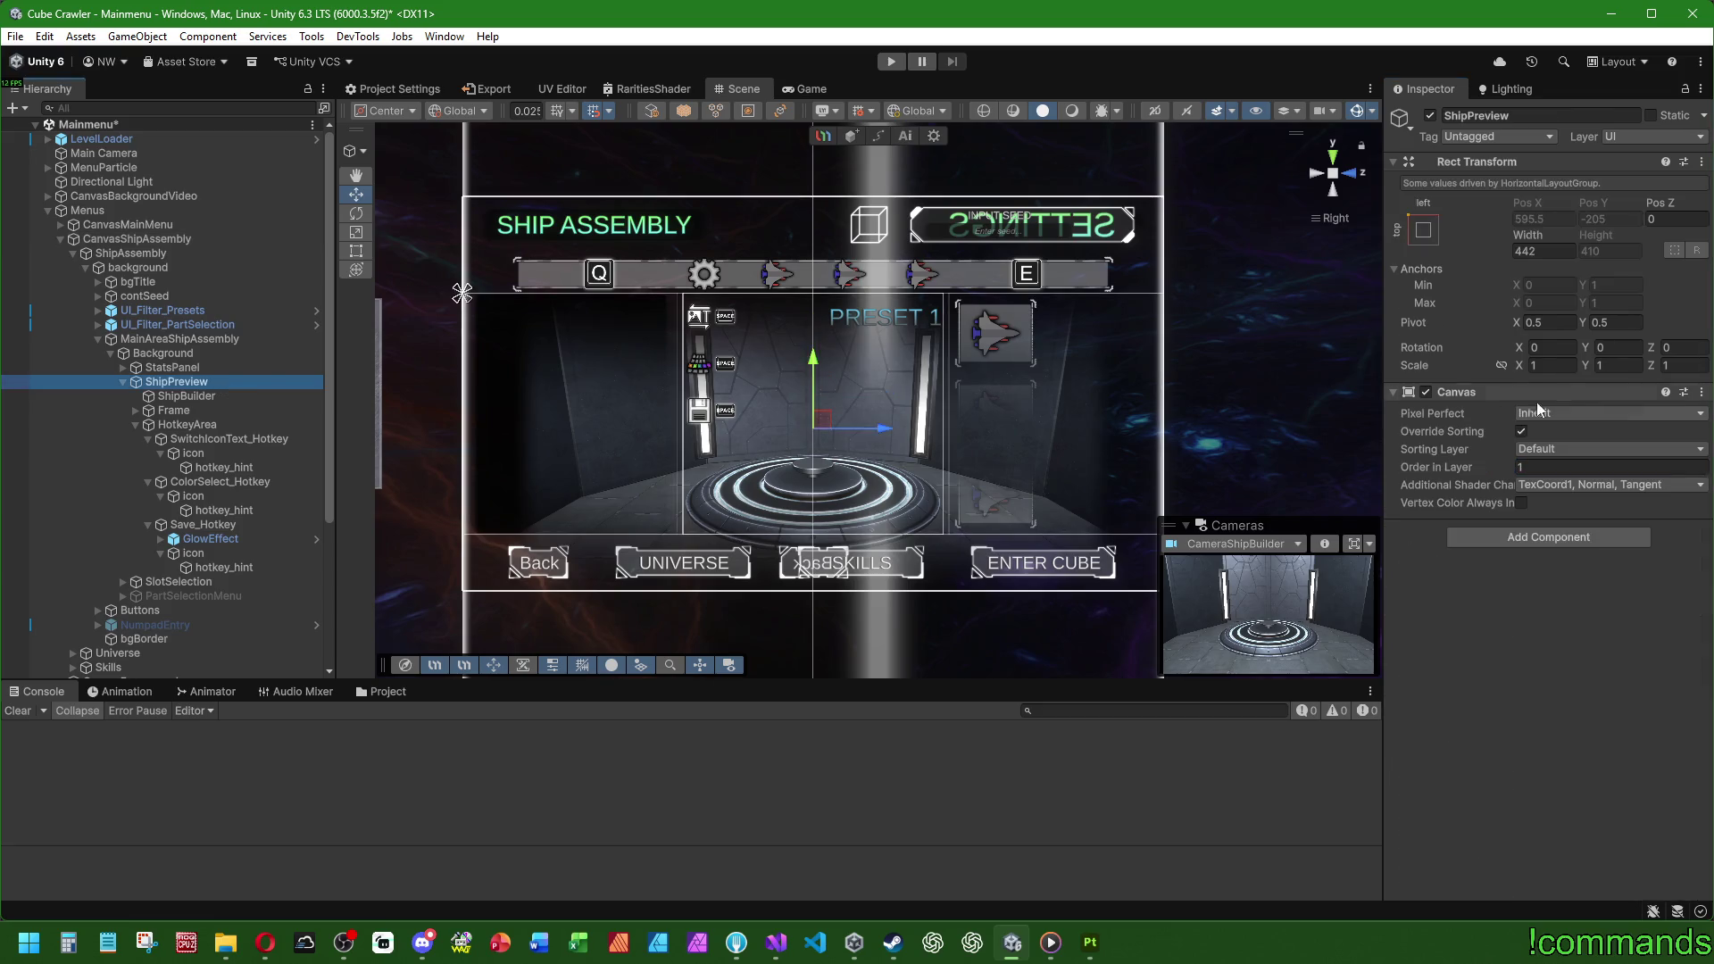
pyautogui.click(1550, 466)
pyautogui.write('2')
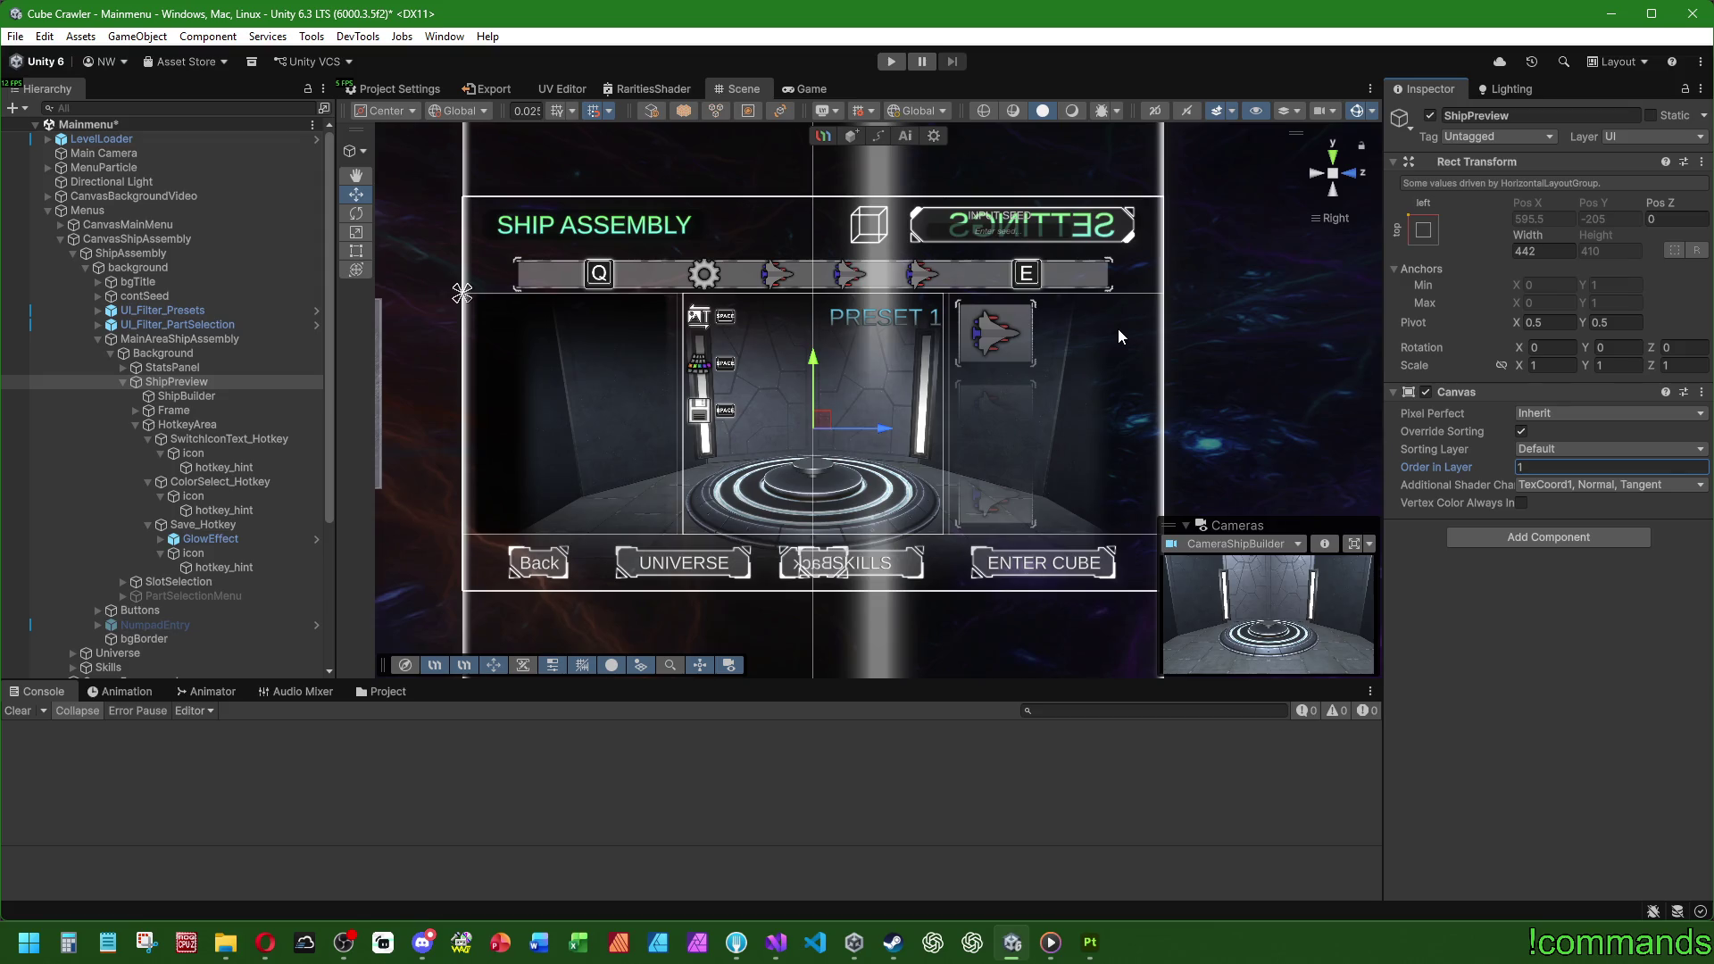
pyautogui.scroll(2, 658, 396)
pyautogui.scroll(-2, 657, 396)
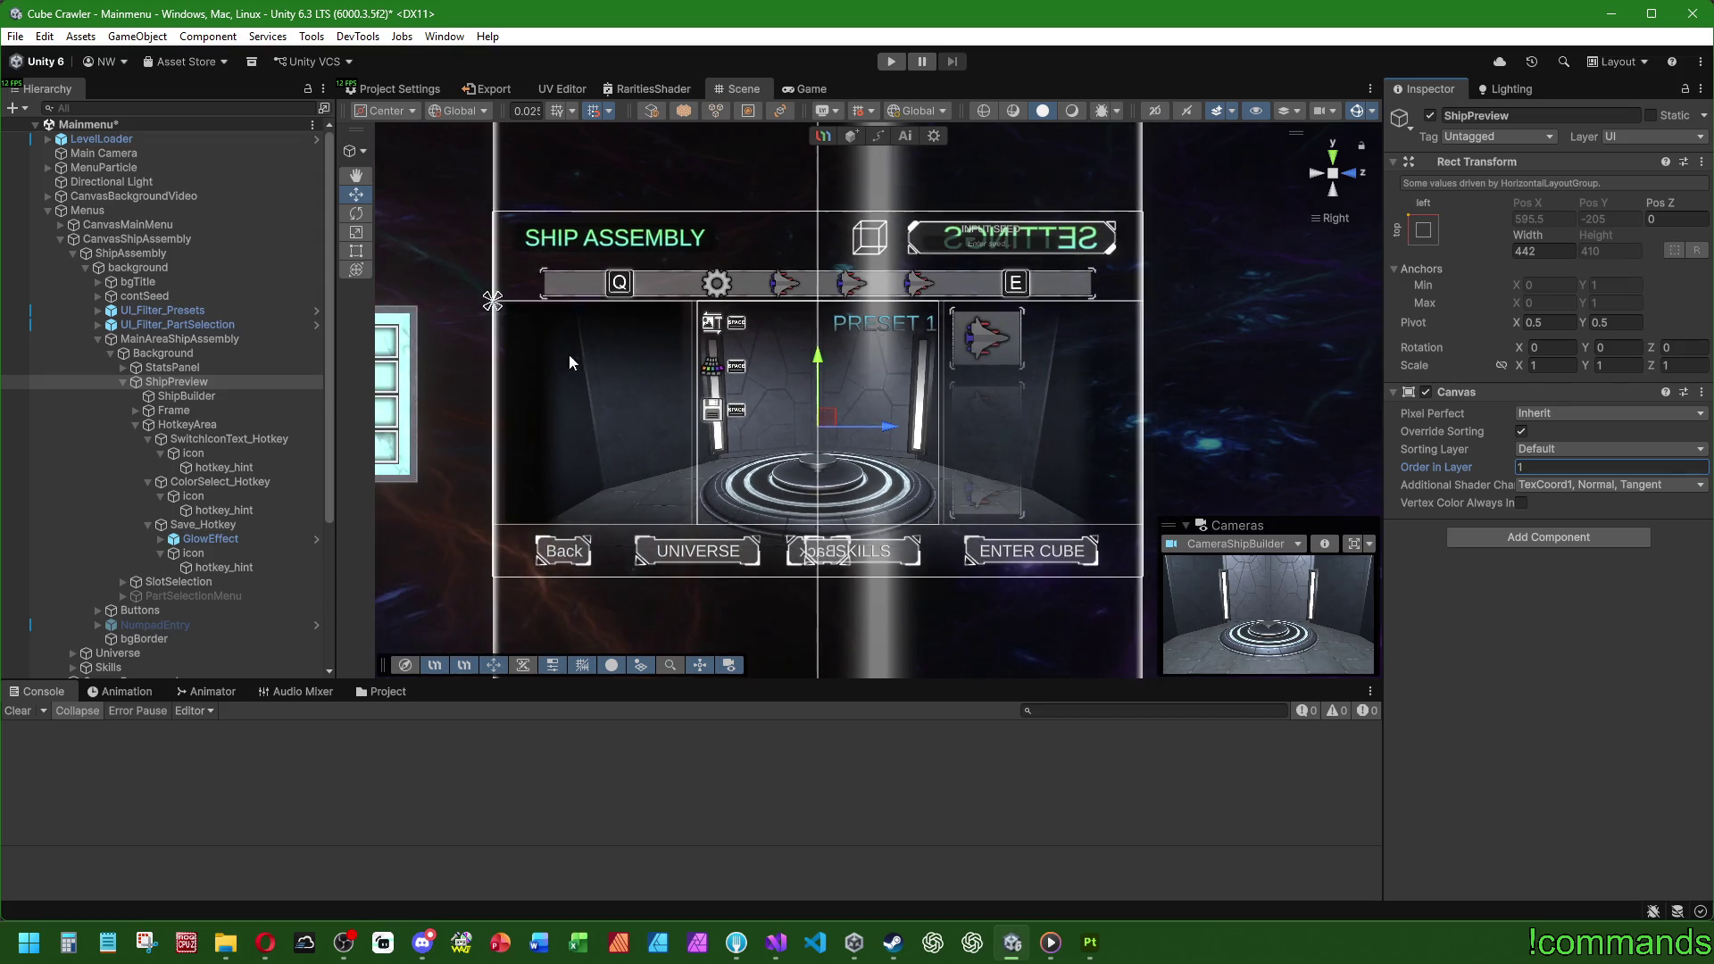
# Step: Save the project and the Mainmenu scene, then enter Play mode
pyautogui.click(16, 36)
pyautogui.click(54, 231)
pyautogui.click(15, 35)
pyautogui.click(41, 123)
pyautogui.click(891, 61)
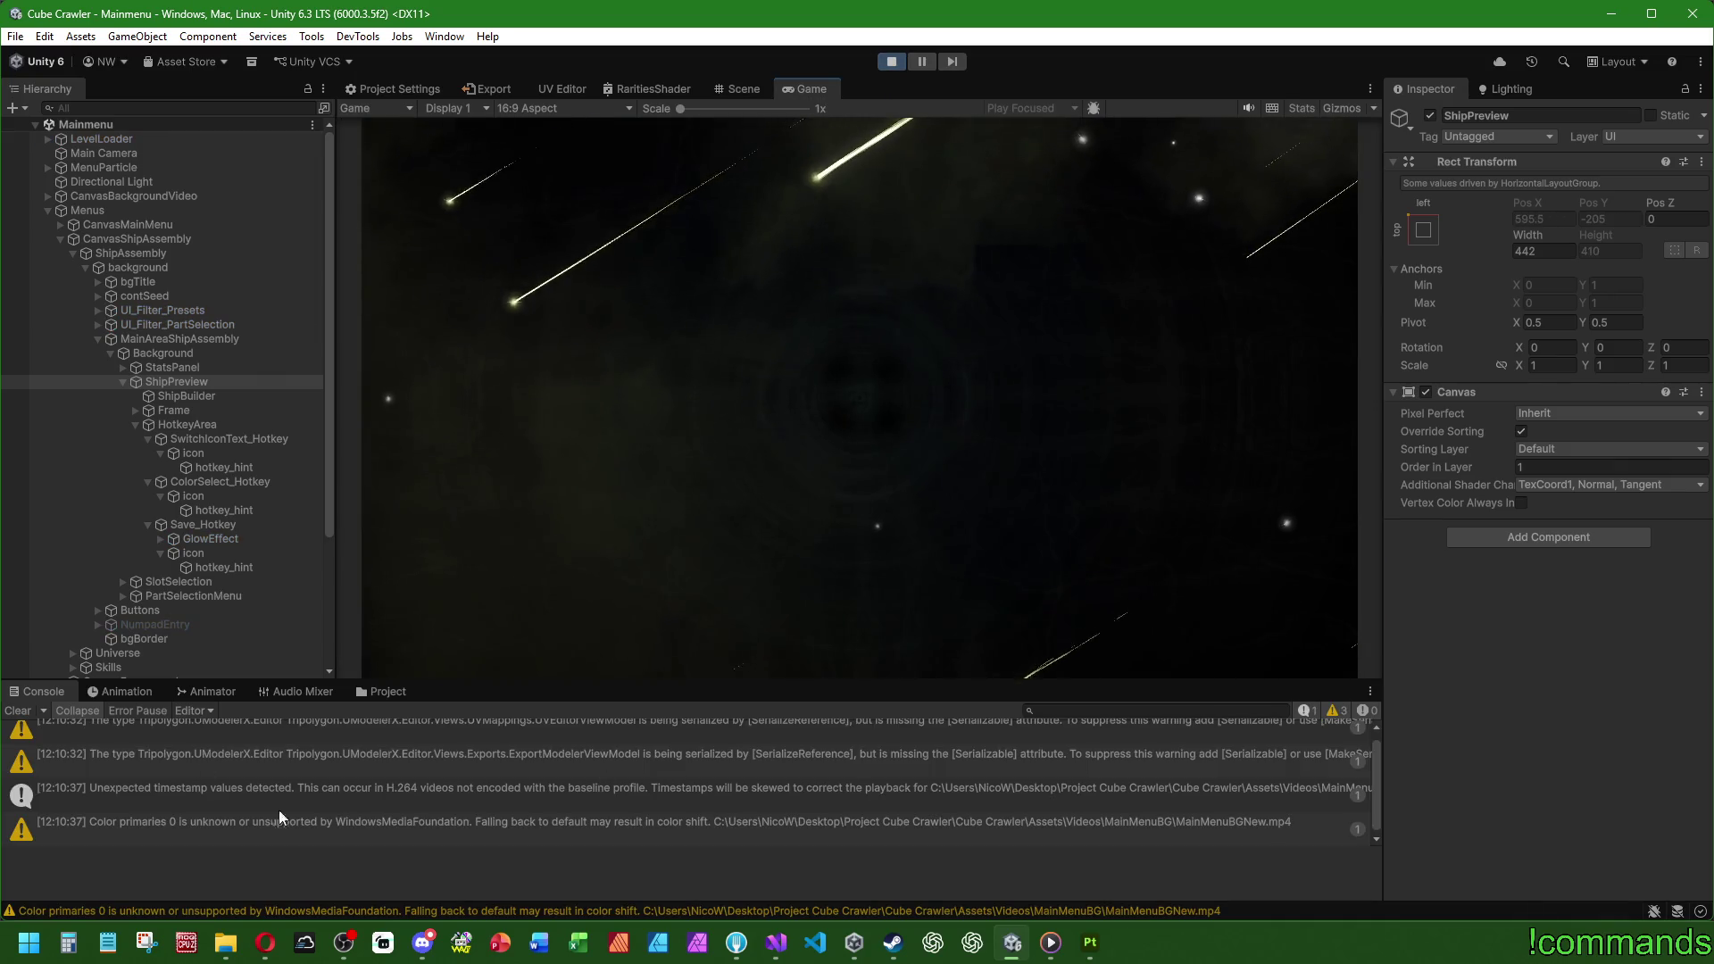
# Step: Clear the Console, maximize the Game view, and enter Ship Assembly from the main menu
pyautogui.click(20, 713)
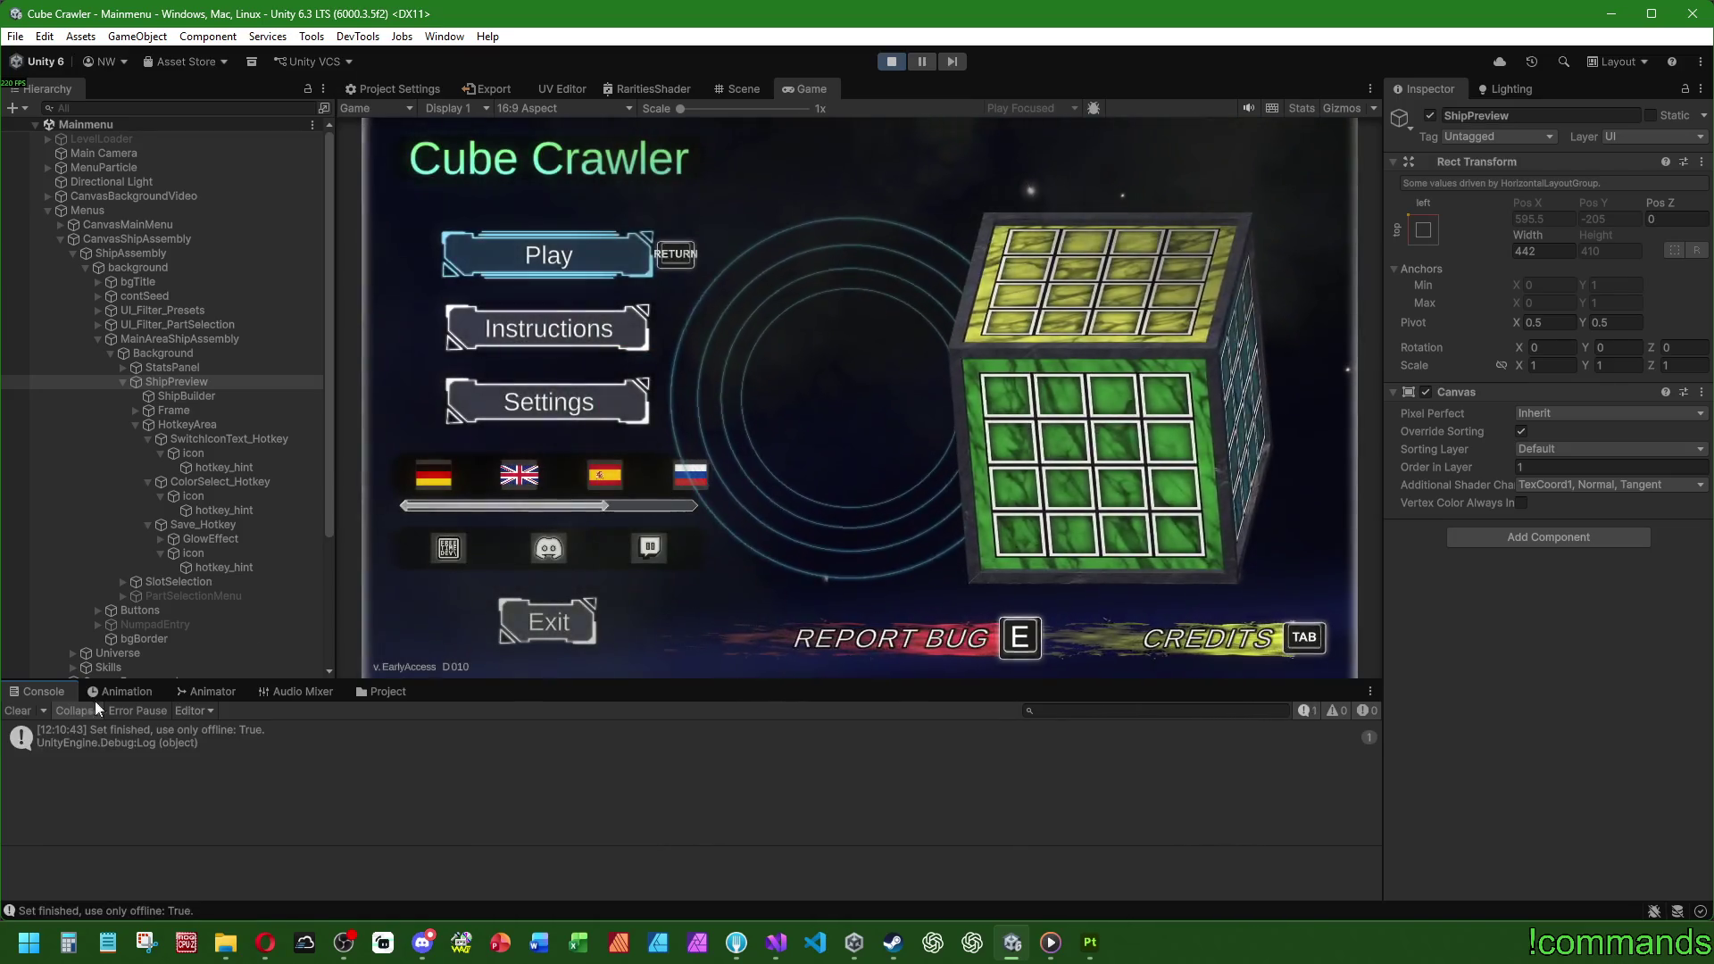
pyautogui.doubleClick(803, 88)
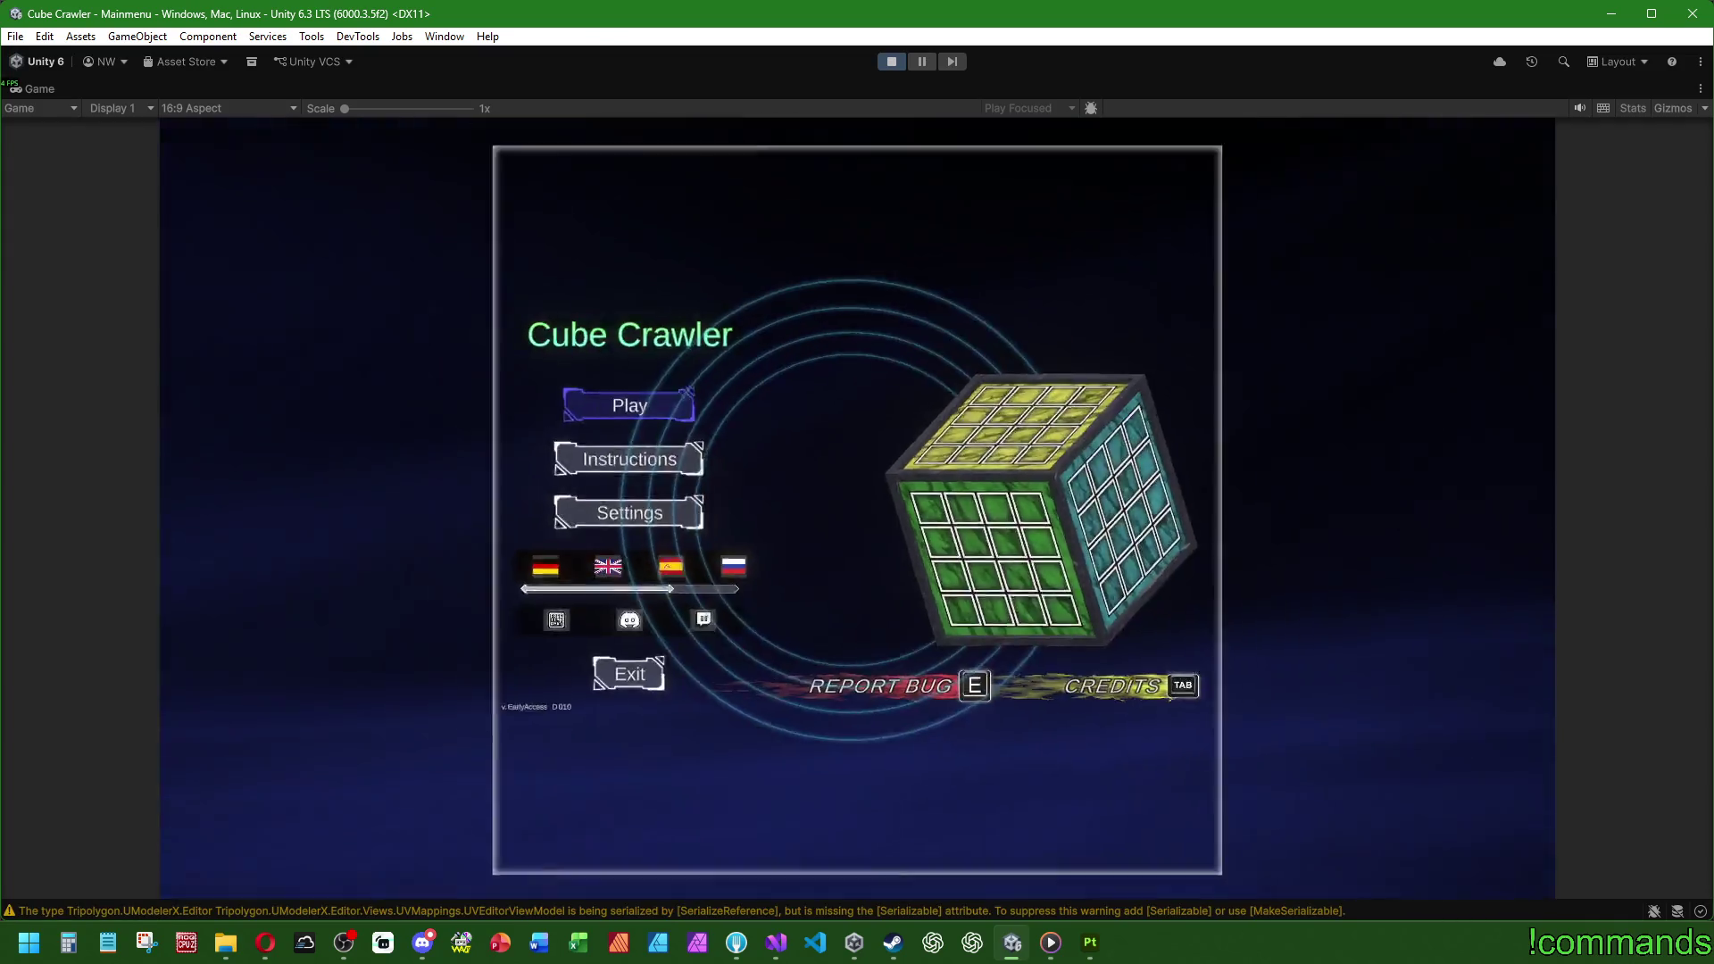
pyautogui.press('Return')
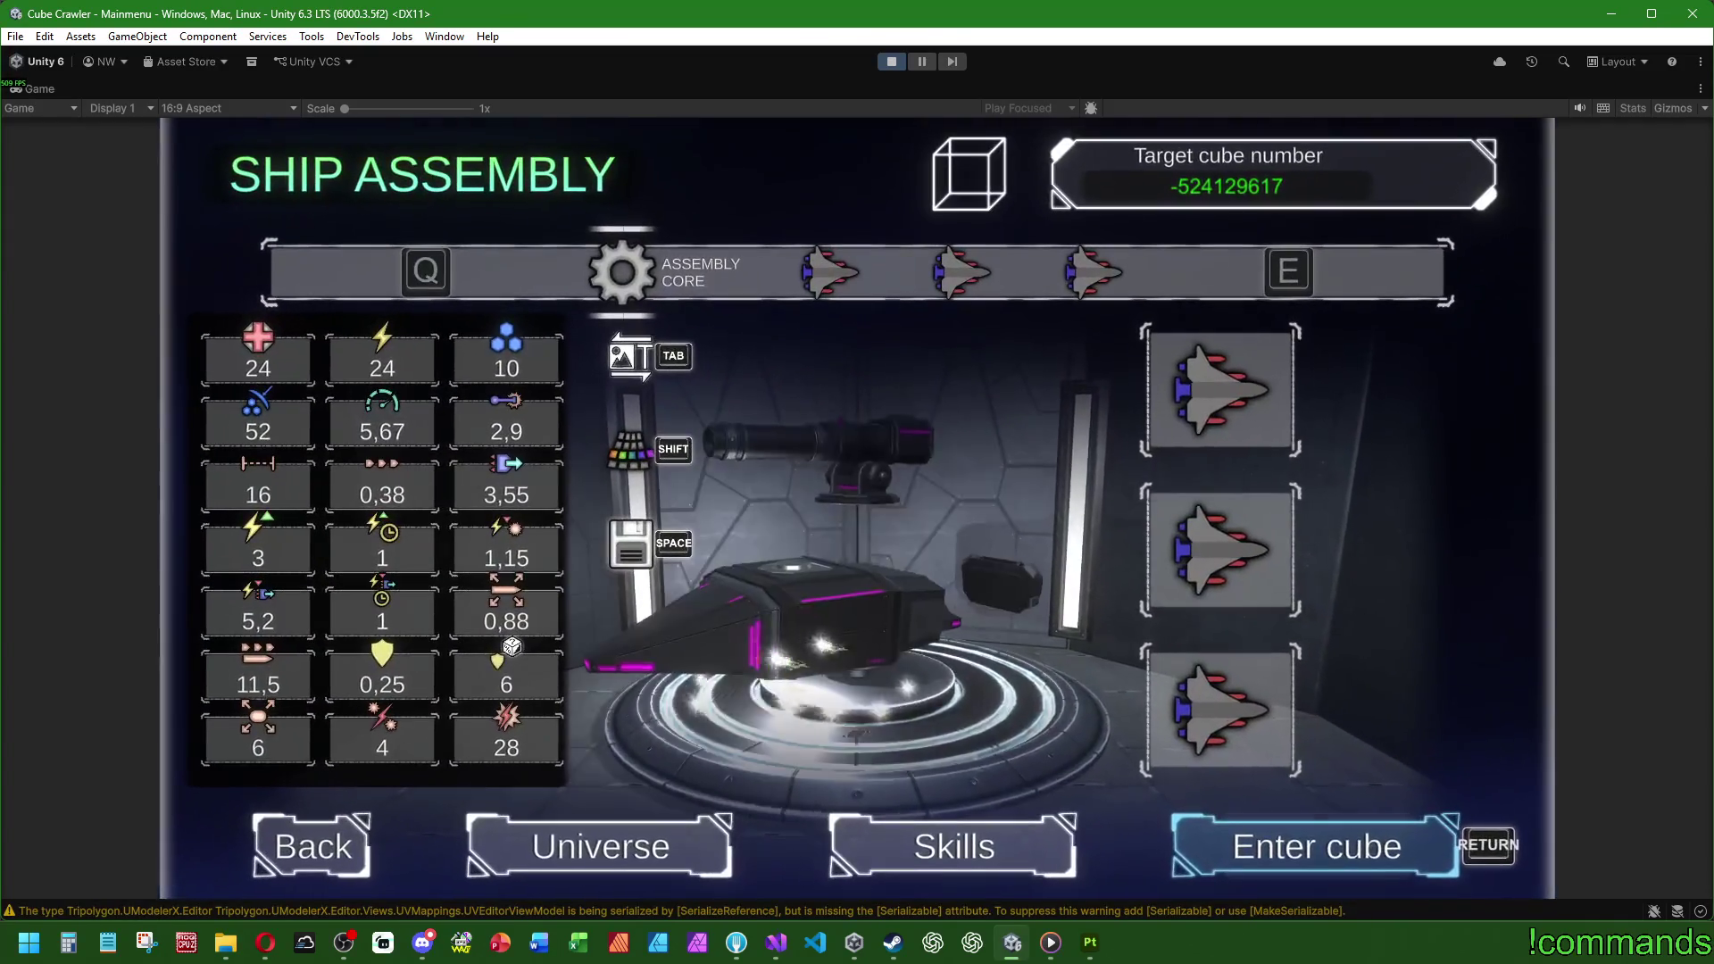
pyautogui.press('e')
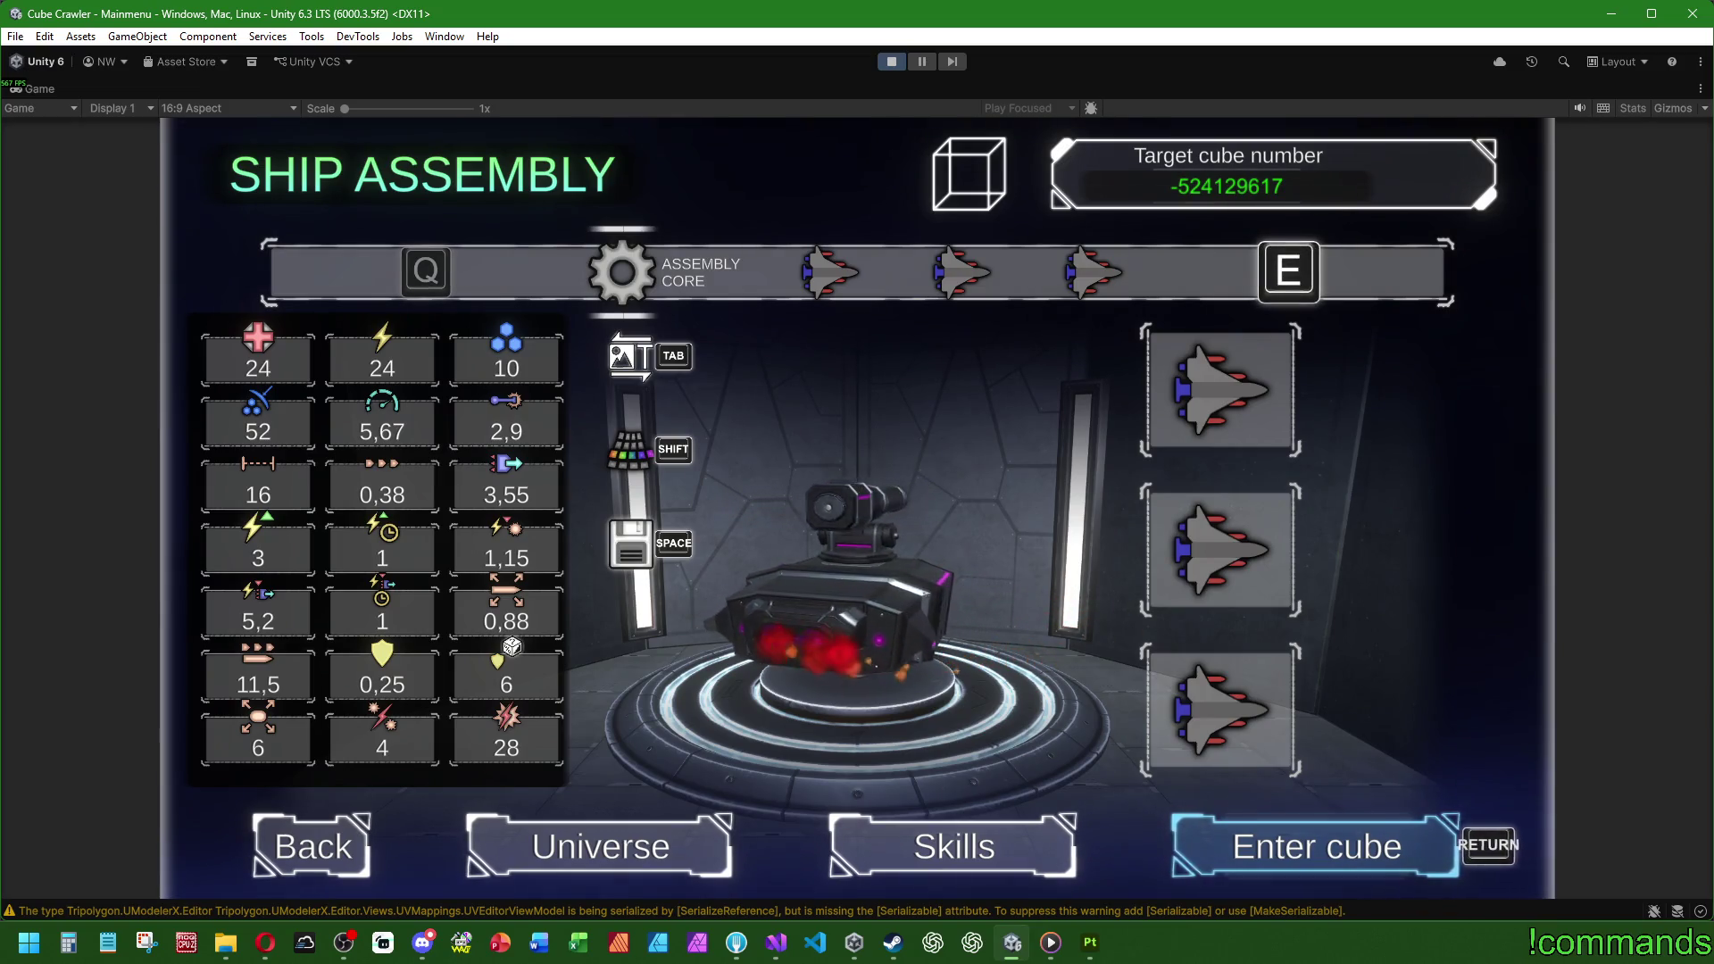
pyautogui.press('super')
pyautogui.press('super')
pyautogui.hotkey('shift', 'space')
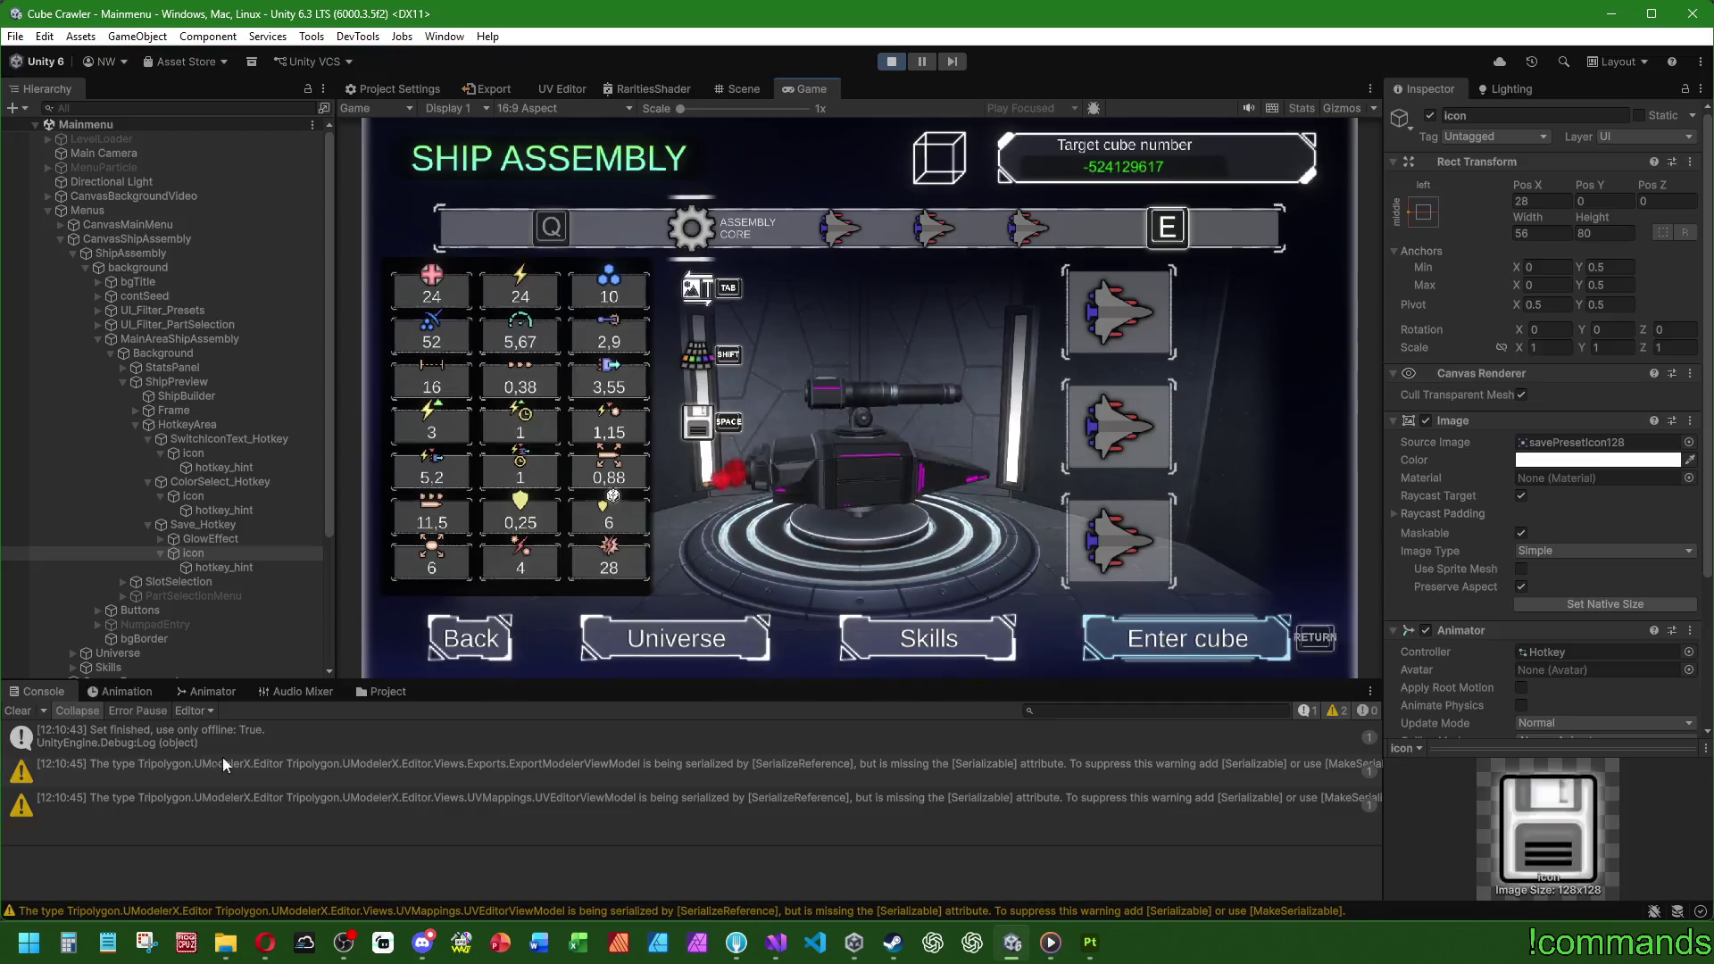
# Step: Clear the Console, inspect CanvasShipAssembly's and ShipAssembly's references, then switch to Visual Studio
pyautogui.click(12, 711)
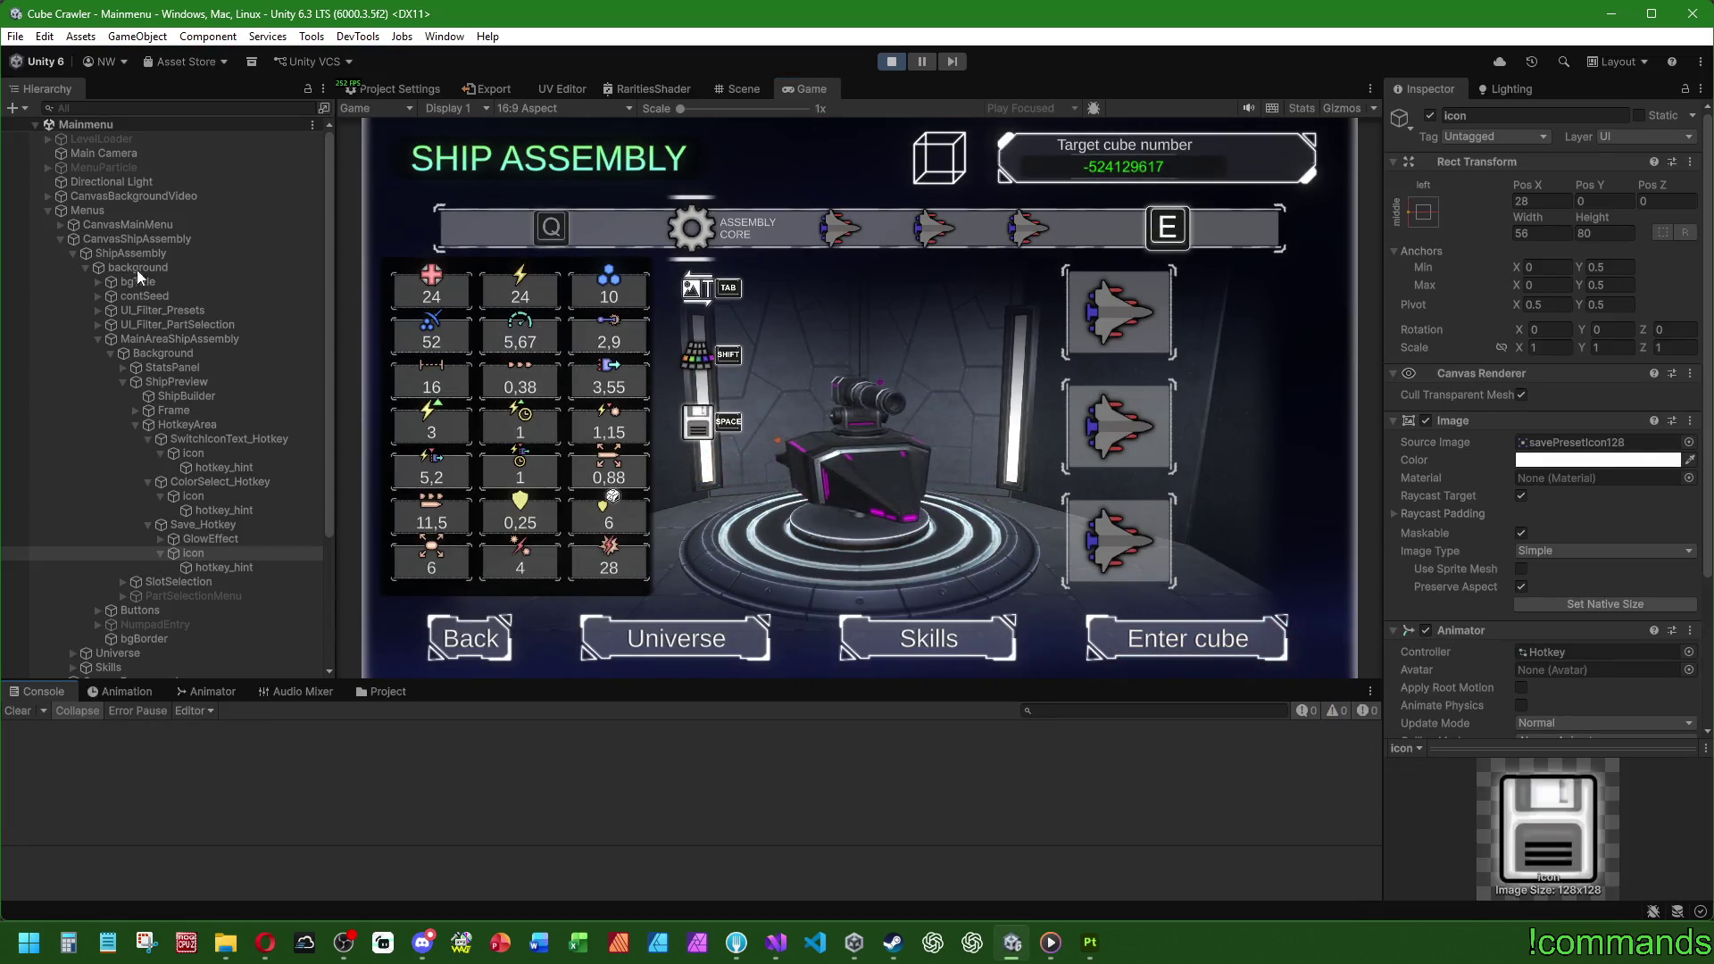
pyautogui.click(136, 239)
pyautogui.scroll(-4, 1464, 518)
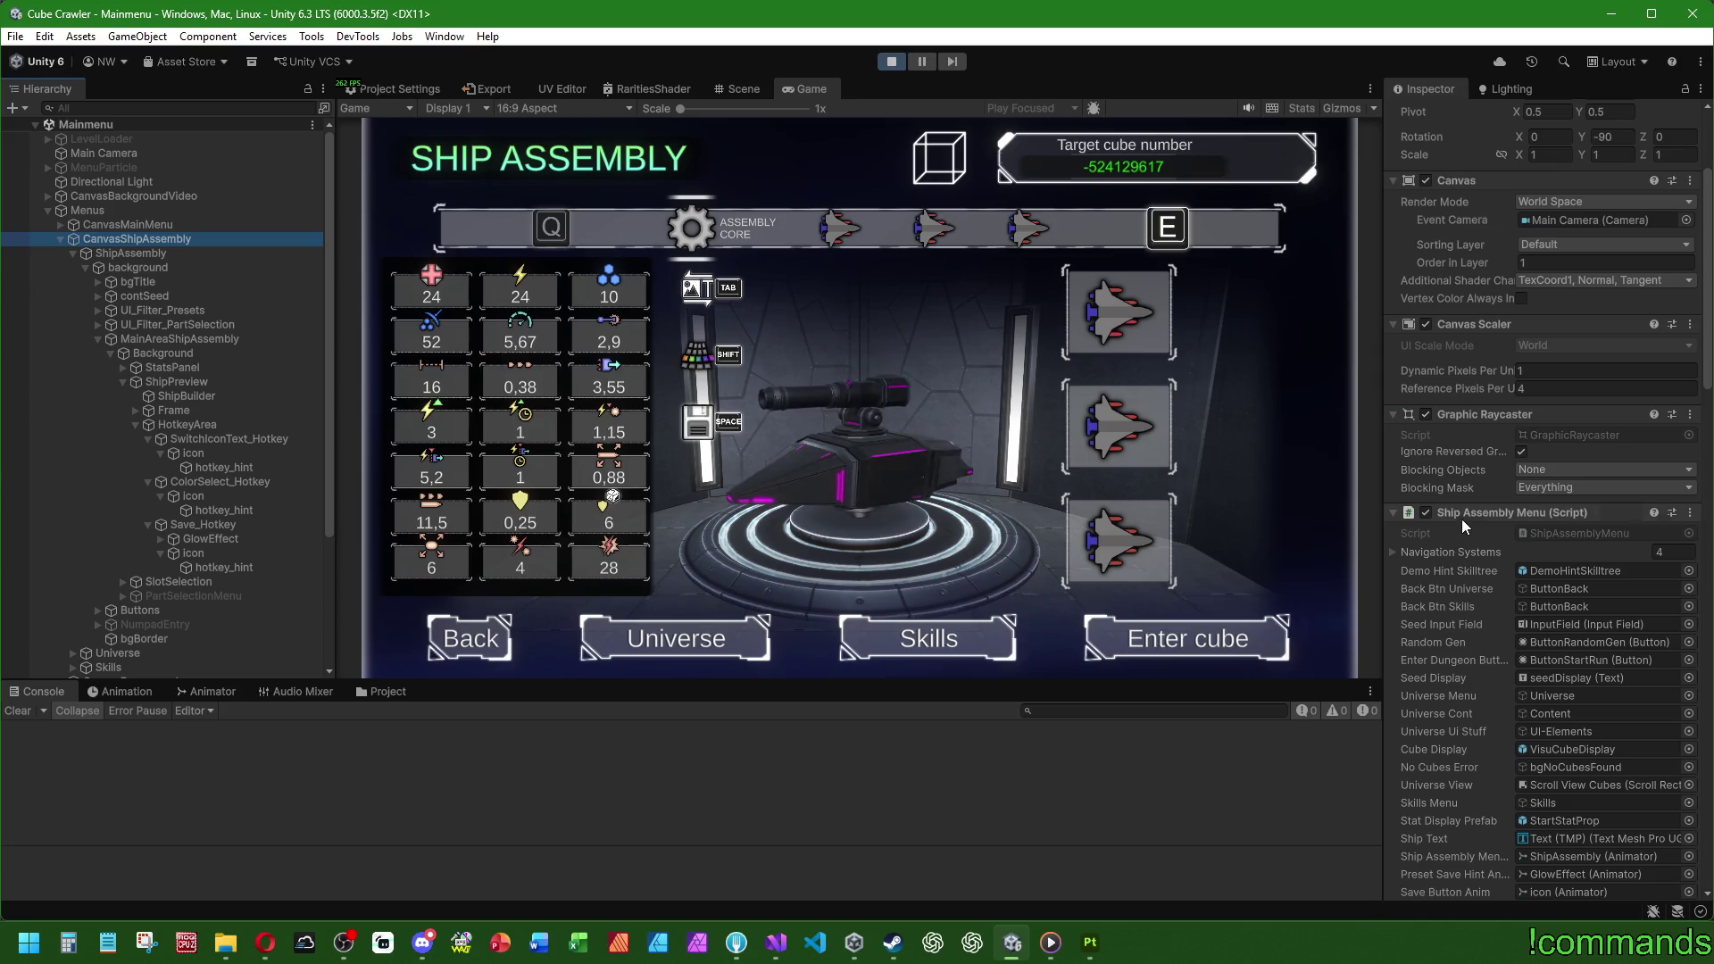
pyautogui.scroll(-5, 1464, 520)
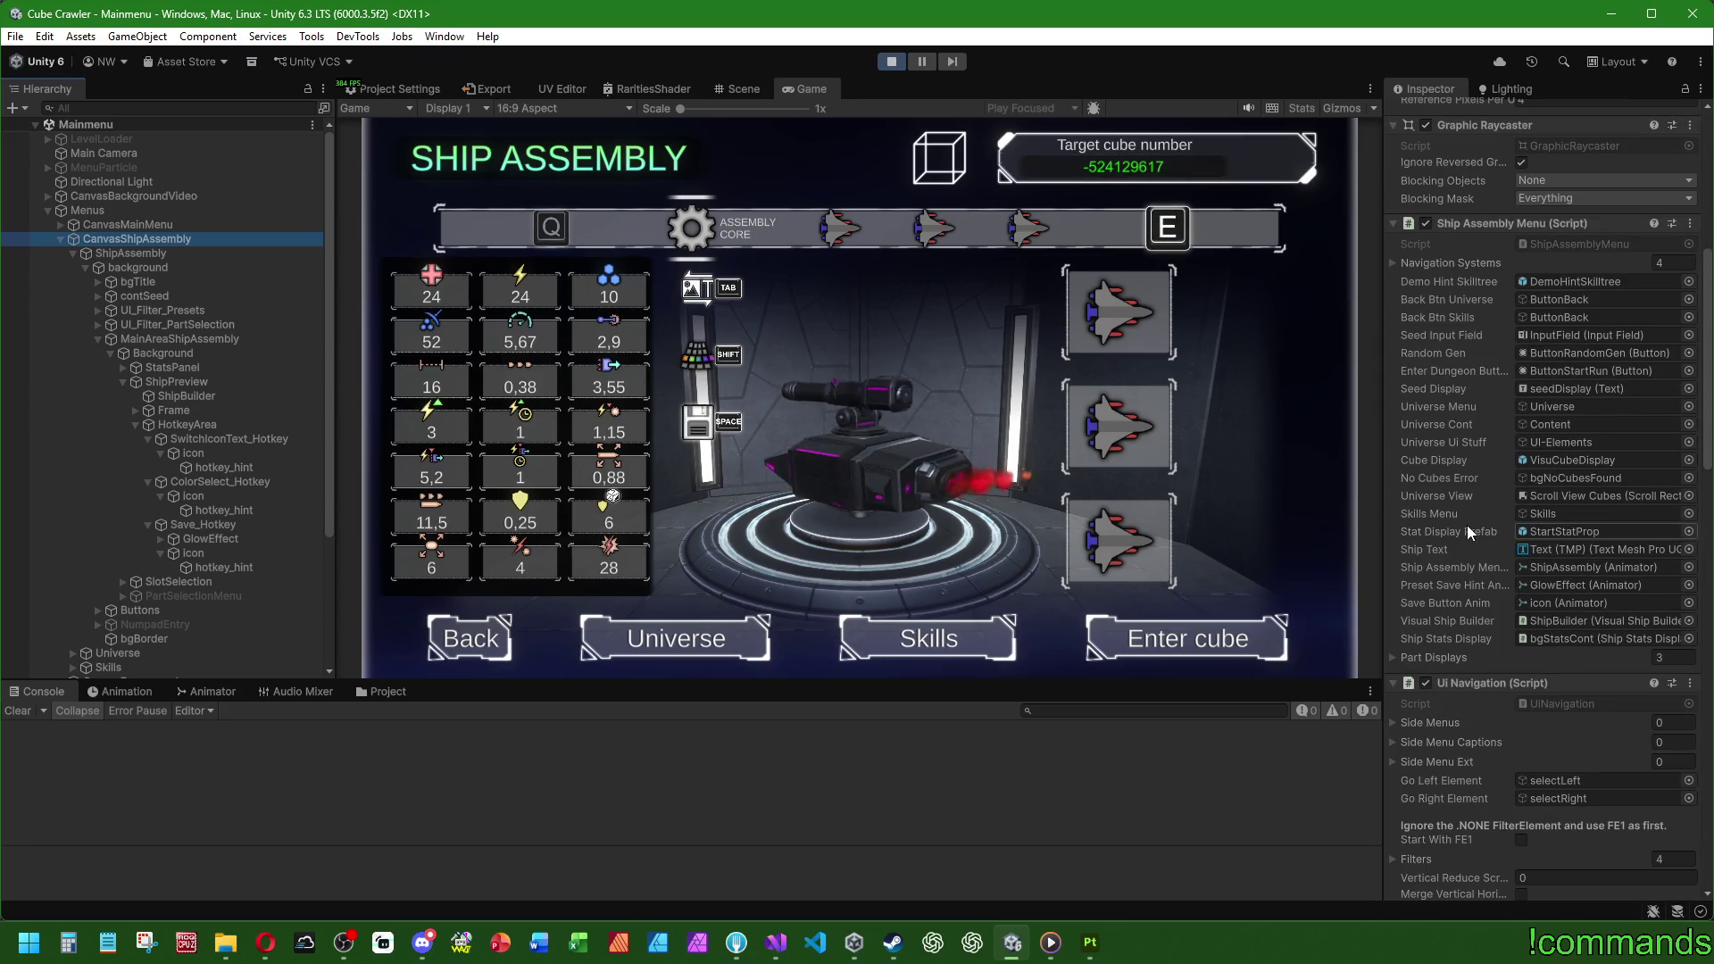
pyautogui.click(126, 254)
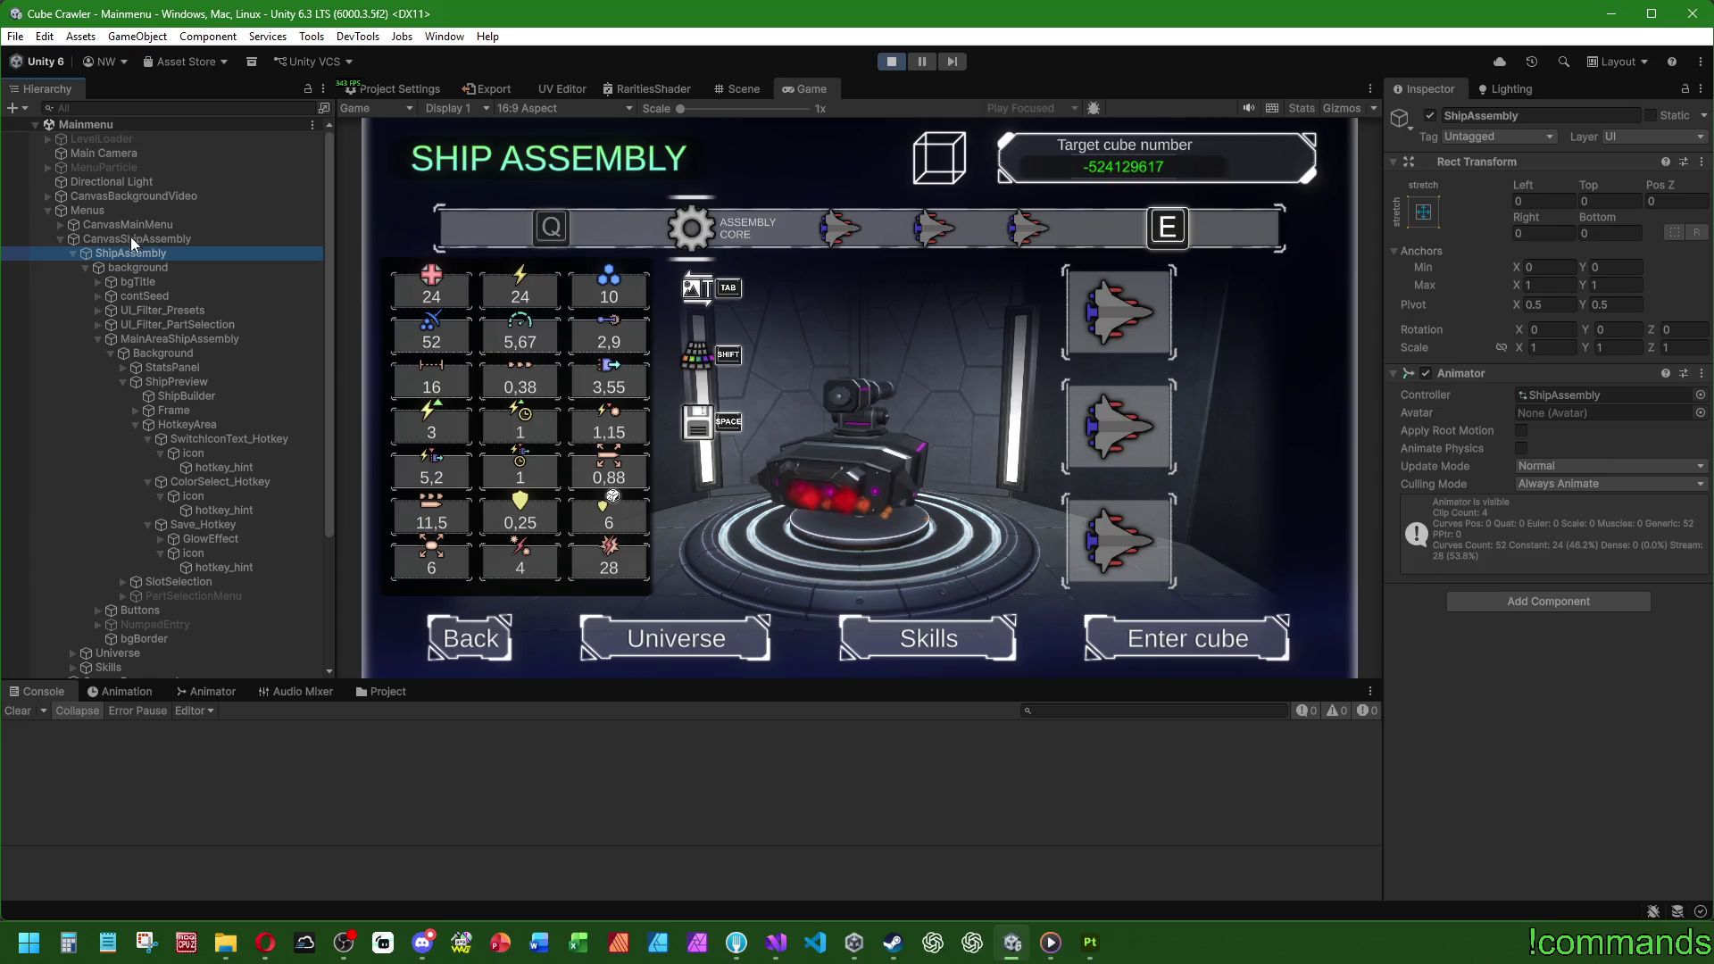
pyautogui.click(132, 240)
pyautogui.scroll(-5, 1414, 432)
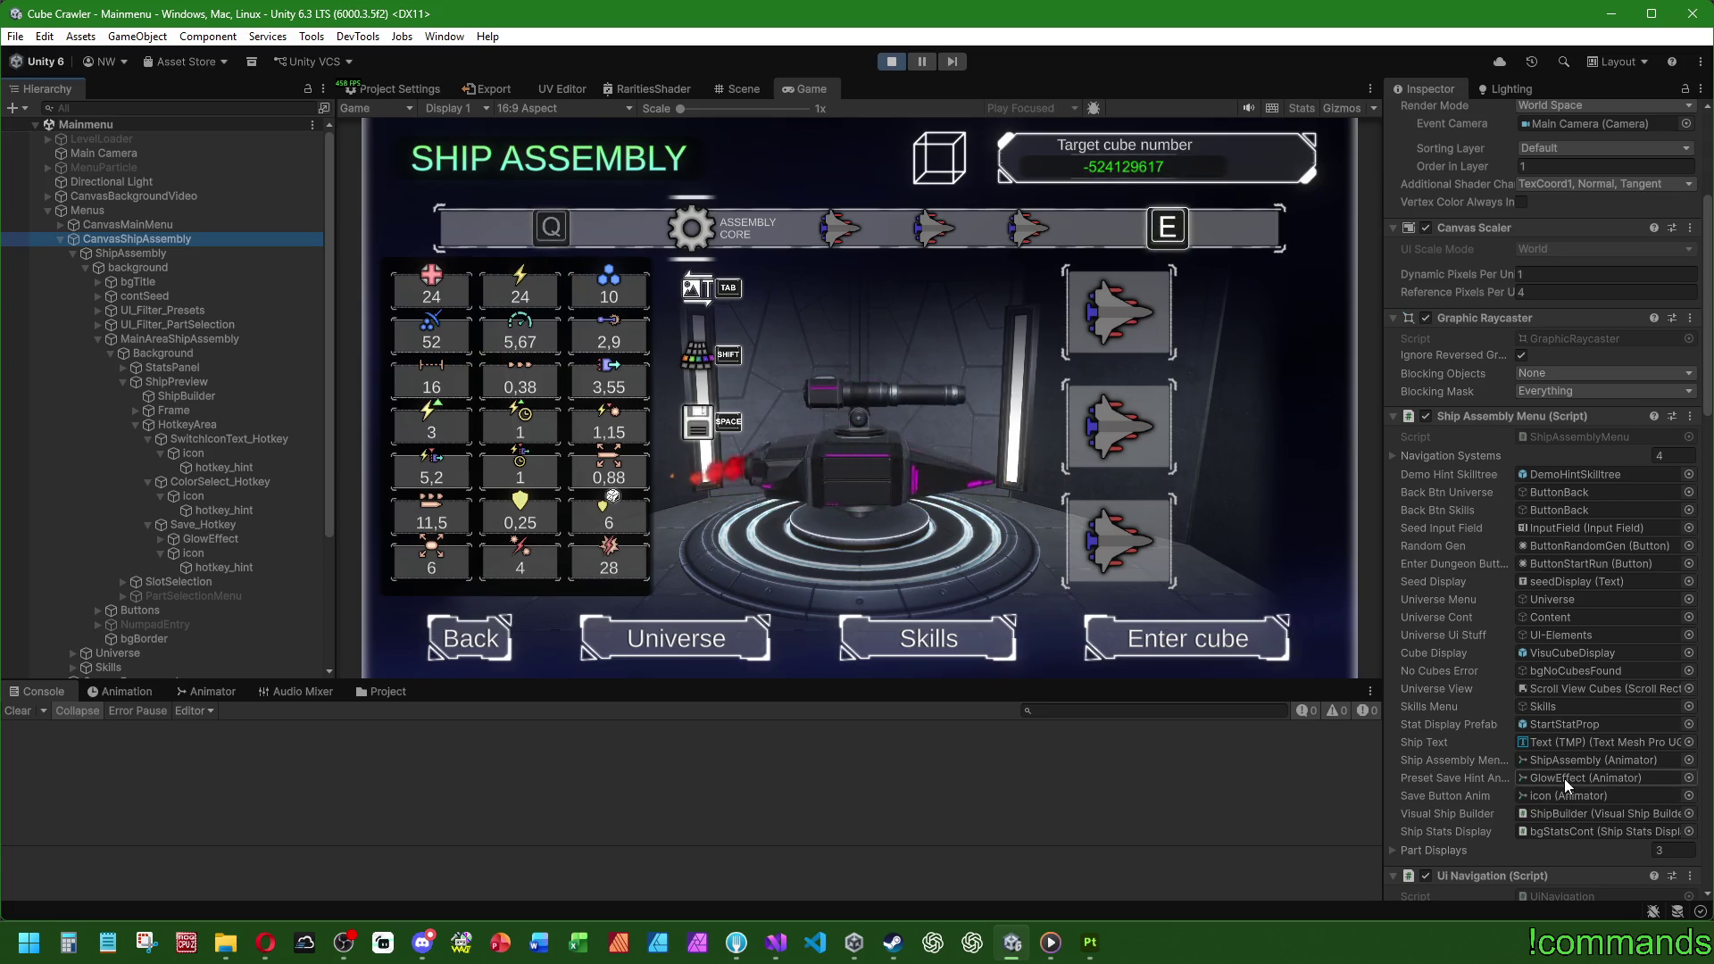
pyautogui.click(783, 960)
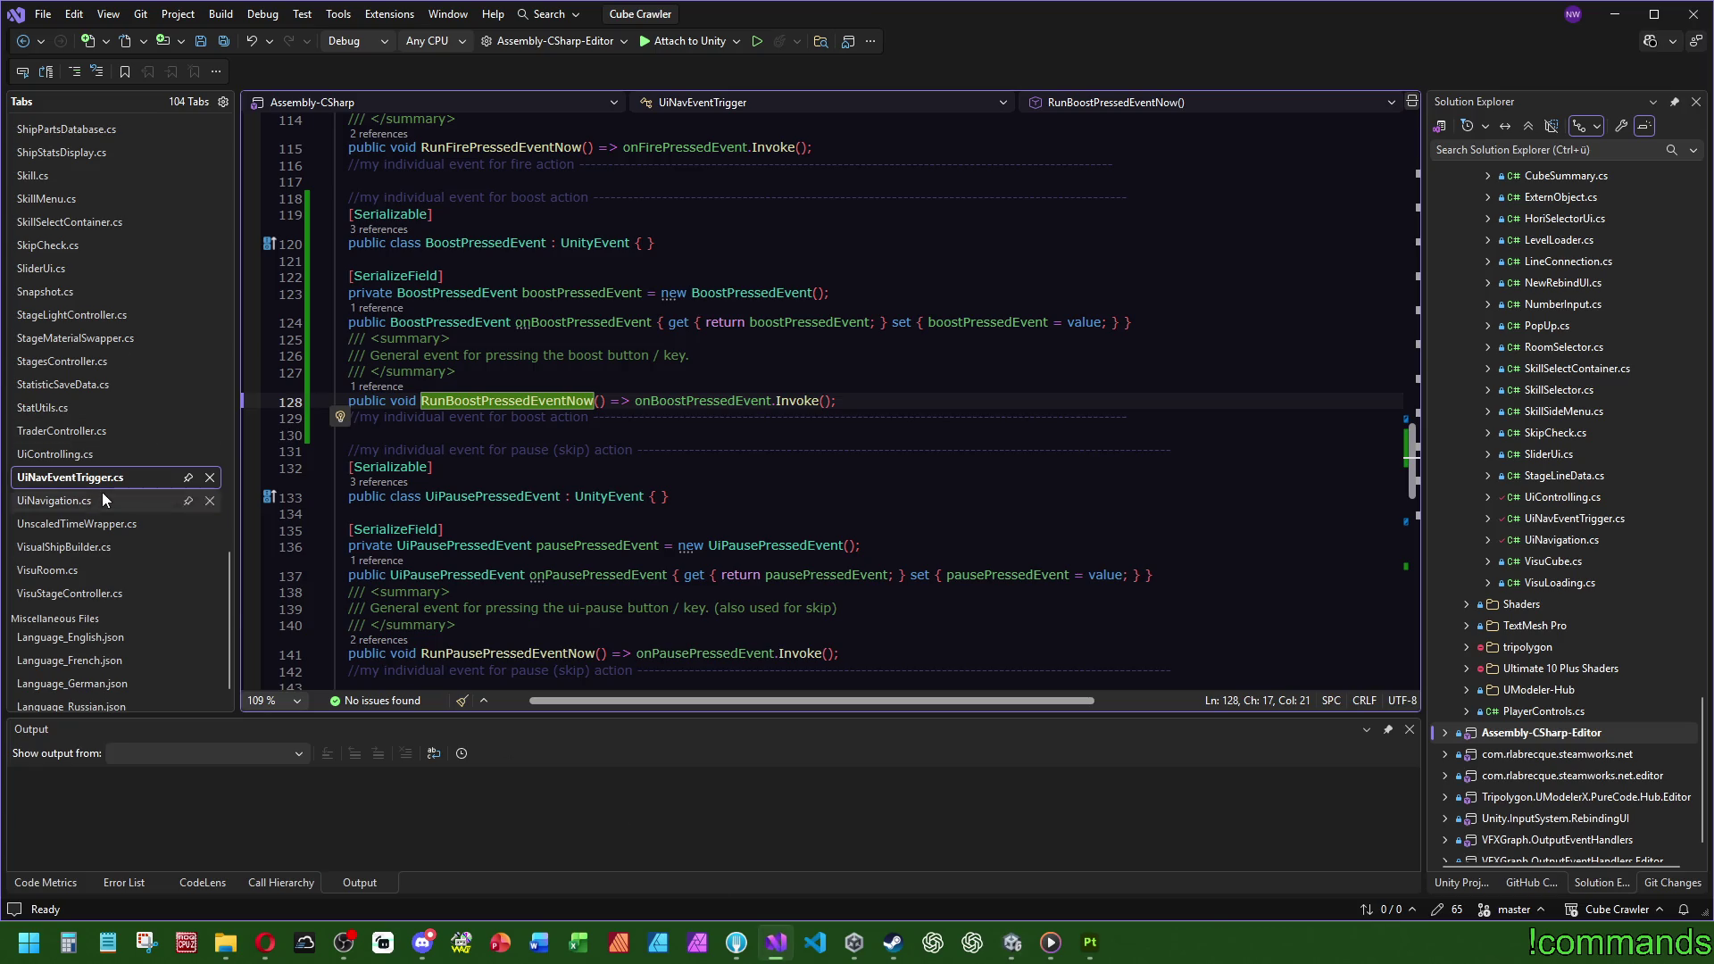
# Step: Open ShipAssemblyMenu.cs and search the file for 'save'
pyautogui.scroll(5, 101, 493)
pyautogui.click(45, 382)
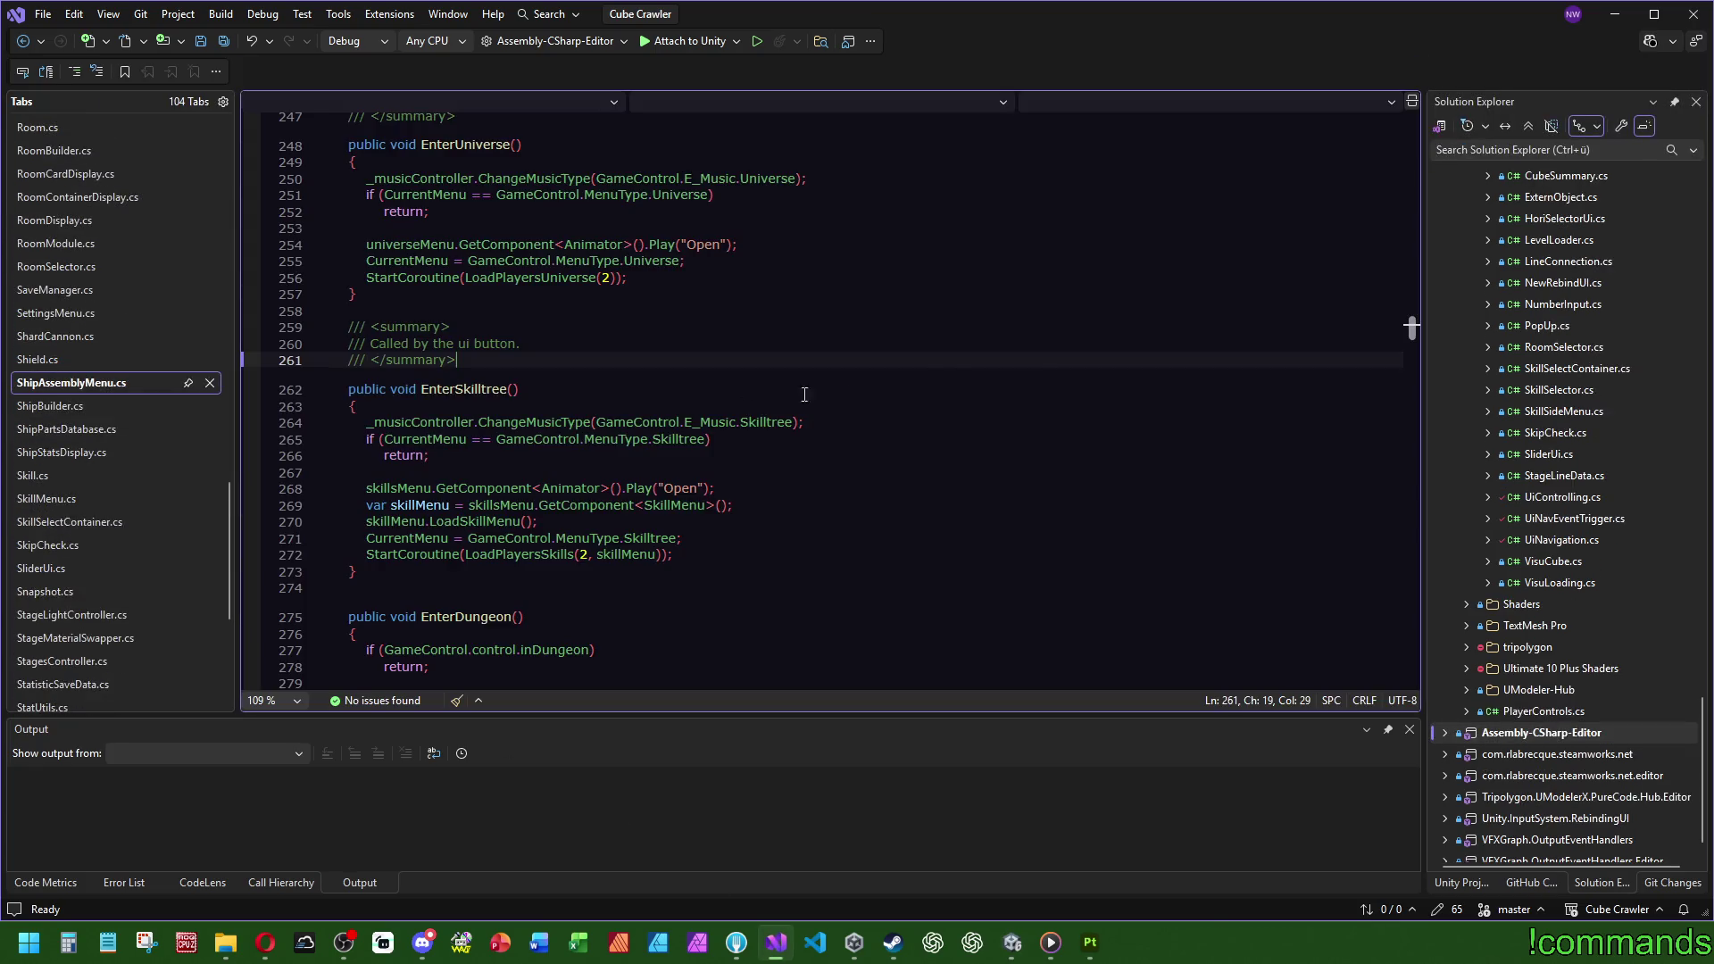
pyautogui.click(1161, 317)
pyautogui.hotkey('ctrl', 'f')
pyautogui.write('save')
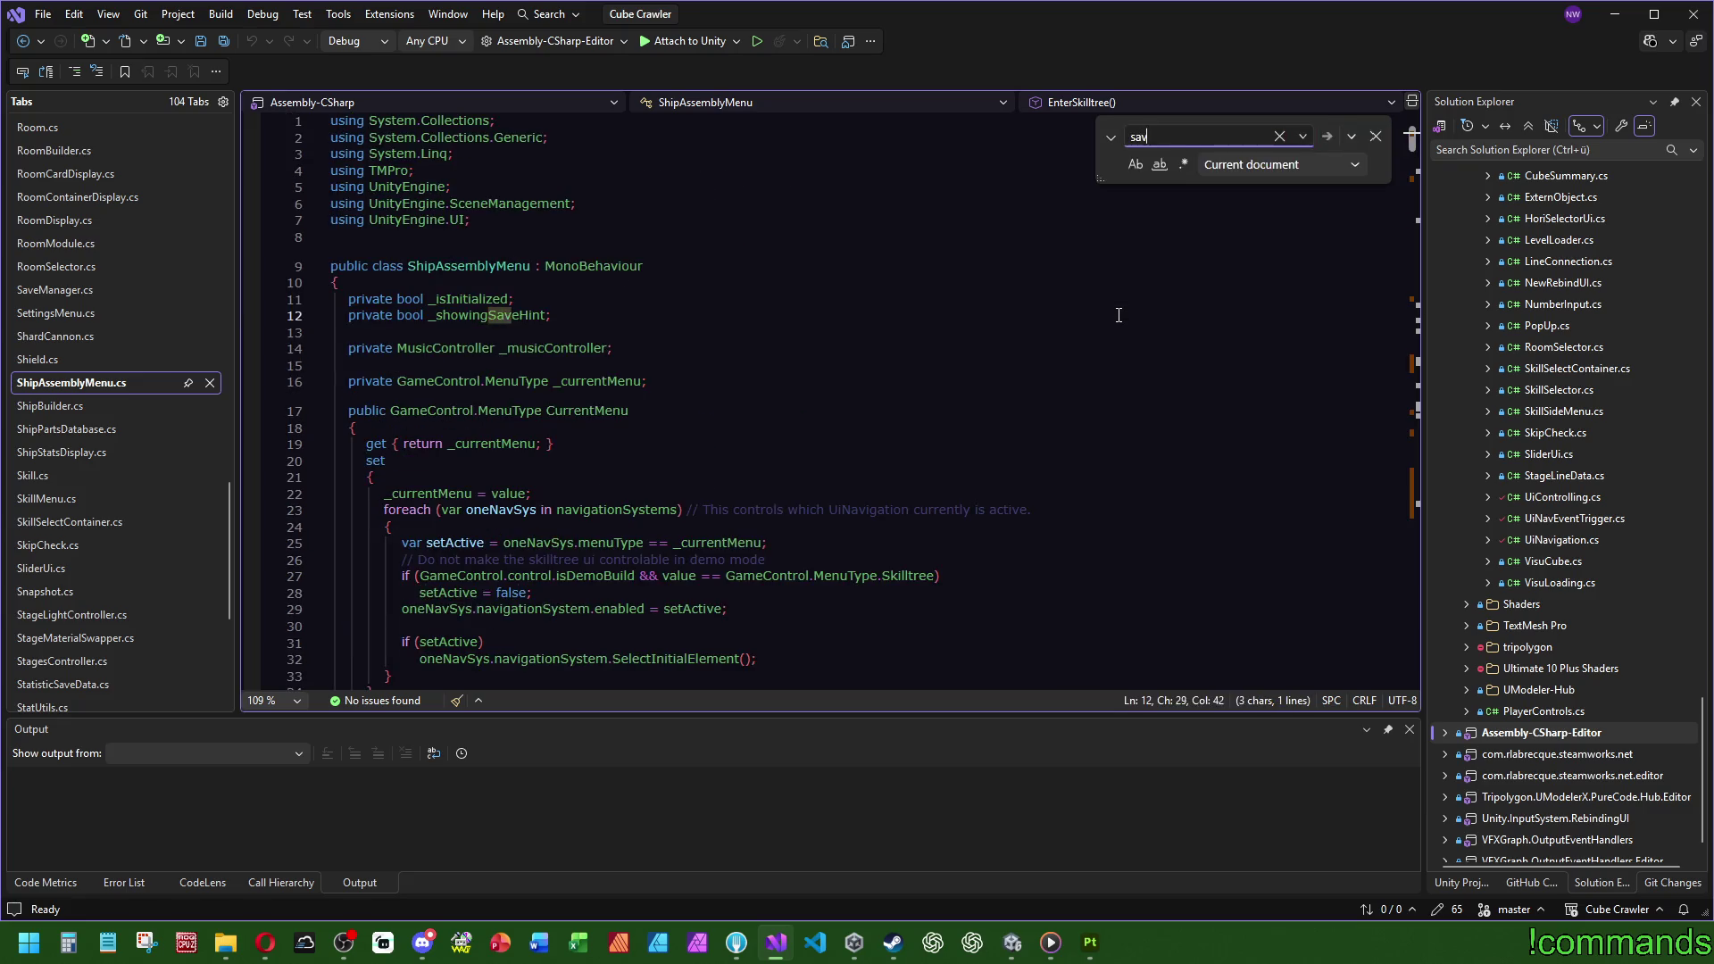
pyautogui.scroll(-17, 694, 369)
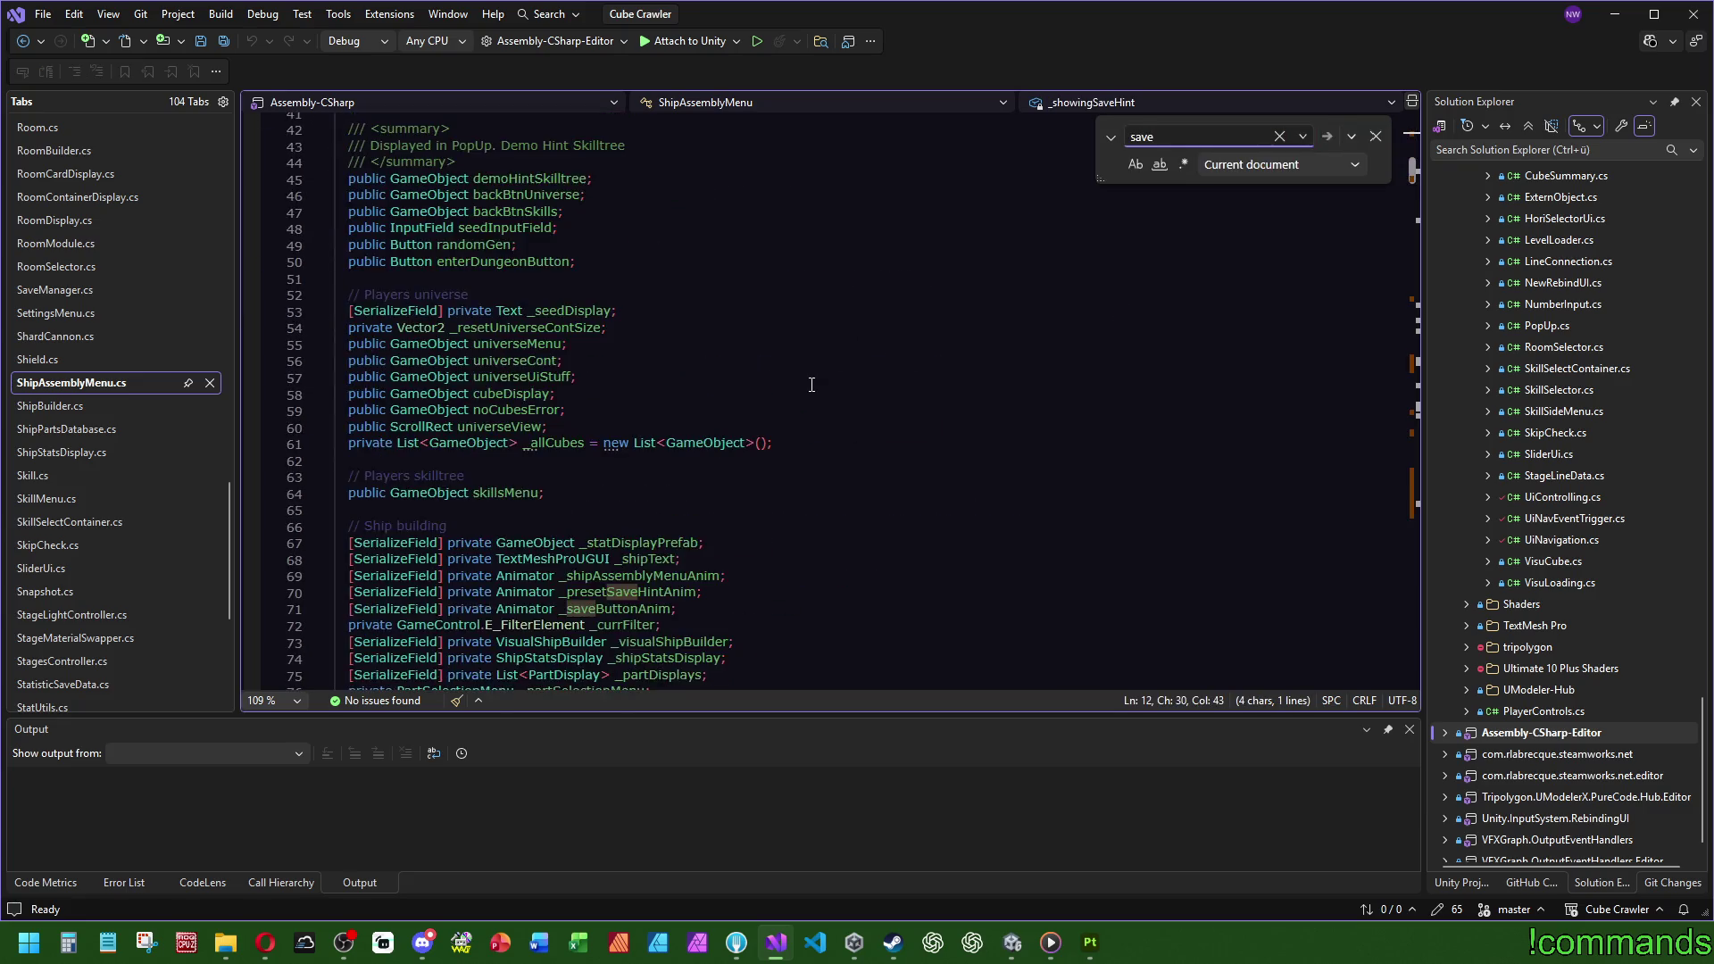
# Step: Find the _saveButtonAnim uses and the ControlSaveHint references, then minimize Visual Studio
pyautogui.doubleClick(625, 410)
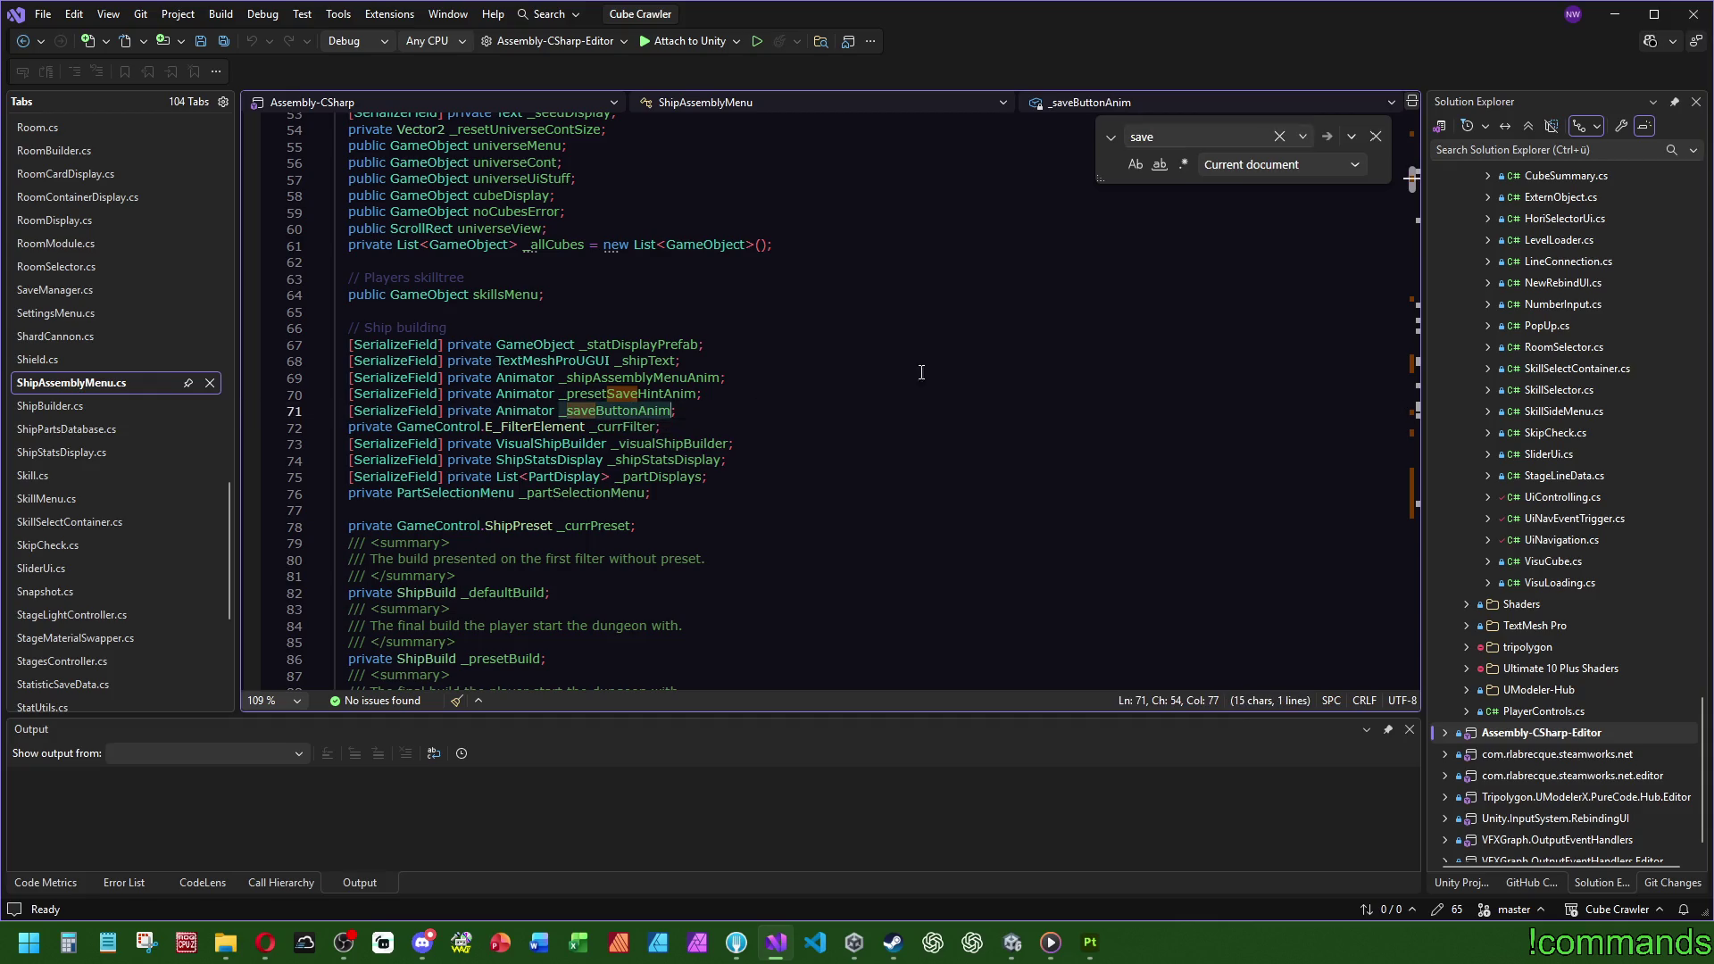
pyautogui.hotkey('ctrl', 'f')
pyautogui.moveTo(1411, 183); pyautogui.dragTo(1418, 366)
pyautogui.click(397, 319)
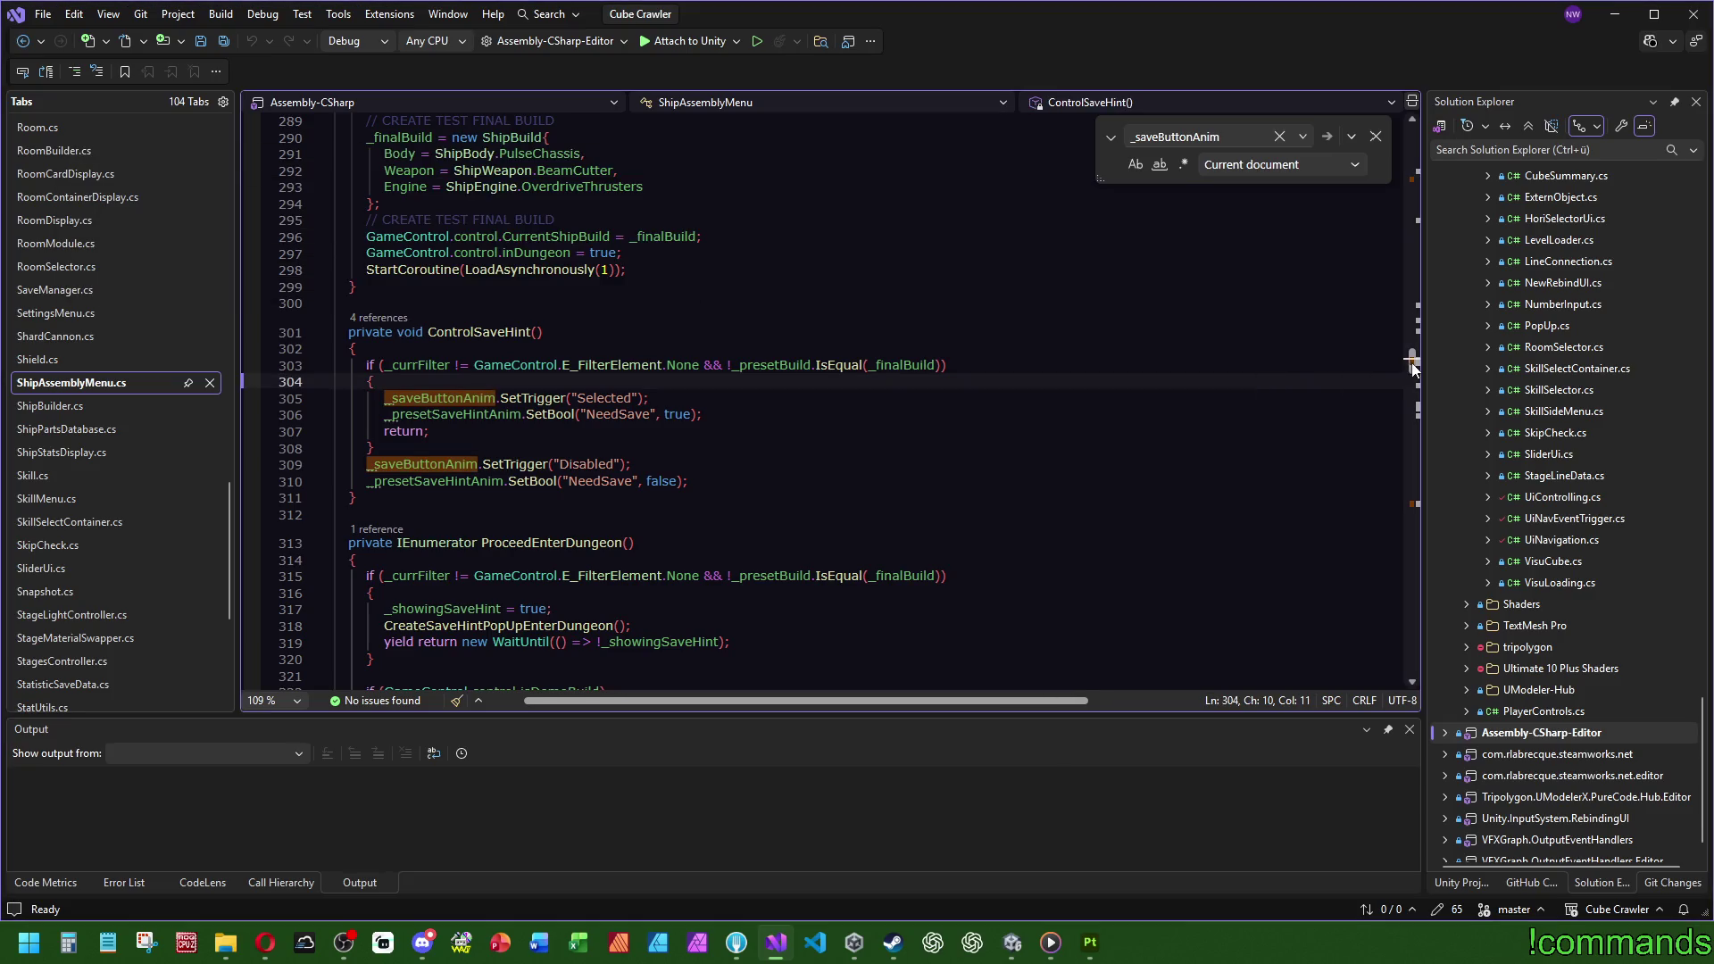
pyautogui.moveTo(1411, 362); pyautogui.dragTo(1435, 502)
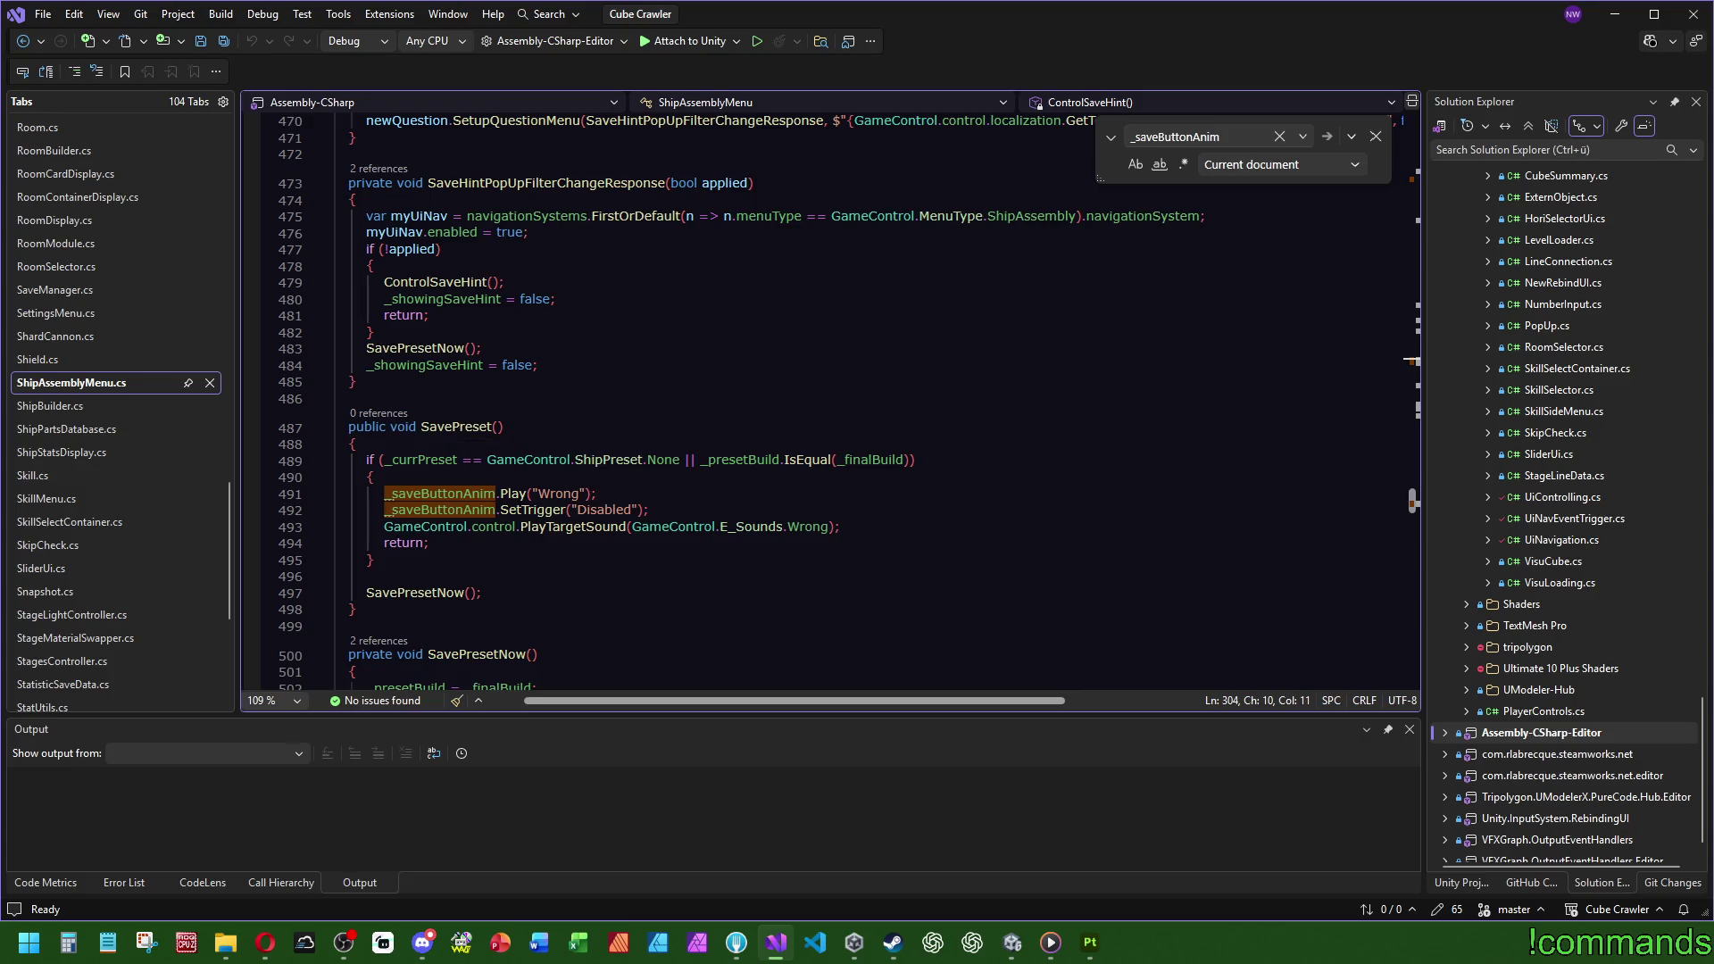
pyautogui.click(1616, 19)
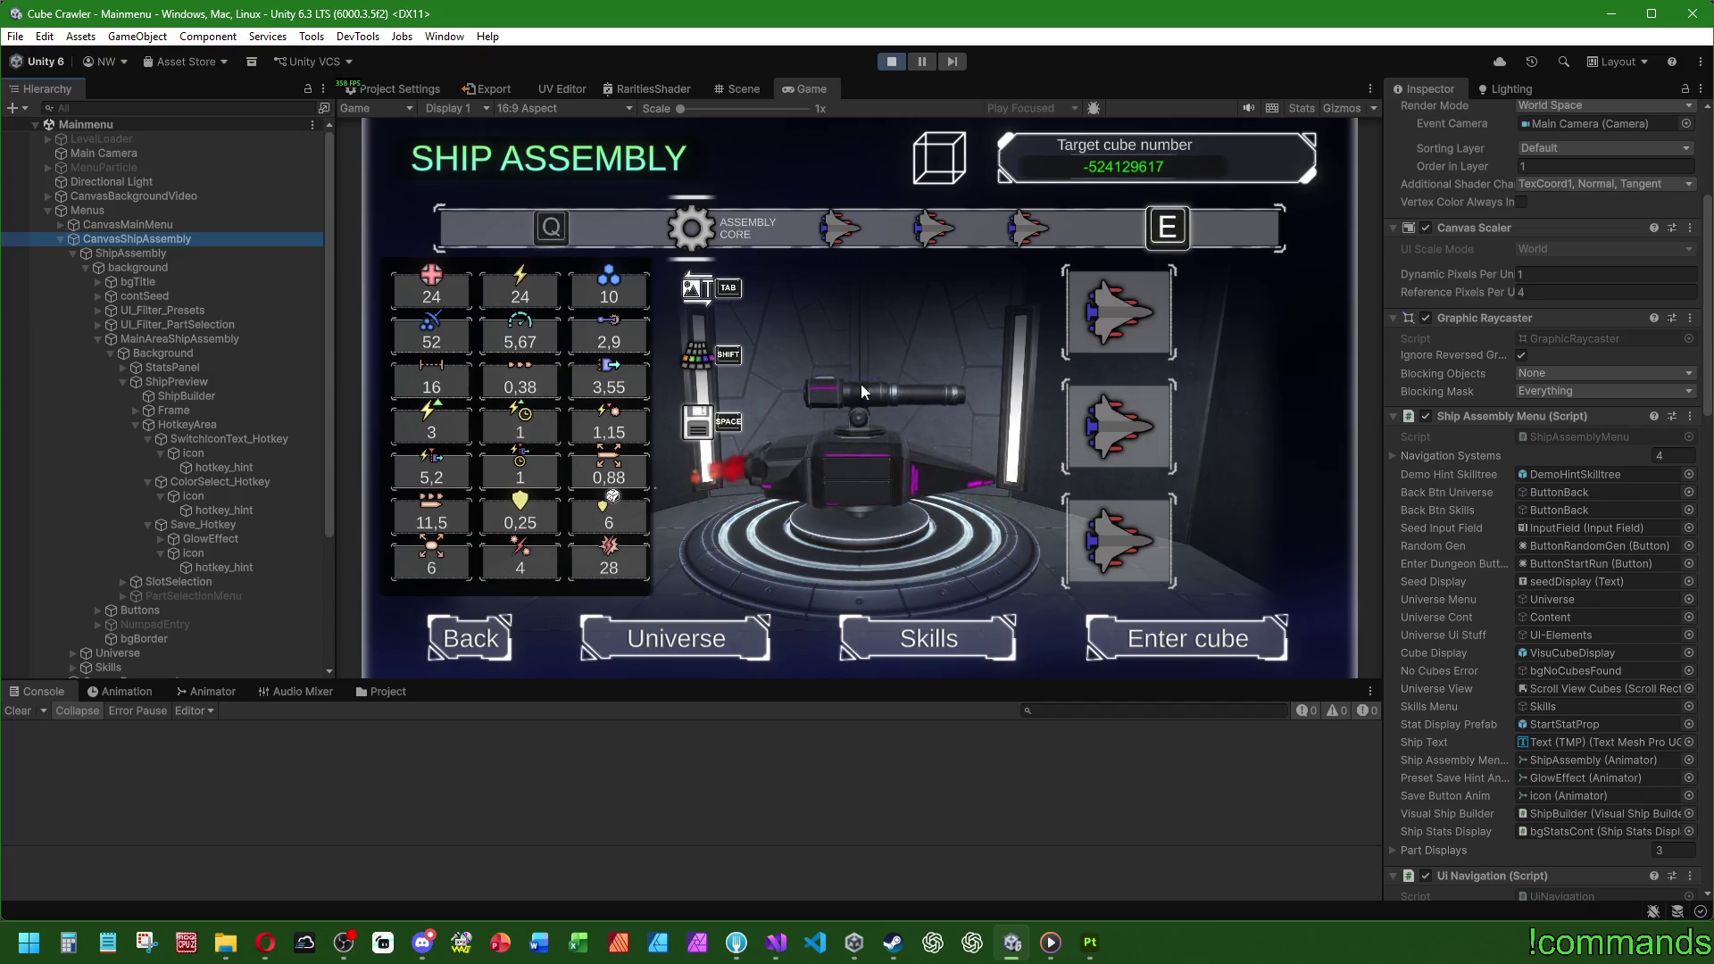
# Step: Maximize the Game view and move focus to the Pulse Blaster weapon slot
pyautogui.click(808, 91)
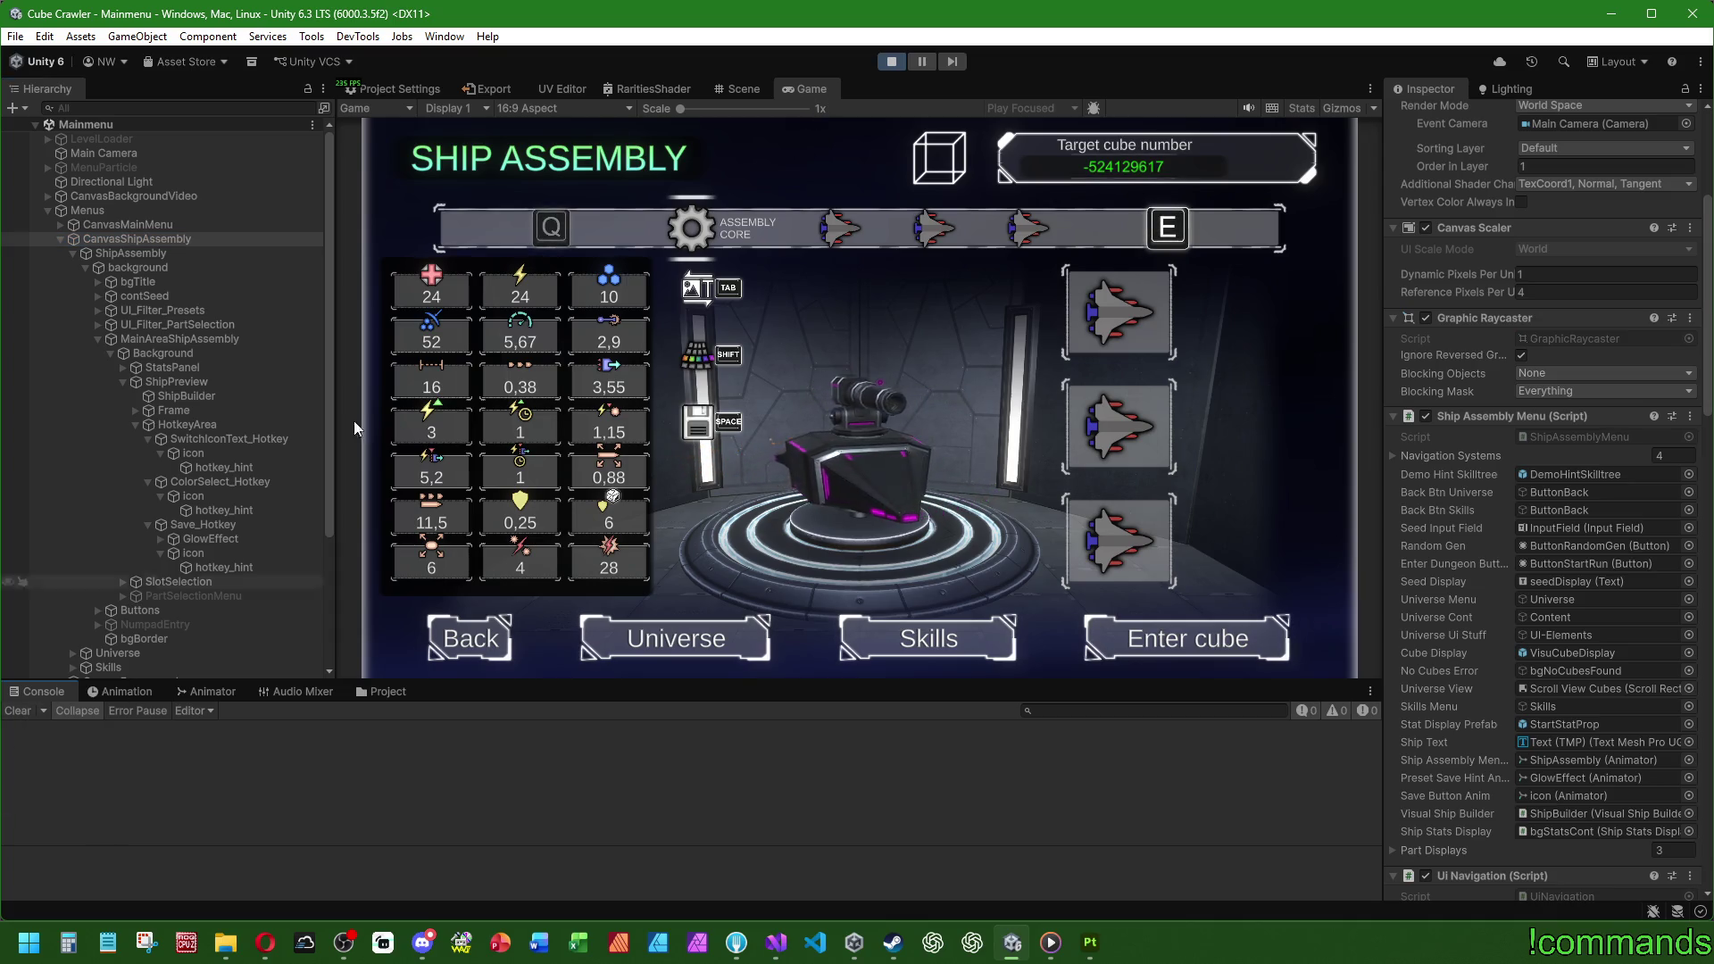
pyautogui.doubleClick(808, 90)
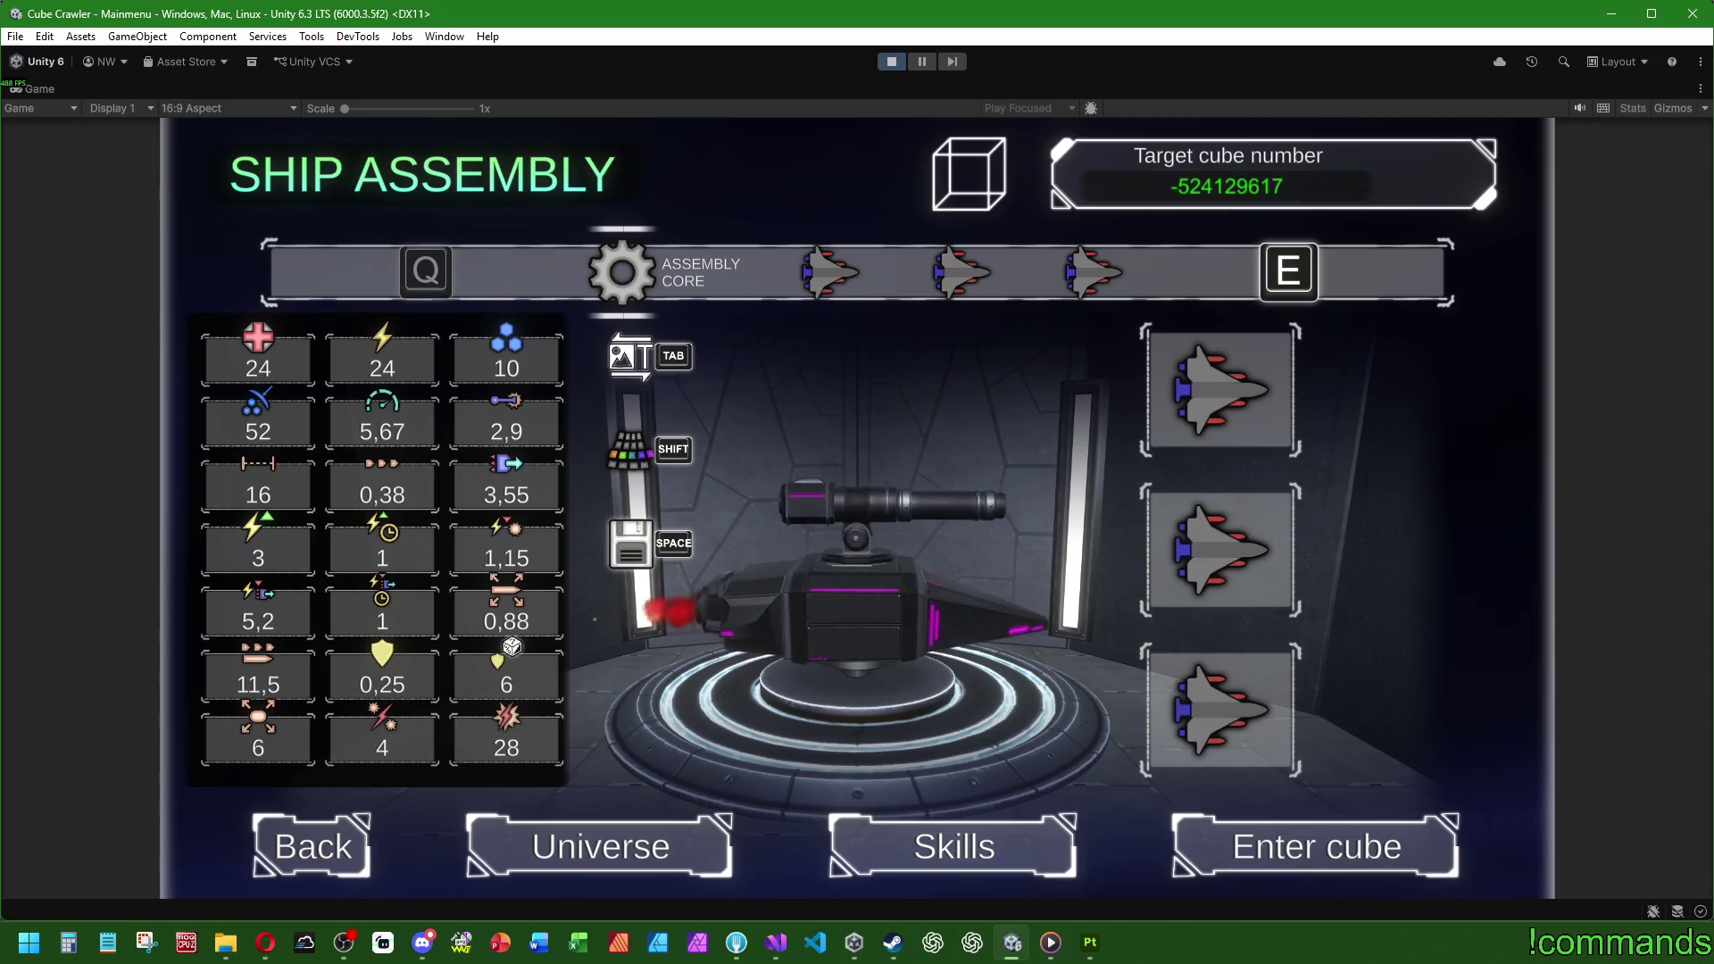
pyautogui.press('Up')
pyautogui.press('Up')
pyautogui.press('Up')
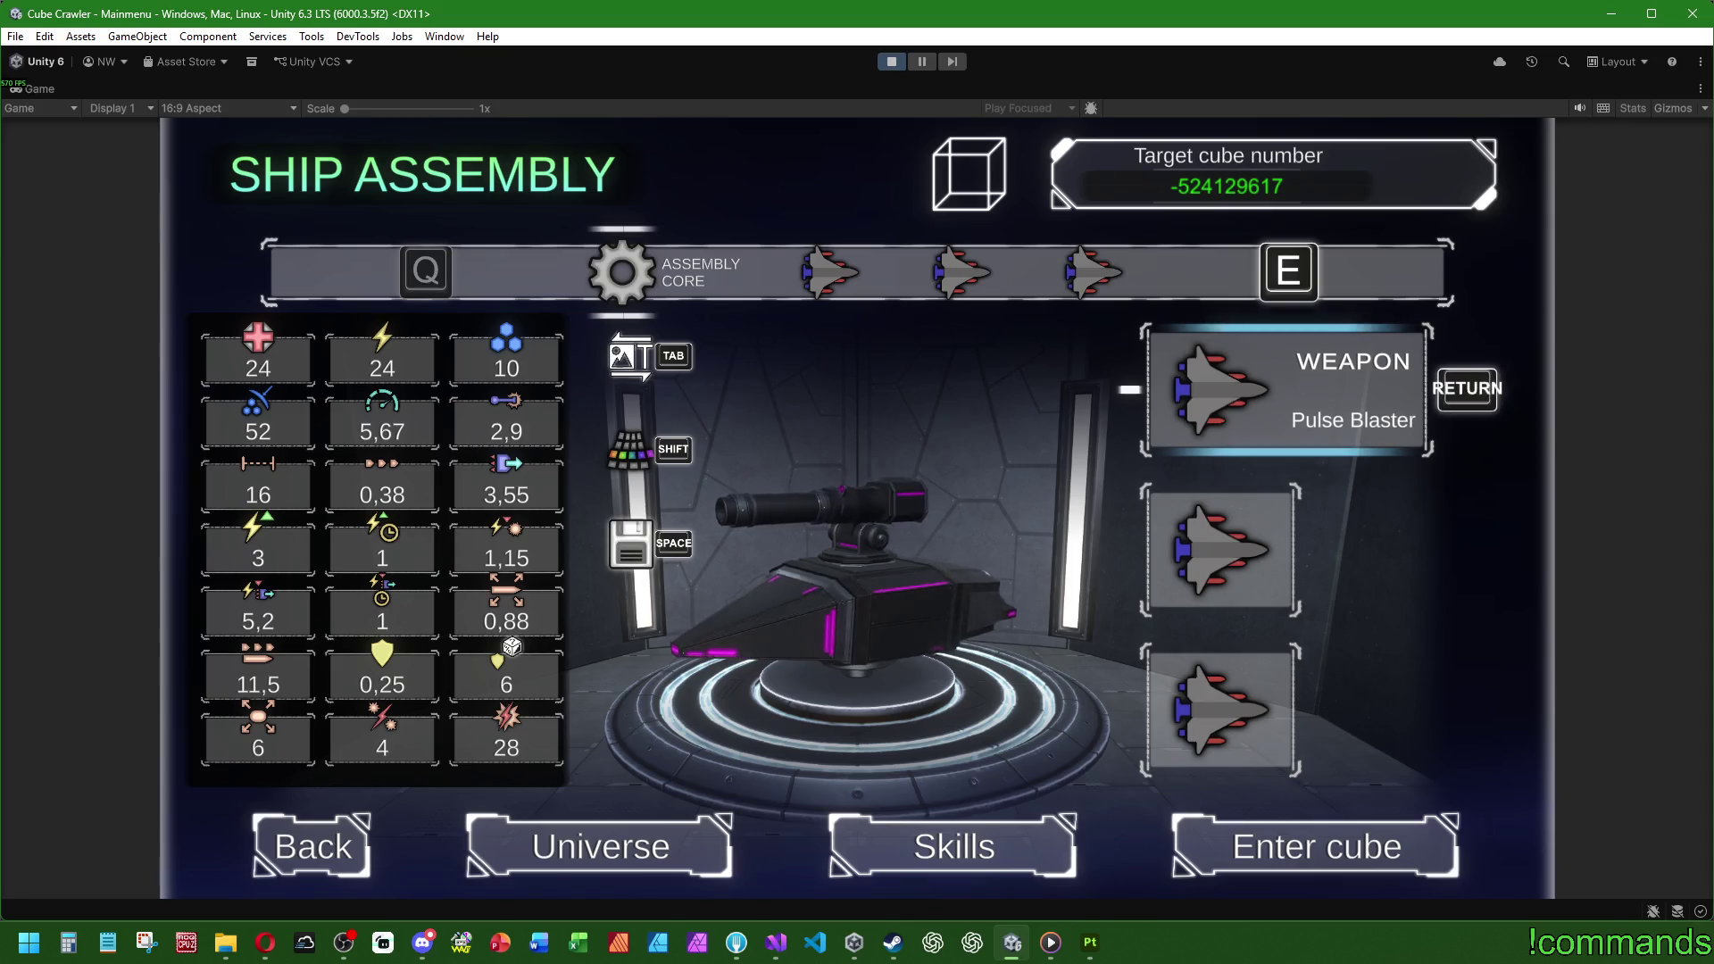
# Step: Arrow through the WEAPON, BODY and ENGINE slots and bottom menu buttons, then restore the layout
pyautogui.press('Down')
pyautogui.press('Up')
pyautogui.press('Up')
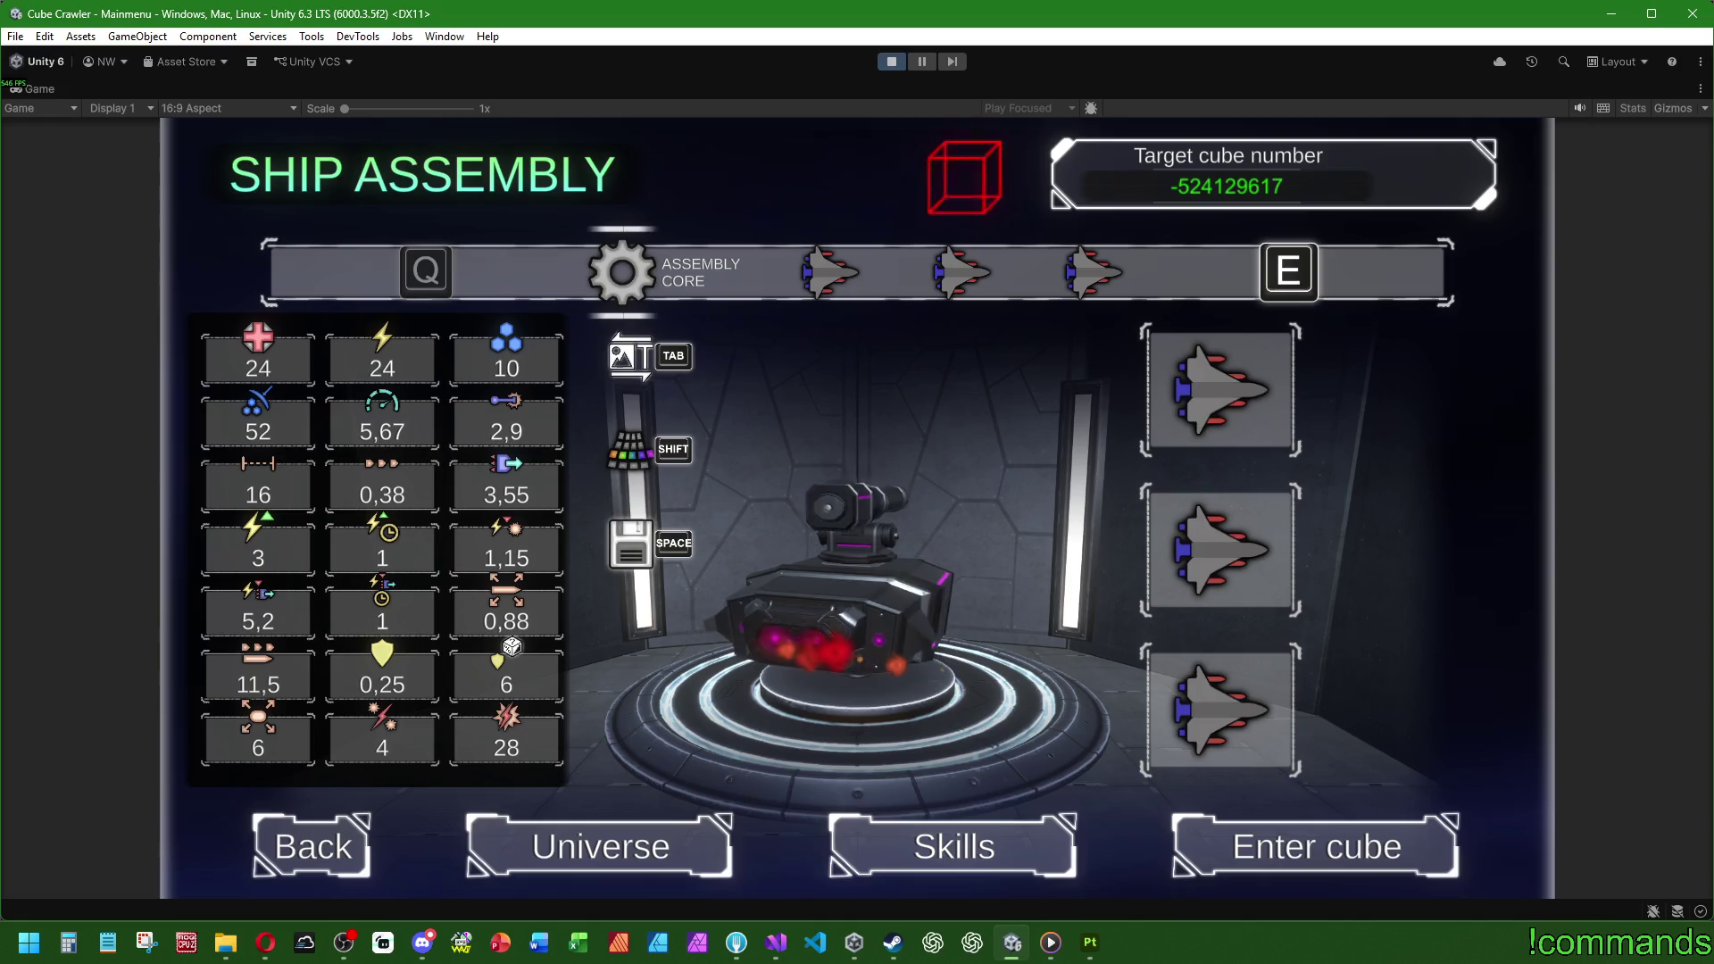
pyautogui.press('Down')
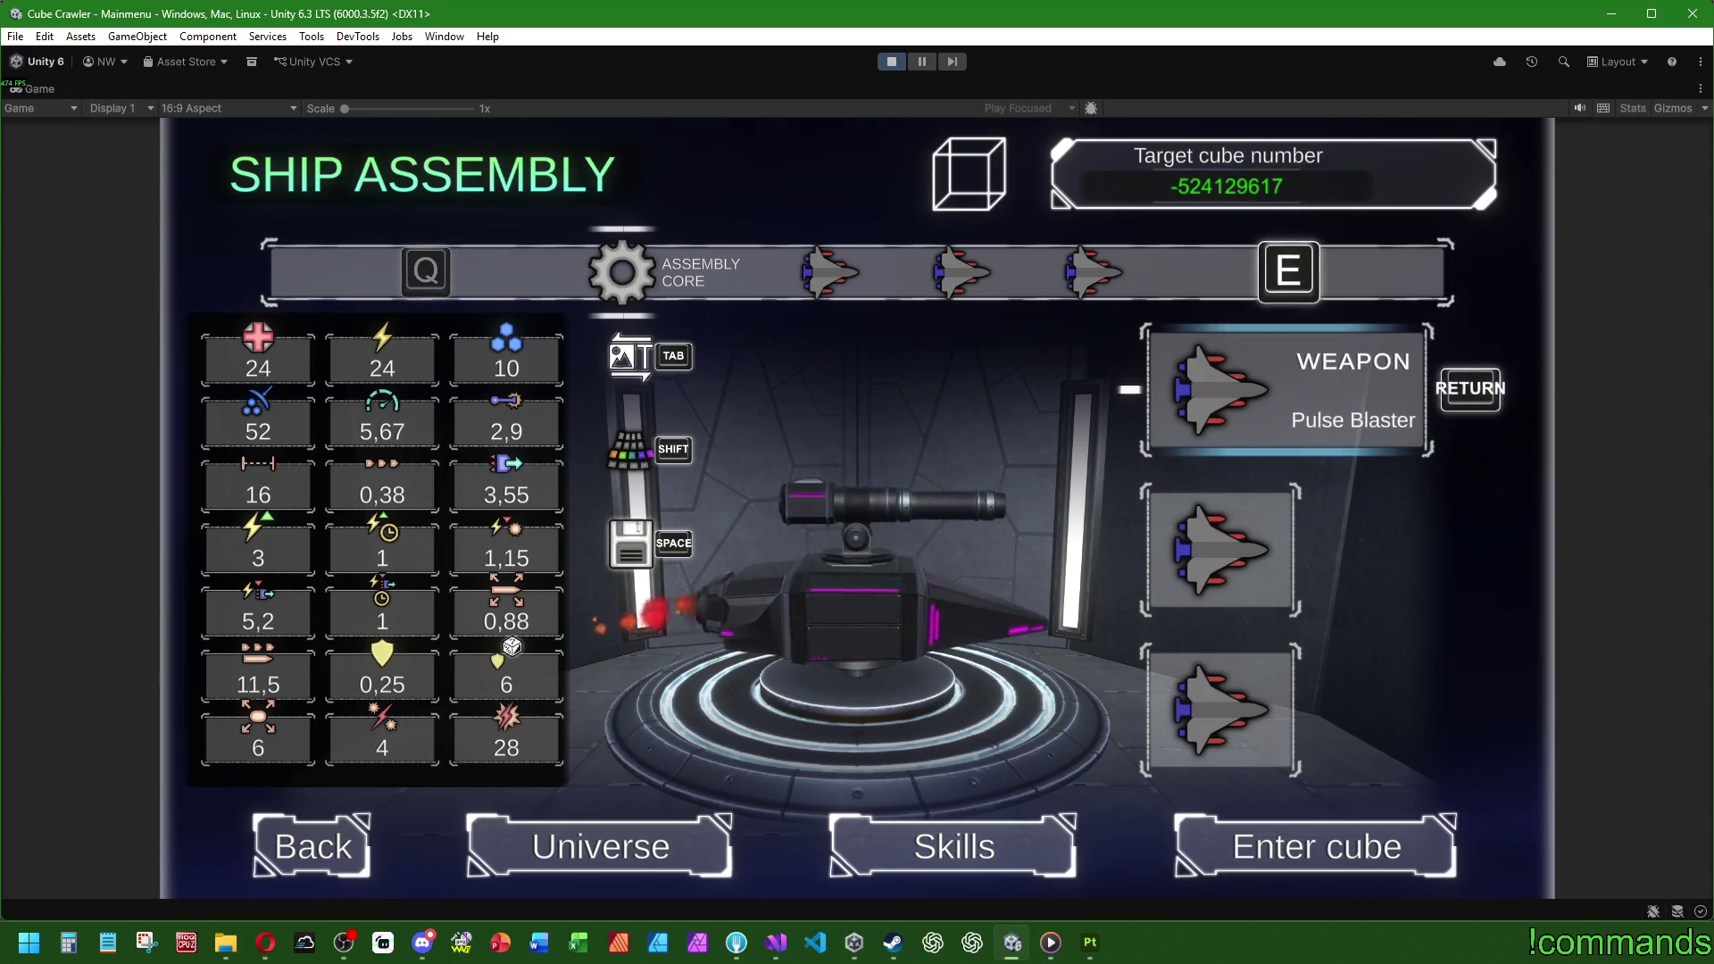
pyautogui.press('Down')
pyautogui.press('Down')
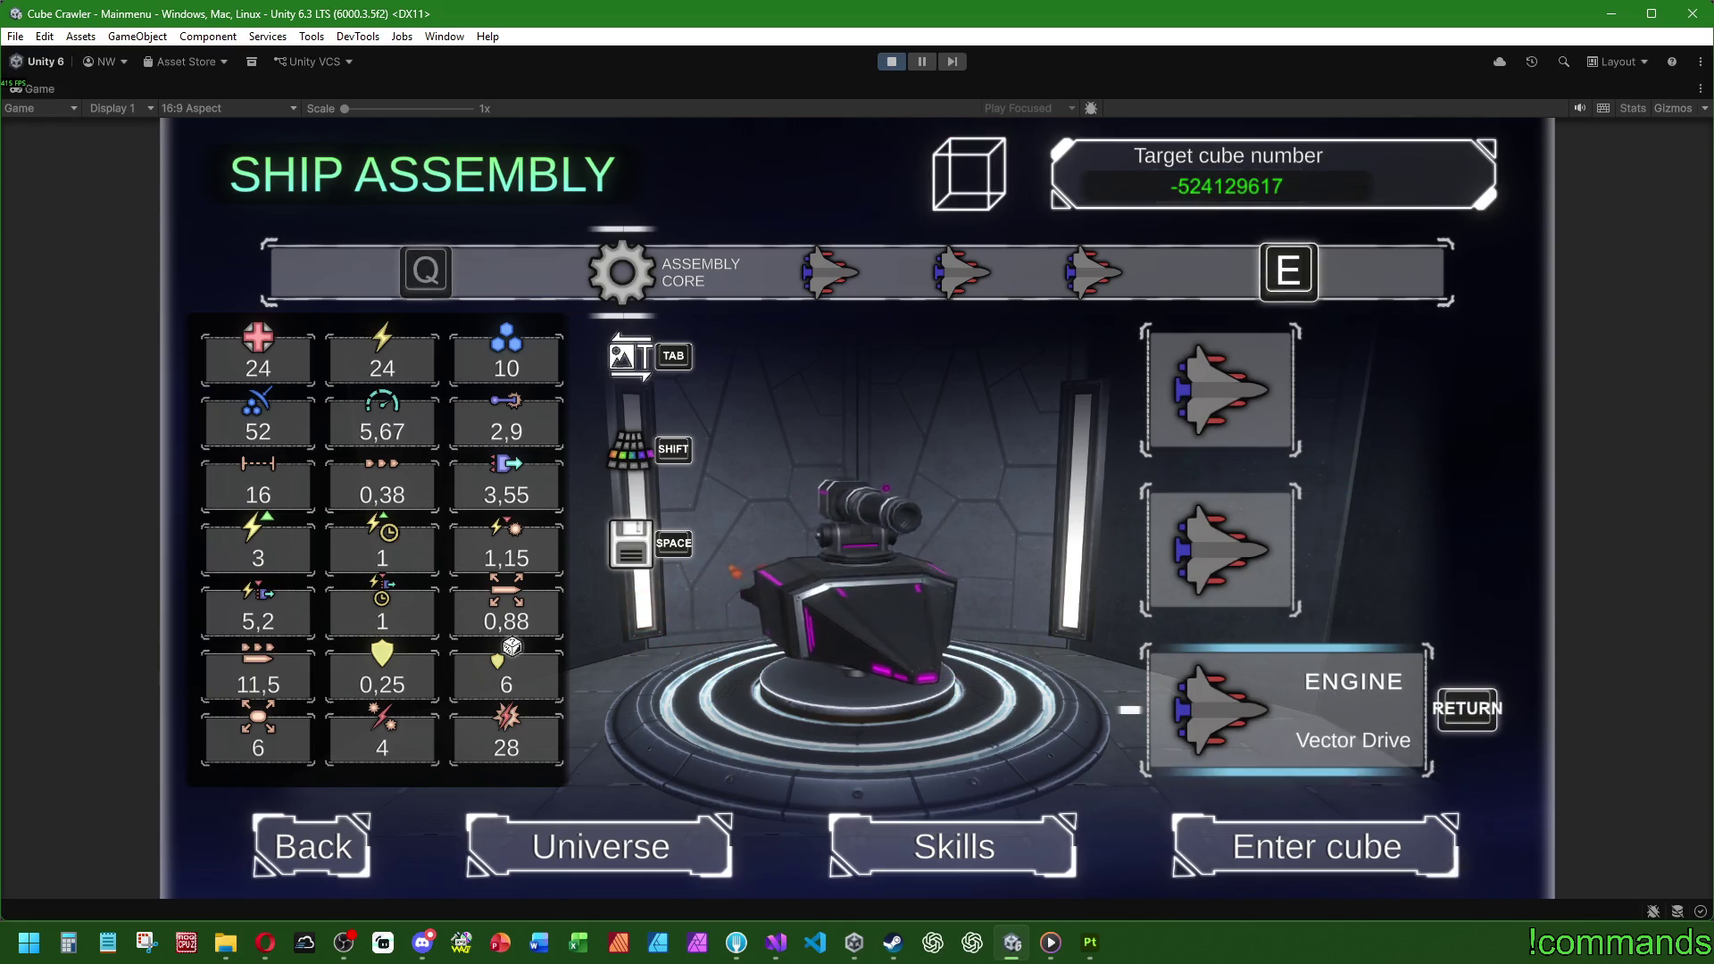
pyautogui.press('Down')
pyautogui.press('Left')
pyautogui.press('Right')
pyautogui.press('Right')
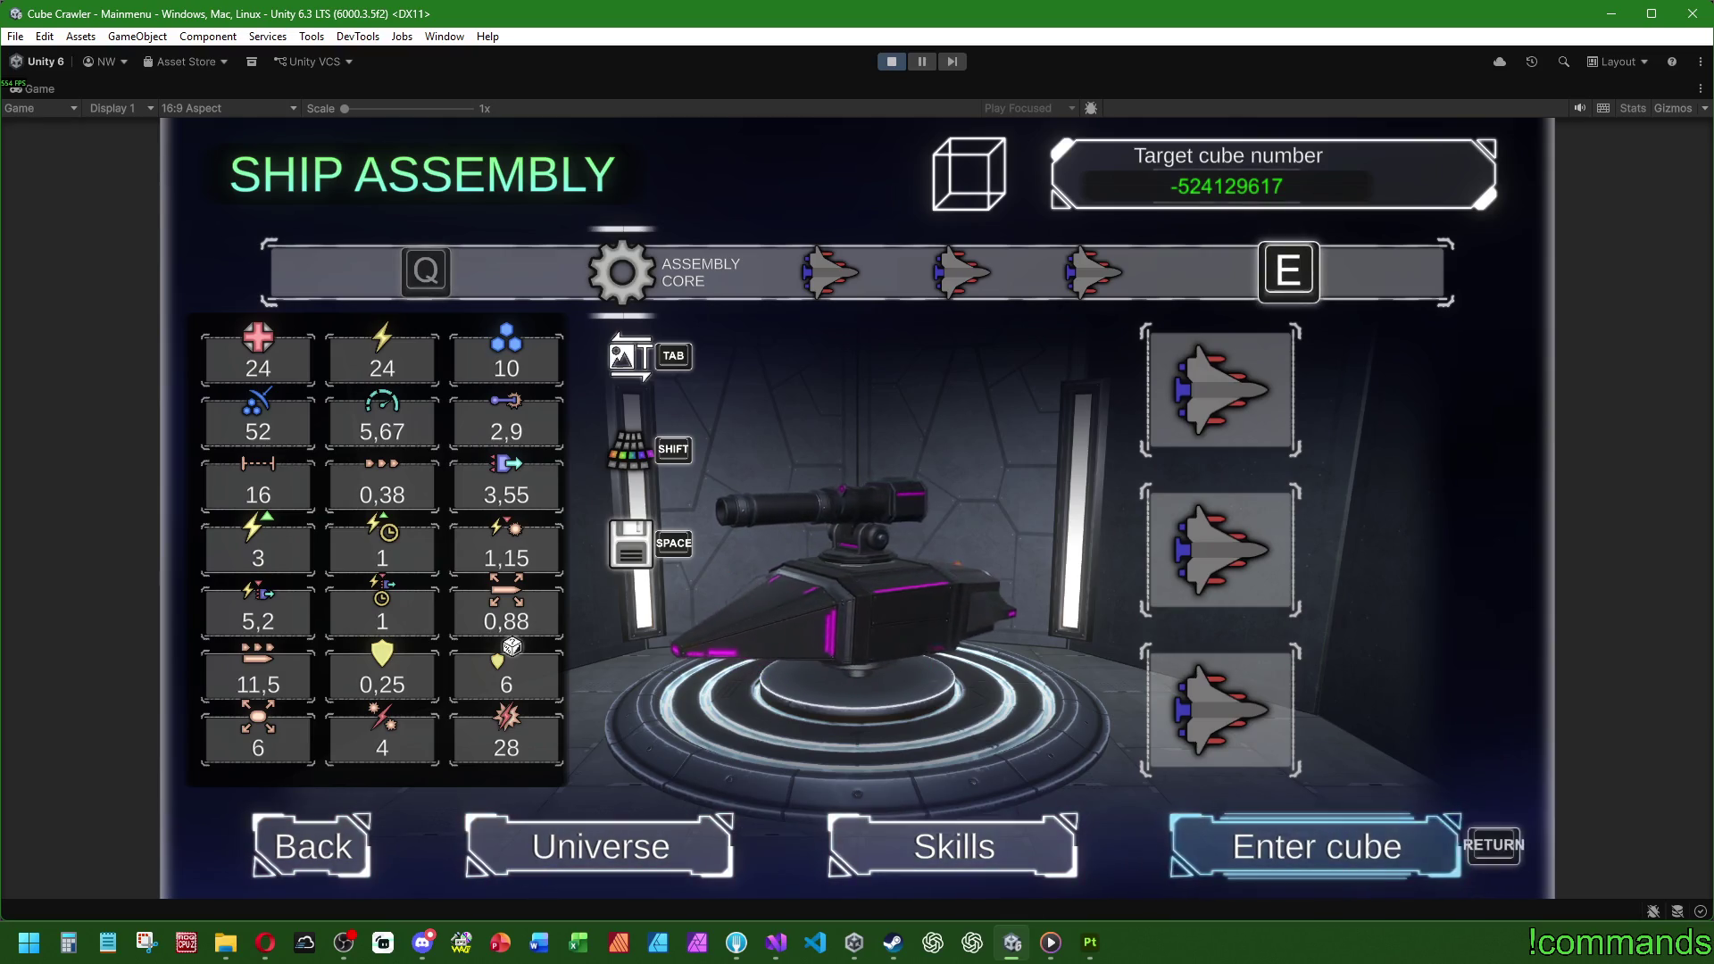
pyautogui.press('Up')
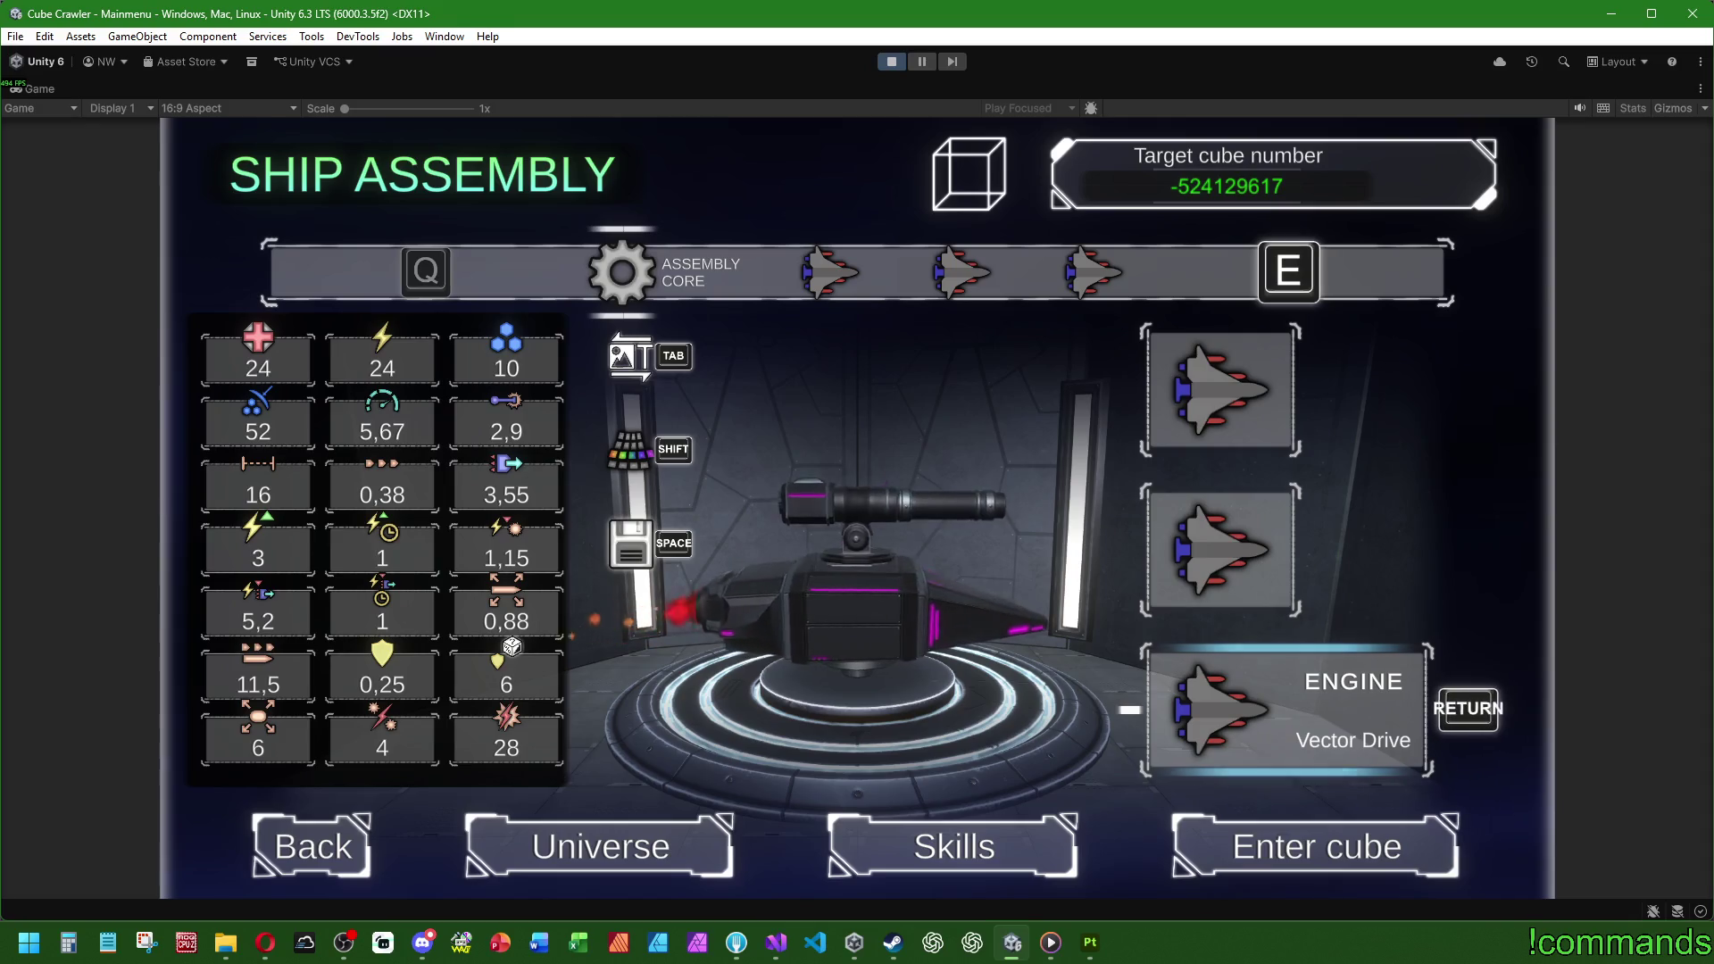
pyautogui.press('super')
pyautogui.doubleClick(40, 86)
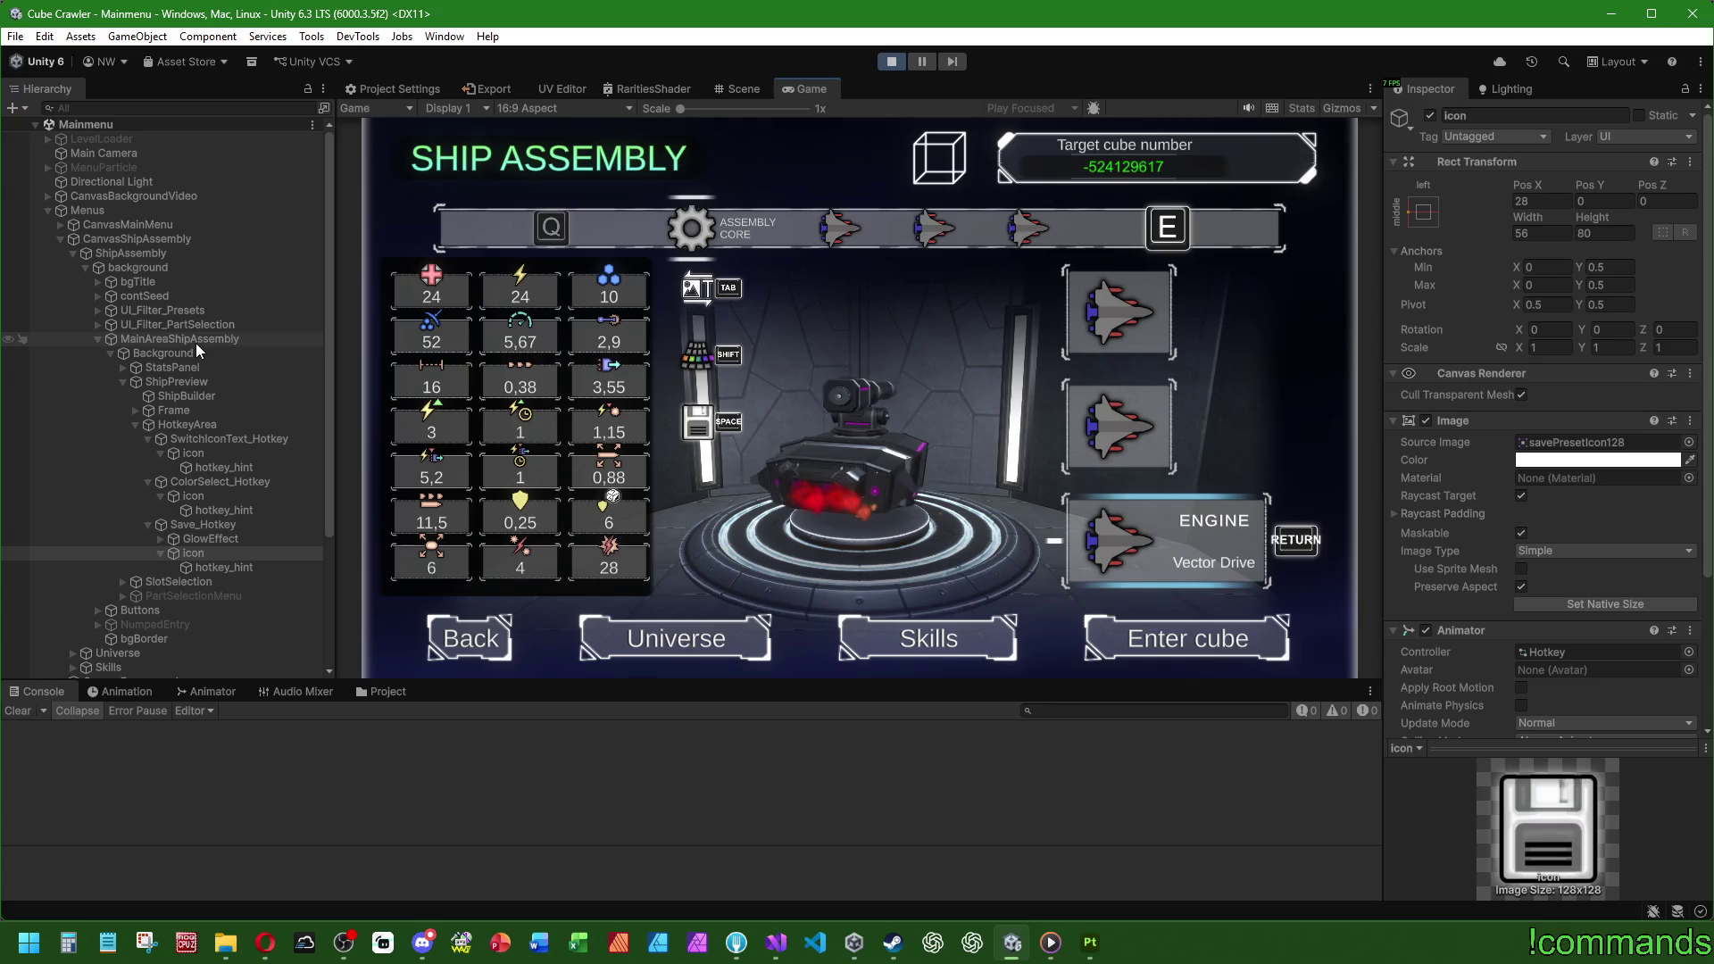
# Step: Select StatsPanel and SlotSelection and toggle their active state off and back on
pyautogui.click(173, 367)
pyautogui.keyDown('ctrl'); pyautogui.click(178, 581); pyautogui.keyUp('ctrl')
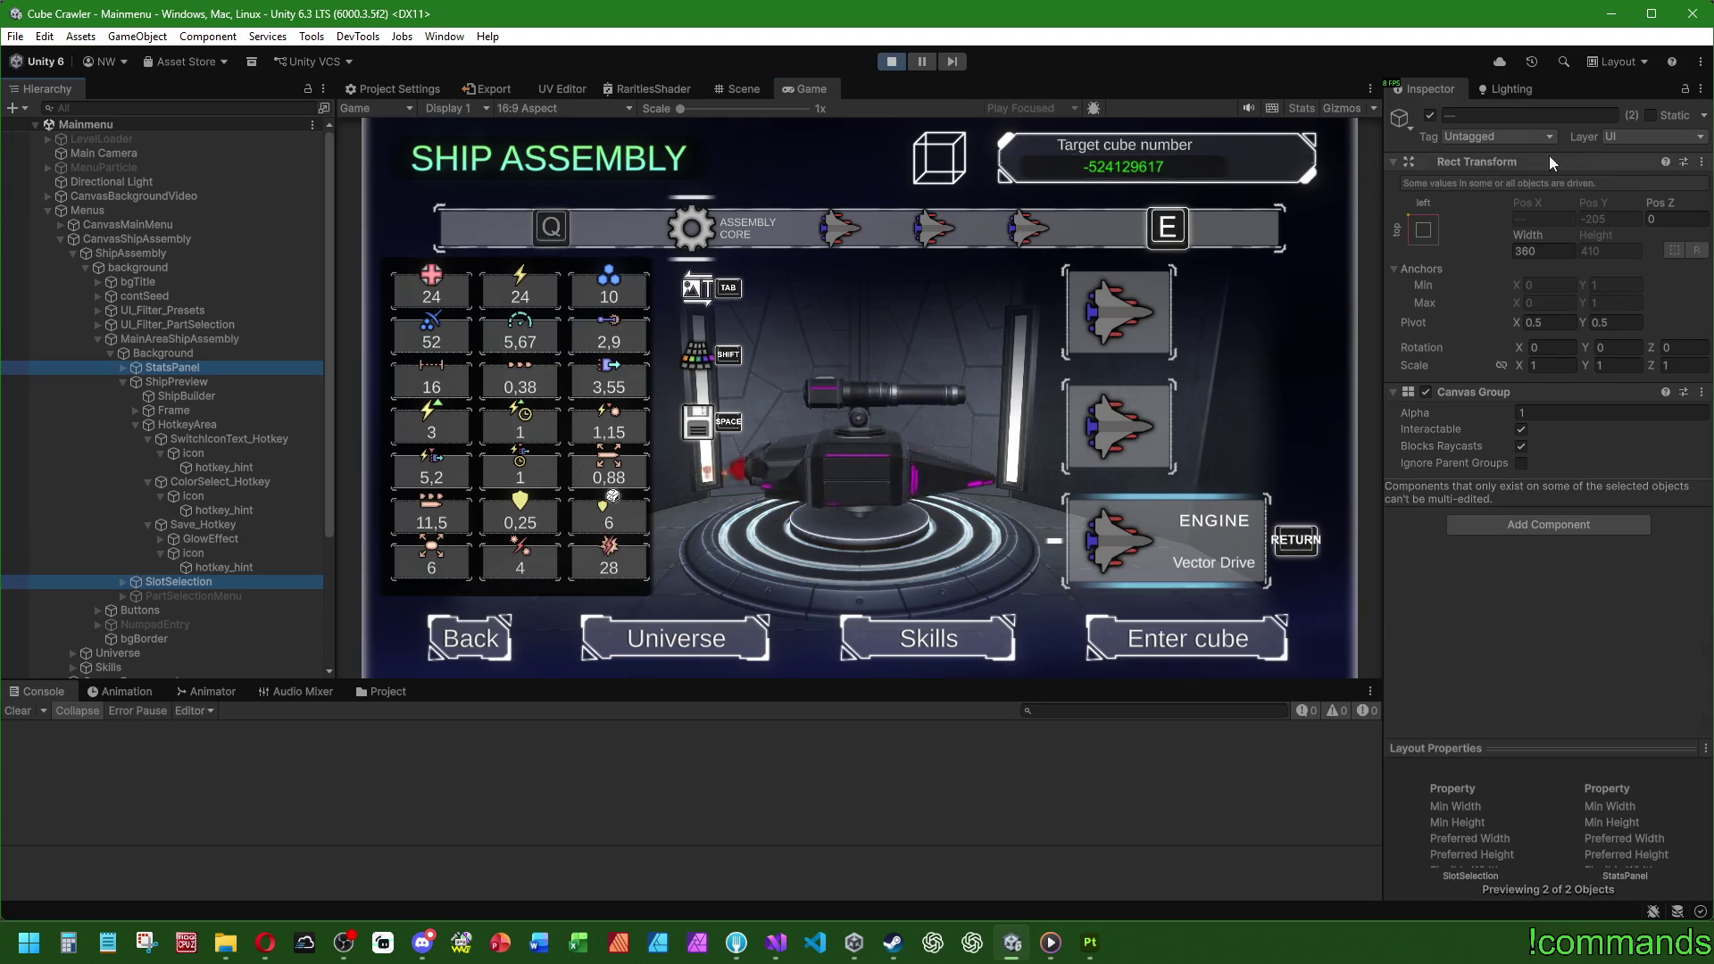
pyautogui.click(1429, 116)
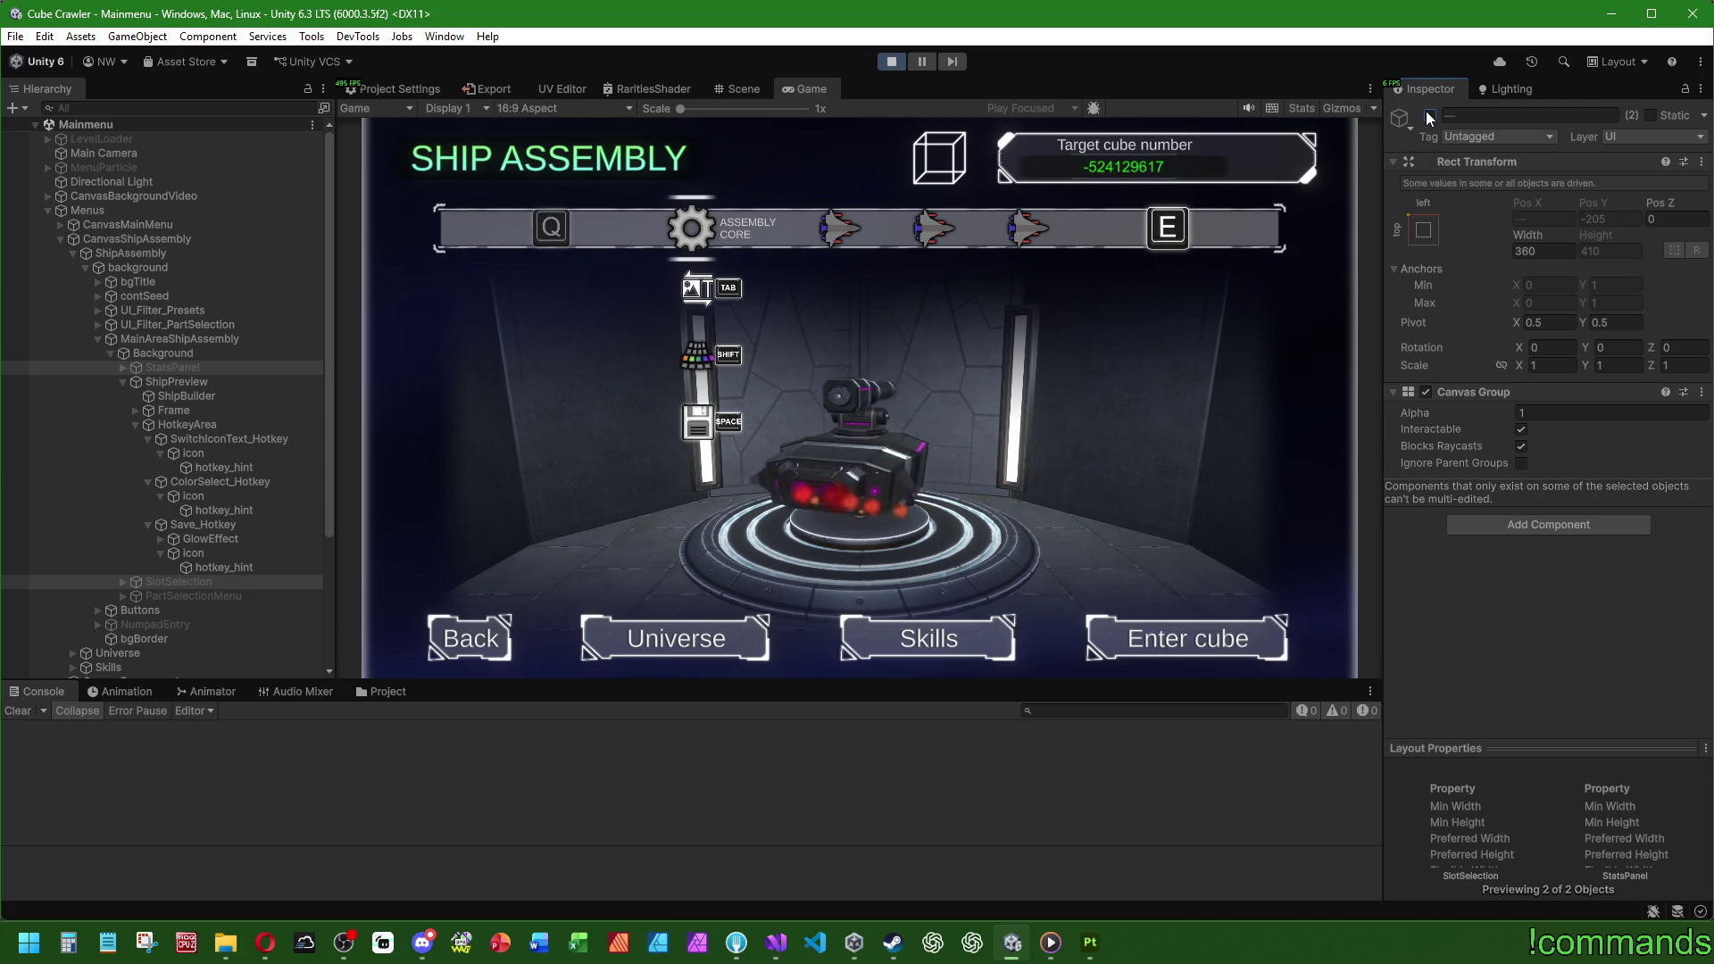
pyautogui.click(1429, 118)
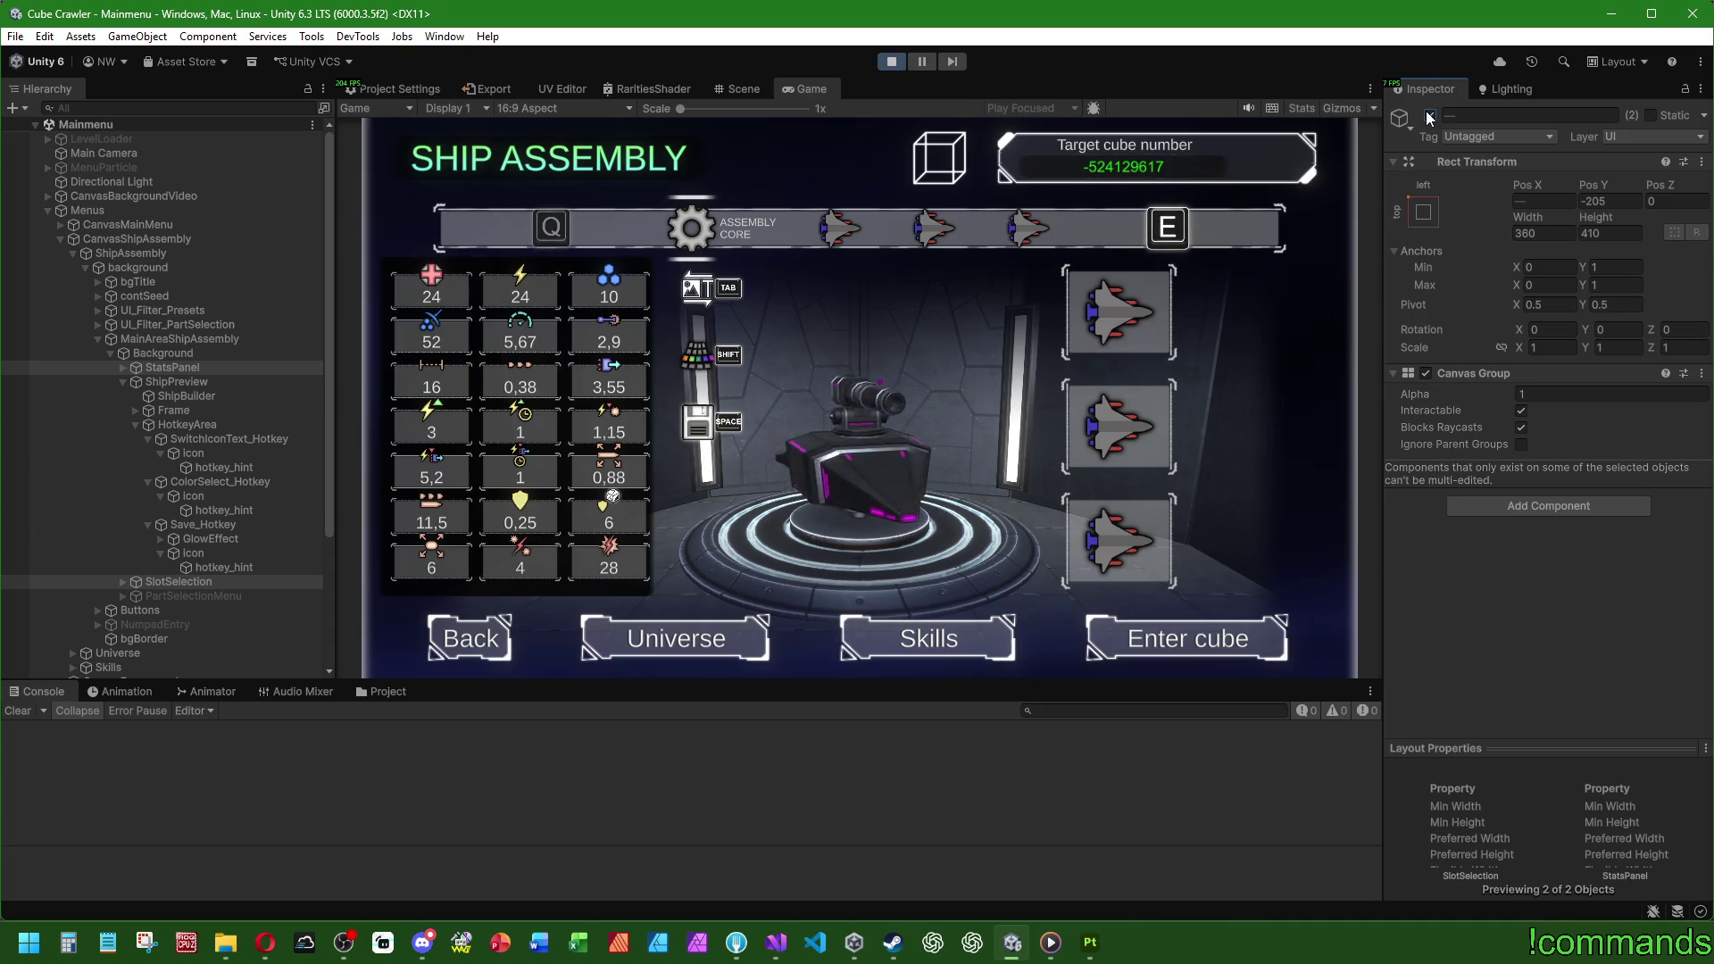
pyautogui.click(1430, 117)
pyautogui.click(1429, 117)
pyautogui.click(1429, 118)
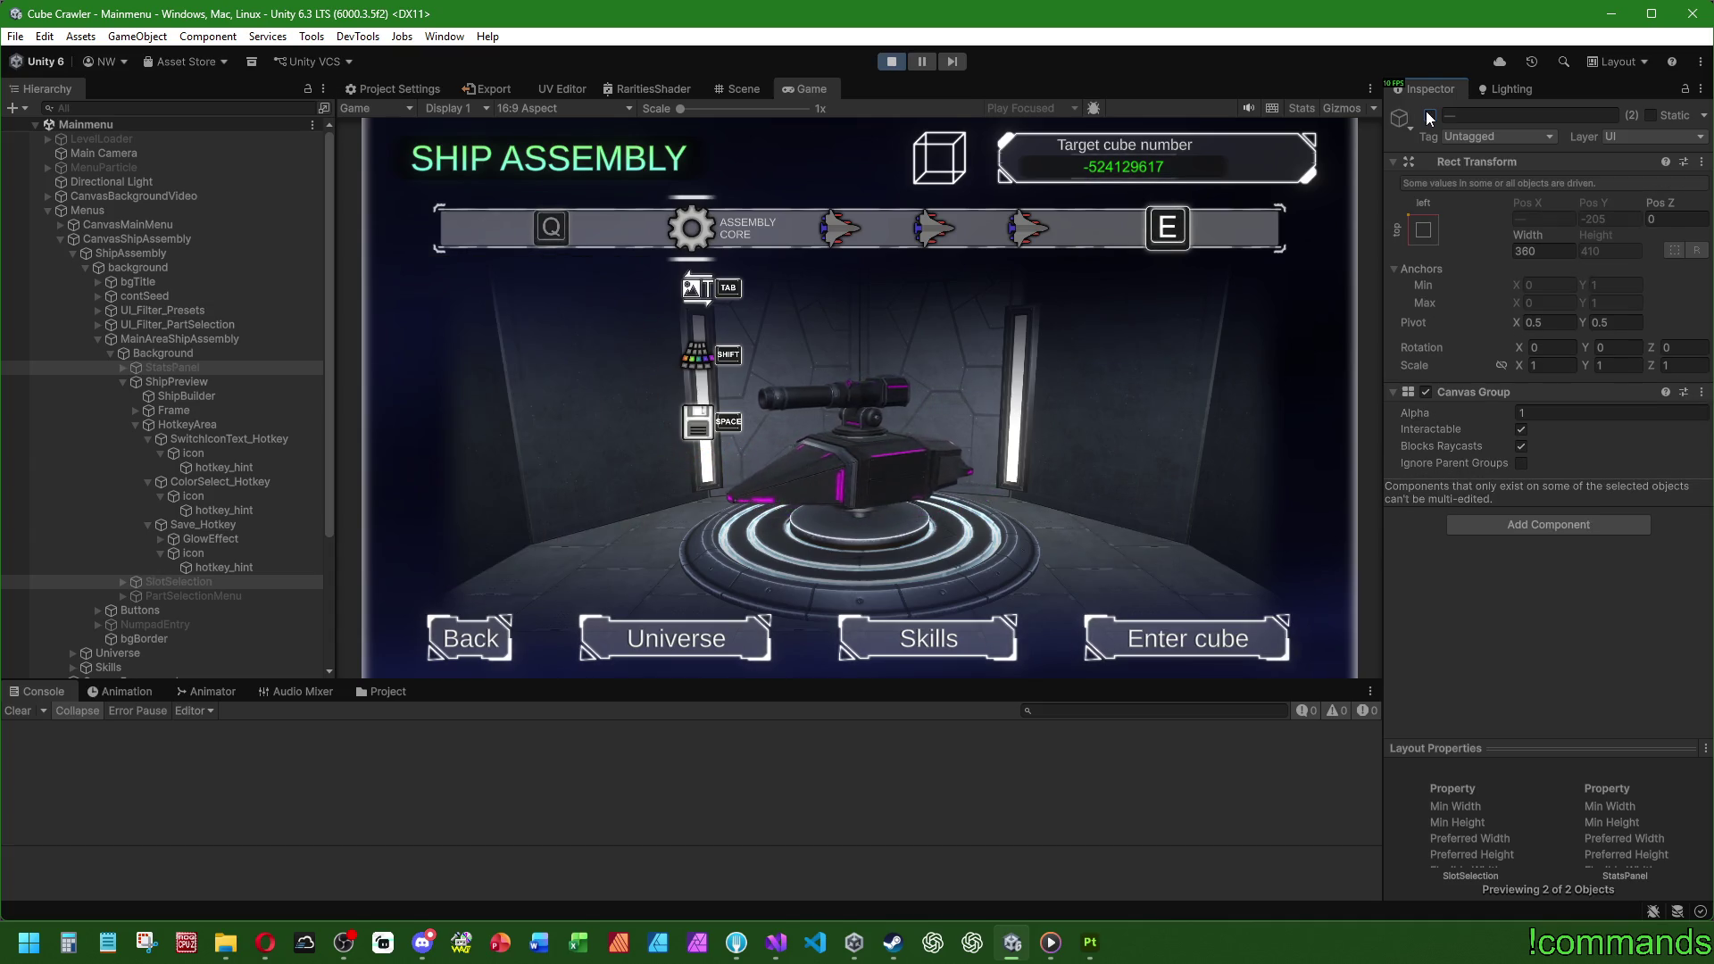
pyautogui.click(1429, 118)
pyautogui.click(1430, 118)
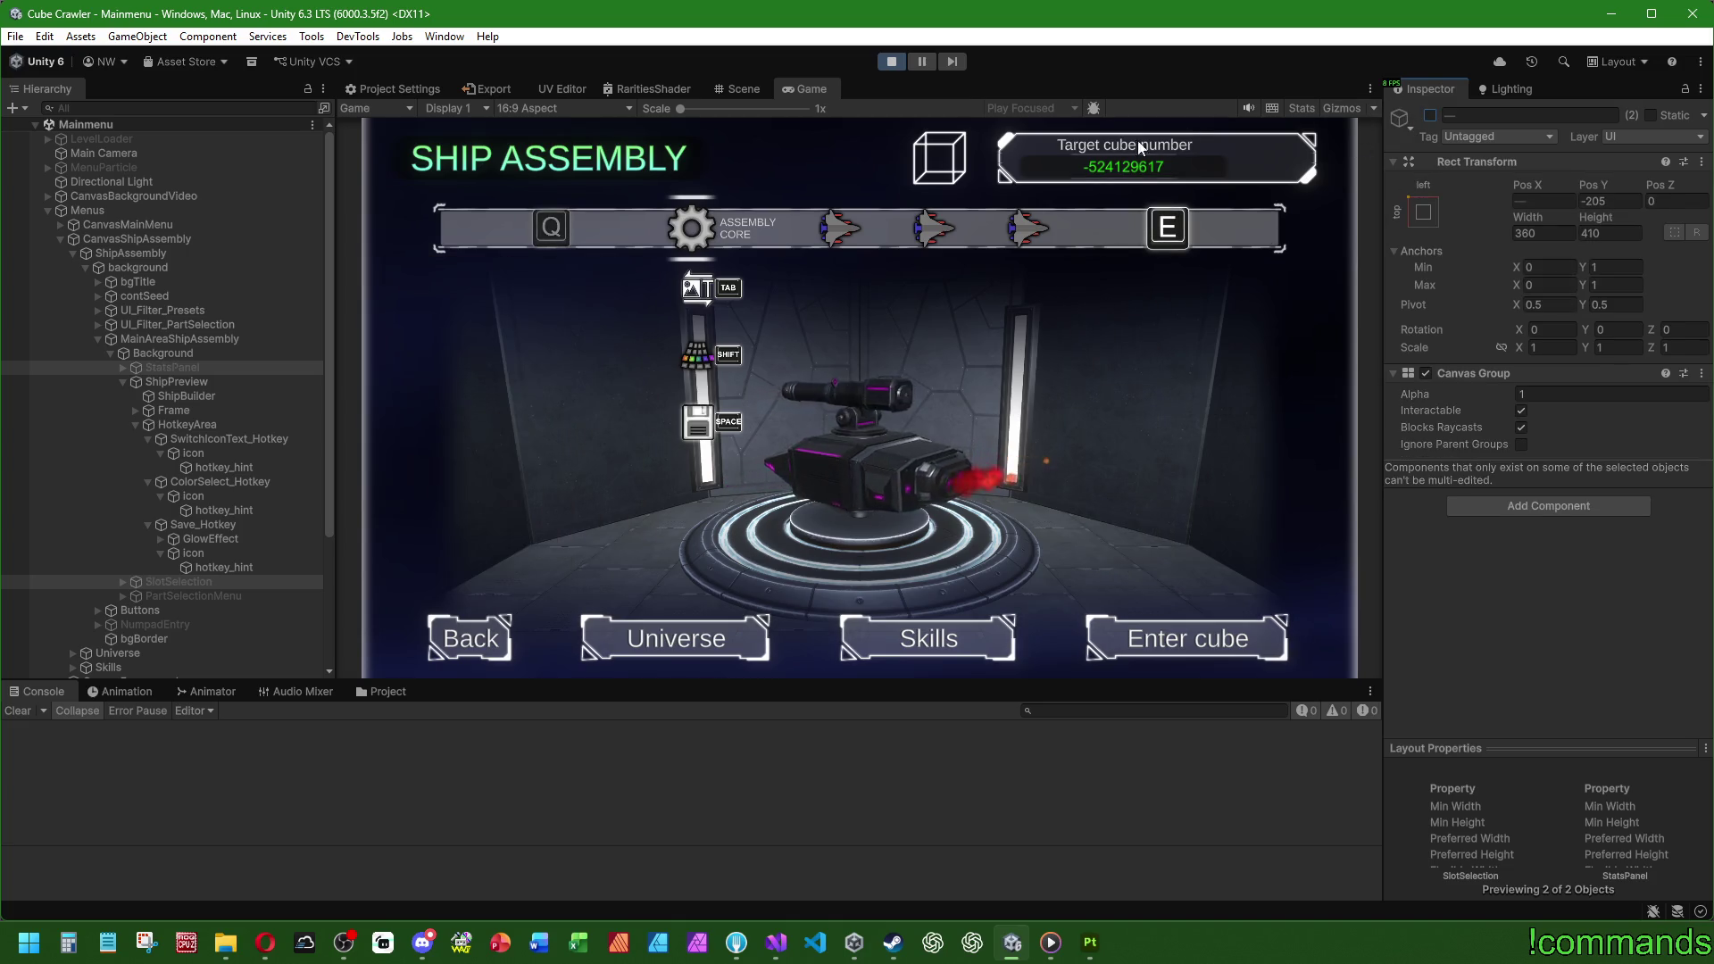
pyautogui.hotkey('alt', 'shift', 'a')
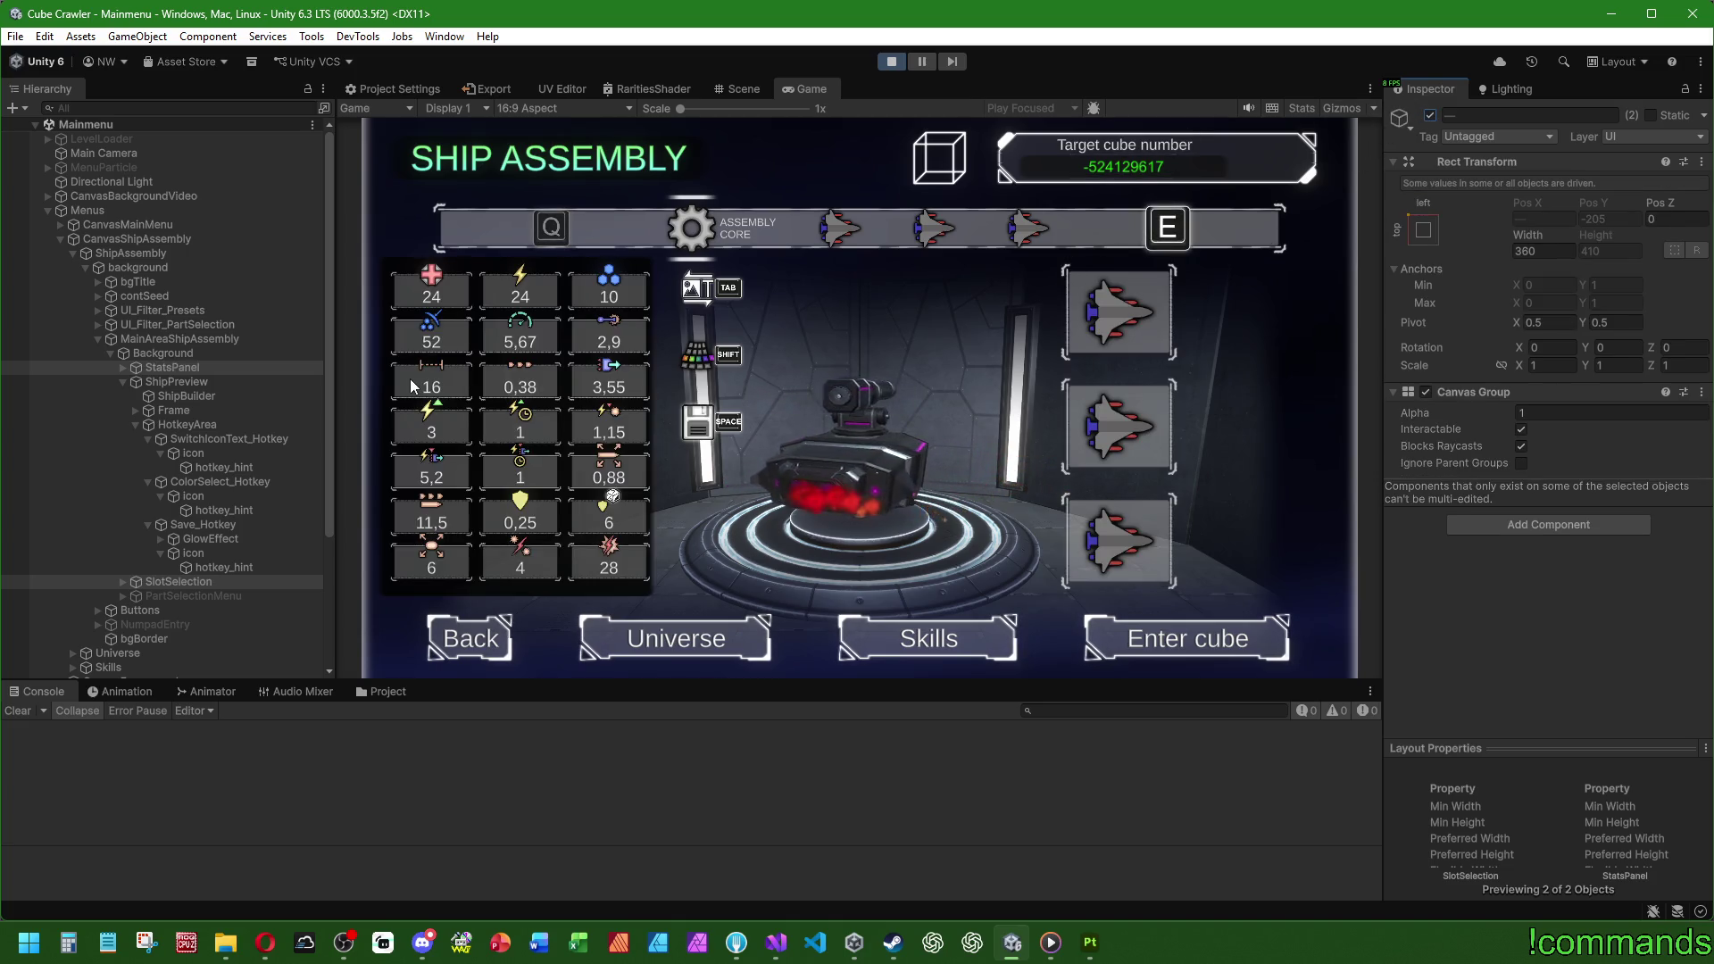
# Step: Open and leave the weapon part selection, then open the Ship Bodies selection
pyautogui.press('Down')
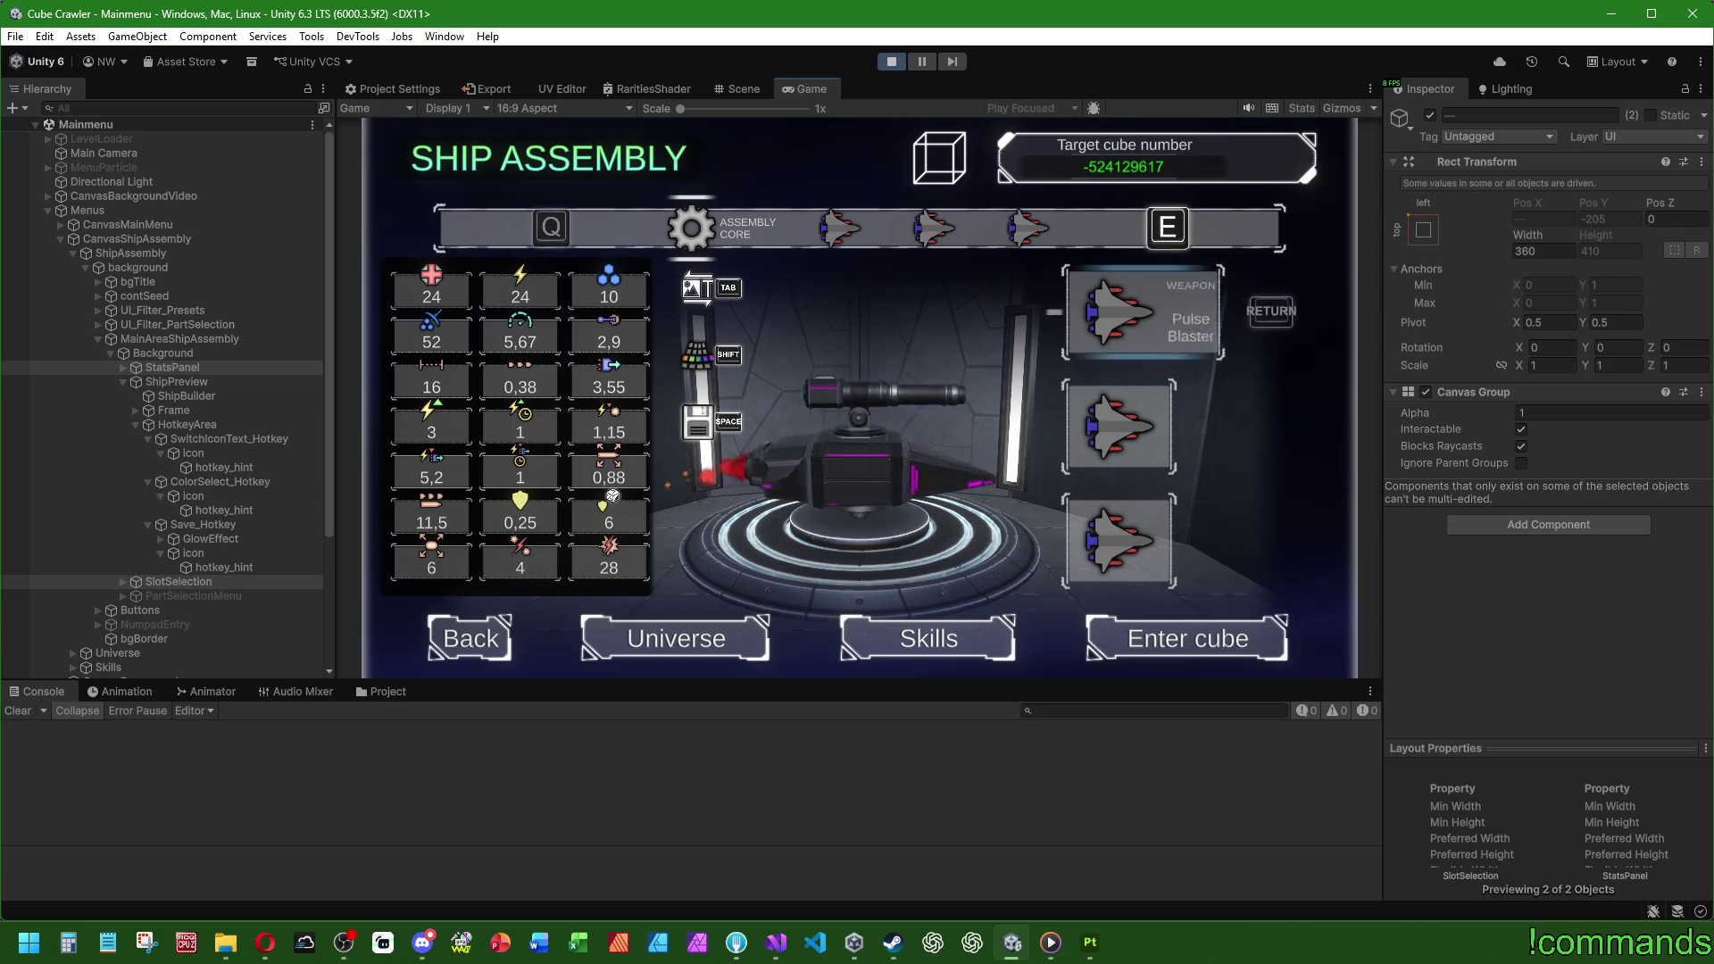
pyautogui.press('Return')
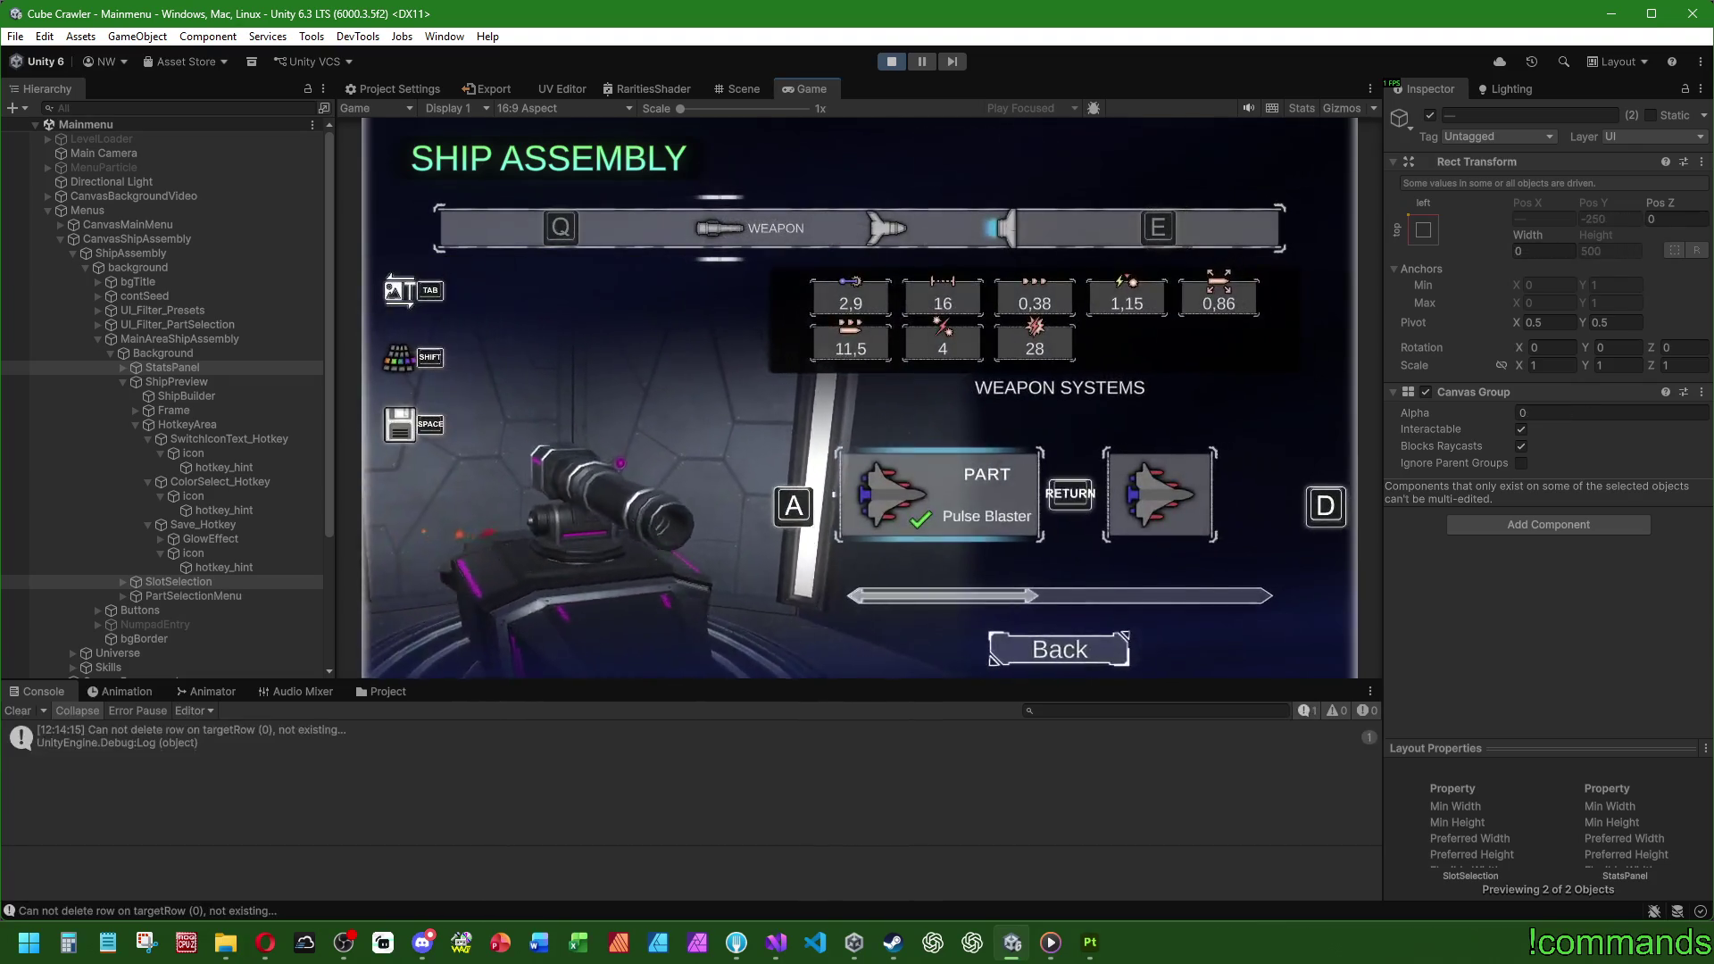
pyautogui.press('Escape')
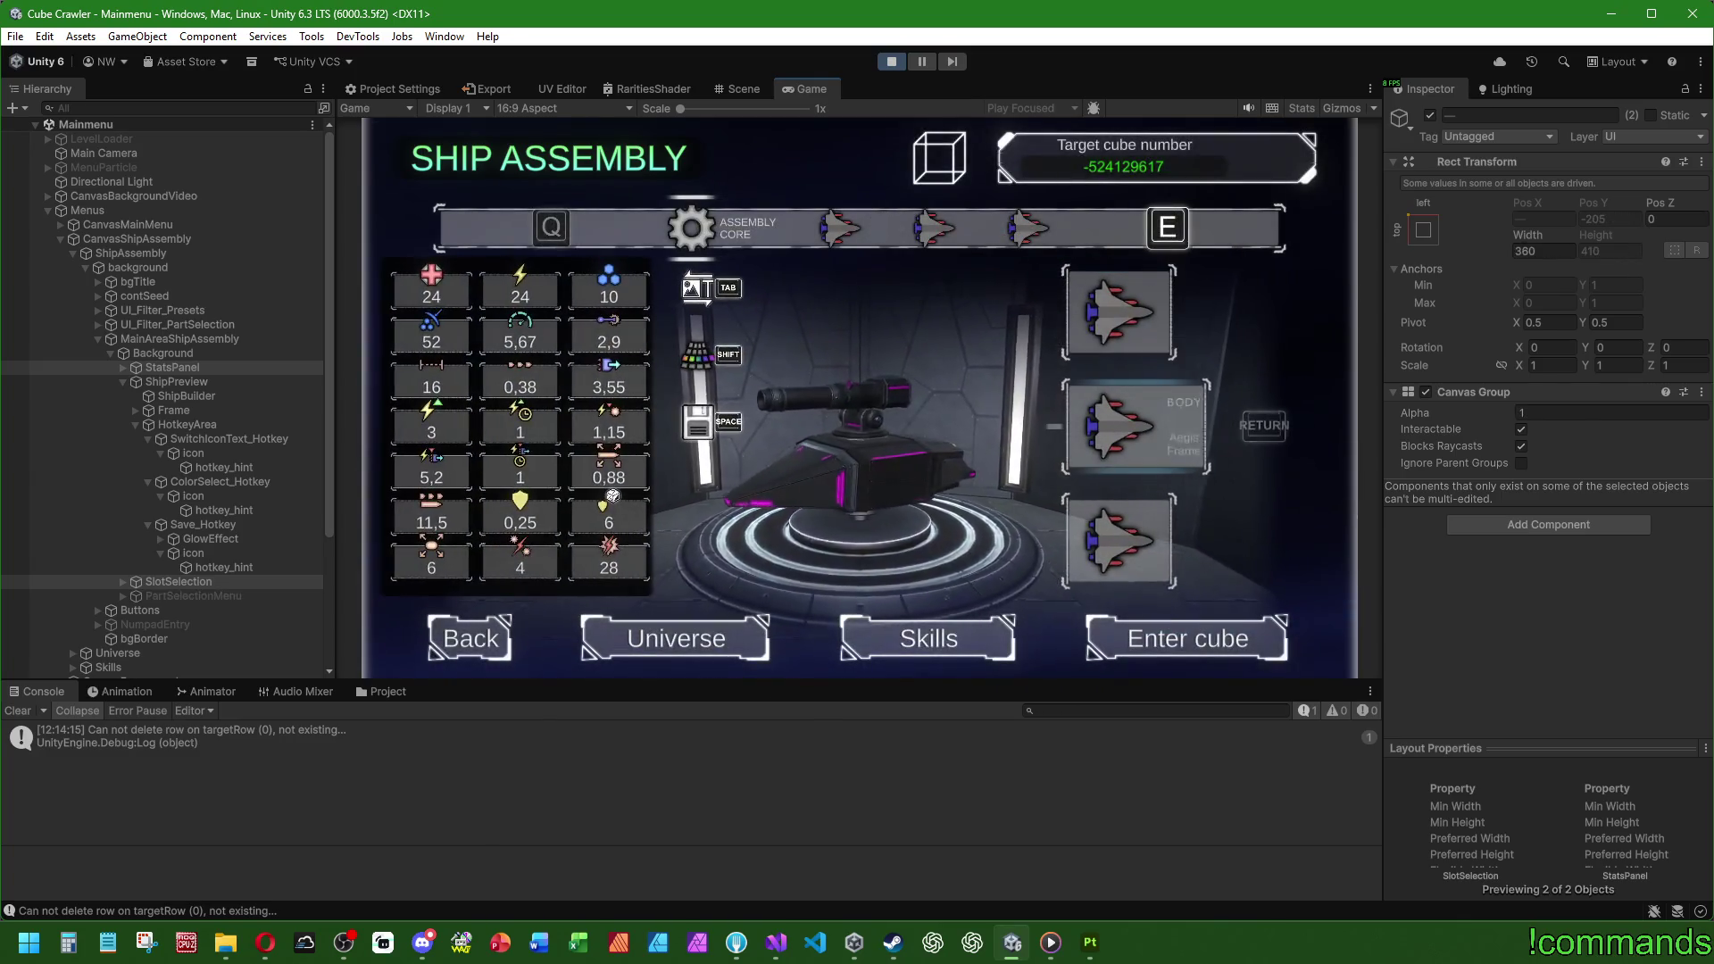
pyautogui.press('Return')
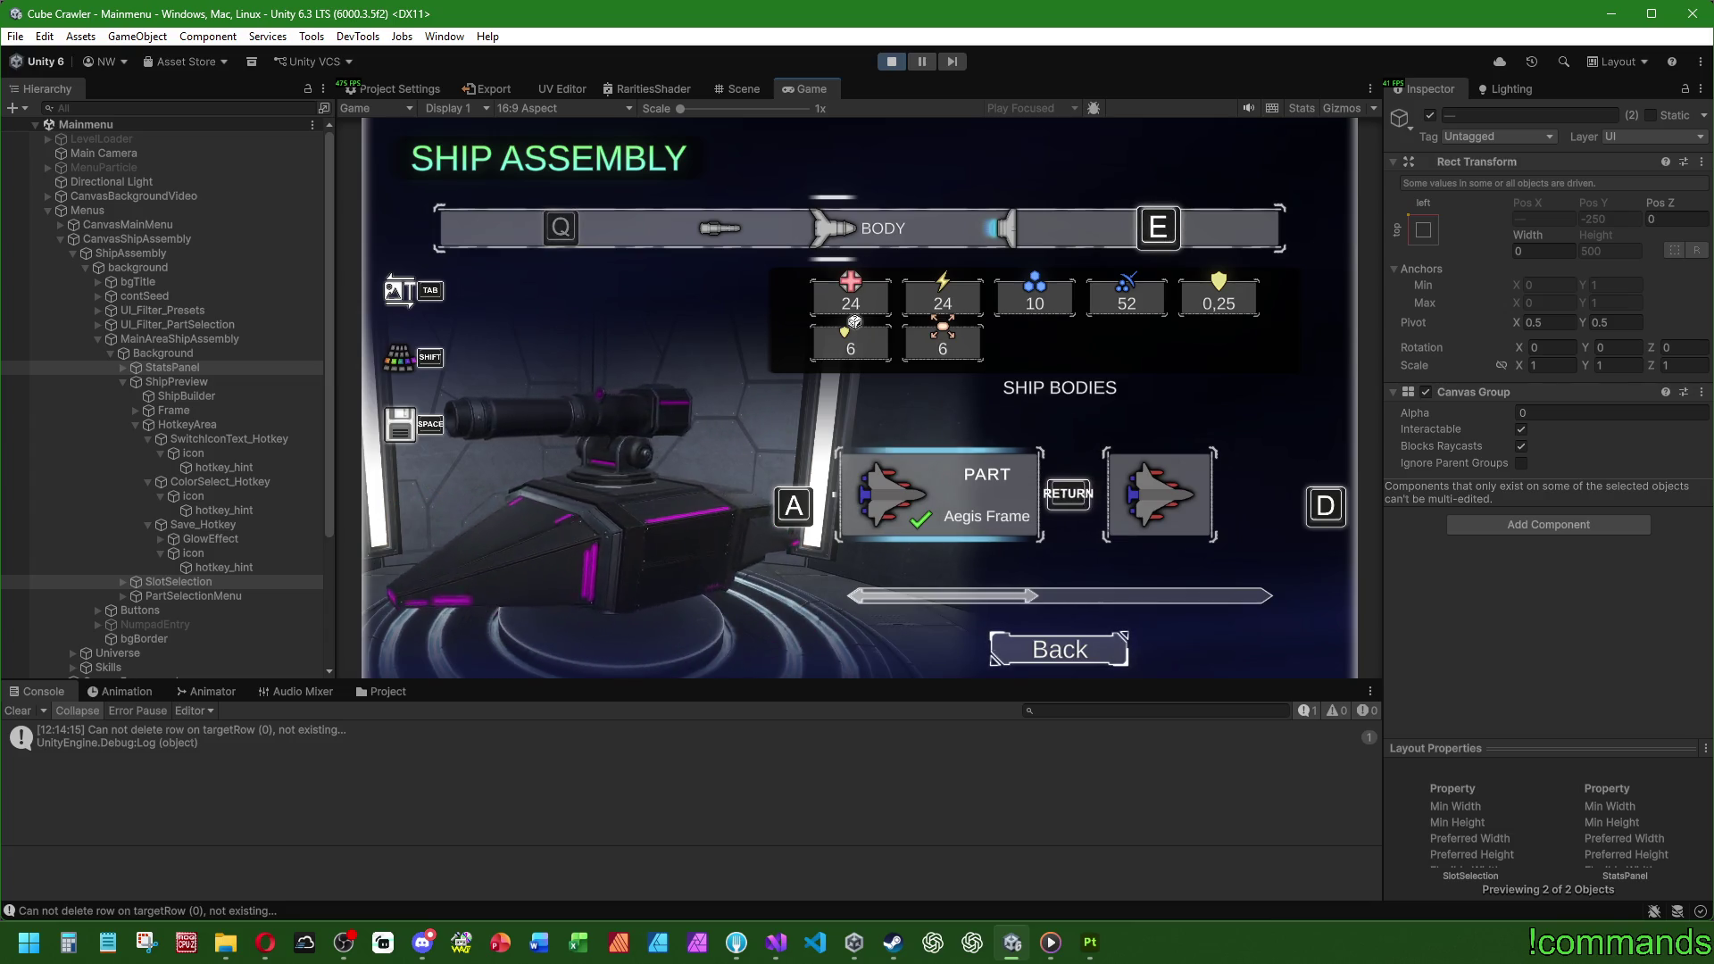
pyautogui.press('super')
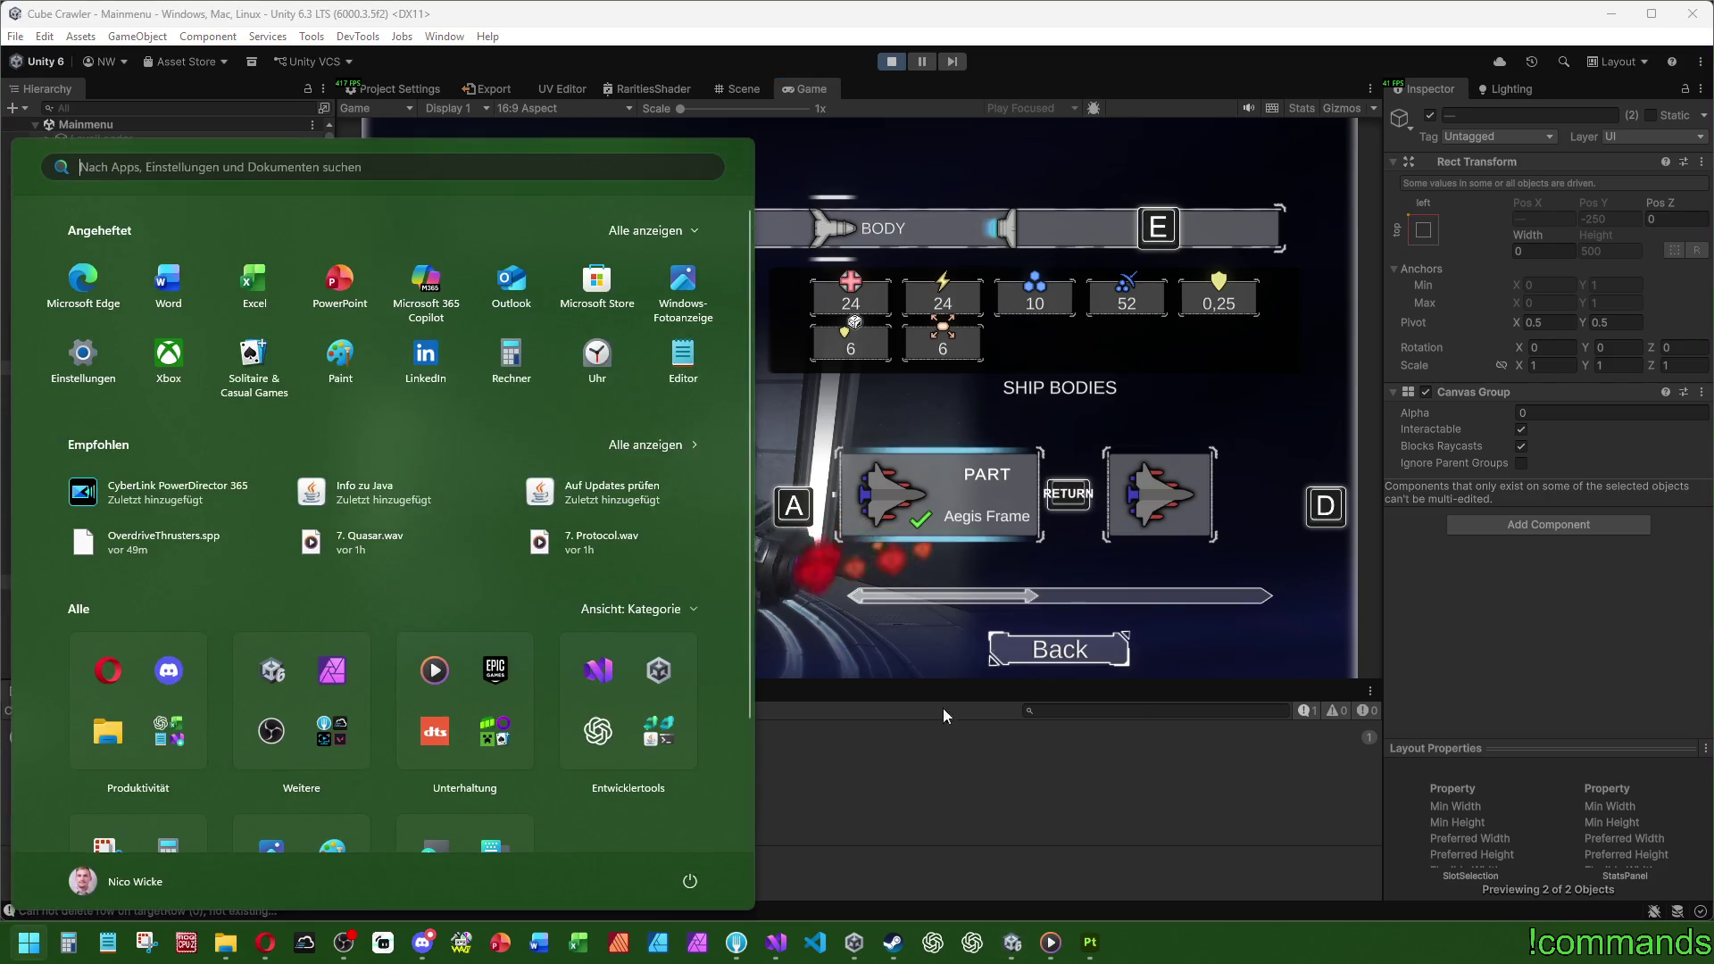
# Step: Close the Start menu and select PartSelectionMenu in the Hierarchy
pyautogui.press('Escape')
pyautogui.click(225, 596)
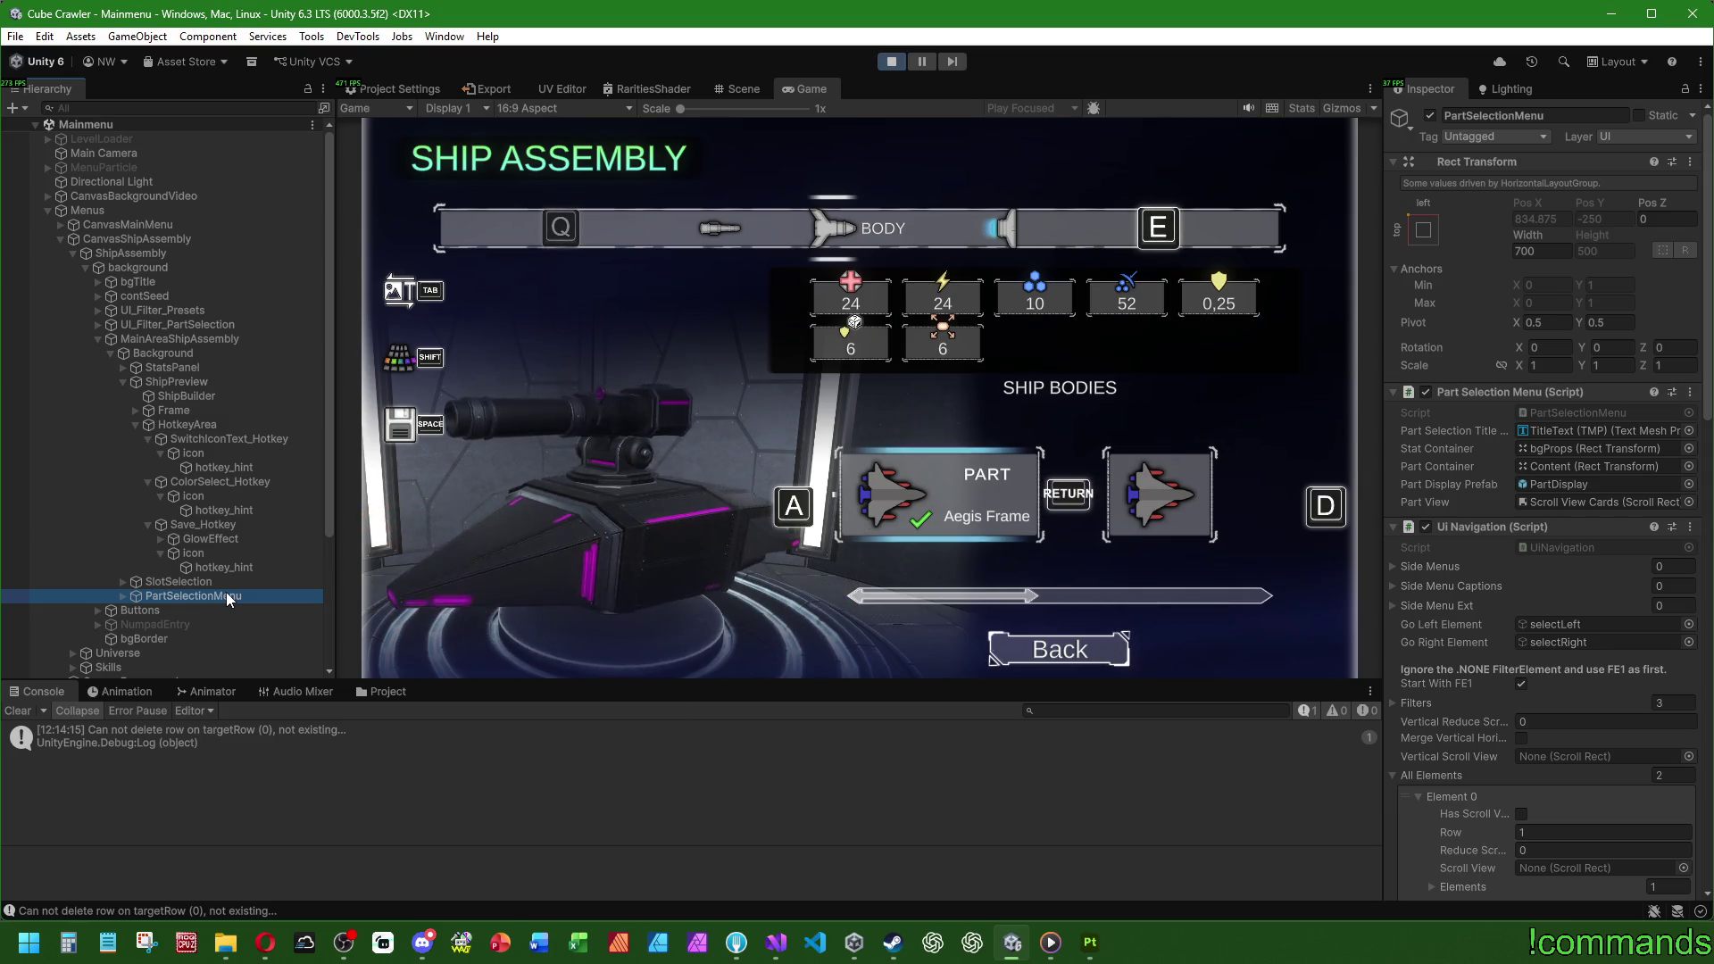
# Step: Return the game to Ship Assembly and expand PartSelectionMenu and Selection in the Hierarchy
pyautogui.click(817, 552)
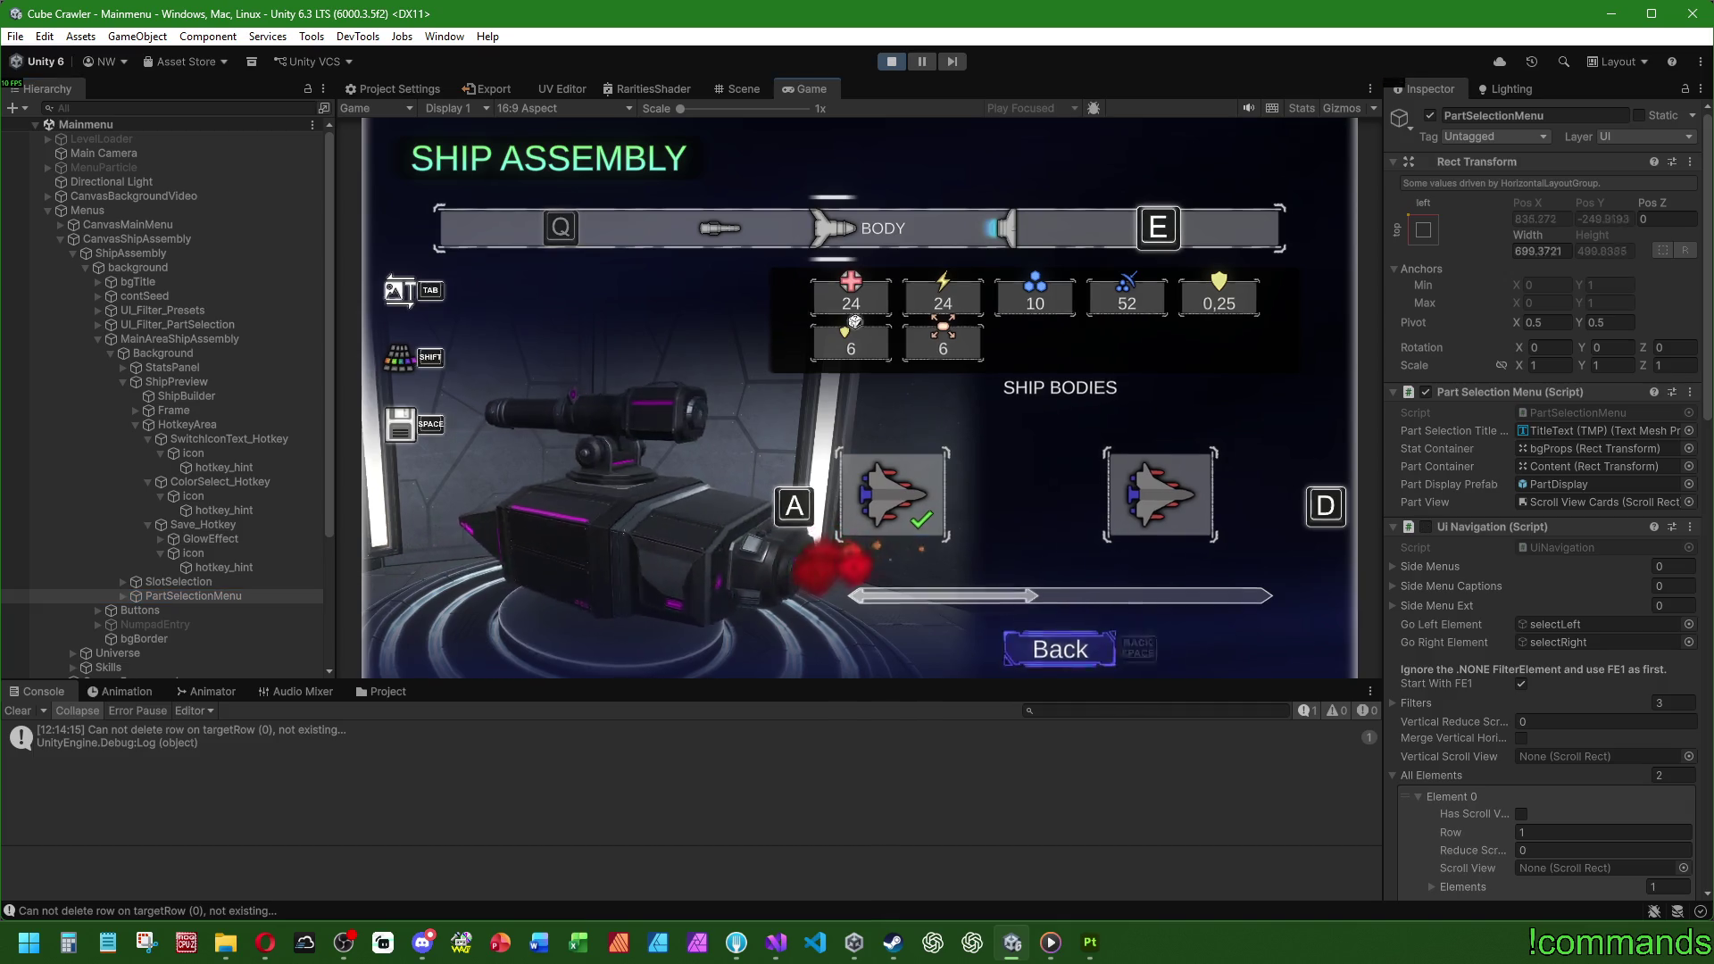
pyautogui.press('BackSpace')
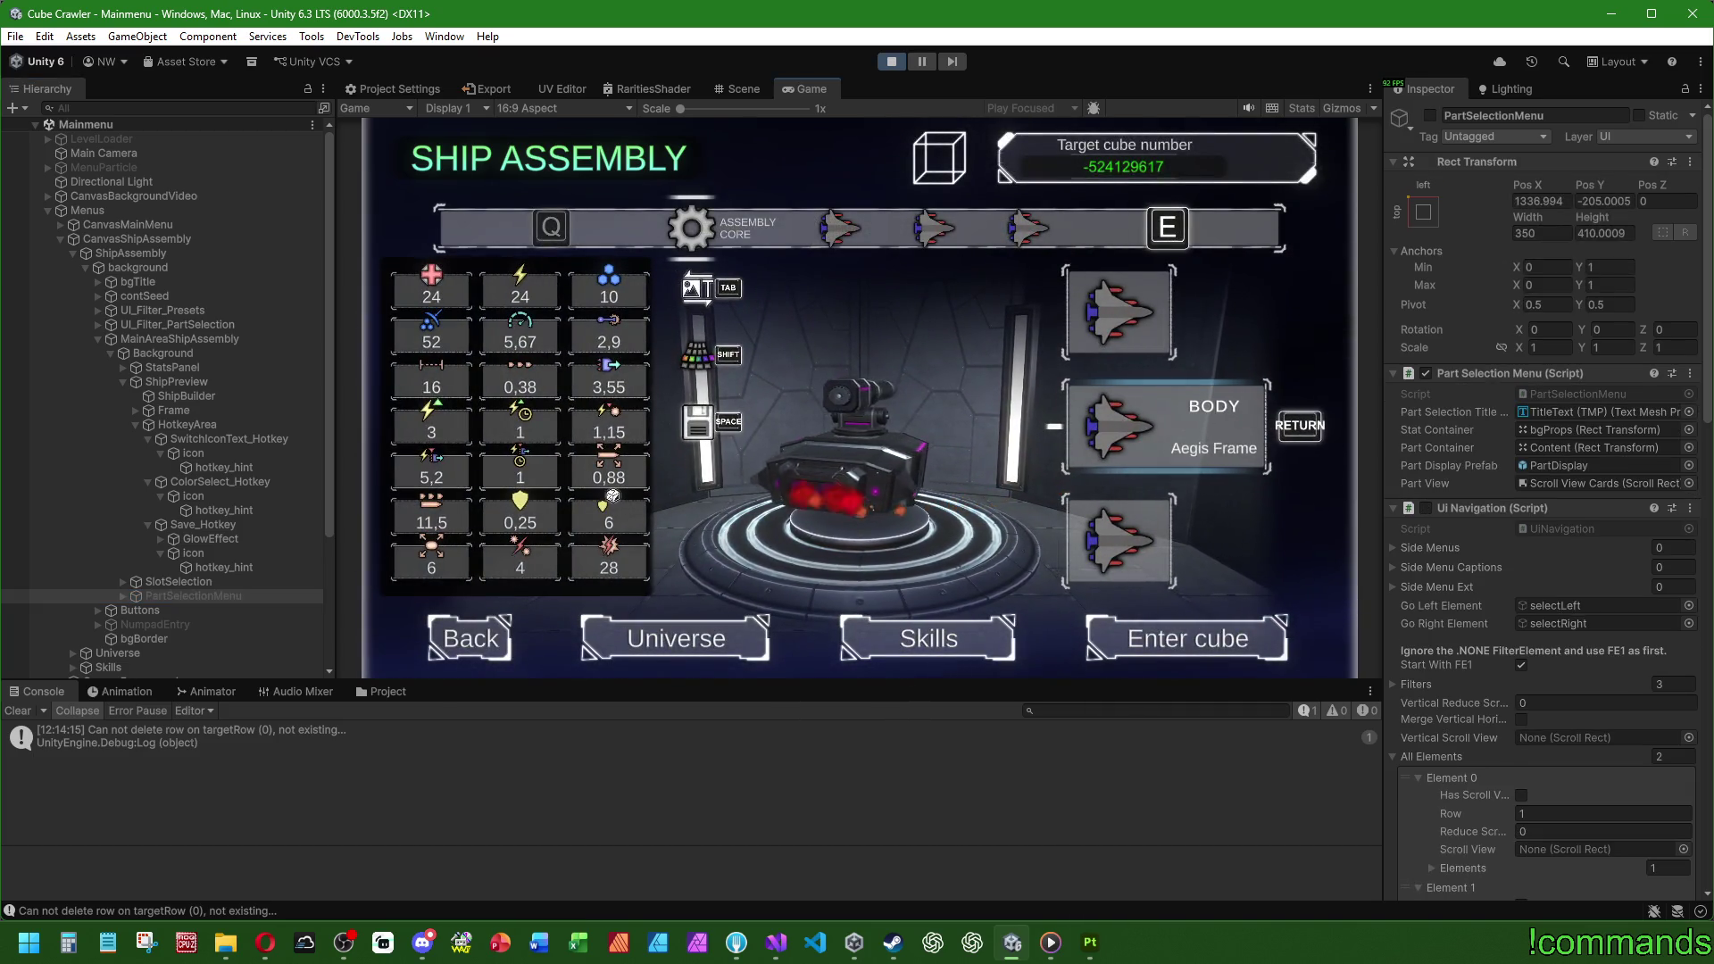
pyautogui.press('super')
pyautogui.press('super')
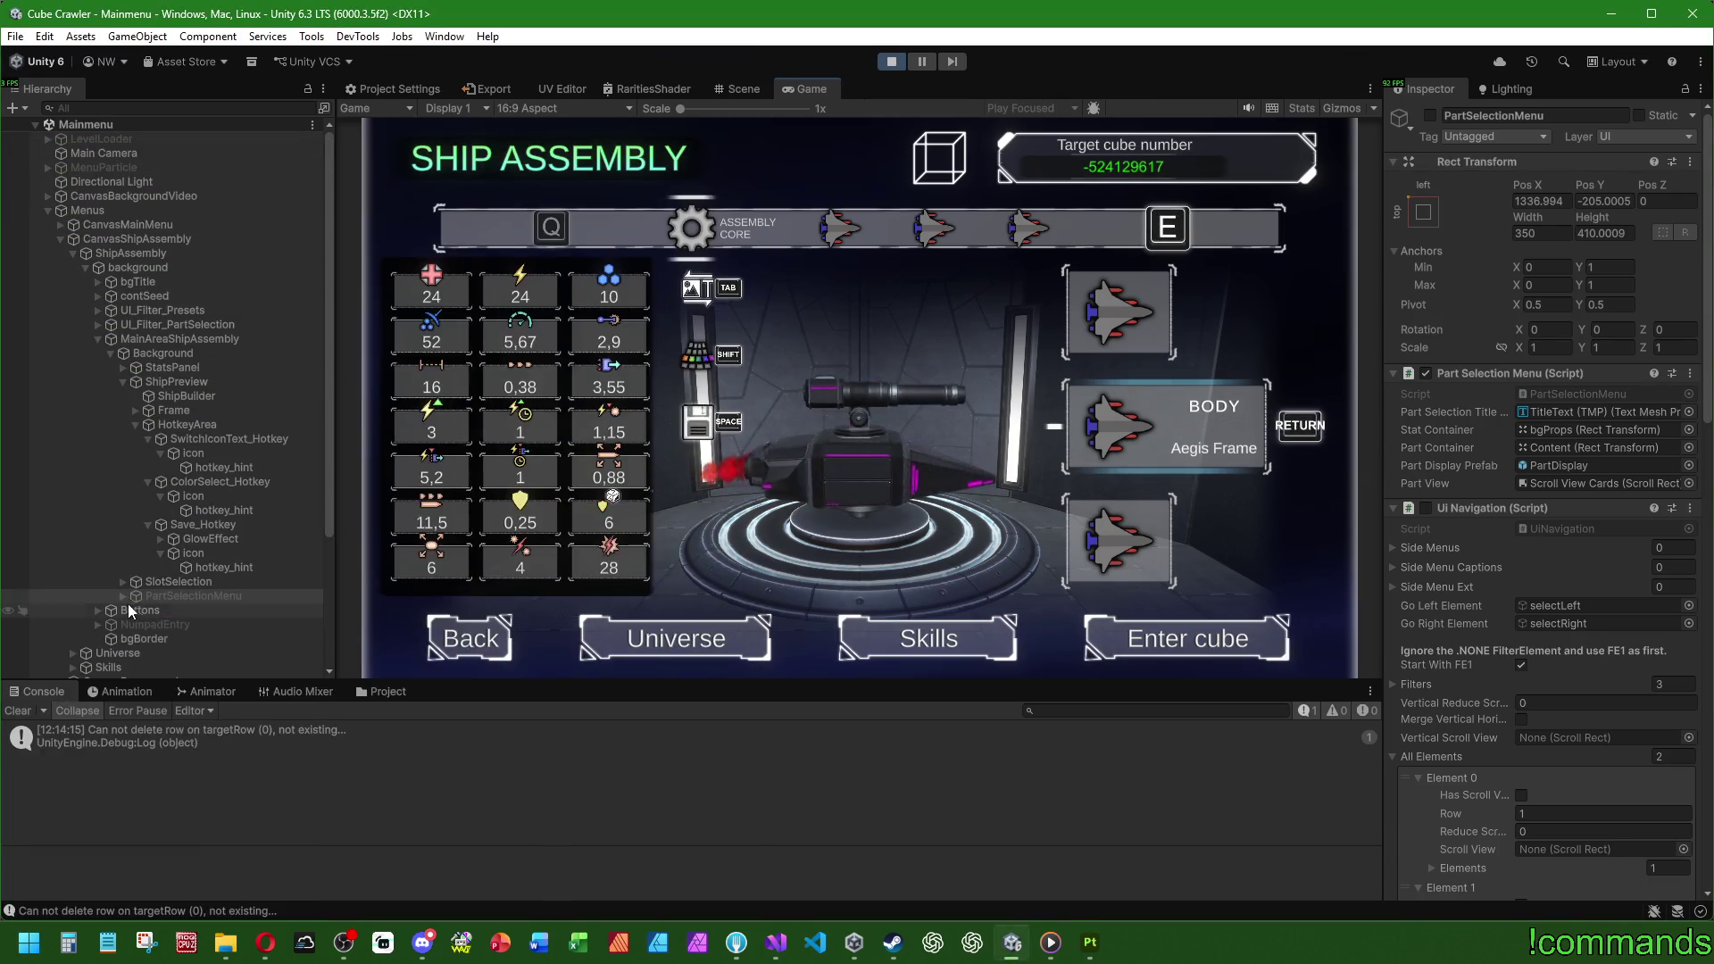
pyautogui.click(123, 596)
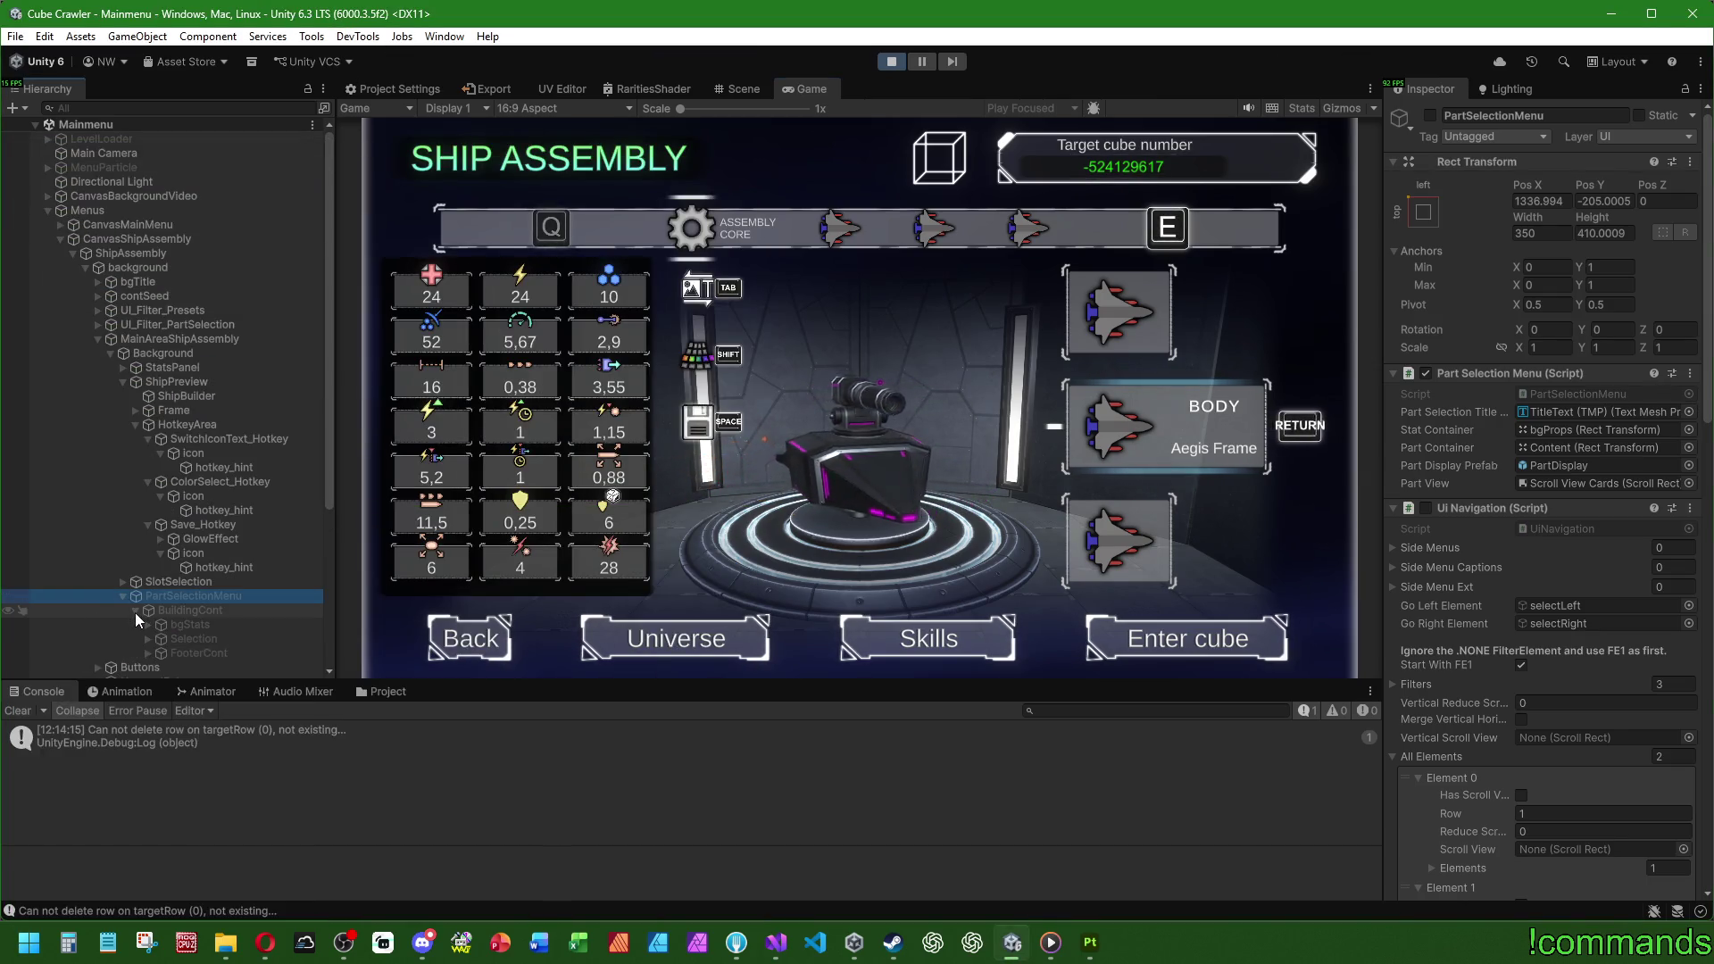
pyautogui.click(194, 639)
pyautogui.click(150, 640)
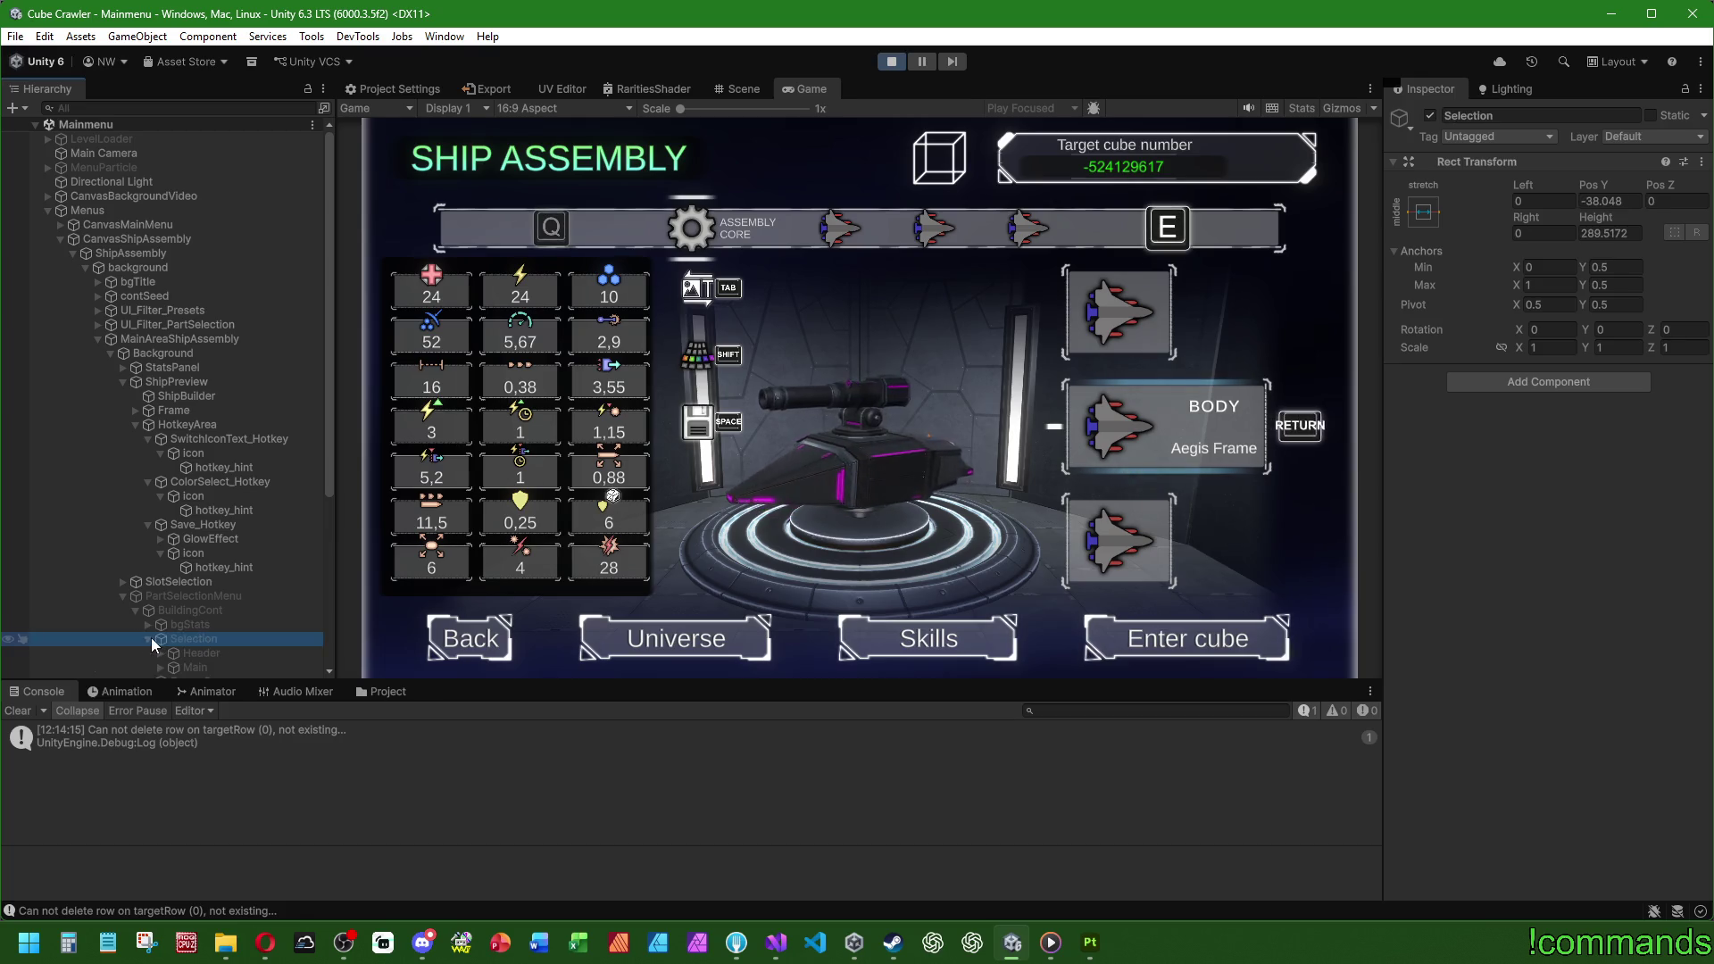
# Step: Expand Header, Main, Scroll View Cards, Viewport and Content to reveal the PartDisplay clones
pyautogui.scroll(-5, 162, 598)
pyautogui.click(160, 438)
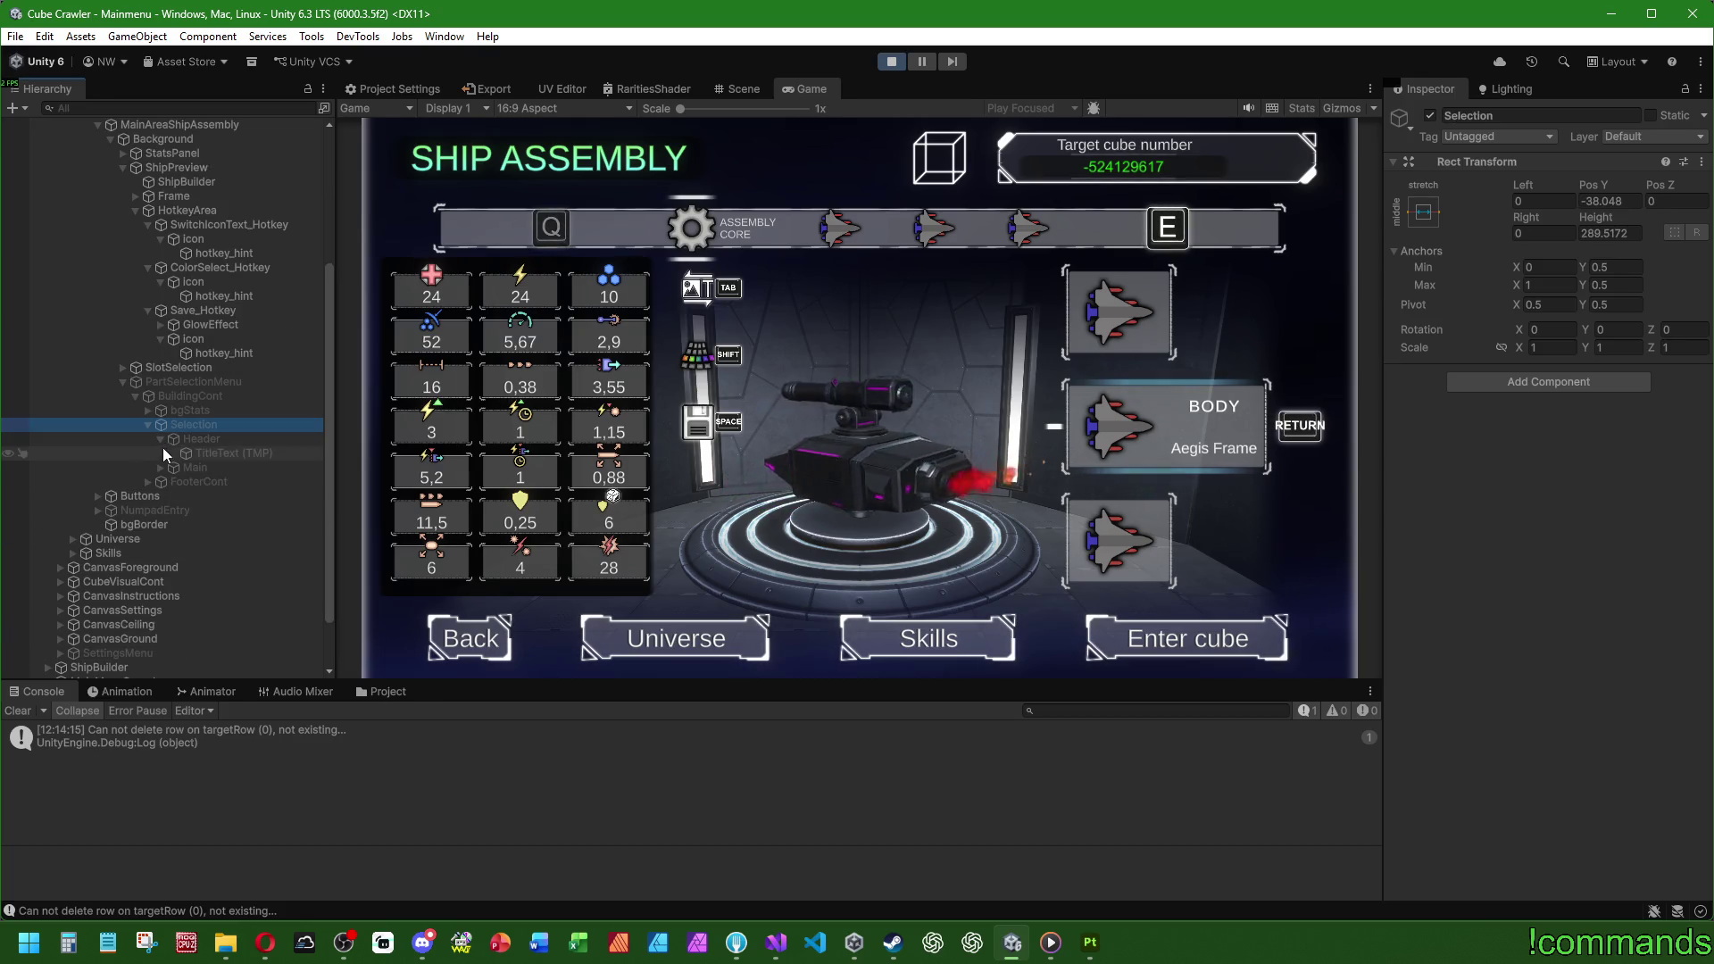
pyautogui.click(160, 467)
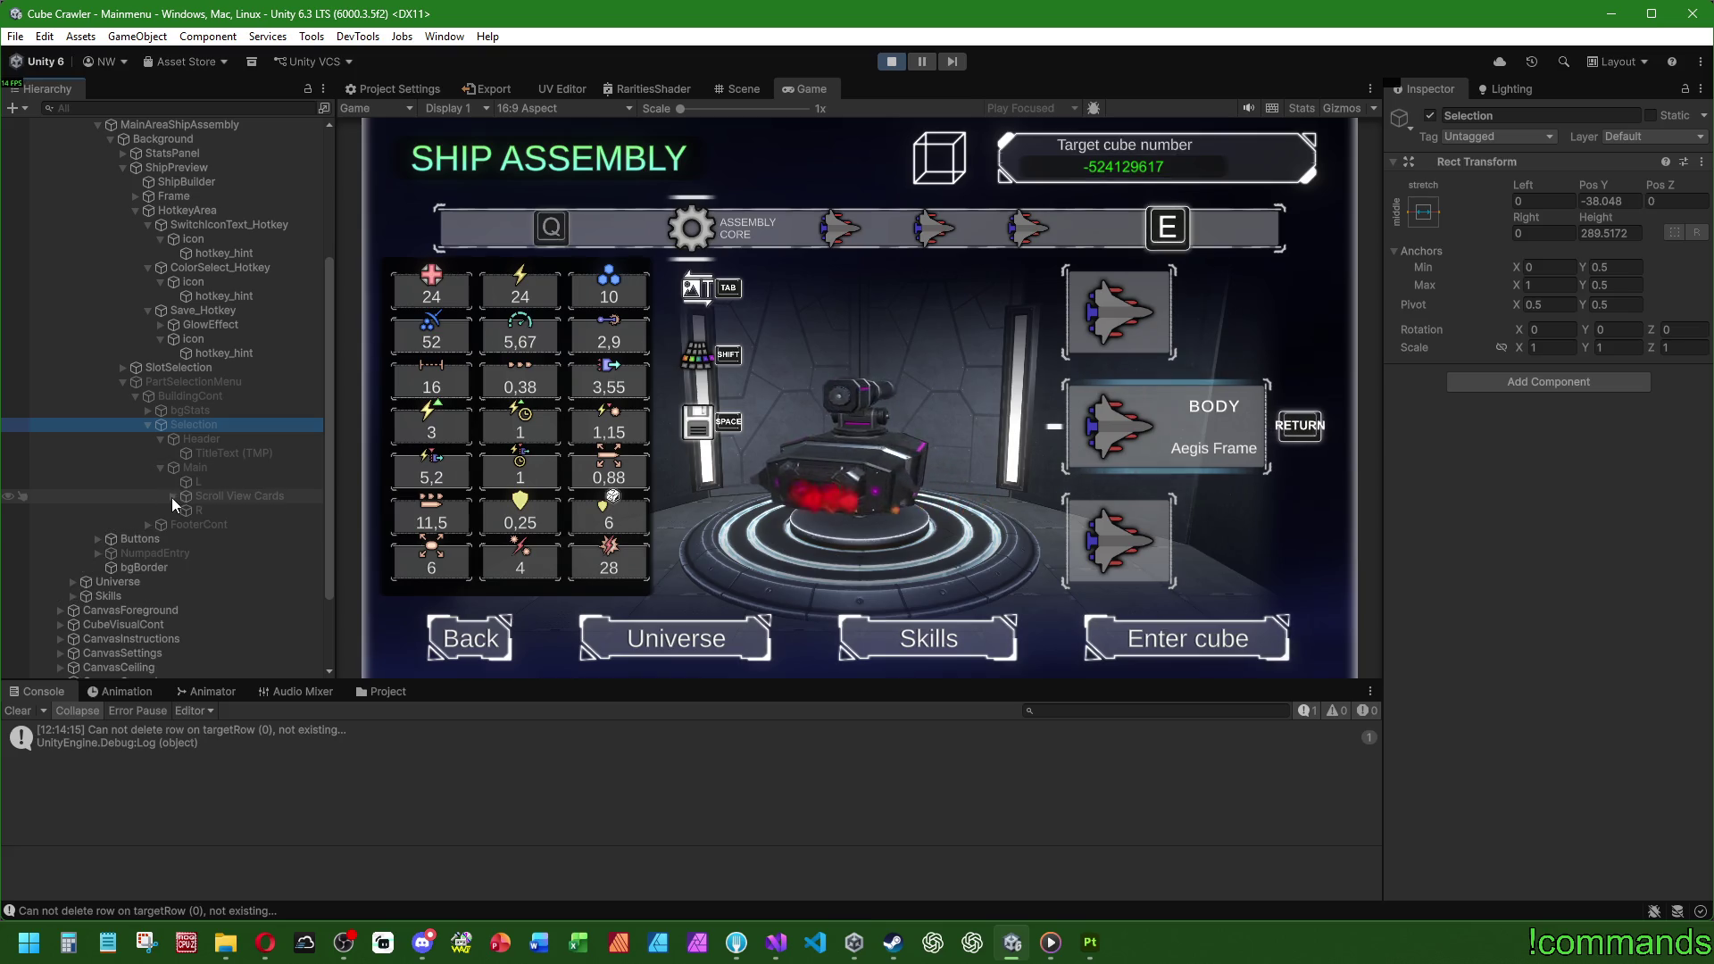
pyautogui.click(173, 496)
pyautogui.click(185, 510)
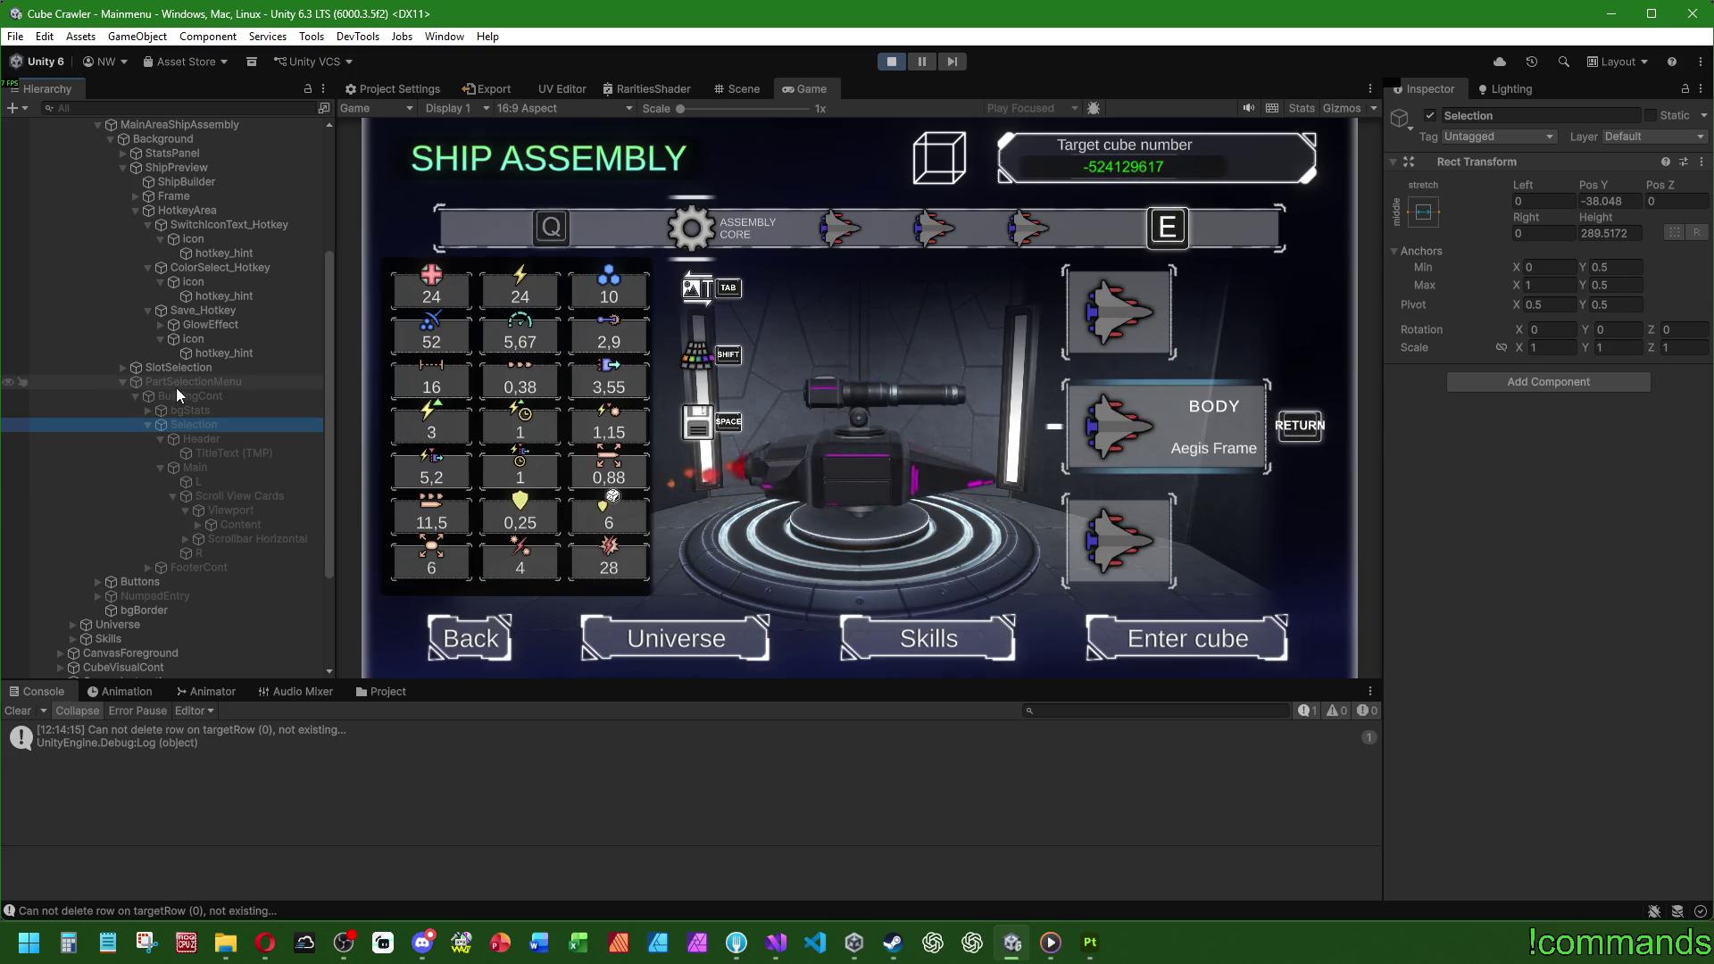
pyautogui.click(164, 412)
pyautogui.click(149, 410)
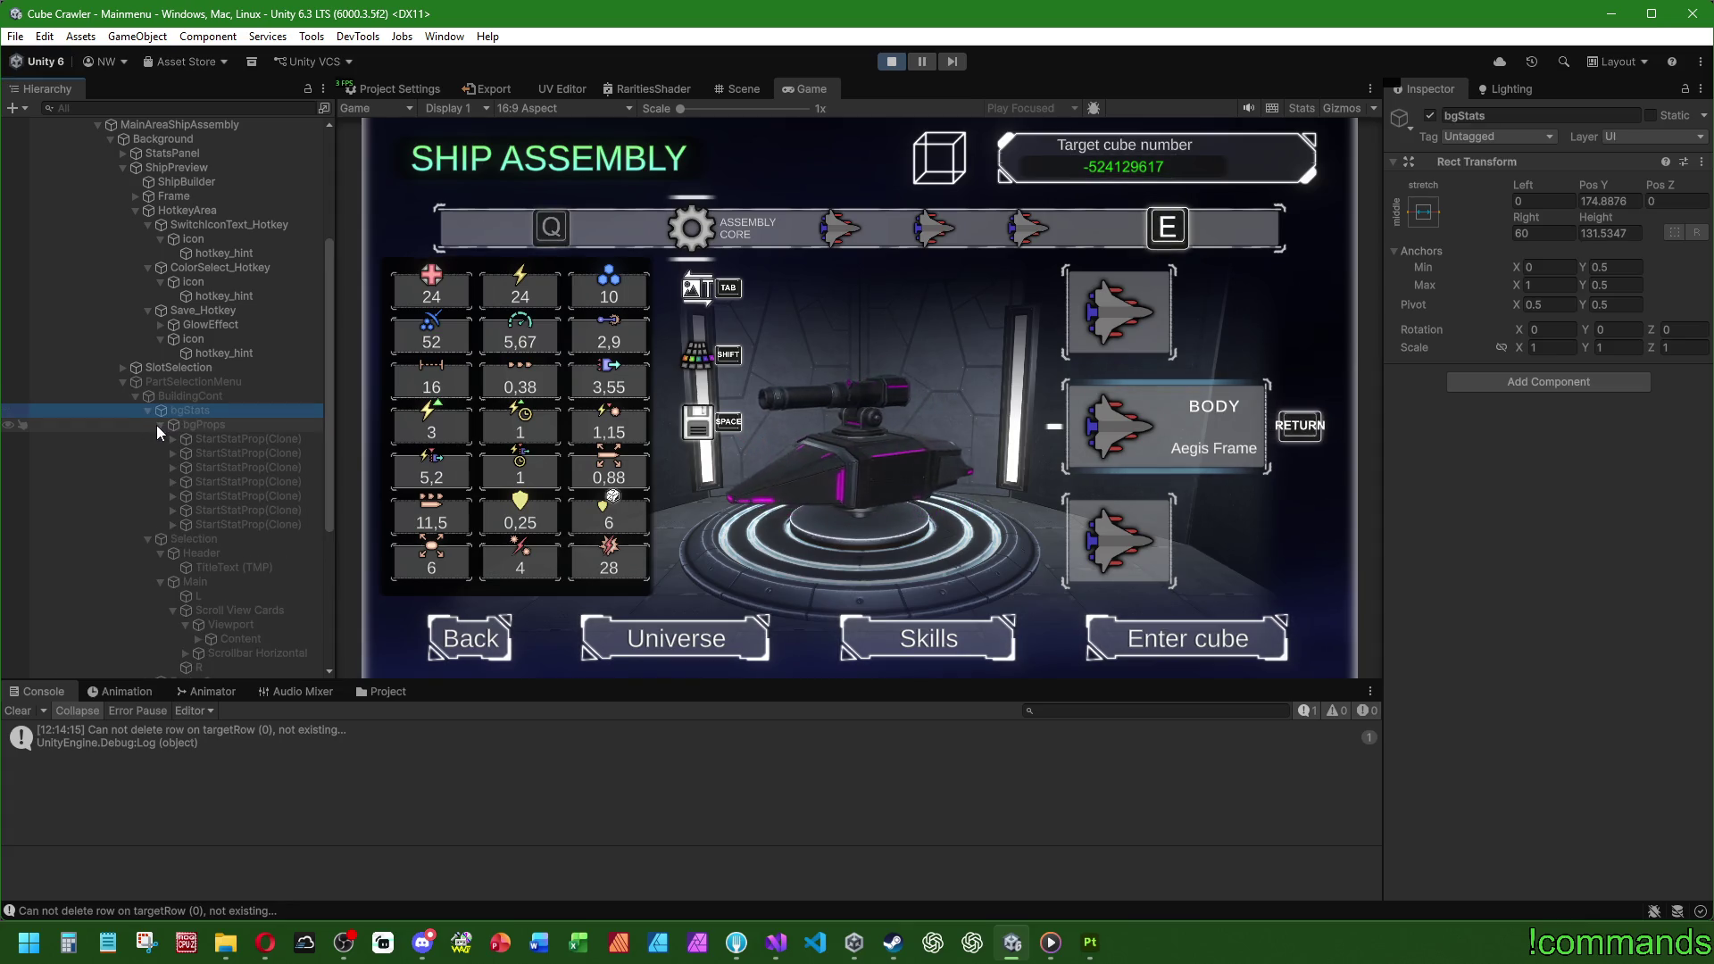
pyautogui.click(148, 411)
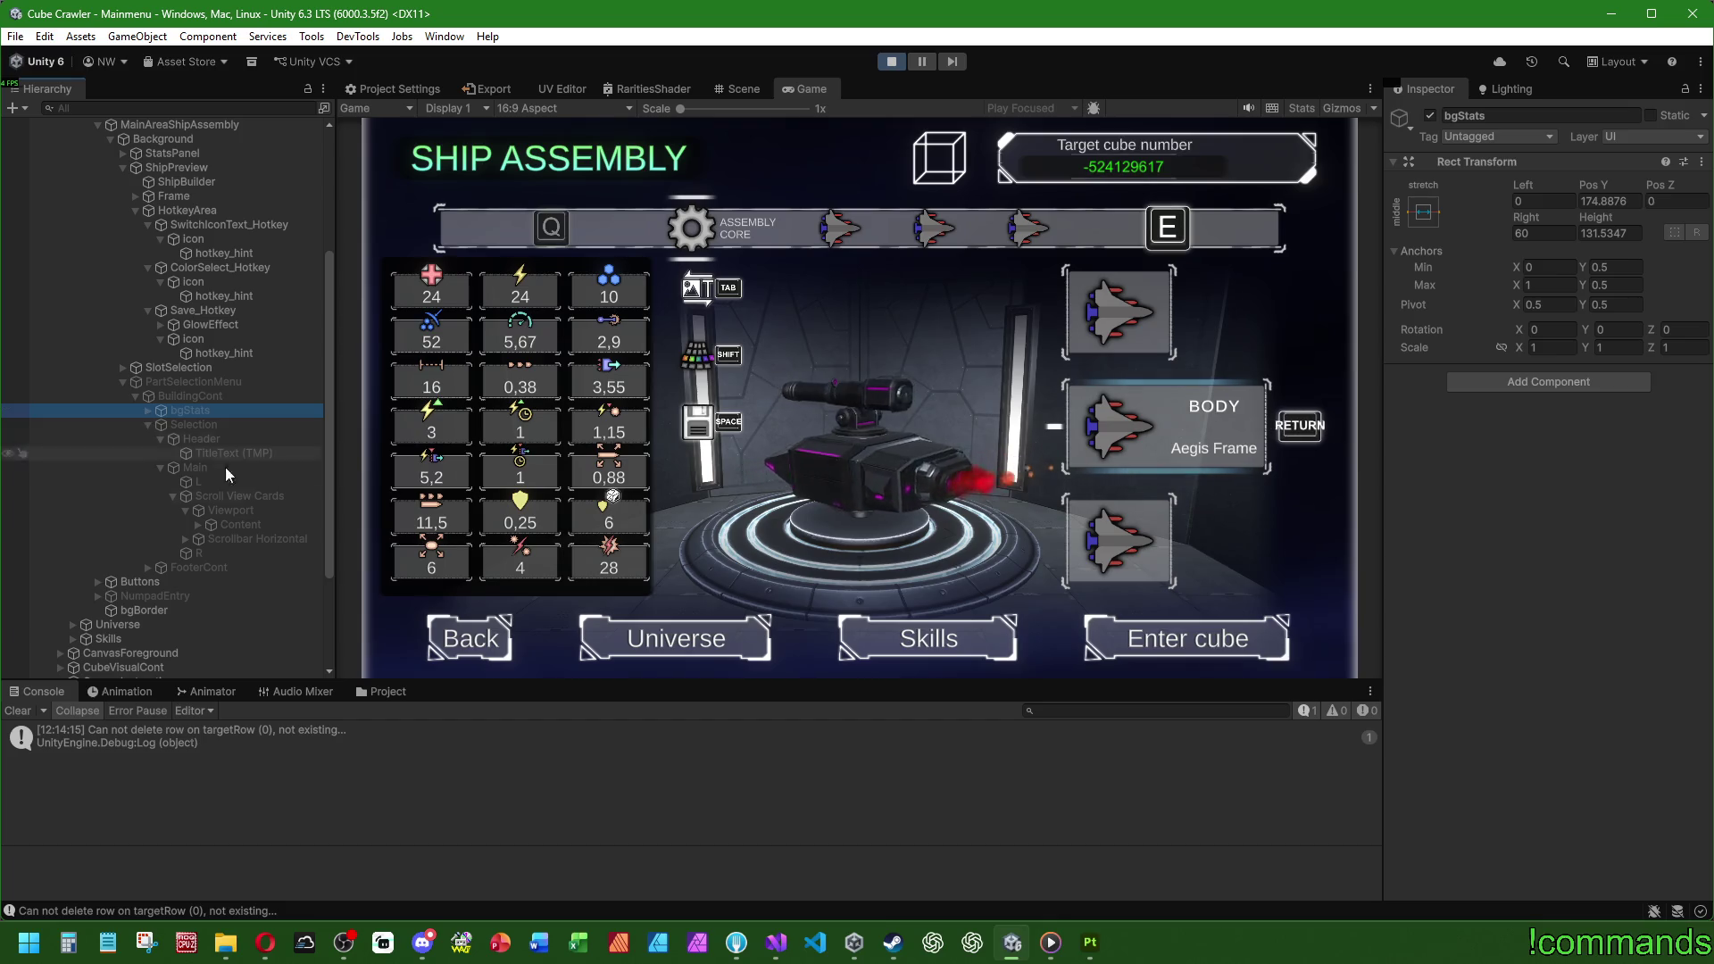
pyautogui.click(198, 524)
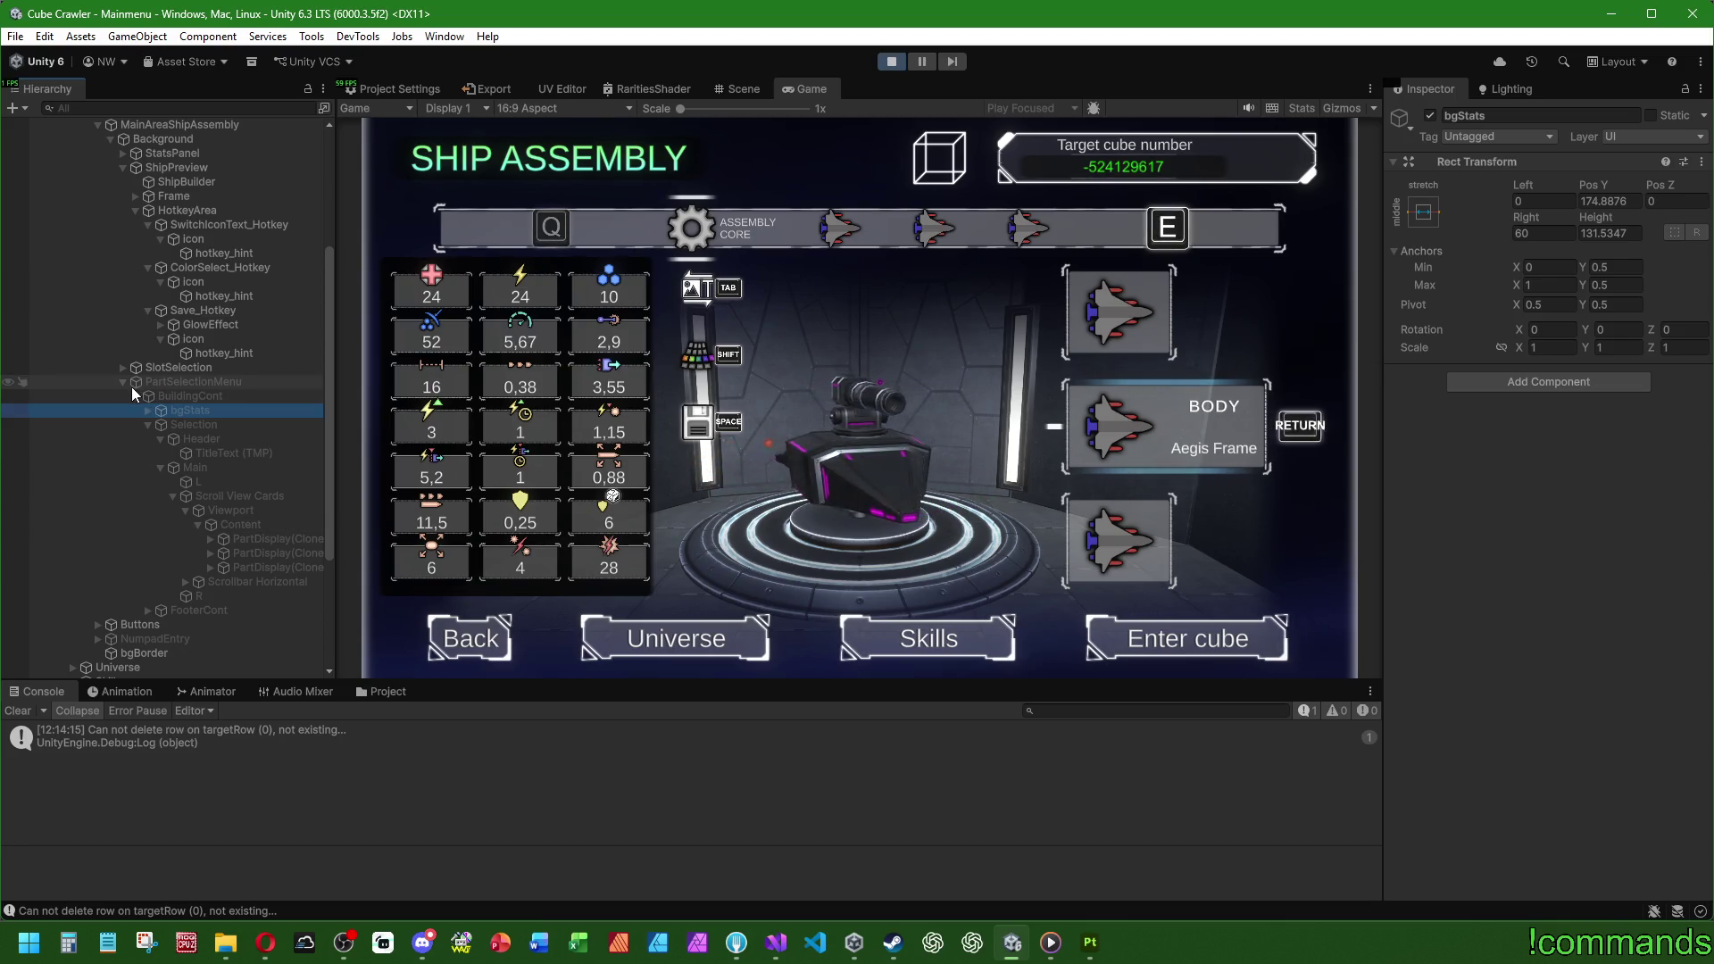
pyautogui.scroll(3, 253, 409)
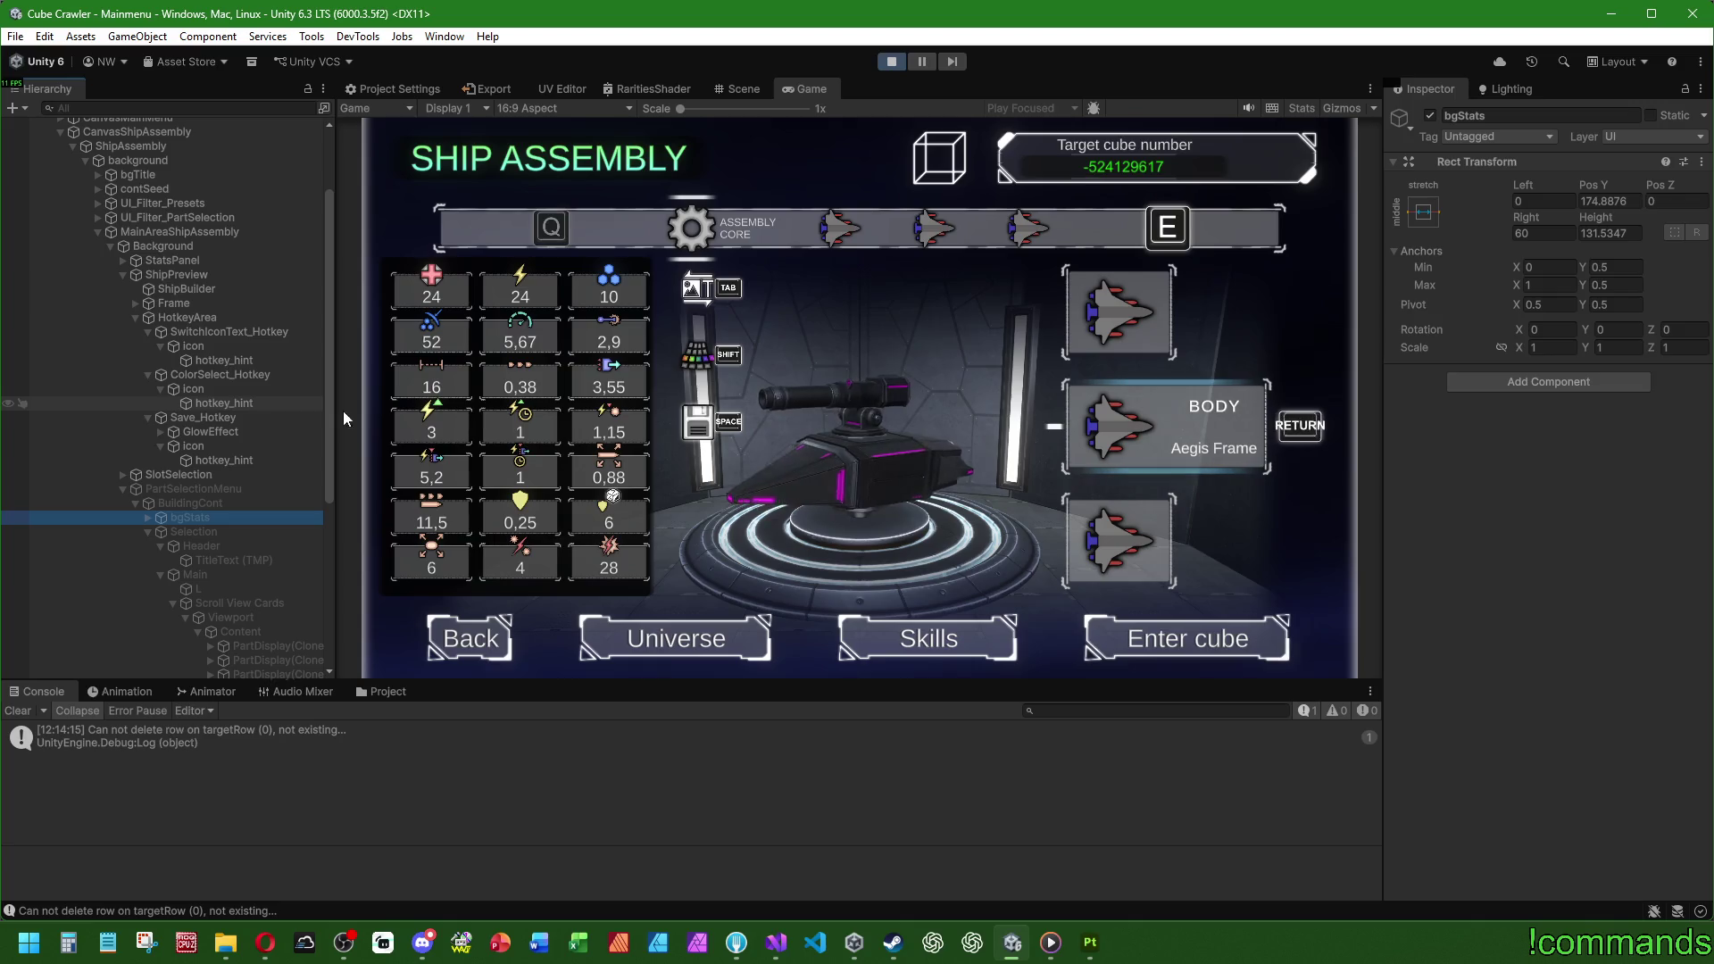
# Step: Open the Ship Bodies selection and expand PartSelectionMenu's Filters list in the Inspector
pyautogui.press('Return')
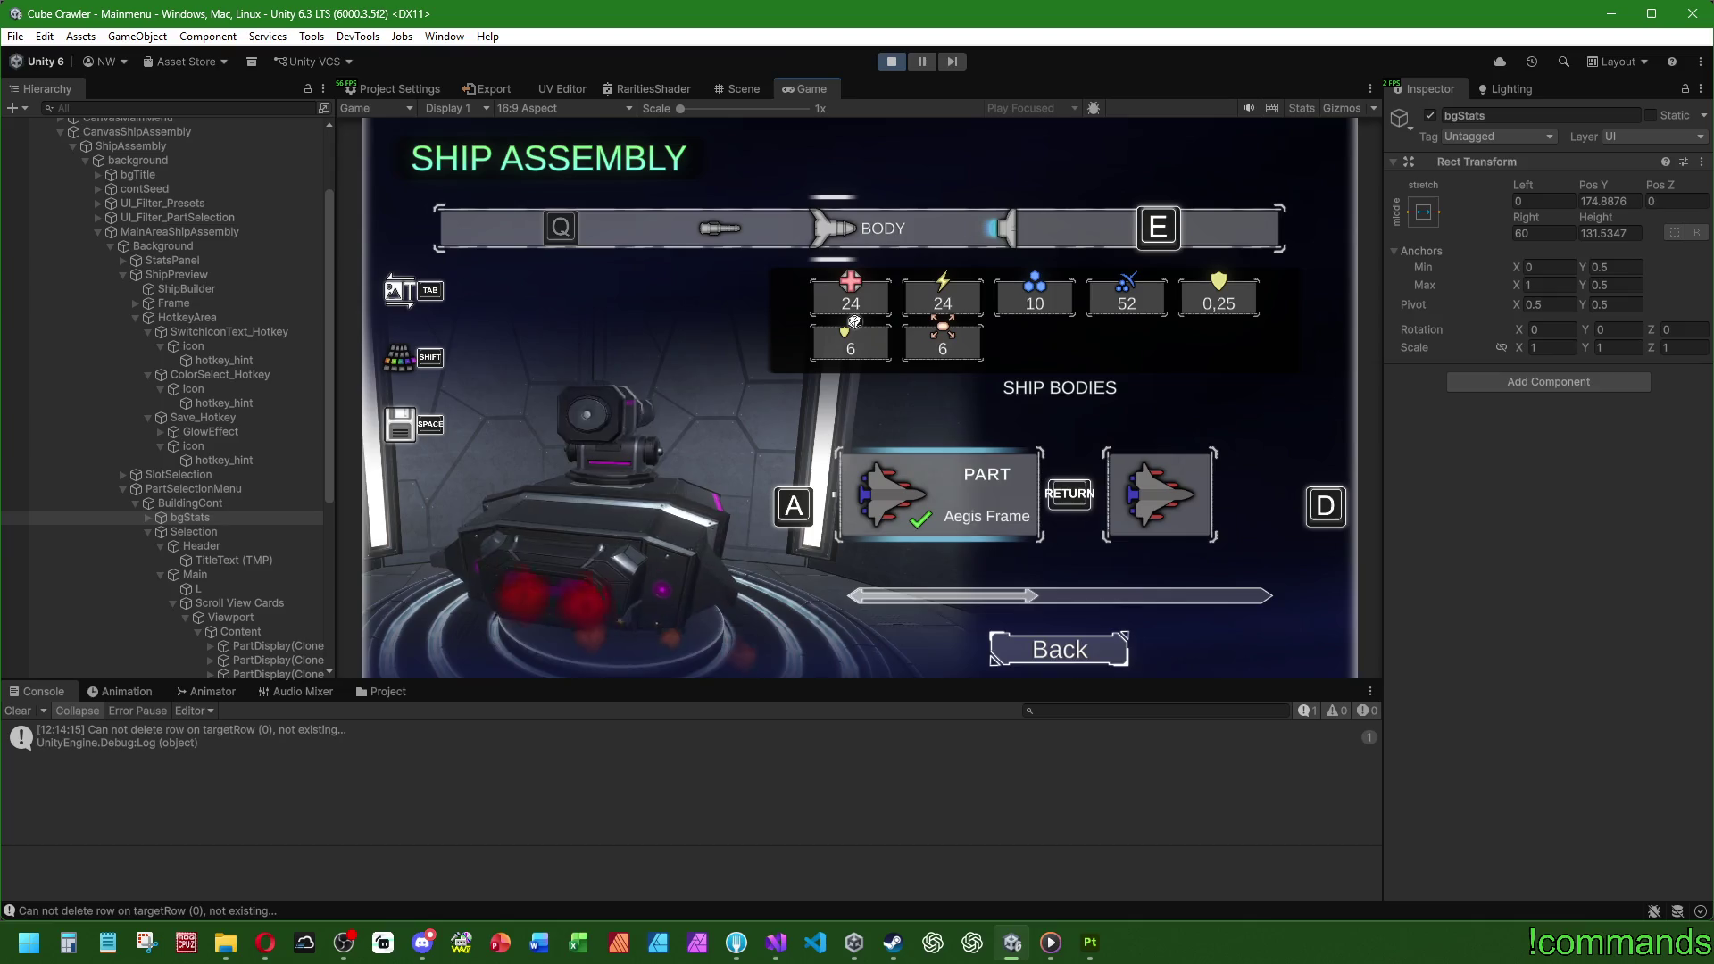
pyautogui.press('super')
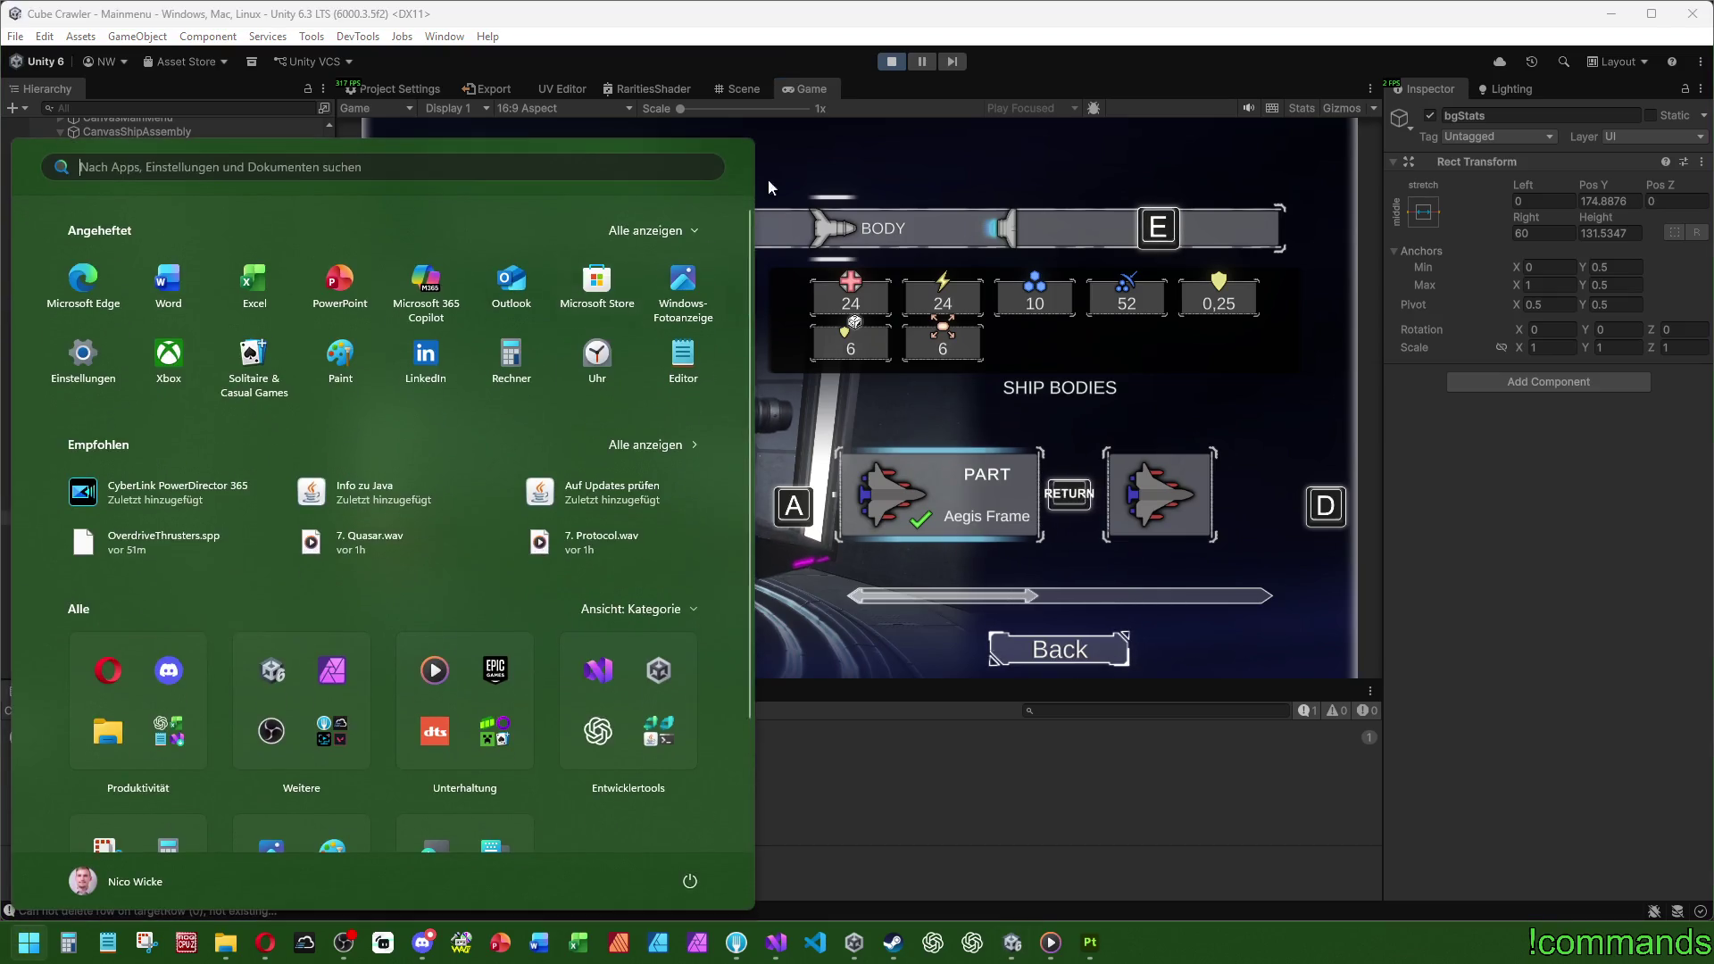
pyautogui.press('super')
pyautogui.click(192, 488)
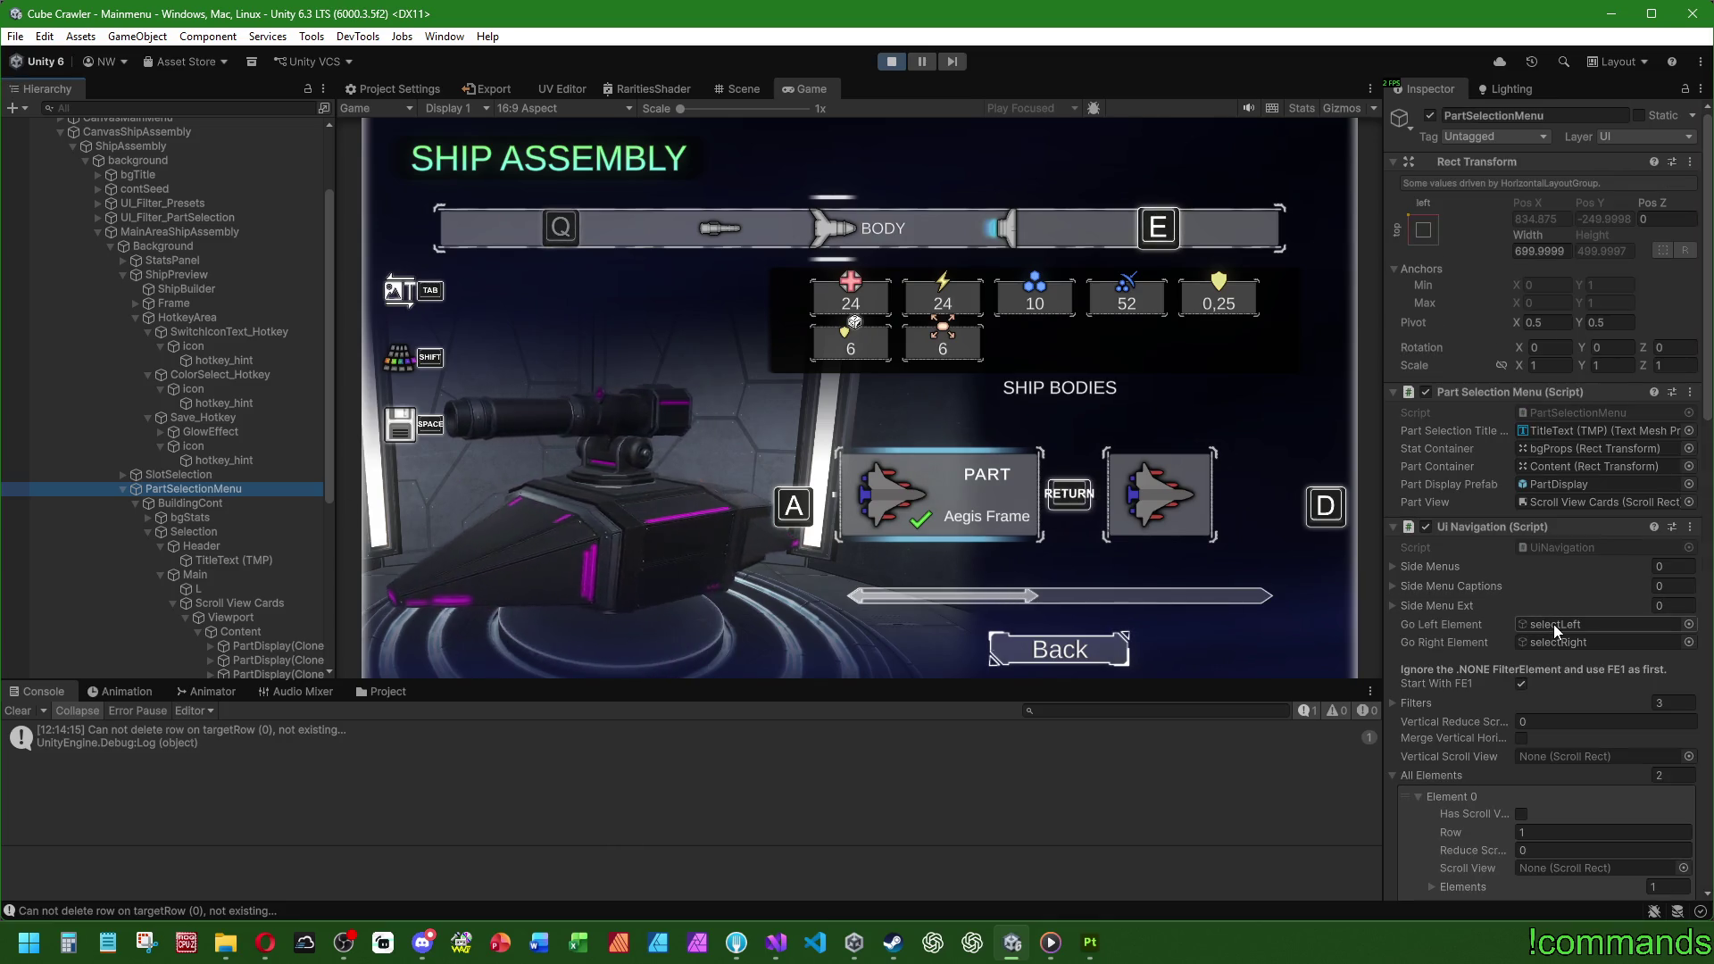
pyautogui.click(1396, 705)
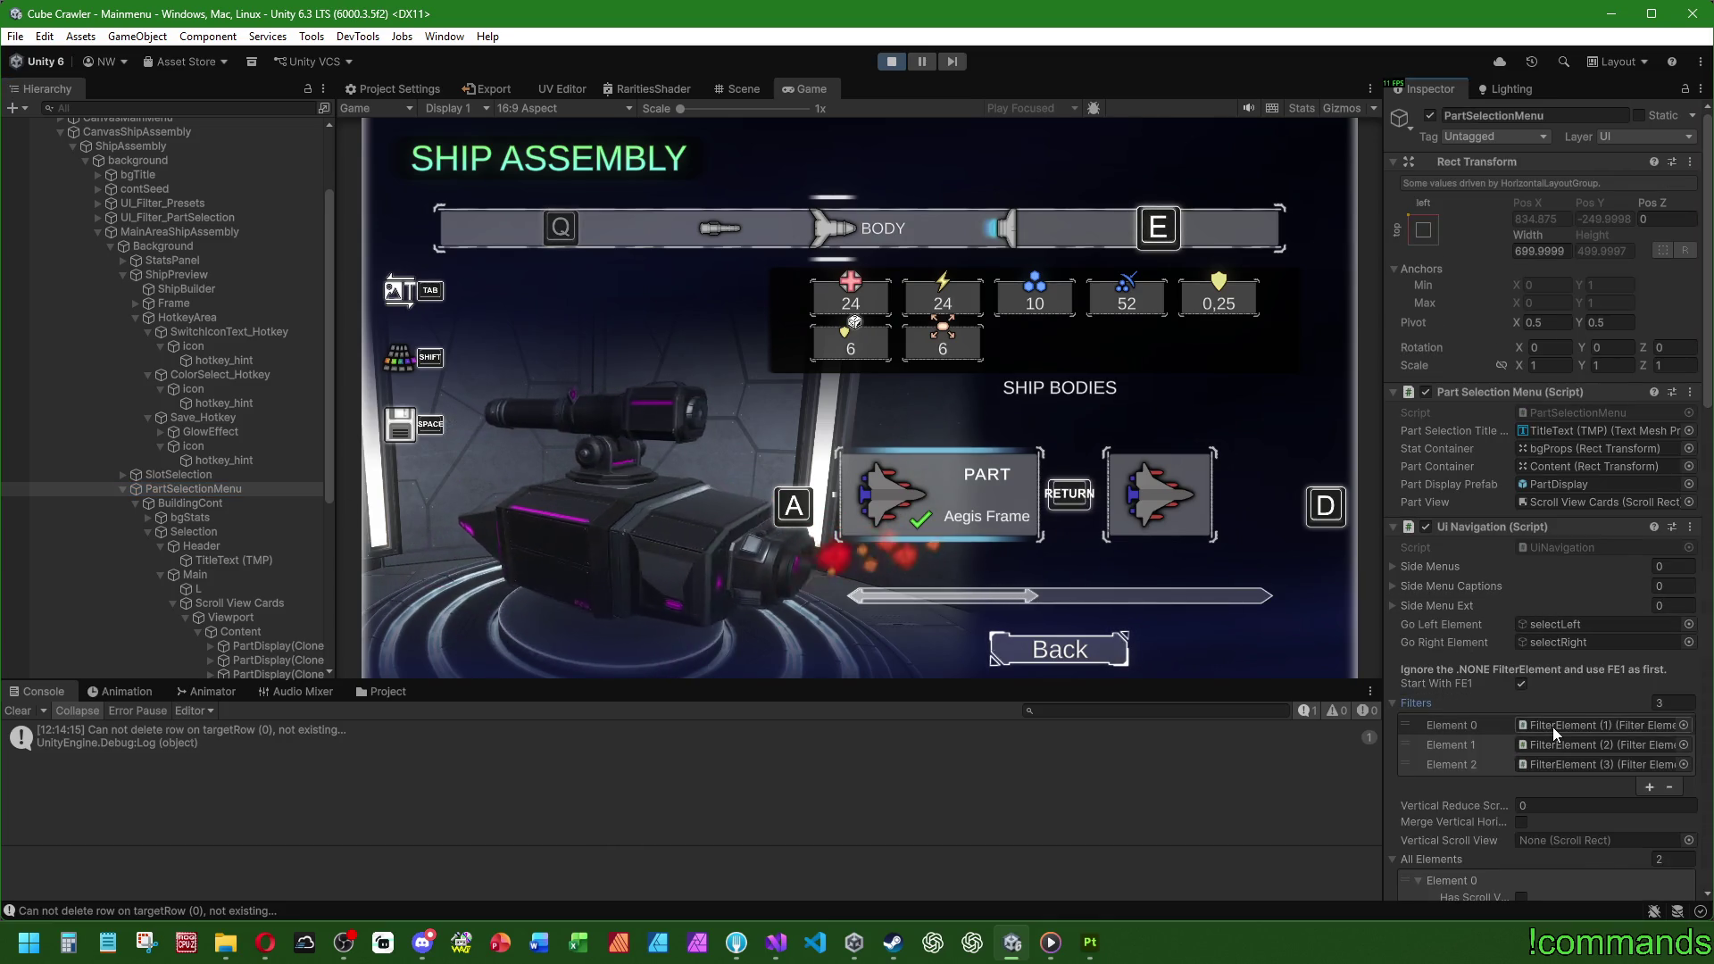
pyautogui.click(1554, 727)
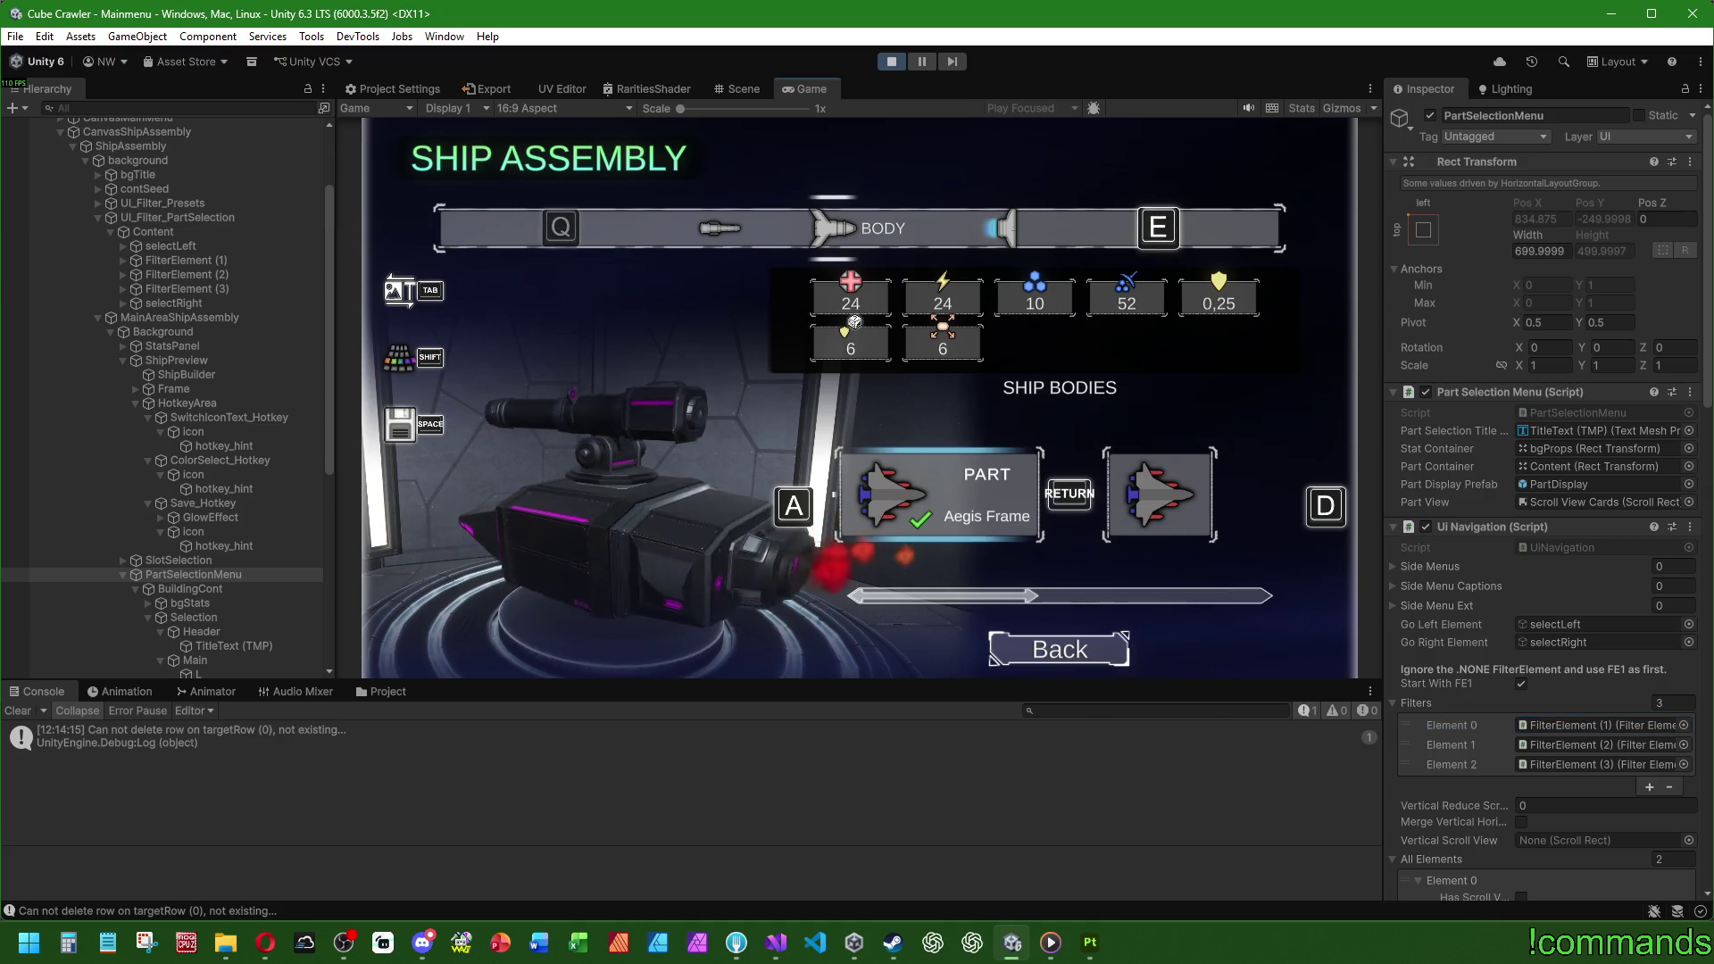
# Step: Leave the part selection to return to the Ship Assembly overview
pyautogui.press('BackSpace')
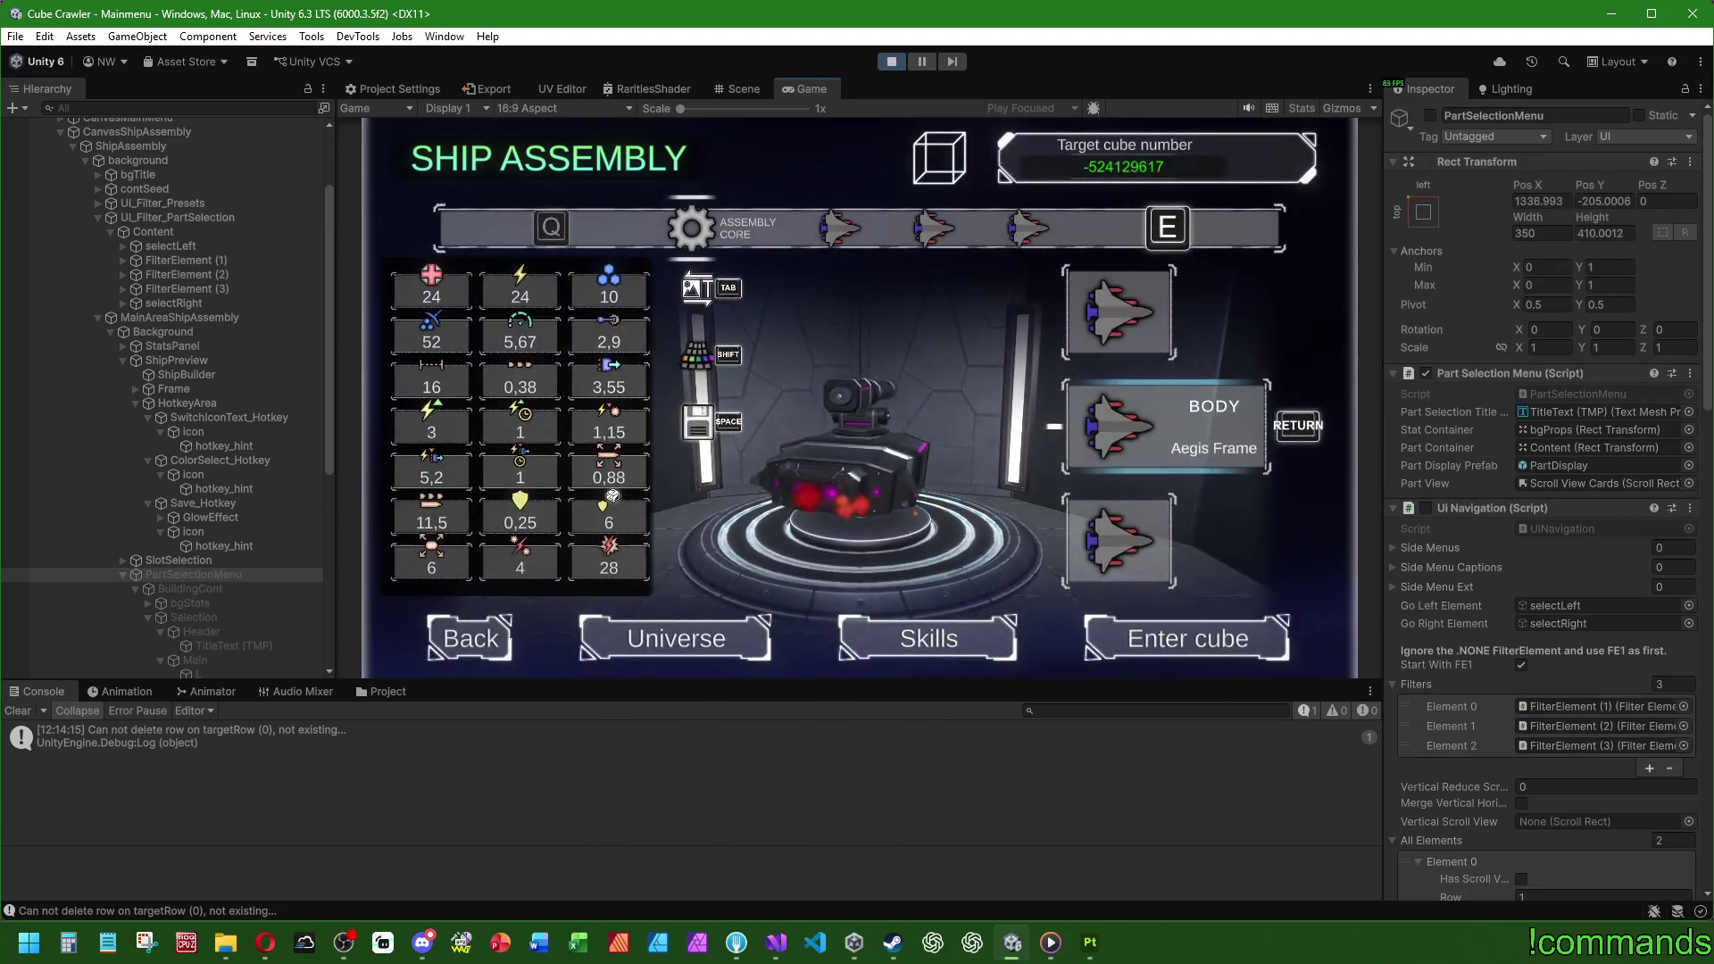
pyautogui.press('super')
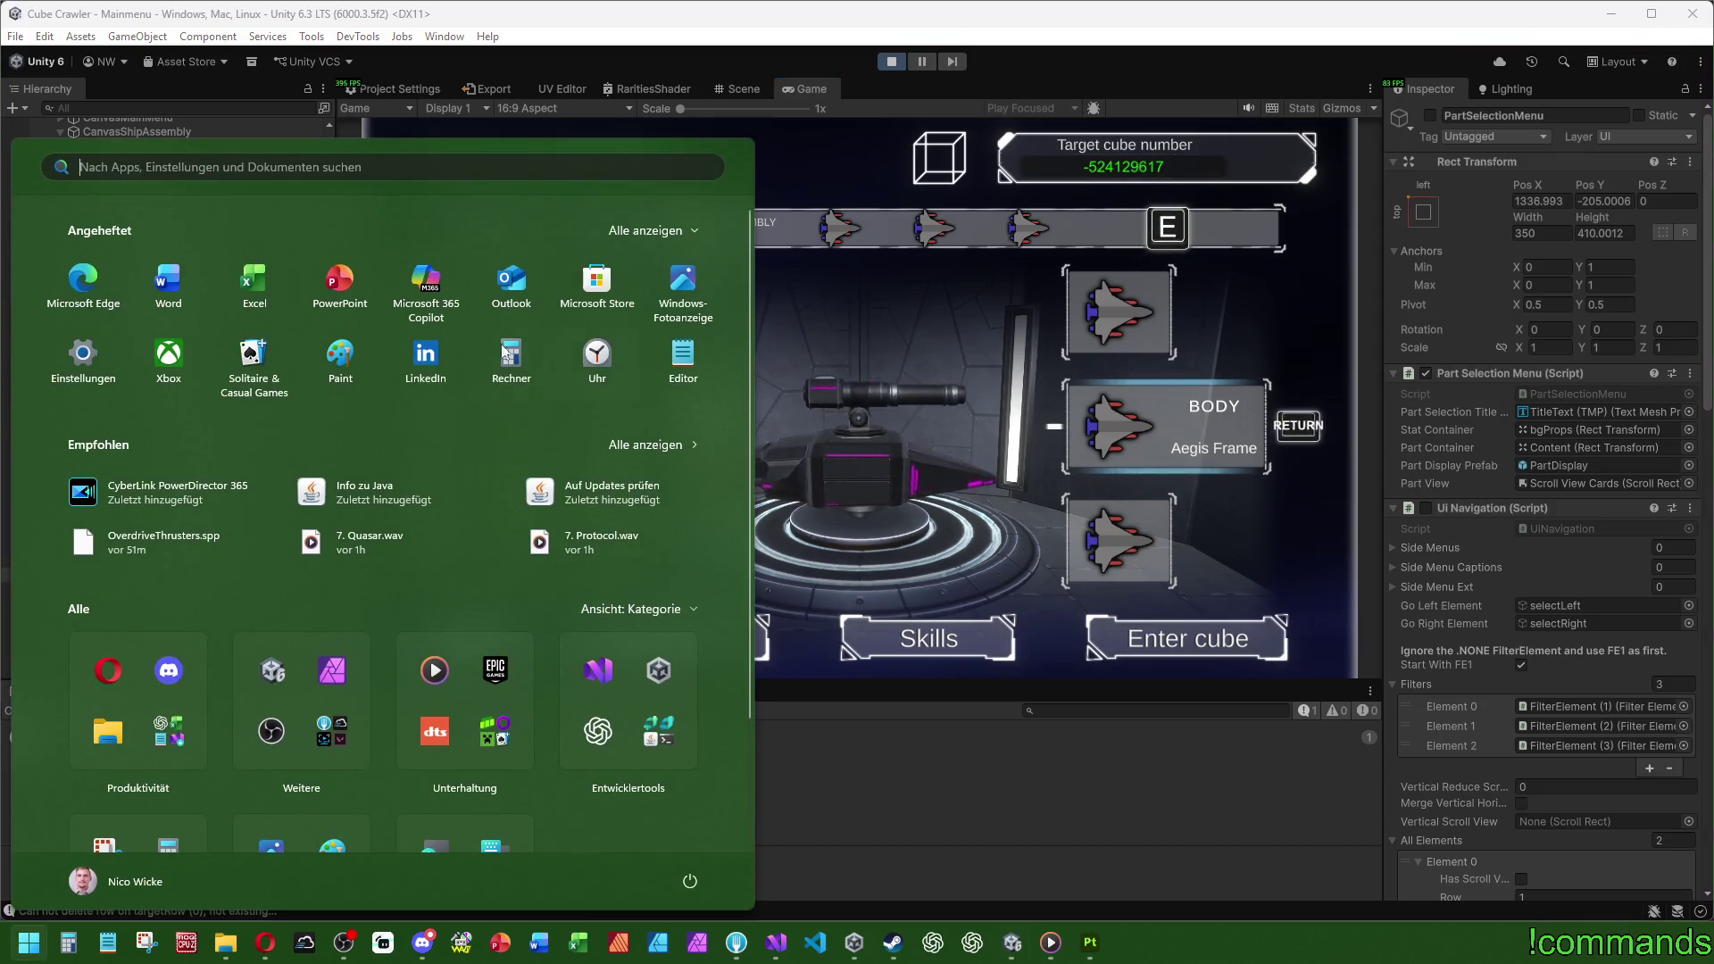
pyautogui.press('super')
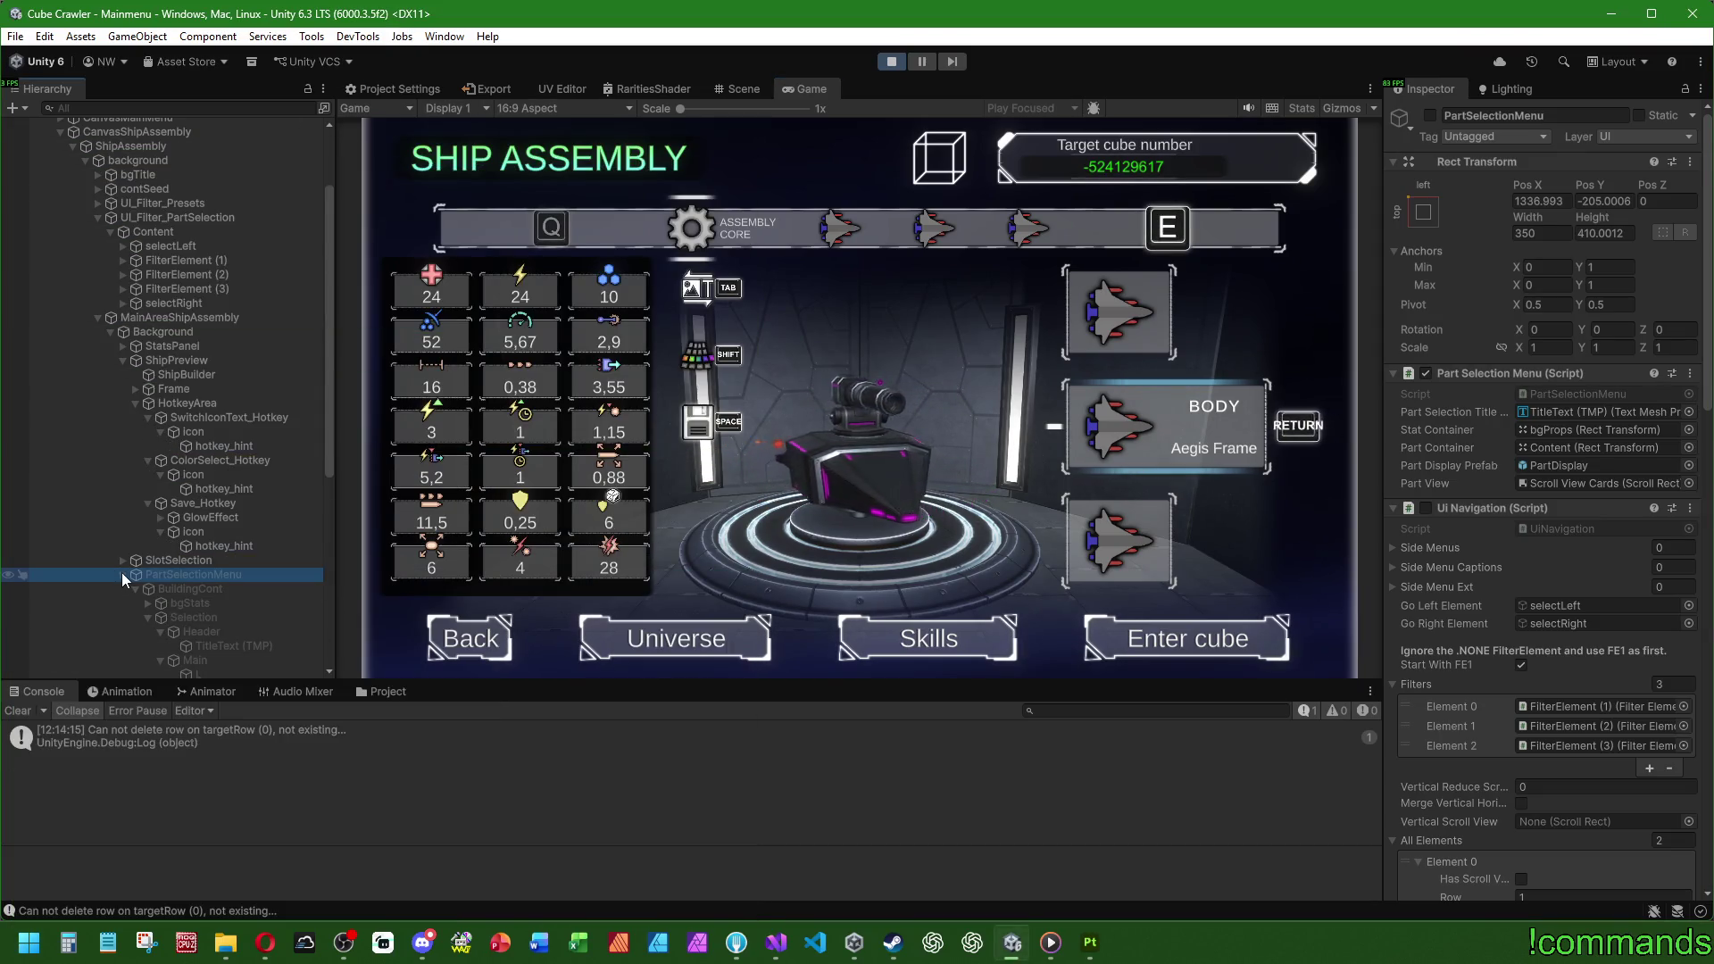
# Step: Deactivate StatsPanel and SlotSelection, then cycle the bar to Preset 1 and back
pyautogui.click(173, 346)
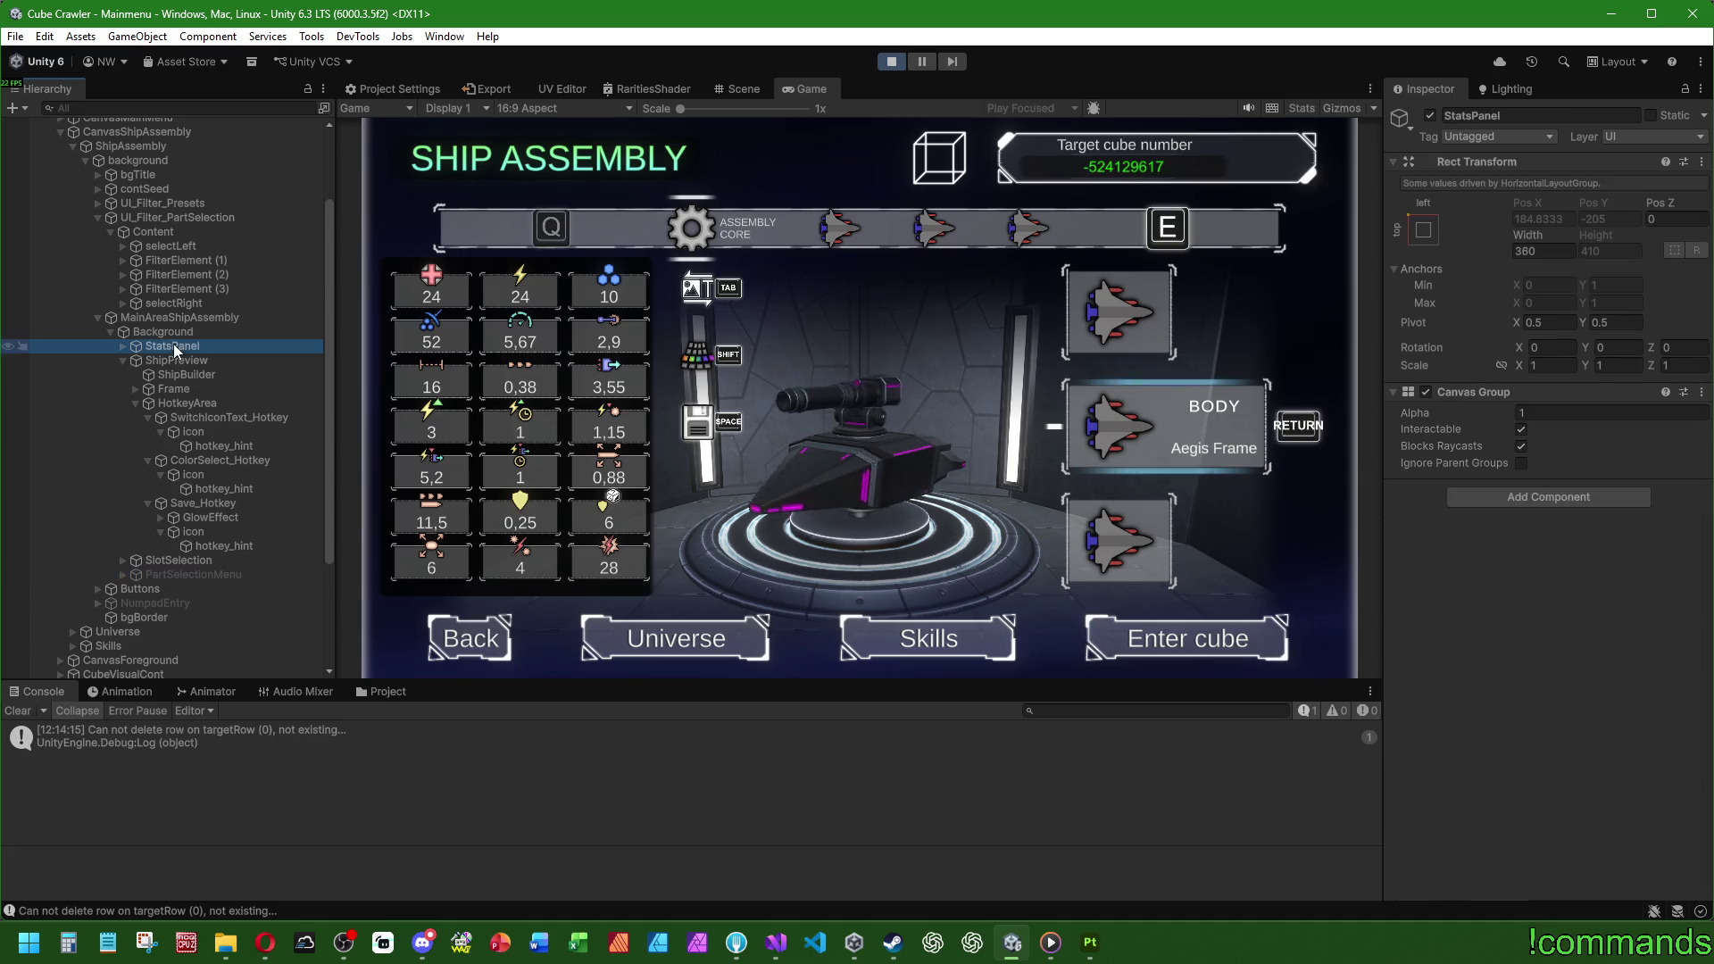
pyautogui.keyDown('ctrl'); pyautogui.click(212, 561); pyautogui.keyUp('ctrl')
pyautogui.click(1431, 116)
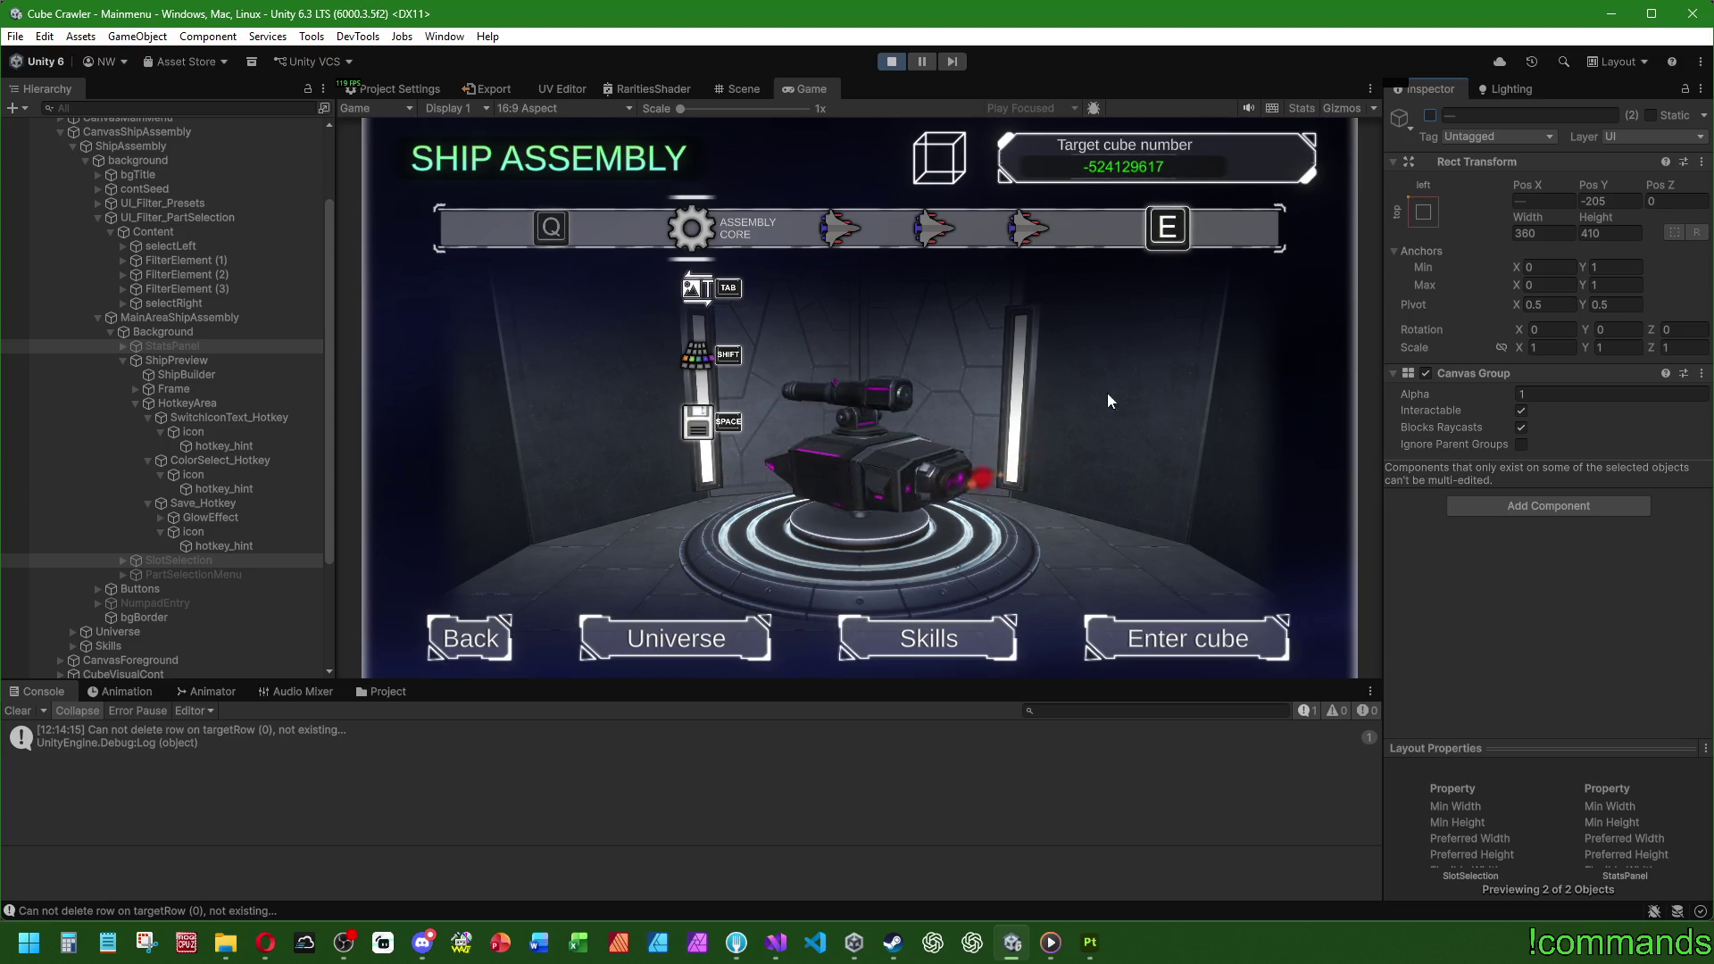
pyautogui.press('q')
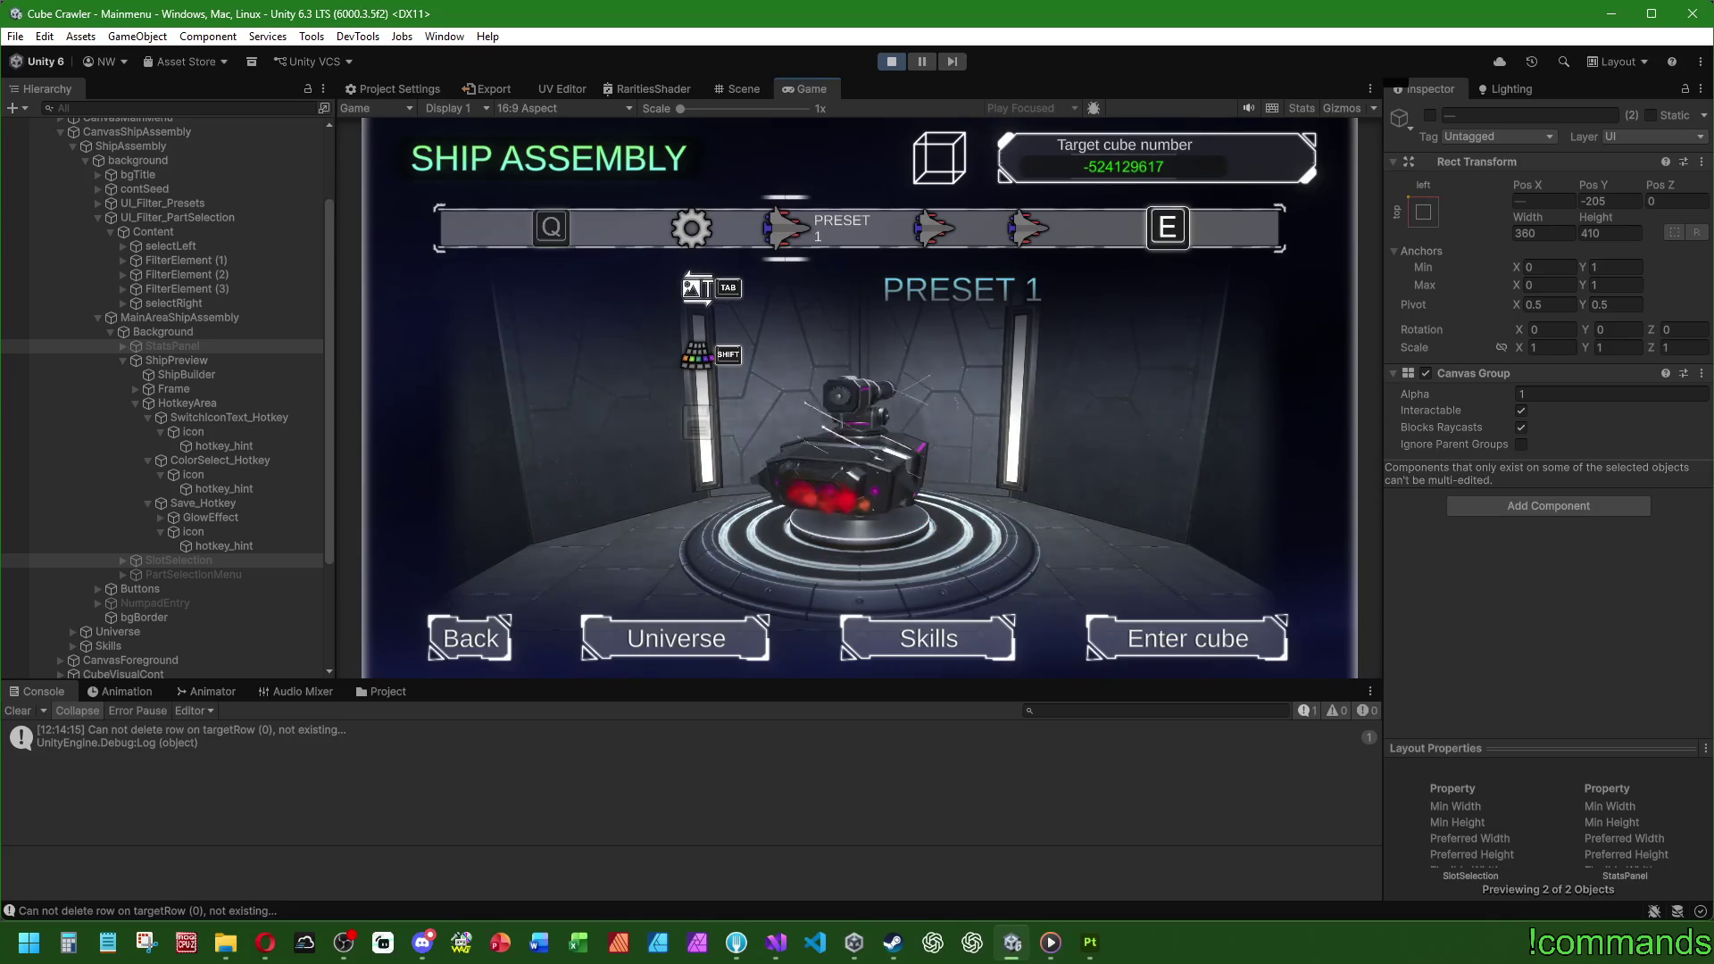
pyautogui.press('e')
pyautogui.press('e')
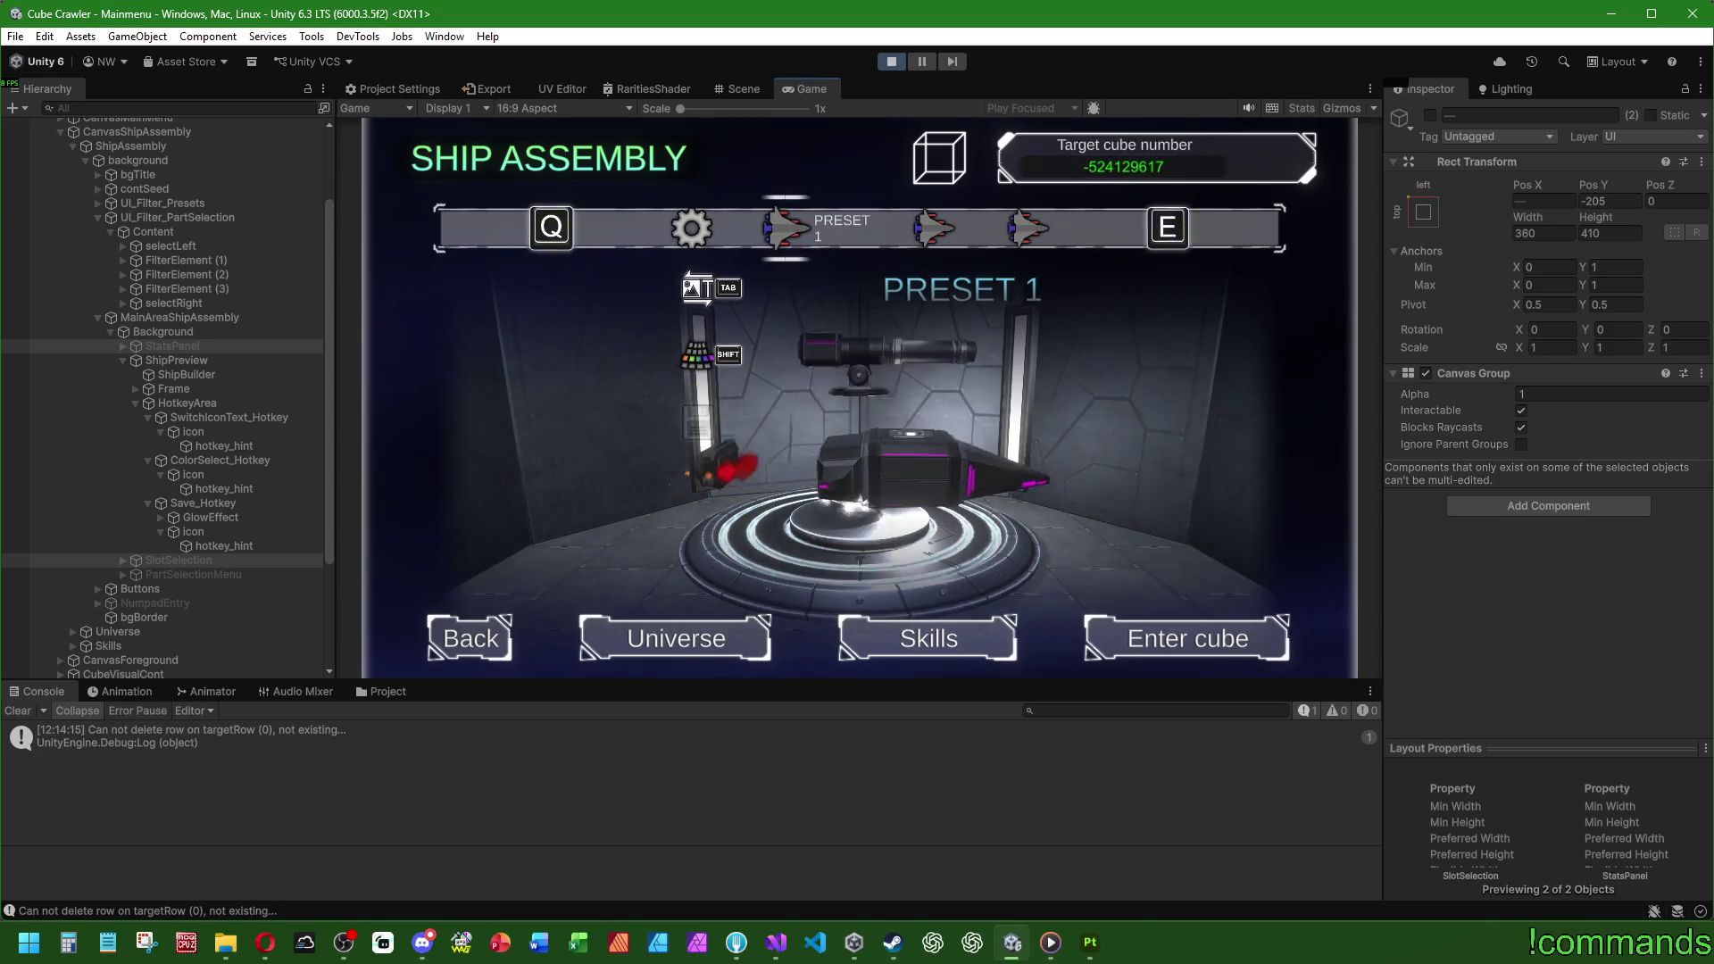
pyautogui.press('q')
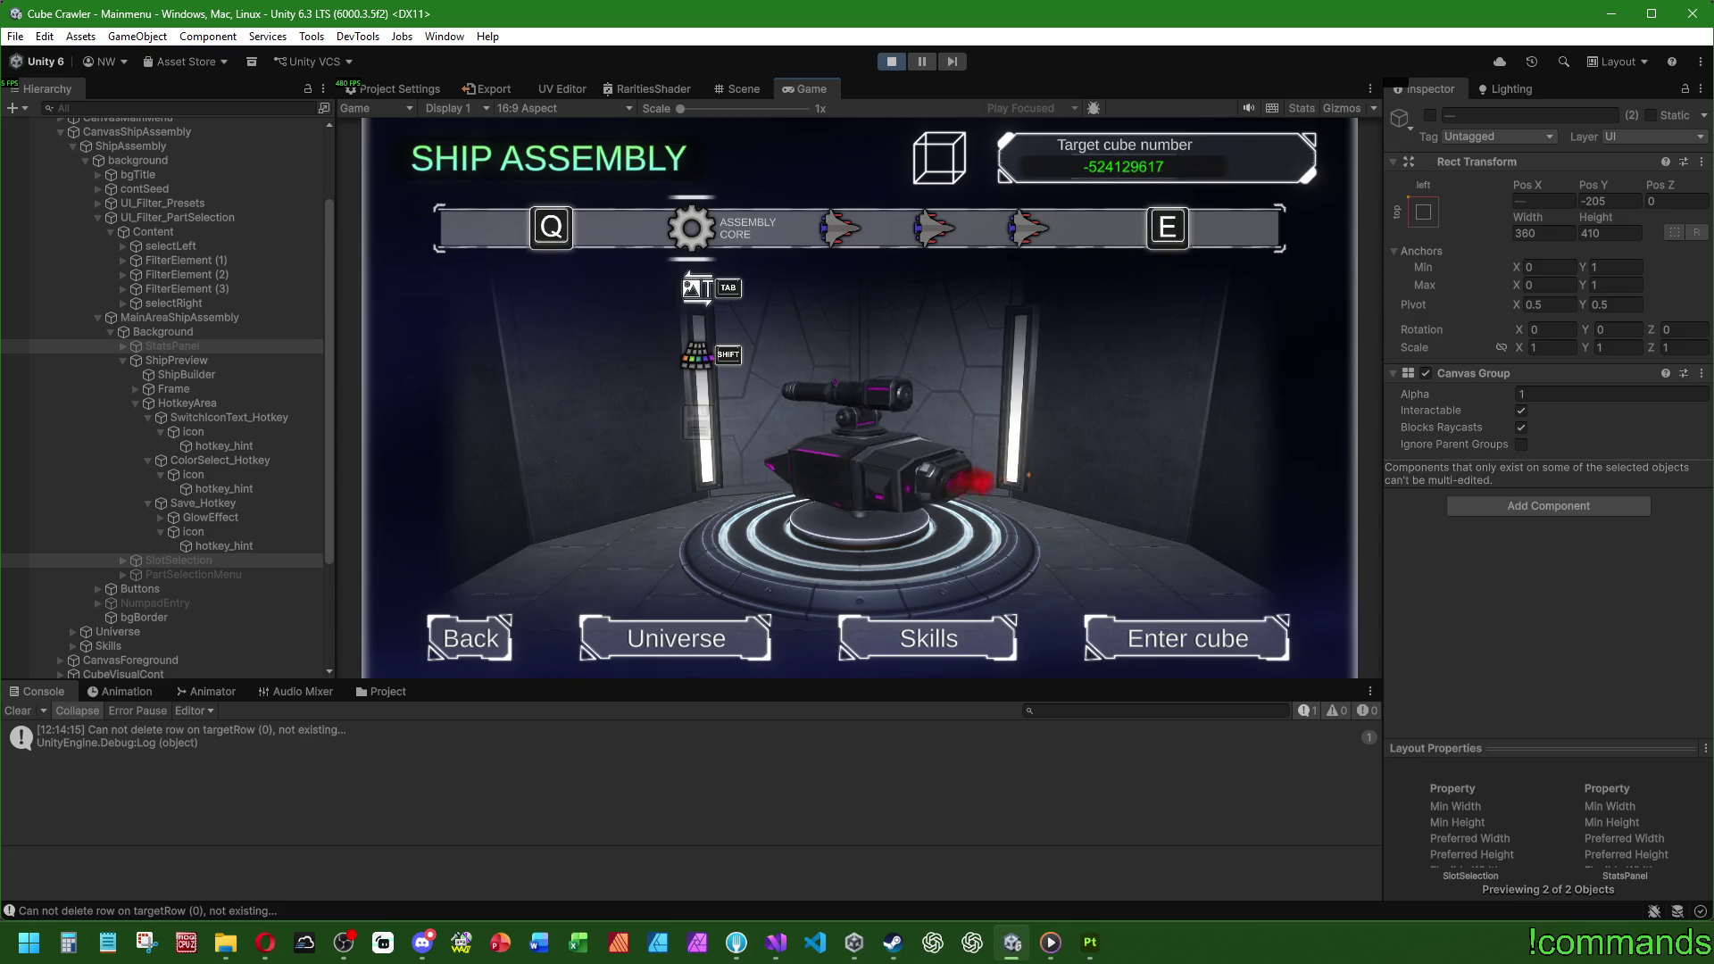
# Step: Stop Play mode and clear the Console
pyautogui.press('super')
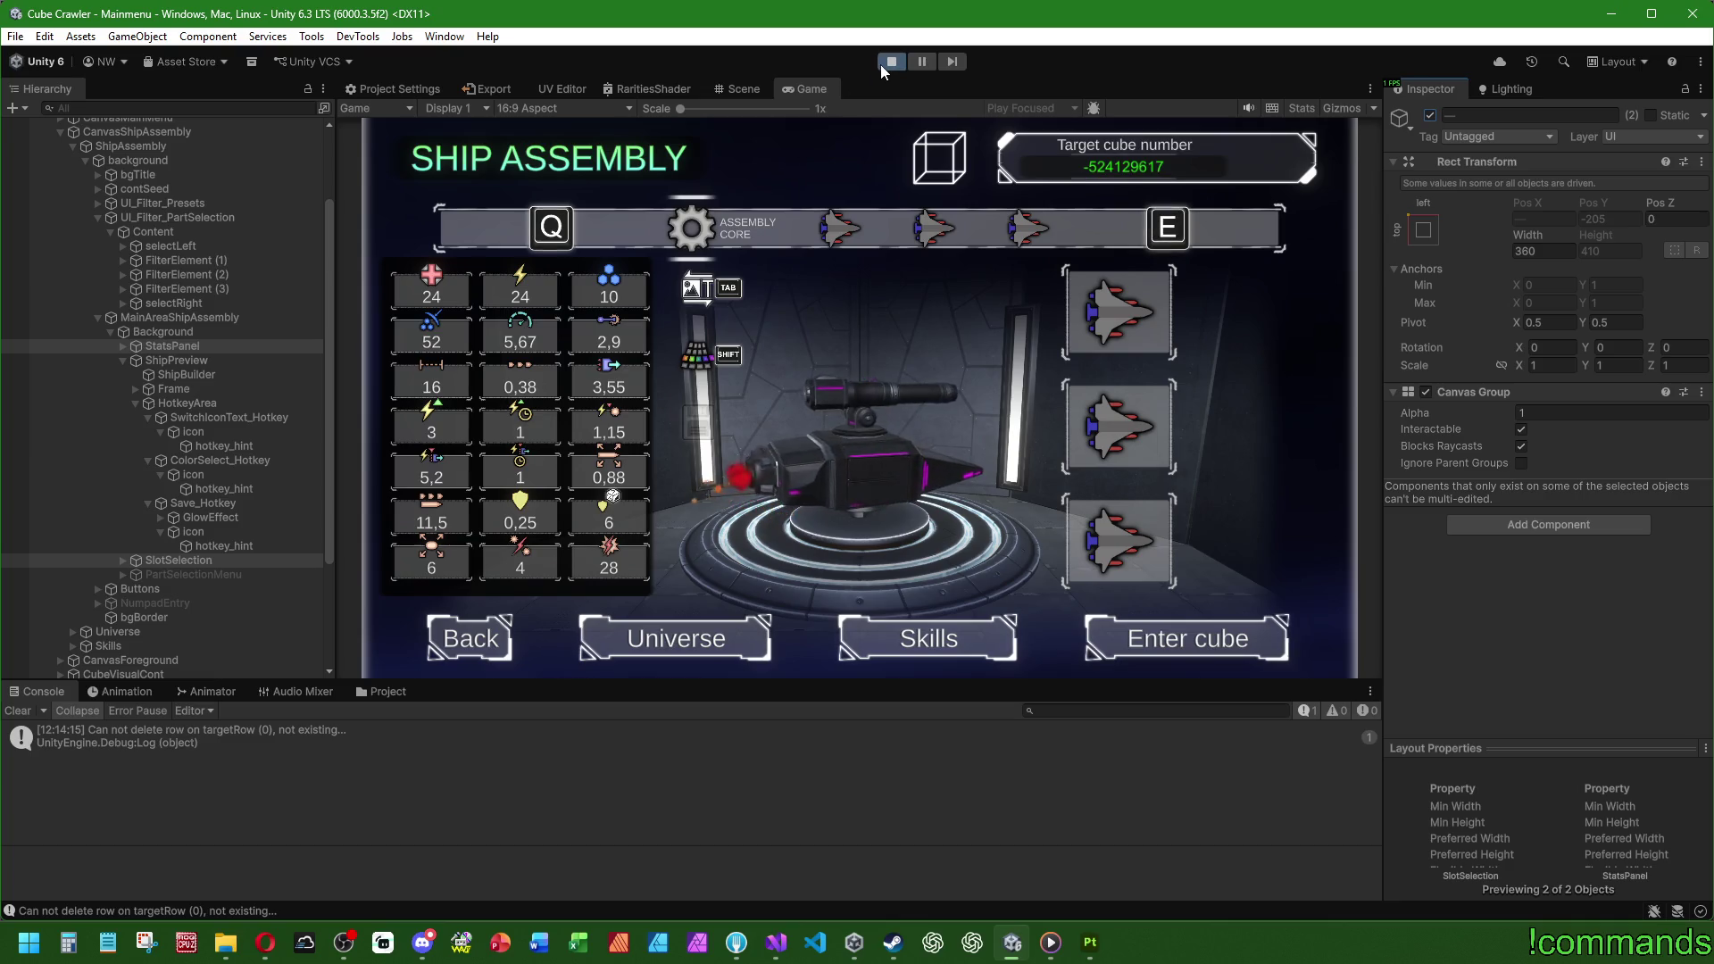
pyautogui.click(891, 61)
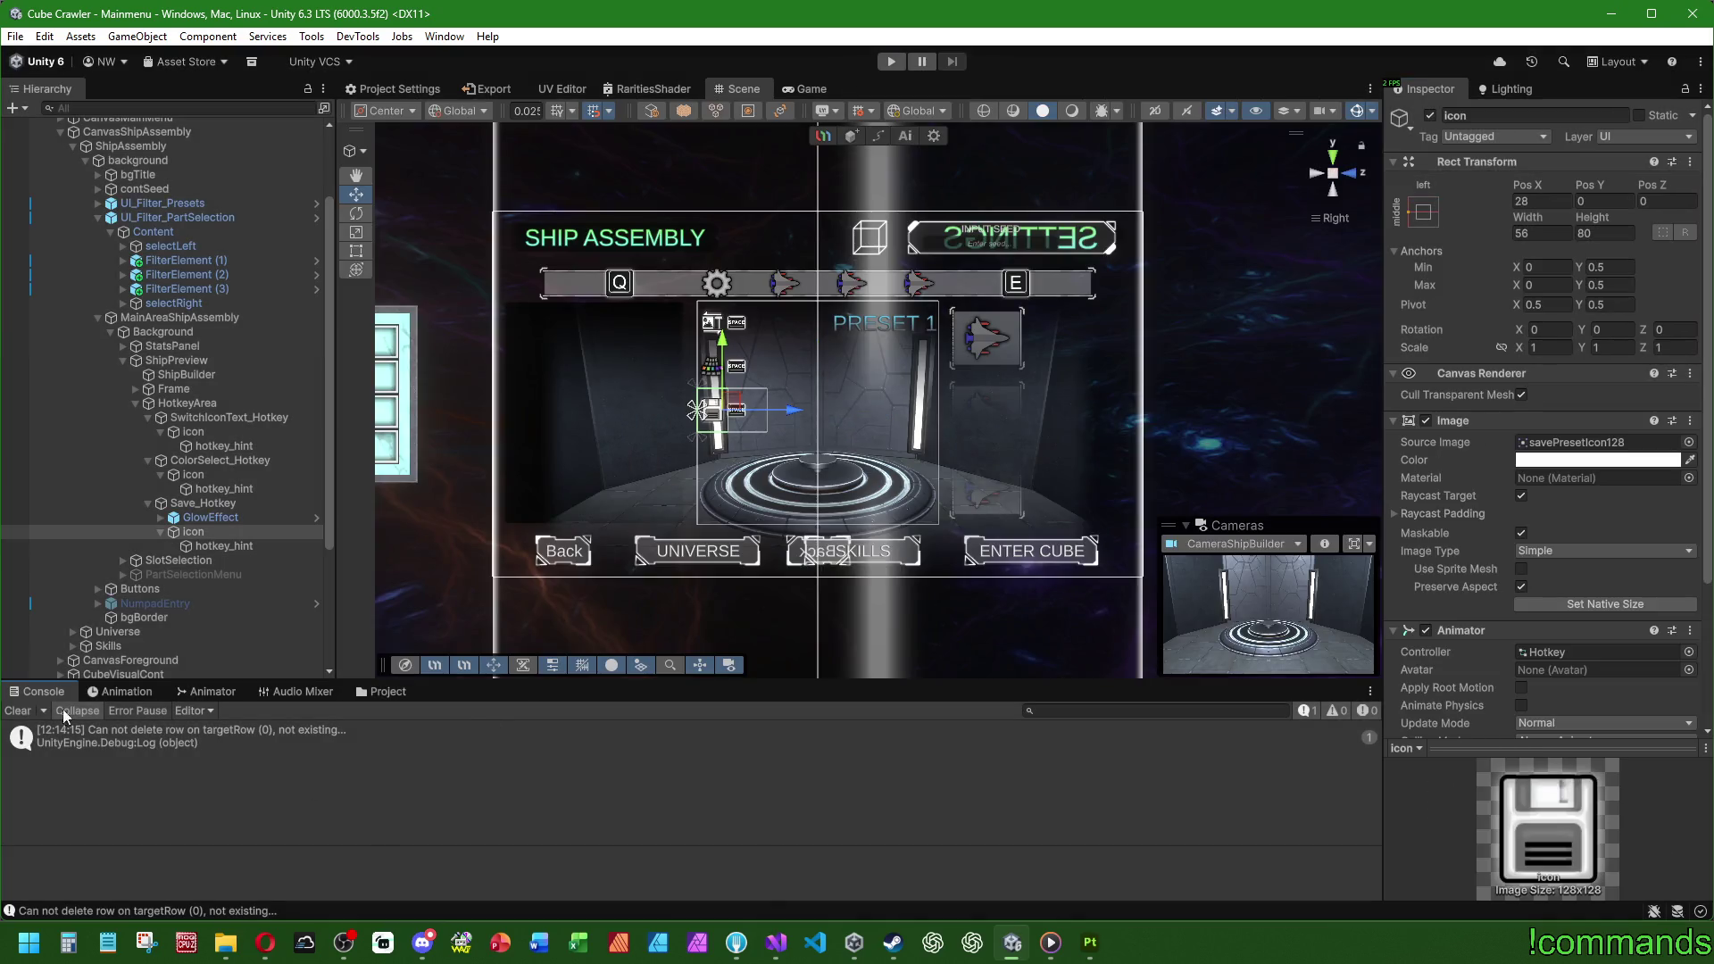
pyautogui.click(18, 711)
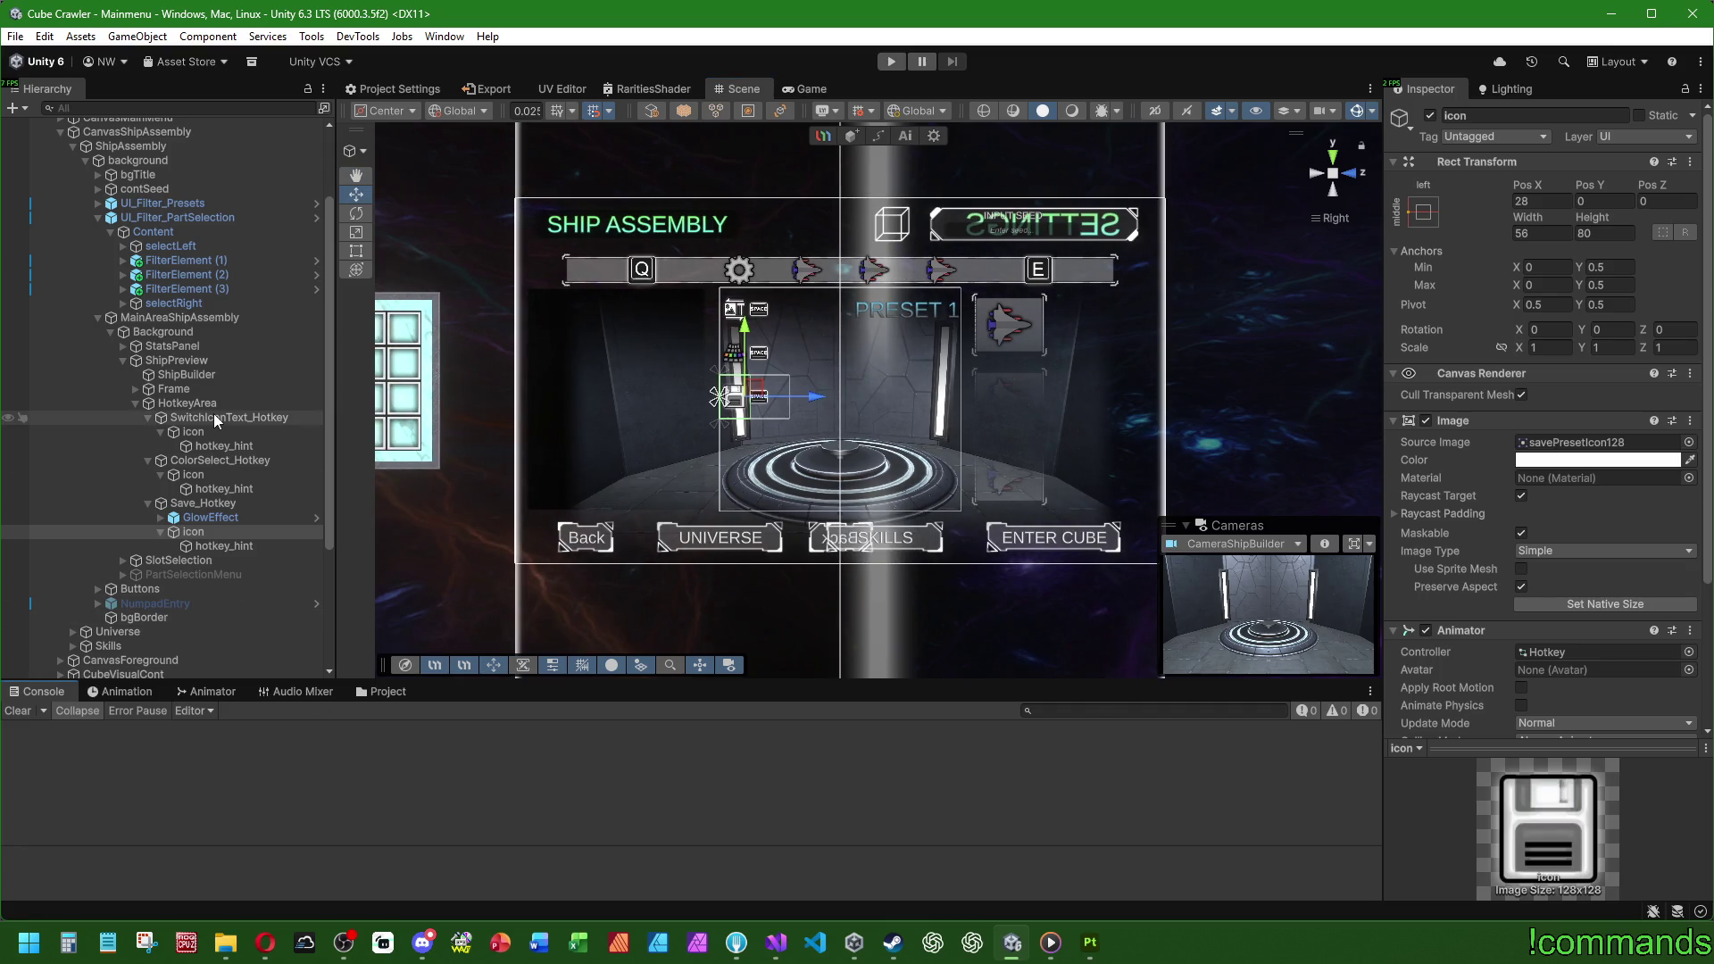
pyautogui.scroll(-2, 676, 321)
pyautogui.scroll(4, 709, 421)
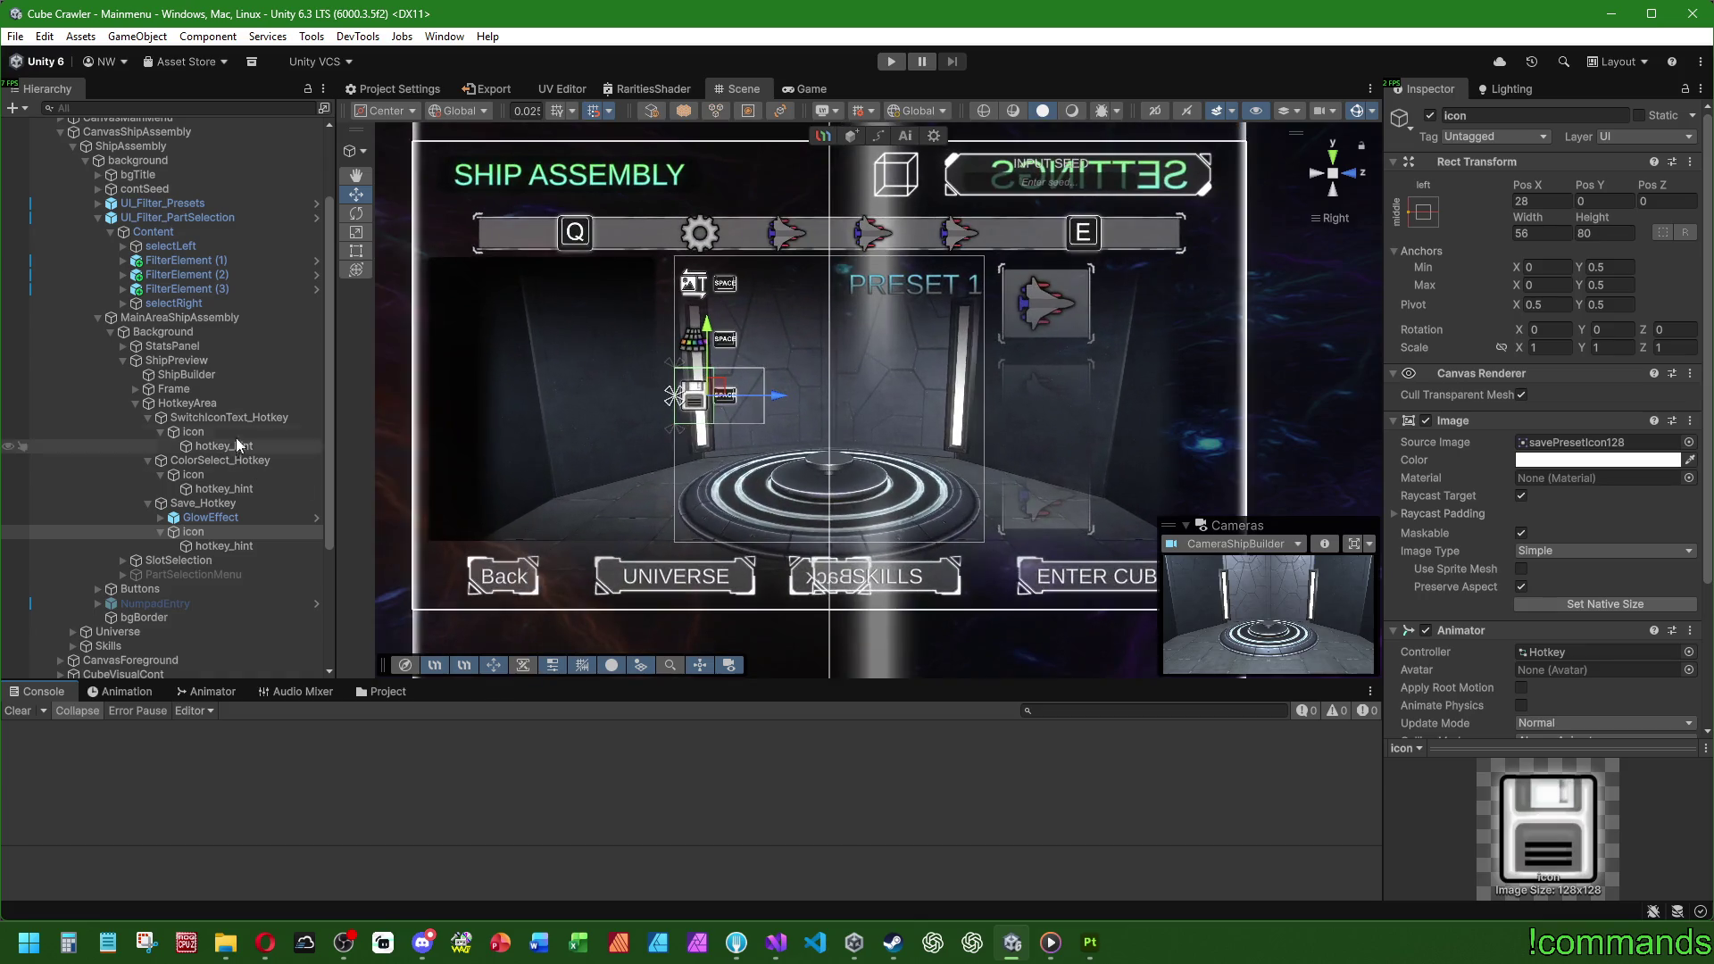
pyautogui.click(205, 348)
pyautogui.scroll(-3, 679, 375)
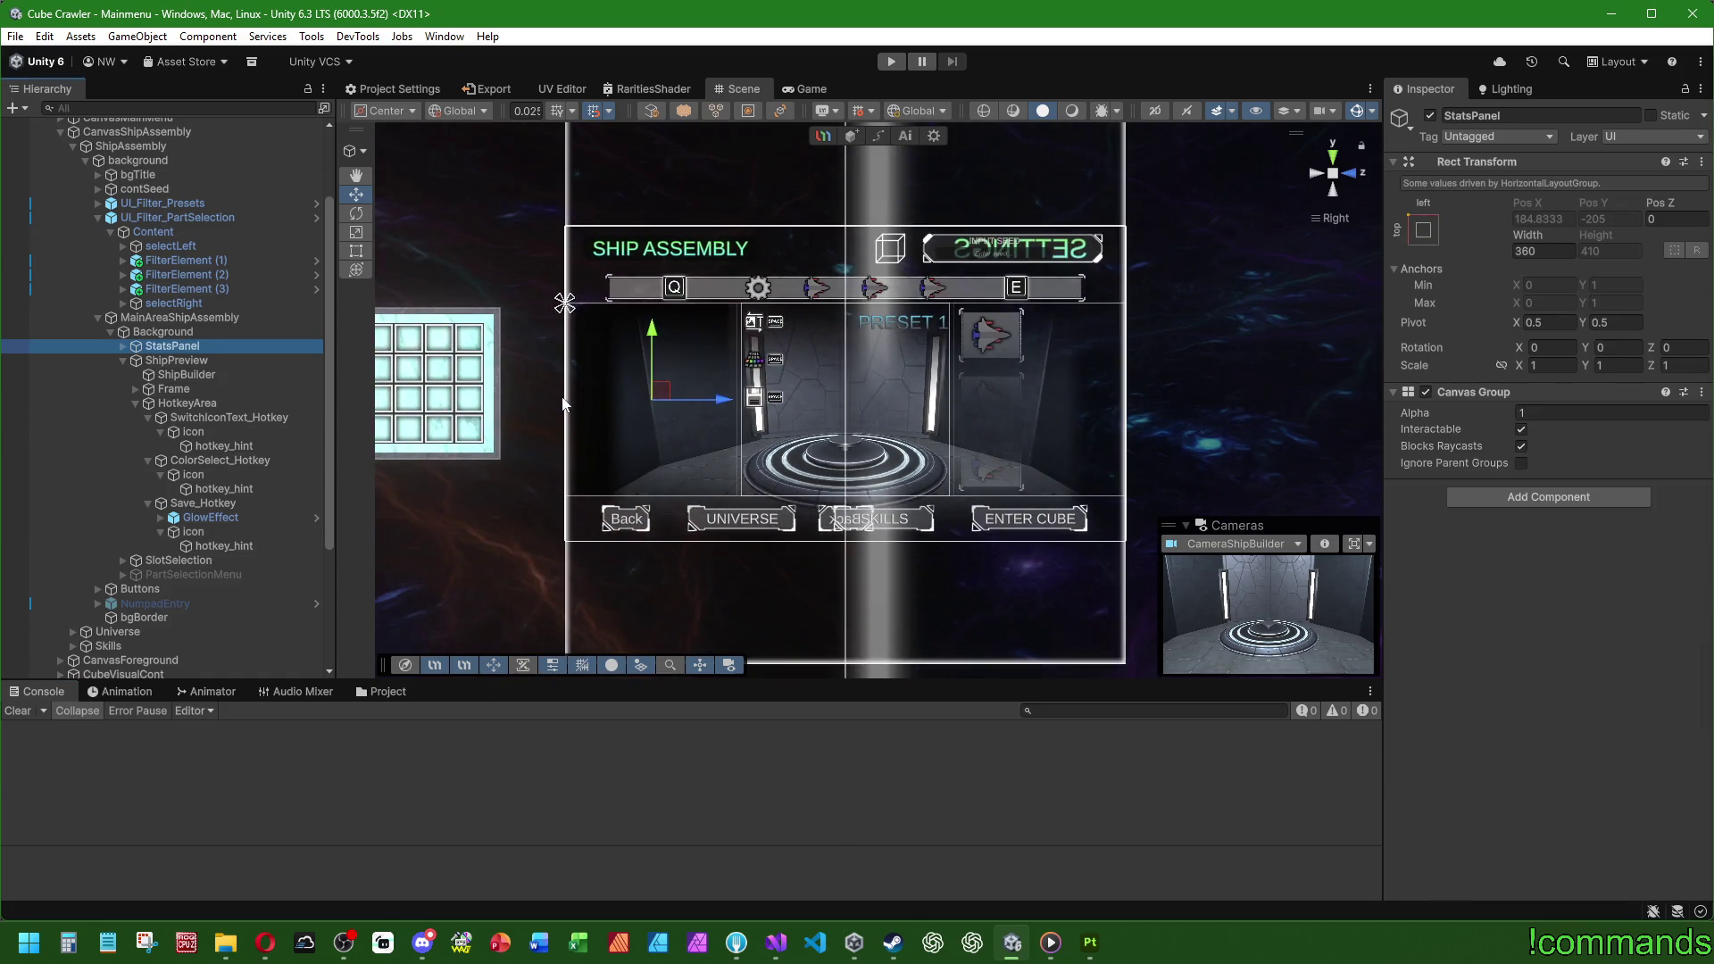
pyautogui.moveTo(715, 401); pyautogui.dragTo(643, 384)
pyautogui.scroll(3, 187, 260)
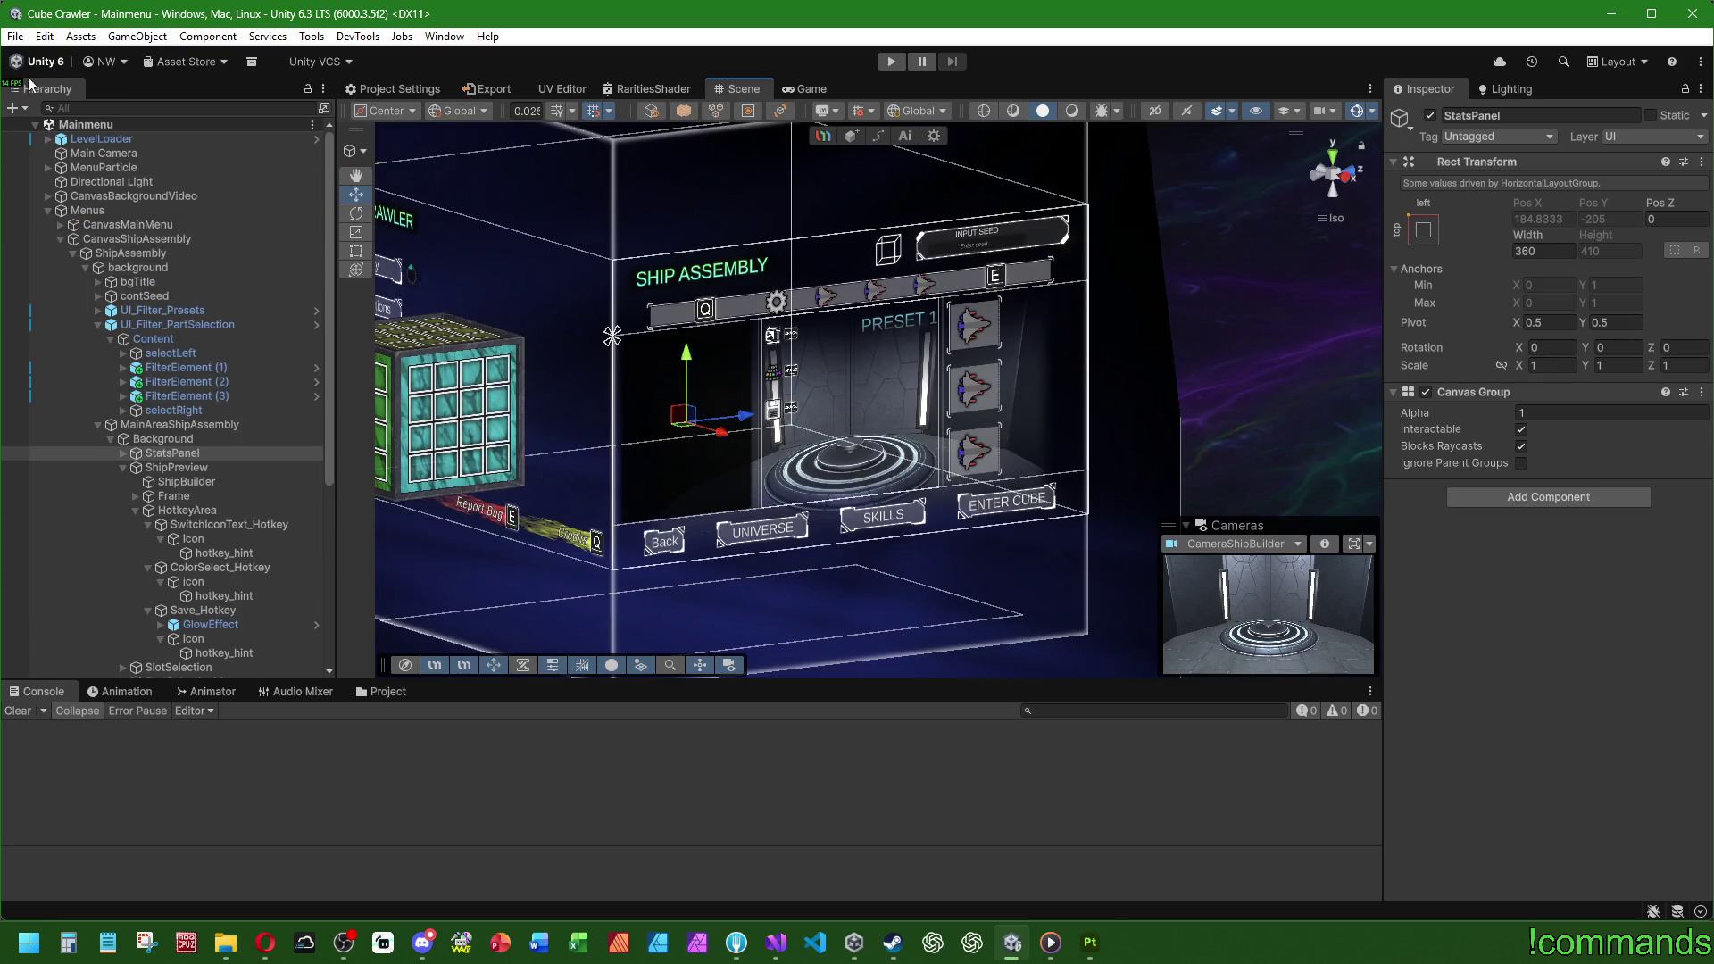
pyautogui.click(15, 36)
pyautogui.click(16, 36)
pyautogui.click(15, 36)
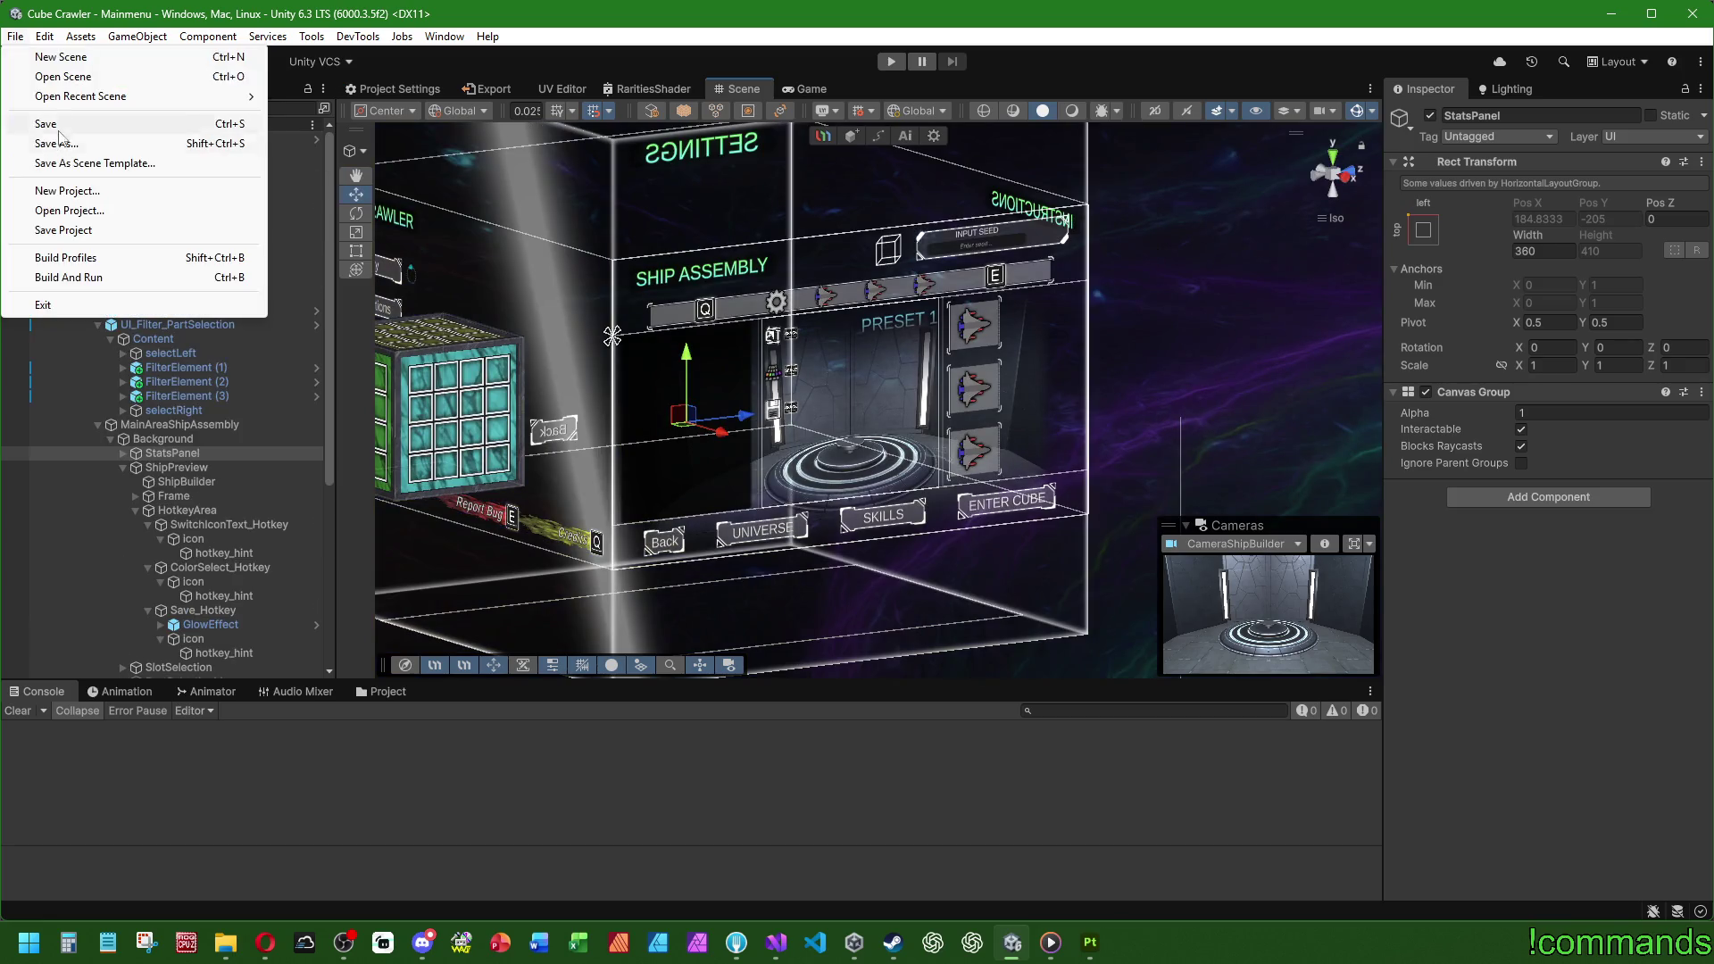
pyautogui.click(15, 36)
pyautogui.moveTo(1071, 339); pyautogui.dragTo(1223, 320)
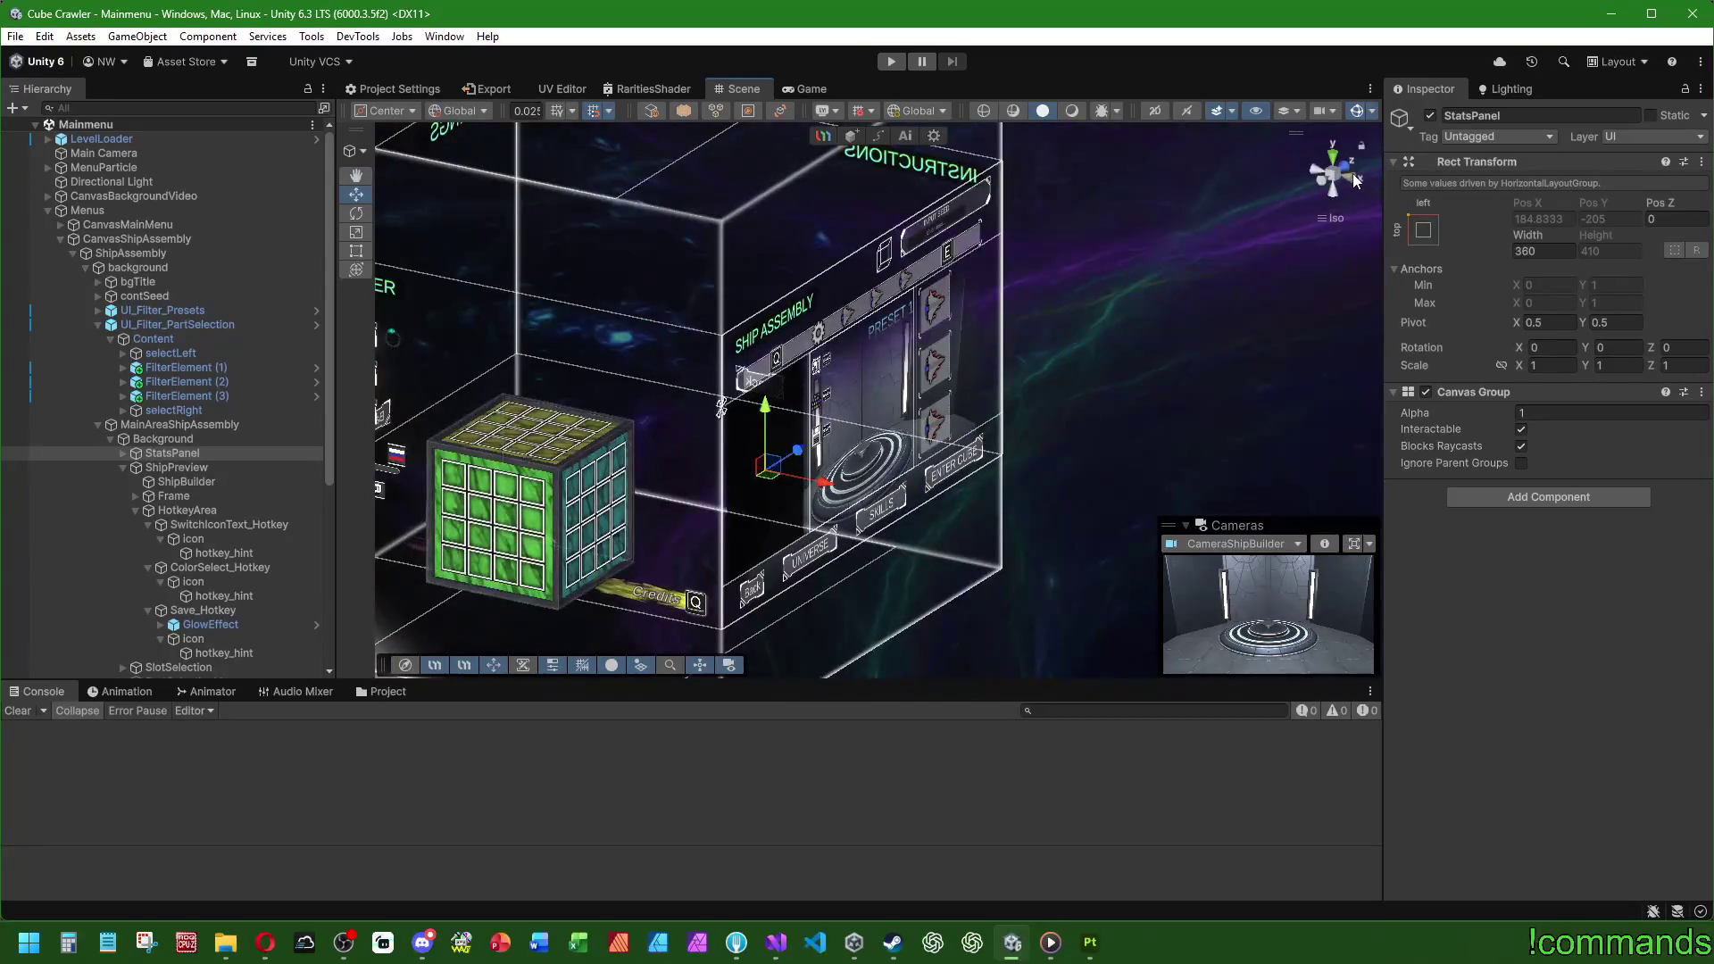
pyautogui.click(1353, 173)
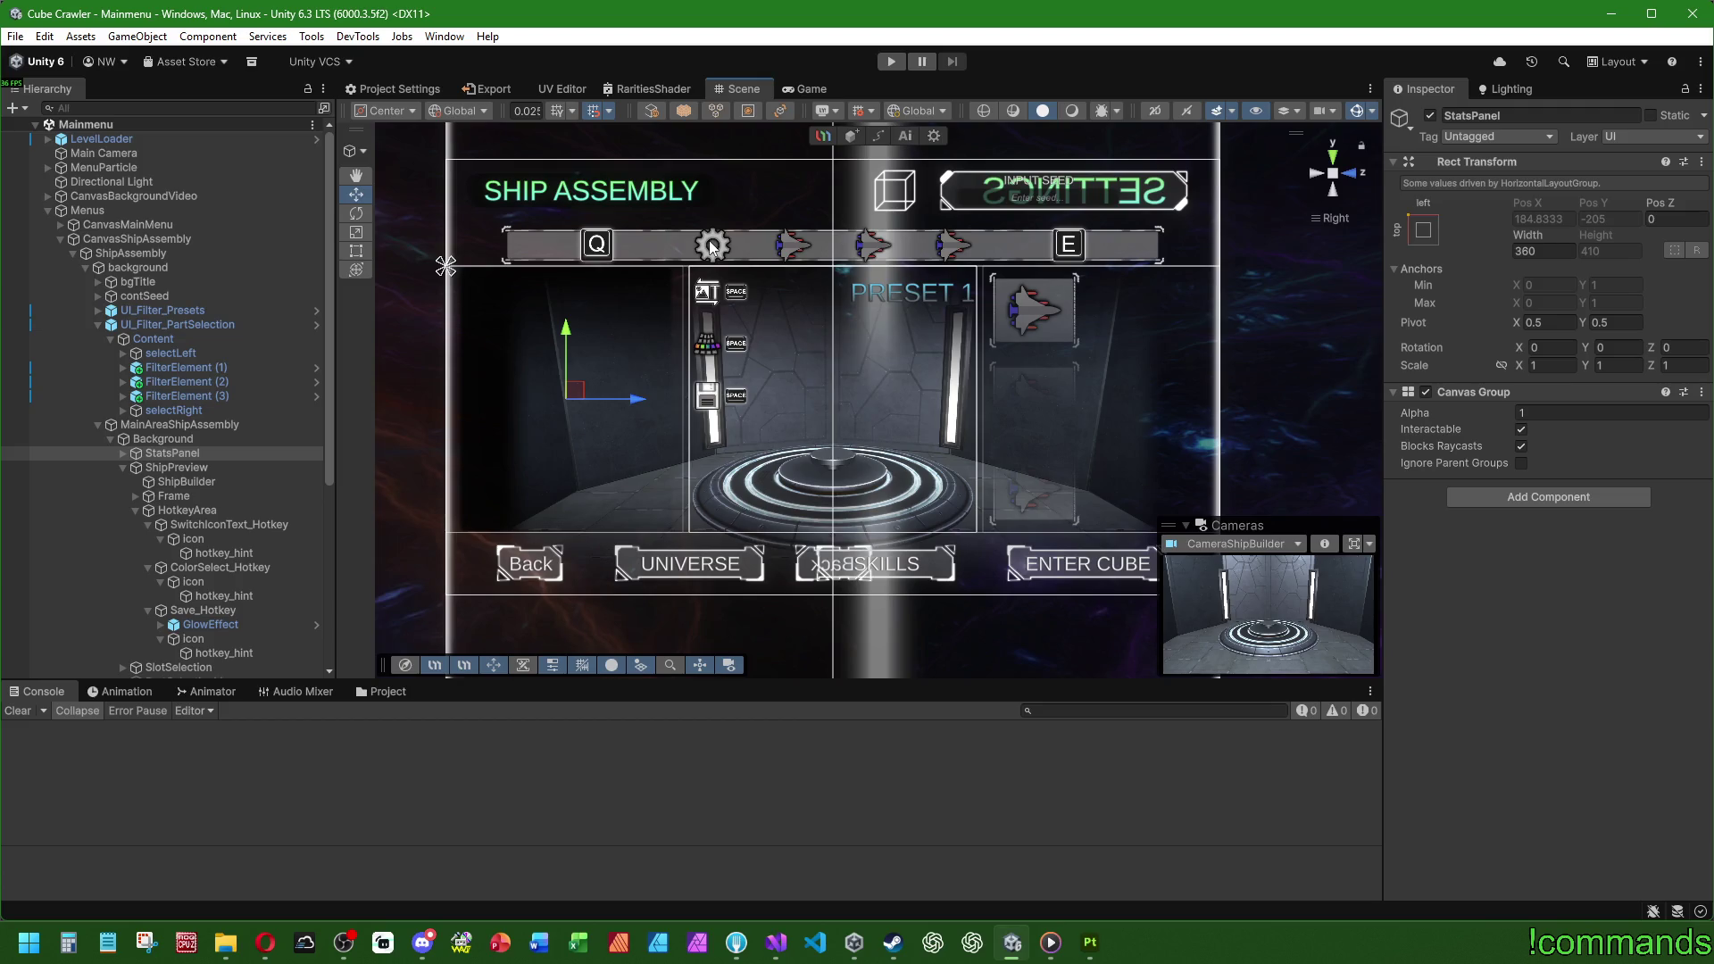
pyautogui.click(776, 942)
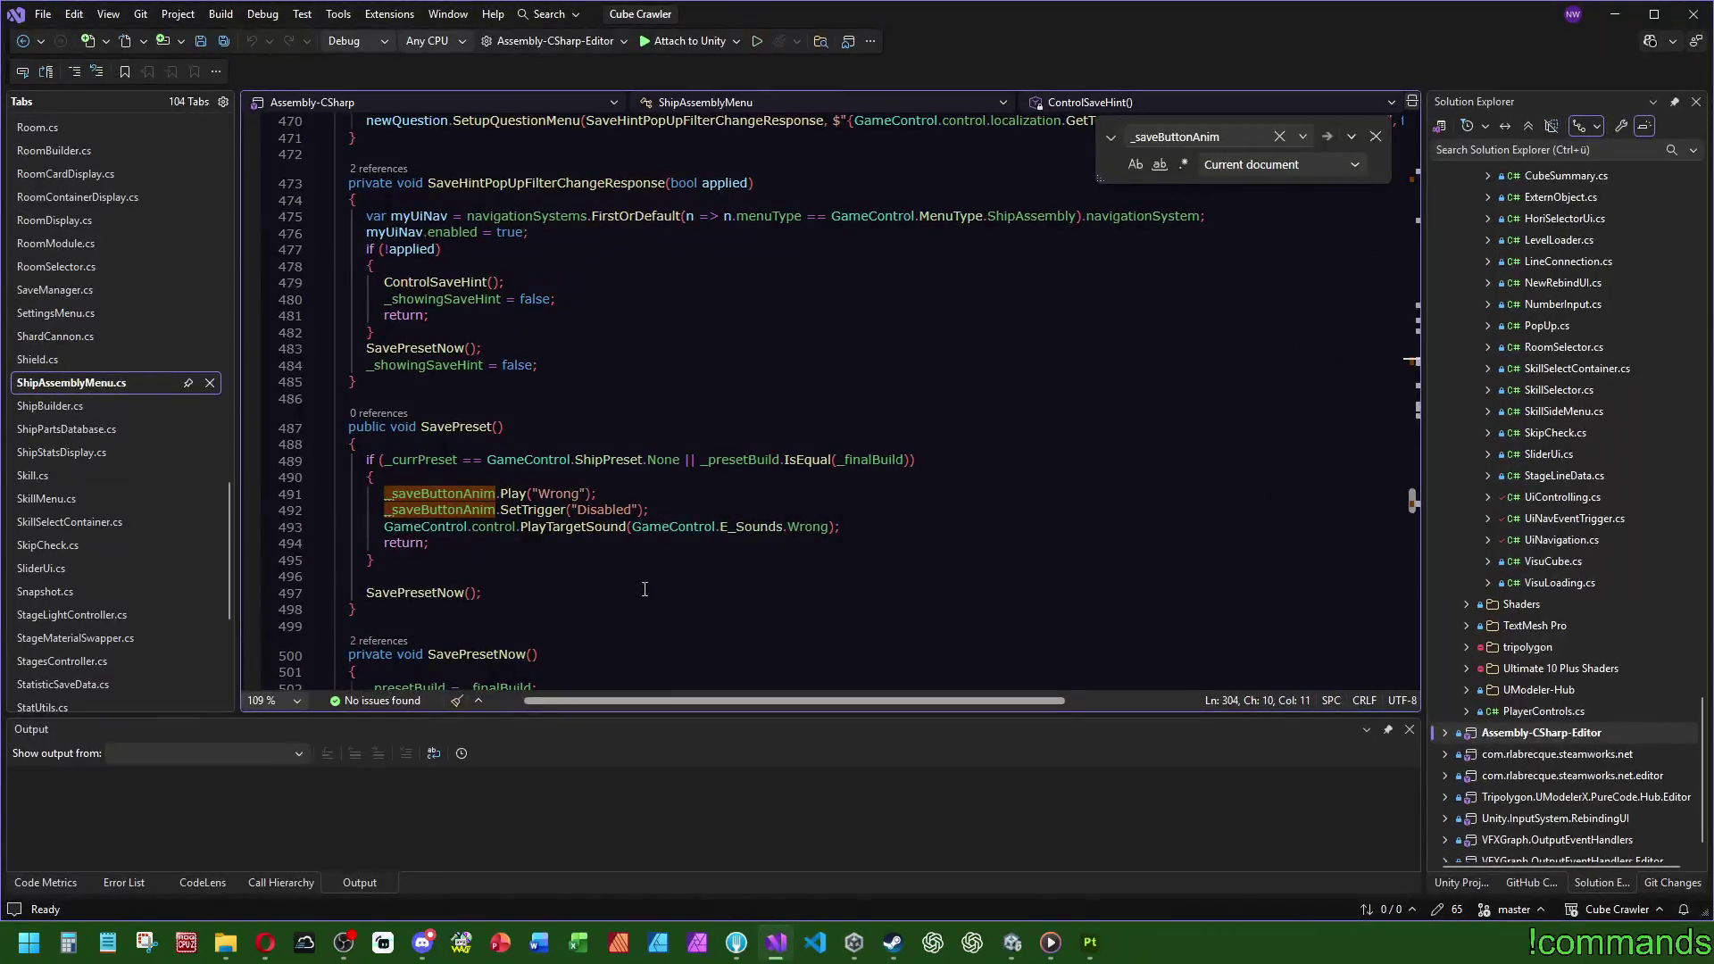
pyautogui.press('F3')
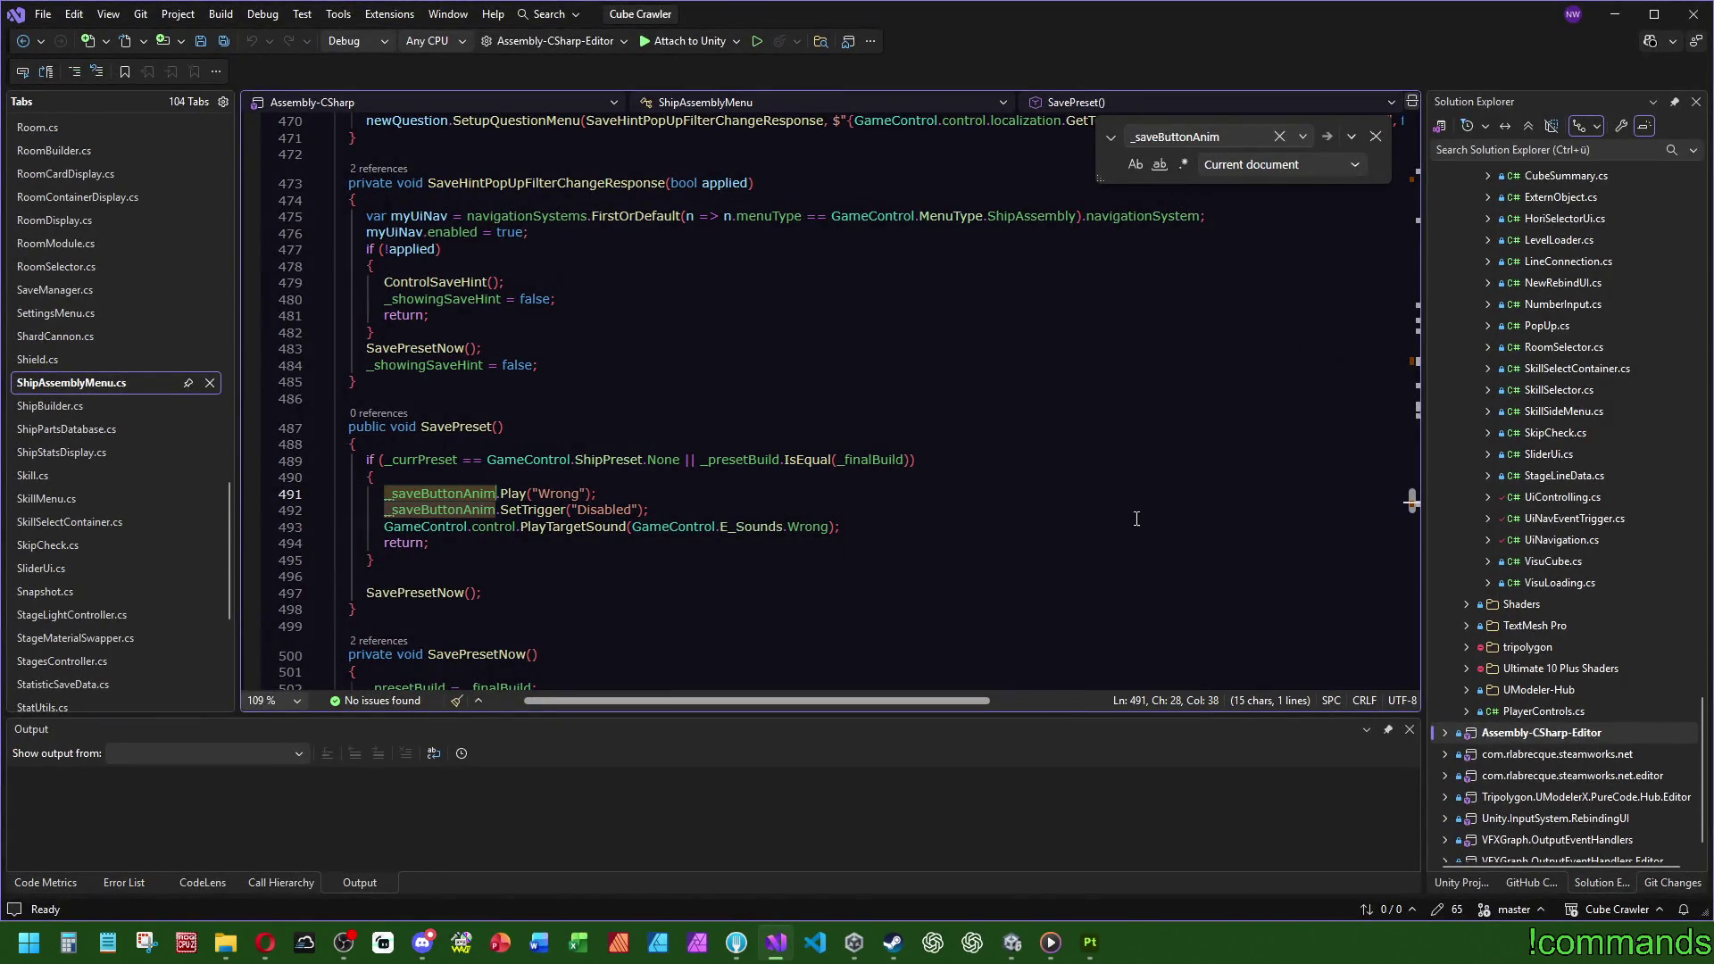
pyautogui.hotkey('ctrl', 'f')
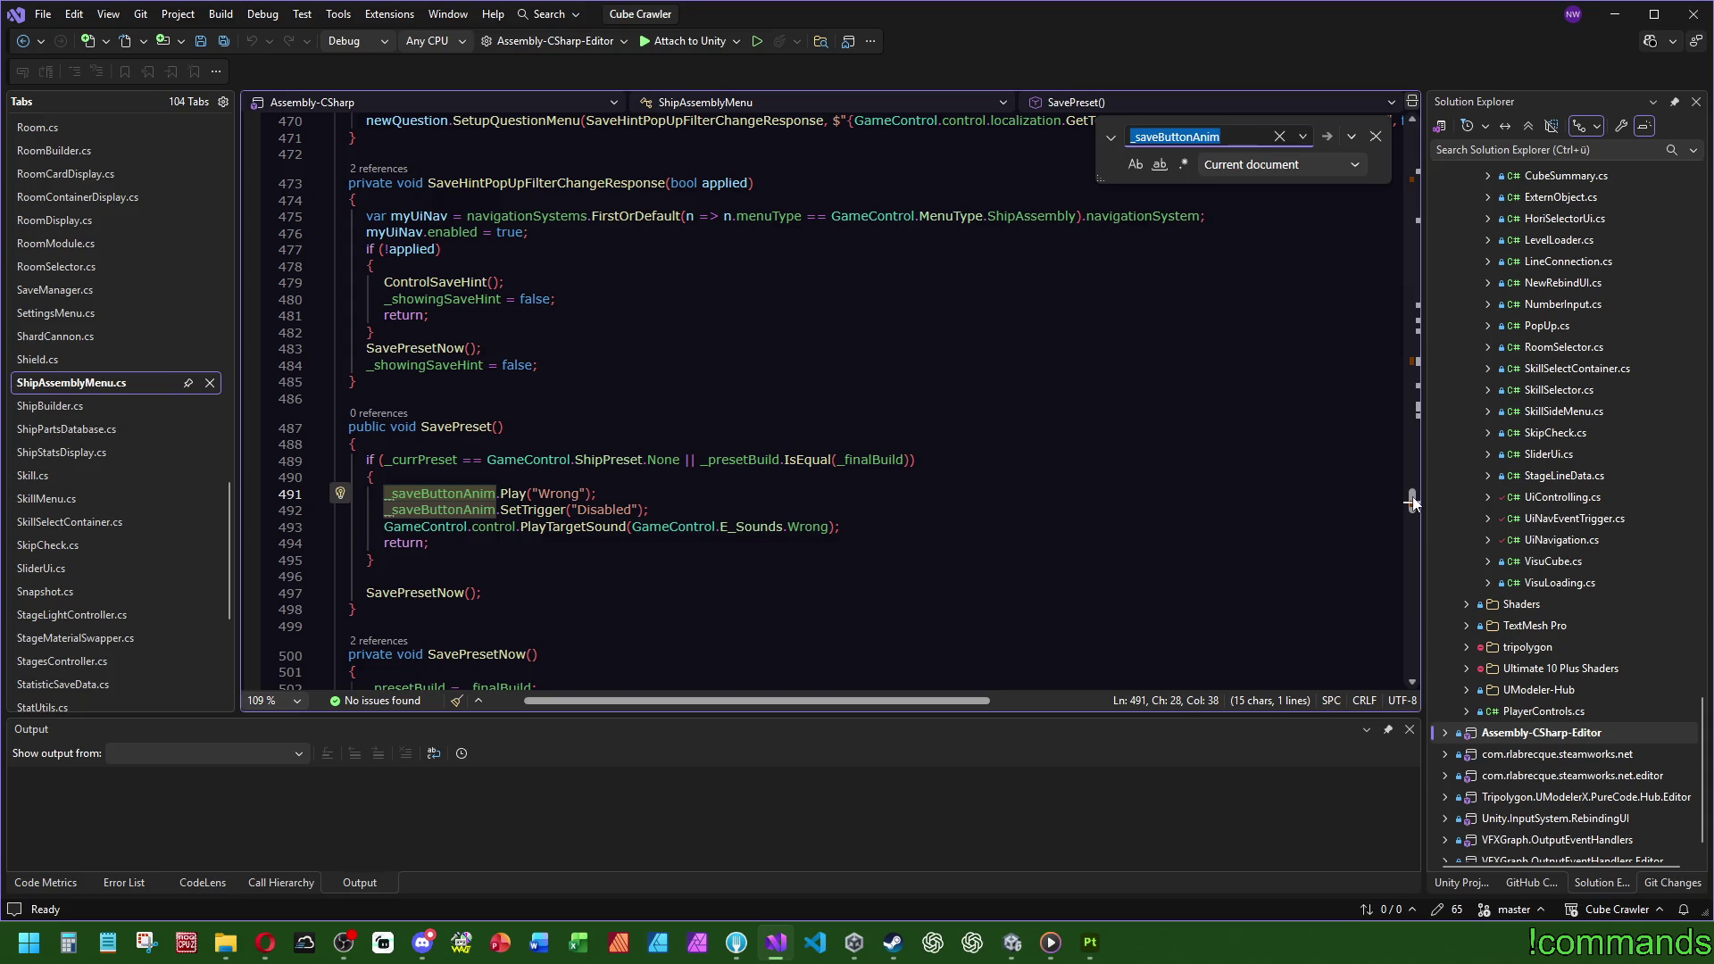
pyautogui.moveTo(1412, 502)
pyautogui.mouseDown()
pyautogui.moveTo(1443, 174)
pyautogui.moveTo(1431, 355)
pyautogui.mouseUp()
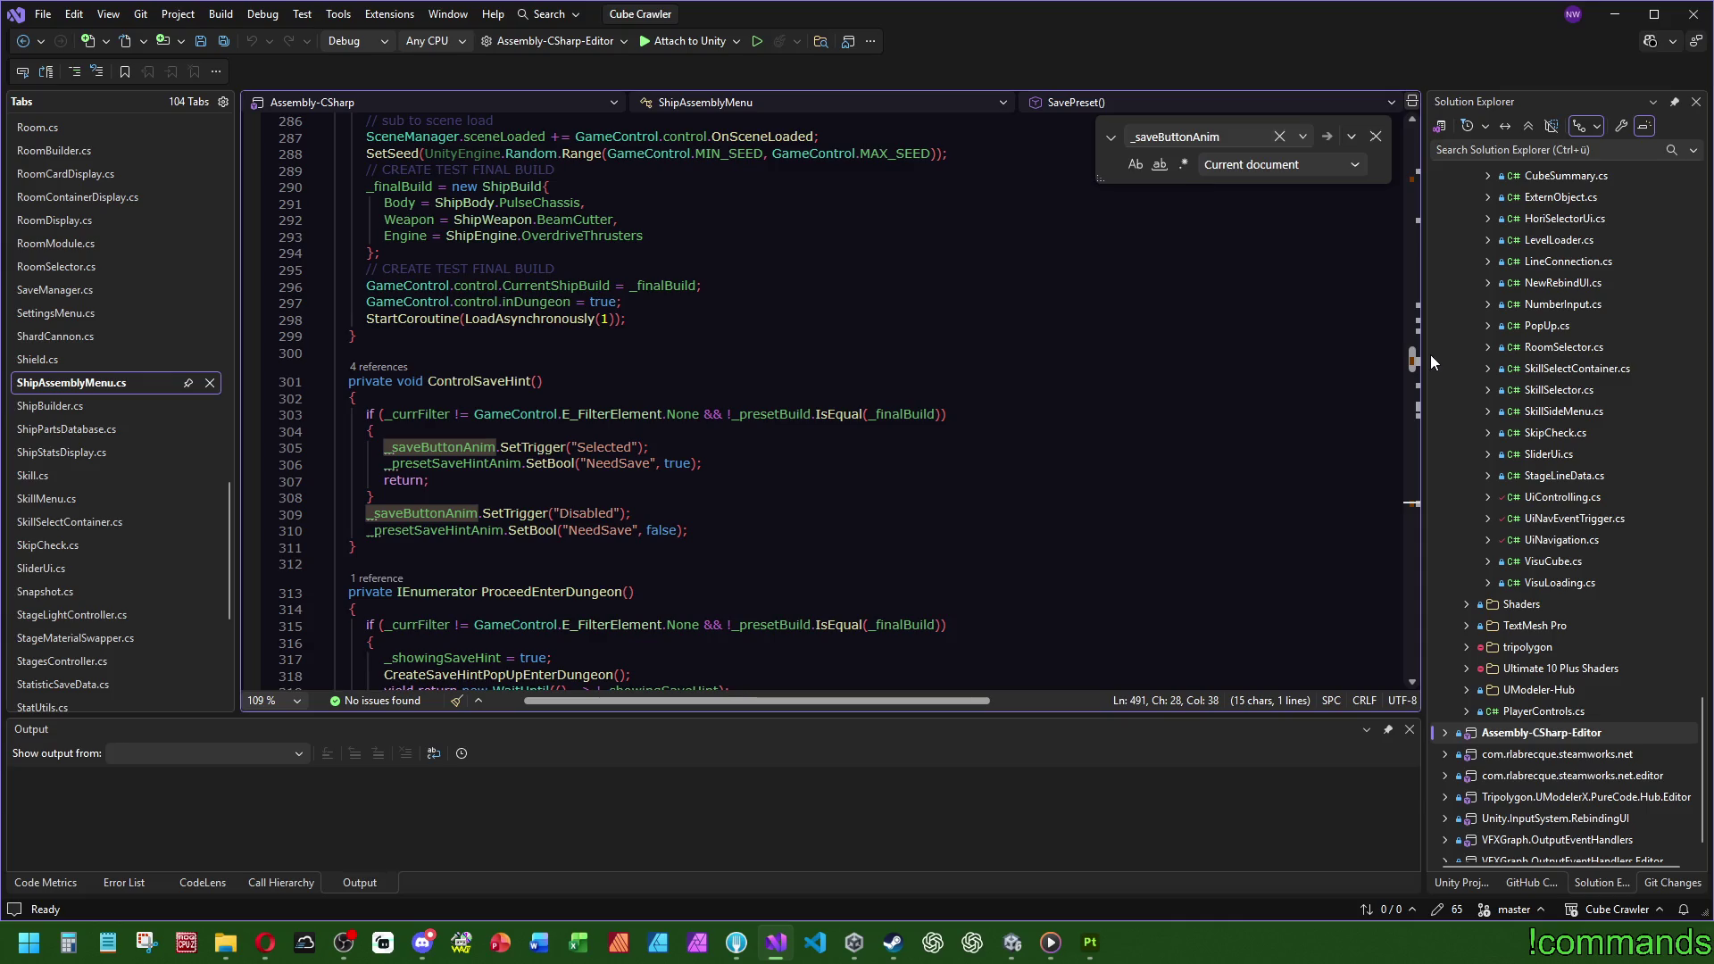
pyautogui.moveTo(1432, 355); pyautogui.dragTo(1429, 355)
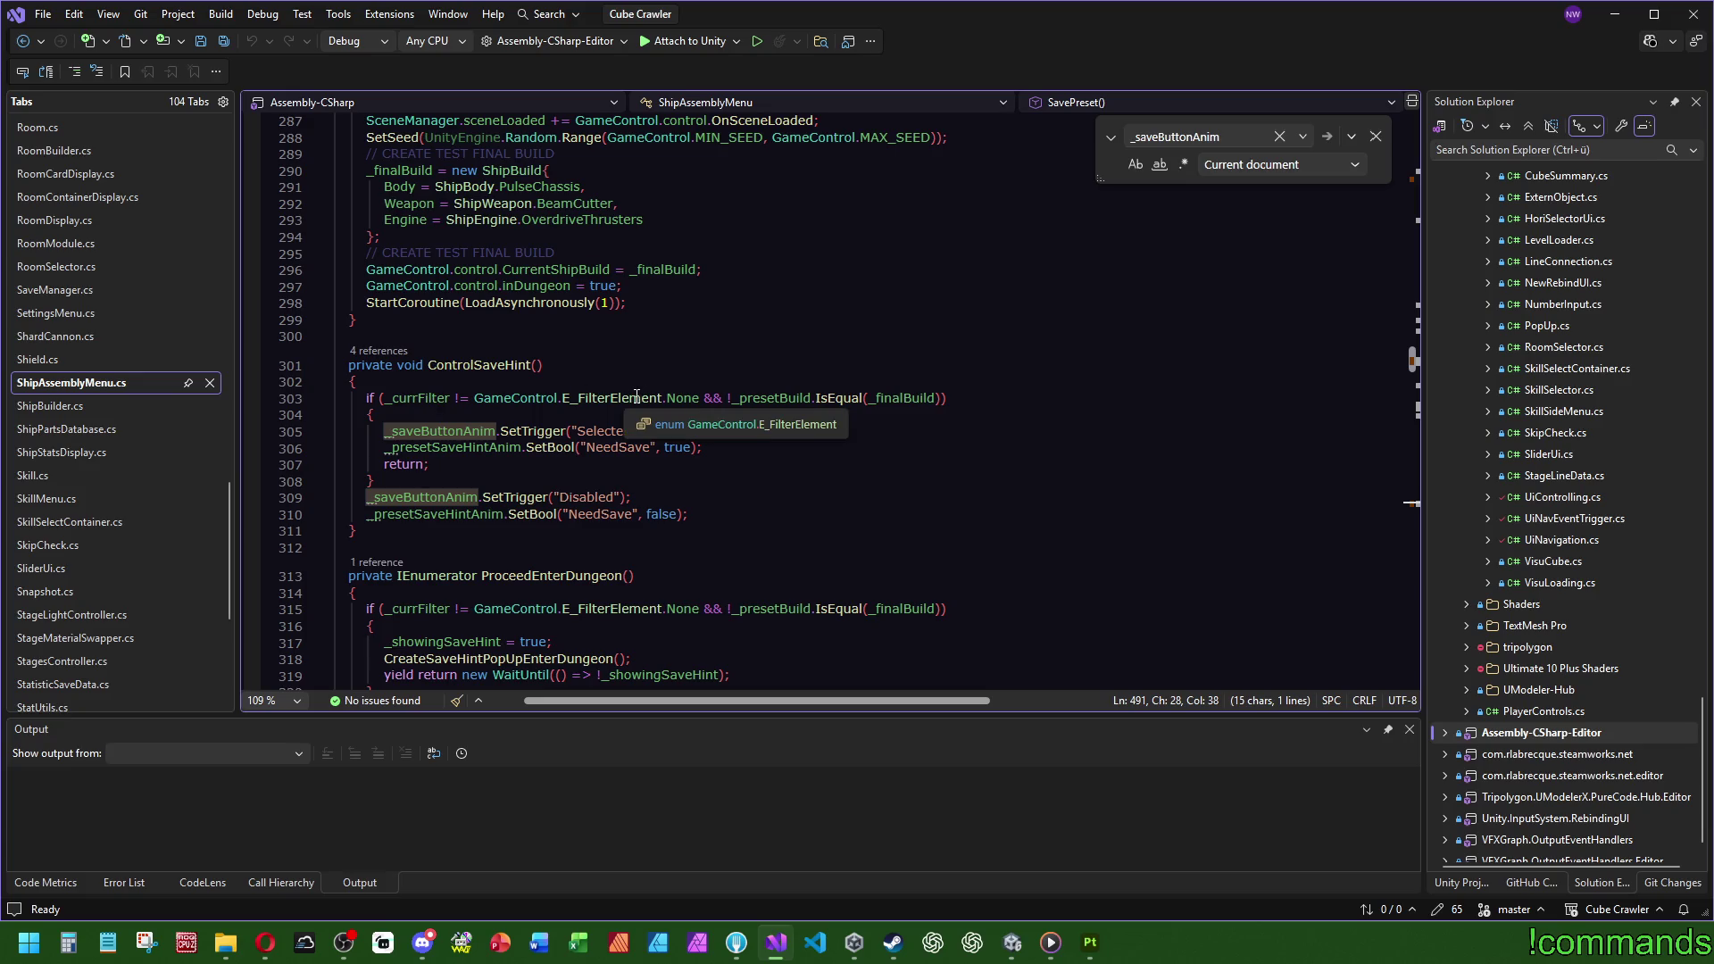
pyautogui.doubleClick(475, 365)
pyautogui.hotkey('ctrl', 'f')
pyautogui.click(1408, 299)
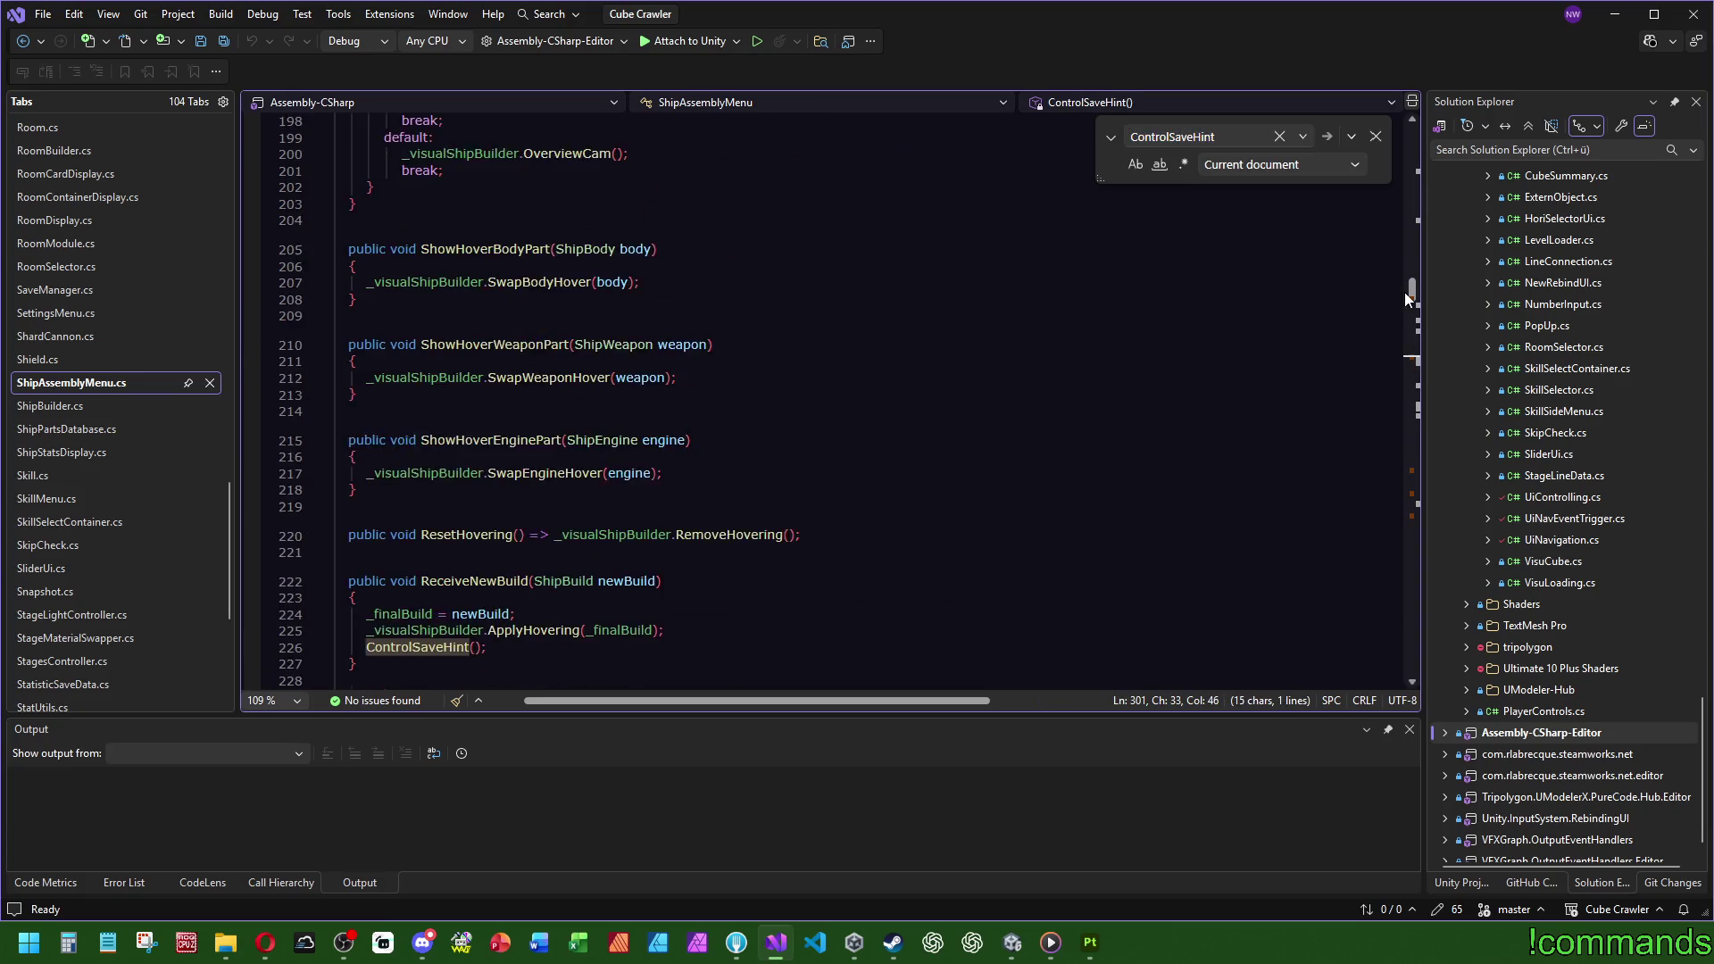
pyautogui.scroll(-2, 440, 546)
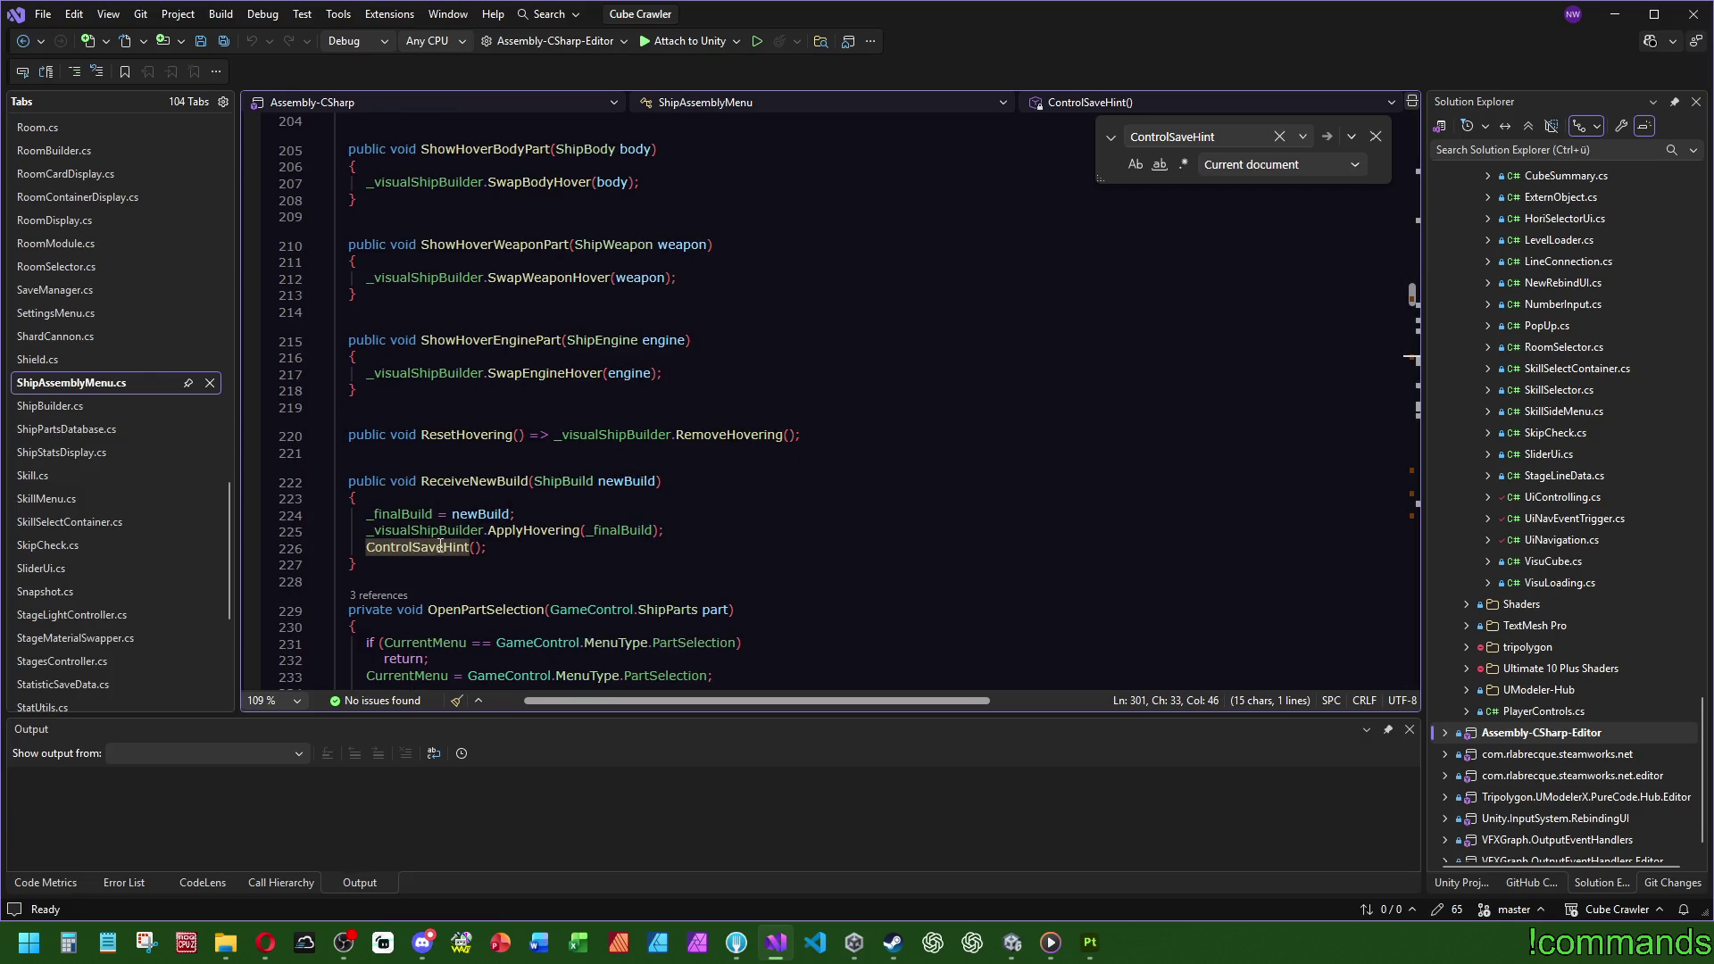
pyautogui.moveTo(493, 547); pyautogui.dragTo(669, 530)
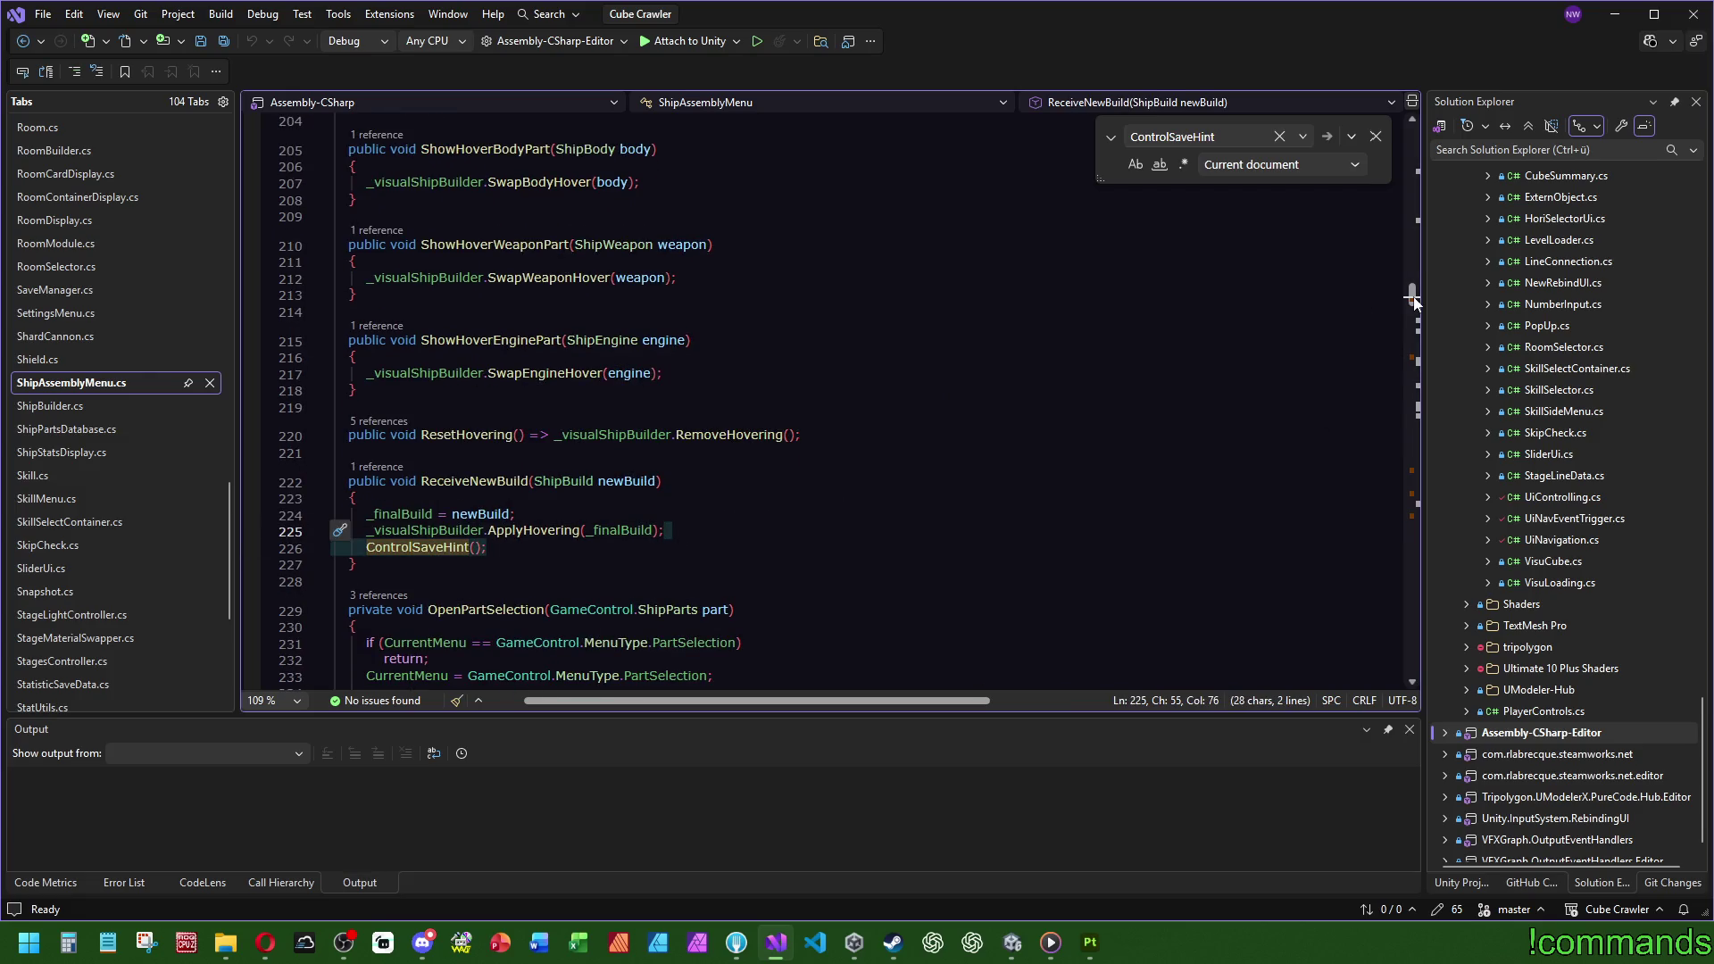
pyautogui.click(1388, 340)
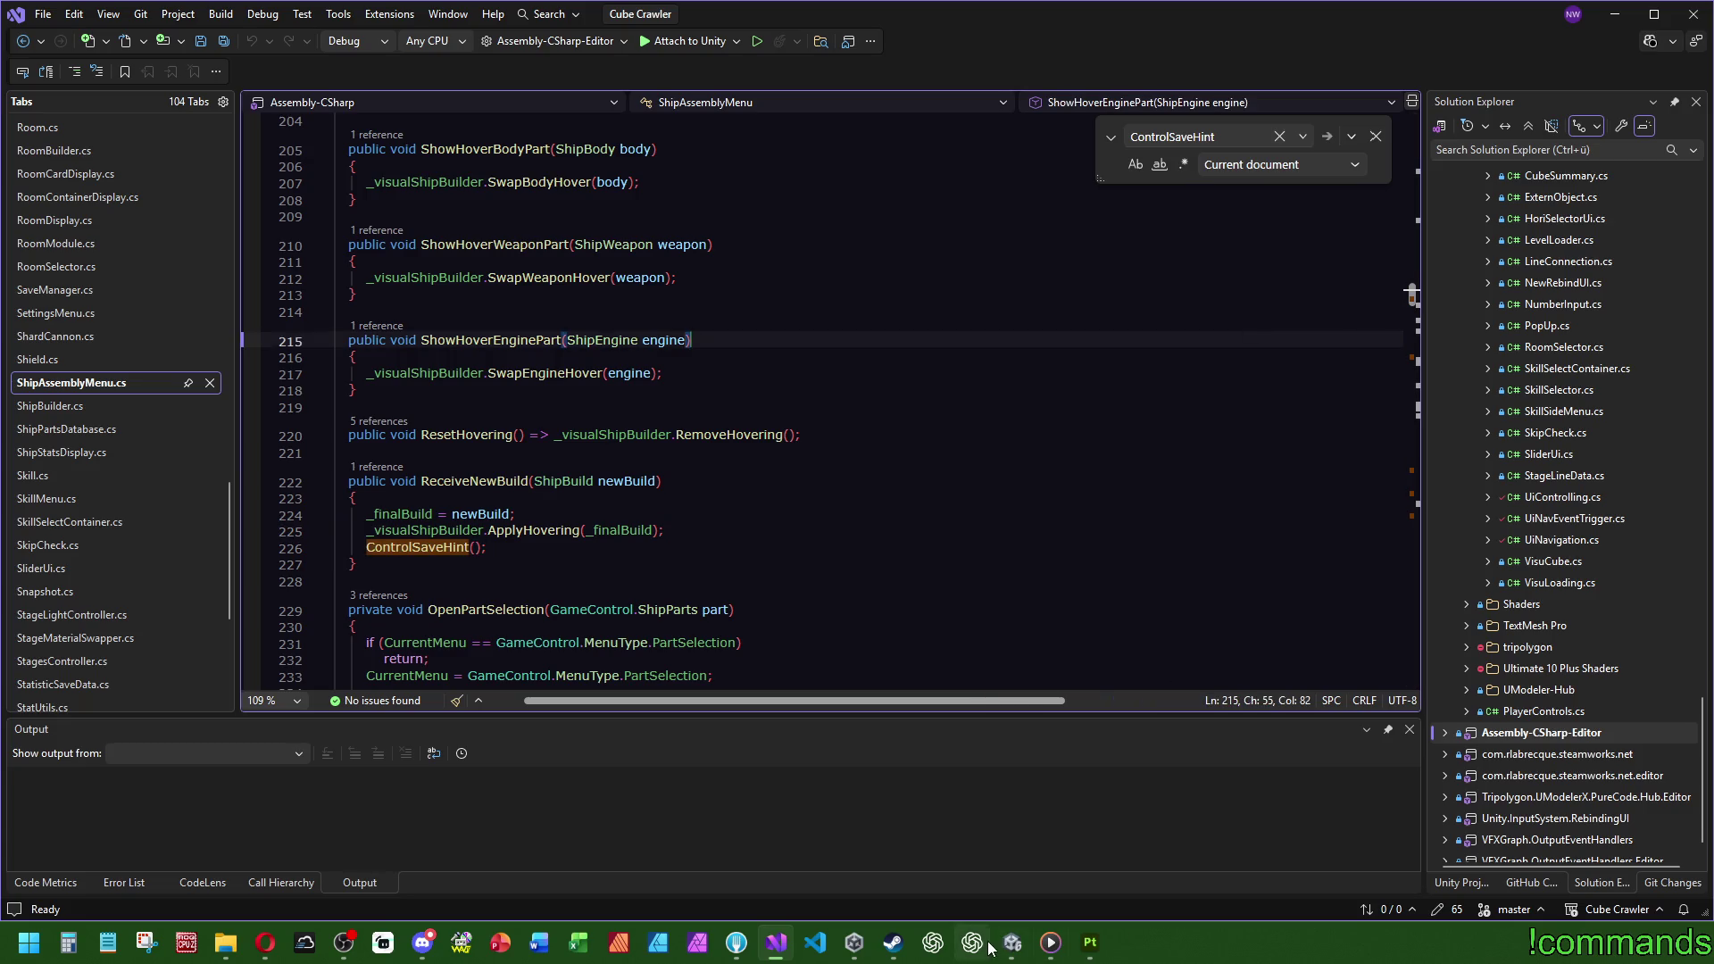
pyautogui.click(1012, 942)
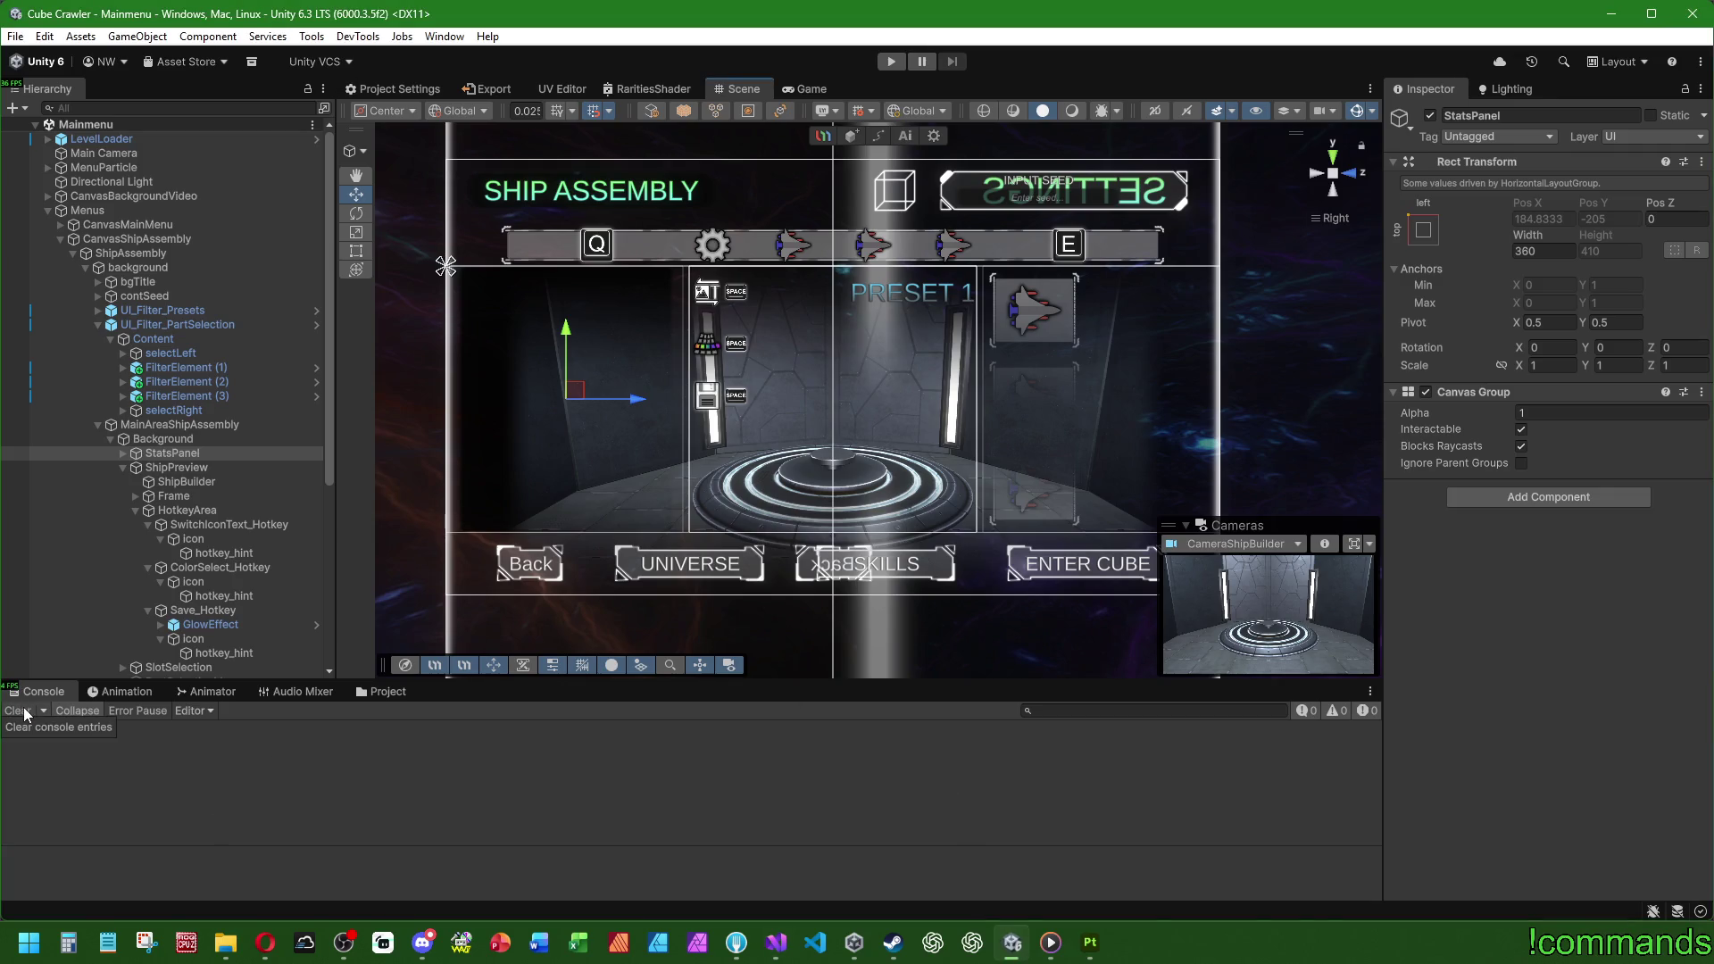
# Step: Paste ControlSaveHint(); after the else block in ShipAssemblyMenu.cs's Open(), save all, and return to Unity
pyautogui.click(776, 942)
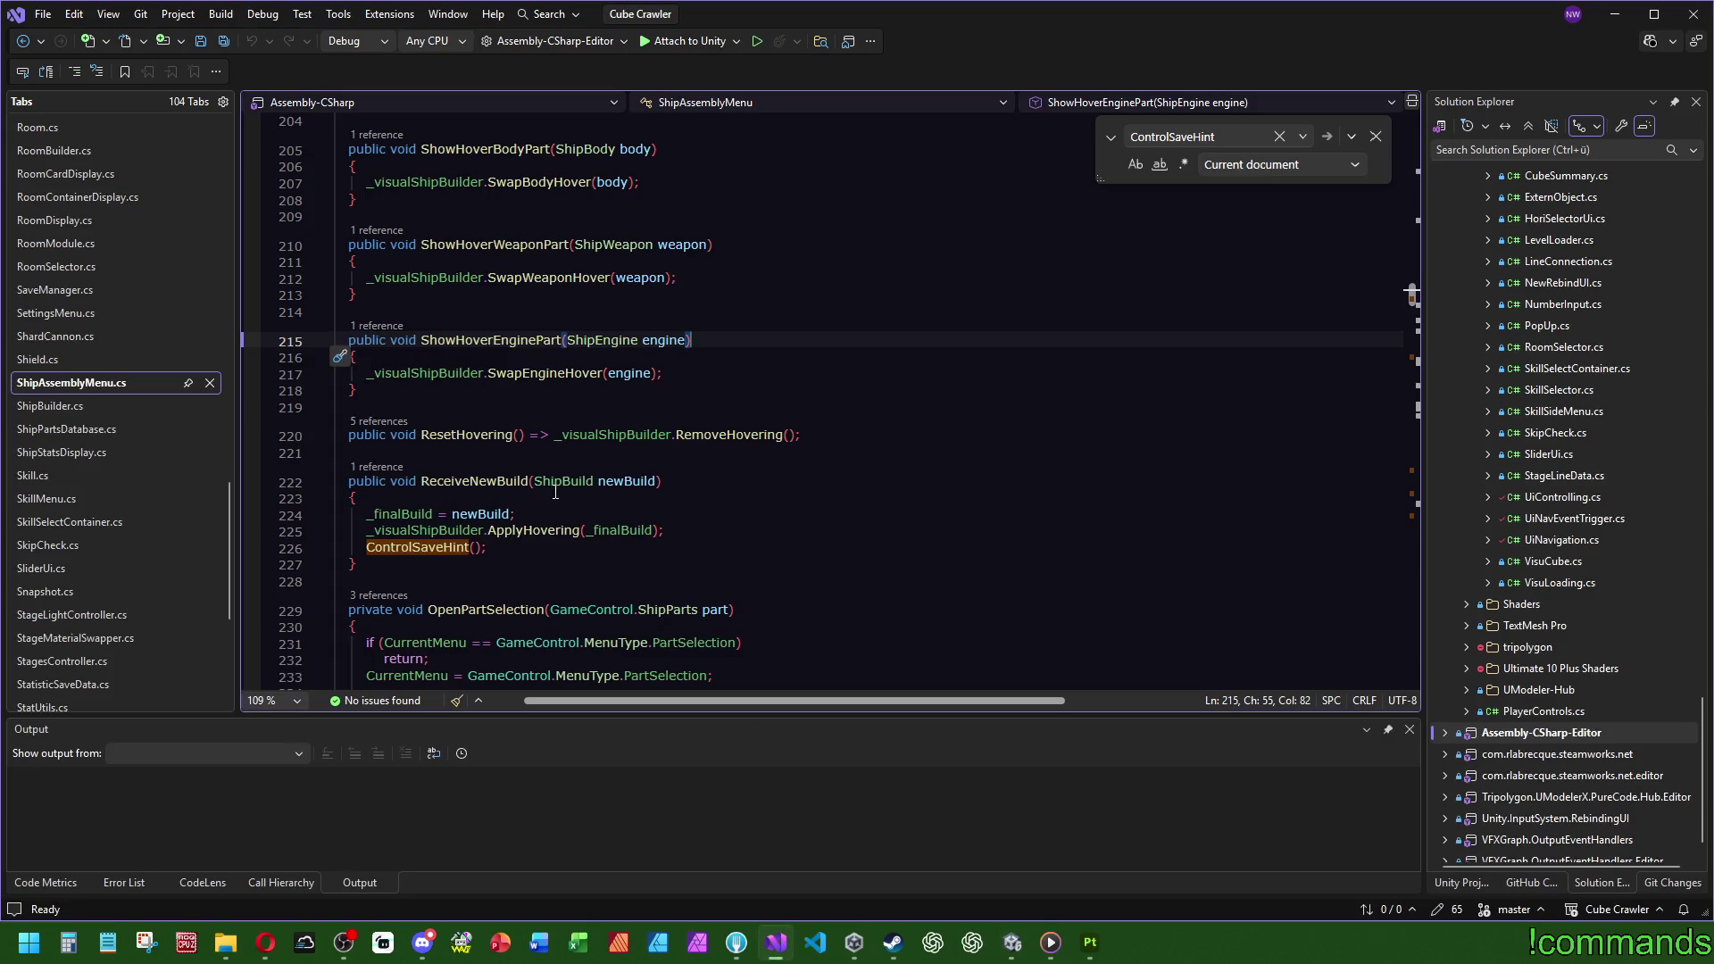
pyautogui.scroll(15, 1046, 413)
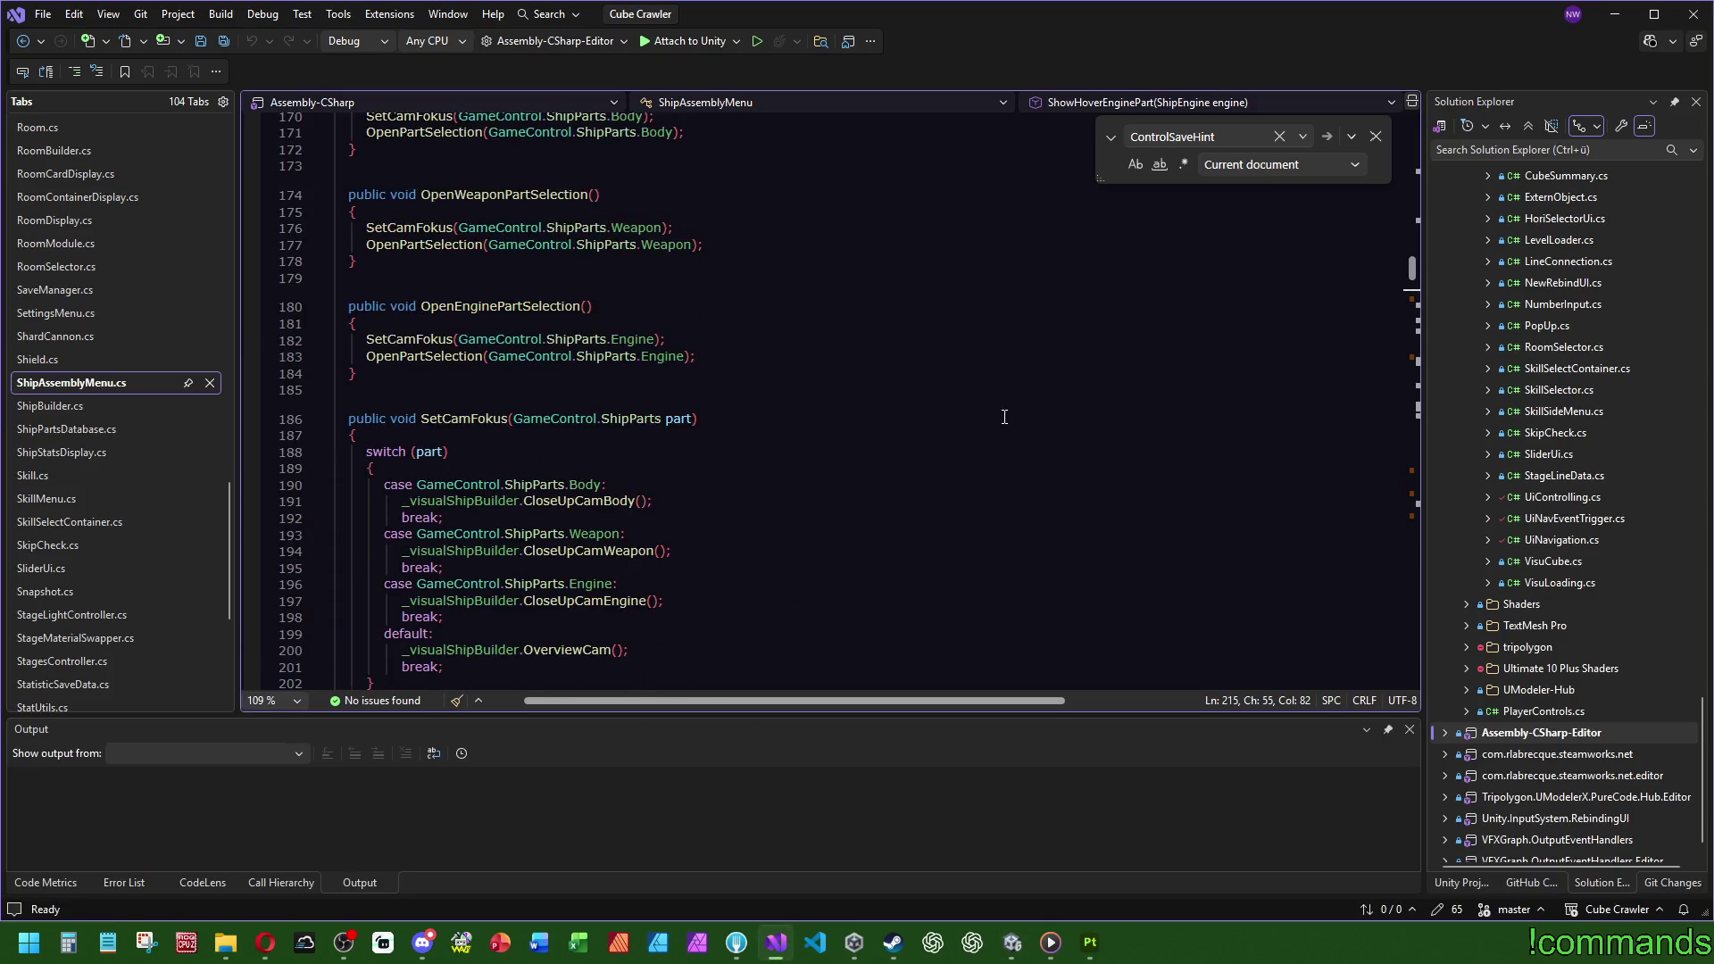
pyautogui.scroll(8, 1005, 417)
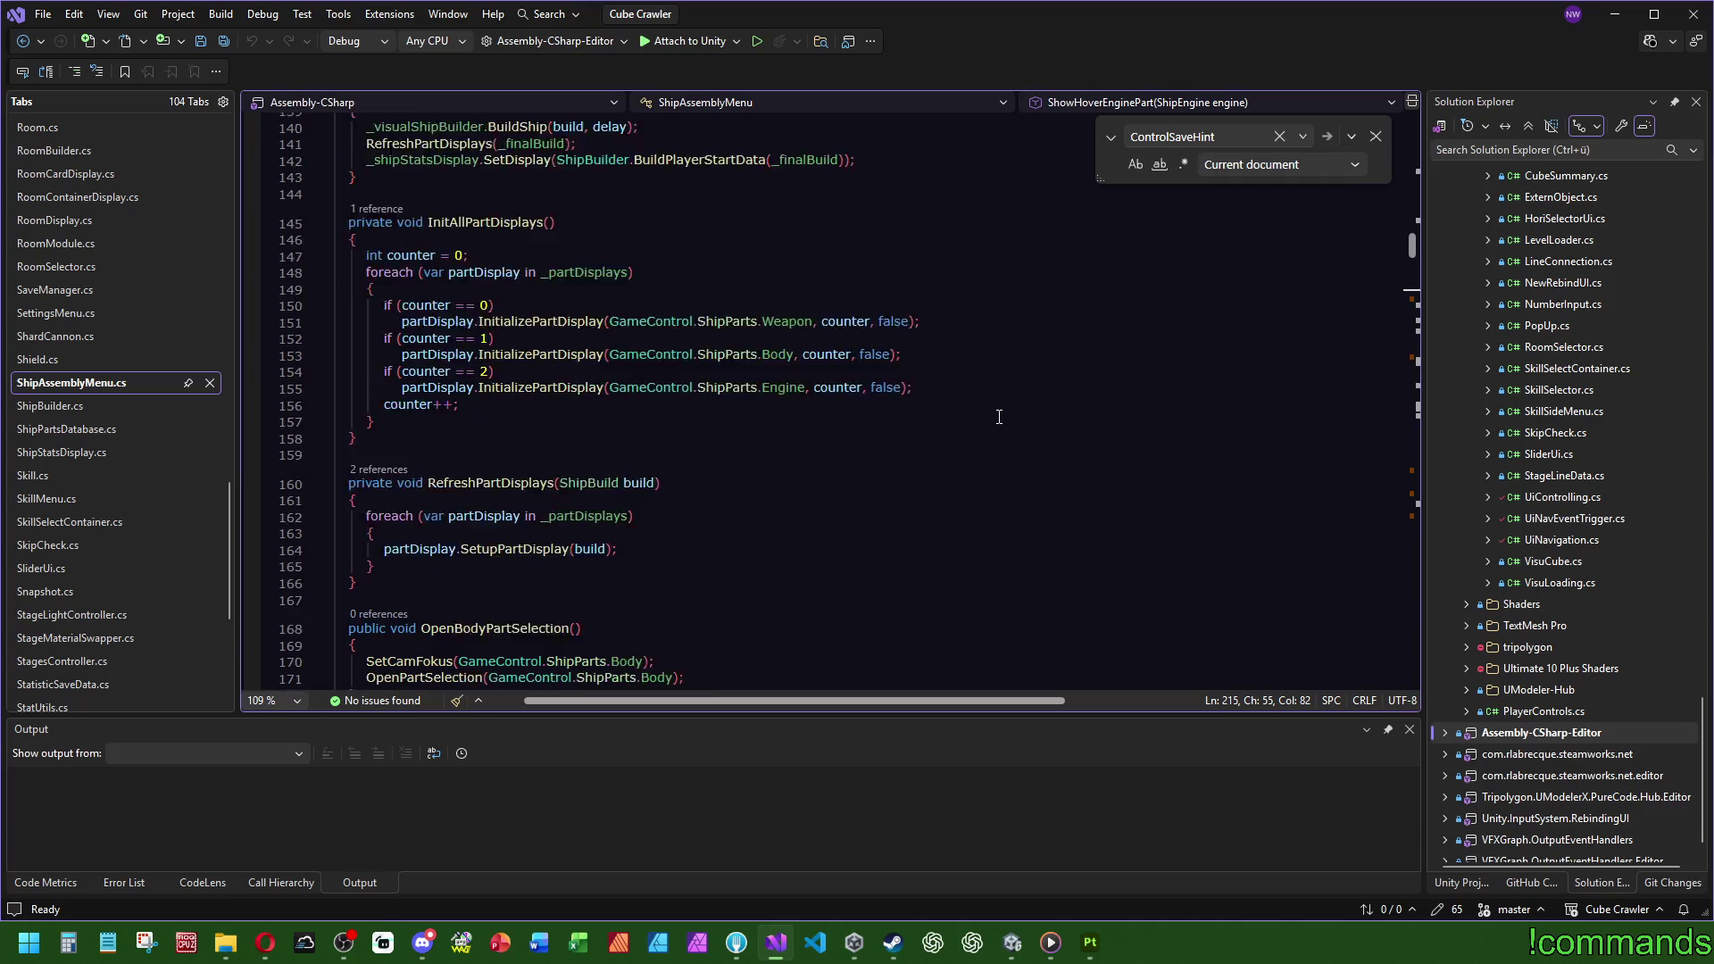
pyautogui.scroll(8, 715, 440)
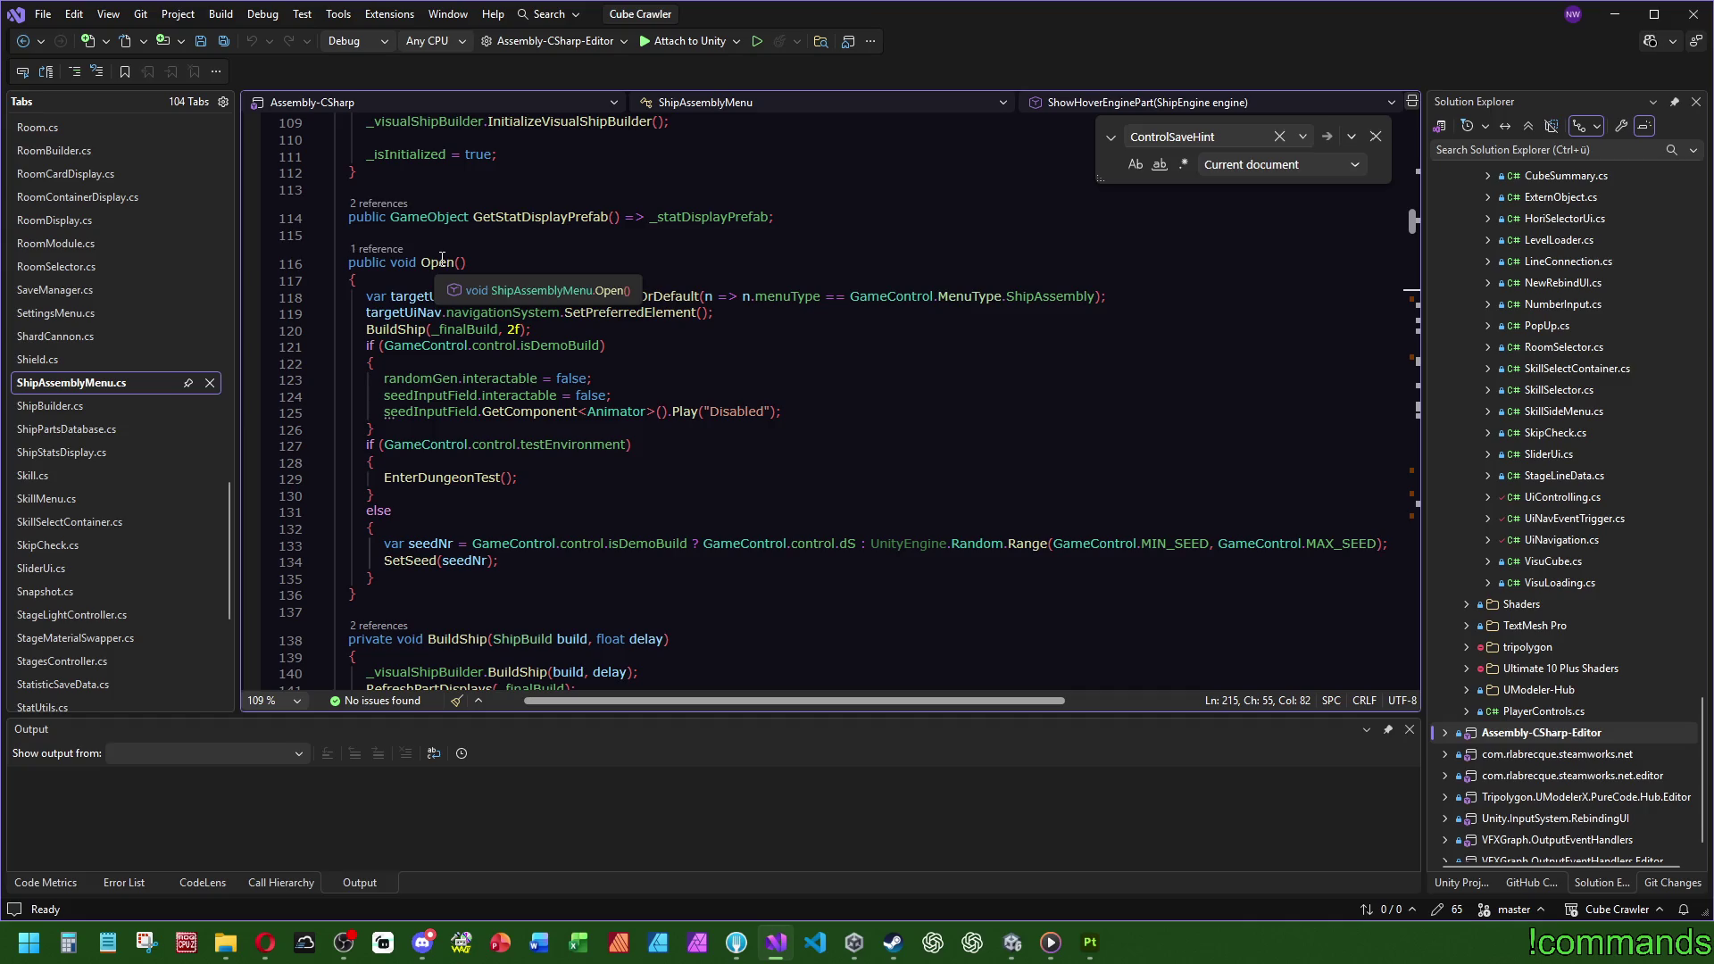
pyautogui.click(437, 281)
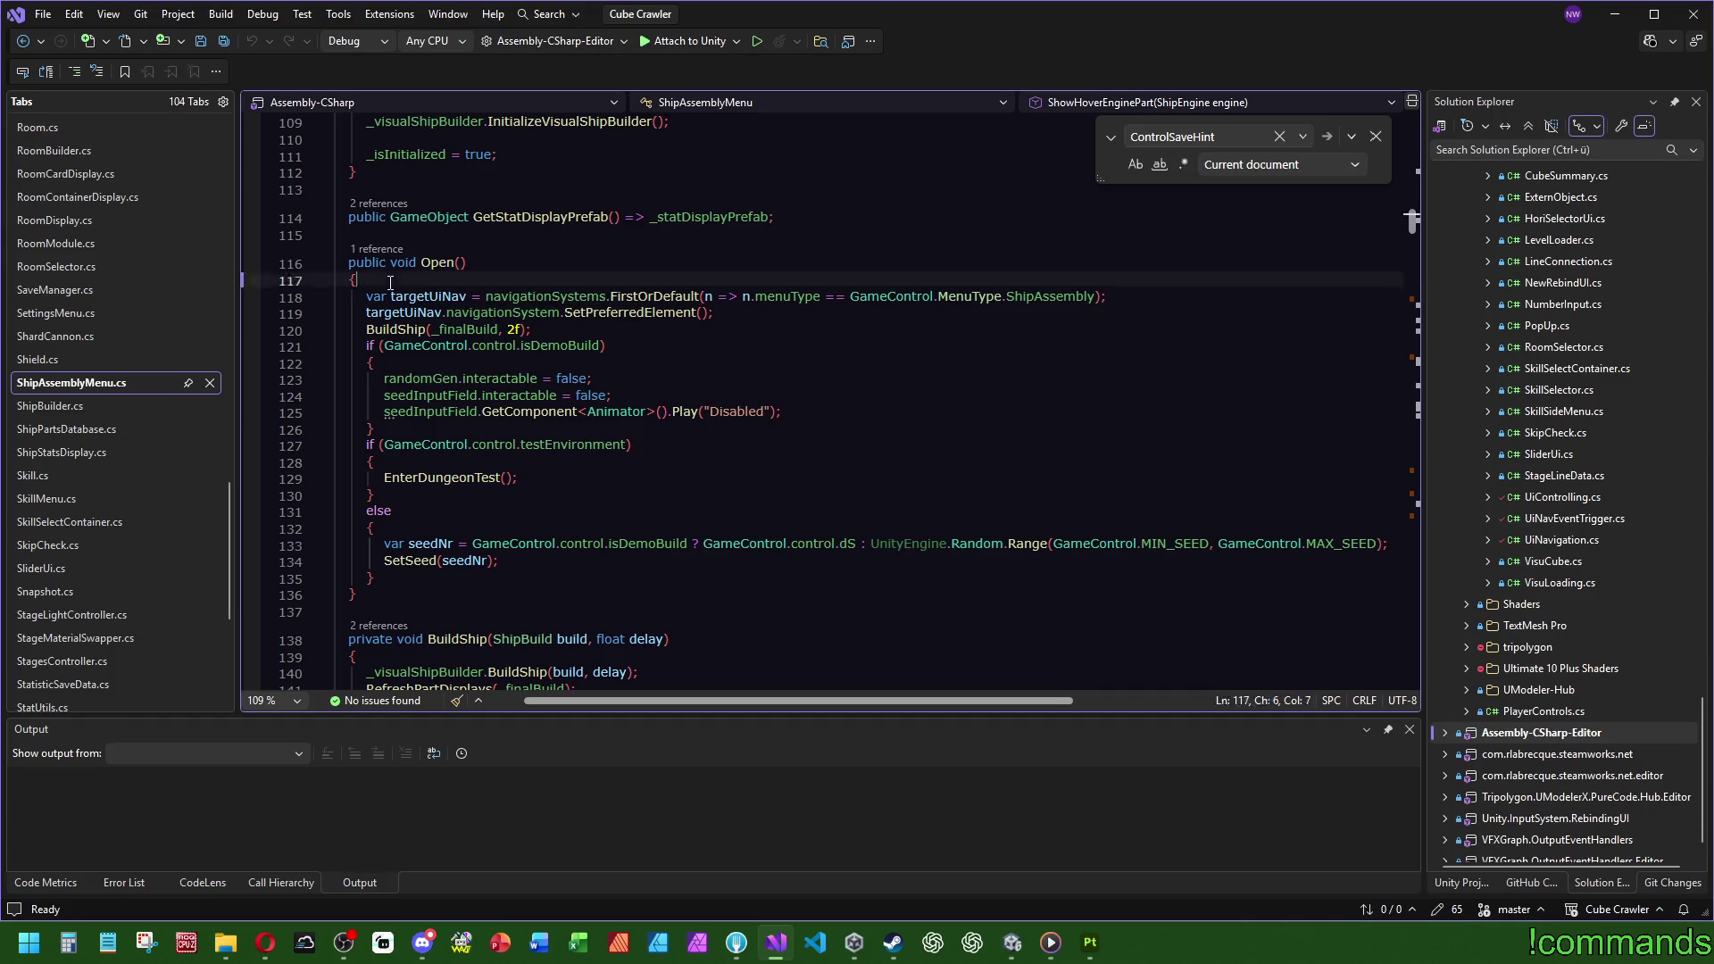
pyautogui.click(399, 595)
pyautogui.write('ControlSaveHint();')
pyautogui.click(357, 235)
pyautogui.click(230, 40)
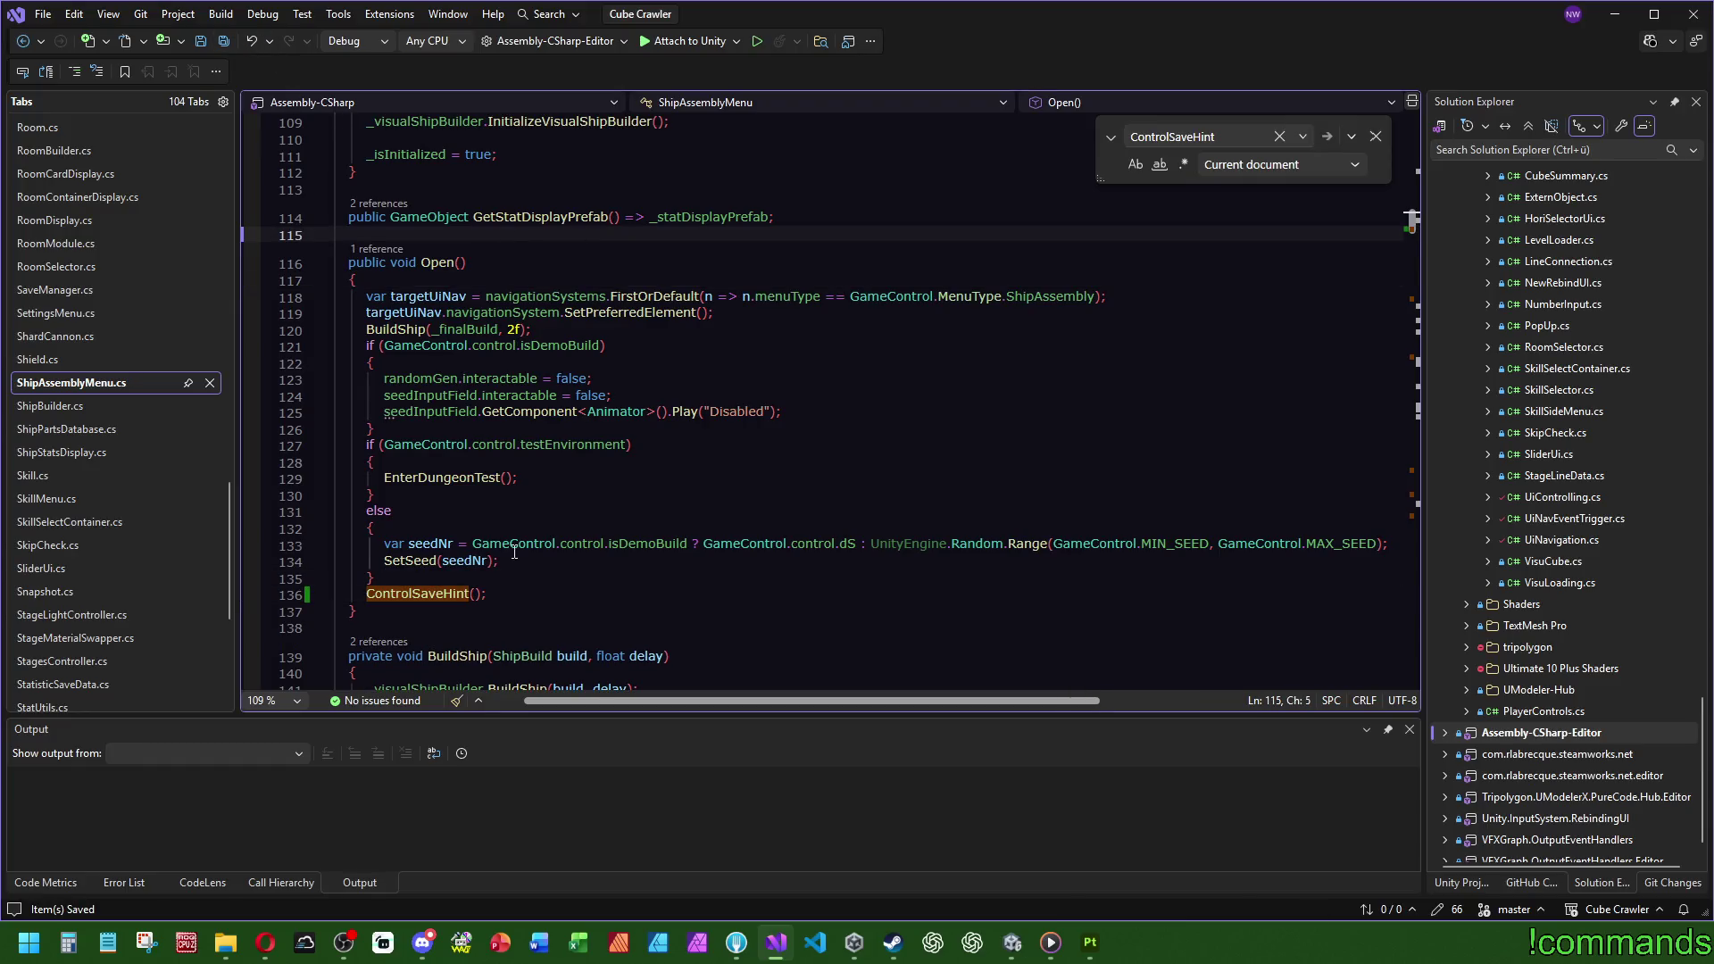
pyautogui.click(1012, 942)
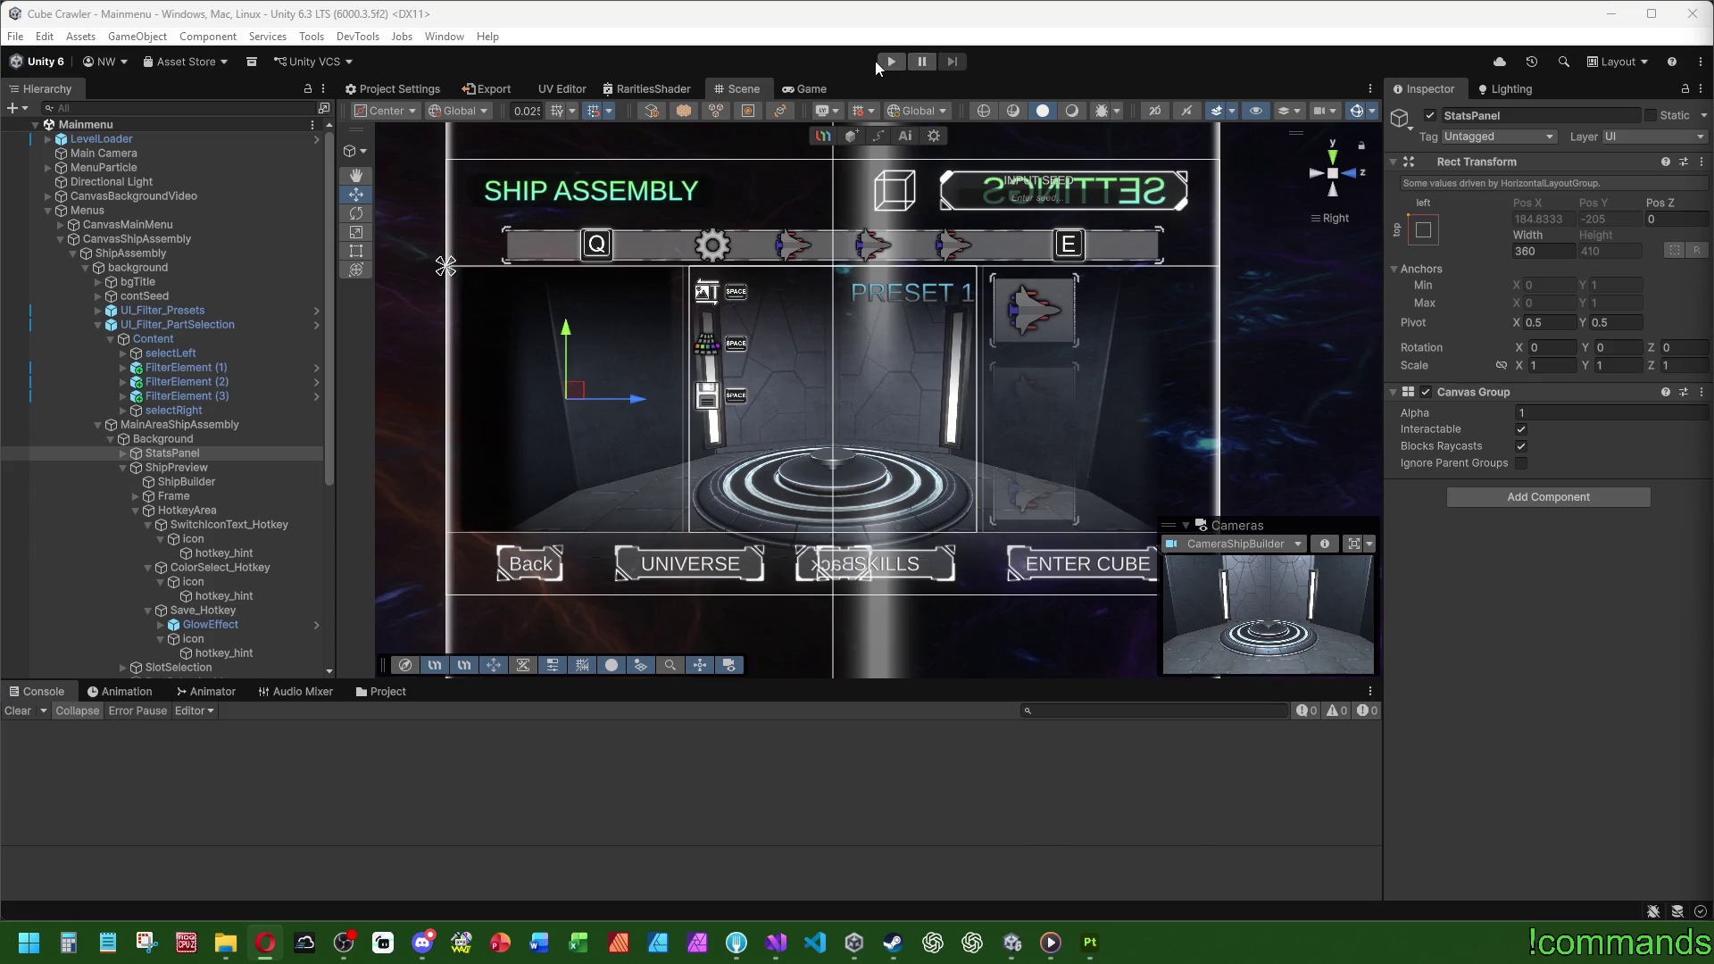
# Step: Play the game in a maximized Game view and equip Preset 1 with the Phase Engine
pyautogui.click(883, 61)
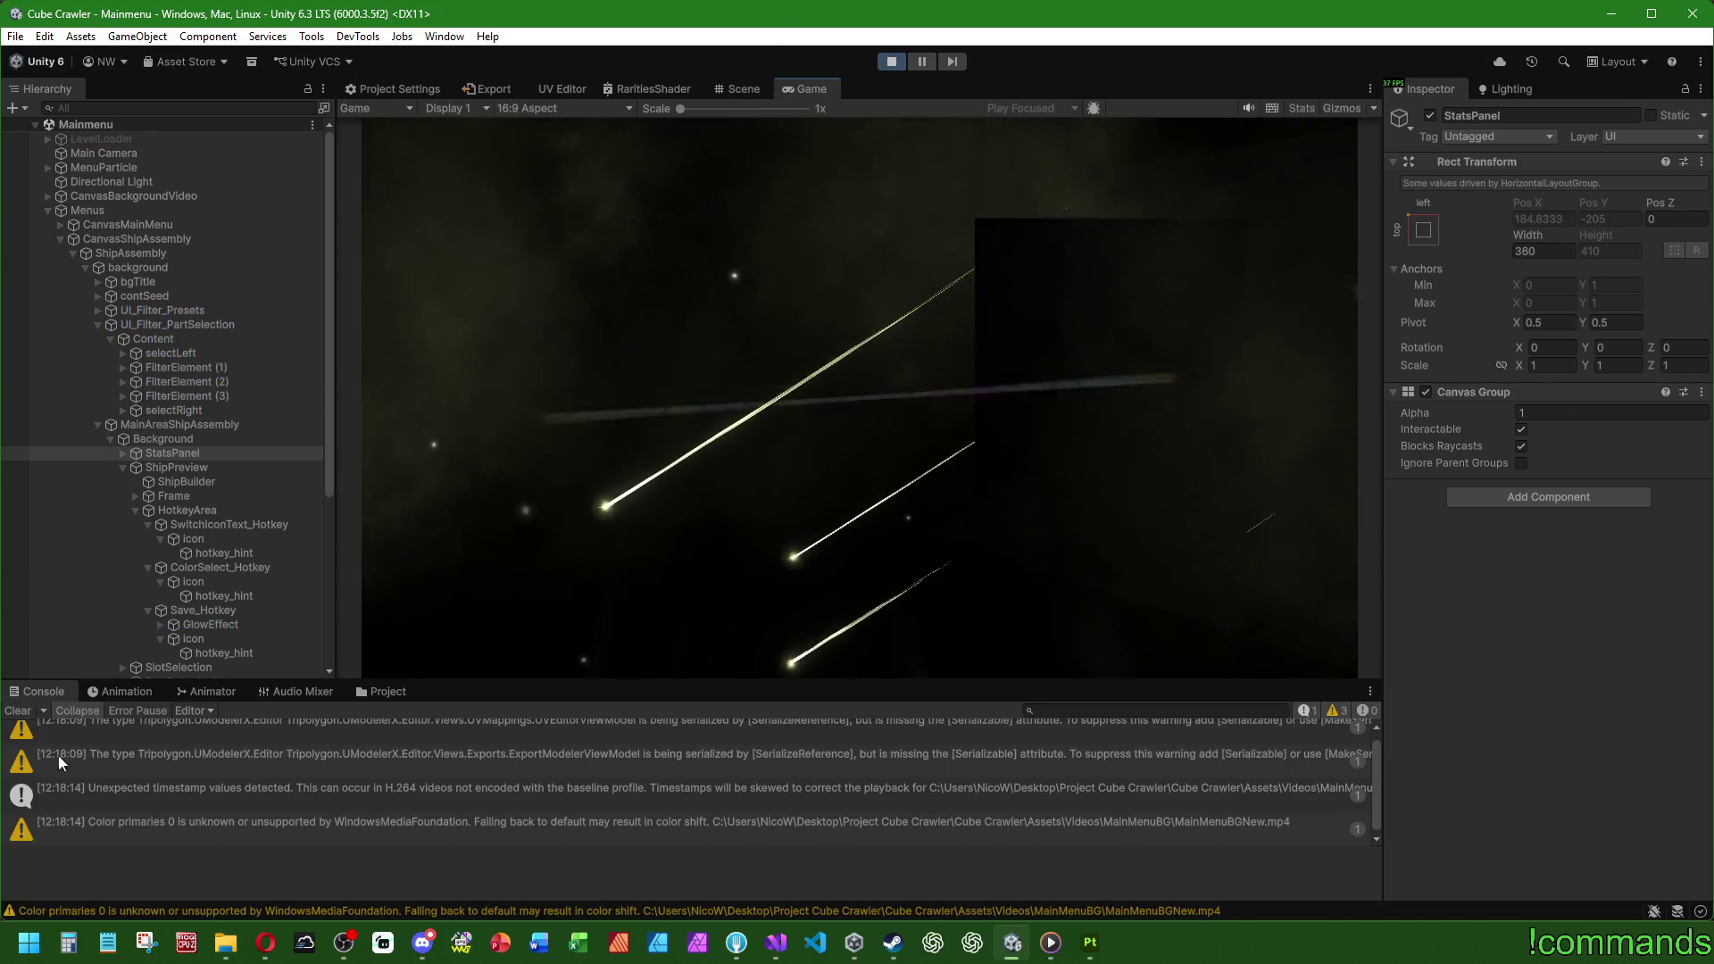
pyautogui.doubleClick(827, 94)
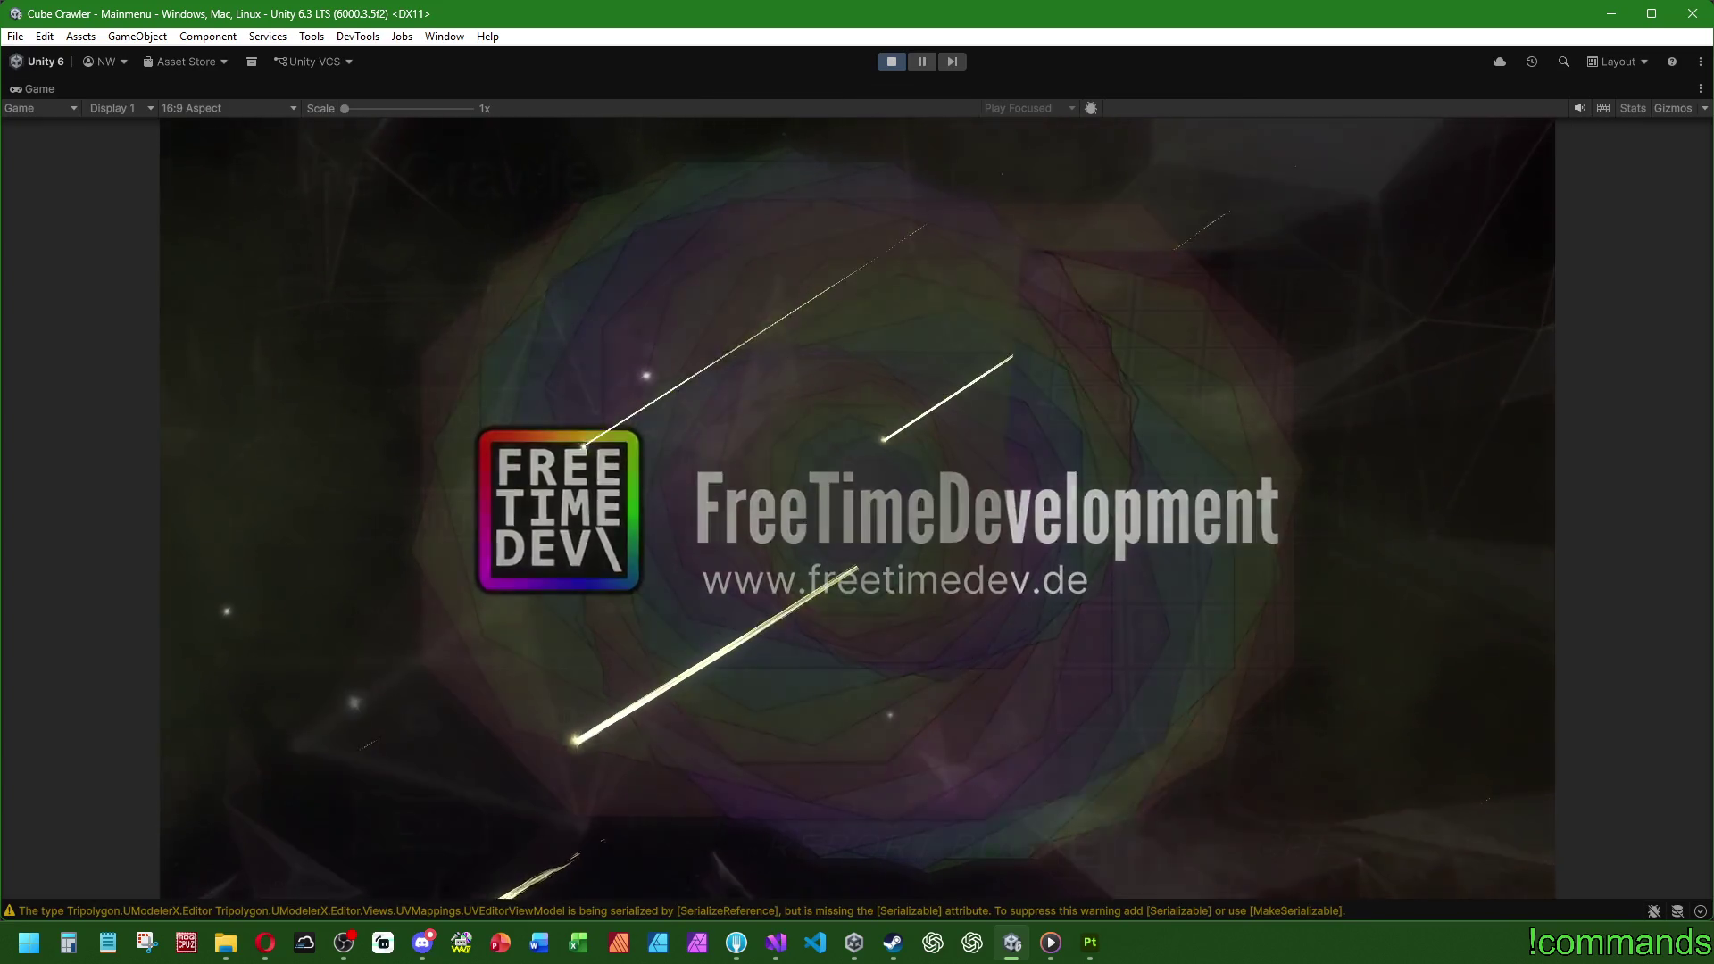
pyautogui.press('Return')
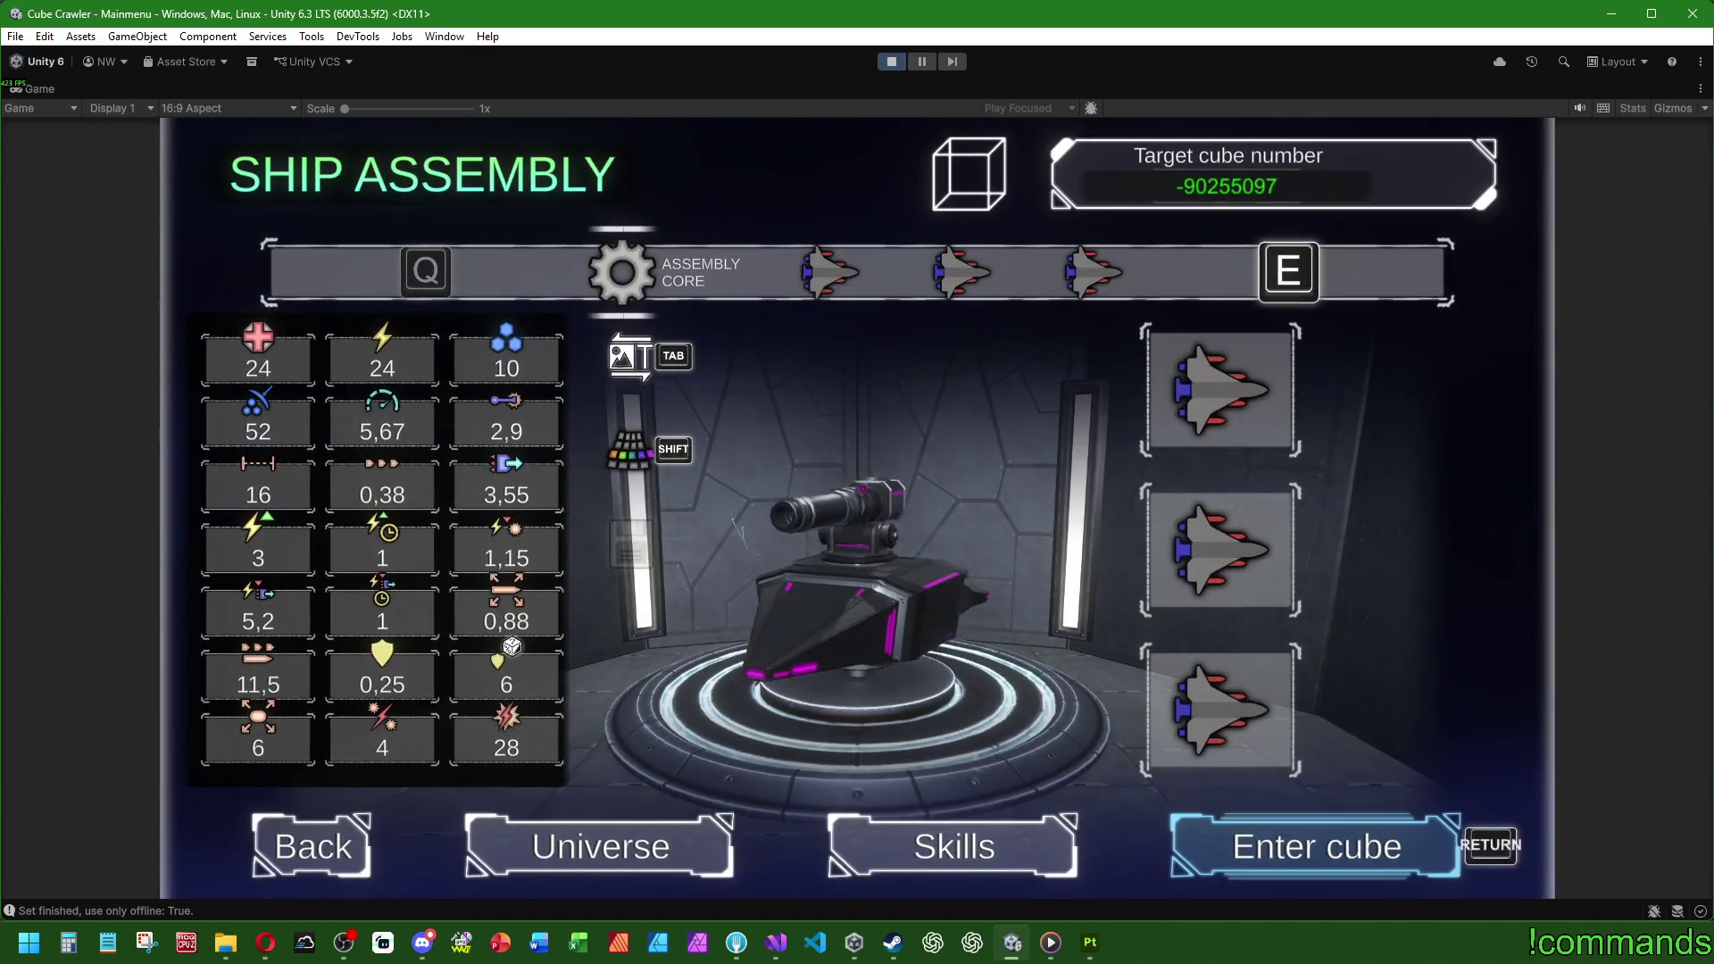
pyautogui.press('e')
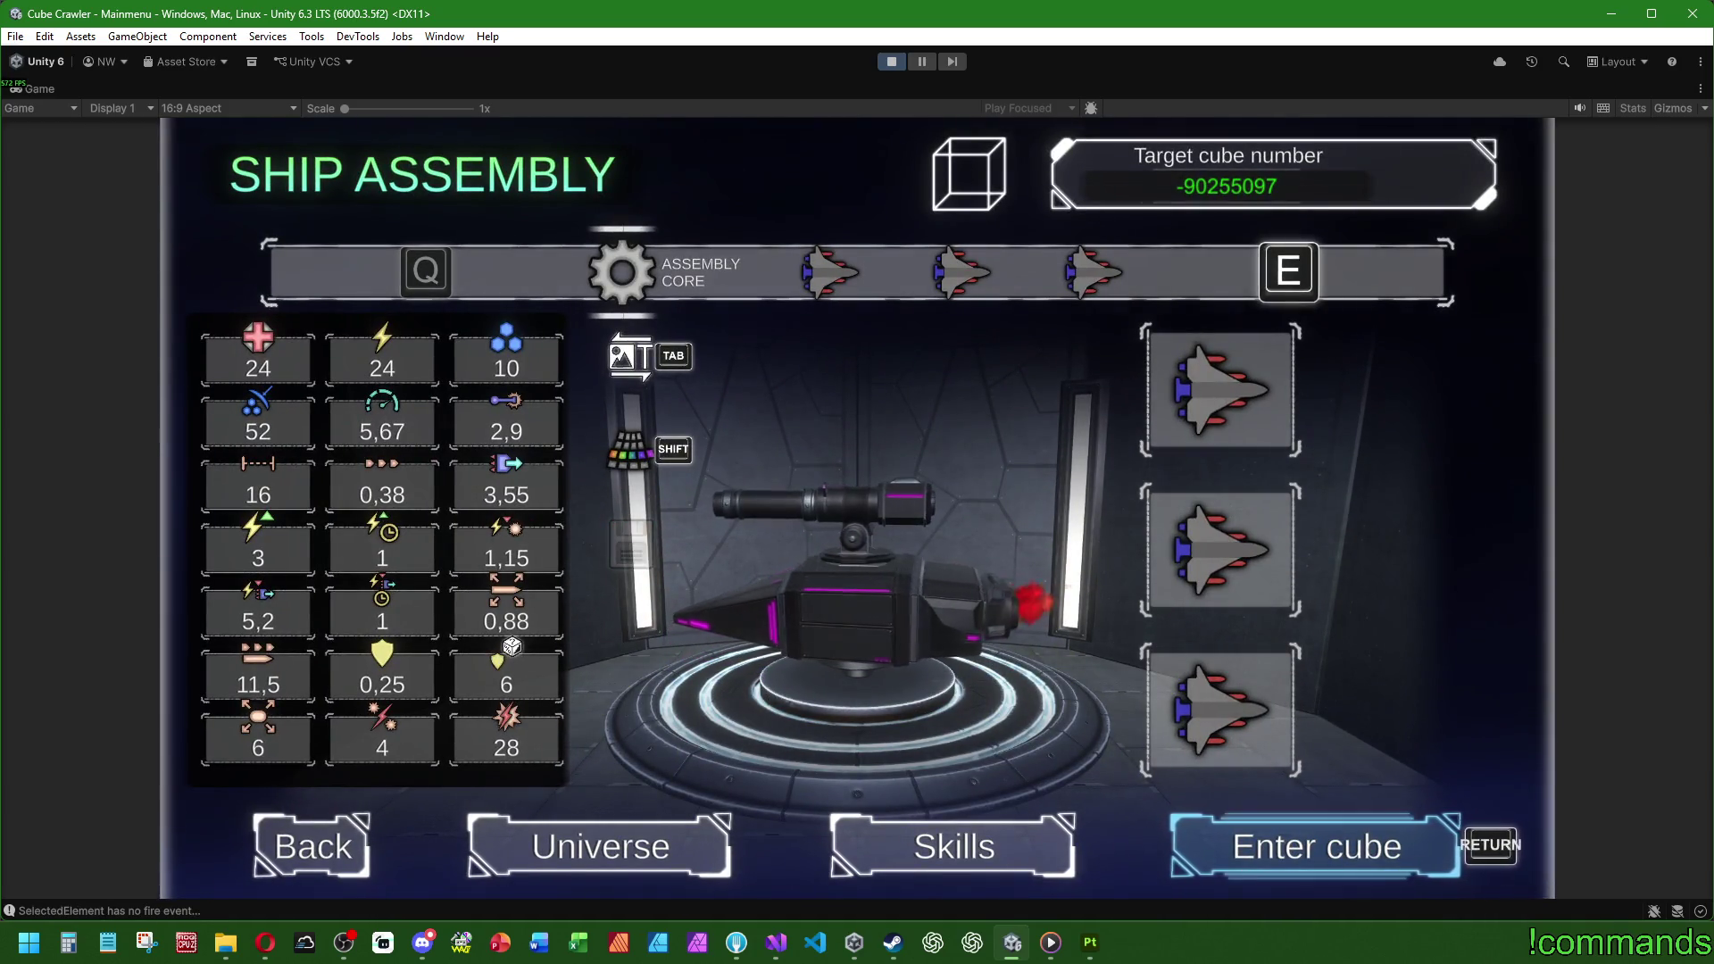
pyautogui.press('Return')
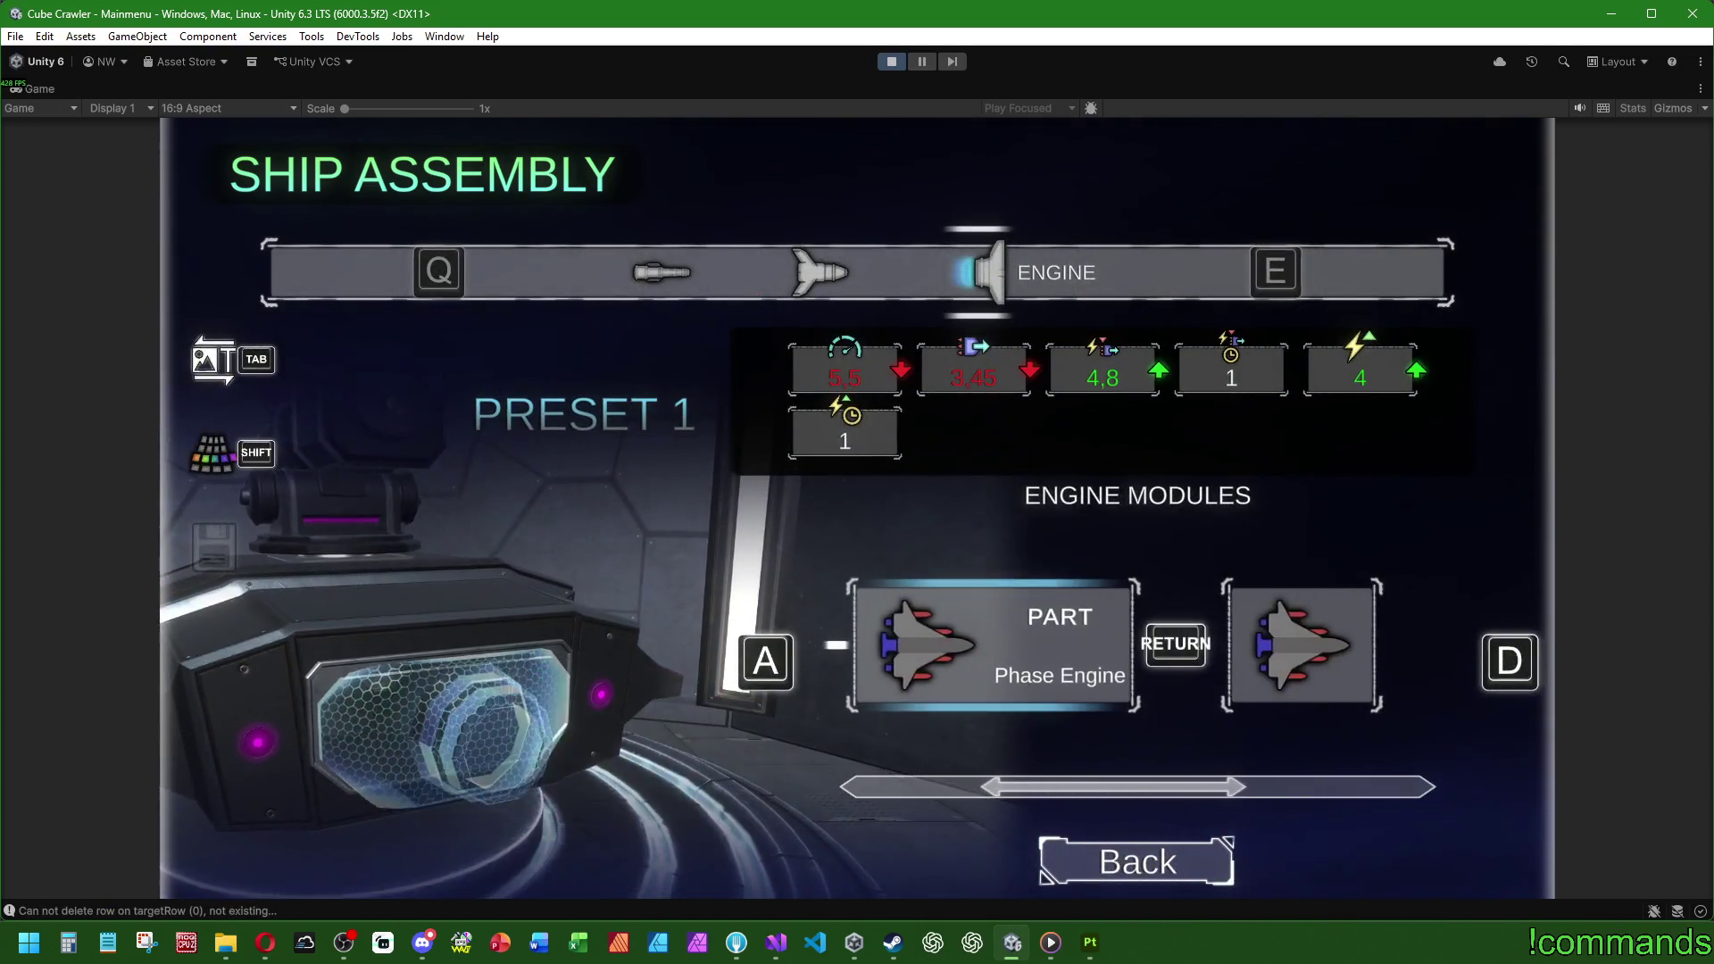
pyautogui.press('Return')
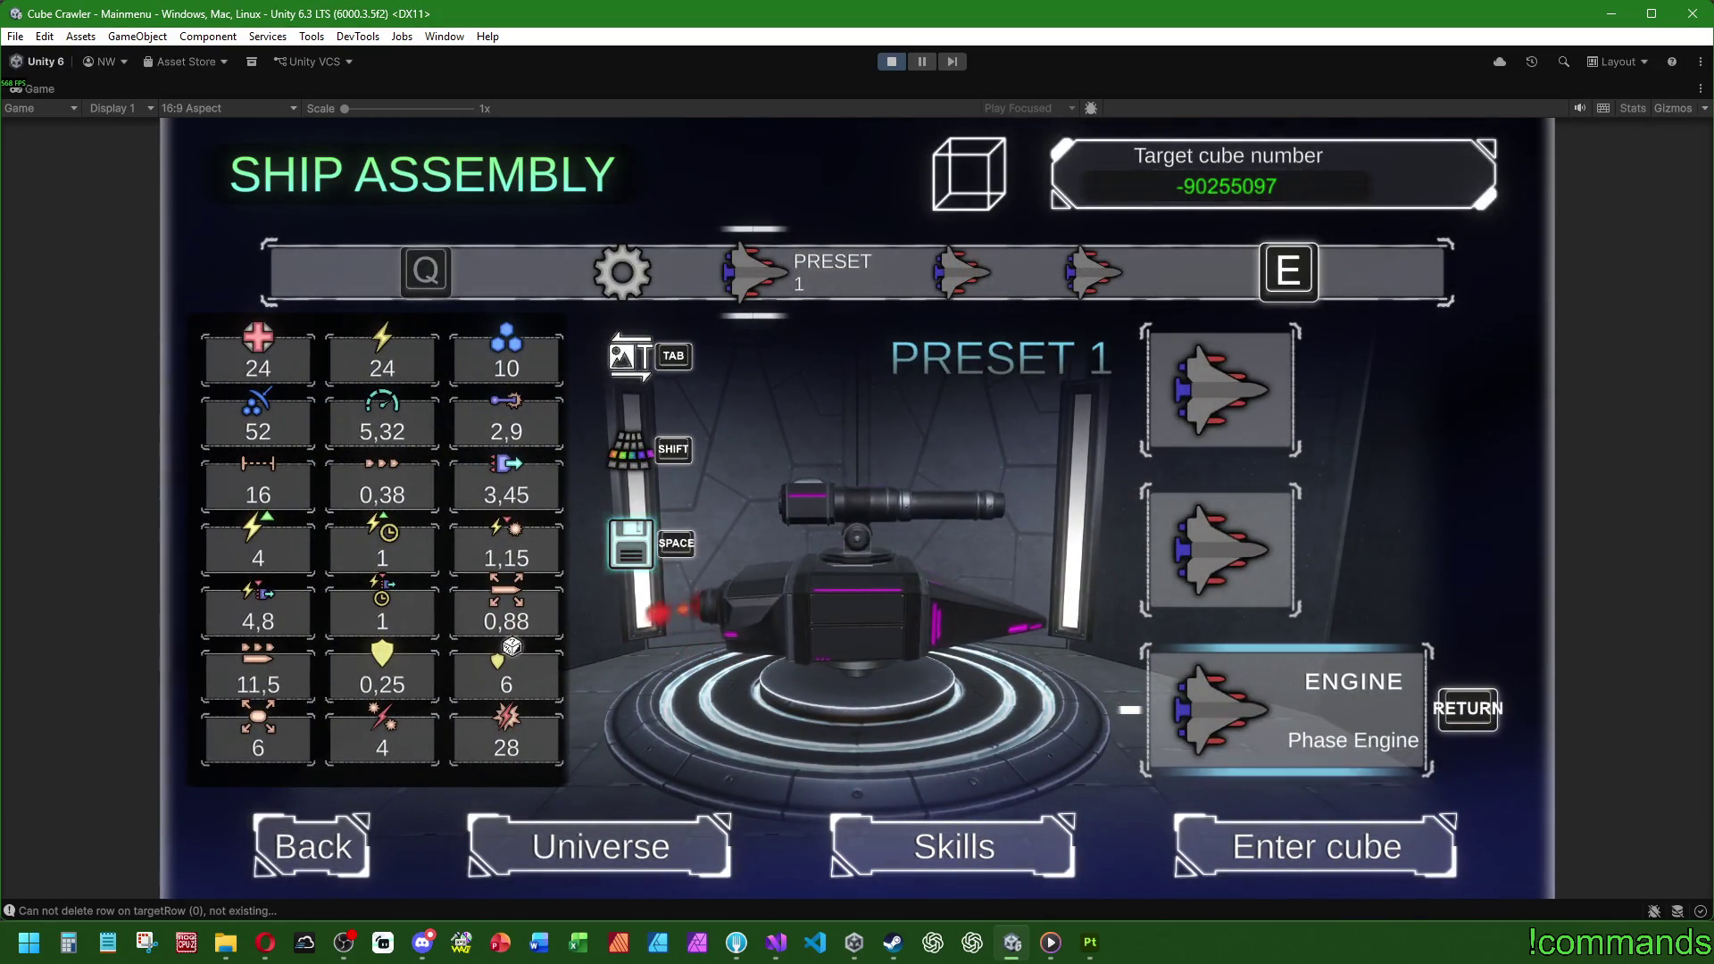
# Step: Switch away from Preset 1, decline saving so it reverts to Vector Drive, then stop play mode
pyautogui.press('q')
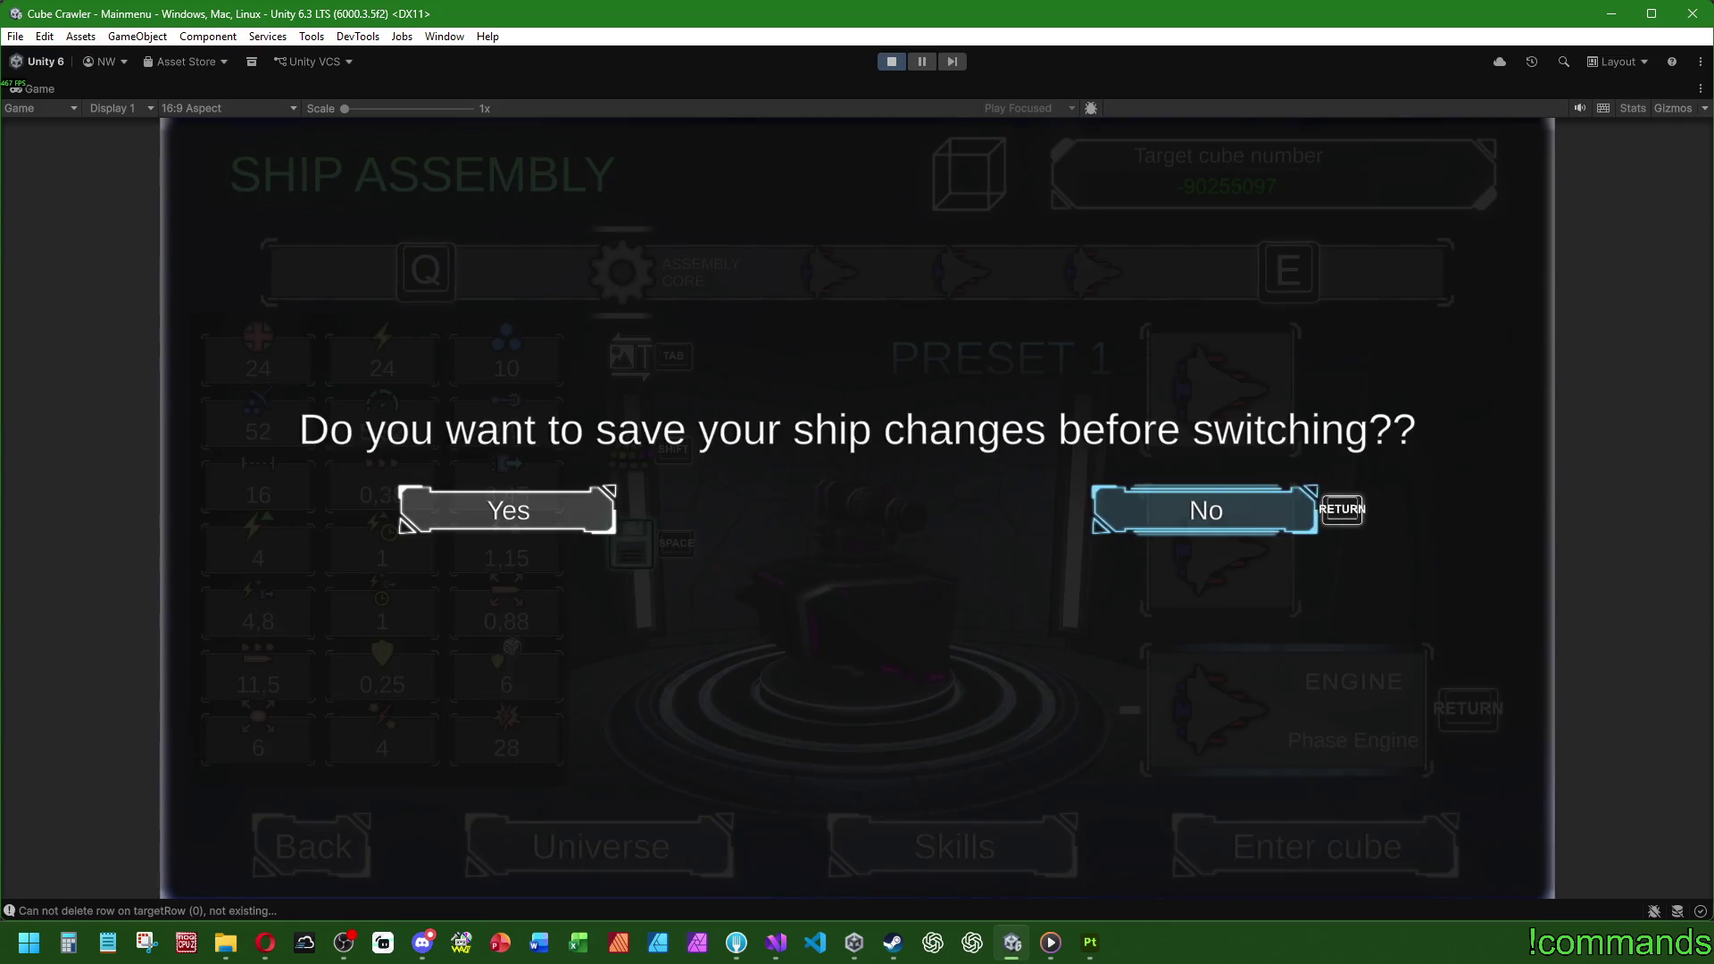
pyautogui.press('Return')
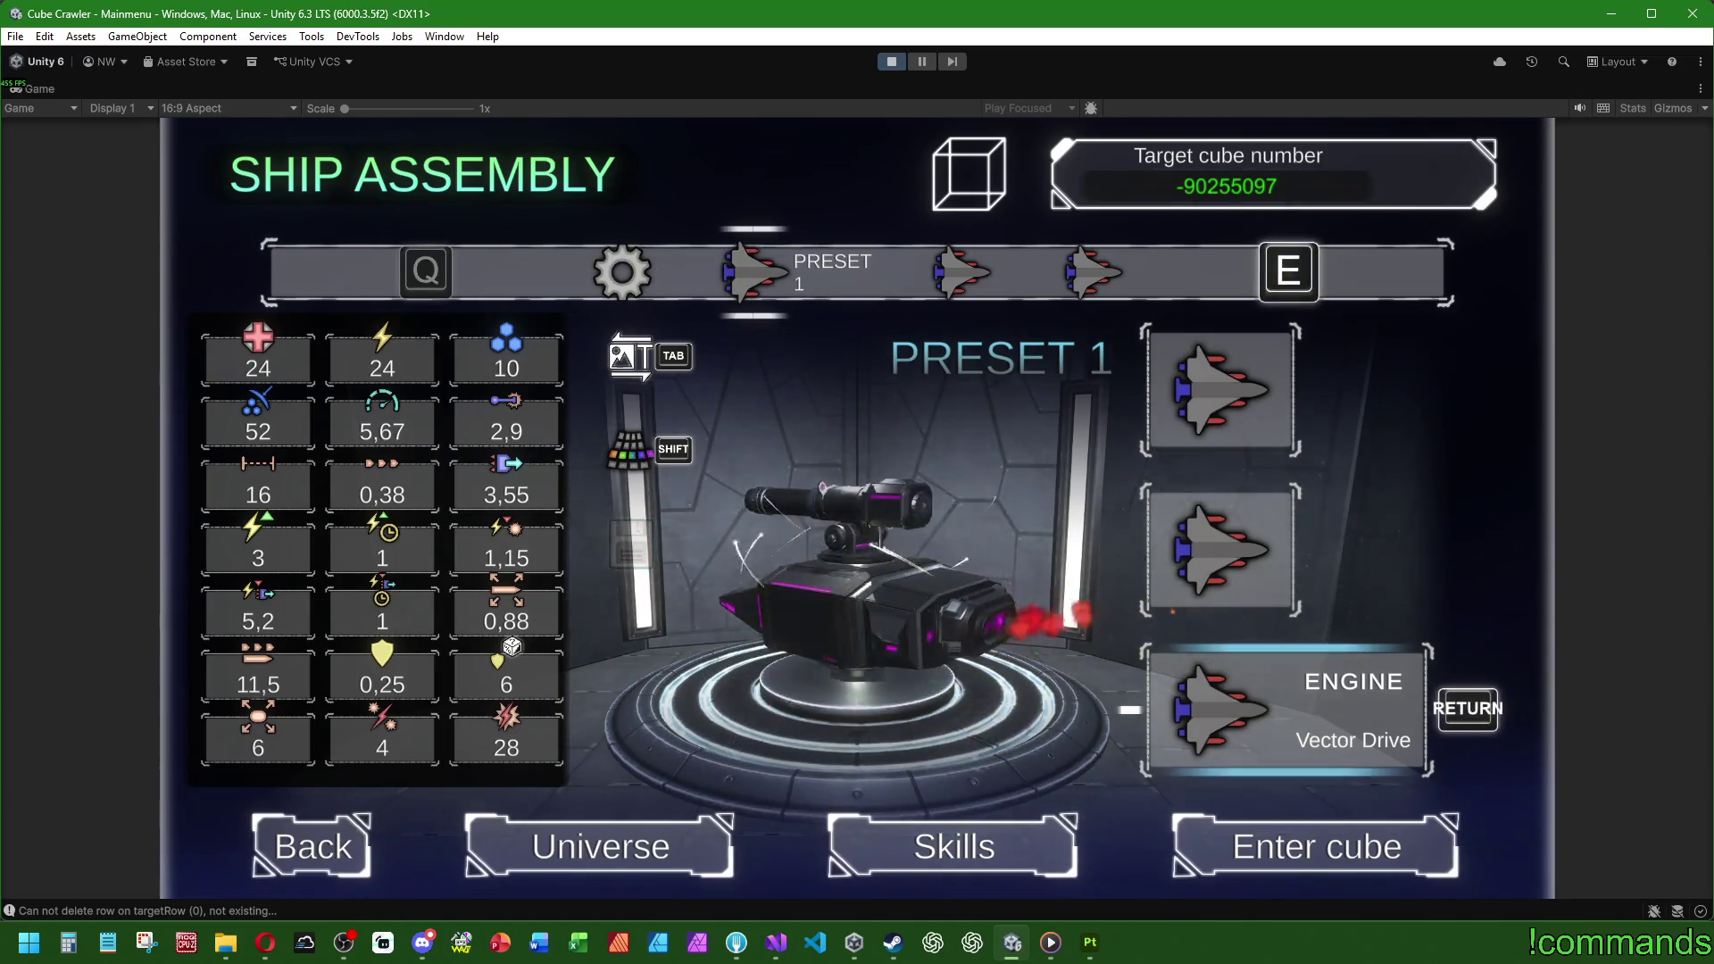
pyautogui.press('q')
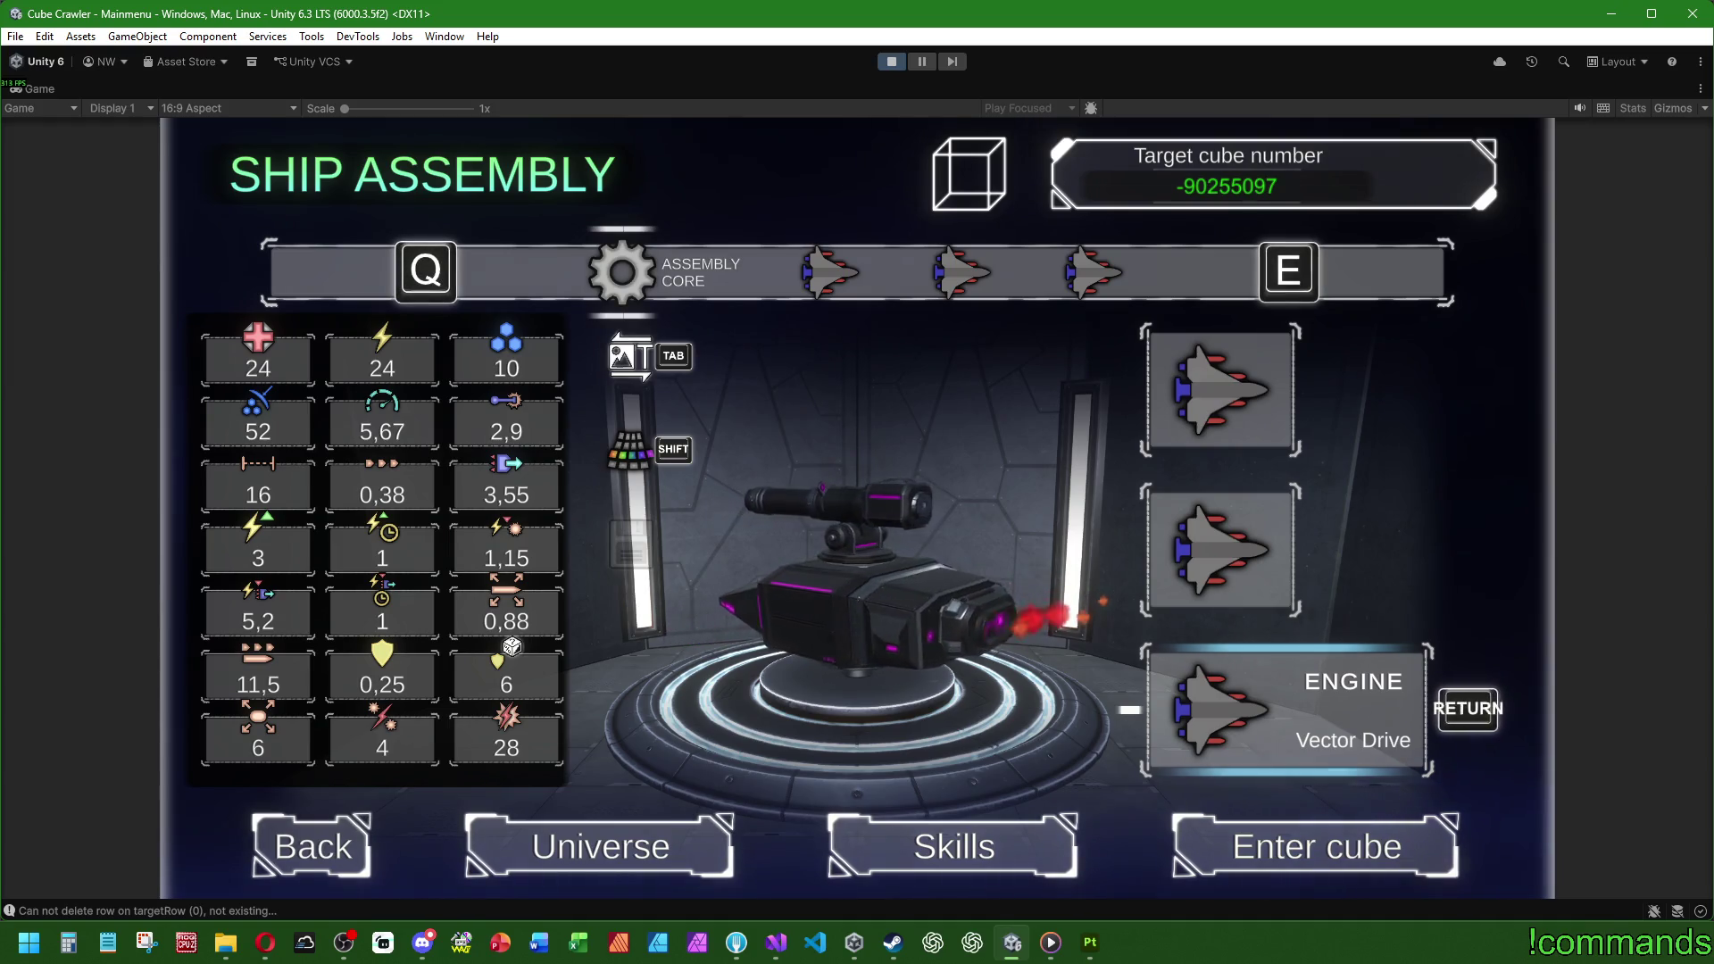
pyautogui.press('super')
pyautogui.click(884, 67)
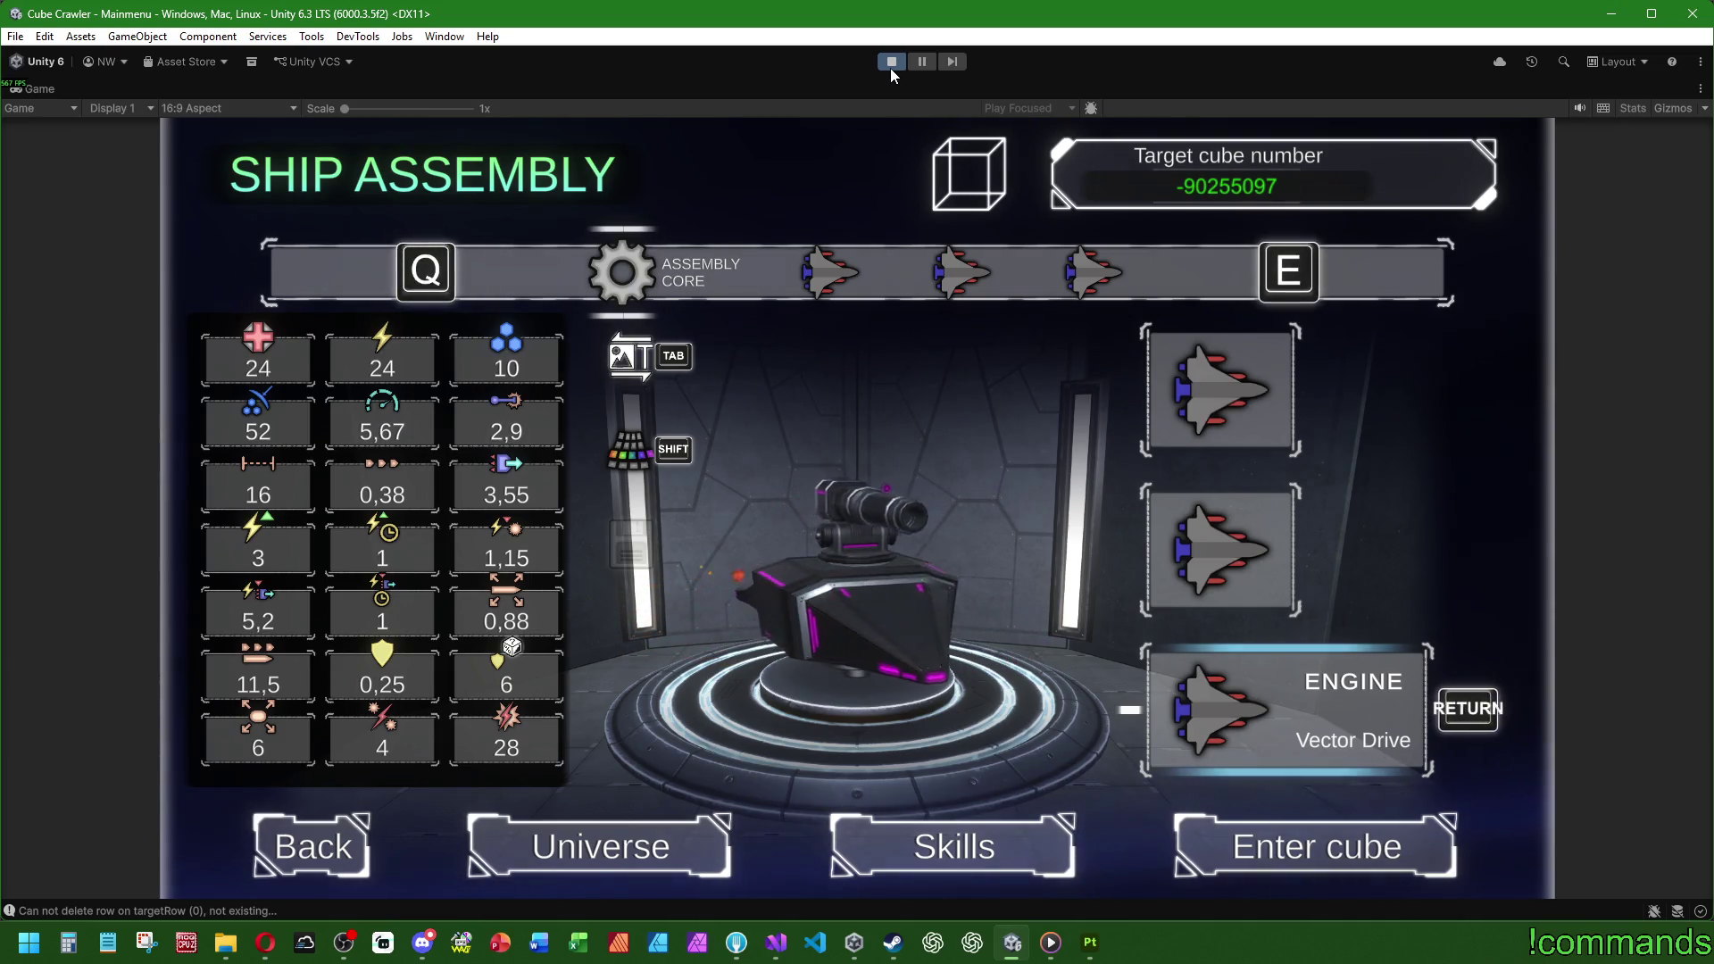
pyautogui.click(891, 68)
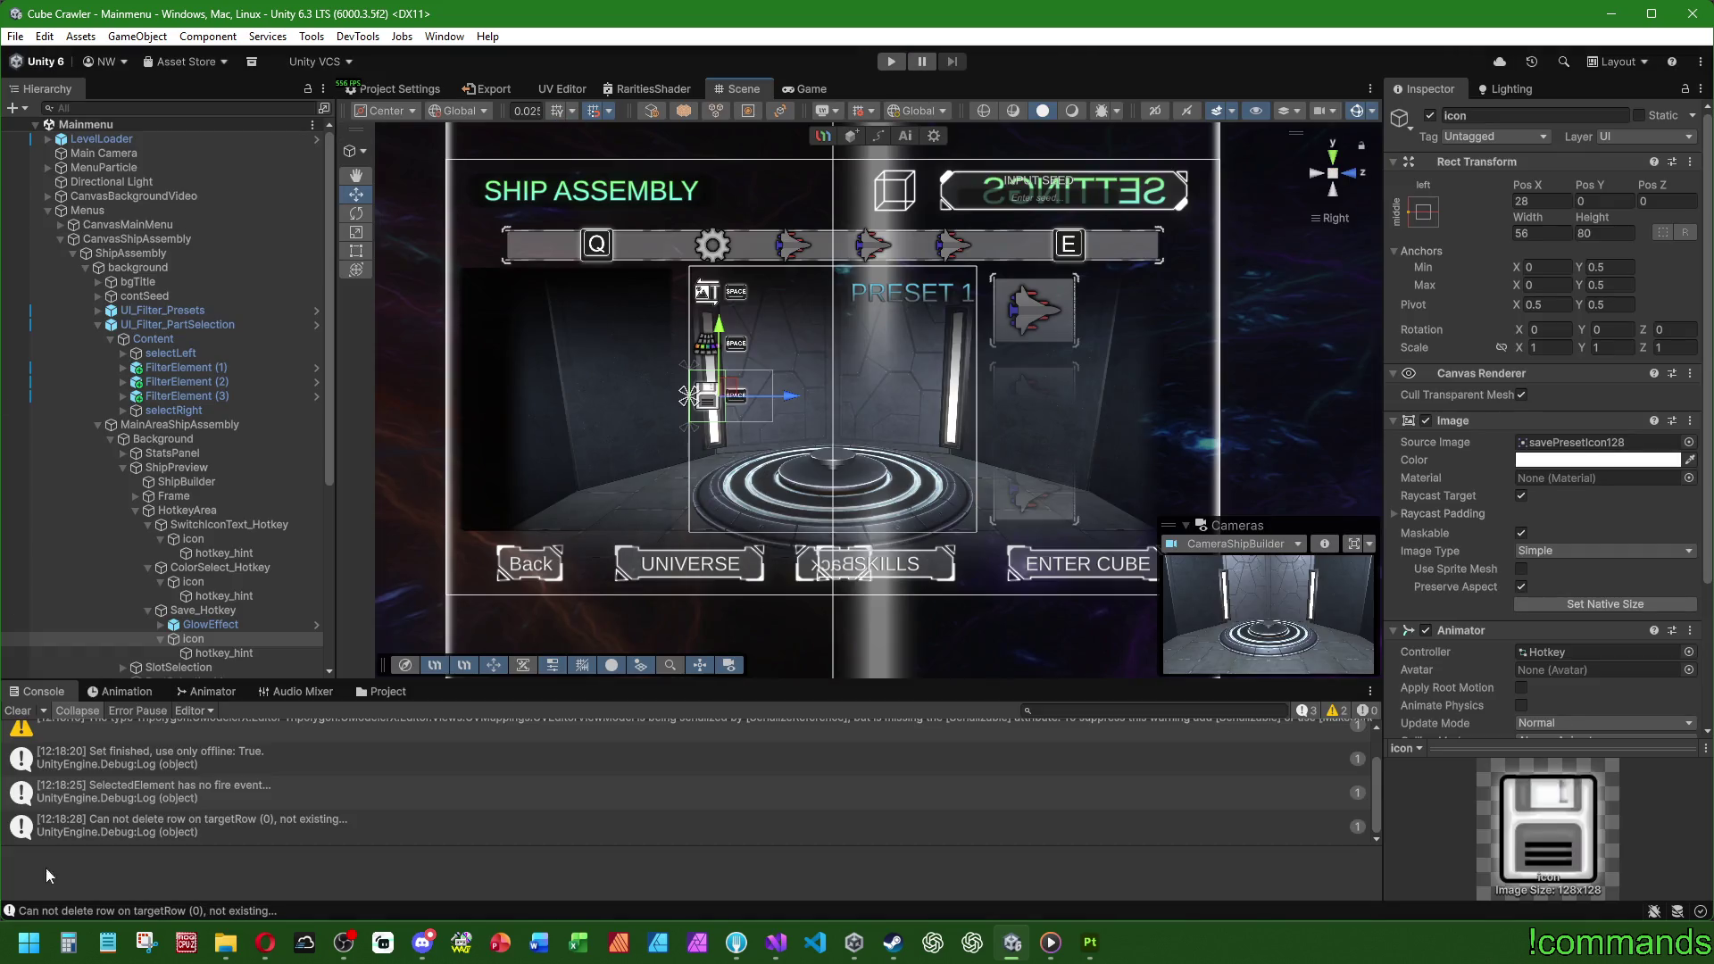
# Step: Clear the Console log and save the Mainmenu scene through the File menu
pyautogui.click(18, 710)
pyautogui.click(18, 35)
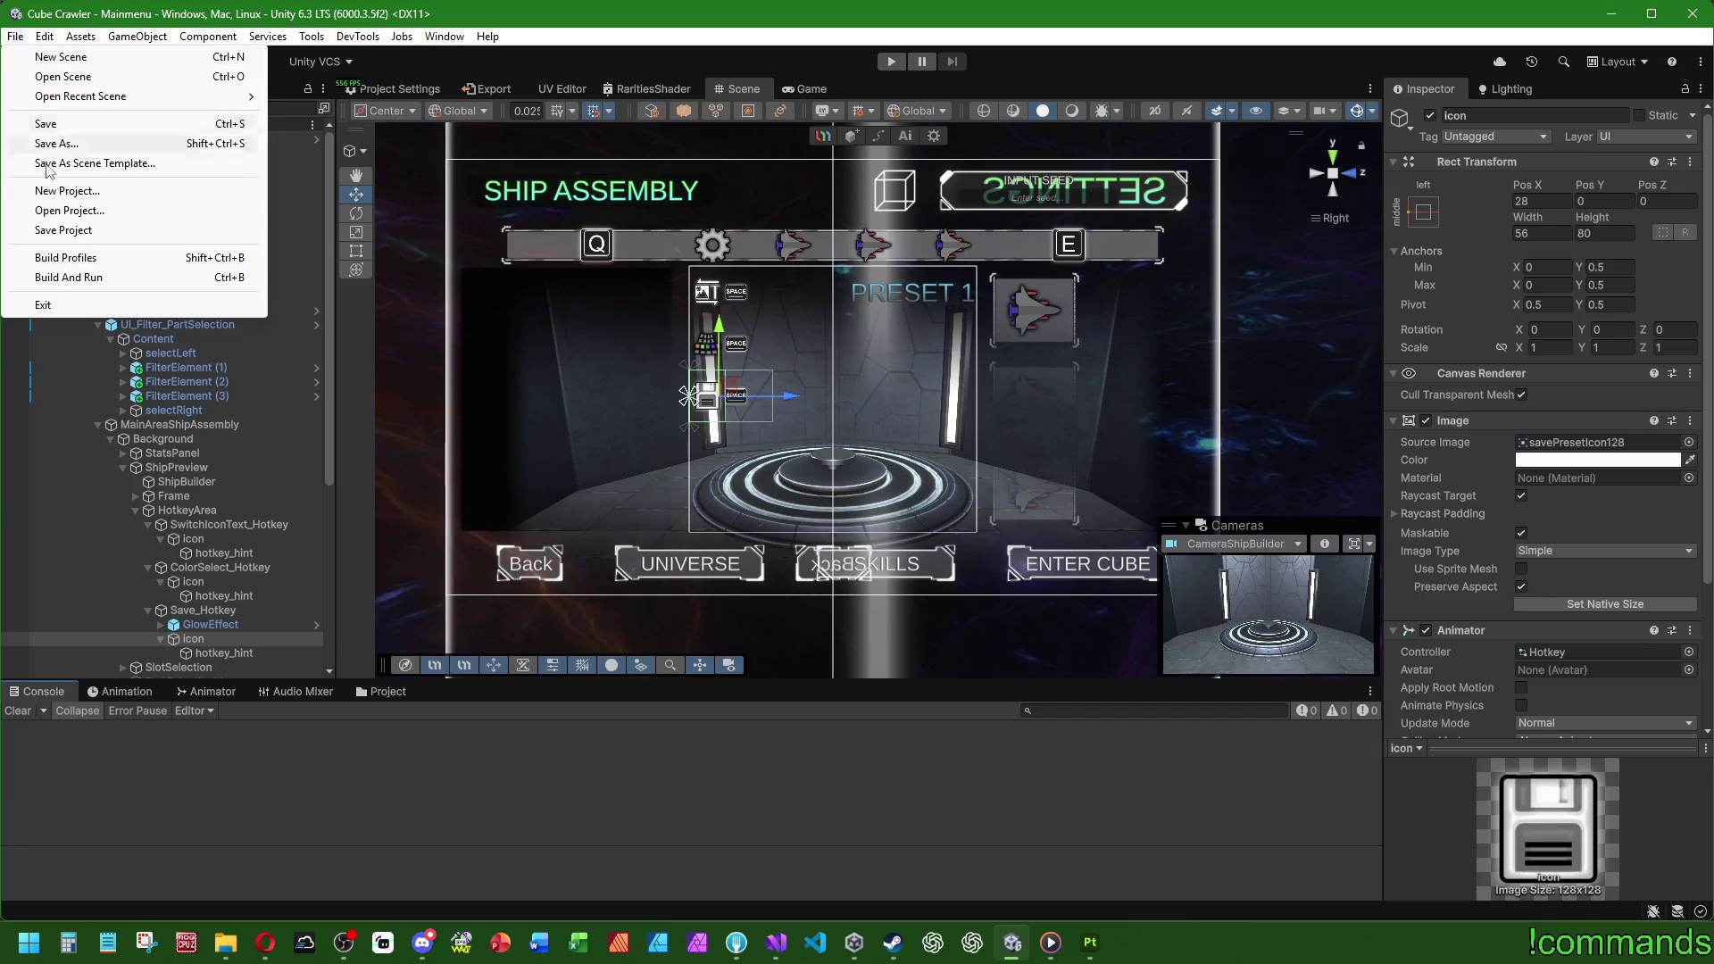
pyautogui.click(18, 35)
pyautogui.click(18, 36)
pyautogui.click(46, 125)
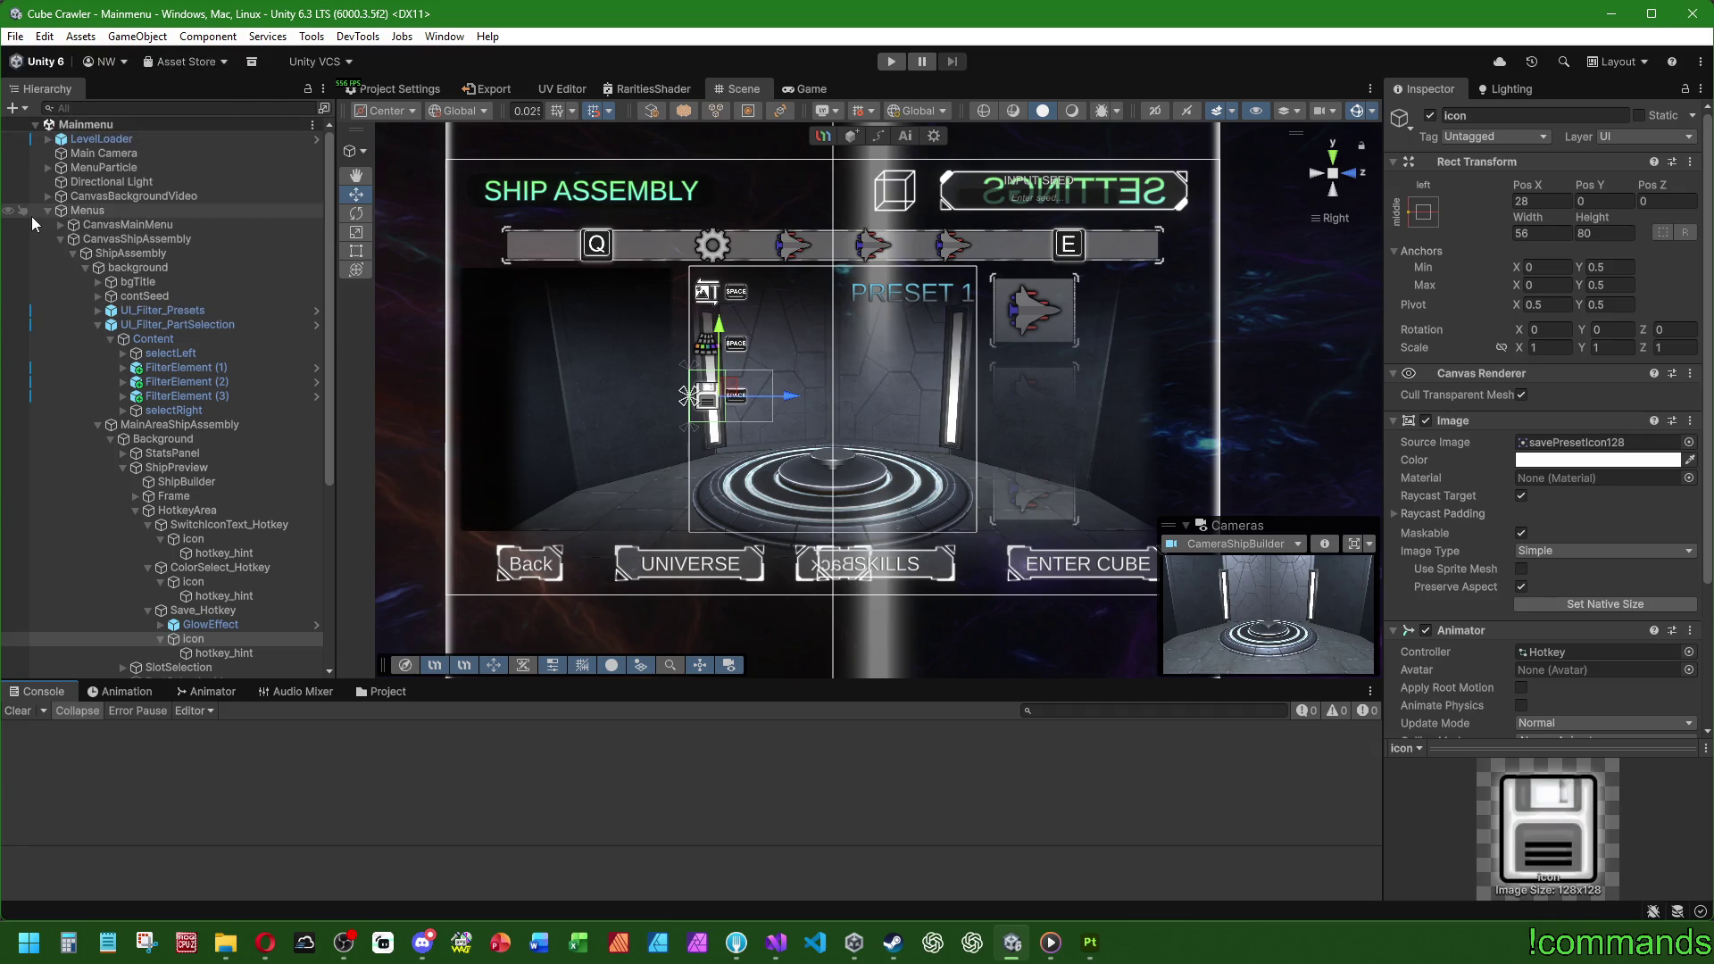
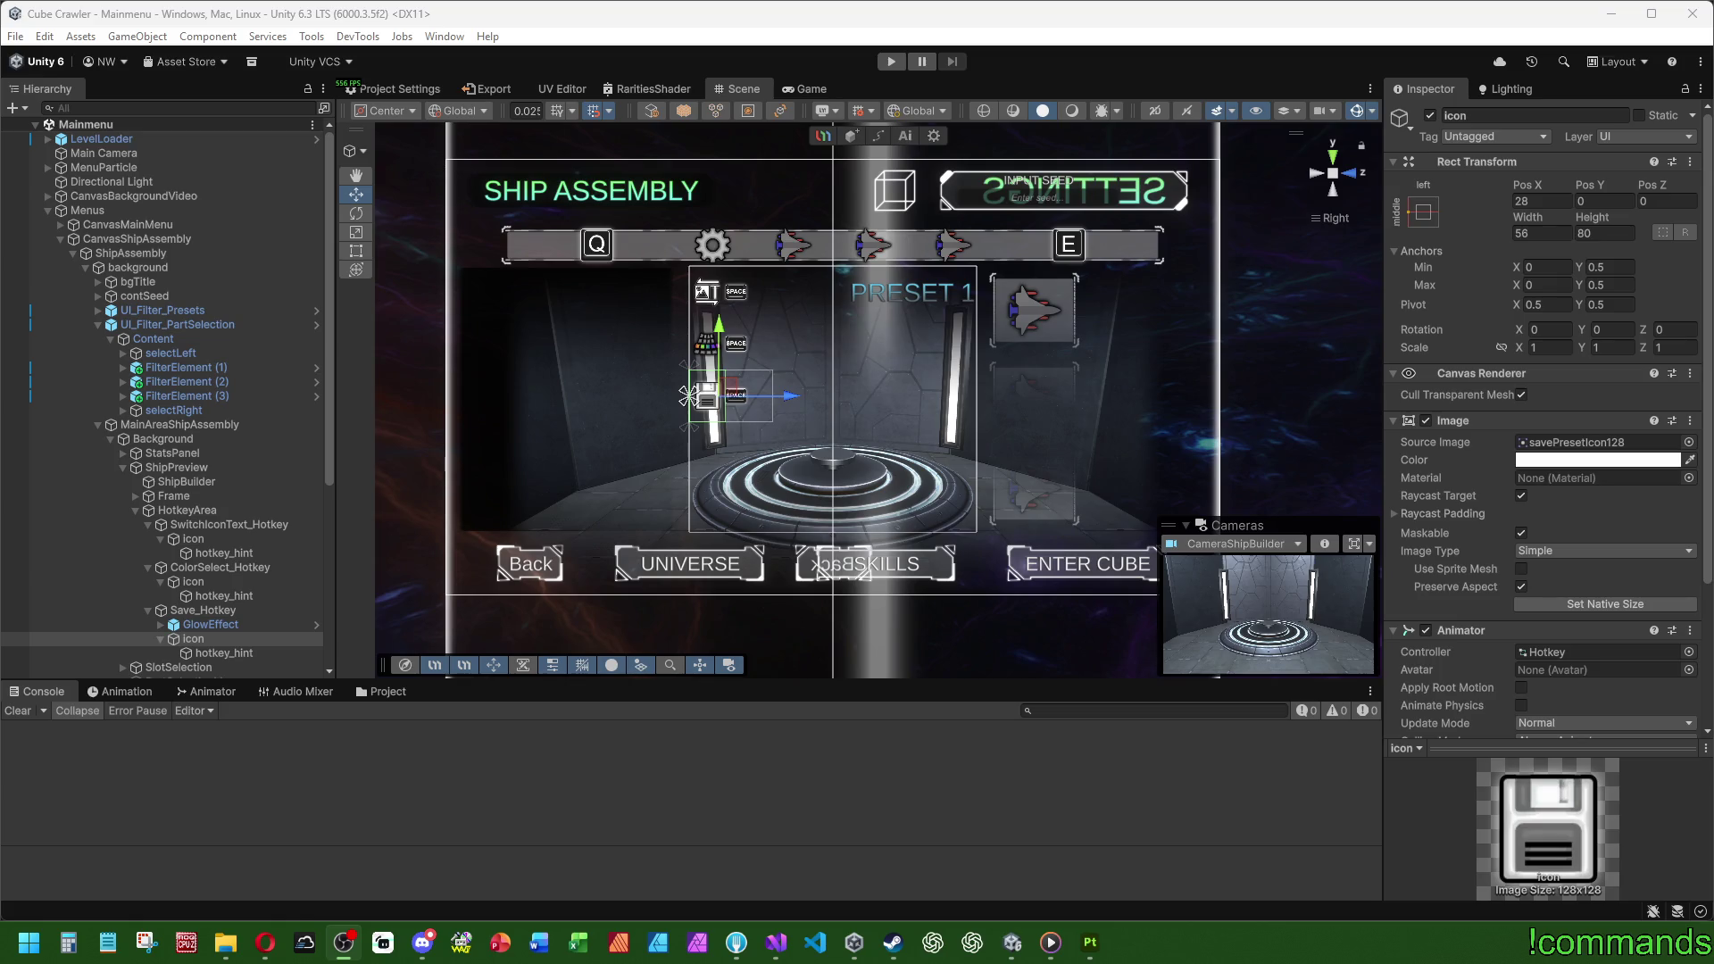
# Step: Switch from the Unity editor to Opera's Google results for 'europäische zentralbank abstimmung'
pyautogui.hotkey('alt', 'Tab')
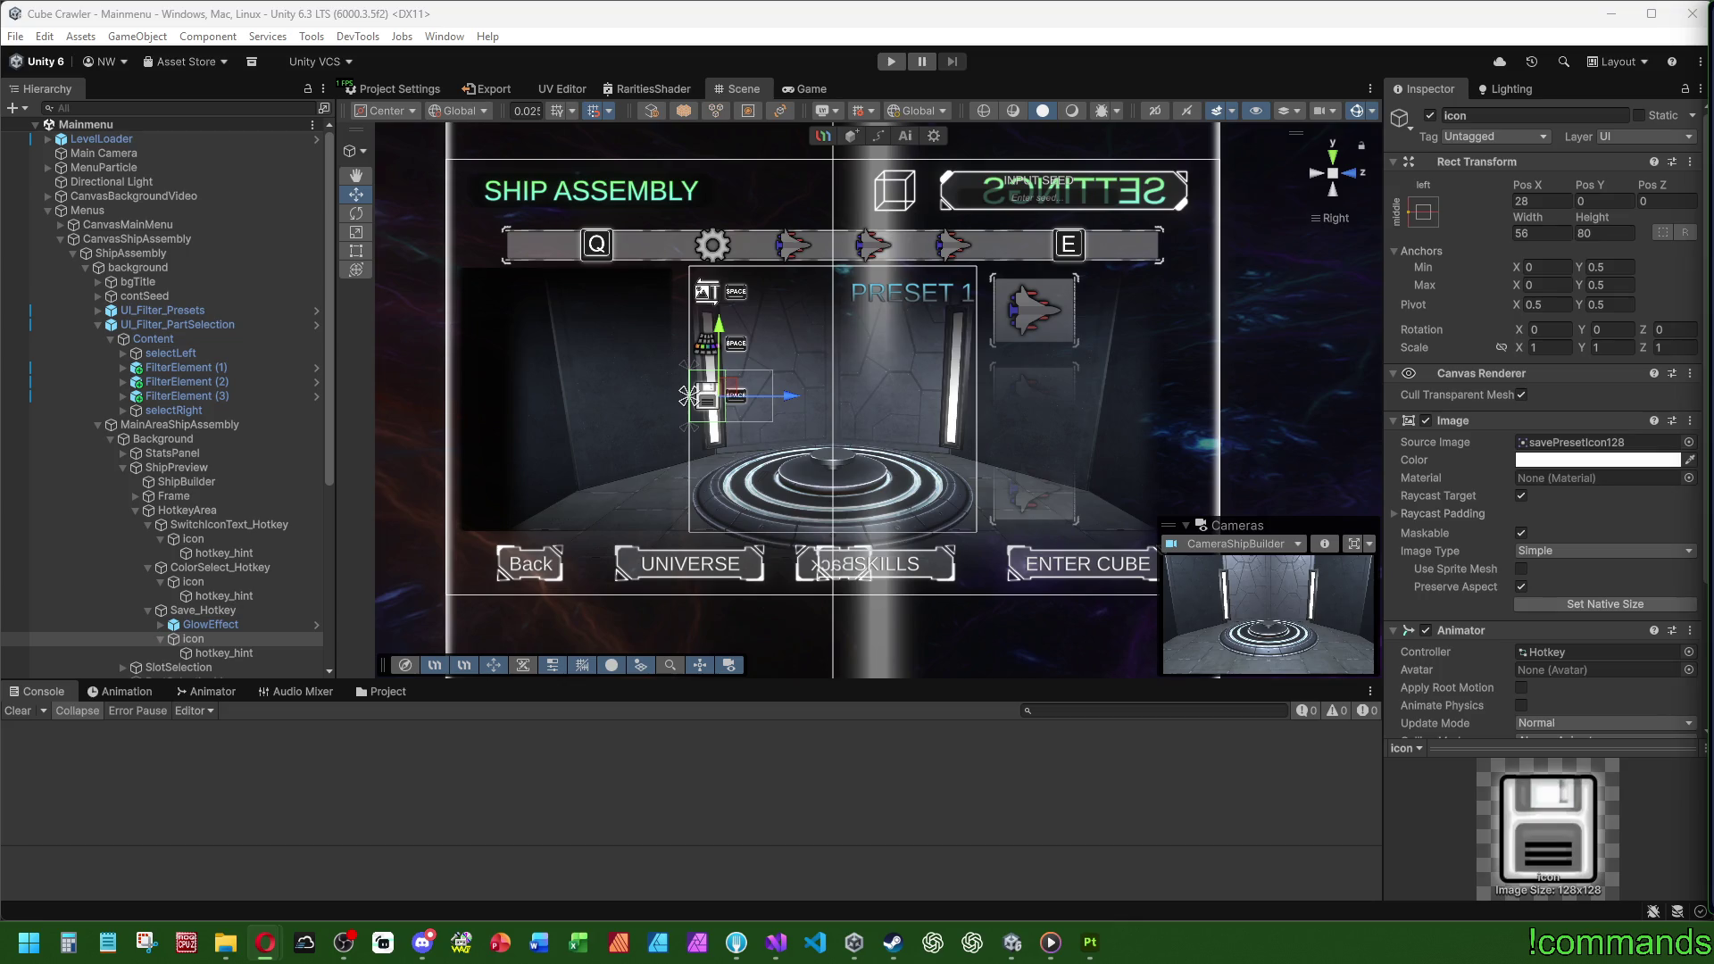
pyautogui.hotkey('alt', 'Tab')
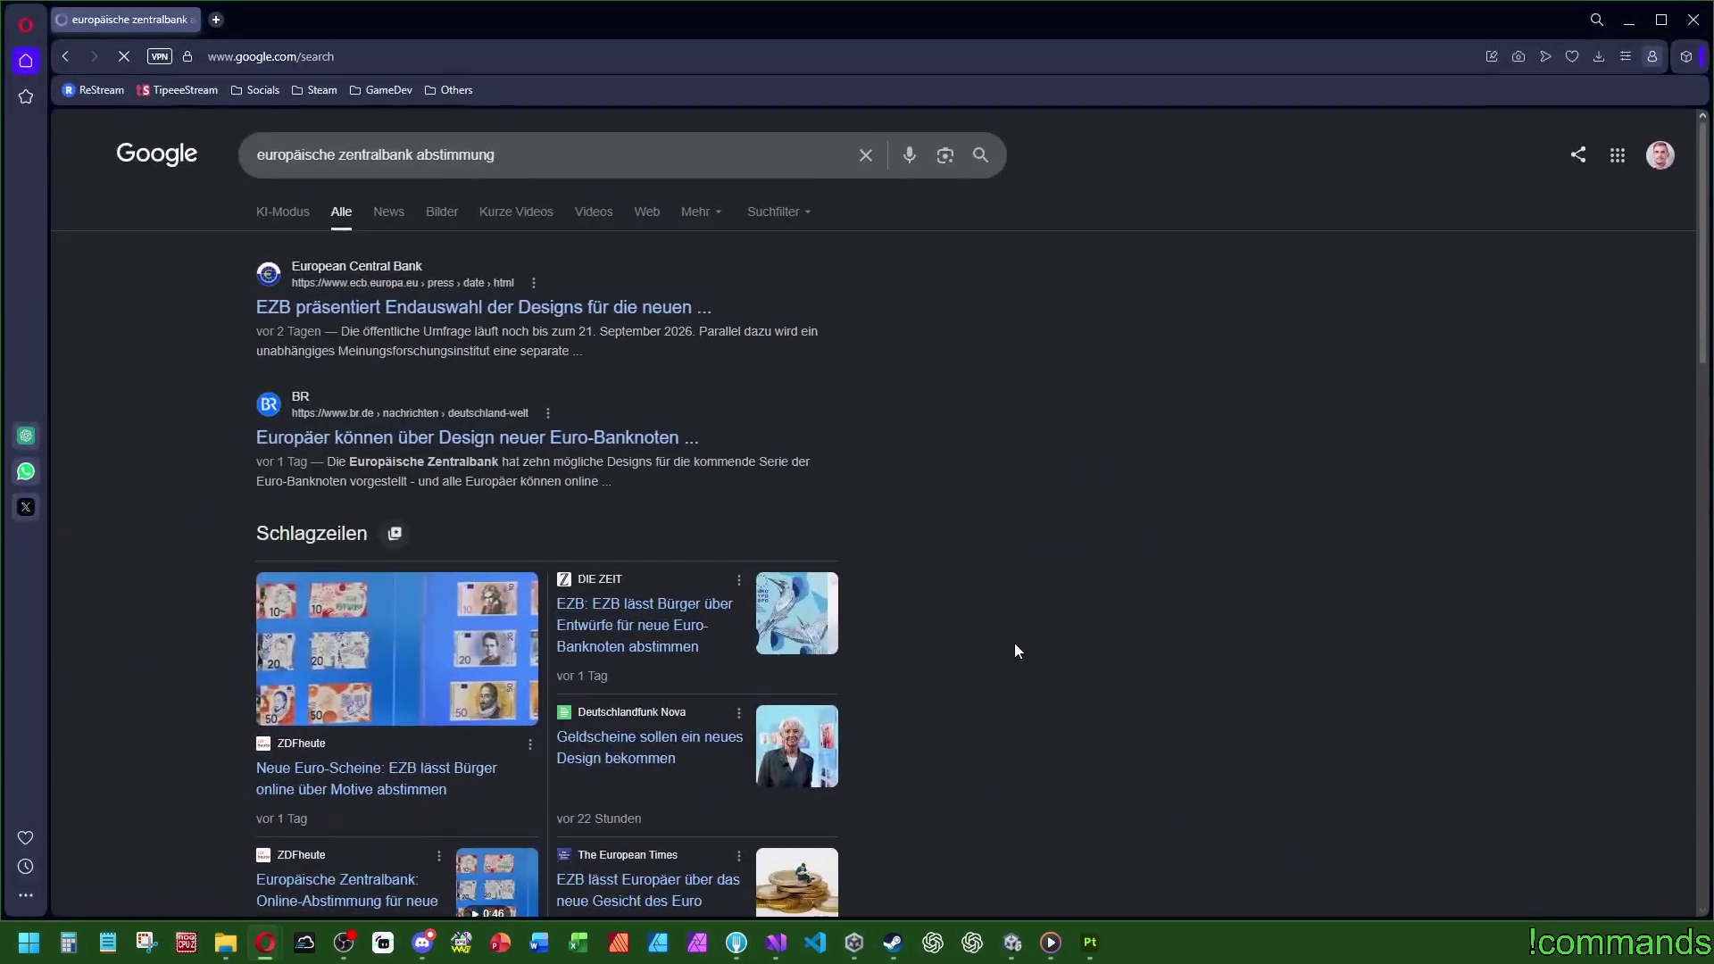
# Step: Open the ECB banknote design press release and refuse its cookies
pyautogui.click(427, 307)
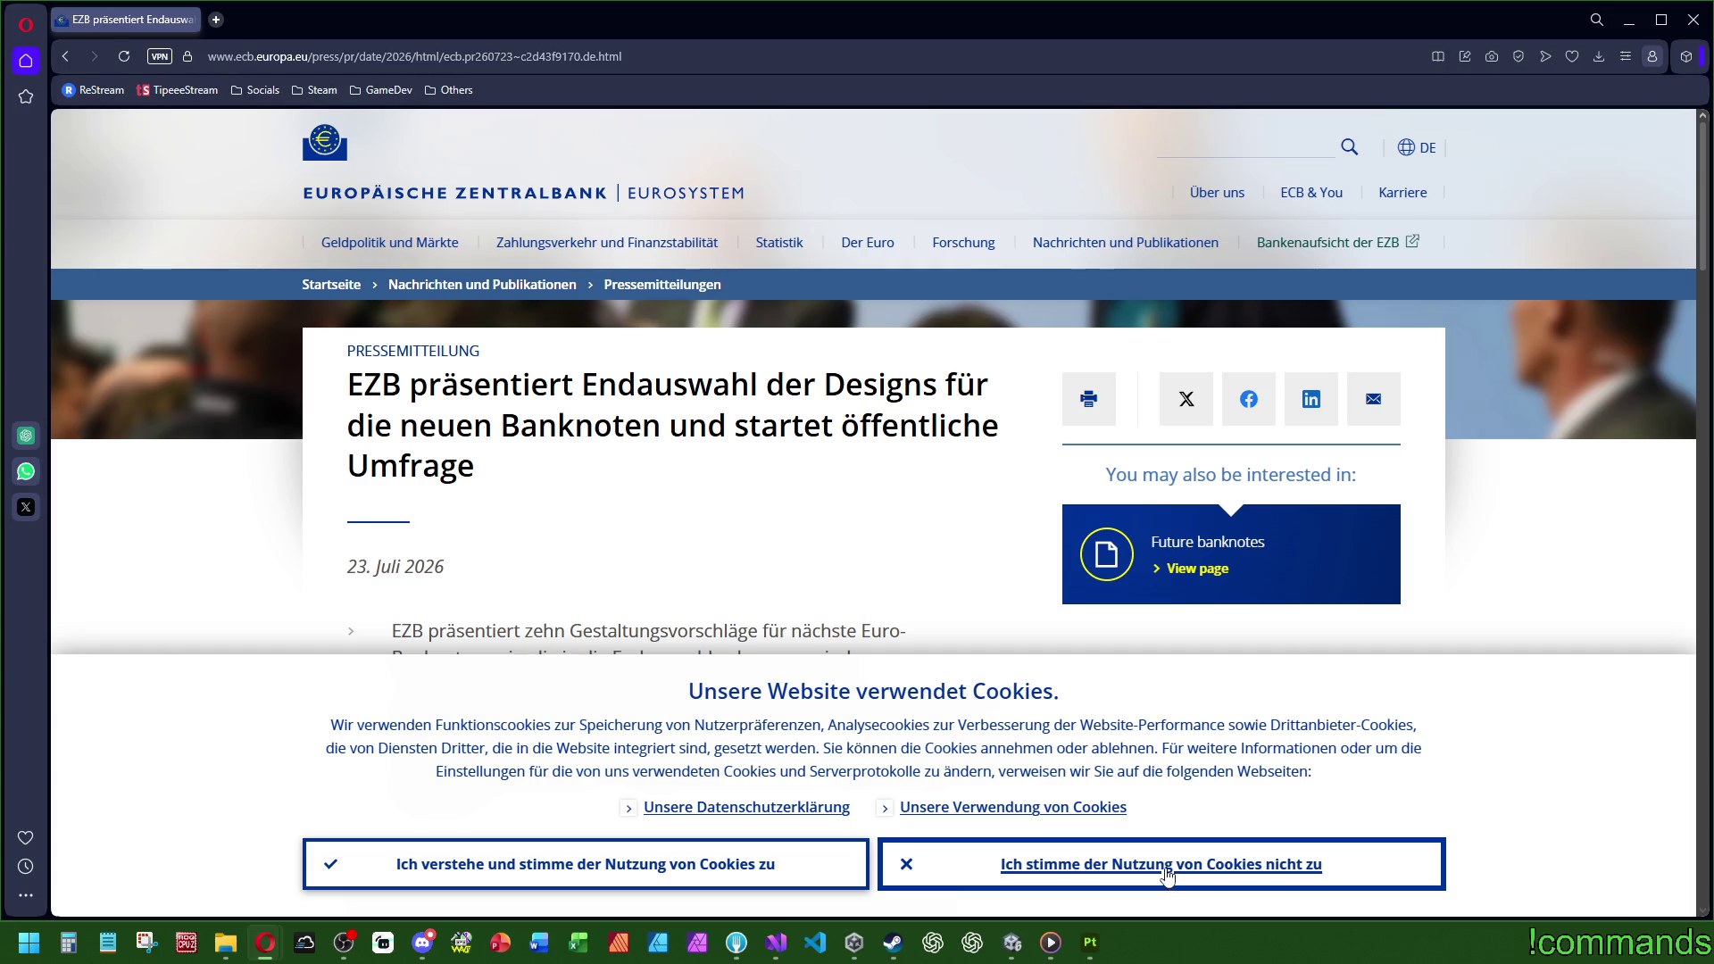
pyautogui.click(1167, 877)
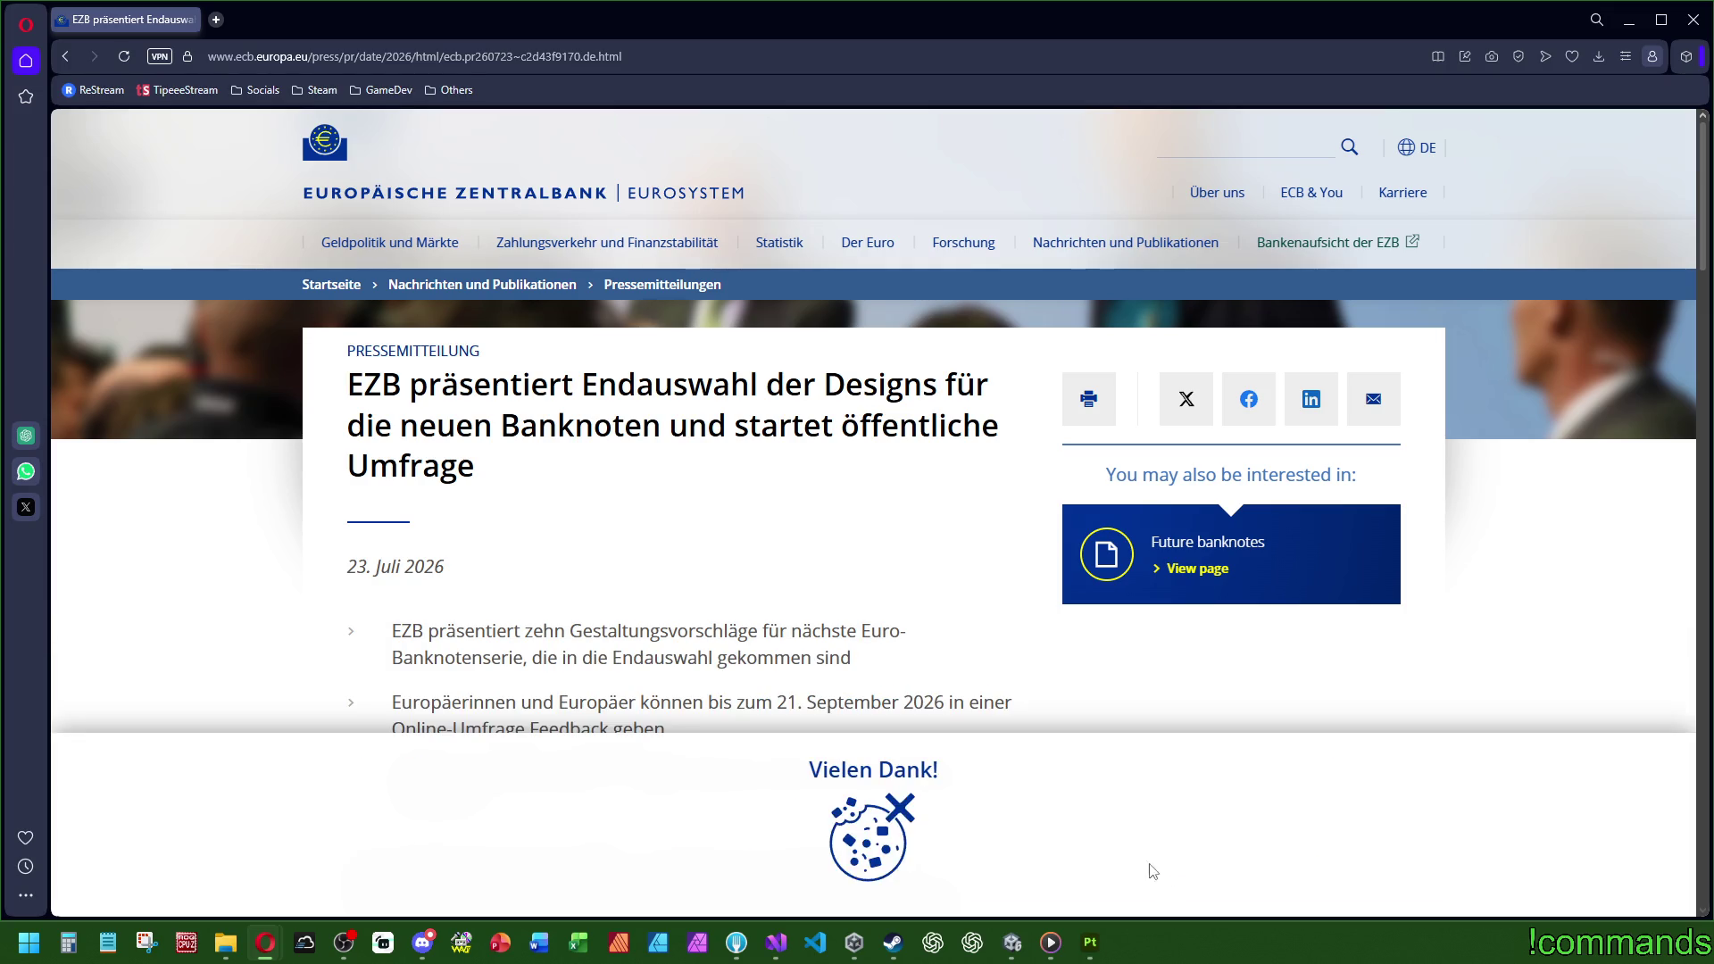
pyautogui.scroll(-4, 816, 750)
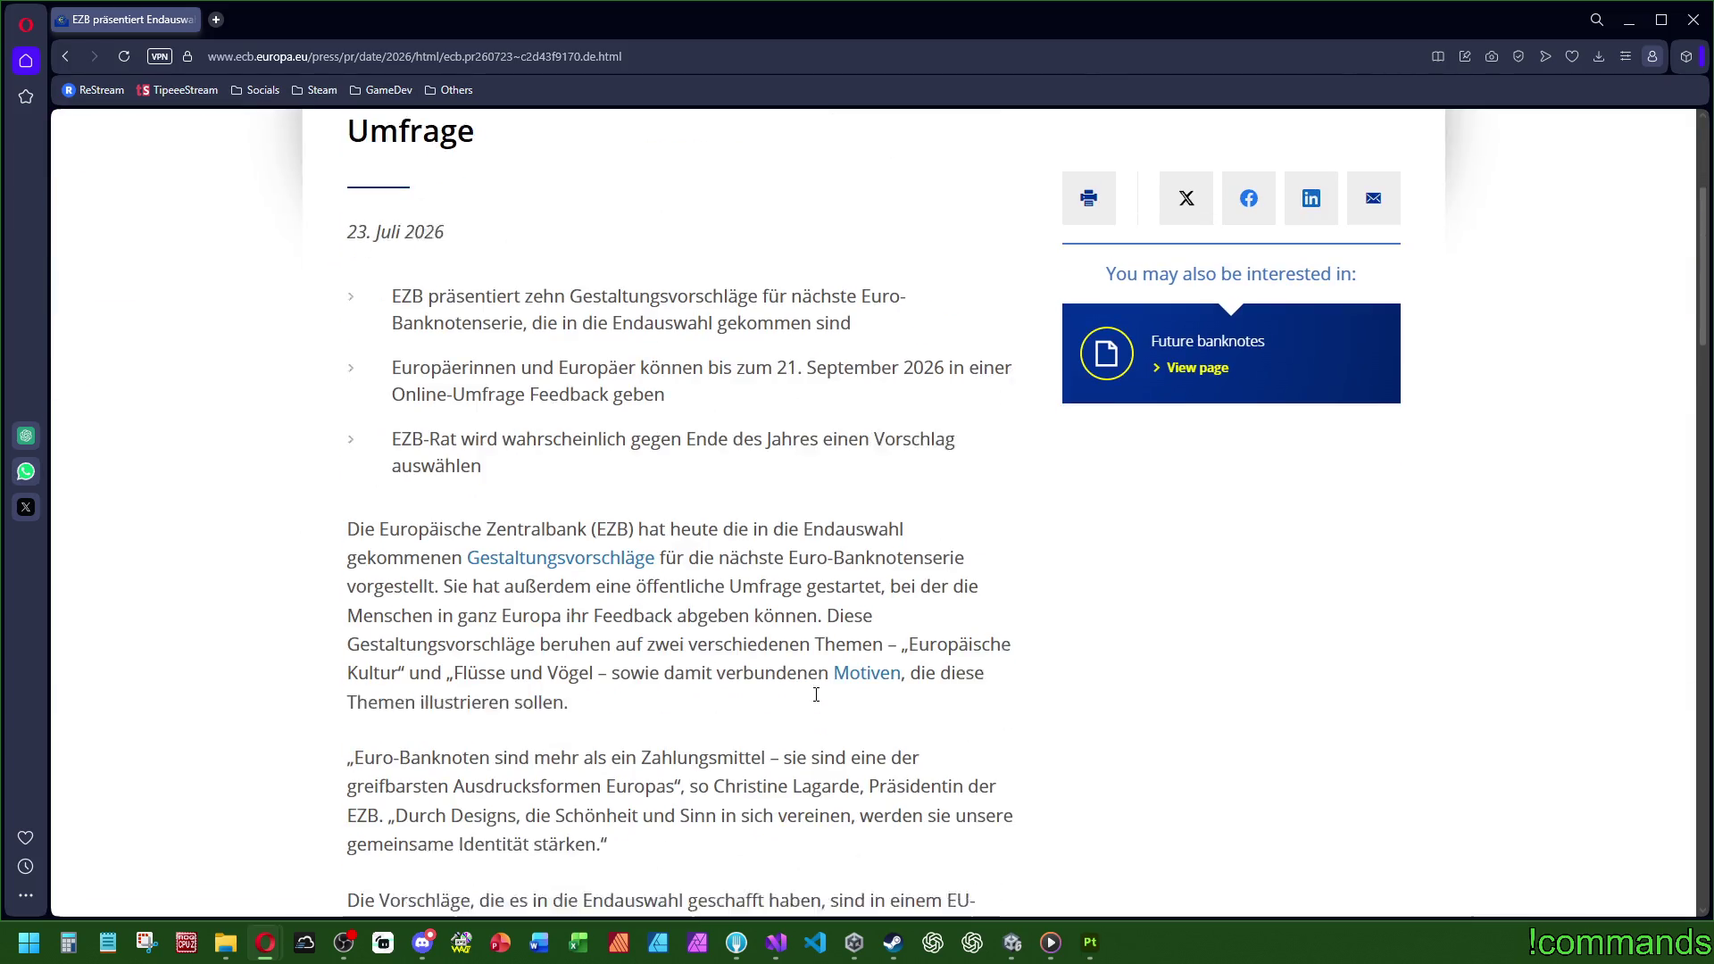
pyautogui.scroll(4, 822, 700)
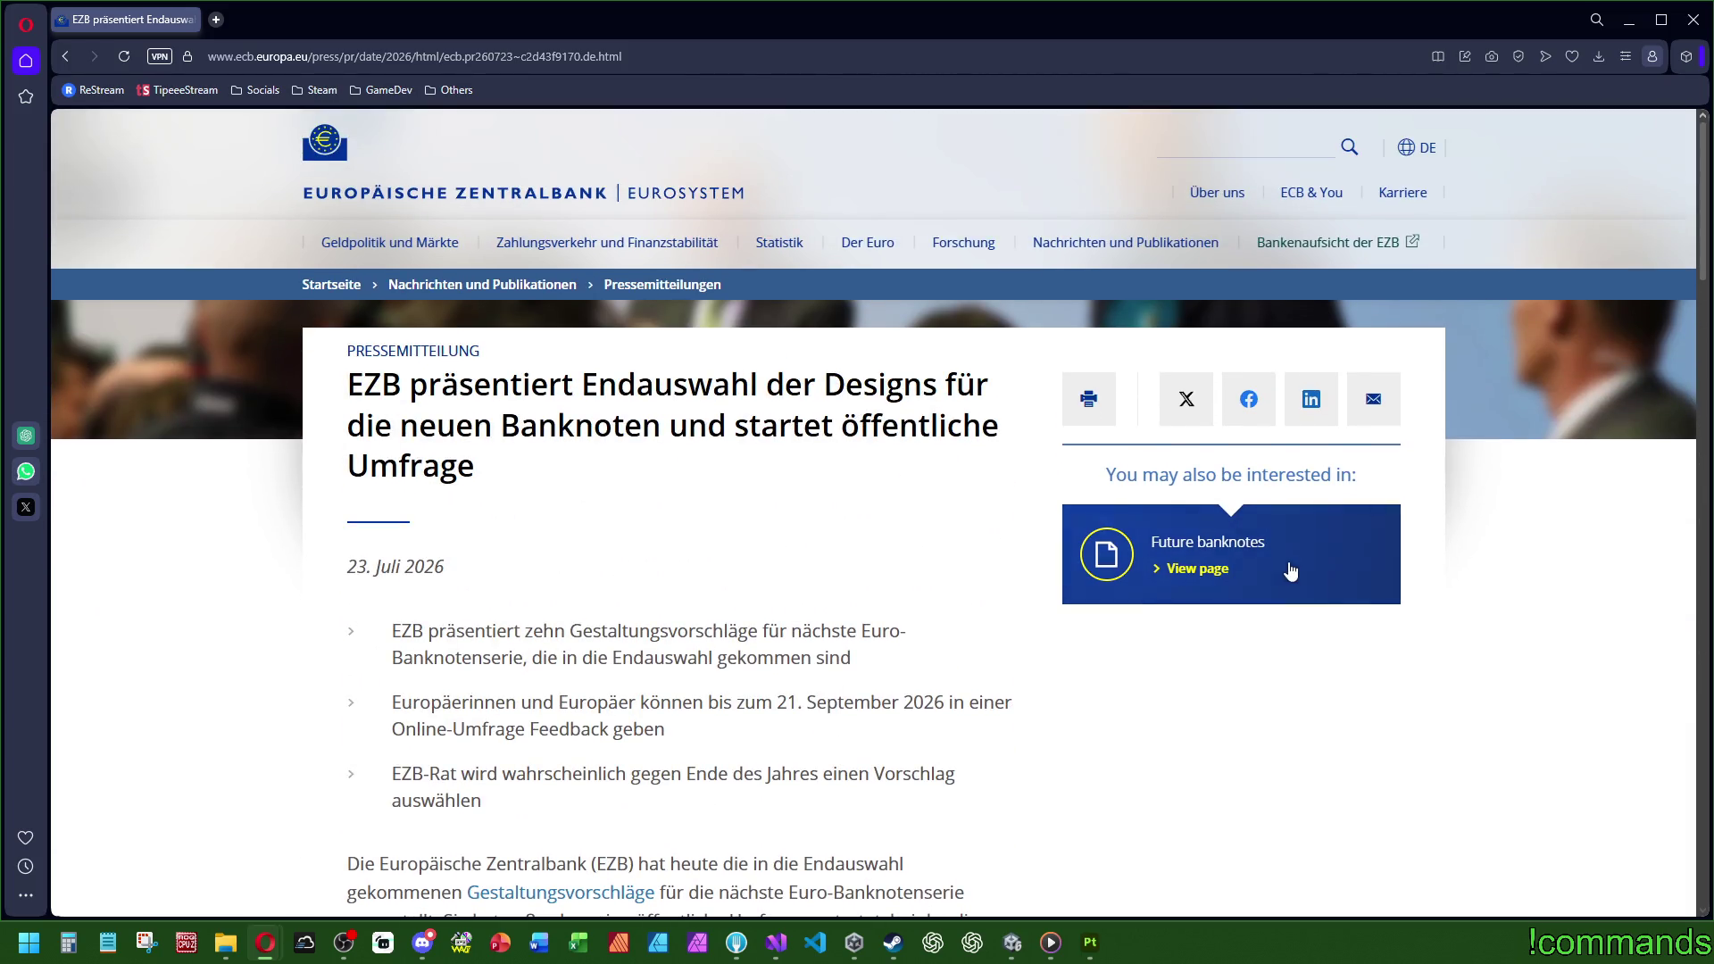
# Step: Follow the article's 'öffentliche Umfrage' link to the ECB survey site's security check
pyautogui.scroll(-8, 649, 541)
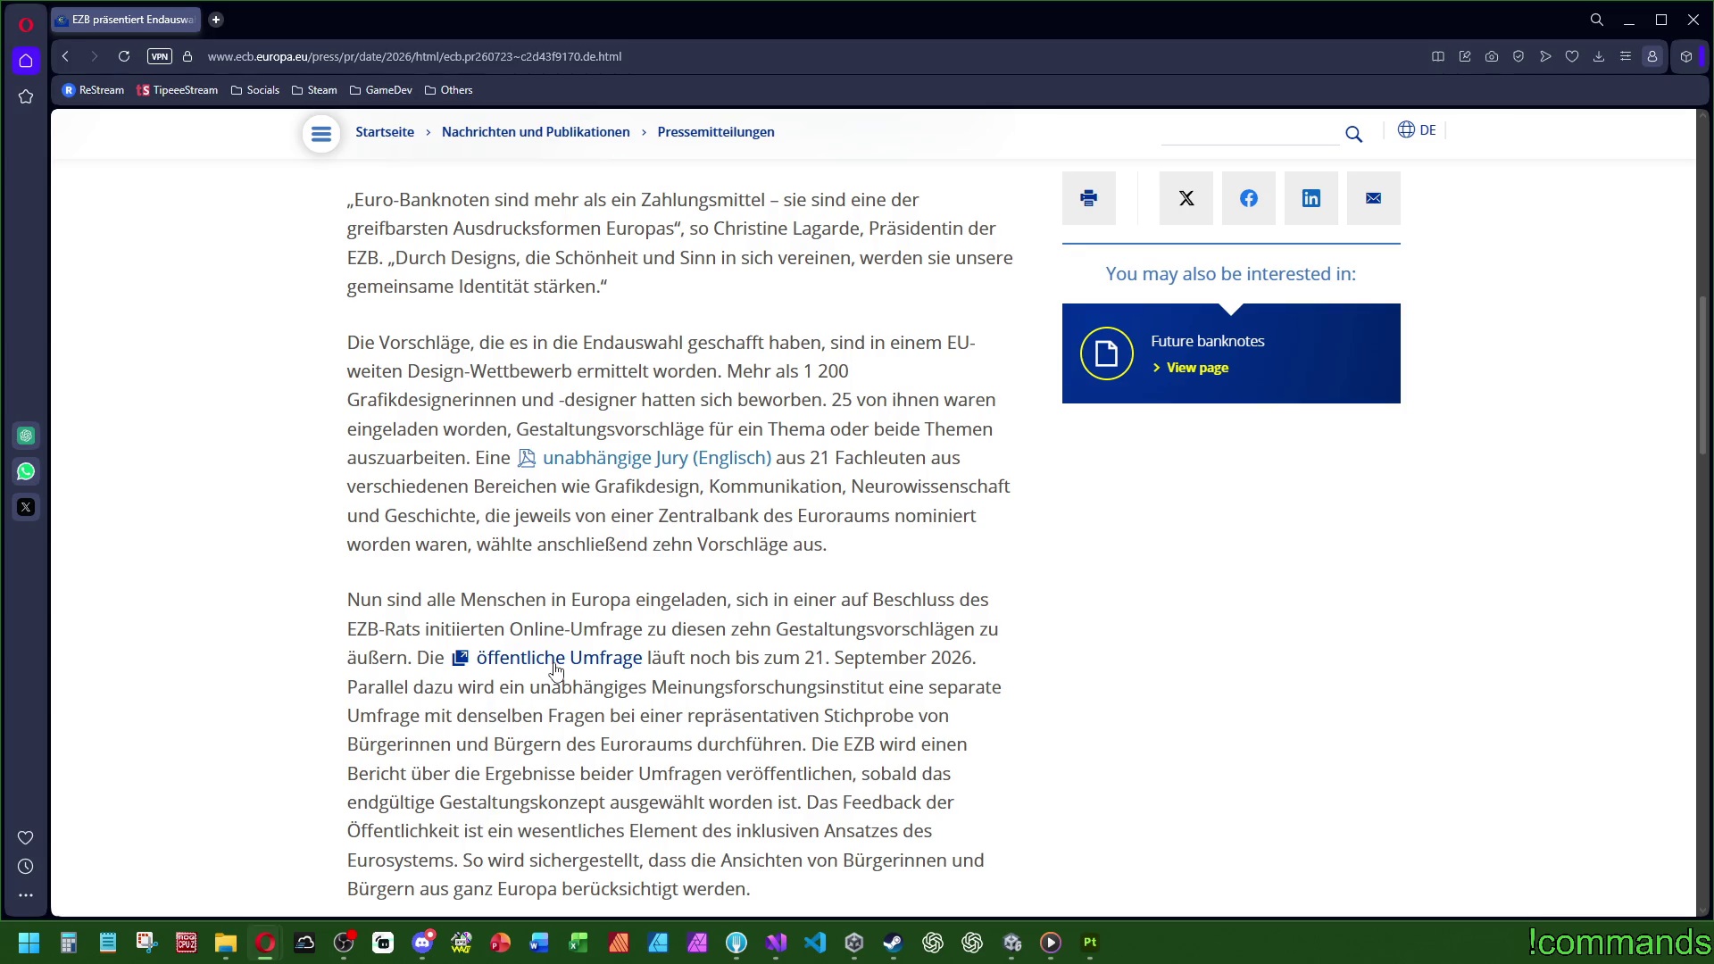
pyautogui.scroll(-15, 555, 669)
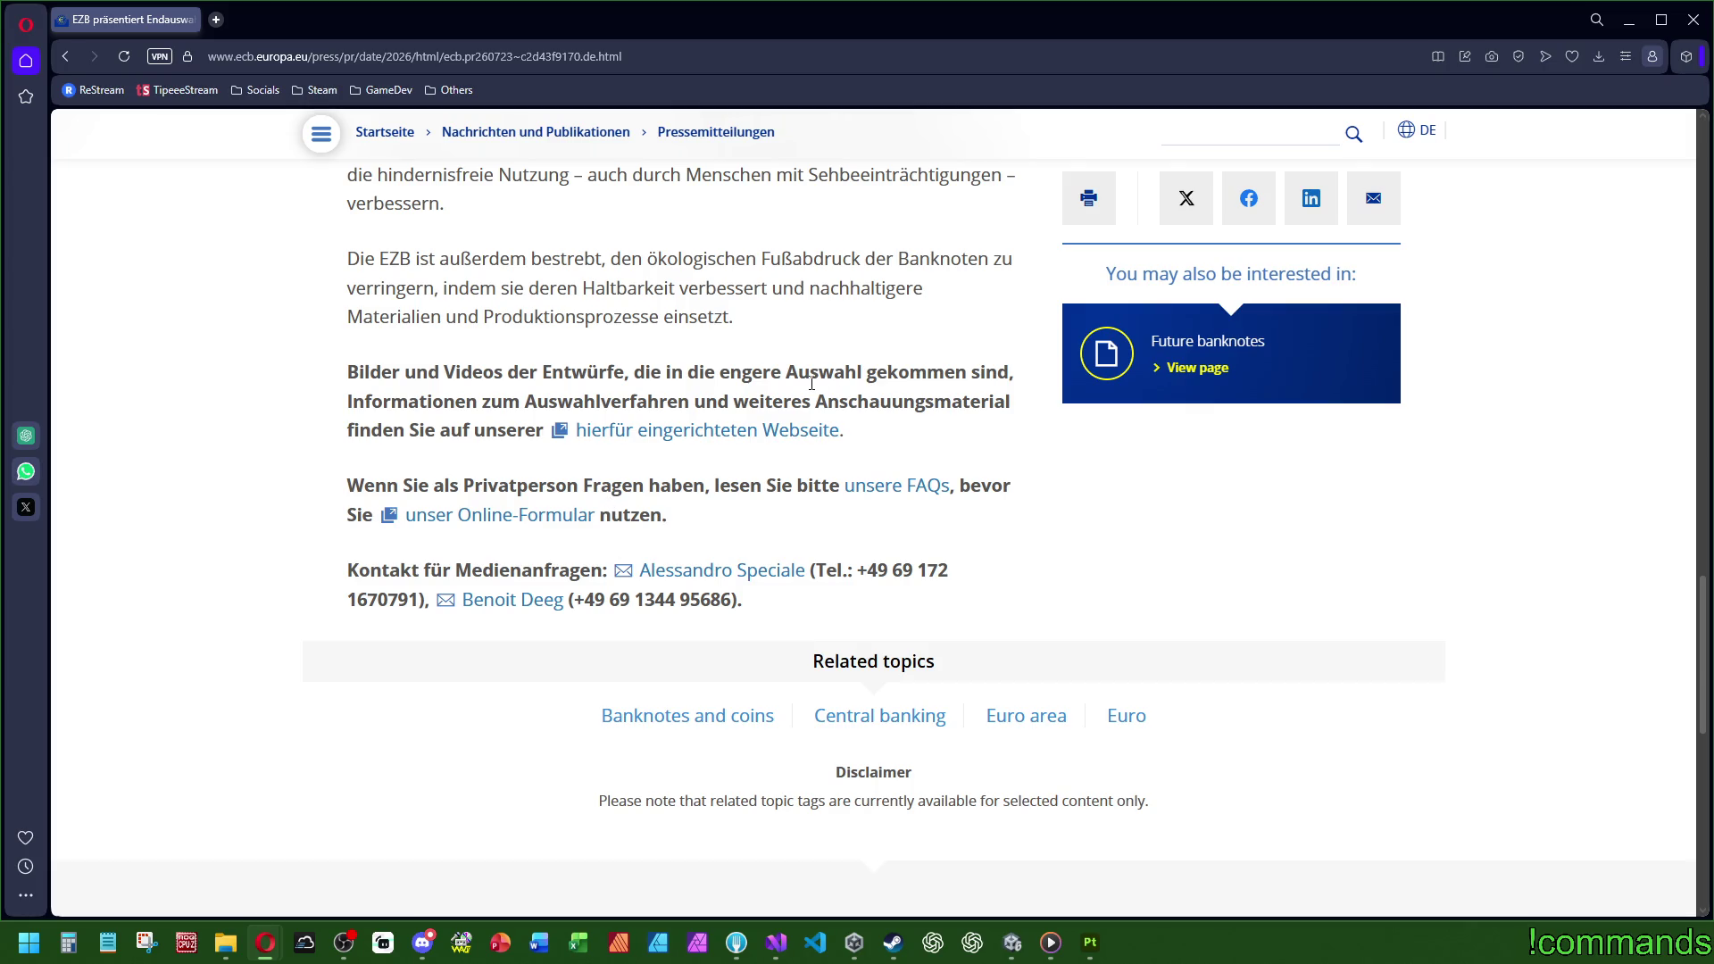
pyautogui.scroll(10, 830, 429)
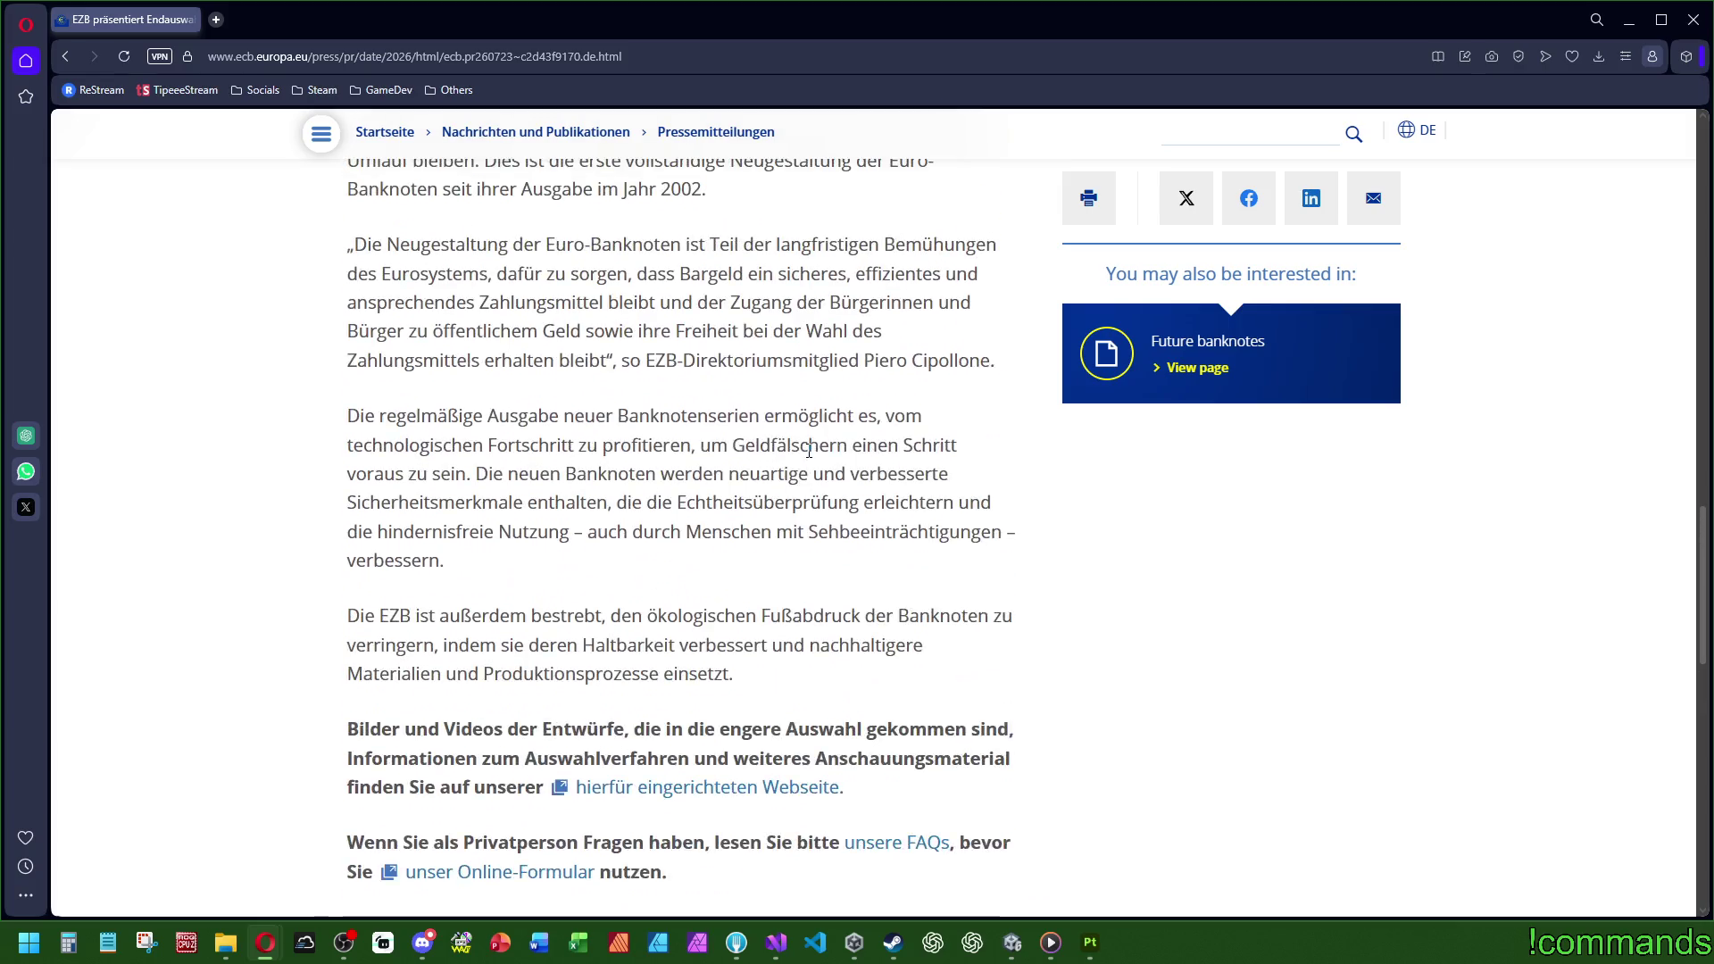
pyautogui.scroll(5, 822, 462)
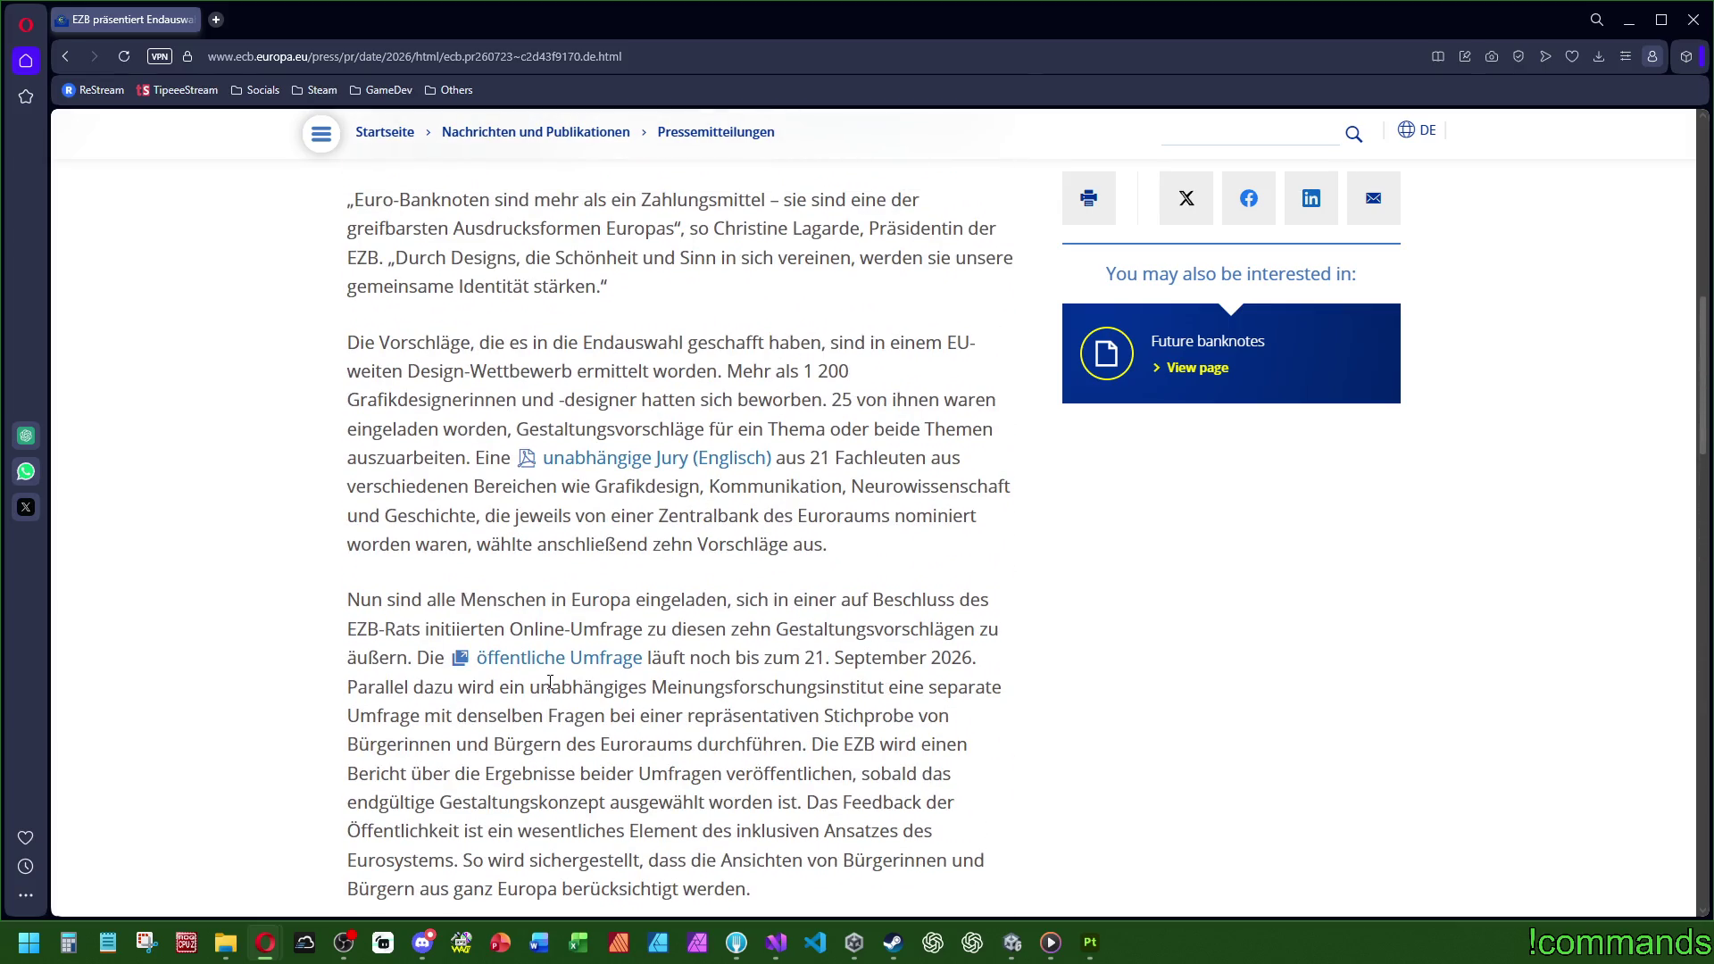
pyautogui.click(559, 659)
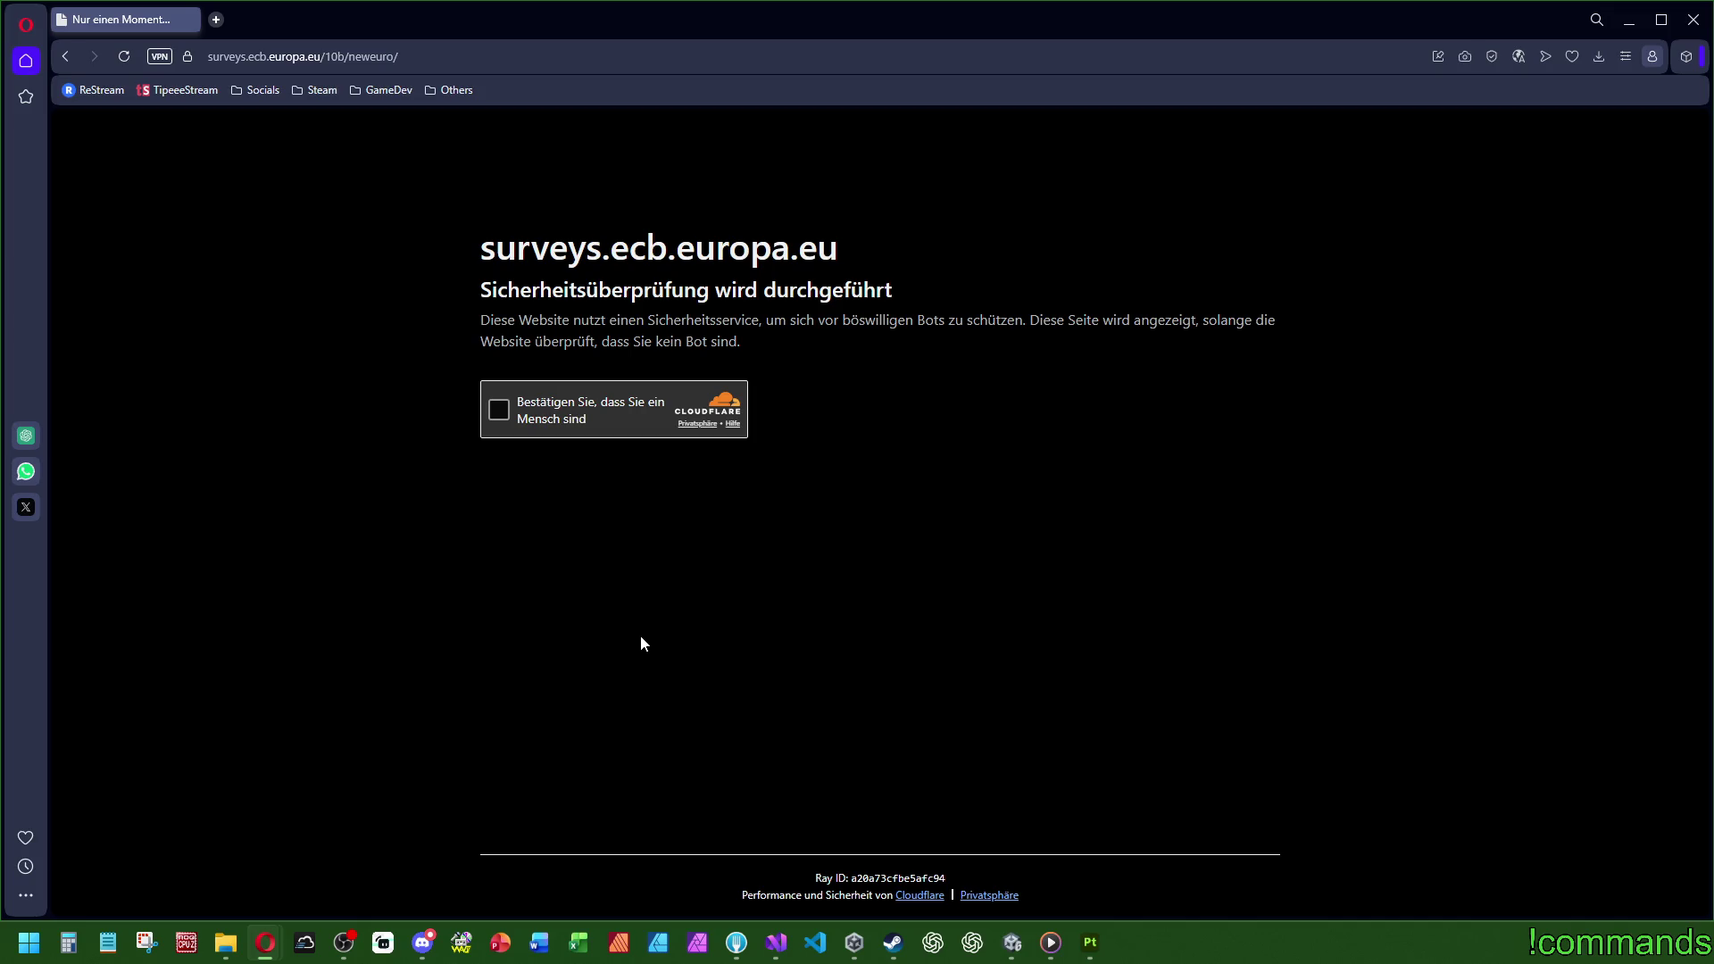
# Step: Pass the Cloudflare check, keep Deutsch as the survey language, and start the survey
pyautogui.click(500, 411)
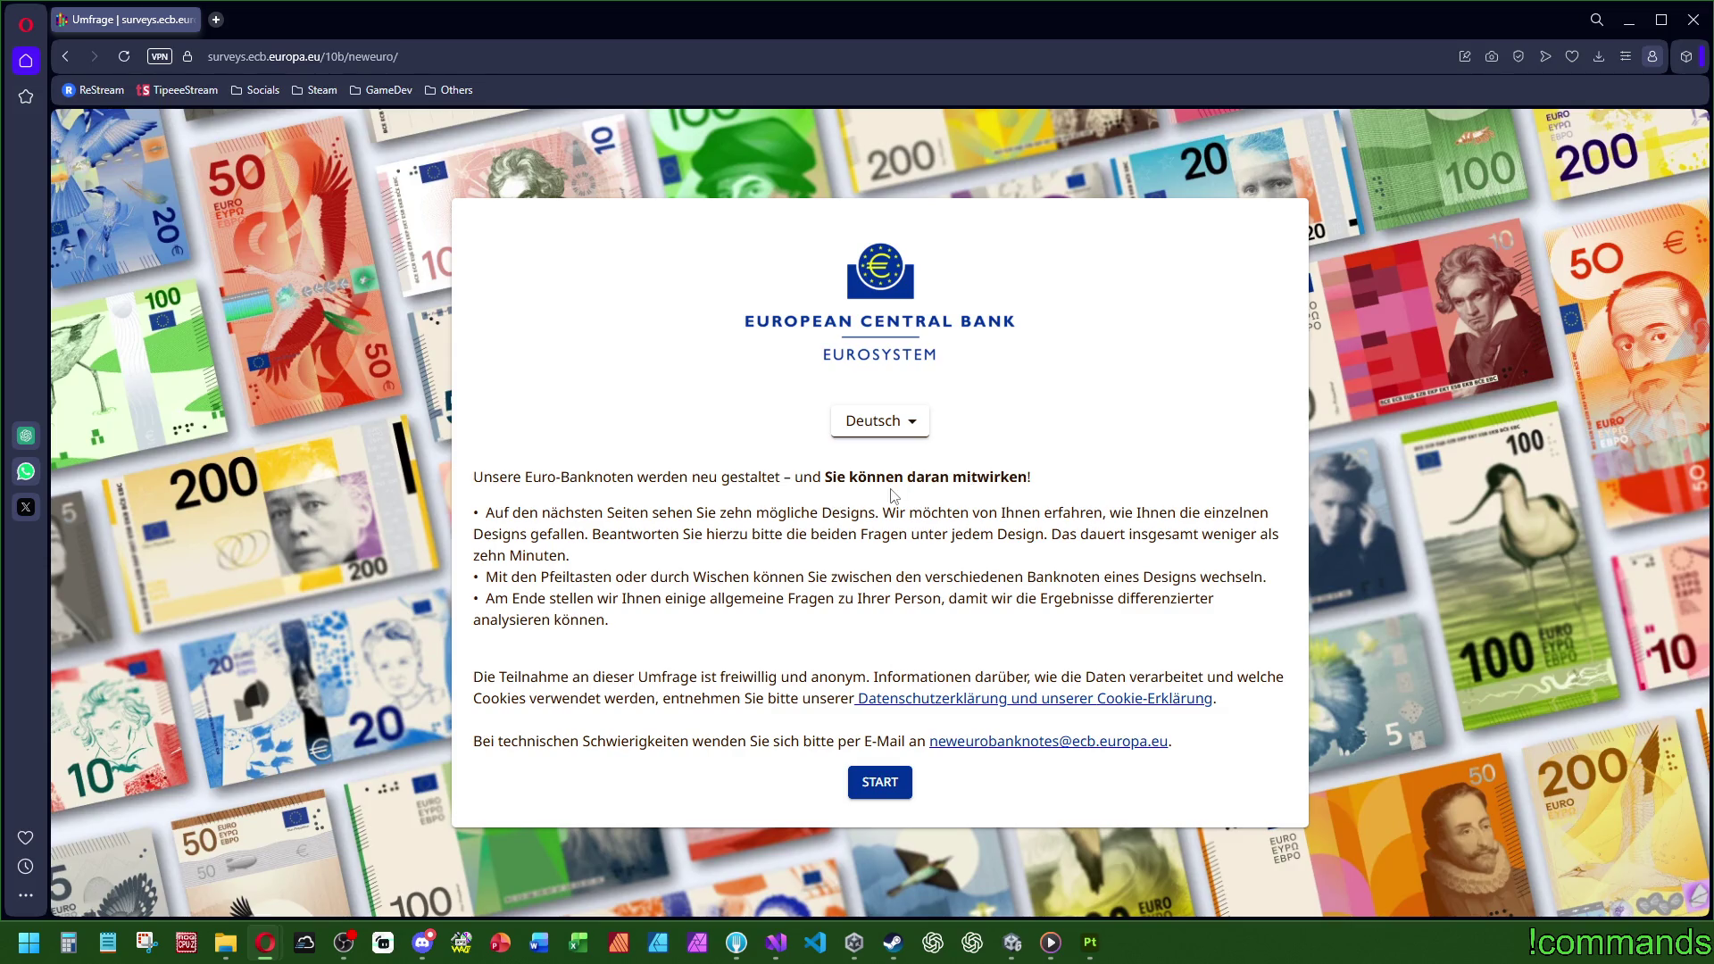
pyautogui.click(870, 429)
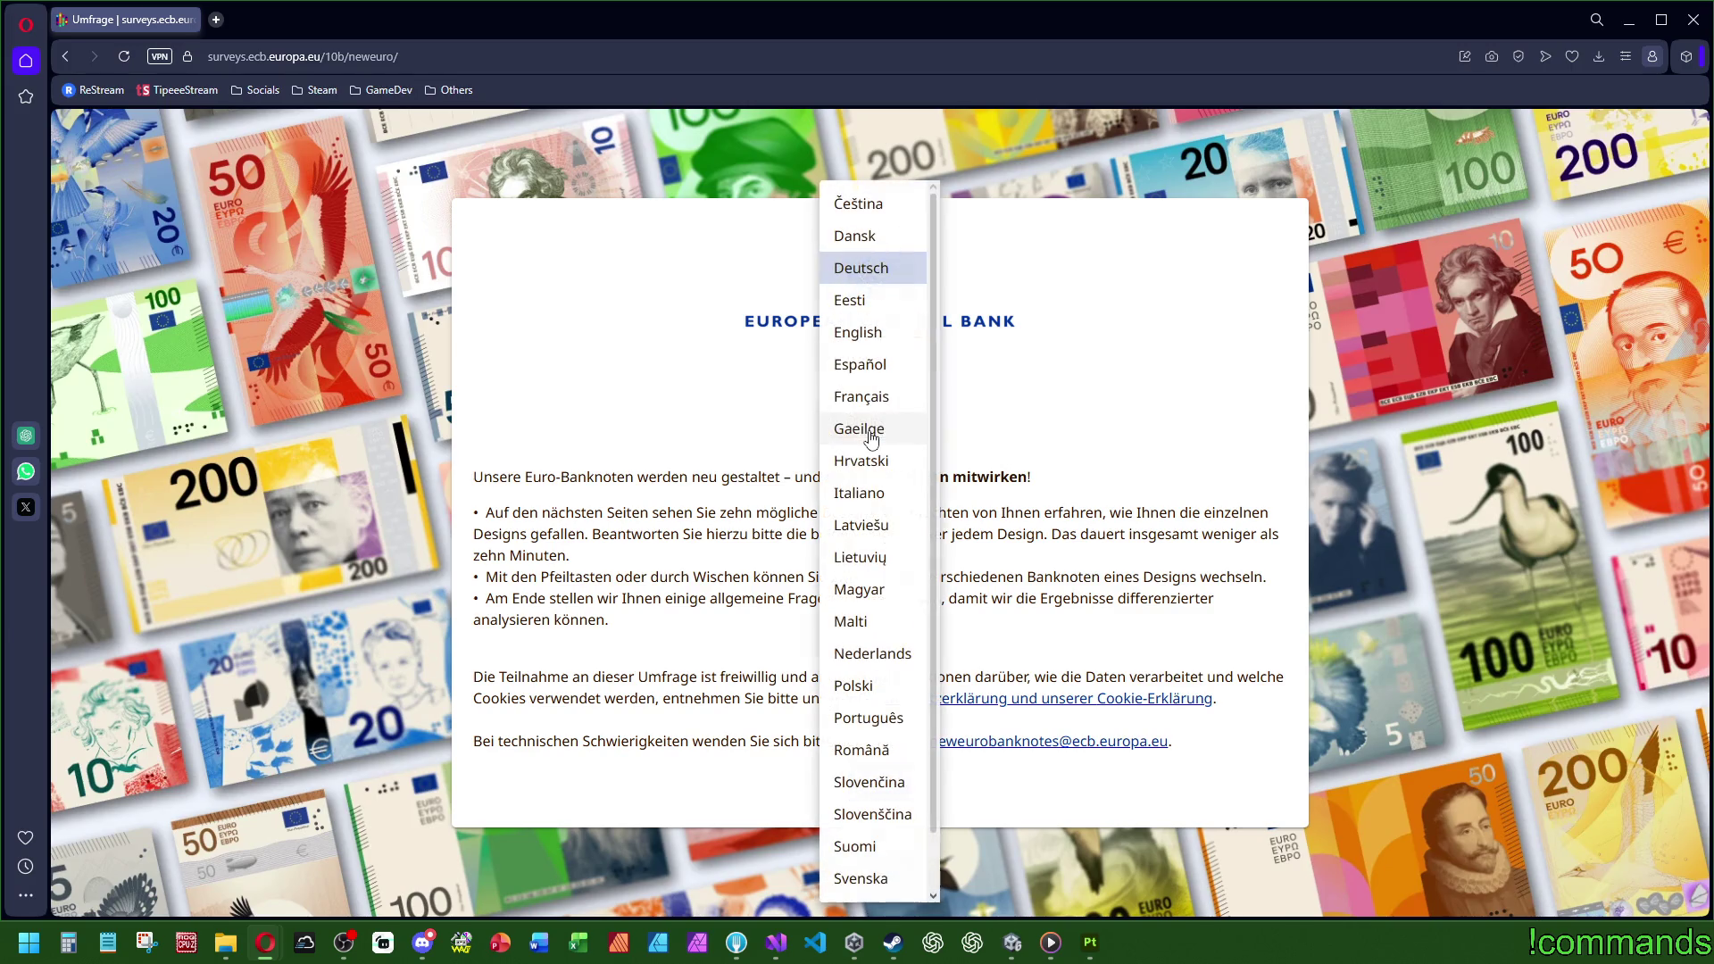
pyautogui.click(1076, 440)
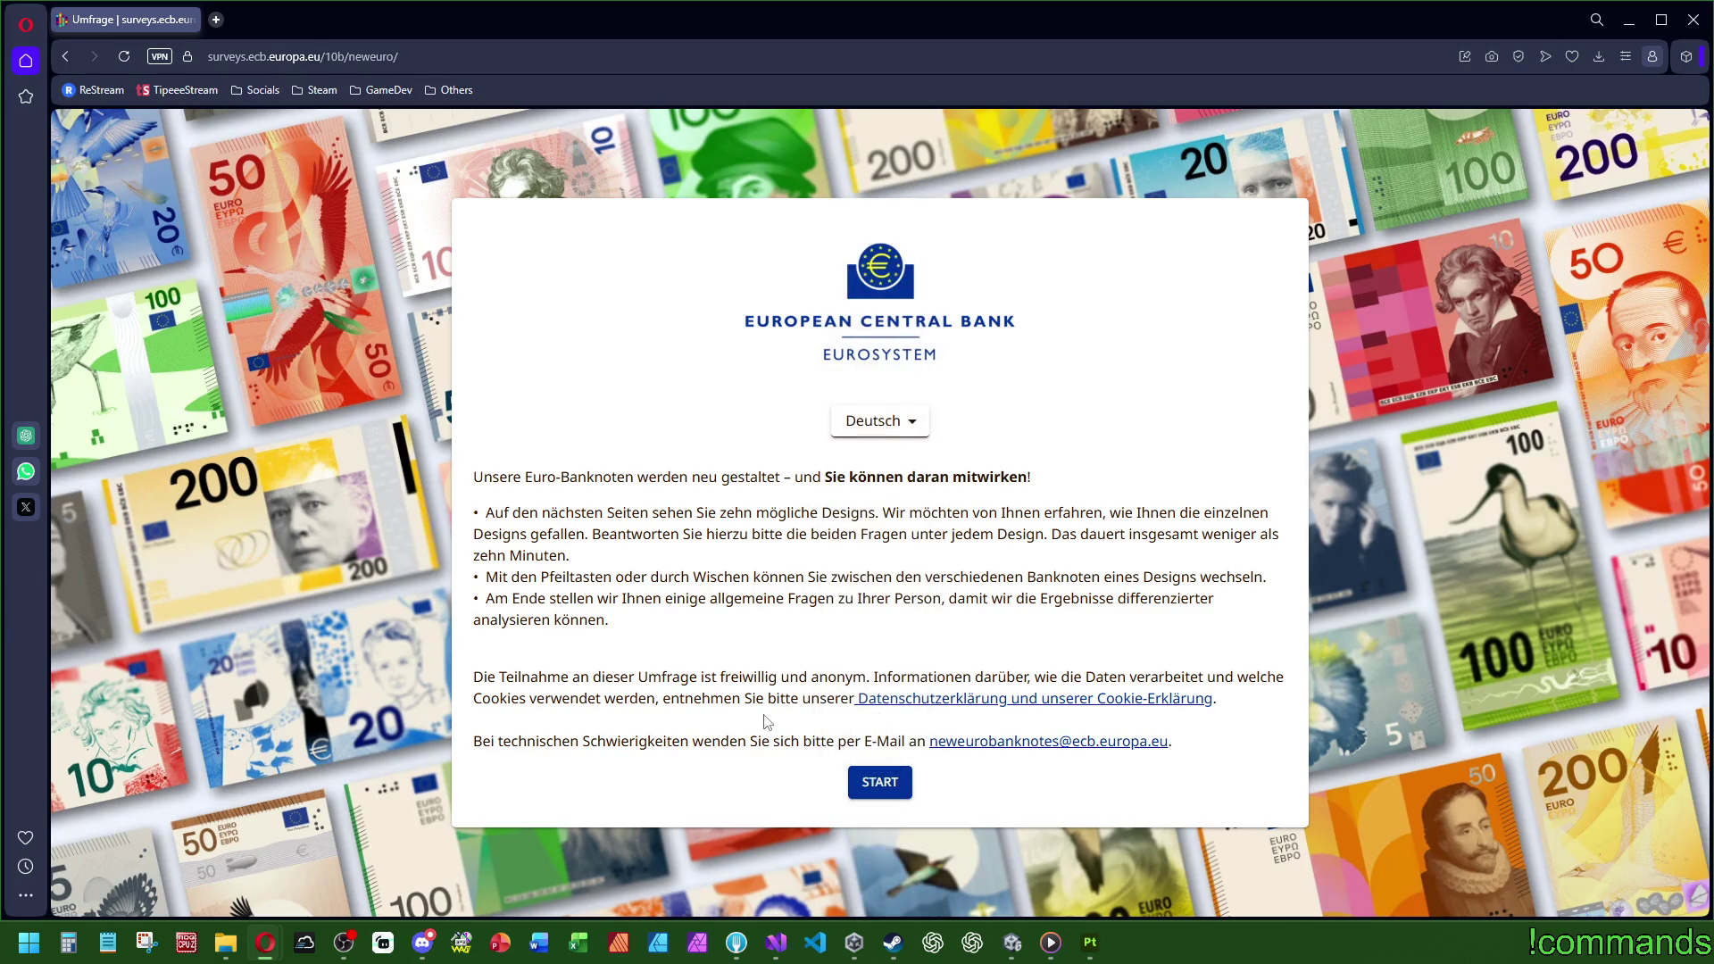
pyautogui.click(887, 791)
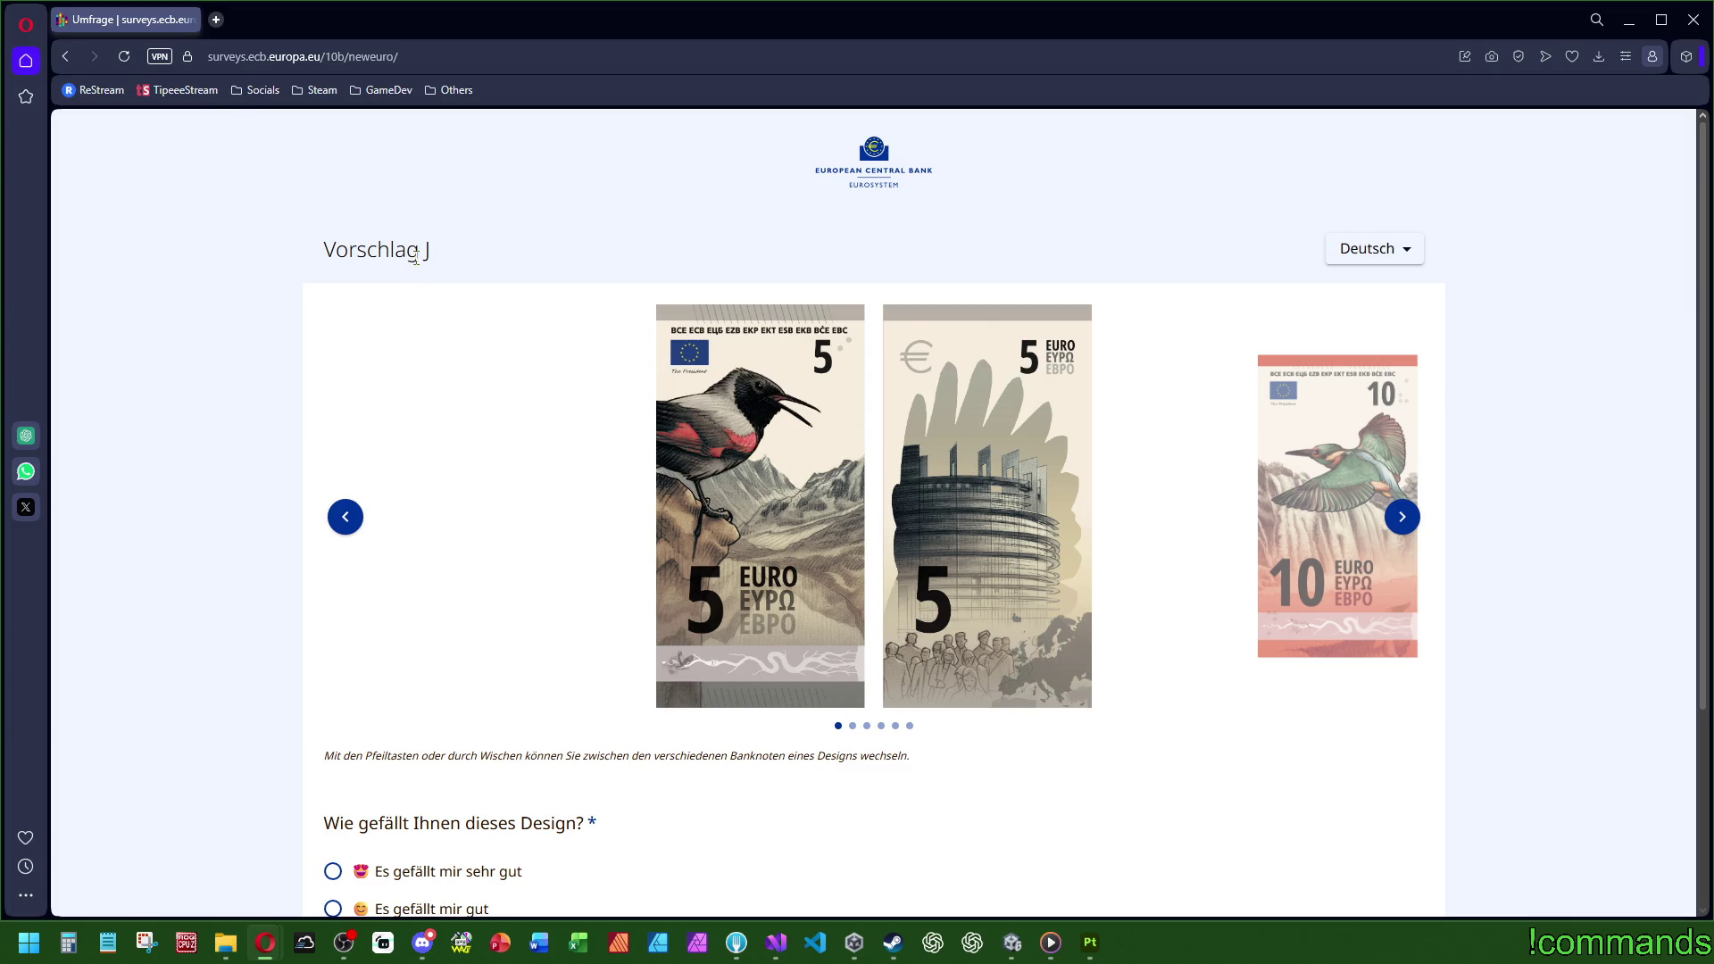
# Step: Cycle through Vorschlag J's 5- to 200-euro notes, stopping on the 10-euro notes above the rating question
pyautogui.scroll(-3, 411, 554)
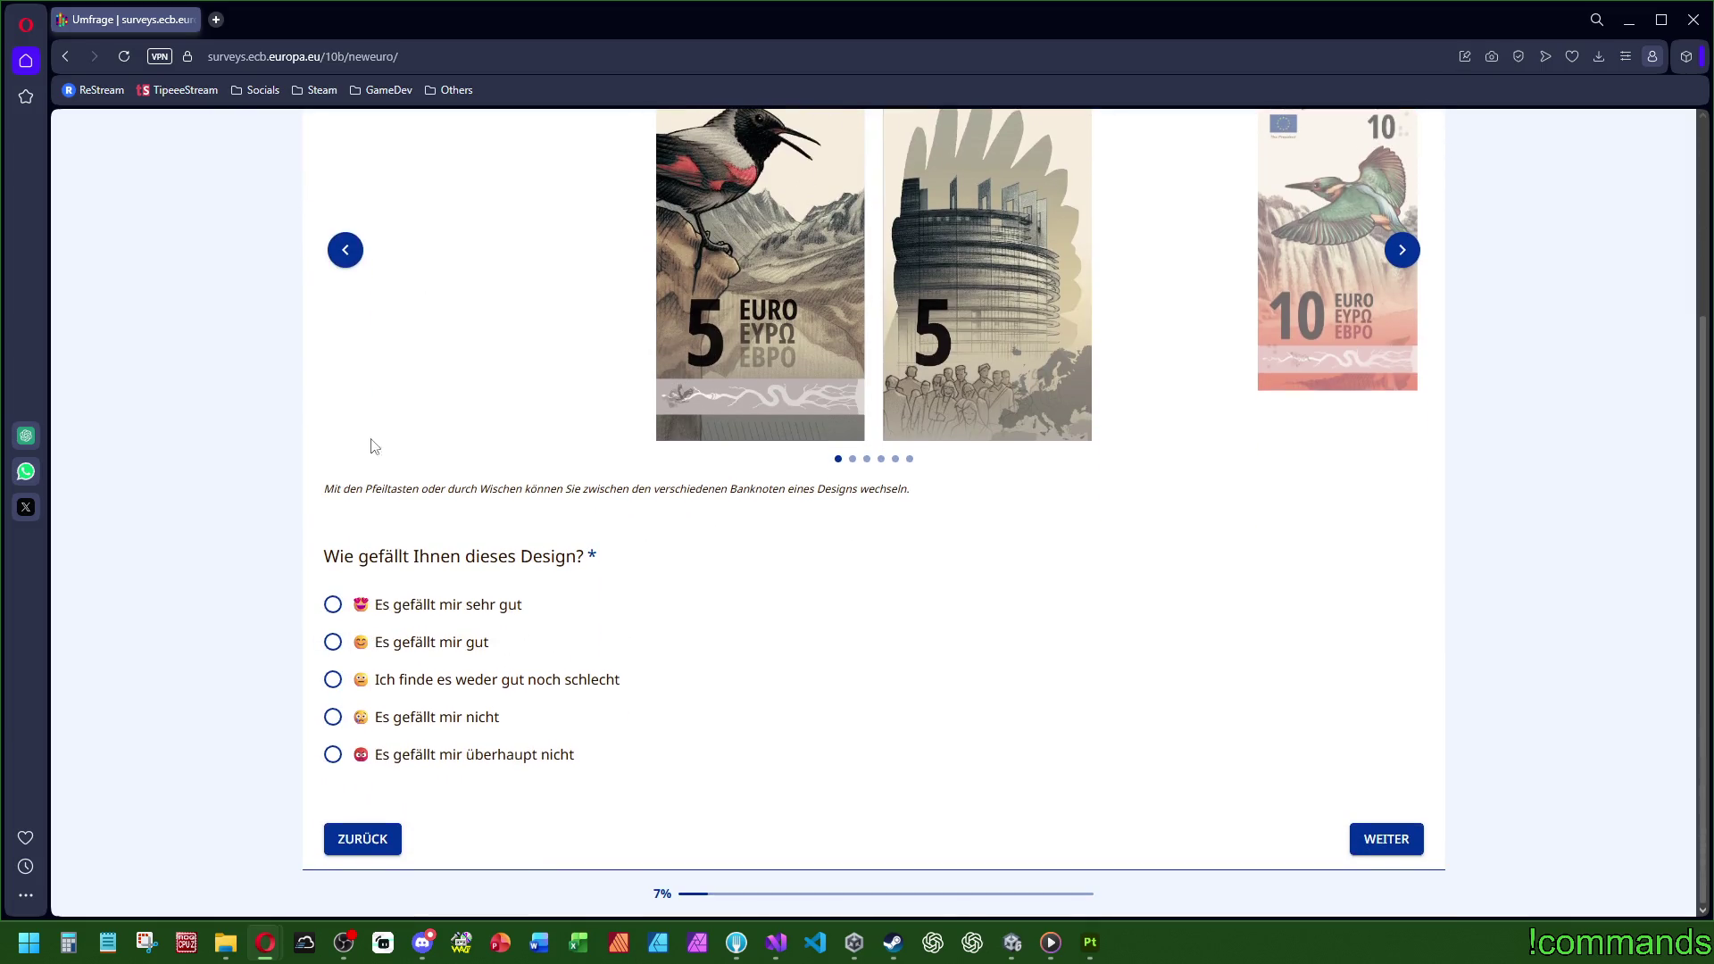
pyautogui.scroll(3, 366, 527)
pyautogui.click(349, 522)
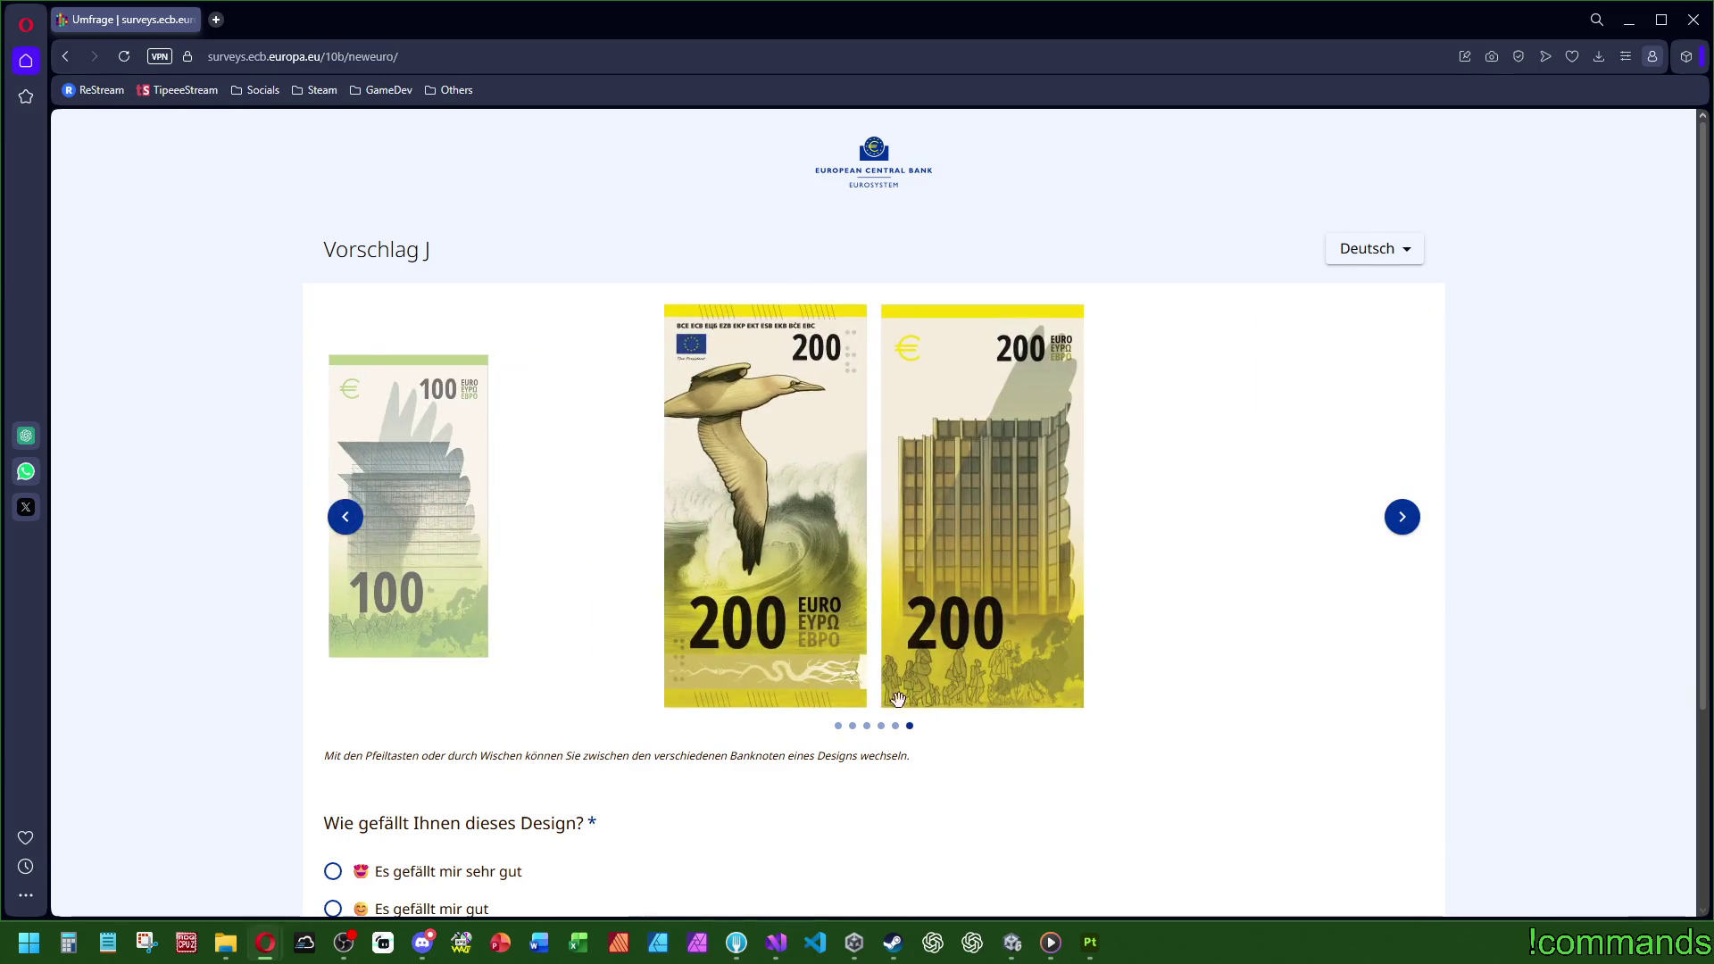
pyautogui.click(1406, 522)
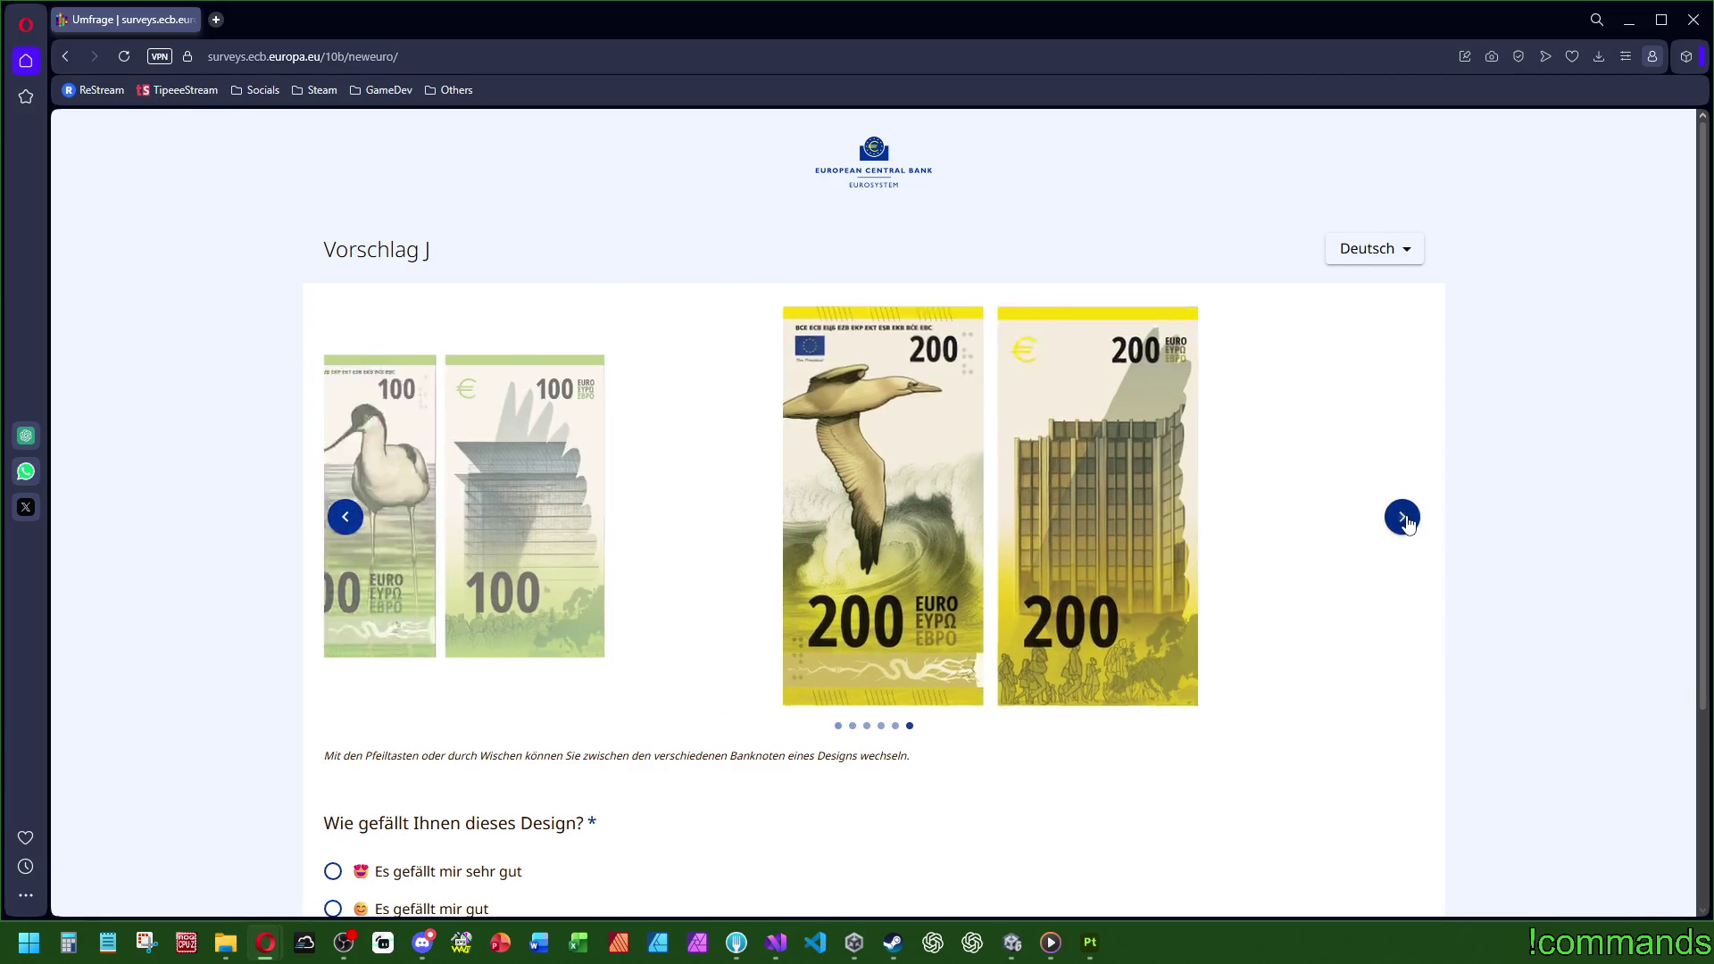
pyautogui.click(1407, 522)
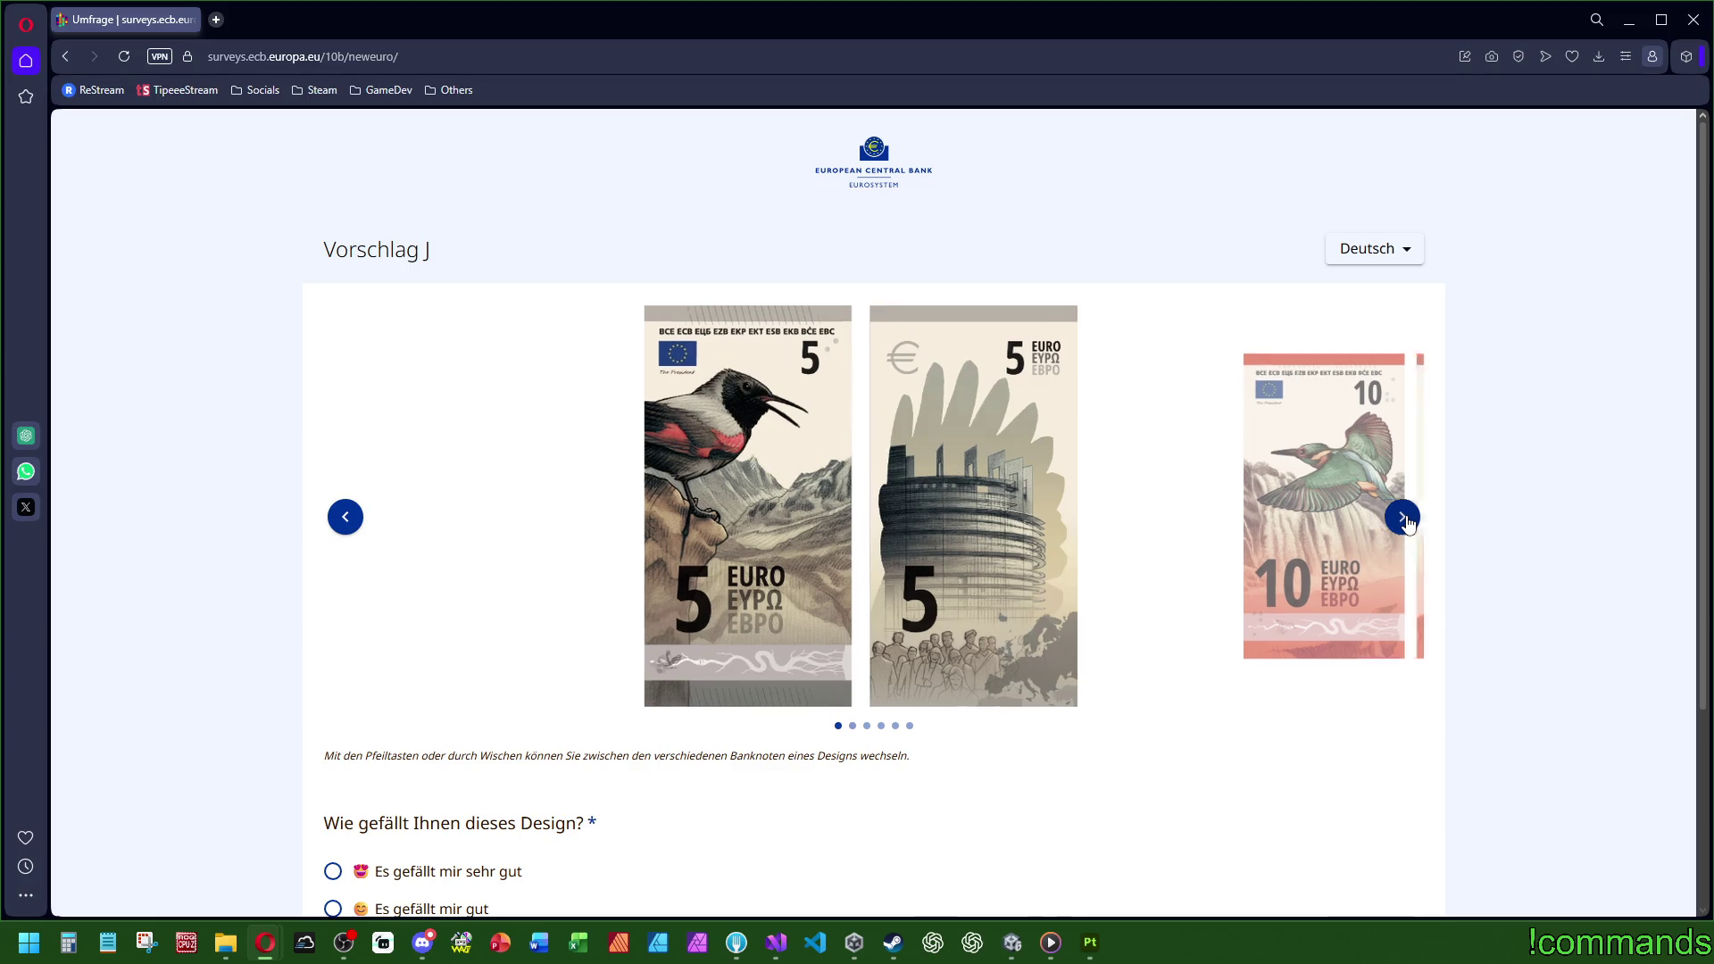
pyautogui.click(1406, 522)
pyautogui.click(1406, 523)
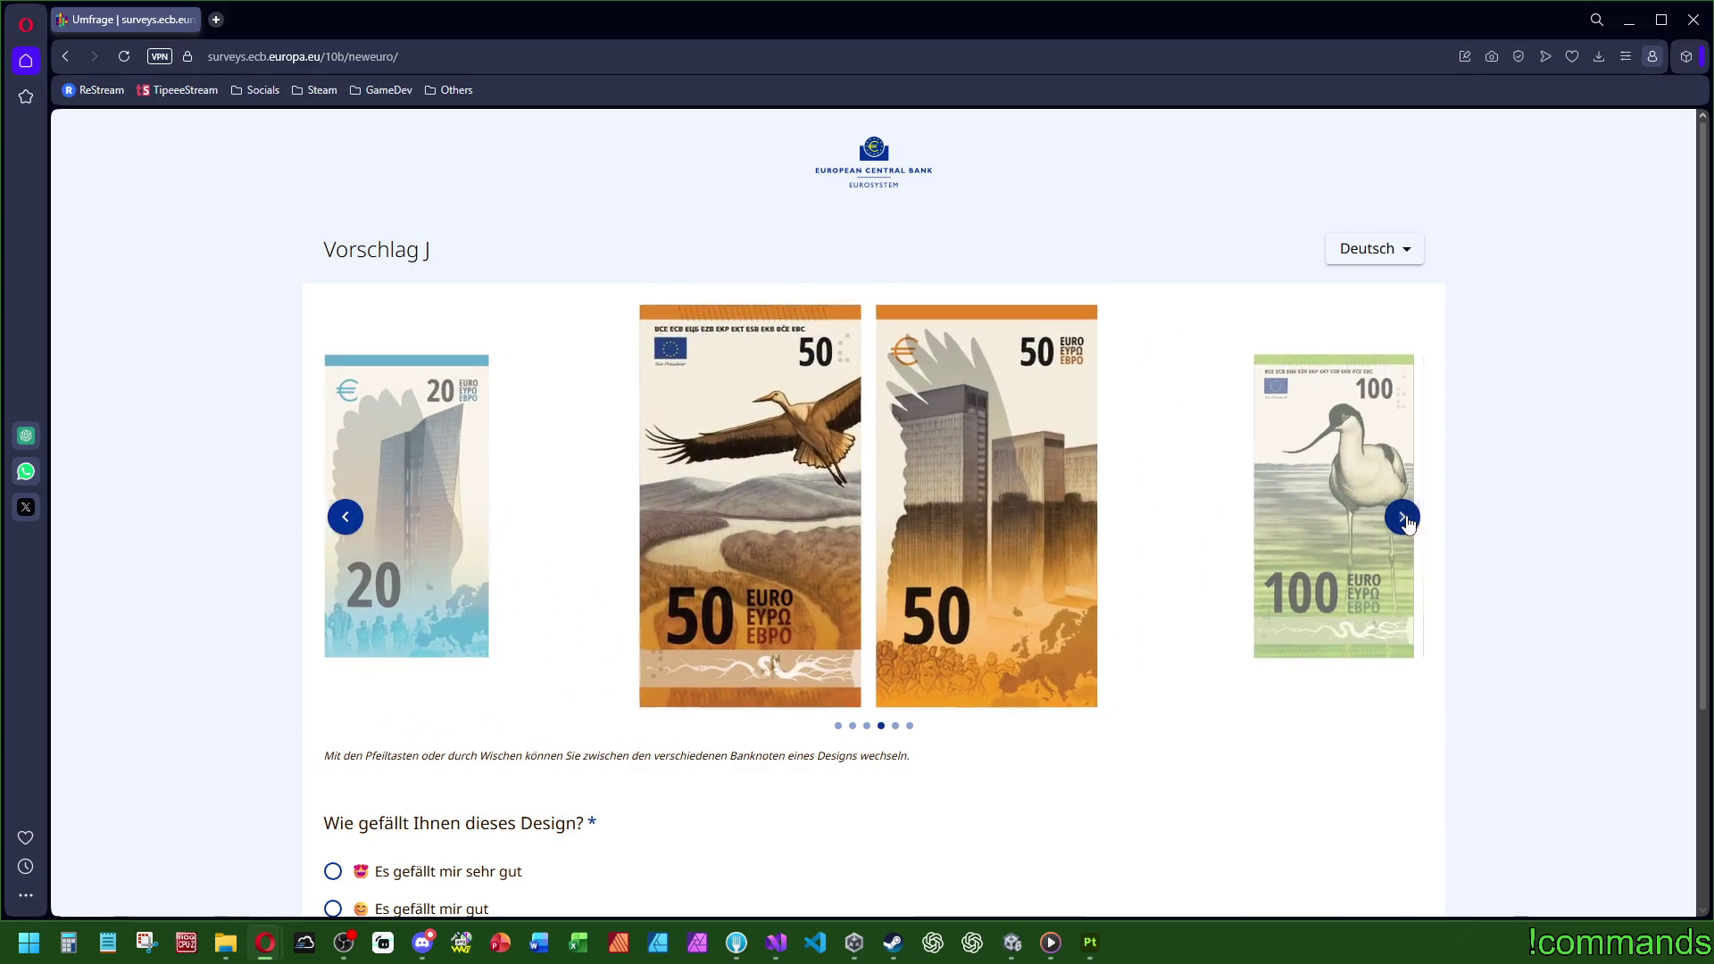
pyautogui.click(1403, 518)
pyautogui.click(1402, 517)
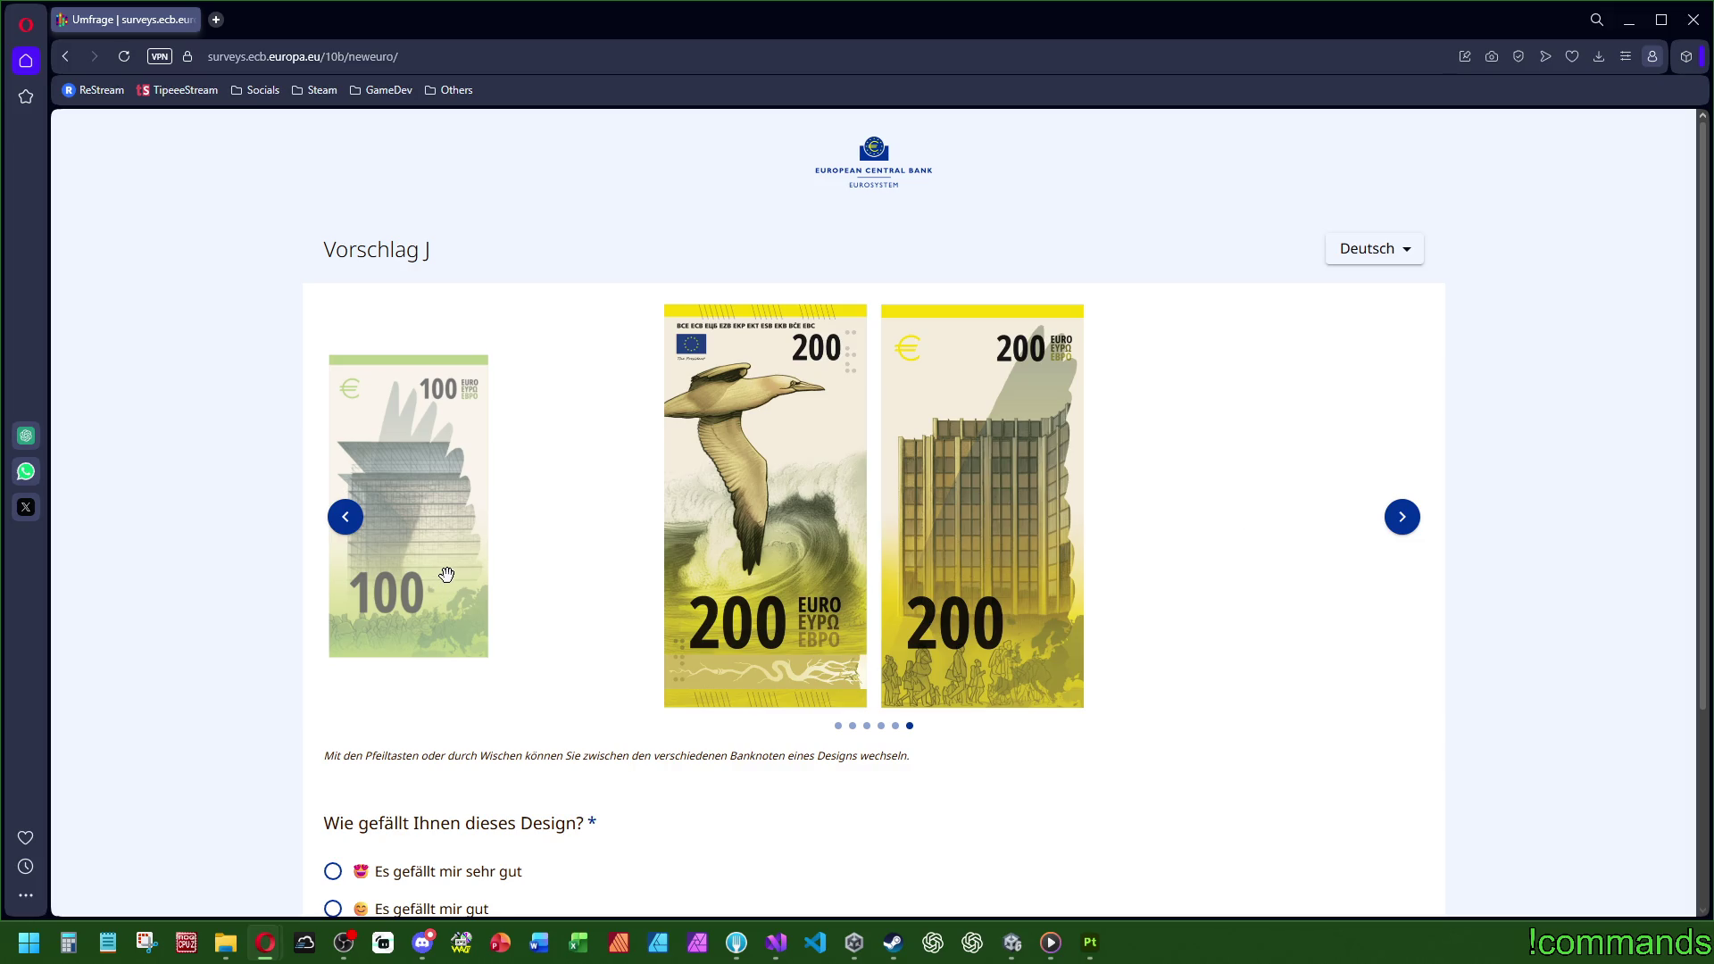
pyautogui.click(345, 532)
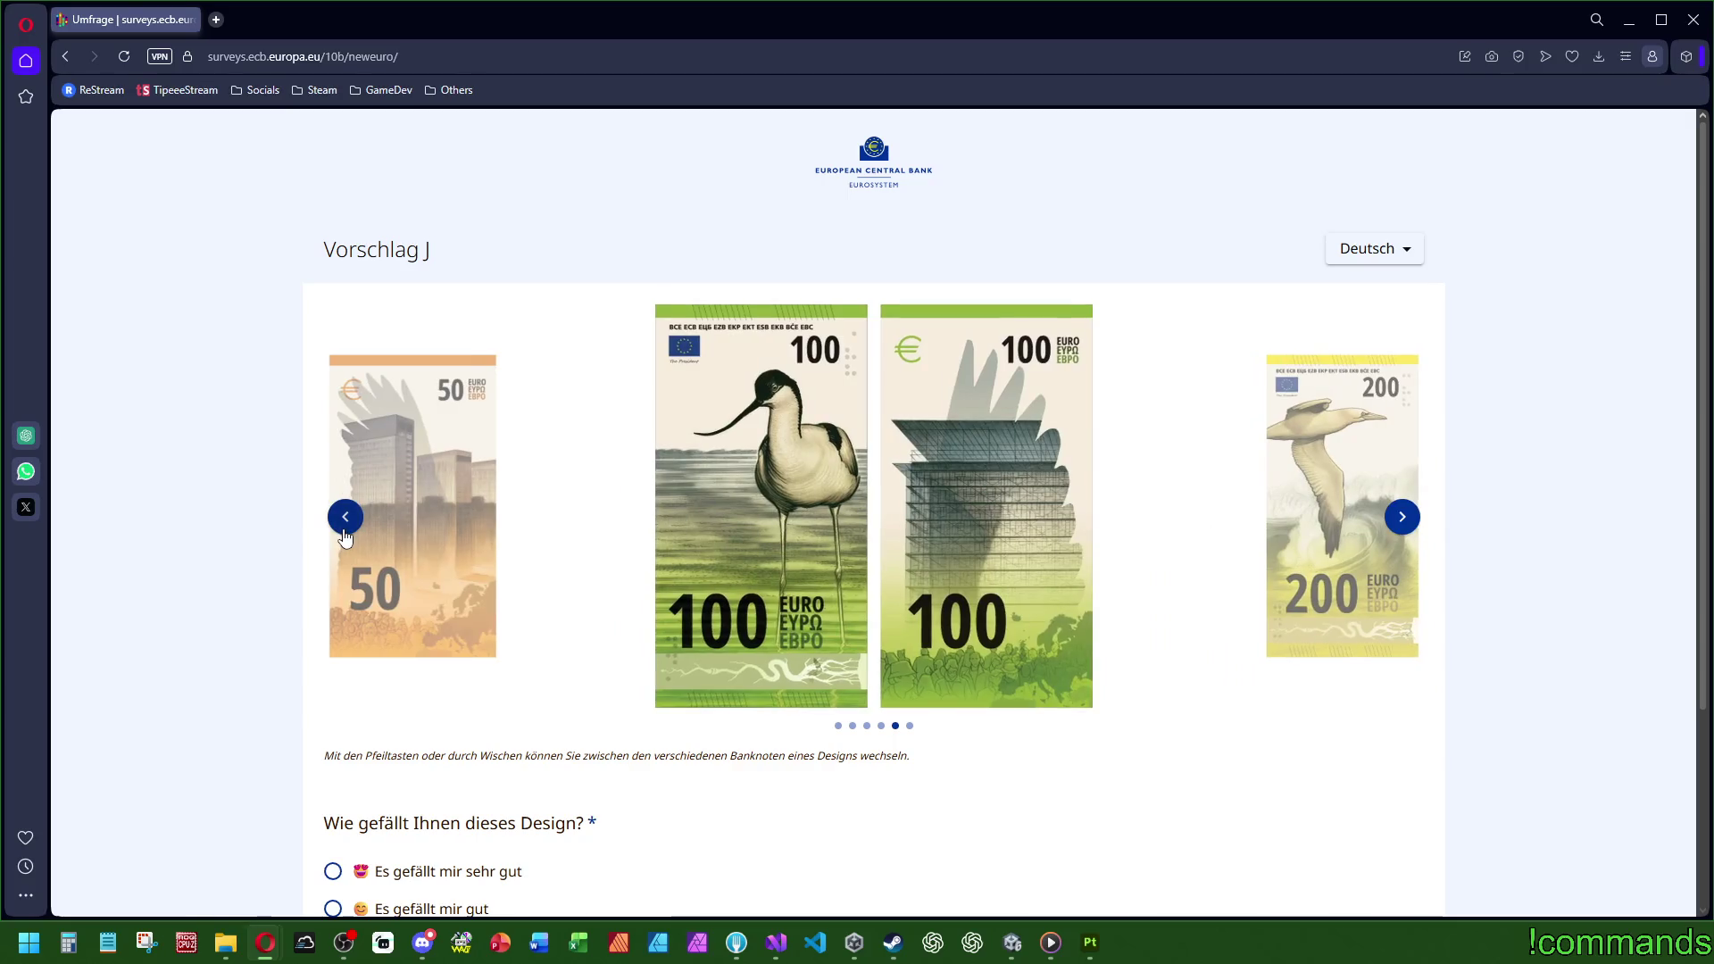
pyautogui.click(344, 532)
pyautogui.click(345, 532)
pyautogui.click(346, 534)
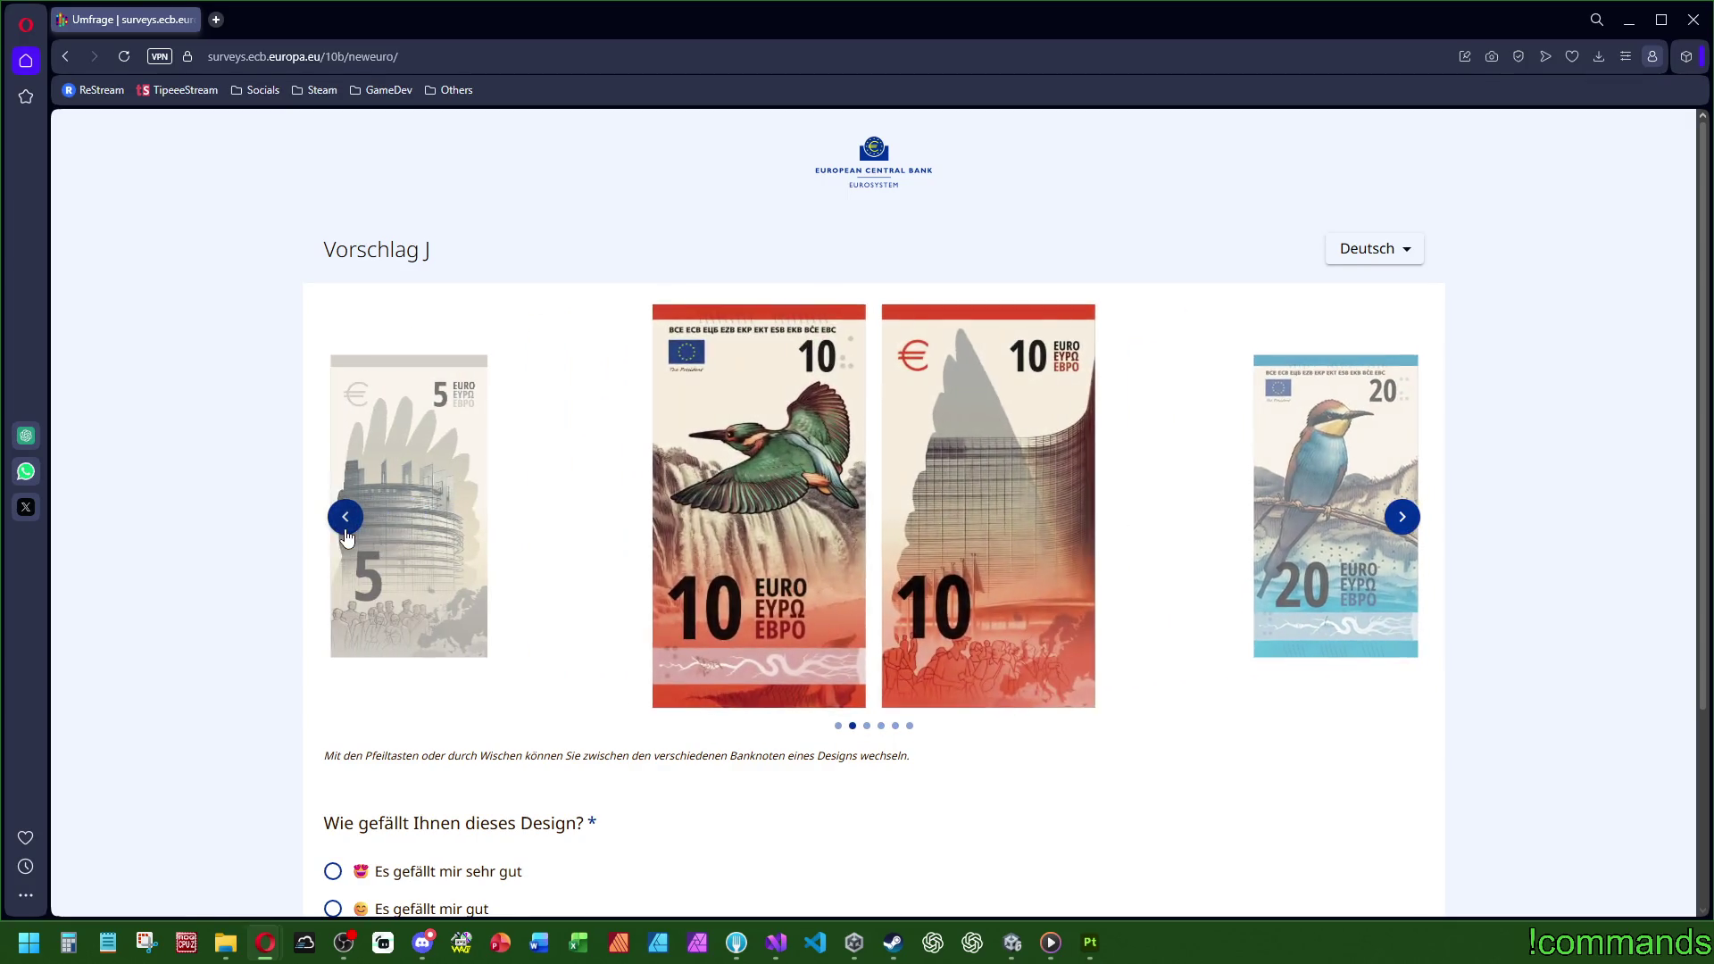
pyautogui.click(346, 535)
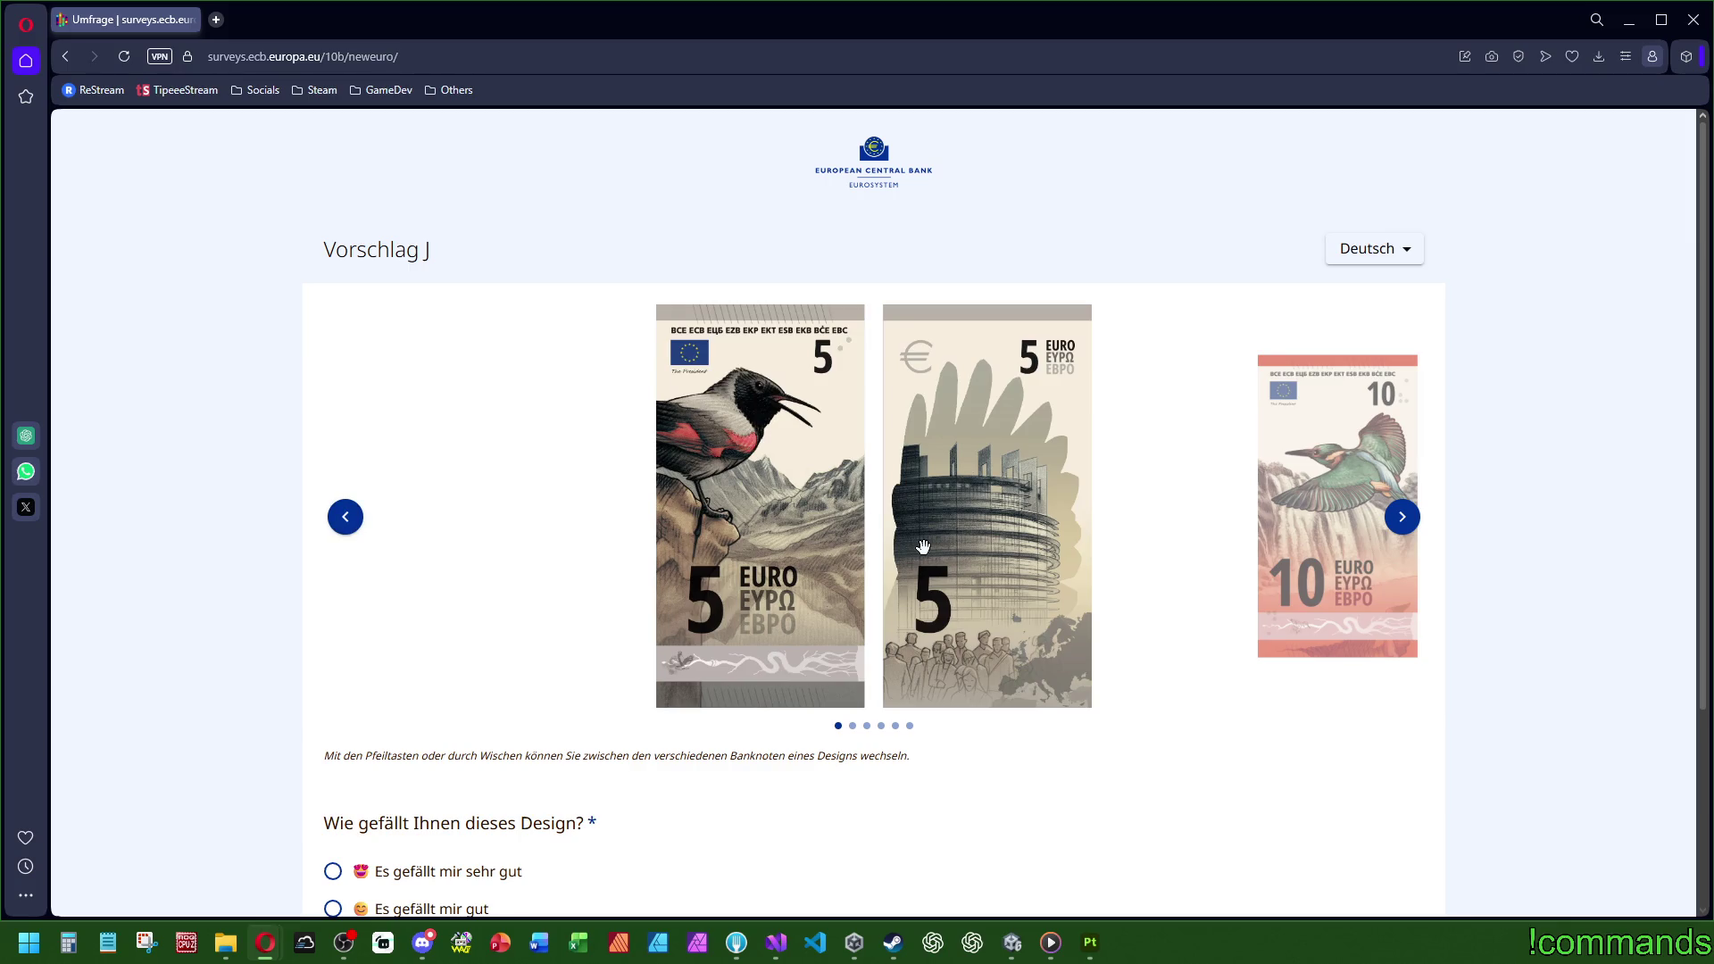
pyautogui.click(1393, 525)
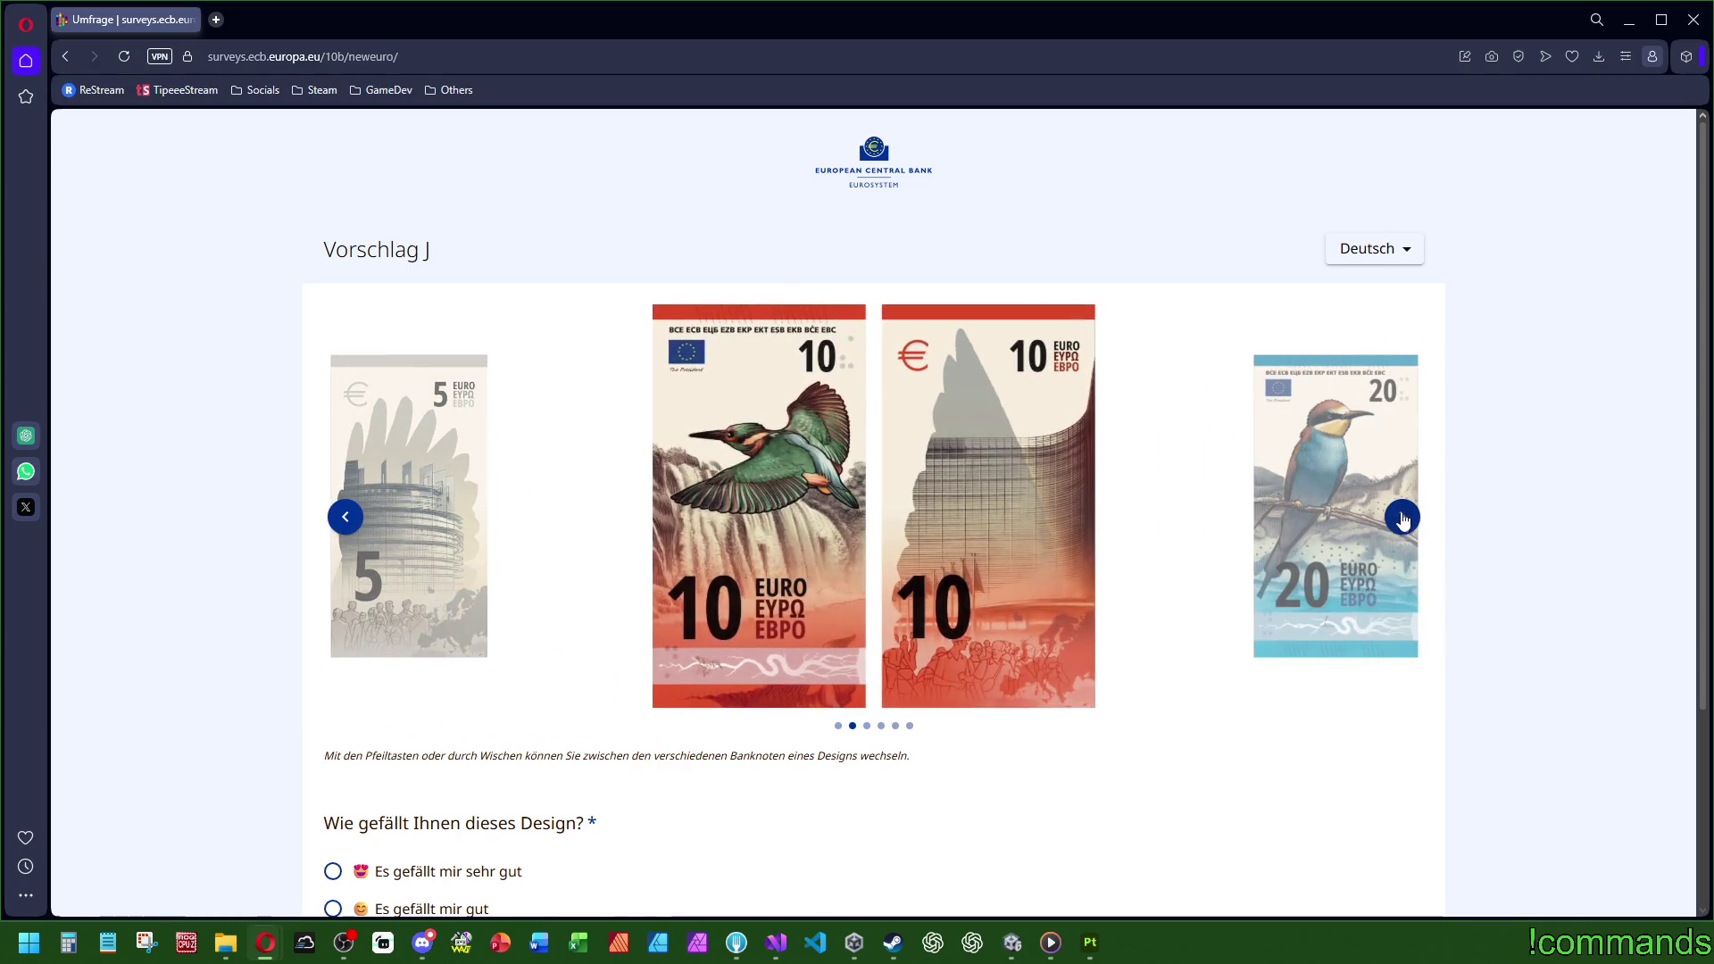
pyautogui.scroll(-3, 625, 714)
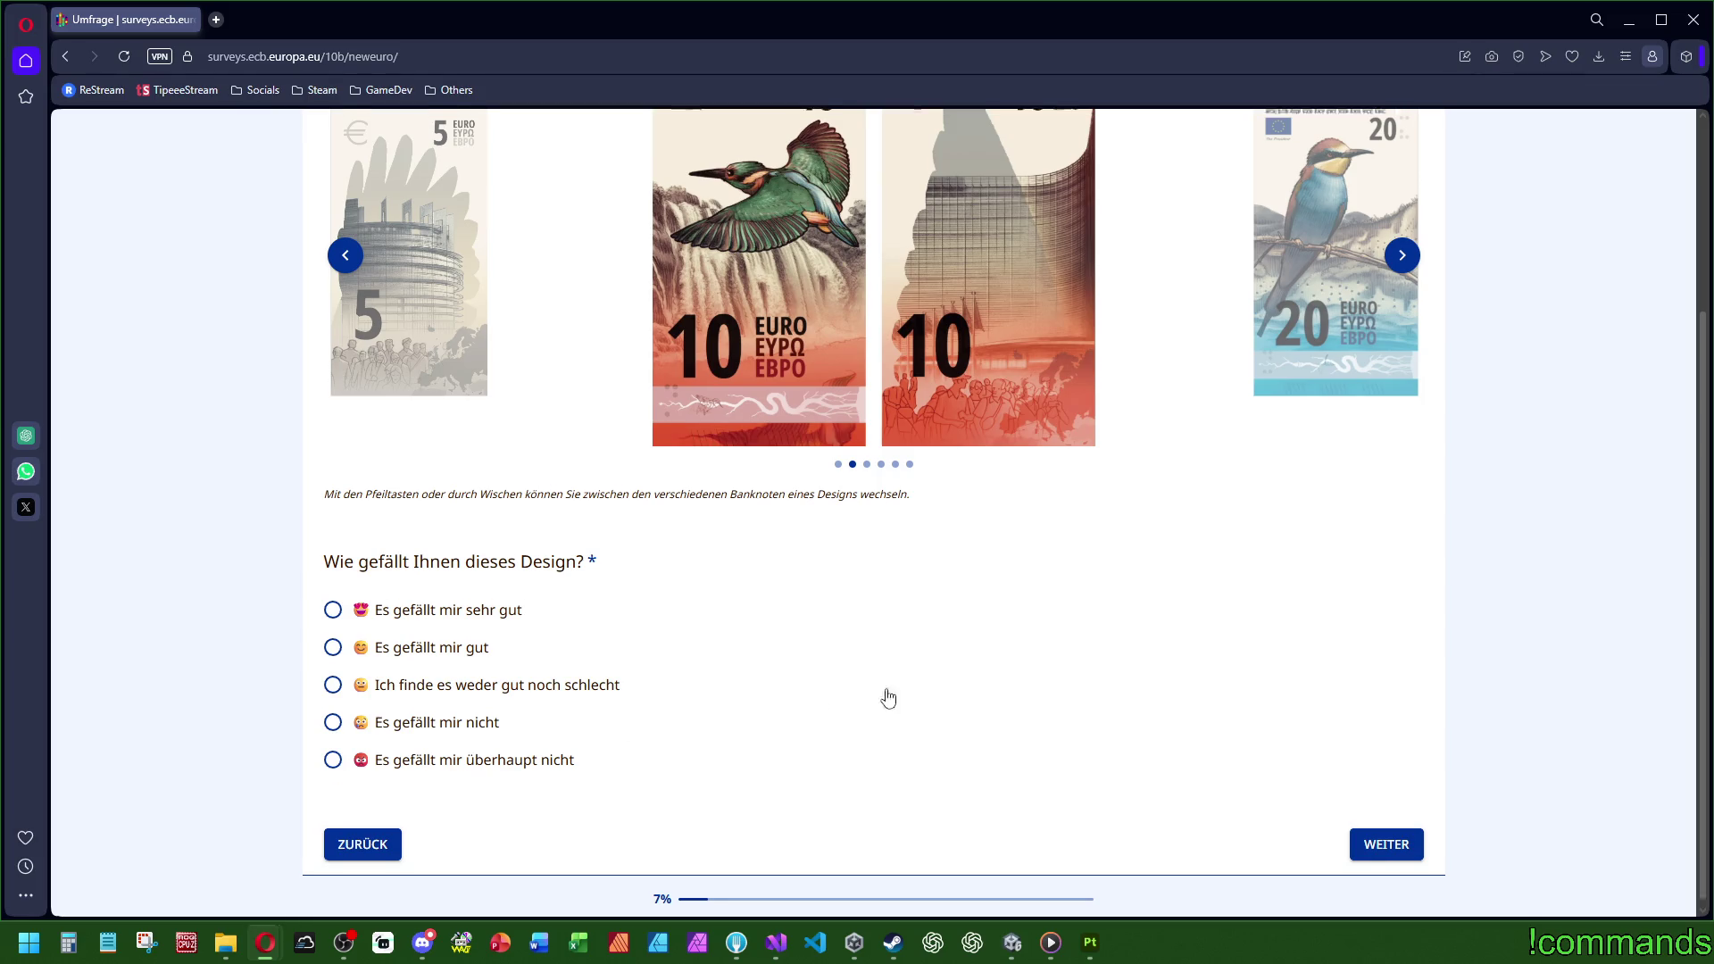
# Step: Try continuing unrated, then pick and withdraw a neutral rating for Vorschlag J
pyautogui.click(1384, 841)
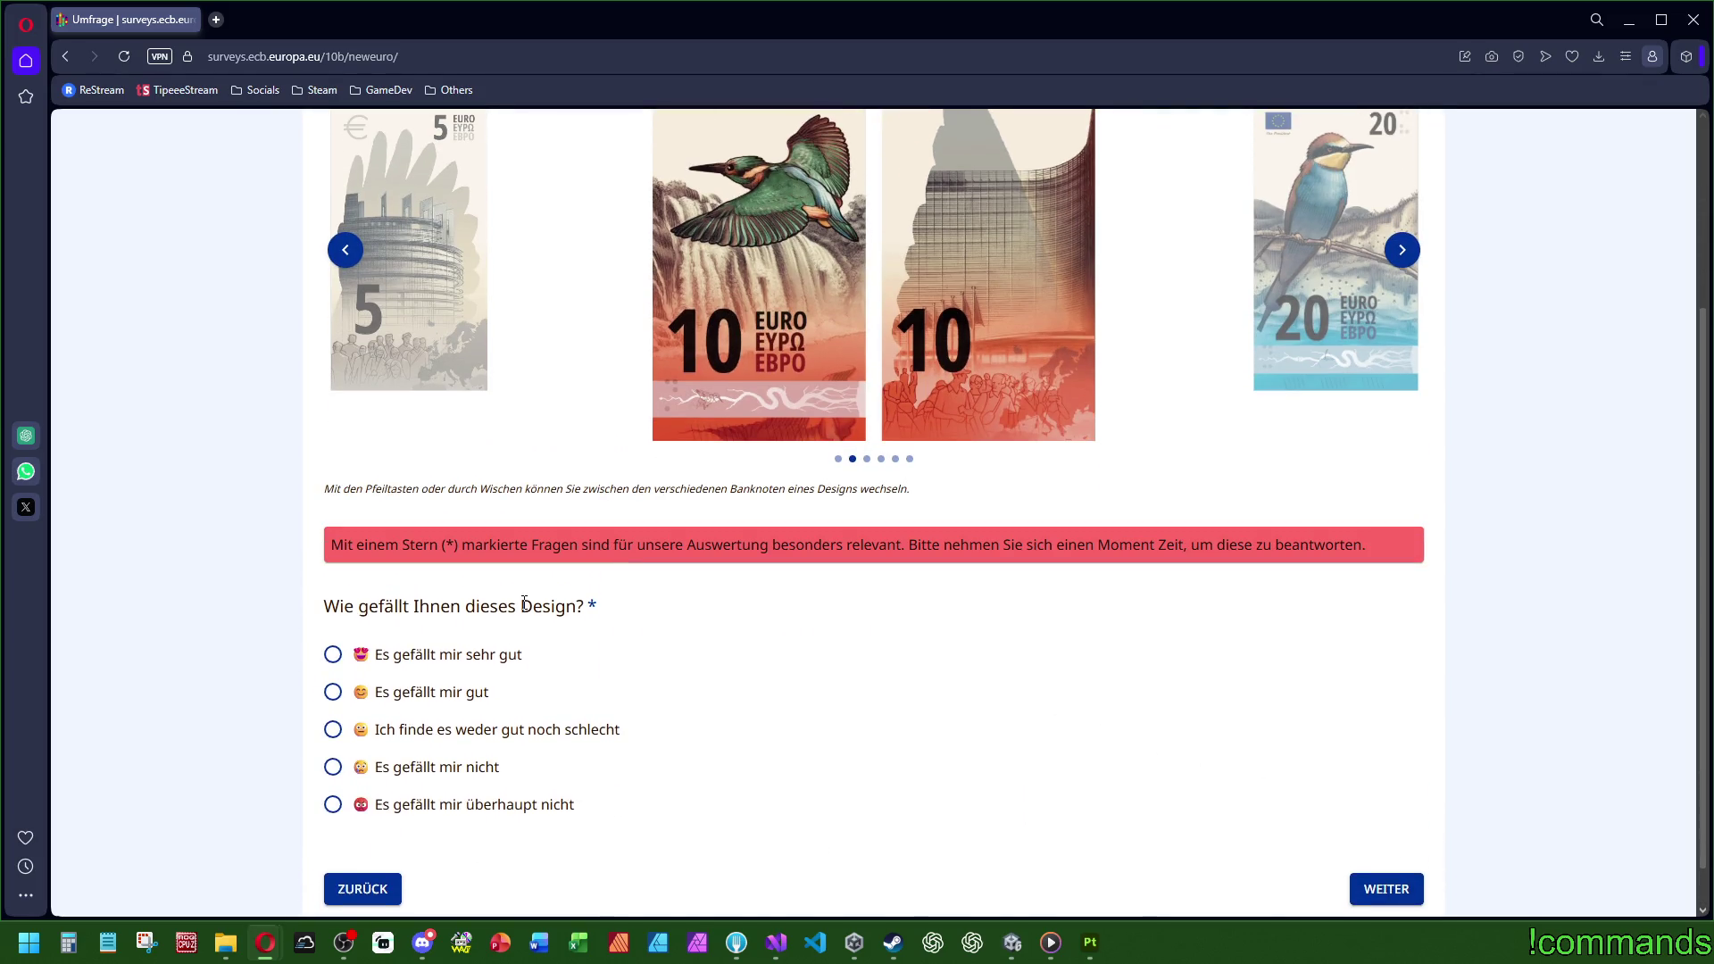
pyautogui.click(399, 730)
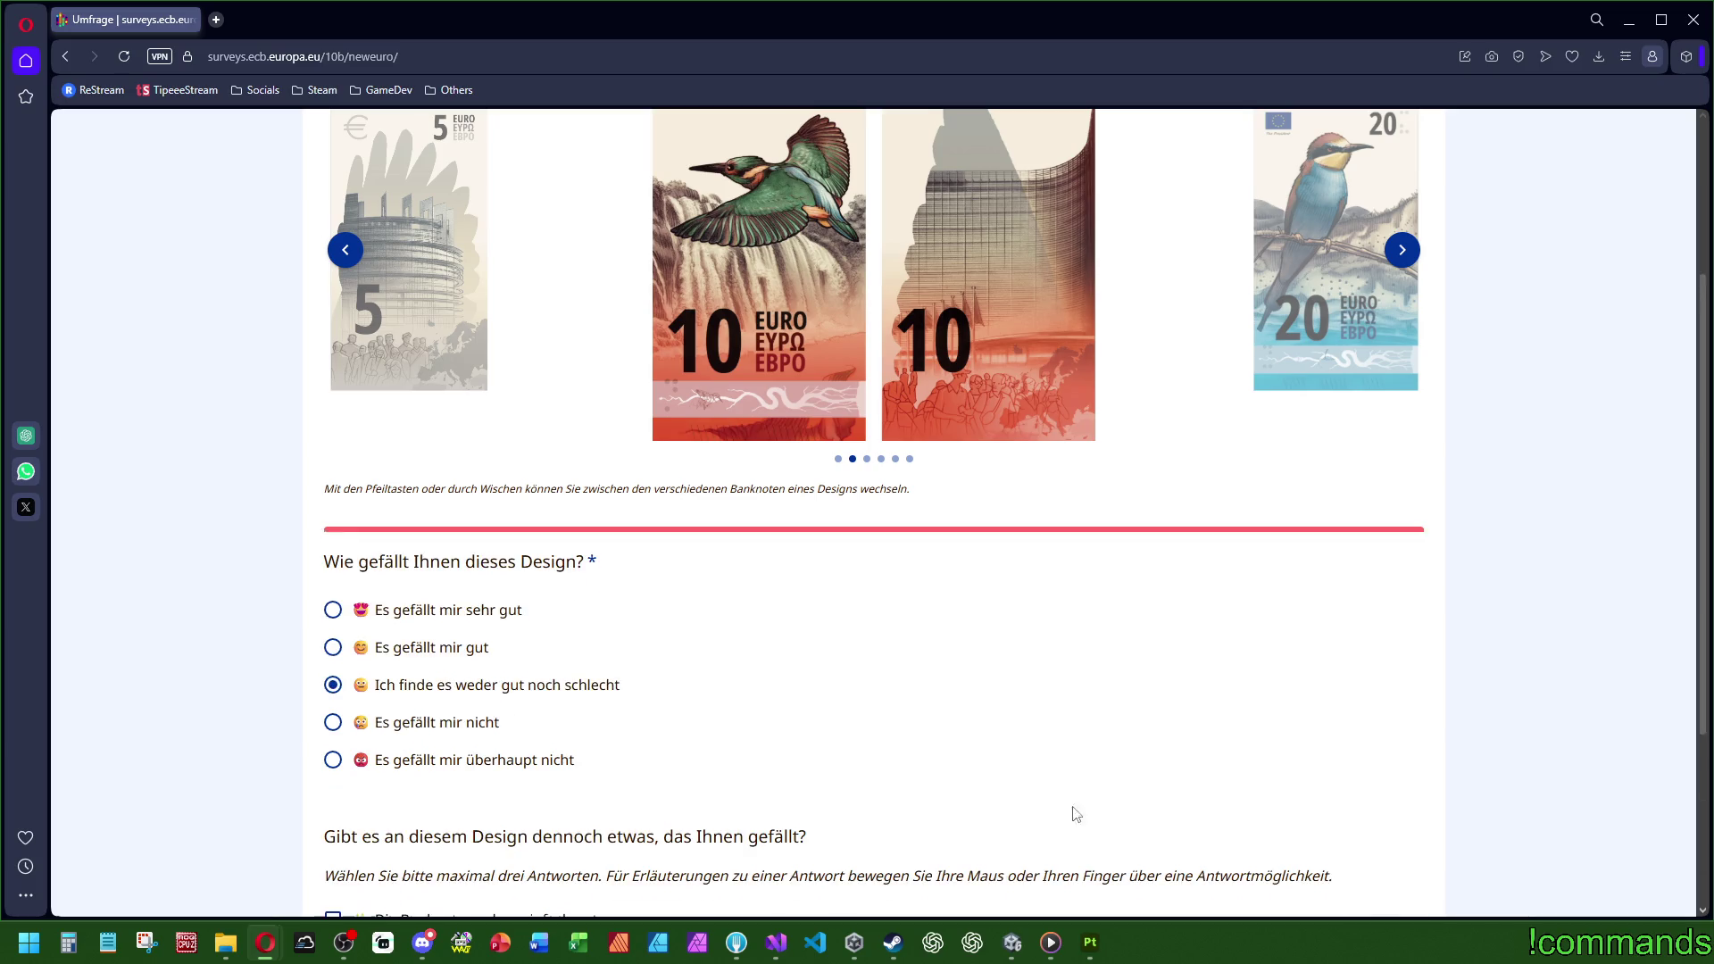
pyautogui.scroll(-3, 1062, 746)
pyautogui.scroll(-2, 1061, 745)
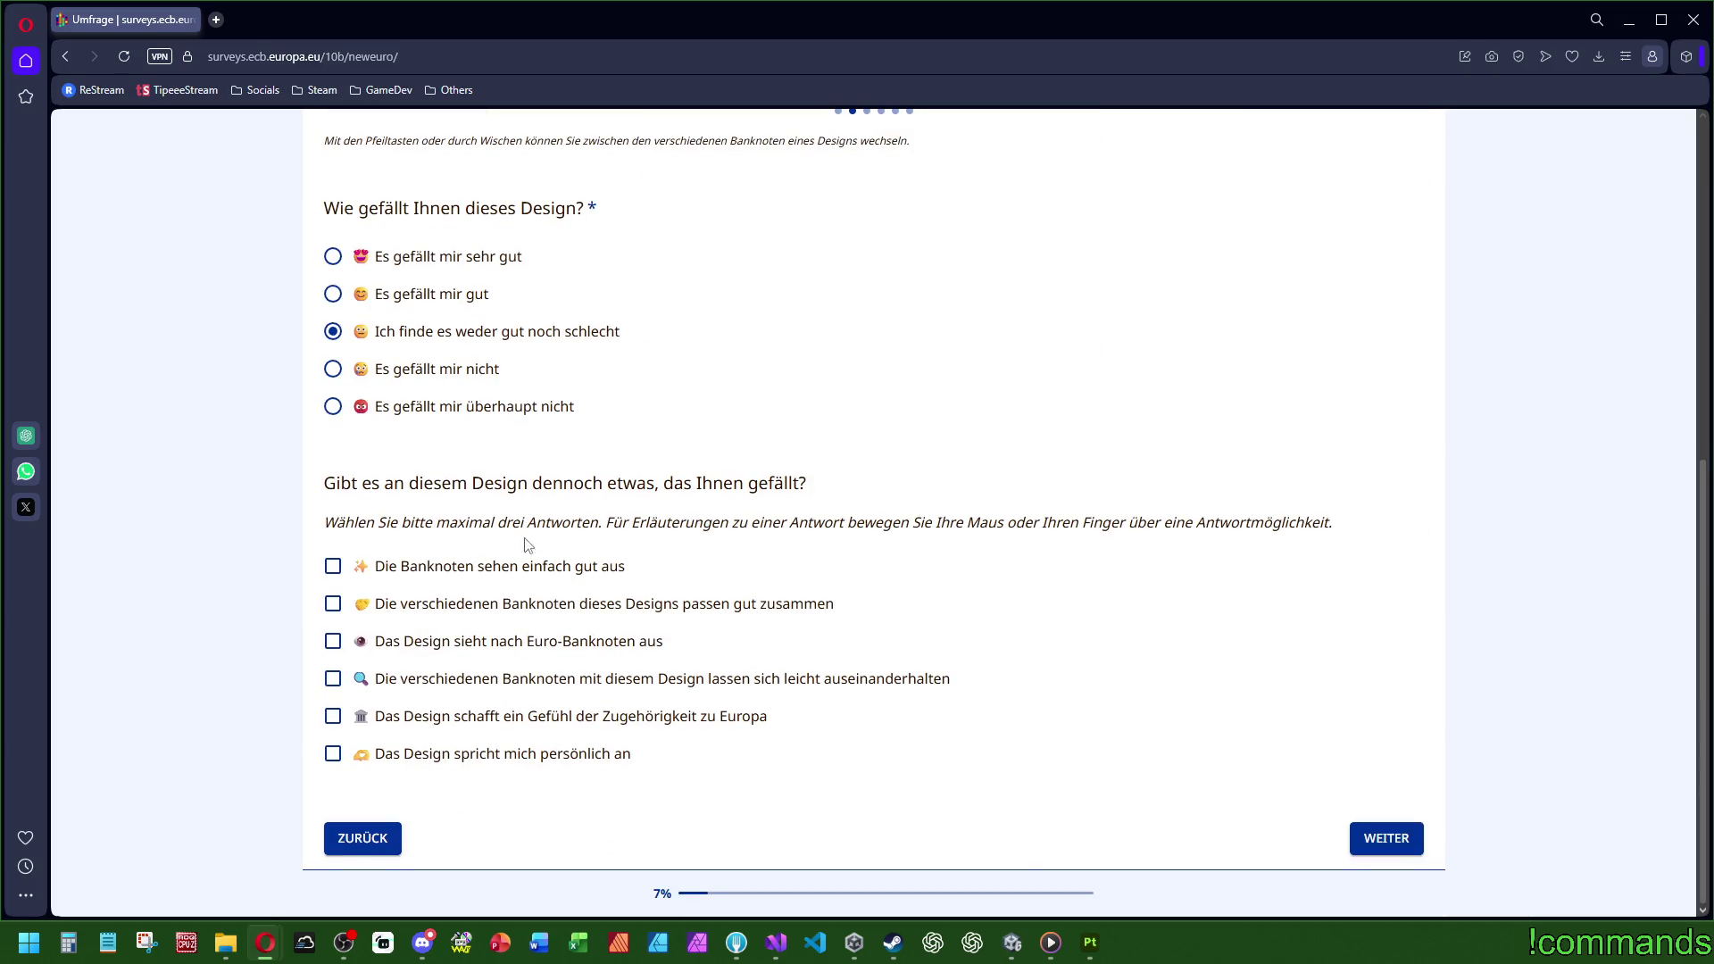
pyautogui.click(434, 336)
pyautogui.scroll(3, 501, 577)
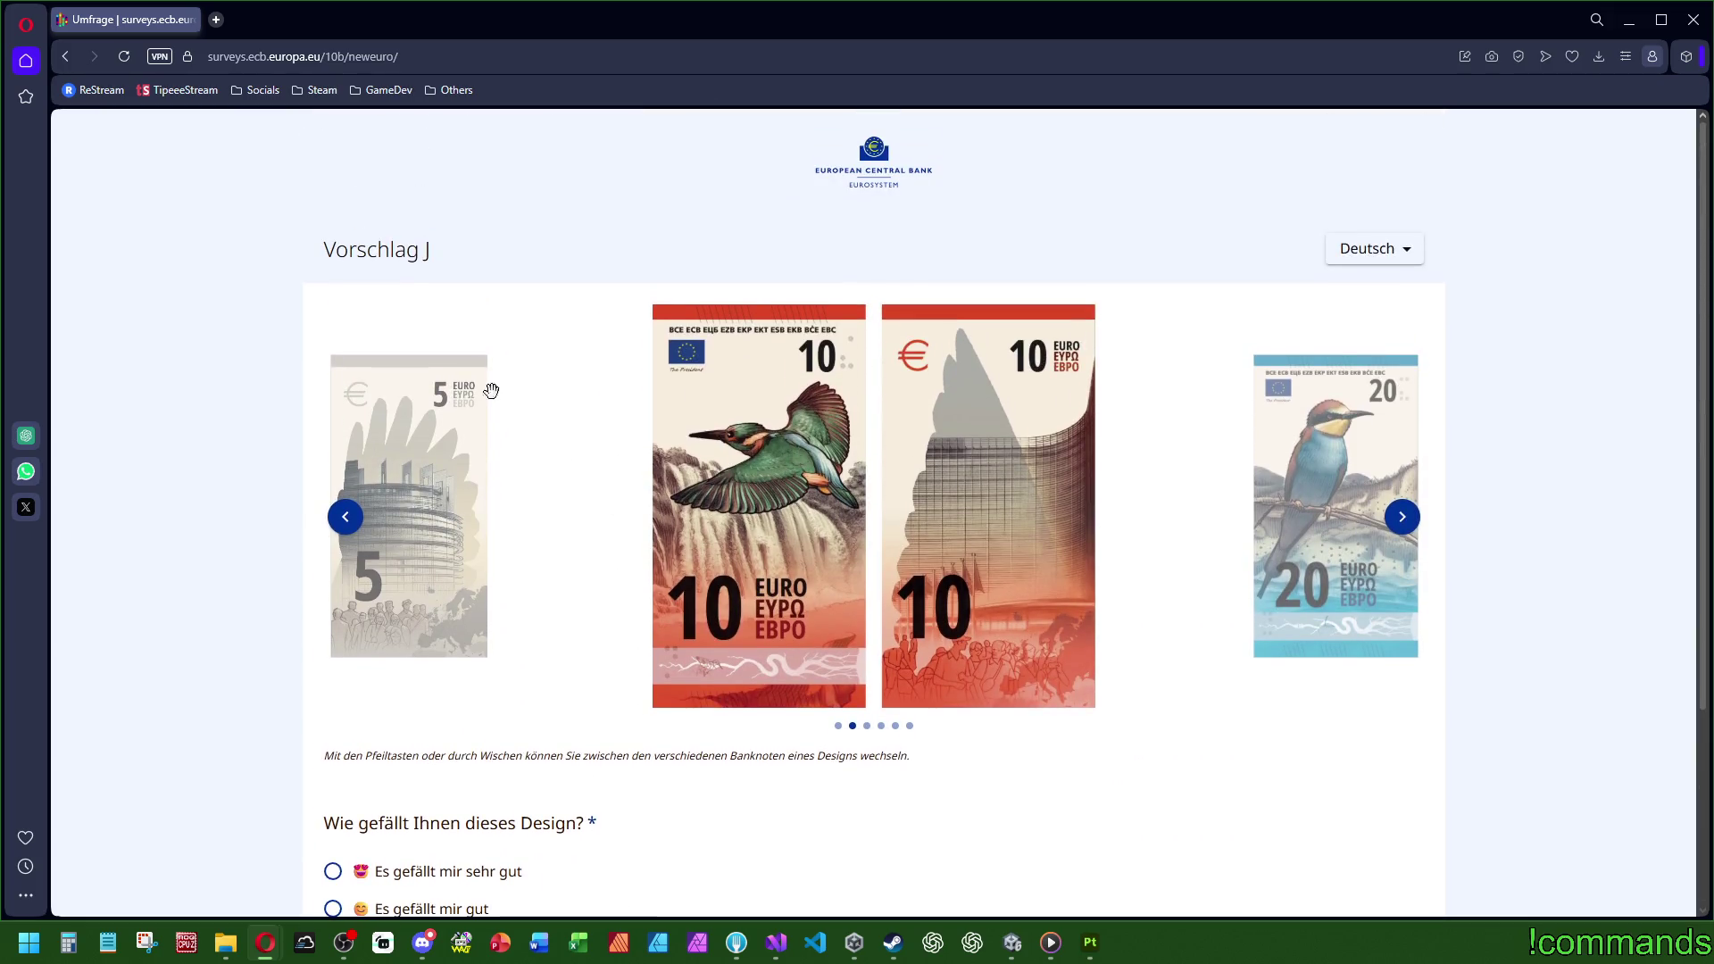
# Step: Browse Vorschlag J's notes again from 5 to 100 euro and back to 5
pyautogui.click(349, 530)
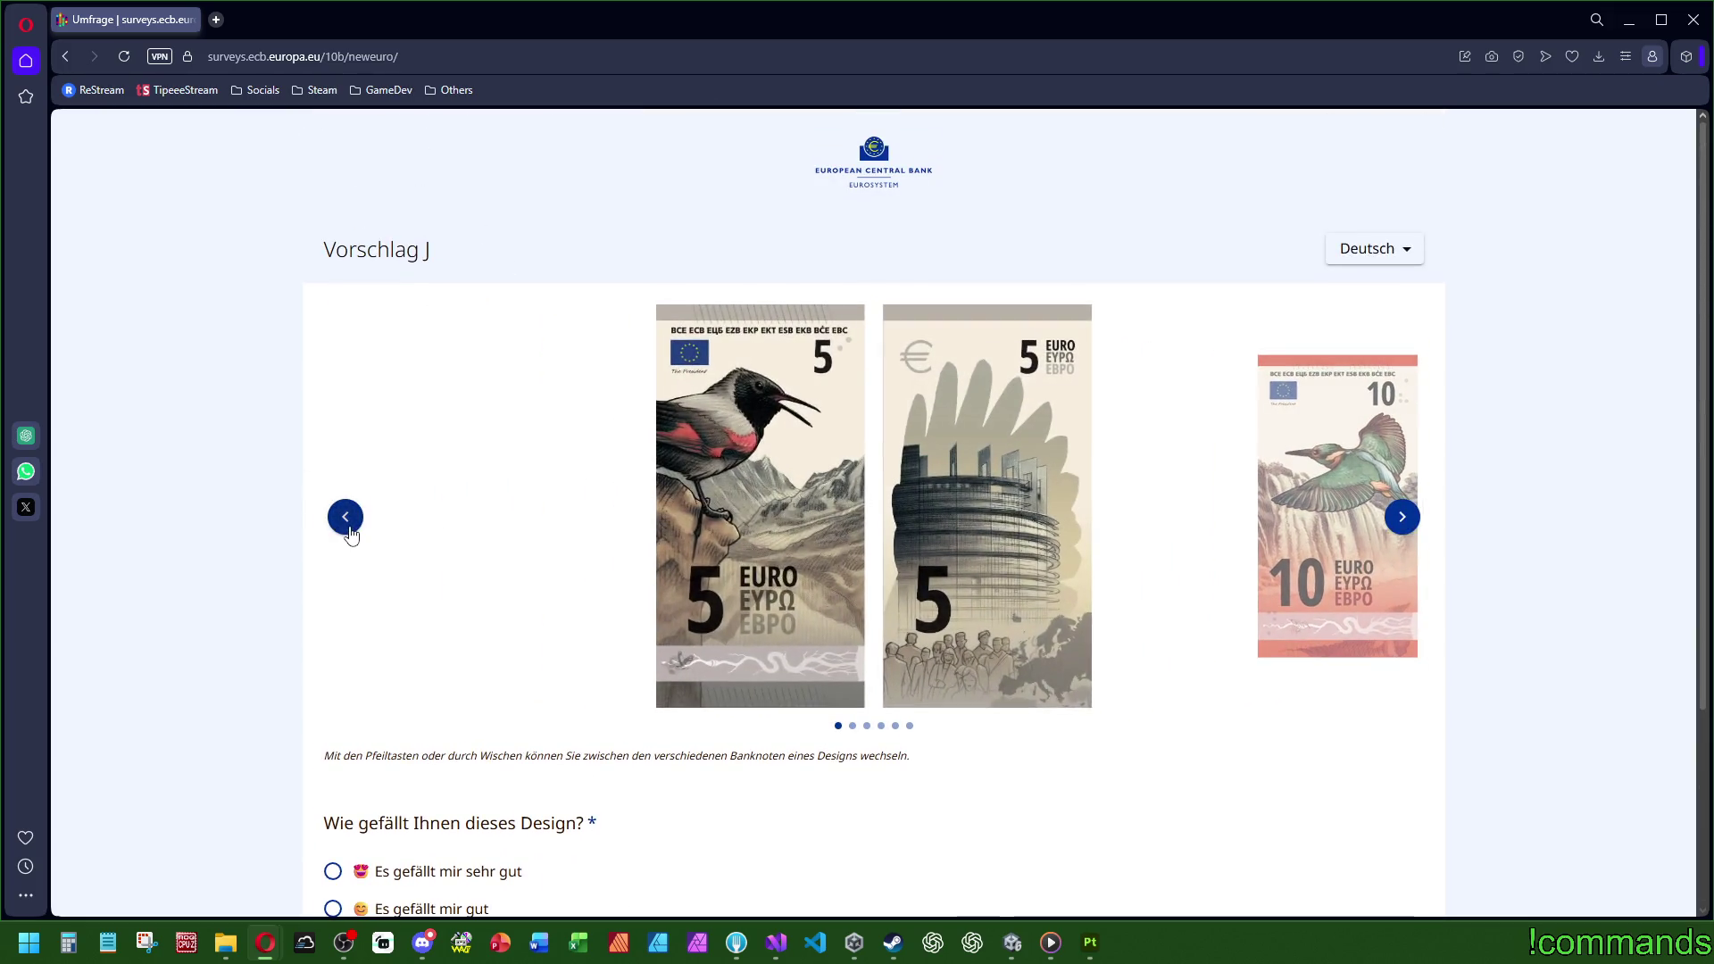
pyautogui.scroll(-2, 509, 708)
pyautogui.scroll(2, 1219, 685)
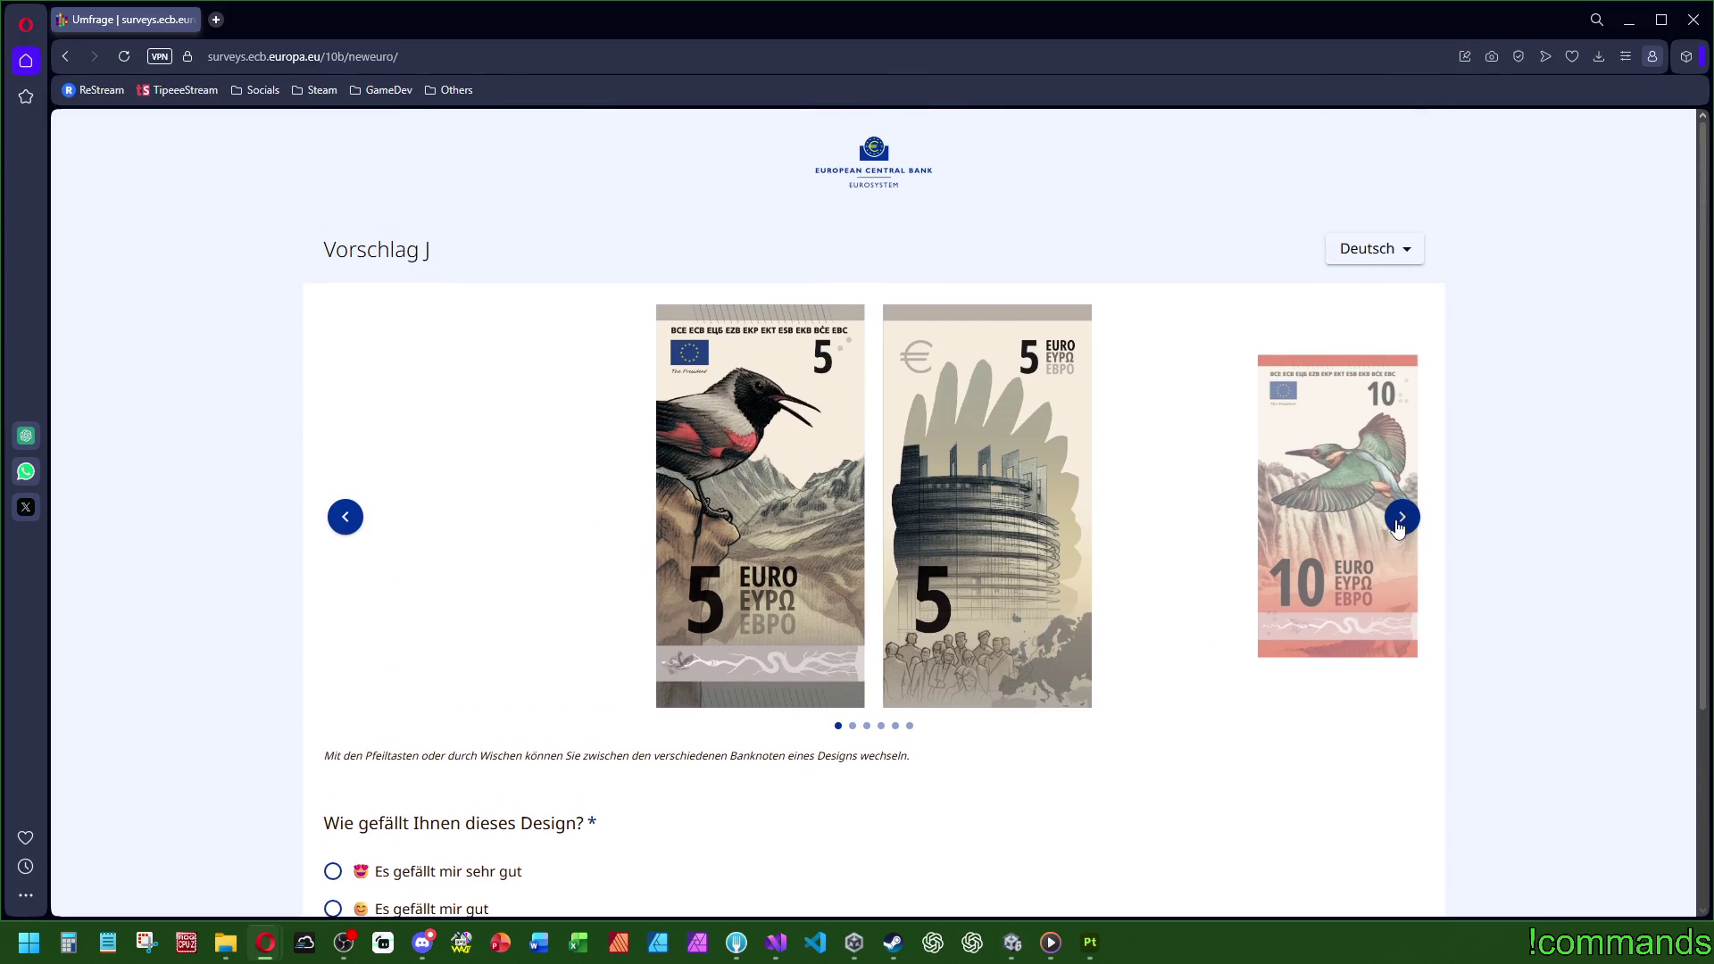
pyautogui.click(1399, 529)
pyautogui.click(1399, 528)
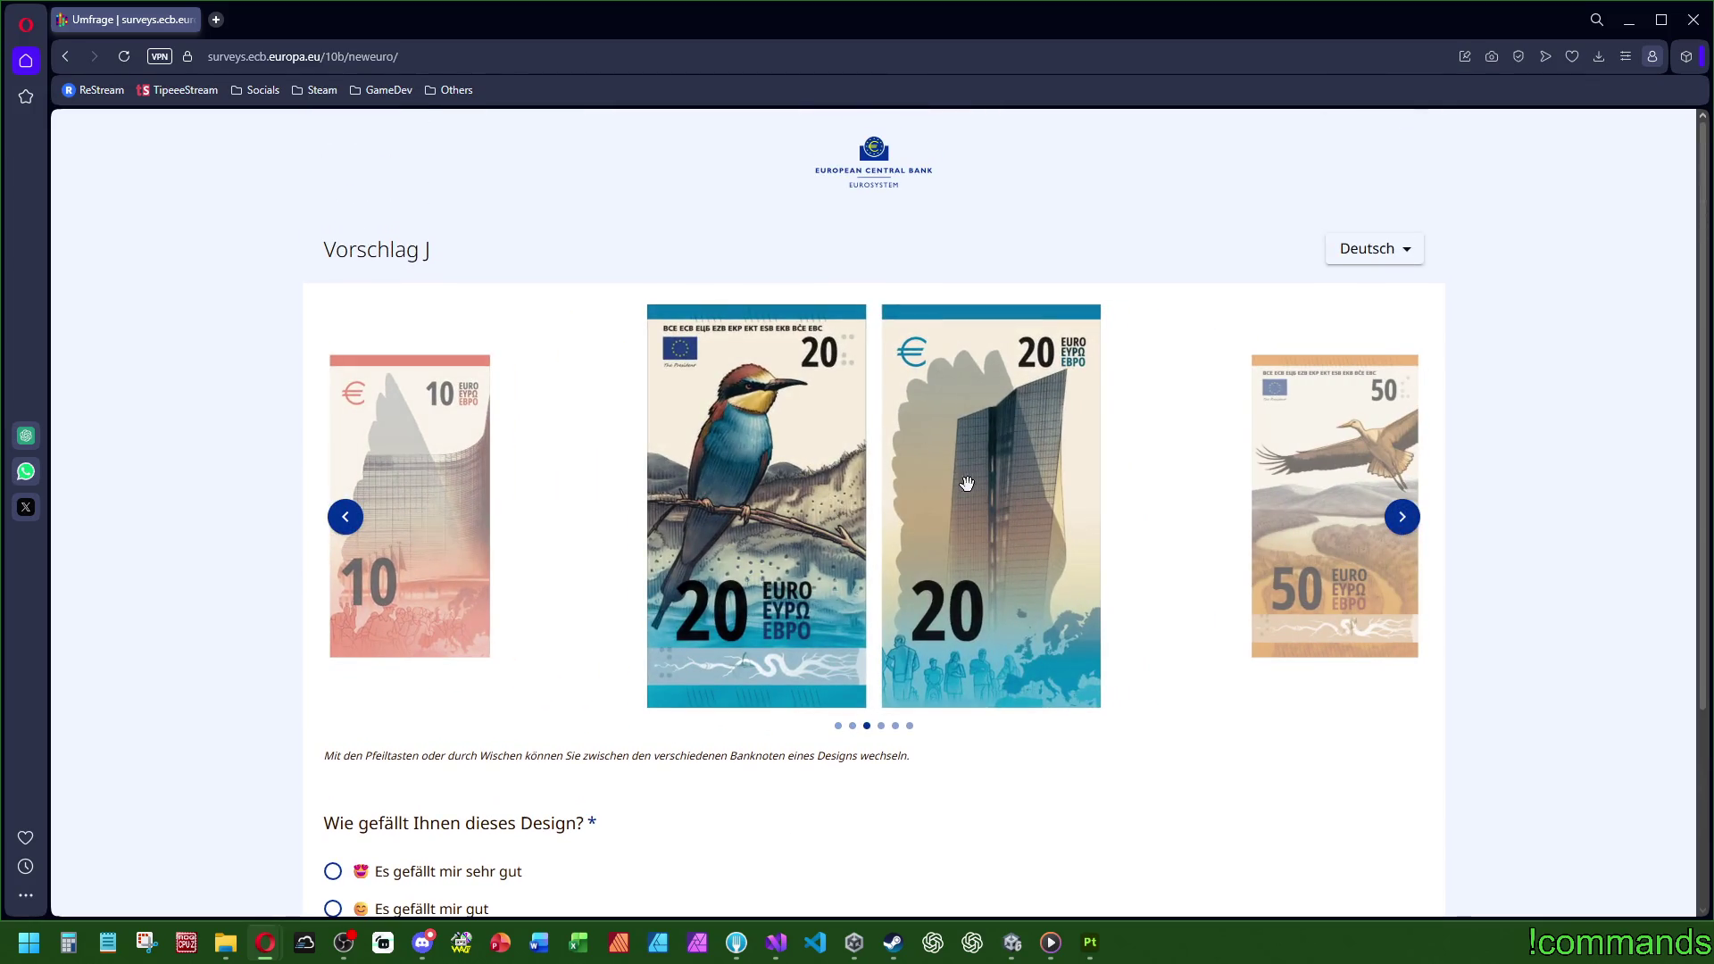
pyautogui.click(1393, 522)
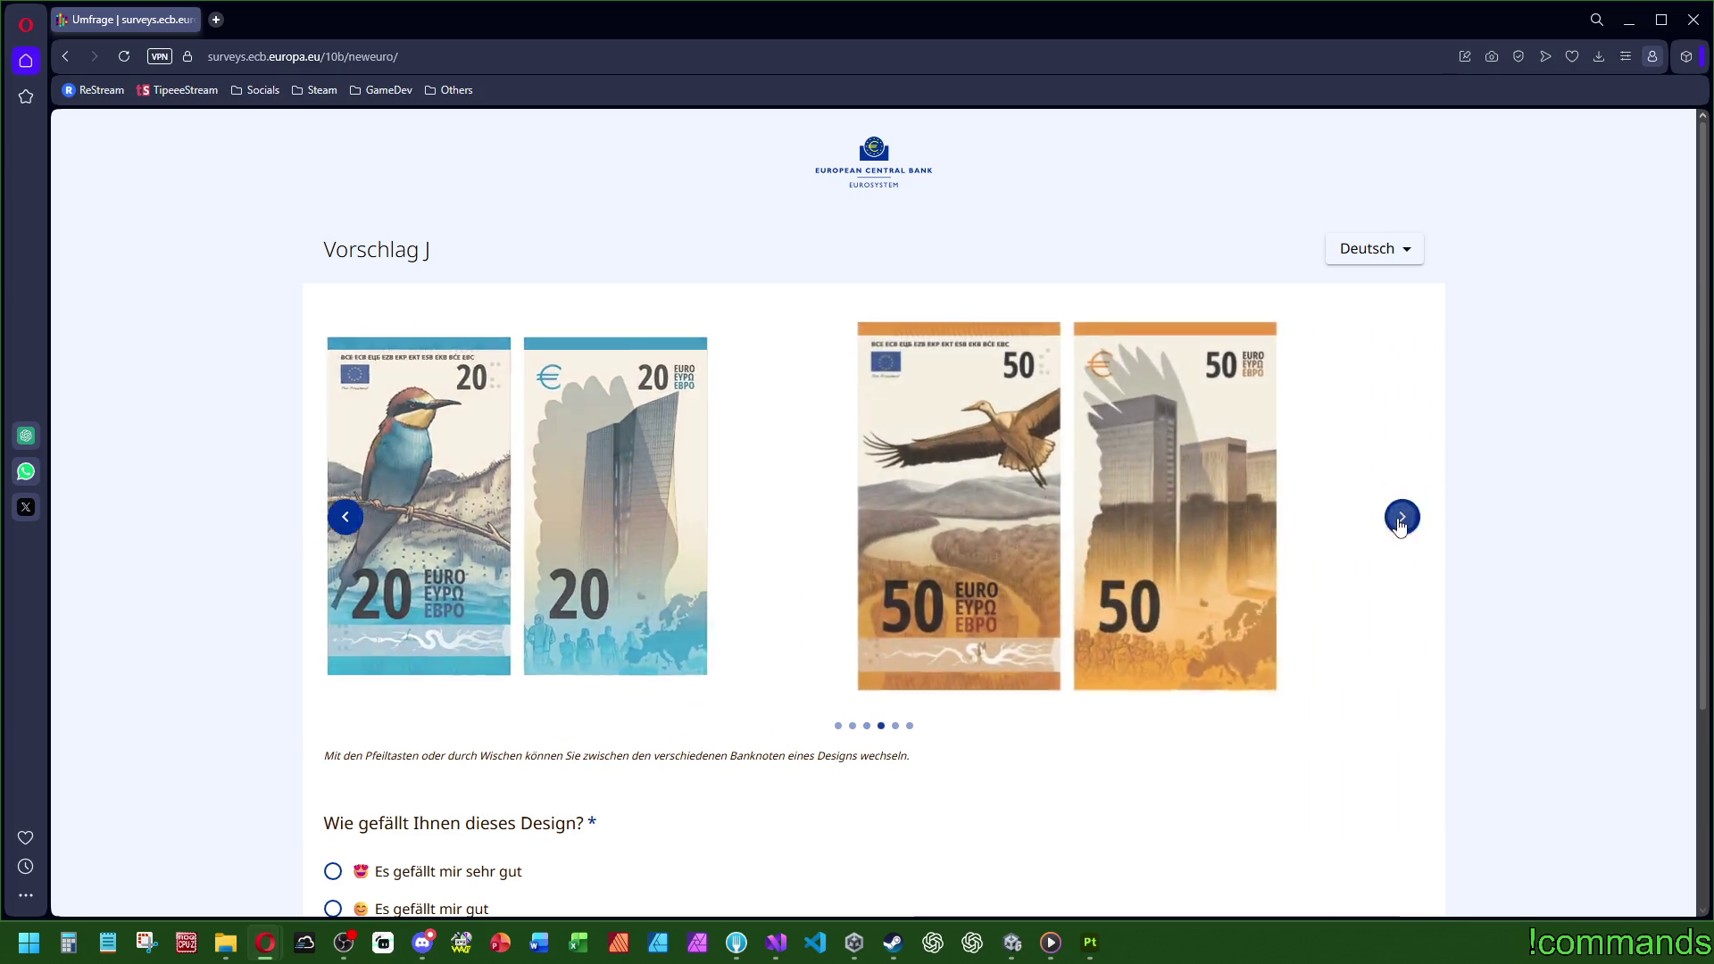
pyautogui.click(1400, 520)
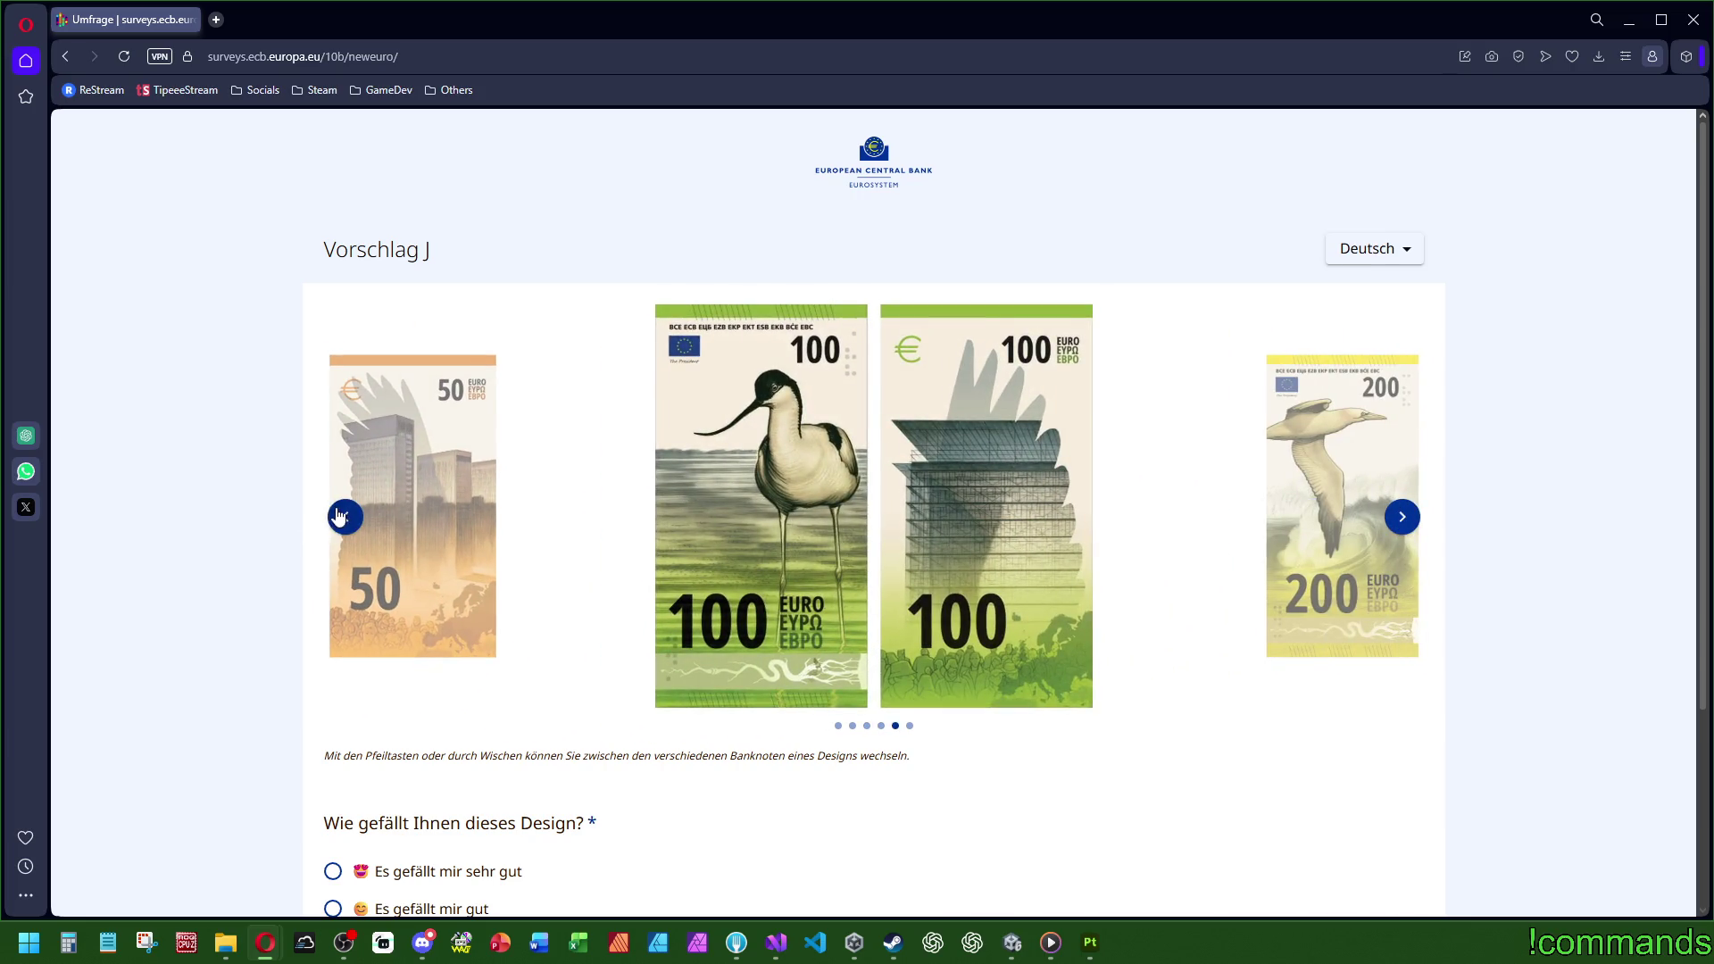
pyautogui.click(345, 518)
pyautogui.click(345, 520)
pyautogui.click(346, 520)
pyautogui.click(346, 521)
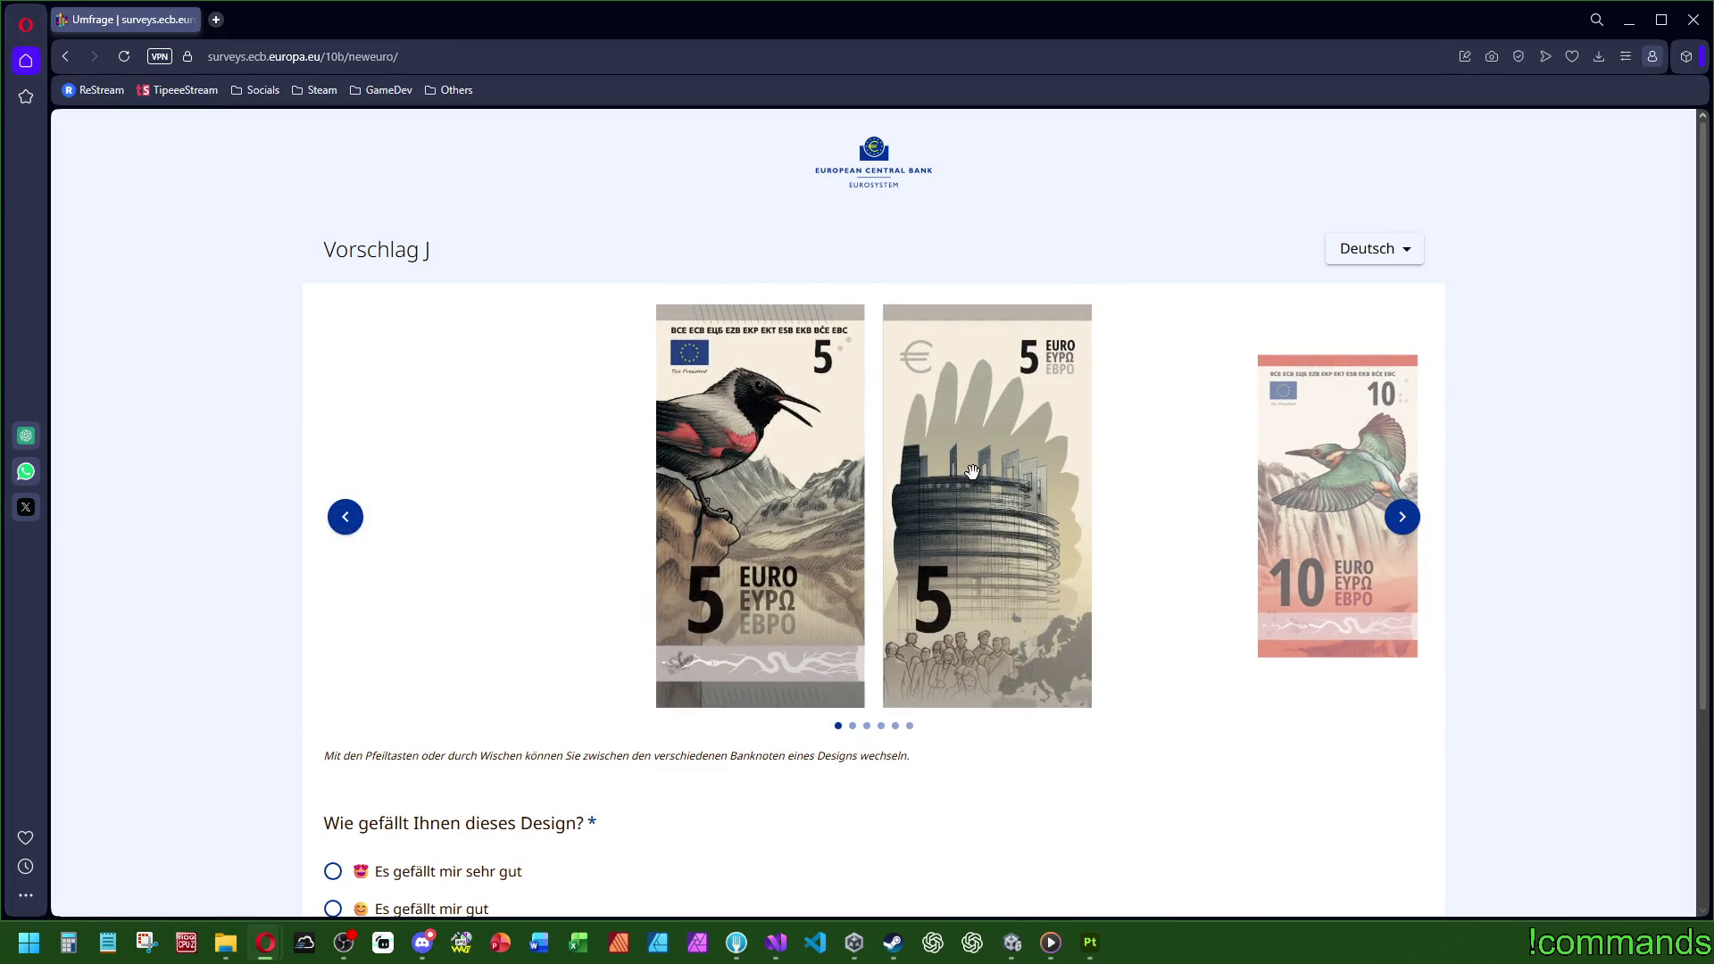
# Step: Rate Vorschlag J 'Es gefällt mir gut' because the notes simply look good, and continue
pyautogui.scroll(-3, 987, 473)
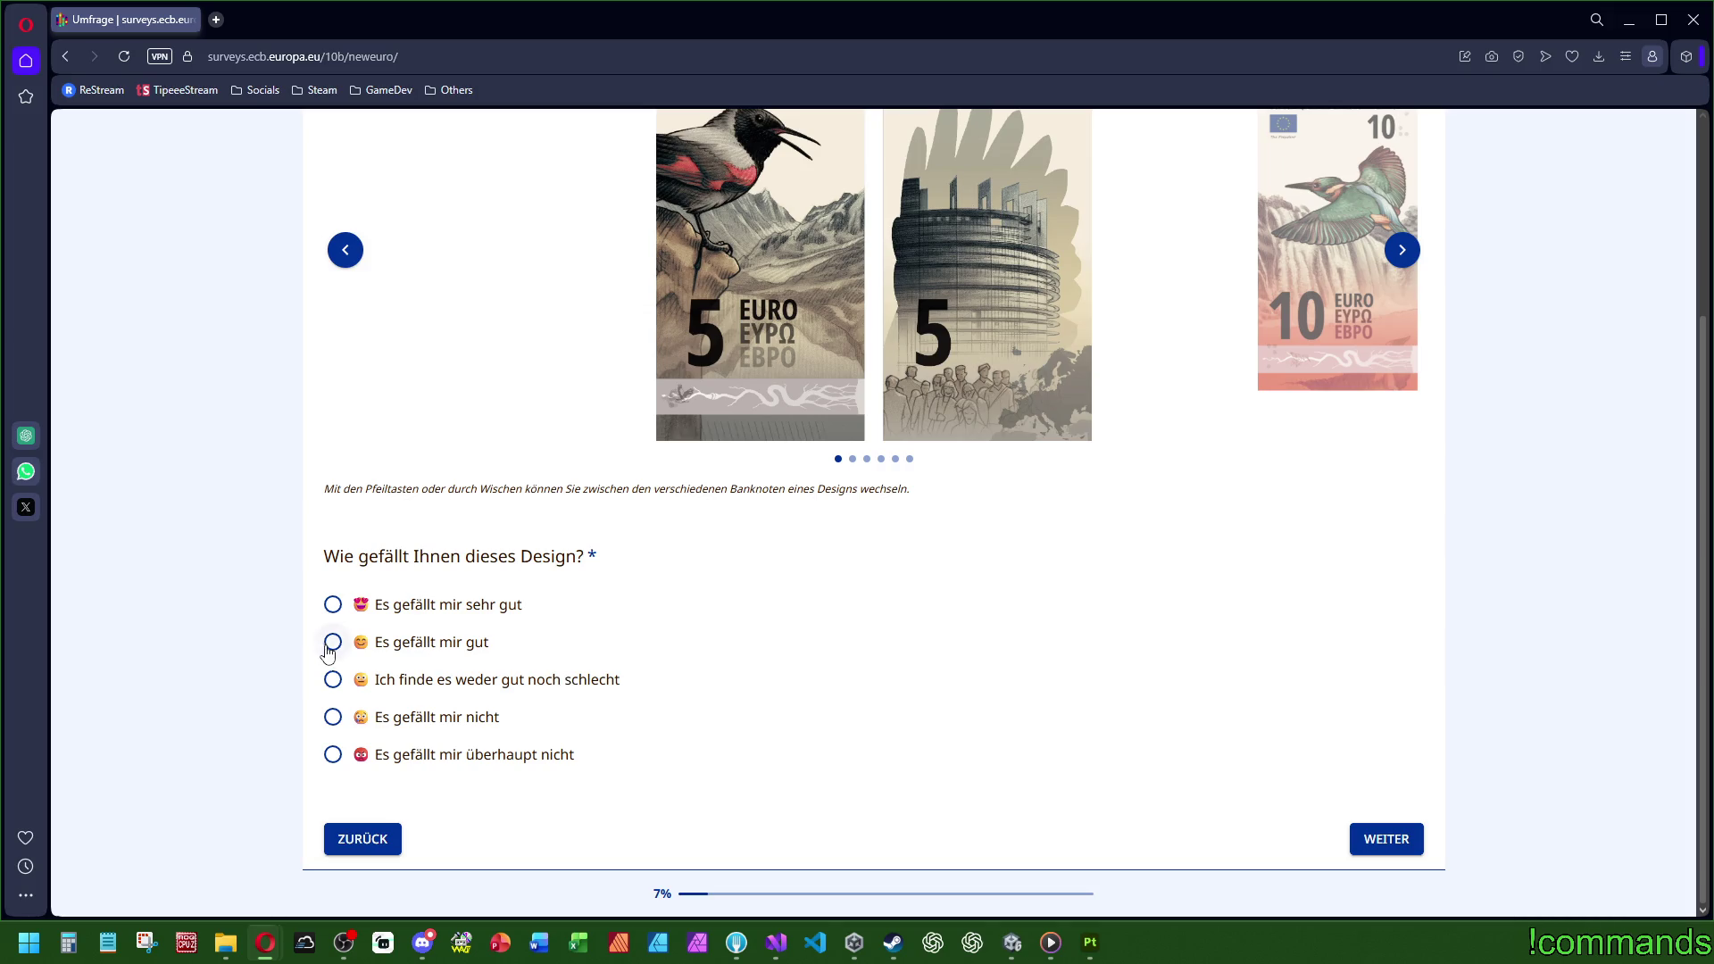
pyautogui.click(332, 643)
pyautogui.scroll(-4, 459, 514)
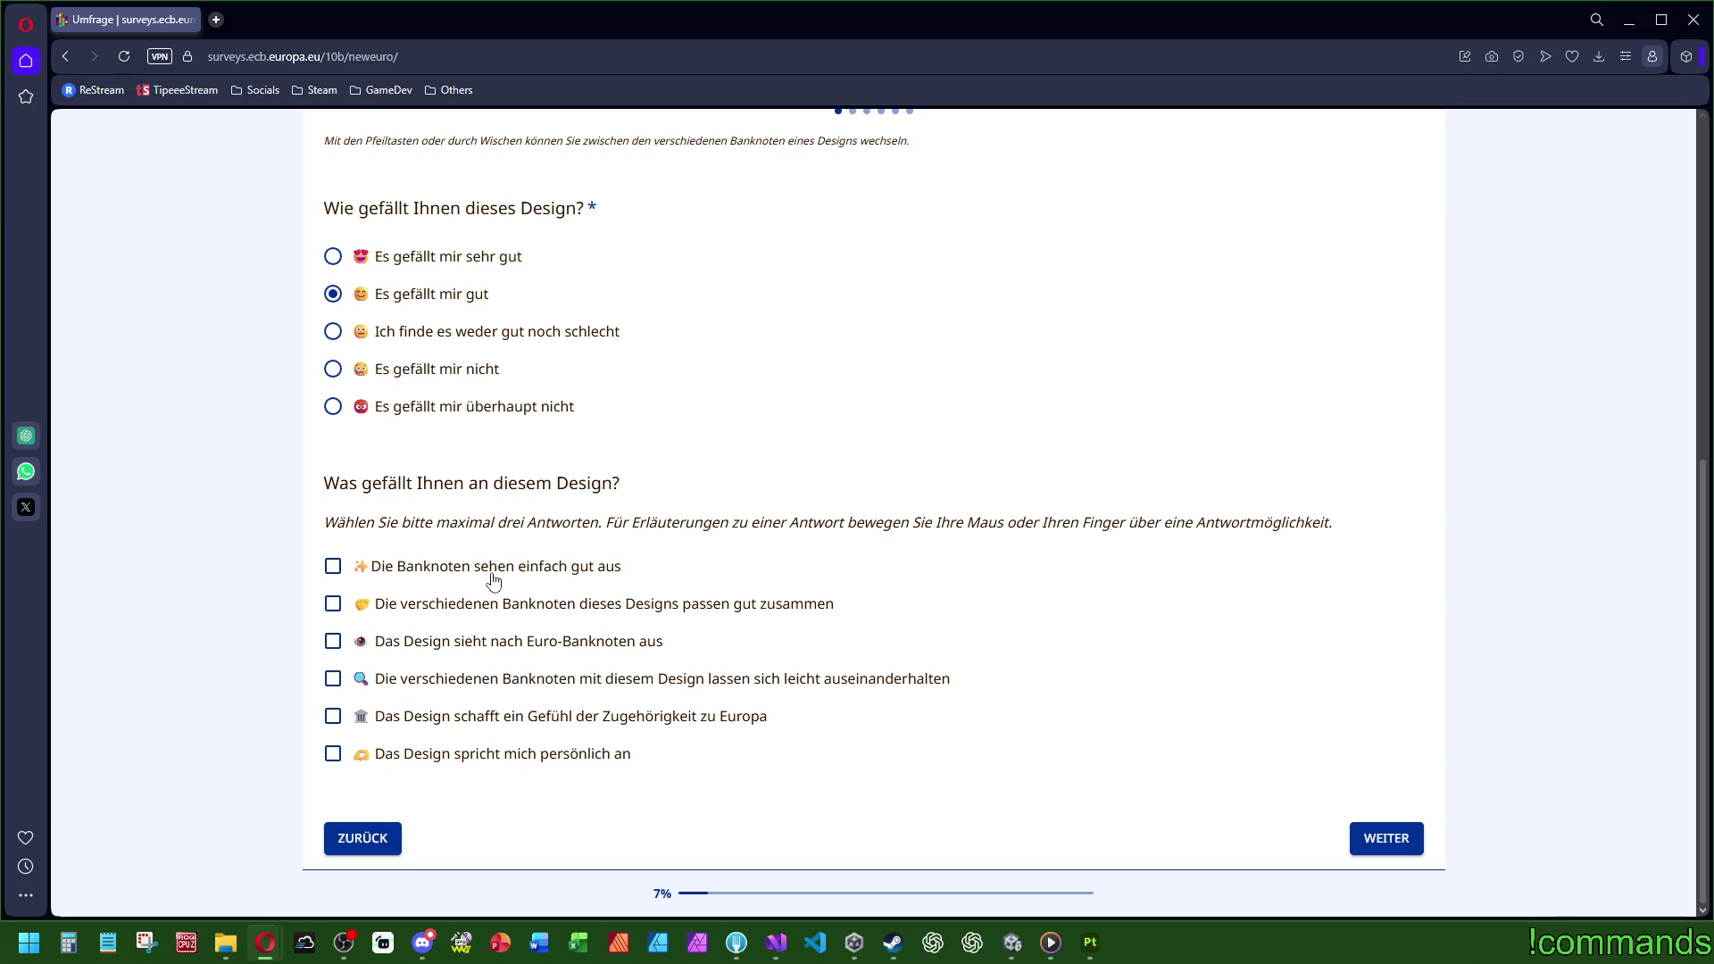
pyautogui.moveTo(494, 581)
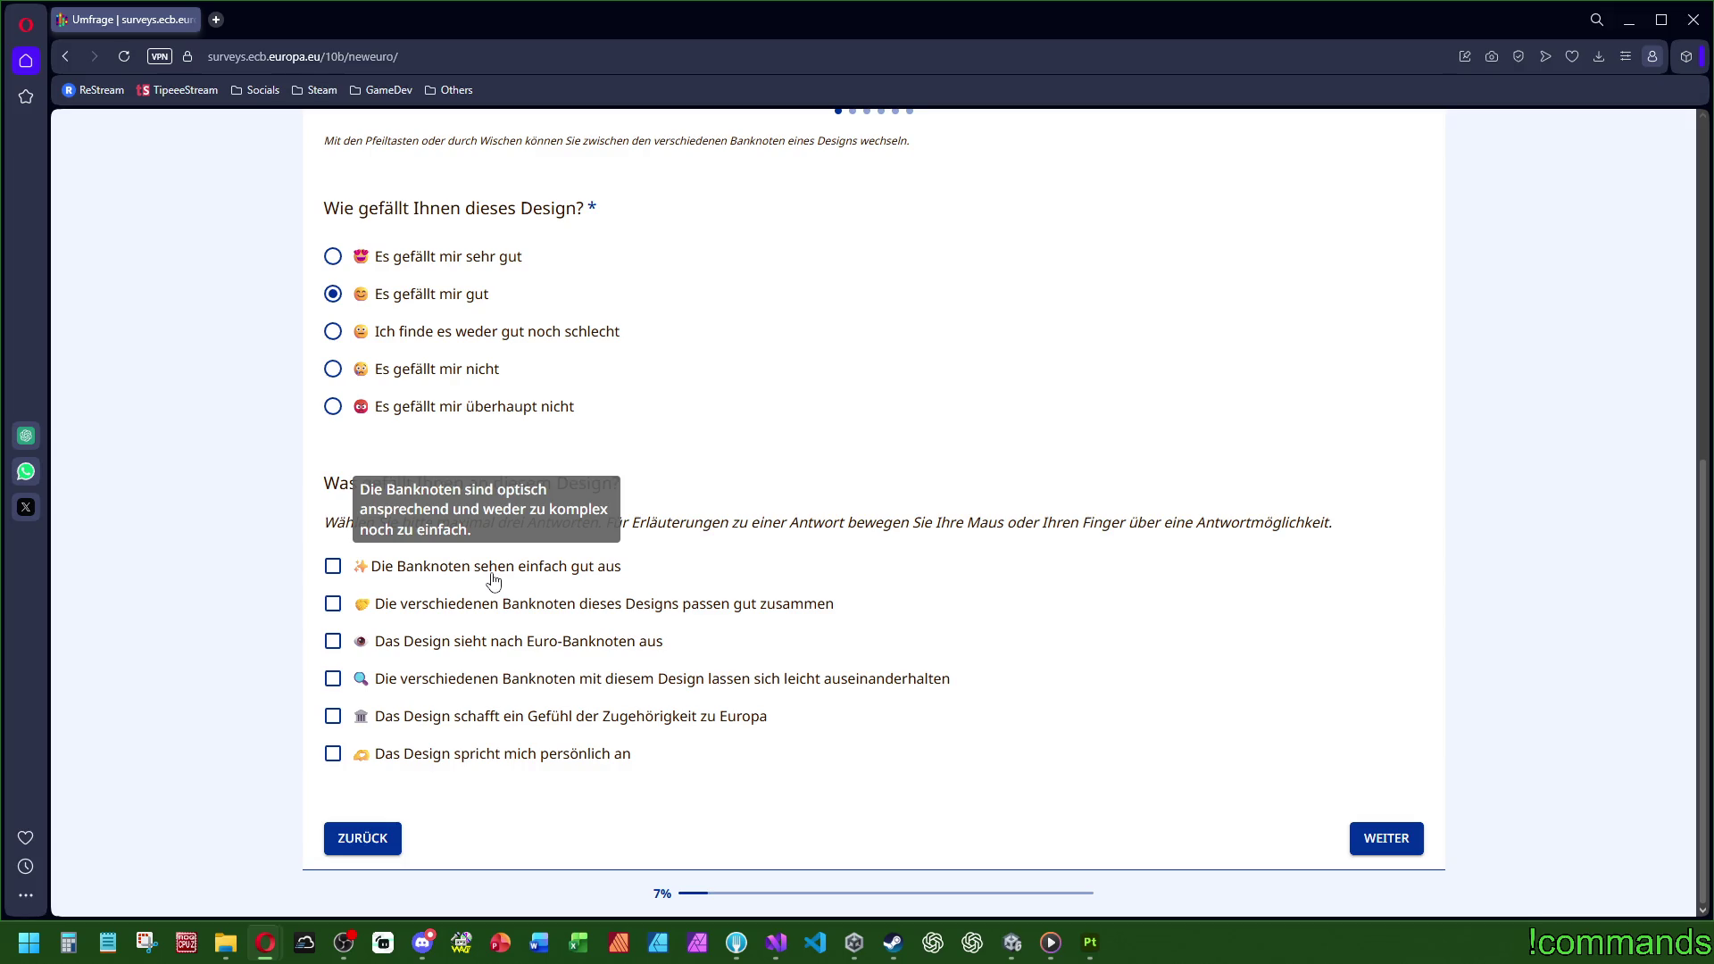
pyautogui.moveTo(553, 616)
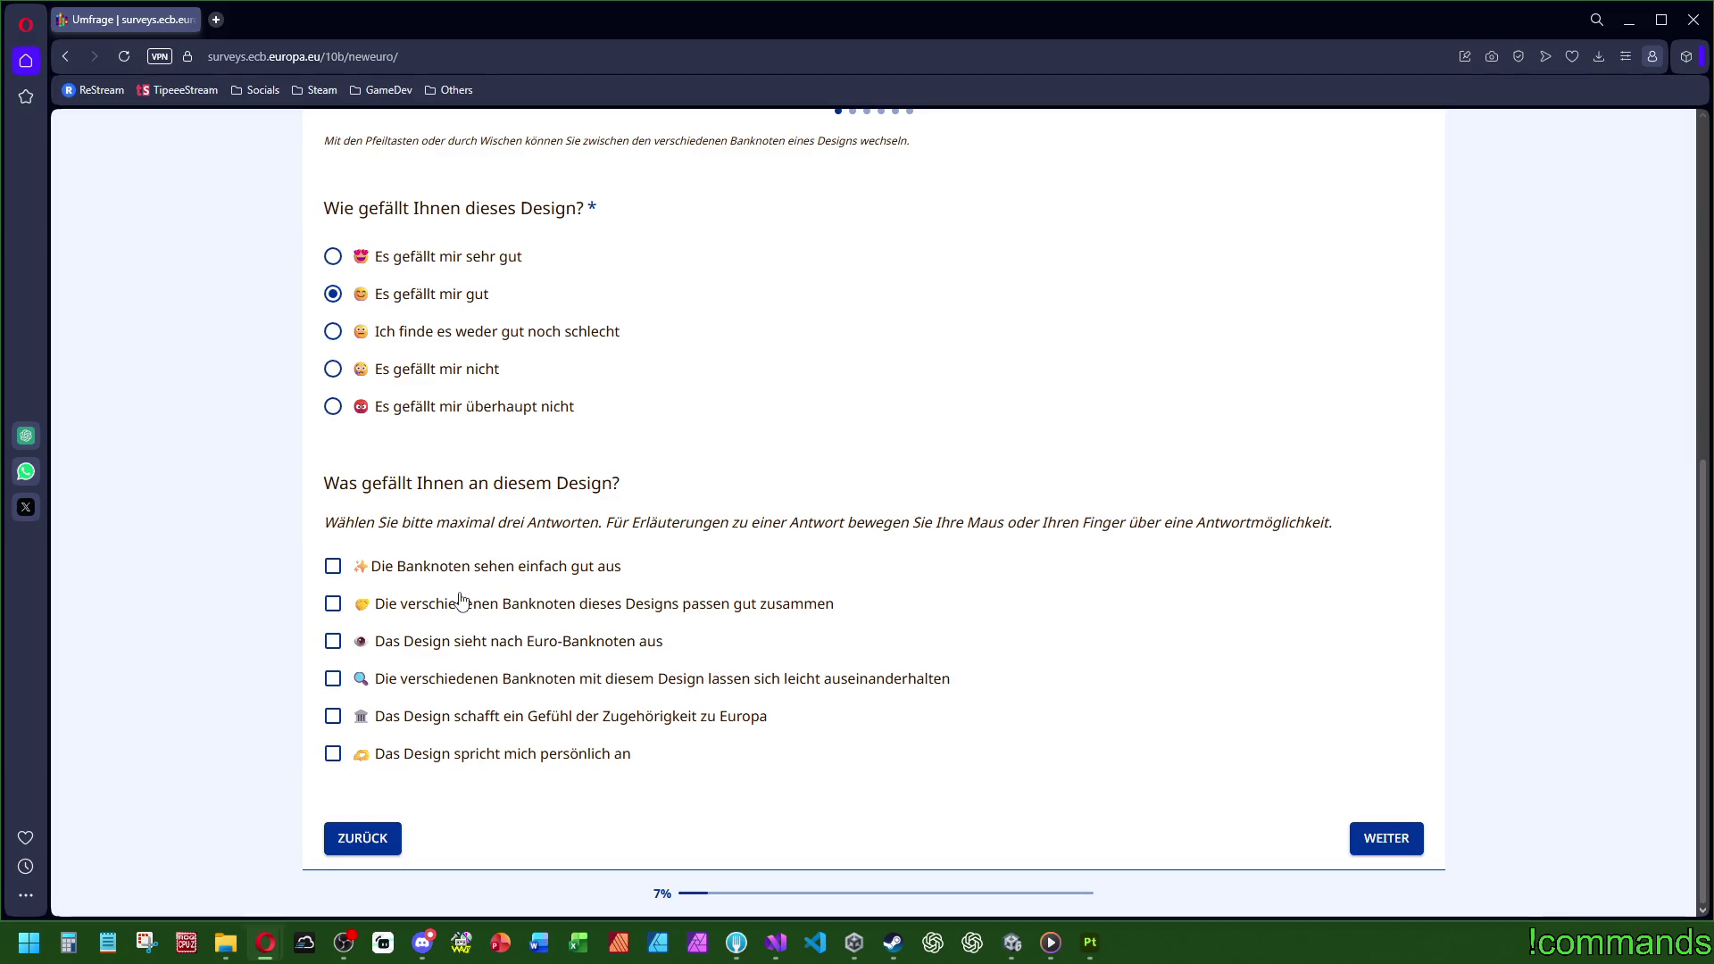
pyautogui.moveTo(372, 569)
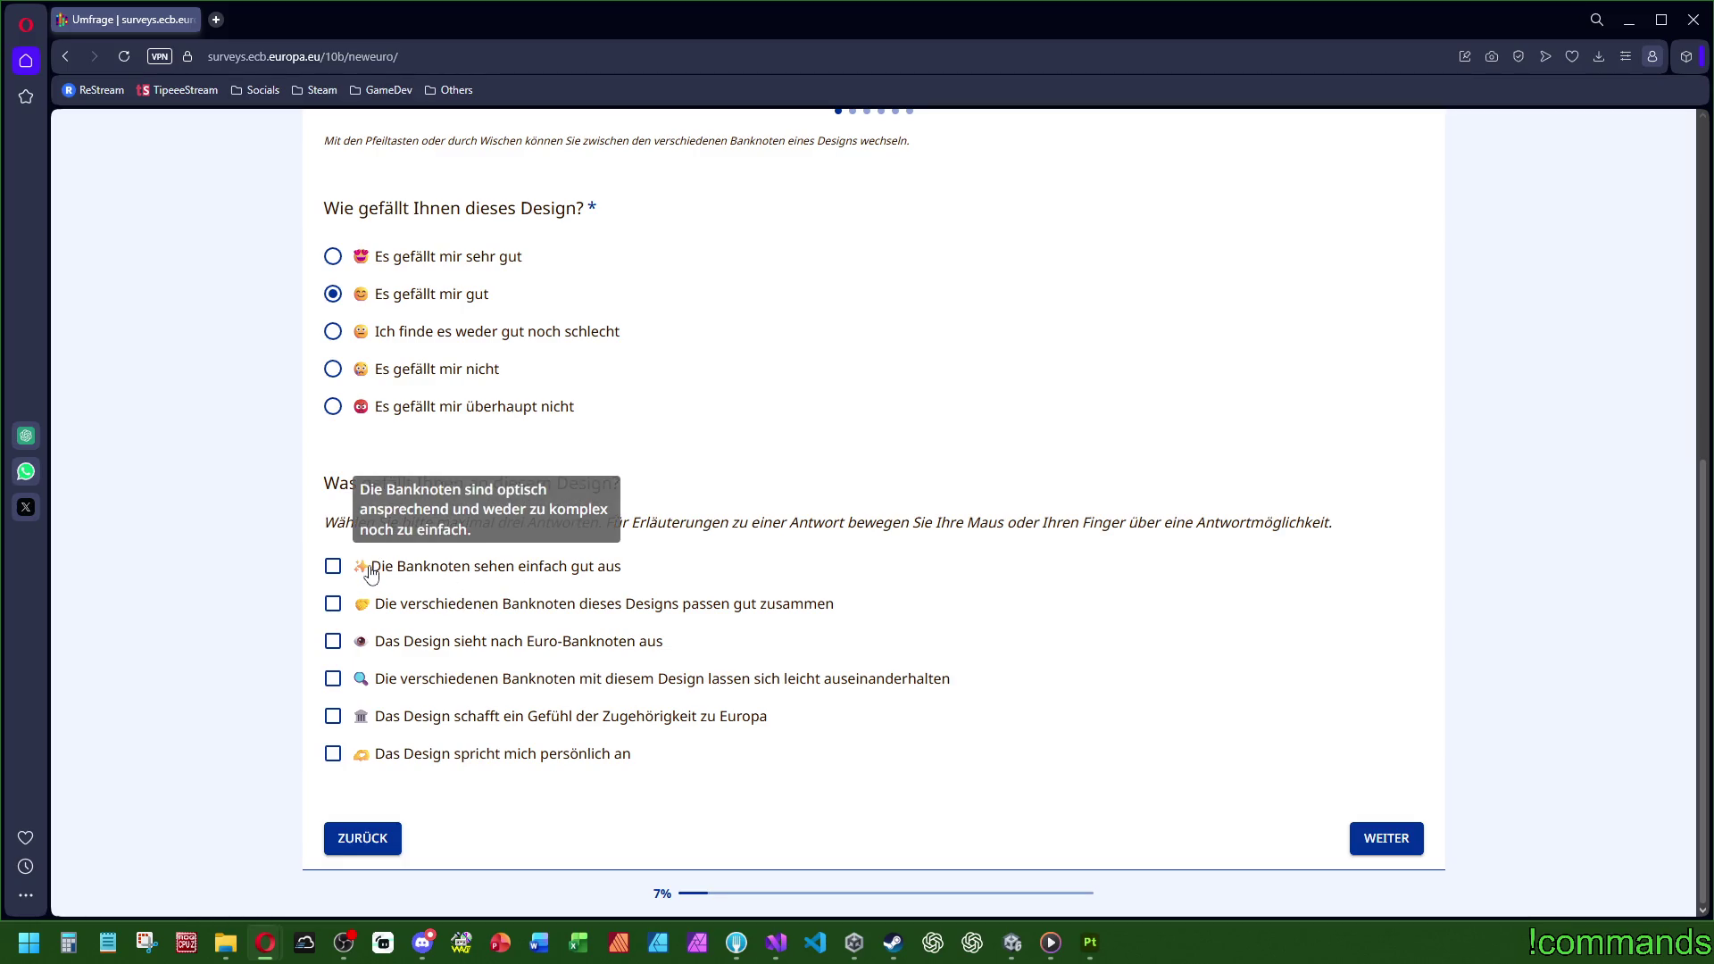
pyautogui.click(366, 568)
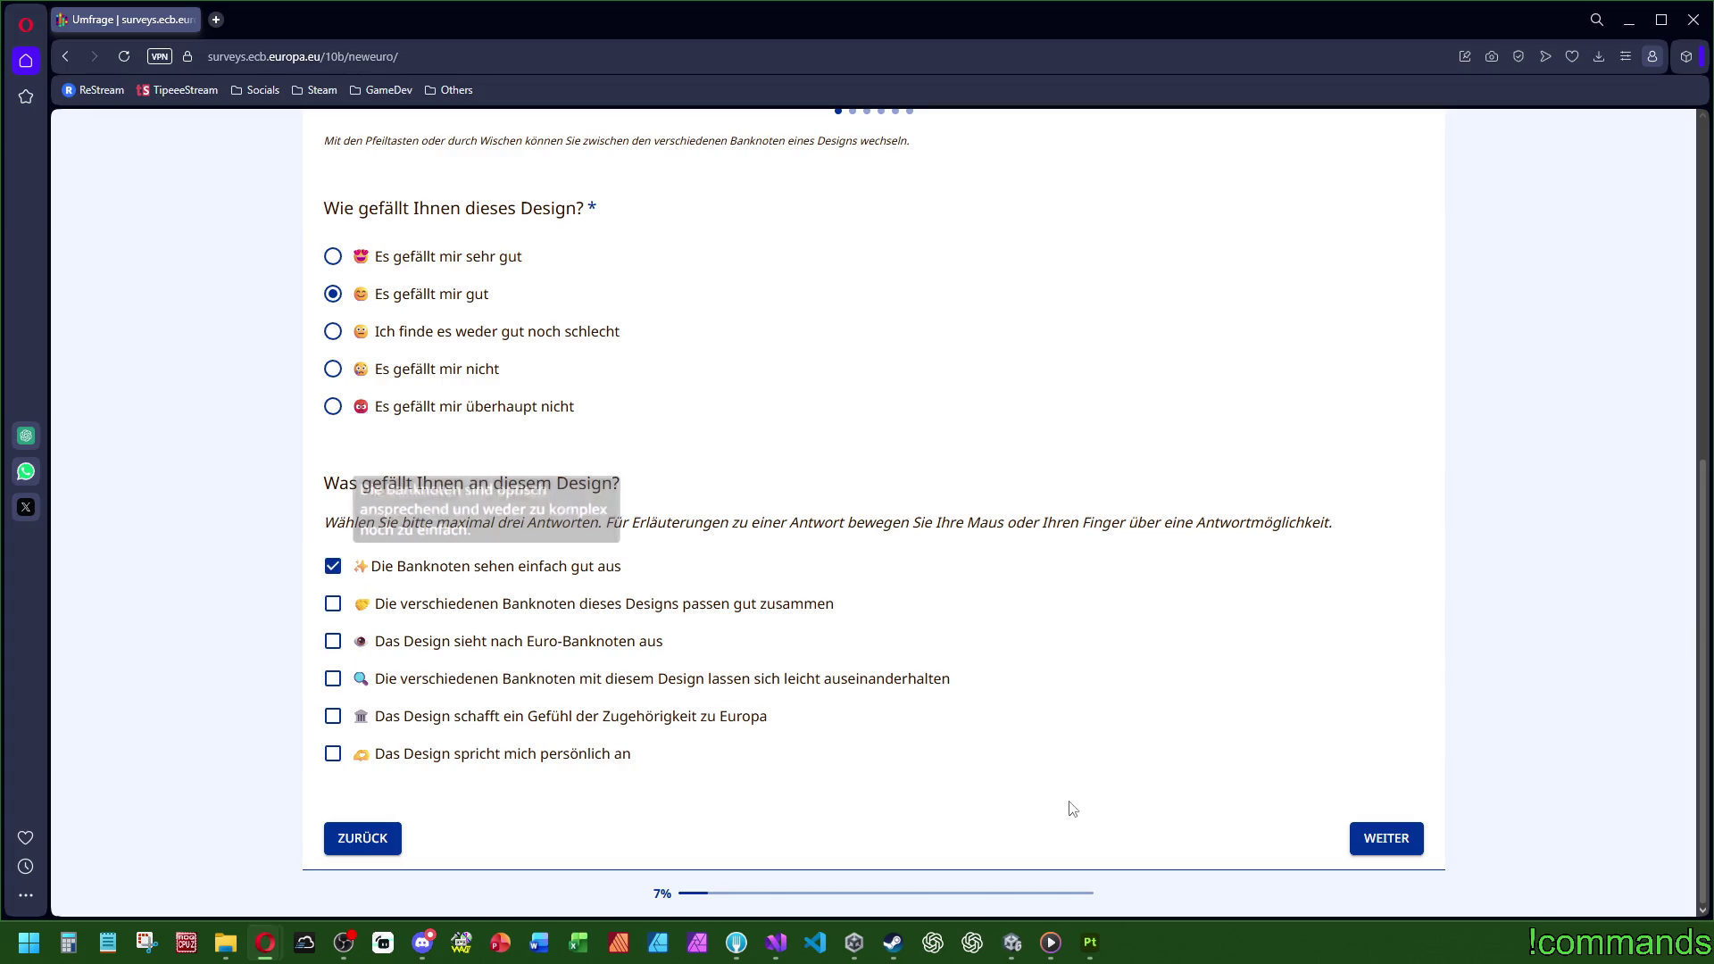
pyautogui.click(1383, 837)
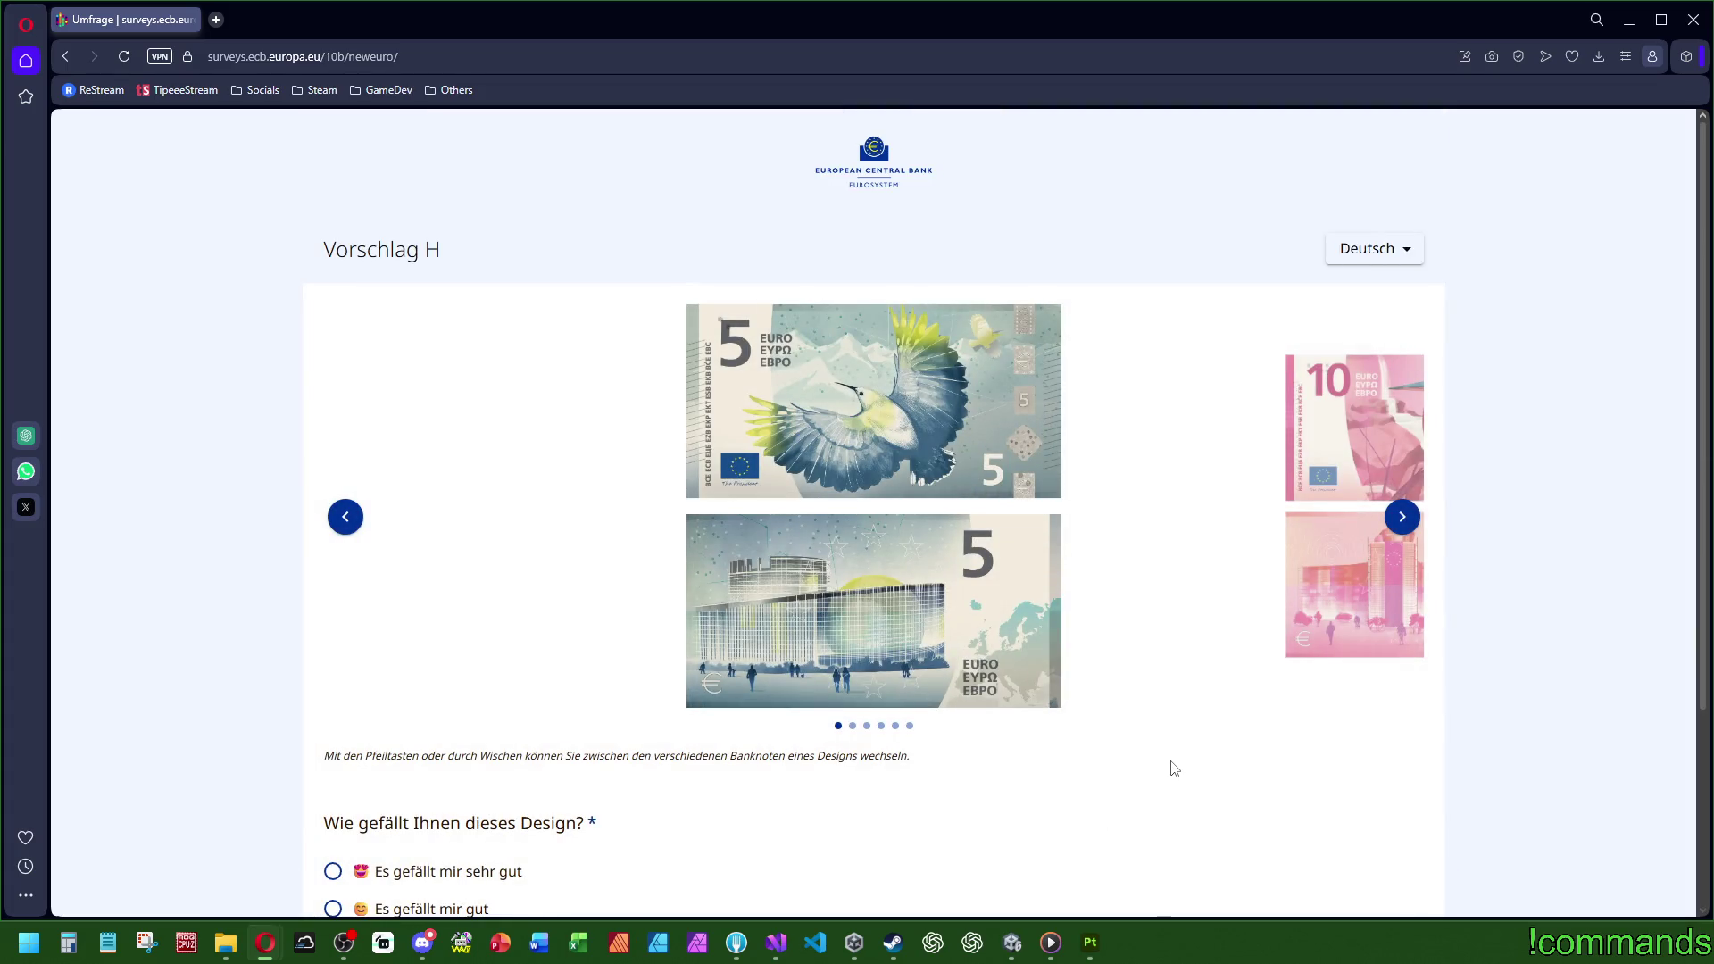
# Step: Cycle through Vorschlag H's notes from 5 to 200 euro and back to 5
pyautogui.click(1407, 523)
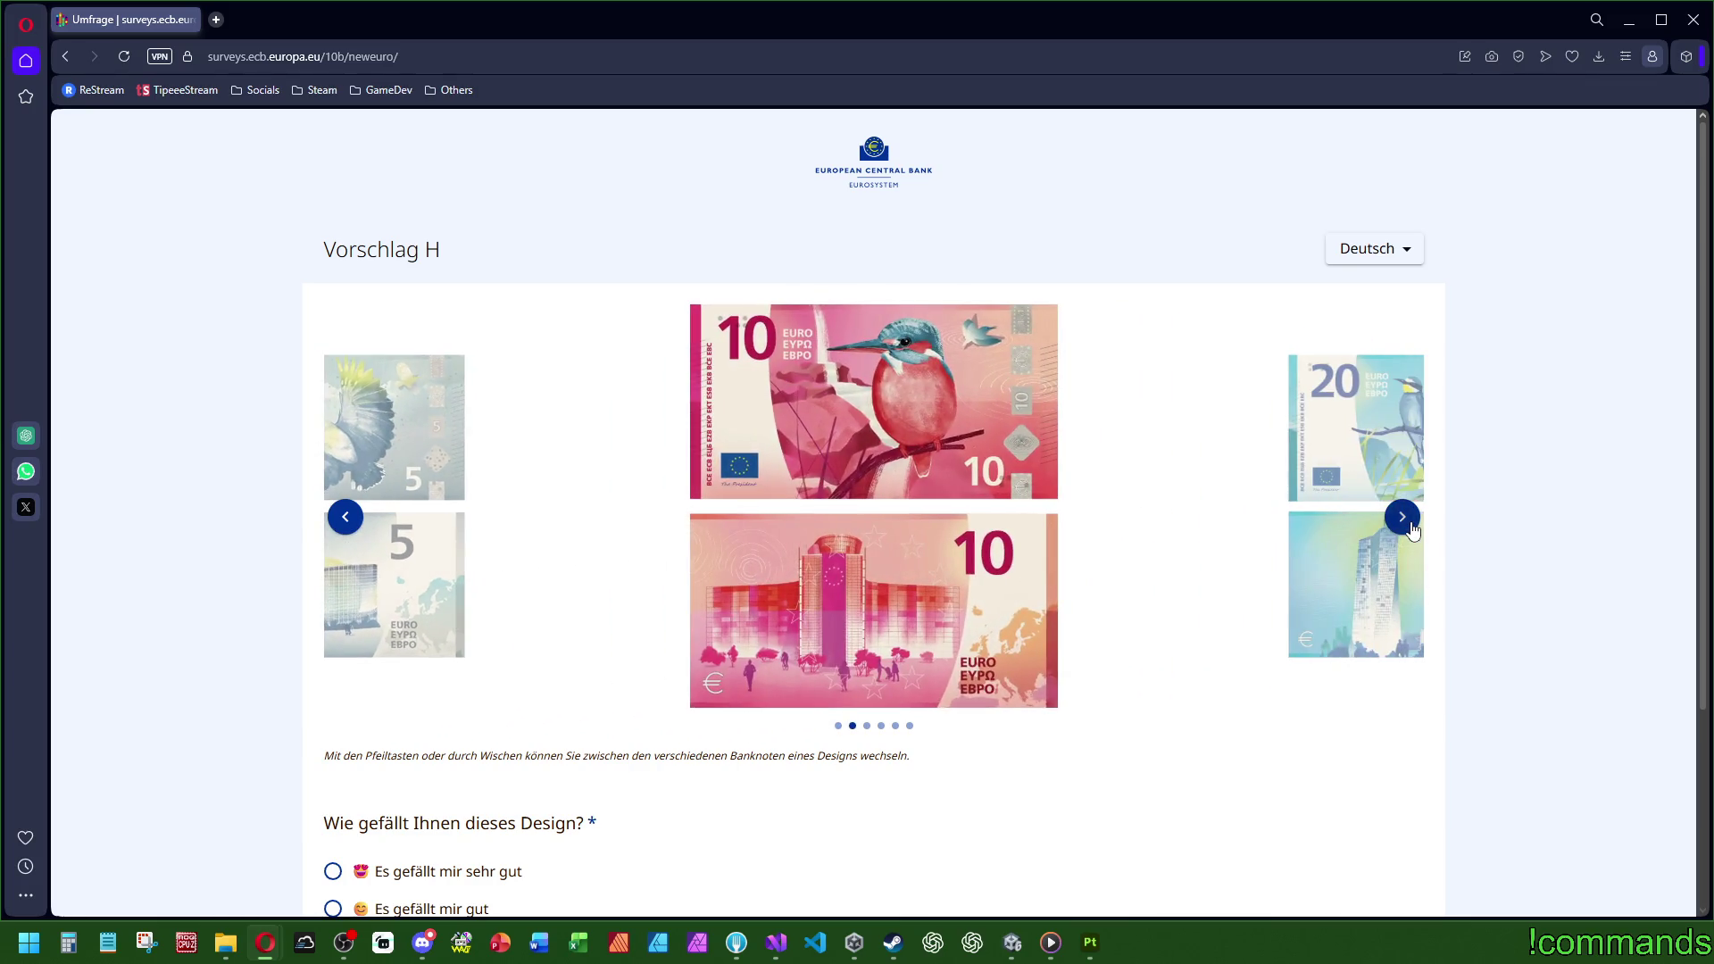
pyautogui.click(1409, 525)
pyautogui.click(1409, 525)
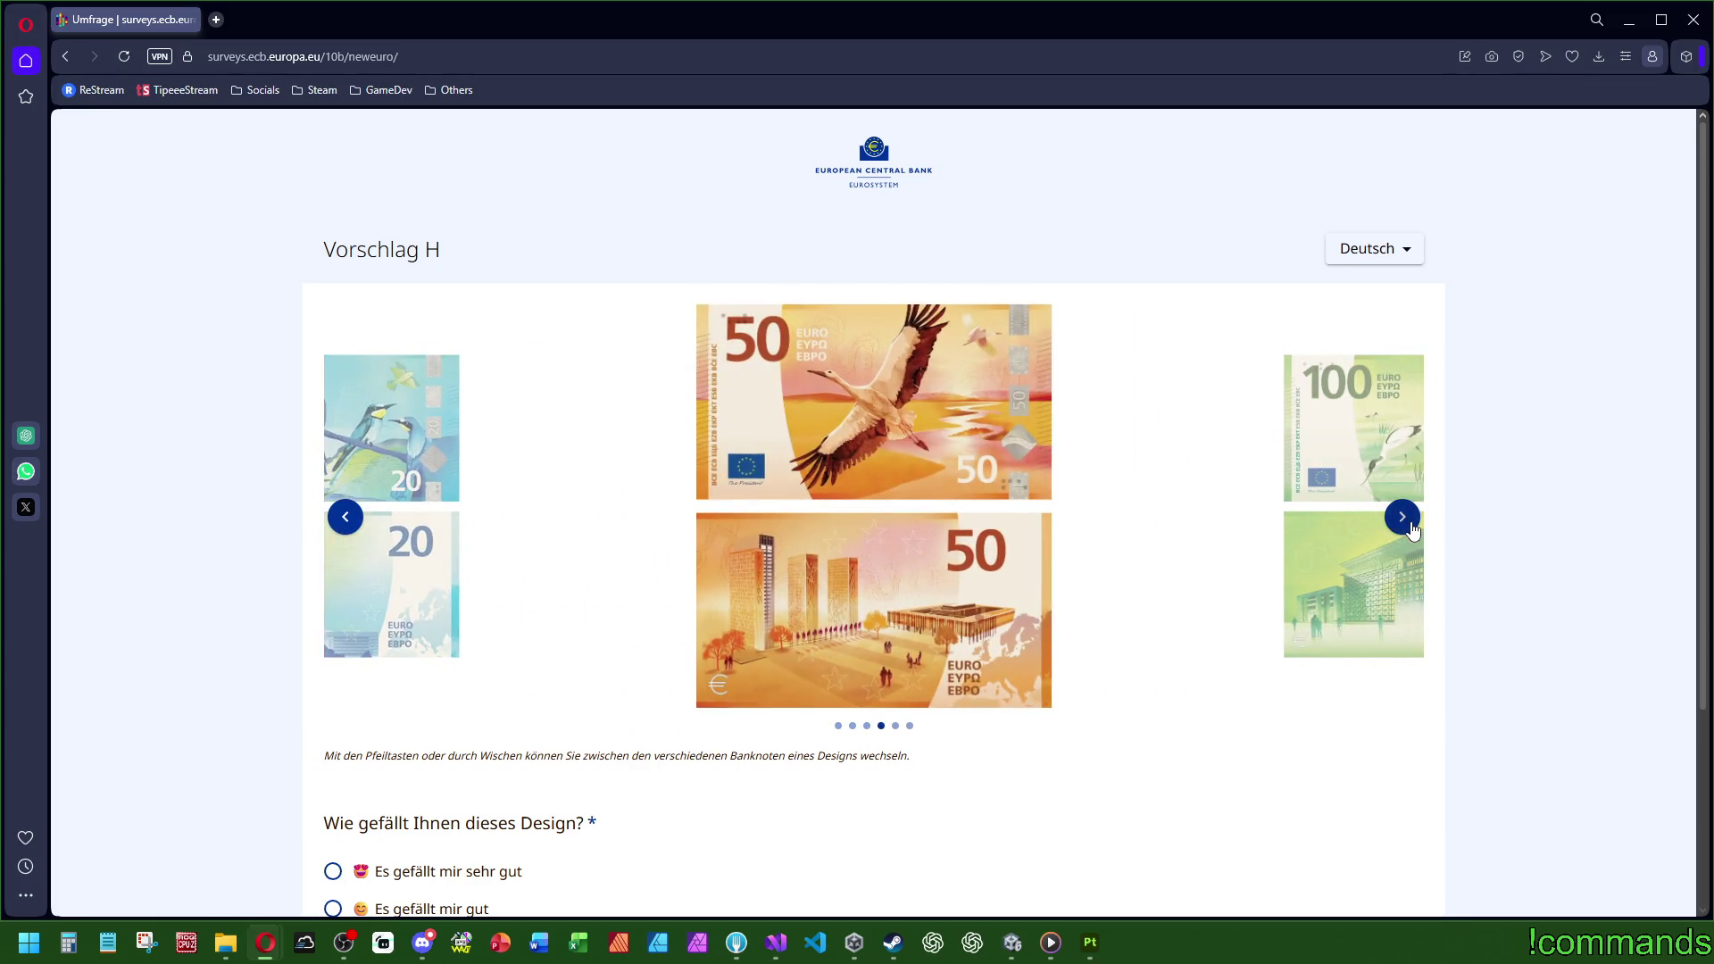
pyautogui.click(1409, 525)
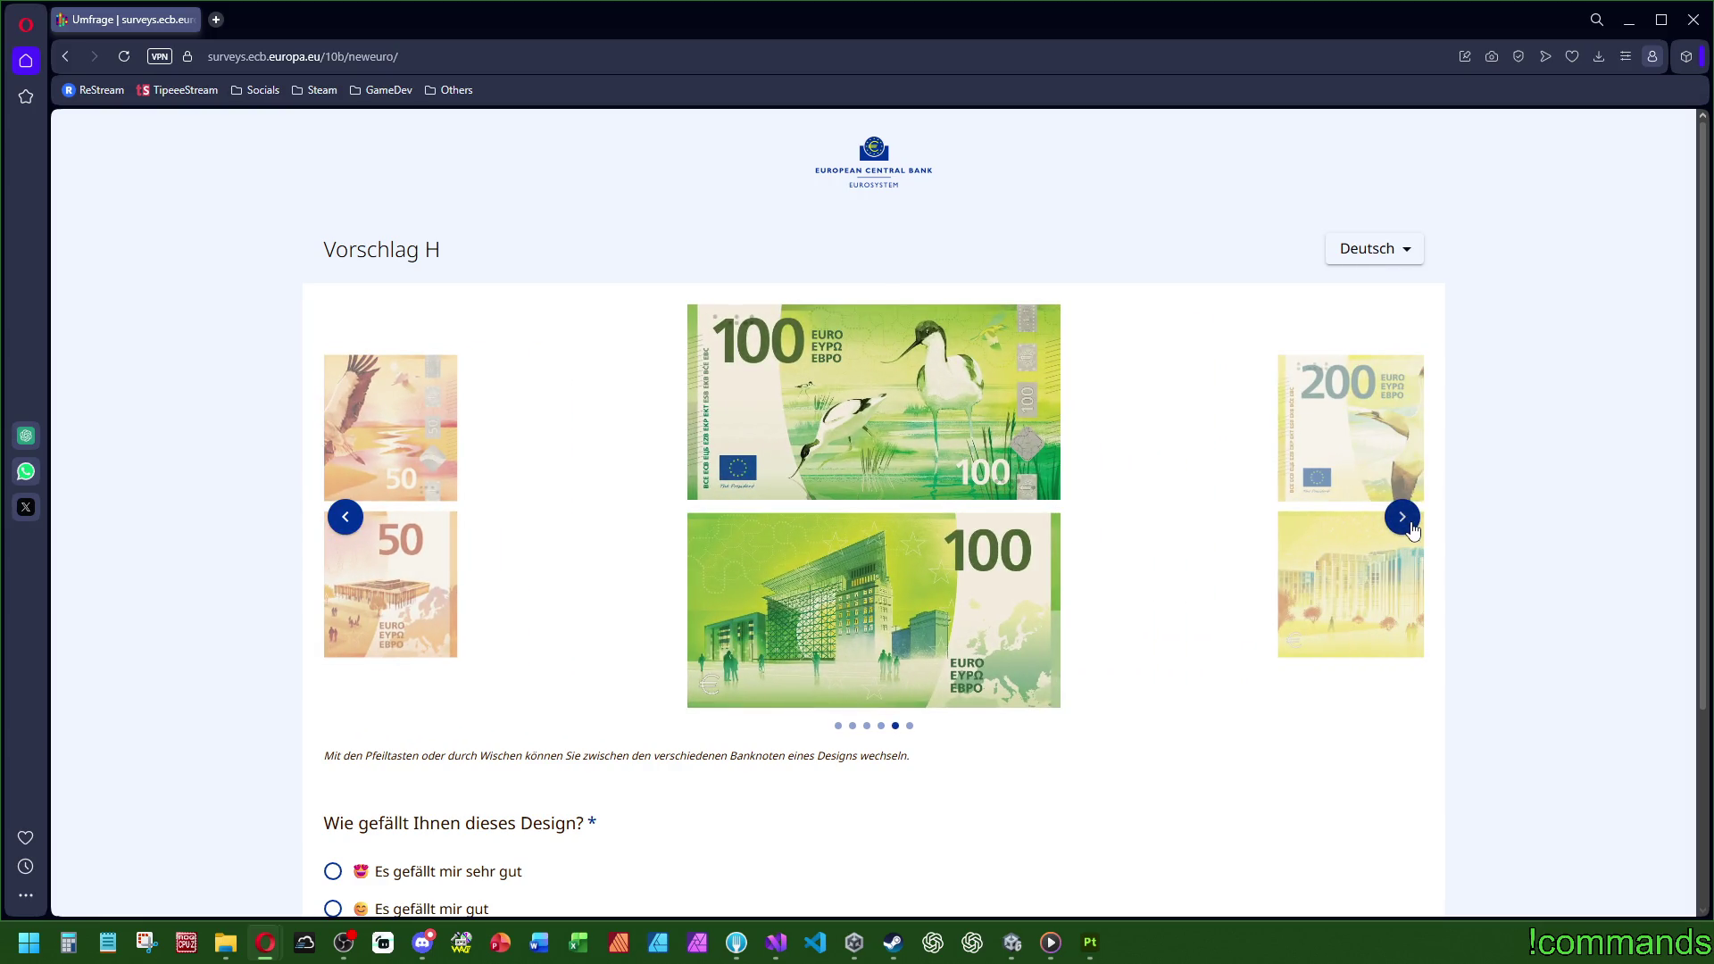
pyautogui.click(1410, 525)
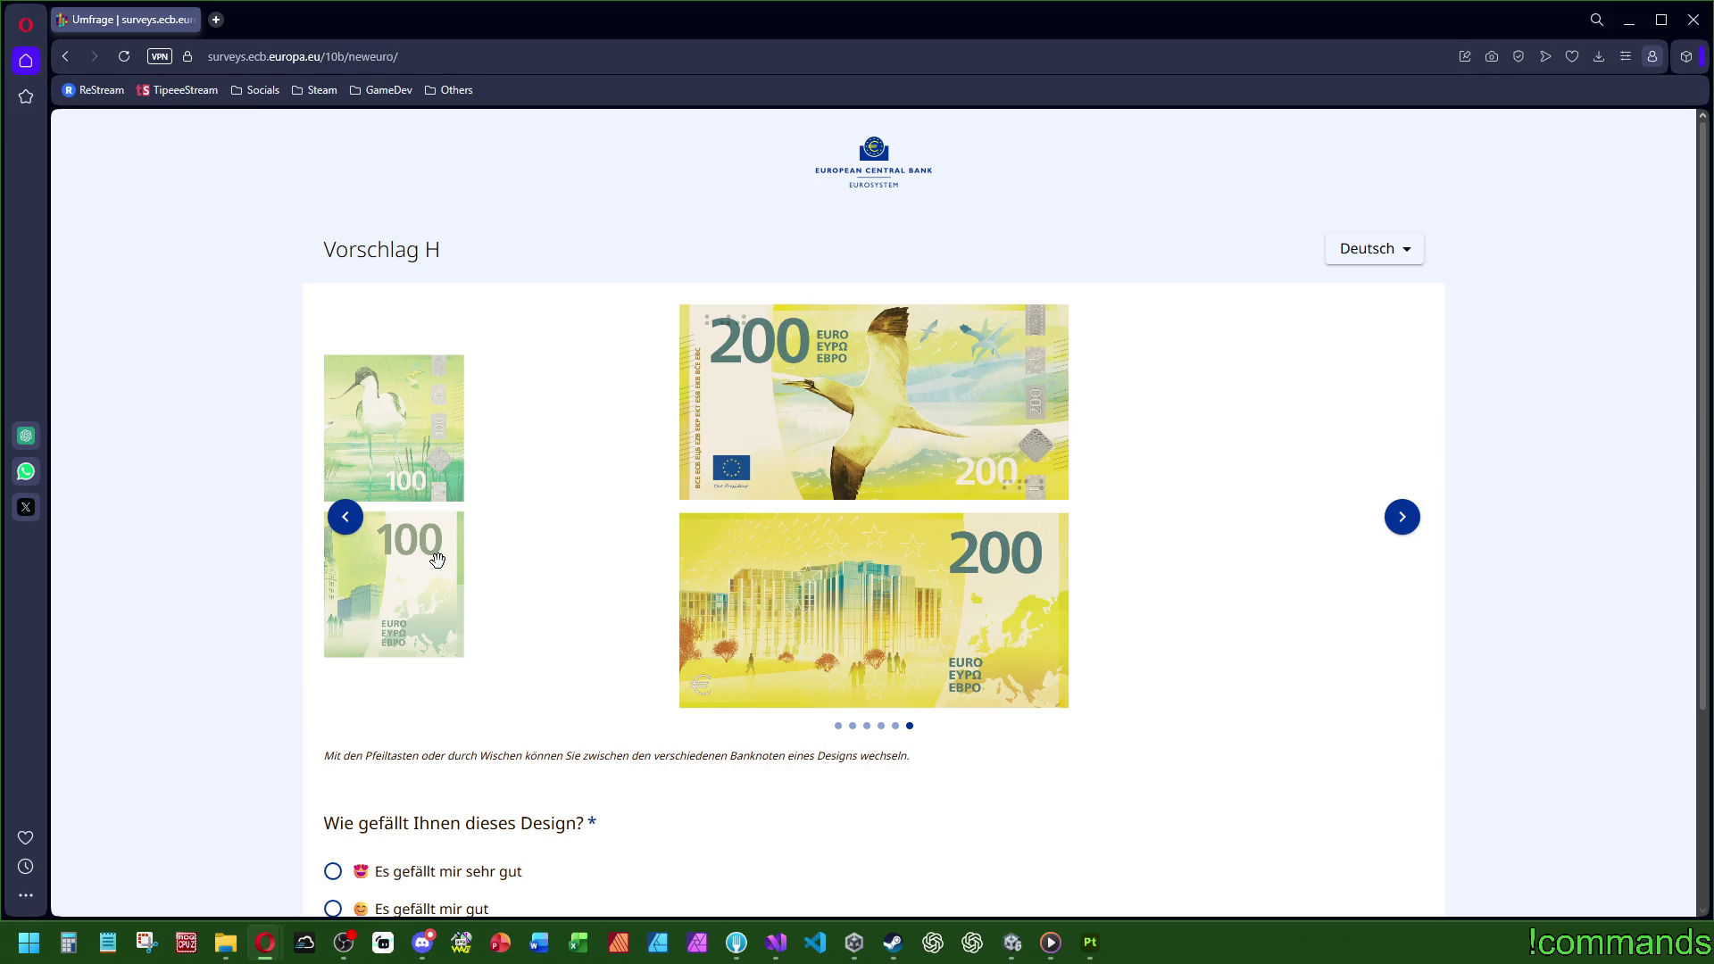
pyautogui.click(356, 527)
pyautogui.click(356, 528)
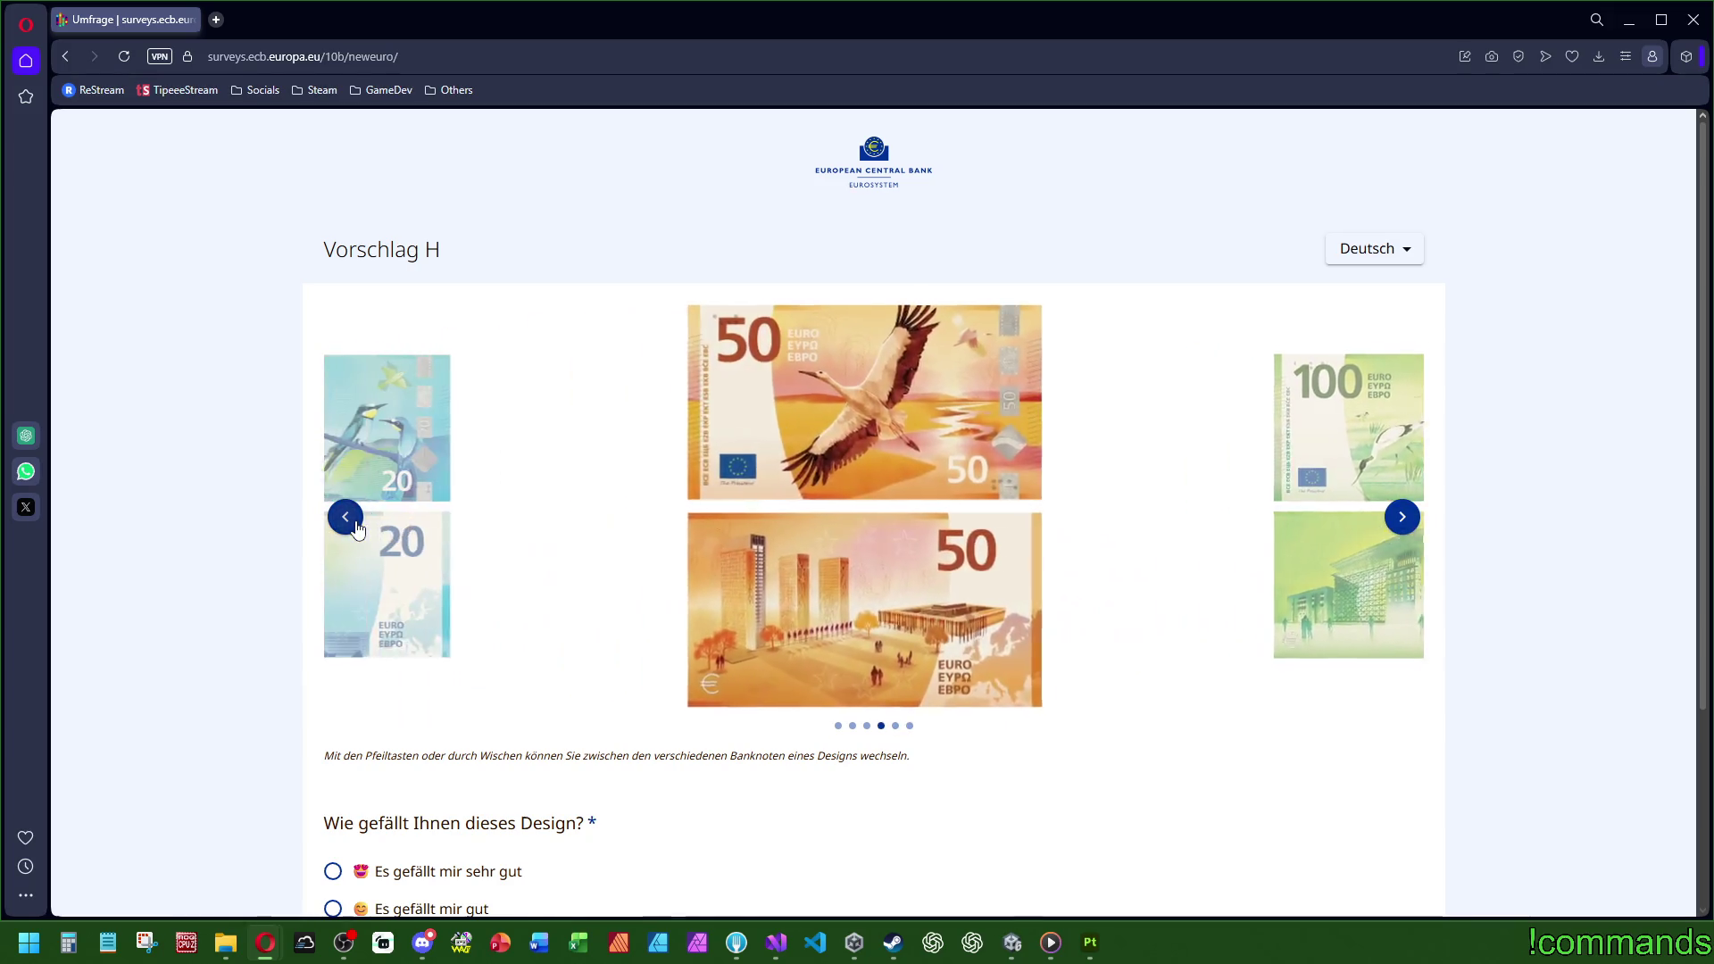
pyautogui.click(356, 528)
pyautogui.click(356, 528)
pyautogui.click(356, 527)
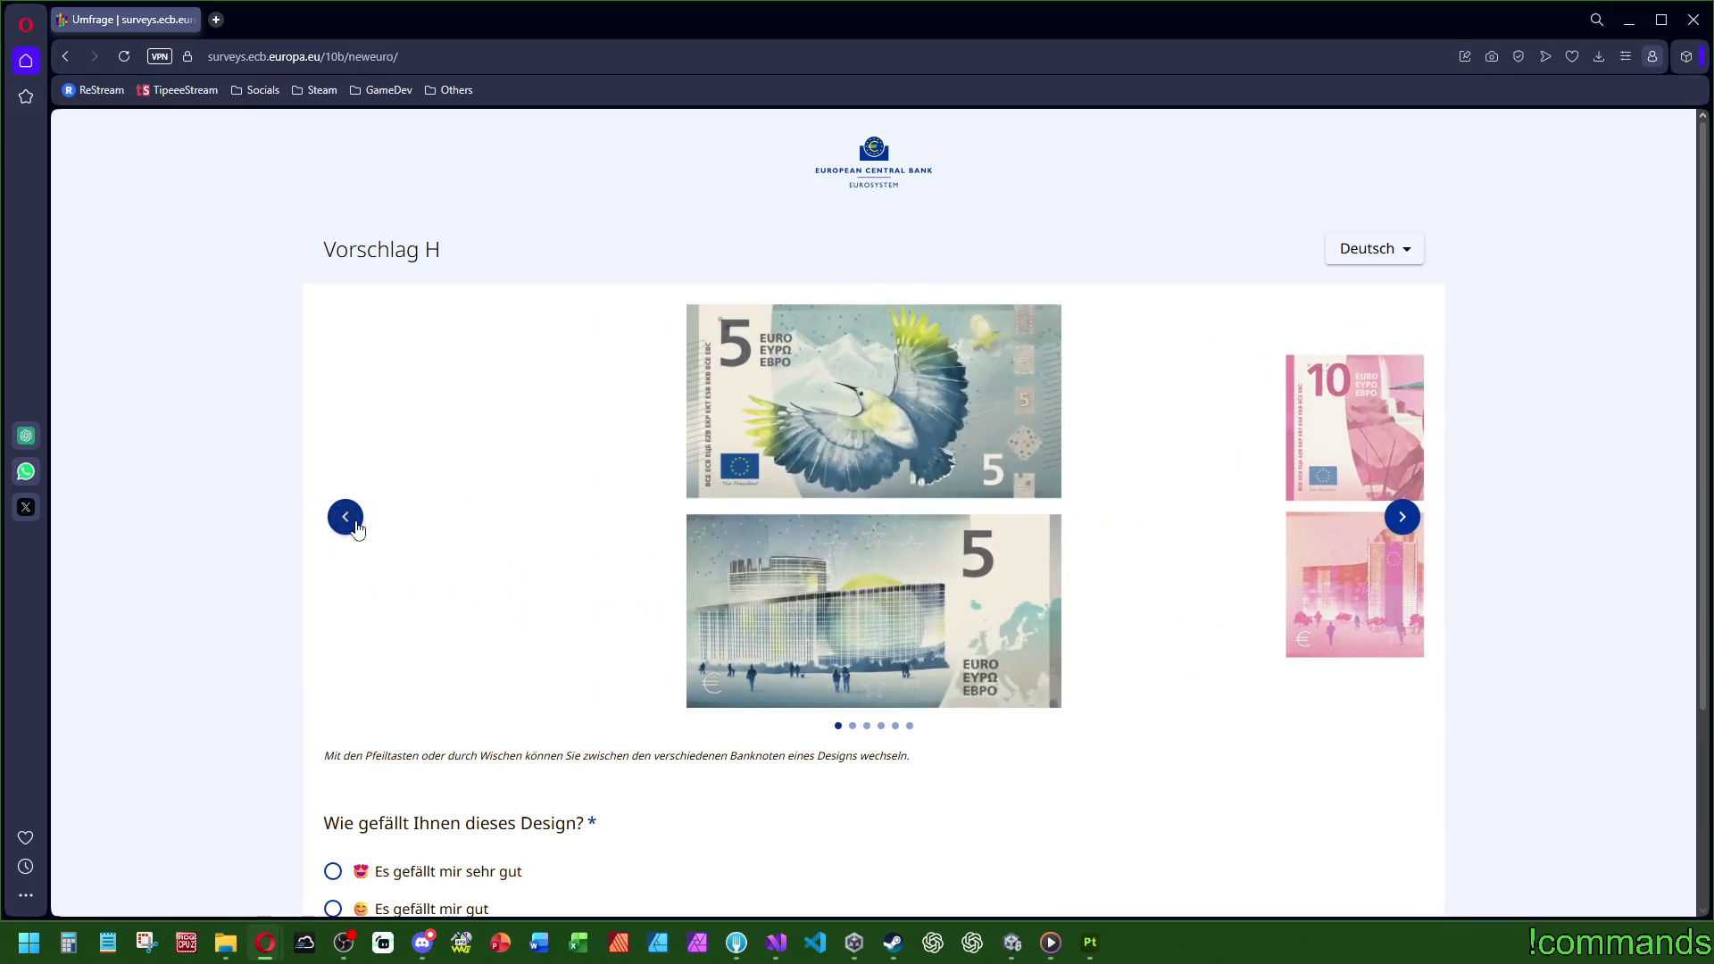
pyautogui.click(356, 527)
pyautogui.click(1403, 516)
# Step: Rate Vorschlag H 'Es gefällt mir gut' with the reason 'Die Banknoten sehen einfach gut aus', then continue
pyautogui.scroll(-3, 833, 601)
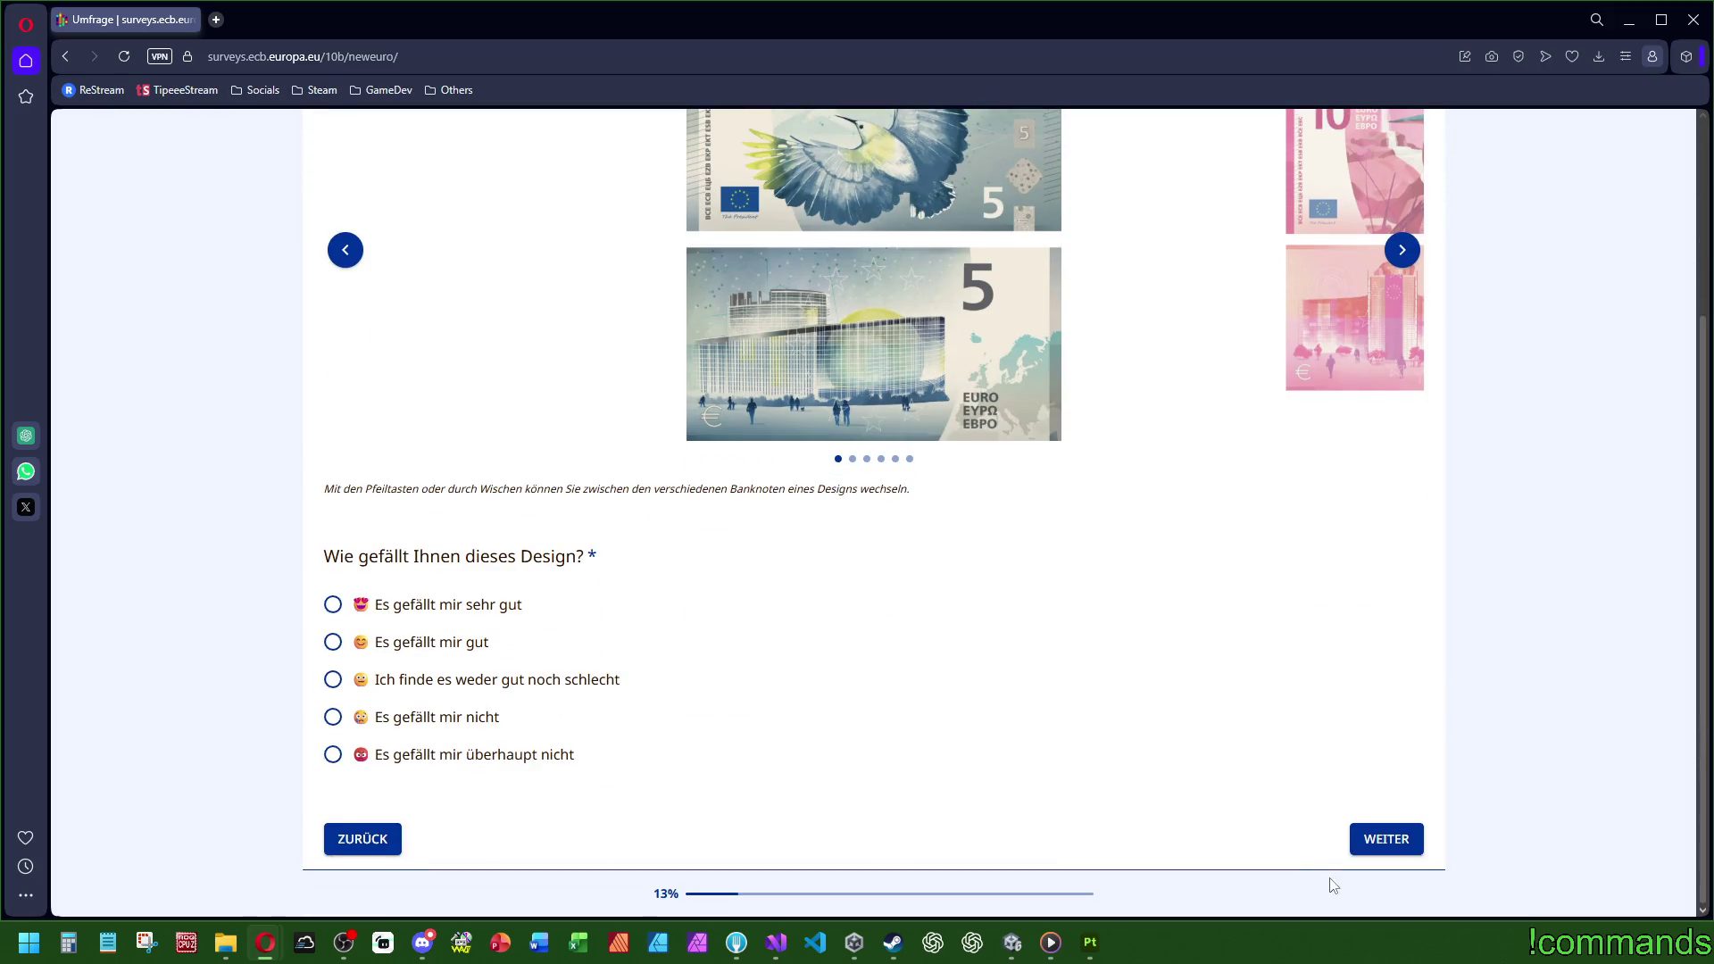
pyautogui.click(1382, 843)
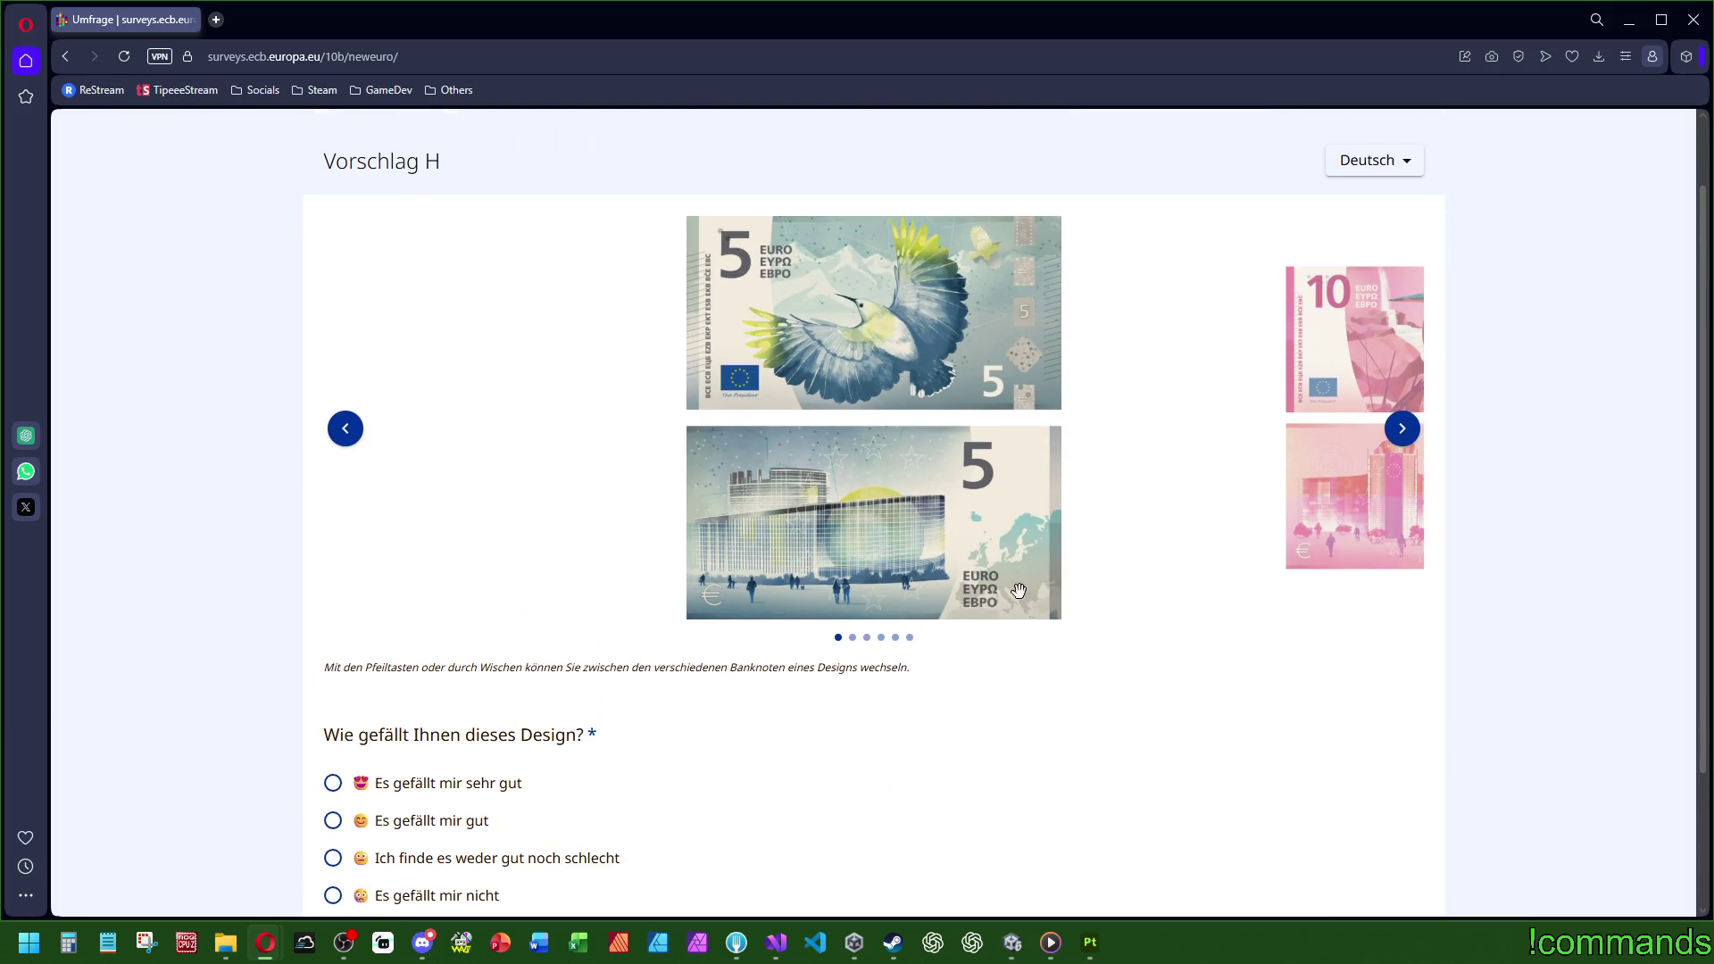
pyautogui.scroll(-3, 393, 715)
pyautogui.click(408, 651)
pyautogui.scroll(-3, 408, 654)
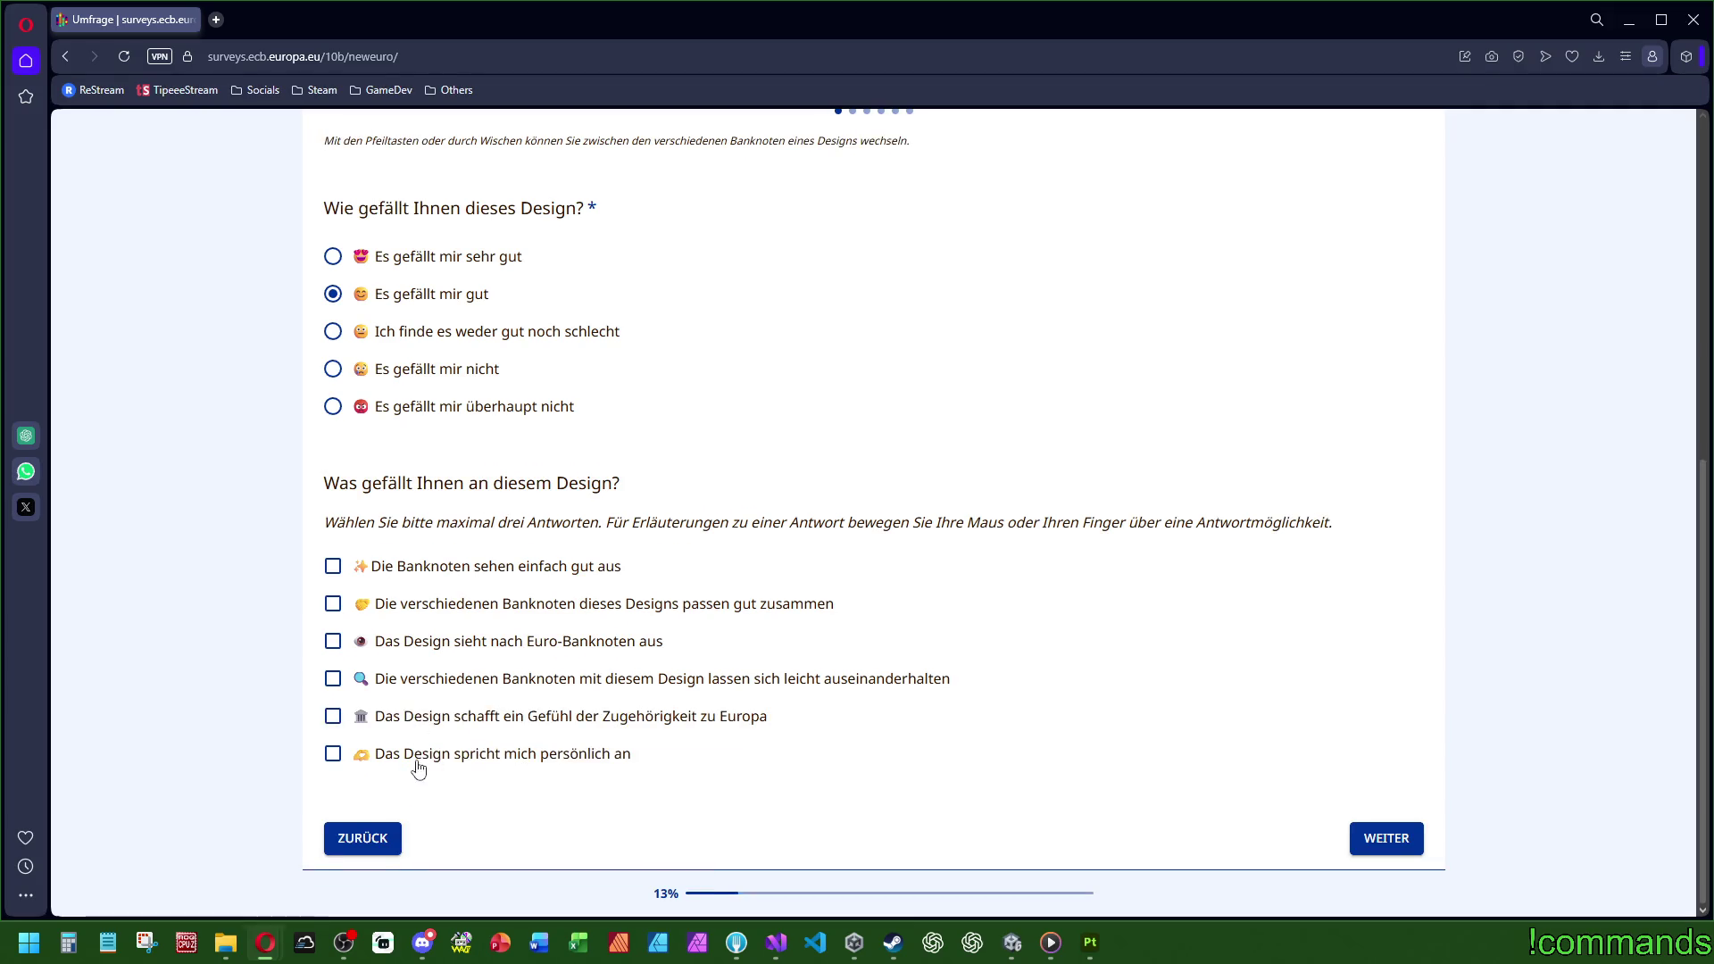
pyautogui.click(496, 571)
pyautogui.click(1385, 837)
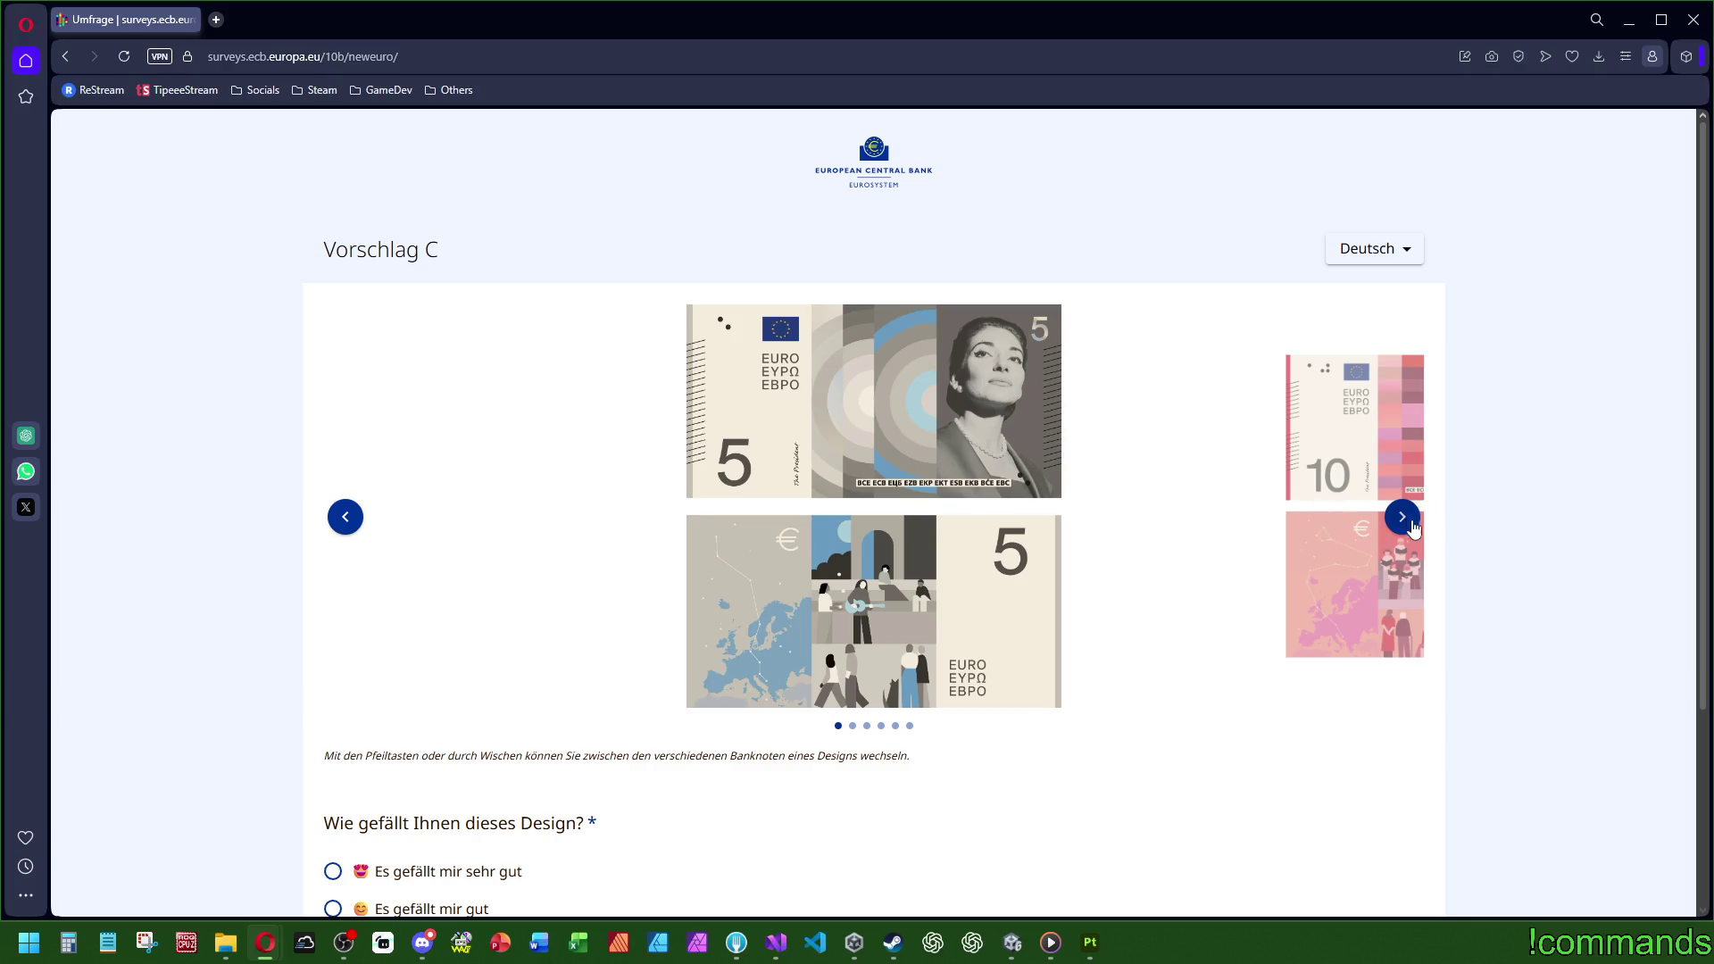
# Step: Browse Vorschlag C's notes up to the 200-euro note
pyautogui.click(1409, 527)
pyautogui.click(1409, 527)
pyautogui.click(1409, 527)
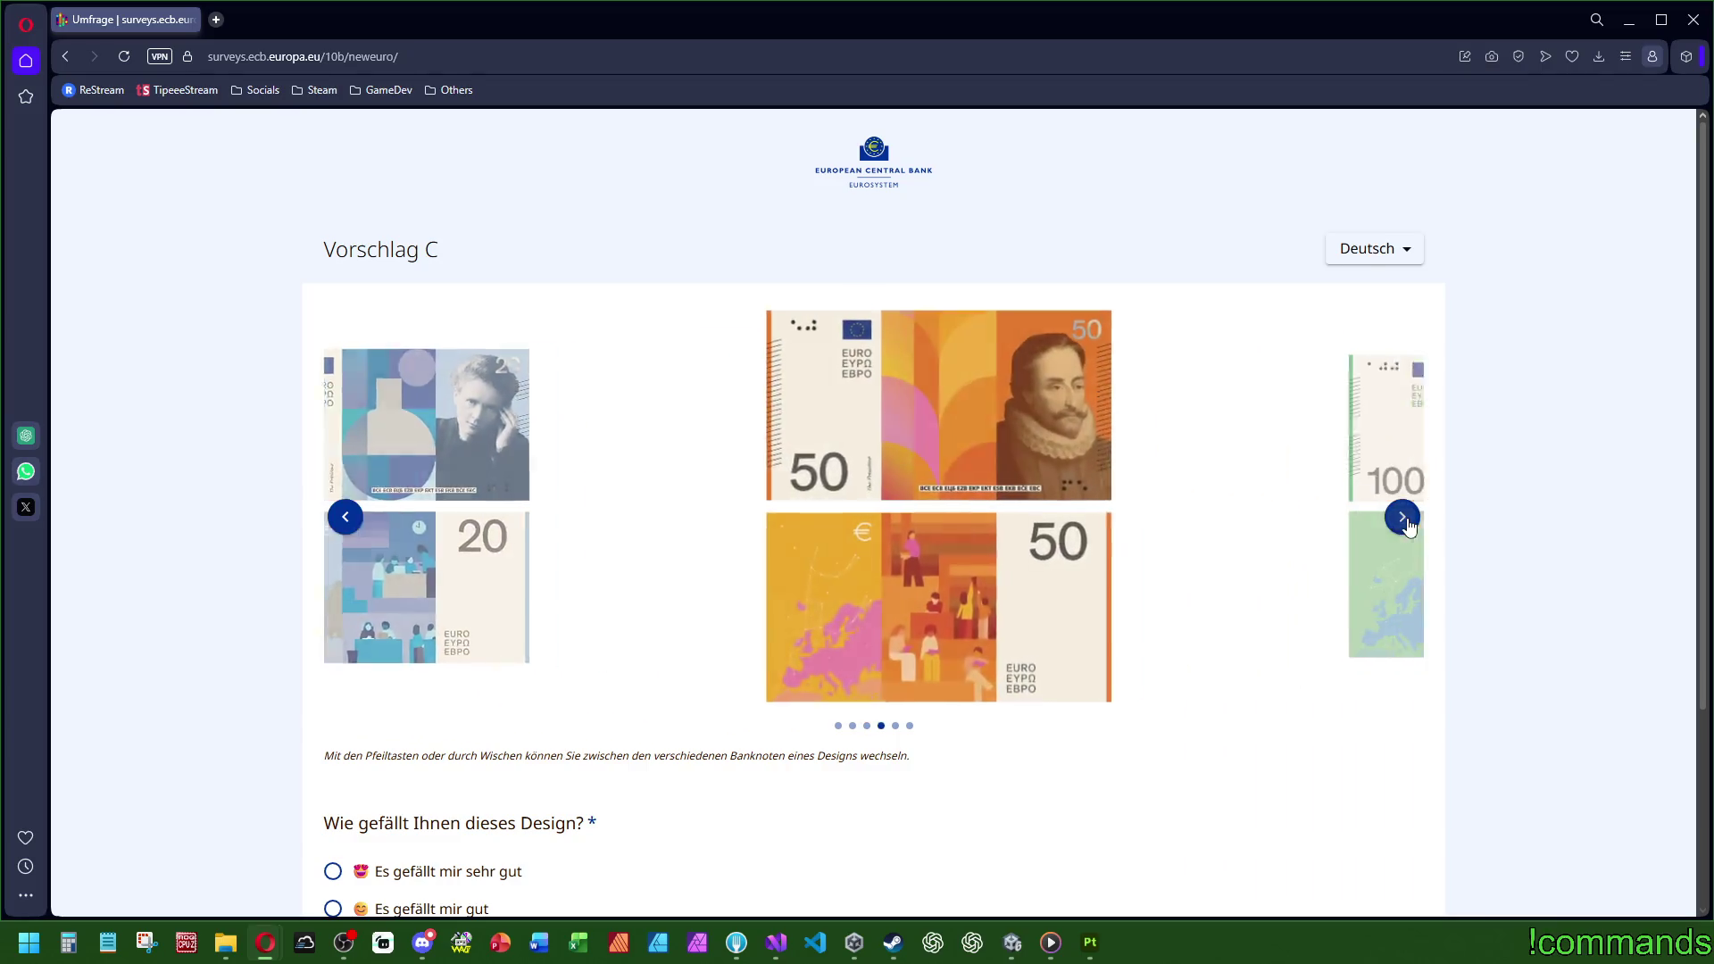
pyautogui.click(1409, 526)
pyautogui.click(1409, 527)
# Step: Rate Vorschlag C 'Es gefällt mir überhaupt nicht', noting it doesn't look like euro banknotes, and continue
pyautogui.scroll(-3, 1113, 593)
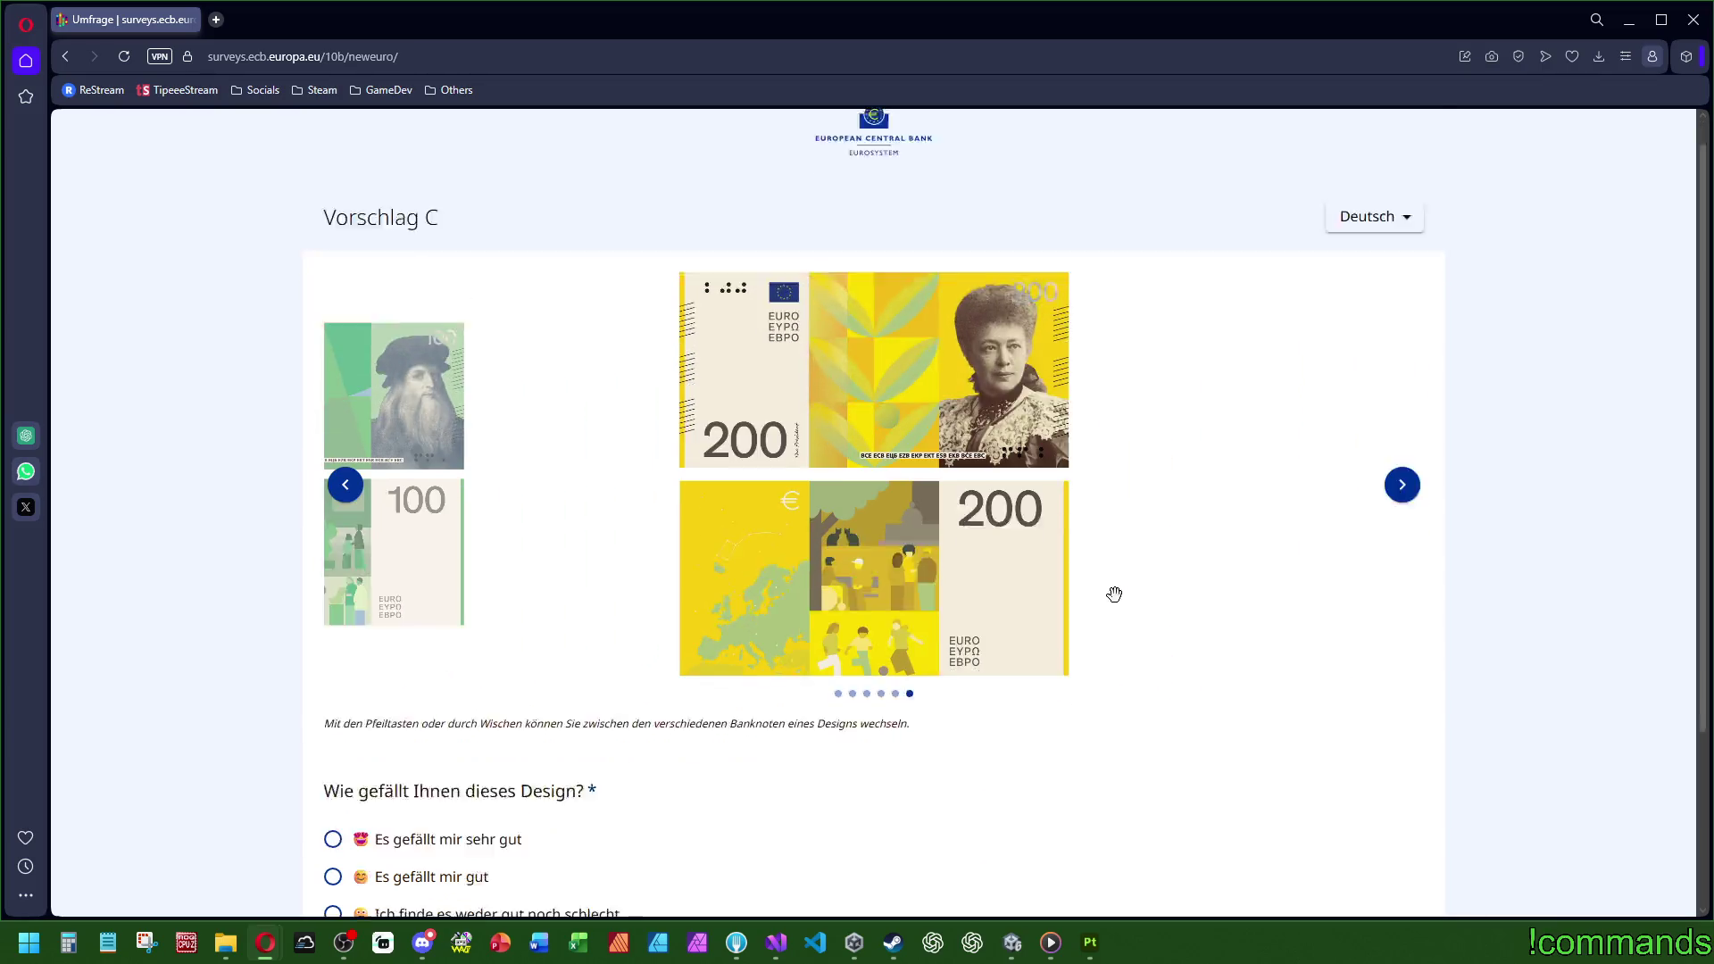
pyautogui.click(489, 749)
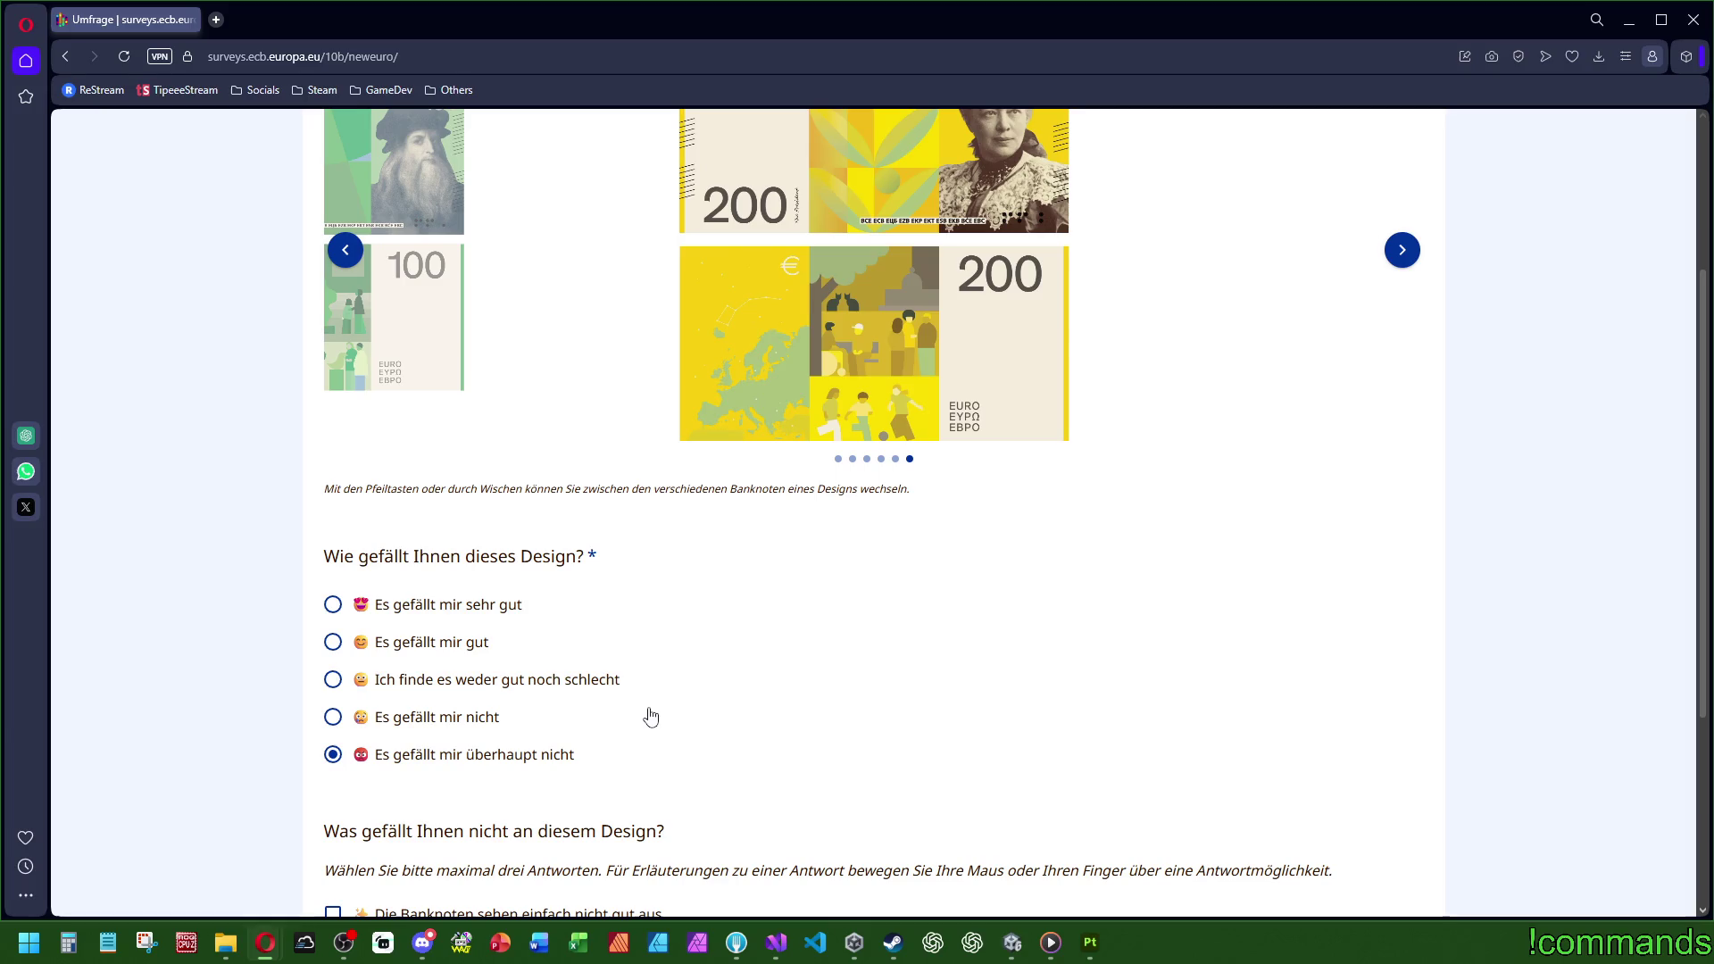
pyautogui.scroll(-3, 748, 715)
pyautogui.moveTo(500, 777)
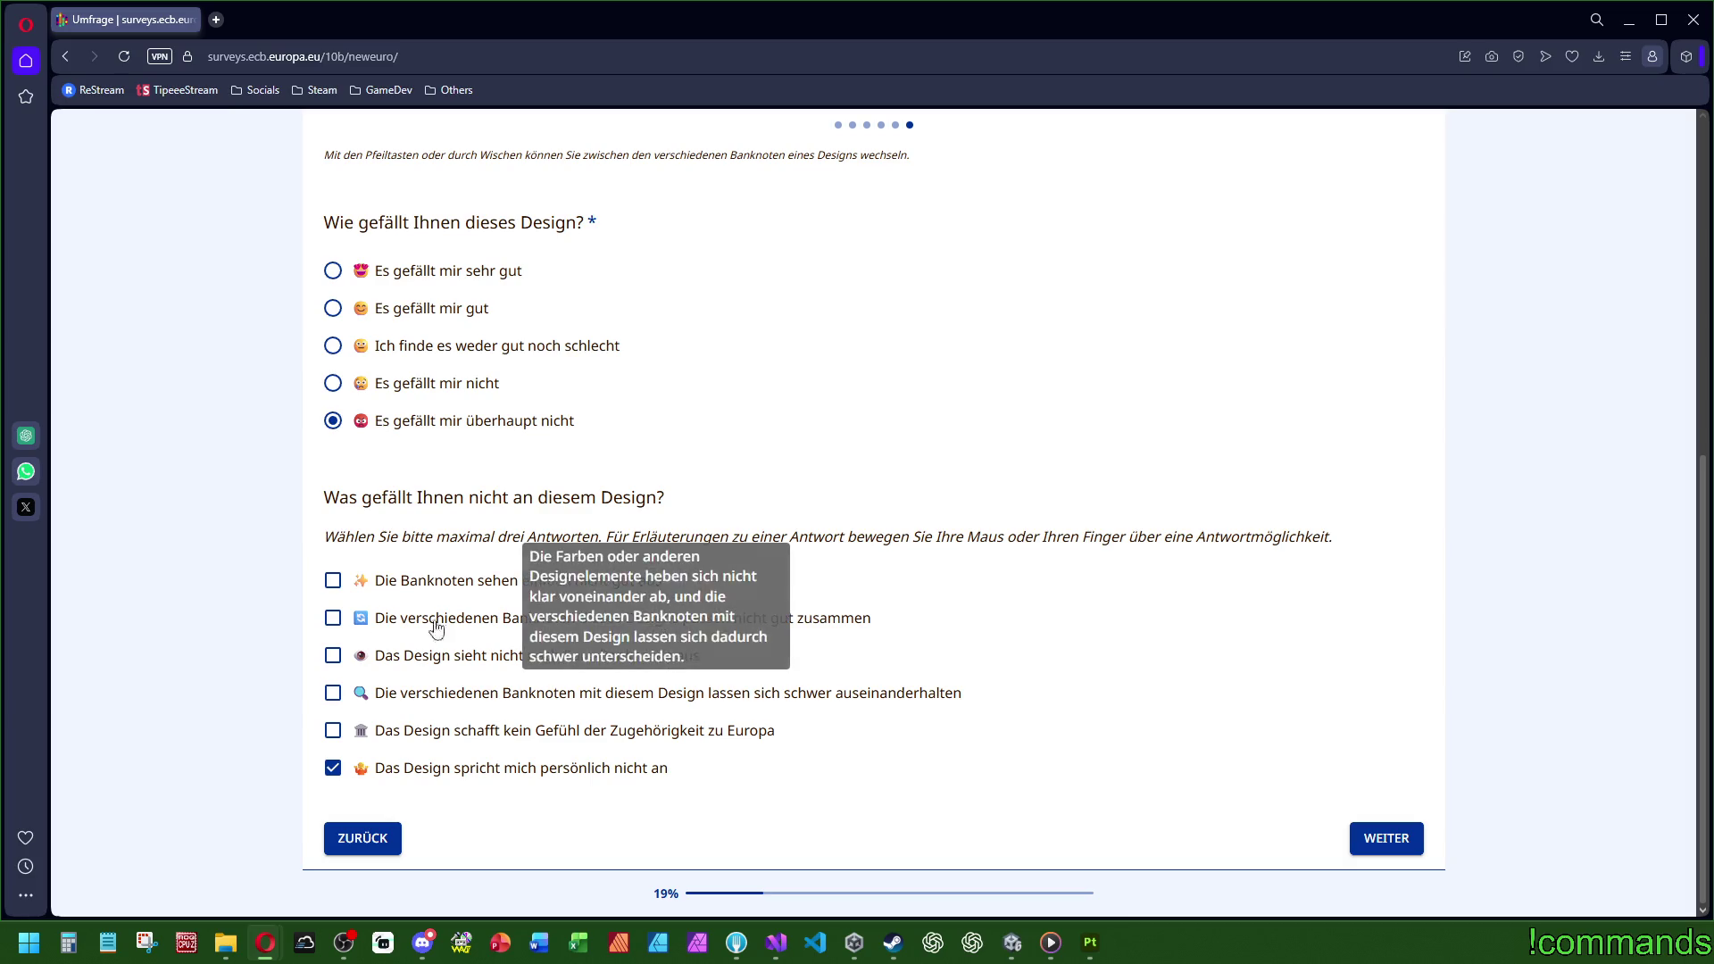
pyautogui.click(394, 660)
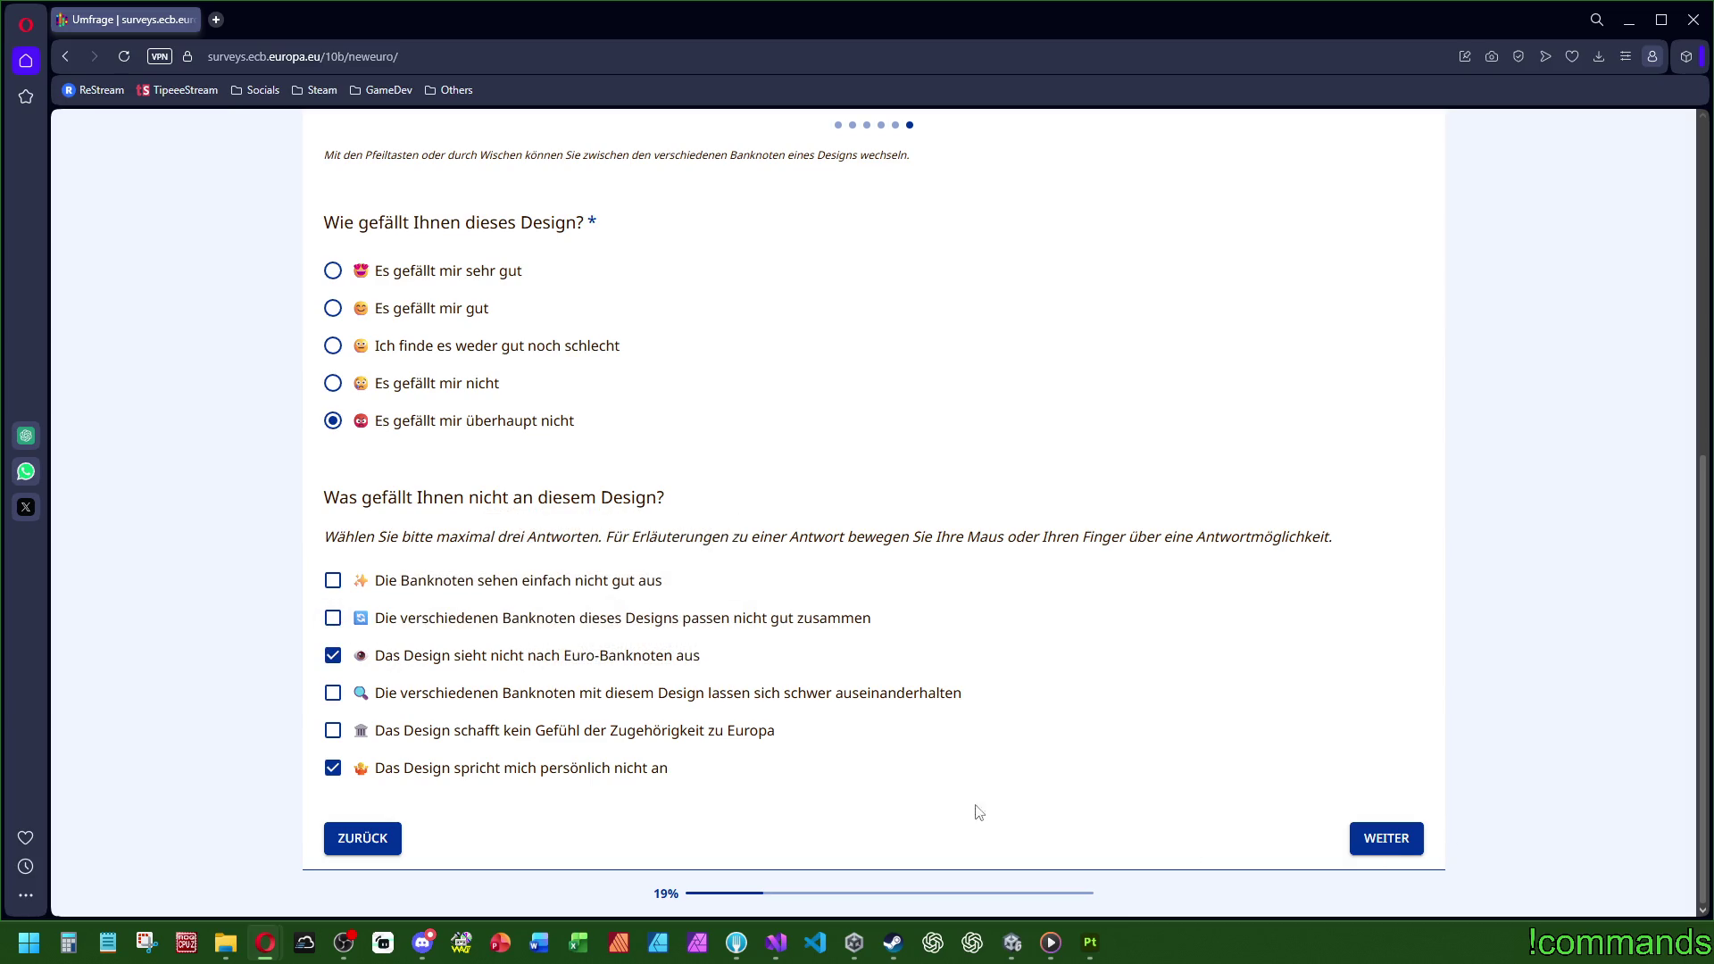
pyautogui.click(1386, 839)
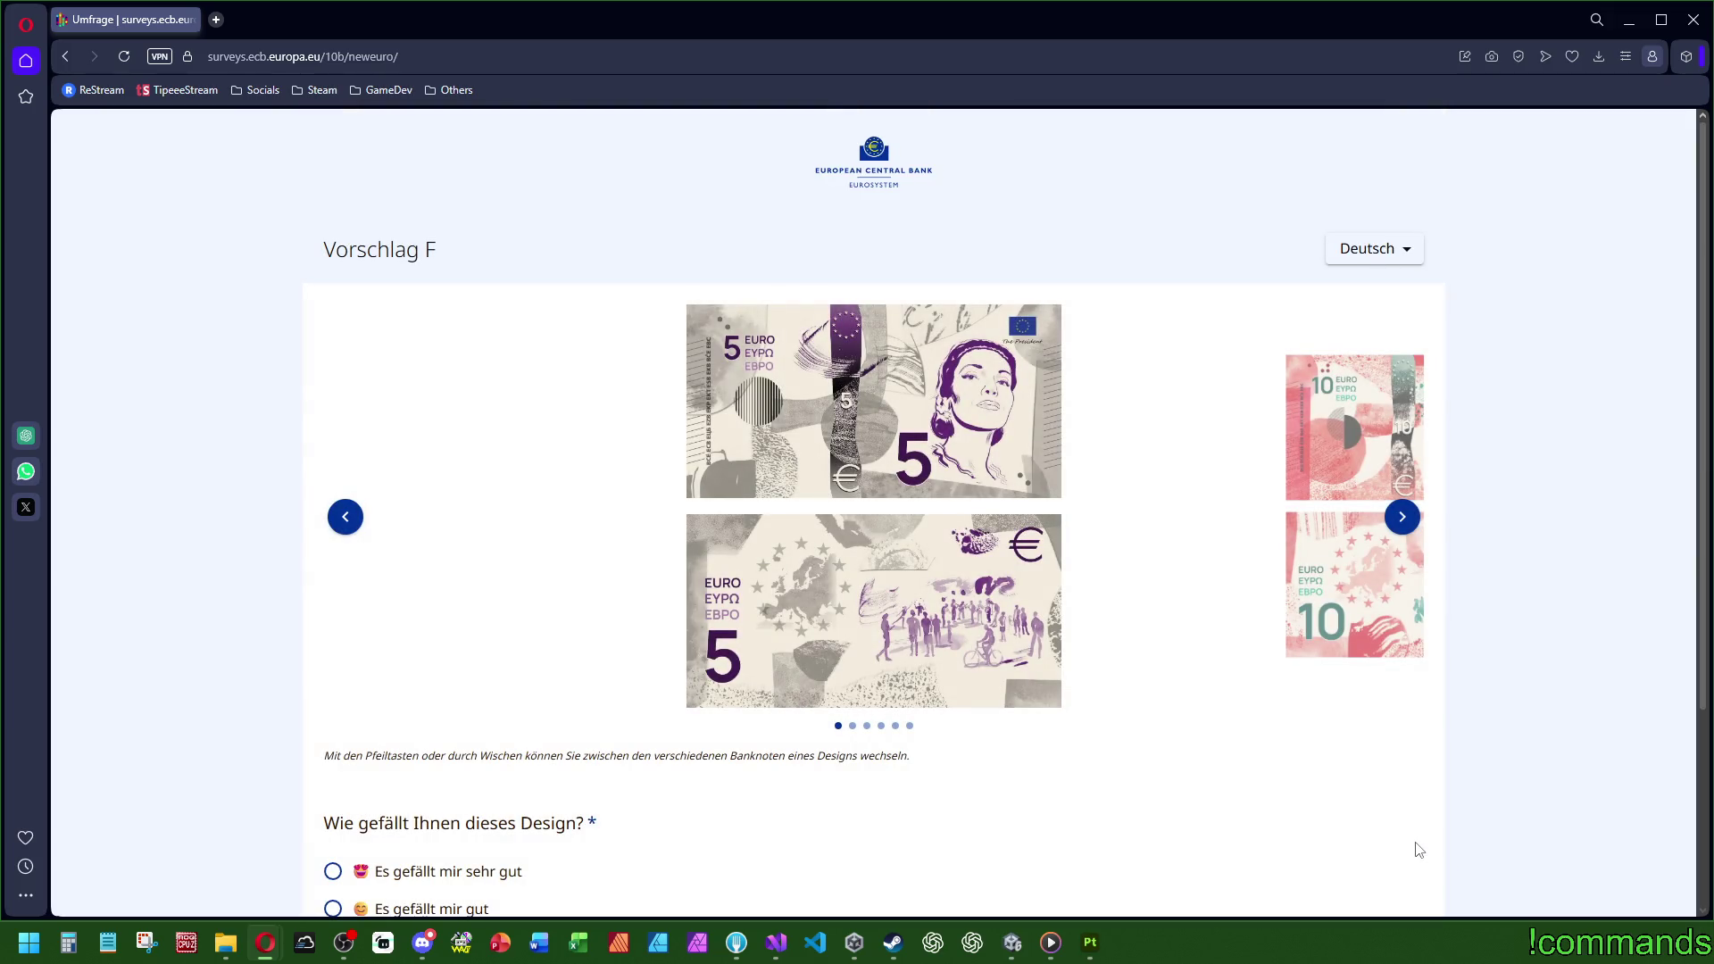
# Step: Browse Vorschlag F's notes up to the 100-euro note
pyautogui.click(1403, 522)
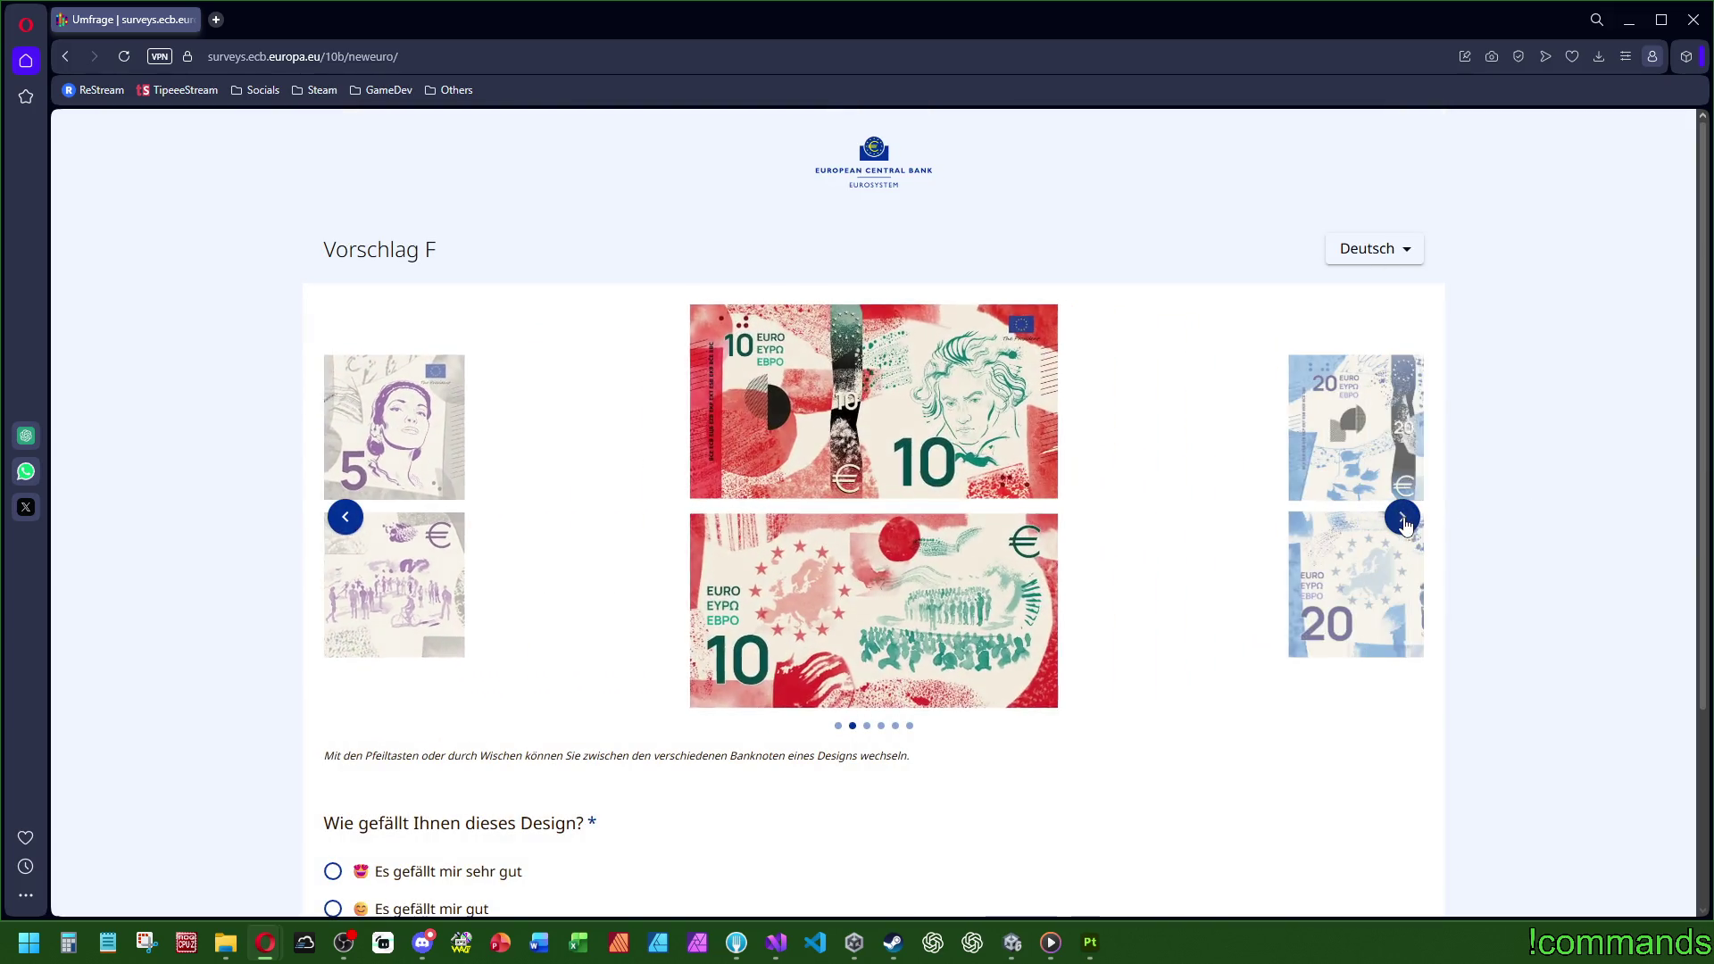
pyautogui.click(1403, 522)
pyautogui.click(1403, 522)
pyautogui.click(1403, 521)
# Step: Rate Vorschlag F 'Es gefällt mir überhaupt nicht' for mismatched, un-euro-like notes, and continue
pyautogui.scroll(-3, 333, 711)
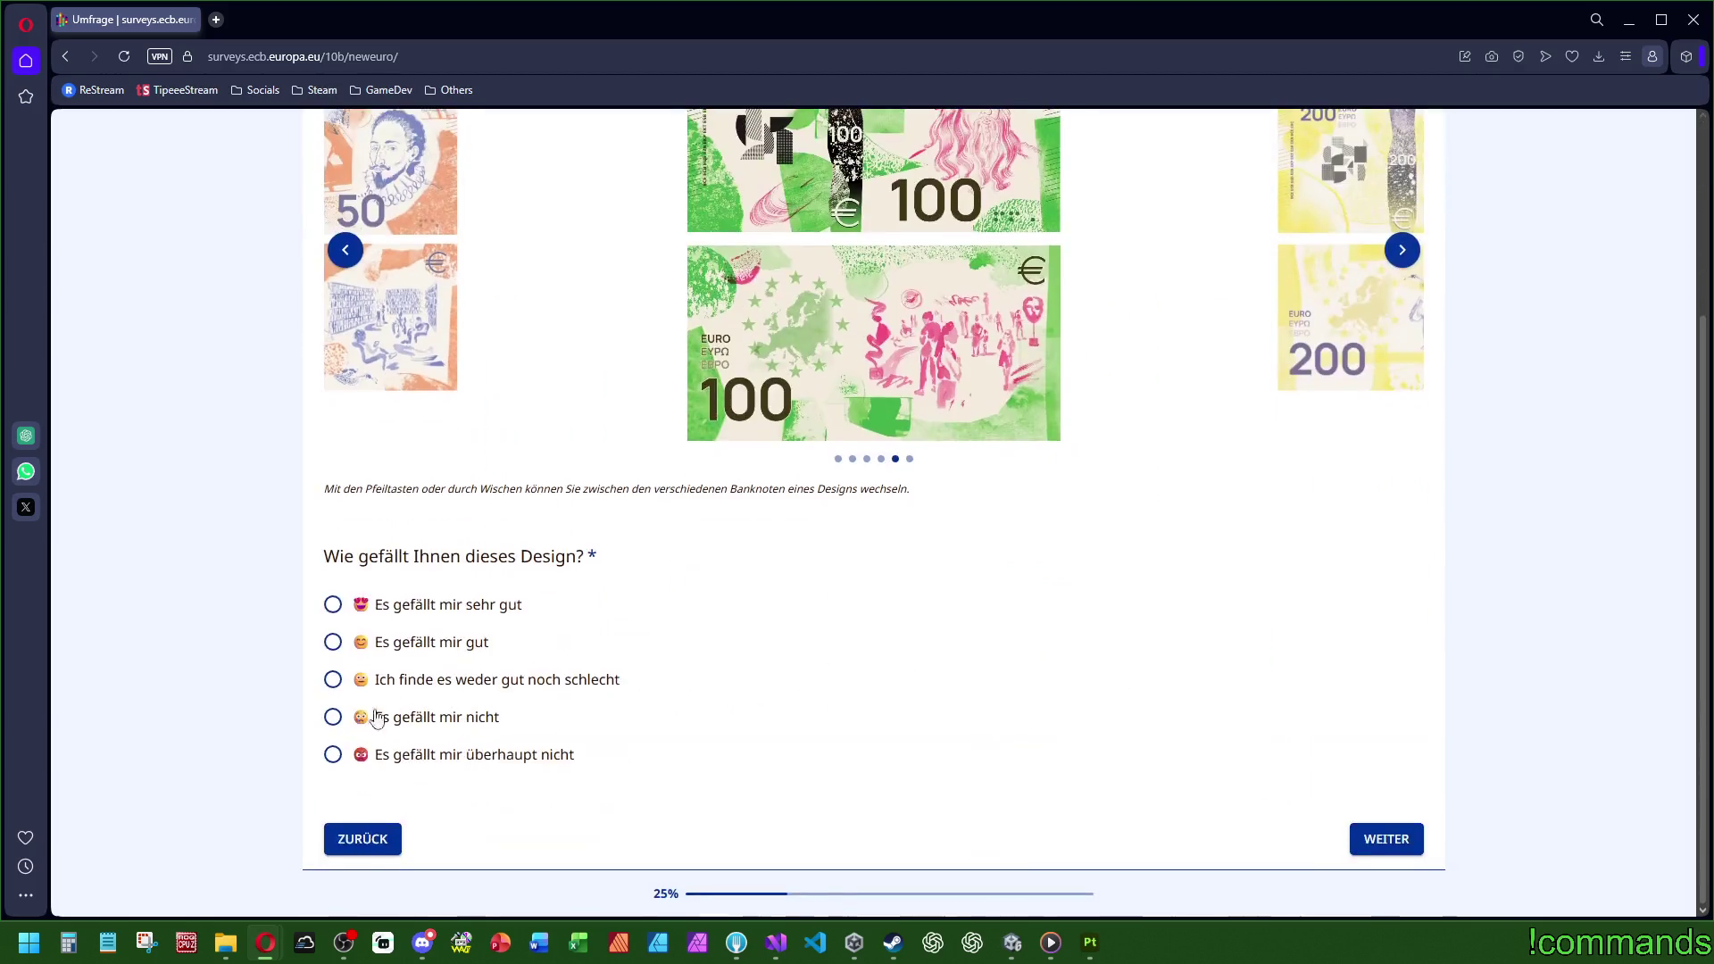
pyautogui.click(407, 757)
pyautogui.scroll(-3, 429, 732)
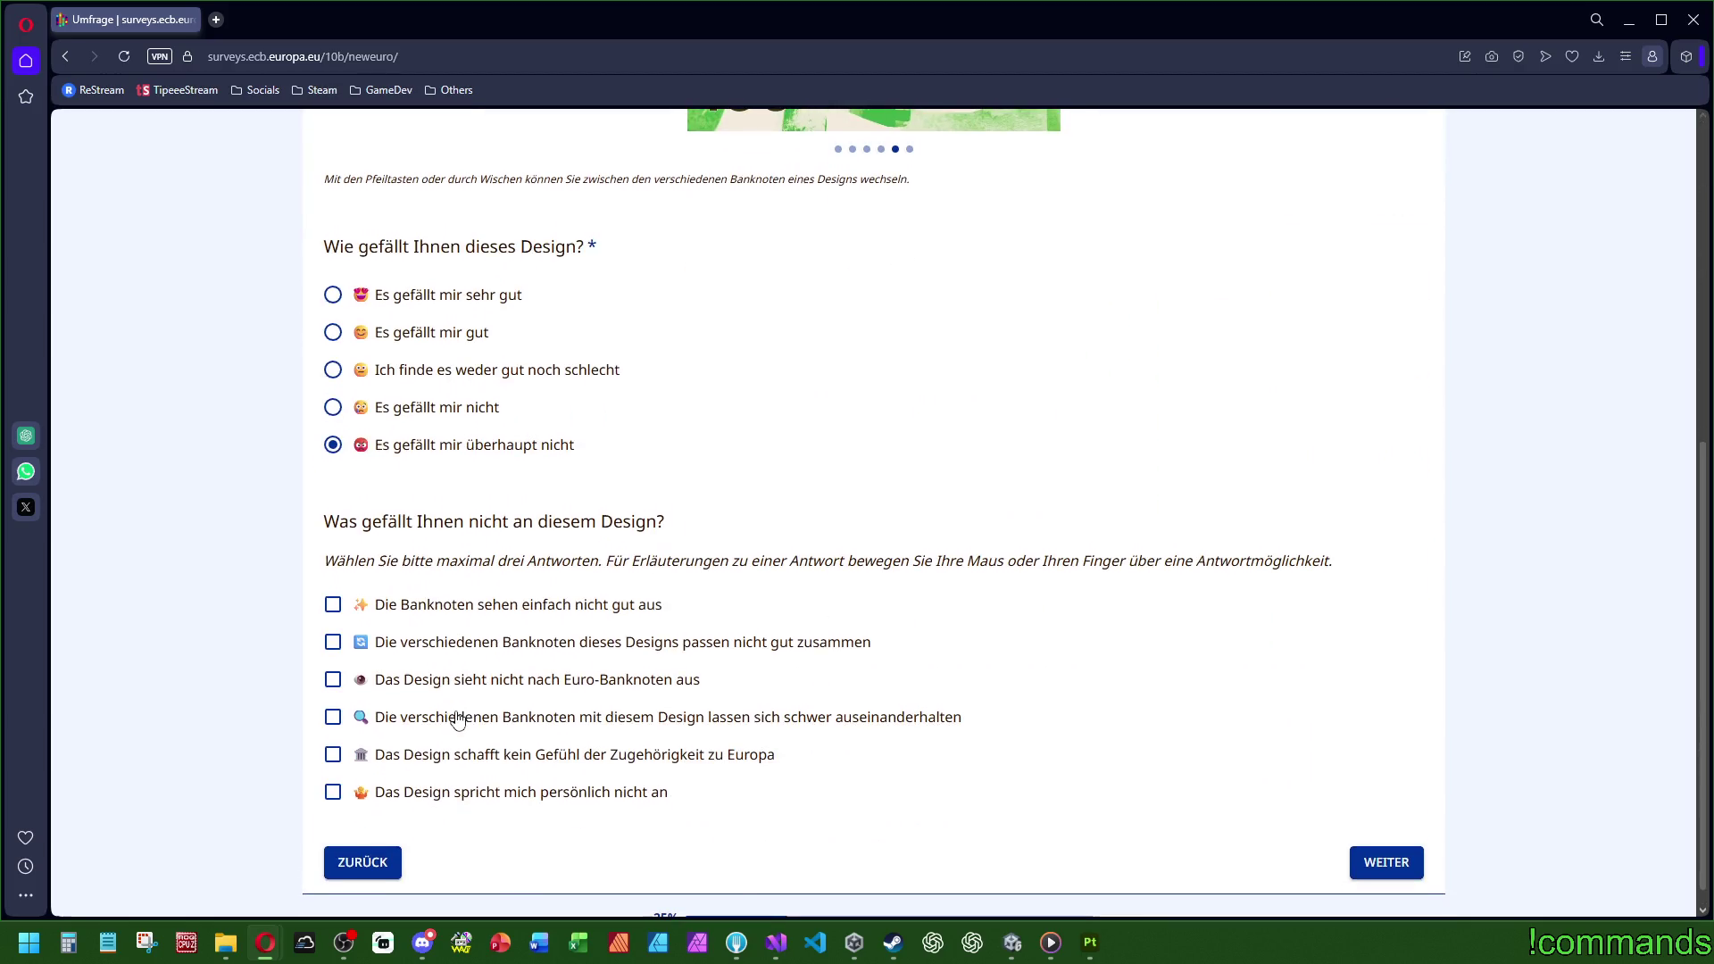
pyautogui.click(790, 644)
pyautogui.click(641, 686)
pyautogui.moveTo(647, 724)
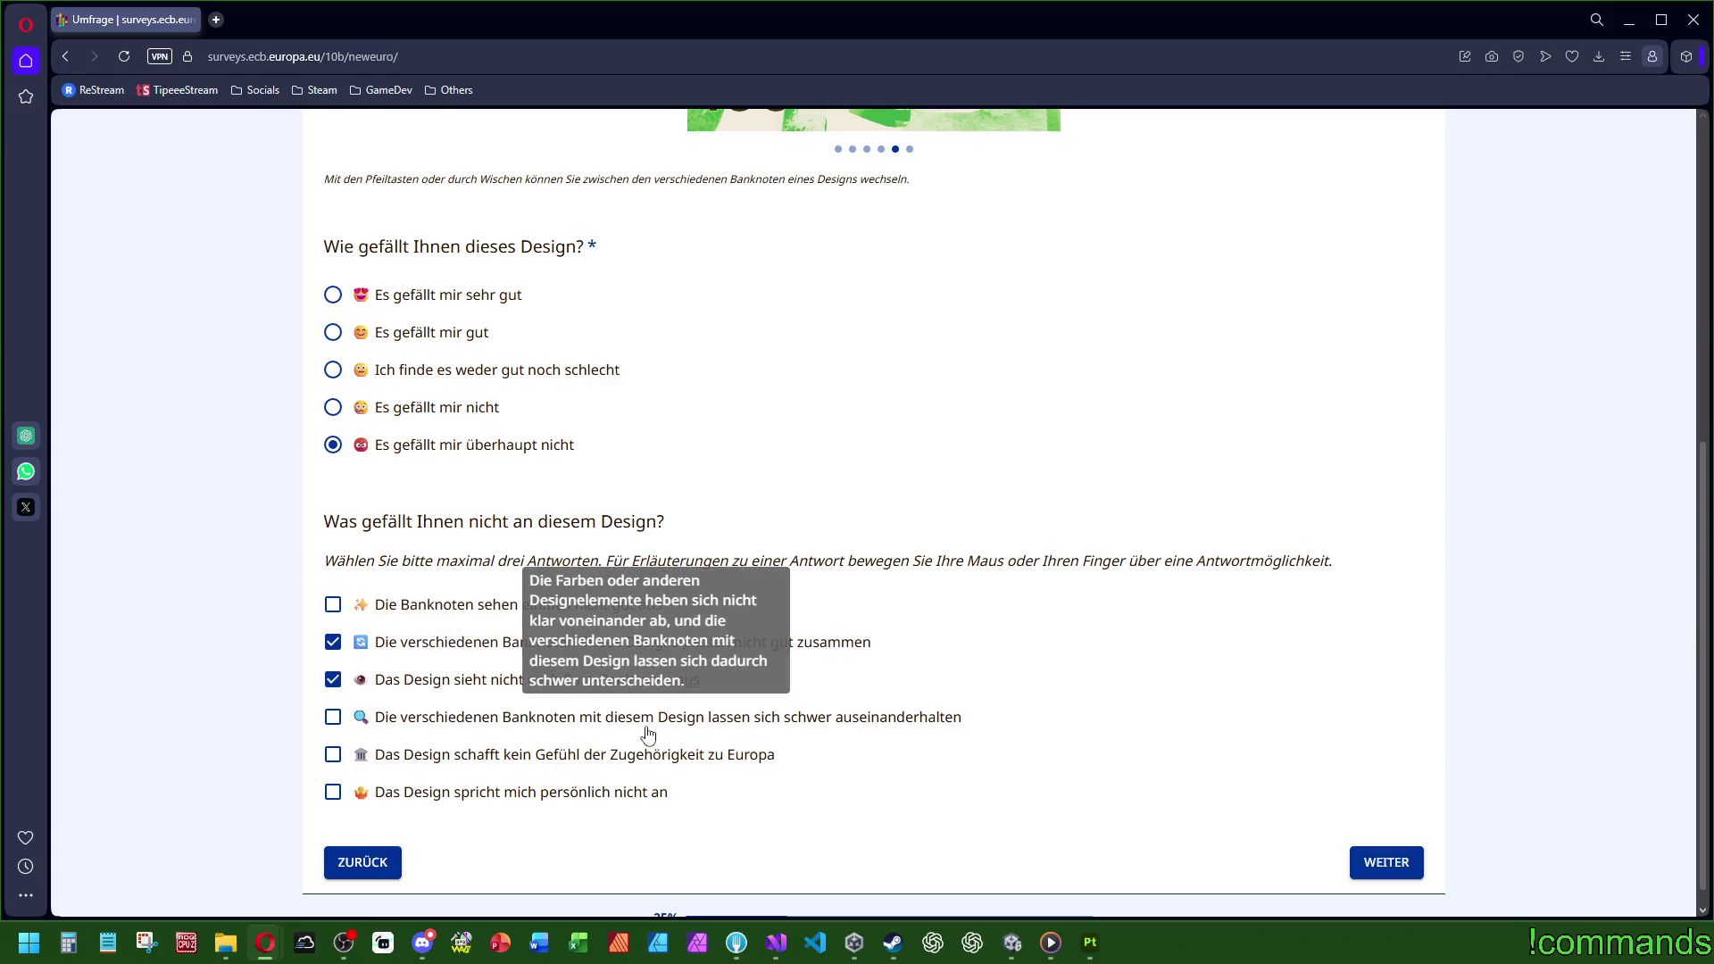
pyautogui.scroll(6, 669, 731)
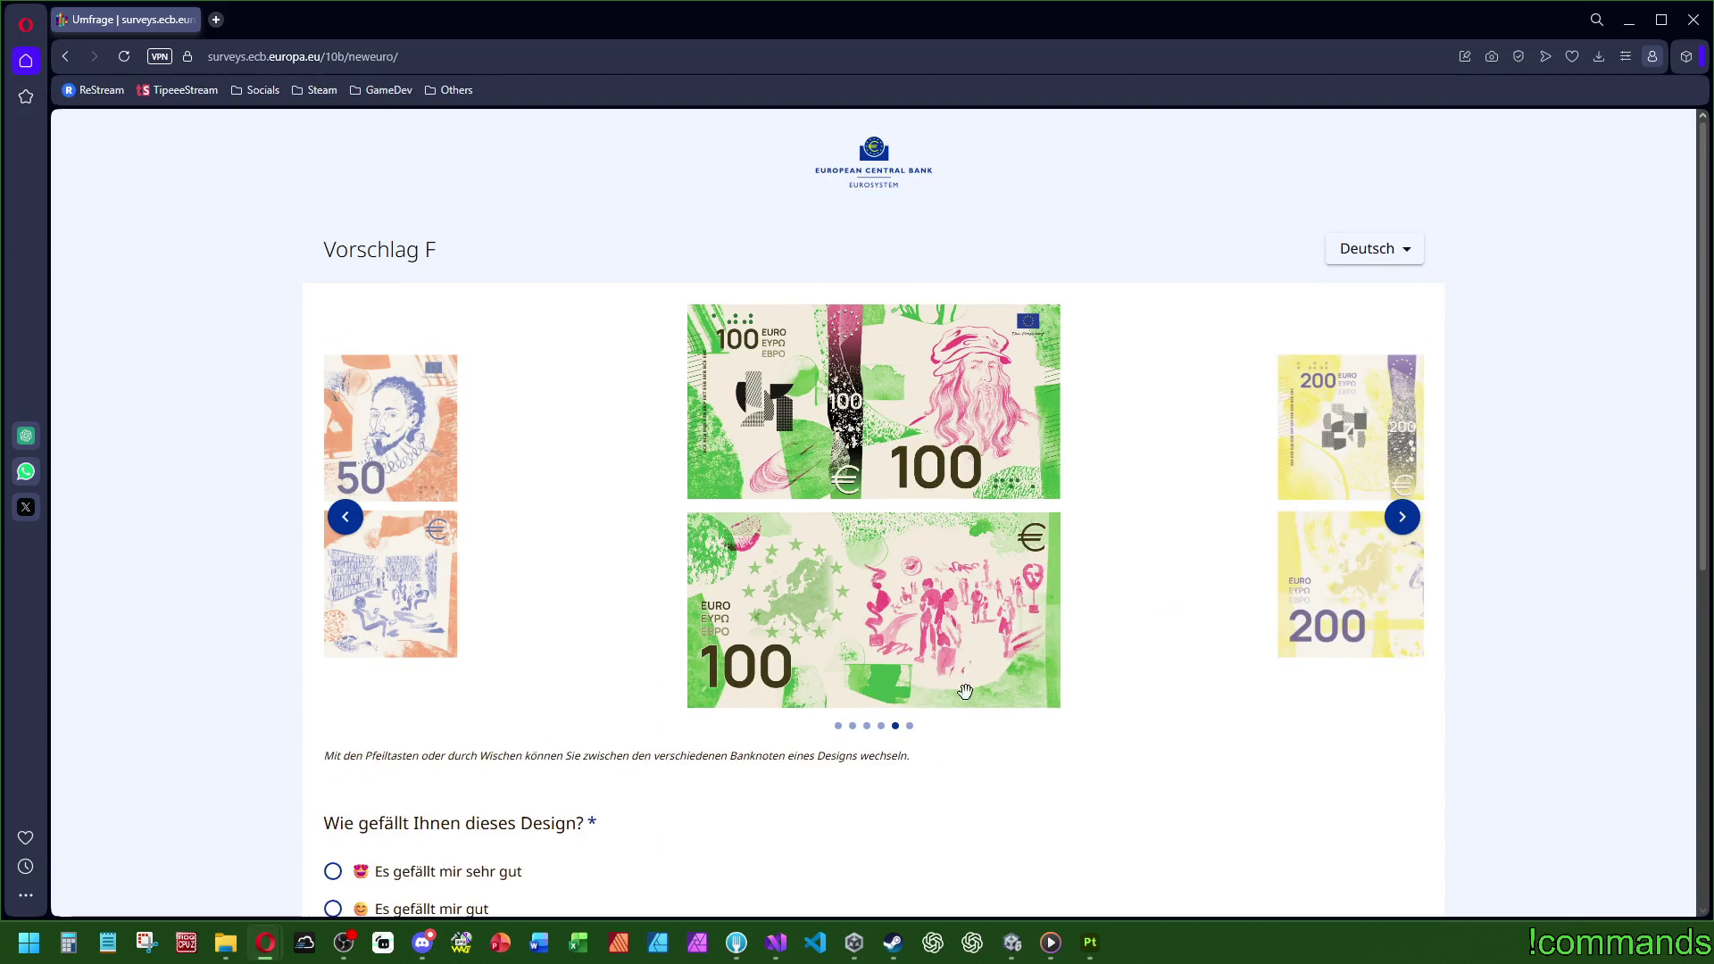
pyautogui.scroll(-10, 1033, 529)
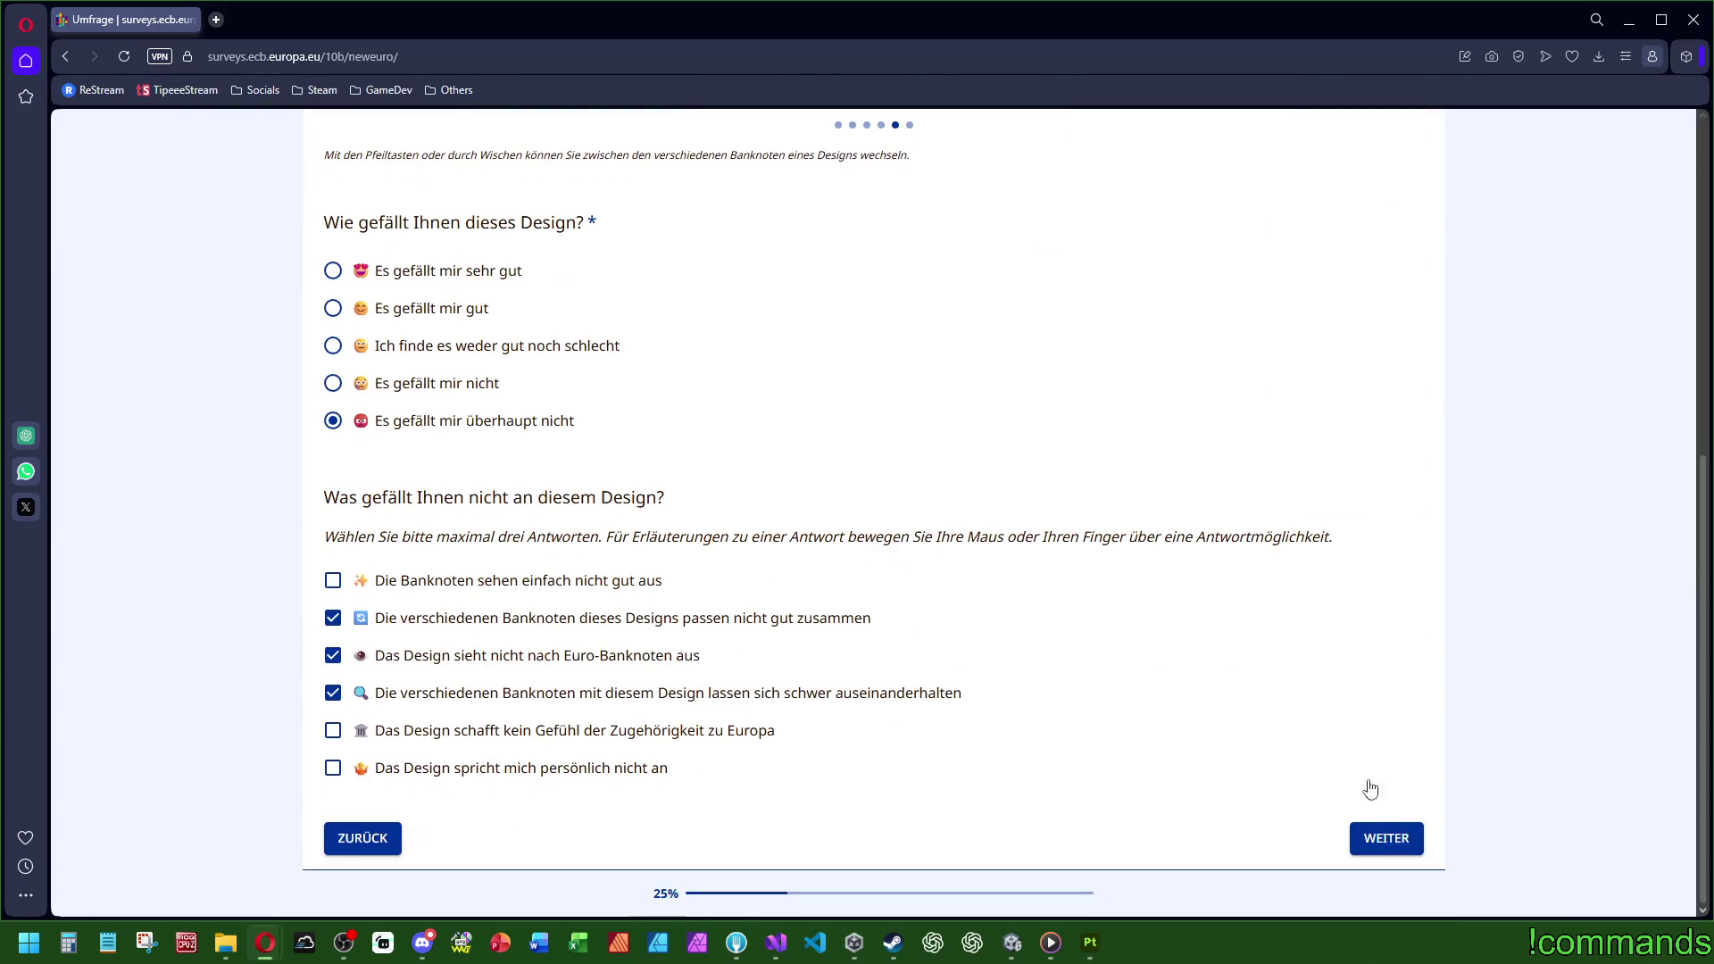
pyautogui.click(1389, 839)
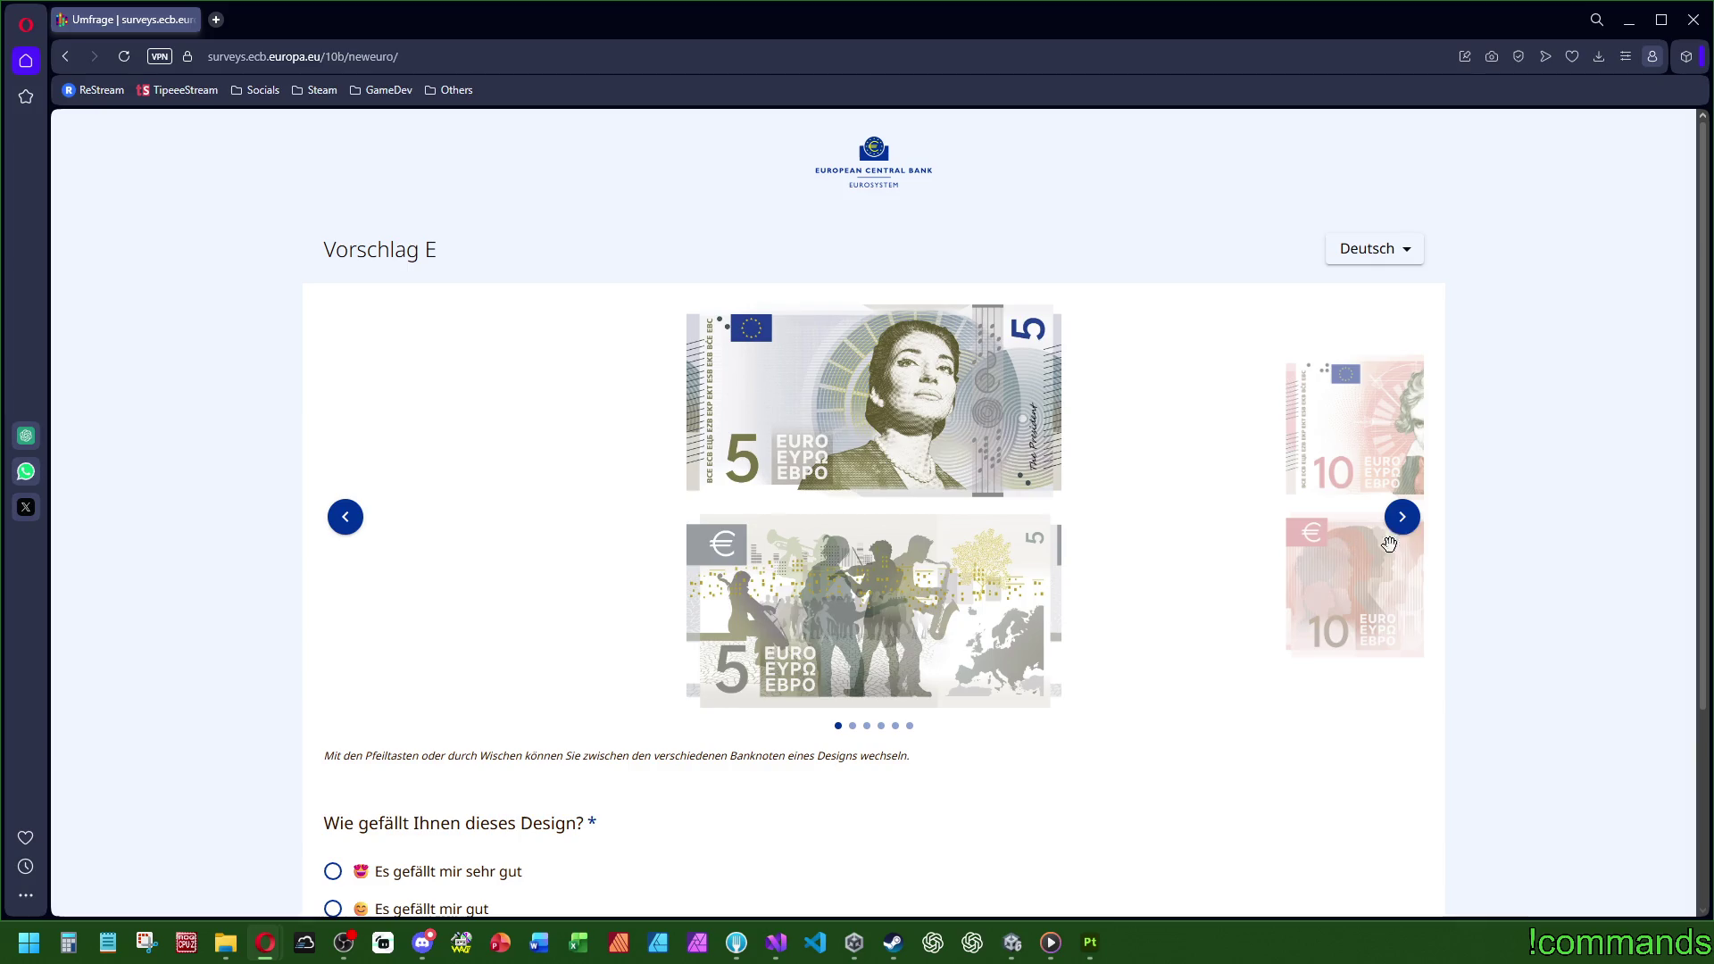
# Step: Browse Vorschlag E's notes forward and back, ending on the 200-euro note
pyautogui.click(1402, 517)
pyautogui.click(1403, 524)
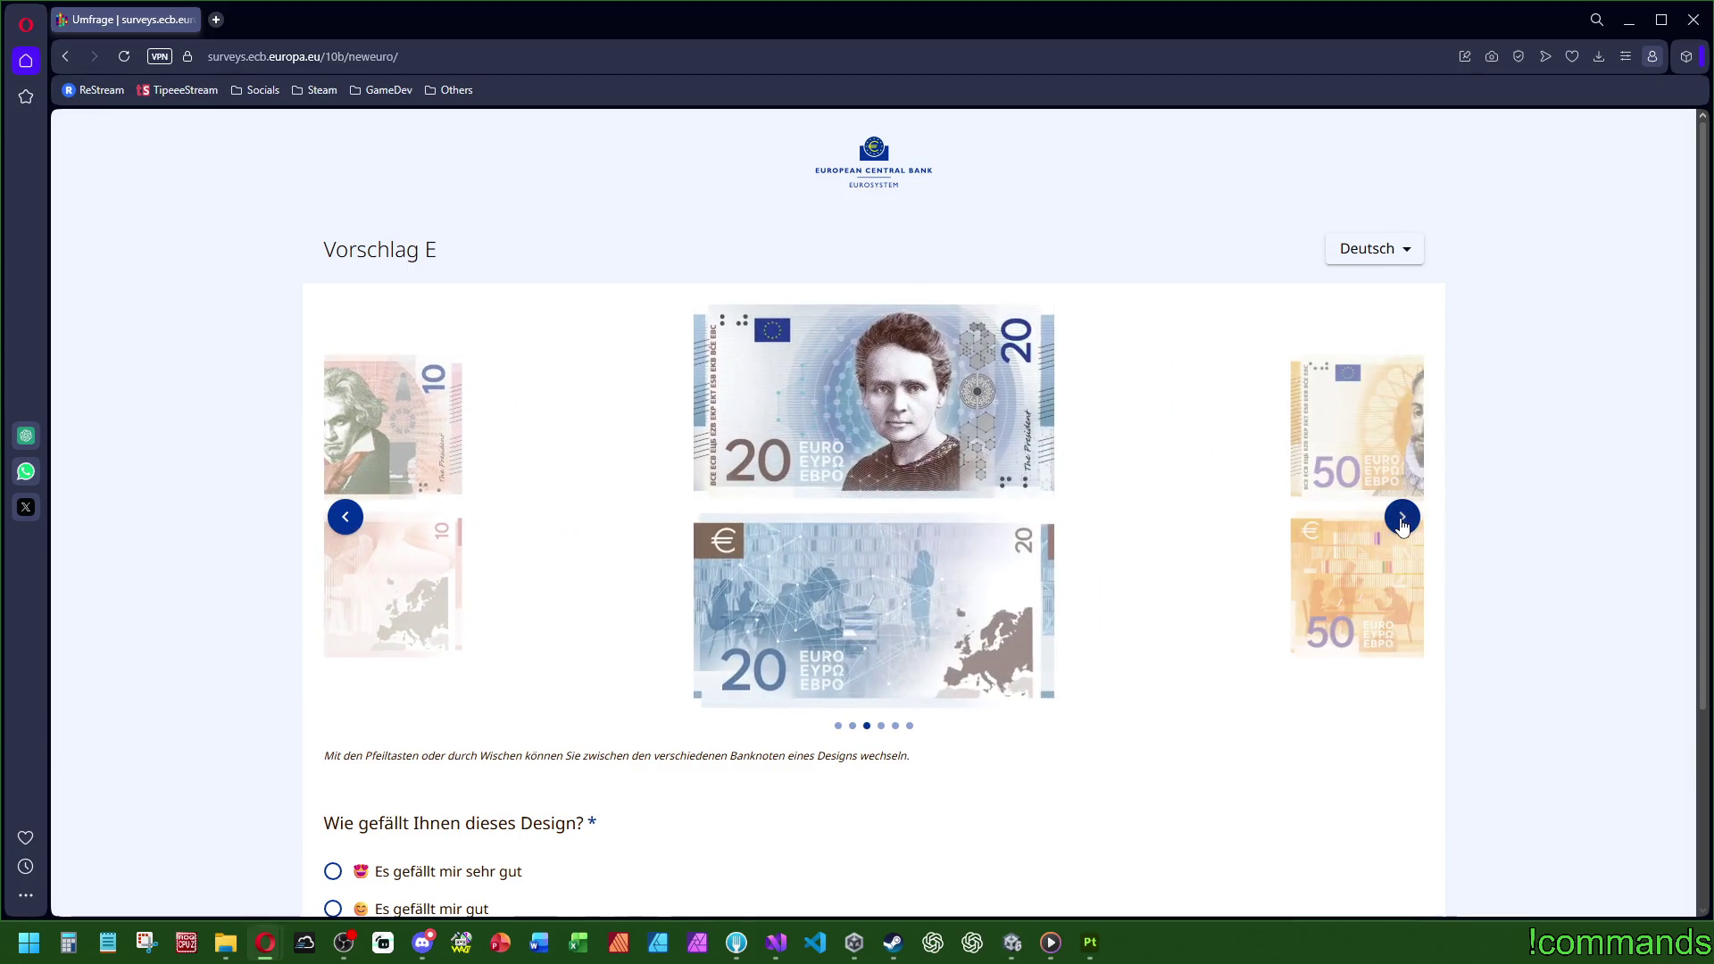
pyautogui.click(1402, 518)
pyautogui.click(1402, 517)
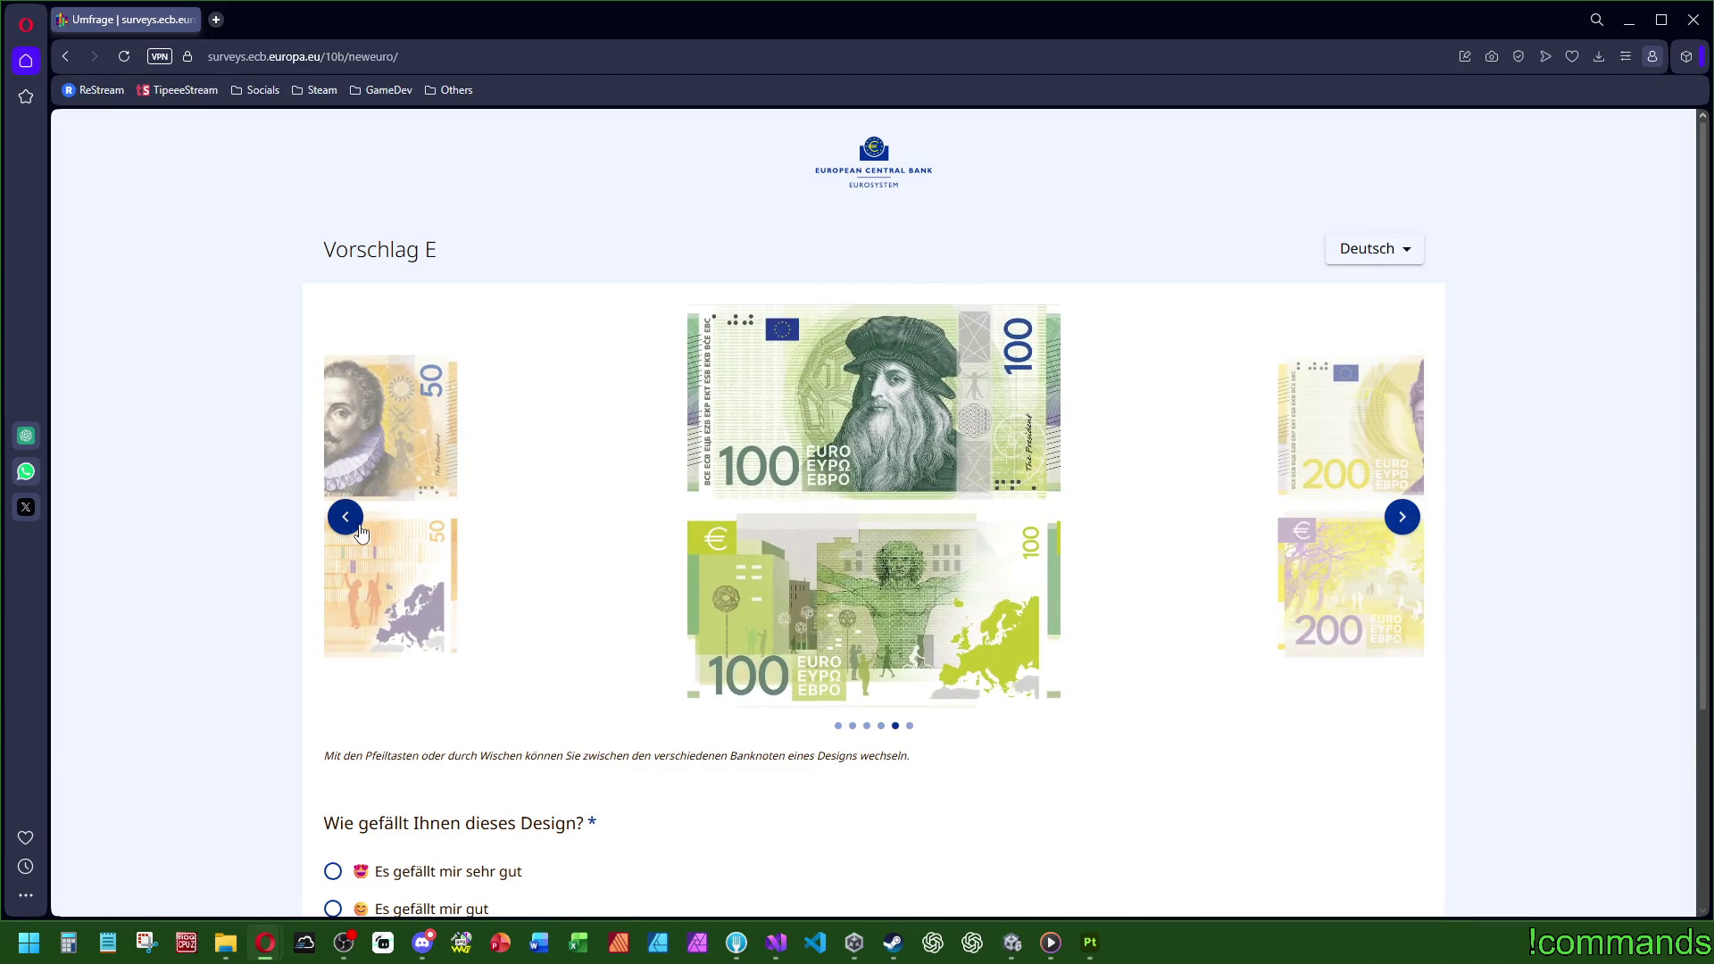
pyautogui.click(347, 520)
pyautogui.click(348, 523)
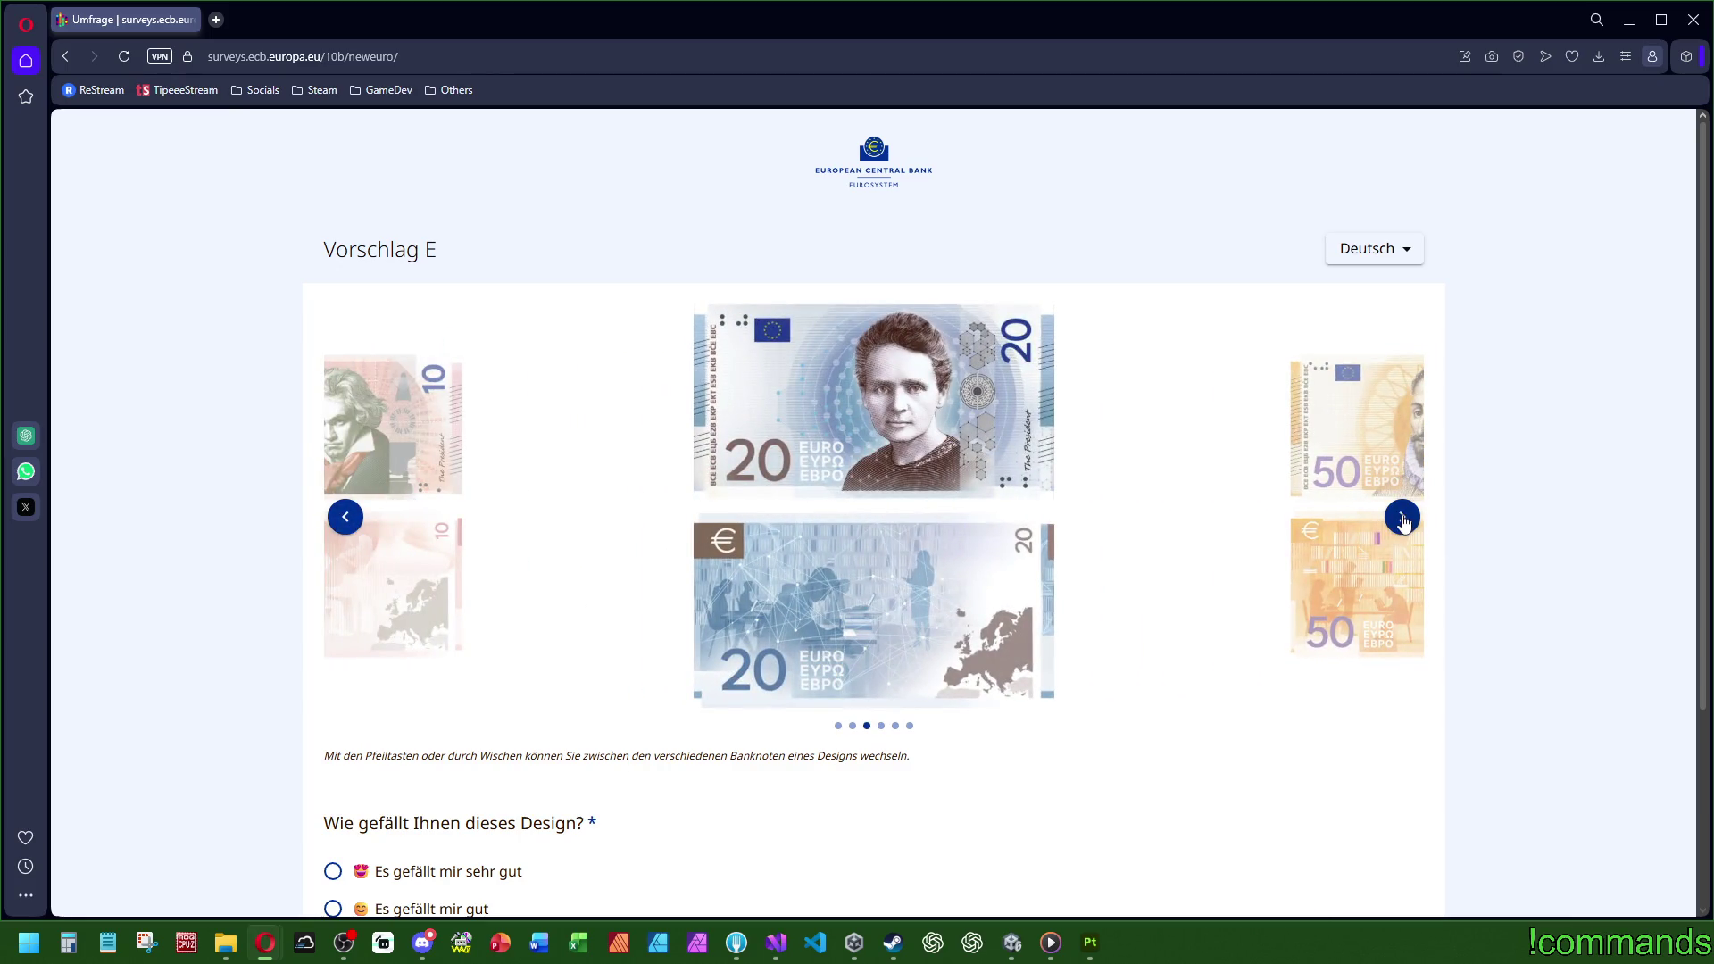
pyautogui.click(1403, 520)
pyautogui.click(1403, 518)
pyautogui.click(1403, 517)
# Step: Rate Vorschlag E 'Es gefällt mir überhaupt nicht': mismatched, un-euro-like, personally unappealing; then continue
pyautogui.scroll(-3, 1250, 571)
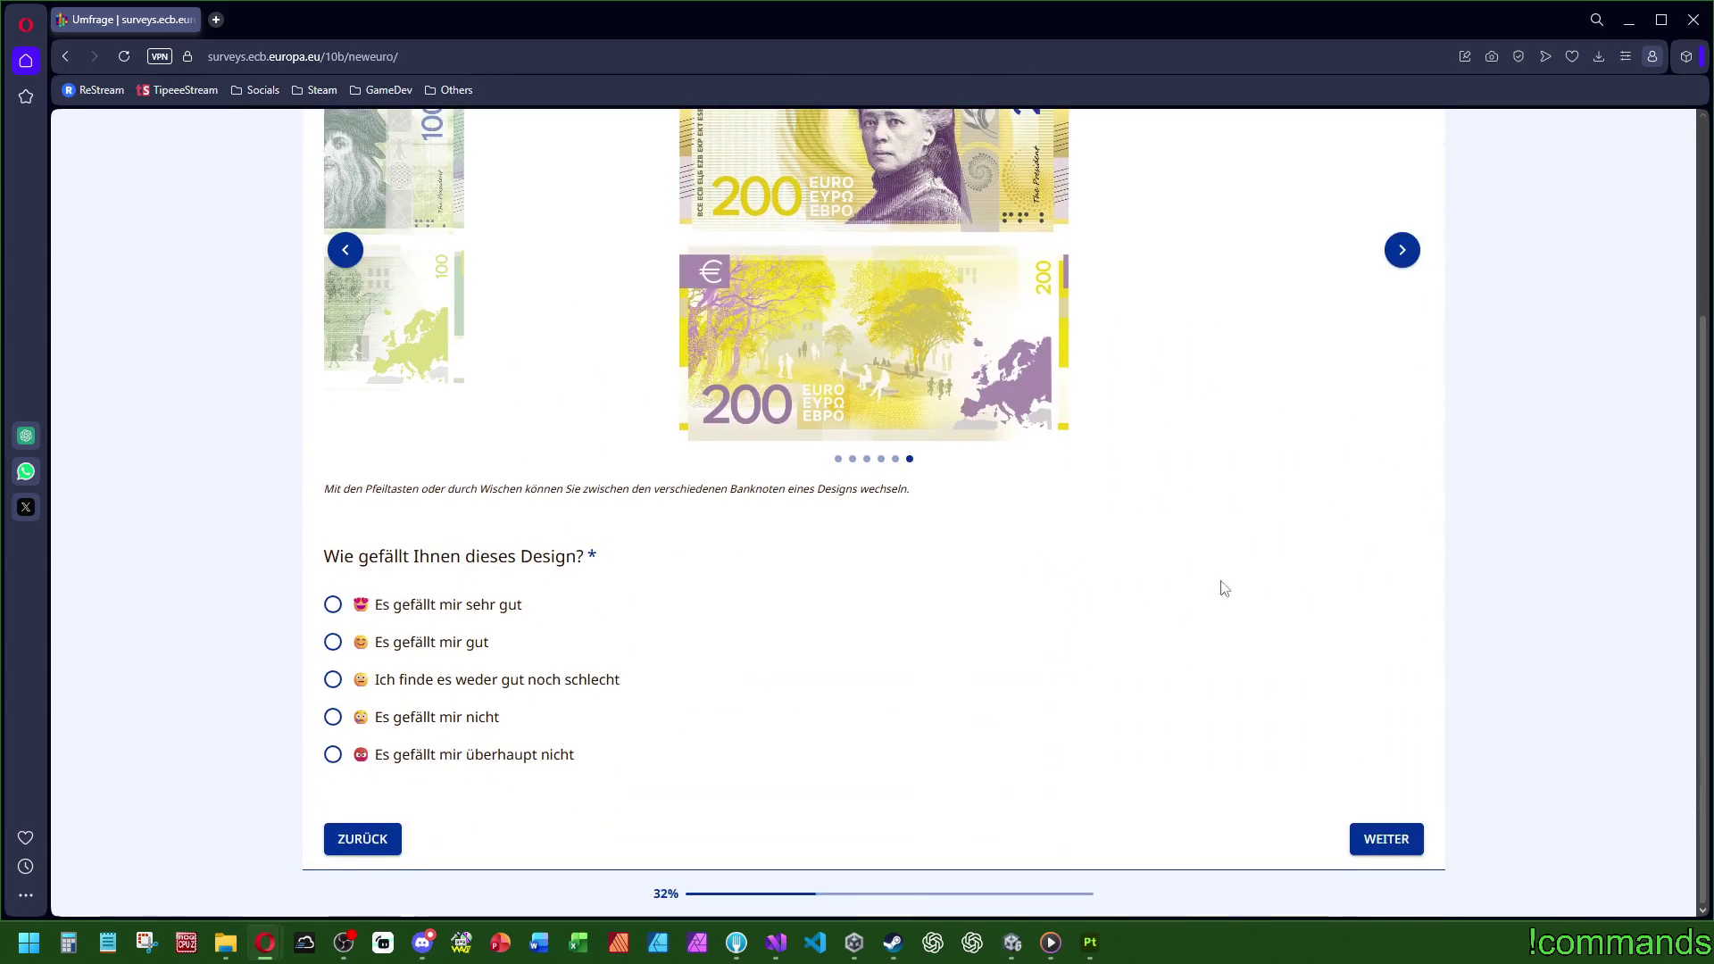
pyautogui.click(450, 756)
pyautogui.scroll(-3, 464, 678)
pyautogui.click(416, 676)
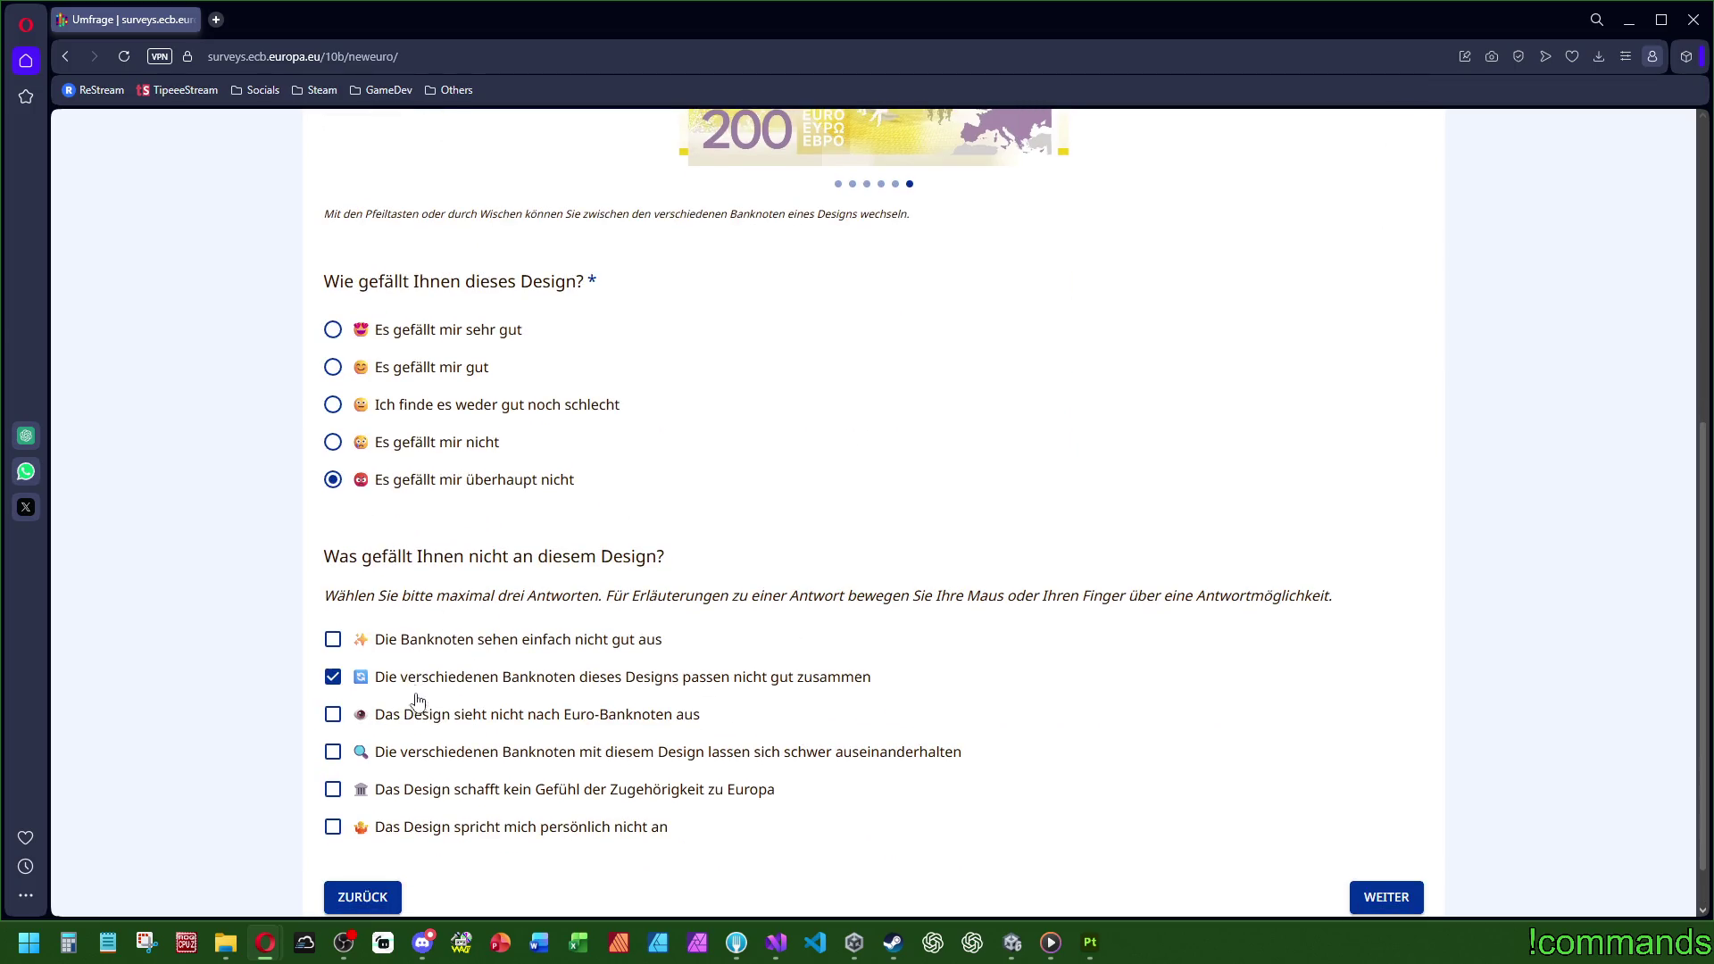
pyautogui.click(419, 712)
pyautogui.click(622, 837)
pyautogui.click(1369, 896)
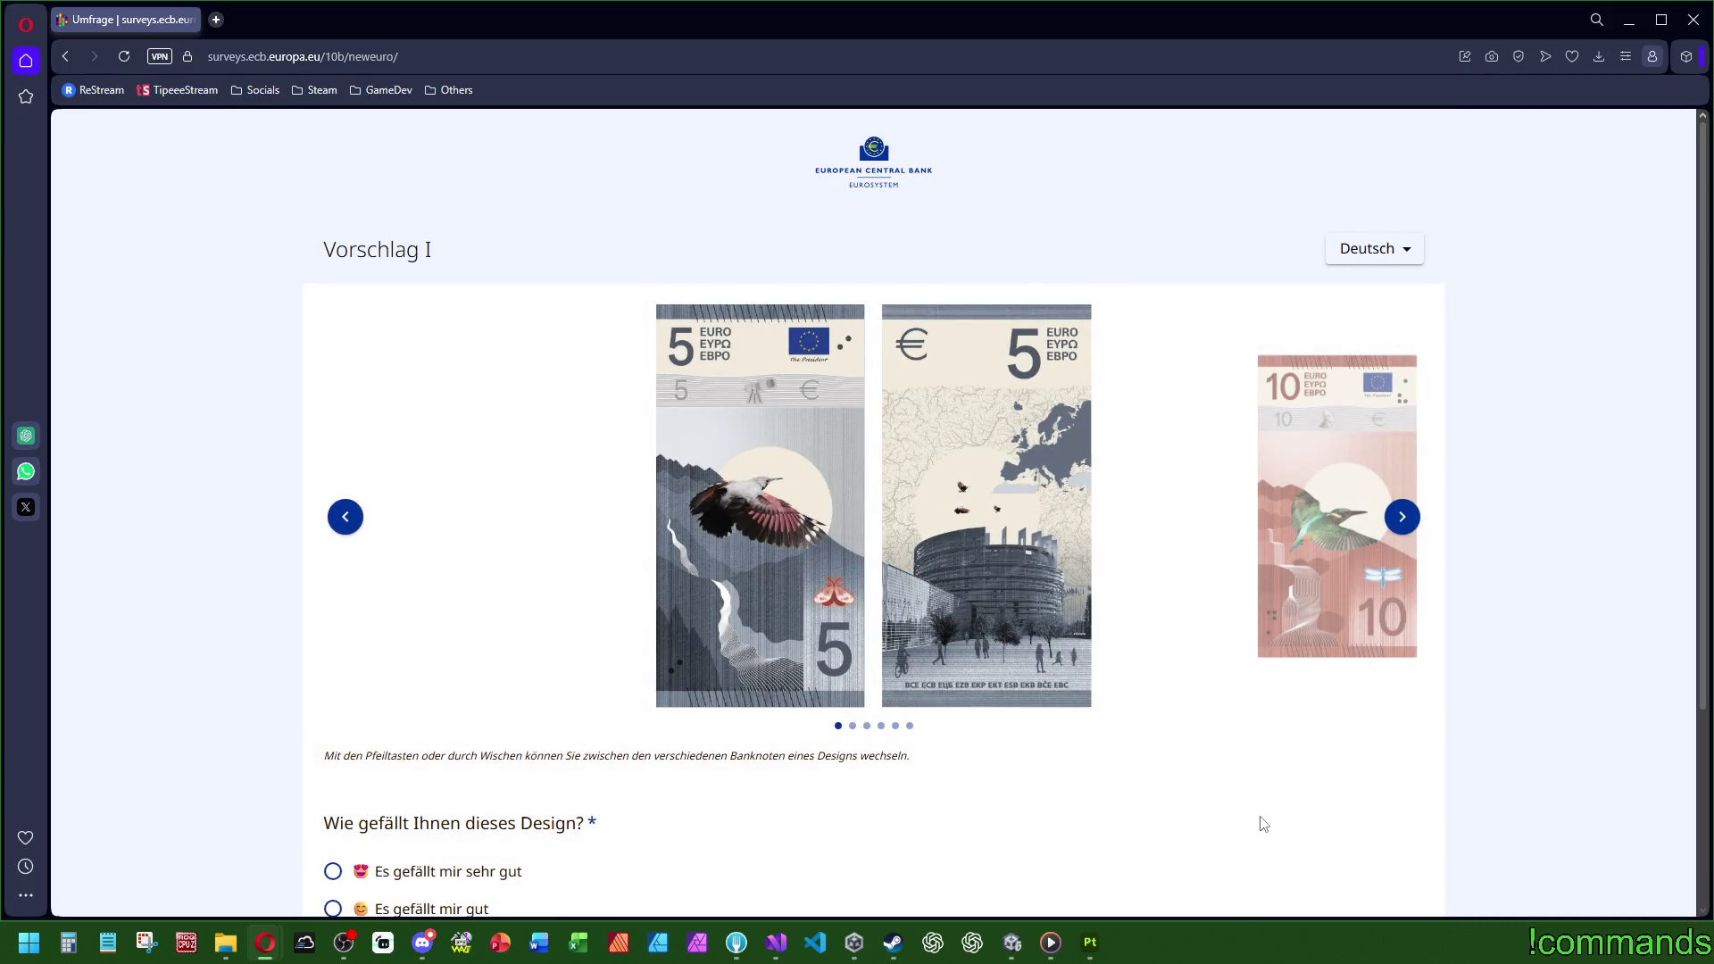
# Step: Browse Vorschlag I's notes from 5 to 200 euro and back to 5
pyautogui.click(1398, 514)
pyautogui.click(1402, 517)
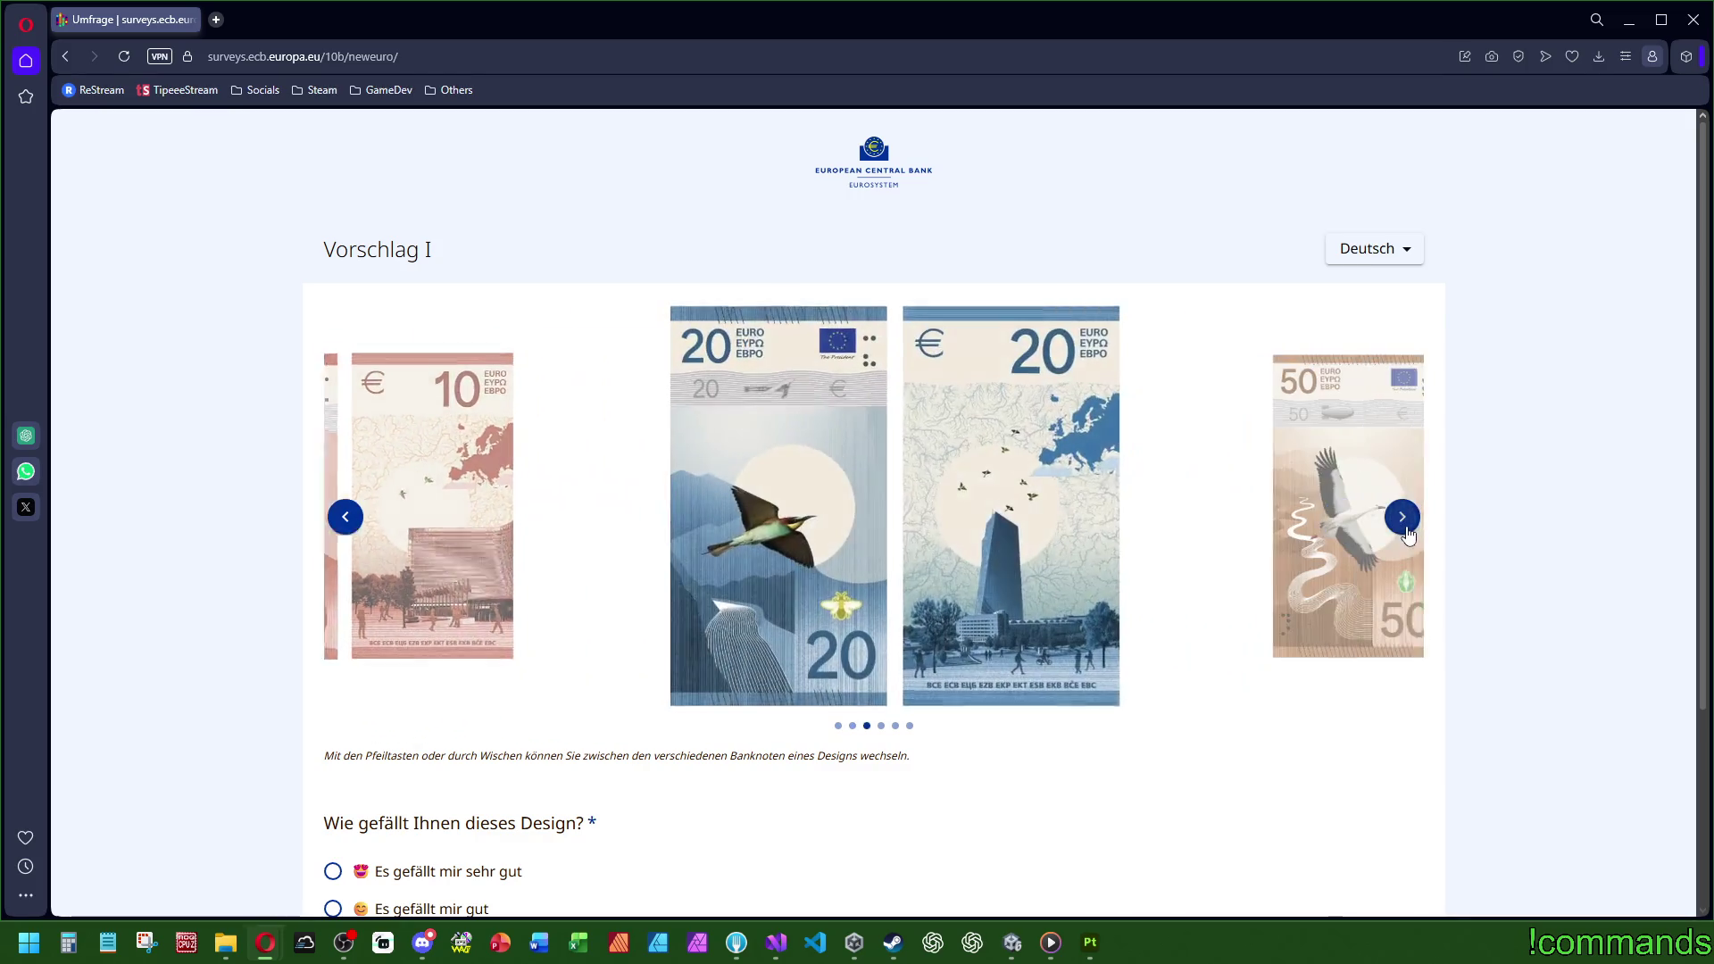
pyautogui.click(1403, 518)
pyautogui.click(1404, 520)
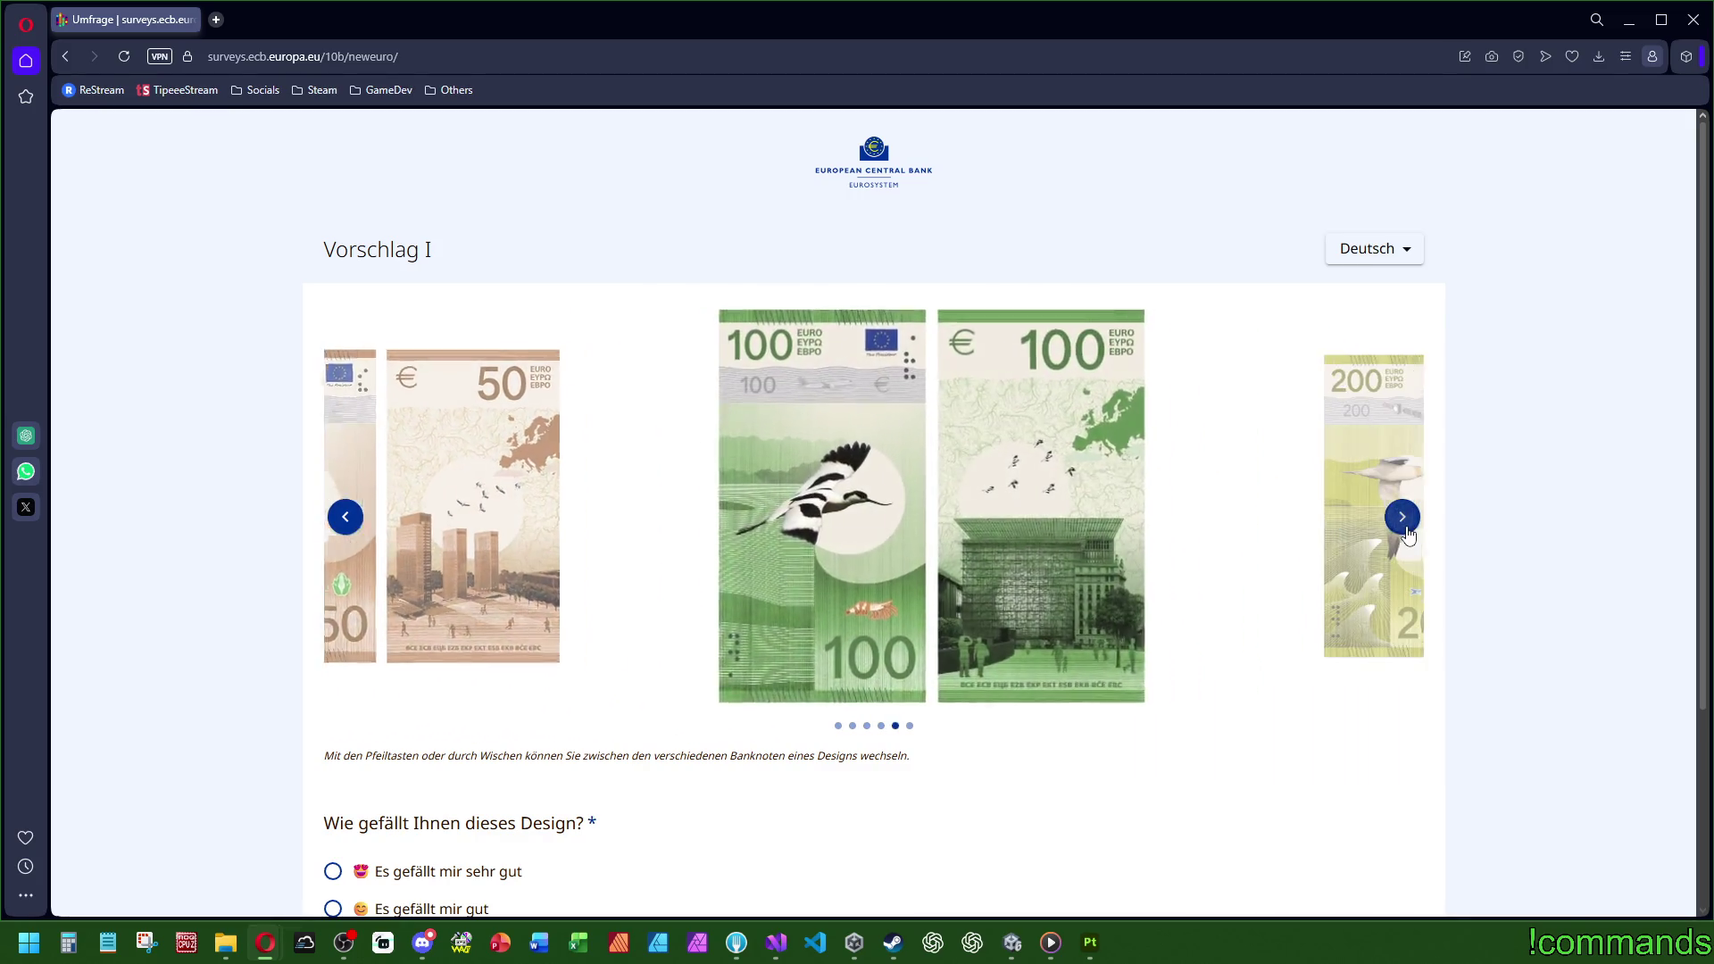
pyautogui.click(1404, 520)
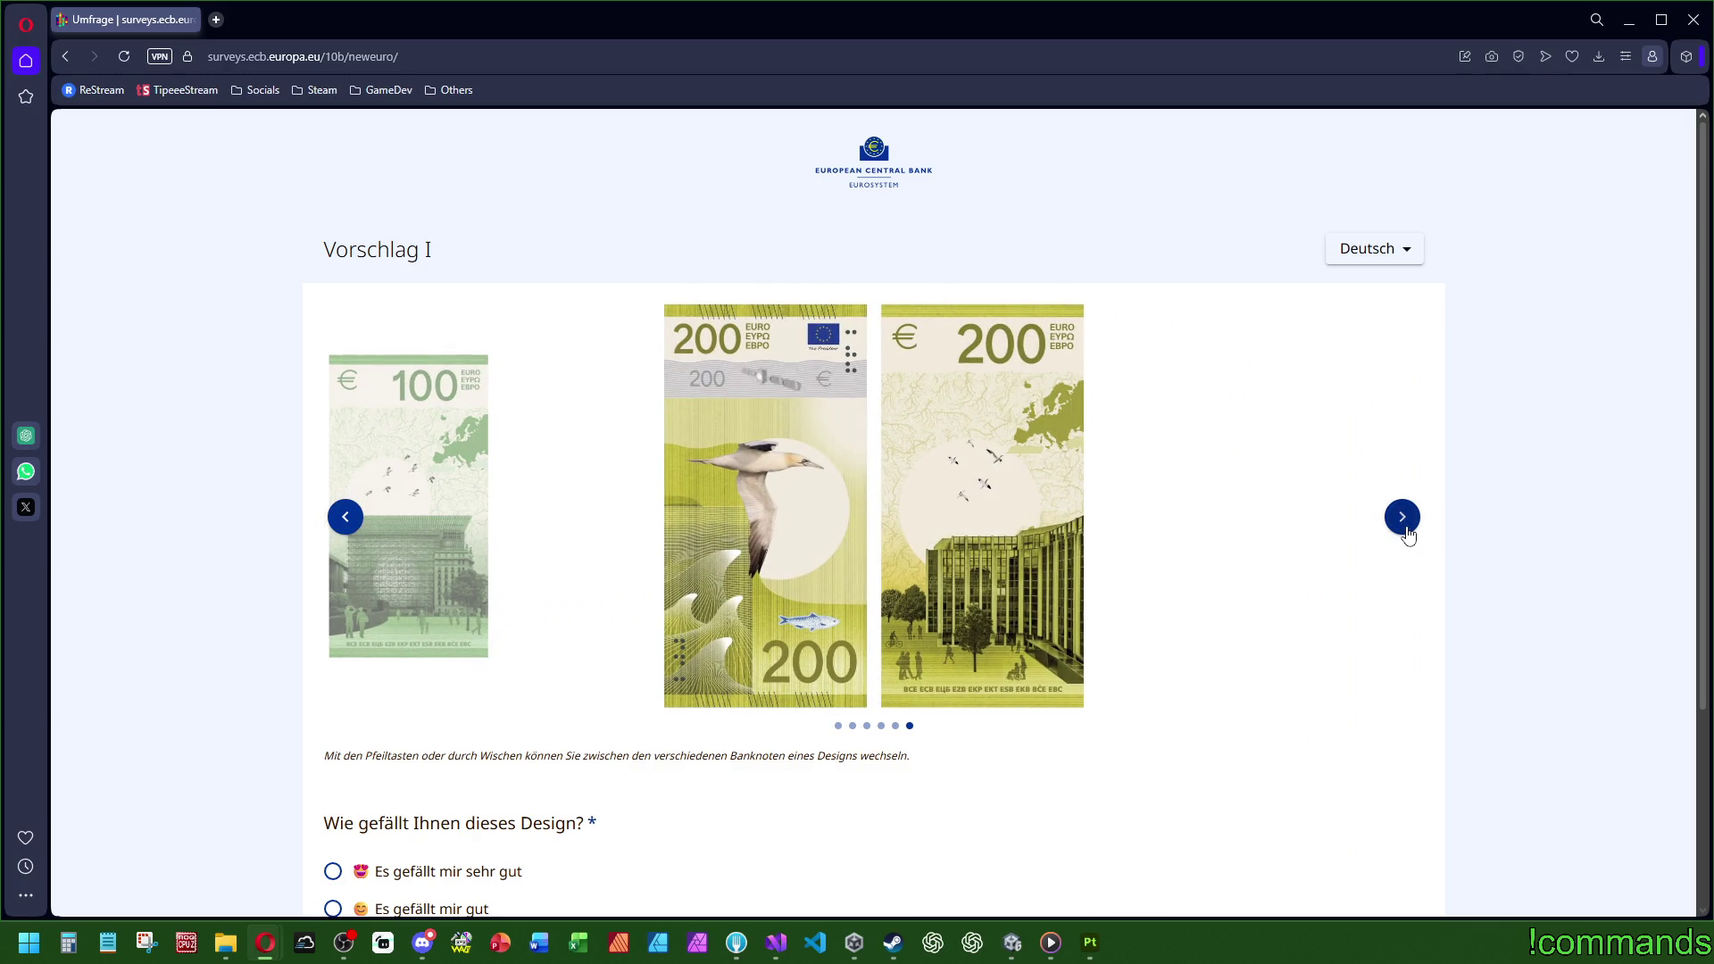
pyautogui.click(346, 518)
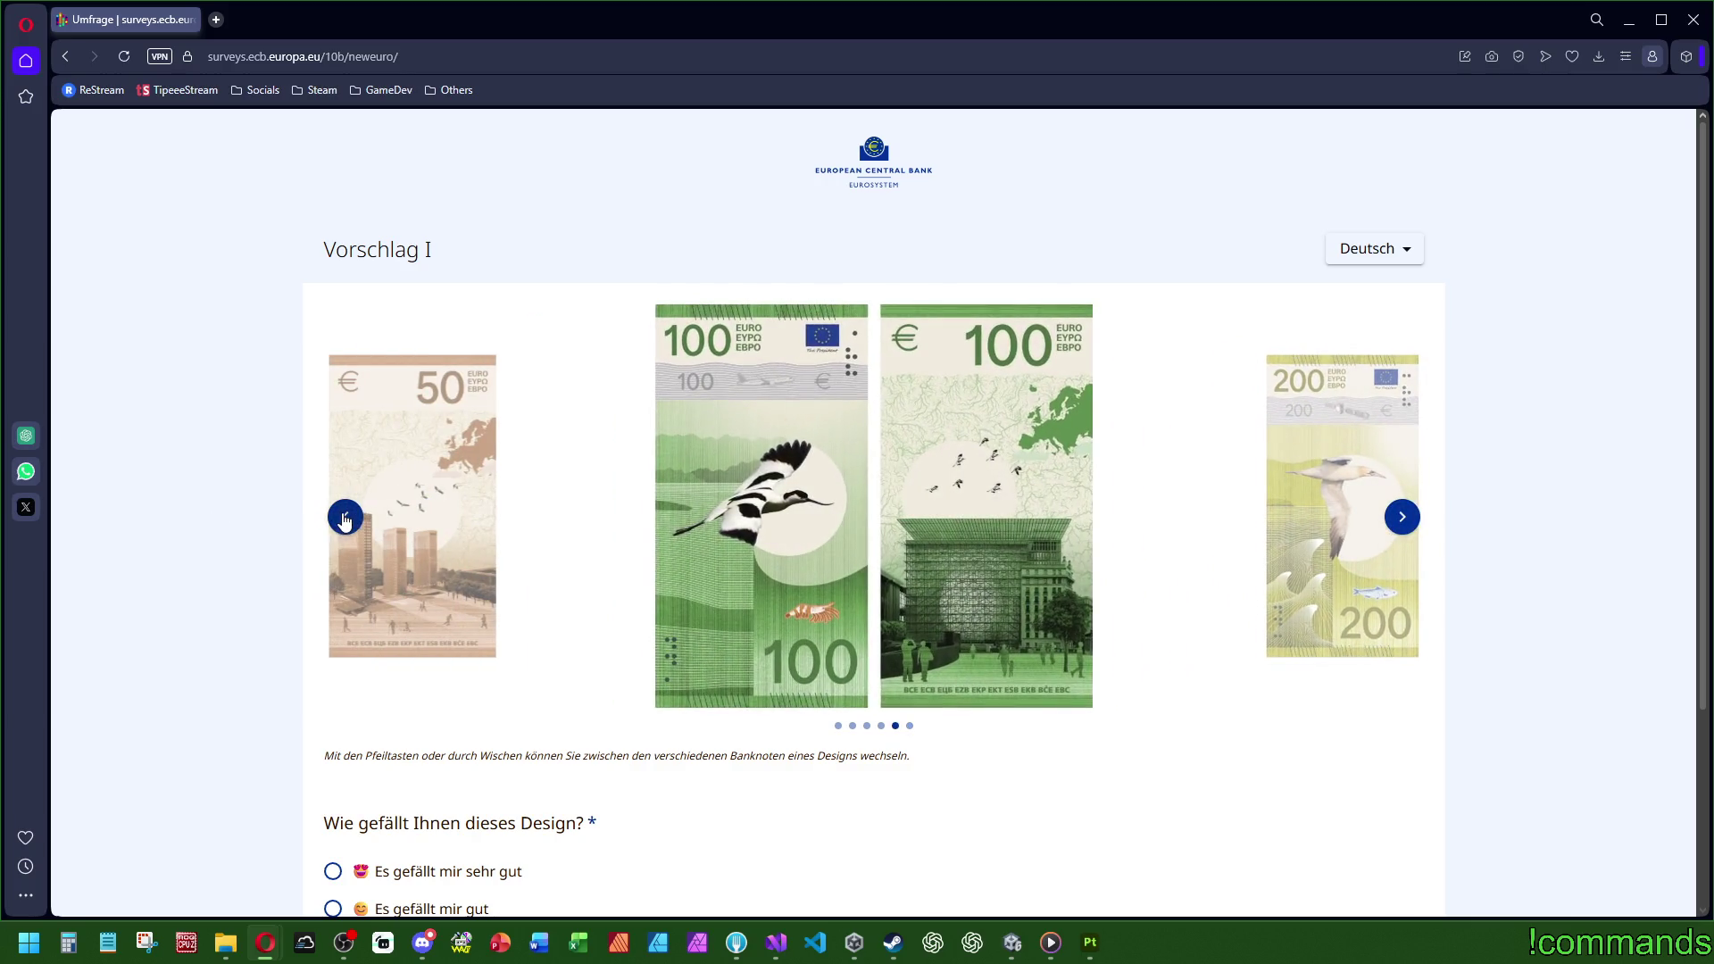
pyautogui.click(345, 517)
pyautogui.click(345, 518)
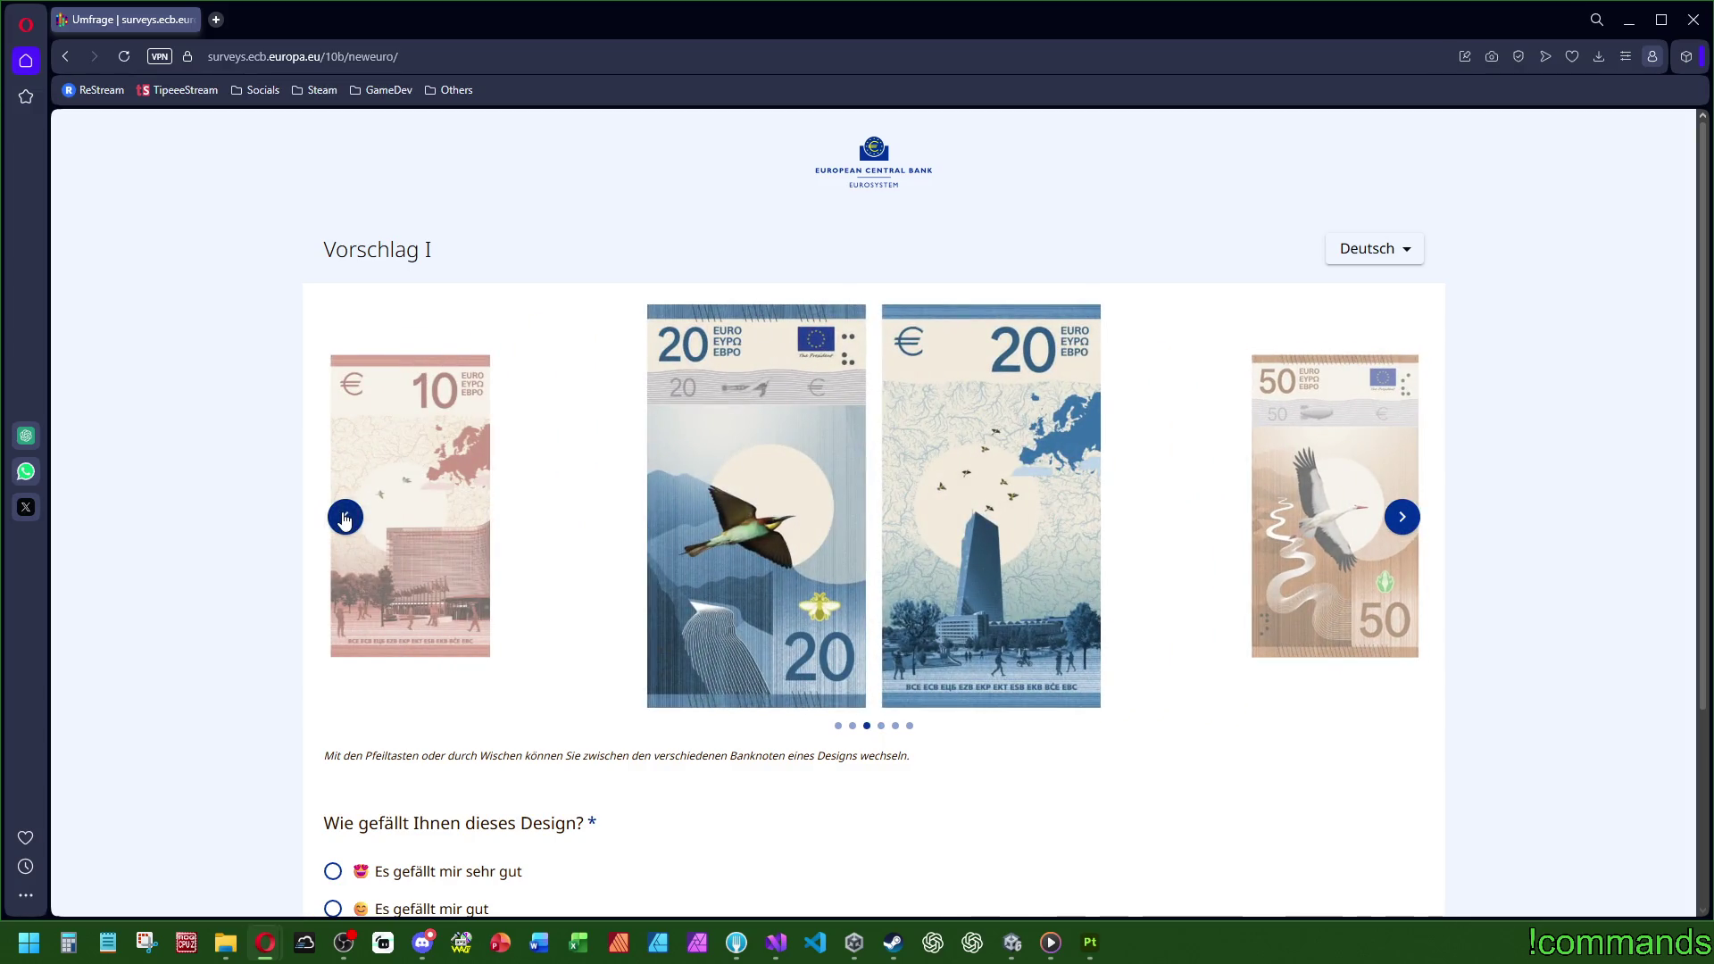
pyautogui.click(346, 518)
pyautogui.click(345, 517)
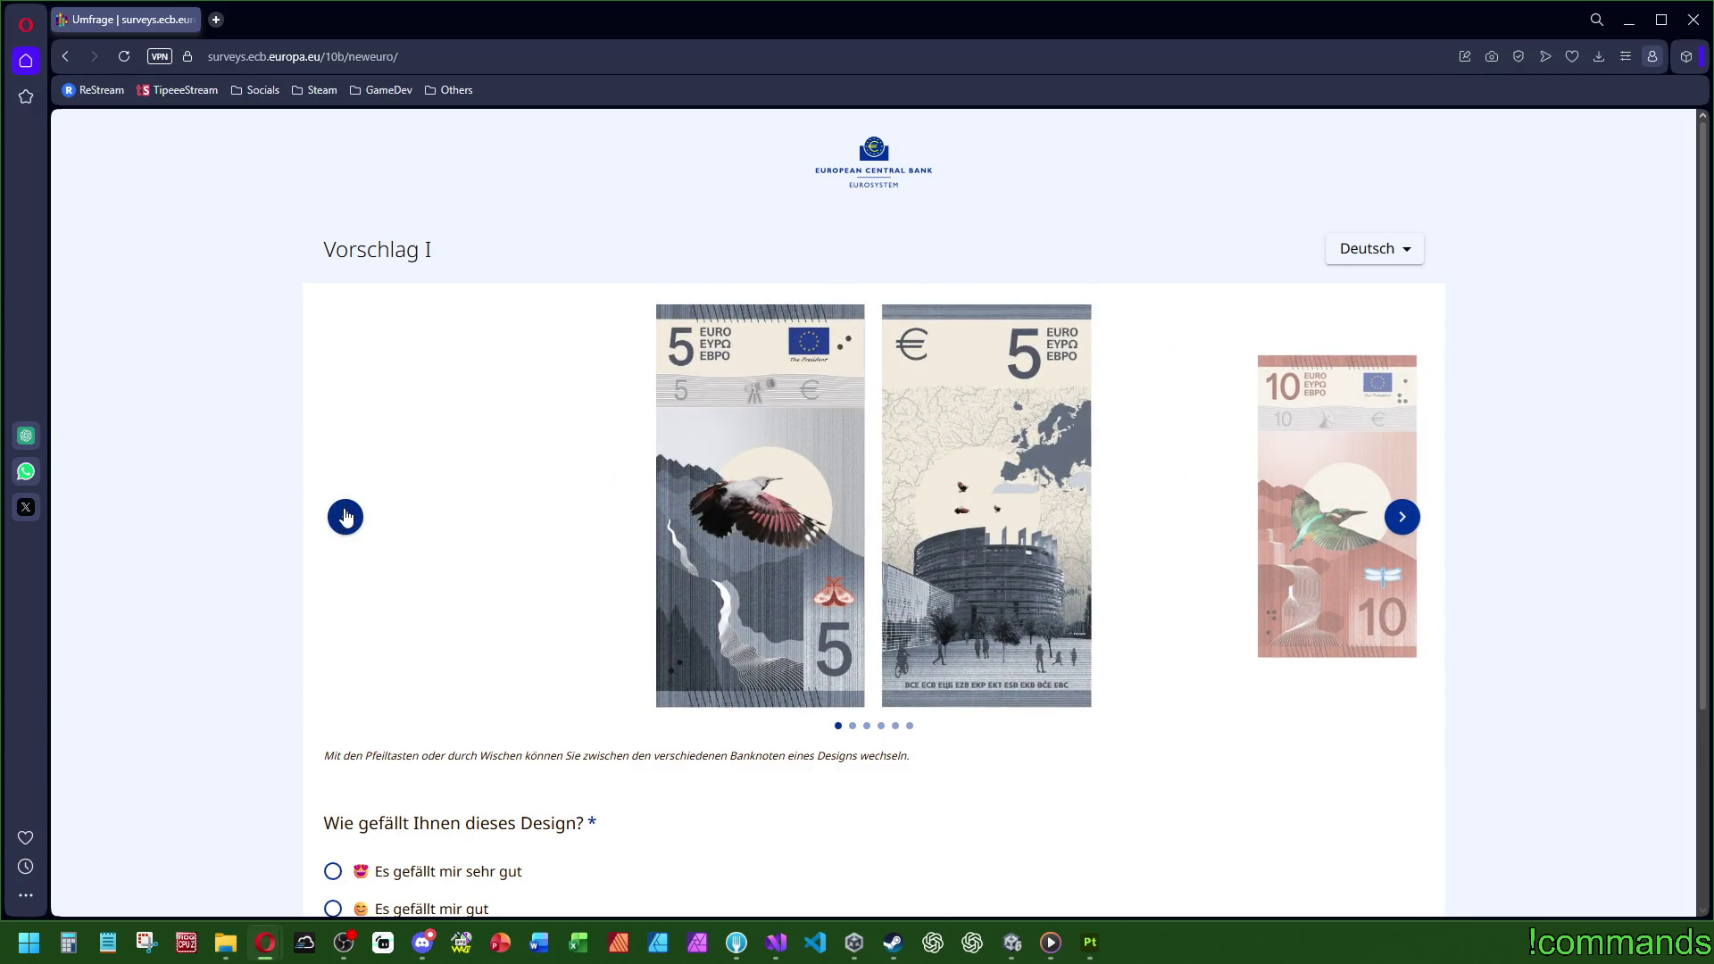
# Step: Rate Vorschlag I 'Es gefällt mir gut' and continue to Vorschlag D
pyautogui.scroll(-3, 345, 518)
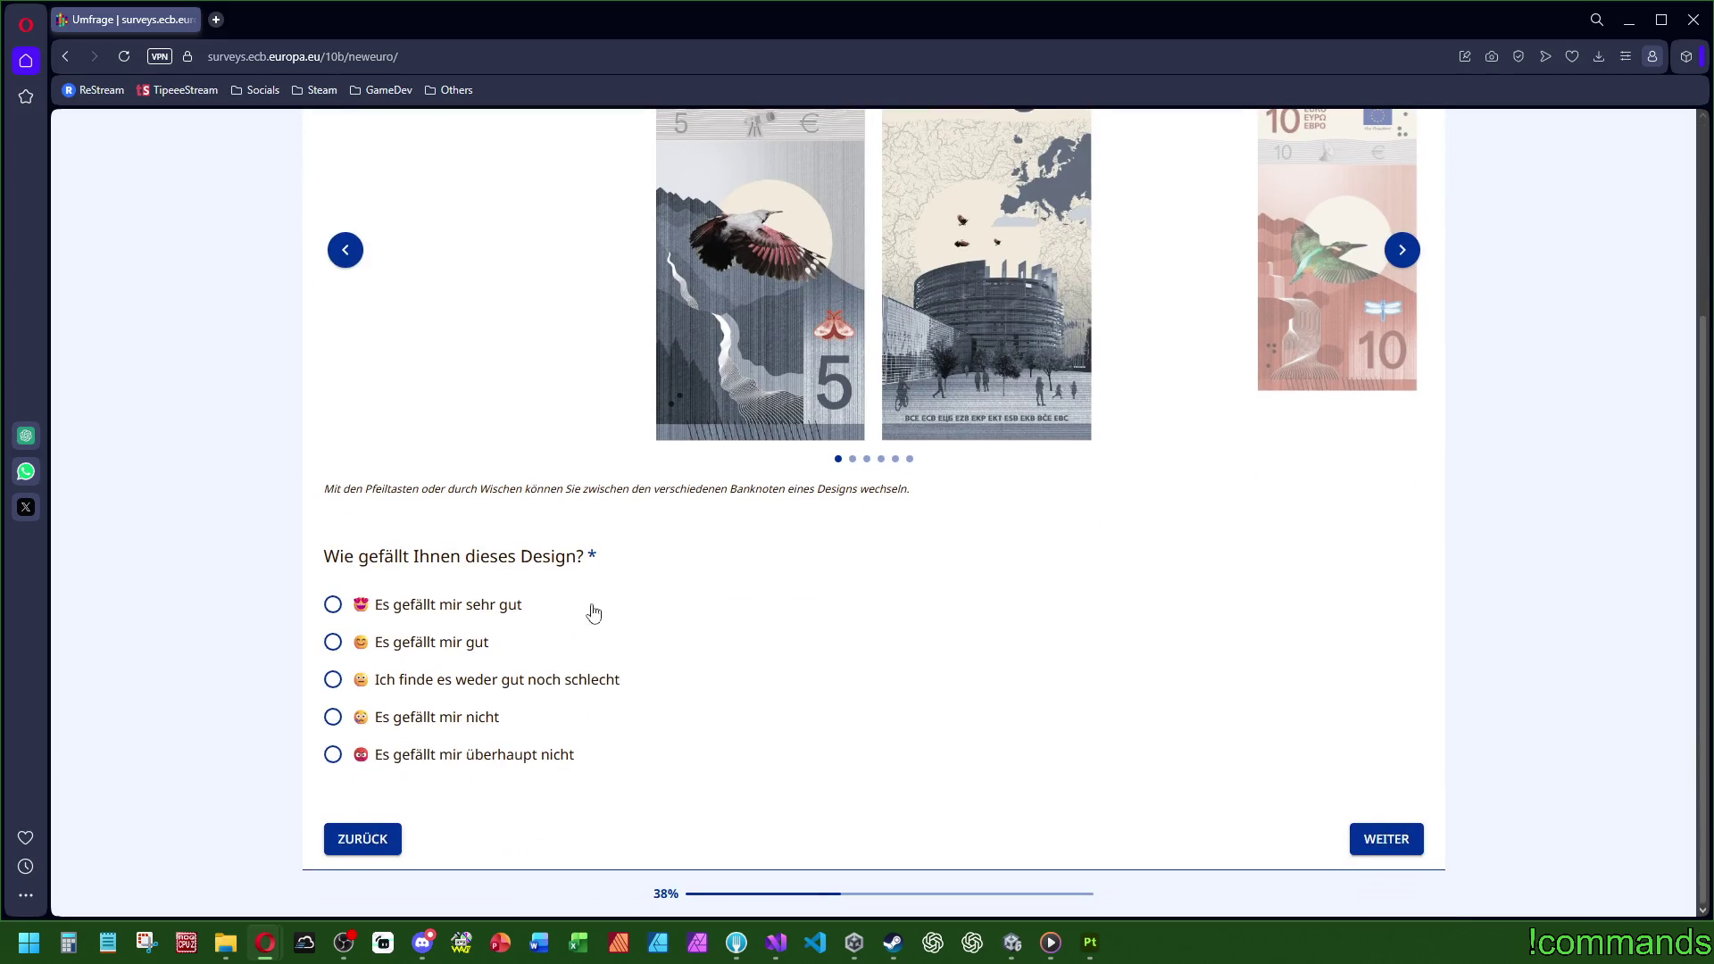
pyautogui.click(402, 643)
pyautogui.scroll(-3, 413, 699)
pyautogui.scroll(-1, 452, 788)
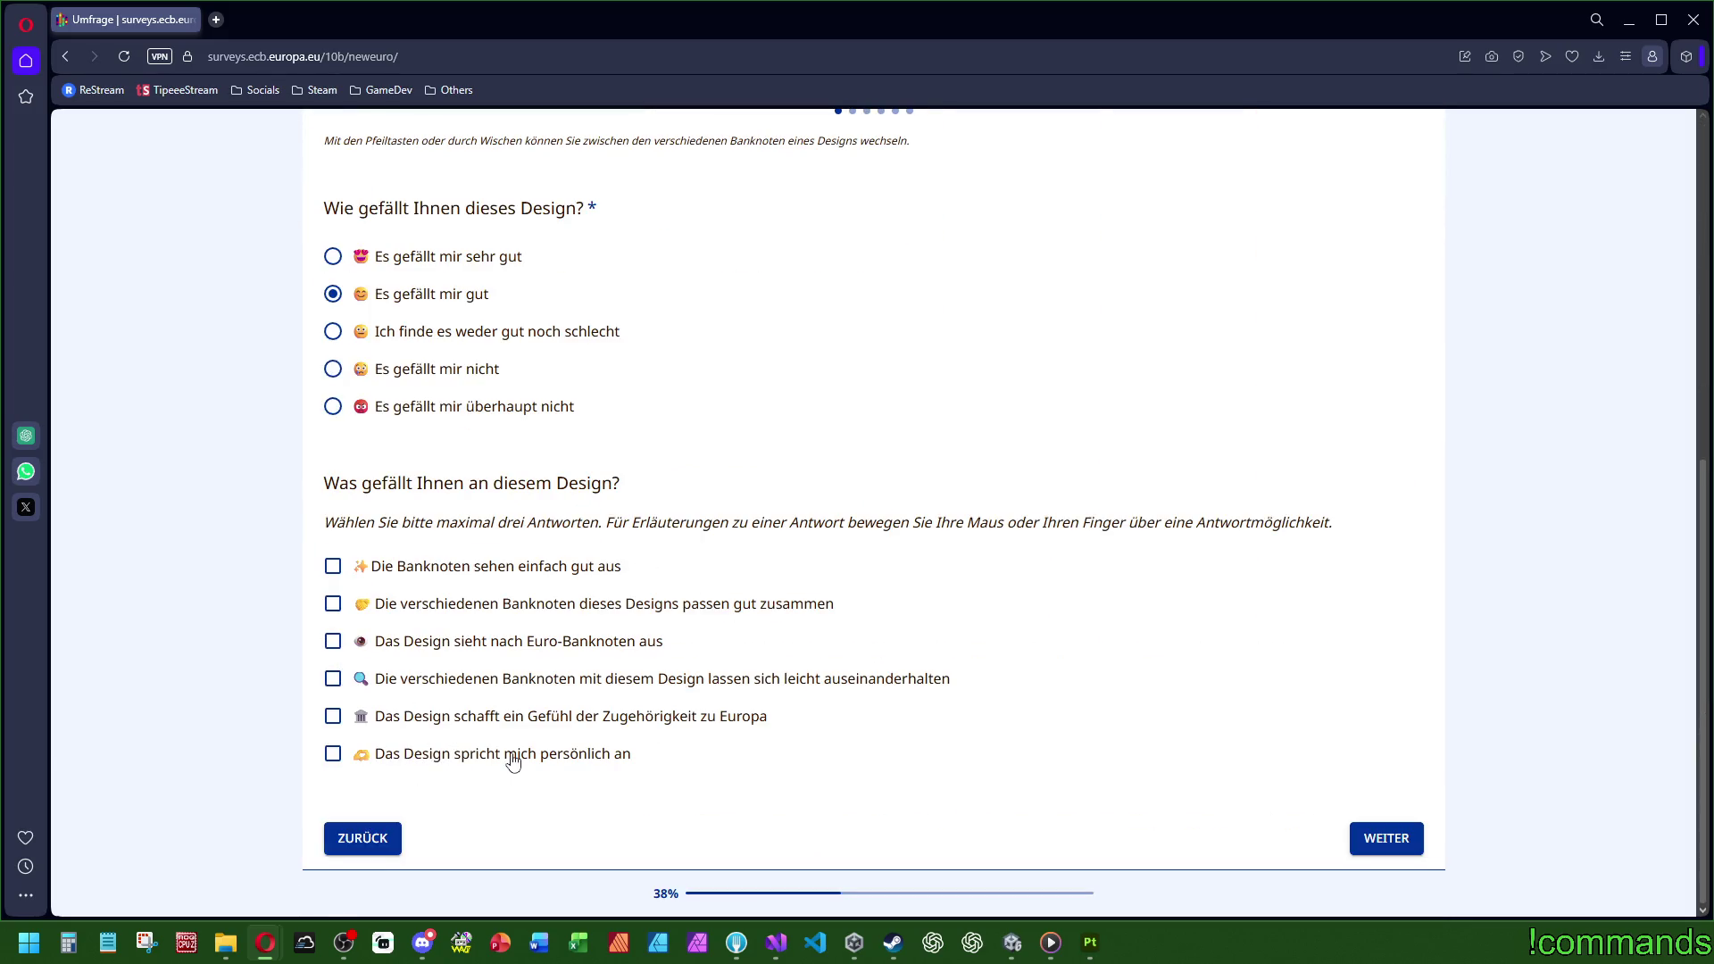
pyautogui.click(1382, 839)
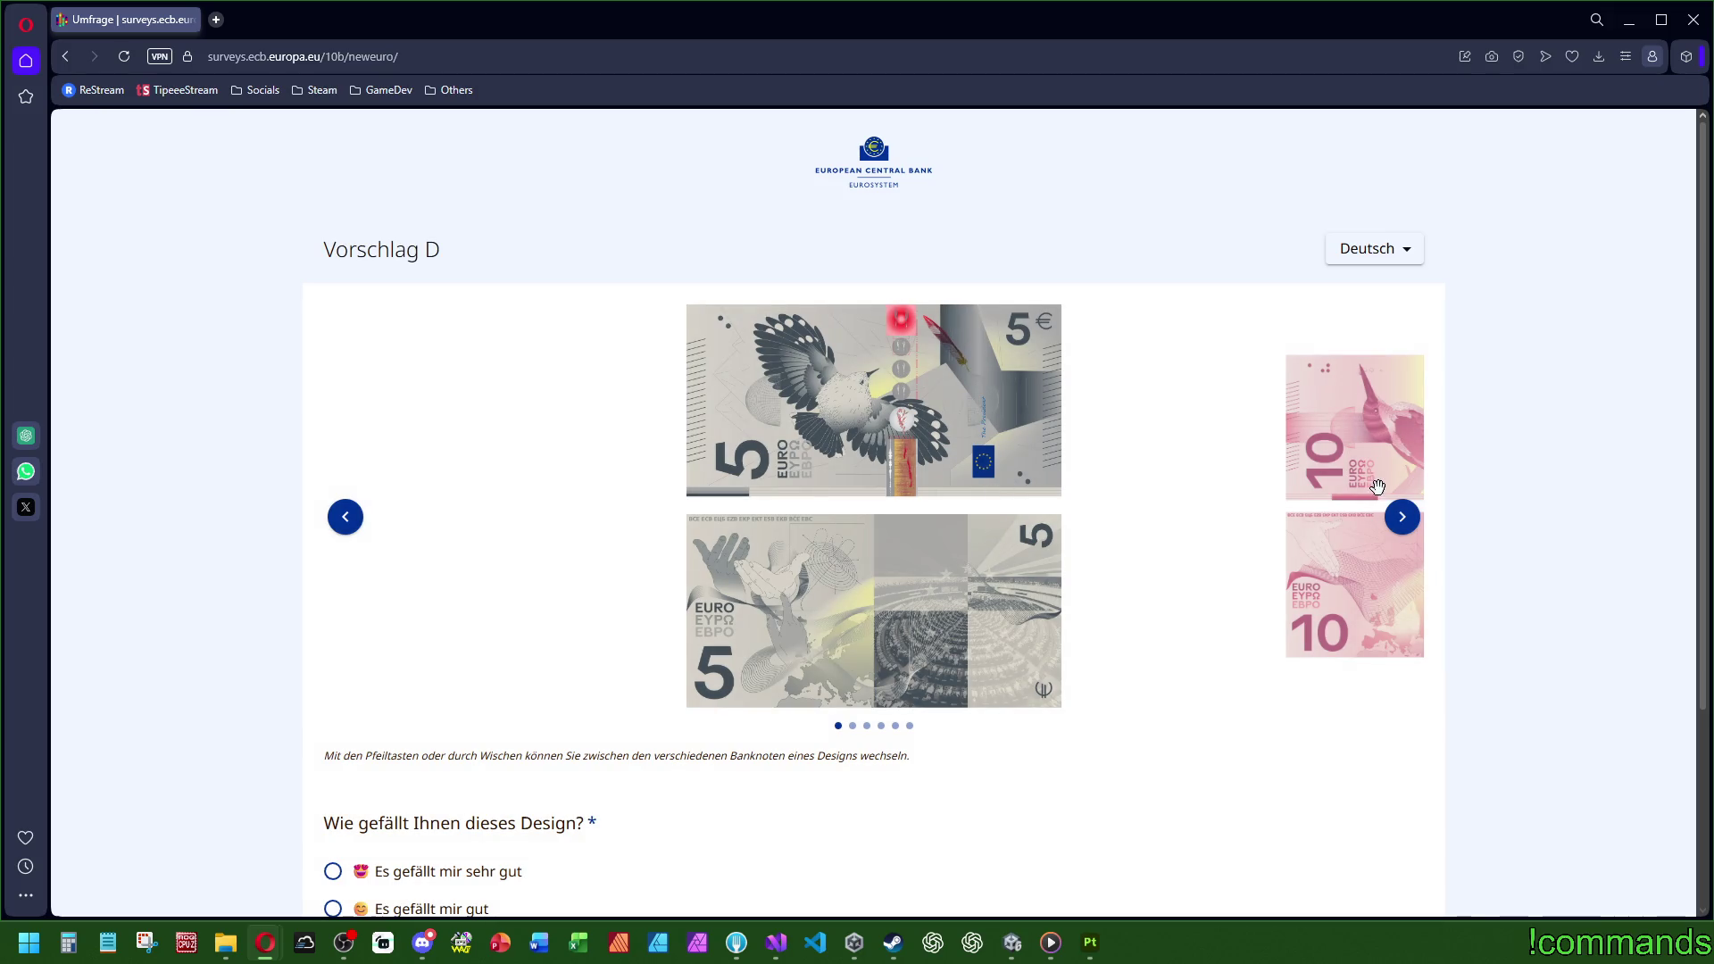
# Step: Page through Vorschlag D's banknotes up to the 200 € note
pyautogui.click(1405, 525)
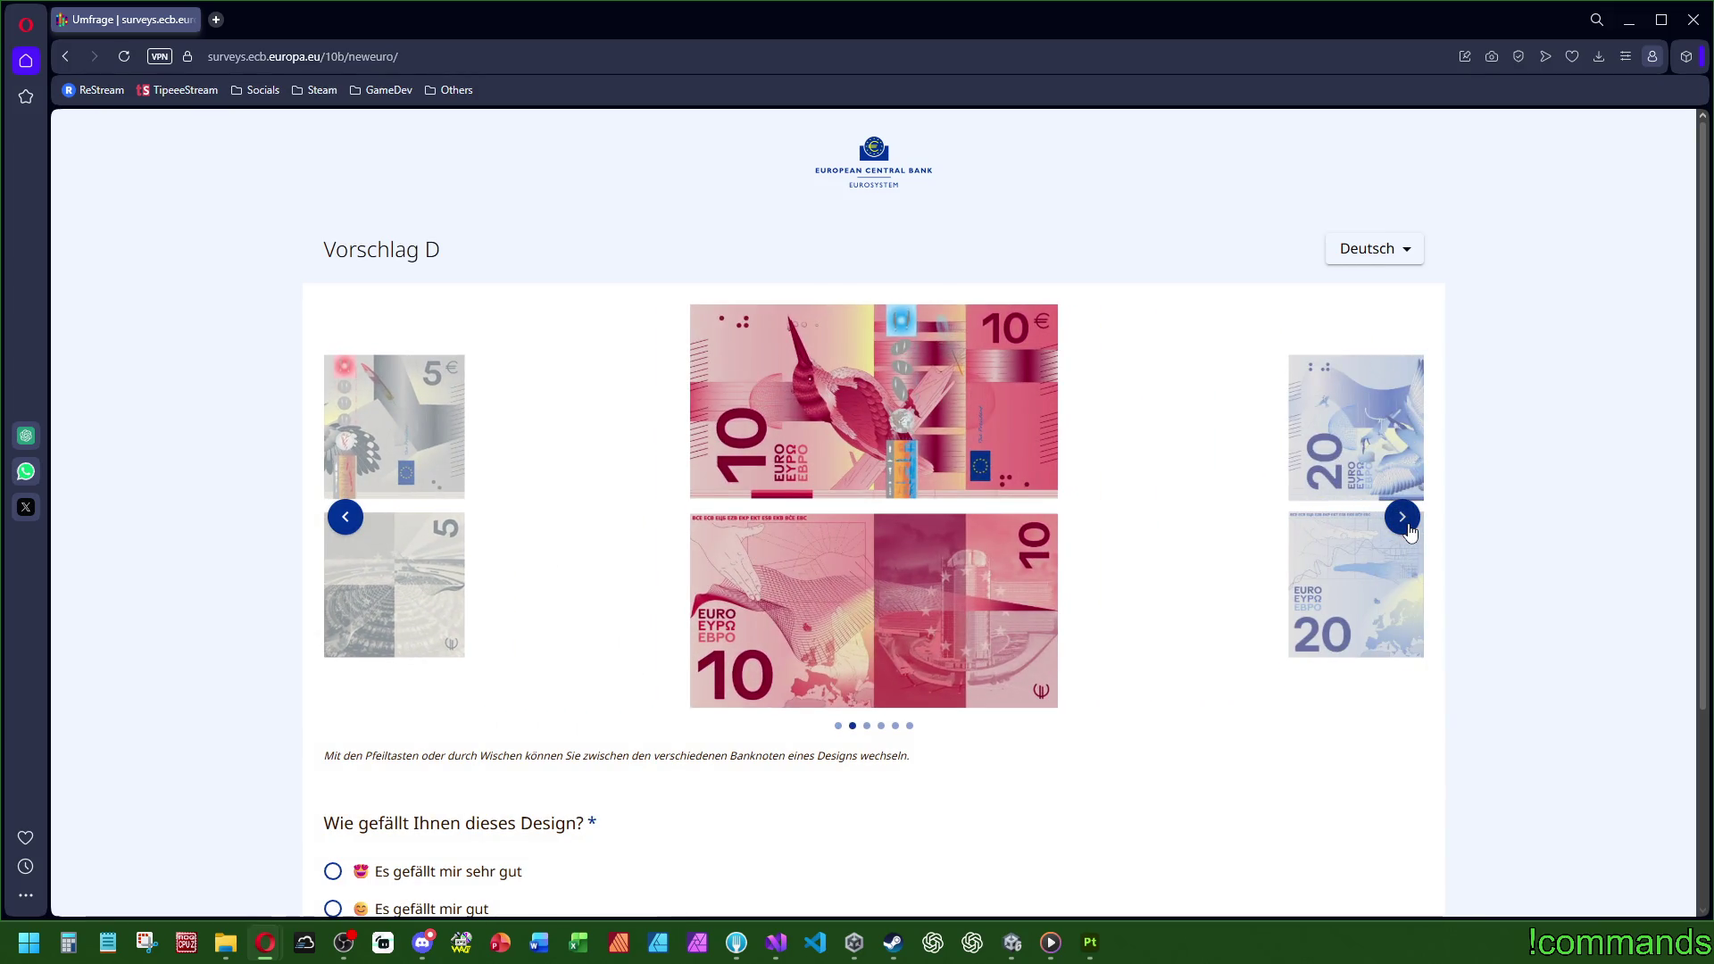
pyautogui.click(1405, 525)
pyautogui.click(1406, 525)
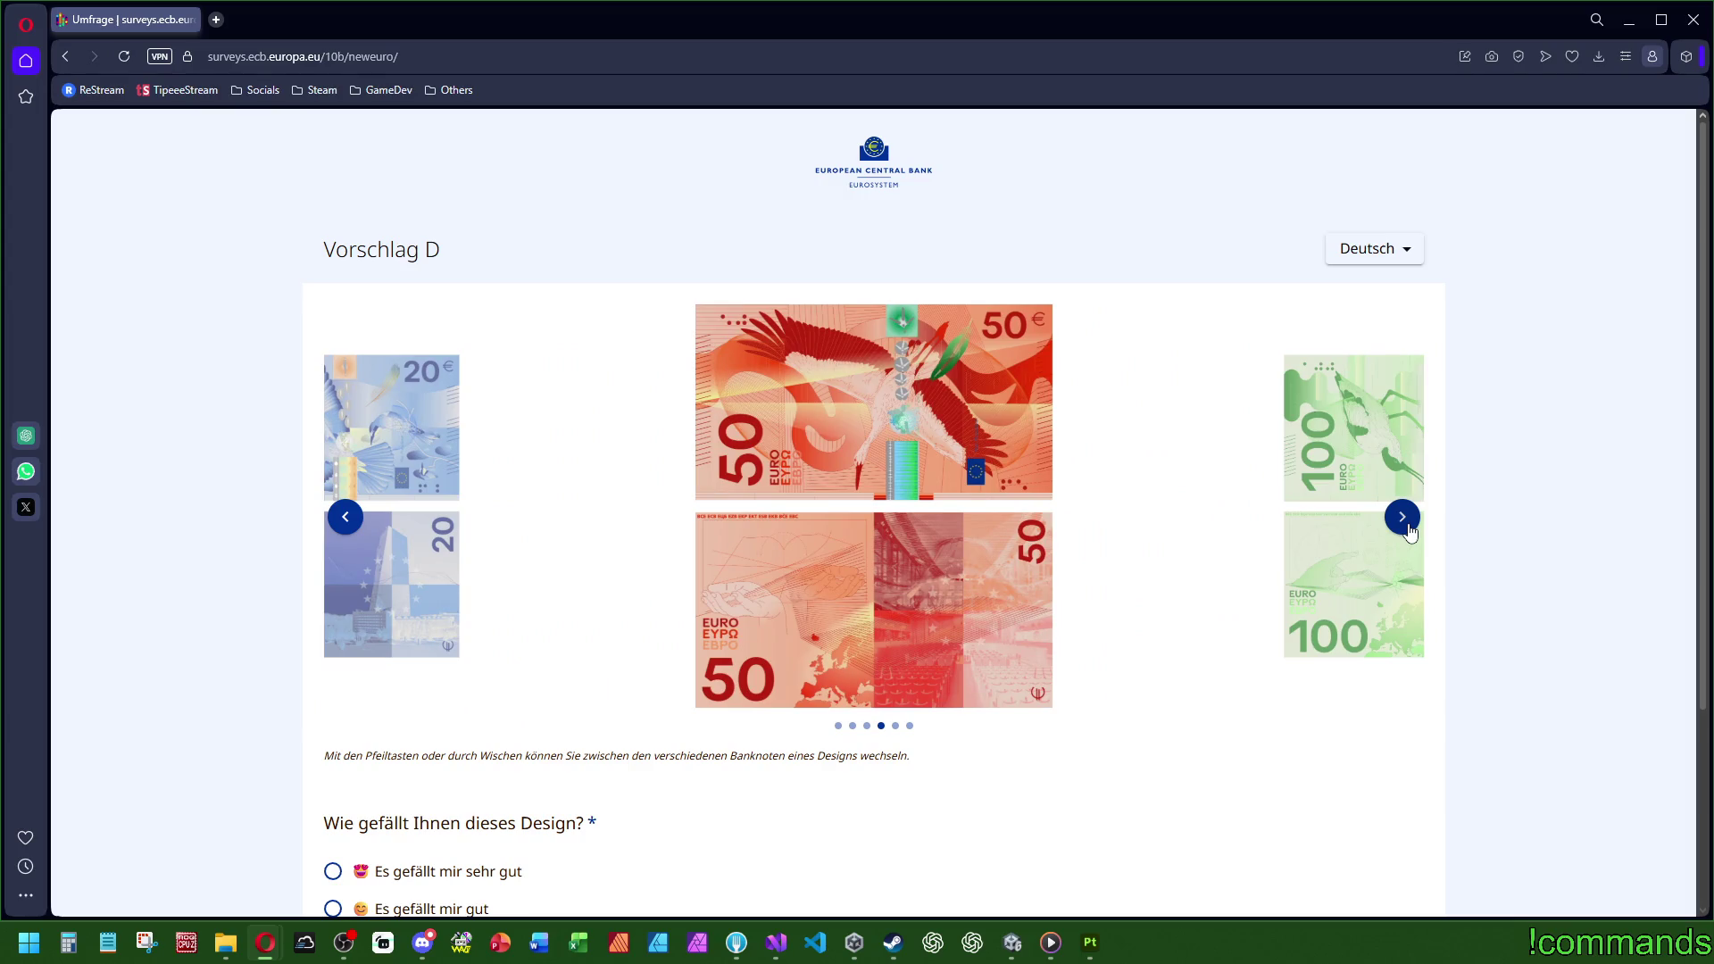
pyautogui.click(1403, 520)
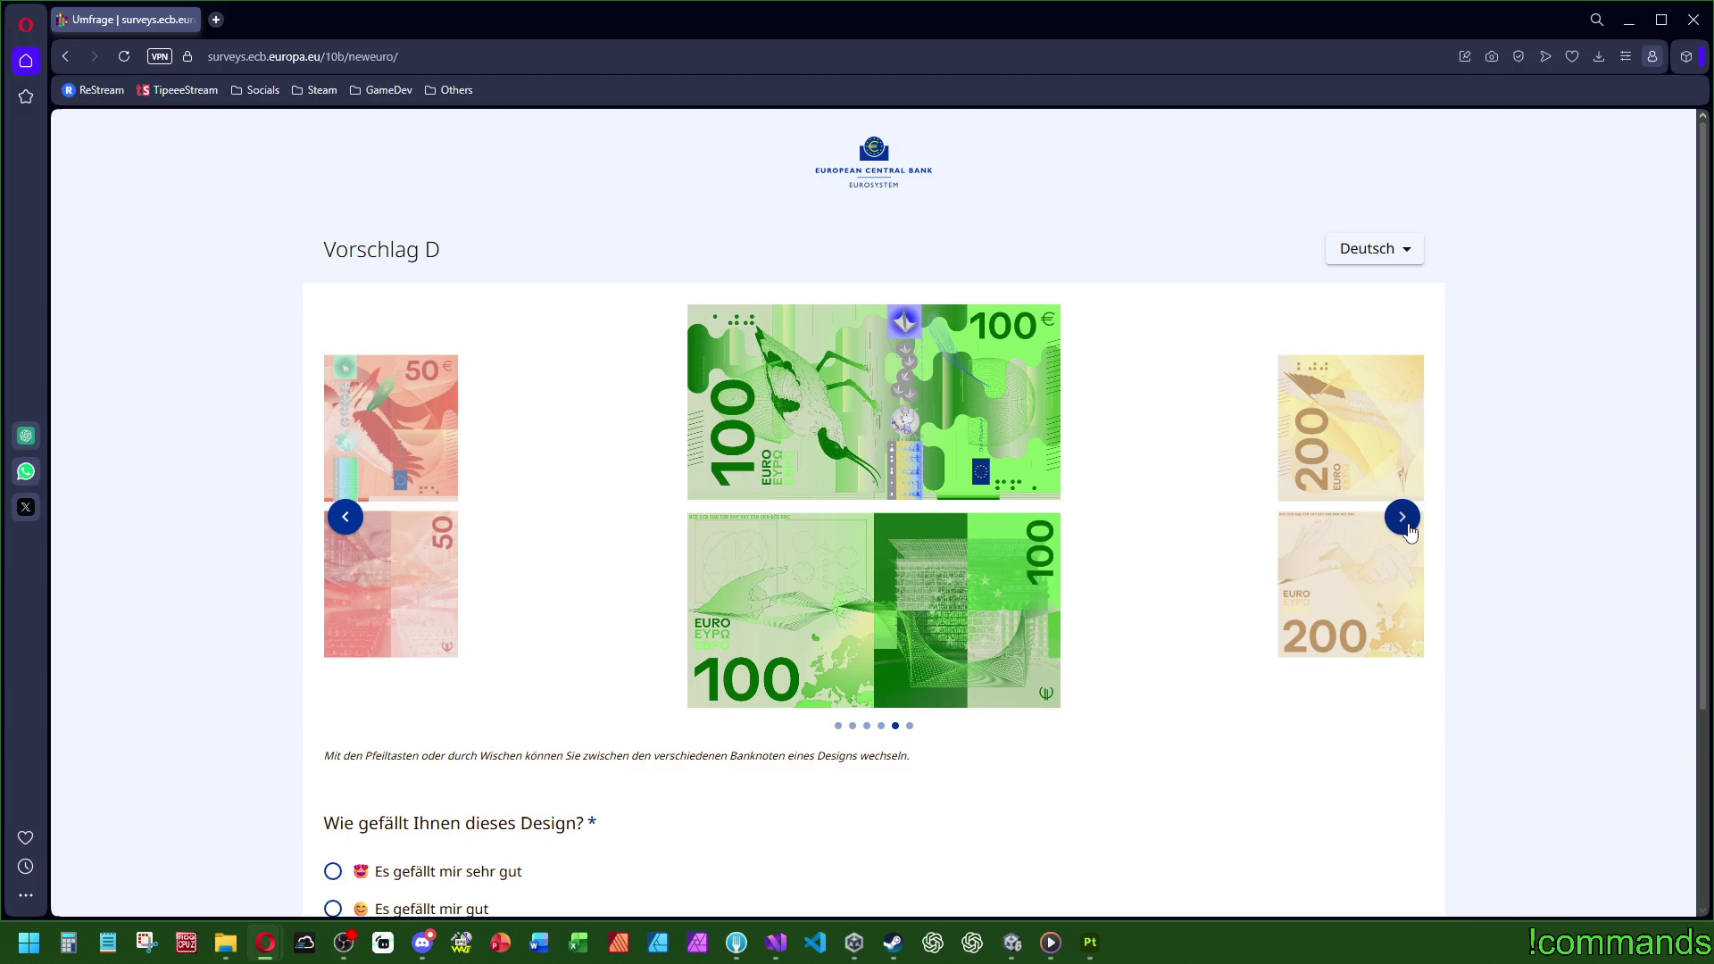
pyautogui.click(1402, 517)
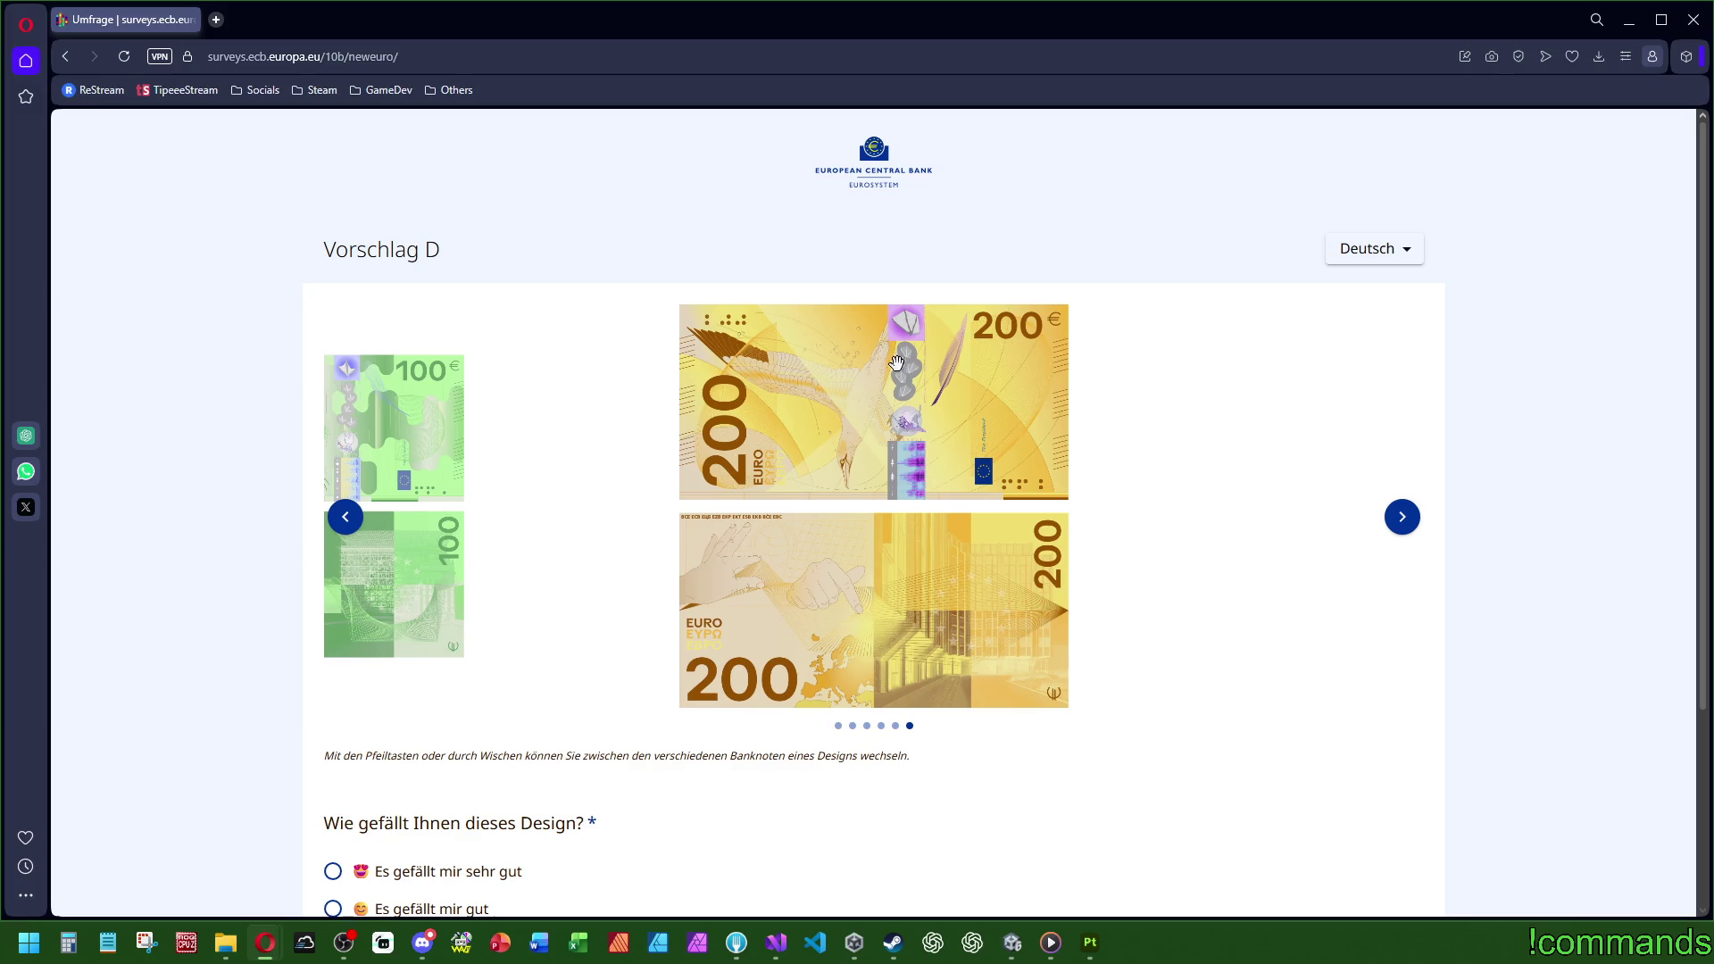
# Step: Rate Vorschlag D 'Ich finde es weder gut noch schlecht' and continue to Vorschlag A
pyautogui.scroll(-3, 862, 428)
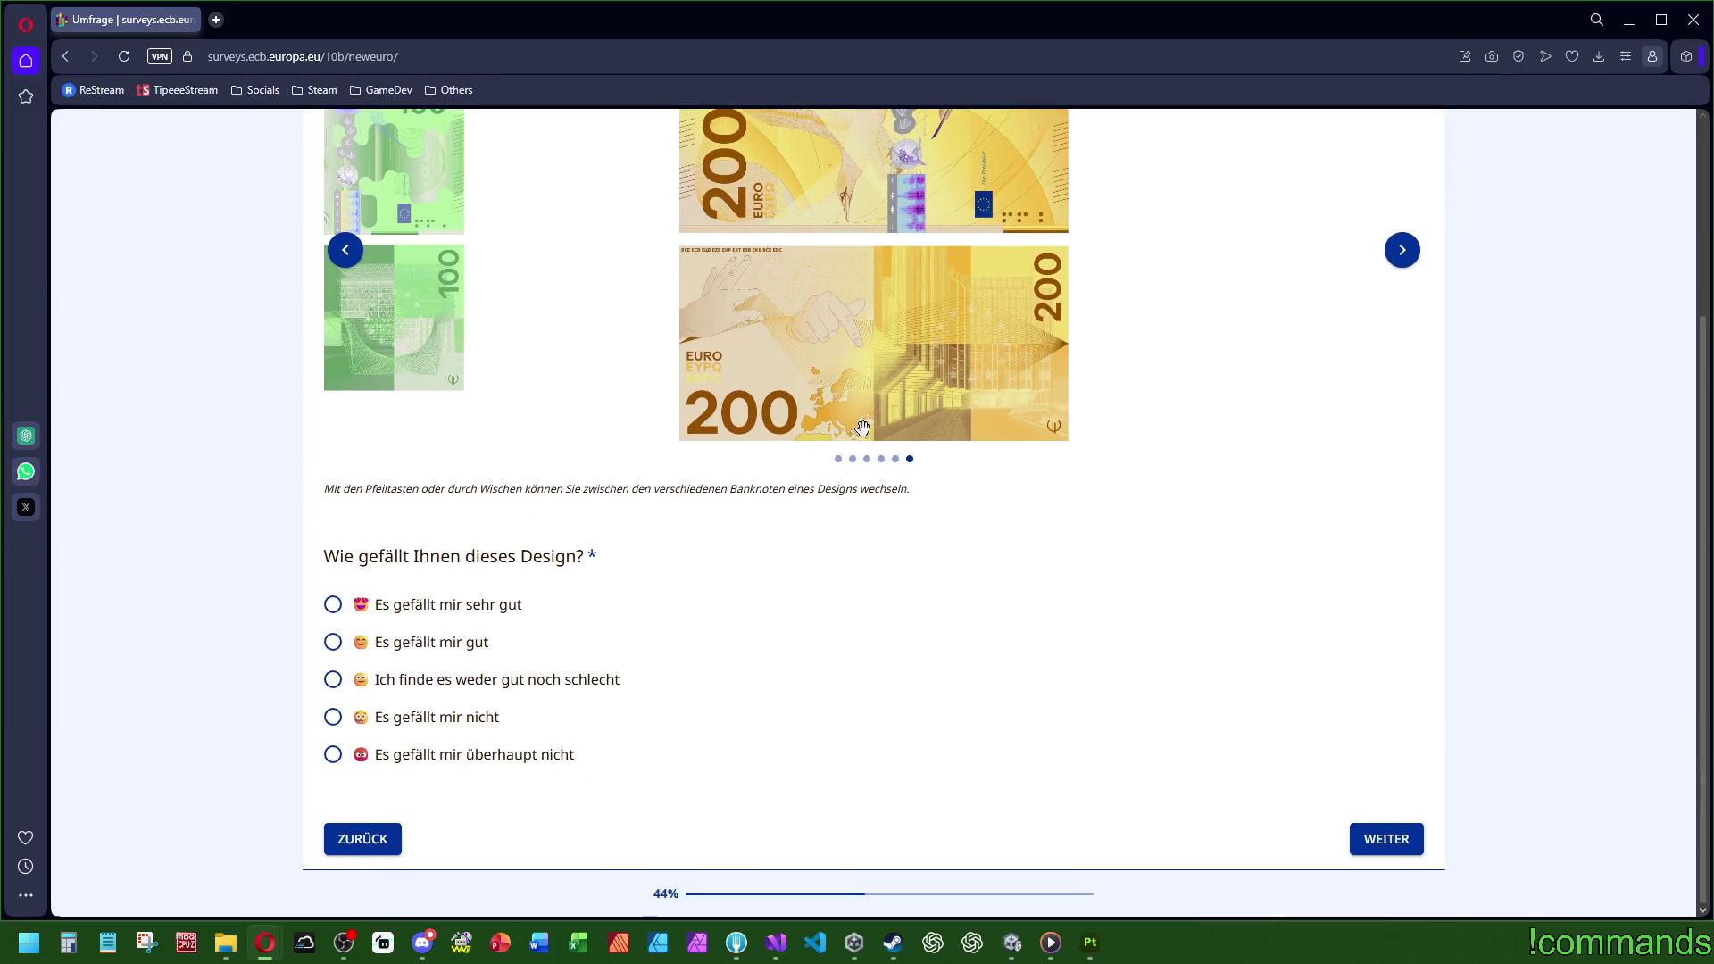
pyautogui.click(440, 686)
pyautogui.scroll(-4, 432, 765)
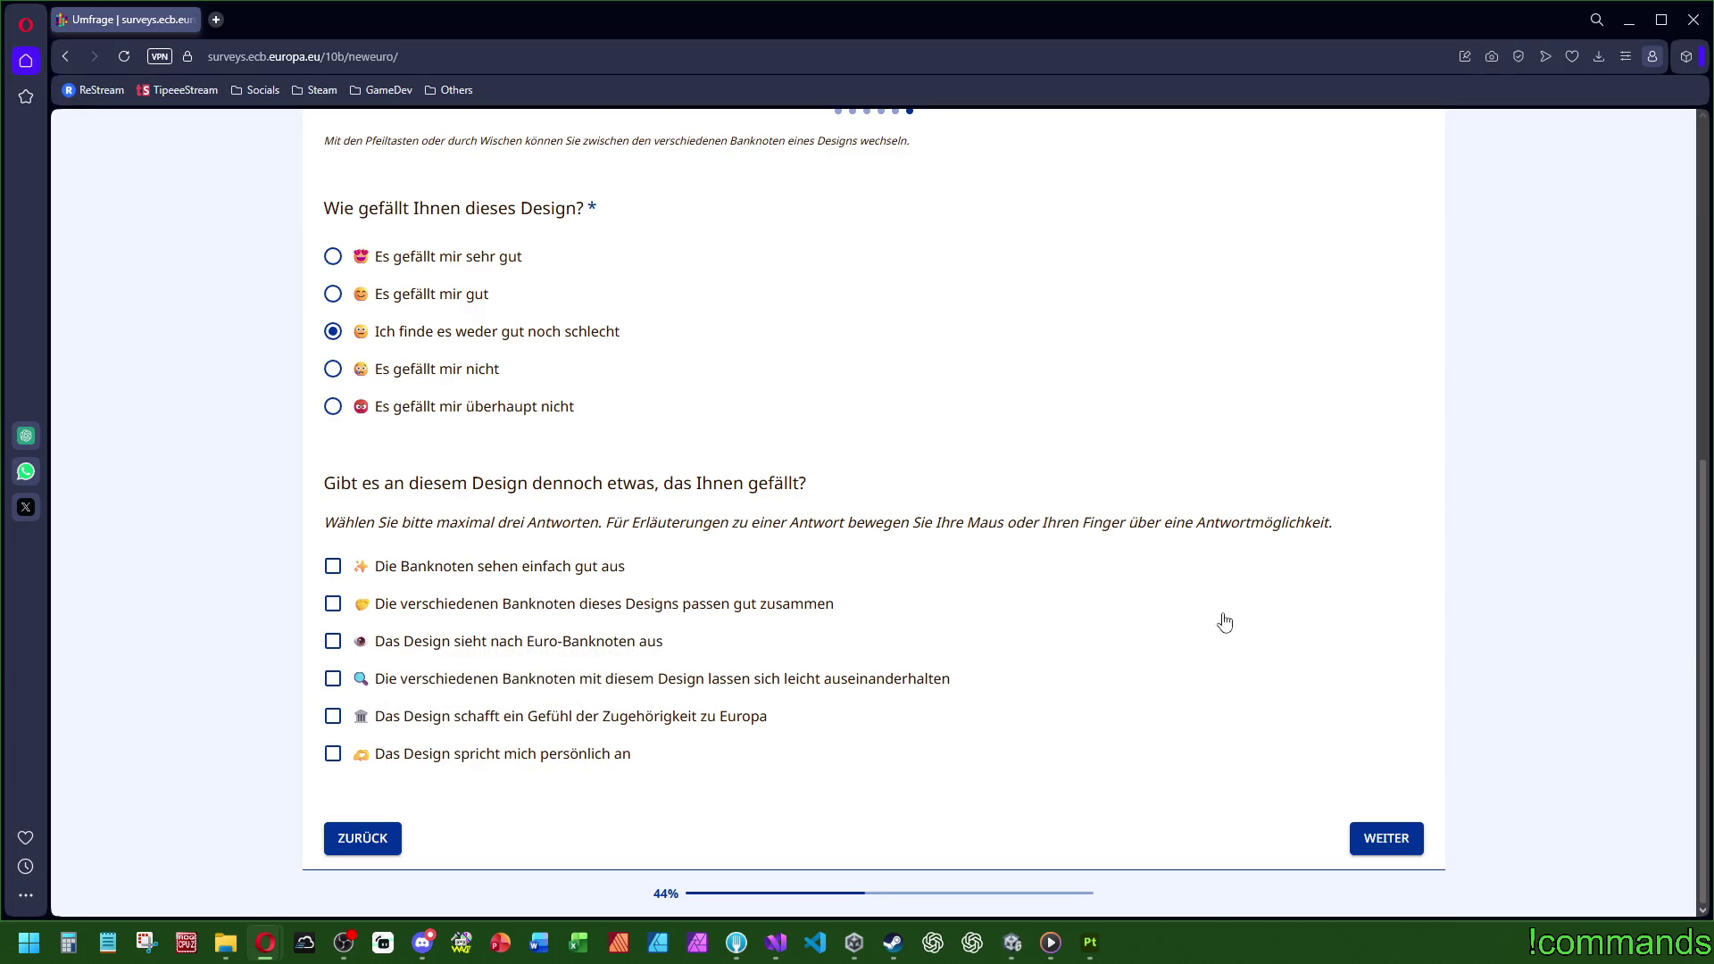
pyautogui.scroll(7, 1250, 607)
pyautogui.scroll(-7, 1254, 607)
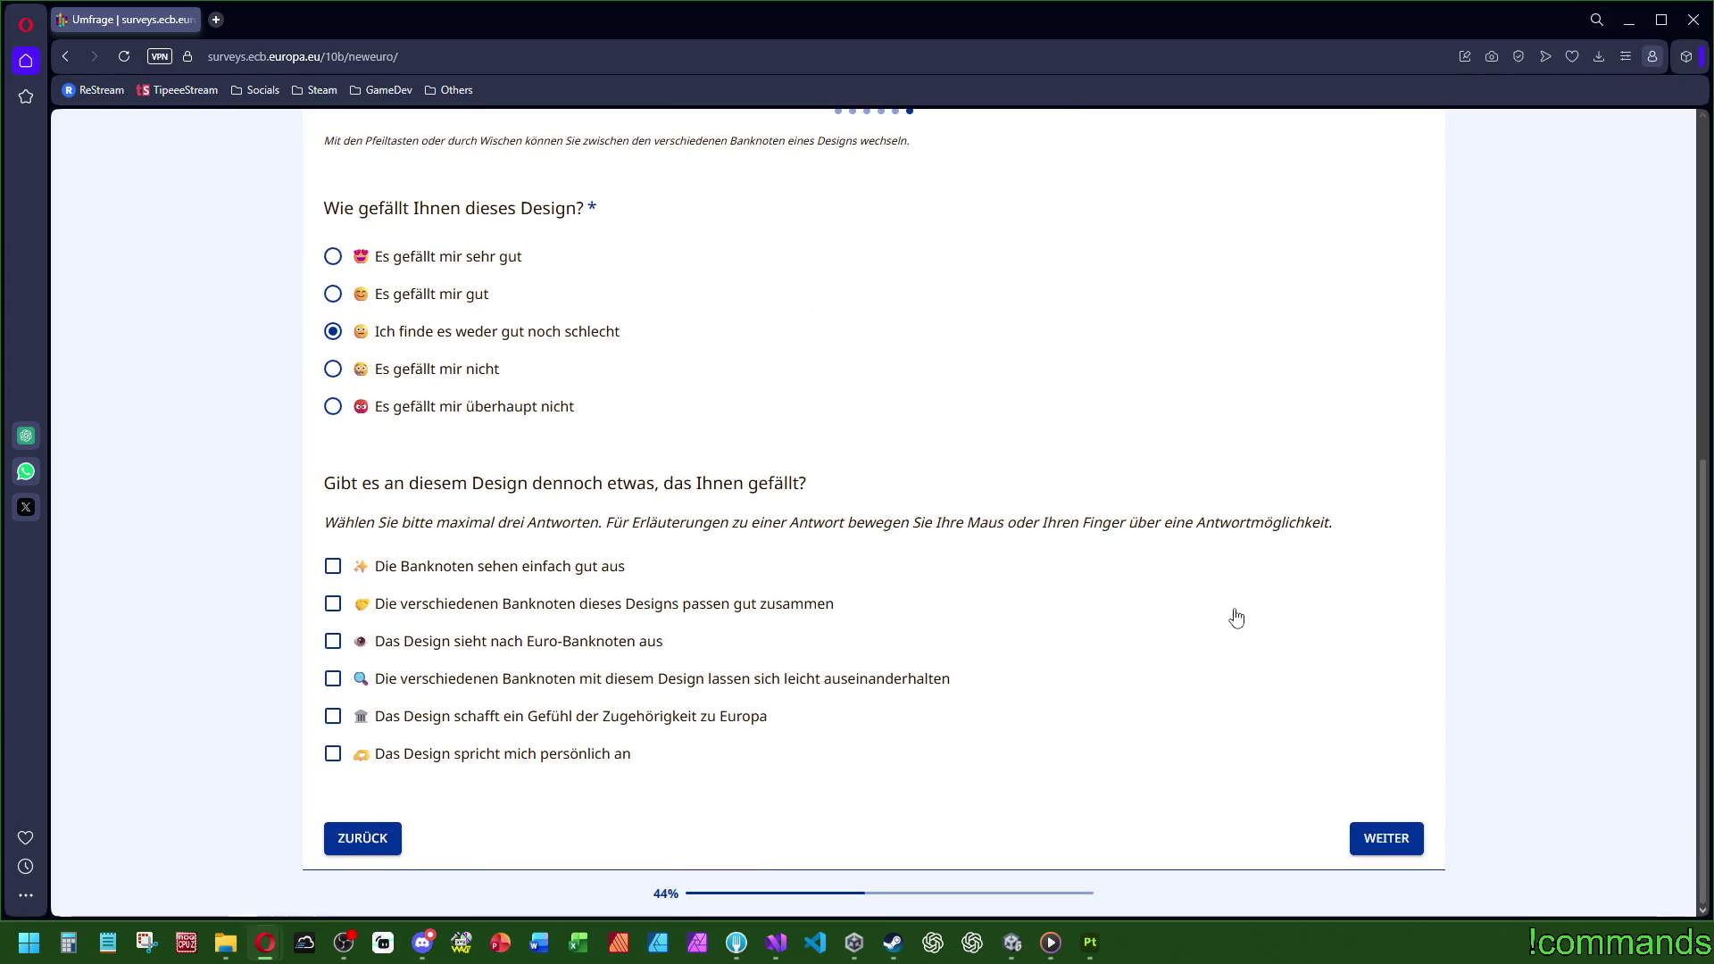
pyautogui.scroll(4, 1188, 629)
pyautogui.scroll(-4, 1167, 628)
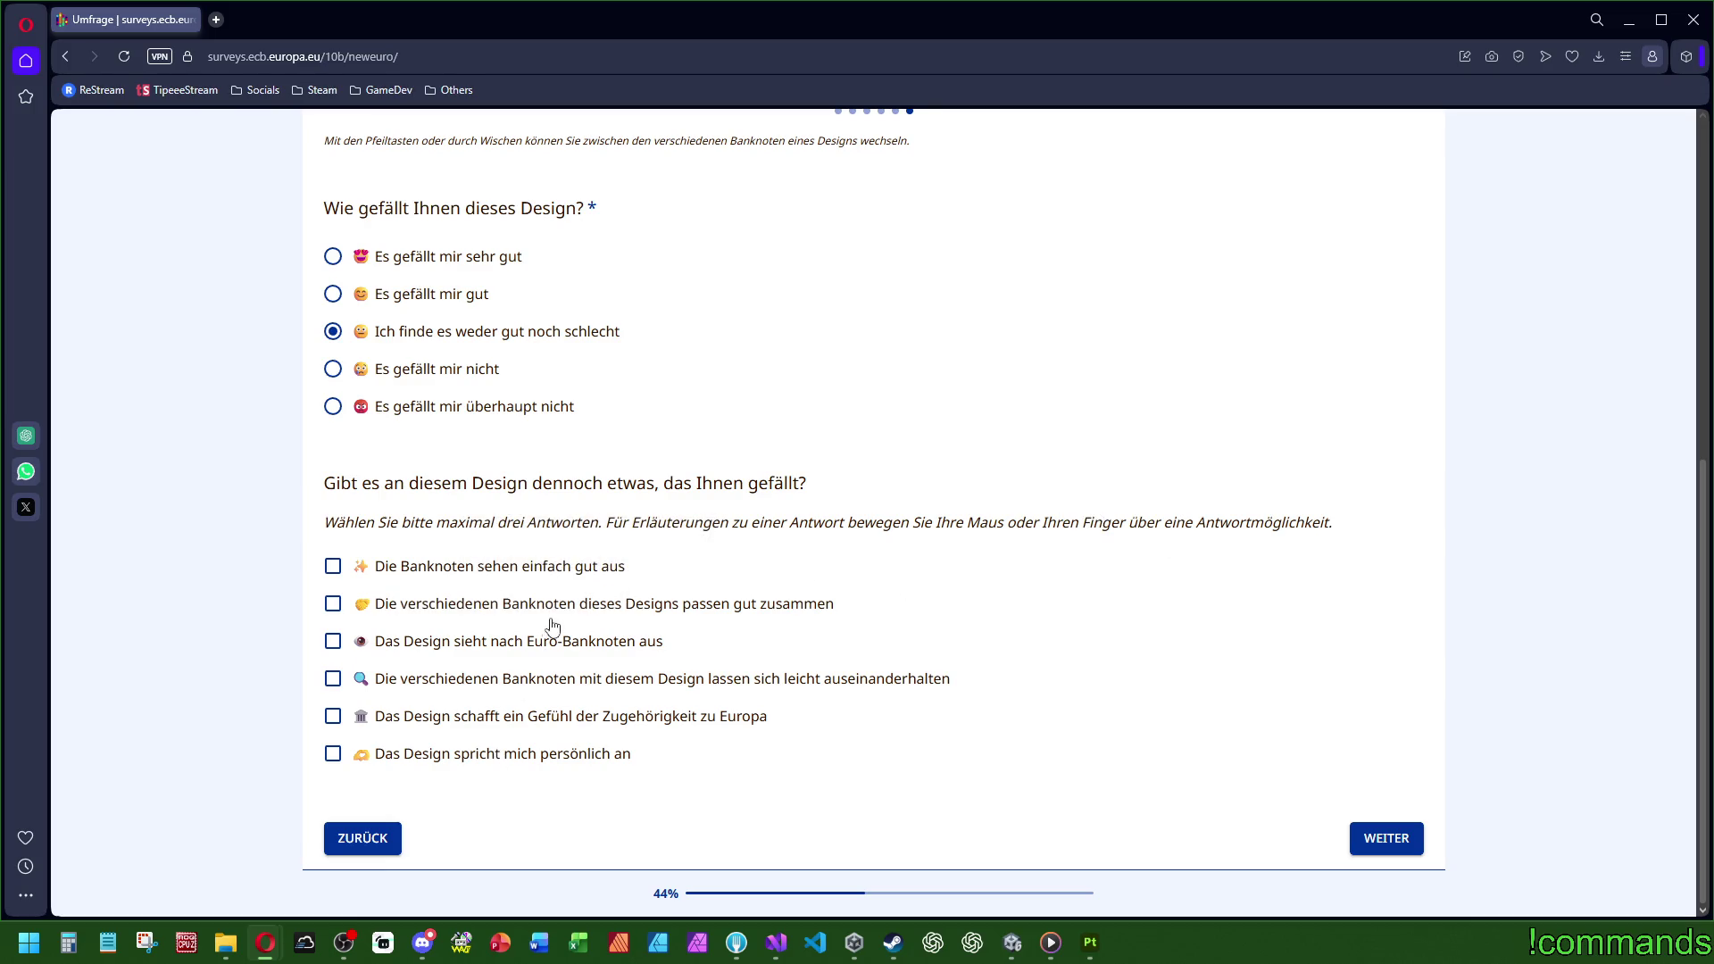
pyautogui.scroll(5, 983, 589)
pyautogui.scroll(-5, 949, 649)
pyautogui.click(1403, 839)
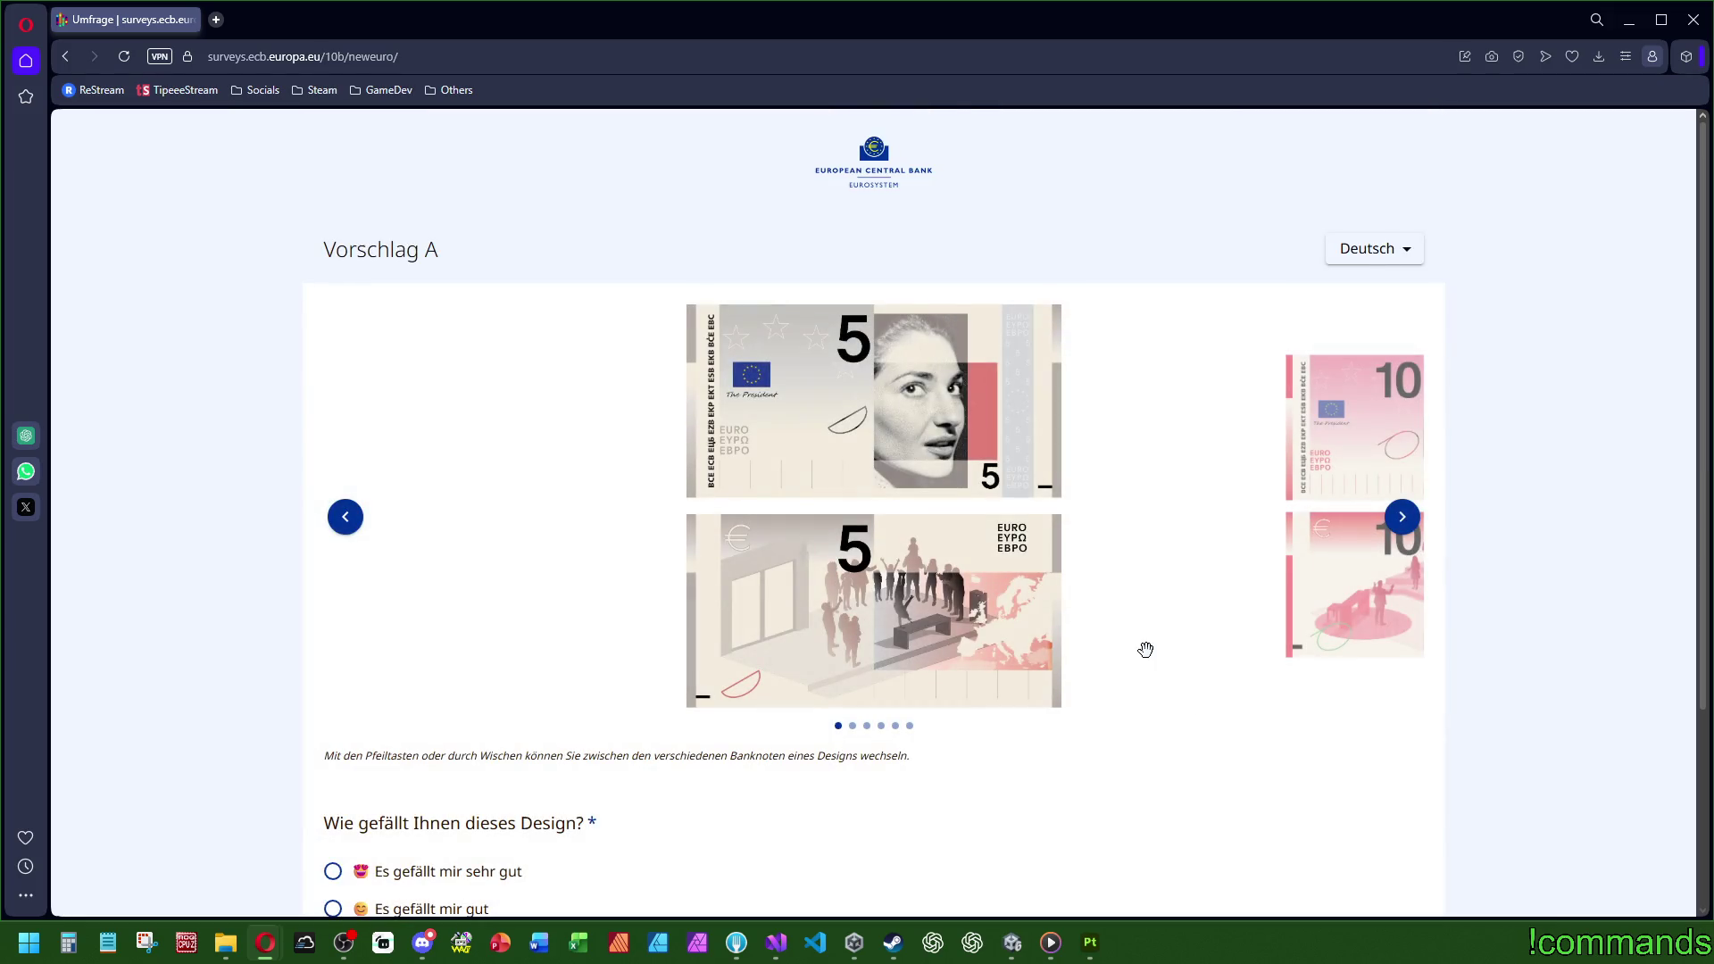
# Step: Rate Vorschlag A 'Es gefällt mir überhaupt nicht' because it doesn't appeal personally
pyautogui.click(1401, 532)
pyautogui.click(1407, 533)
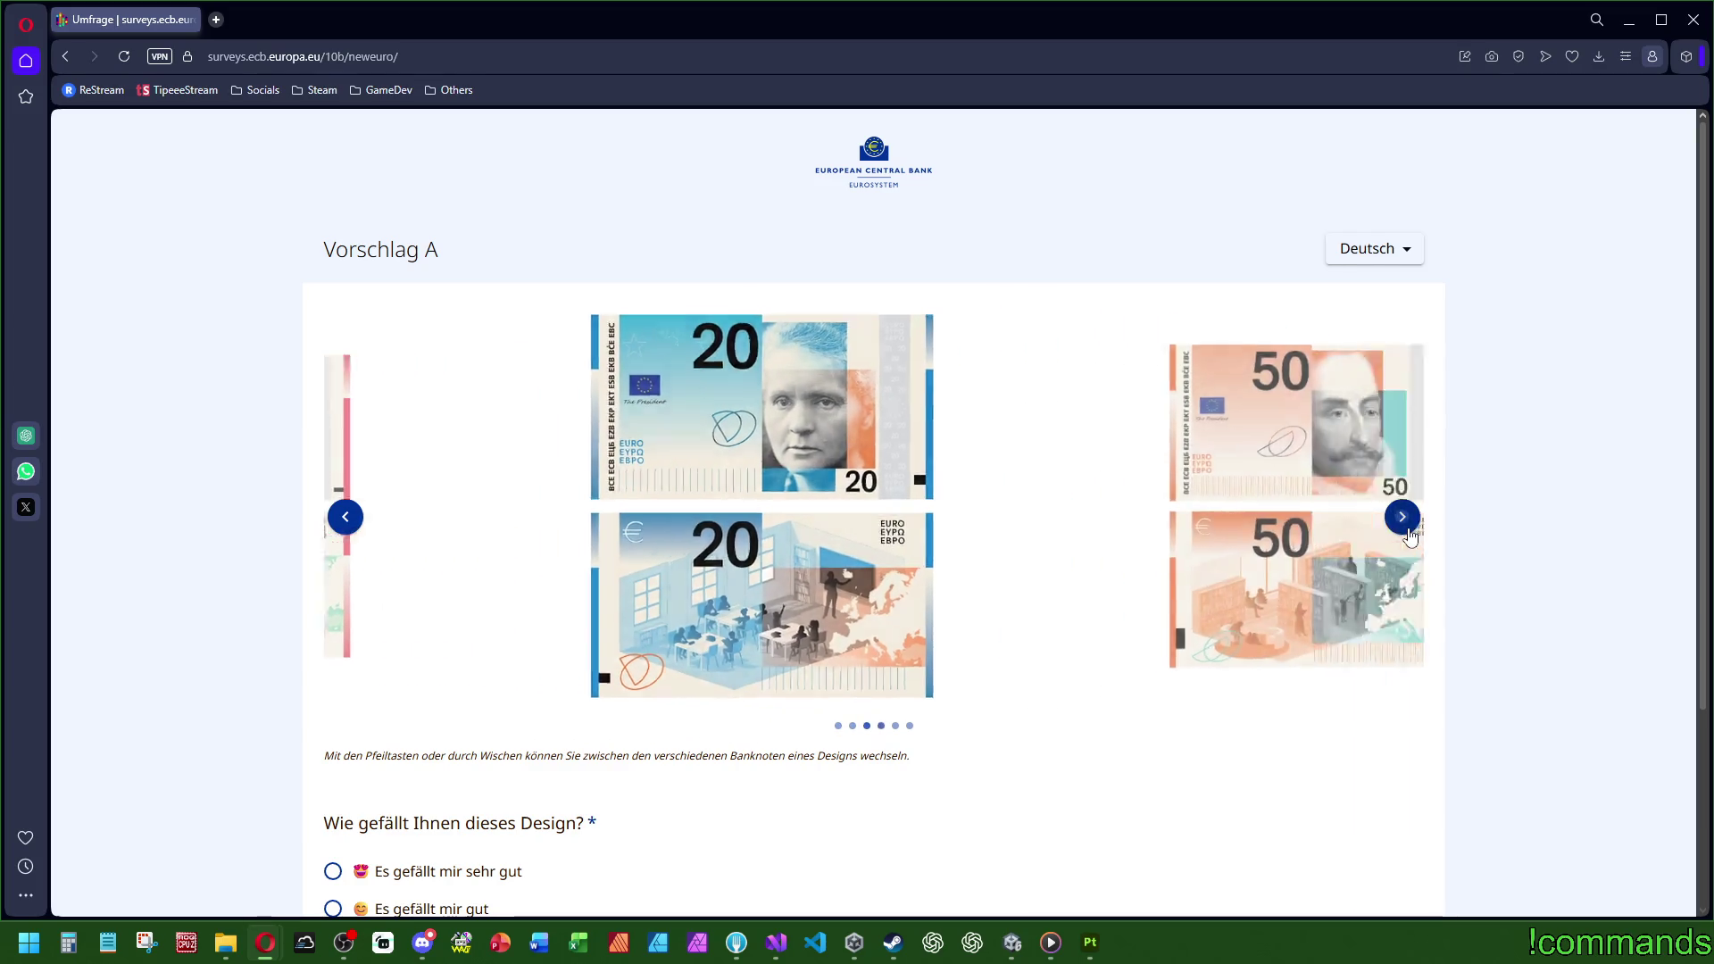
pyautogui.click(1409, 534)
pyautogui.click(1409, 534)
pyautogui.click(1409, 534)
pyautogui.click(1409, 533)
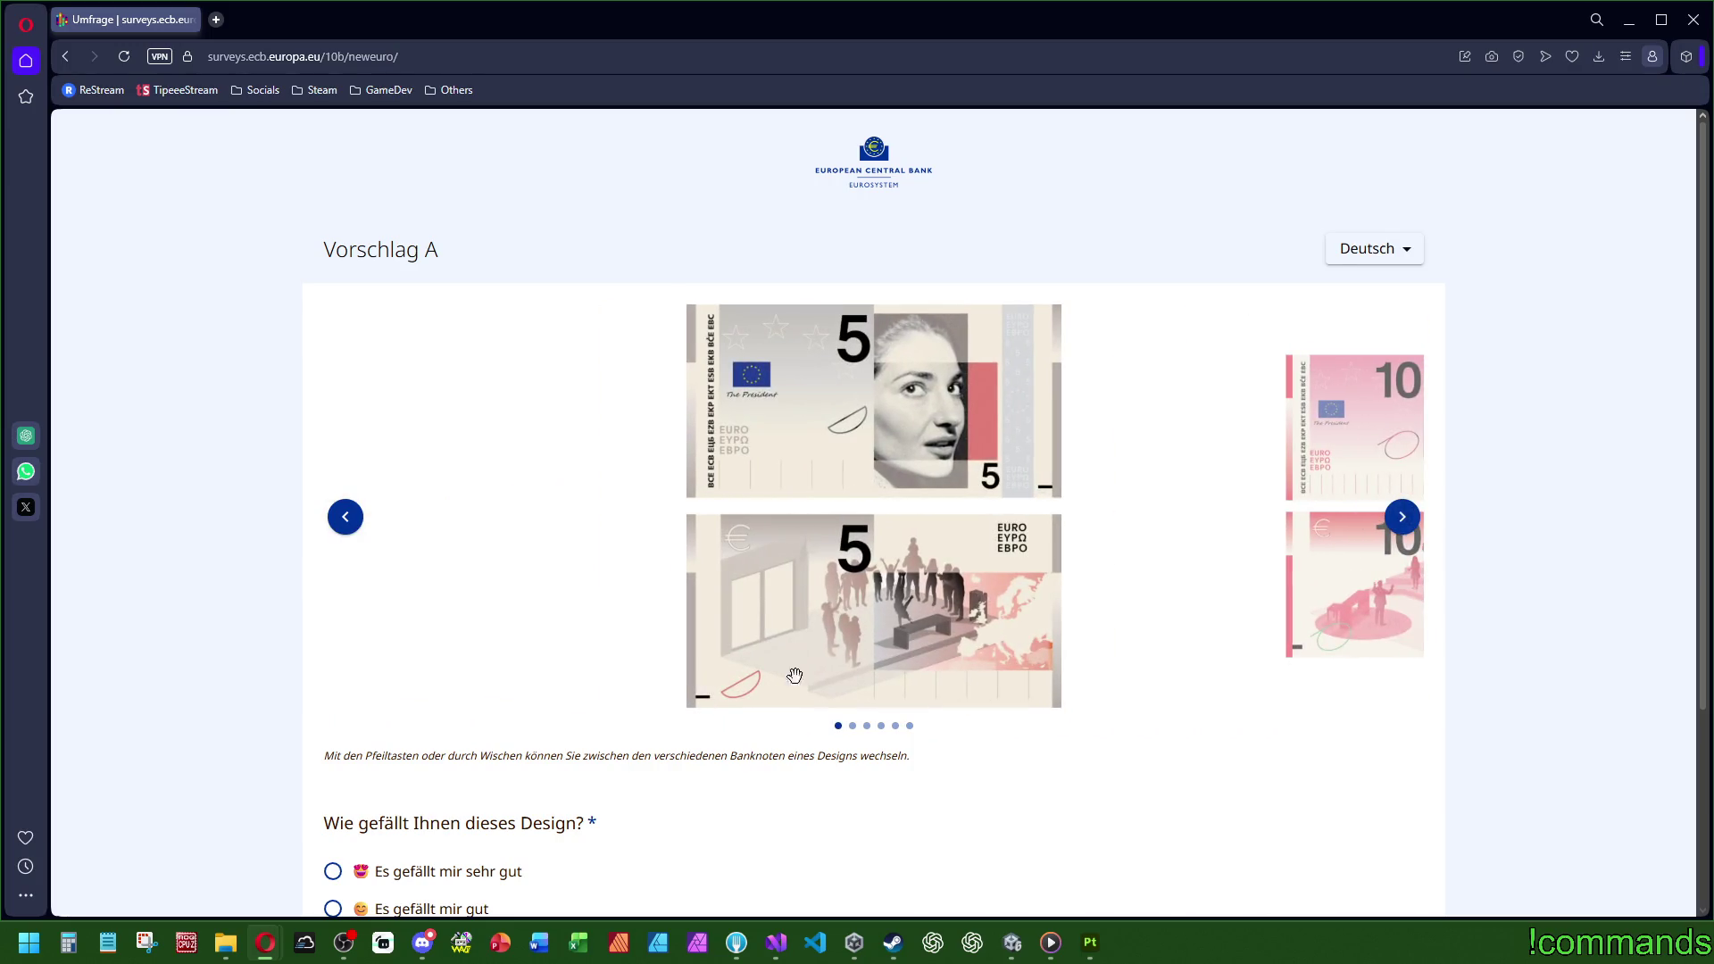
pyautogui.scroll(-3, 795, 676)
pyautogui.click(433, 760)
pyautogui.scroll(-3, 536, 696)
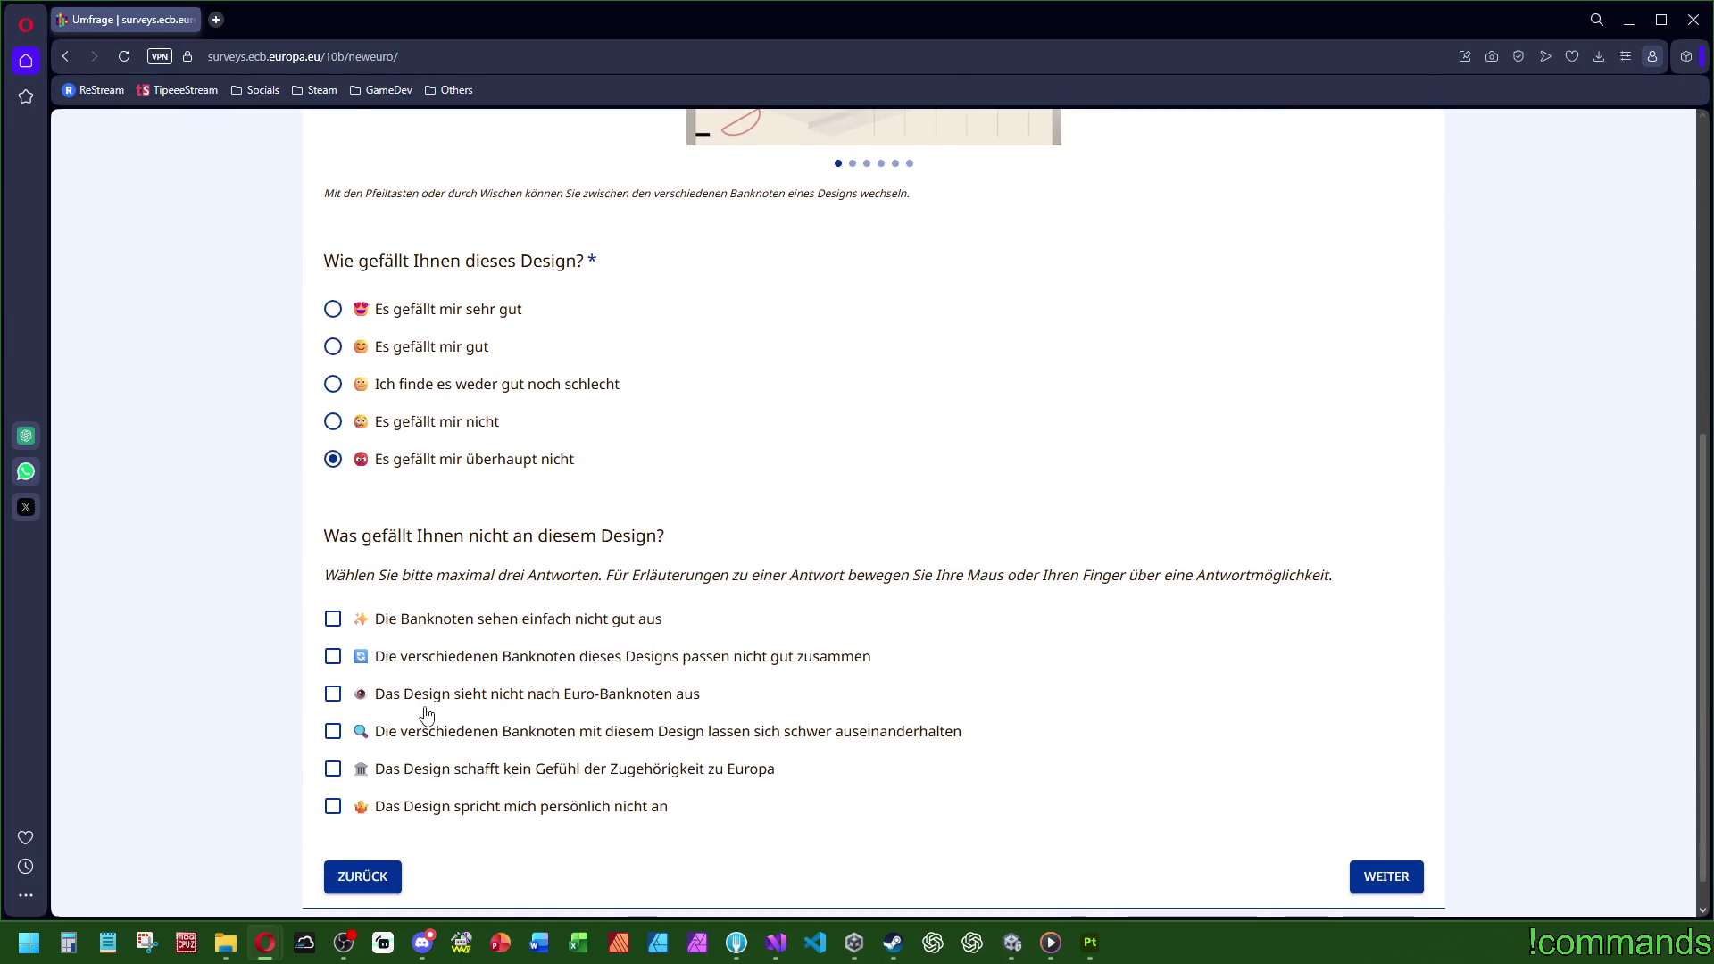
pyautogui.click(552, 814)
pyautogui.click(1375, 880)
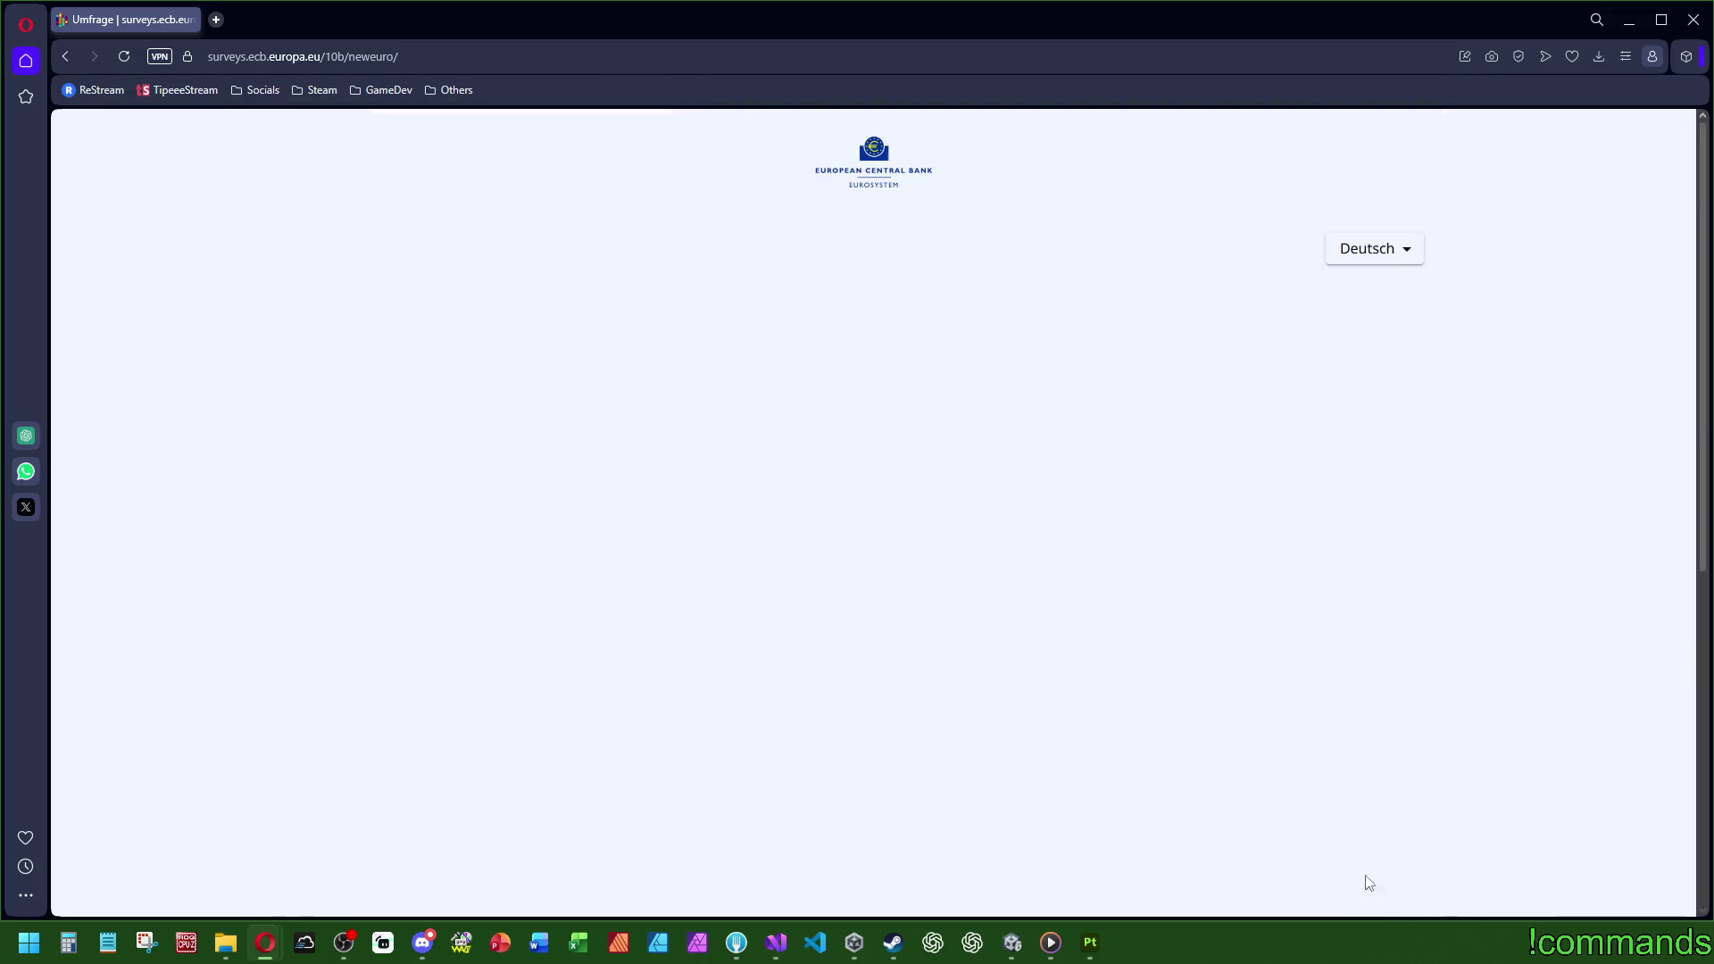
# Step: Give Vorschlag G the same not-liked rating and reason, reaching Vorschlag B
pyautogui.click(1418, 504)
pyautogui.click(1418, 504)
pyautogui.scroll(-3, 414, 582)
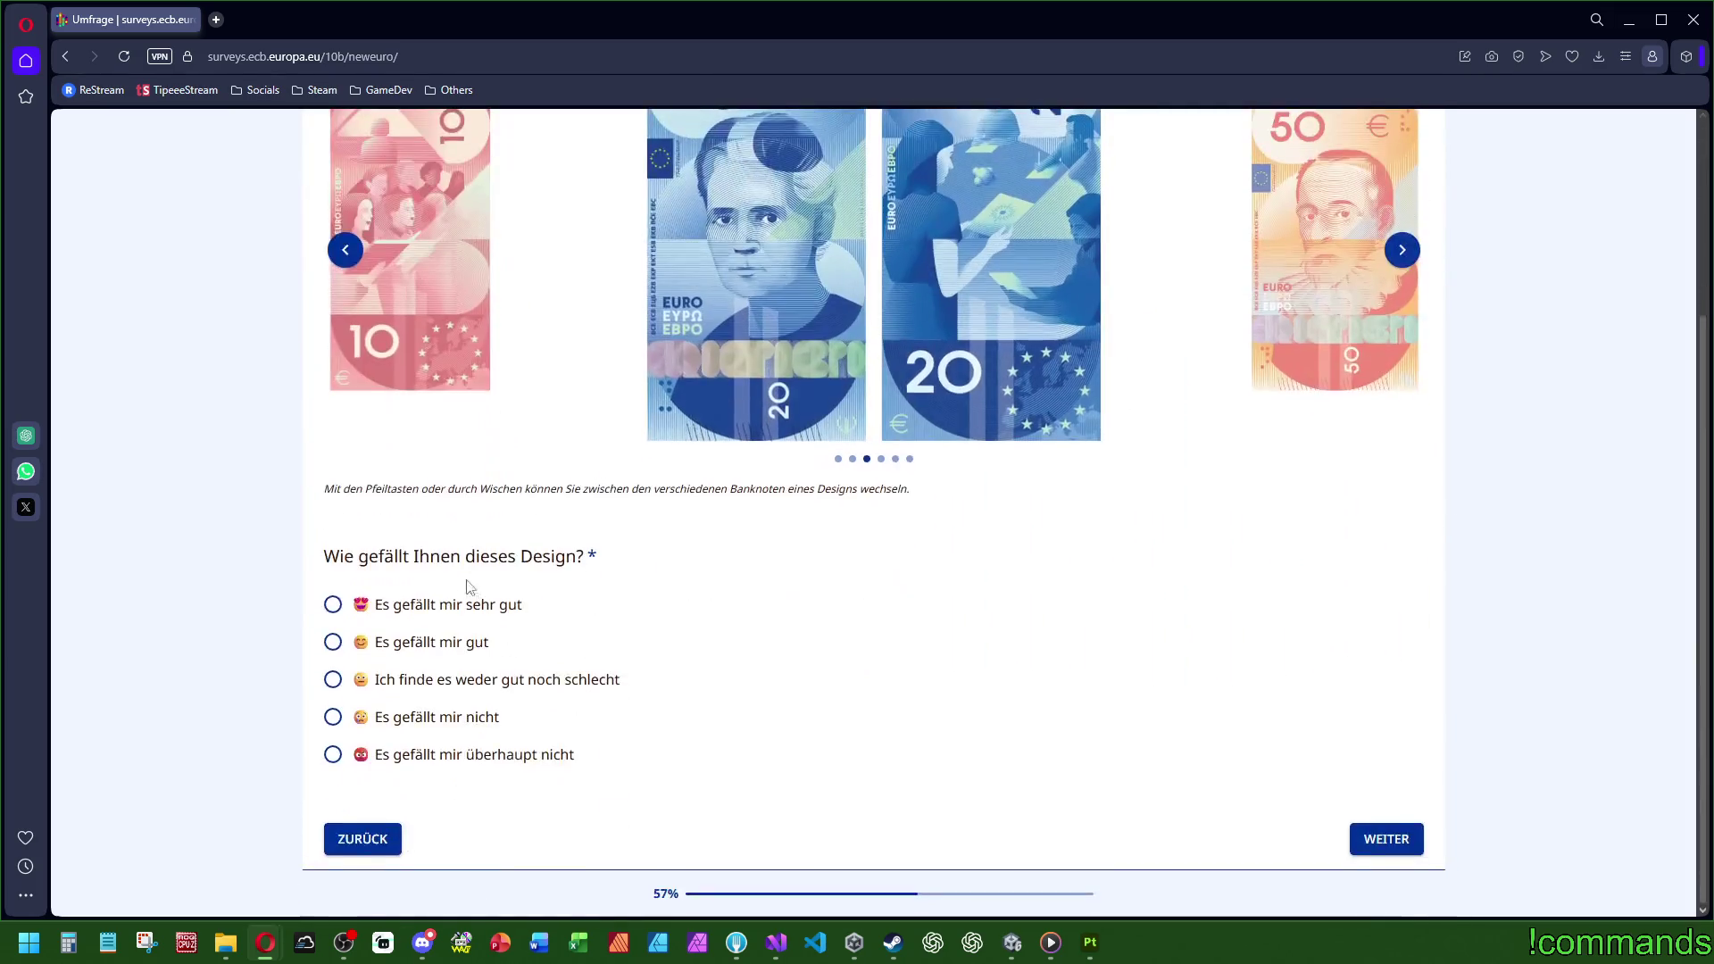
pyautogui.click(433, 754)
pyautogui.scroll(-3, 590, 618)
pyautogui.scroll(-1, 589, 618)
pyautogui.click(487, 769)
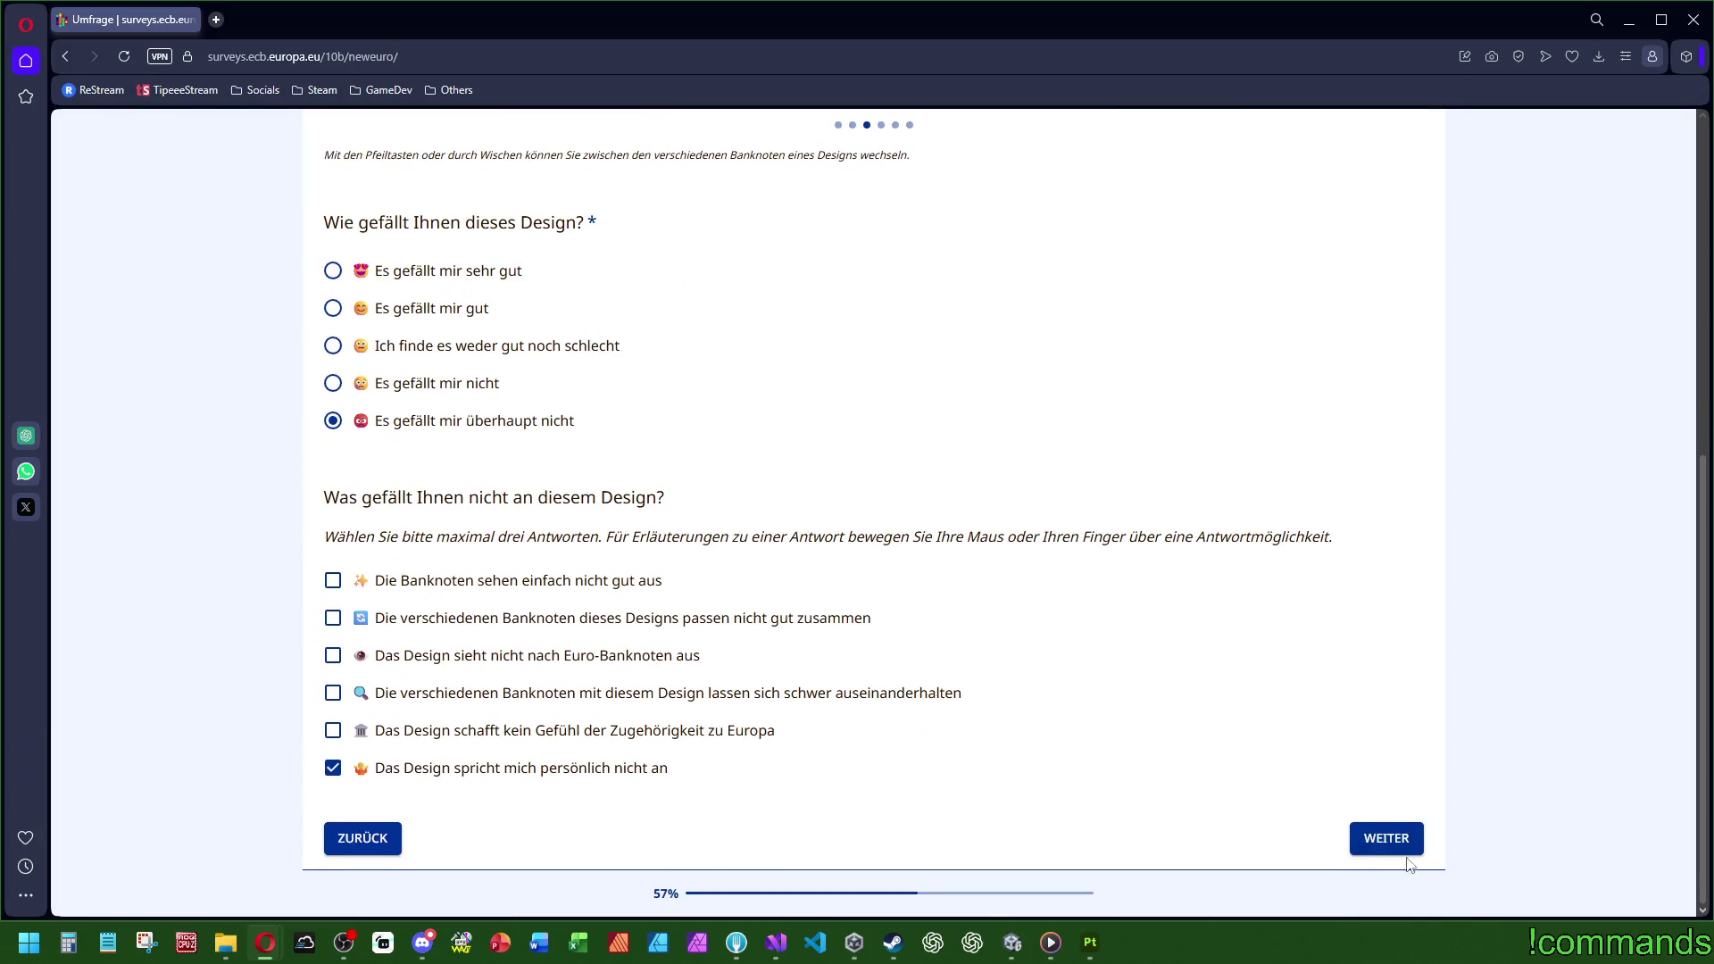
pyautogui.click(1402, 844)
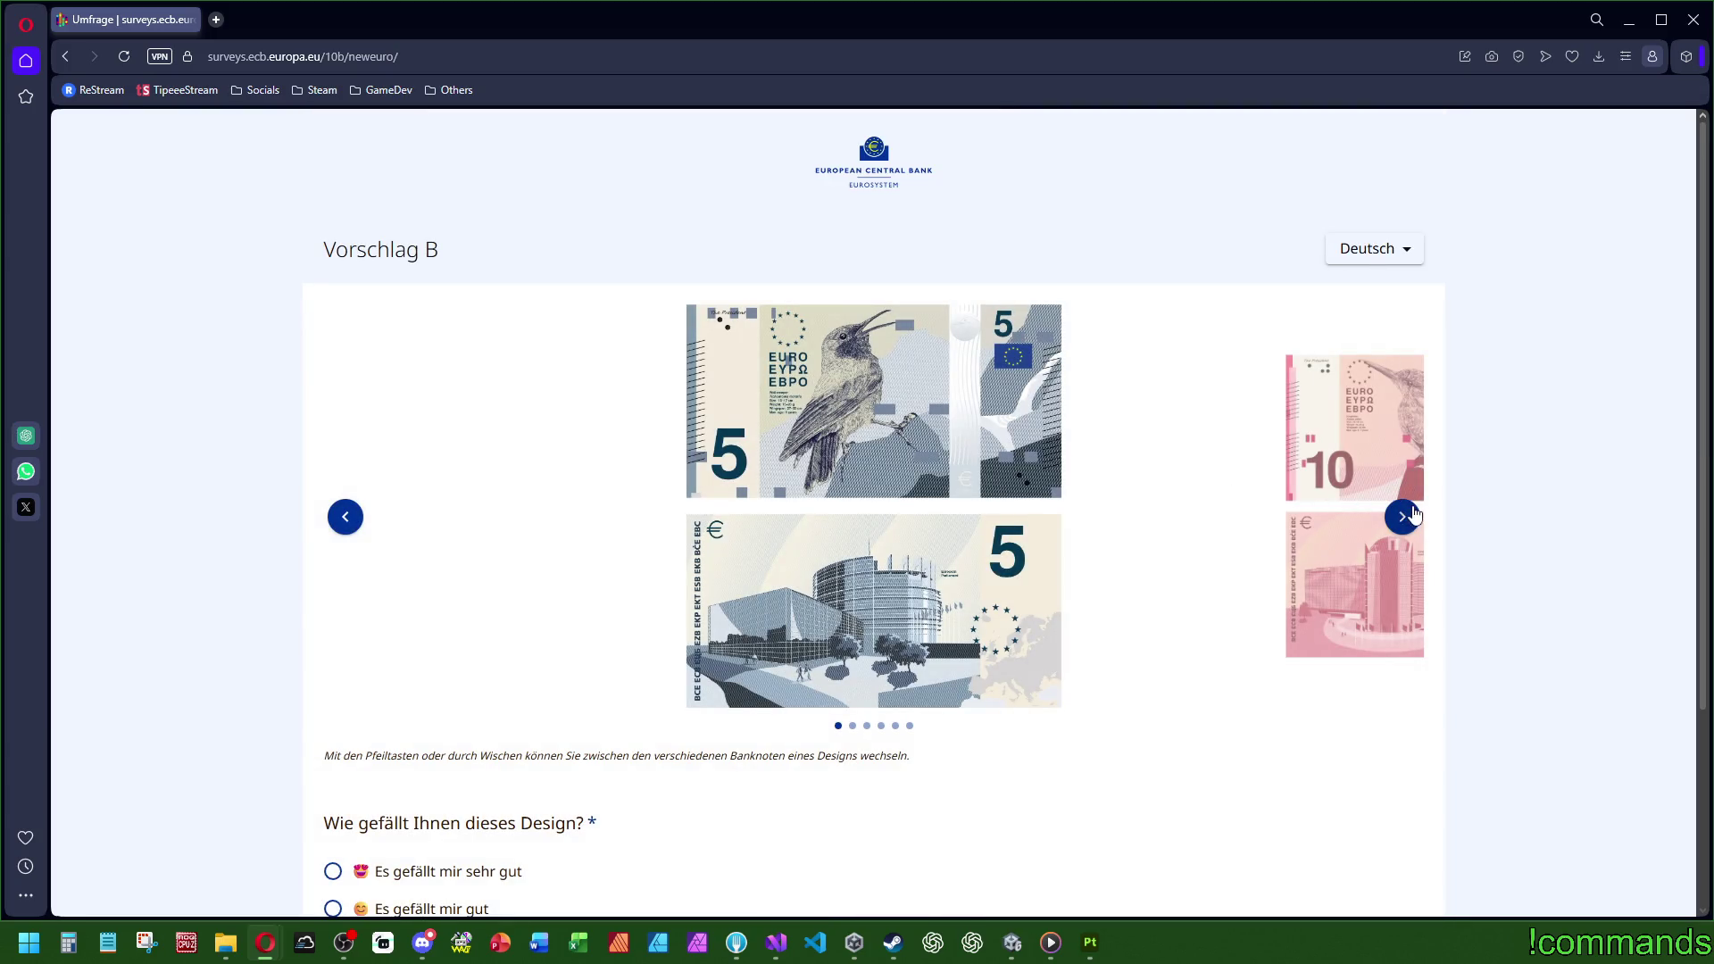
# Step: Browse Vorschlag B's notes from 5 € to 200 € and back again
pyautogui.click(1403, 517)
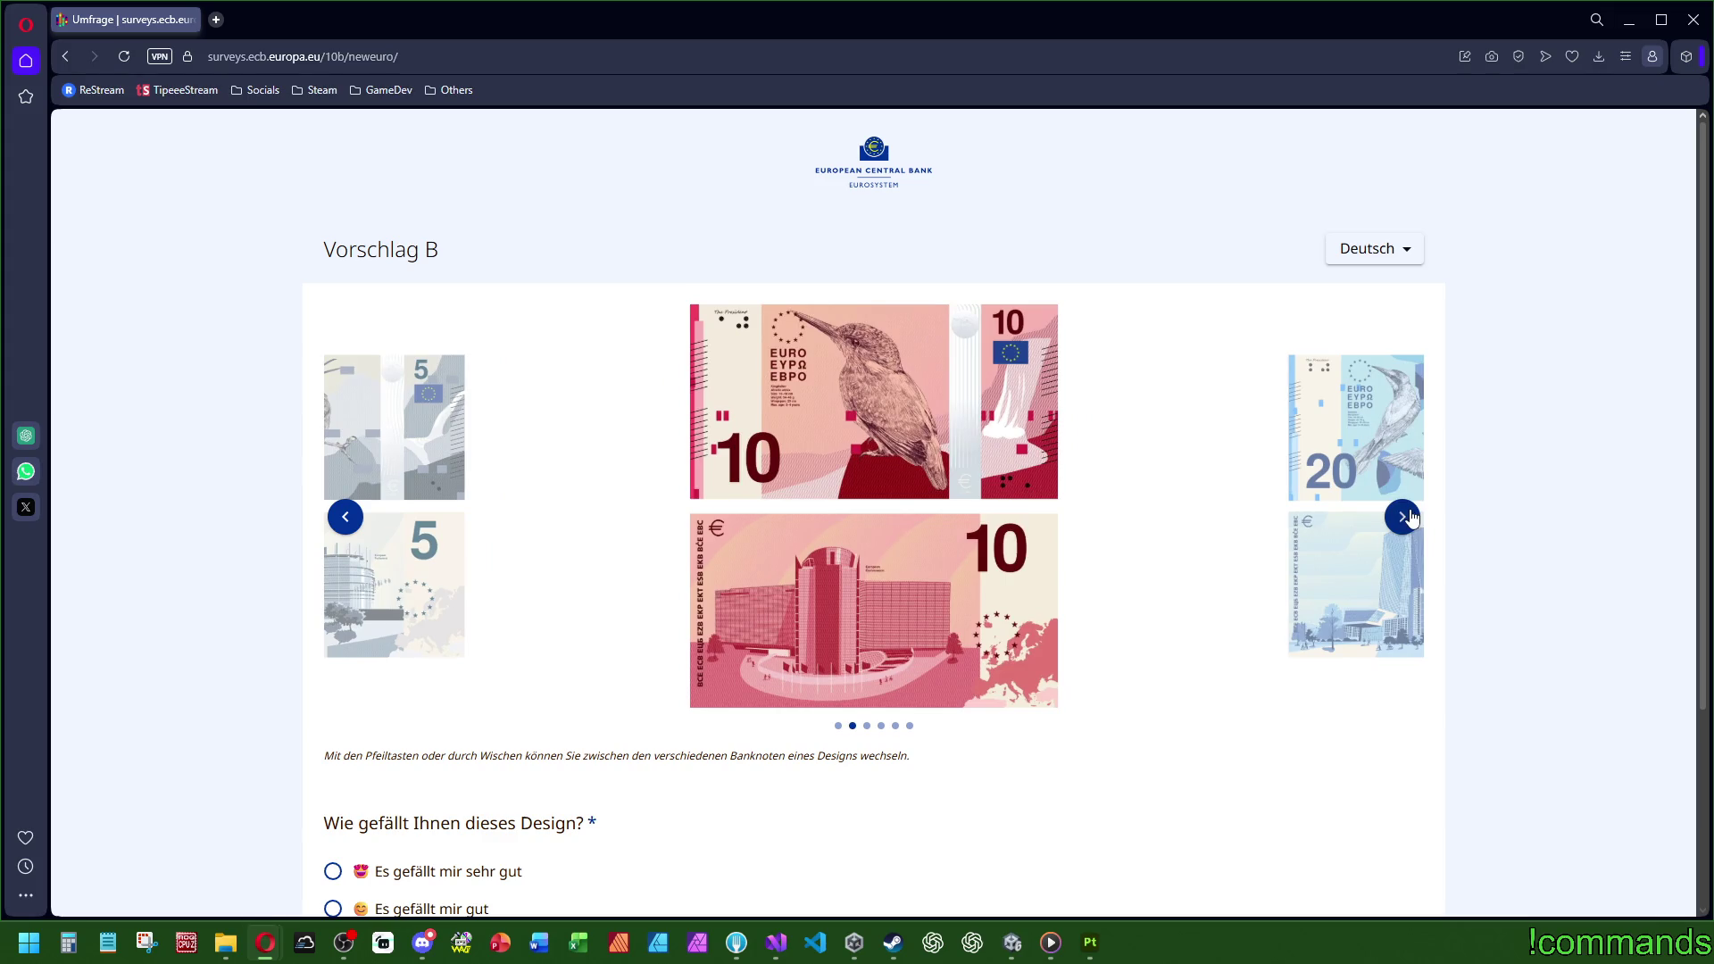
pyautogui.click(1403, 517)
pyautogui.click(1403, 517)
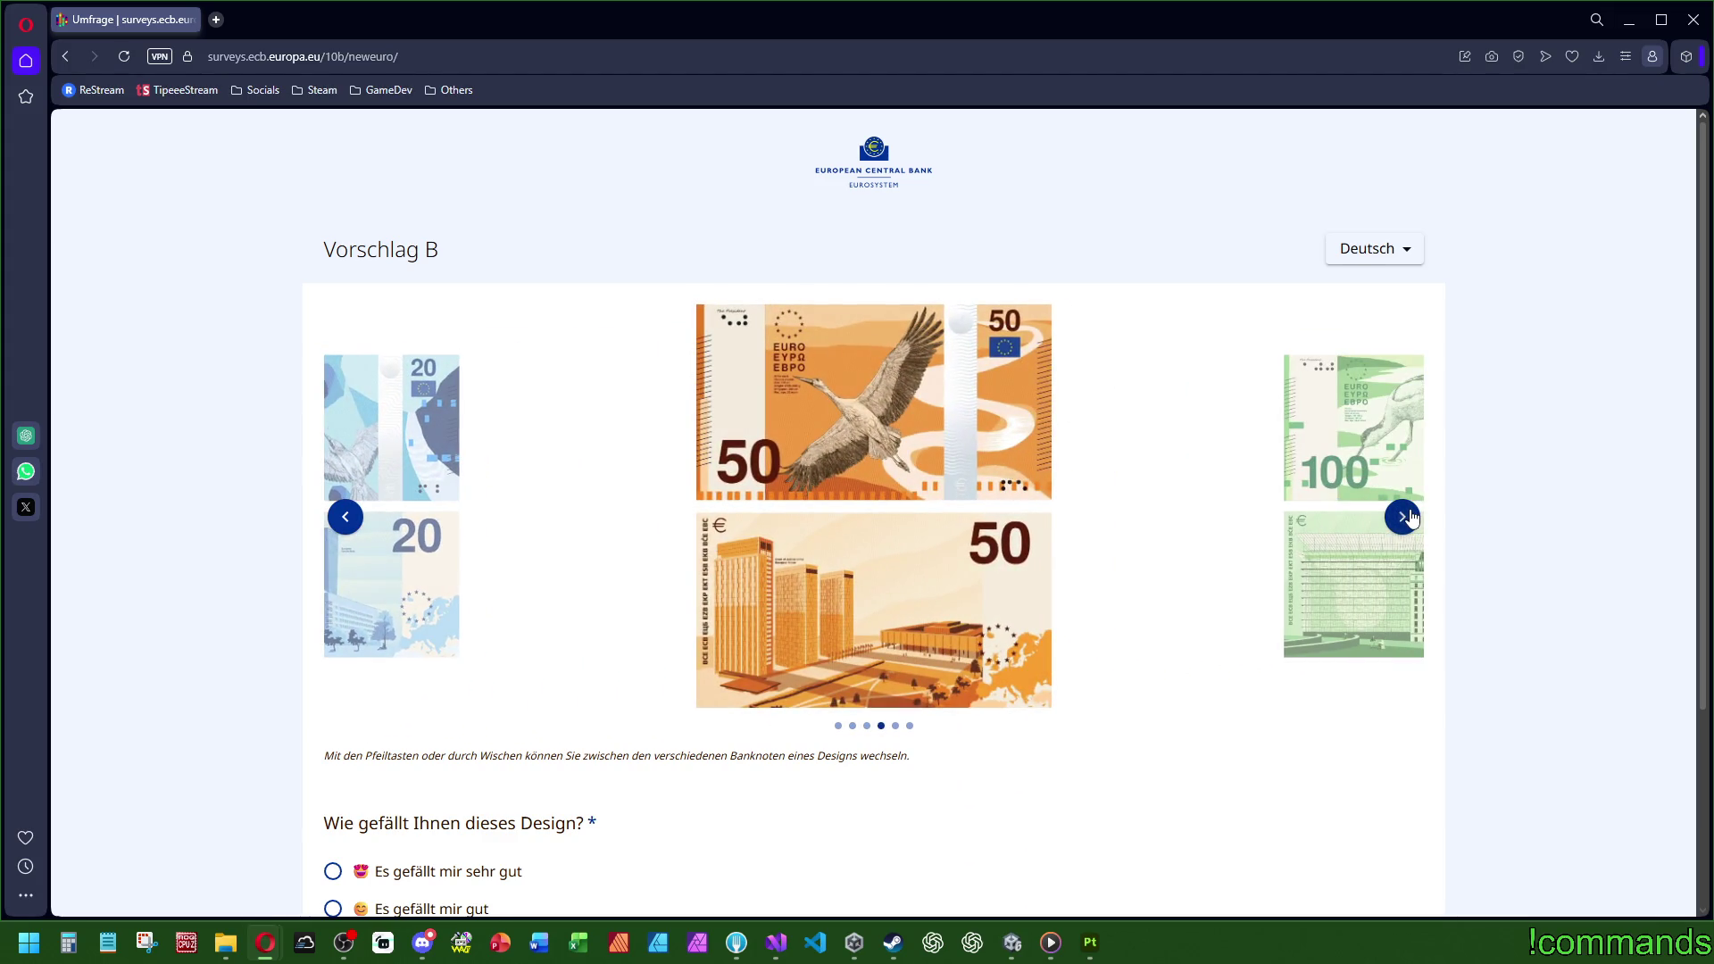
pyautogui.click(1404, 517)
pyautogui.click(1403, 517)
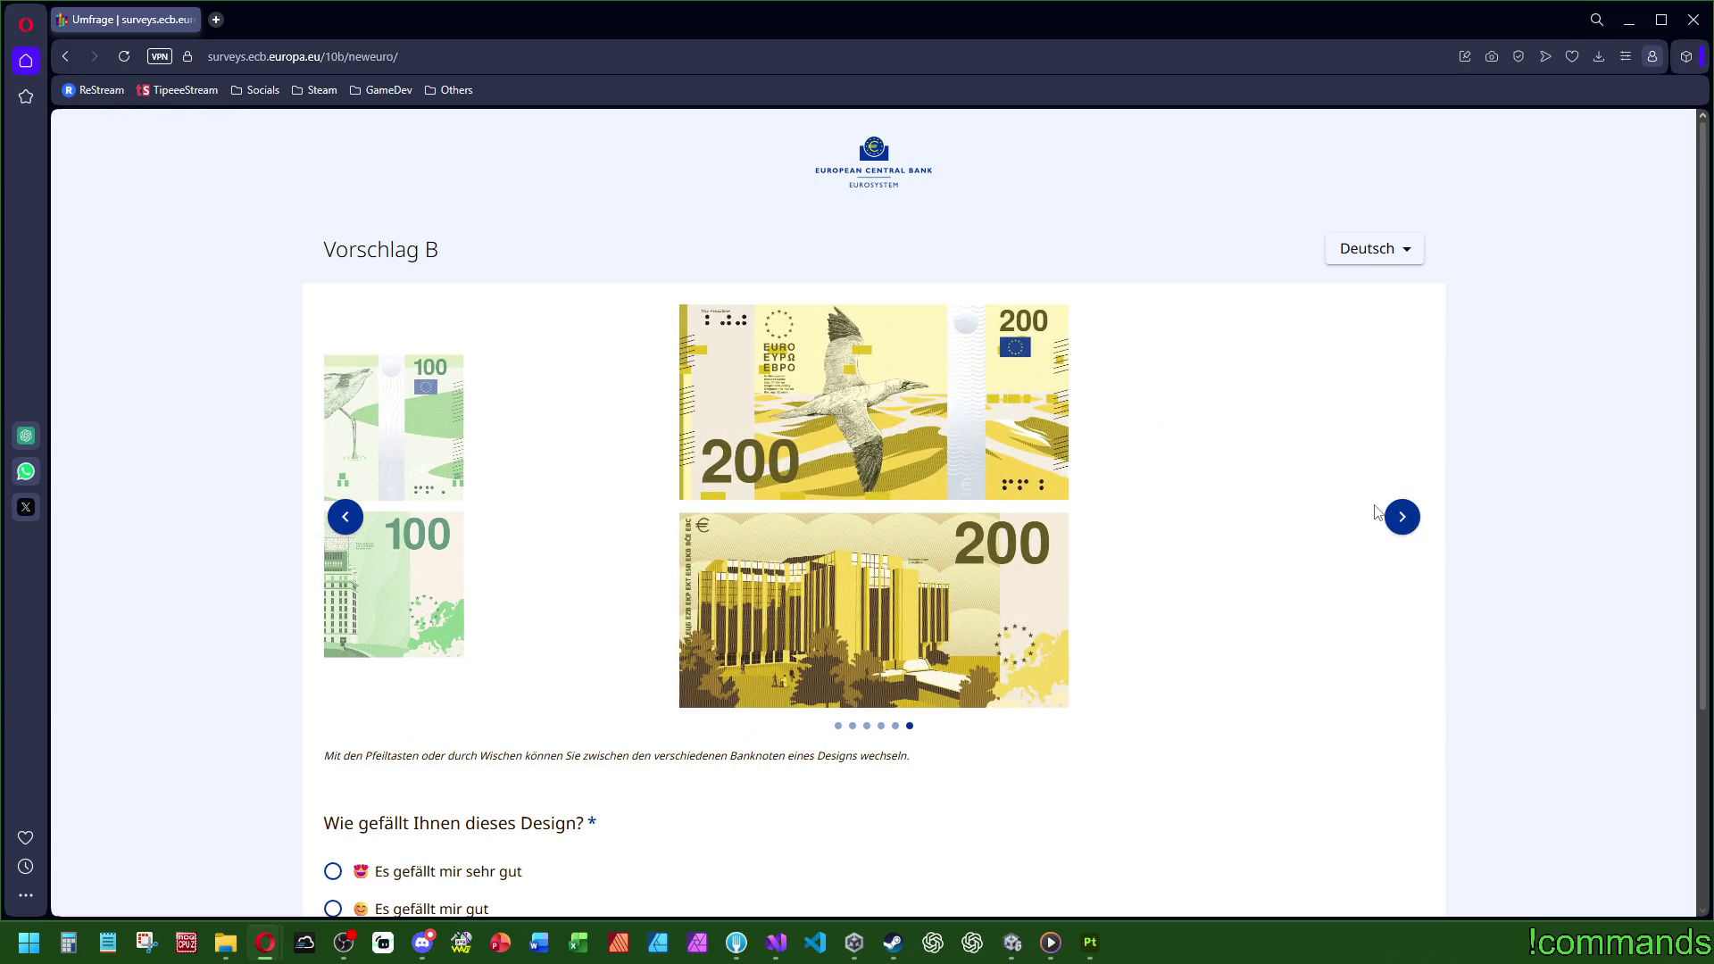
pyautogui.click(346, 517)
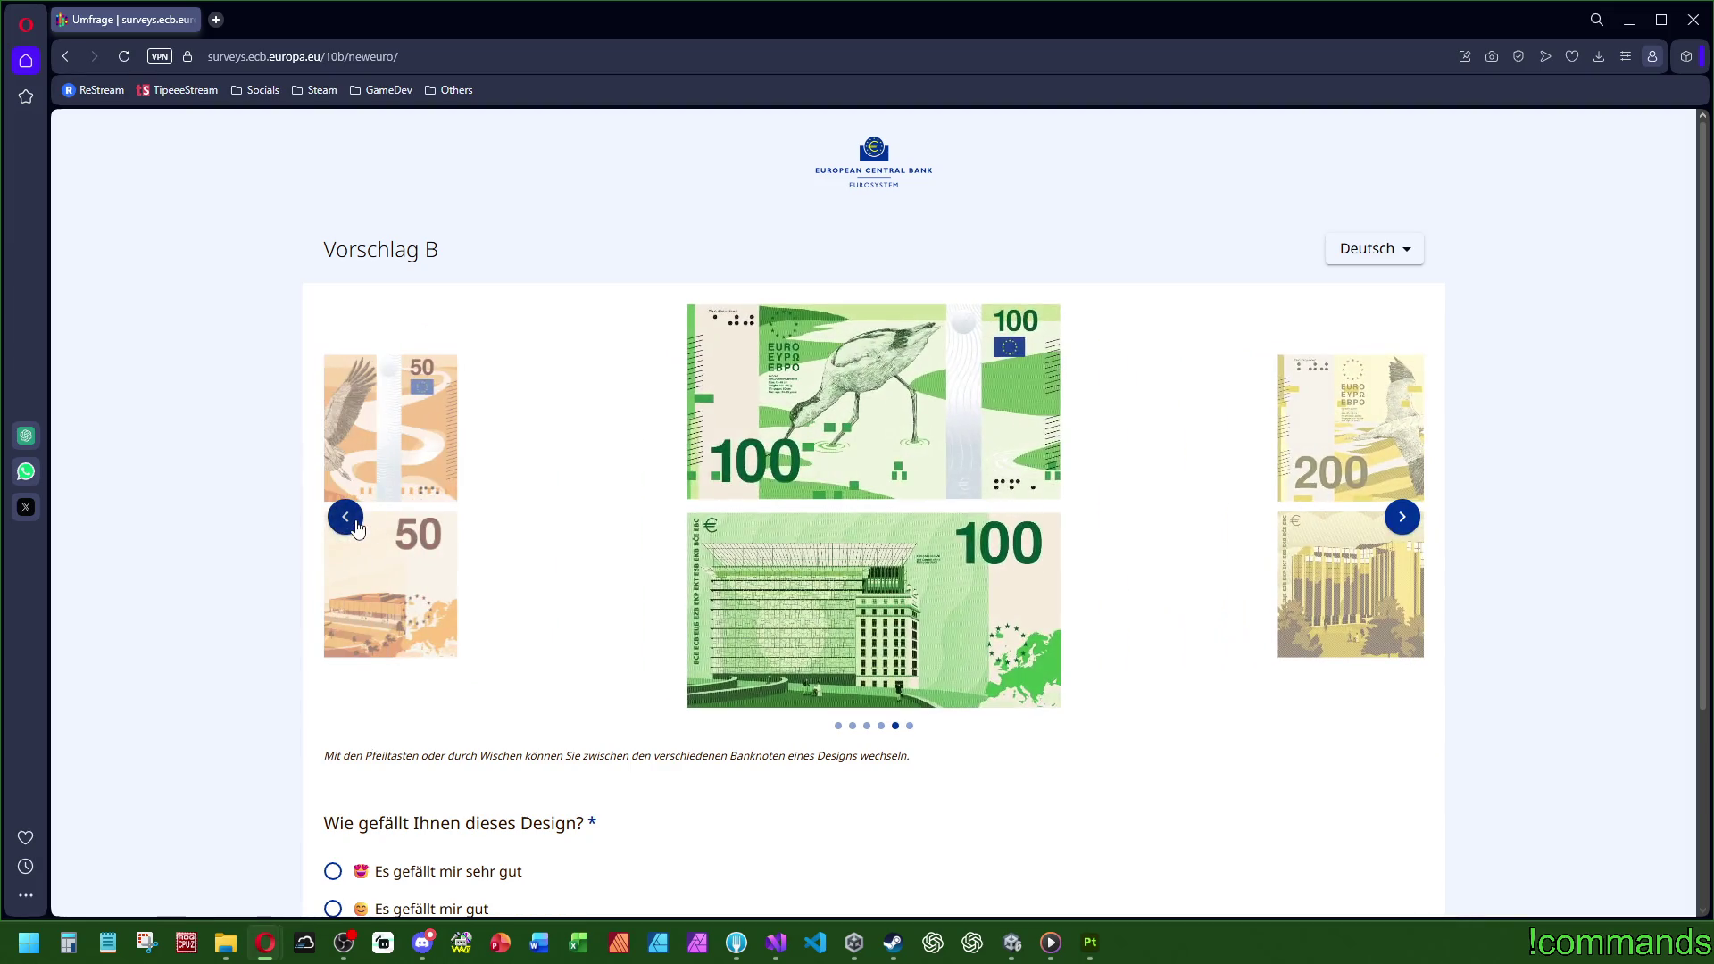
pyautogui.click(347, 518)
pyautogui.click(346, 517)
pyautogui.click(346, 518)
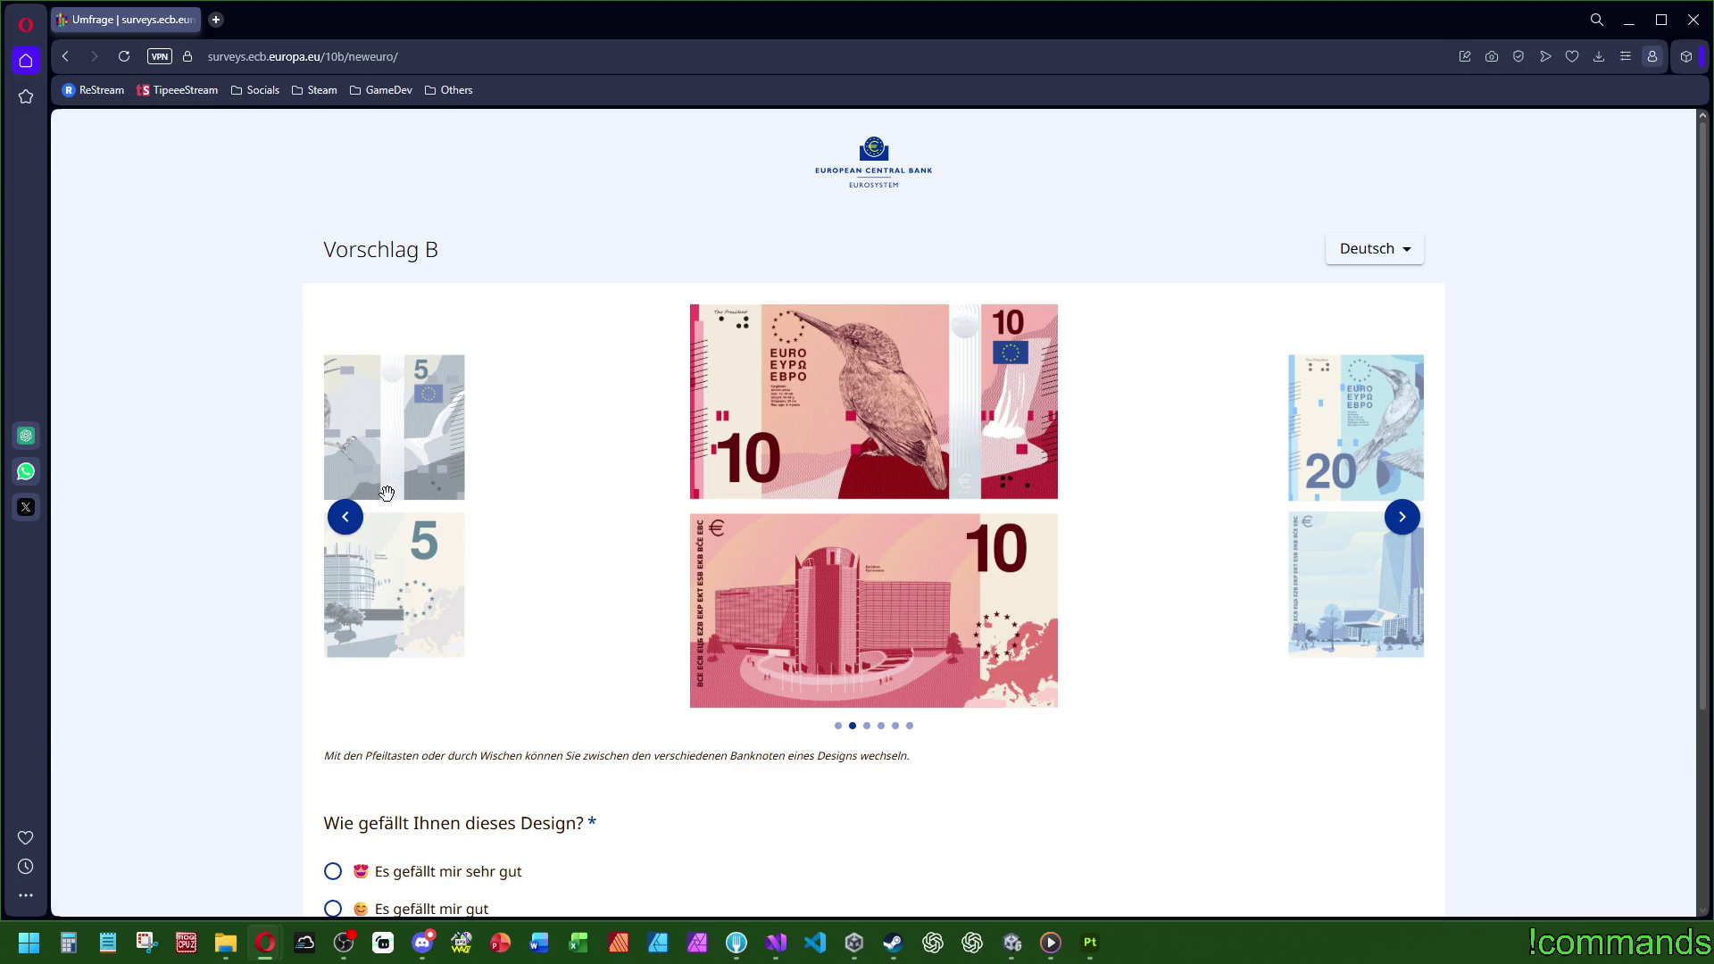
pyautogui.click(347, 517)
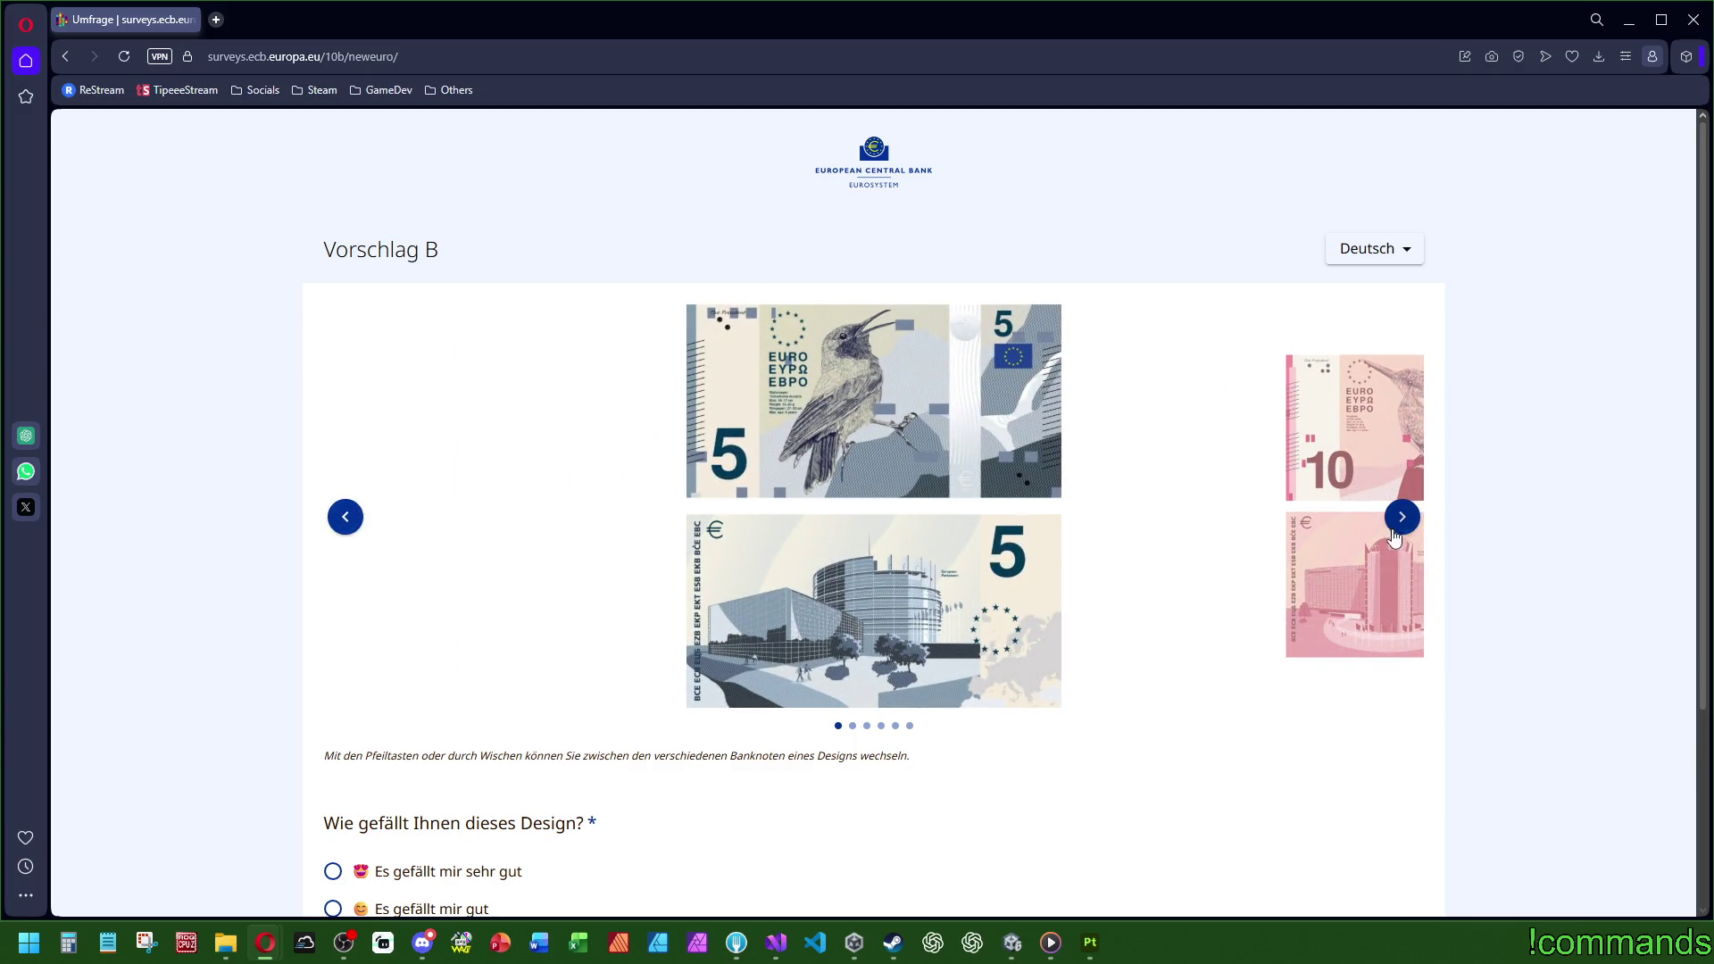
pyautogui.click(1403, 518)
pyautogui.click(1402, 518)
pyautogui.click(1402, 518)
pyautogui.click(1403, 518)
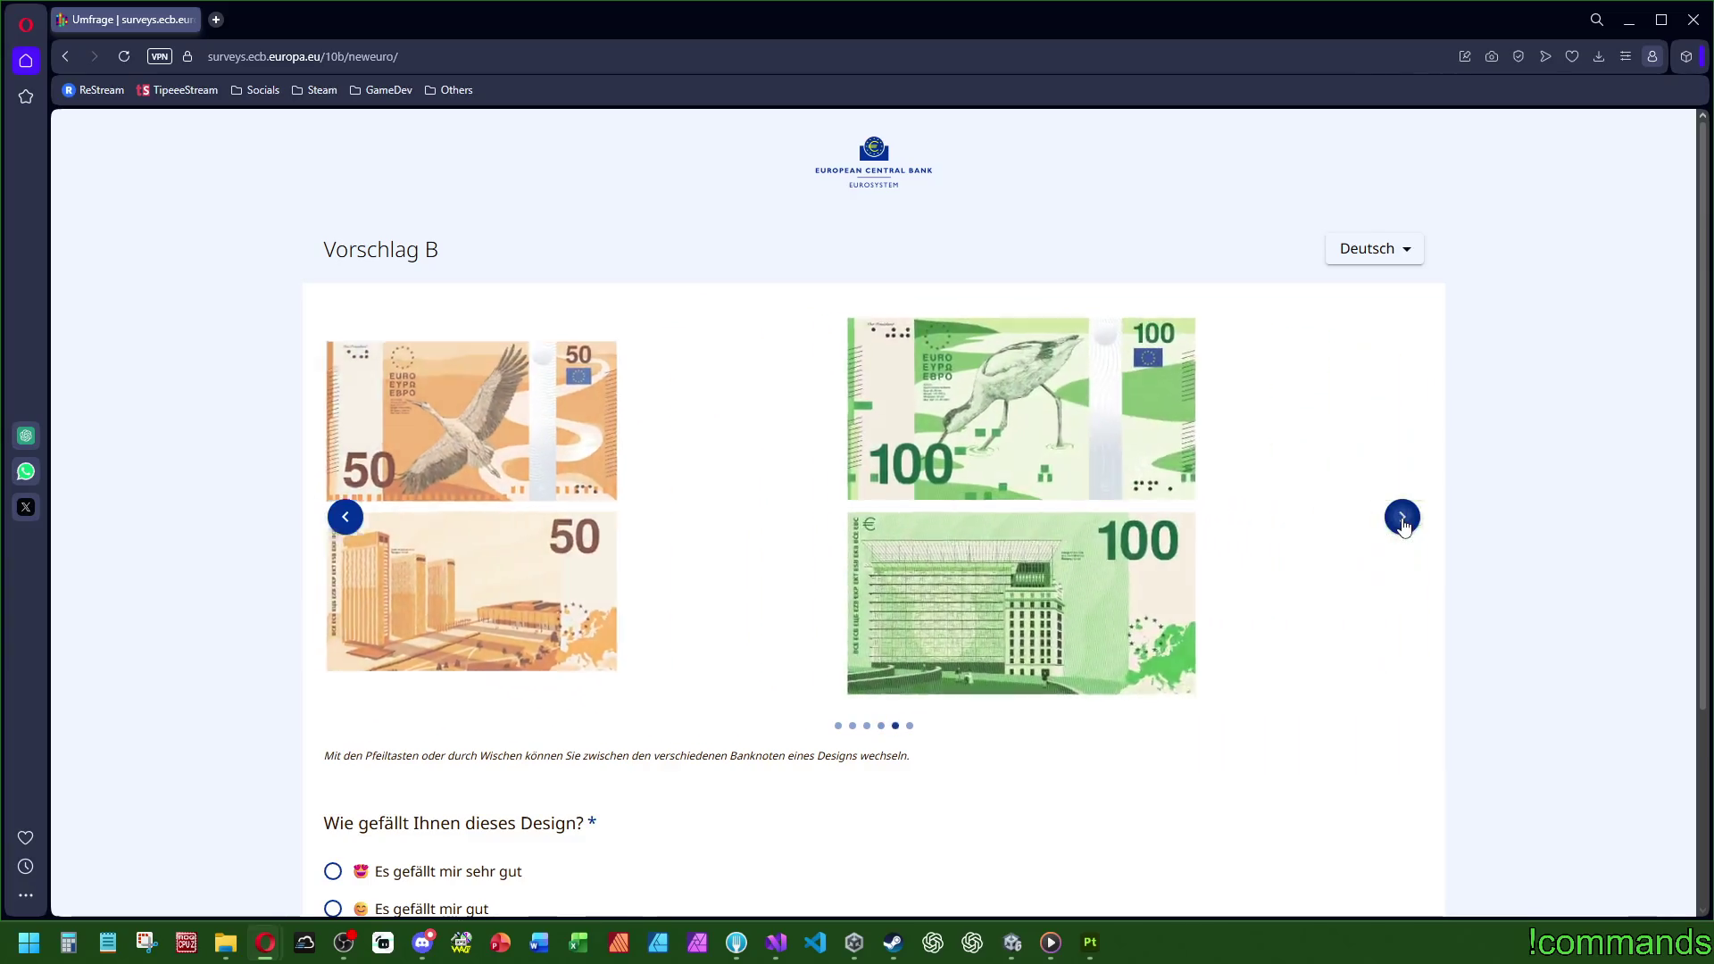
pyautogui.click(1403, 518)
pyautogui.click(1402, 518)
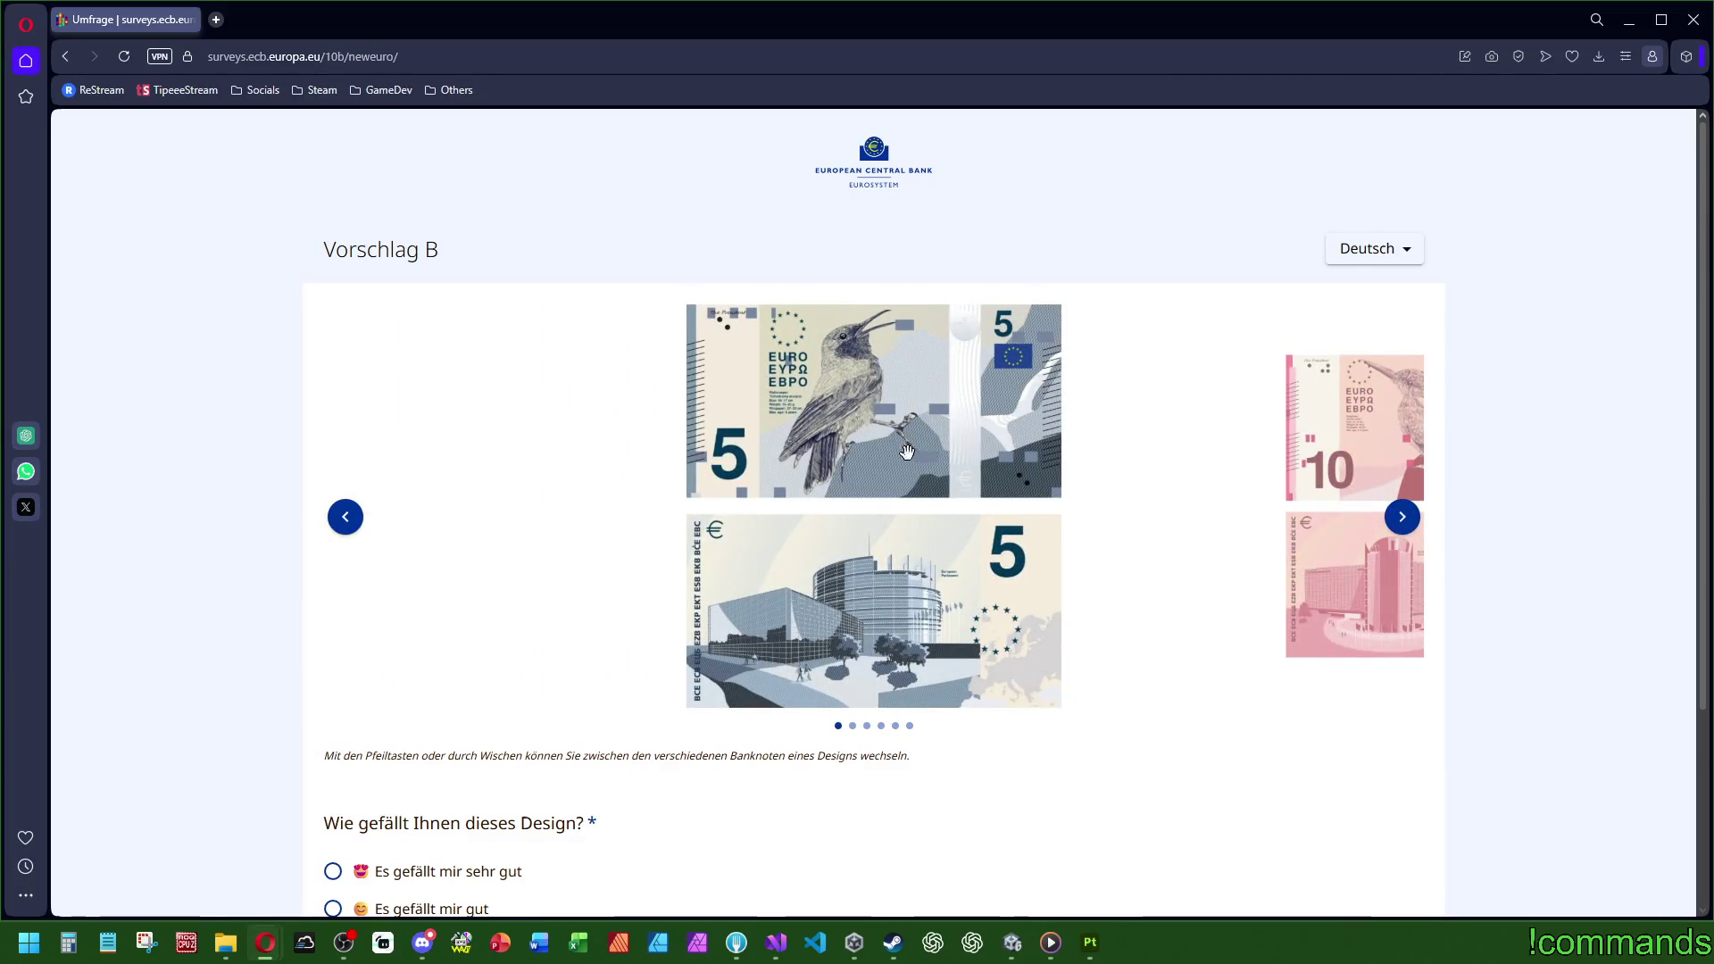
# Step: Rate Vorschlag B 'Es gefällt mir sehr gut': appealing, euro-like, notes fit together
pyautogui.scroll(-3, 803, 535)
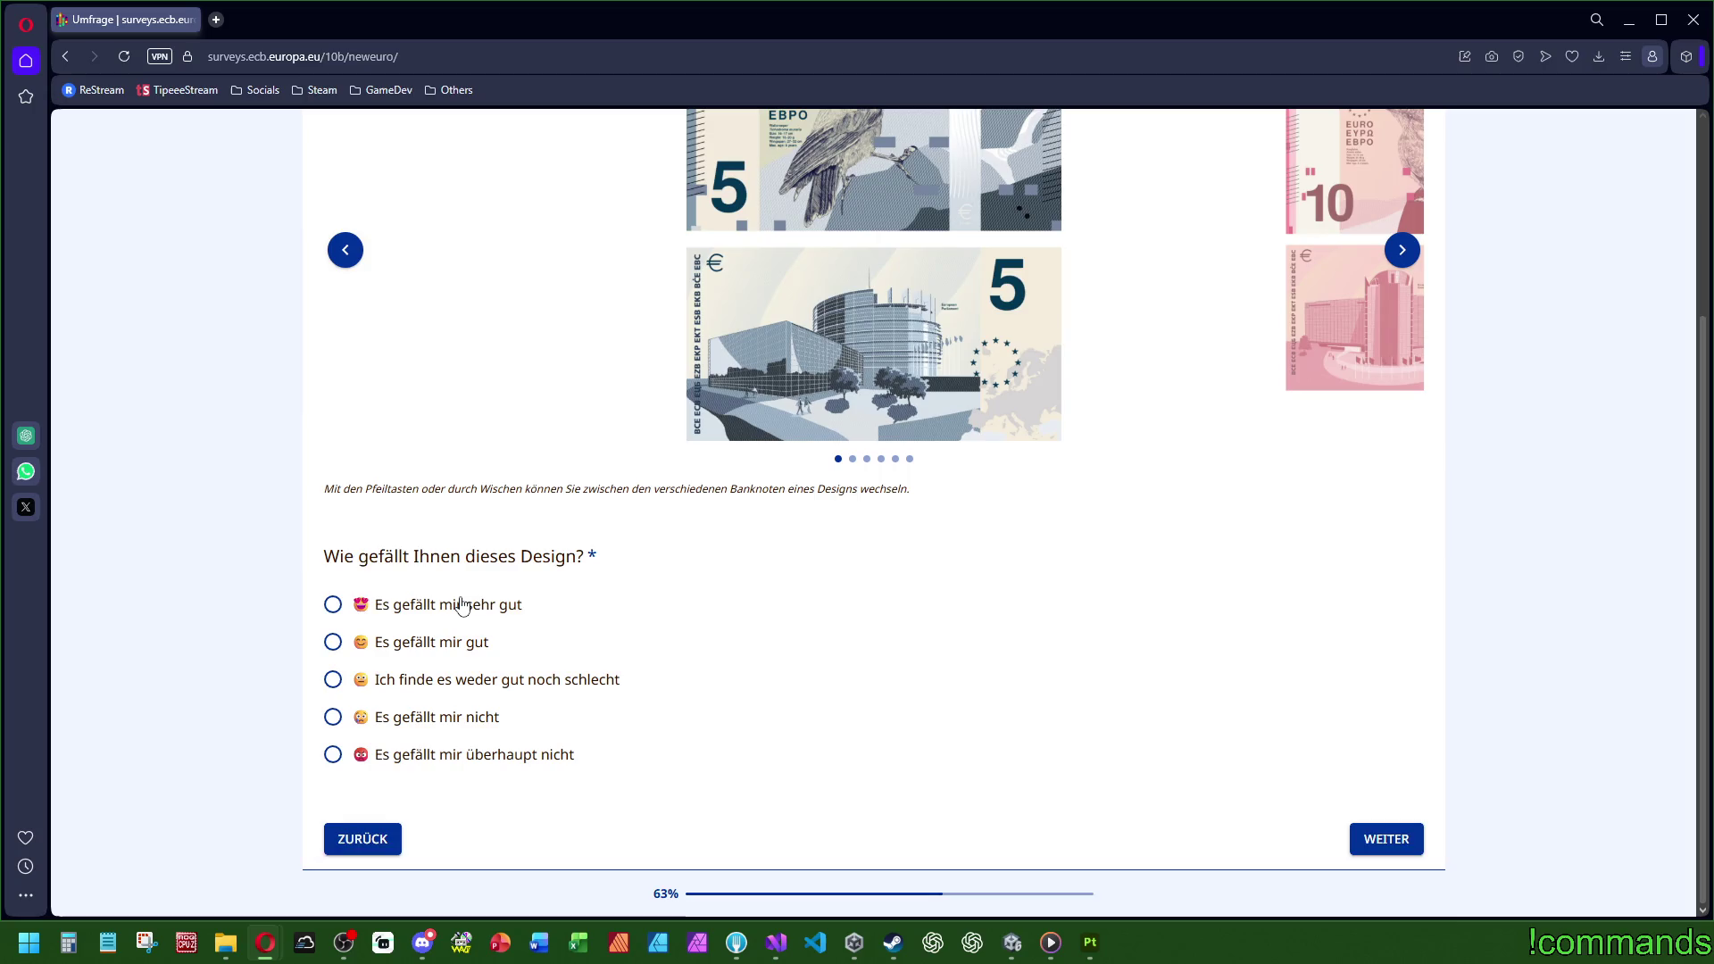
pyautogui.click(473, 605)
pyautogui.scroll(-3, 518, 652)
pyautogui.click(428, 778)
pyautogui.click(479, 666)
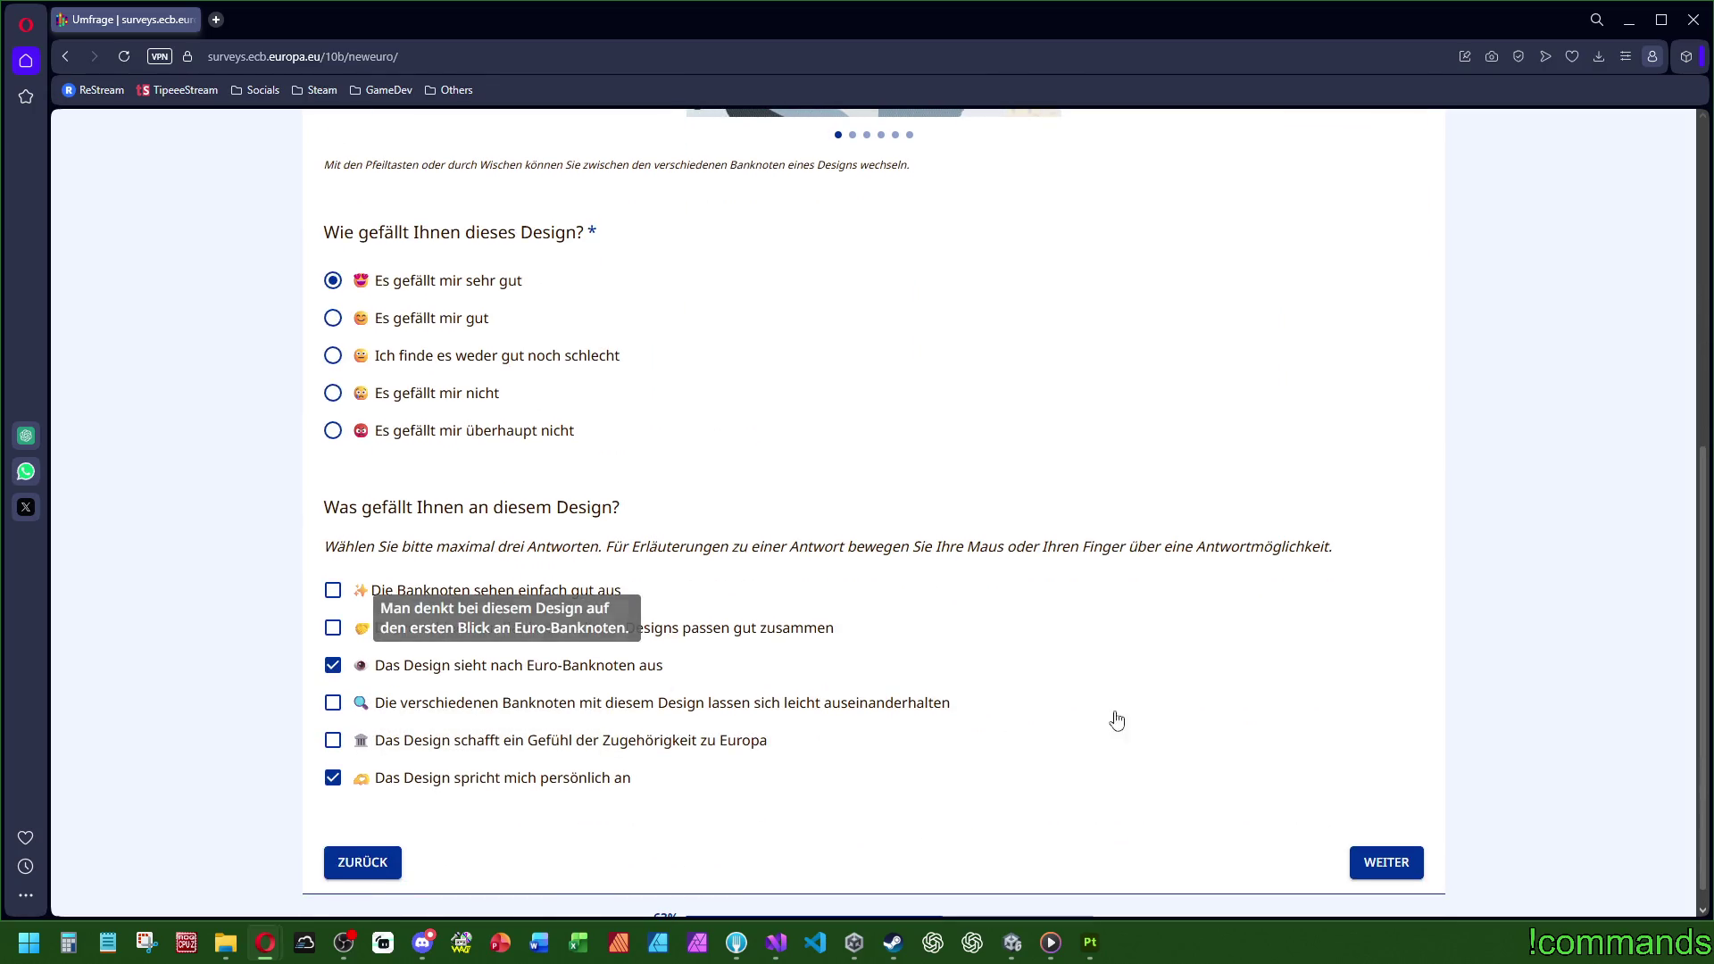
pyautogui.click(705, 632)
pyautogui.click(1384, 865)
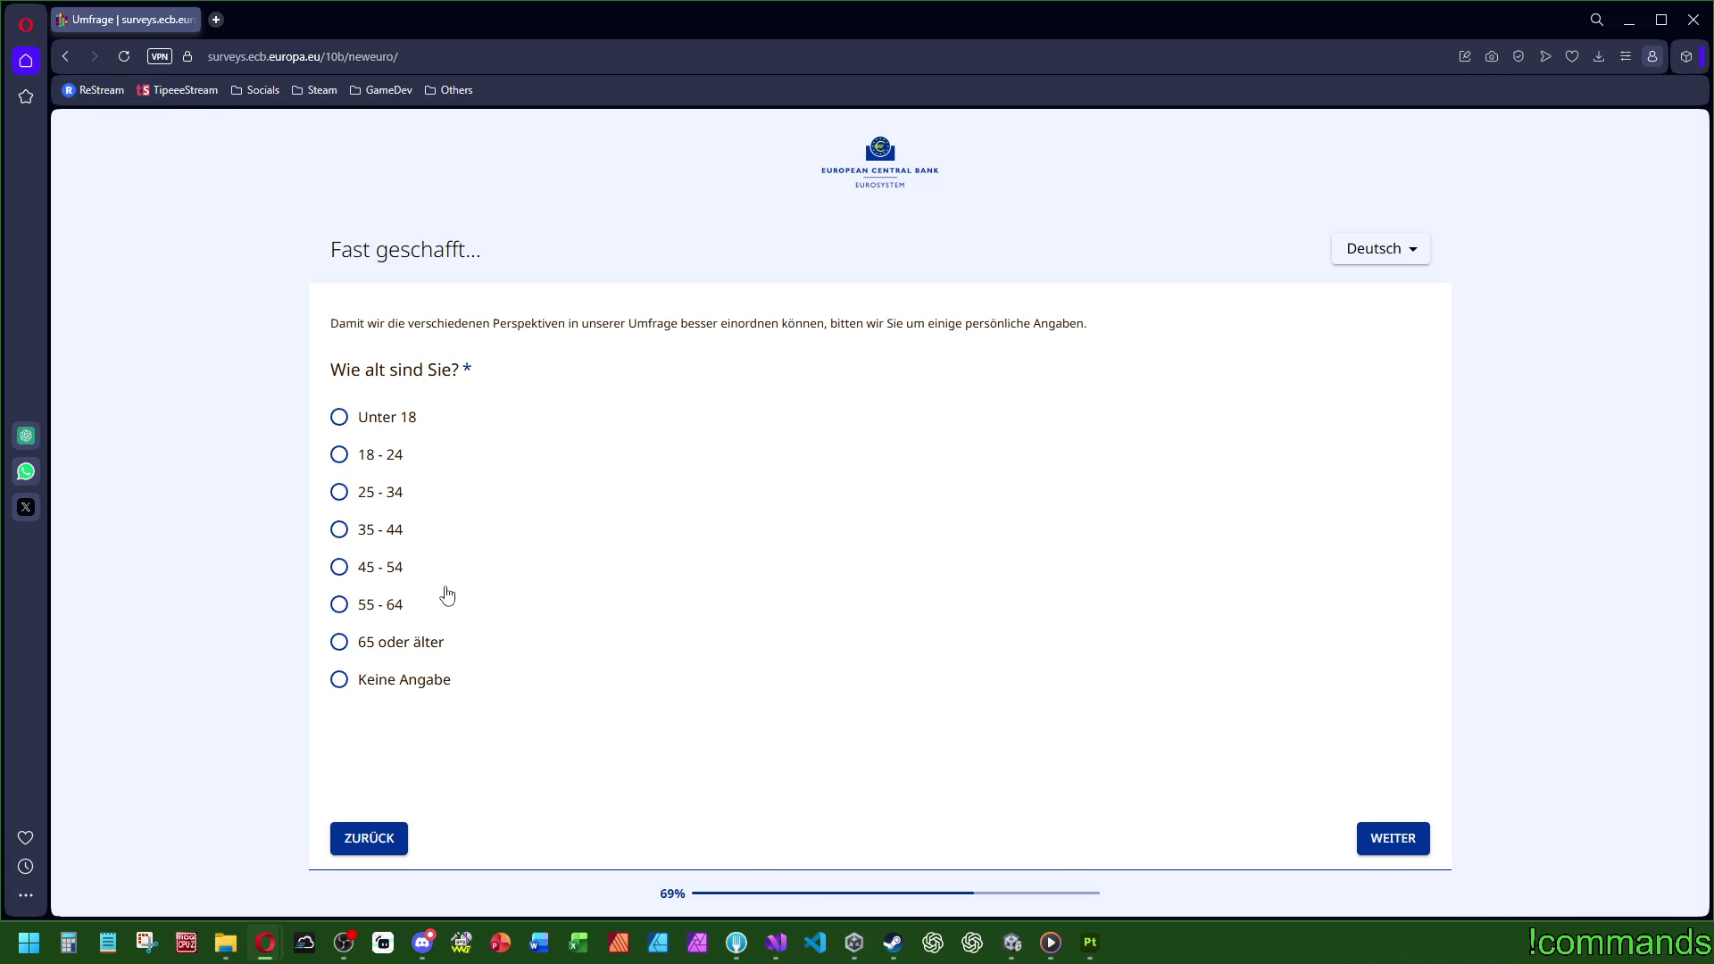
# Step: Answer the personal questions (age 25–34, residence Deutschland) and submit the survey
pyautogui.click(400, 501)
pyautogui.click(1393, 838)
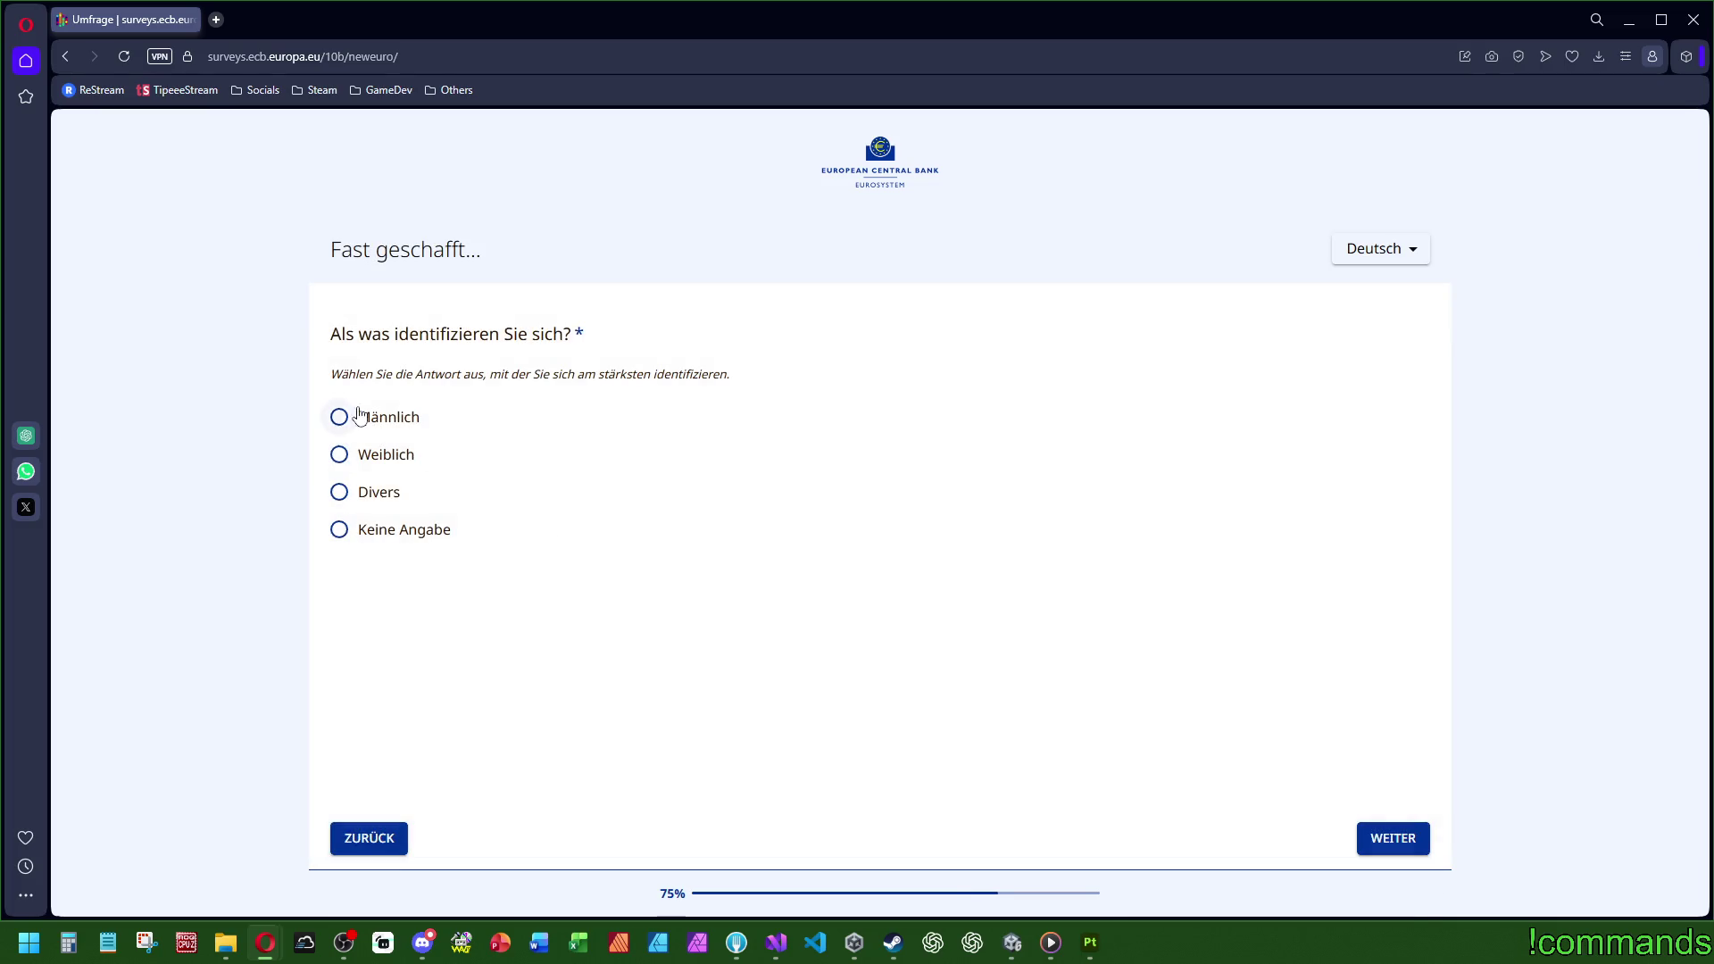
pyautogui.click(1392, 839)
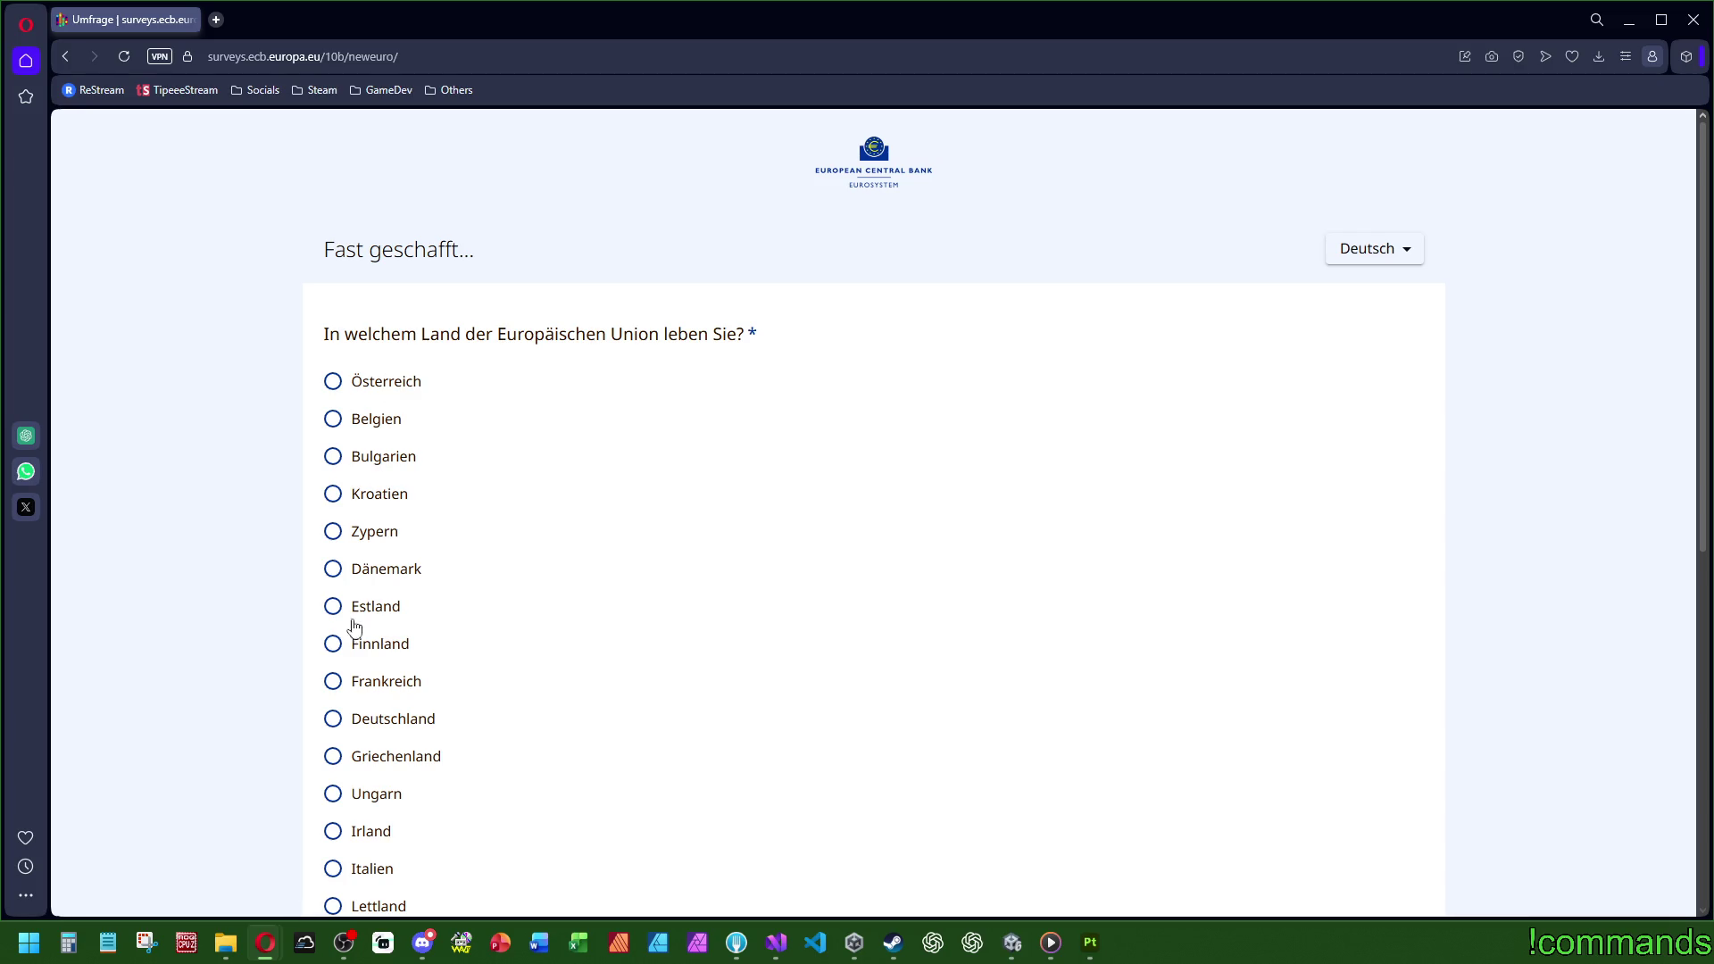
pyautogui.click(382, 720)
pyautogui.scroll(-6, 382, 725)
pyautogui.click(1379, 834)
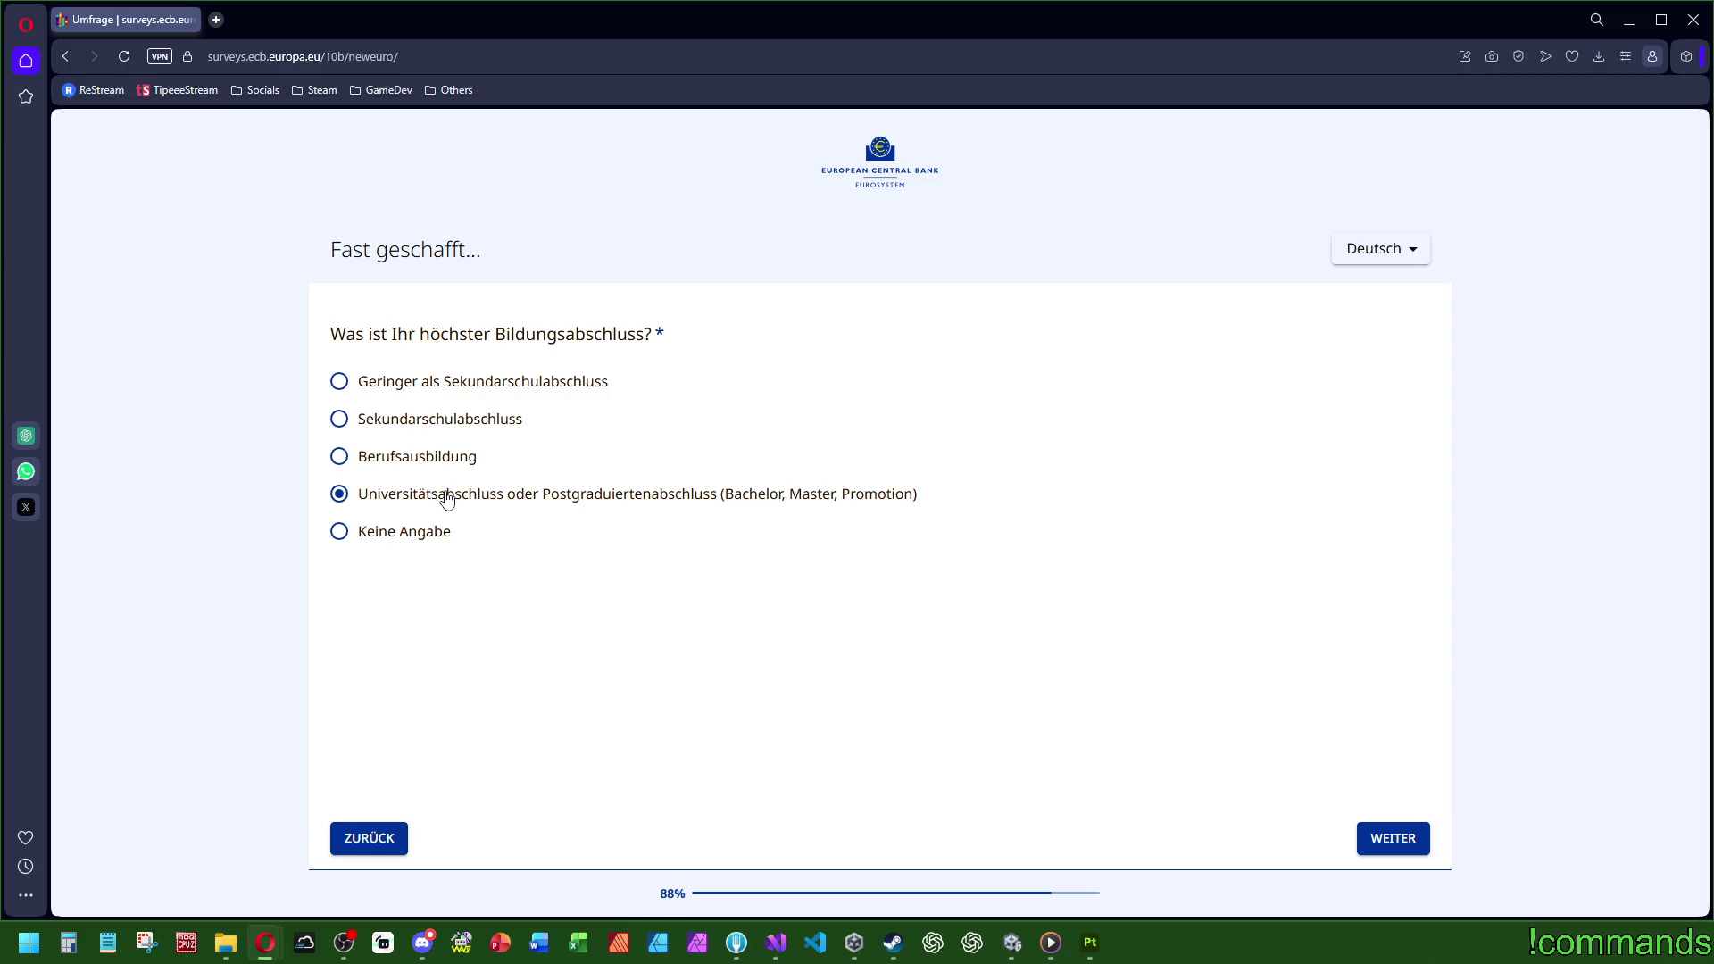
pyautogui.click(1390, 849)
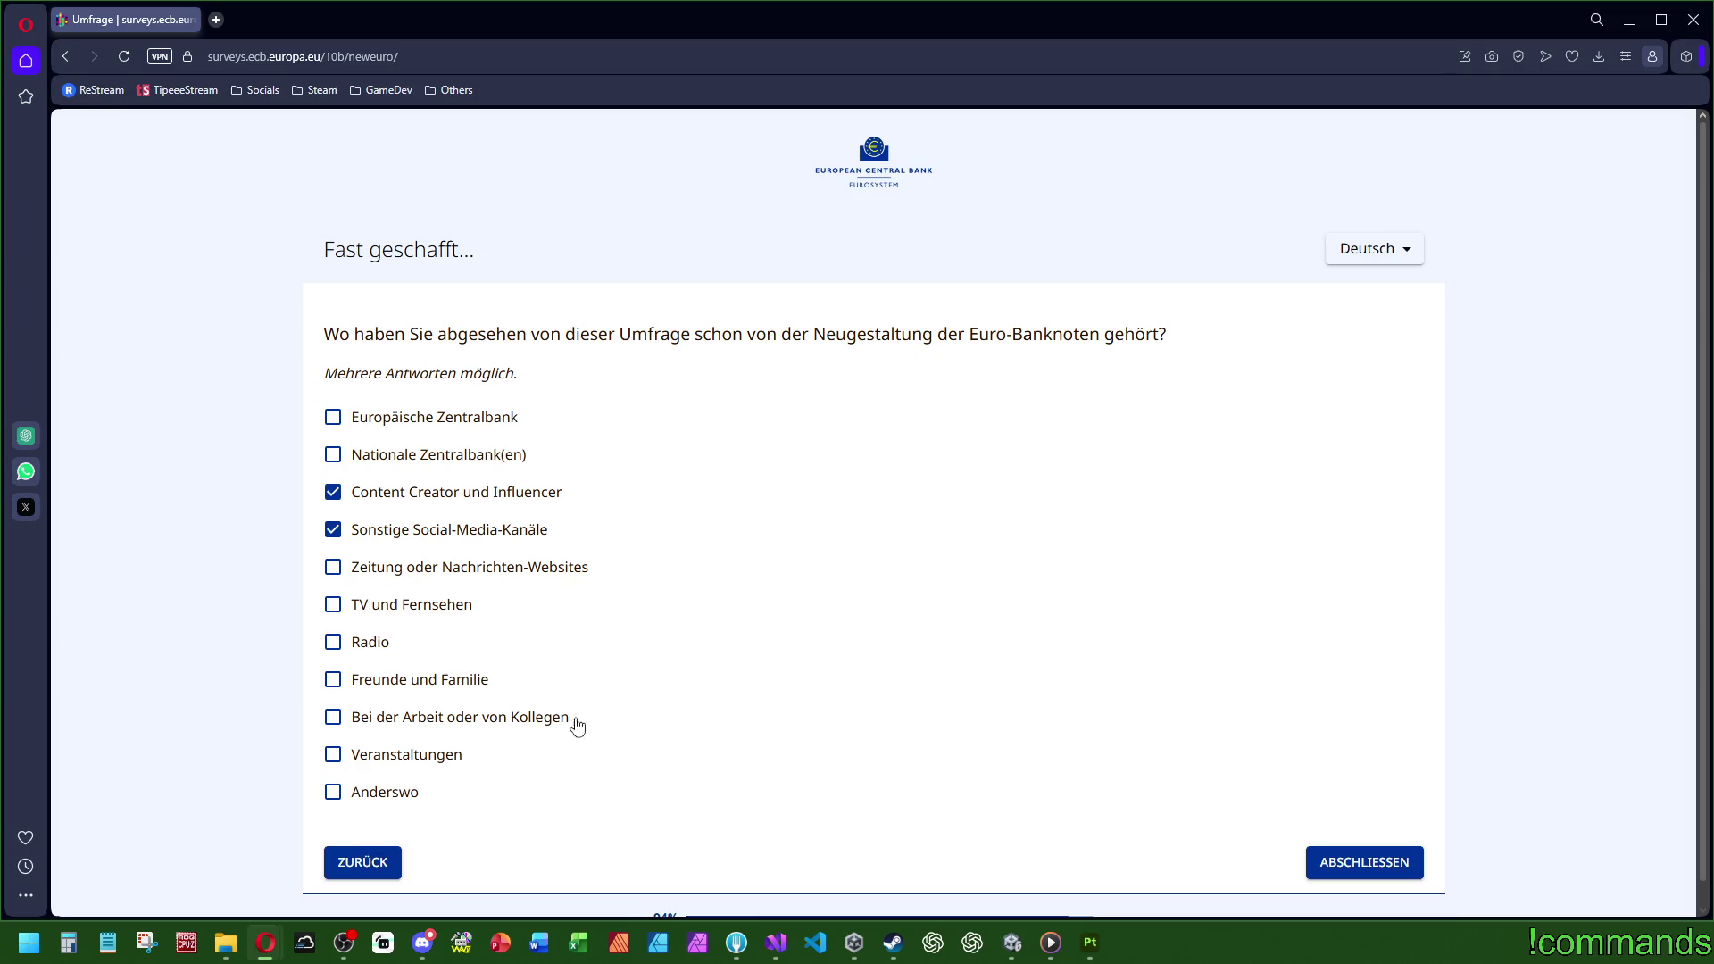
pyautogui.click(1337, 882)
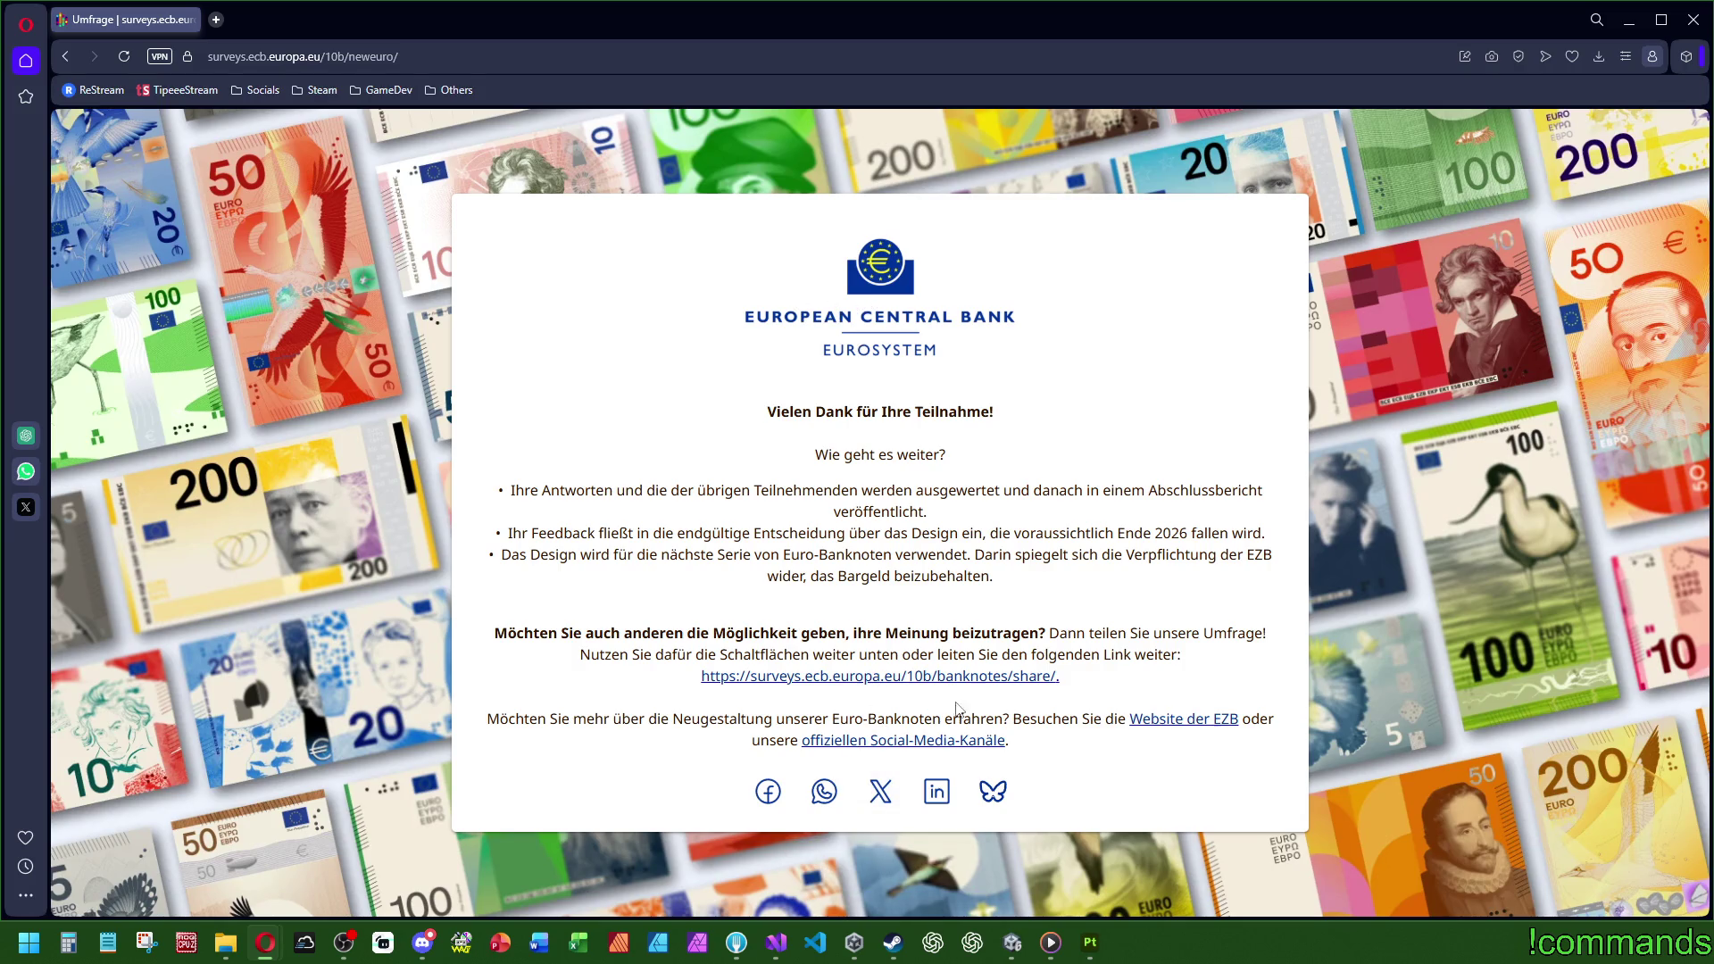
# Step: Open the ECB 'Künftige Banknoten' page and view its Umfrage section
pyautogui.click(1184, 719)
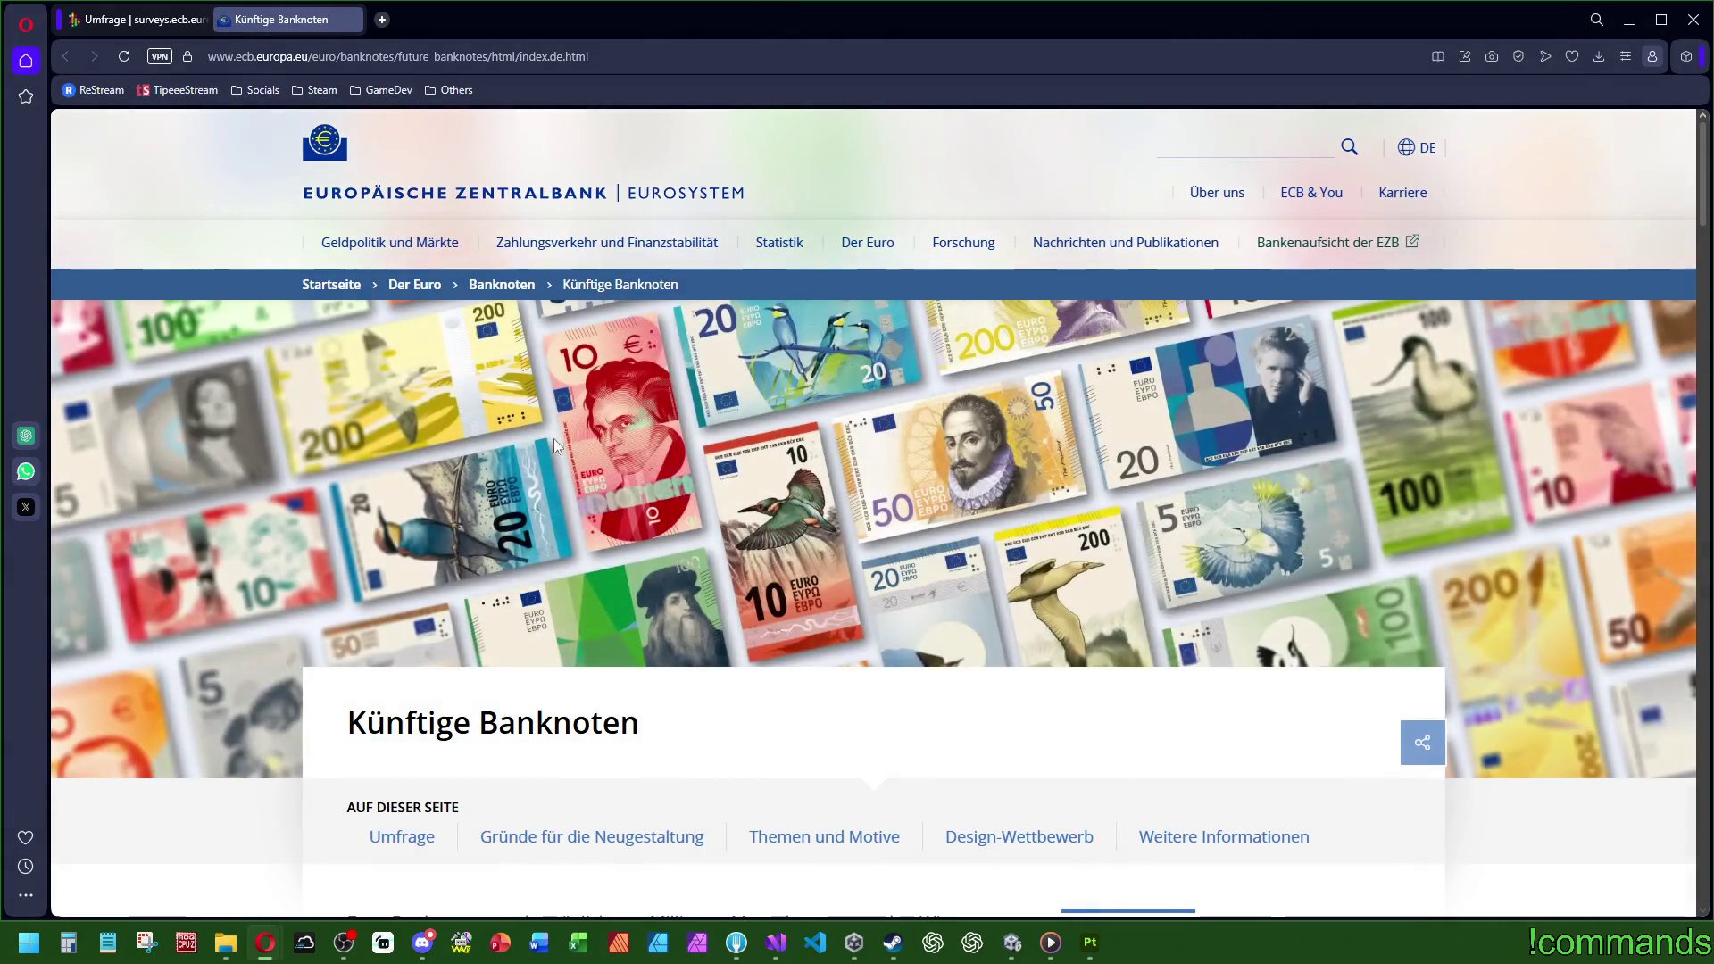
pyautogui.click(399, 837)
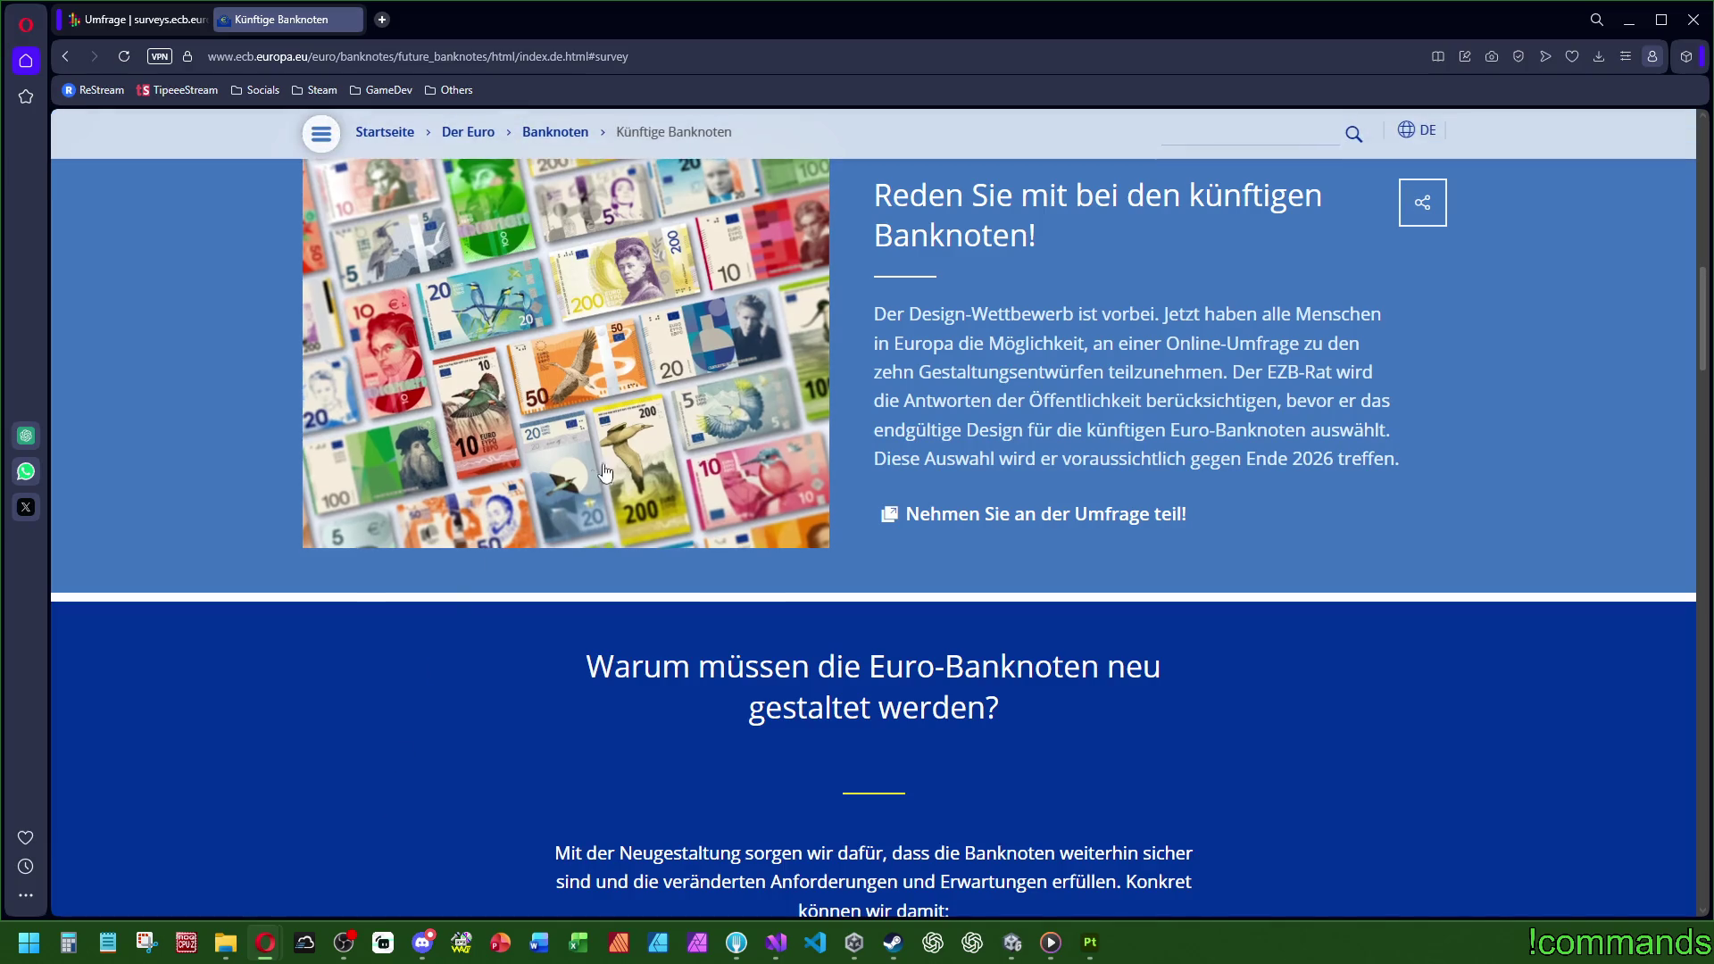
pyautogui.click(1068, 520)
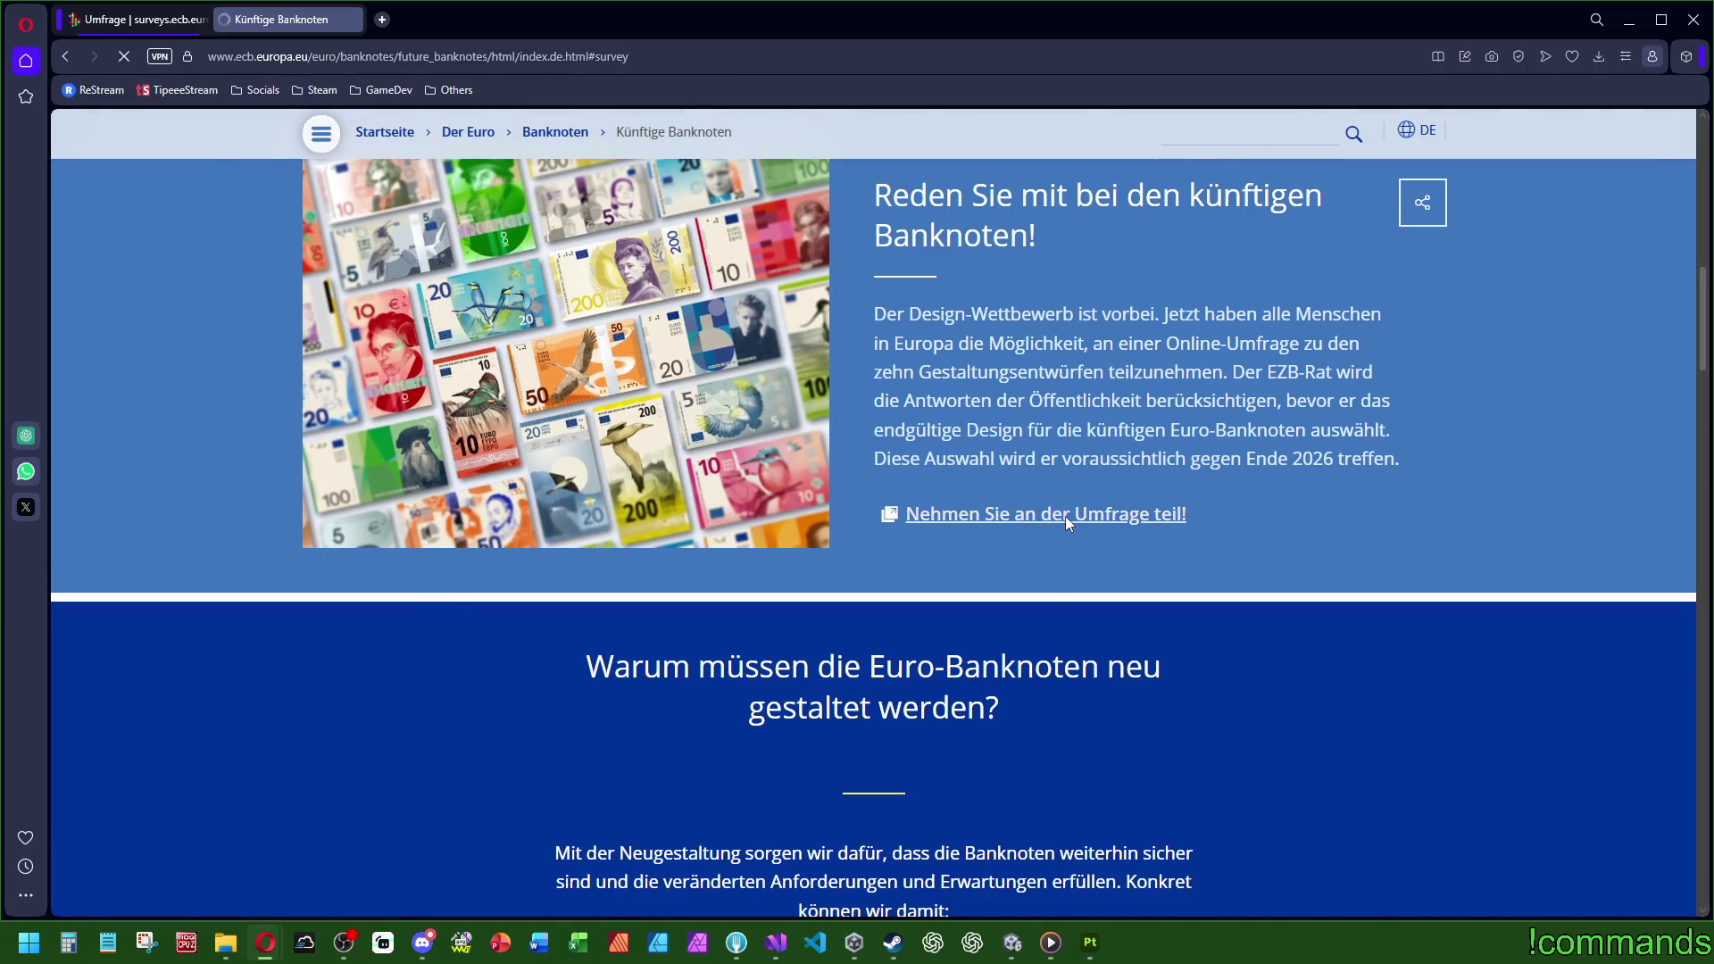
pyautogui.hotkey('alt', 'Left')
# Step: Close the two-tab Opera window, confirming 'Fenster schließen'
pyautogui.hotkey('ctrl', 'l')
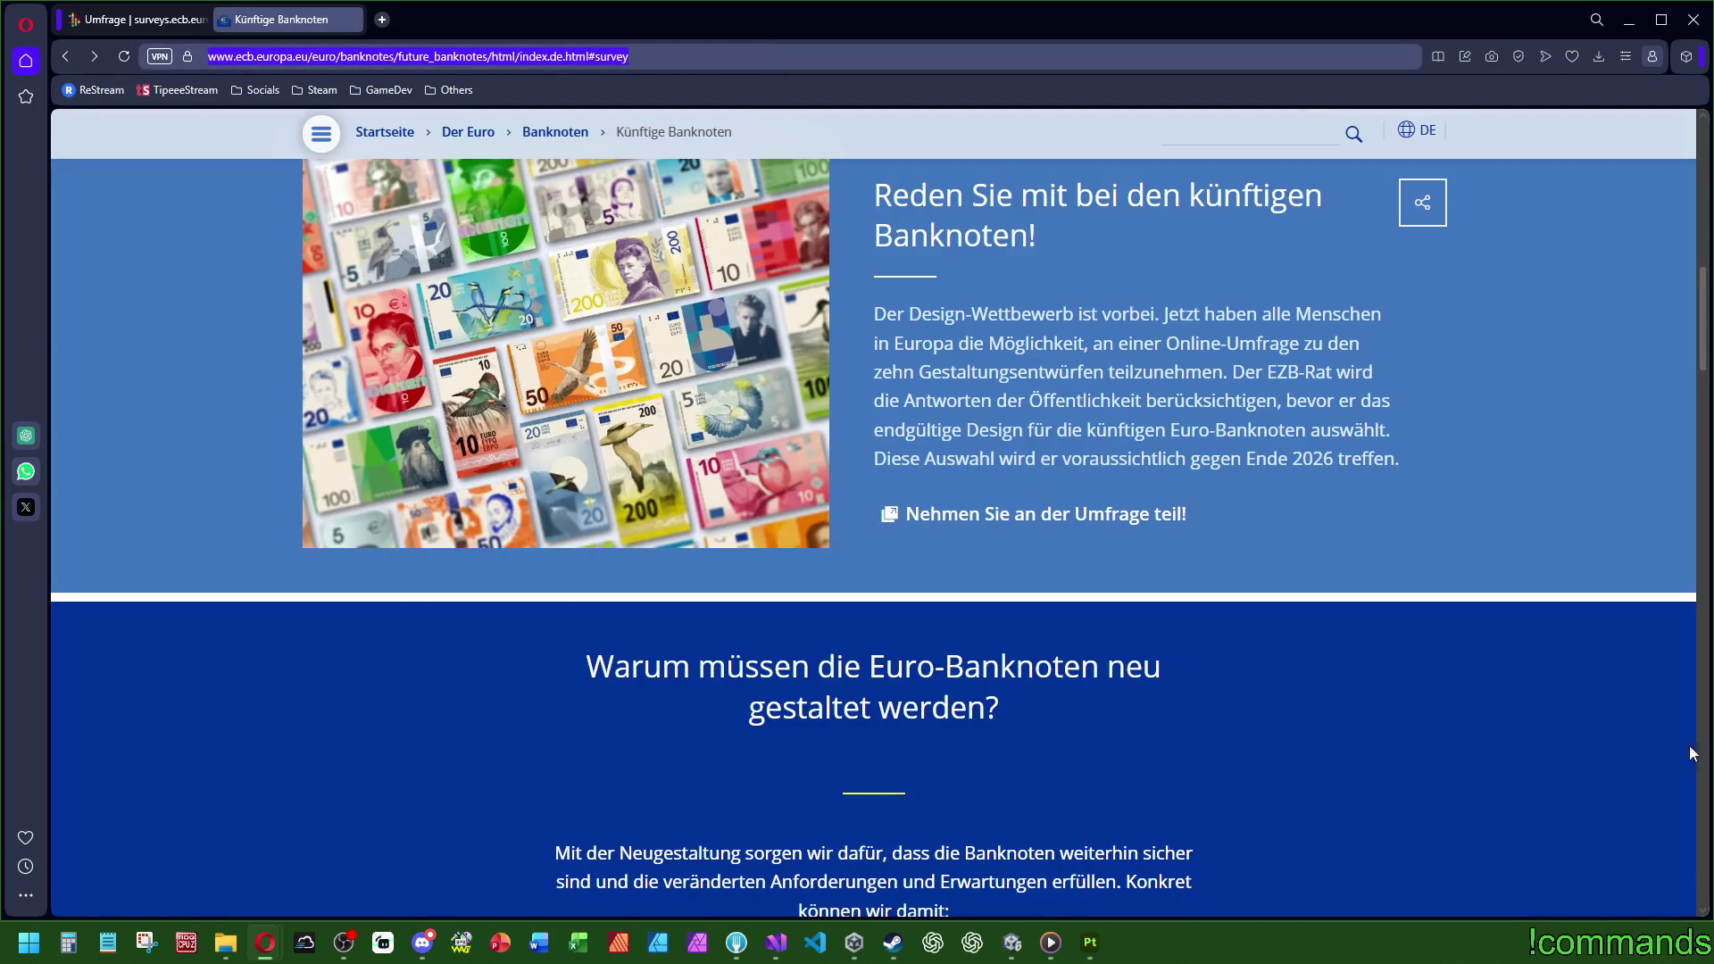
pyautogui.click(1692, 755)
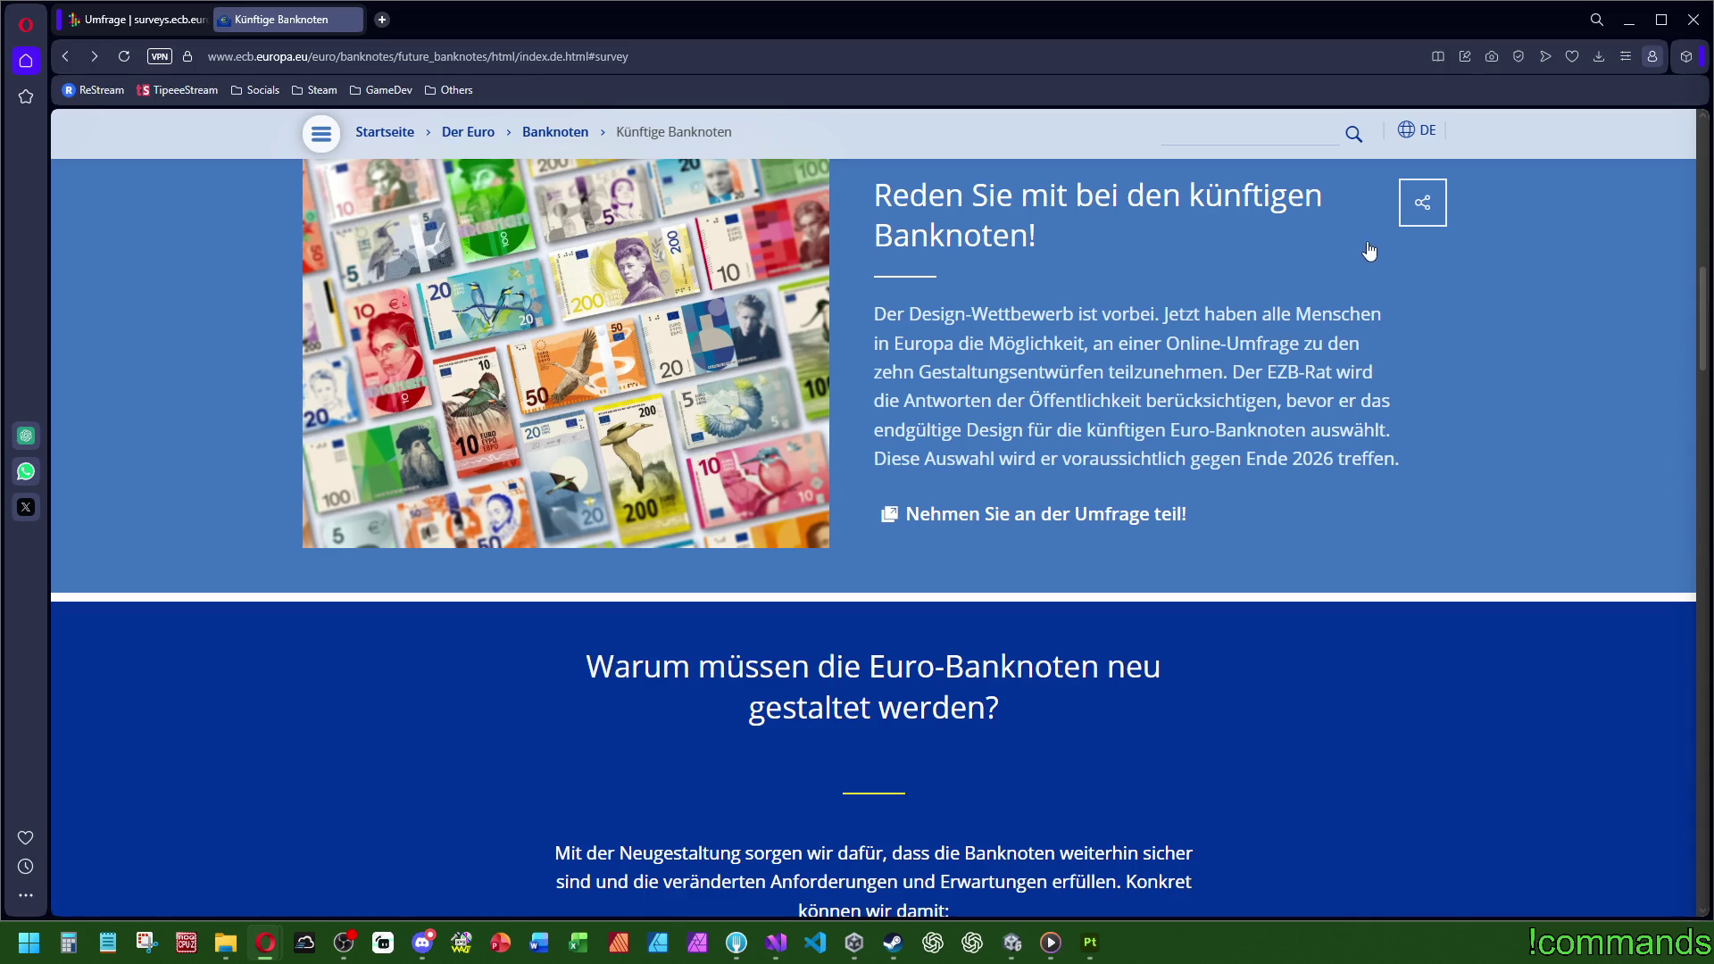
pyautogui.click(1693, 19)
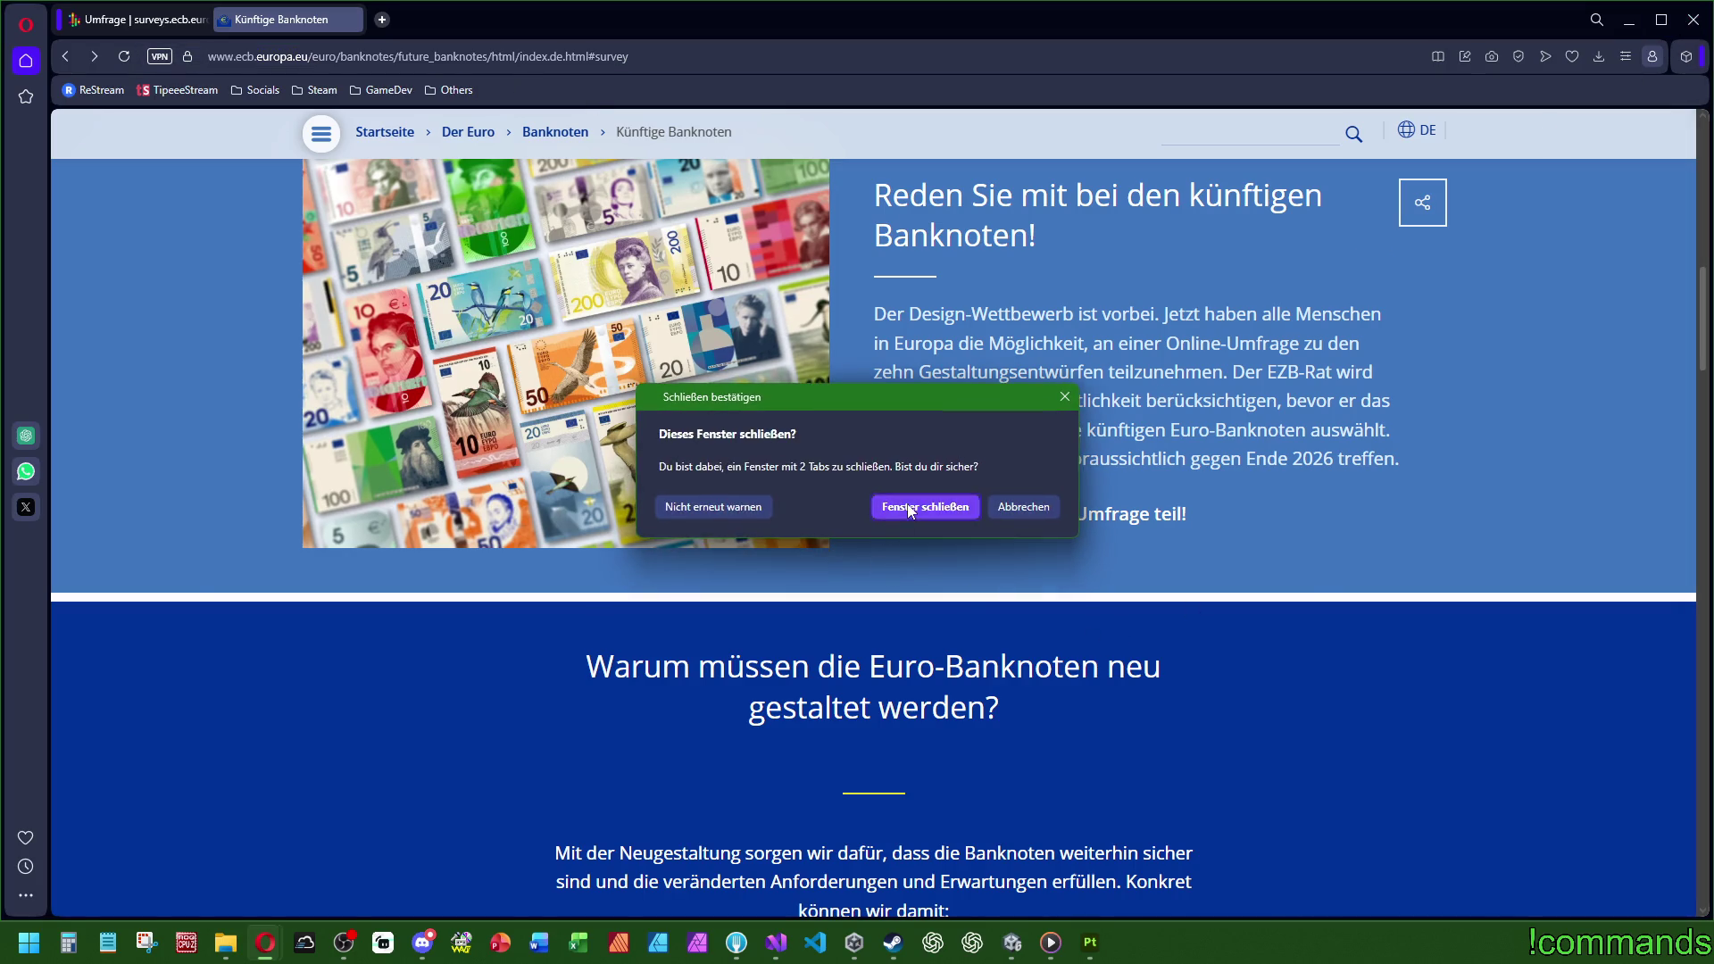
pyautogui.click(971, 499)
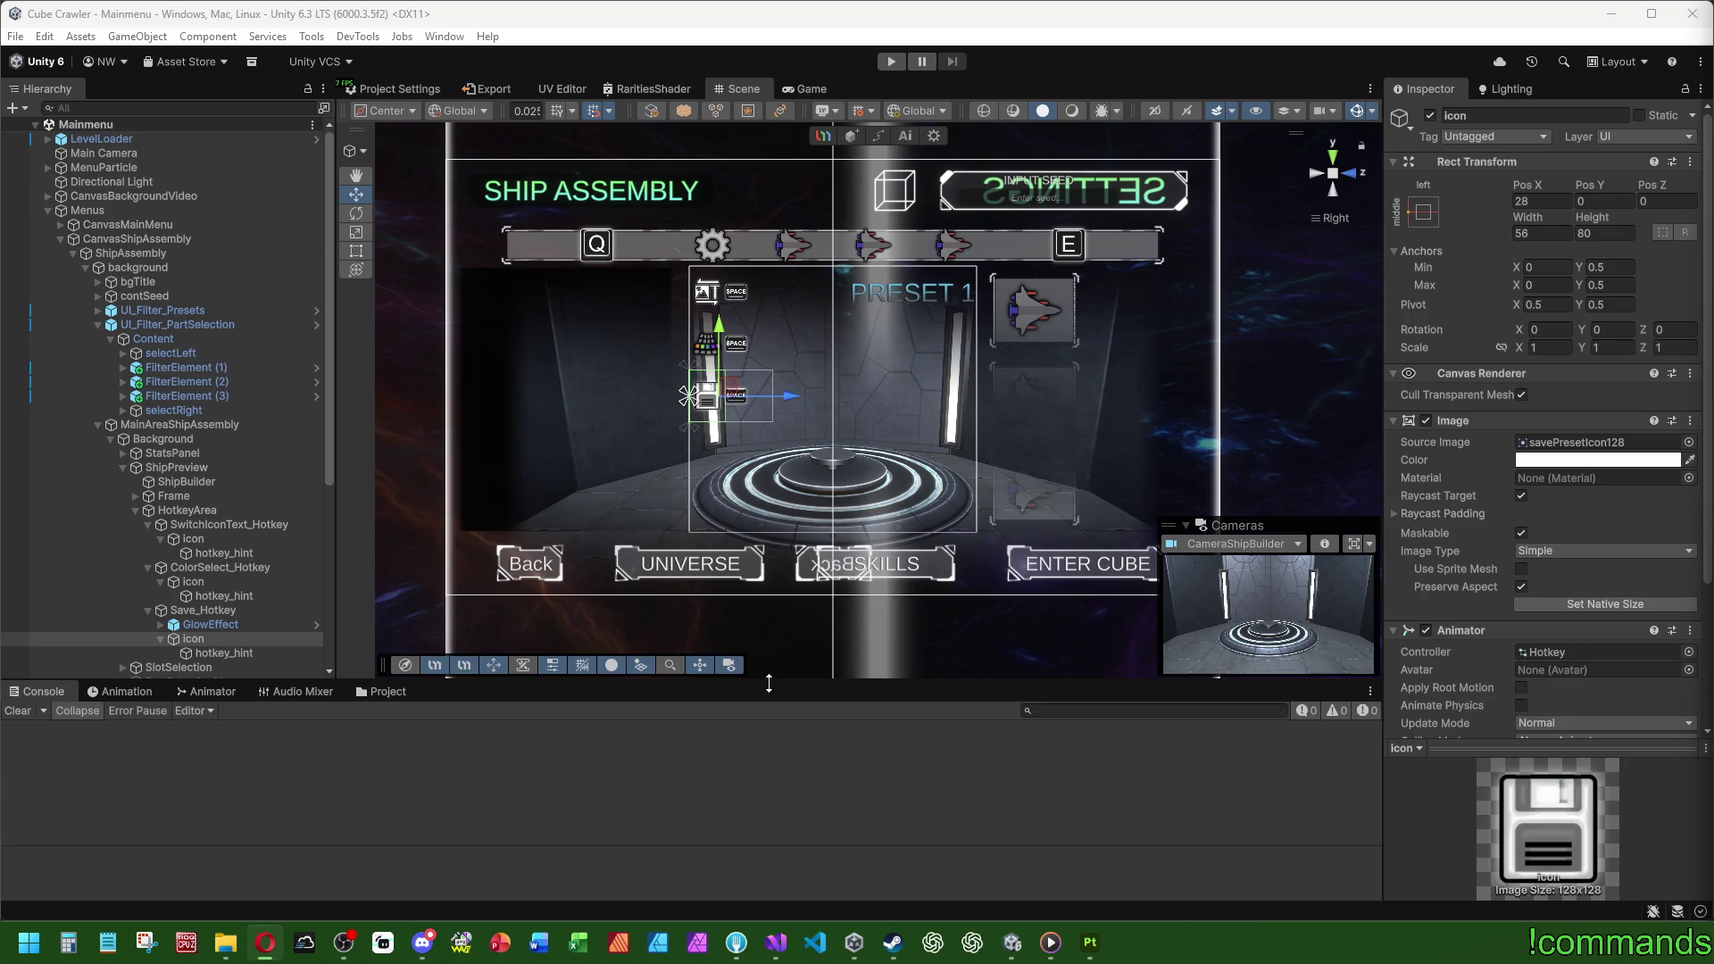
# Step: Save the Cube Crawler project from Unity's File menu
pyautogui.click(20, 689)
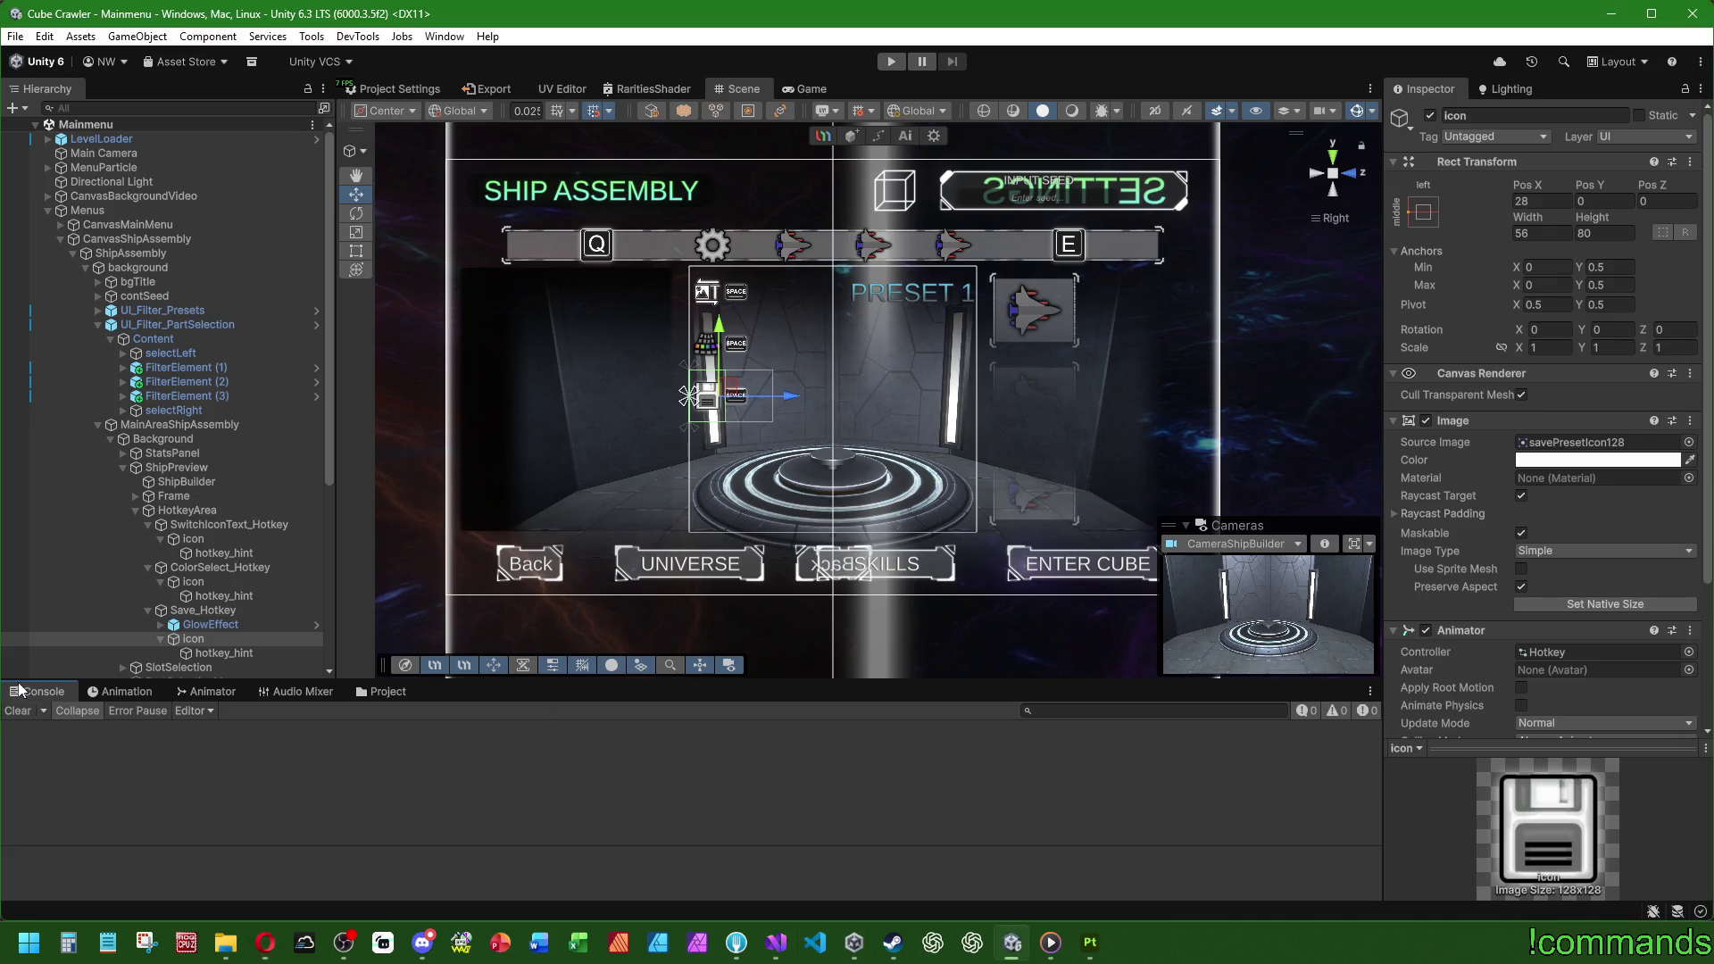
pyautogui.click(18, 37)
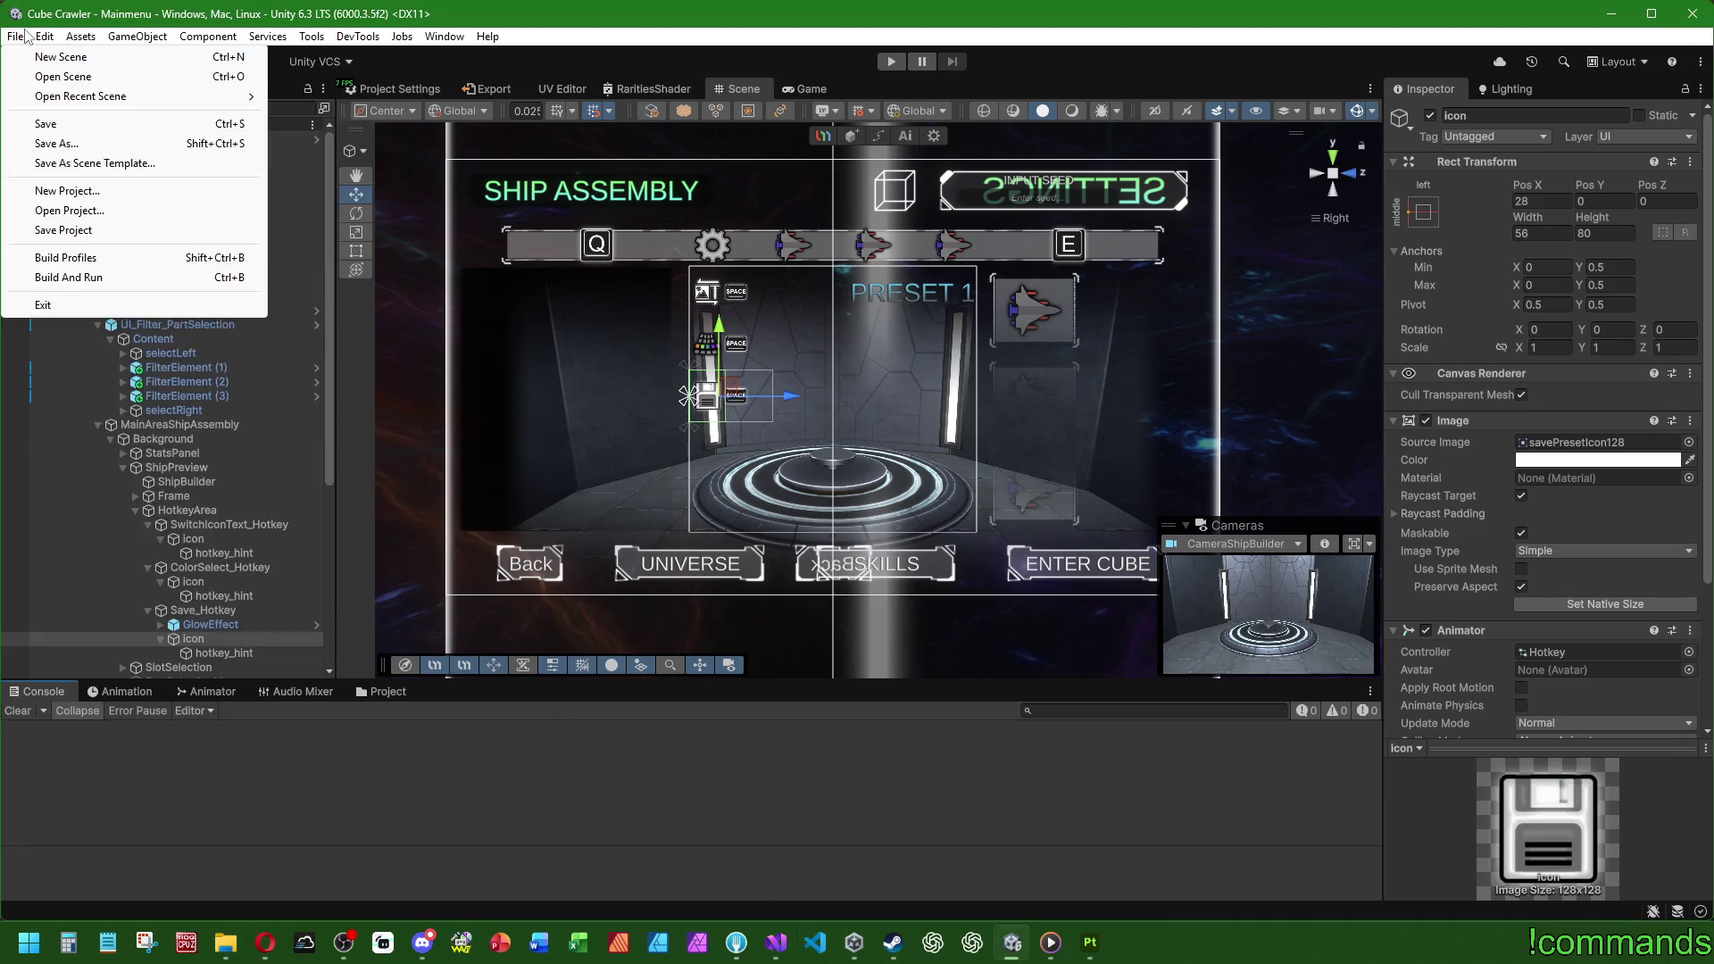
pyautogui.click(63, 229)
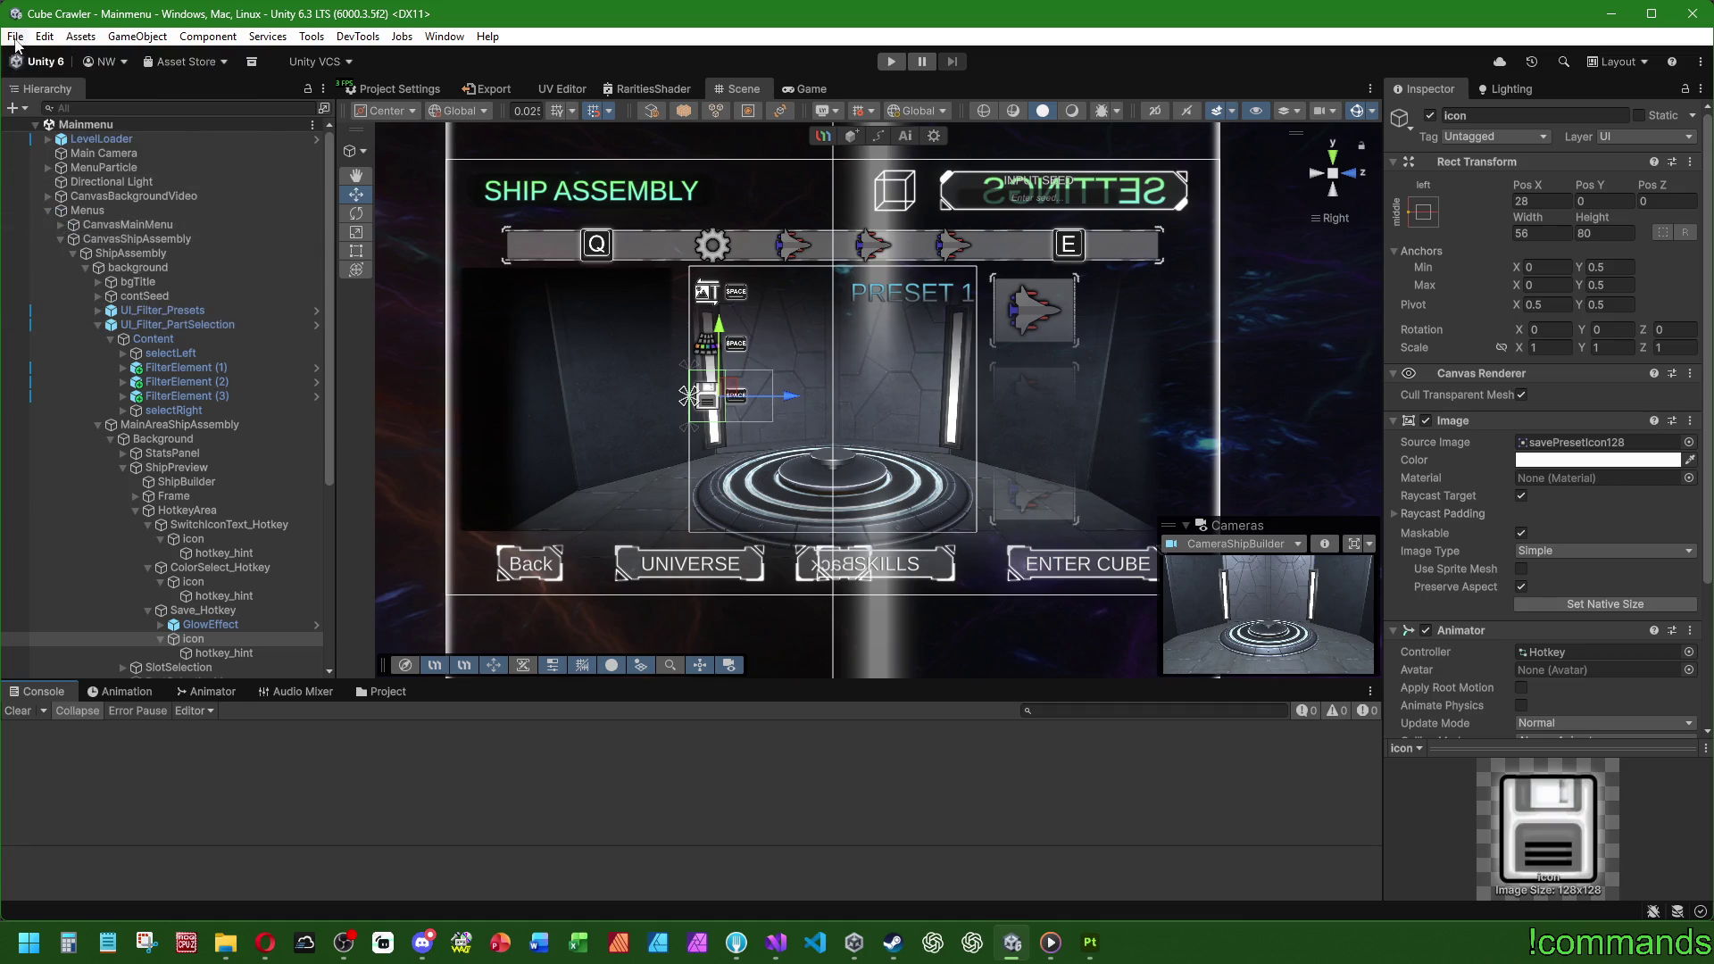
# Step: Stage all changed files in Fork's local changes
pyautogui.click(15, 36)
pyautogui.click(53, 126)
pyautogui.hotkey('alt', 'Tab')
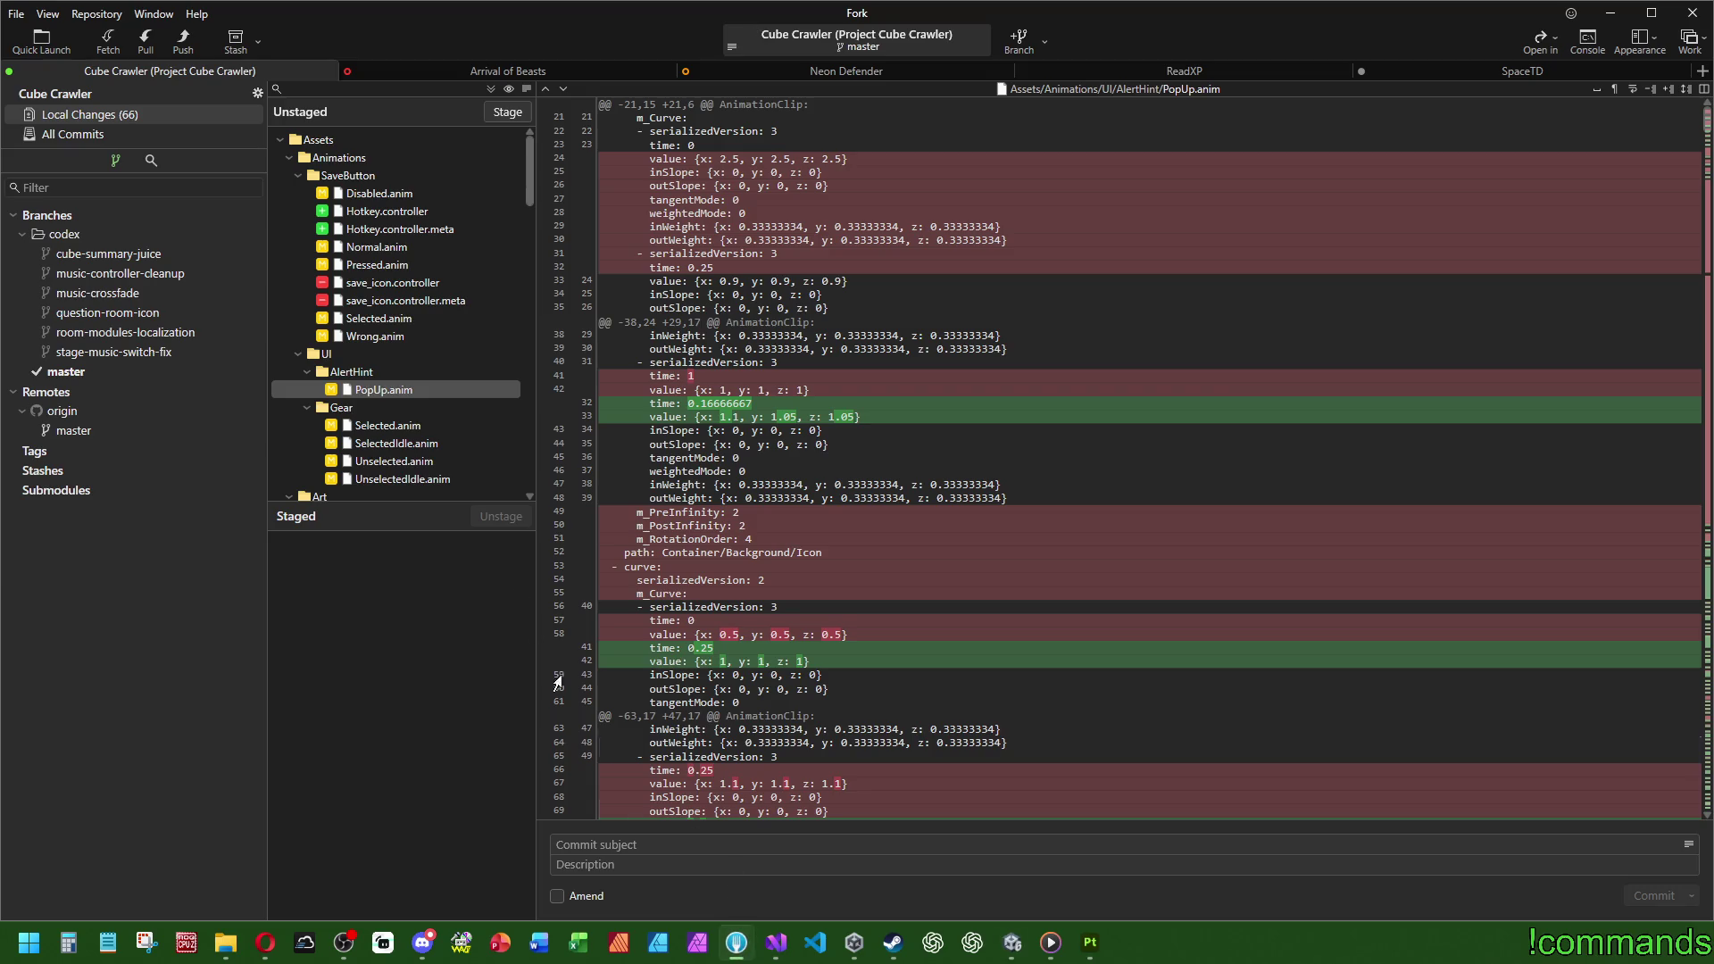
pyautogui.click(338, 141)
pyautogui.press('Return')
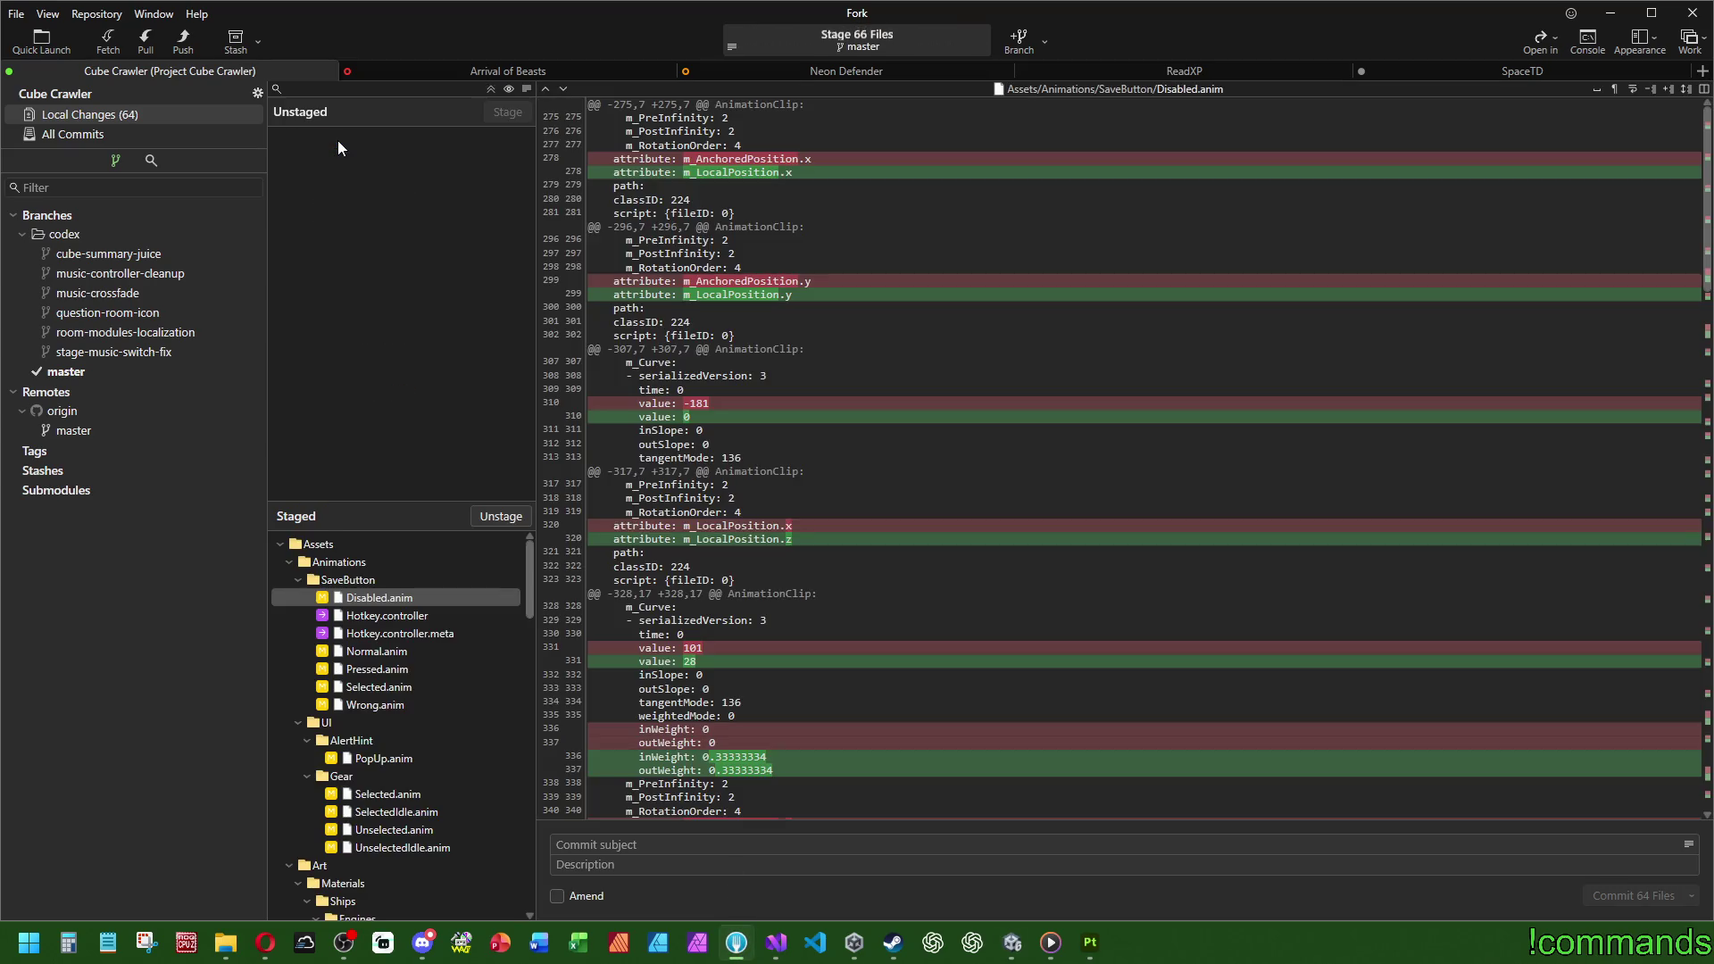
pyautogui.click(116, 136)
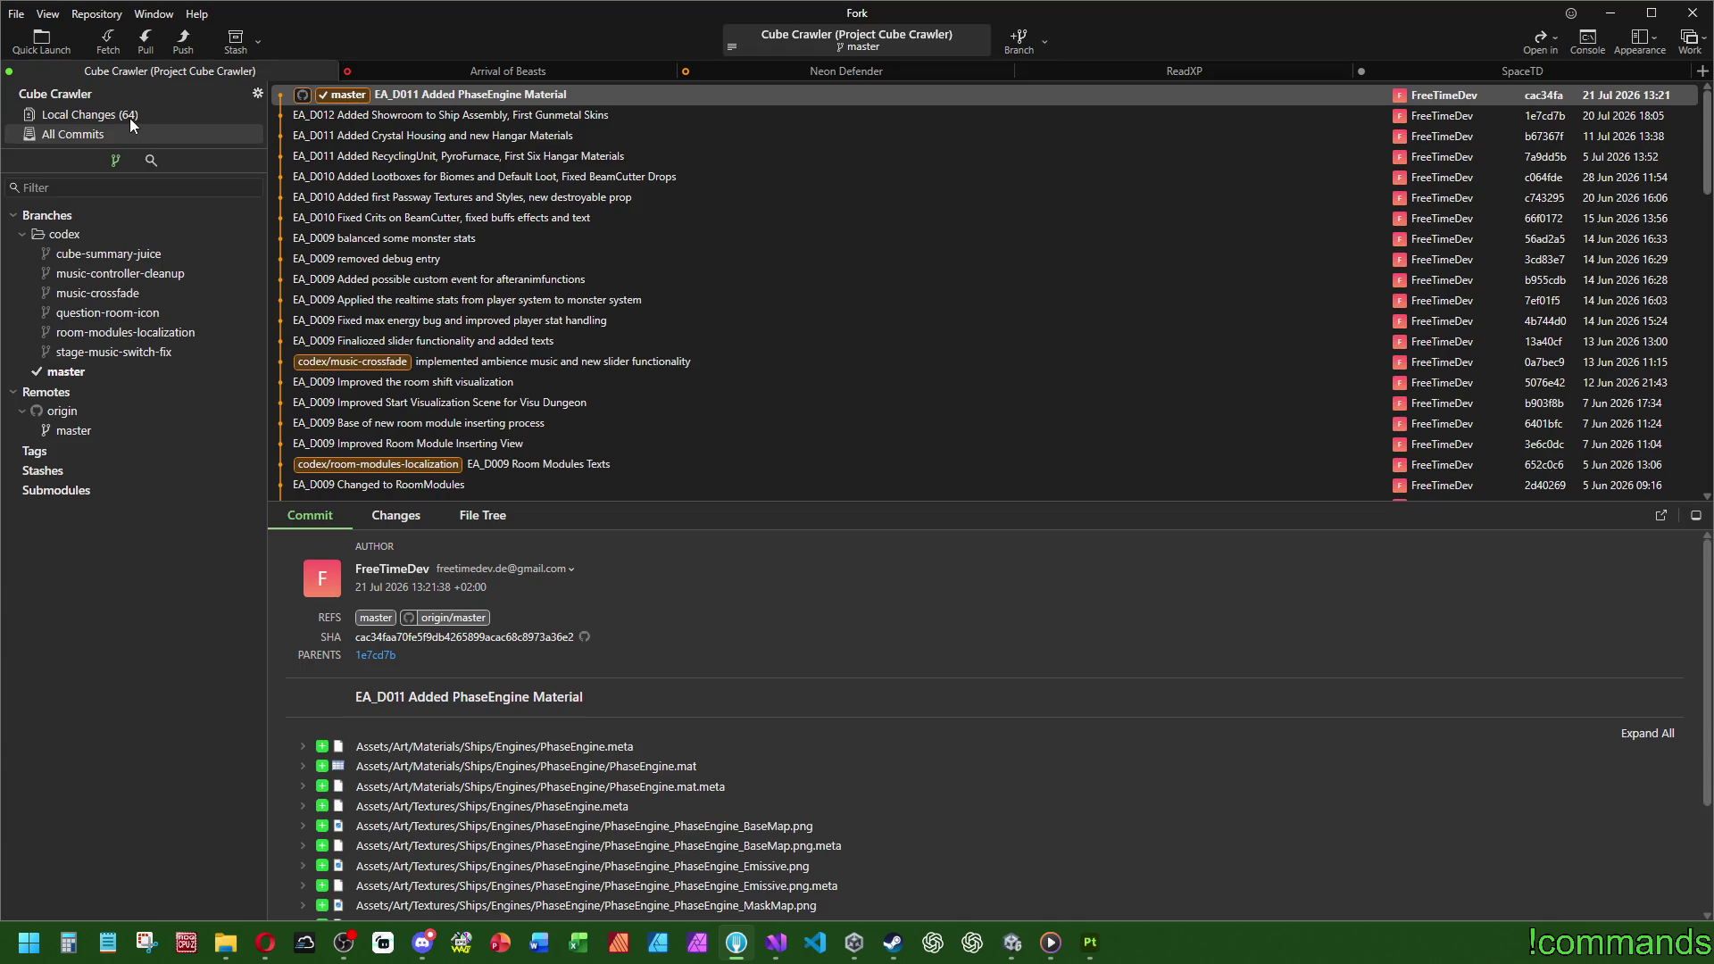
pyautogui.click(131, 118)
# Step: Commit the 64 files as 'EA_D011 Final ShipParts and GearSwapper rework' and push to origin
pyautogui.write('EA')
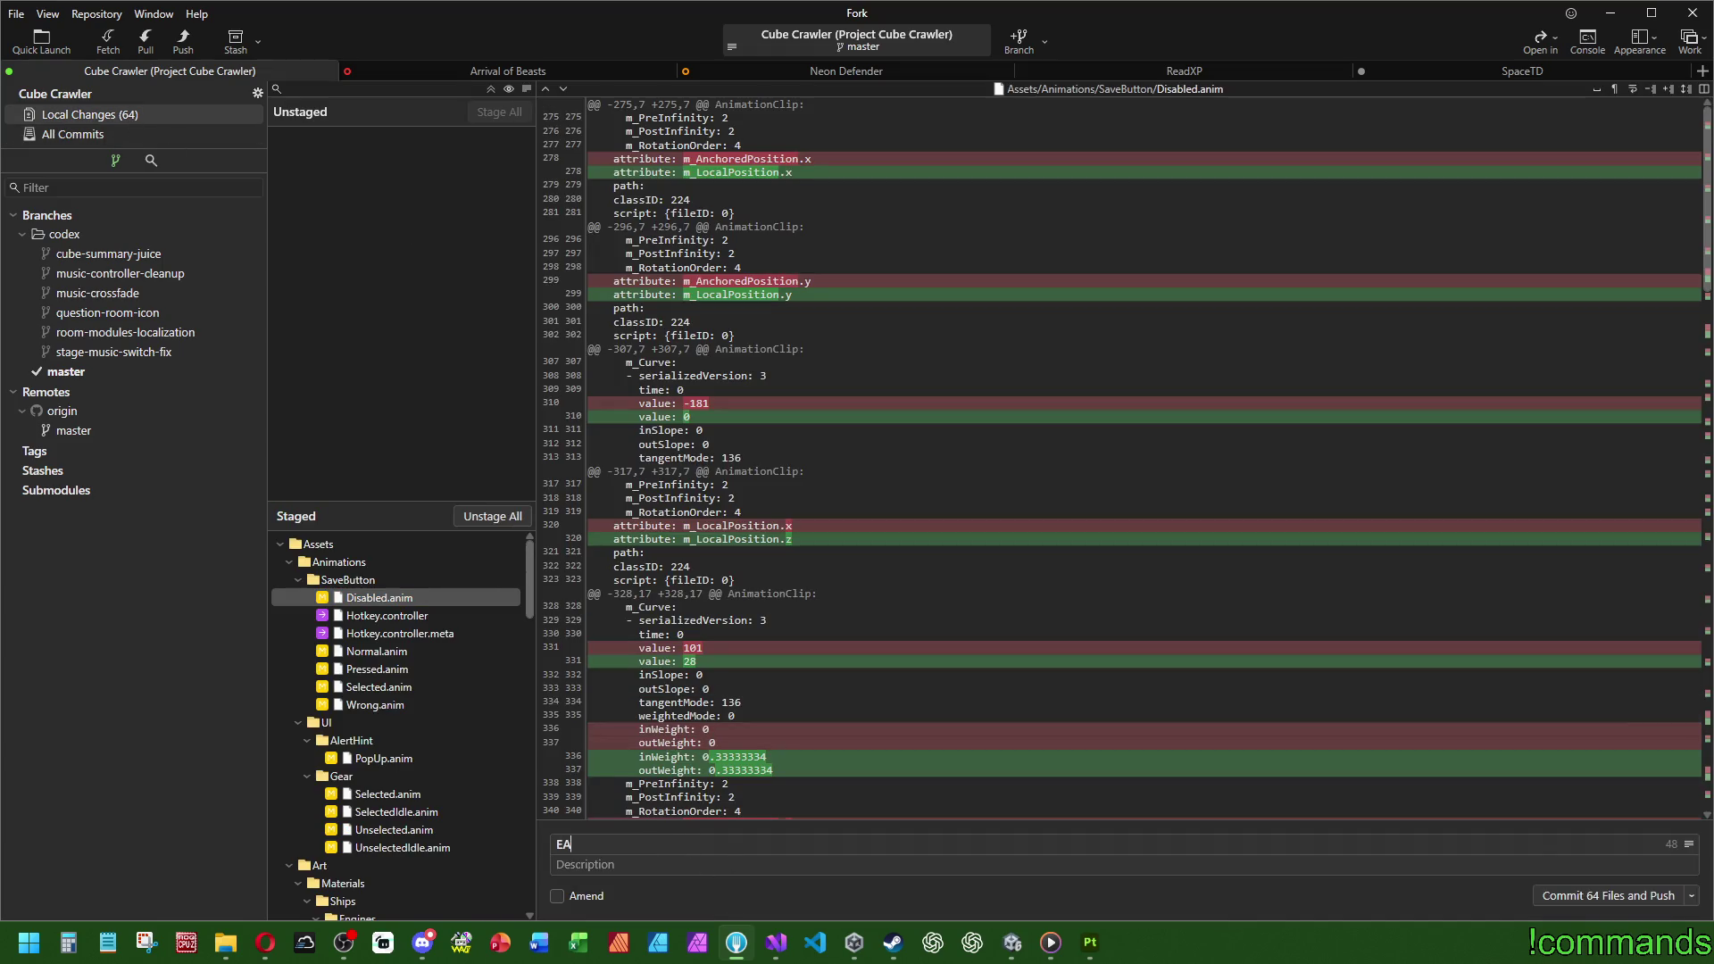
pyautogui.write('_D011')
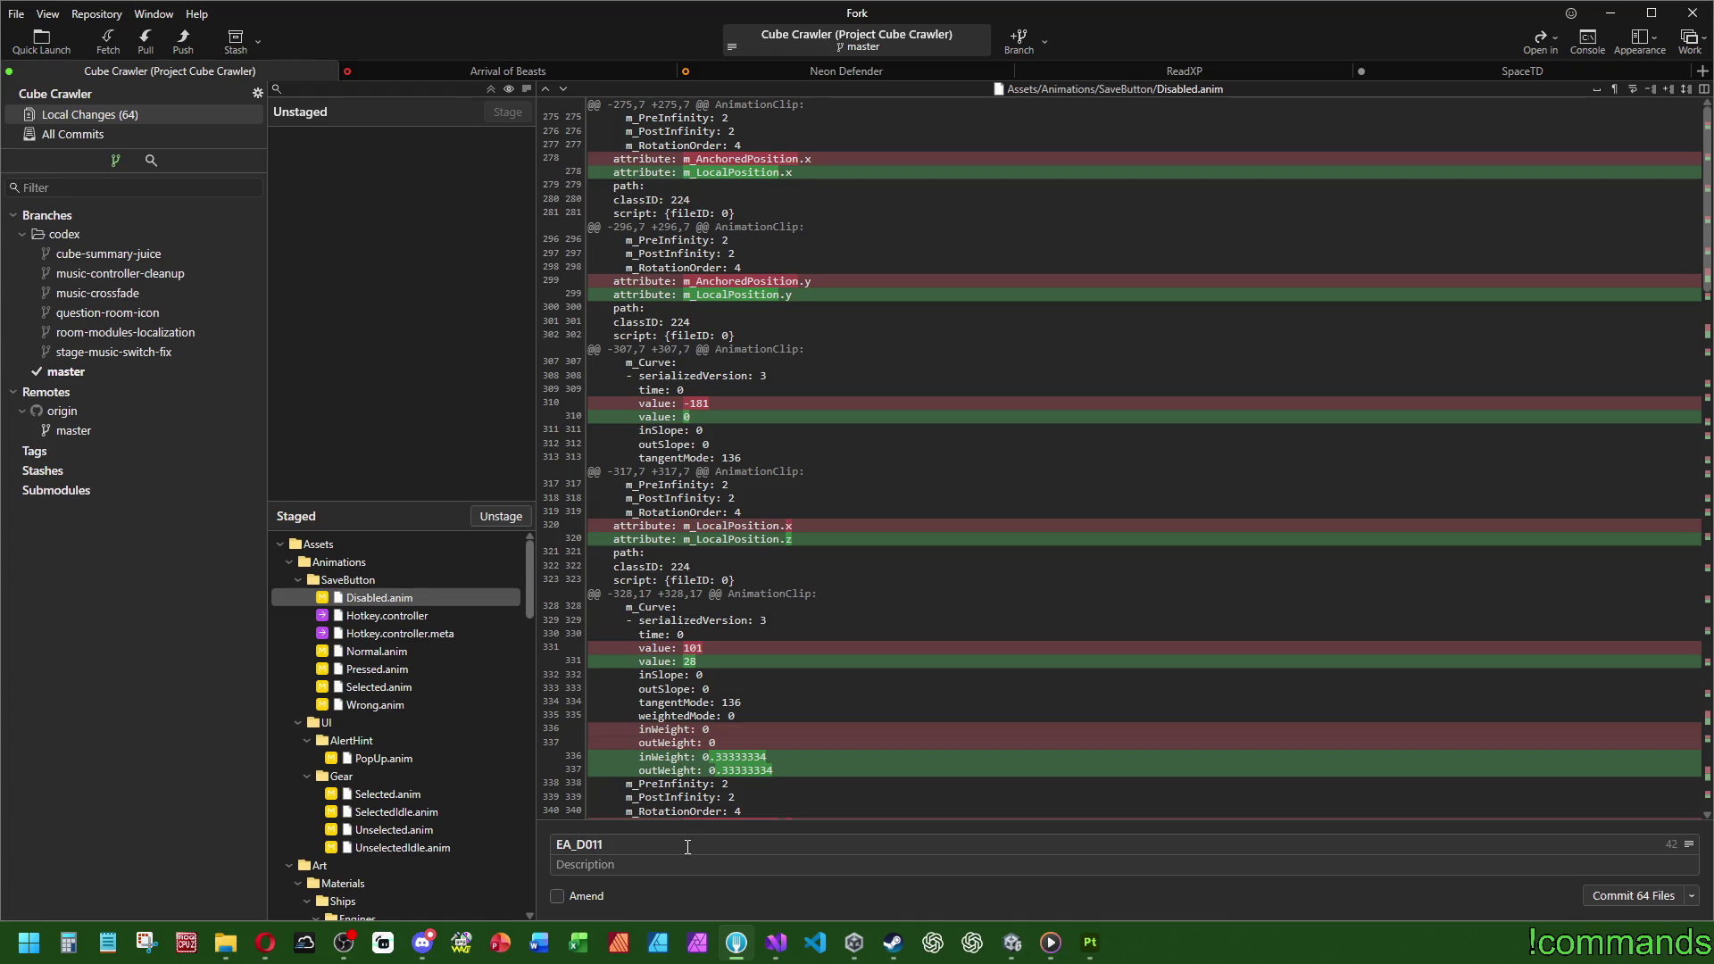
pyautogui.click(73, 134)
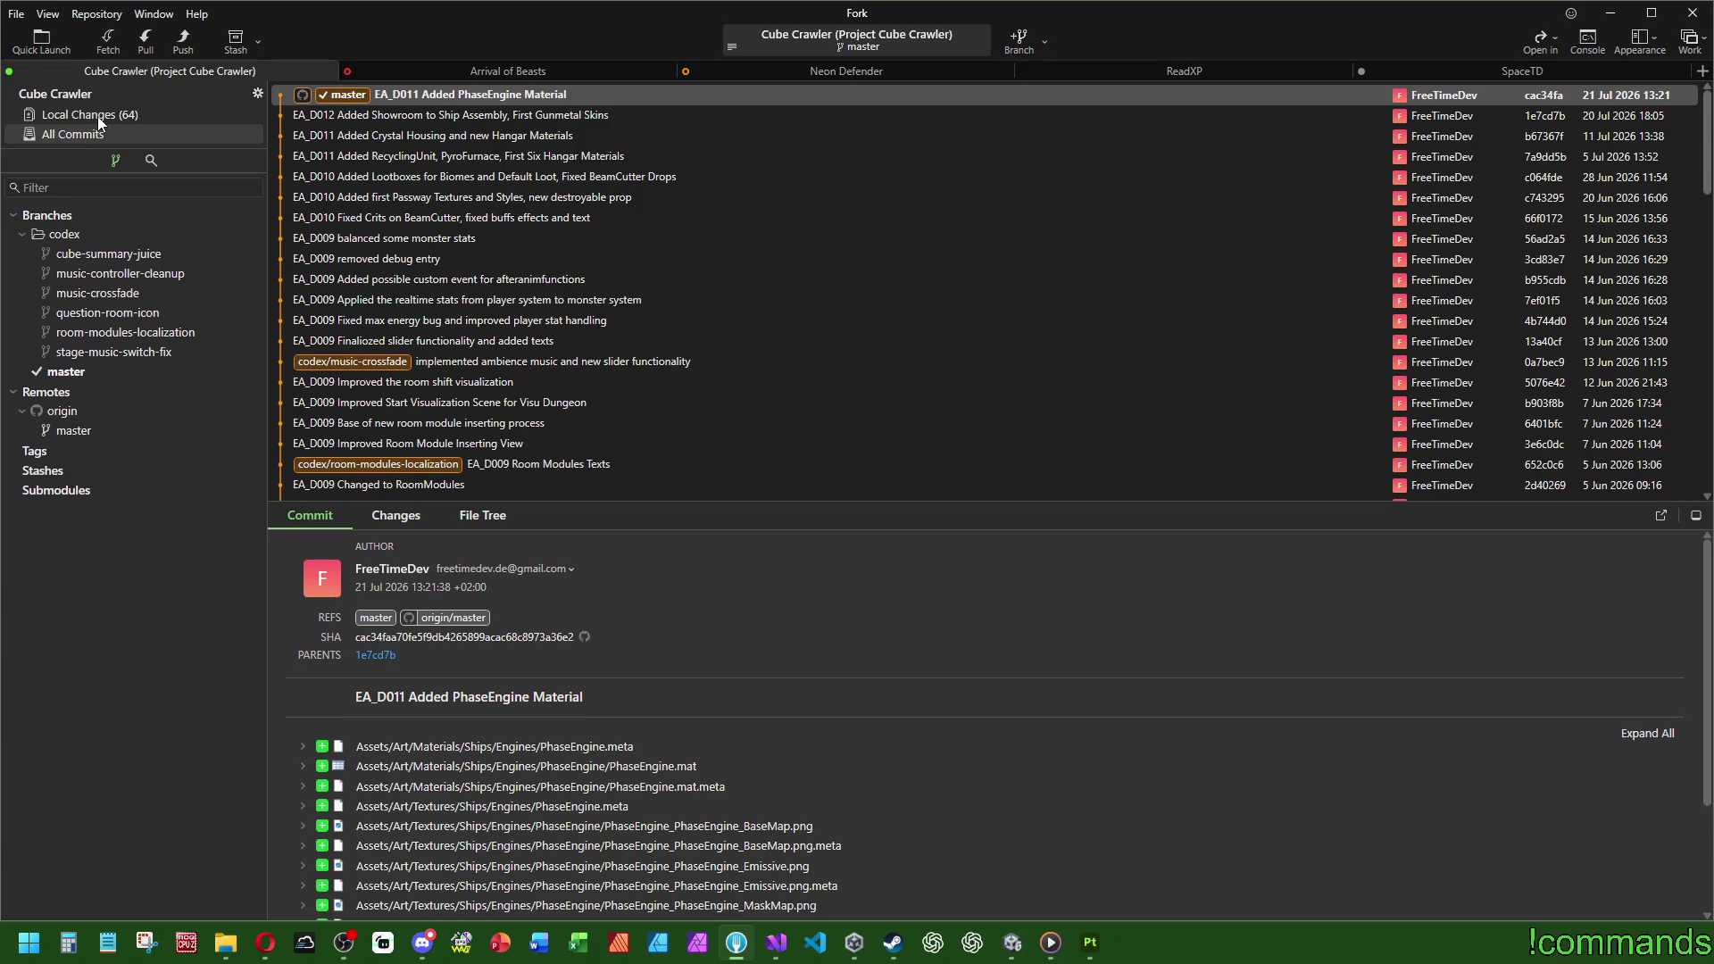
pyautogui.click(98, 116)
pyautogui.click(681, 844)
pyautogui.write('F')
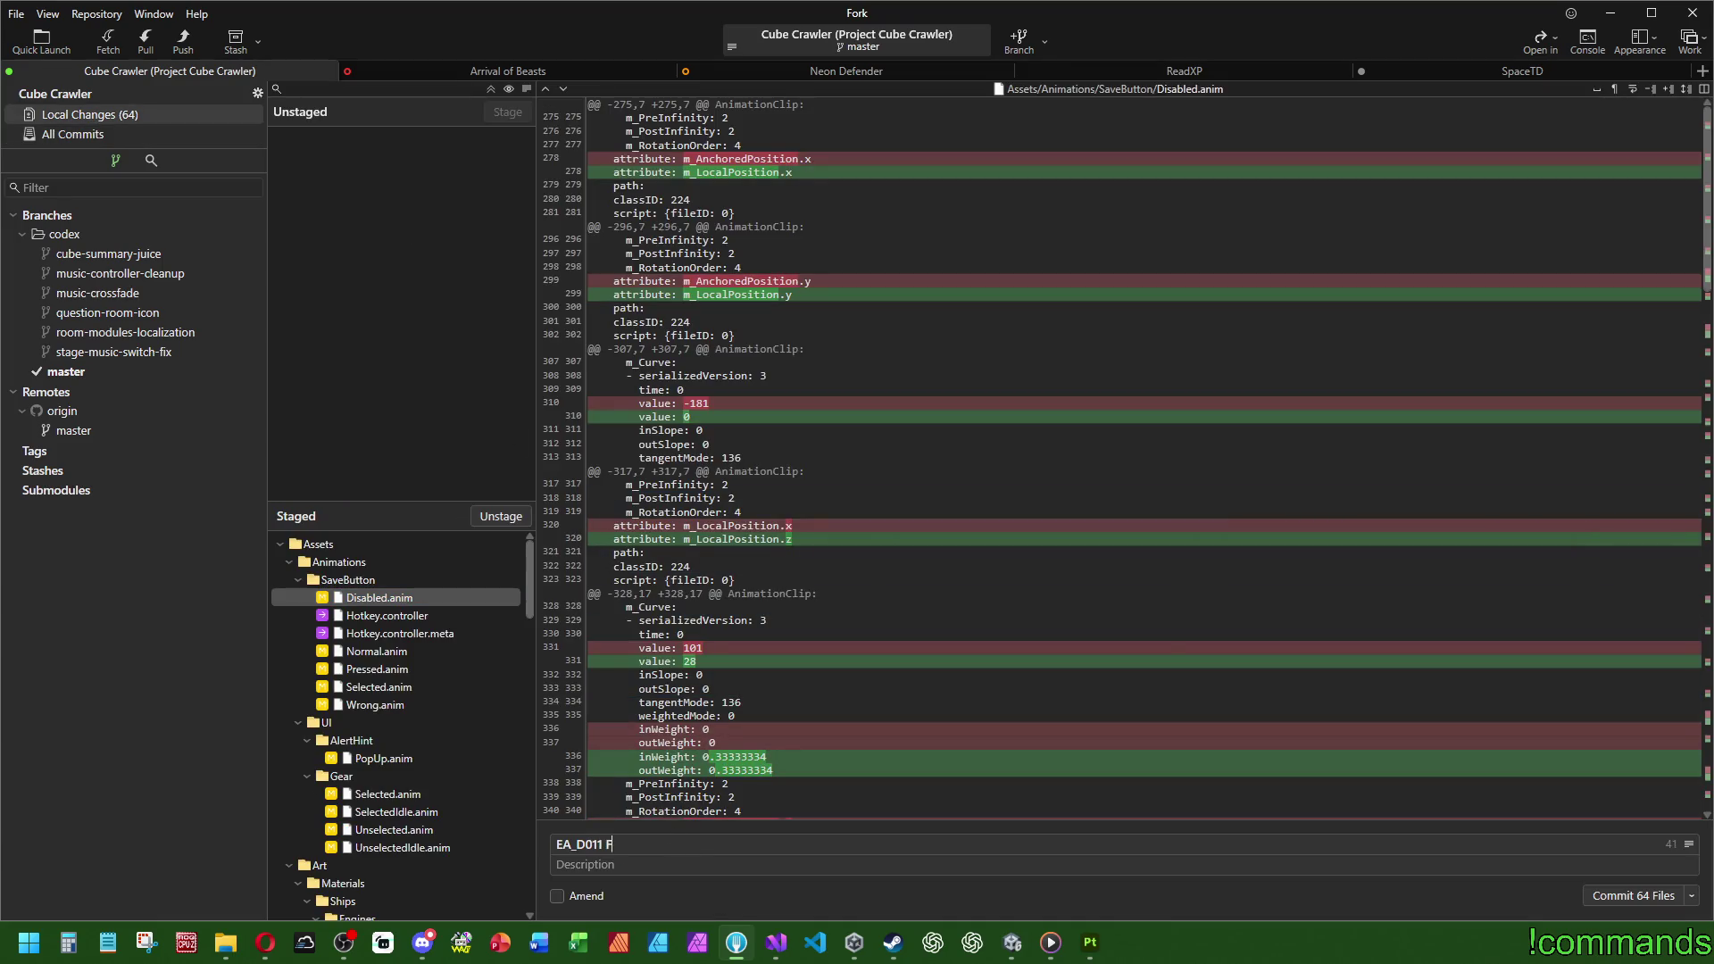
pyautogui.write('inal Ship')
pyautogui.scroll(-15, 401, 659)
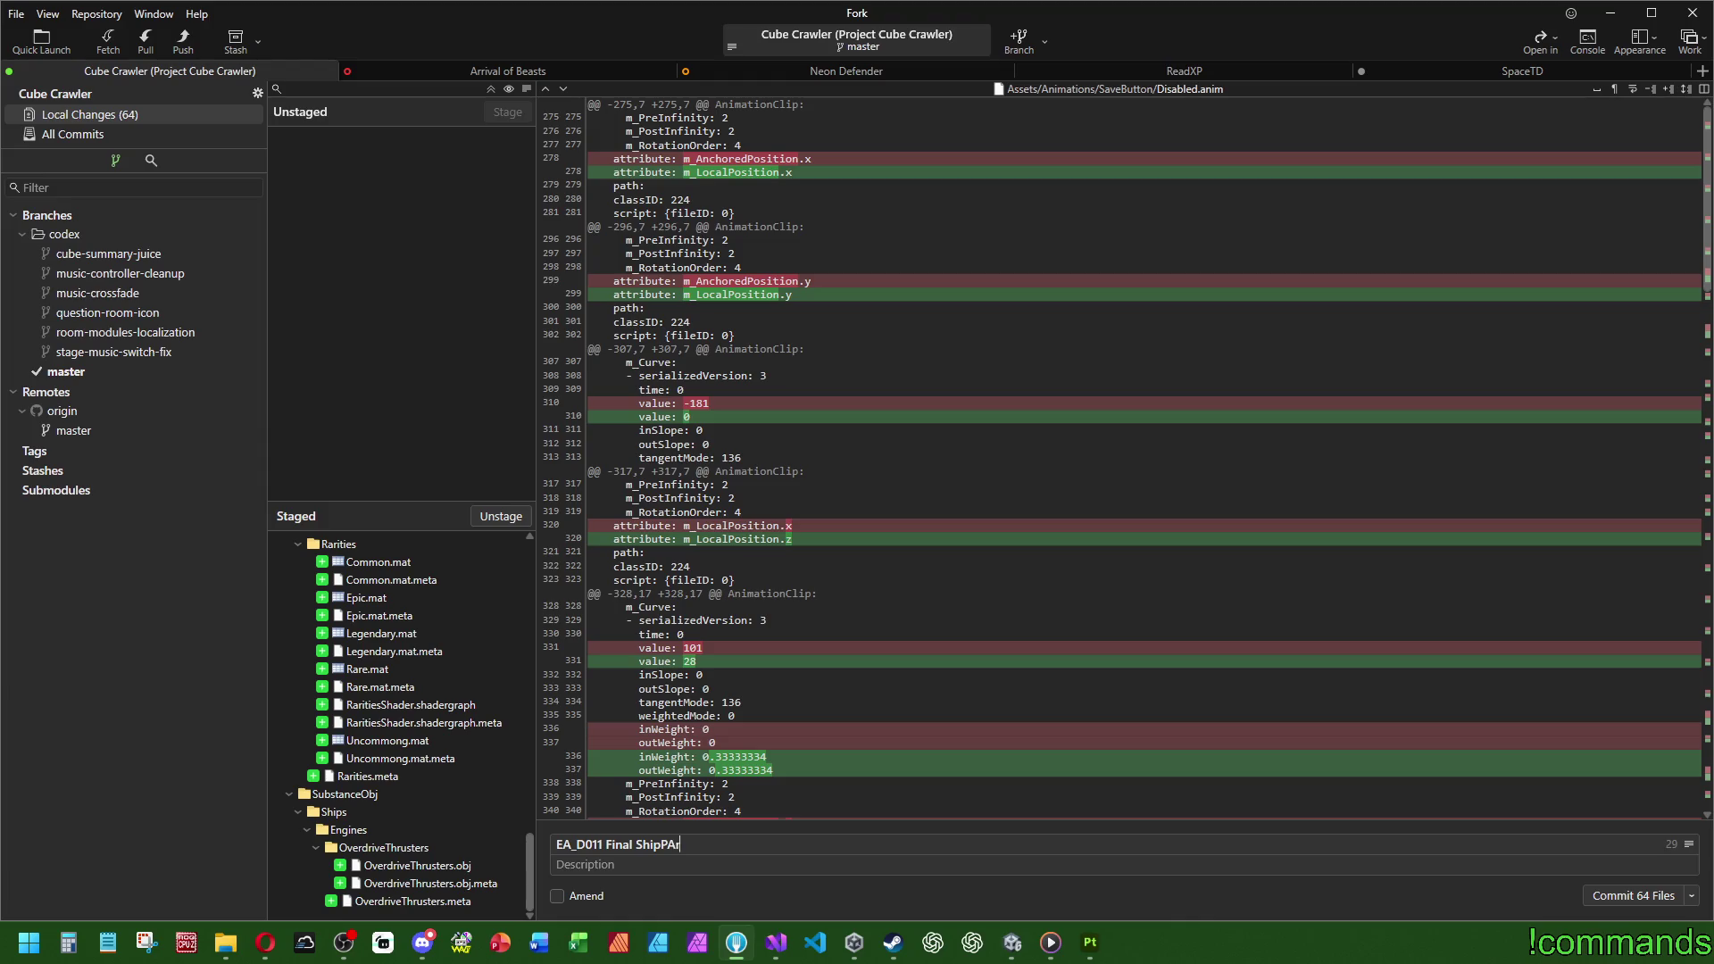
pyautogui.write('PA')
pyautogui.press('BackSpace')
pyautogui.write('arts')
pyautogui.scroll(2, 455, 773)
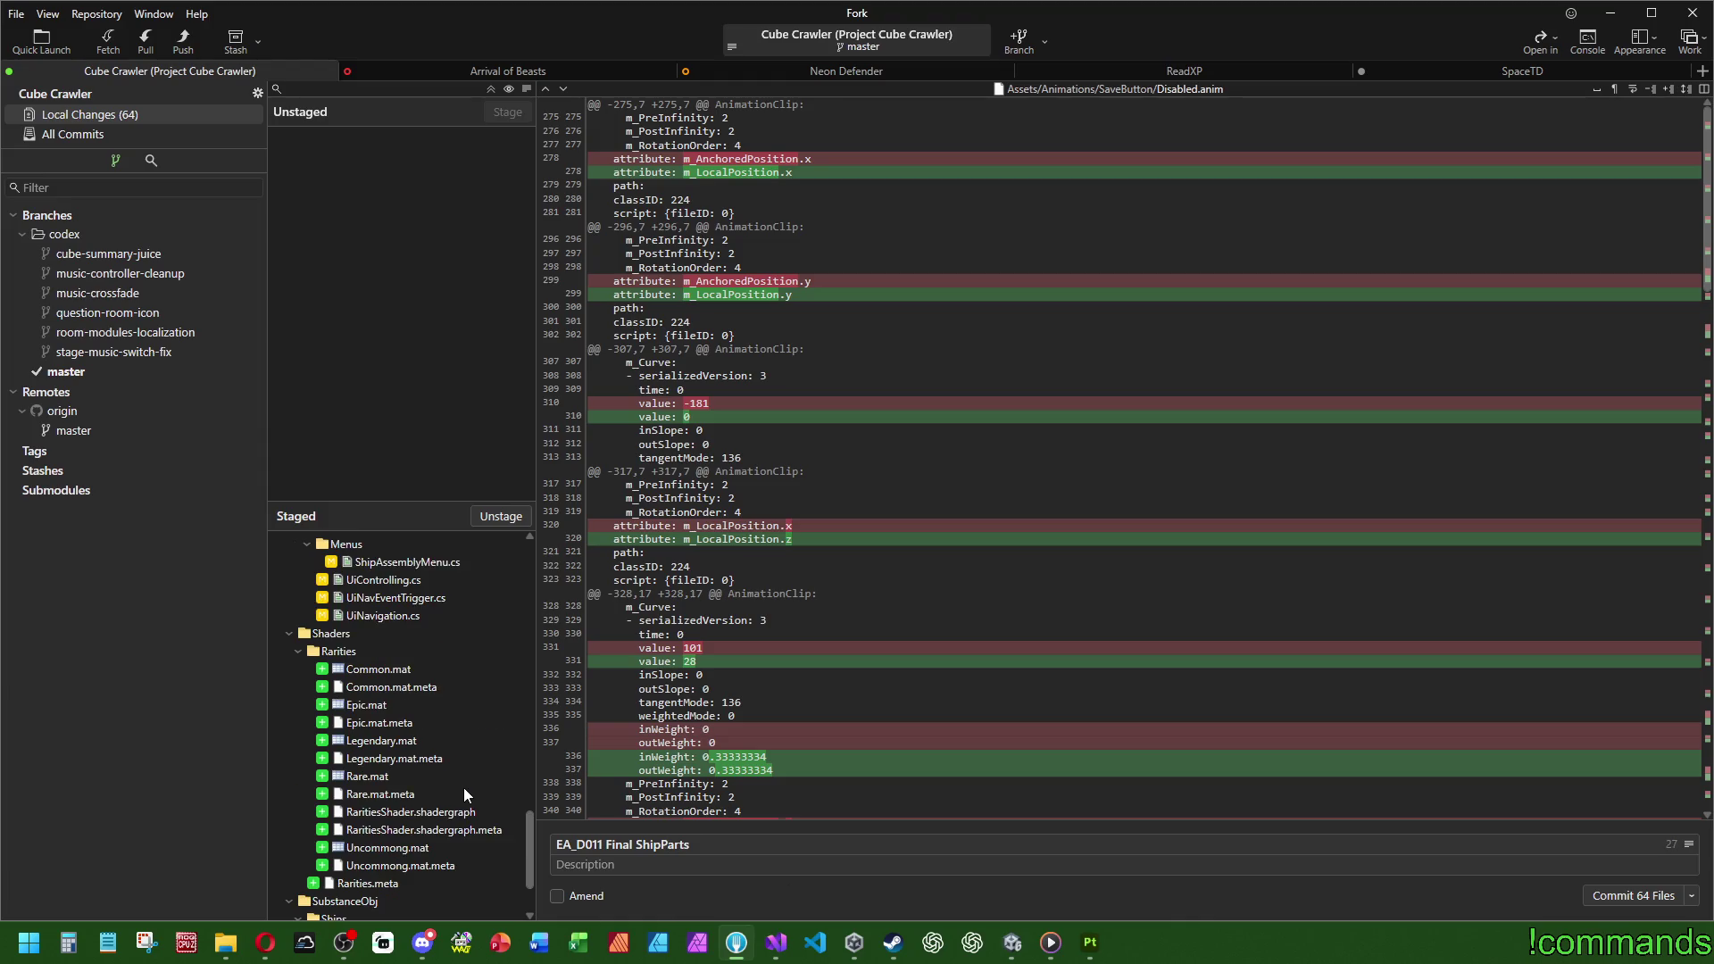
pyautogui.write('and Gea')
pyautogui.write('rSwapper rework')
pyautogui.click(1692, 895)
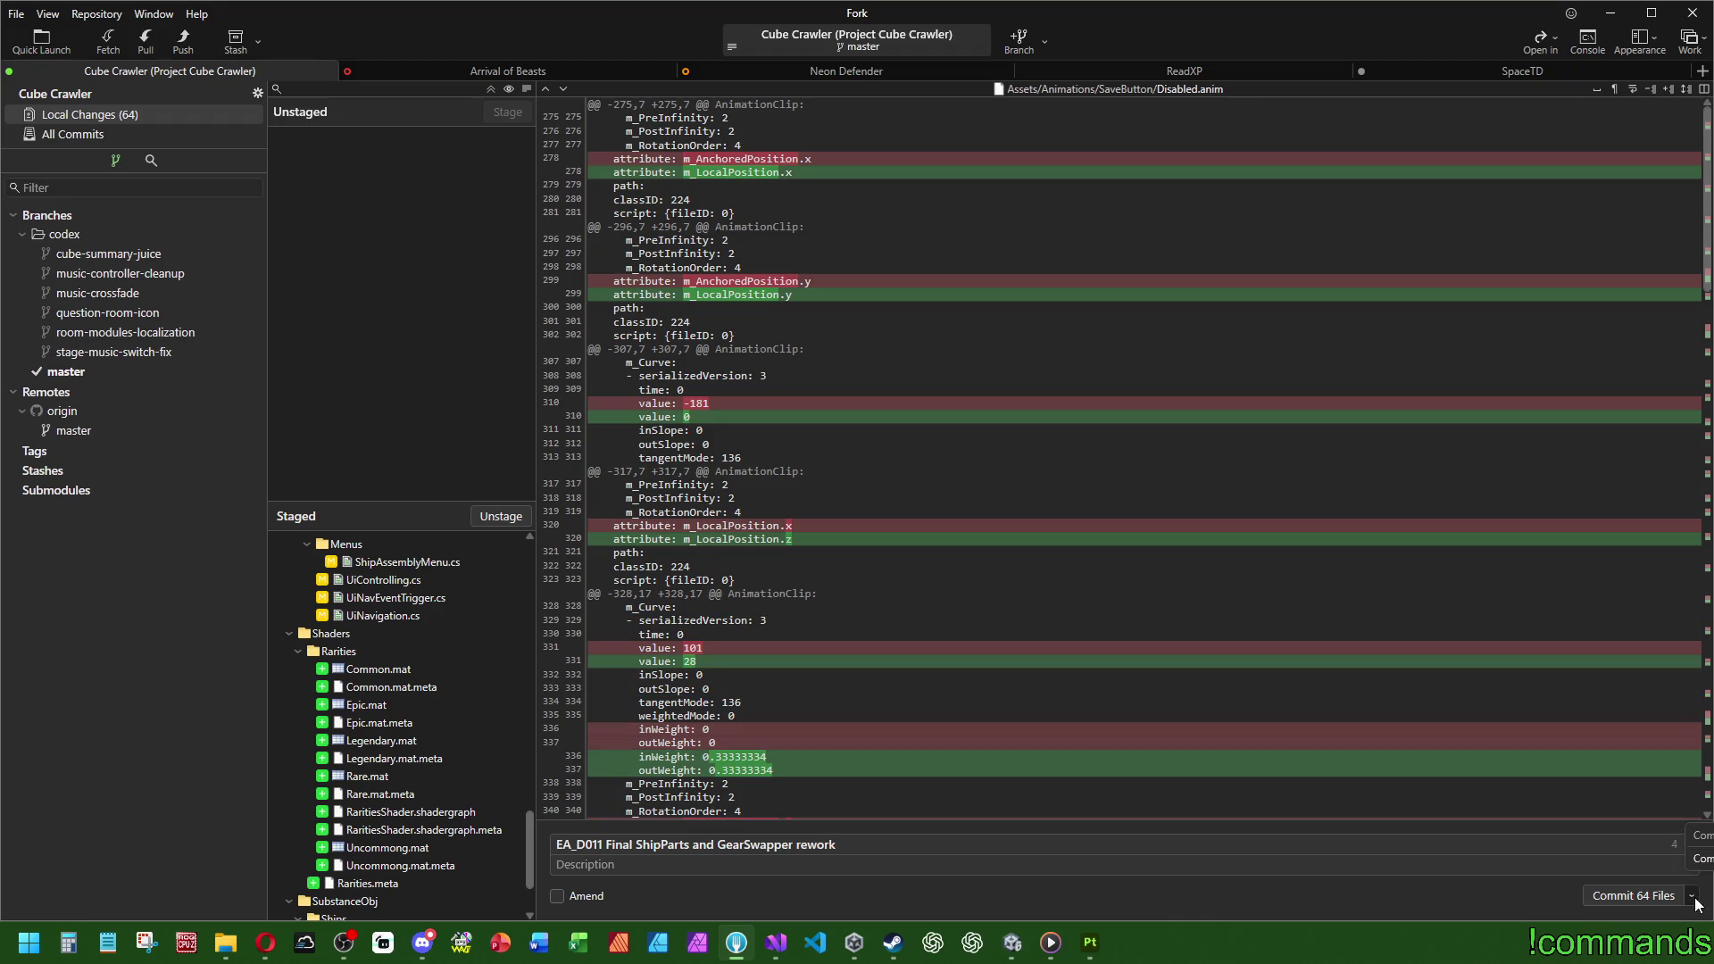
pyautogui.click(1701, 858)
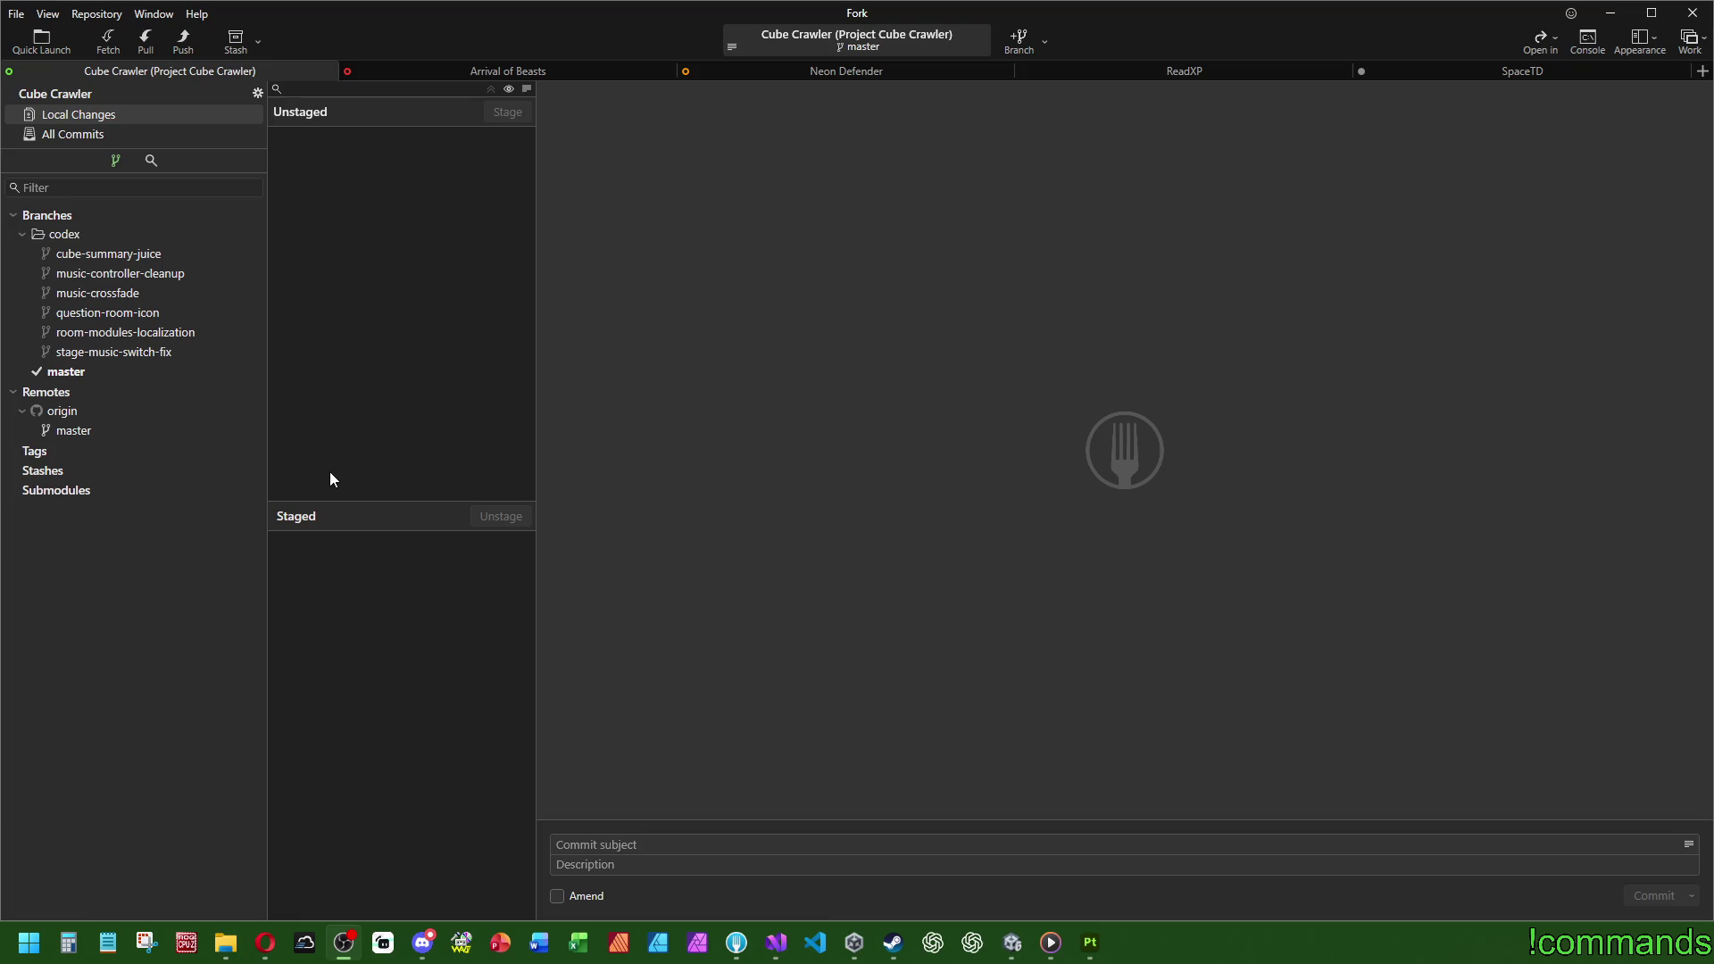
# Step: Return to the Unity editor once the push to origin finishes
pyautogui.click(1014, 945)
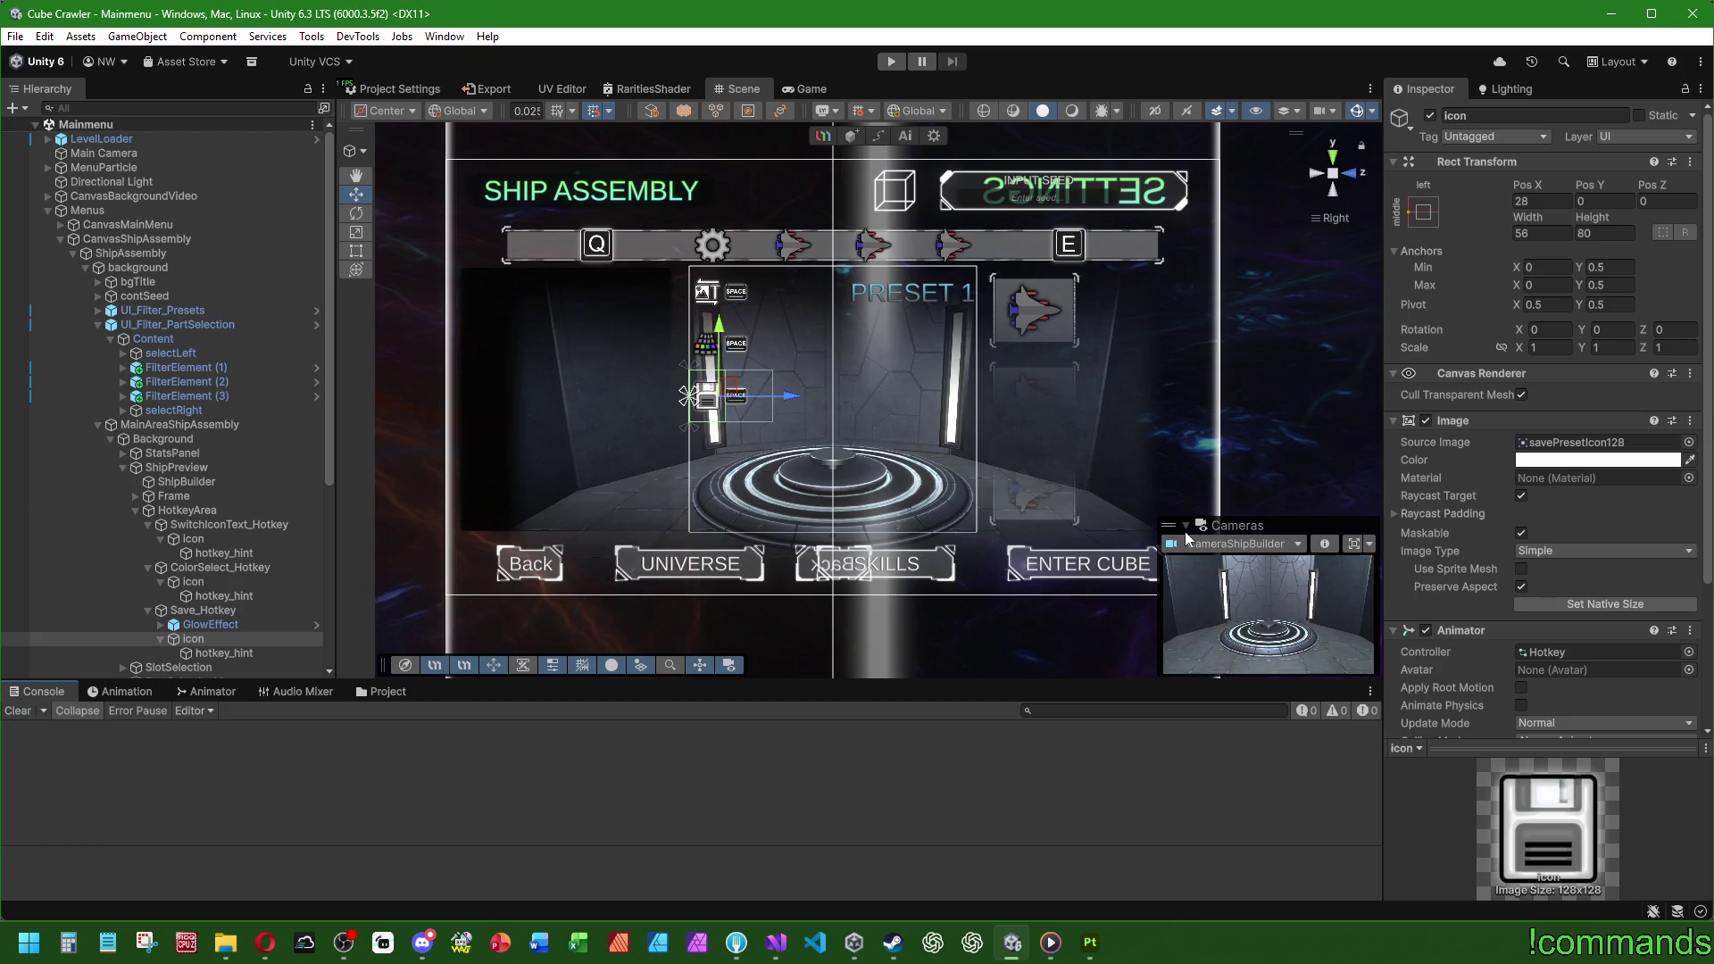
# Step: Widen the scene view slightly and inspect MainAreaShipAssembly's layout settings
pyautogui.moveTo(1383, 469); pyautogui.dragTo(1386, 469)
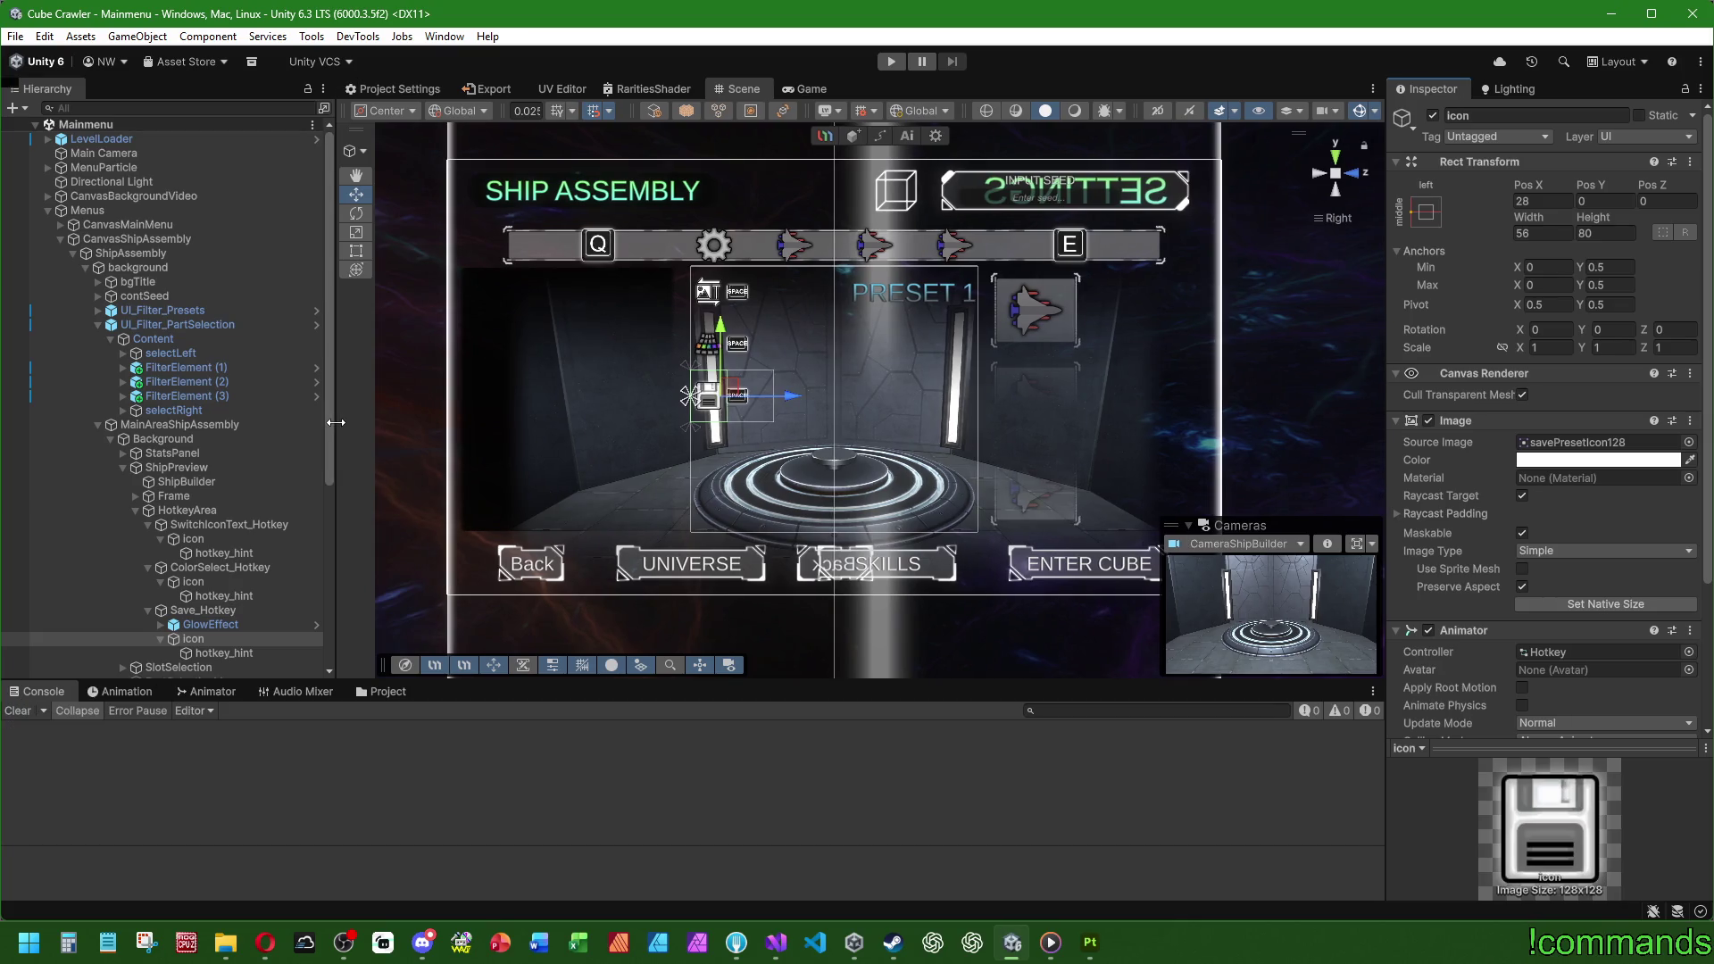
pyautogui.moveTo(335, 422); pyautogui.dragTo(324, 422)
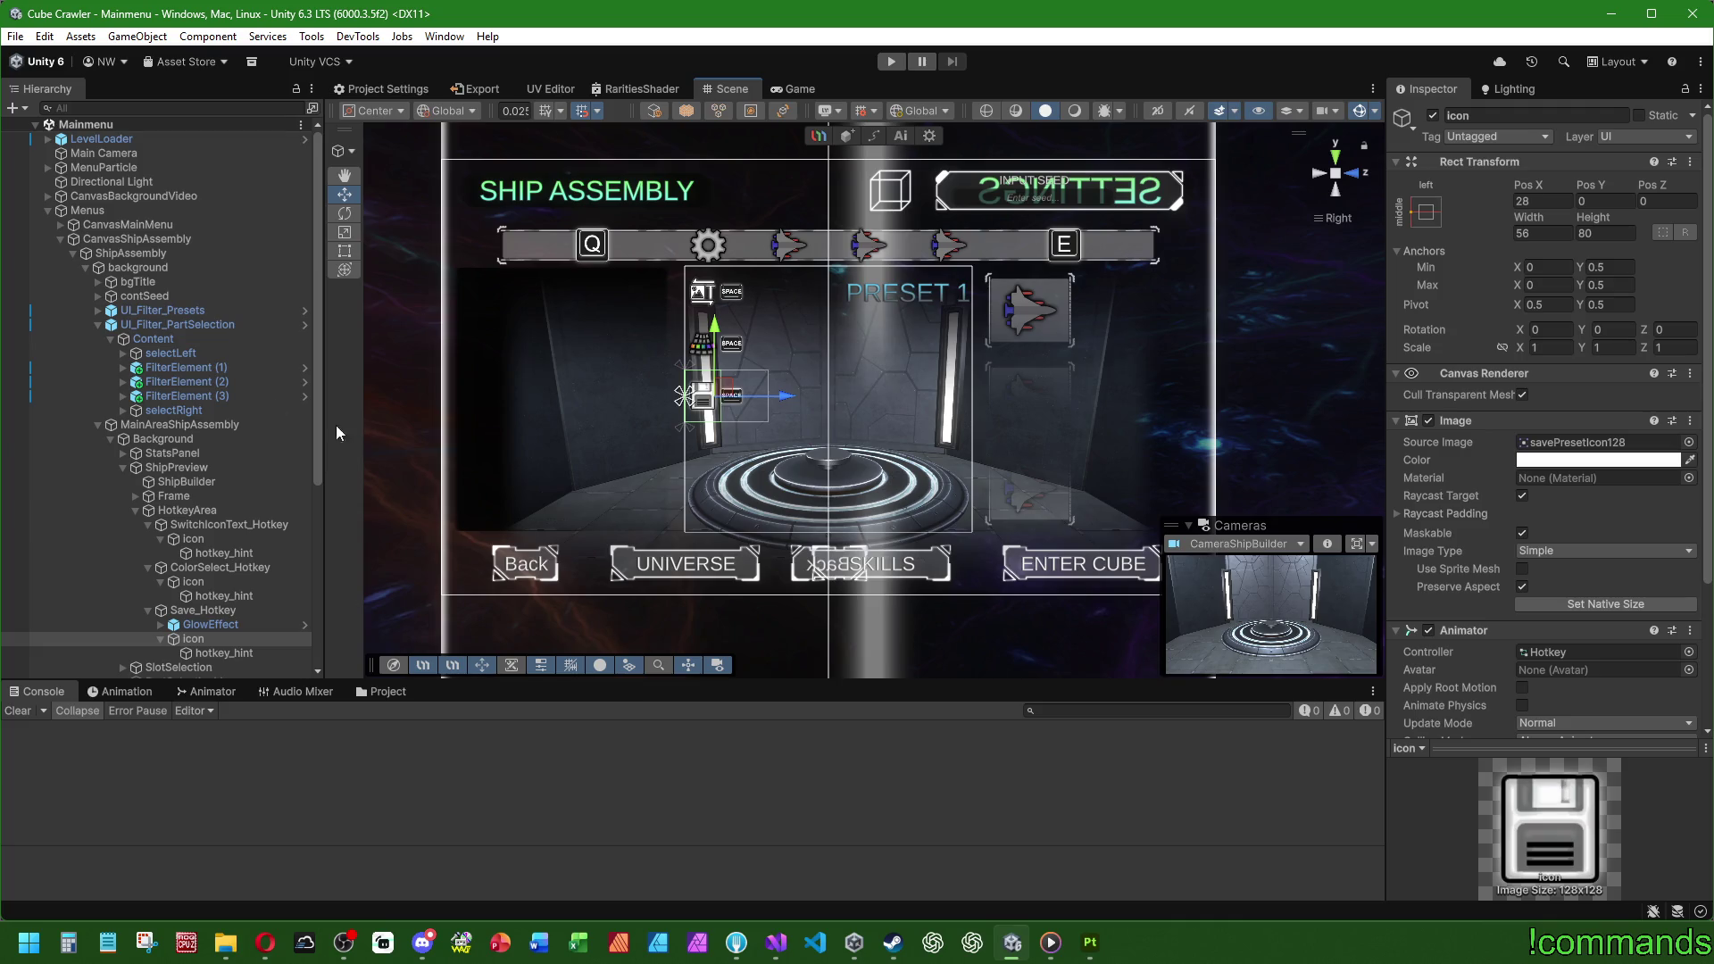
pyautogui.click(200, 425)
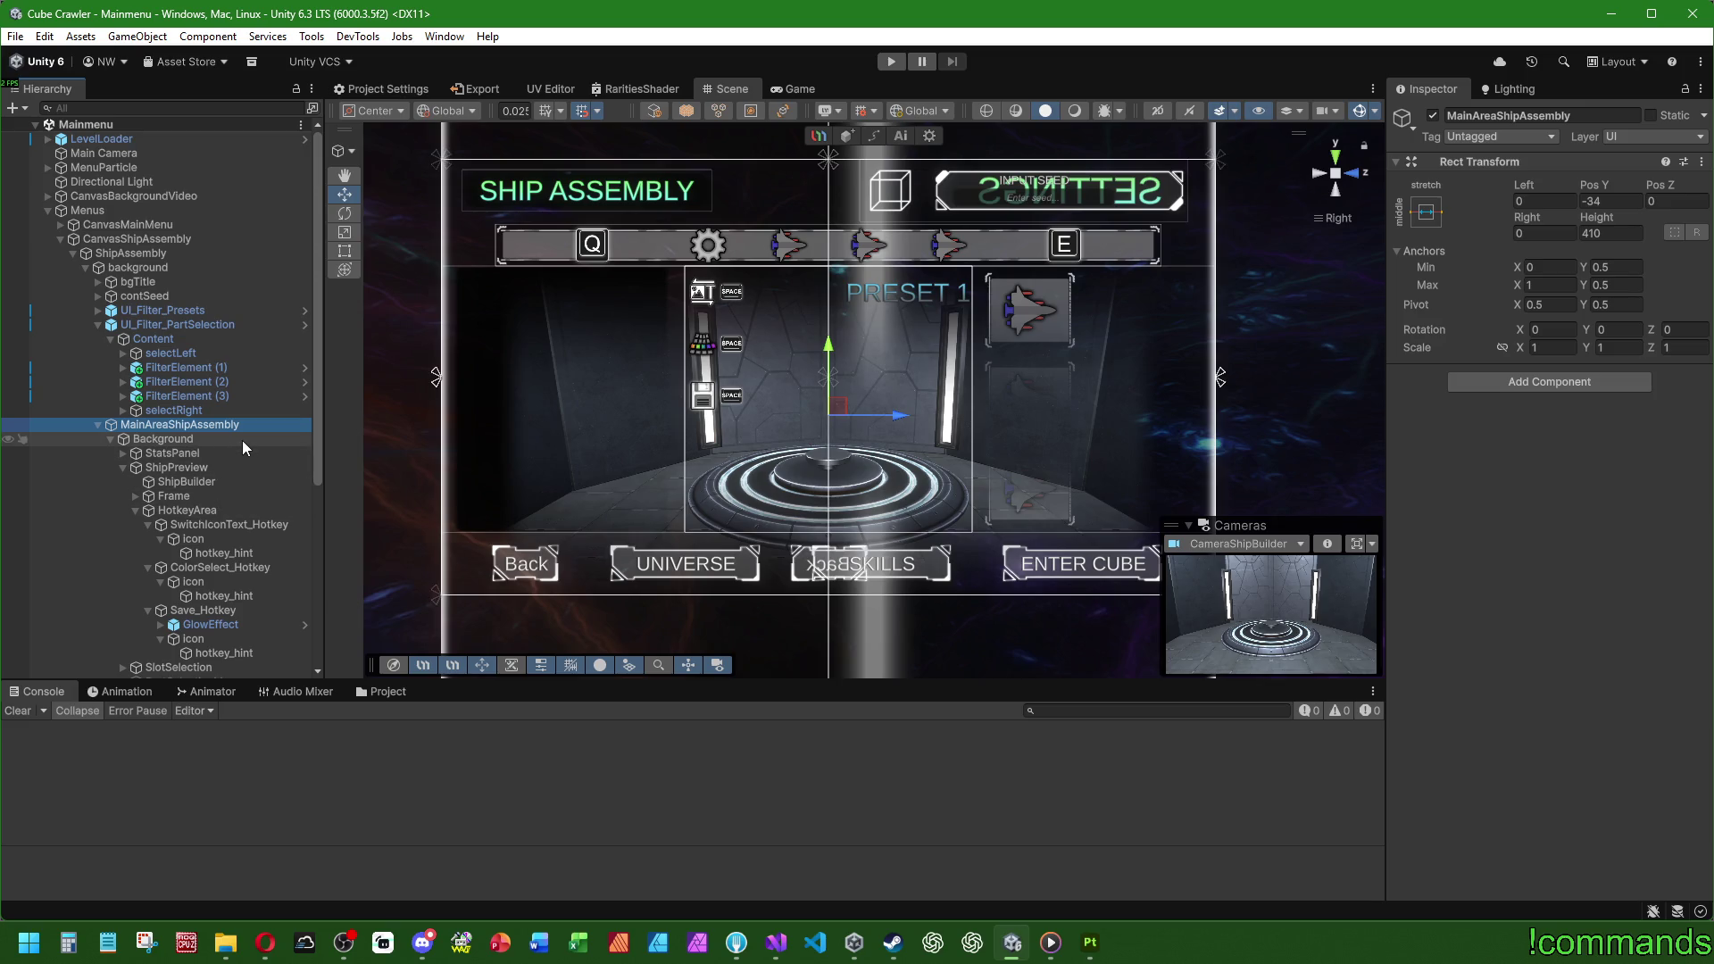
# Step: Select CanvasShipAssembly and scroll to its UI Navigation Filters and All Elements lists
pyautogui.click(148, 253)
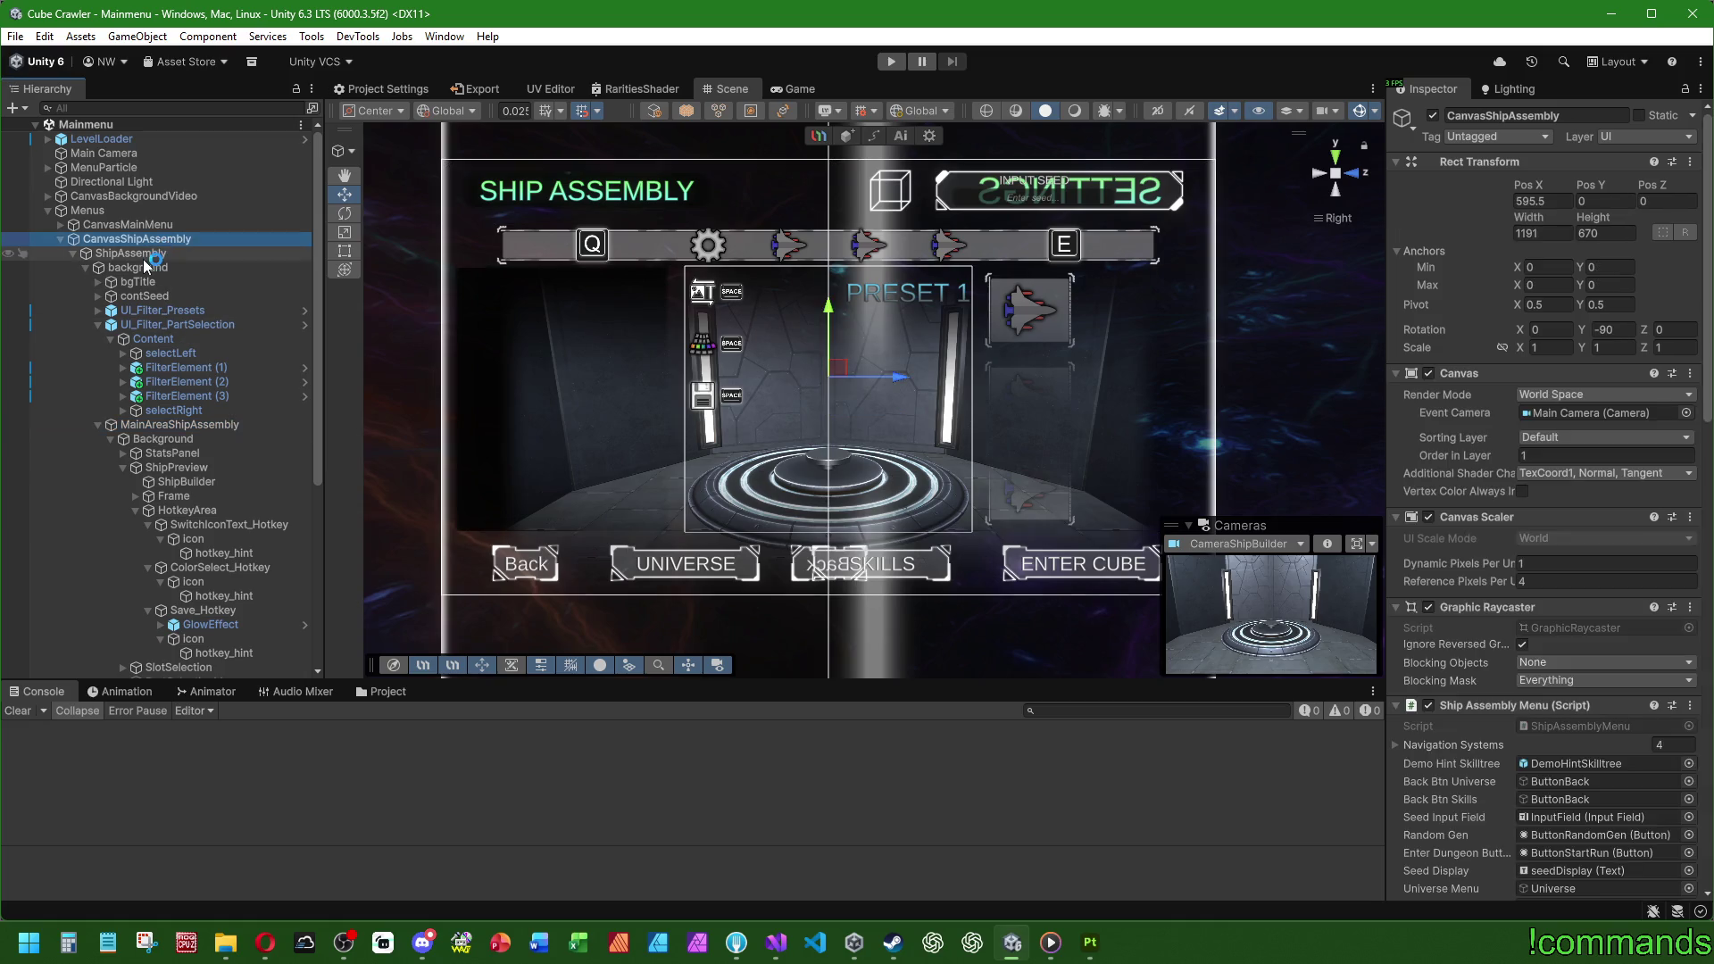
pyautogui.click(136, 240)
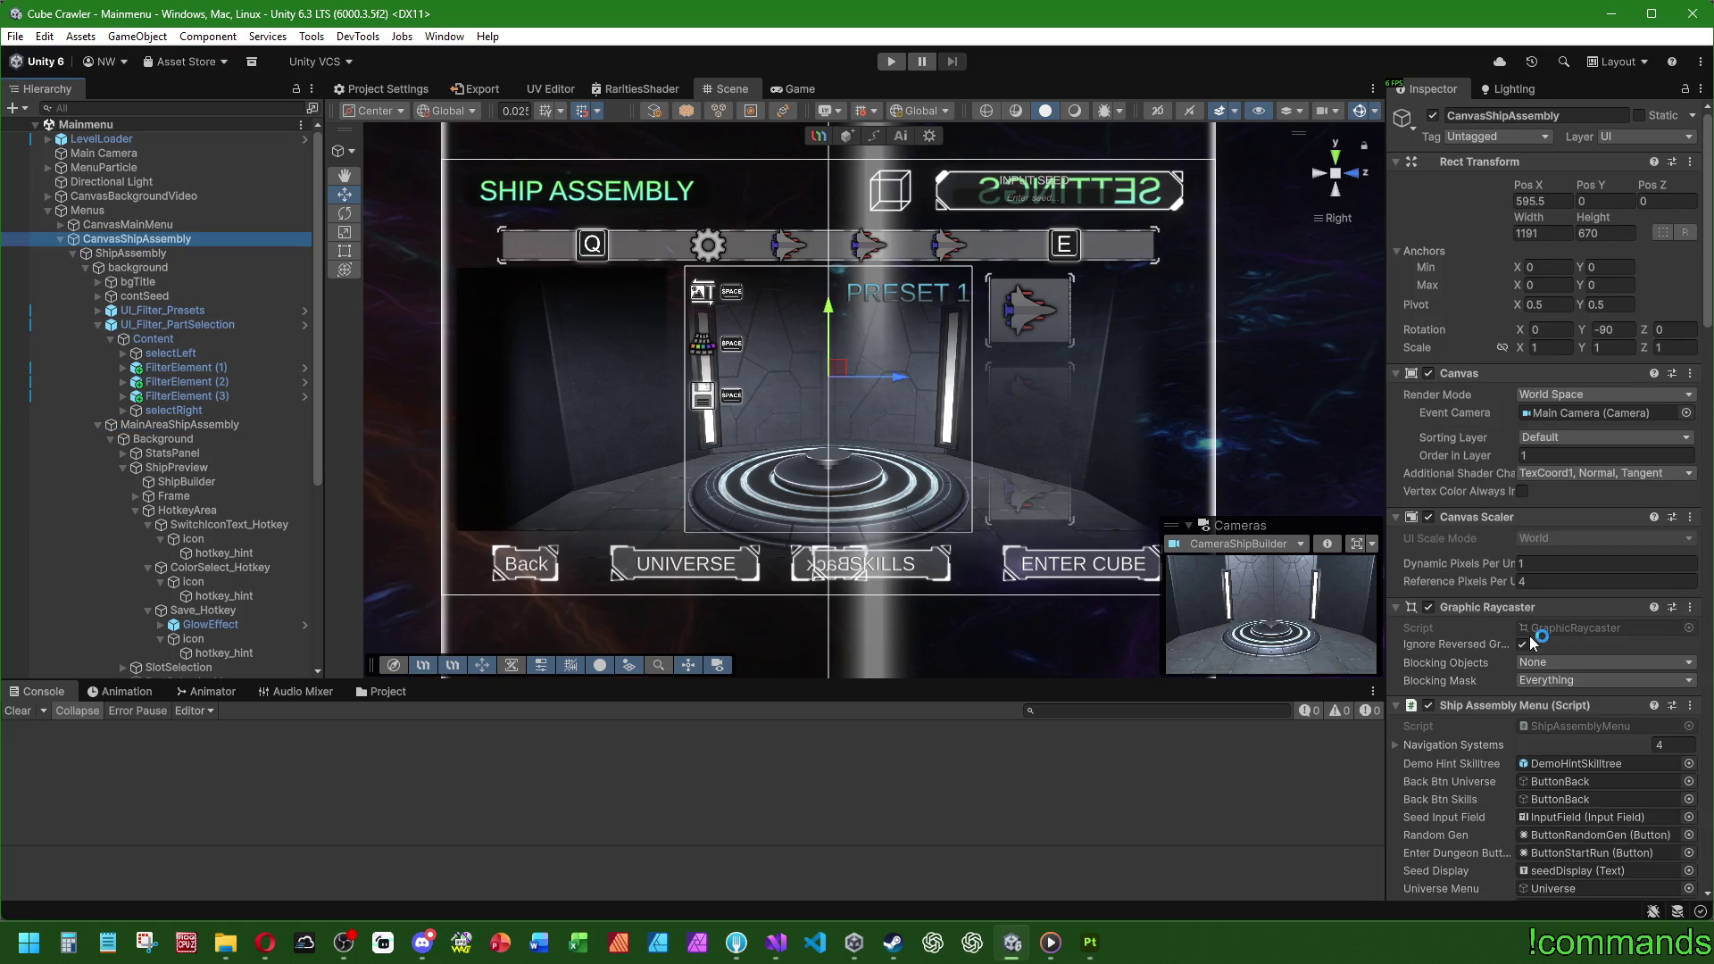
pyautogui.scroll(-5, 1451, 580)
pyautogui.scroll(-10, 1456, 553)
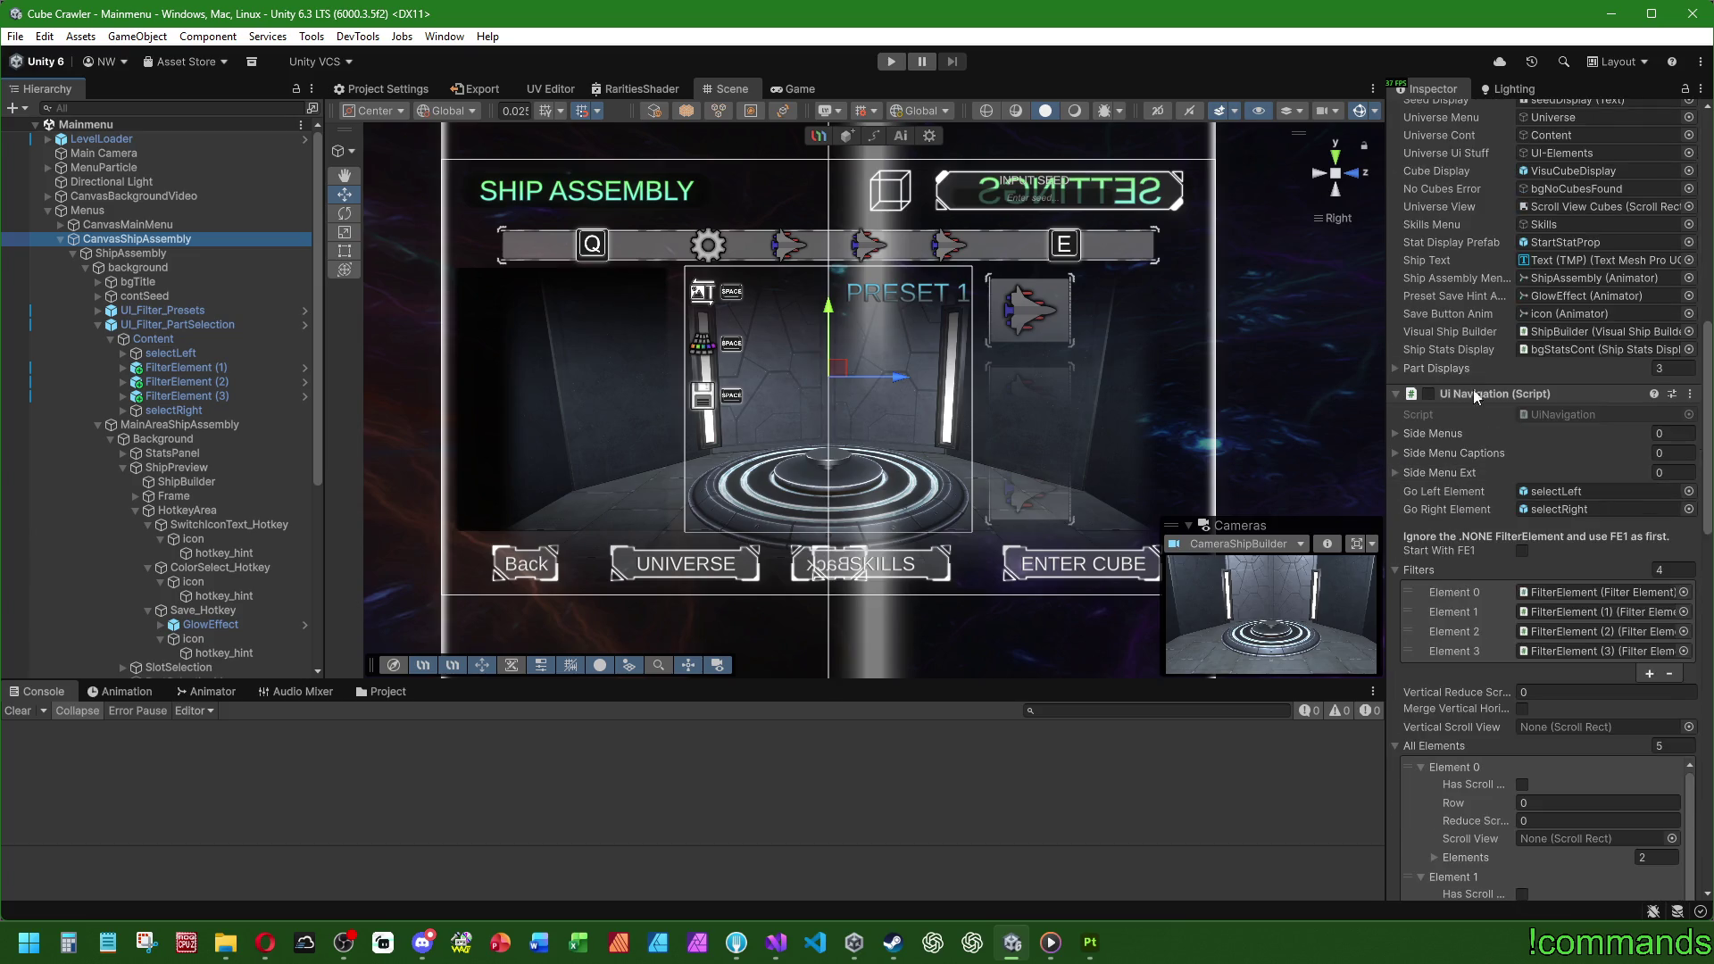
pyautogui.scroll(-3, 1440, 248)
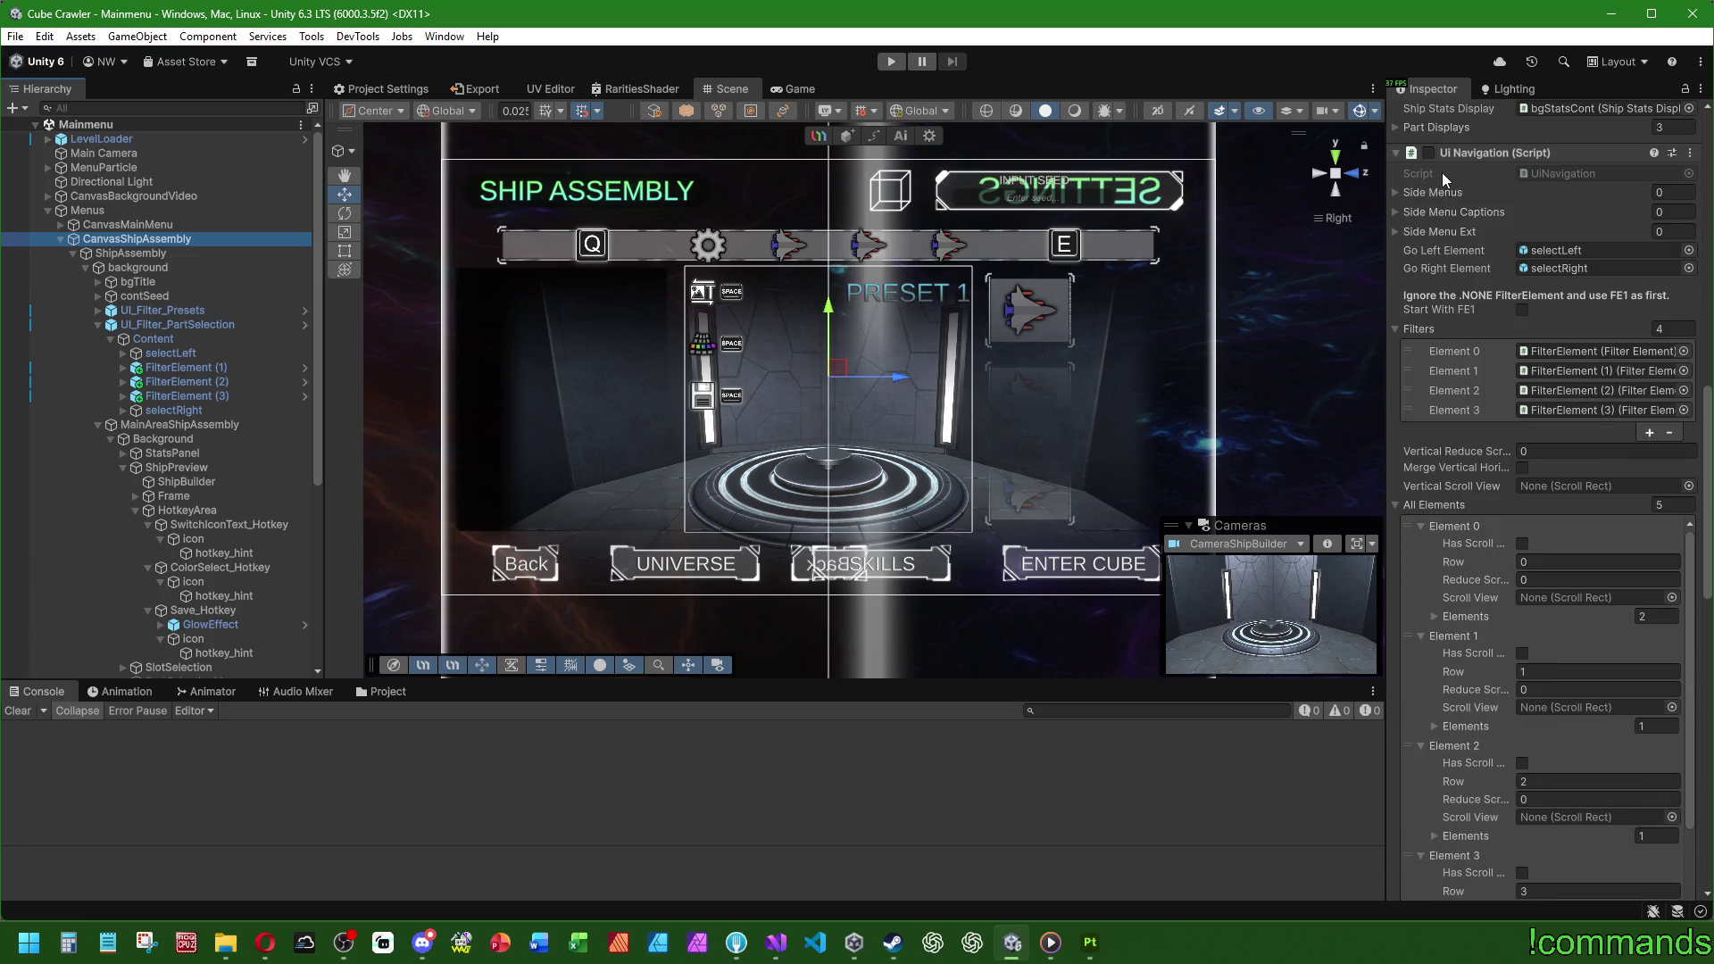
pyautogui.scroll(-3, 1416, 236)
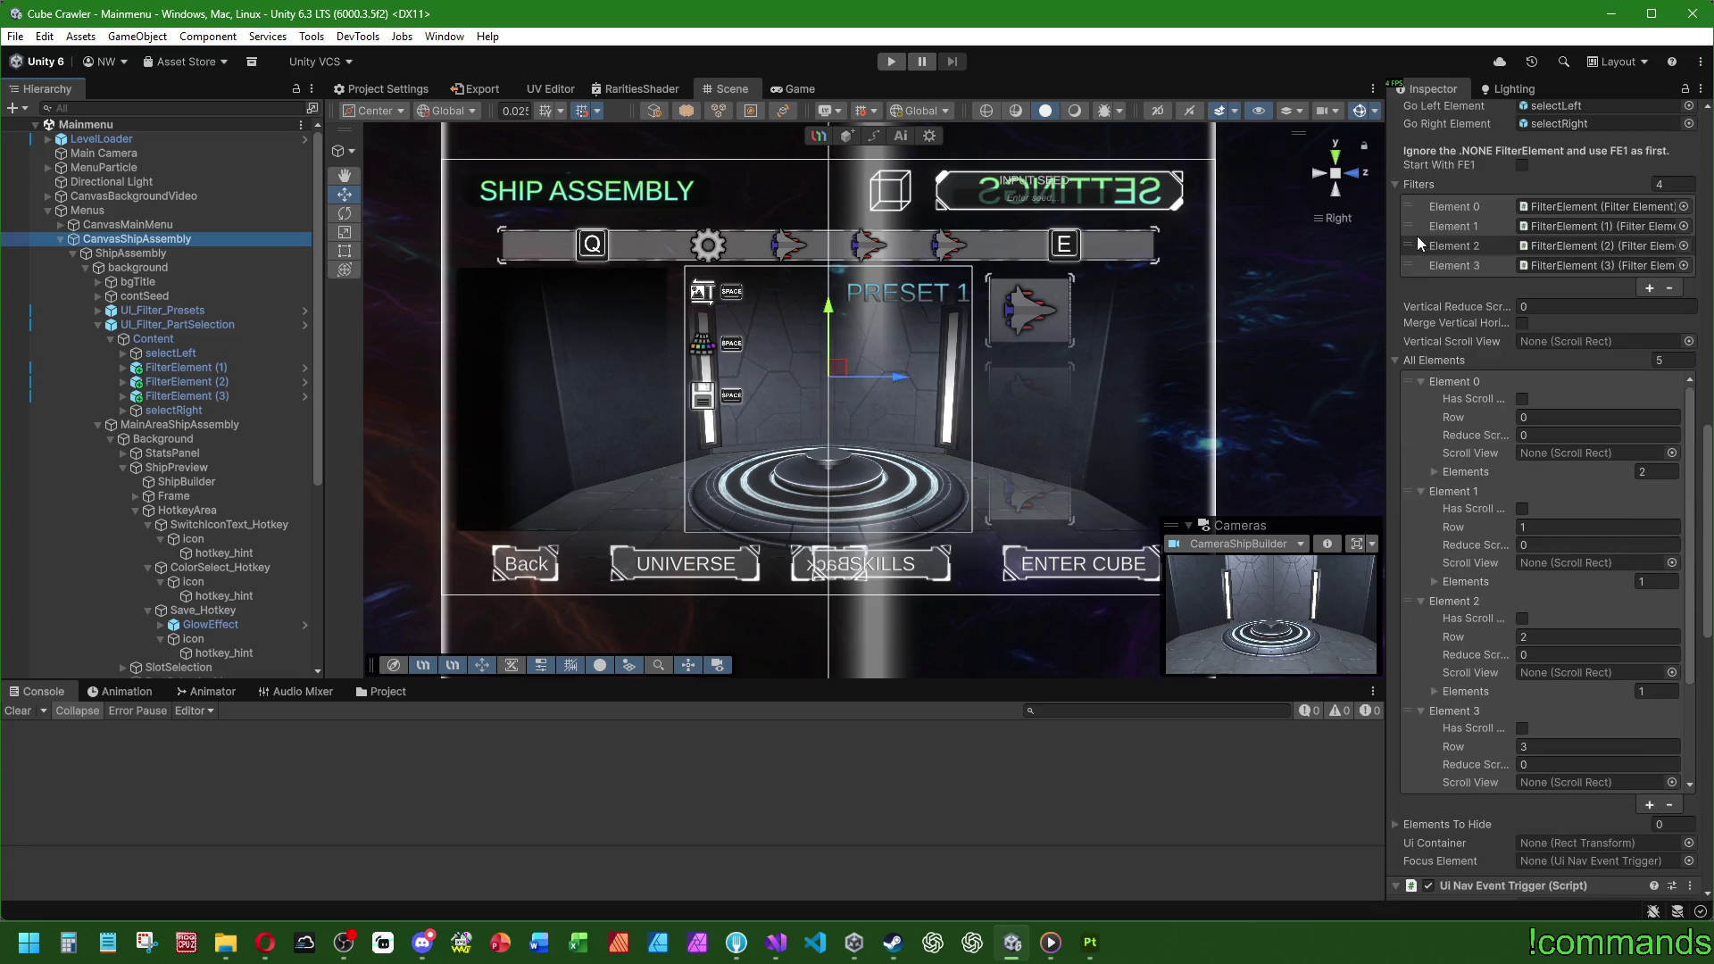
pyautogui.click(1692, 416)
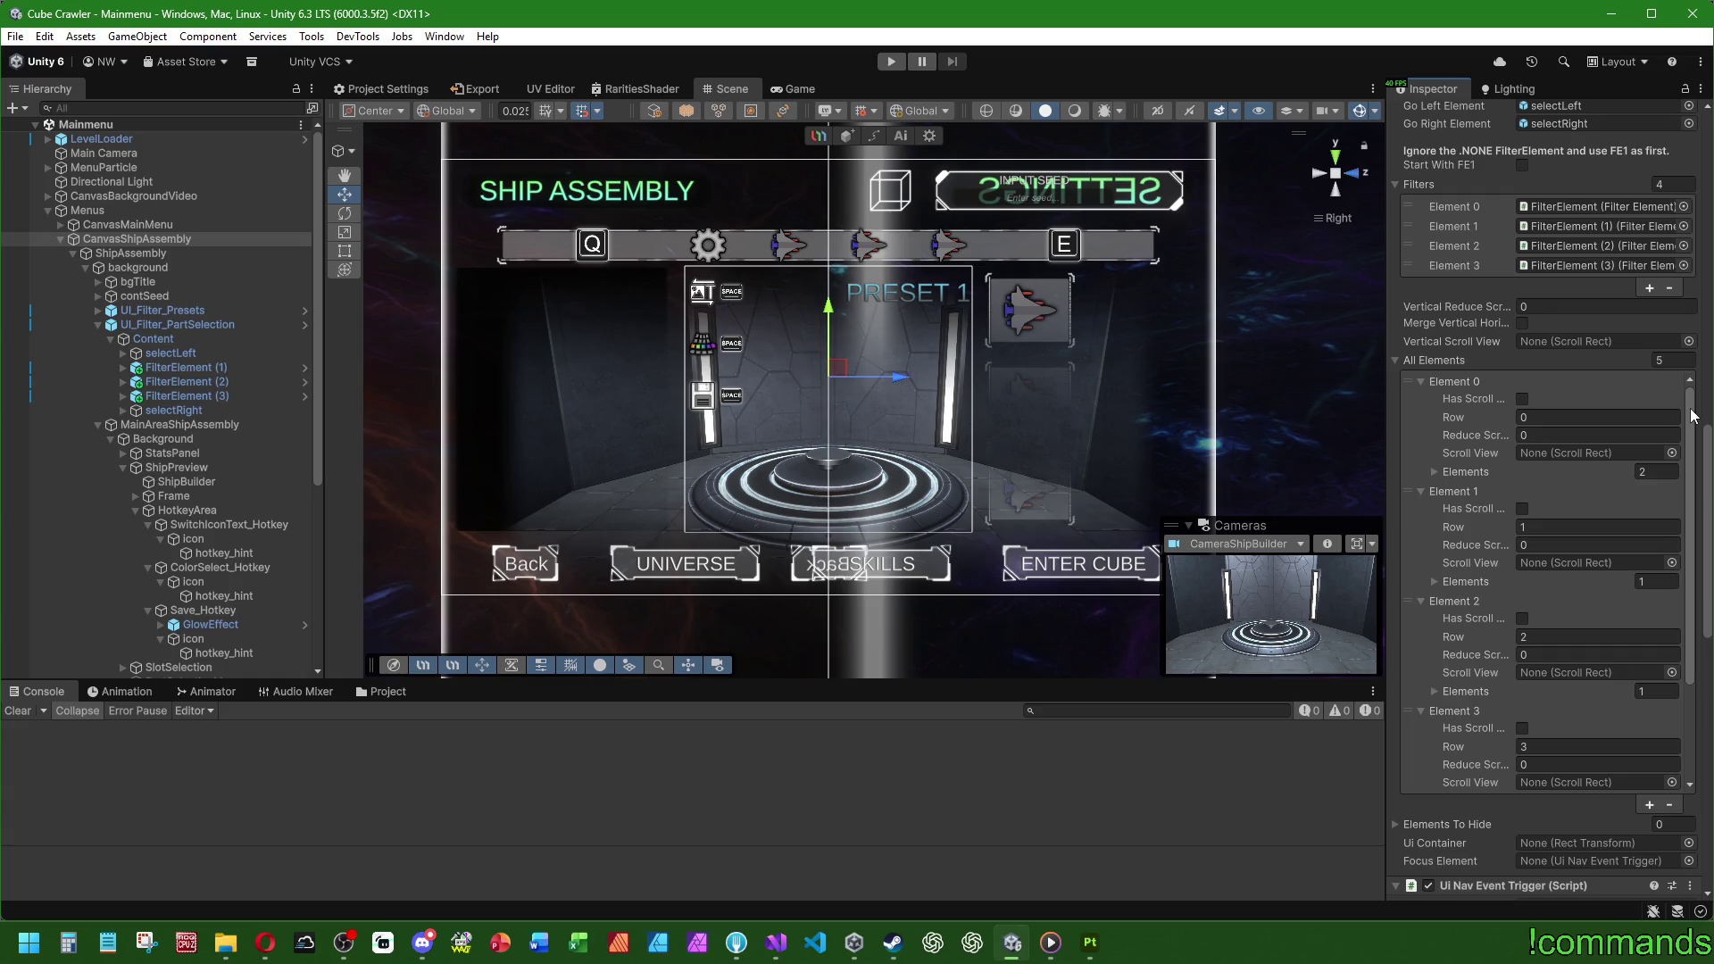
pyautogui.scroll(3, 1518, 444)
pyautogui.hotkey('alt', 'Tab')
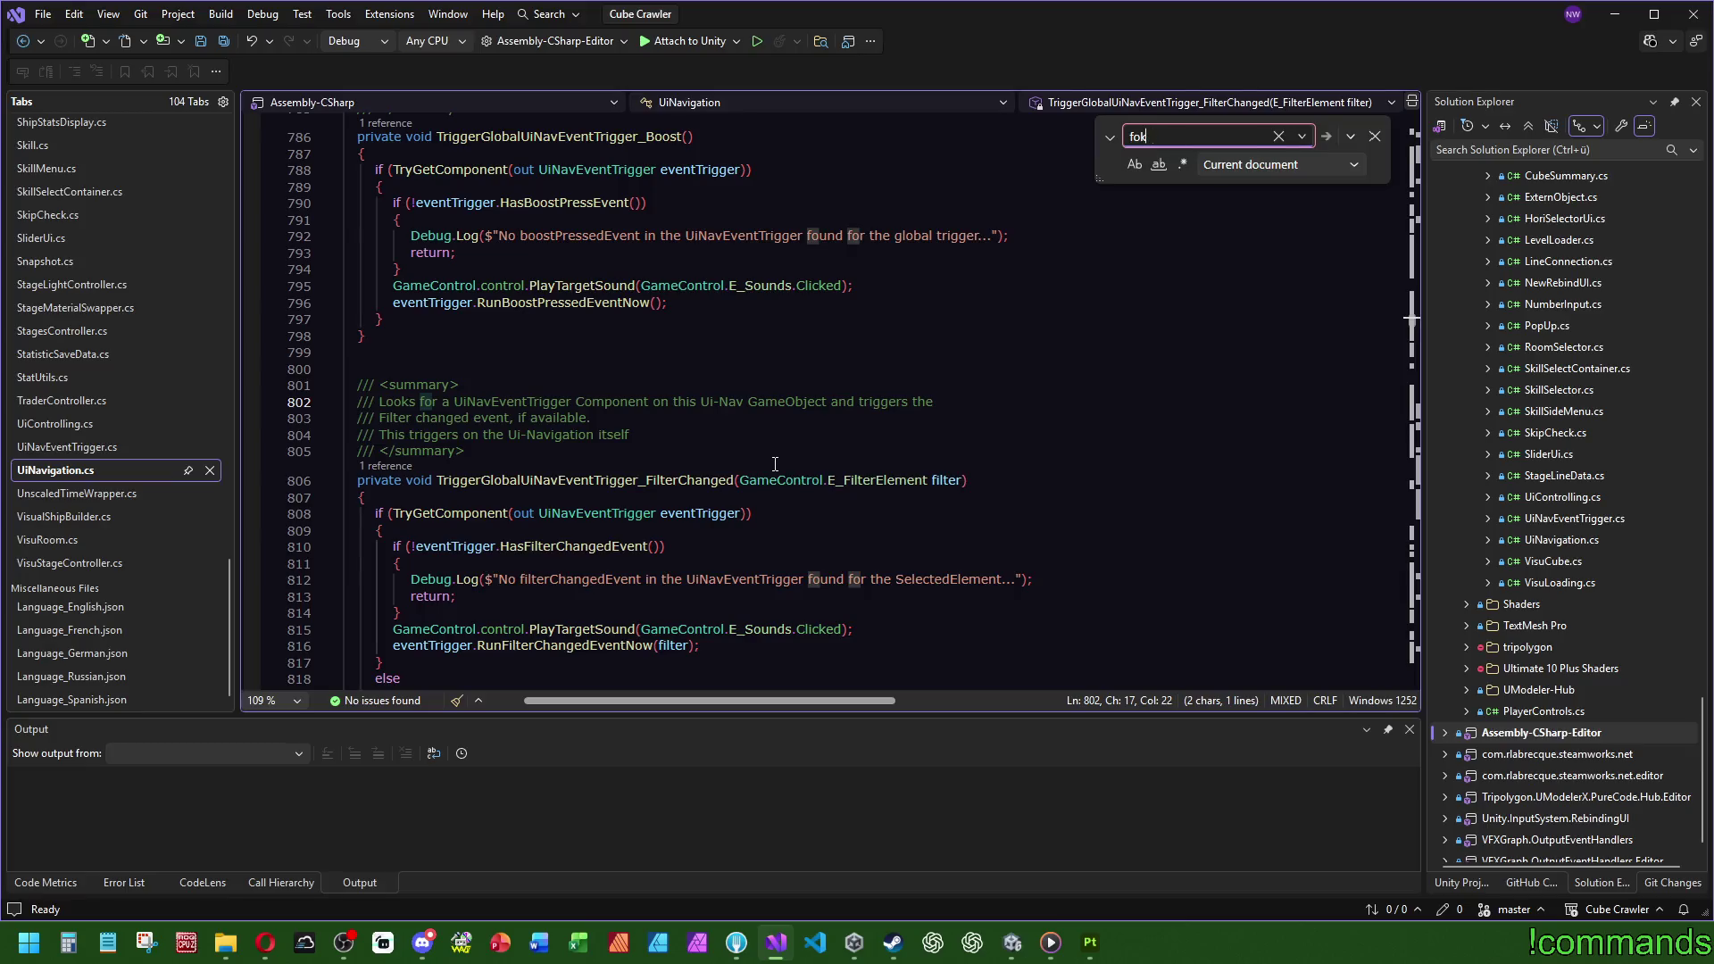
# Step: Search UiNavigation.cs for 'focus', select InFocusMode and search the file for it
pyautogui.press('BackSpace')
pyautogui.write('cus')
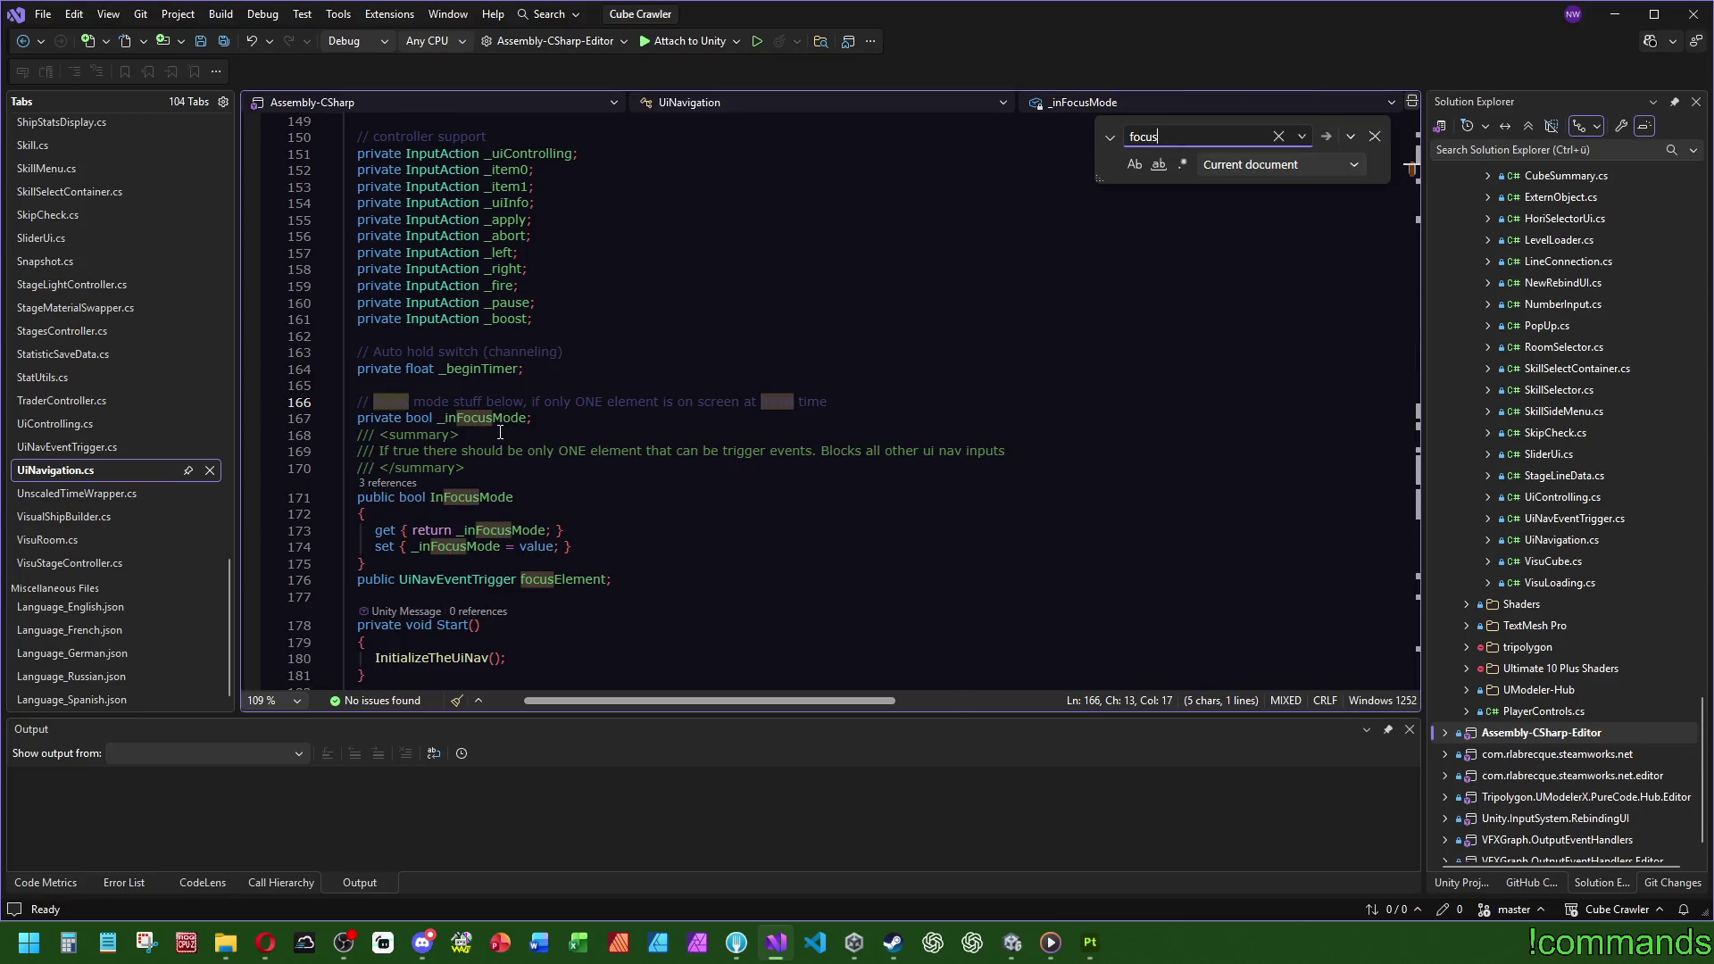
pyautogui.click(531, 368)
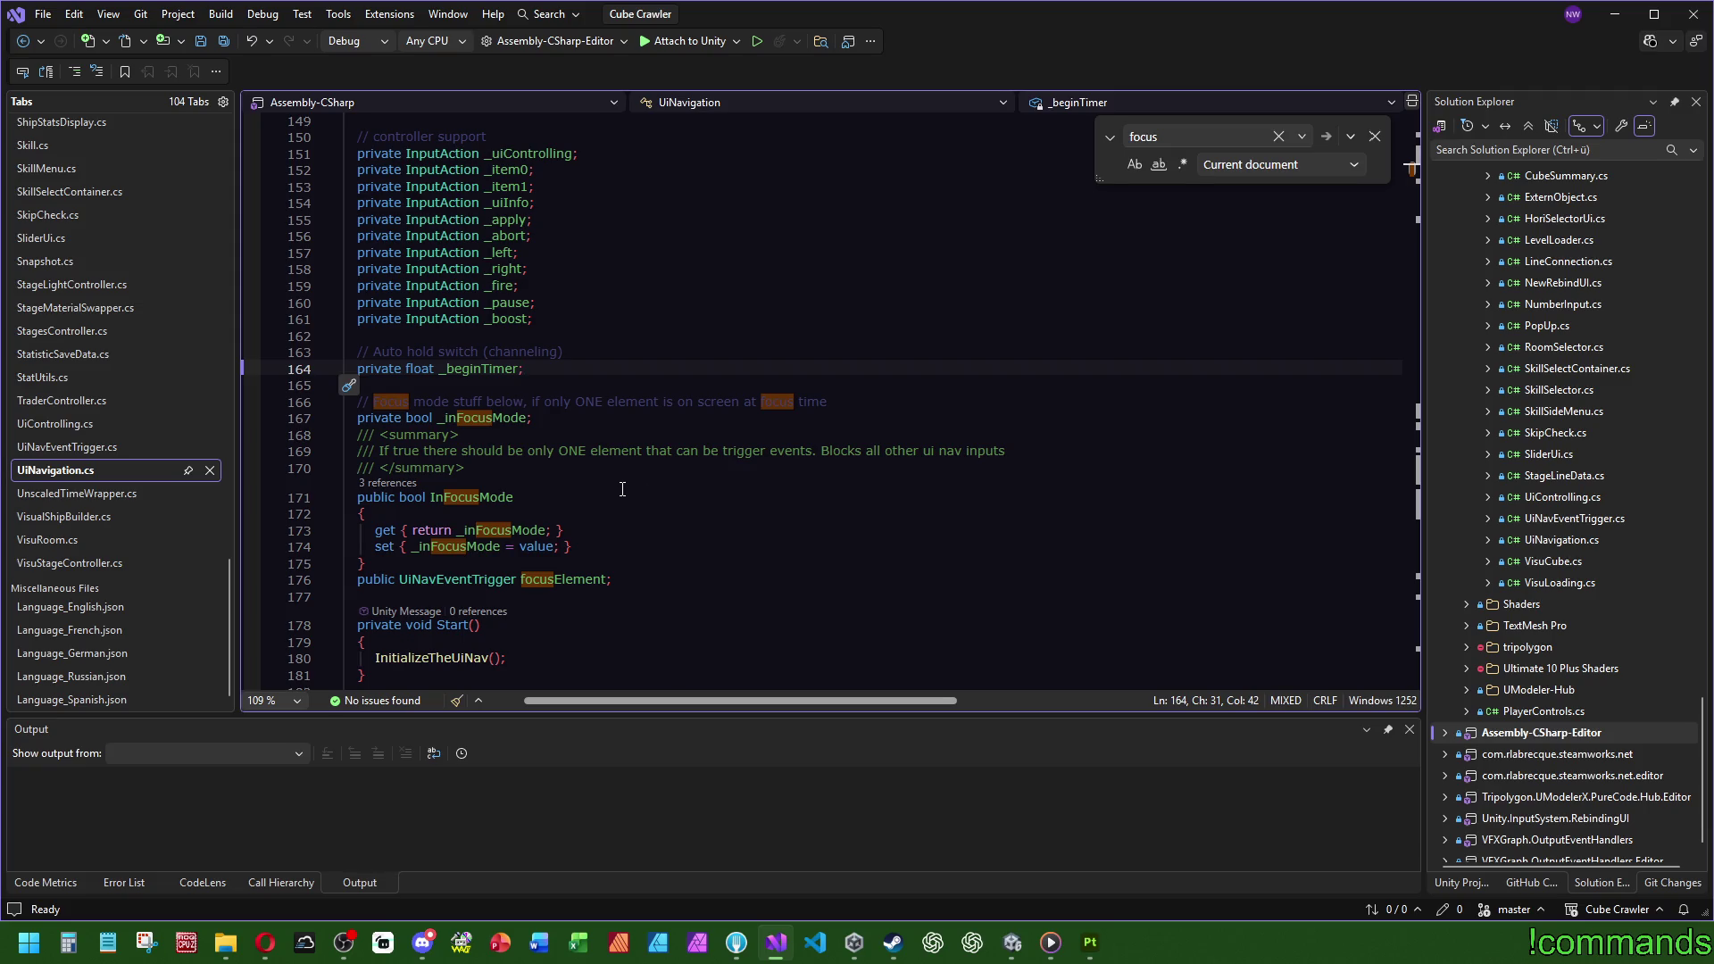
pyautogui.doubleClick(480, 507)
pyautogui.scroll(-5, 476, 420)
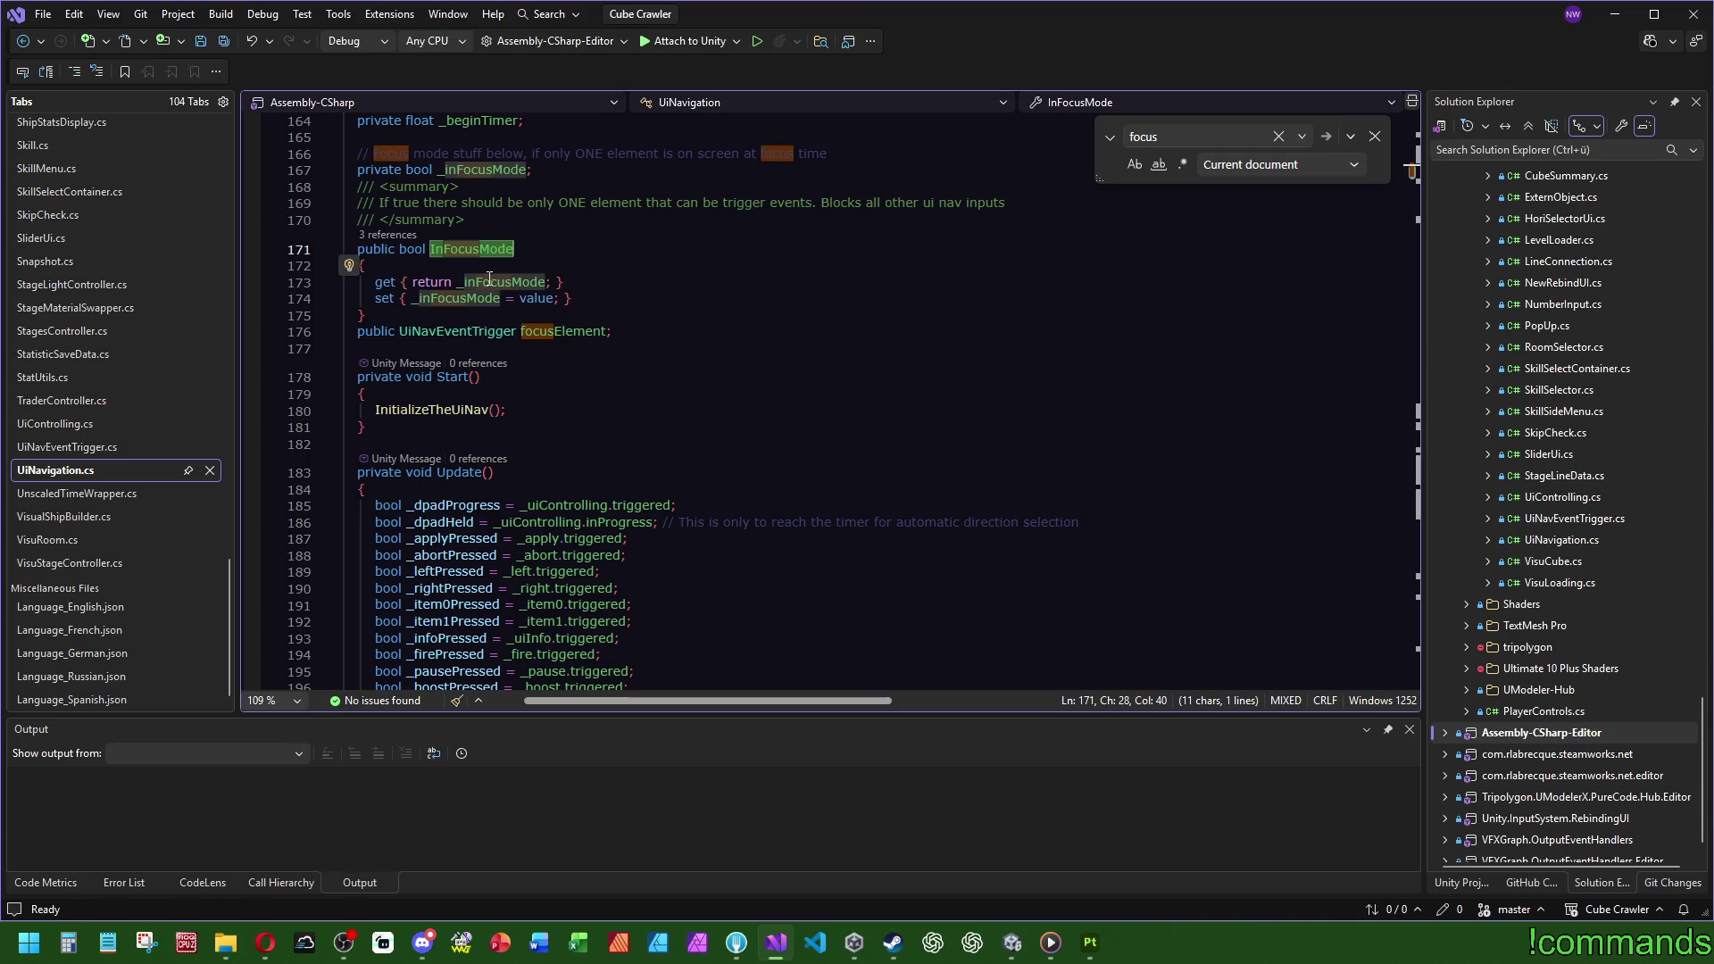
pyautogui.hotkey('ctrl', 'f')
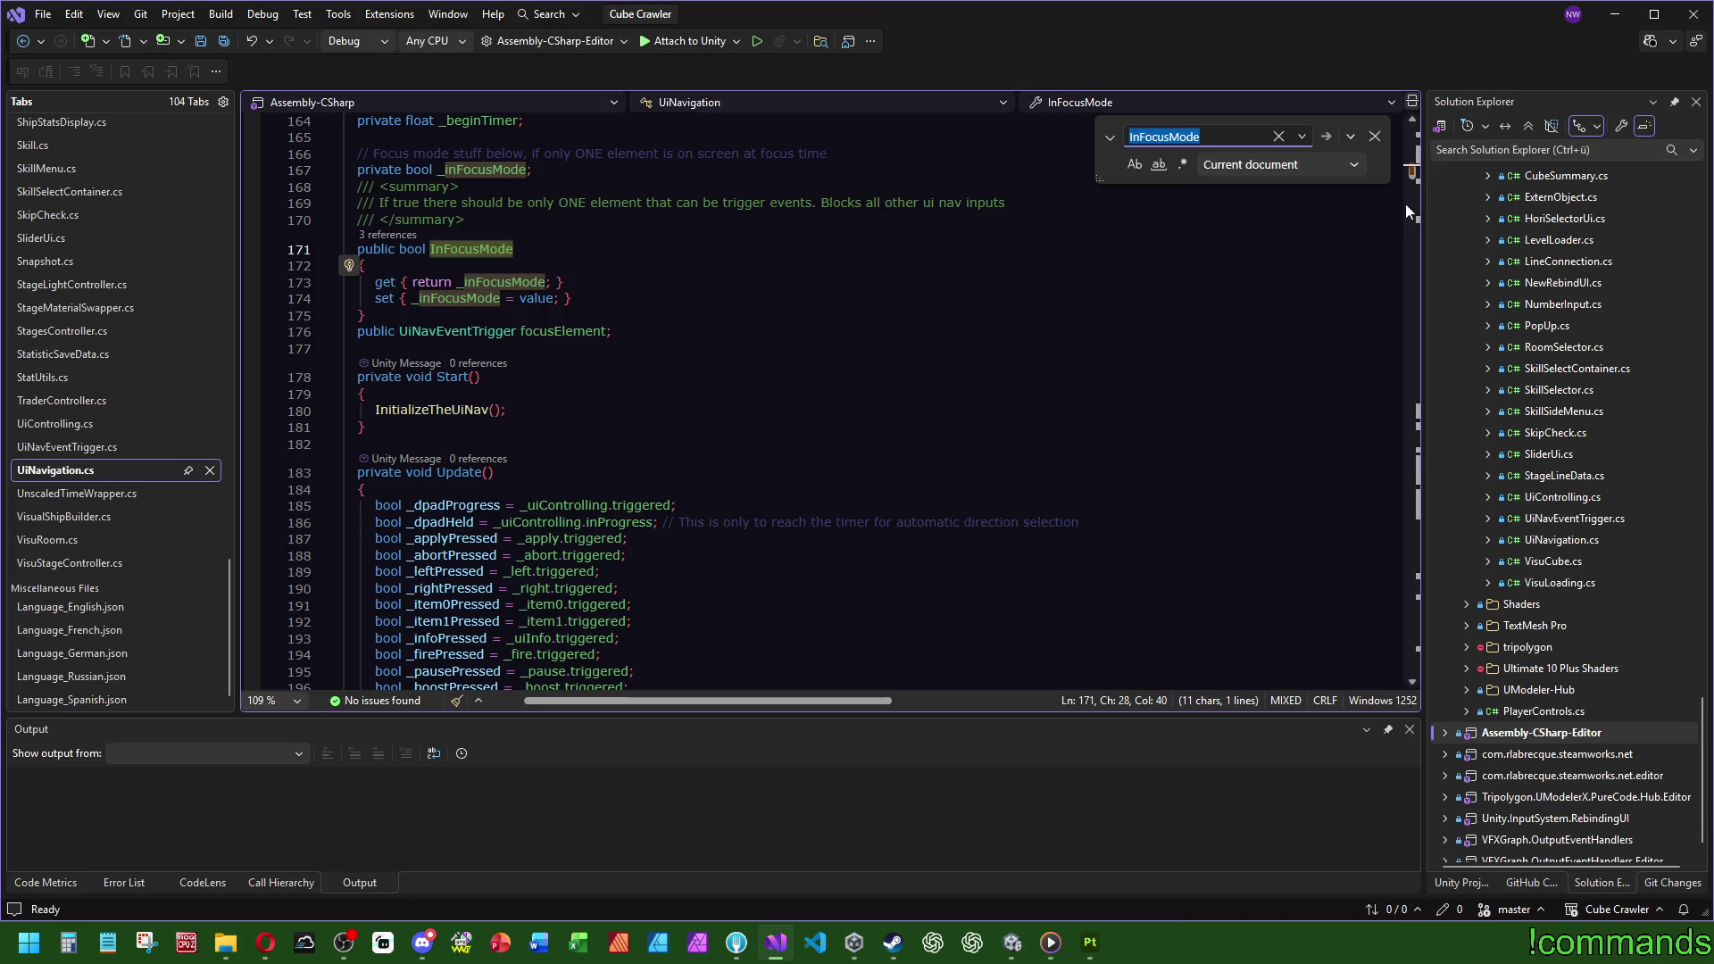
pyautogui.scroll(2, 1392, 183)
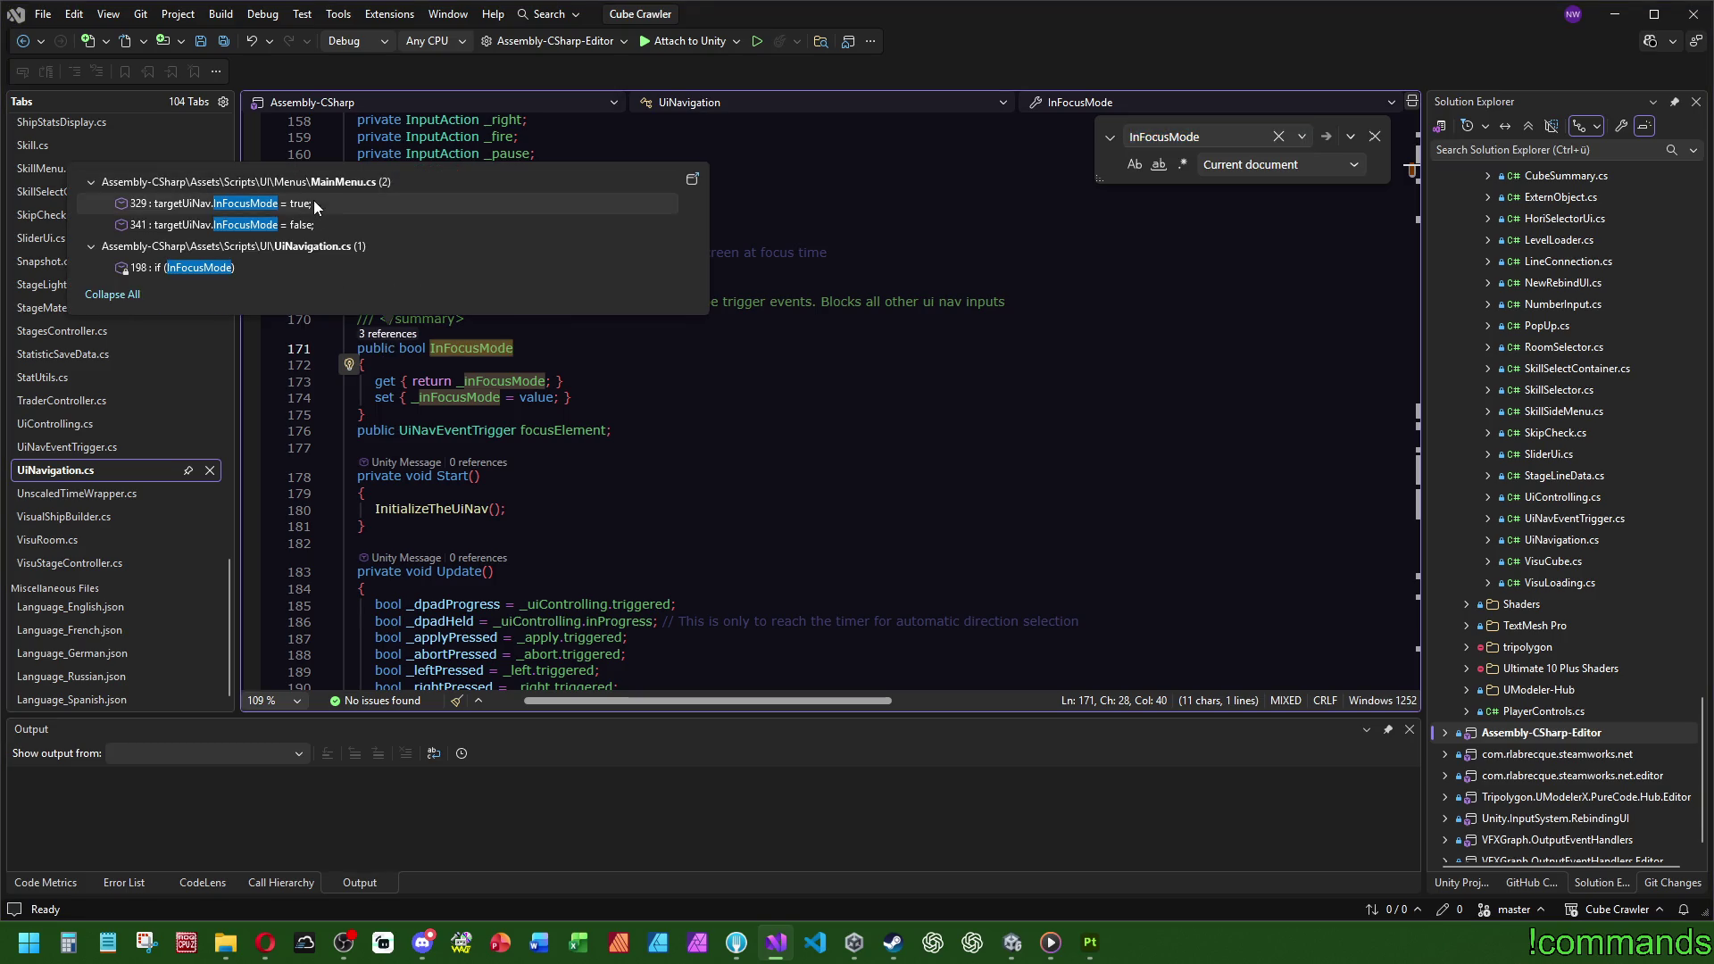
# Step: Review the InFocusMode check in Update() at line 198, close the search, and go back to Unity
pyautogui.click(282, 266)
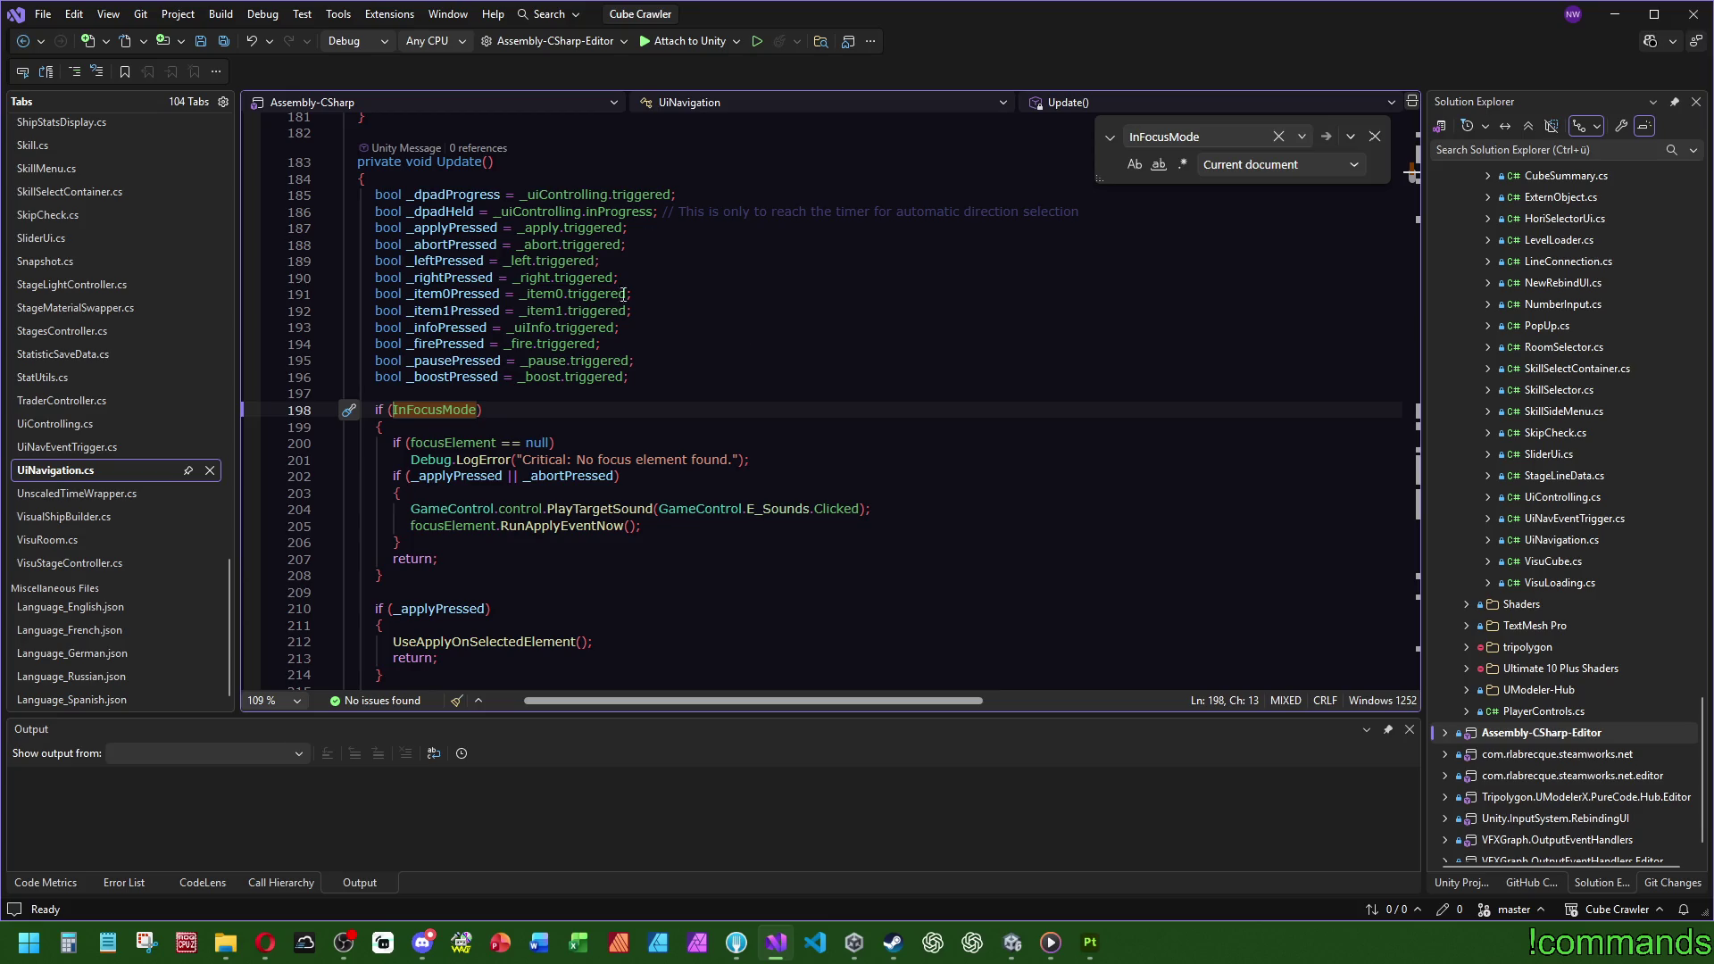
pyautogui.click(754, 299)
pyautogui.scroll(12, 1053, 457)
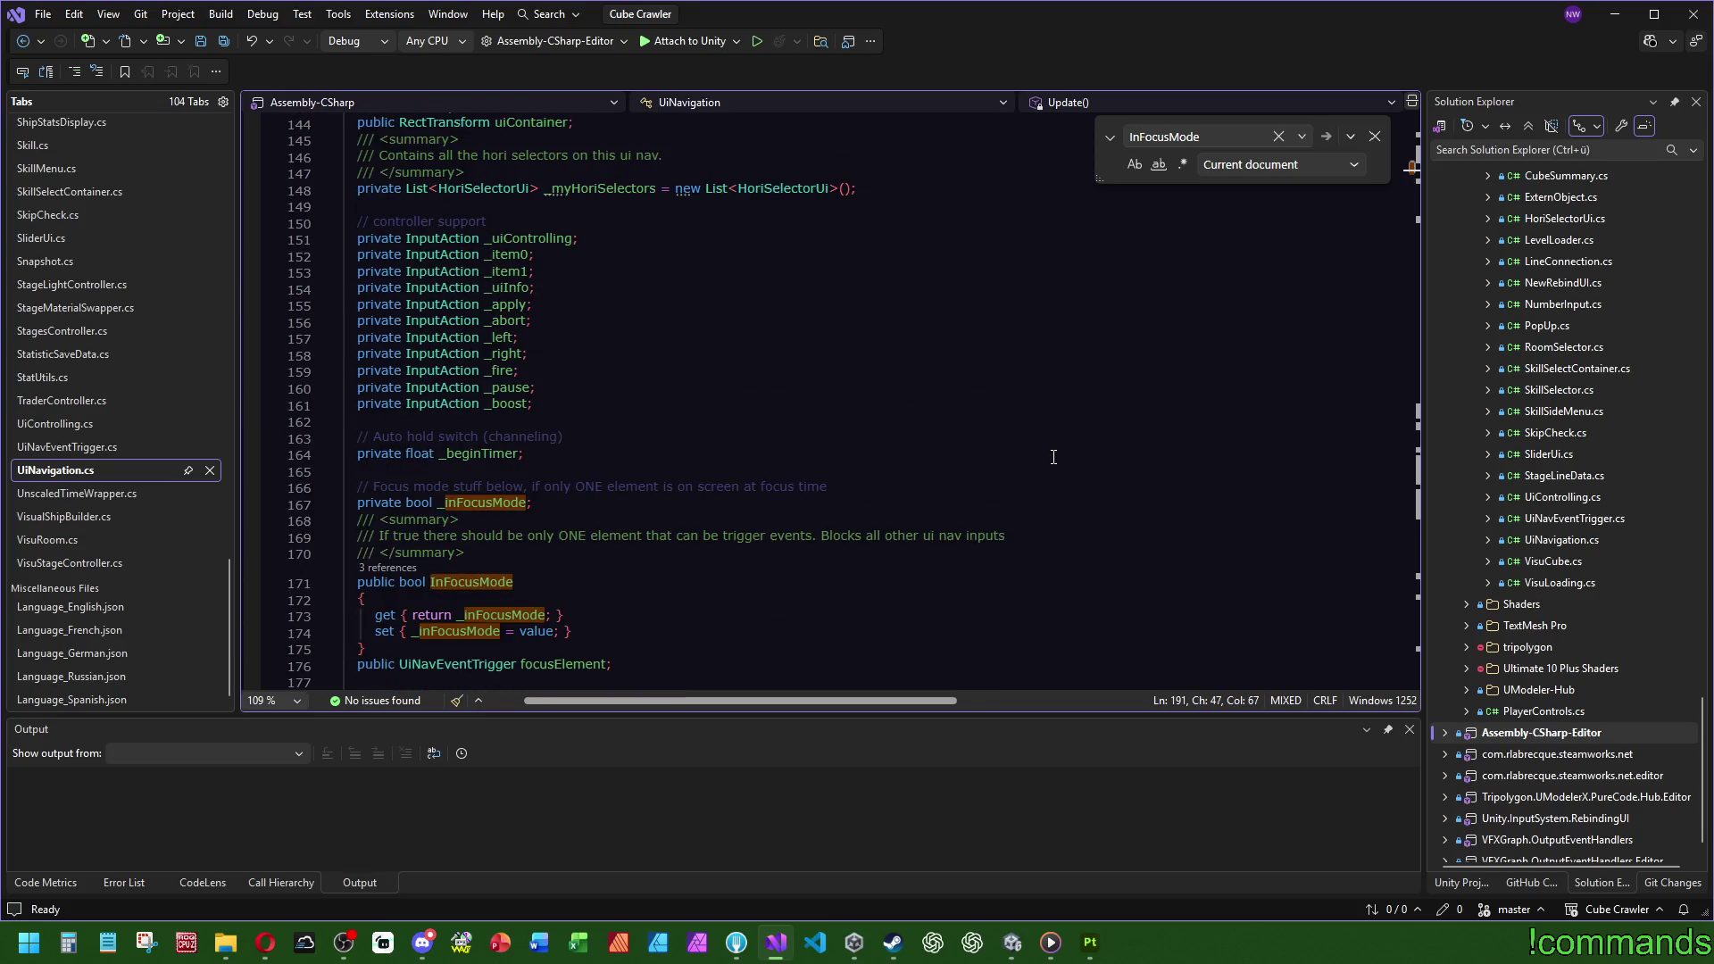
pyautogui.click(915, 436)
pyautogui.press('Escape')
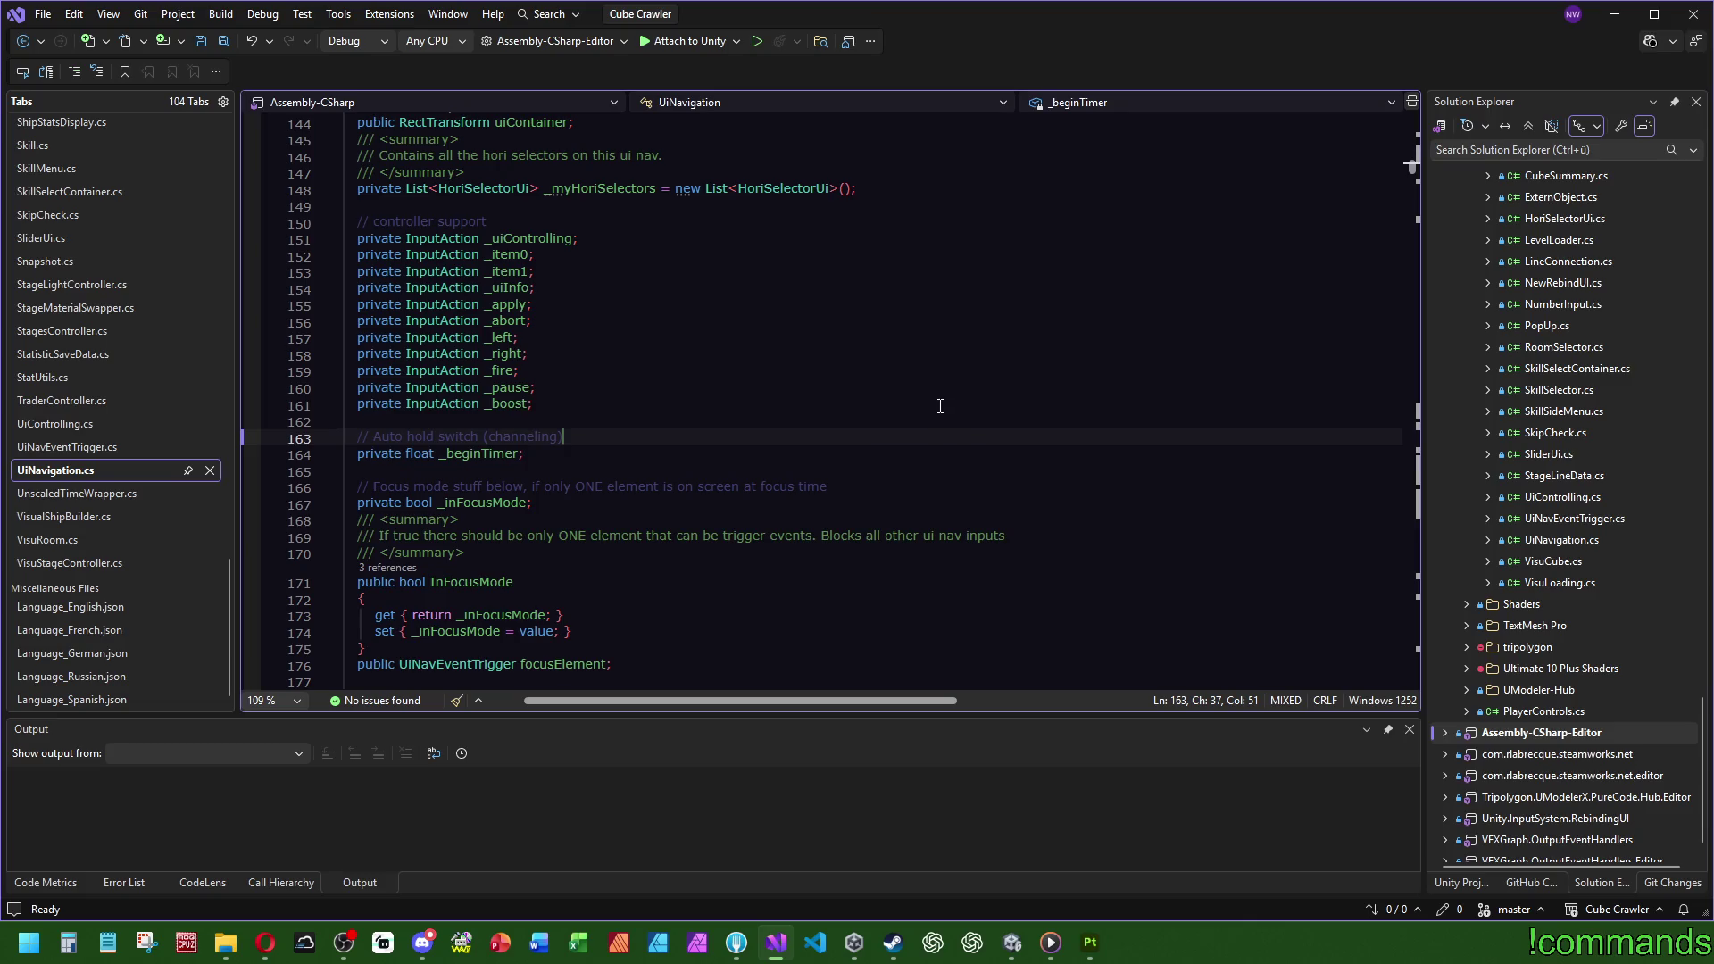
pyautogui.click(1012, 942)
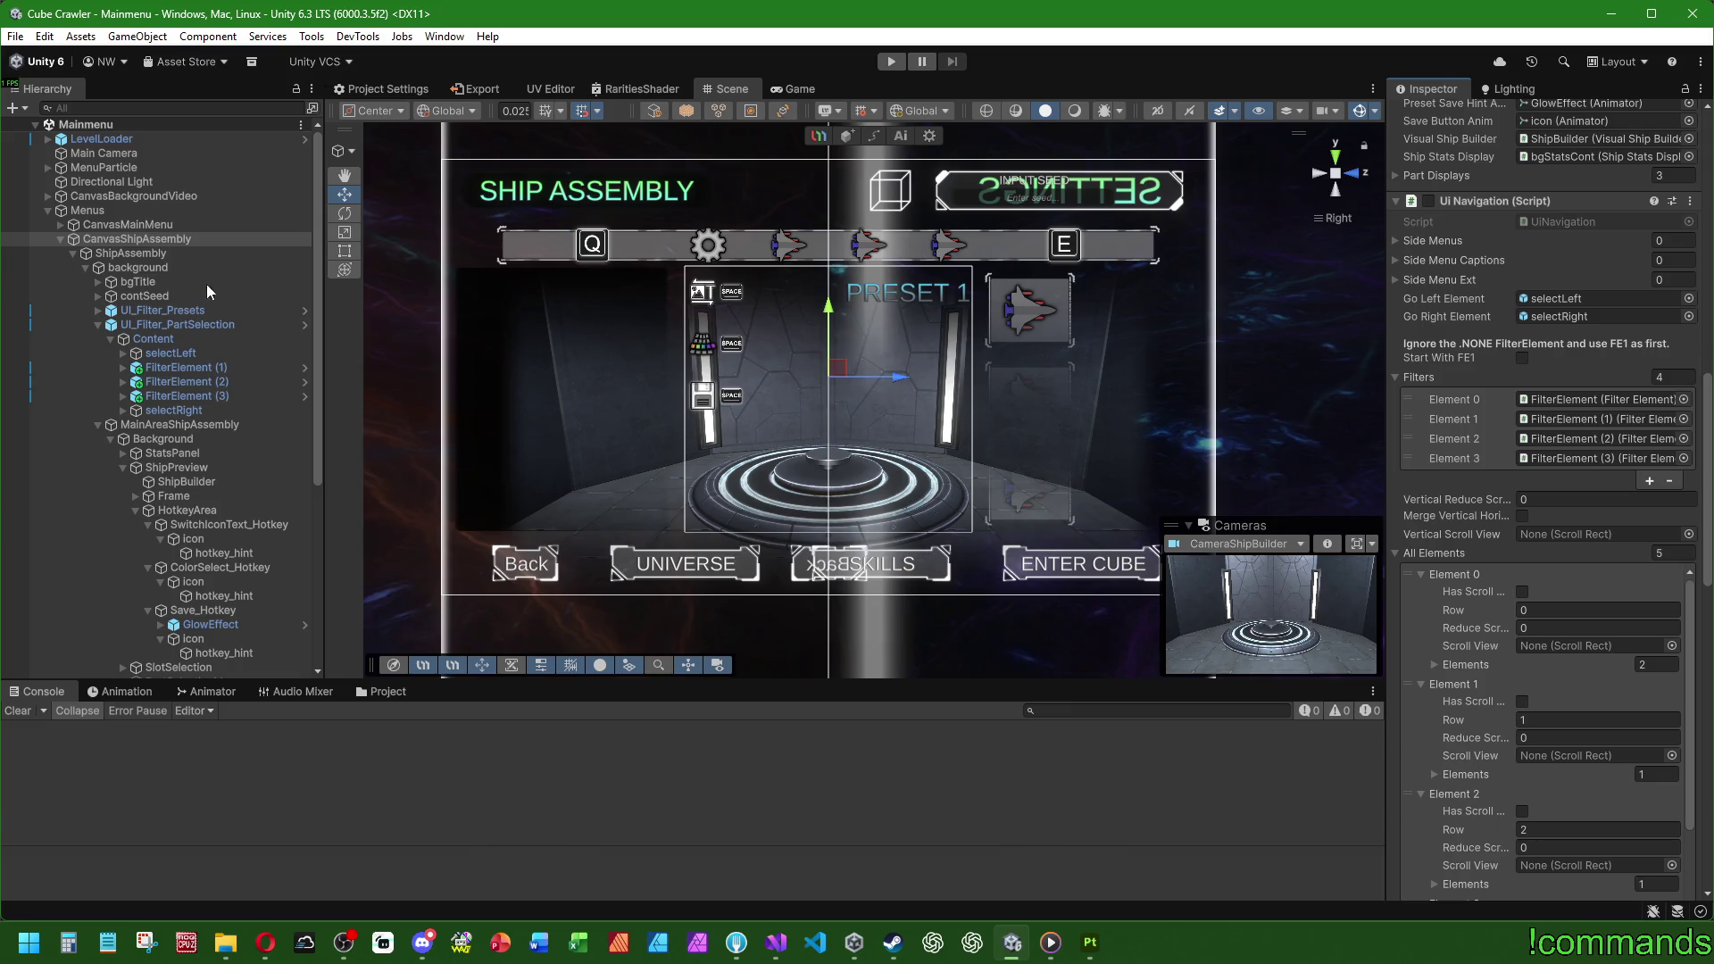
# Step: Select ShipAssembly and play its OpenShipAssembly clip in the Animation window preview
pyautogui.click(171, 253)
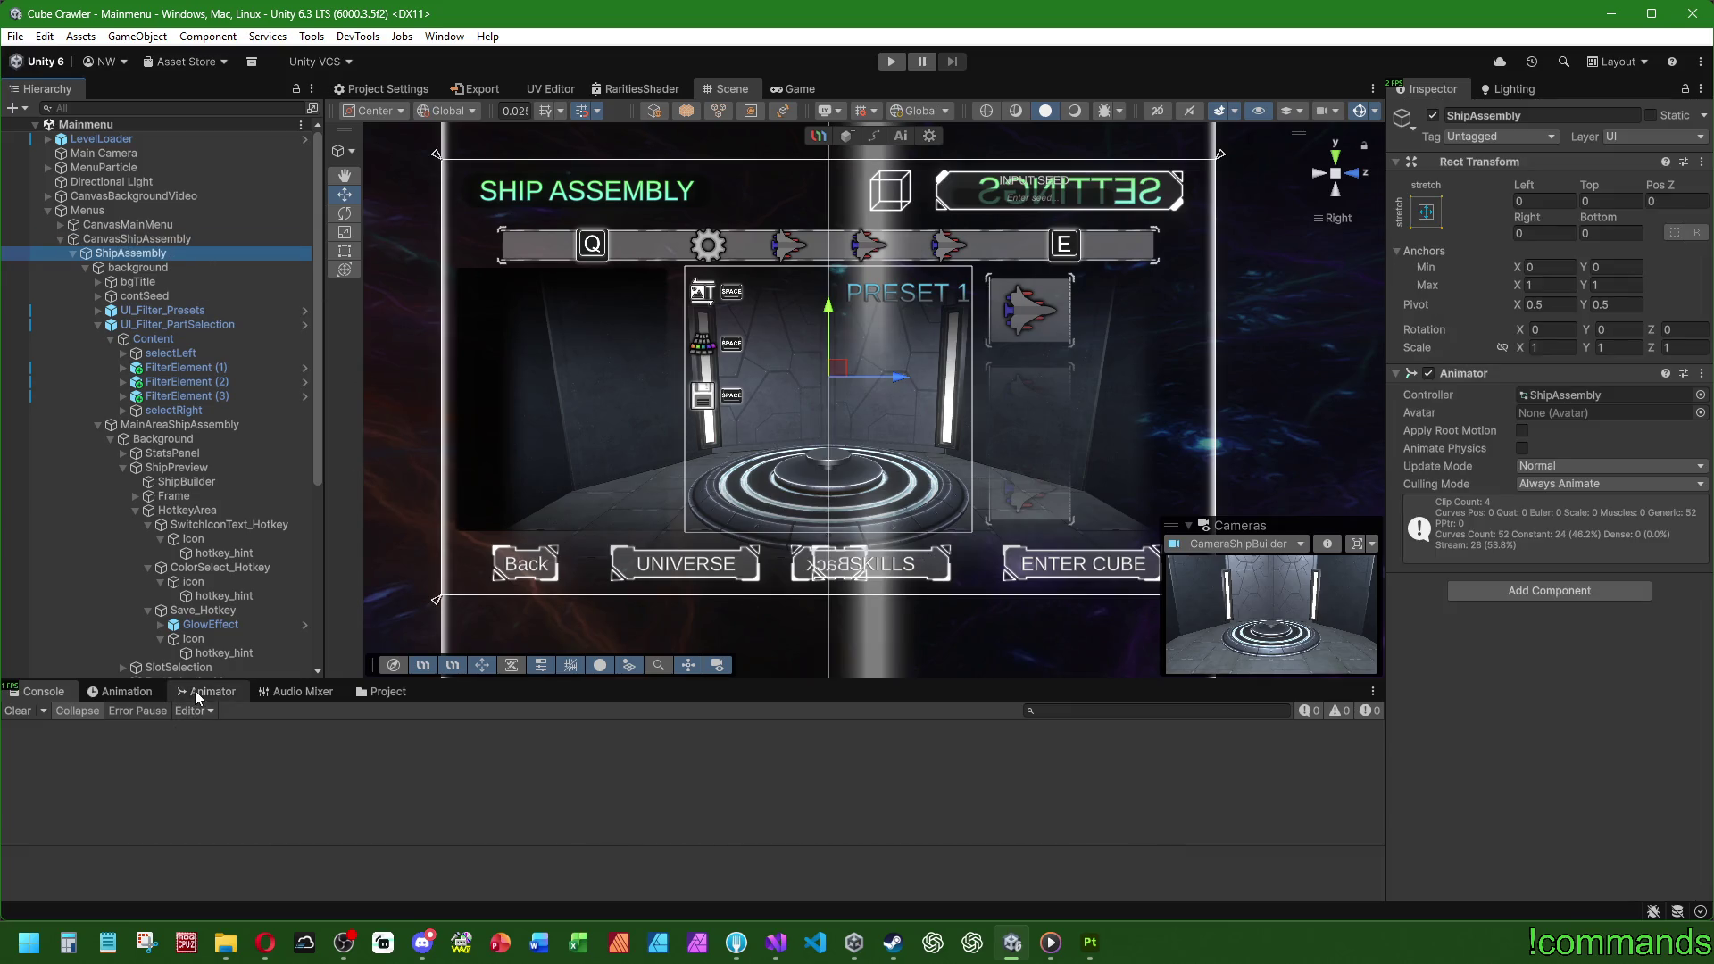
pyautogui.click(196, 694)
pyautogui.click(121, 692)
pyautogui.click(85, 729)
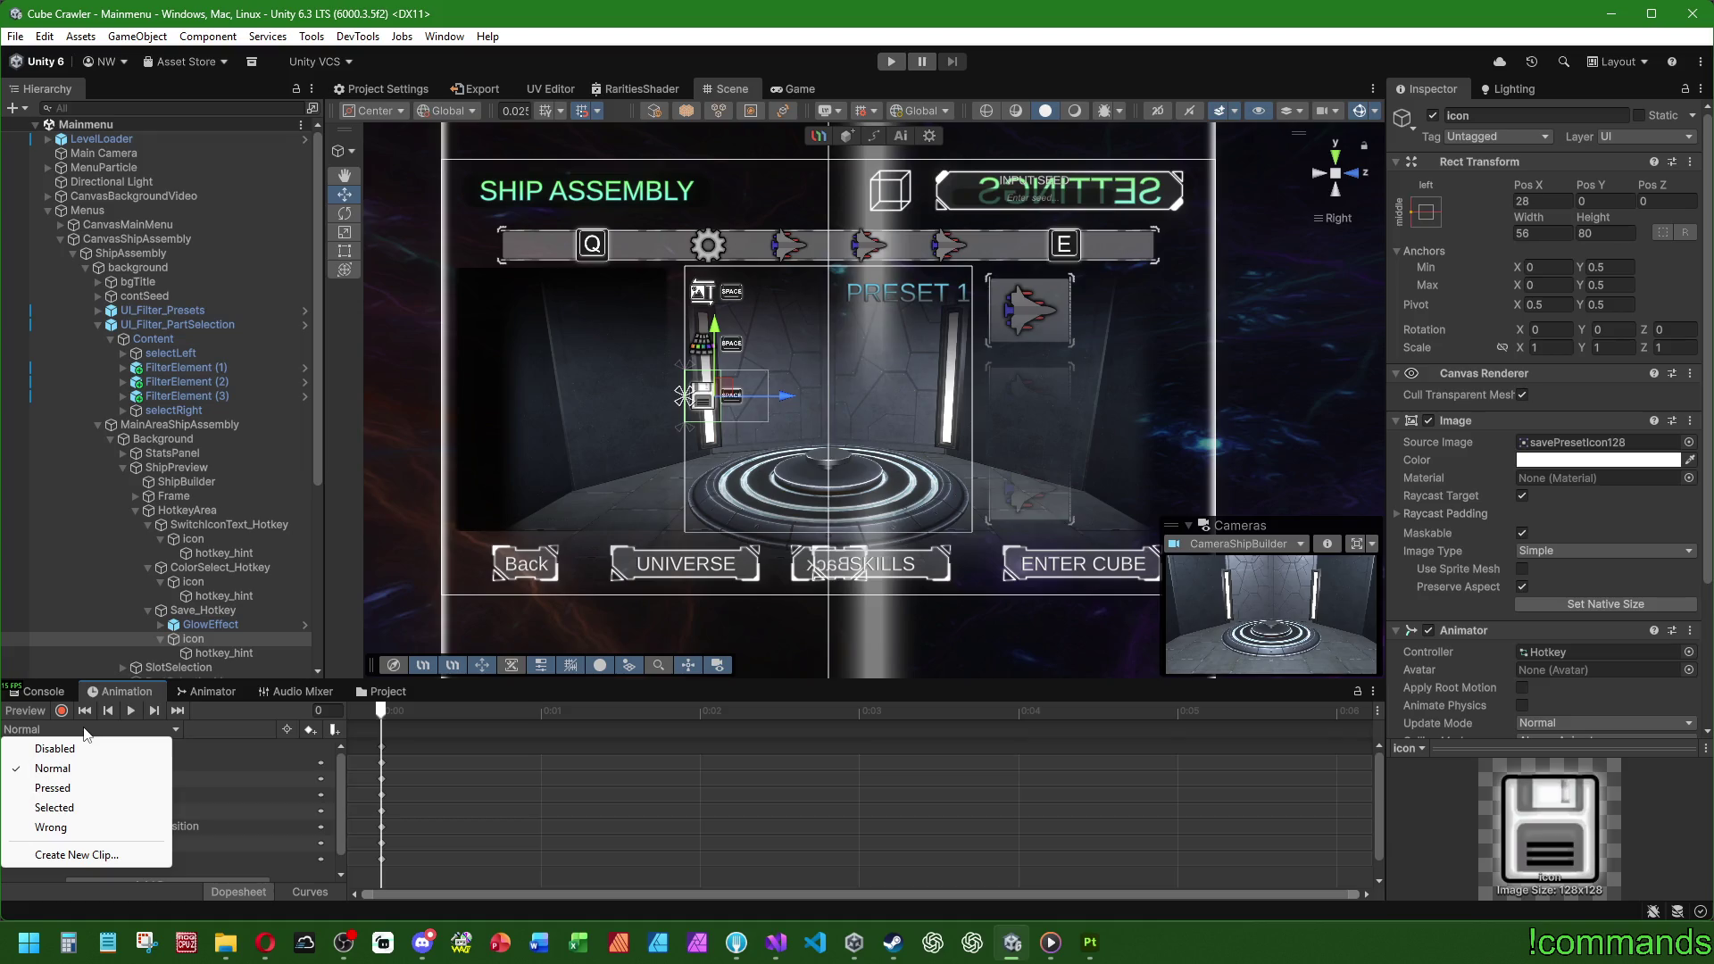
pyautogui.click(156, 256)
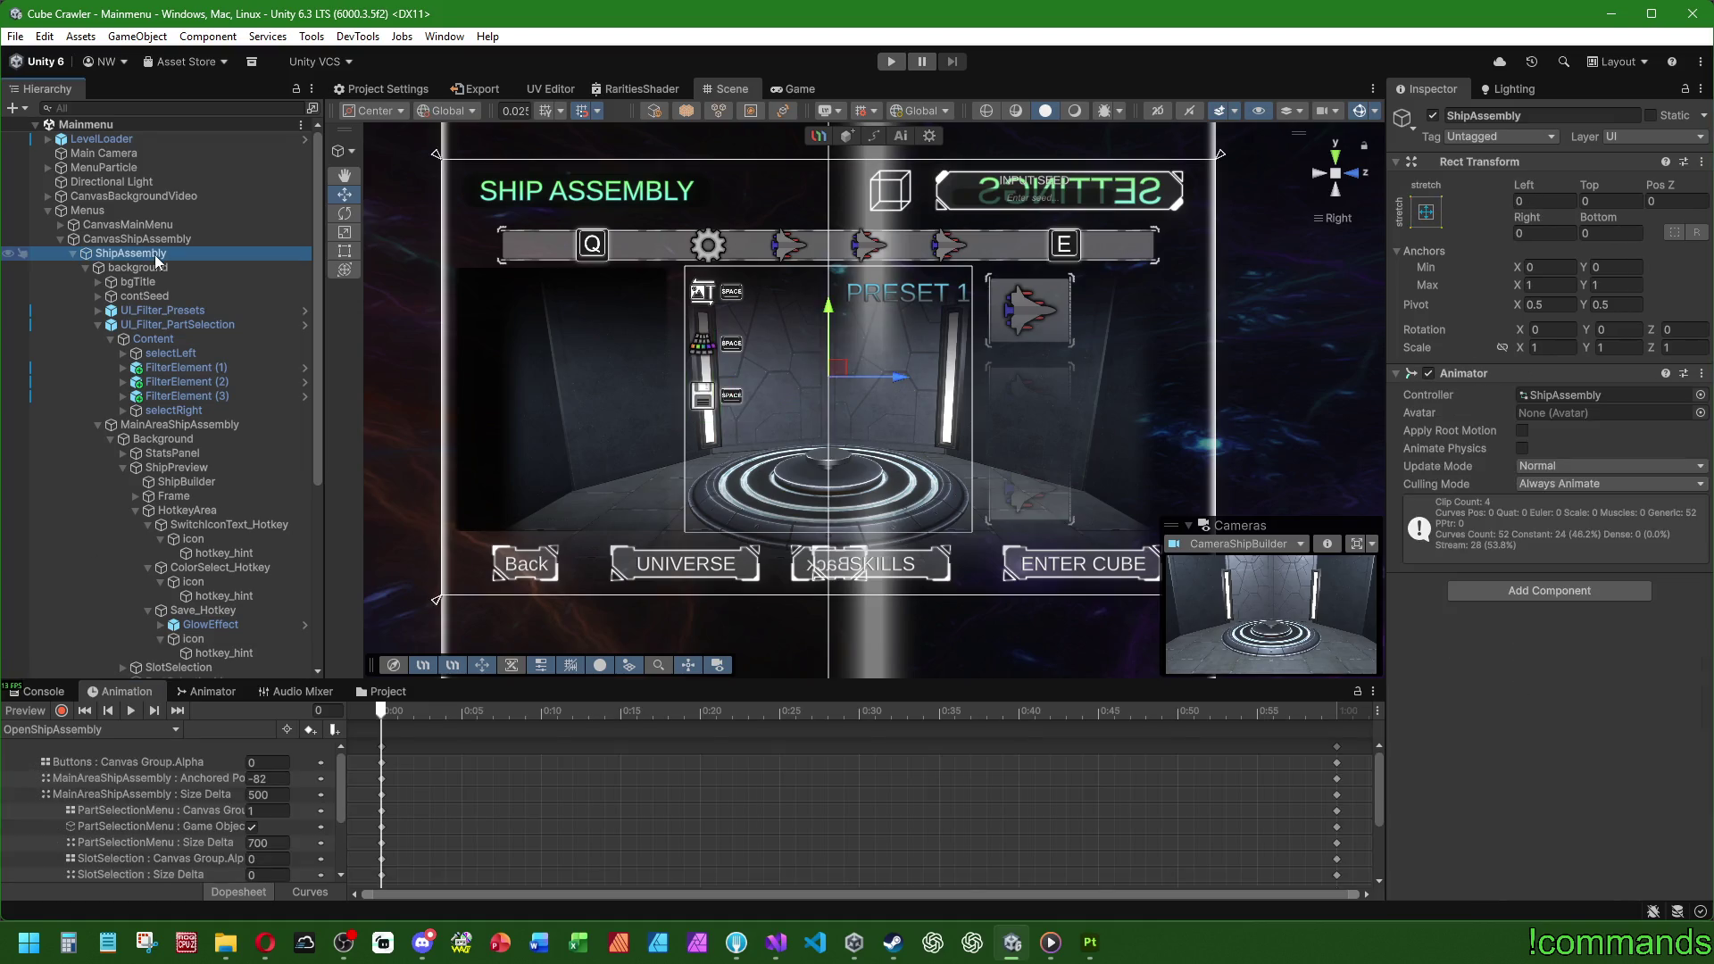
pyautogui.click(132, 711)
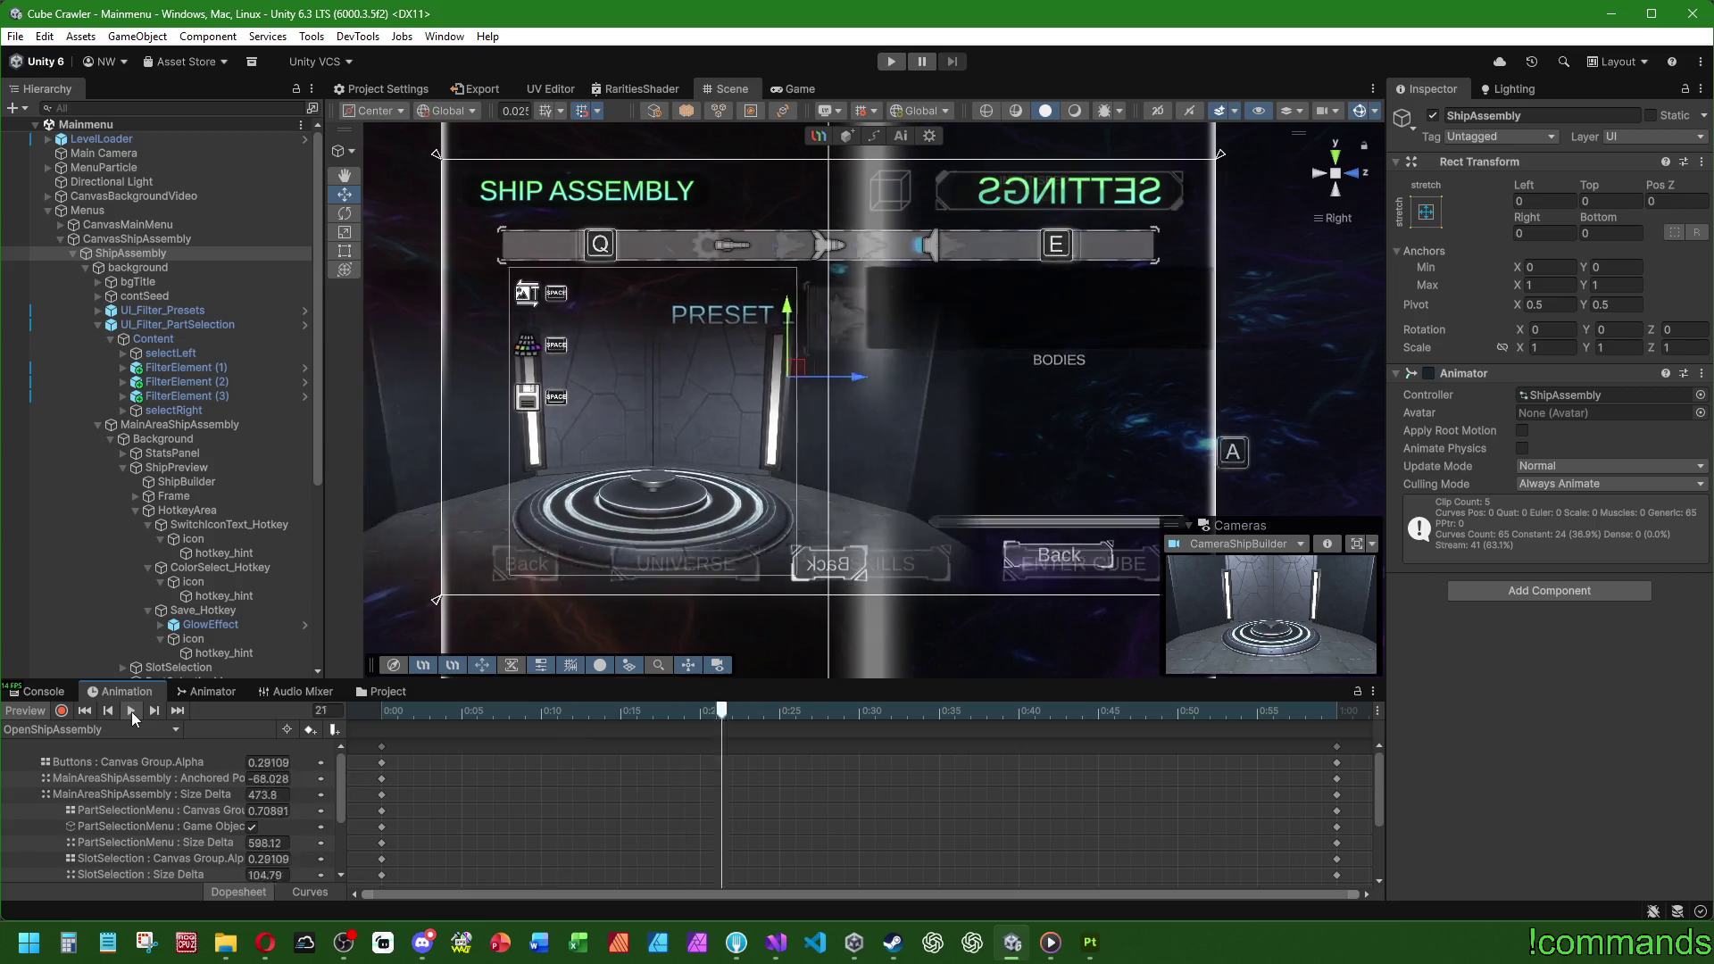
pyautogui.click(32, 709)
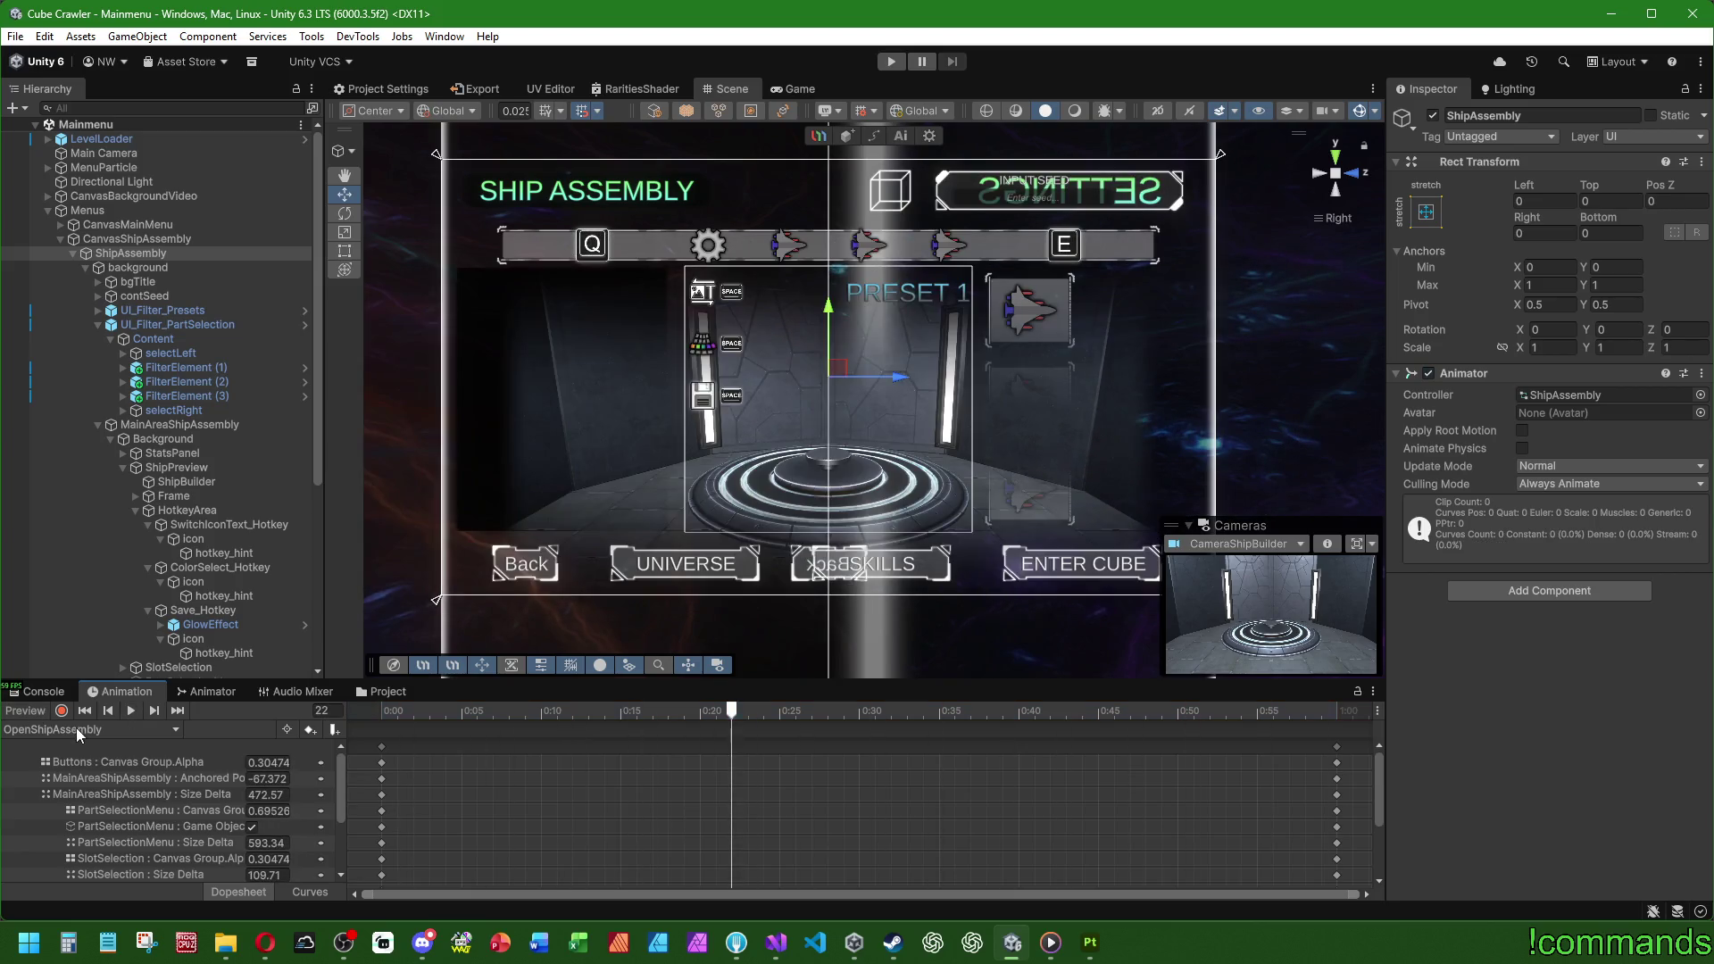
pyautogui.click(127, 729)
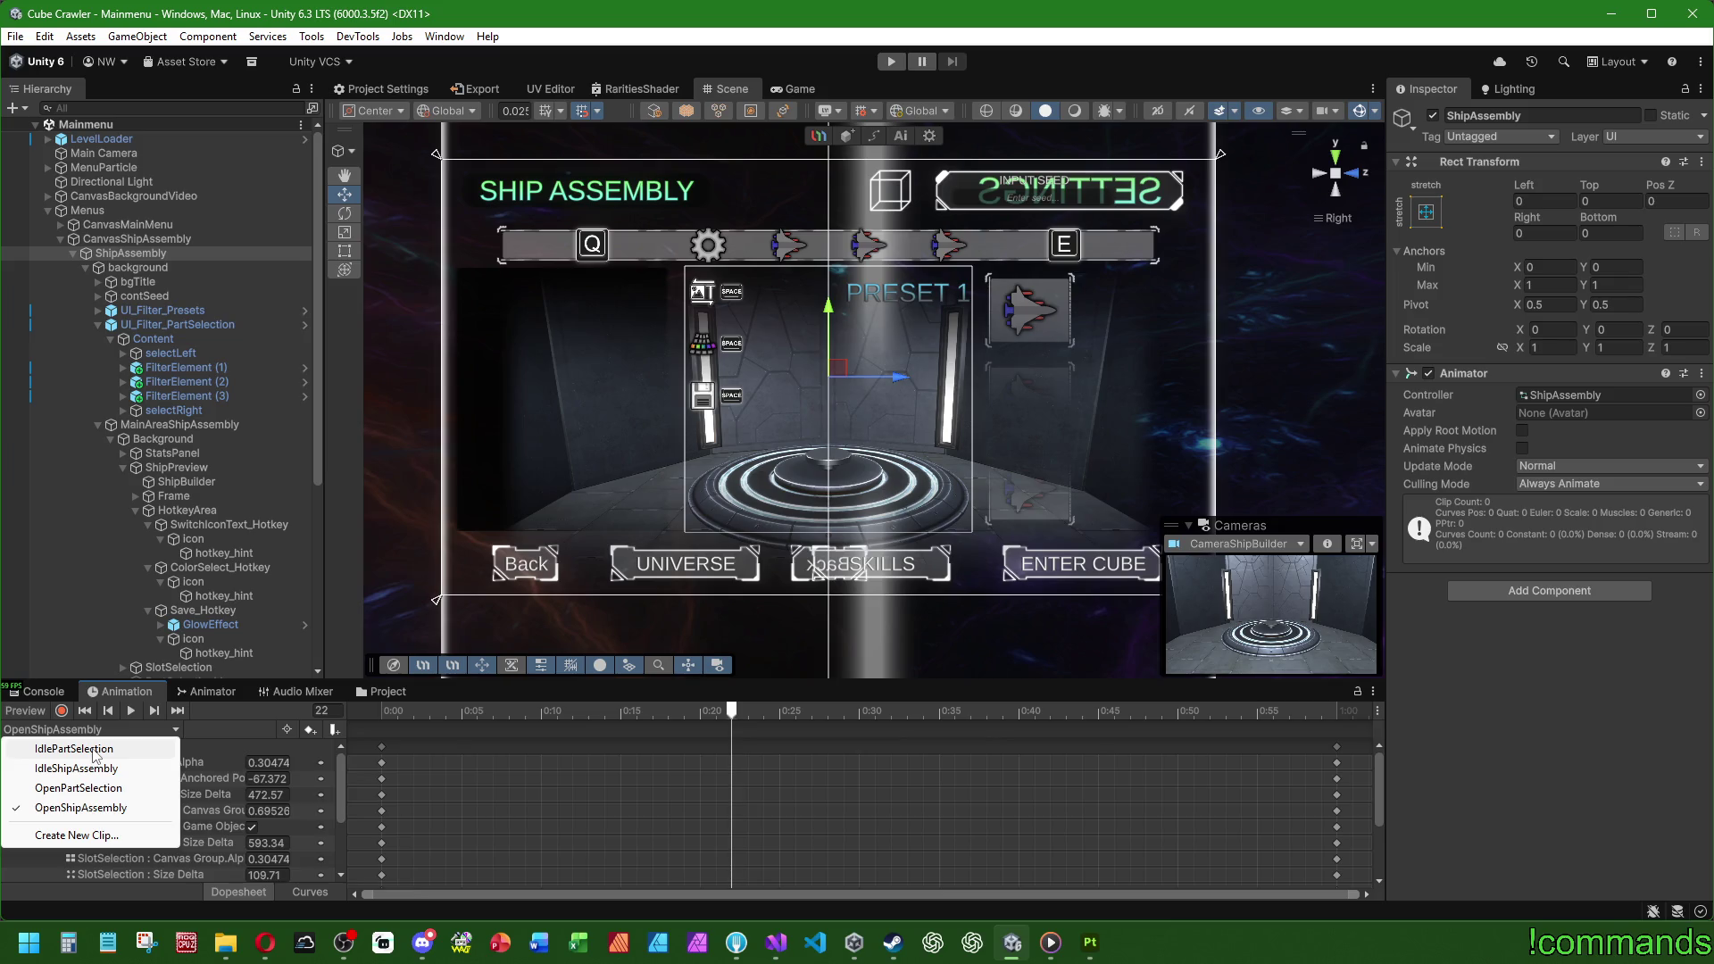
# Step: Play ShipAssembly's OpenPartSelection clip in the preview, then show the Console log
pyautogui.click(78, 788)
pyautogui.click(134, 712)
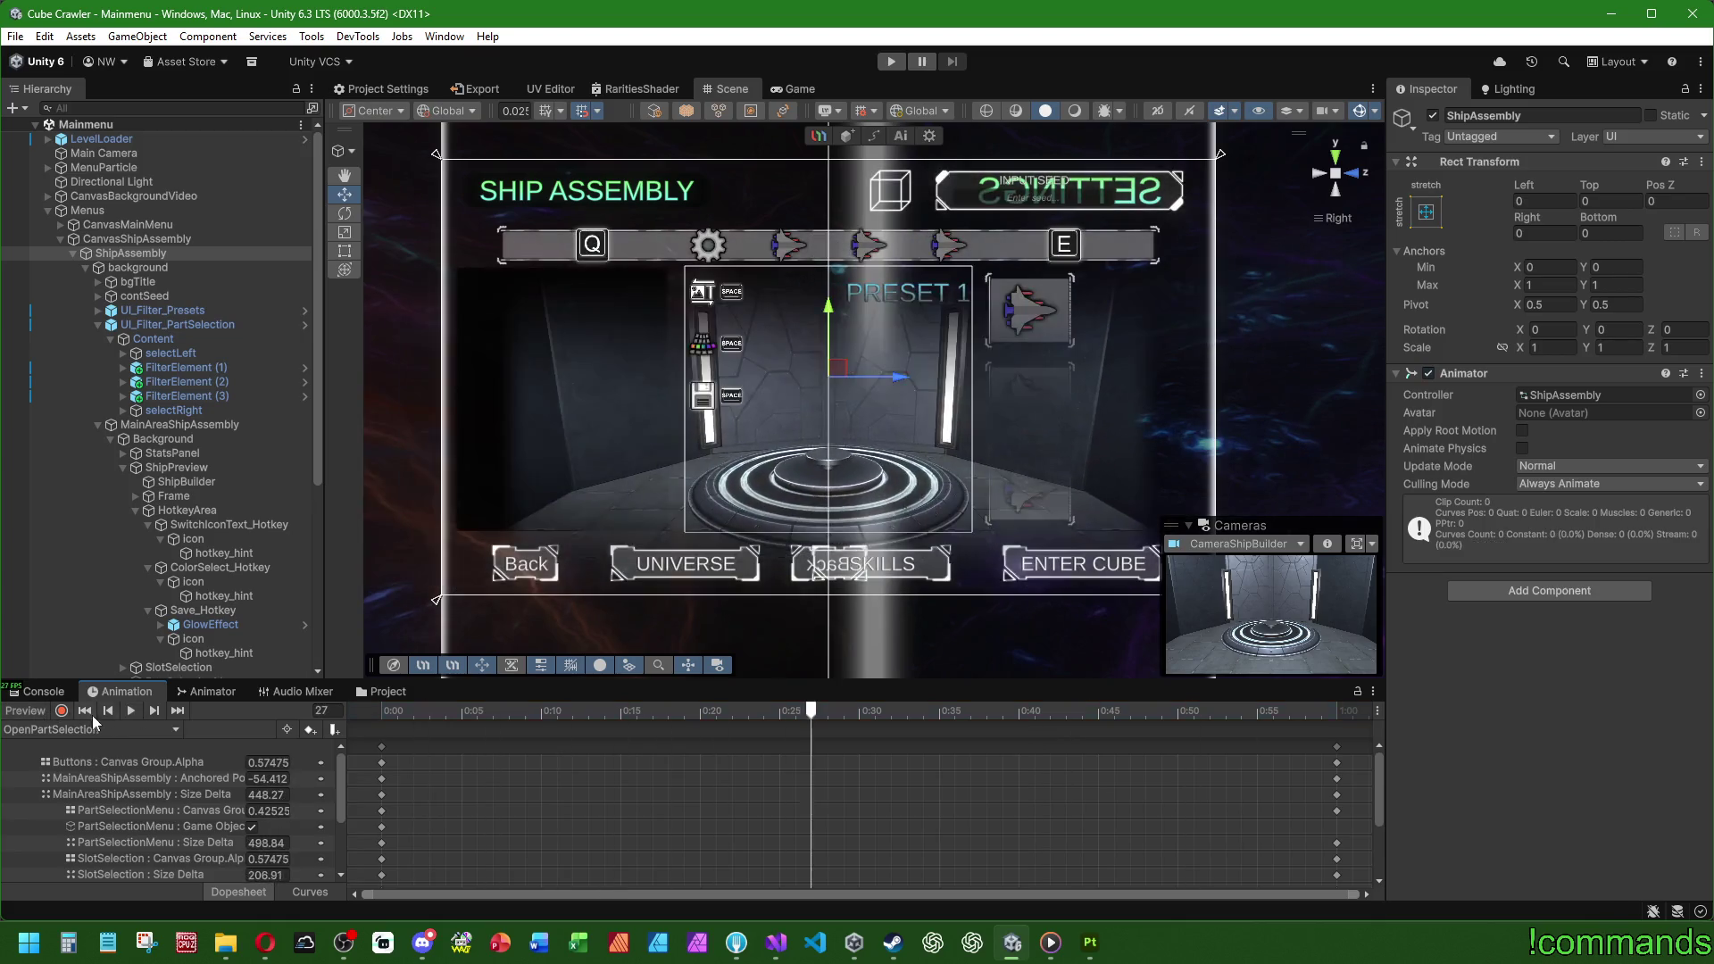
pyautogui.click(94, 726)
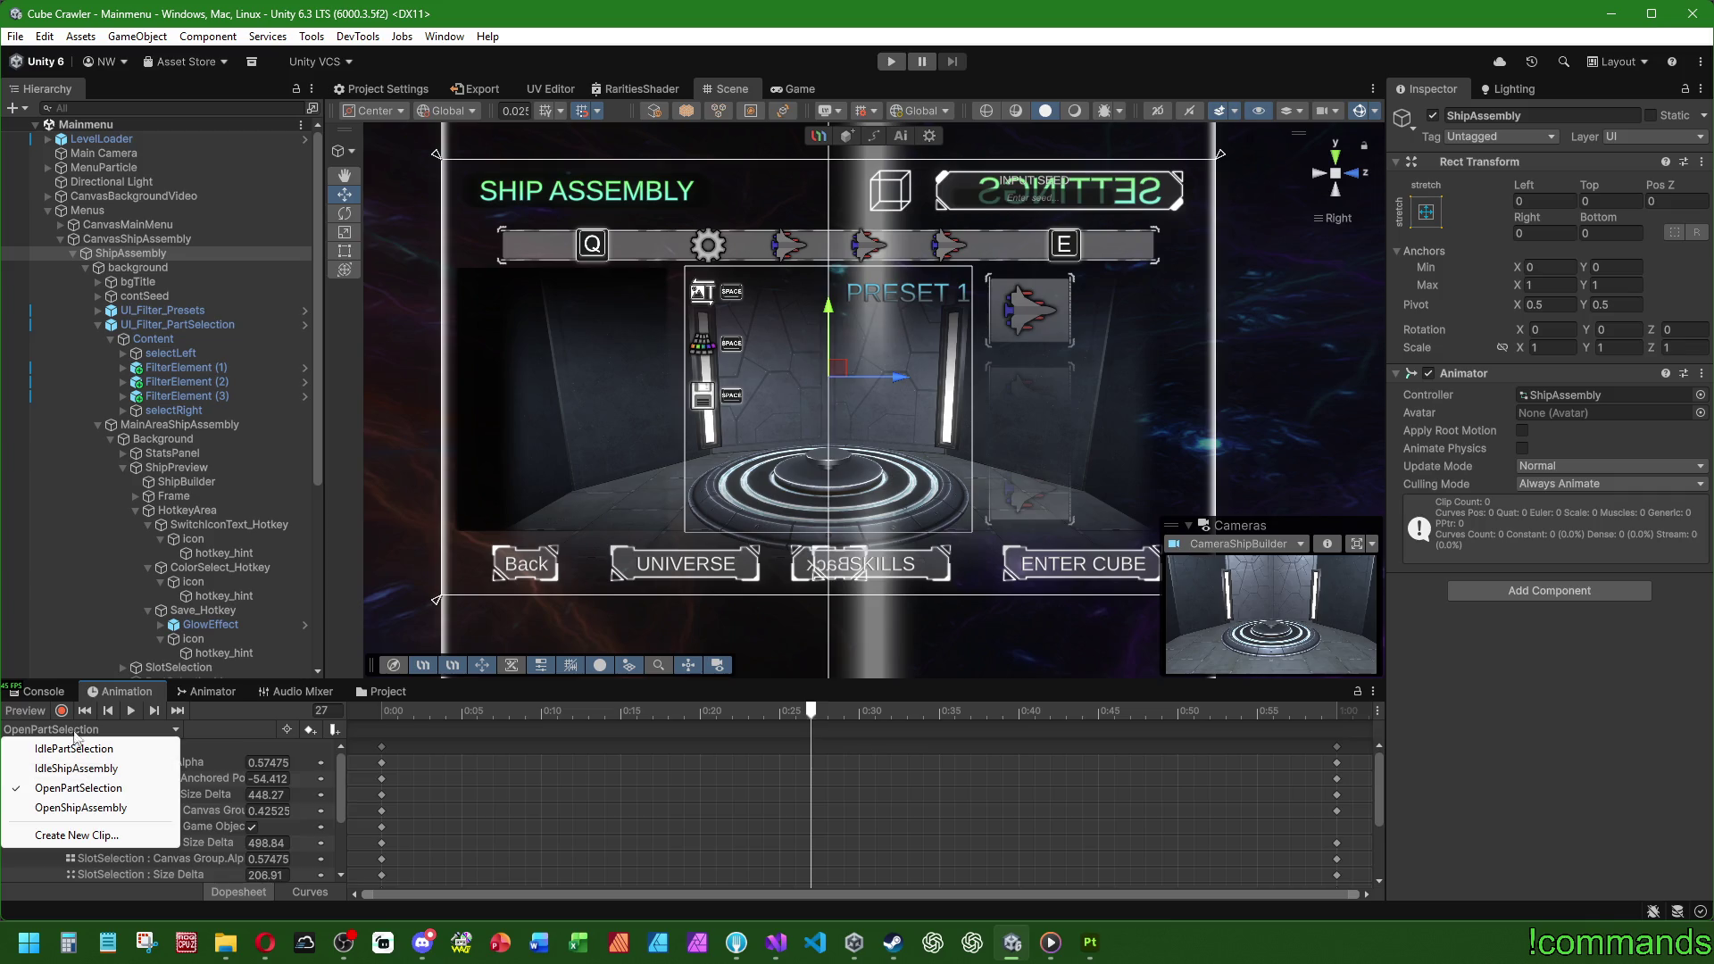
pyautogui.click(76, 734)
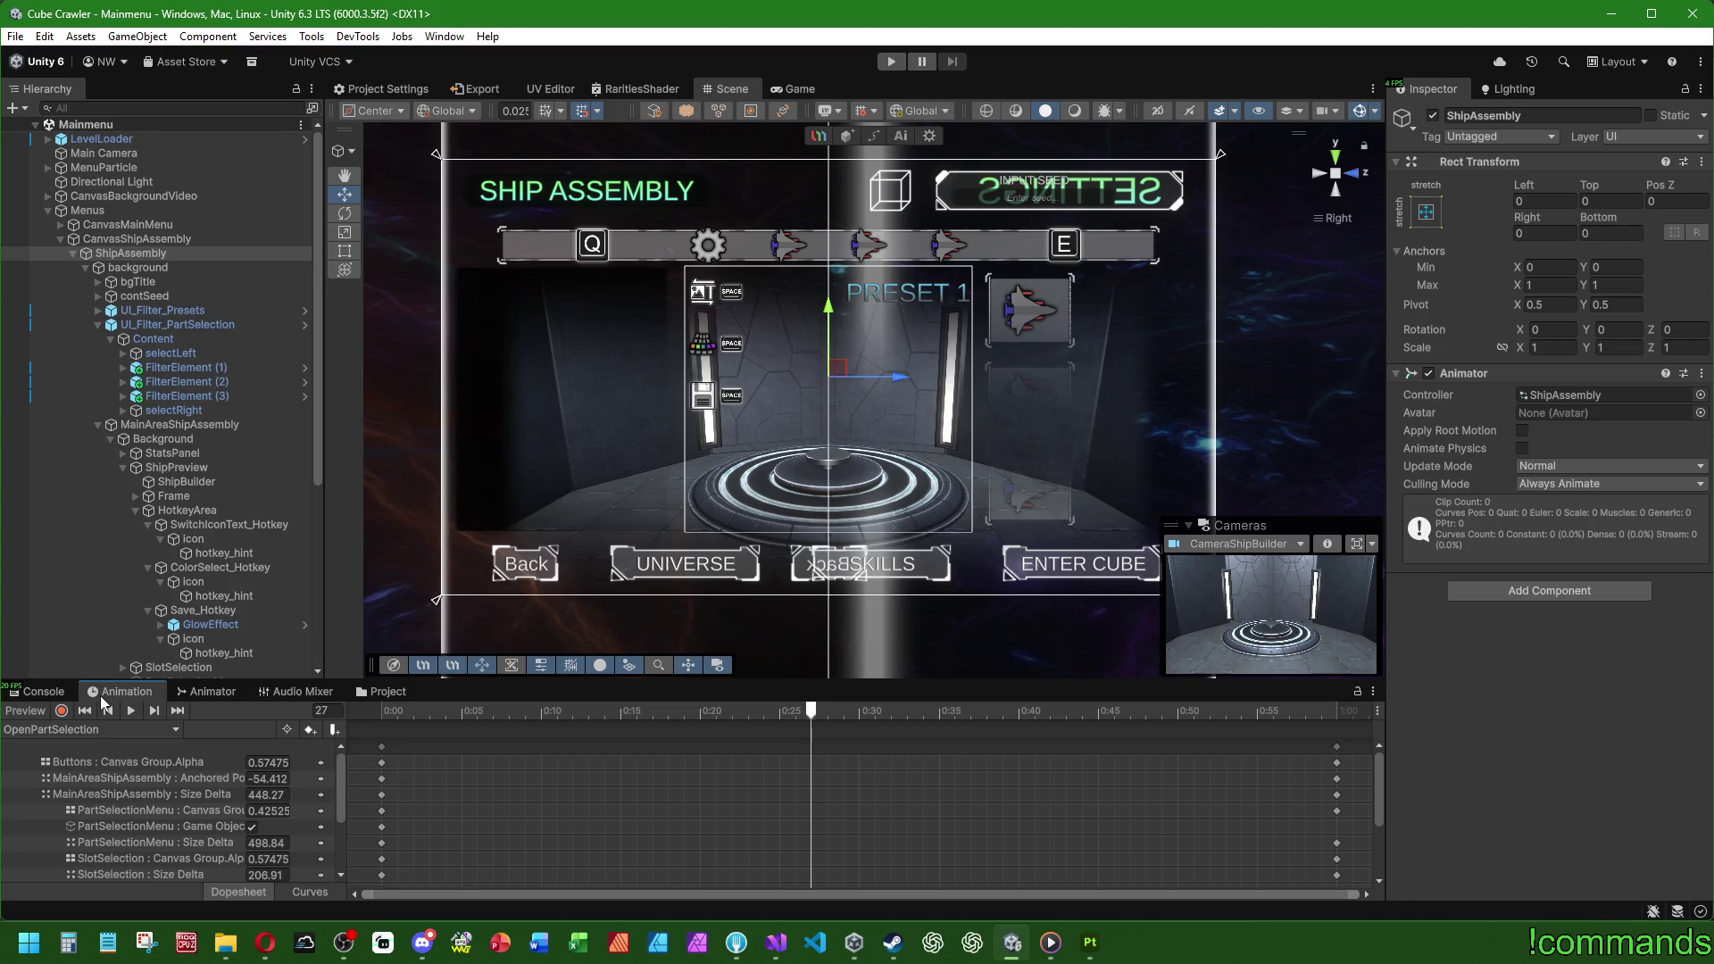
pyautogui.click(30, 694)
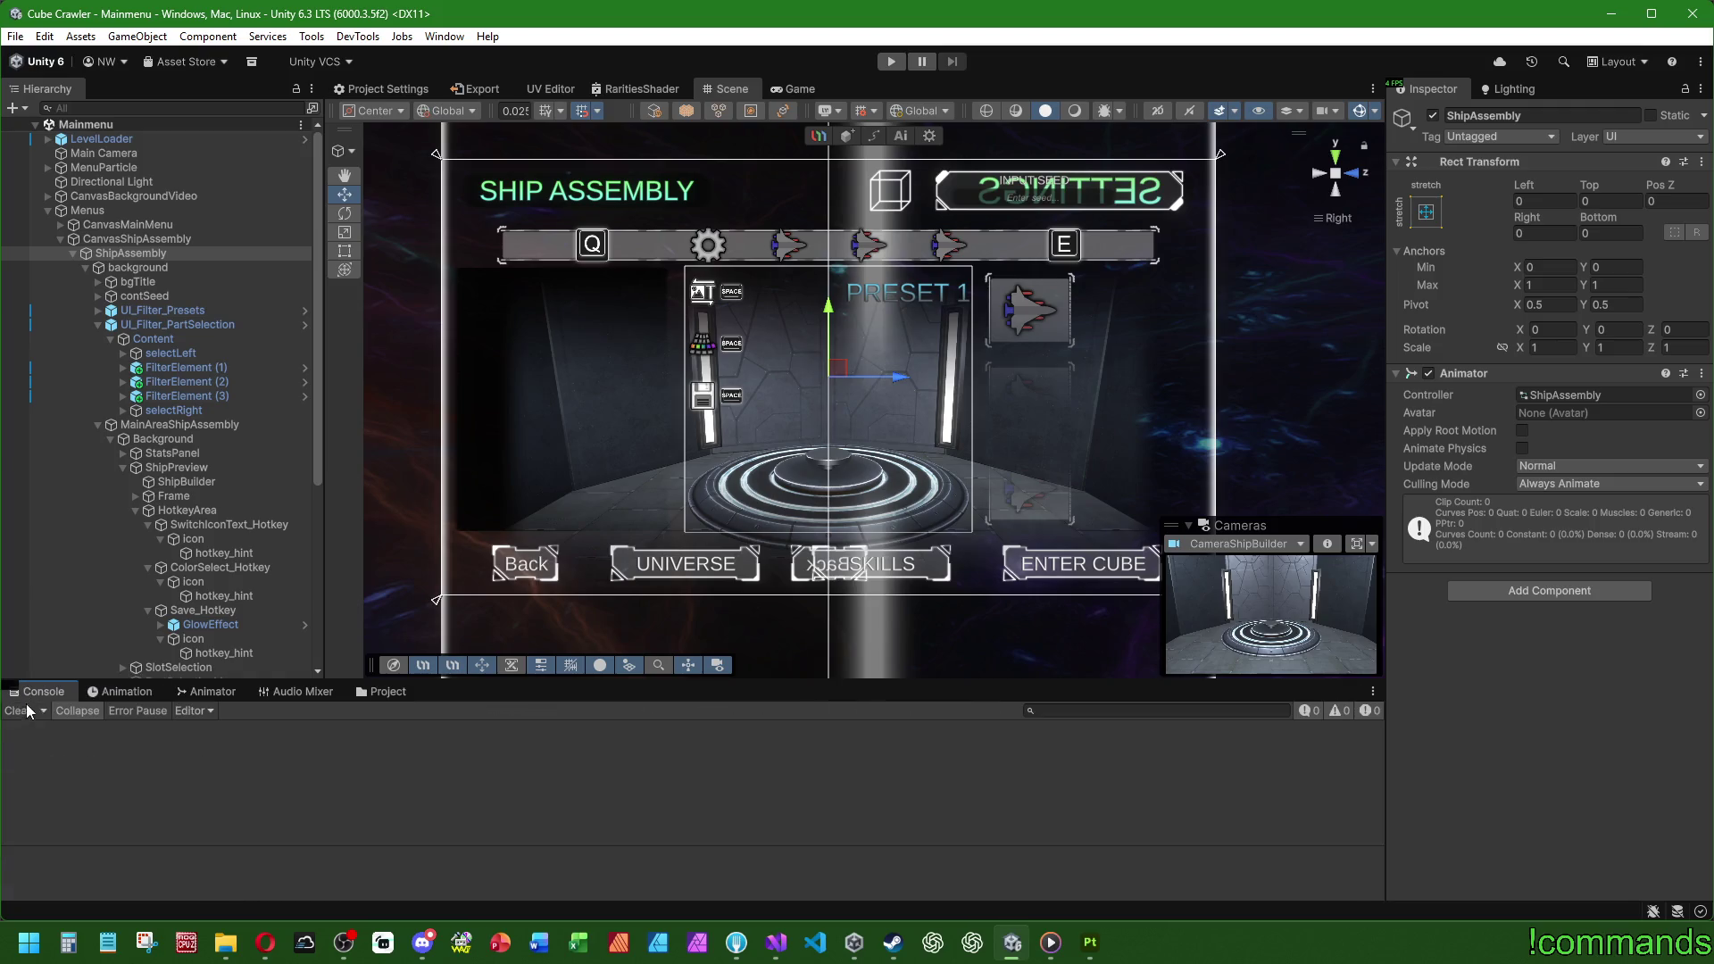
# Step: Start Play mode, clear the Console, maximize the Game view and press E to cycle ship parts
pyautogui.click(893, 63)
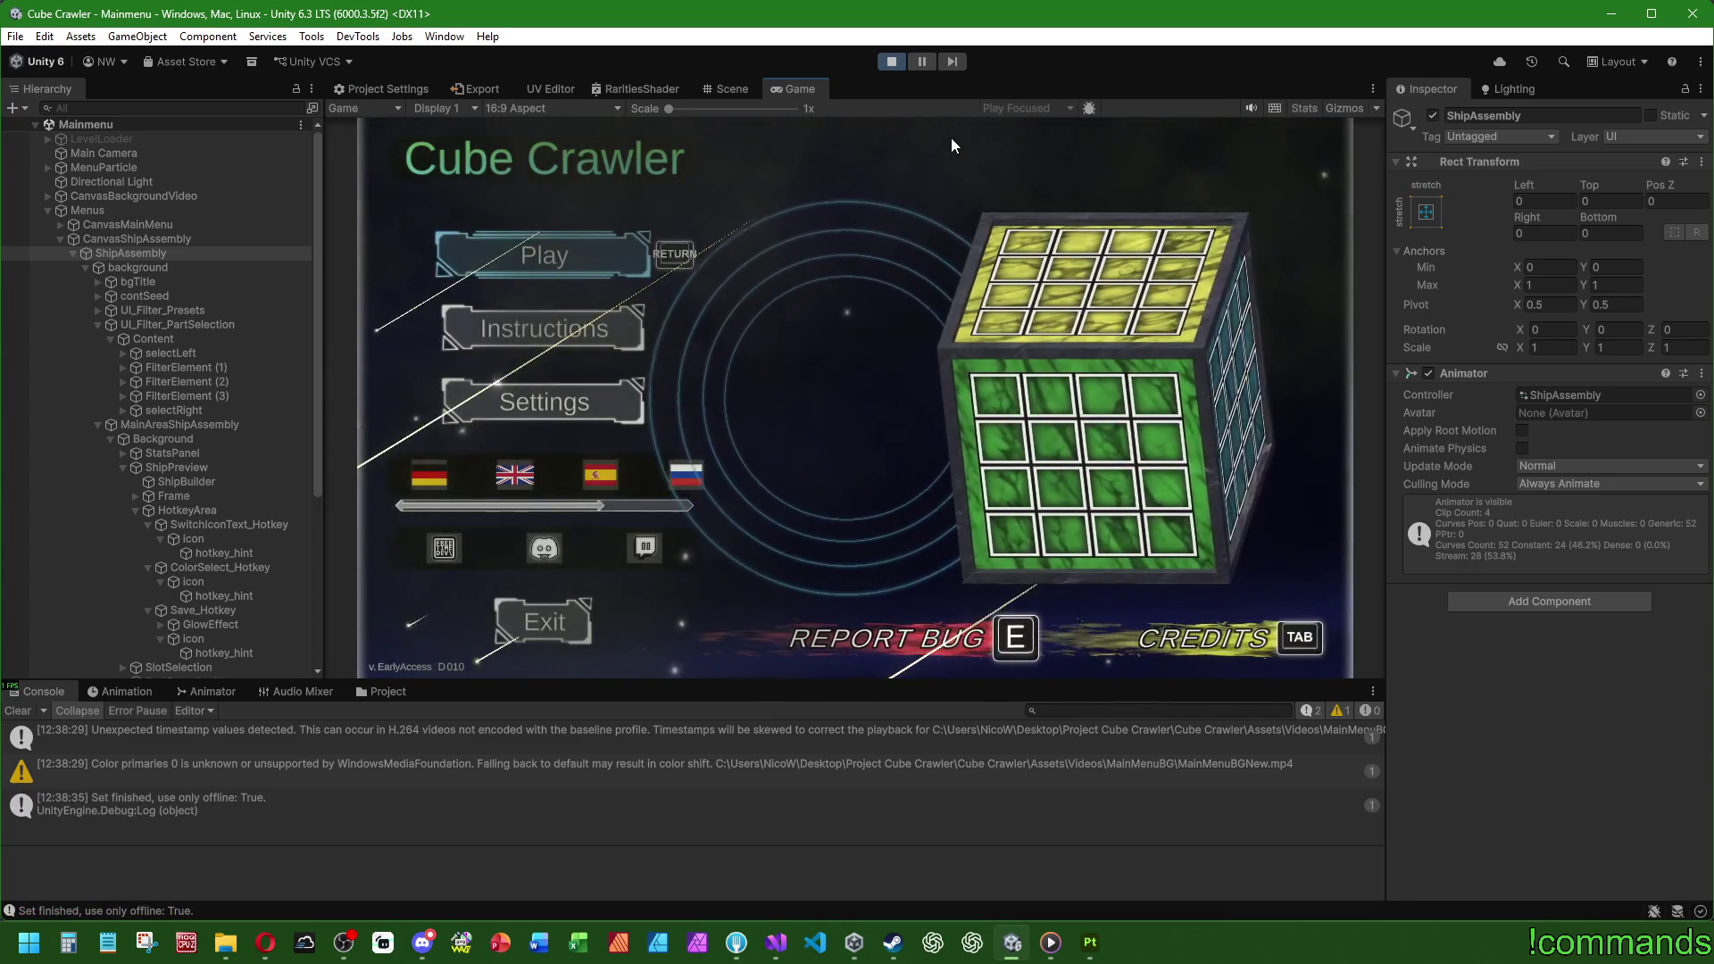
pyautogui.click(17, 711)
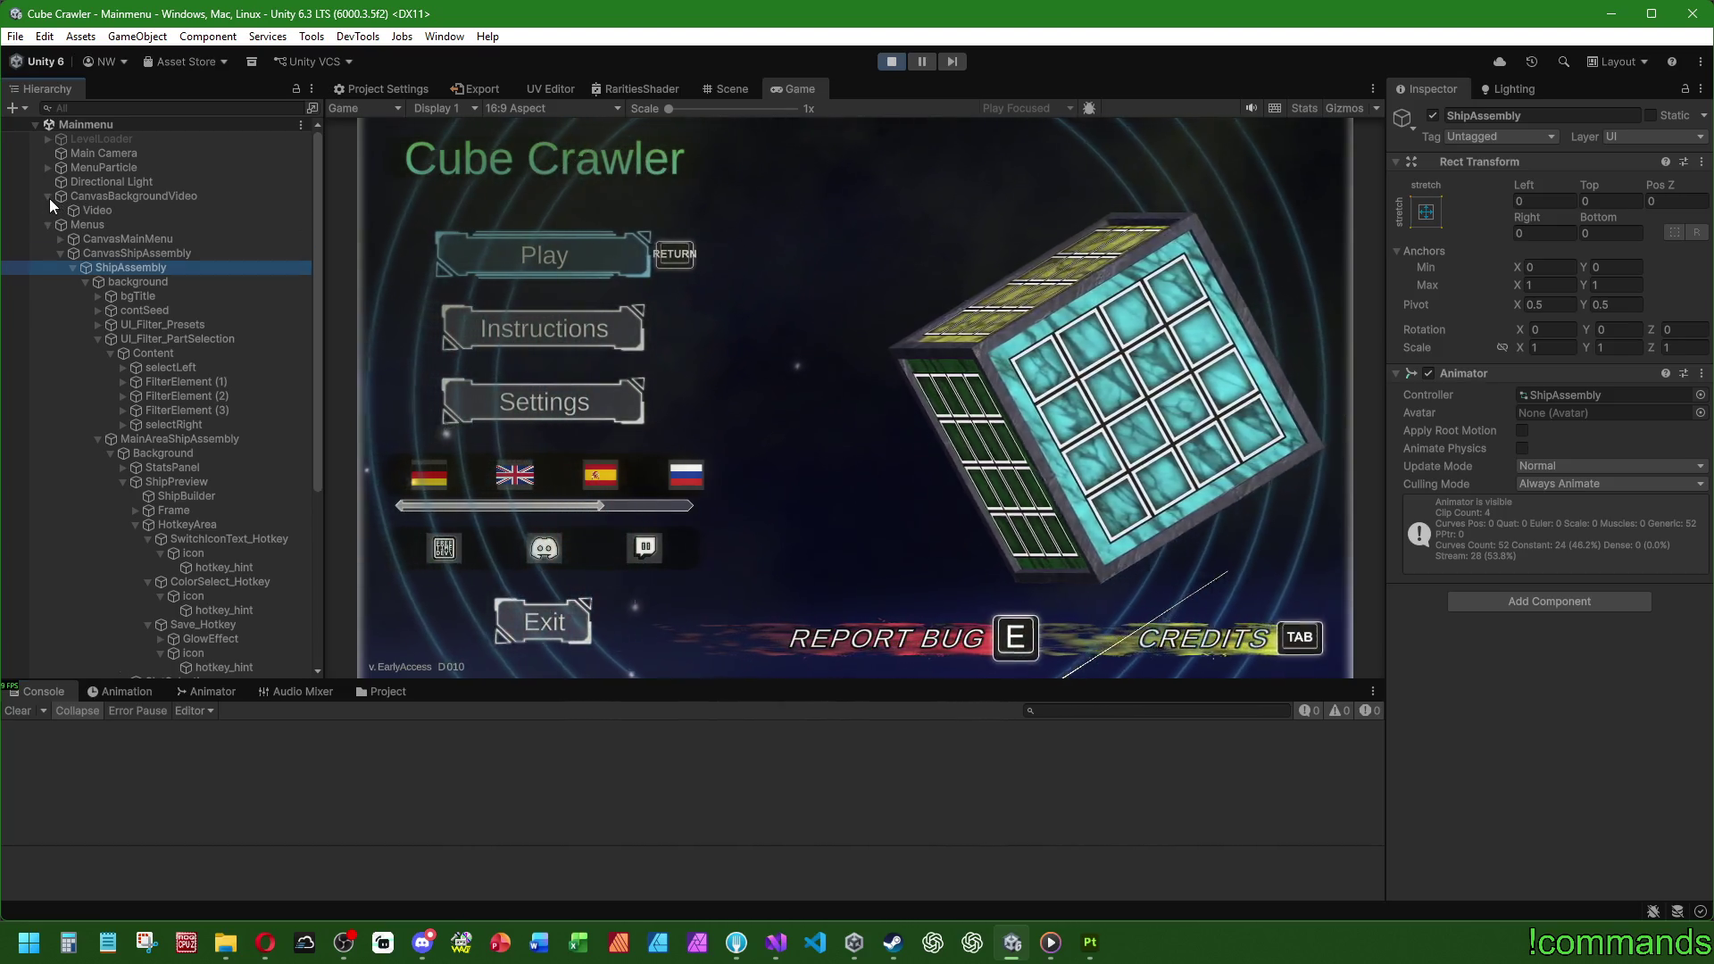
pyautogui.click(47, 211)
pyautogui.click(47, 211)
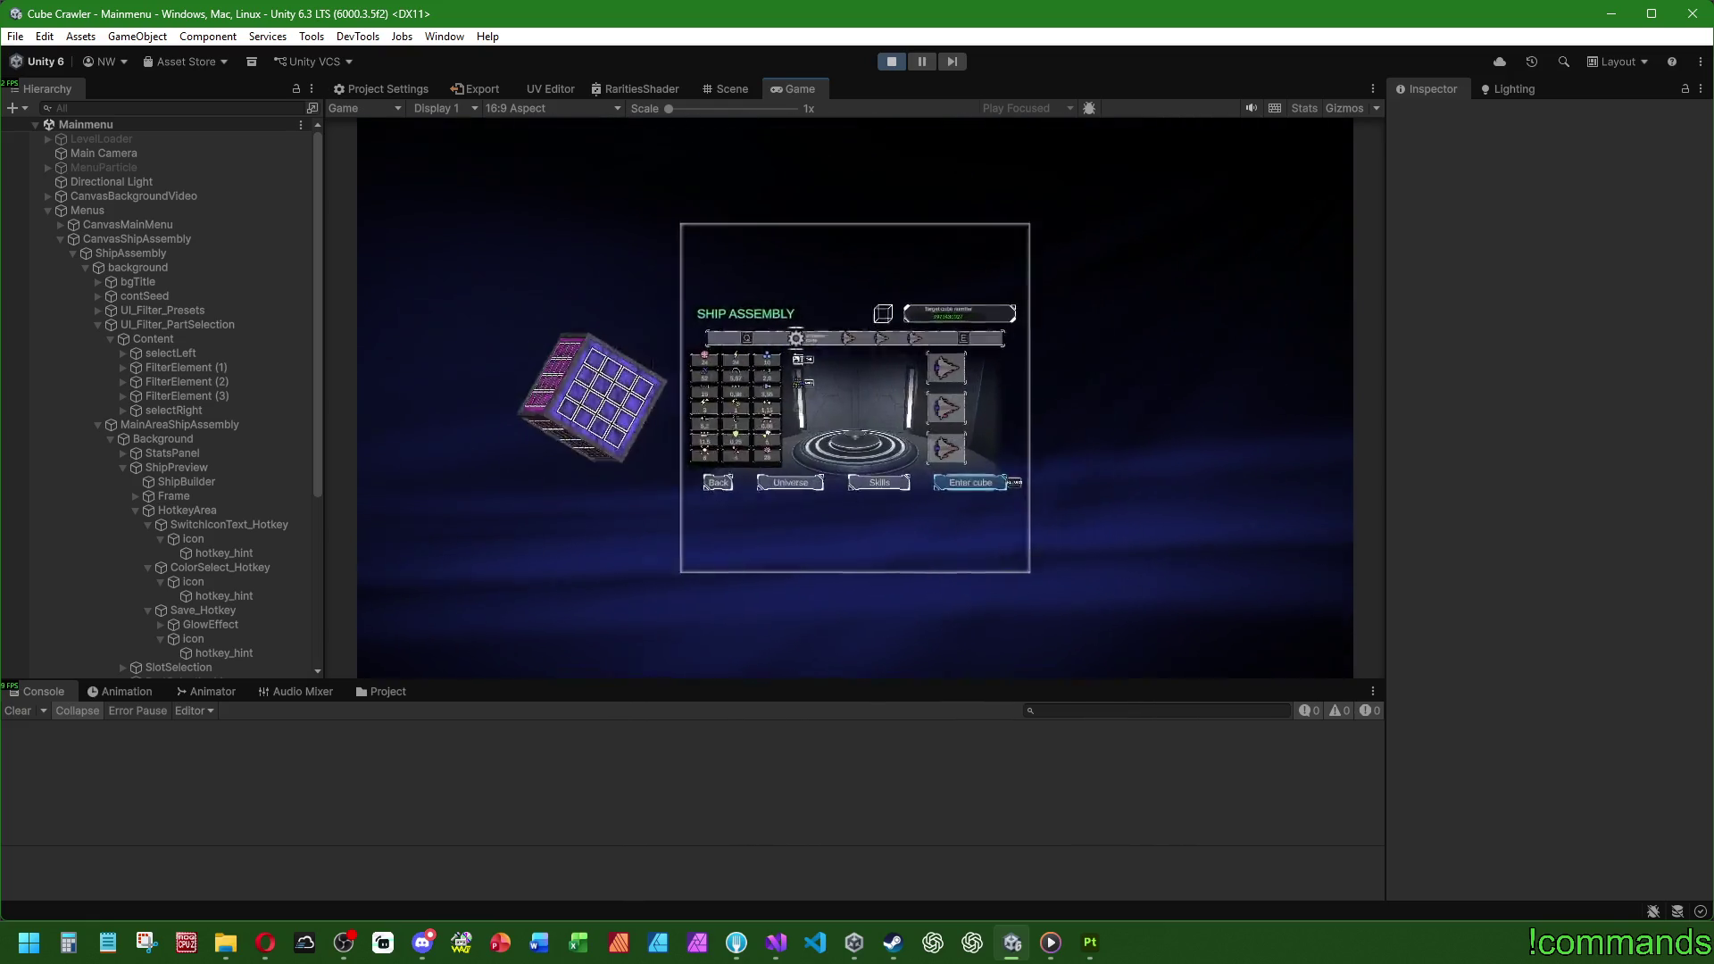
pyautogui.doubleClick(801, 85)
pyautogui.press('super')
pyautogui.click(1348, 426)
pyautogui.press('e')
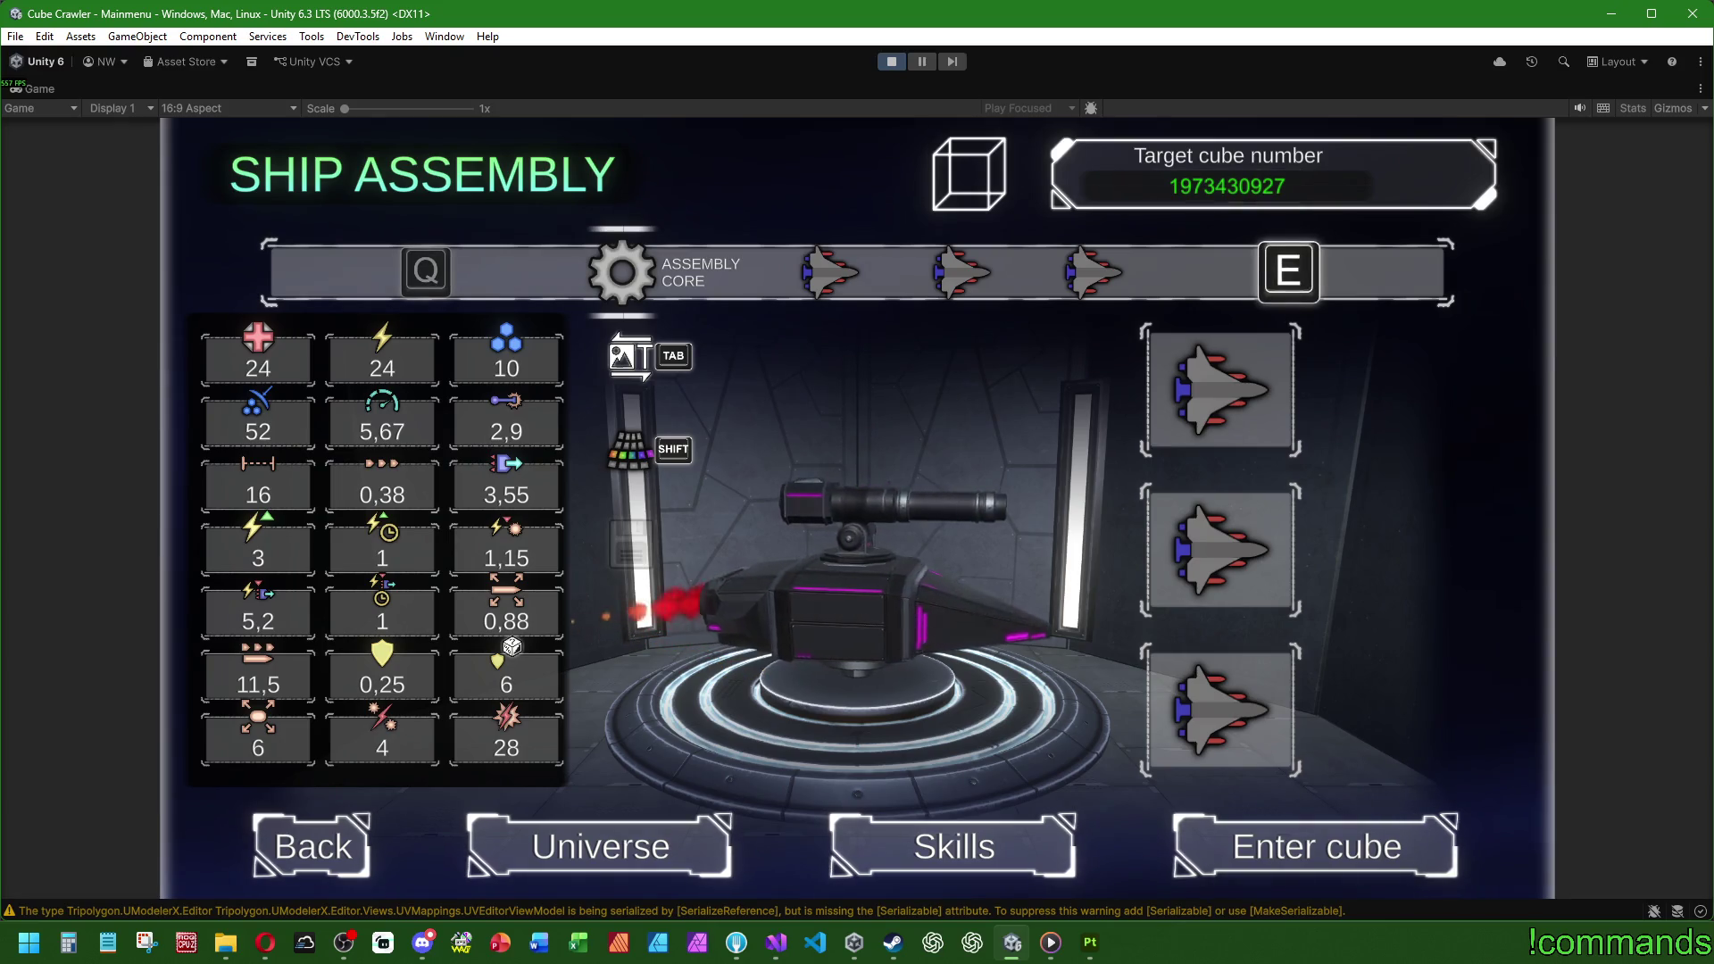
# Step: Open the BODY slot's ship body picker and return to the Assembly Core overview
pyautogui.press('Up')
pyautogui.press('Return')
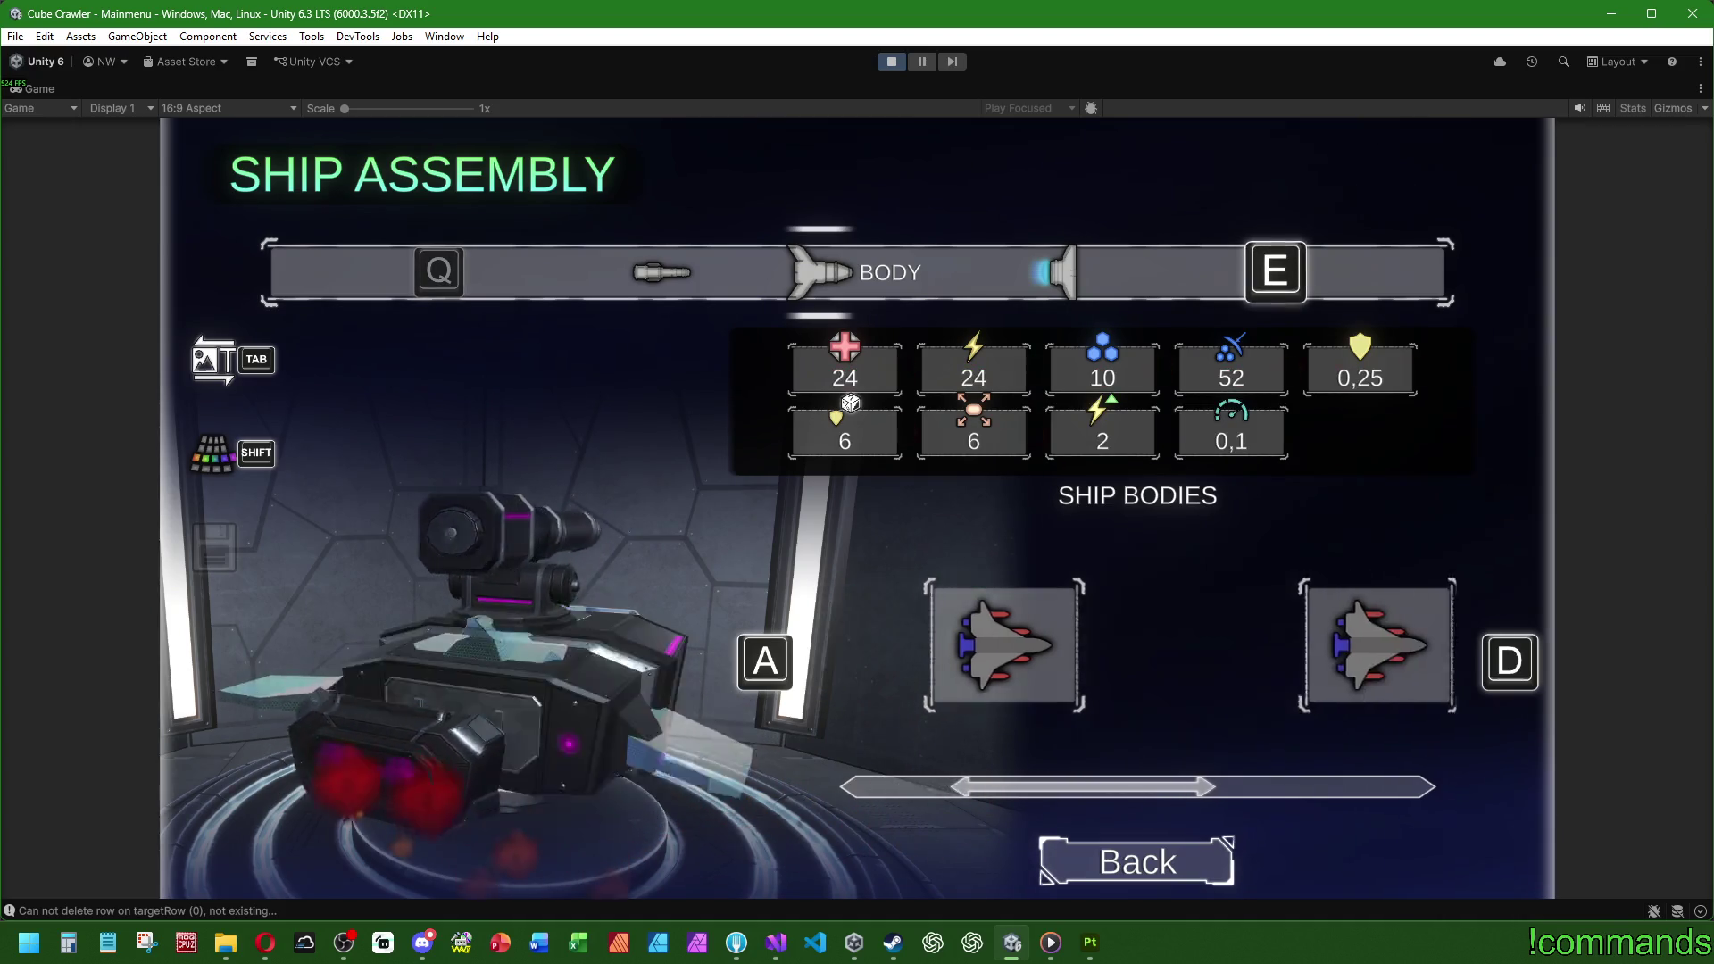
pyautogui.press('Return')
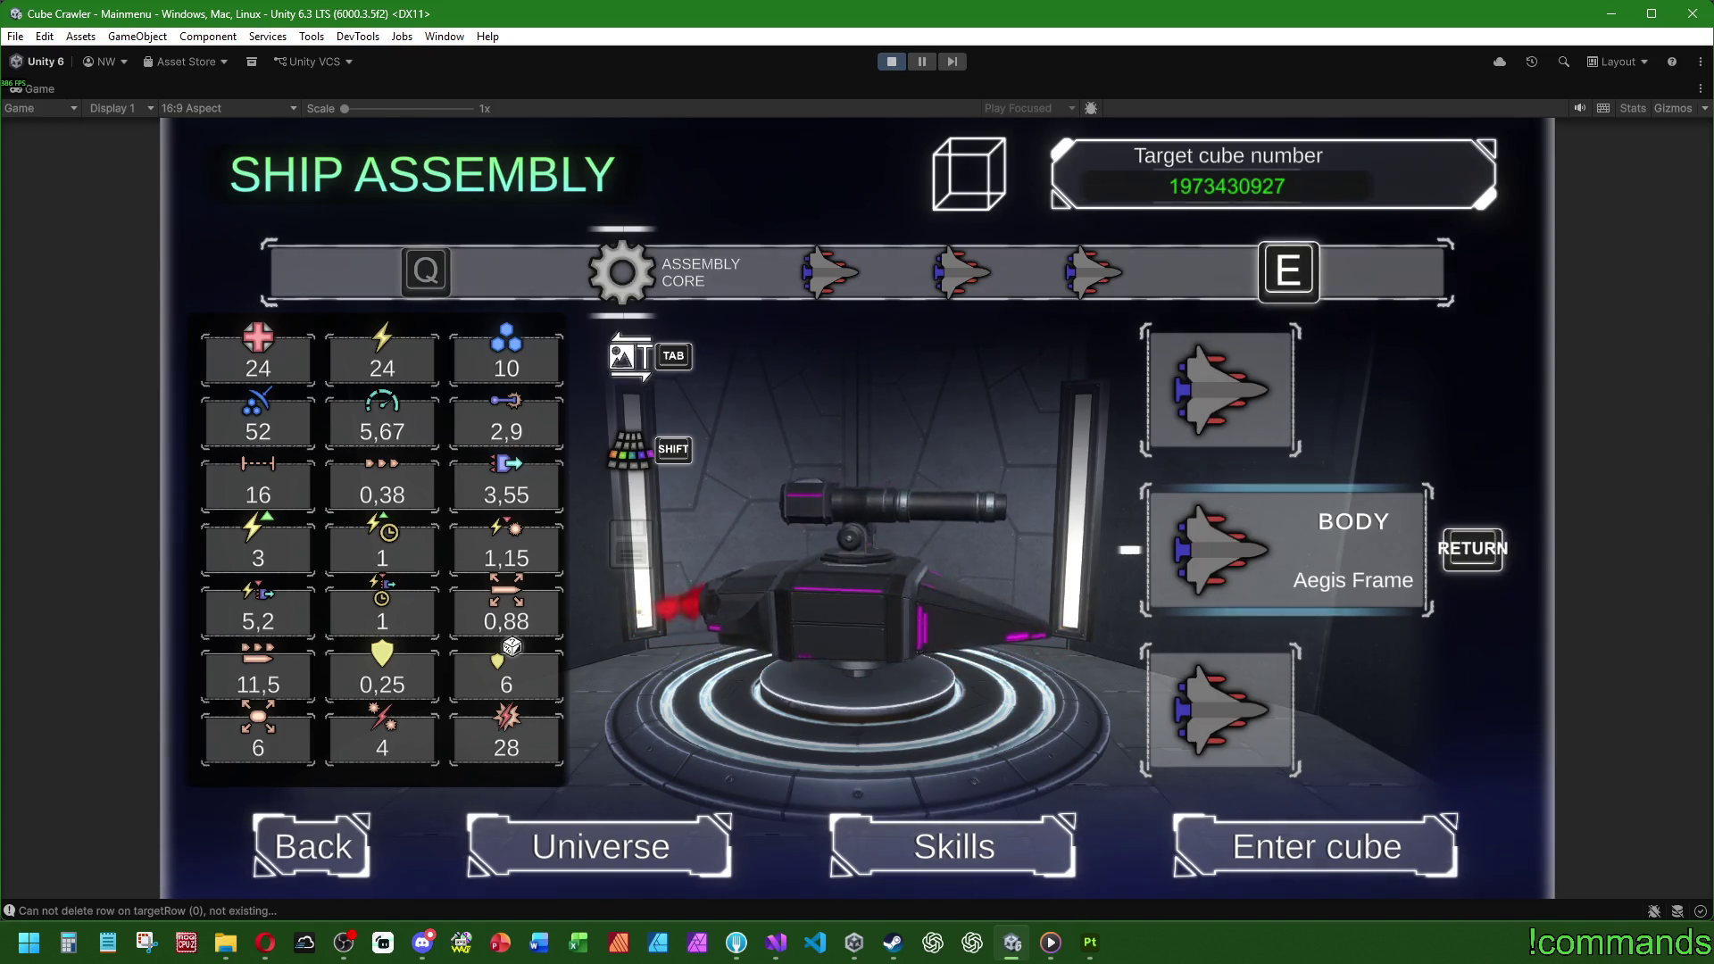
pyautogui.press('super')
pyautogui.click(966, 568)
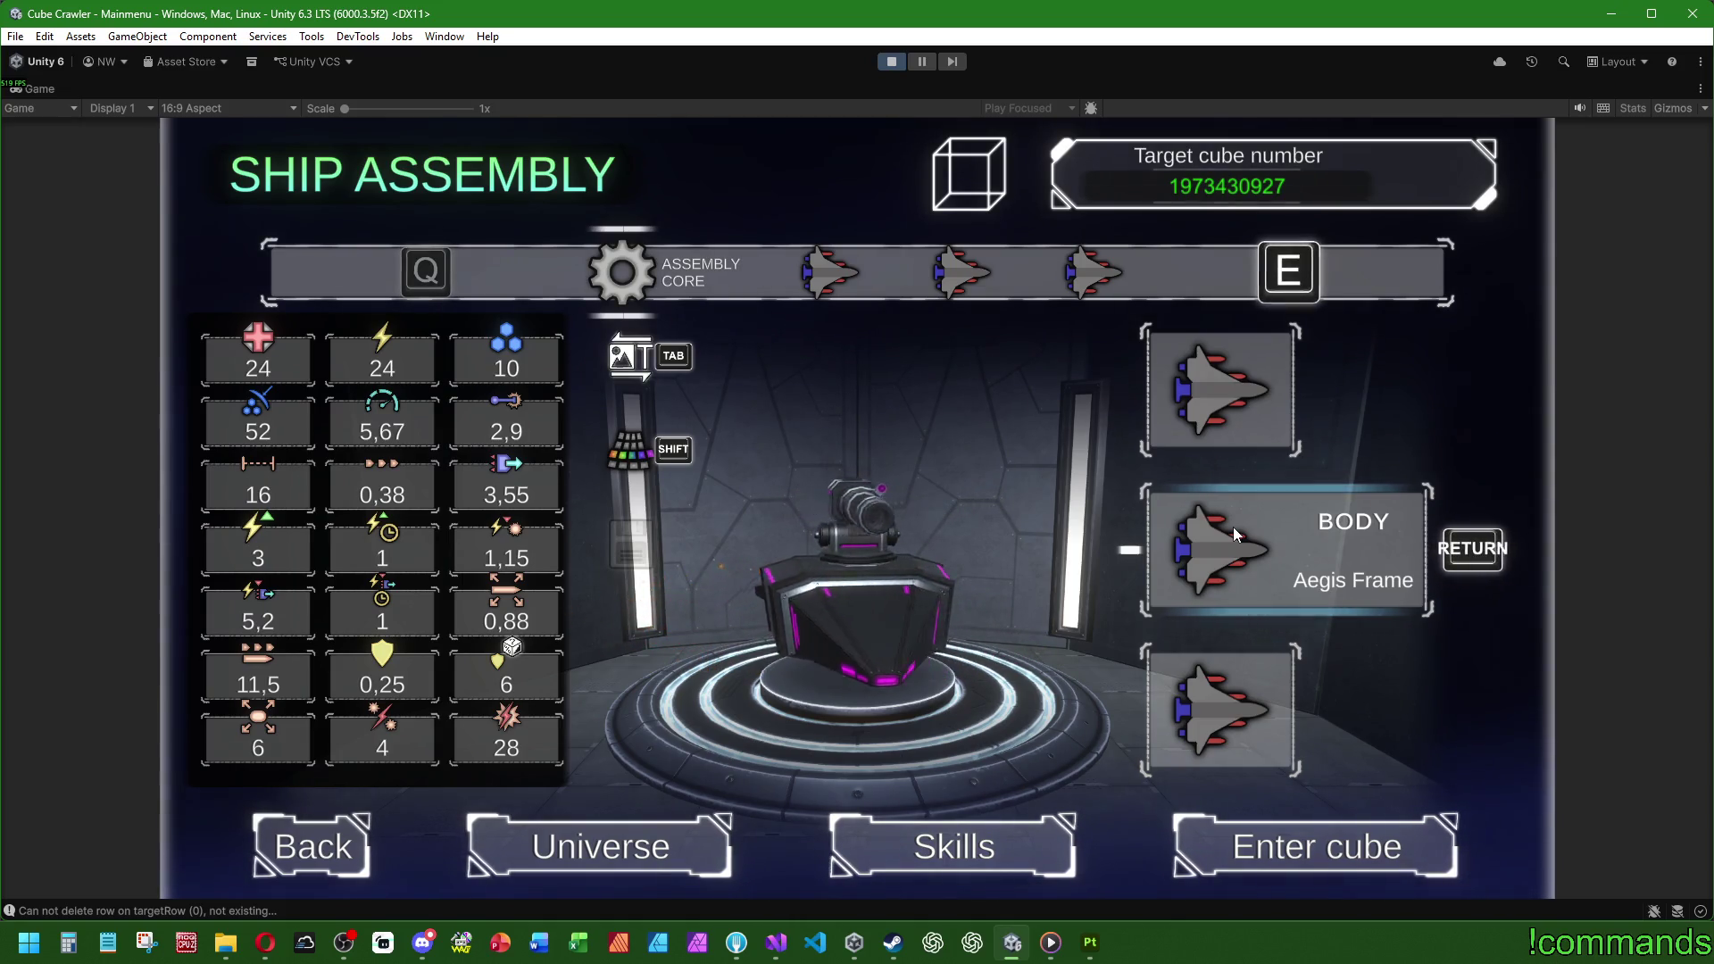
# Step: Open the WEAPON slot's weapon systems view, cycle presets with E and Q, then unmaximize the Game view
pyautogui.press('w')
pyautogui.press('Return')
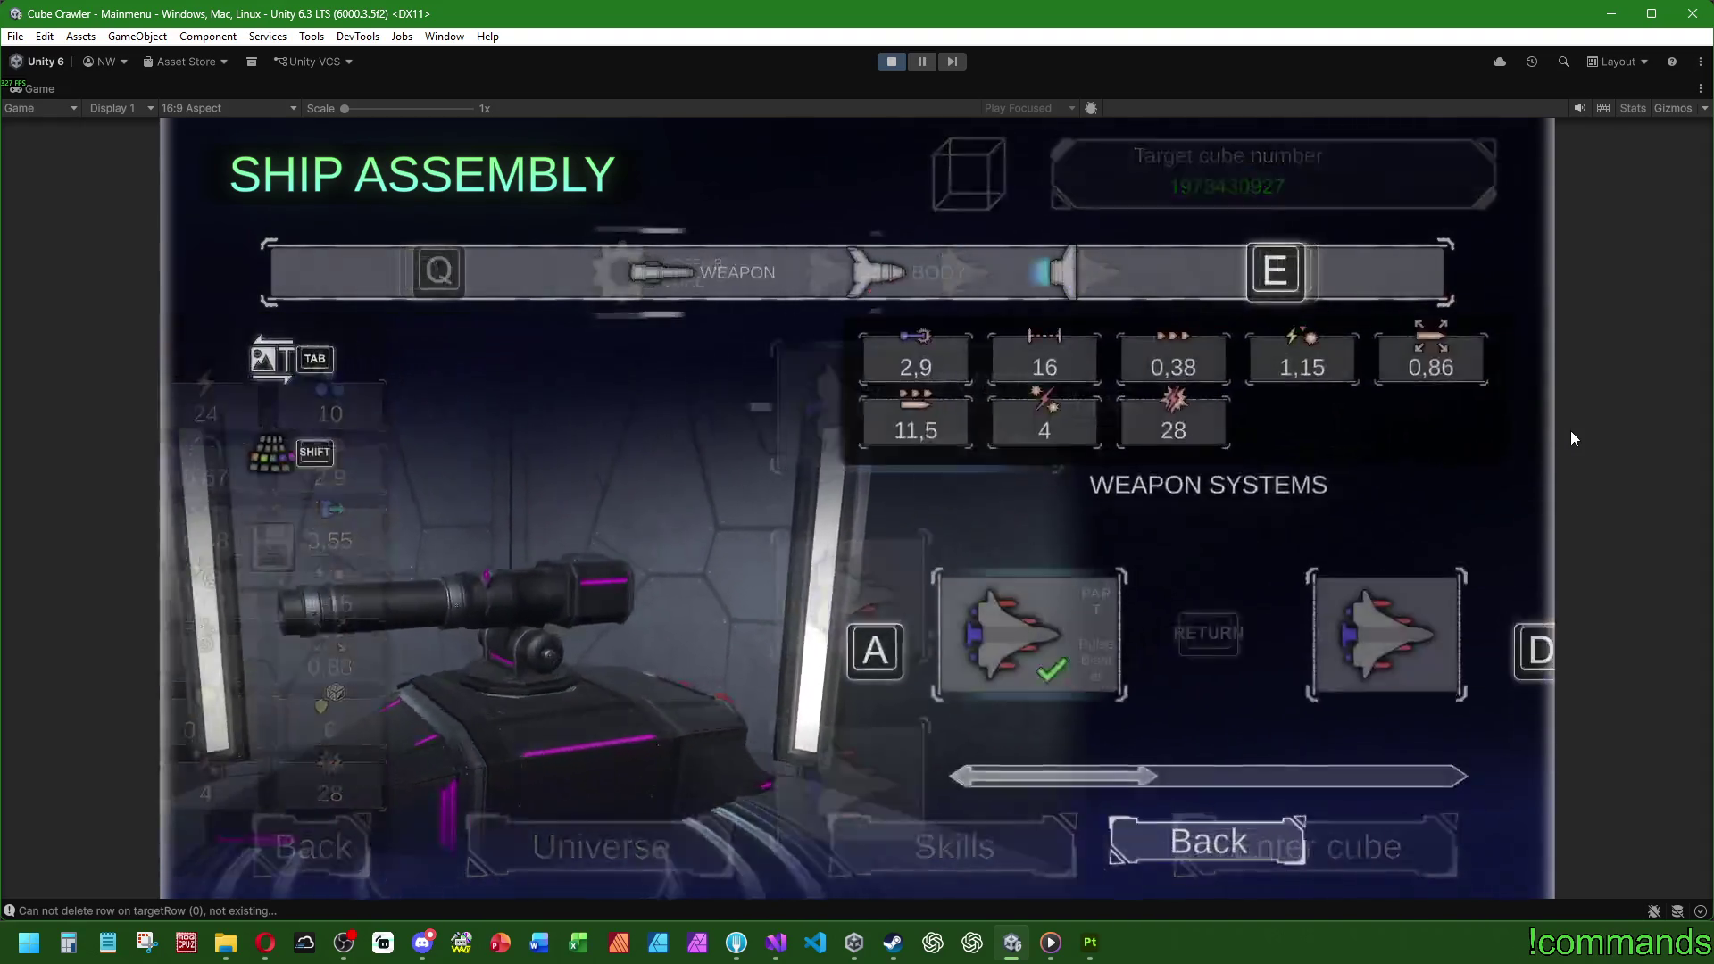
pyautogui.press('Return')
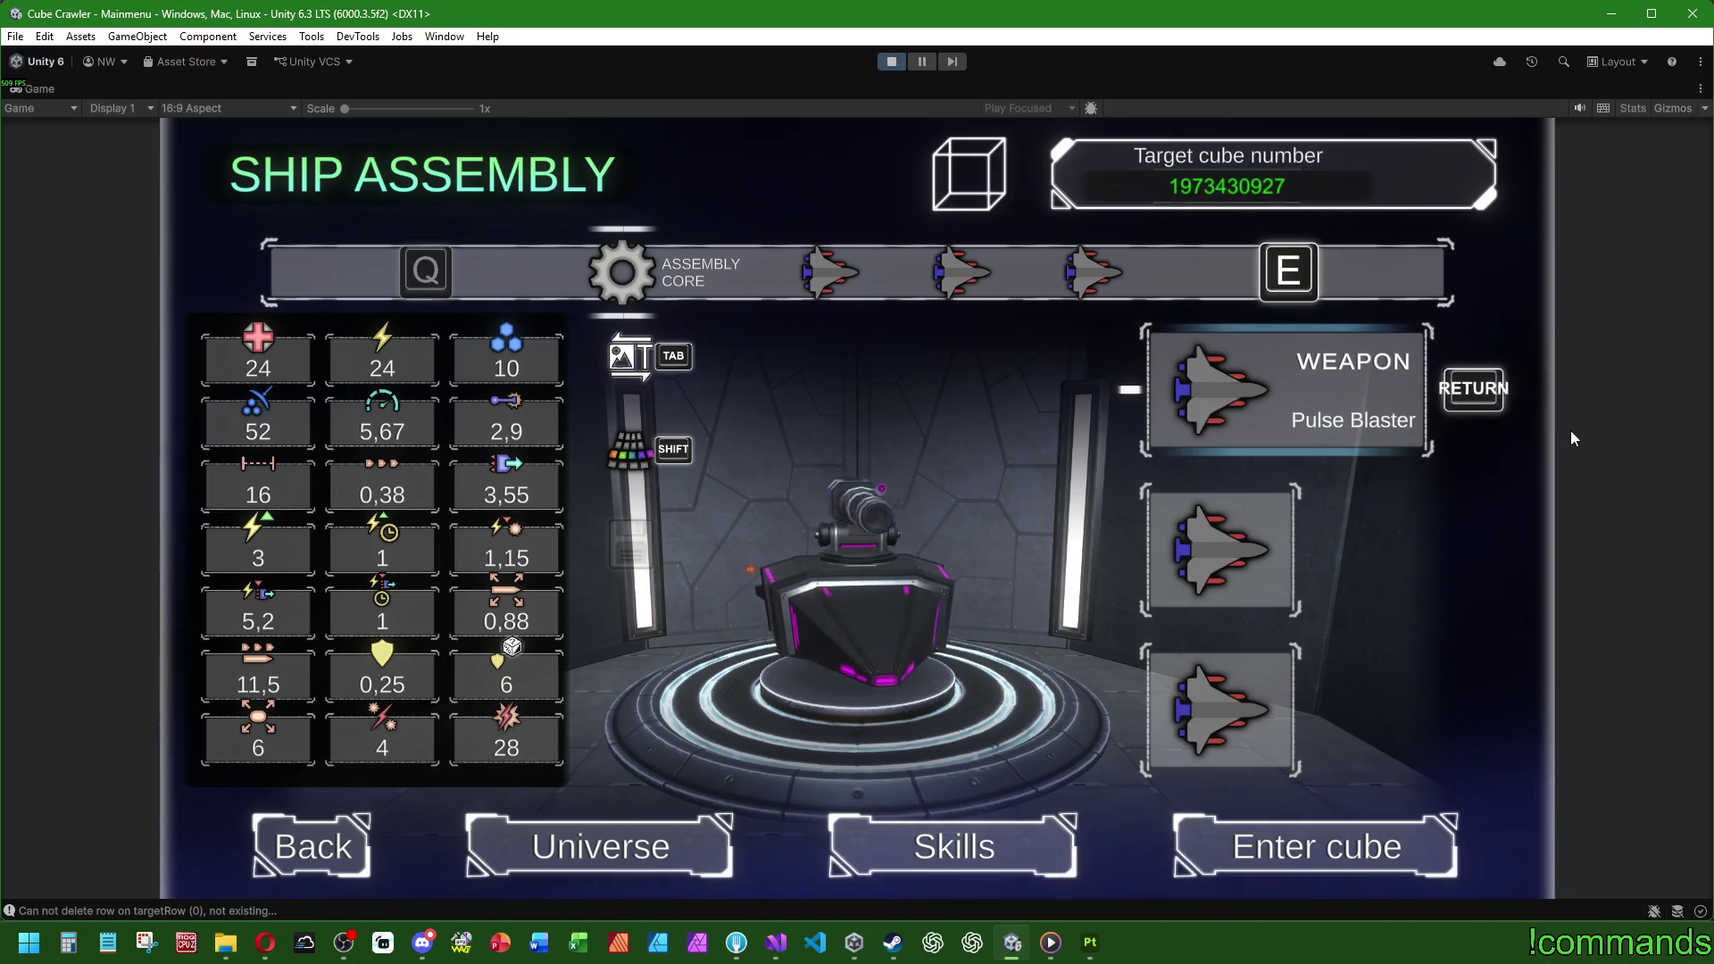
pyautogui.press('e')
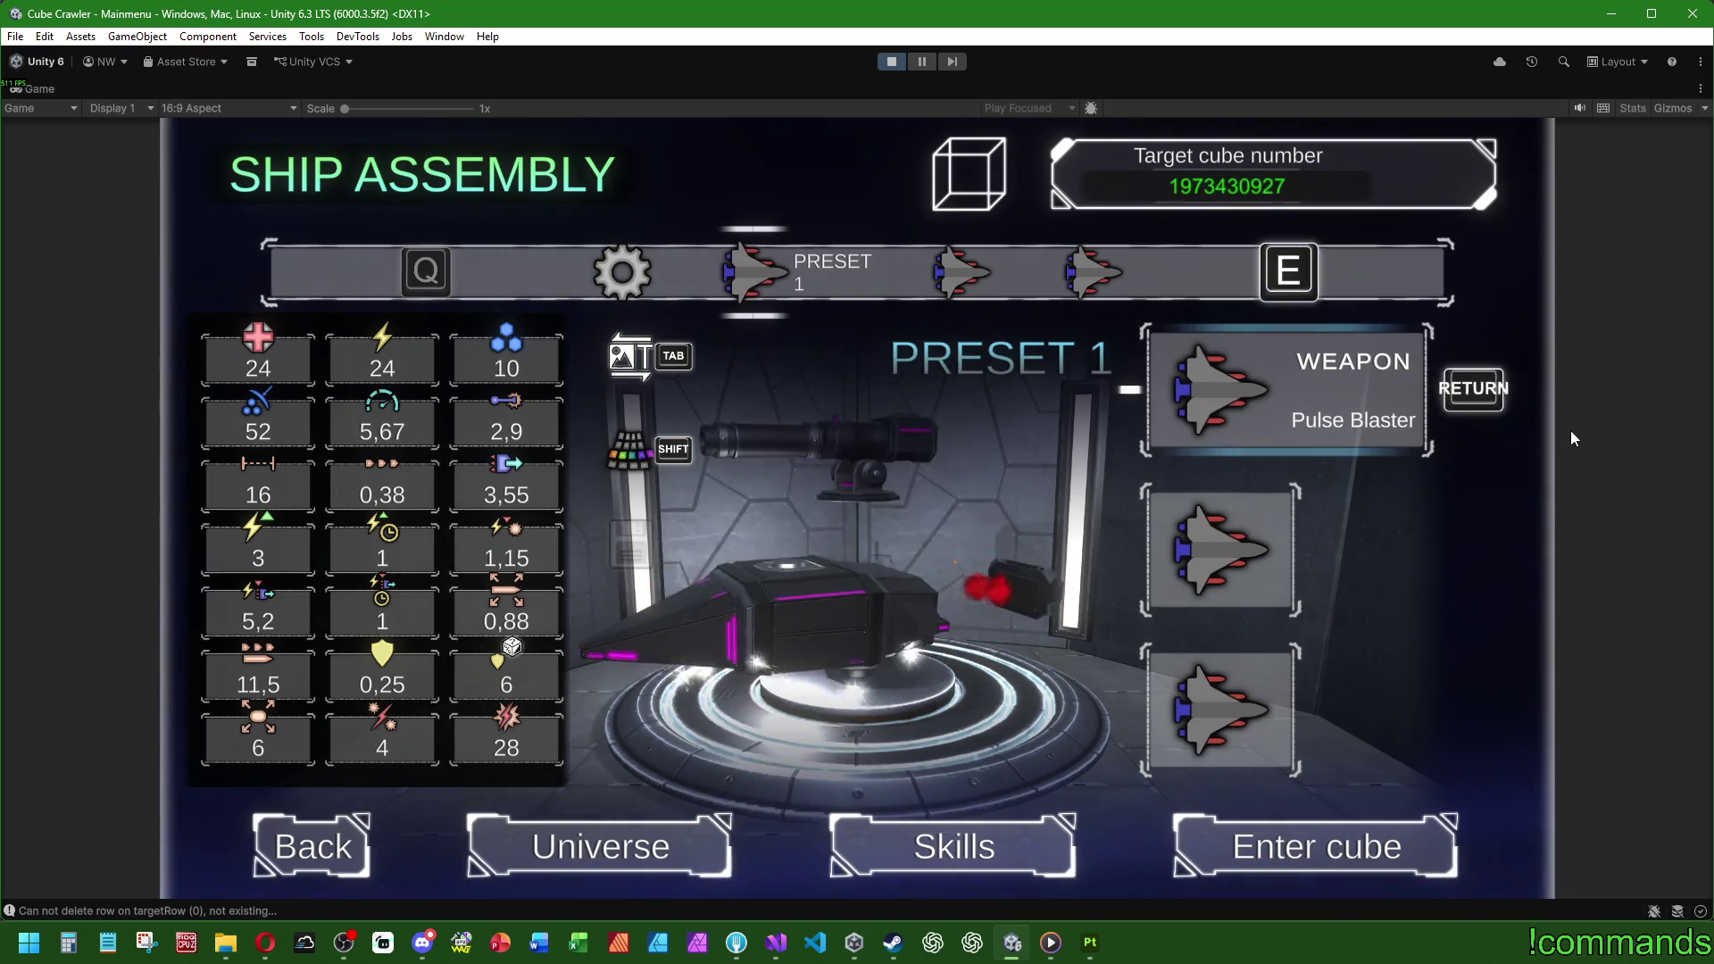
pyautogui.press('q')
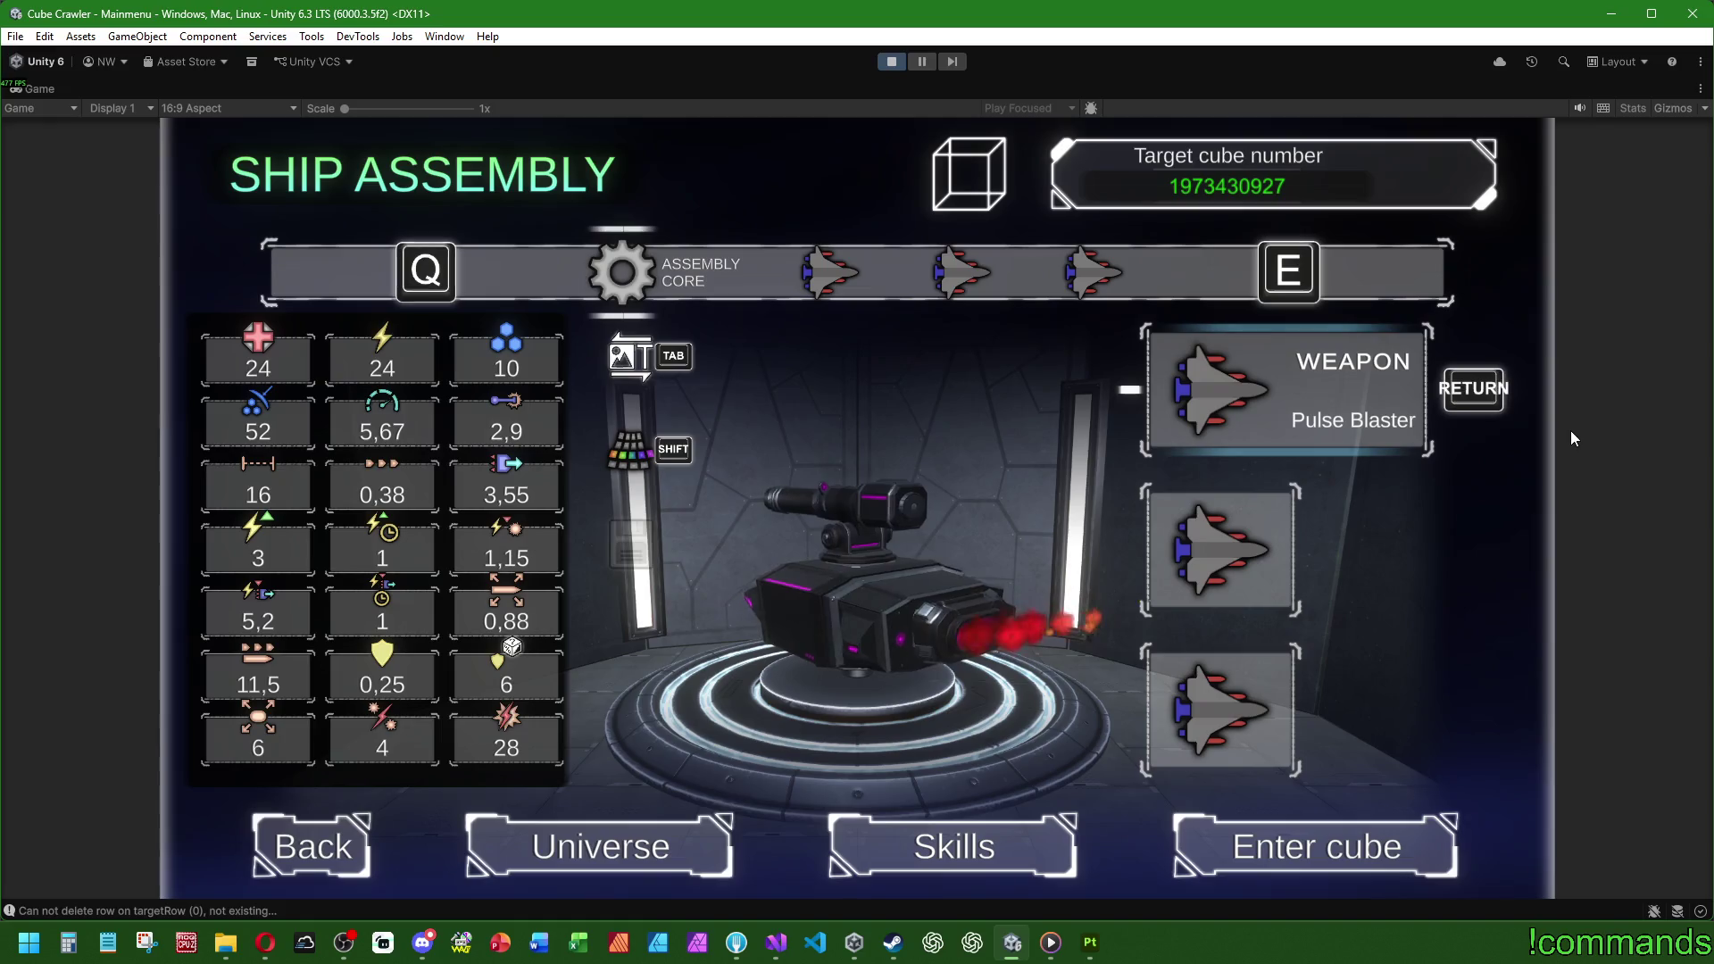
pyautogui.press('super')
pyautogui.doubleClick(52, 91)
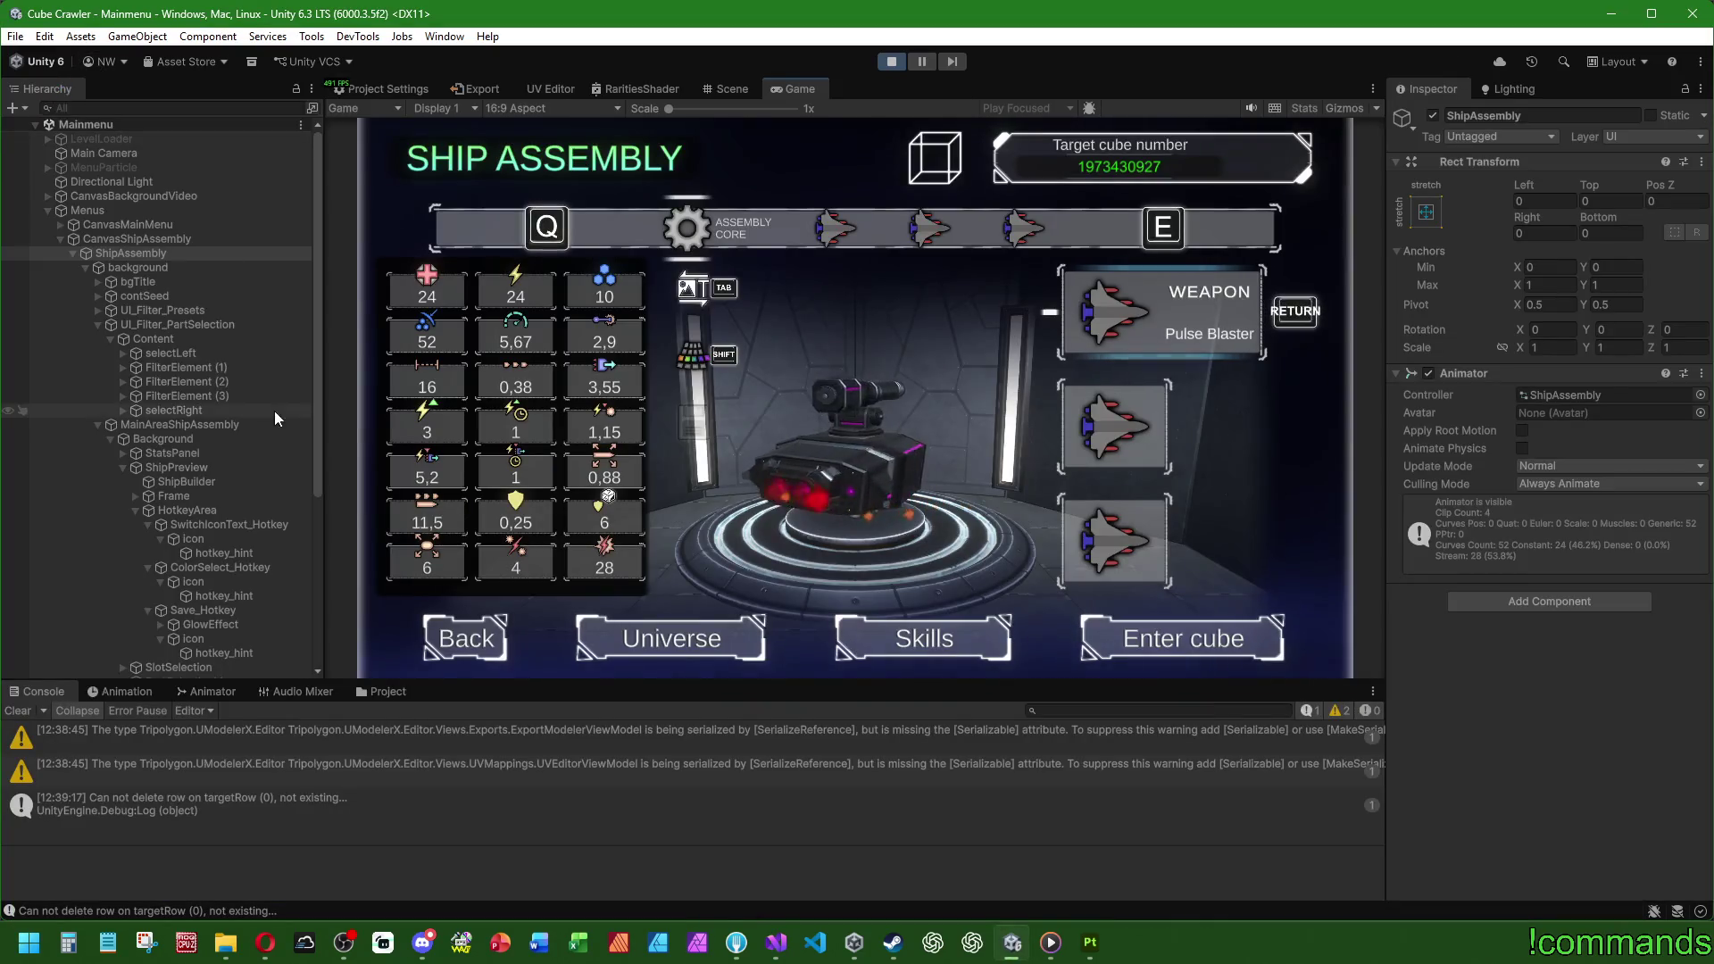
# Step: Hide StatsPanel, SlotSelection and Buttons to preview the screen, re-enable them, and stop Play mode
pyautogui.click(186, 453)
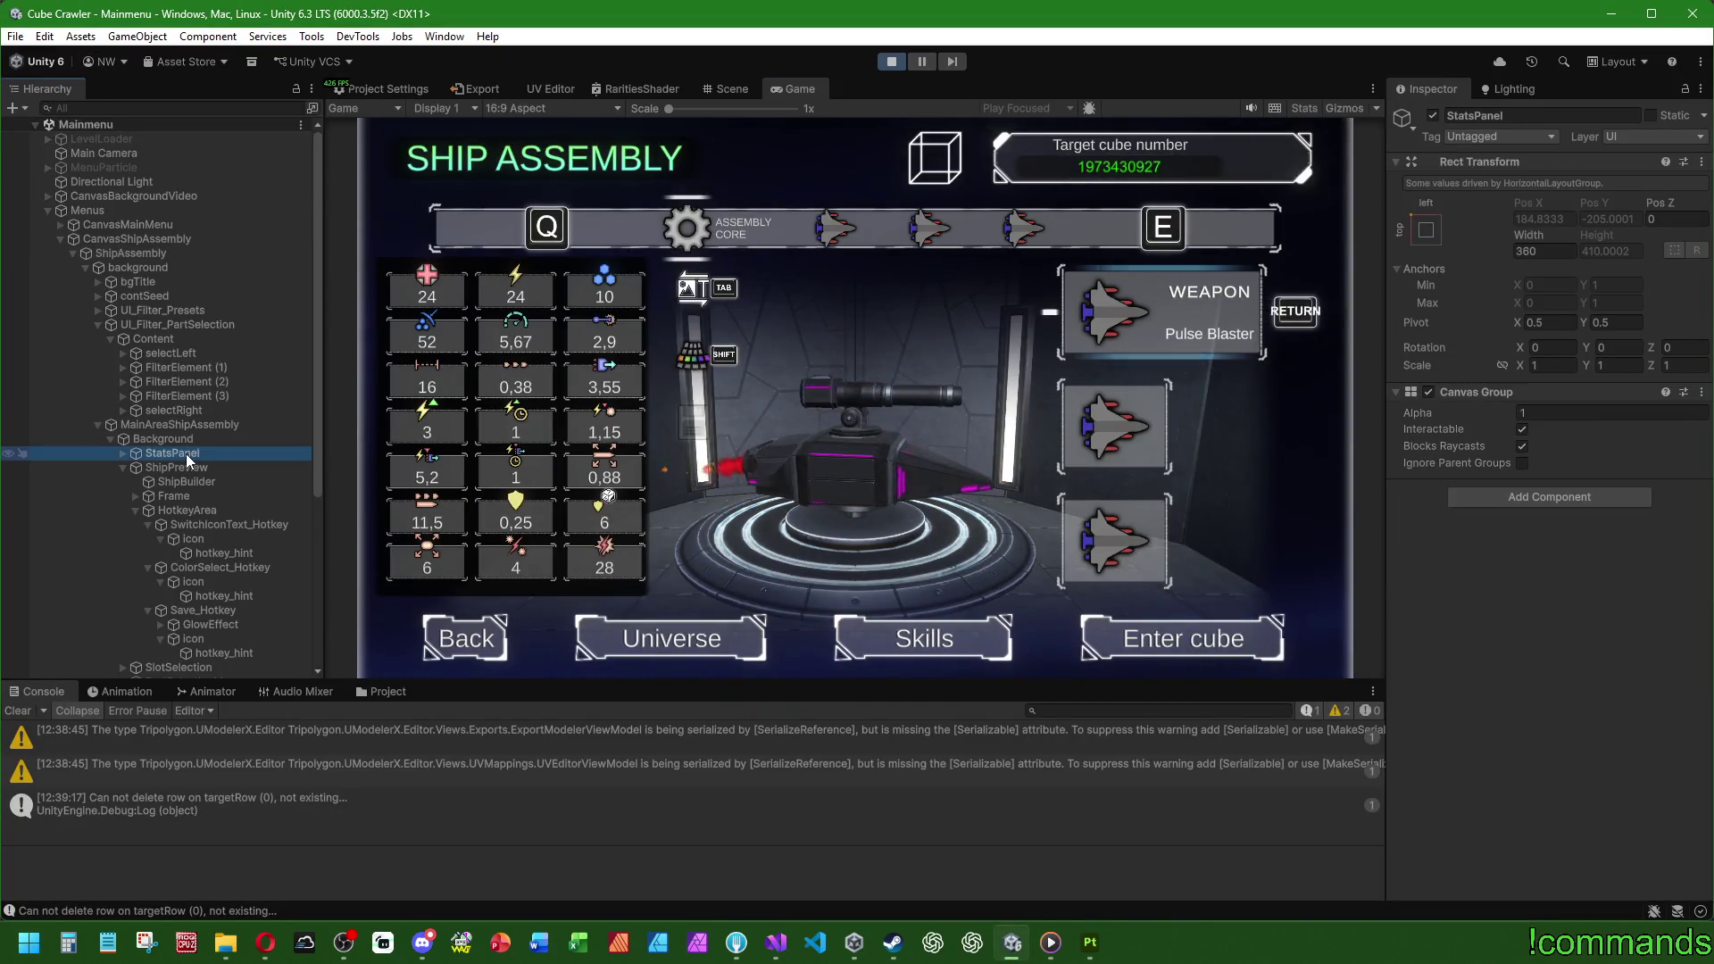
pyautogui.scroll(-3, 185, 454)
pyautogui.keyDown('ctrl'); pyautogui.click(181, 501); pyautogui.keyUp('ctrl')
pyautogui.keyDown('ctrl'); pyautogui.click(157, 534); pyautogui.keyUp('ctrl')
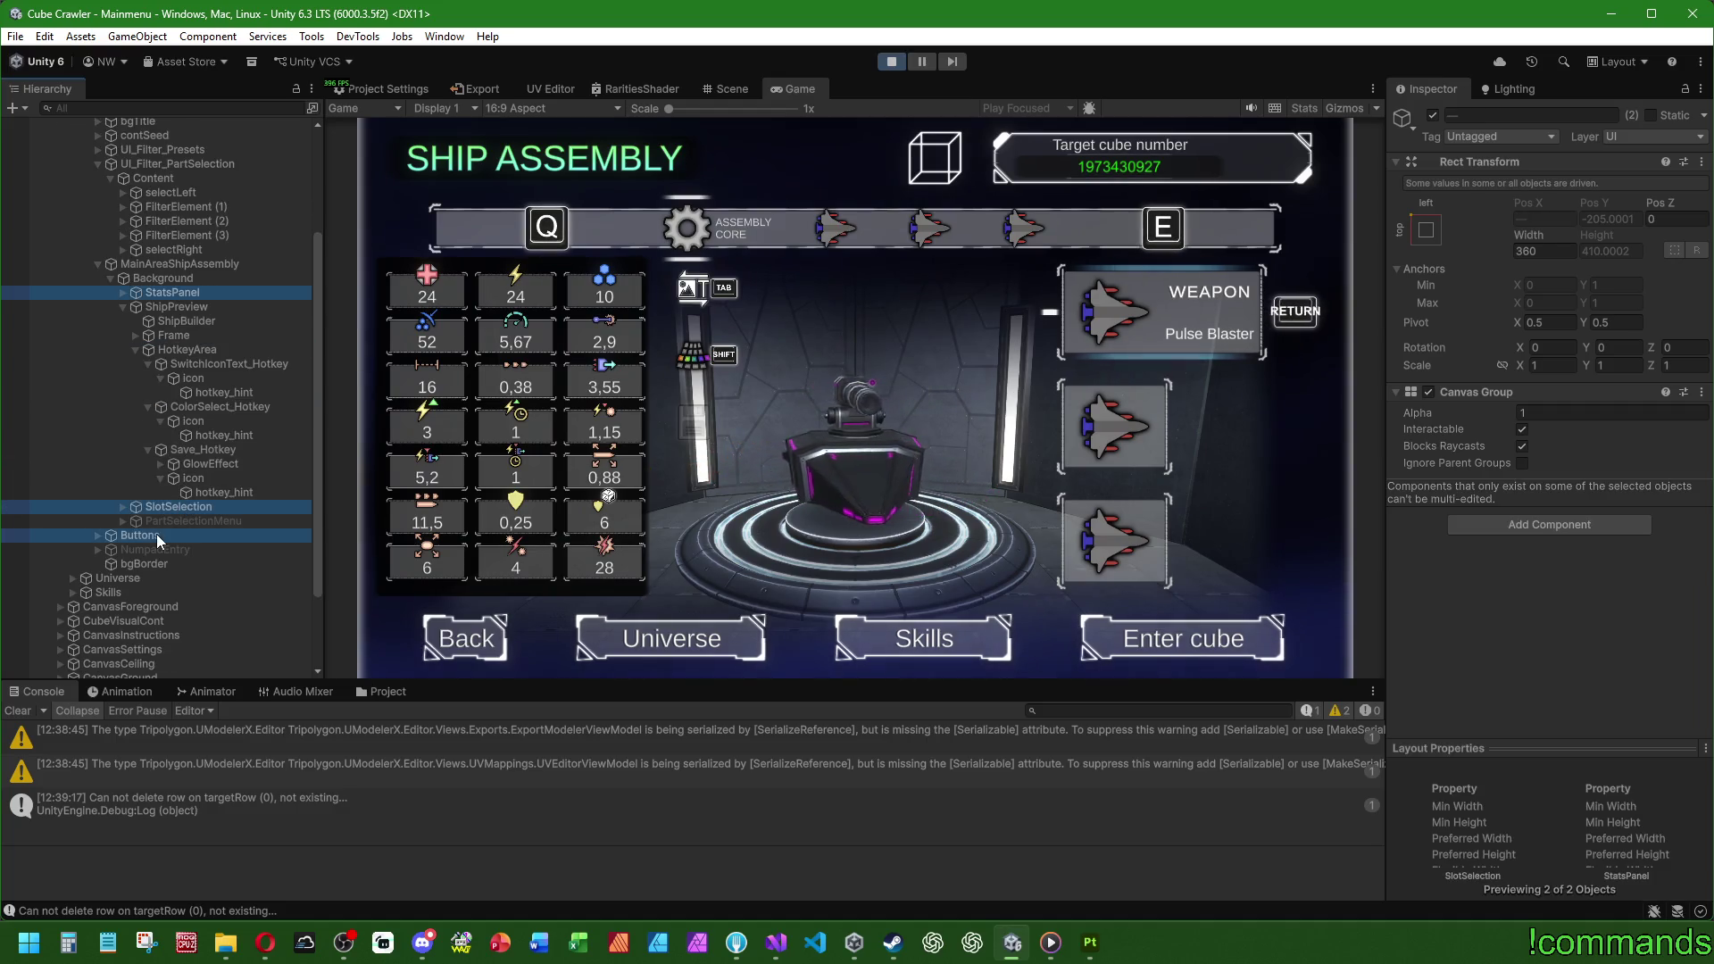
pyautogui.click(1433, 117)
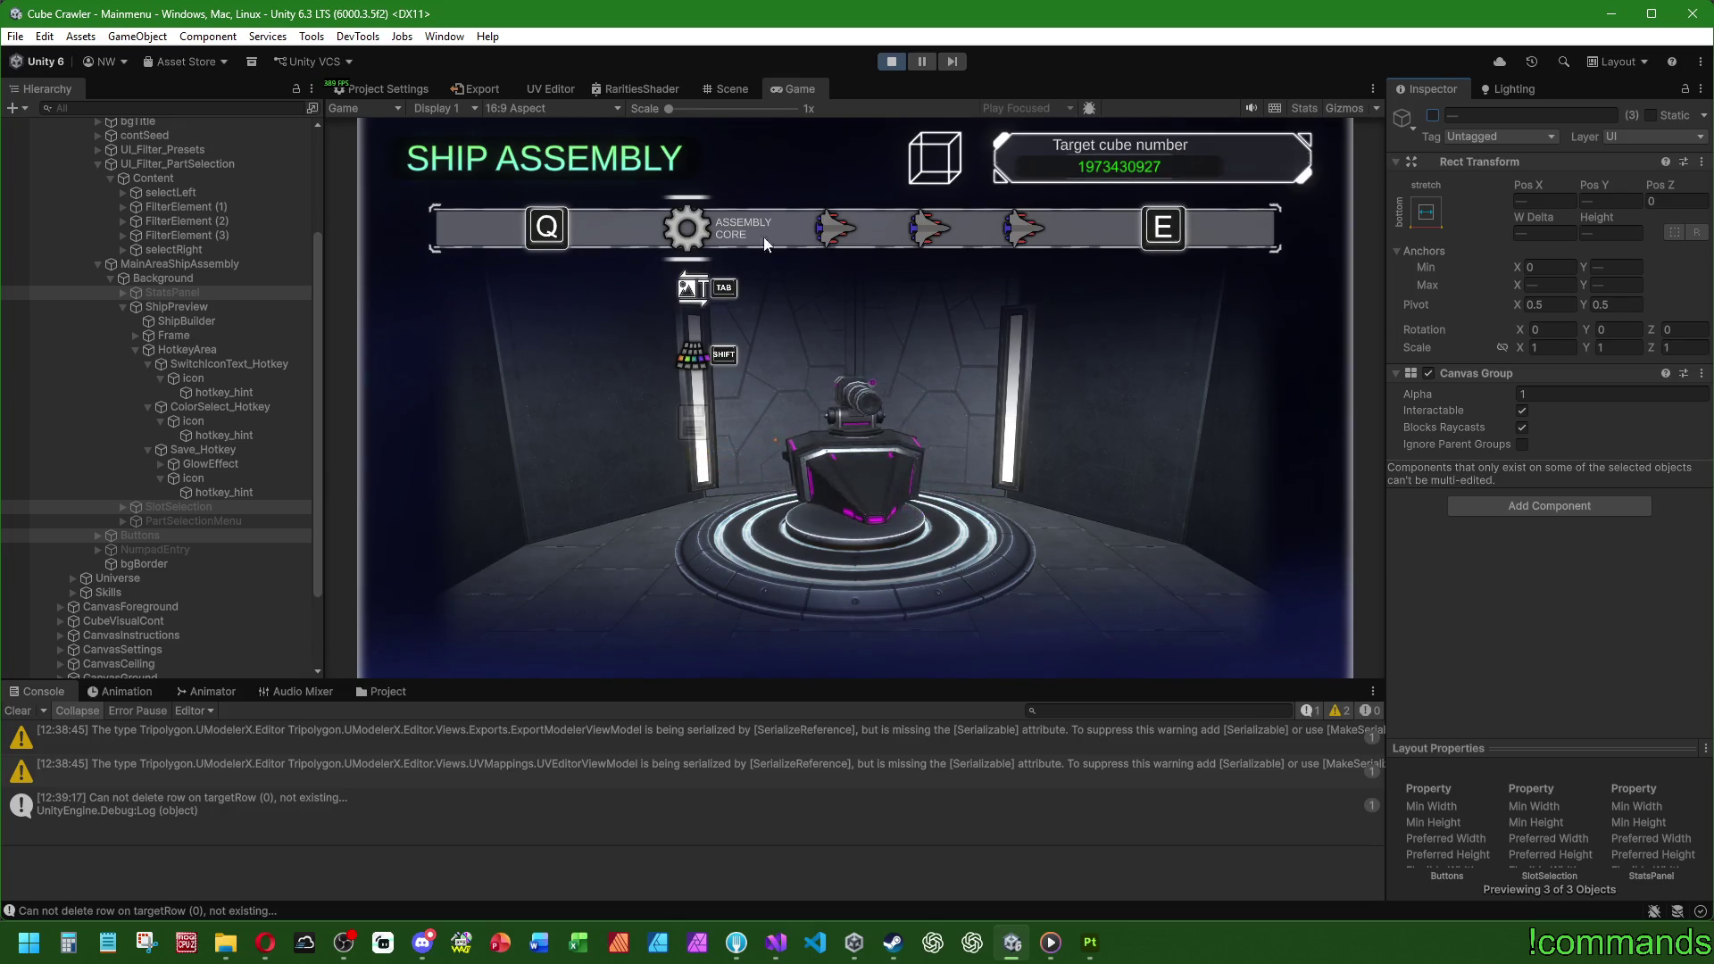
pyautogui.click(1434, 118)
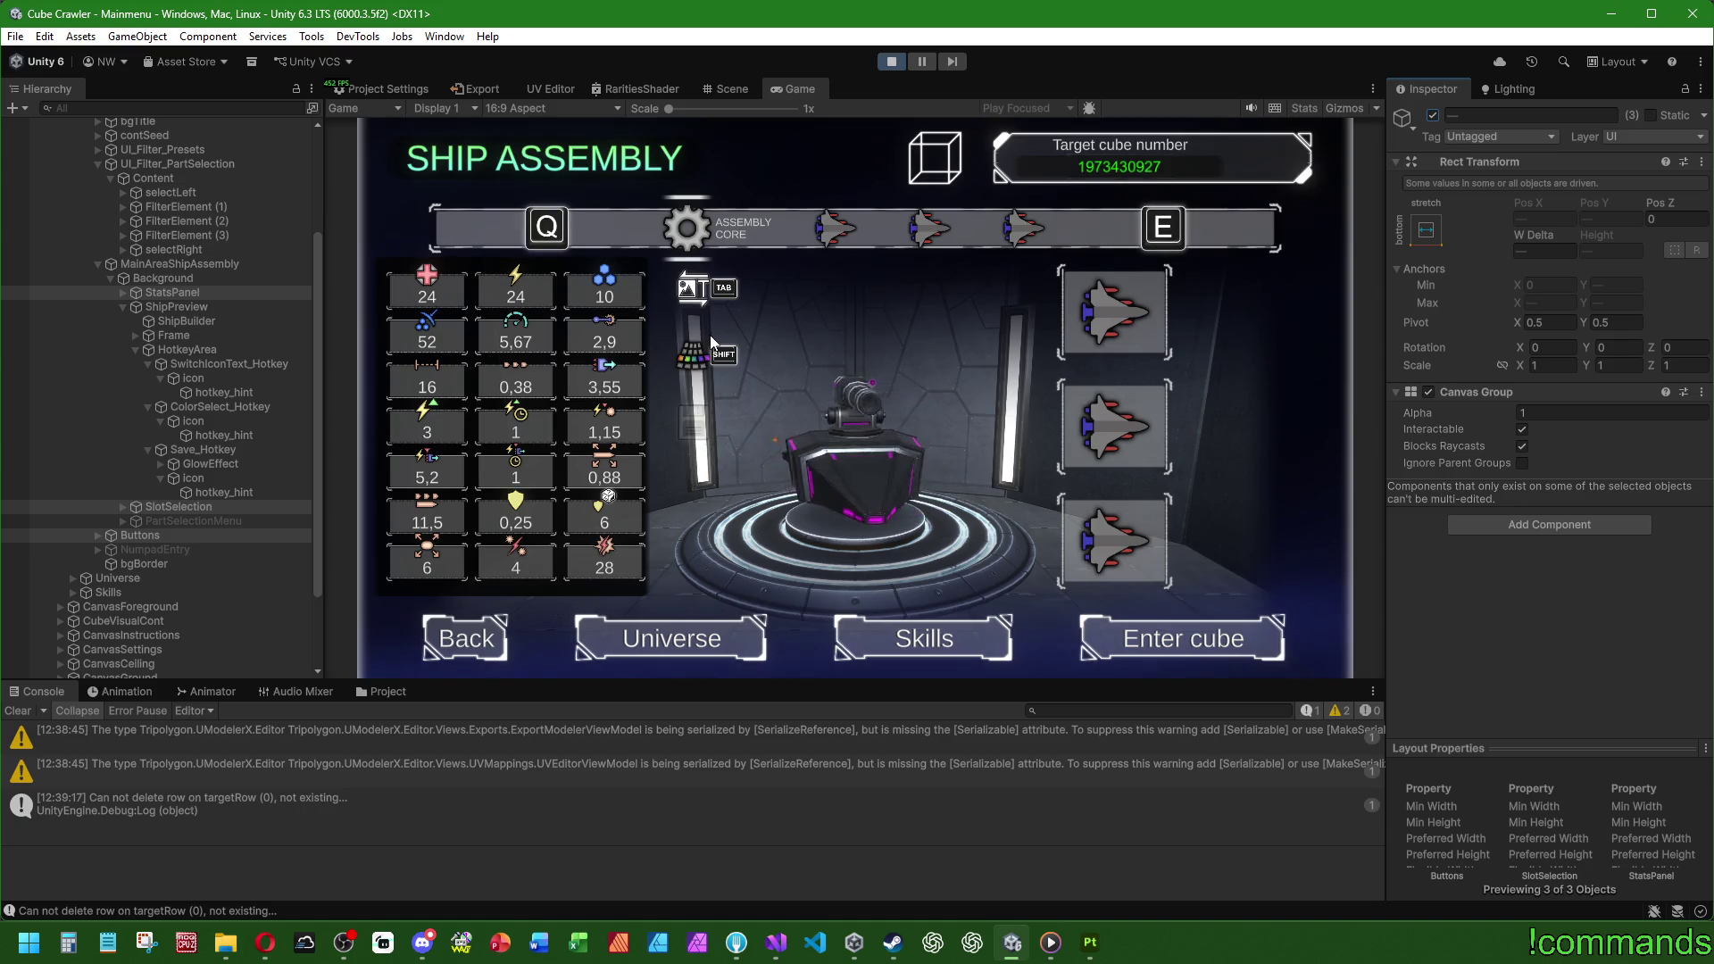
pyautogui.click(891, 60)
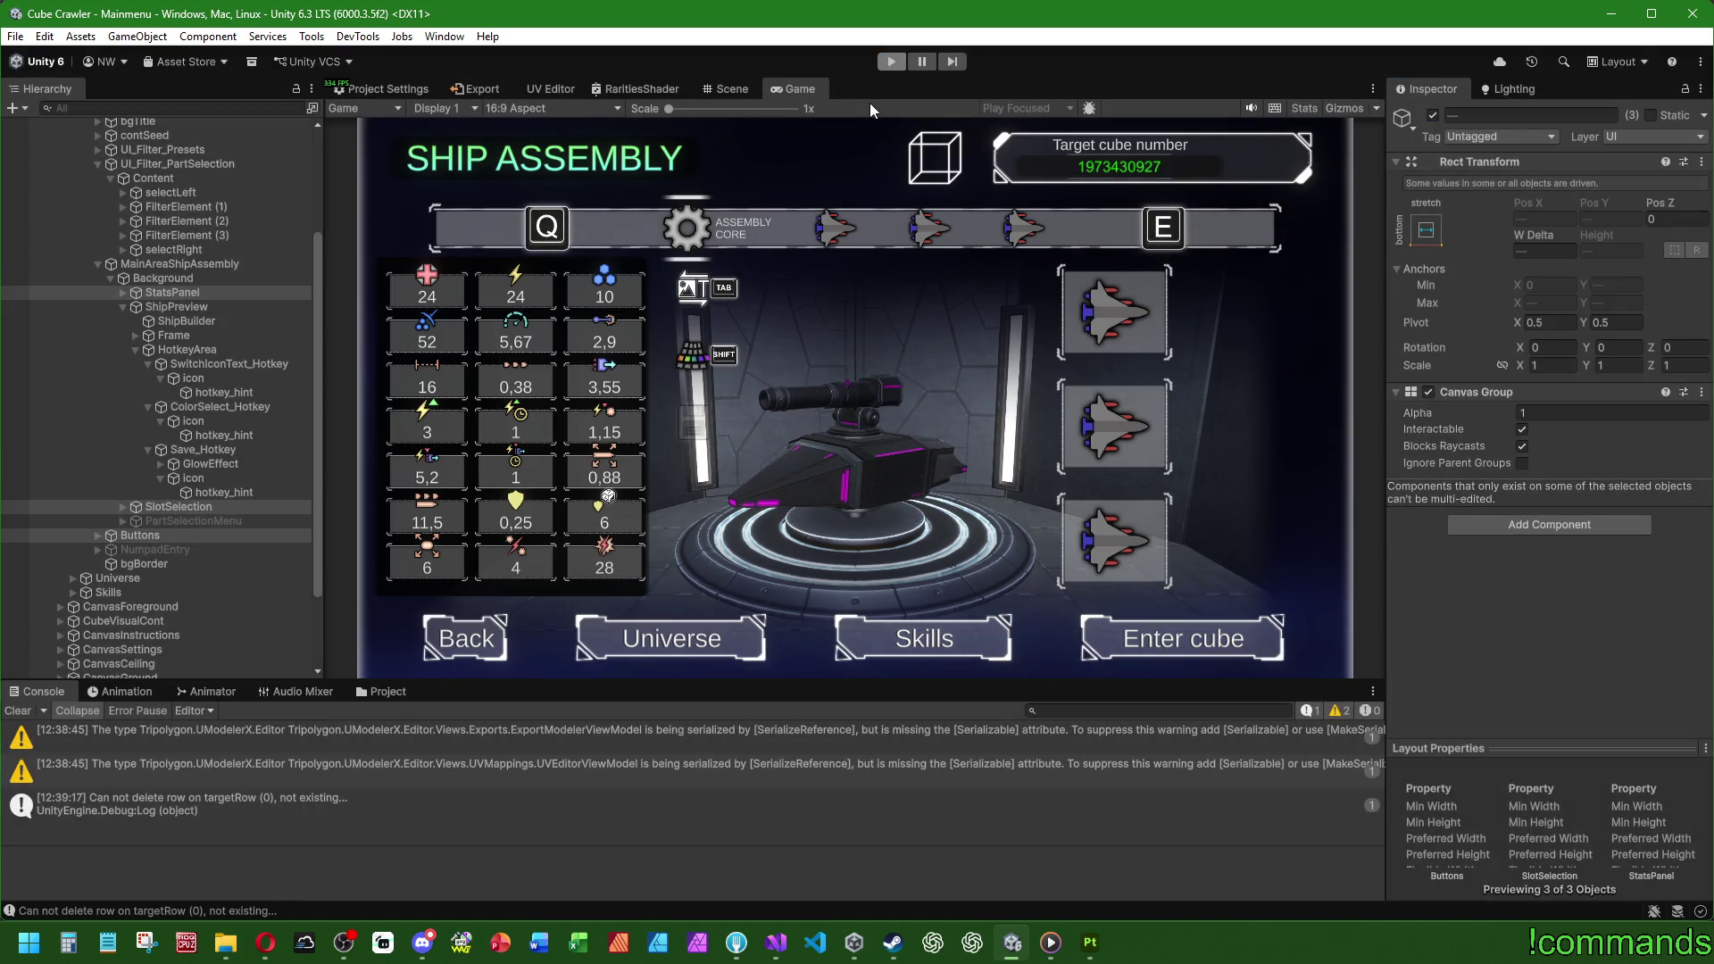
# Step: Clear the Console, check PartSelectionMenu's layout (1337, -205, 350 × 410), leave it disabled, and start Play
pyautogui.click(10, 714)
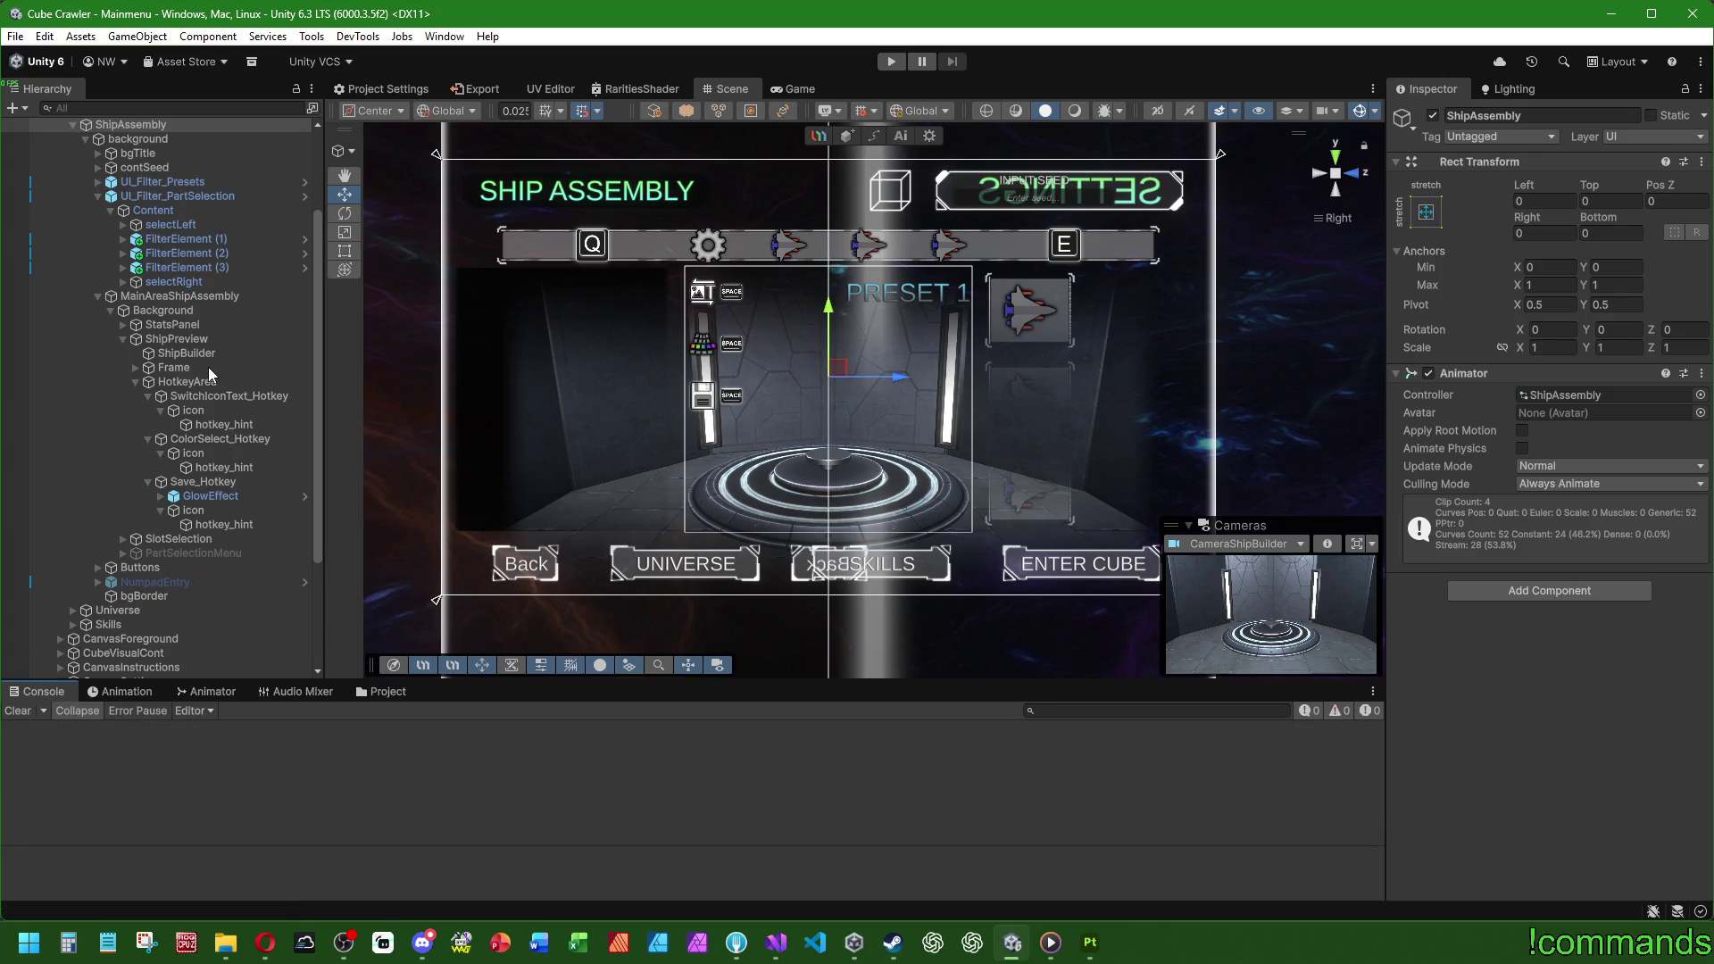
pyautogui.click(175, 552)
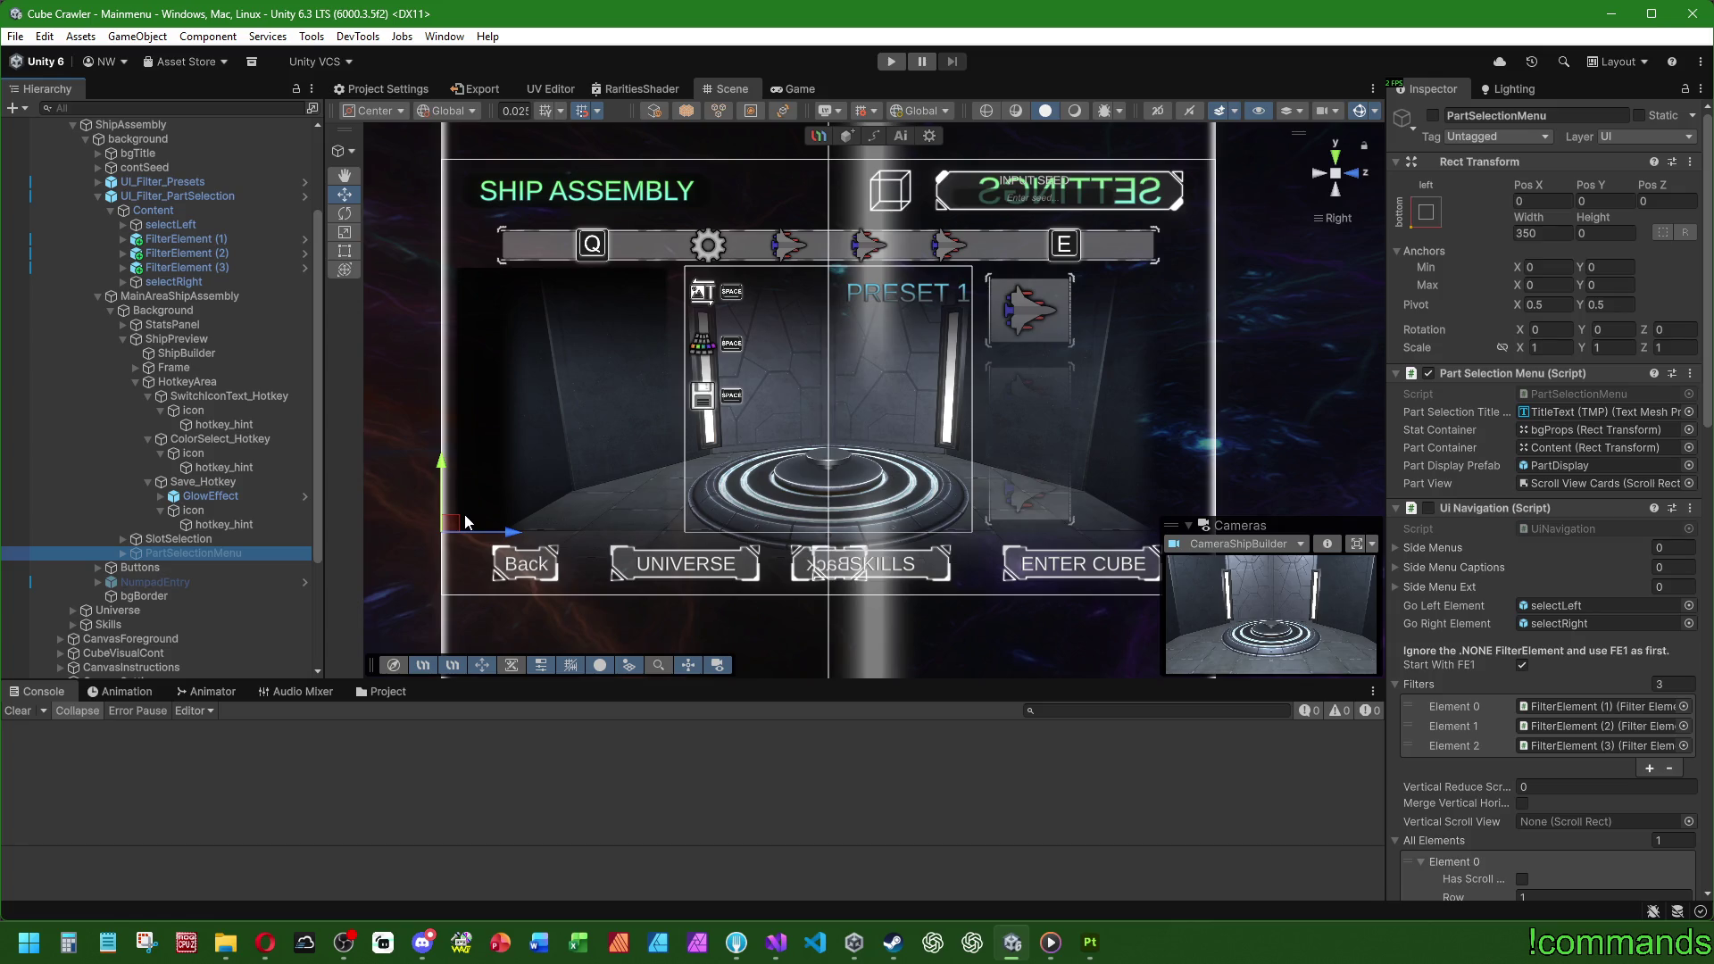
pyautogui.click(176, 539)
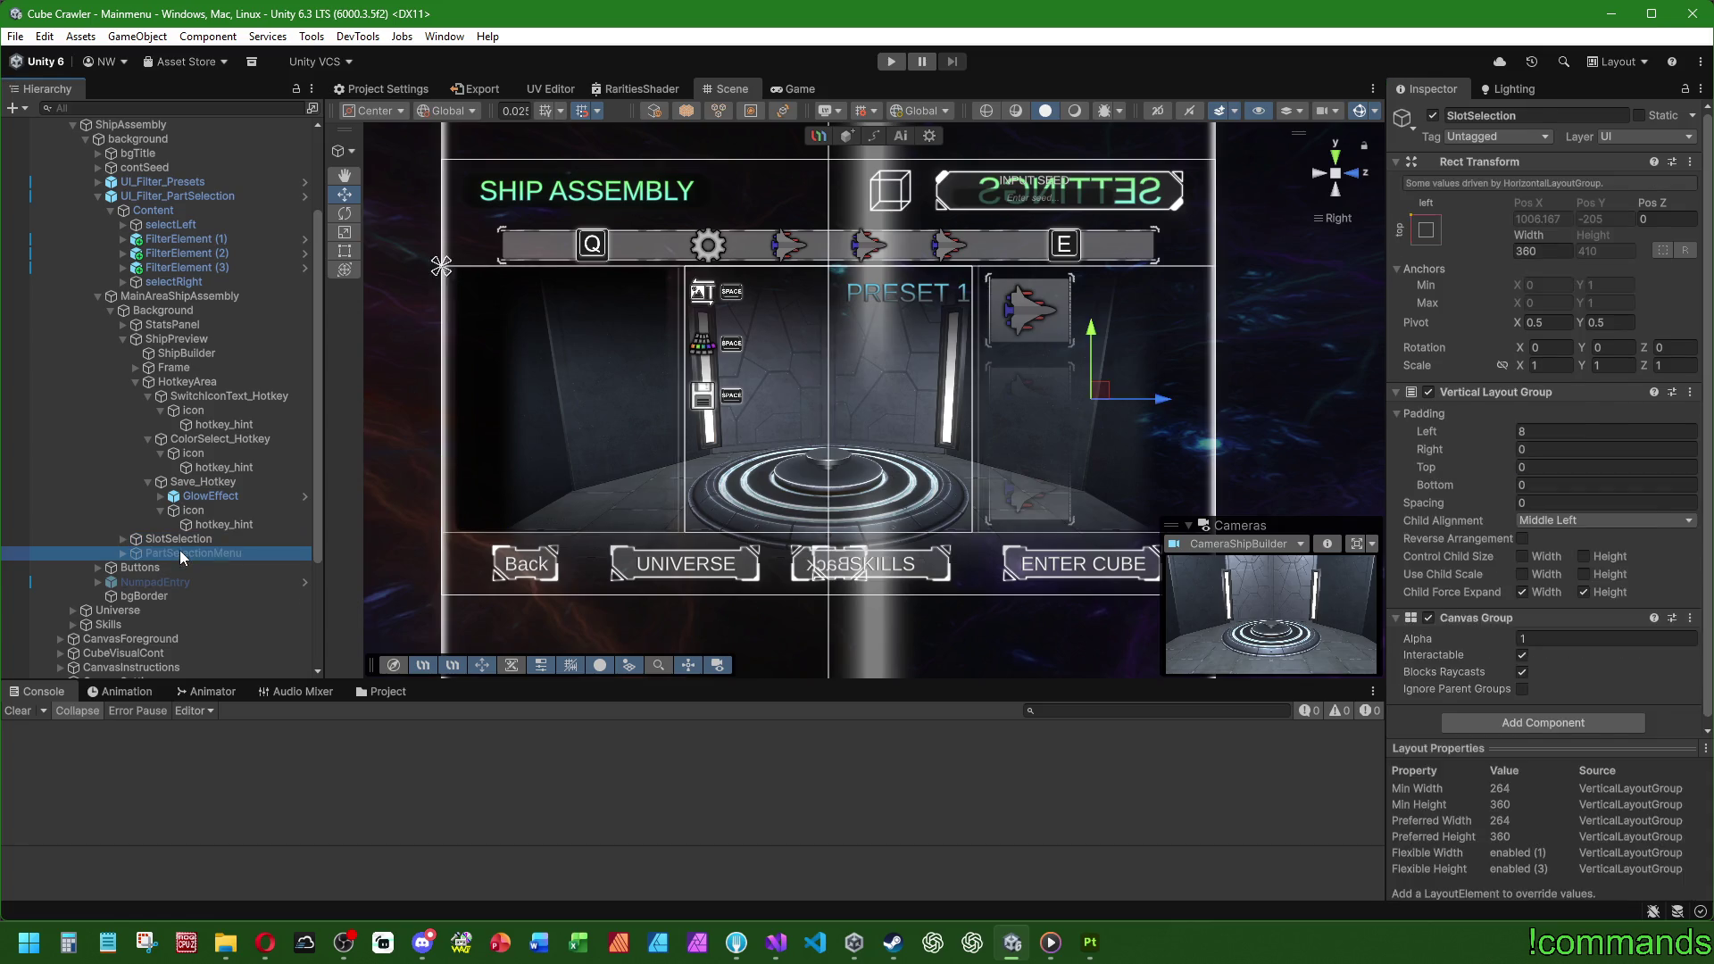
pyautogui.click(179, 552)
pyautogui.click(1437, 116)
pyautogui.click(1436, 116)
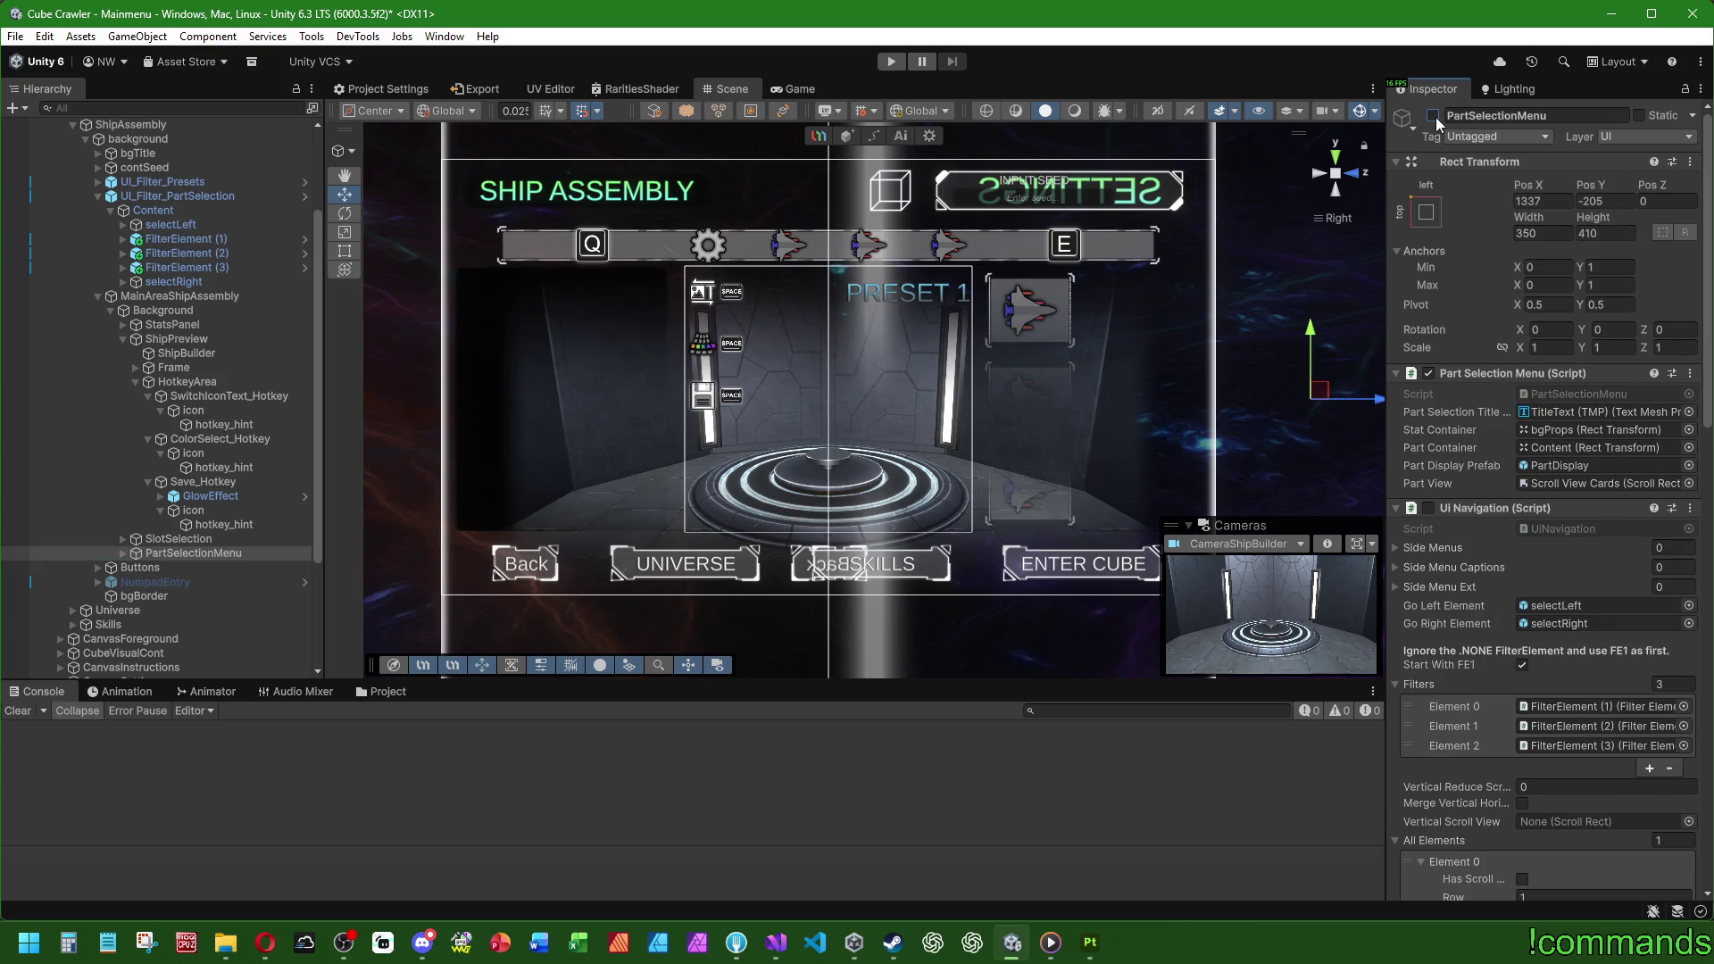
pyautogui.click(1433, 116)
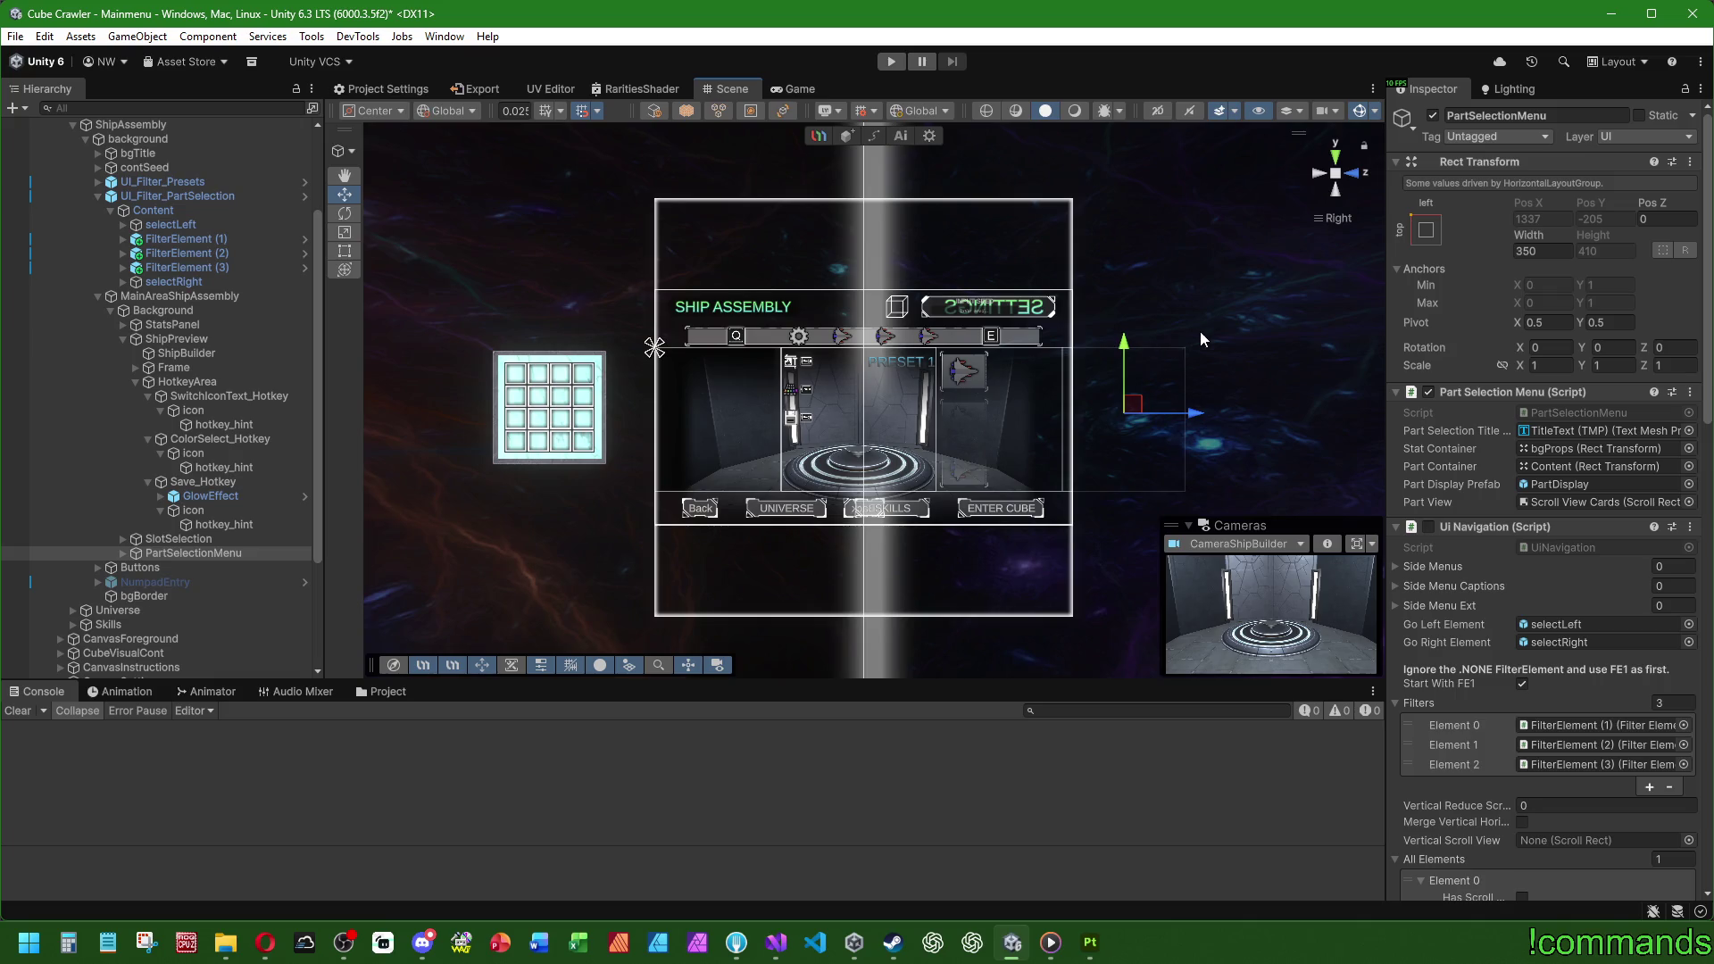
pyautogui.scroll(2, 1201, 339)
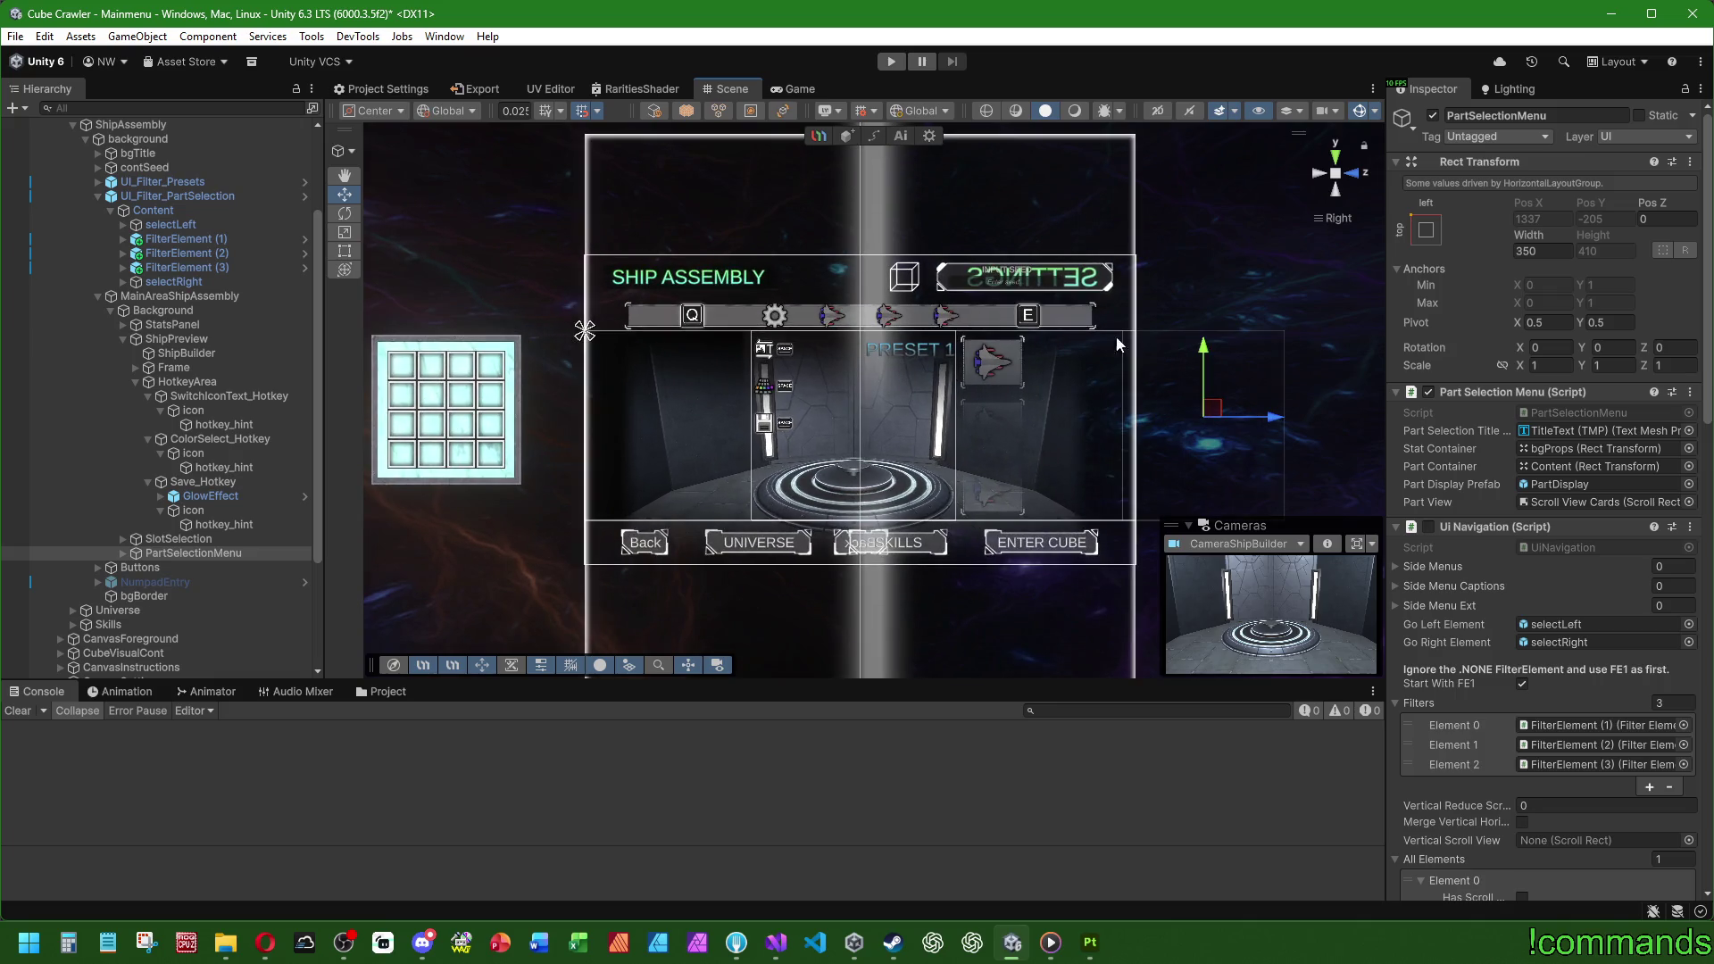
pyautogui.click(1433, 116)
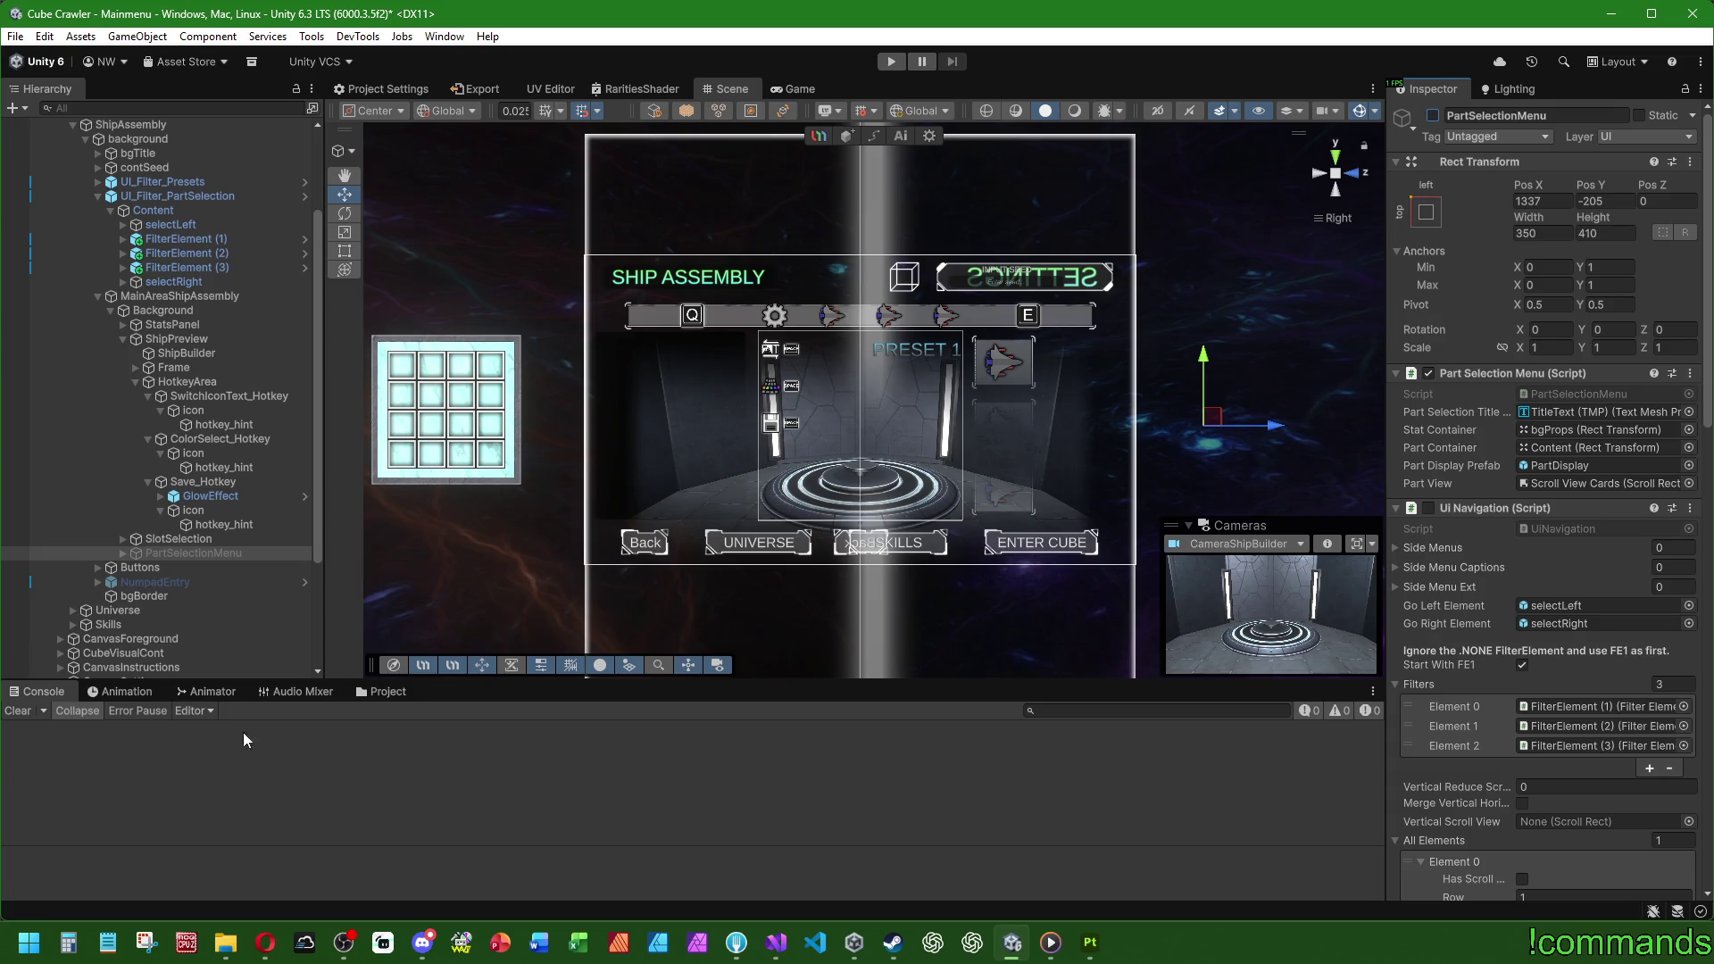
pyautogui.scroll(3, 186, 457)
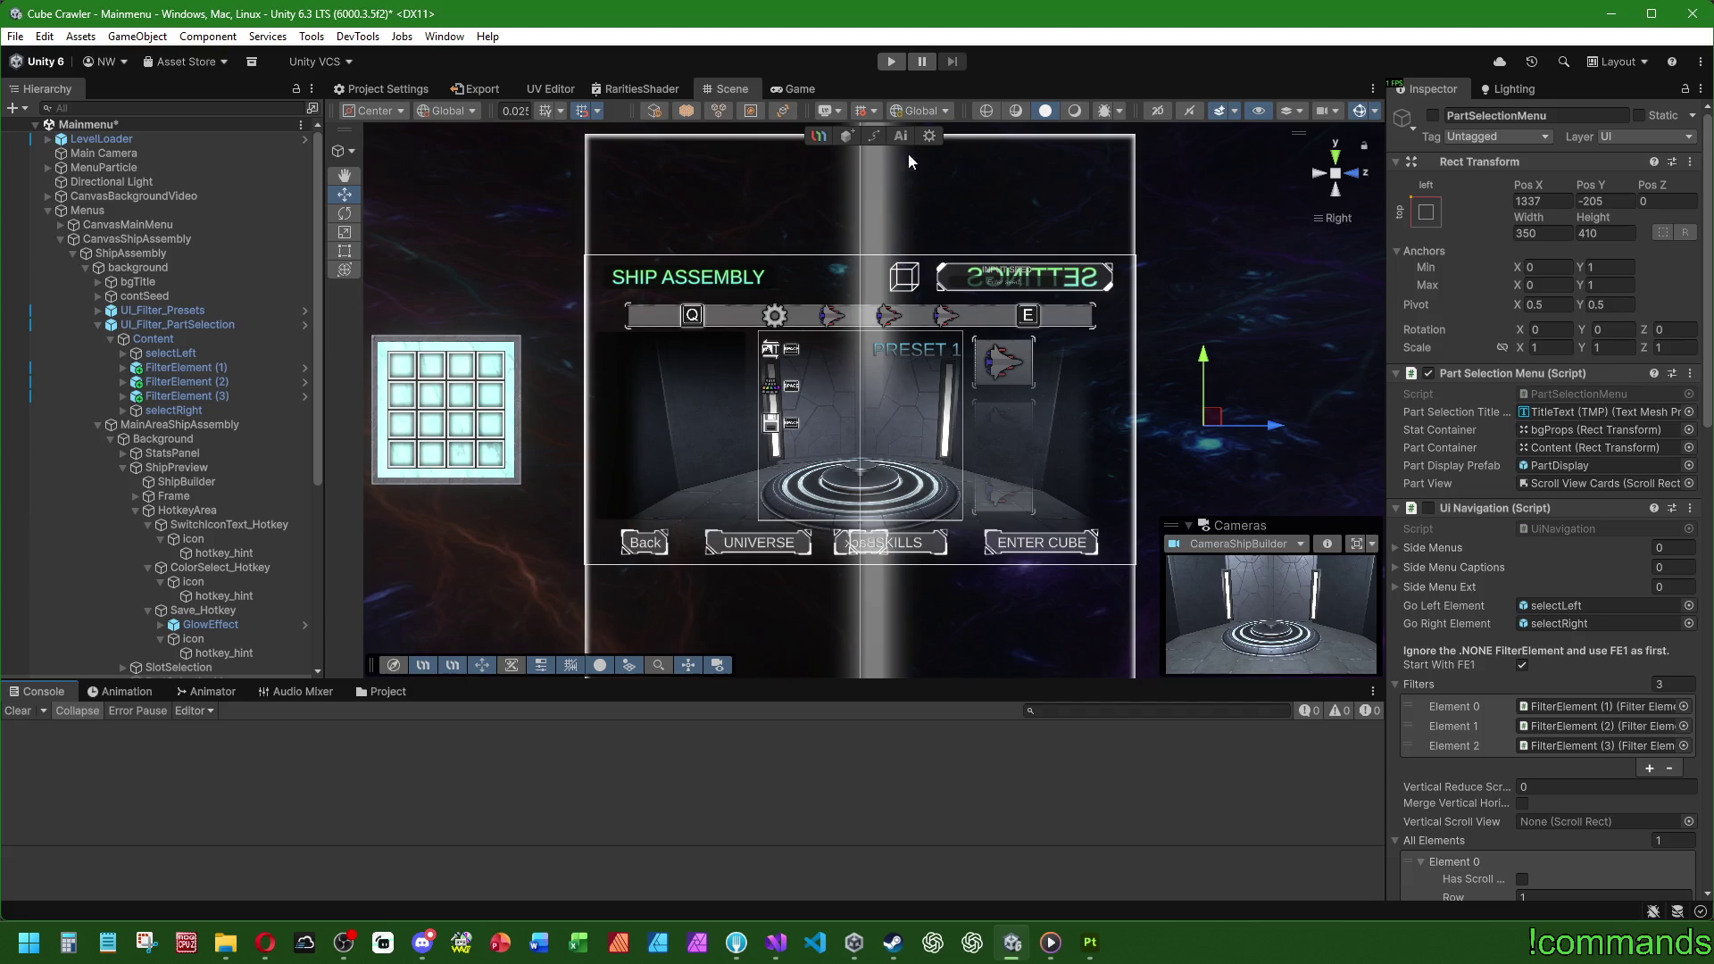
pyautogui.click(889, 59)
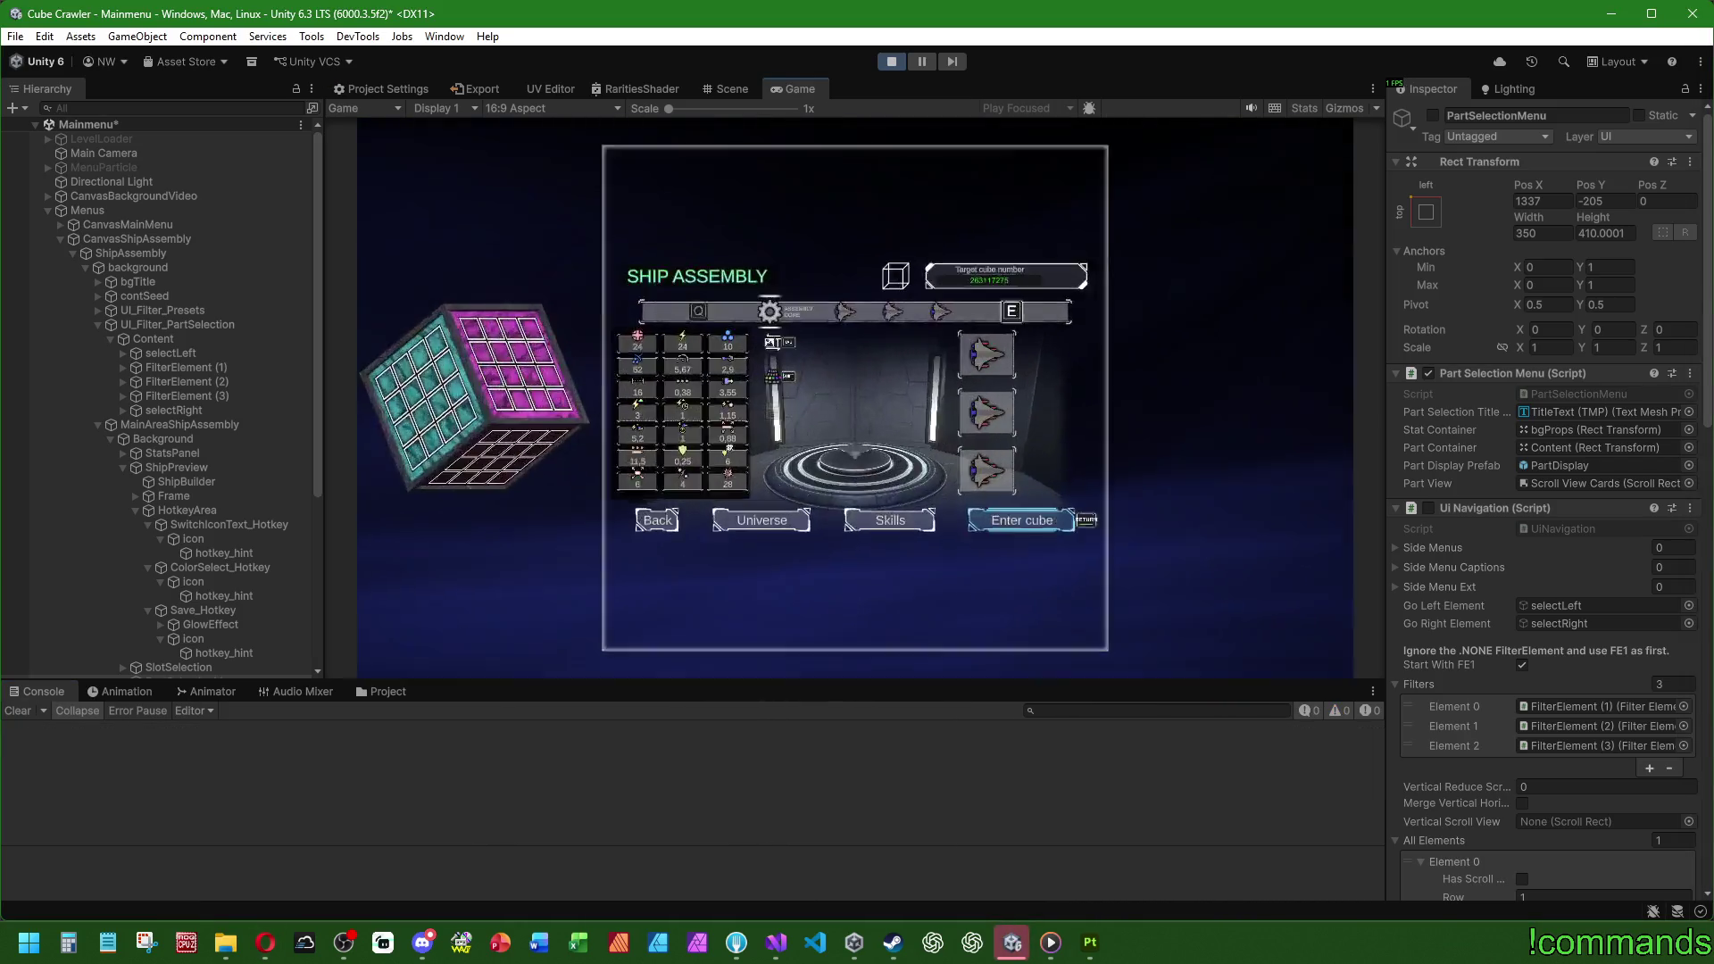
# Step: Move the part-list highlight to BODY, open the ship body picker, and close it with Escape
pyautogui.press('Down')
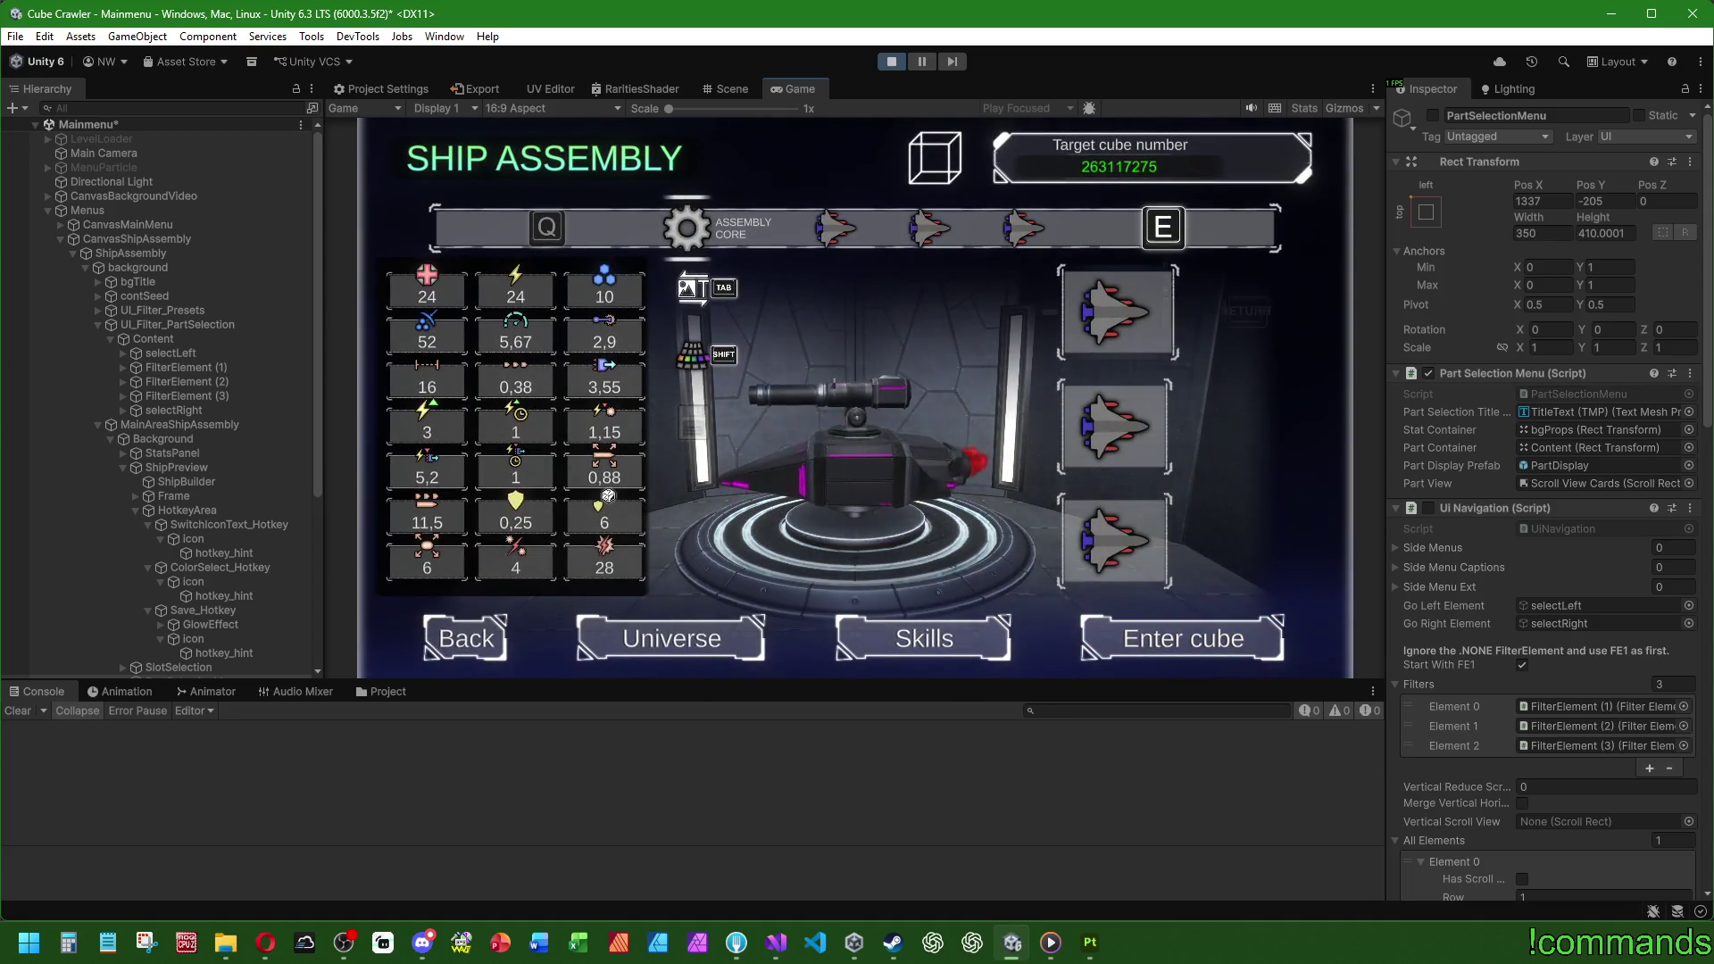
pyautogui.press('Down')
pyautogui.press('Return')
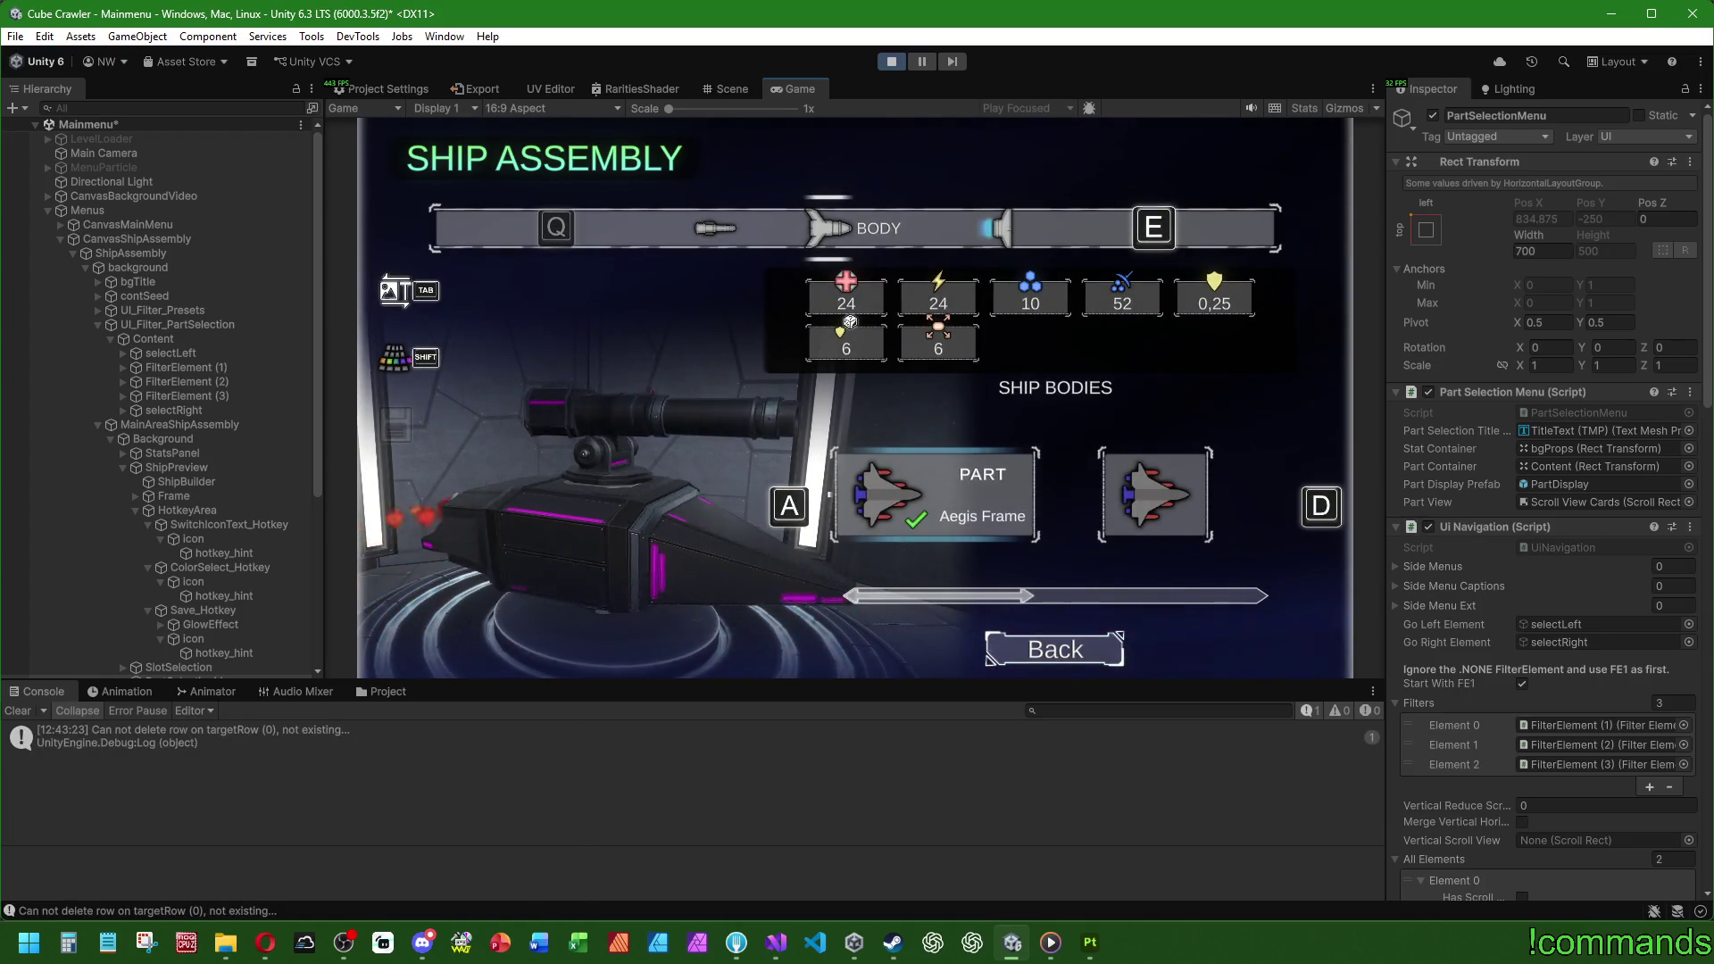
pyautogui.press('Escape')
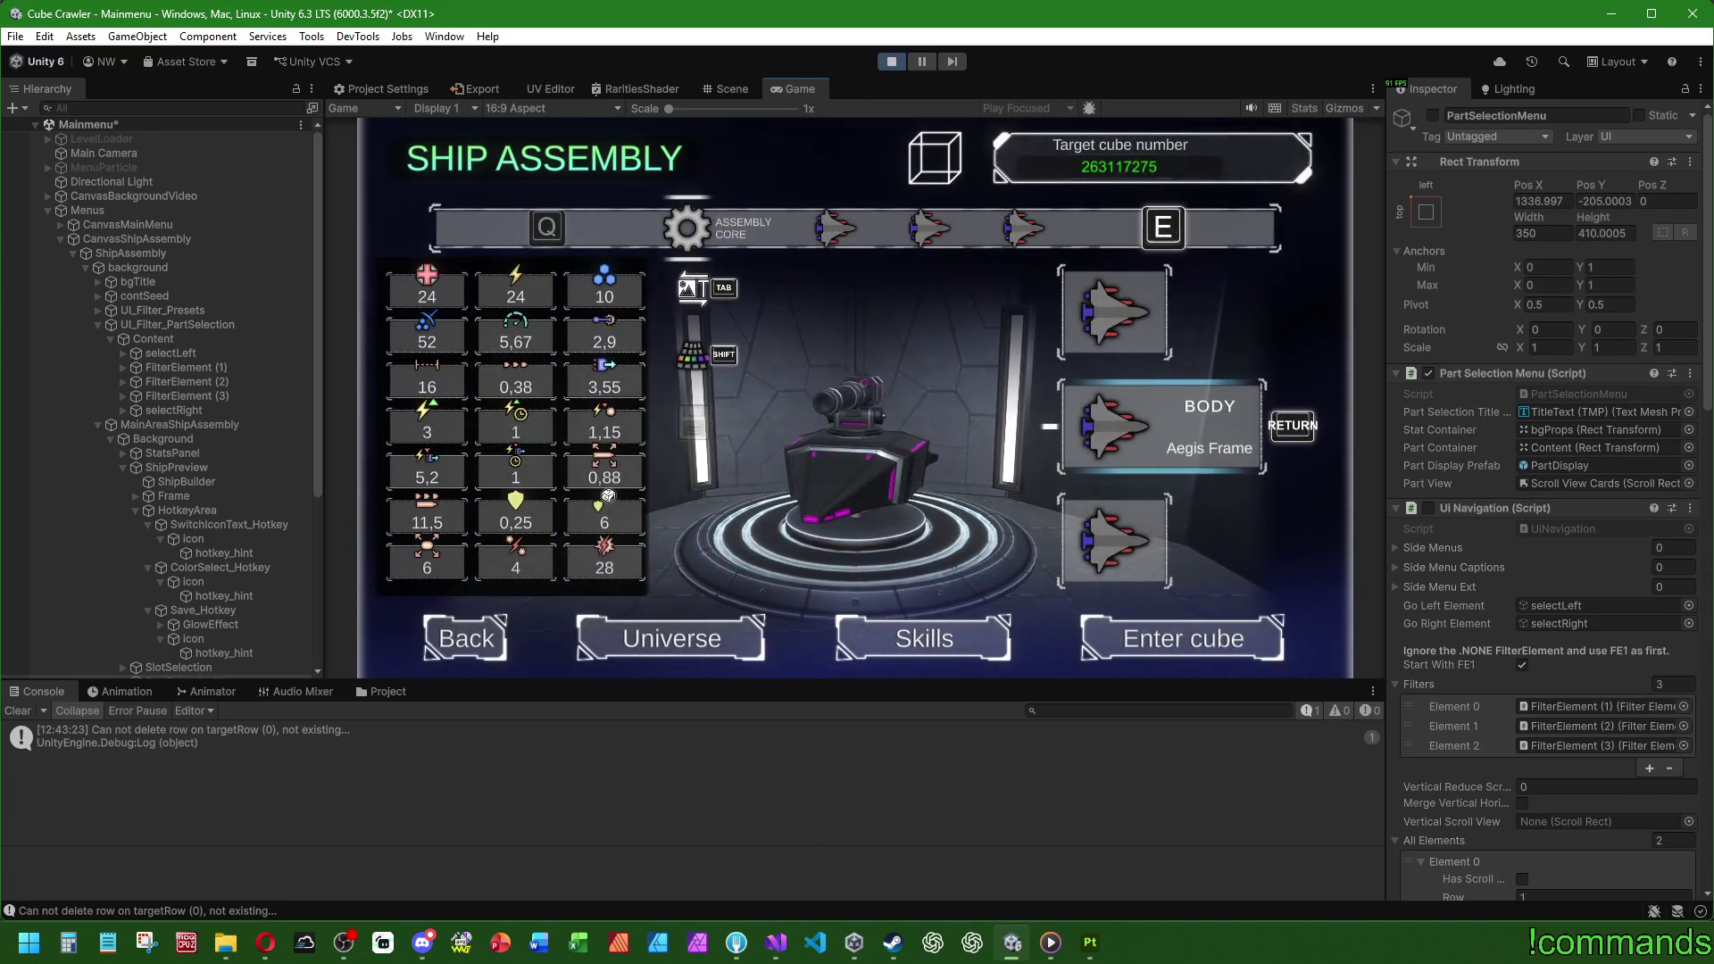
pyautogui.press('super')
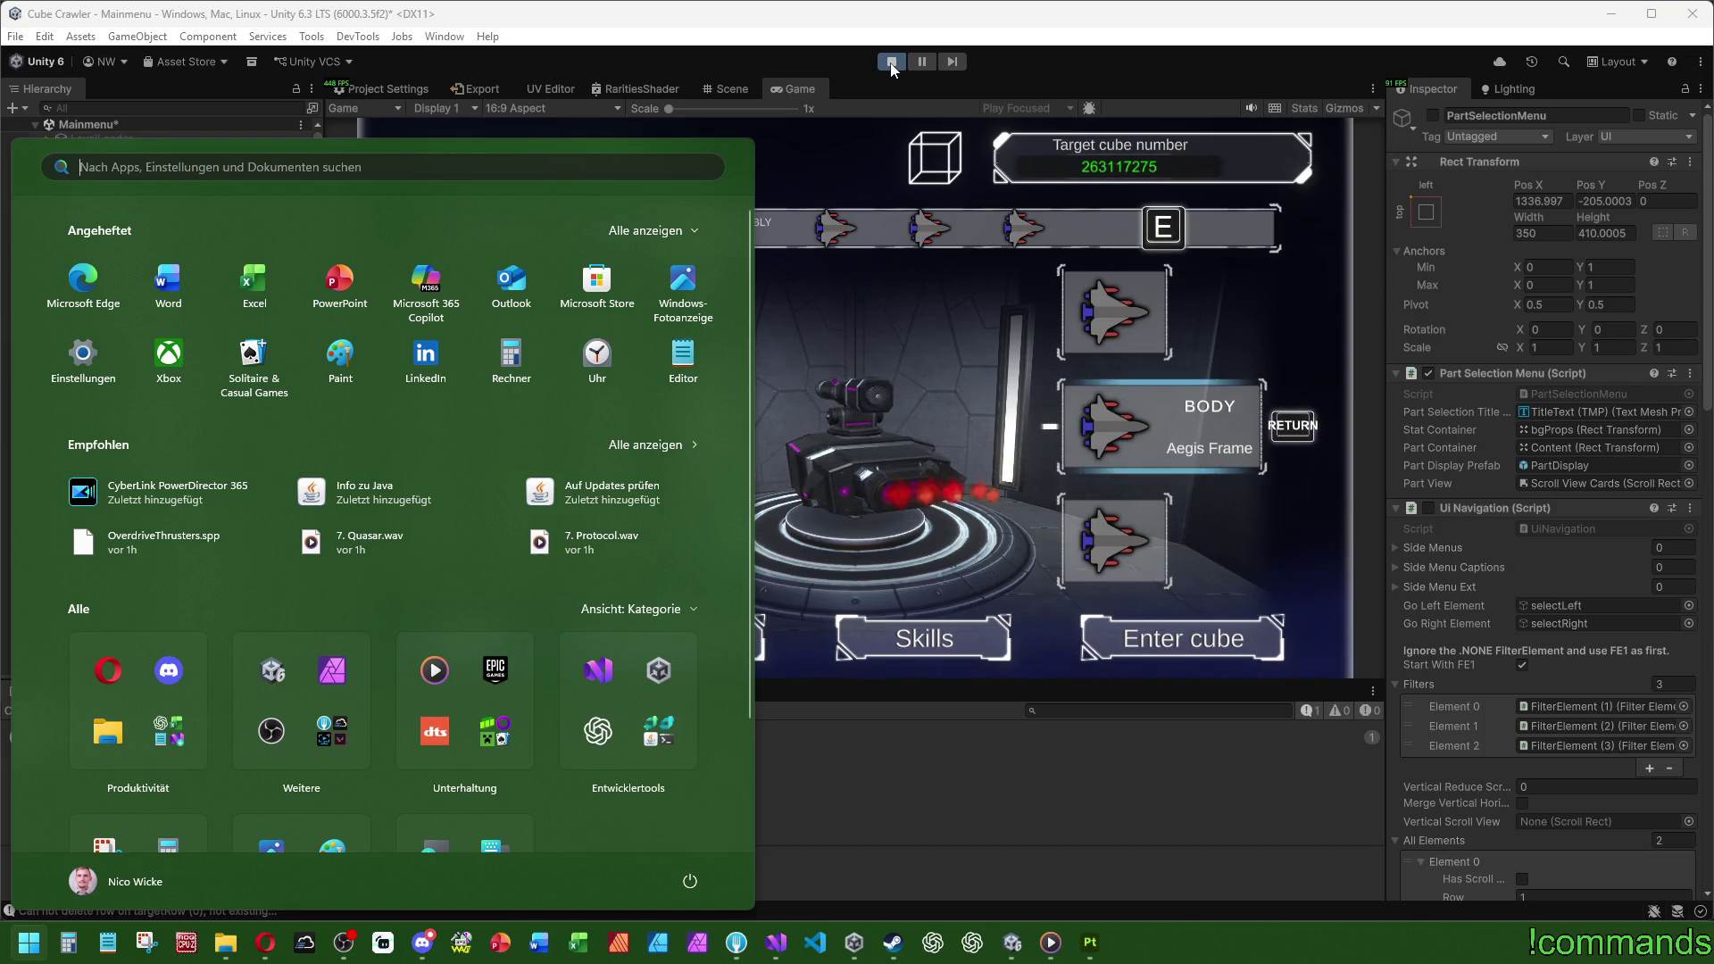
pyautogui.press('super')
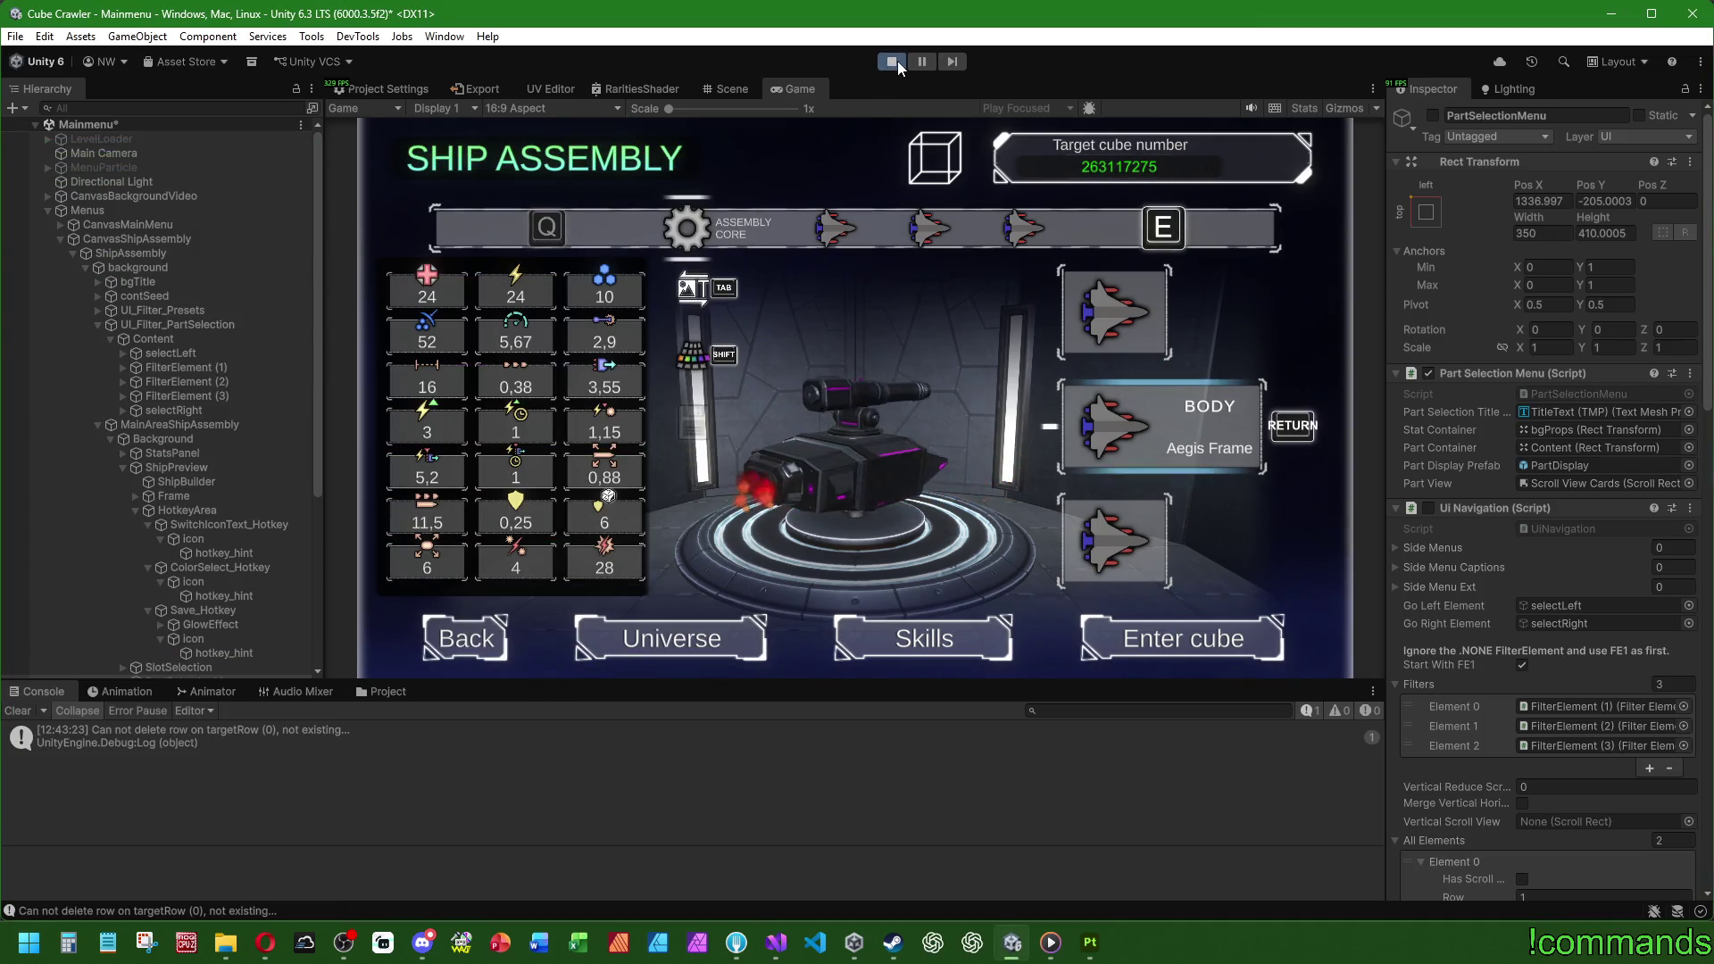
# Step: Open the WEAPON slot's Weapon Systems picker, then stop Play mode
pyautogui.press('w')
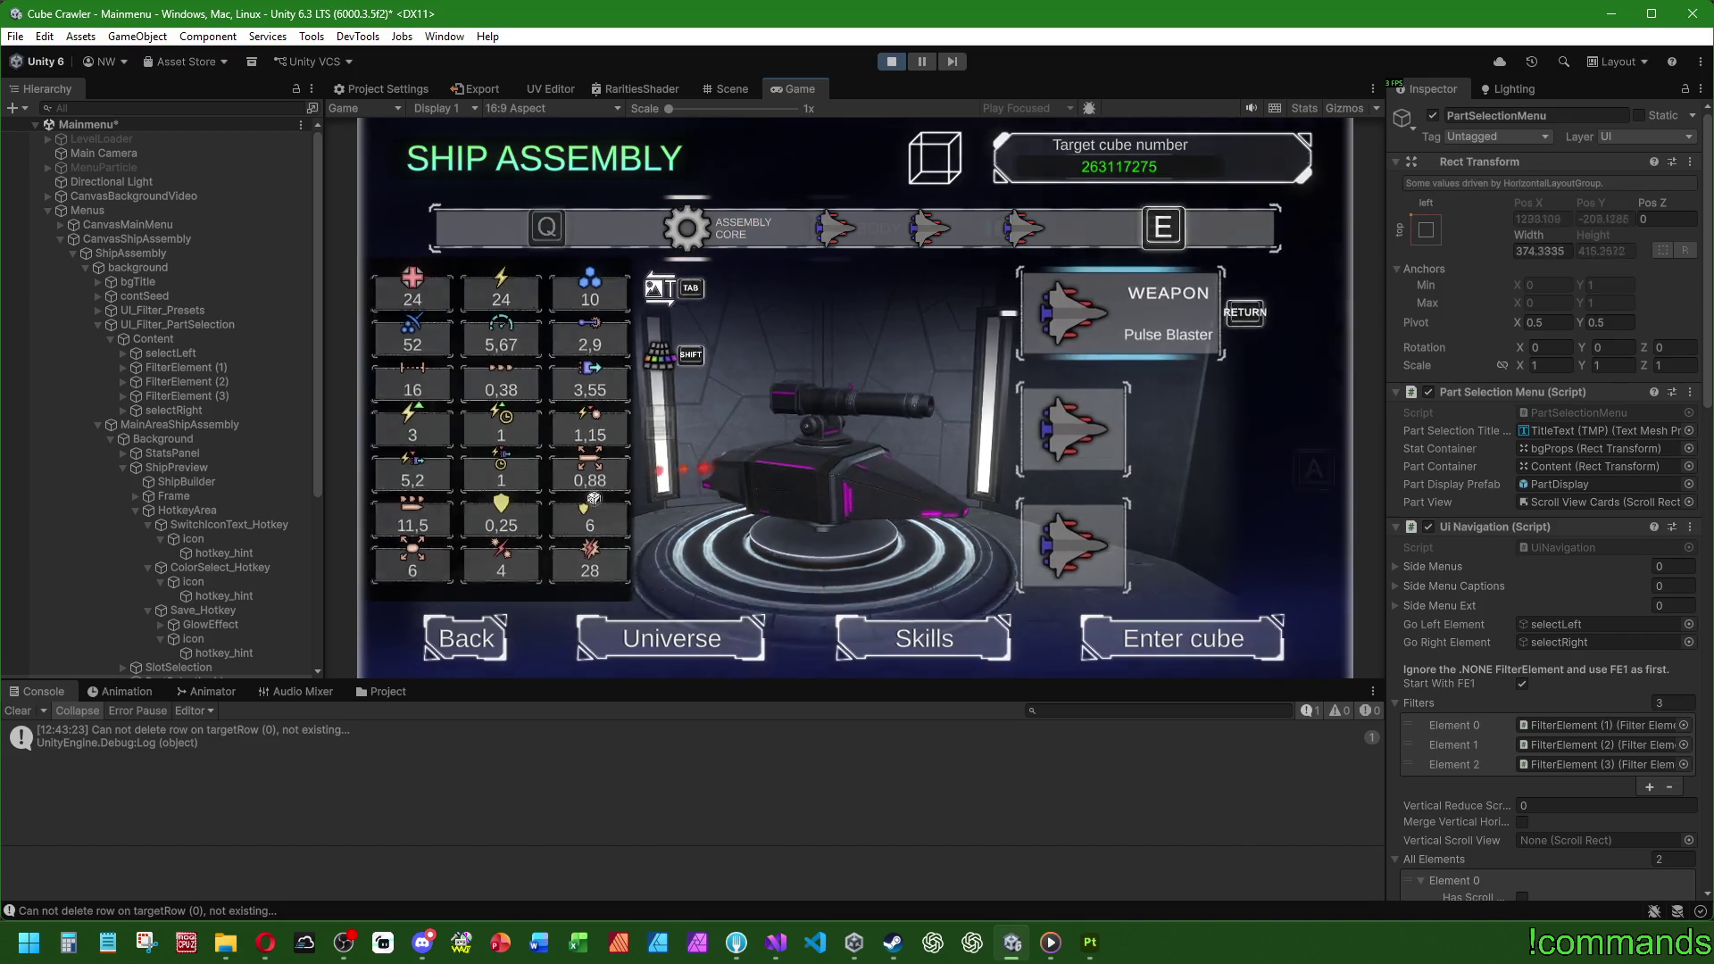
pyautogui.press('Return')
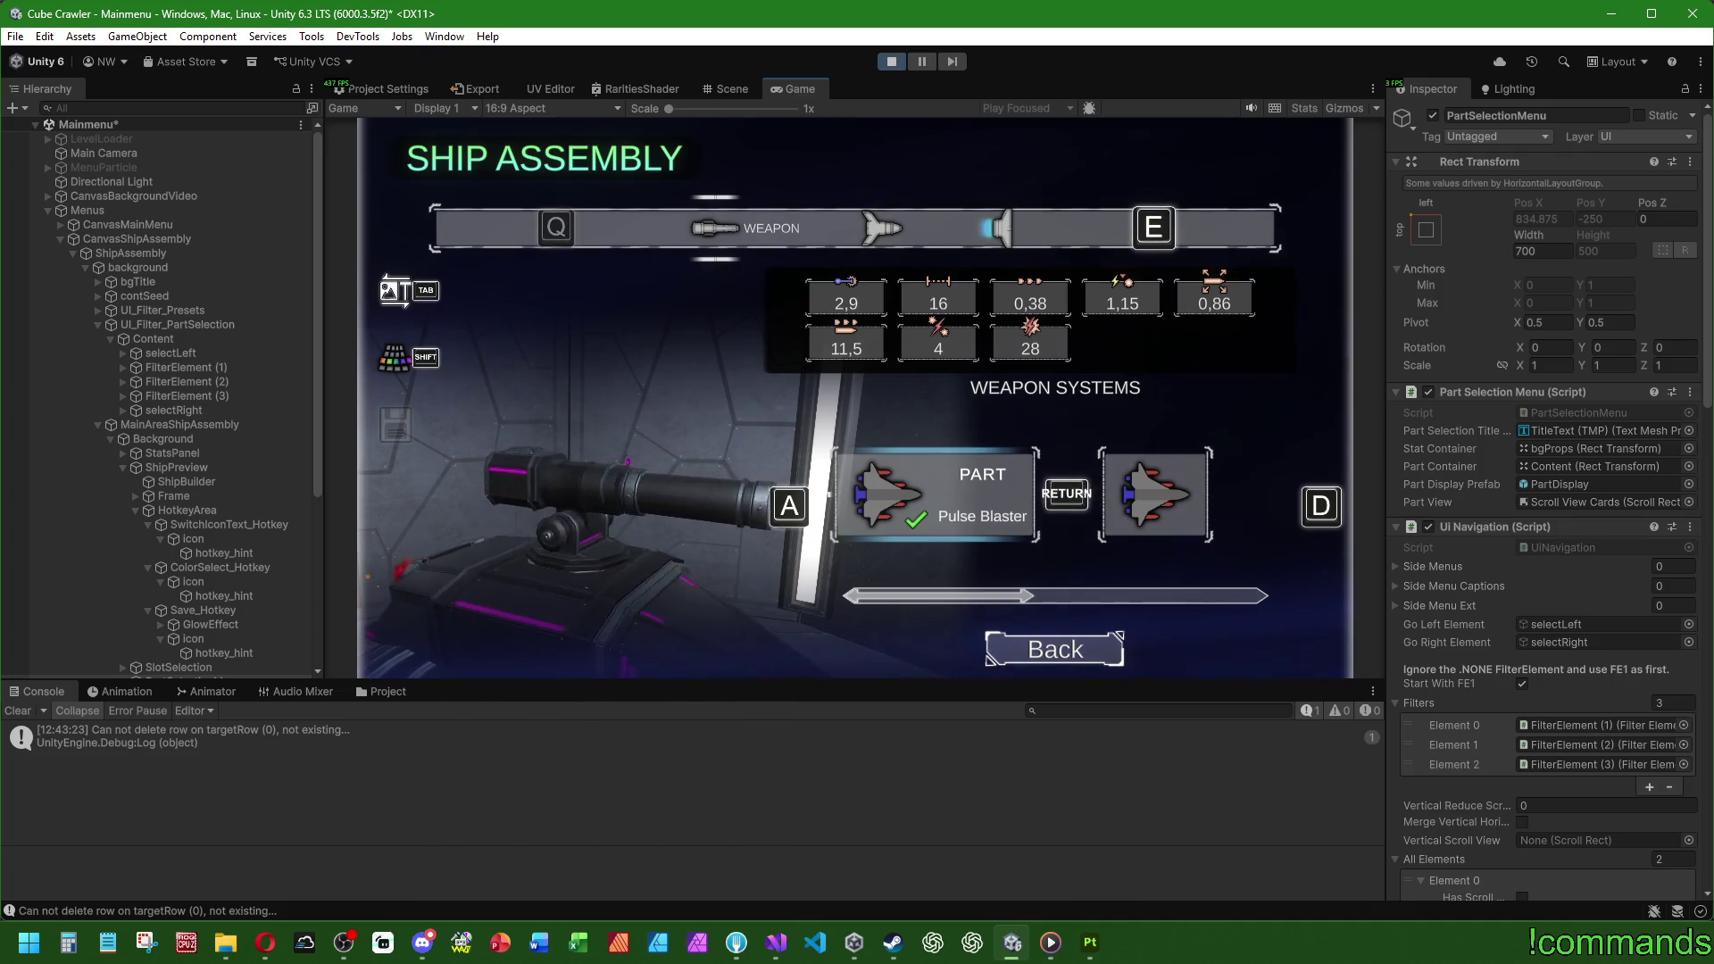
pyautogui.press('super')
pyautogui.click(891, 62)
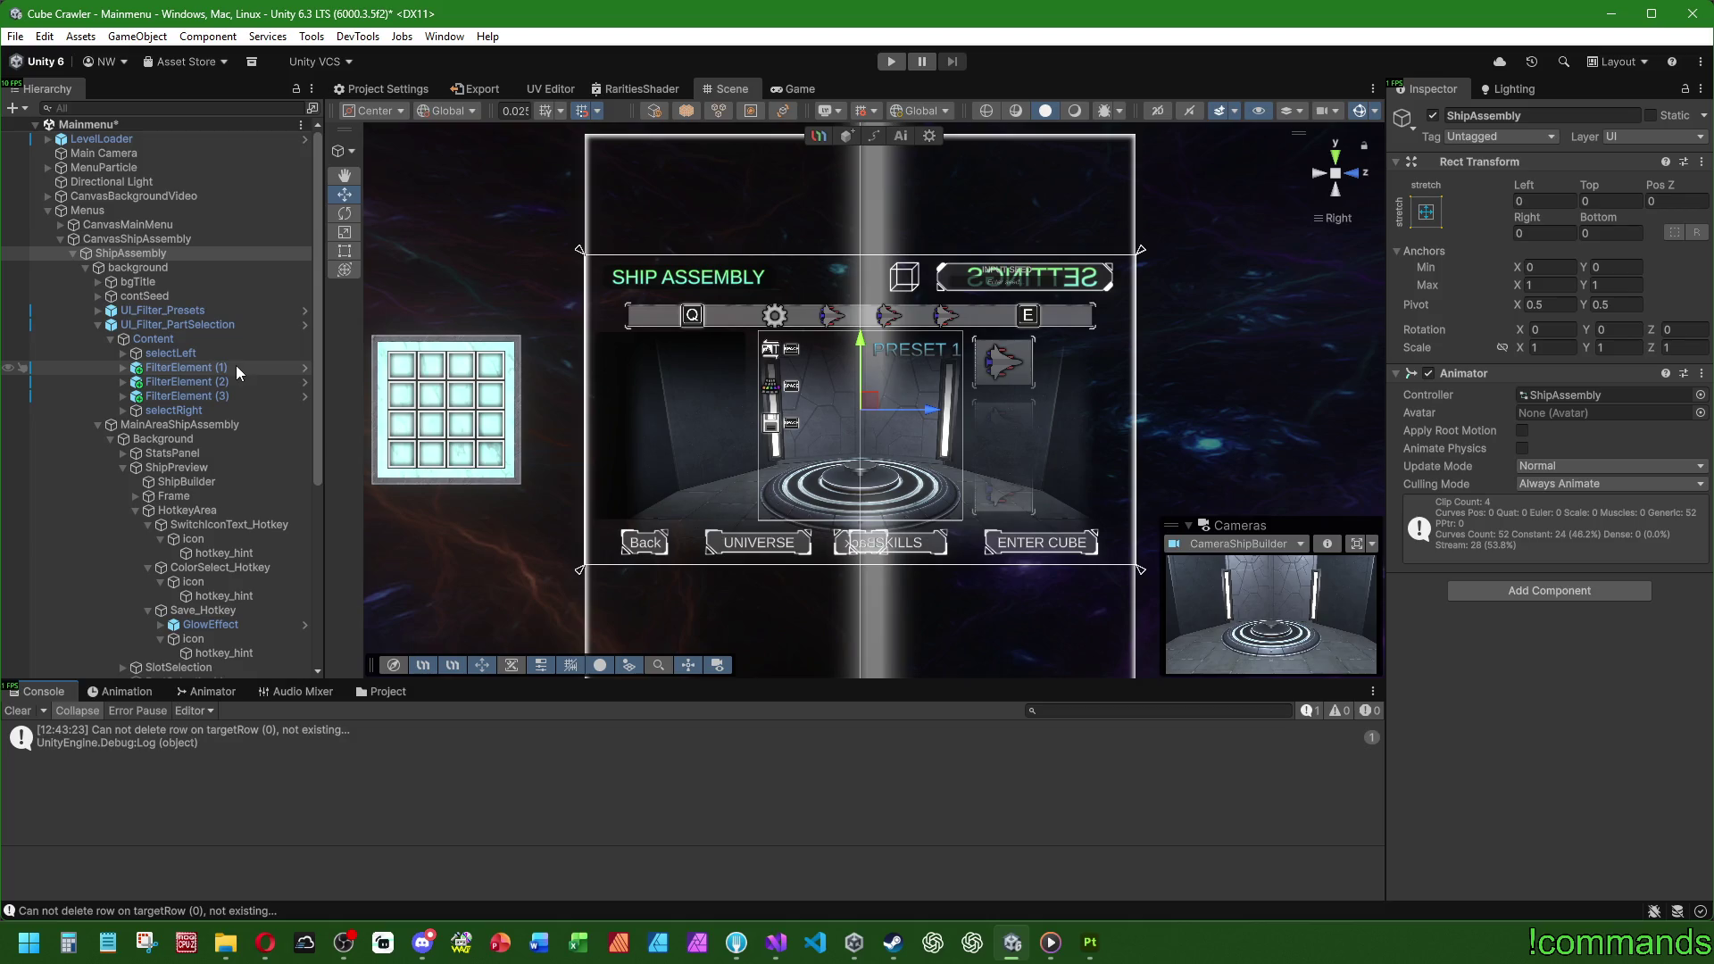
# Step: Duplicate UI_Filter_PartSelection and rename the copy UI_Filter_DesignSelection
pyautogui.click(215, 324)
pyautogui.click(98, 325)
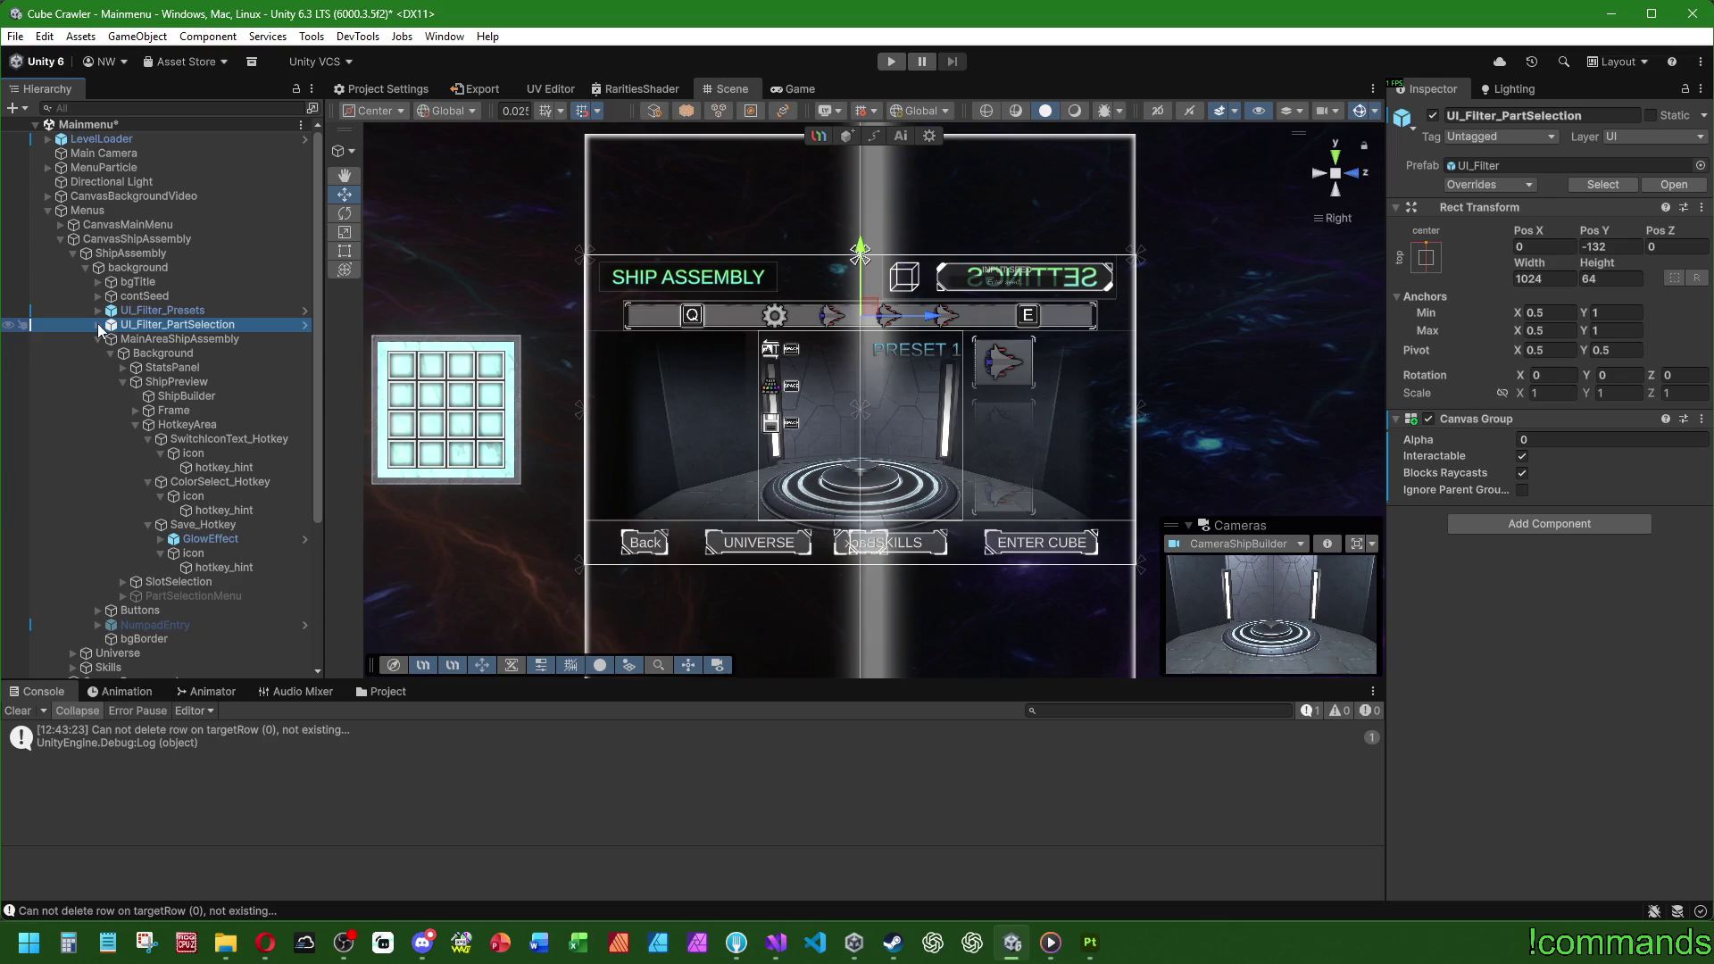
pyautogui.click(152, 312)
pyautogui.click(184, 327)
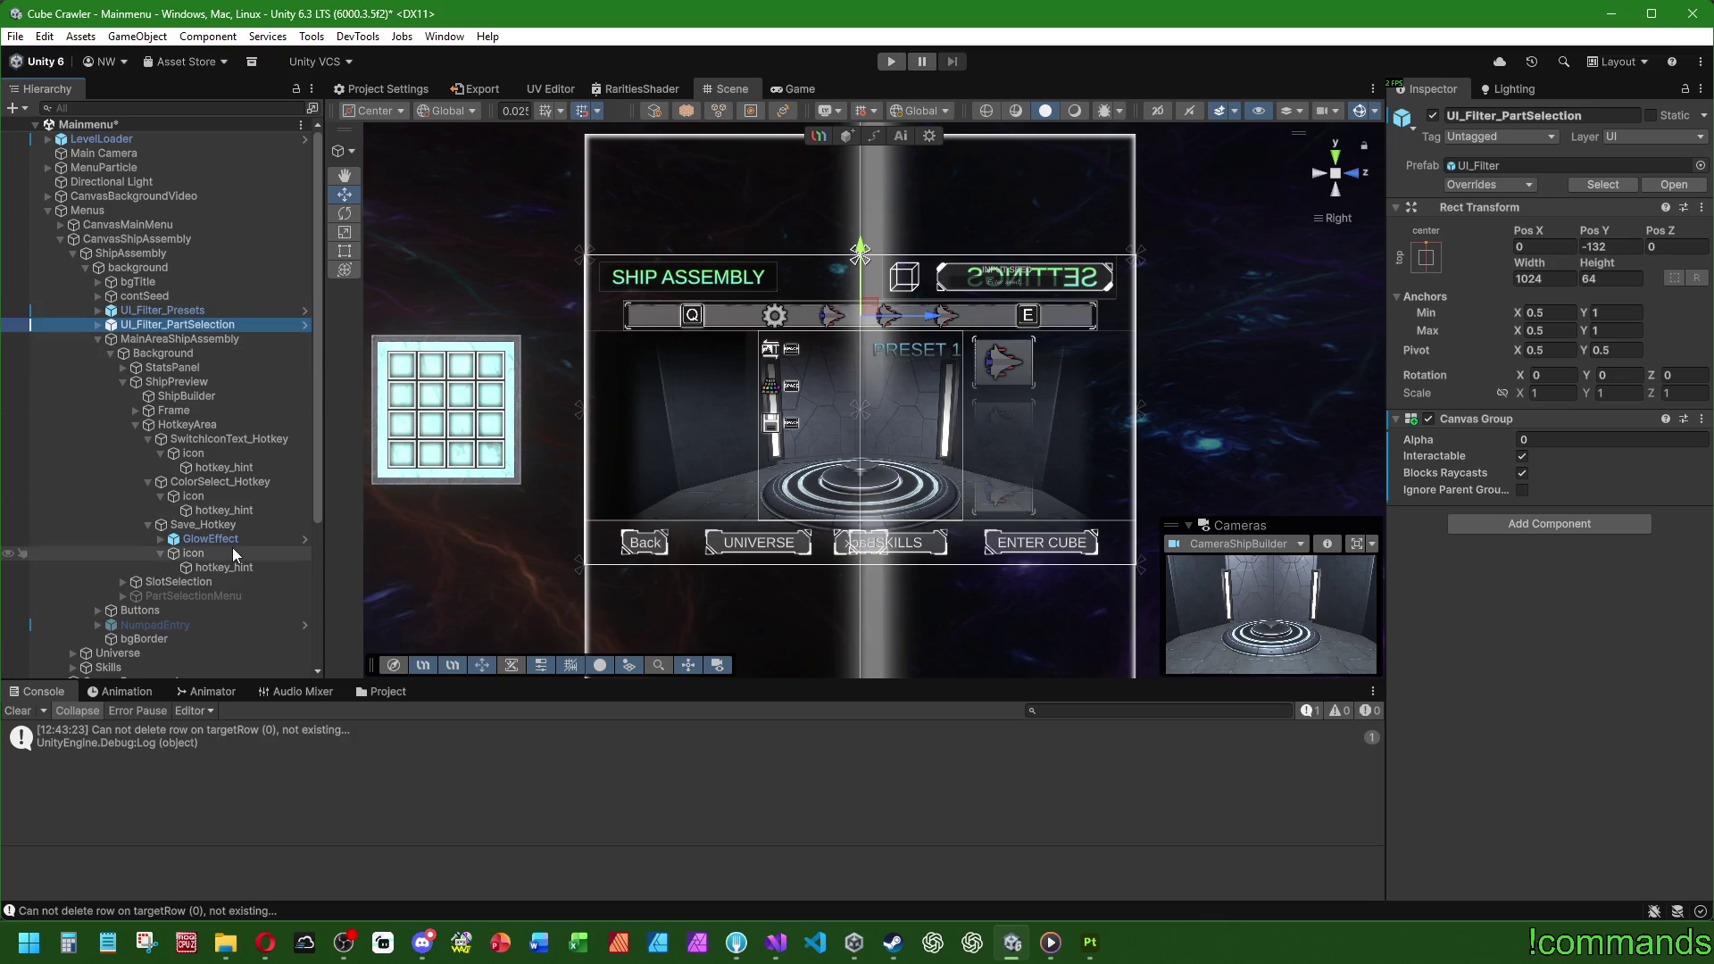
pyautogui.hotkey('ctrl', 'd')
pyautogui.press('F2')
pyautogui.press('BackSpace')
pyautogui.press('BackSpace')
pyautogui.press('BackSpace')
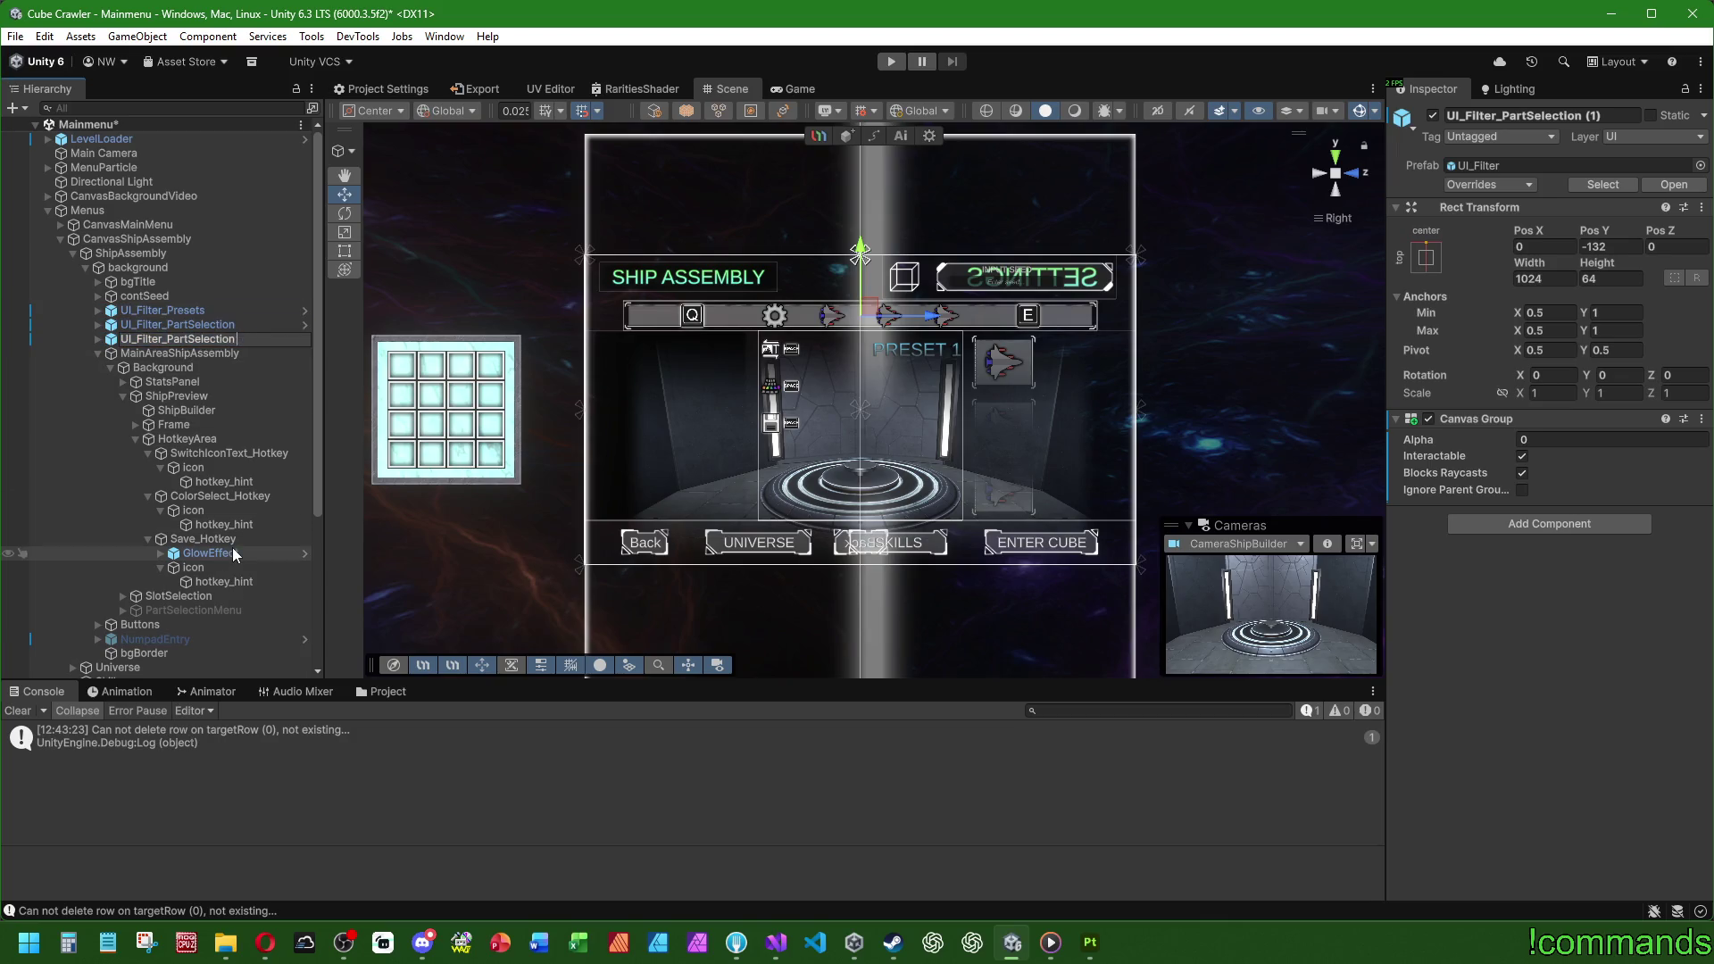
pyautogui.press('BackSpace')
pyautogui.press('BackSpace')
pyautogui.write('DesignD')
pyautogui.press('BackSpace')
pyautogui.write('Selection')
pyautogui.press('Return')
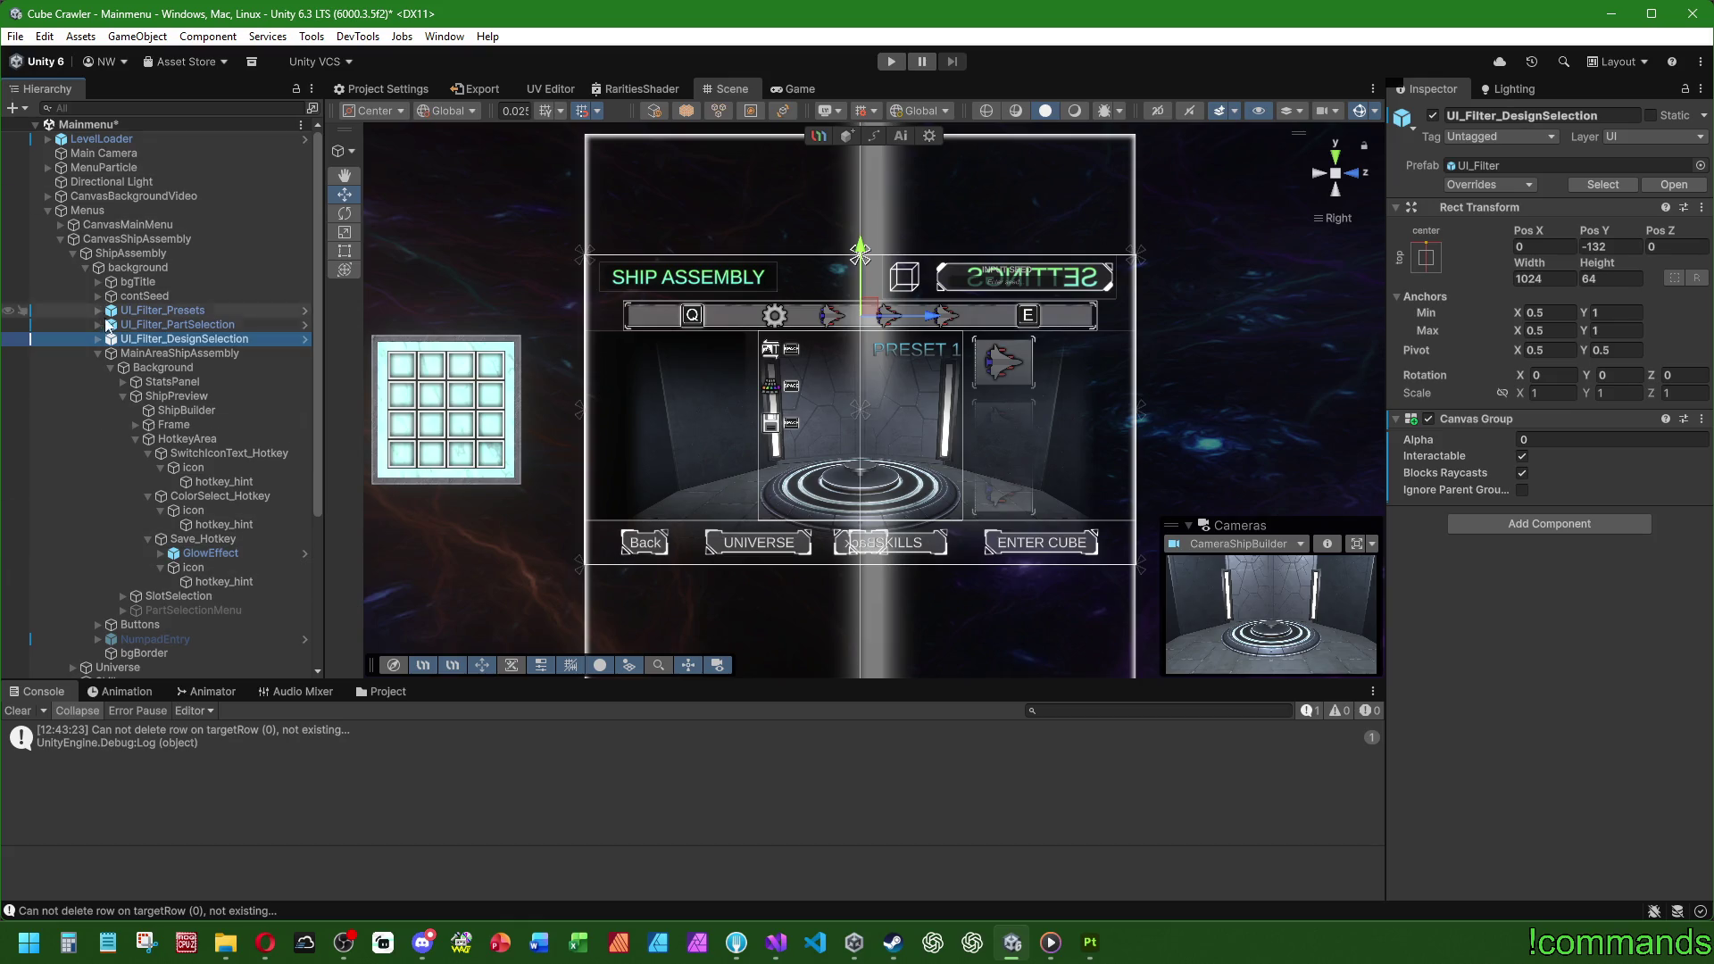
# Step: Expand UI_Filter_DesignSelection and select its FilterElement (1), (2) and (3)
pyautogui.click(99, 340)
pyautogui.click(183, 382)
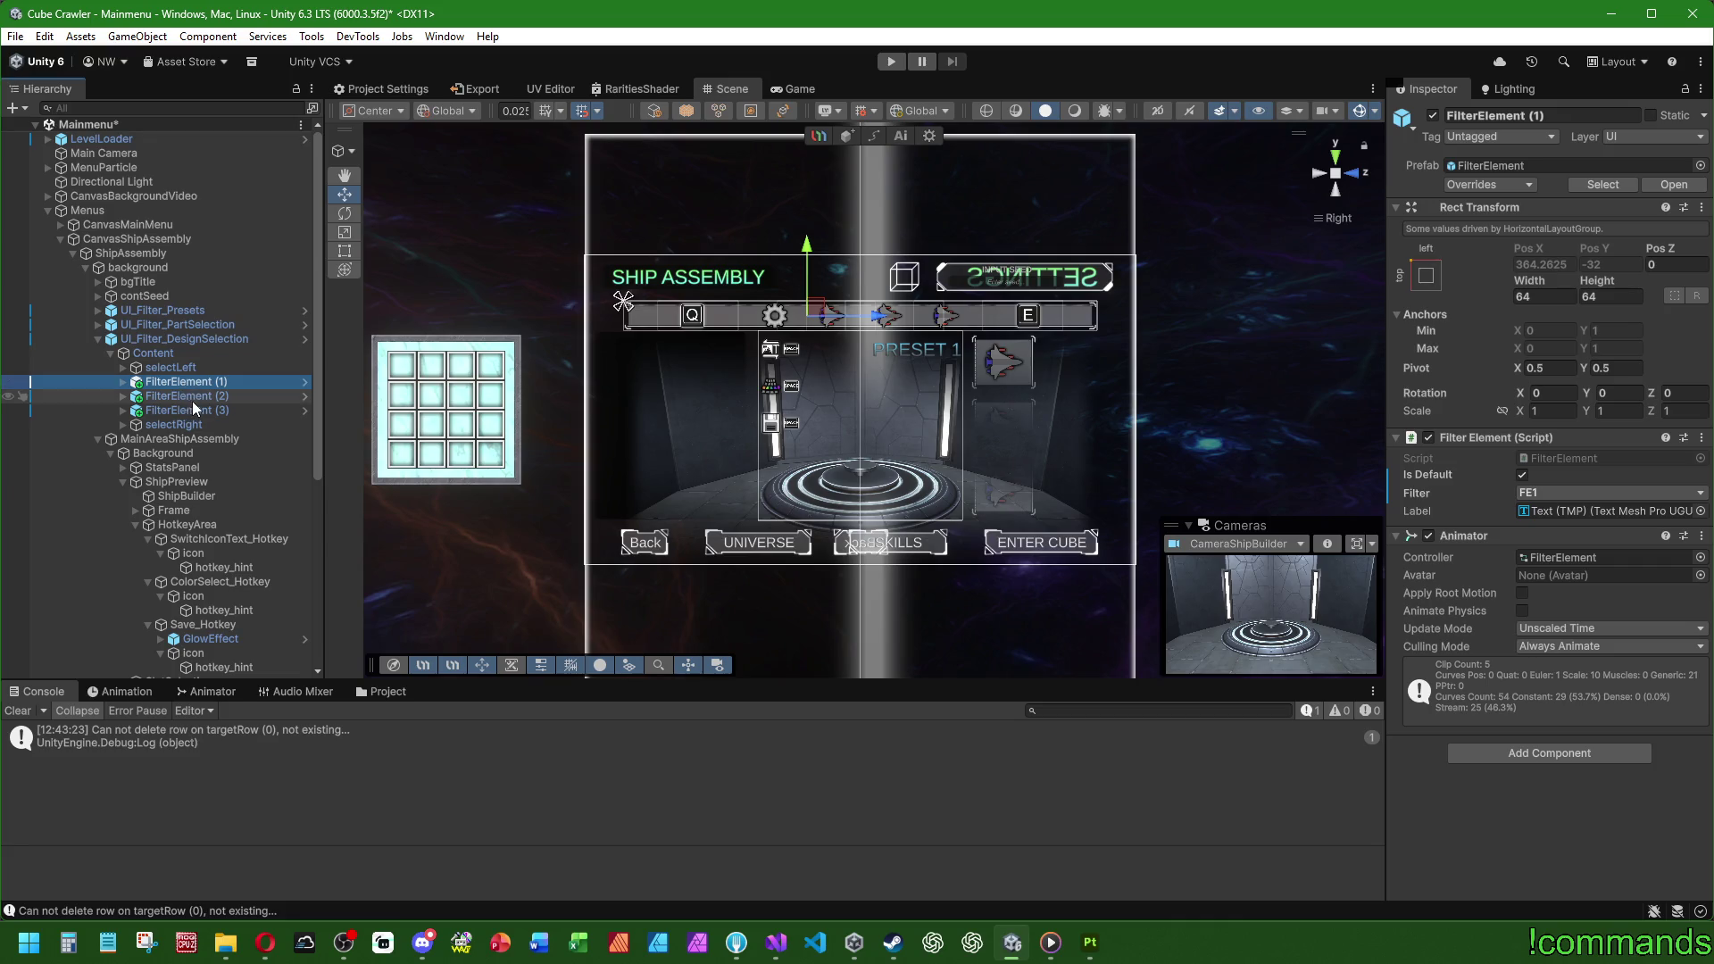
pyautogui.click(195, 397)
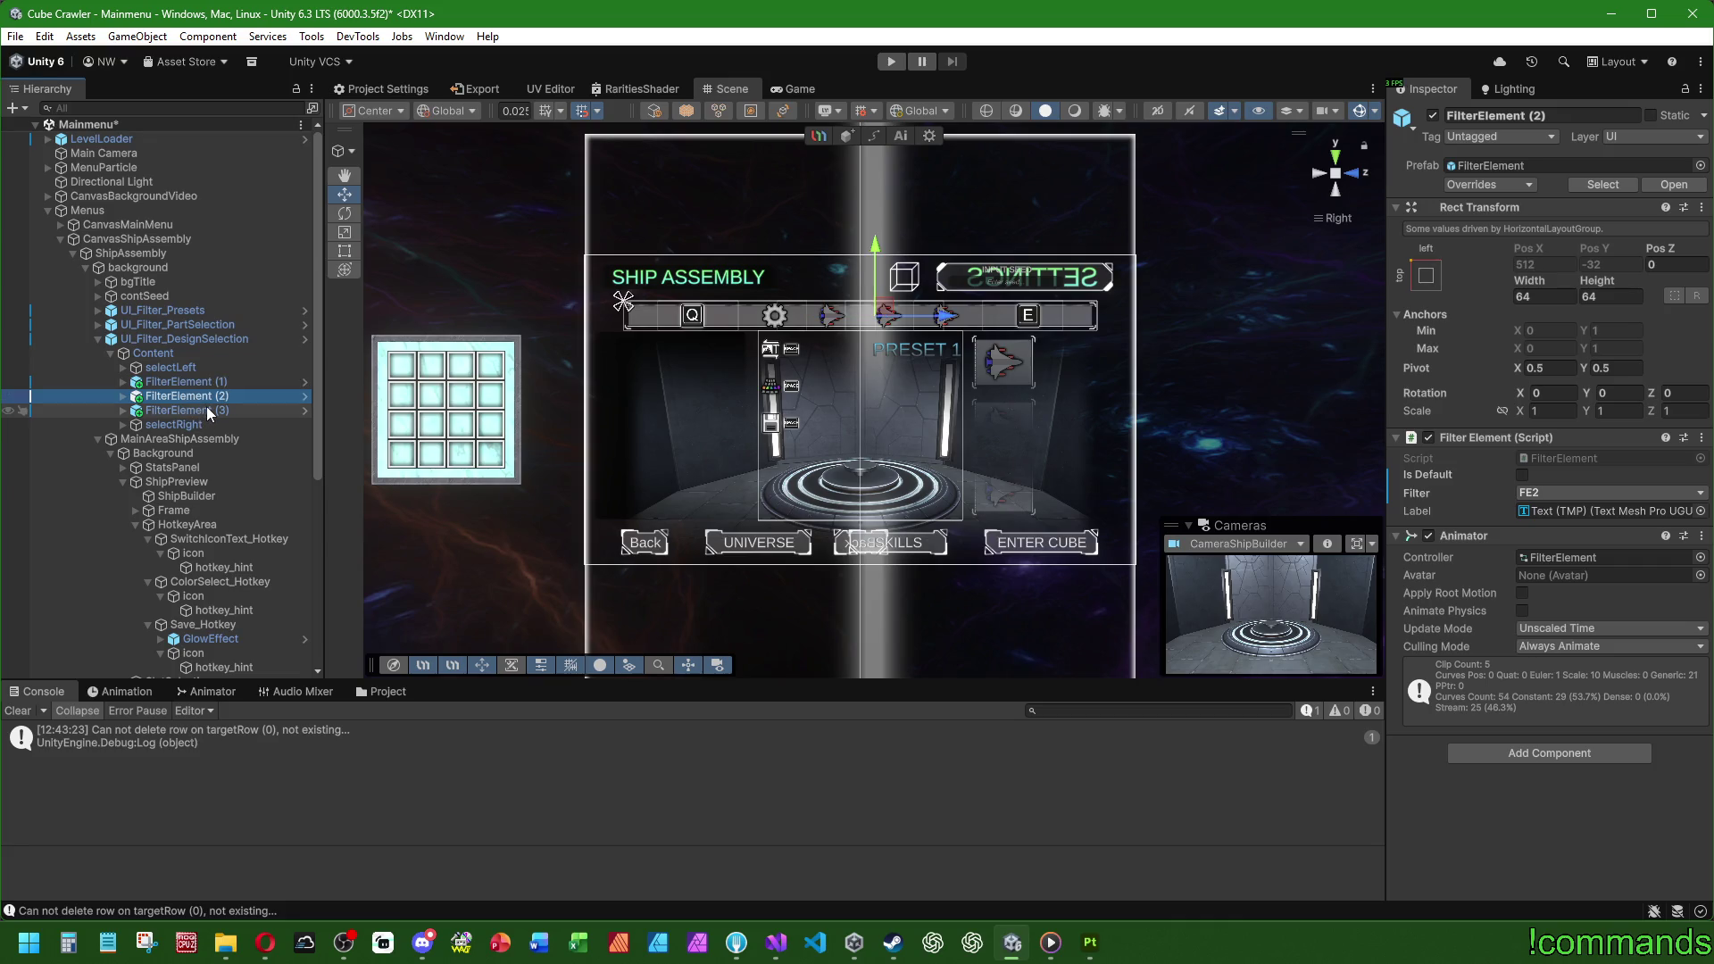
pyautogui.click(206, 405)
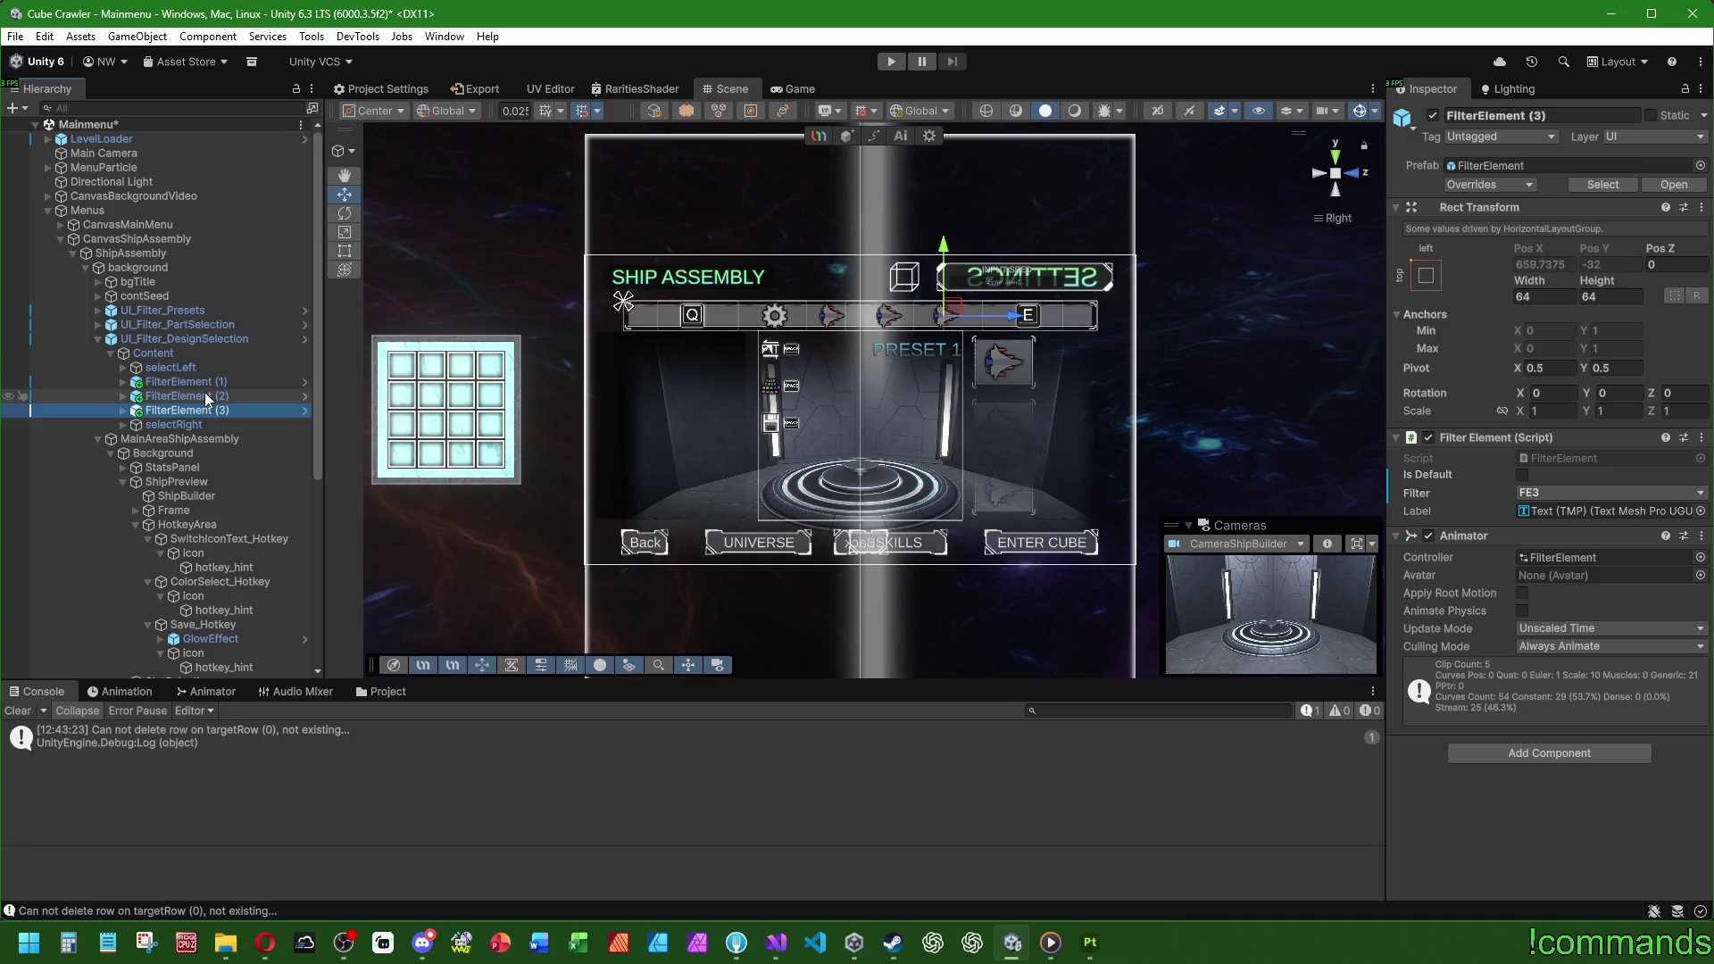
# Step: Delete FilterElement (2) and (3) and set FilterElement (1)'s icon to sector_raum_Icon128
pyautogui.keyDown('shift'); pyautogui.click(202, 396); pyautogui.keyUp('shift')
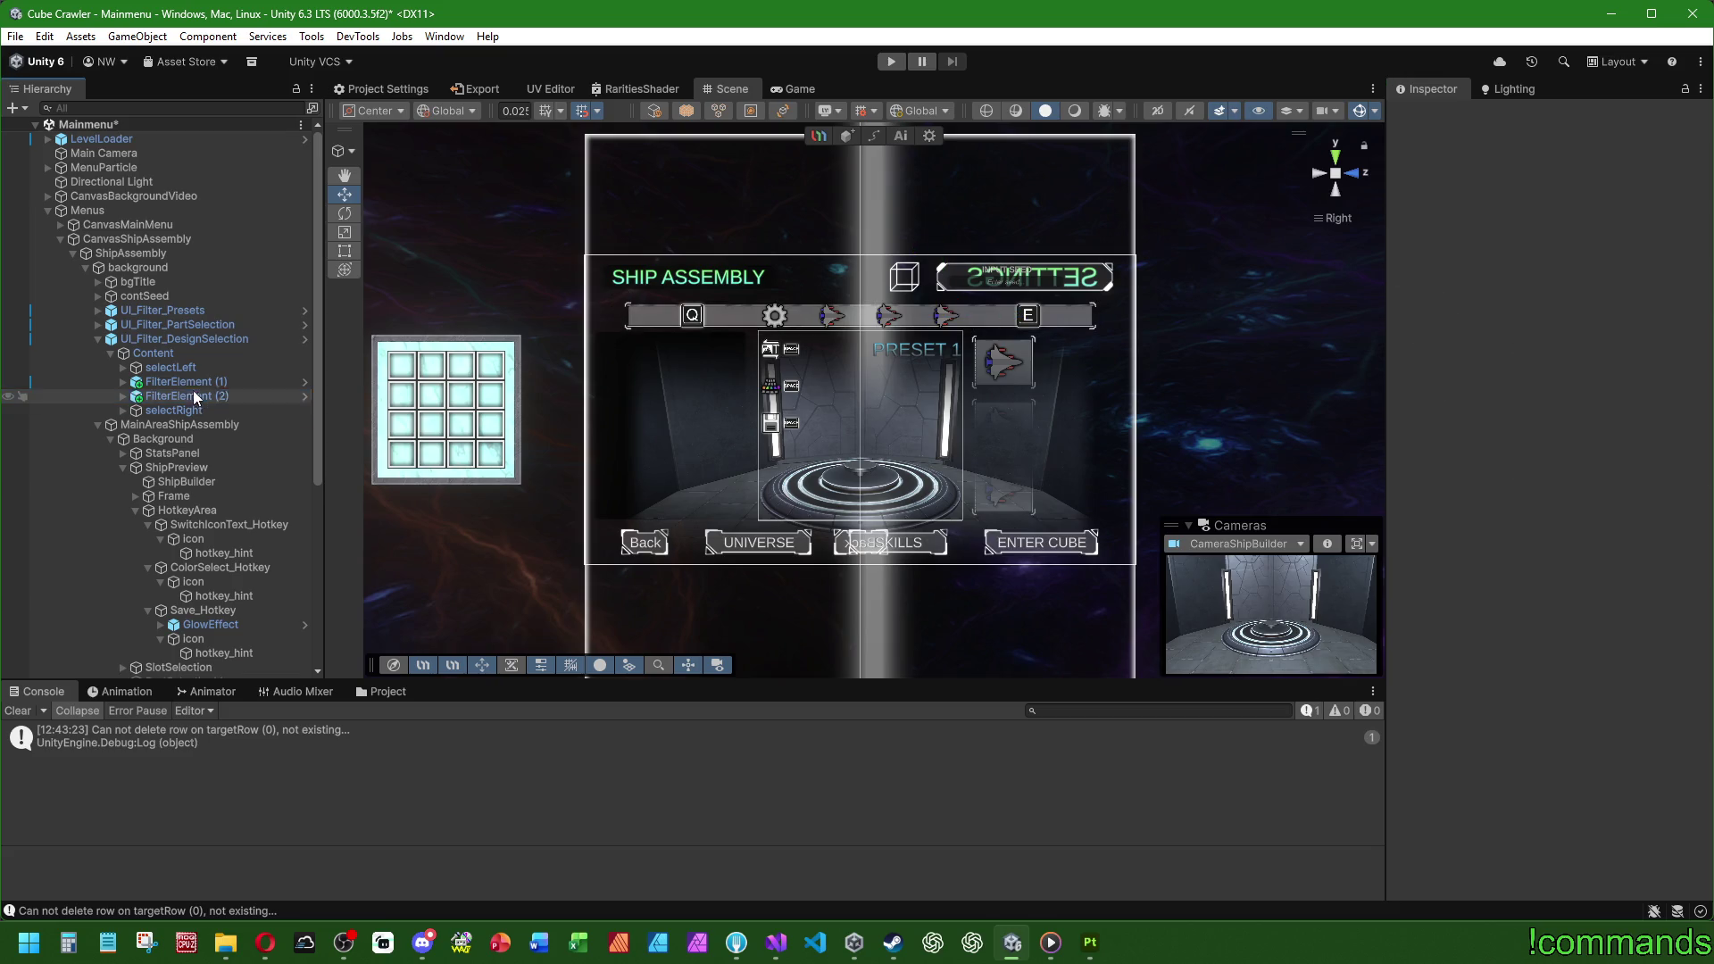
pyautogui.press('Delete')
pyautogui.click(124, 382)
pyautogui.click(170, 387)
pyautogui.click(137, 398)
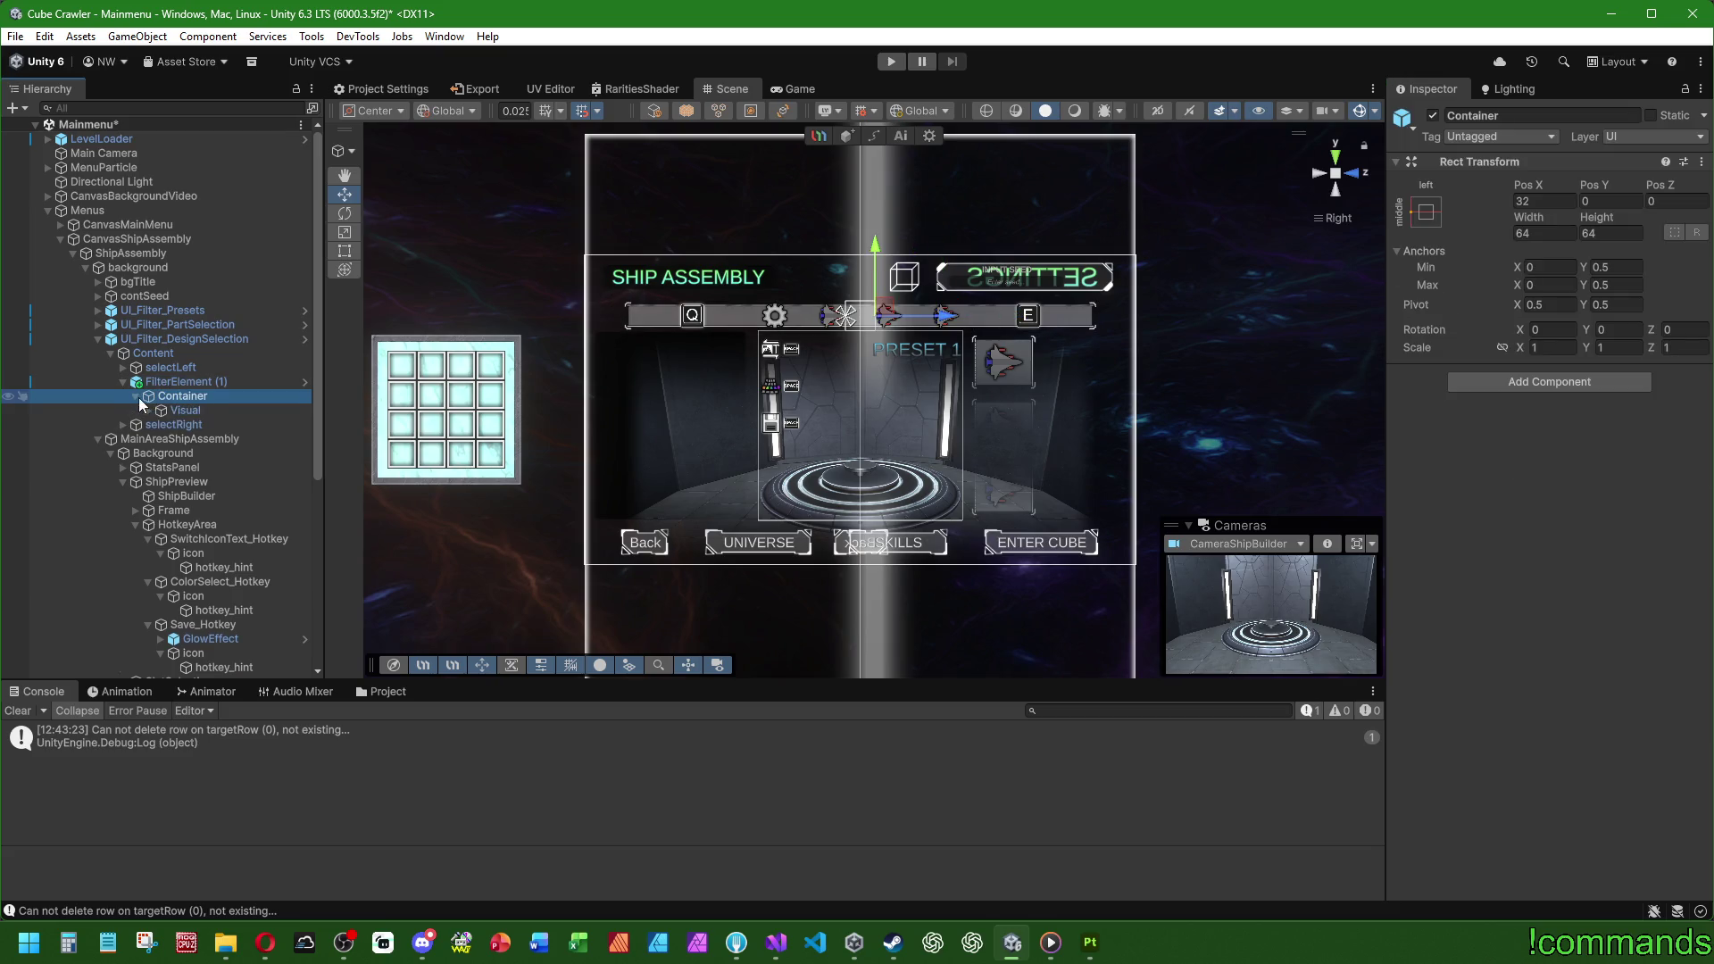
pyautogui.click(153, 409)
pyautogui.click(148, 410)
pyautogui.click(202, 422)
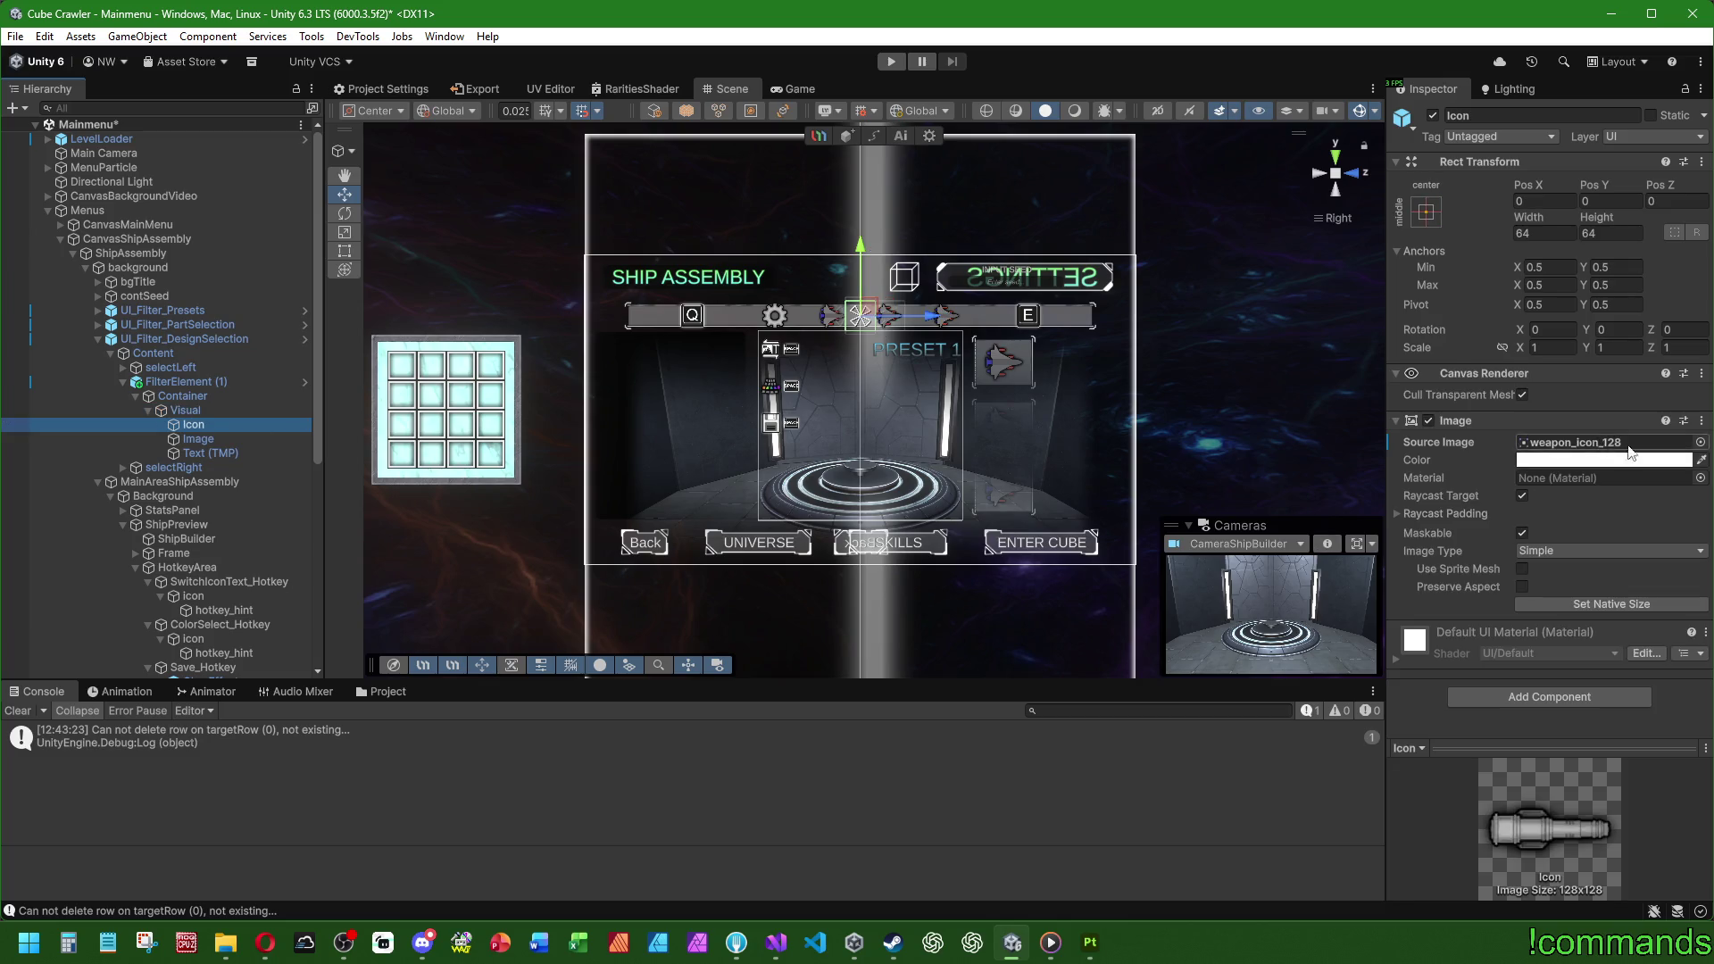
pyautogui.click(1701, 443)
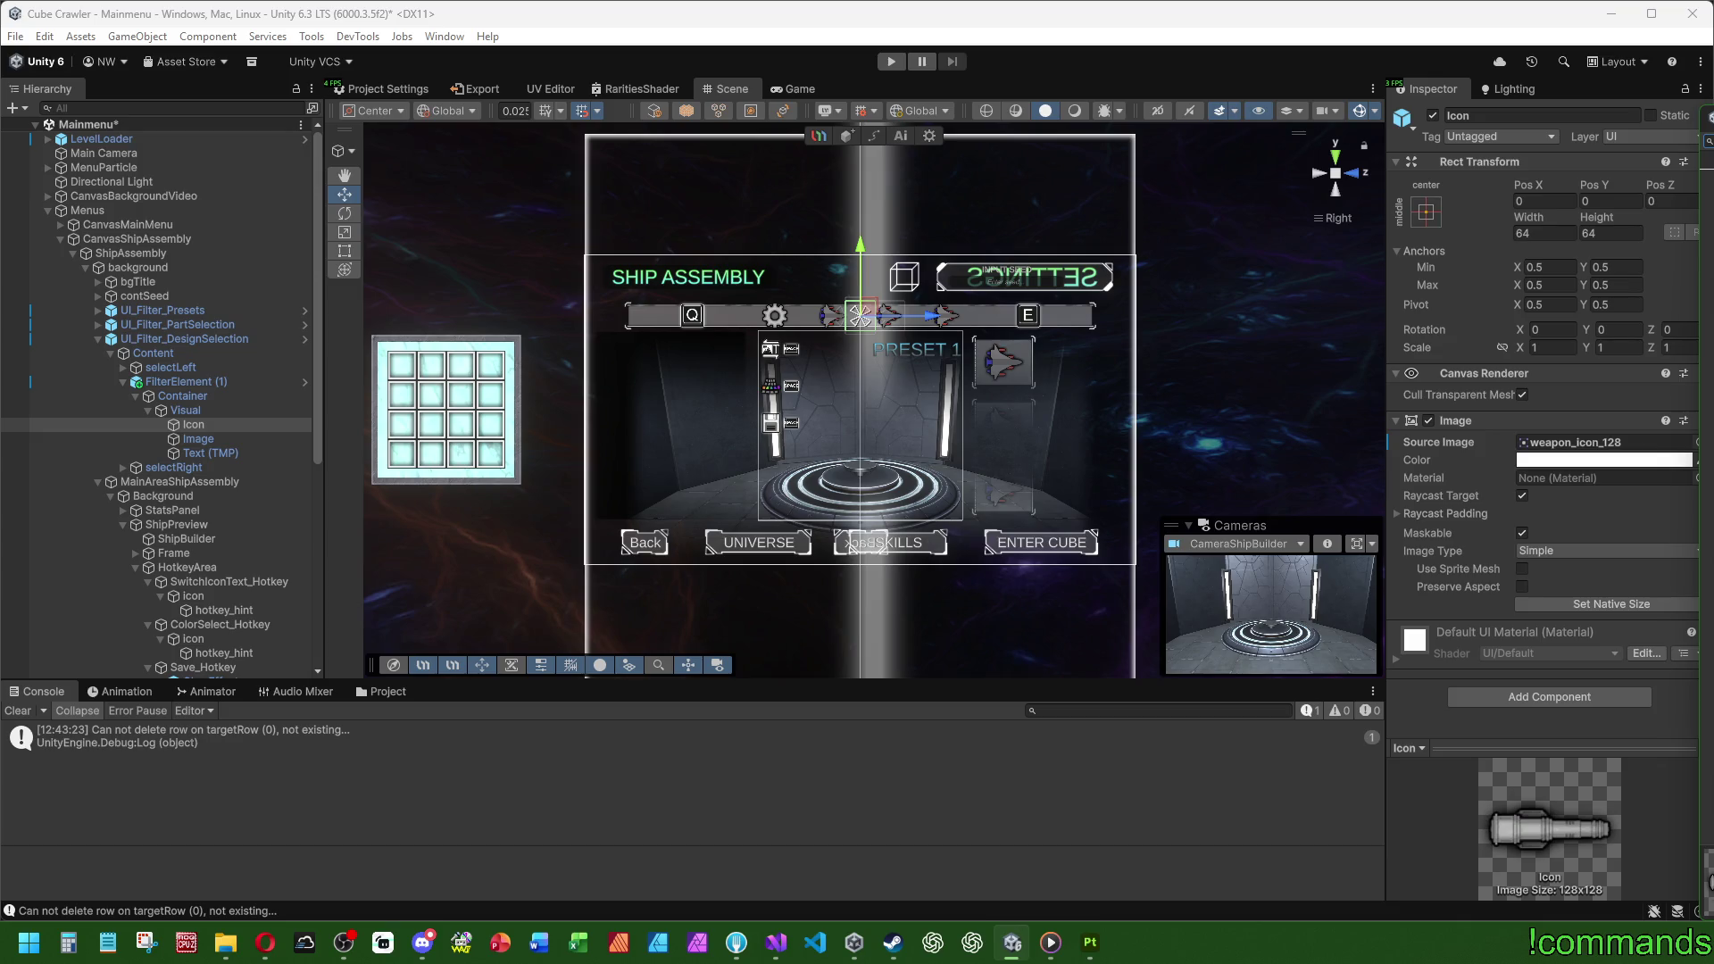
pyautogui.press('Return')
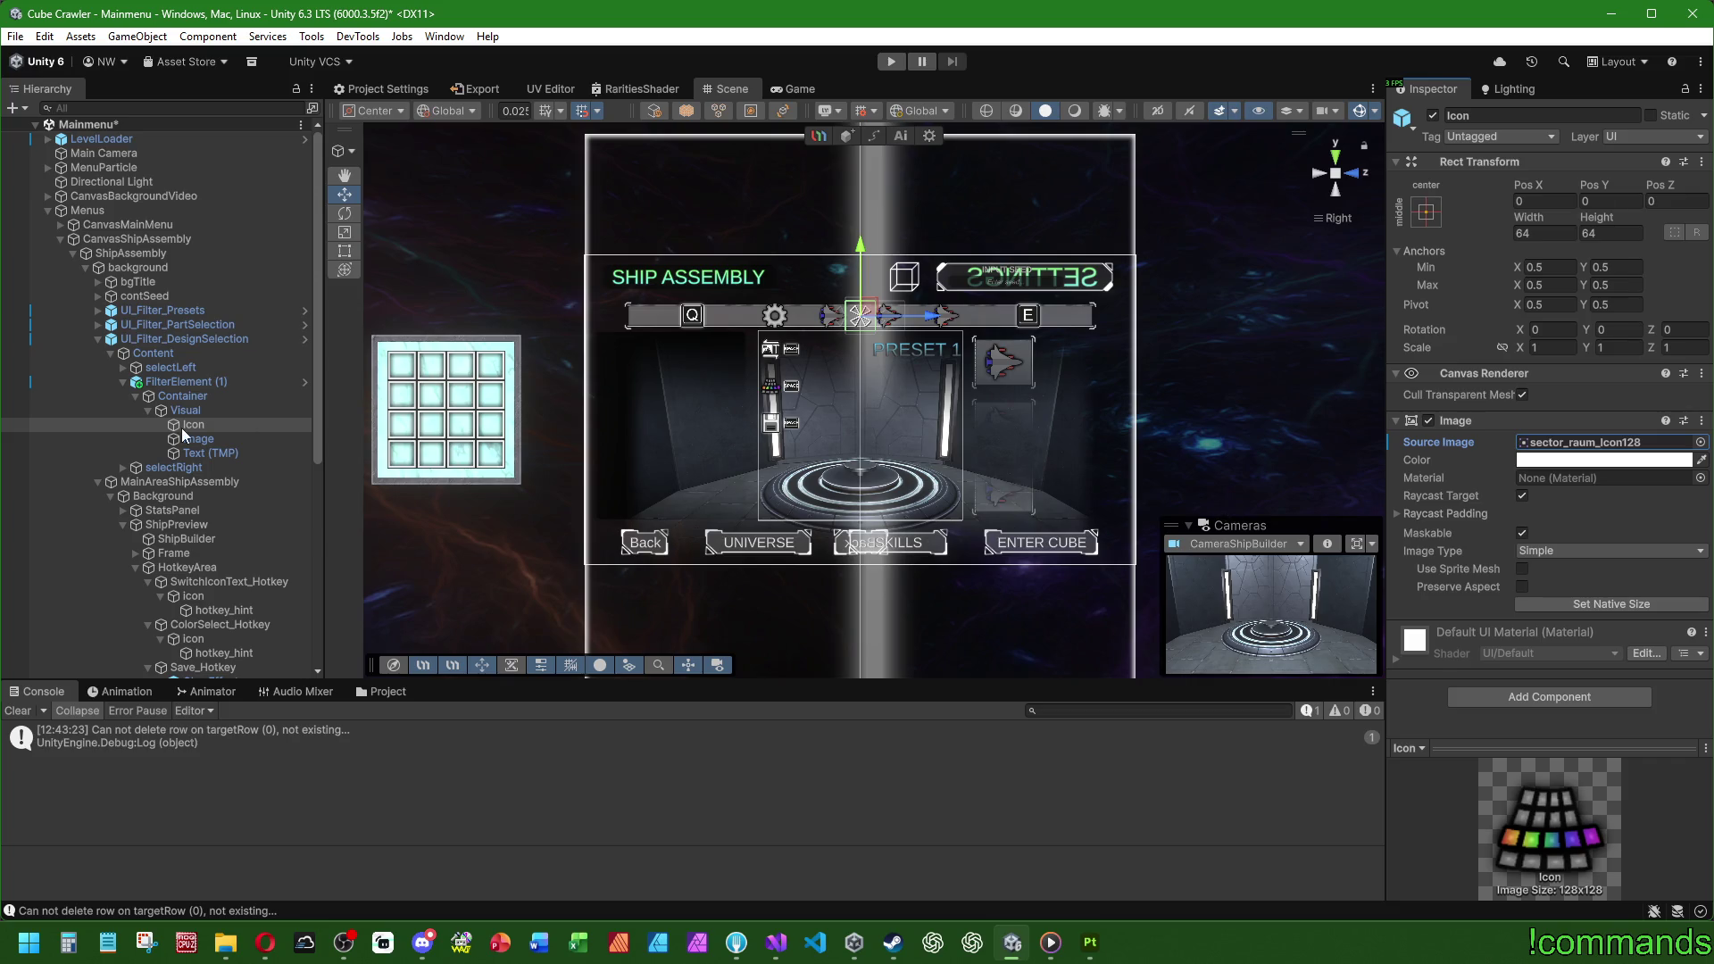
# Step: Change the filter element's label from WEAPON to COLOR and its language key to color
pyautogui.click(207, 453)
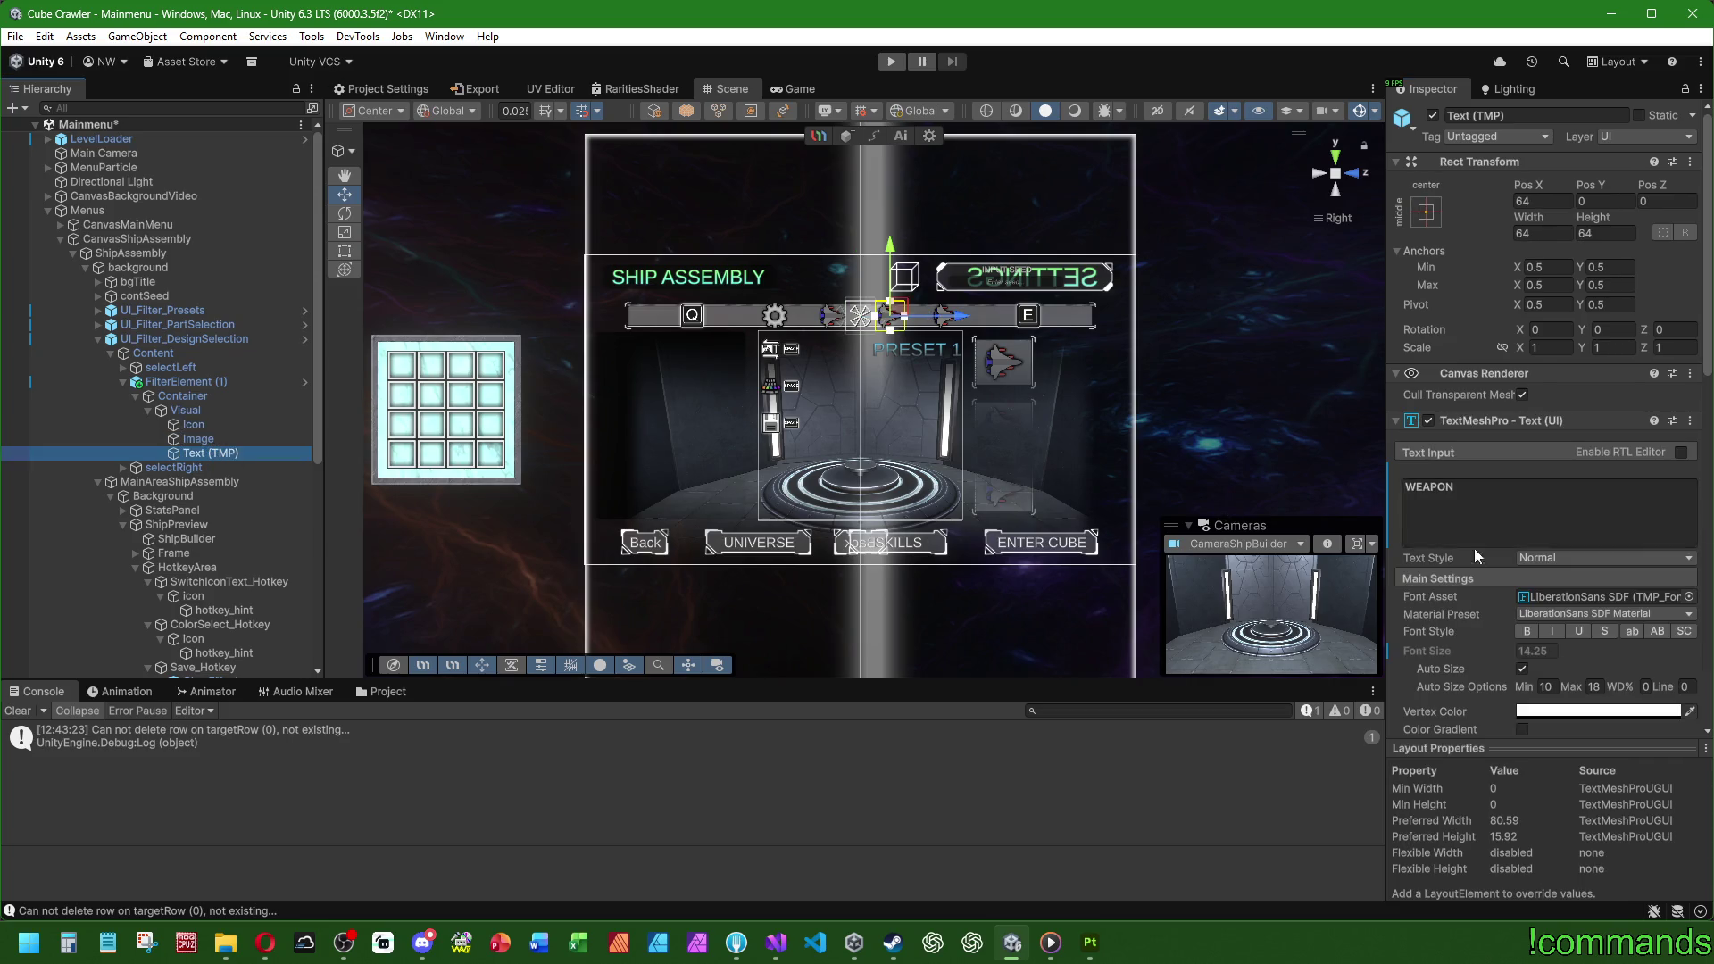
pyautogui.scroll(-10, 1473, 553)
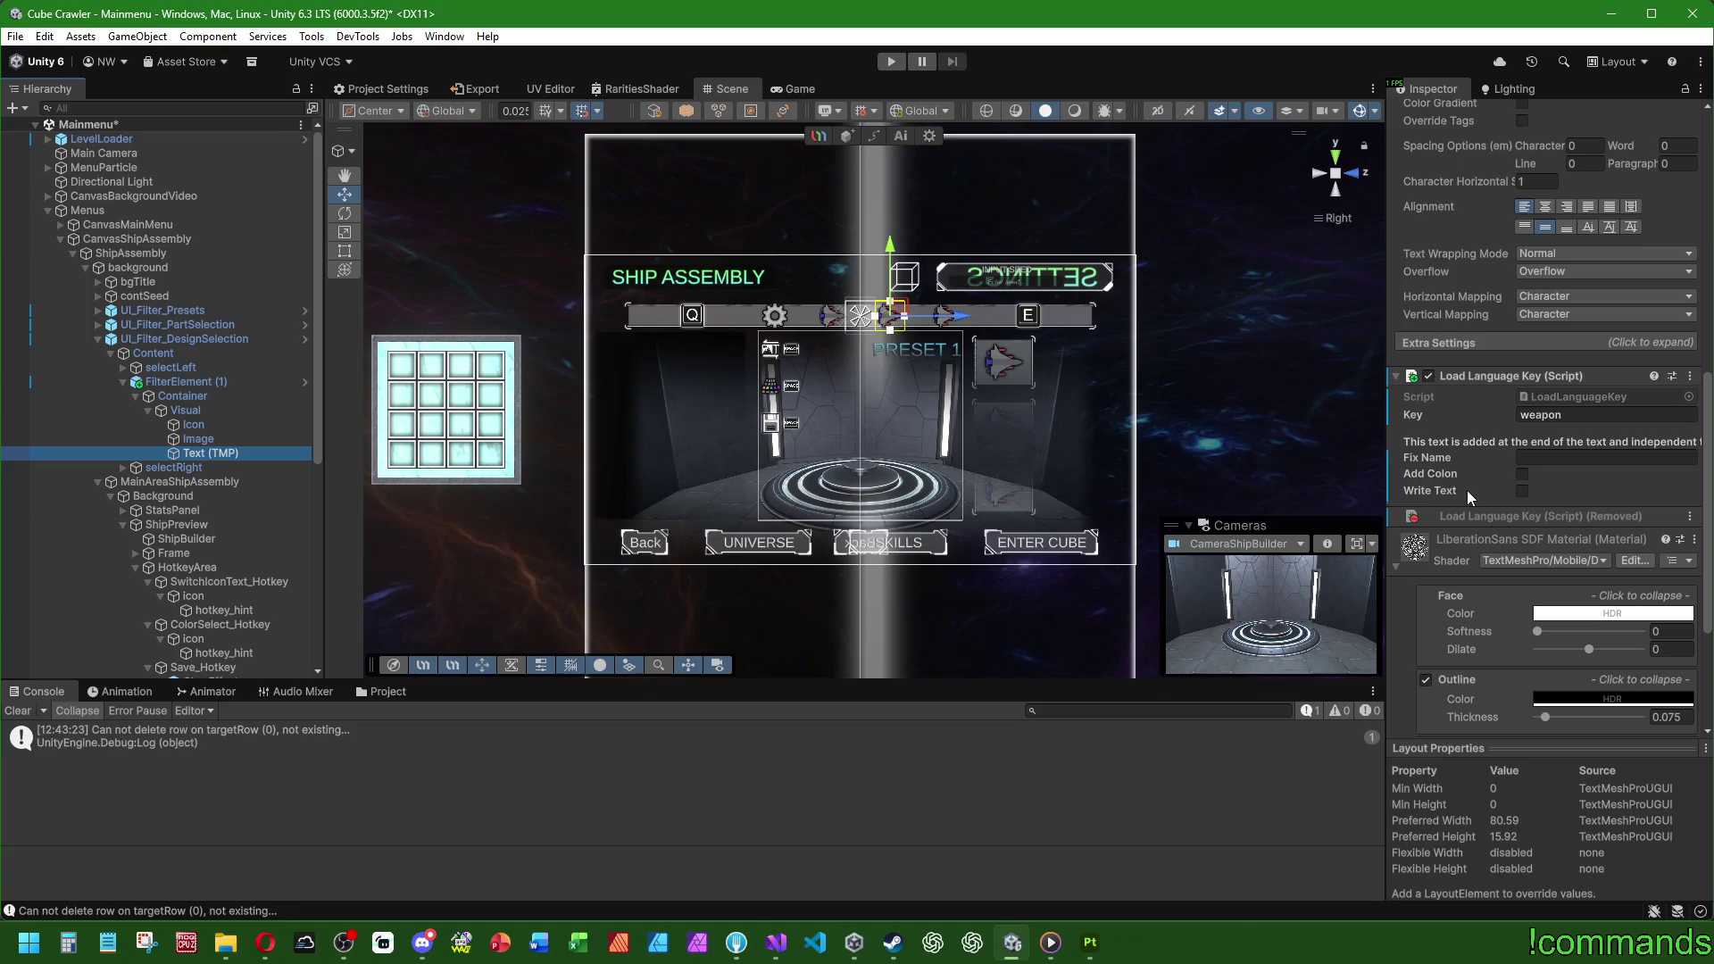
pyautogui.scroll(7, 1465, 491)
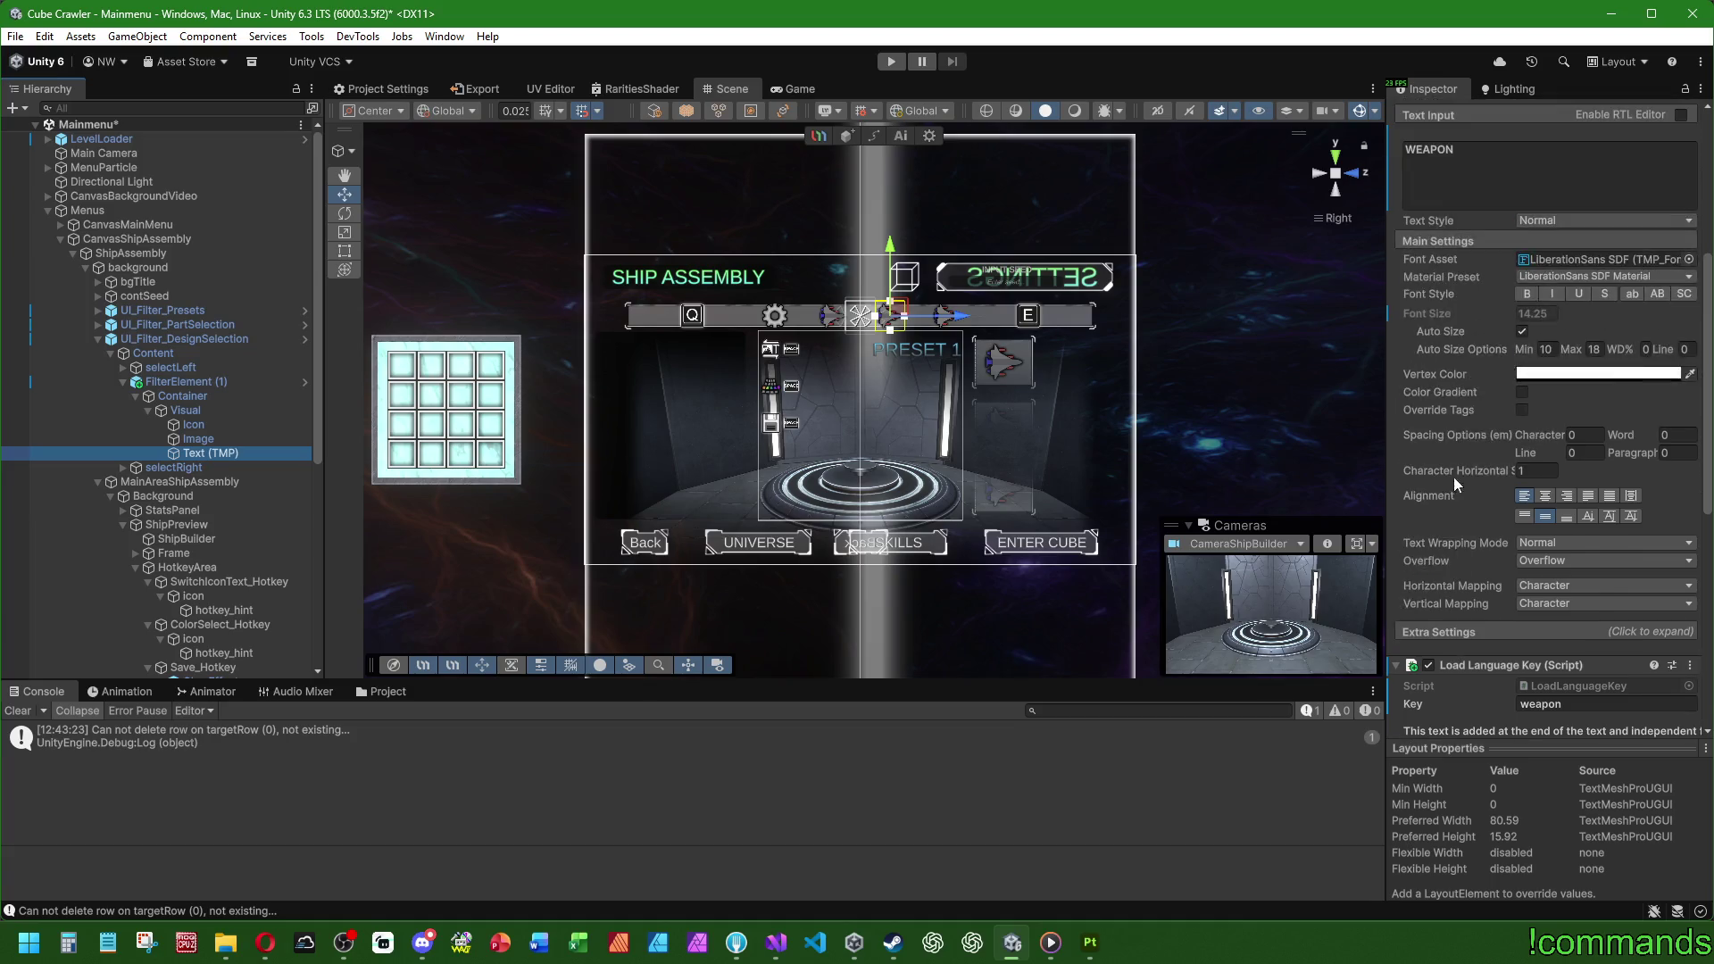
pyautogui.click(1508, 324)
pyautogui.write('COLOR')
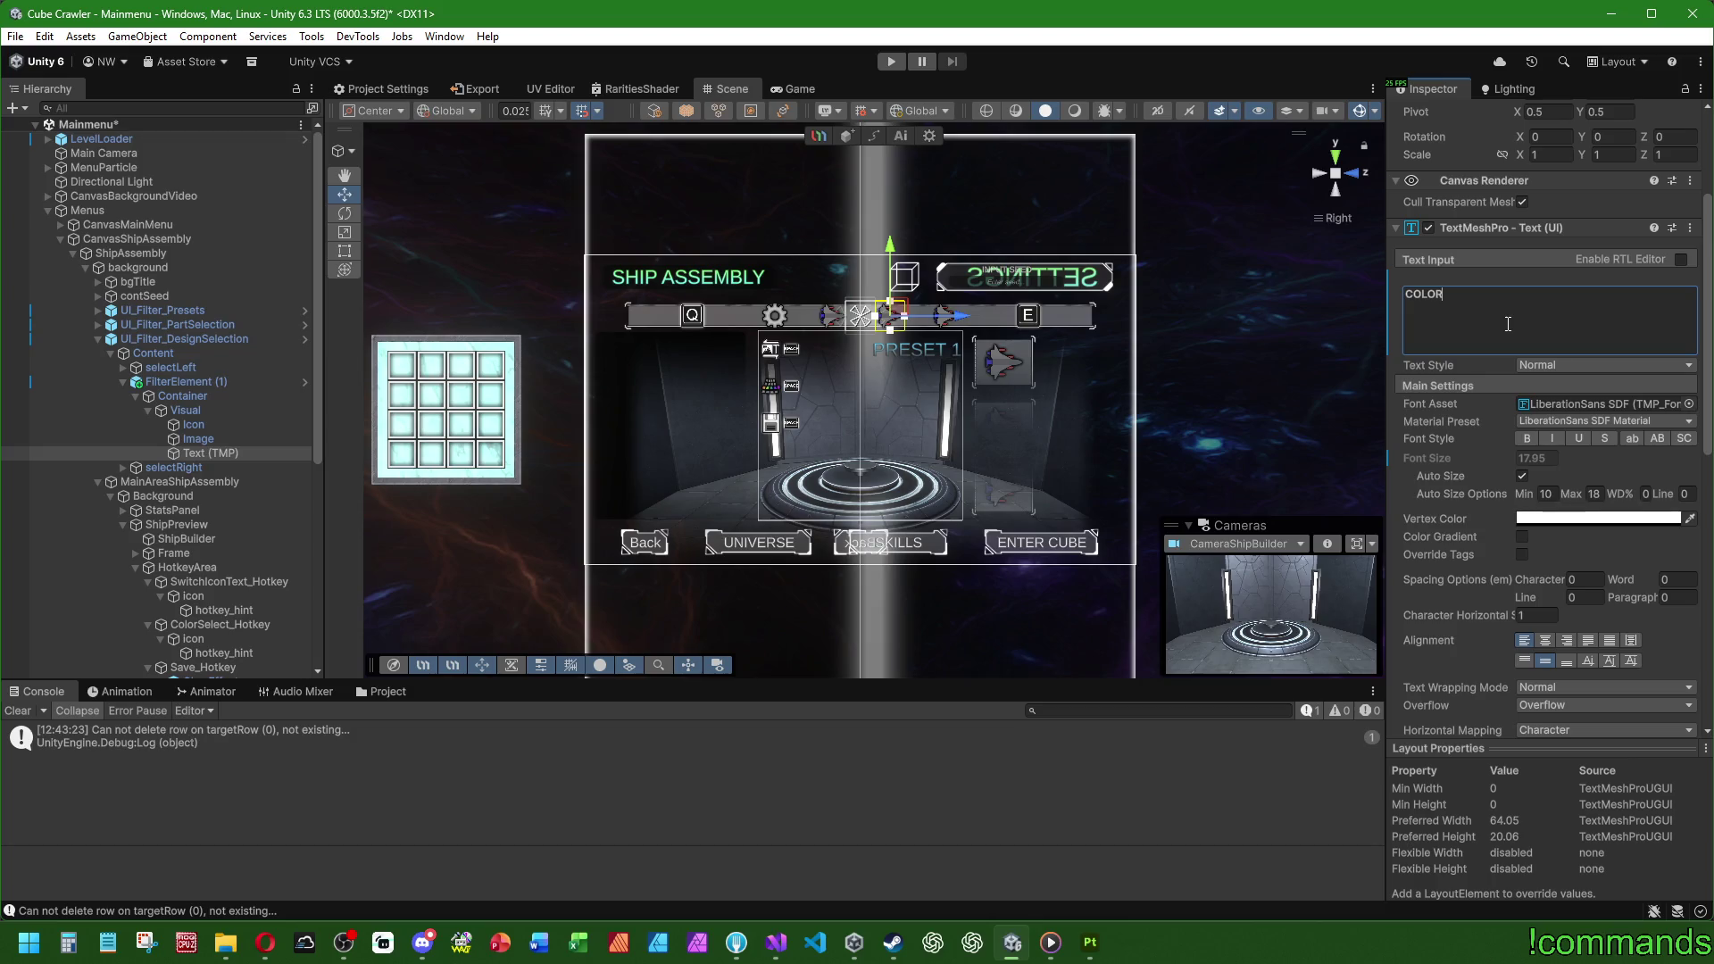
pyautogui.scroll(-9, 1493, 462)
pyautogui.click(1600, 271)
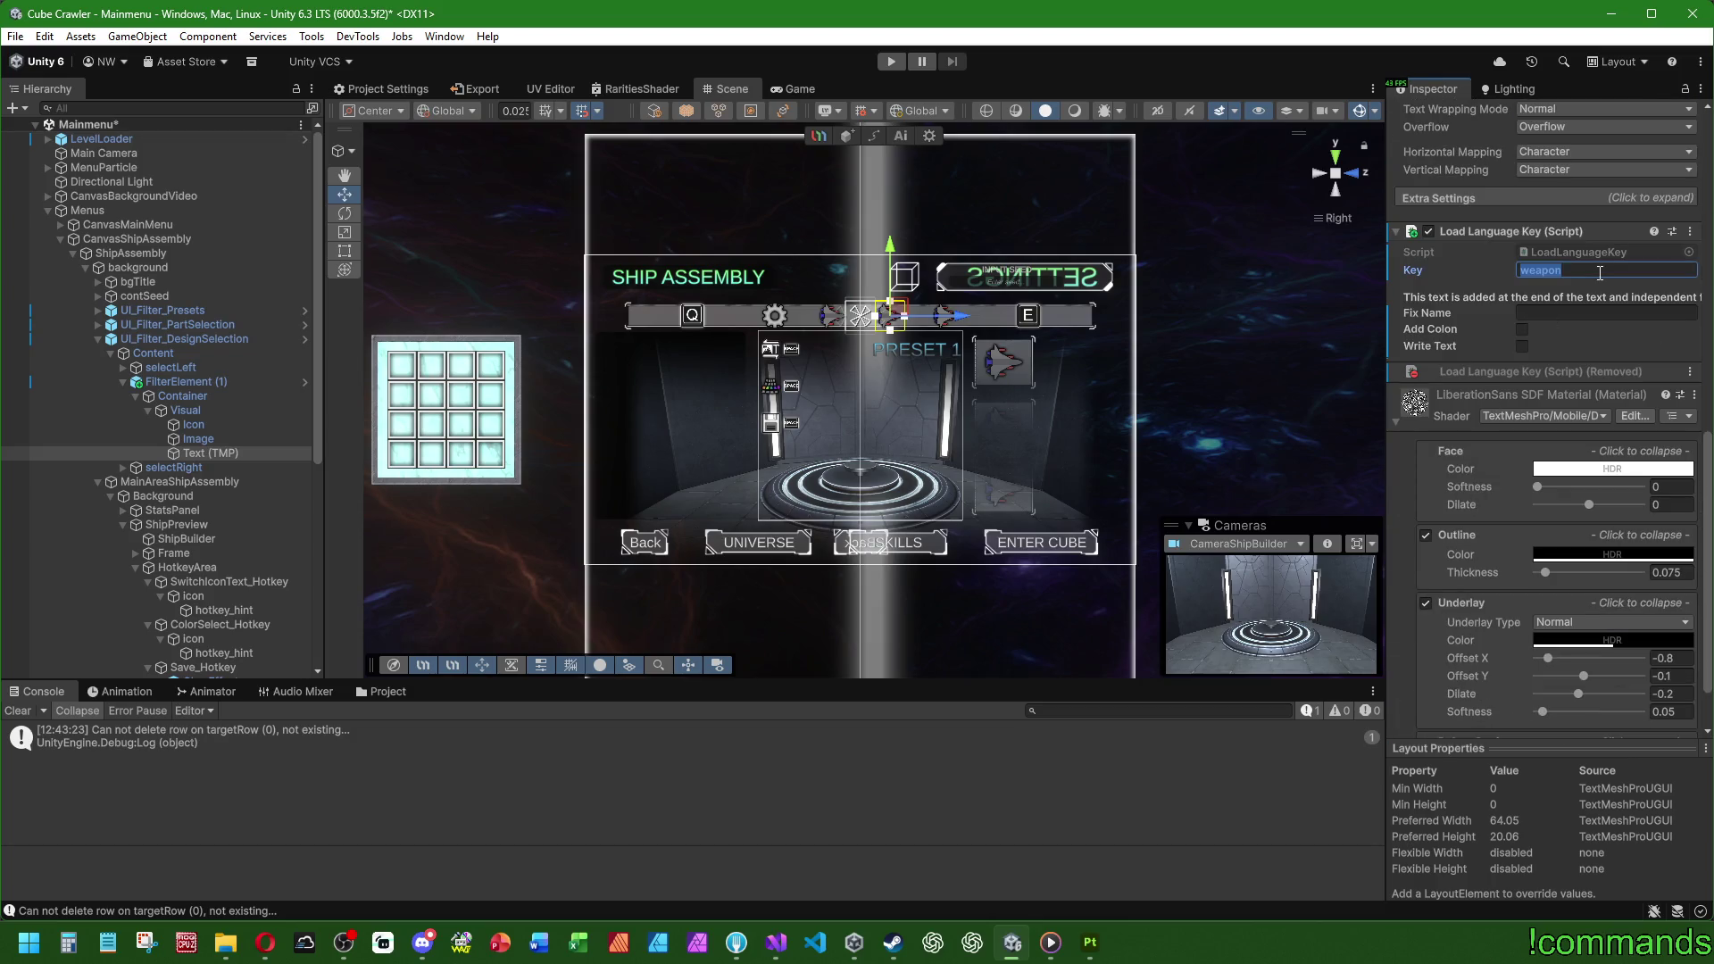
pyautogui.write('color')
pyautogui.click(98, 339)
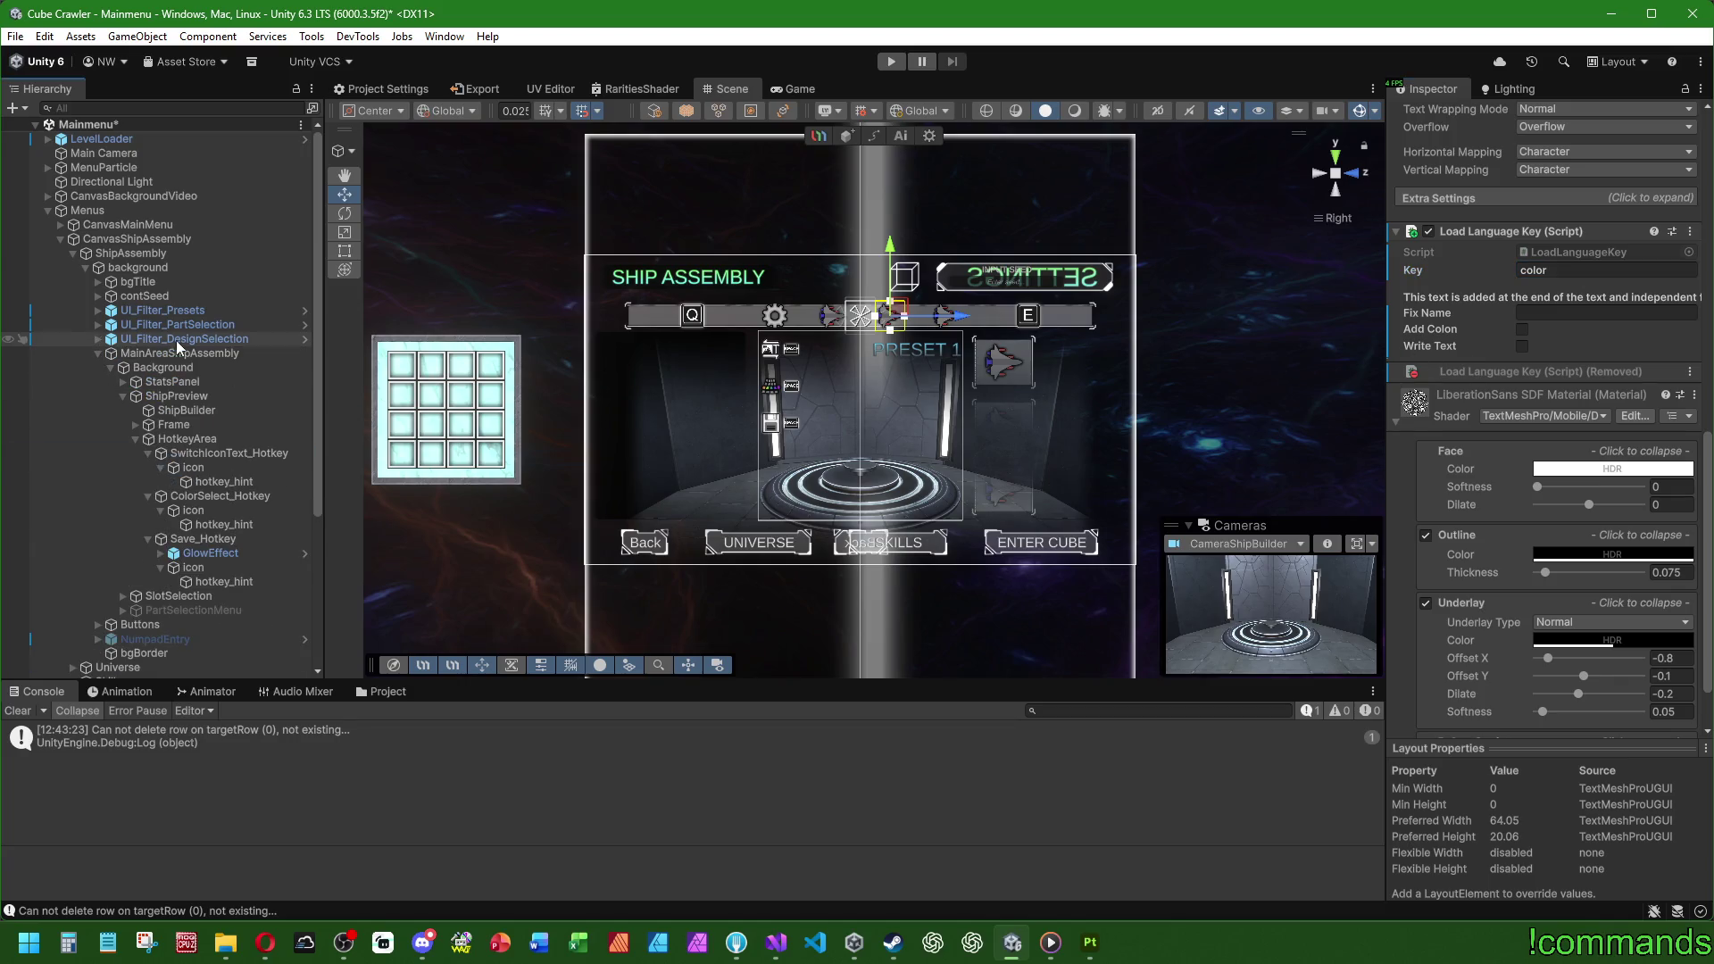
# Step: Collapse ShipPreview and frame PartSelectionMenu in the Scene view
pyautogui.click(120, 395)
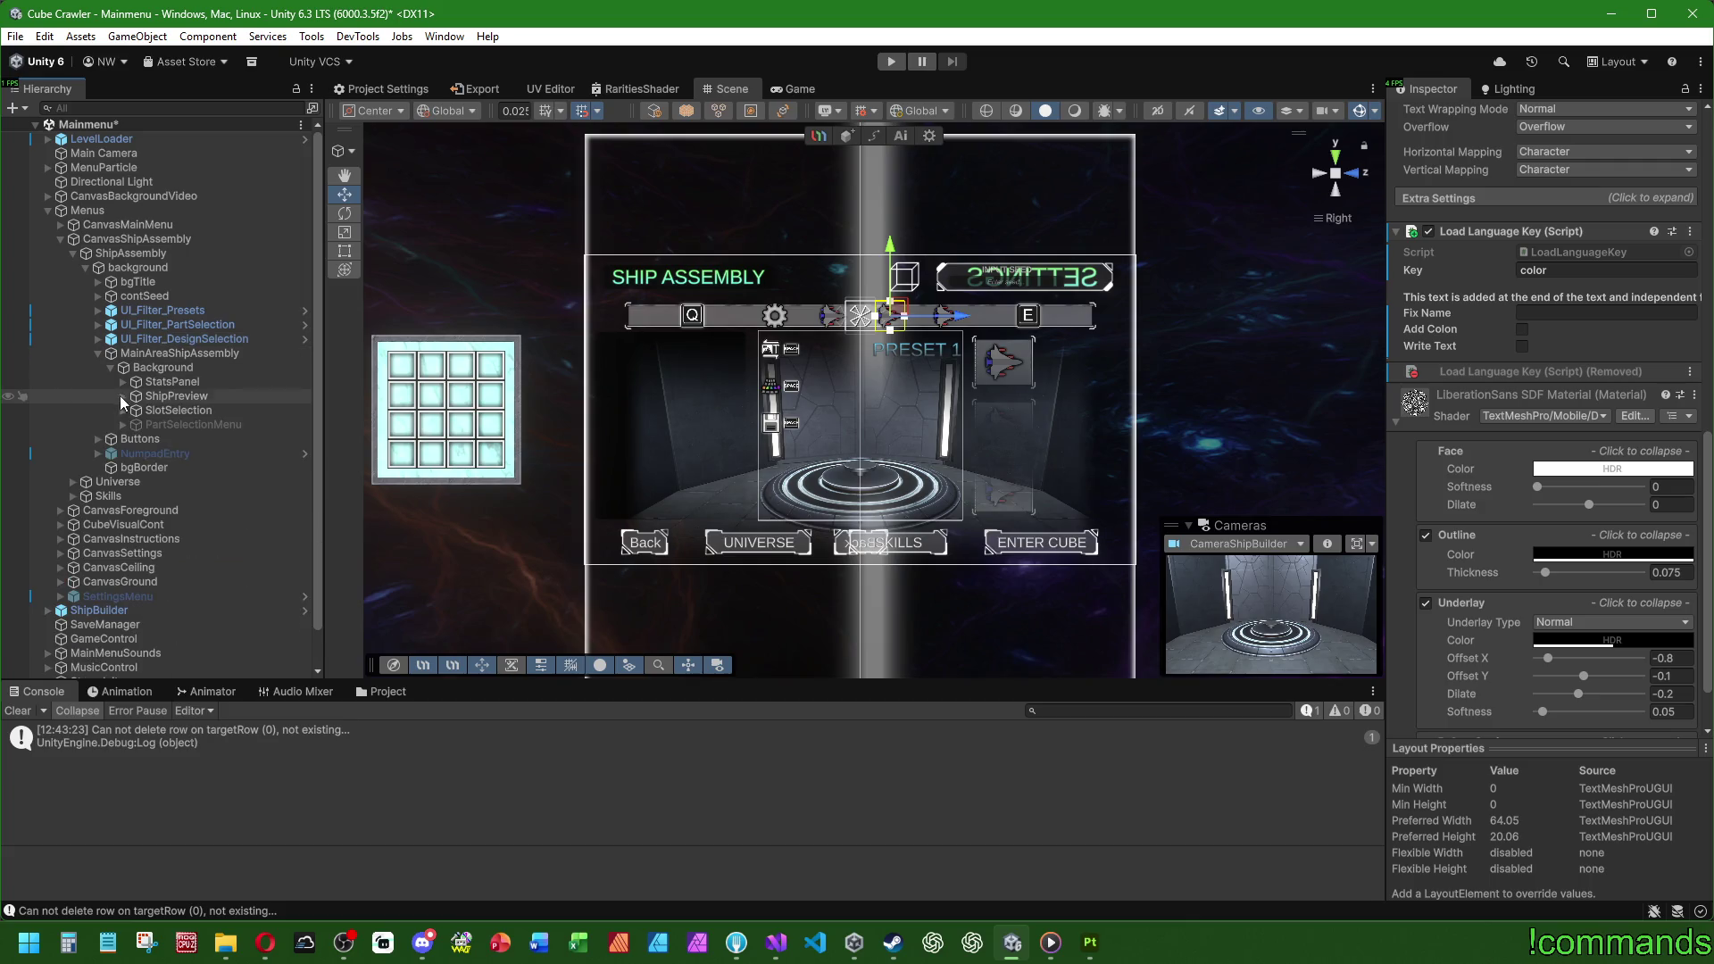
pyautogui.click(189, 423)
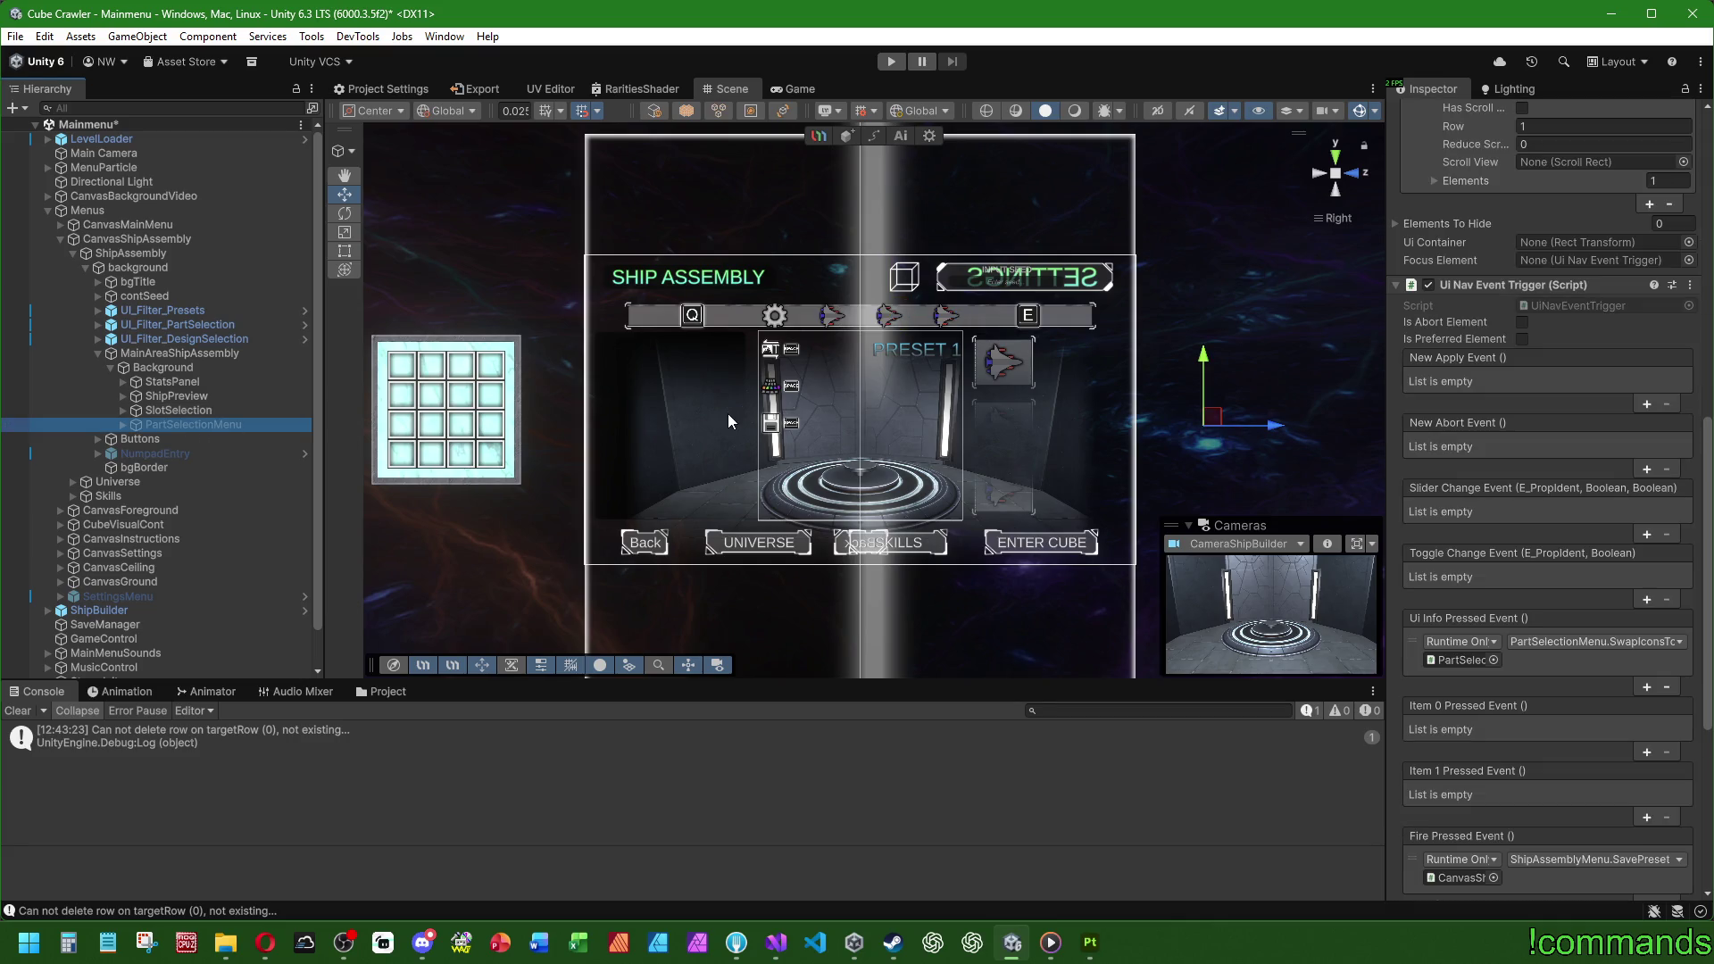
pyautogui.press('f')
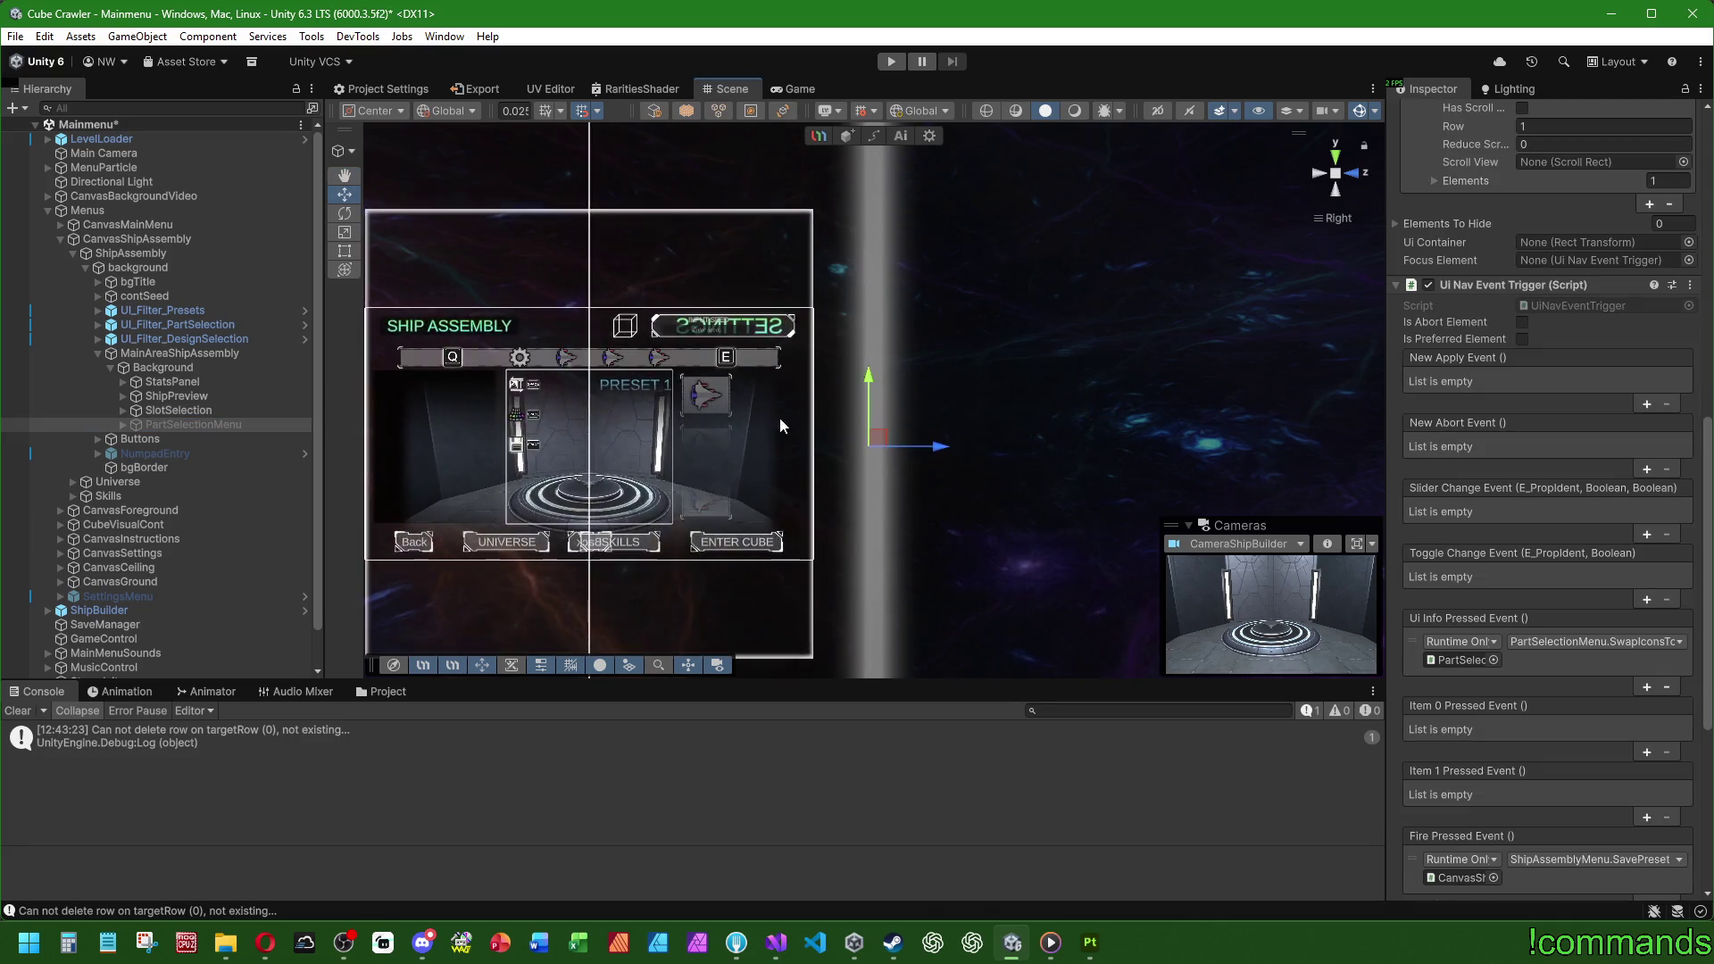
# Step: Create a new empty GameObject under Background
pyautogui.click(123, 425)
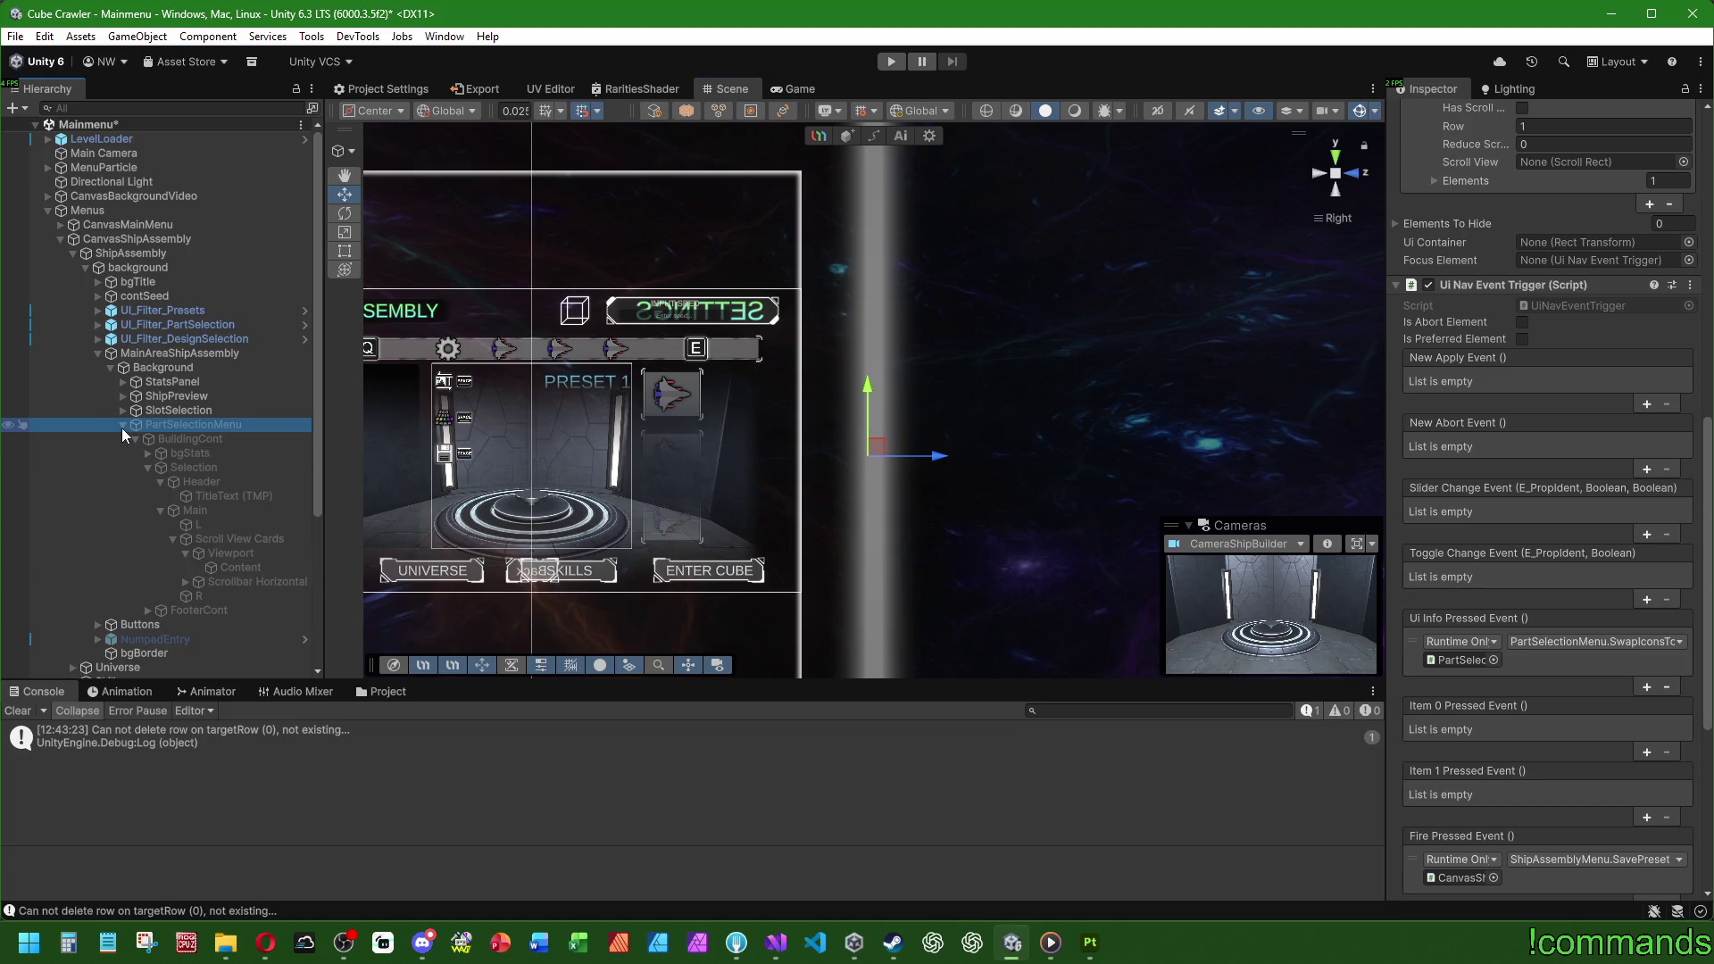
pyautogui.click(121, 427)
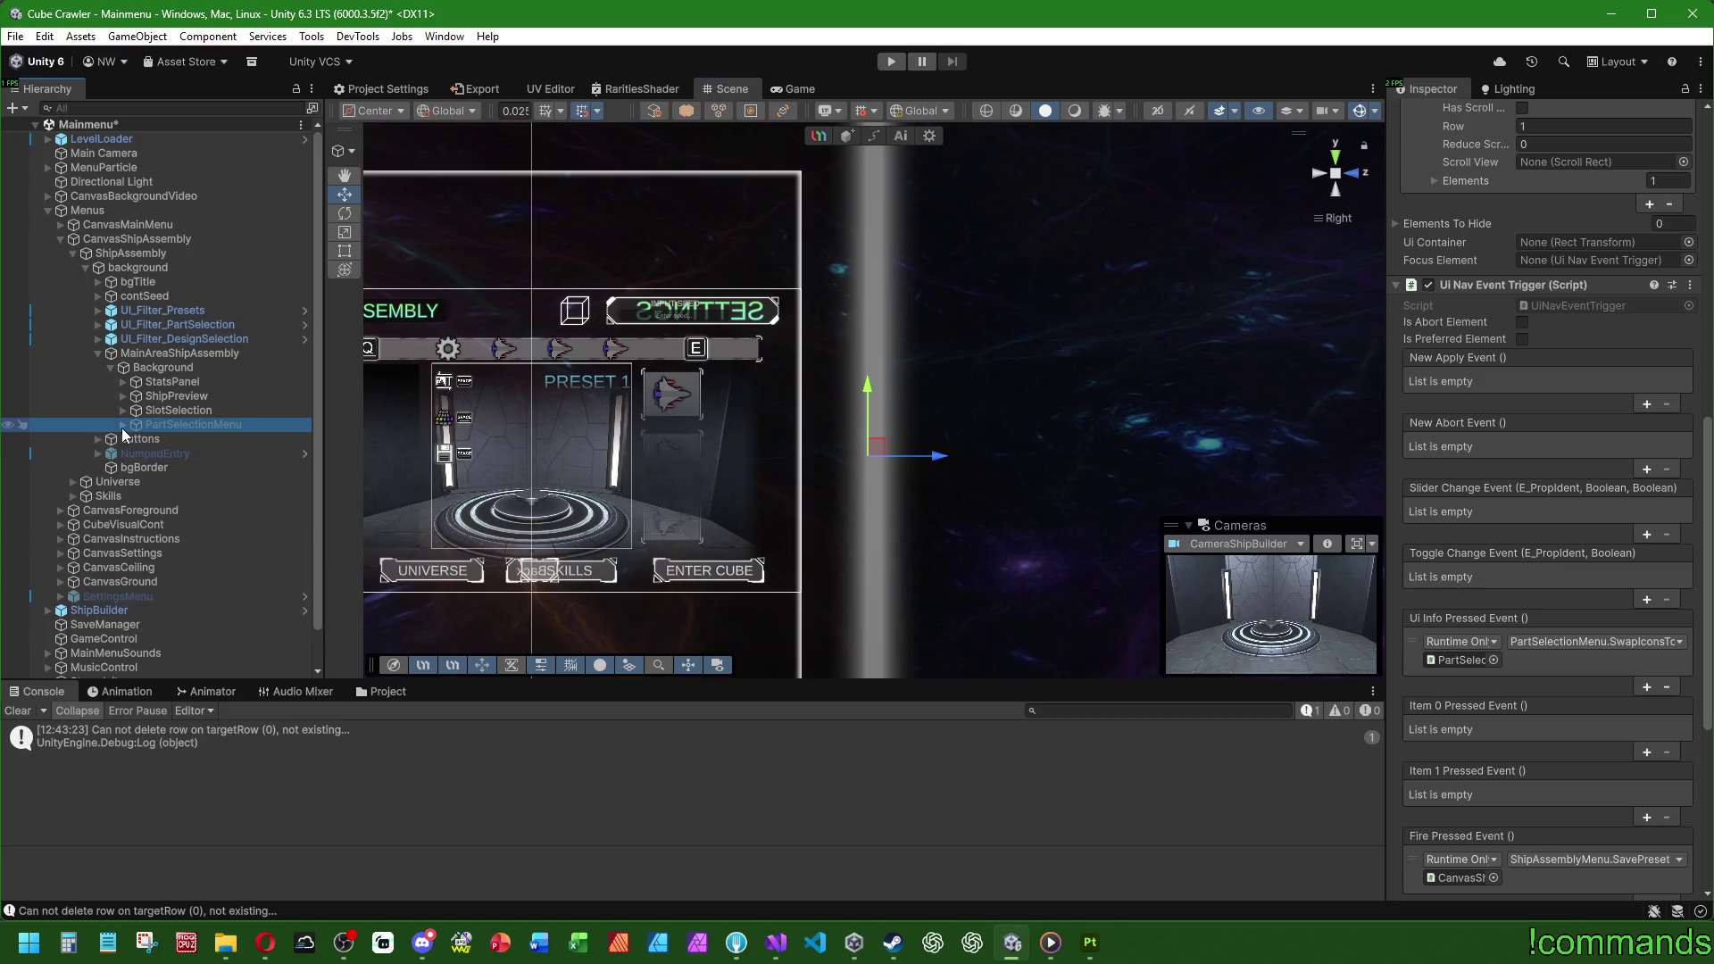
pyautogui.rightClick(162, 367)
pyautogui.click(235, 488)
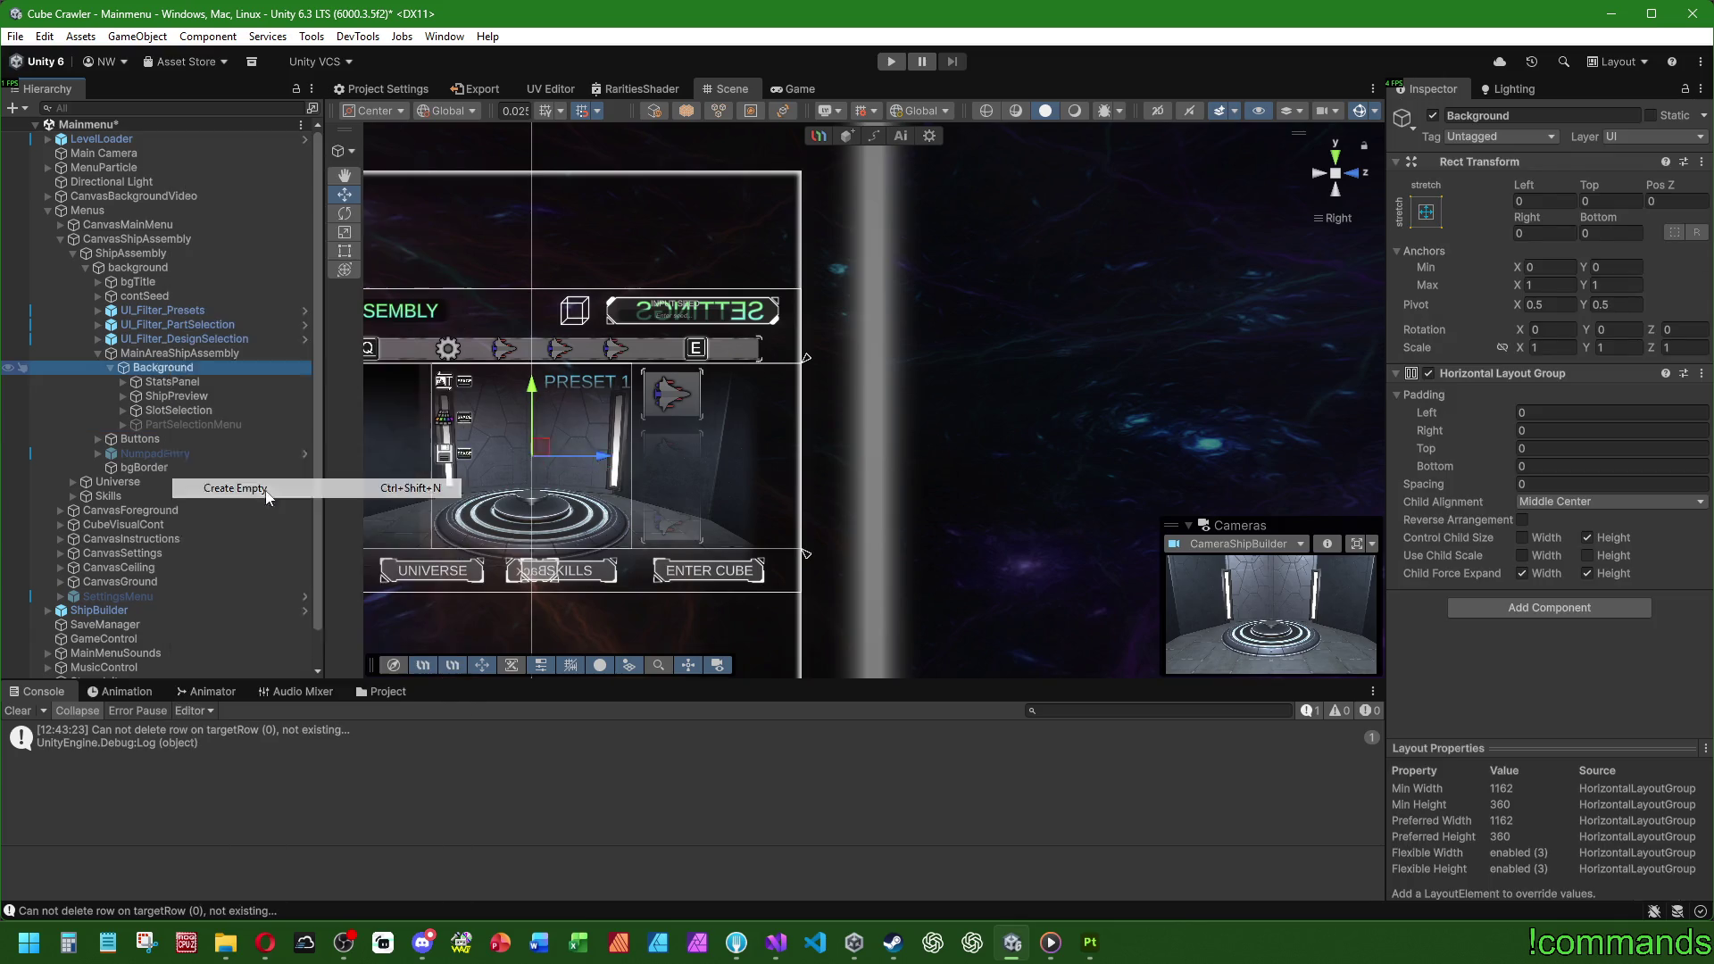
# Step: Name the new object DesignSelectionMenu and drag it to the first slot under Background, above StatsPanel
pyautogui.write('Design')
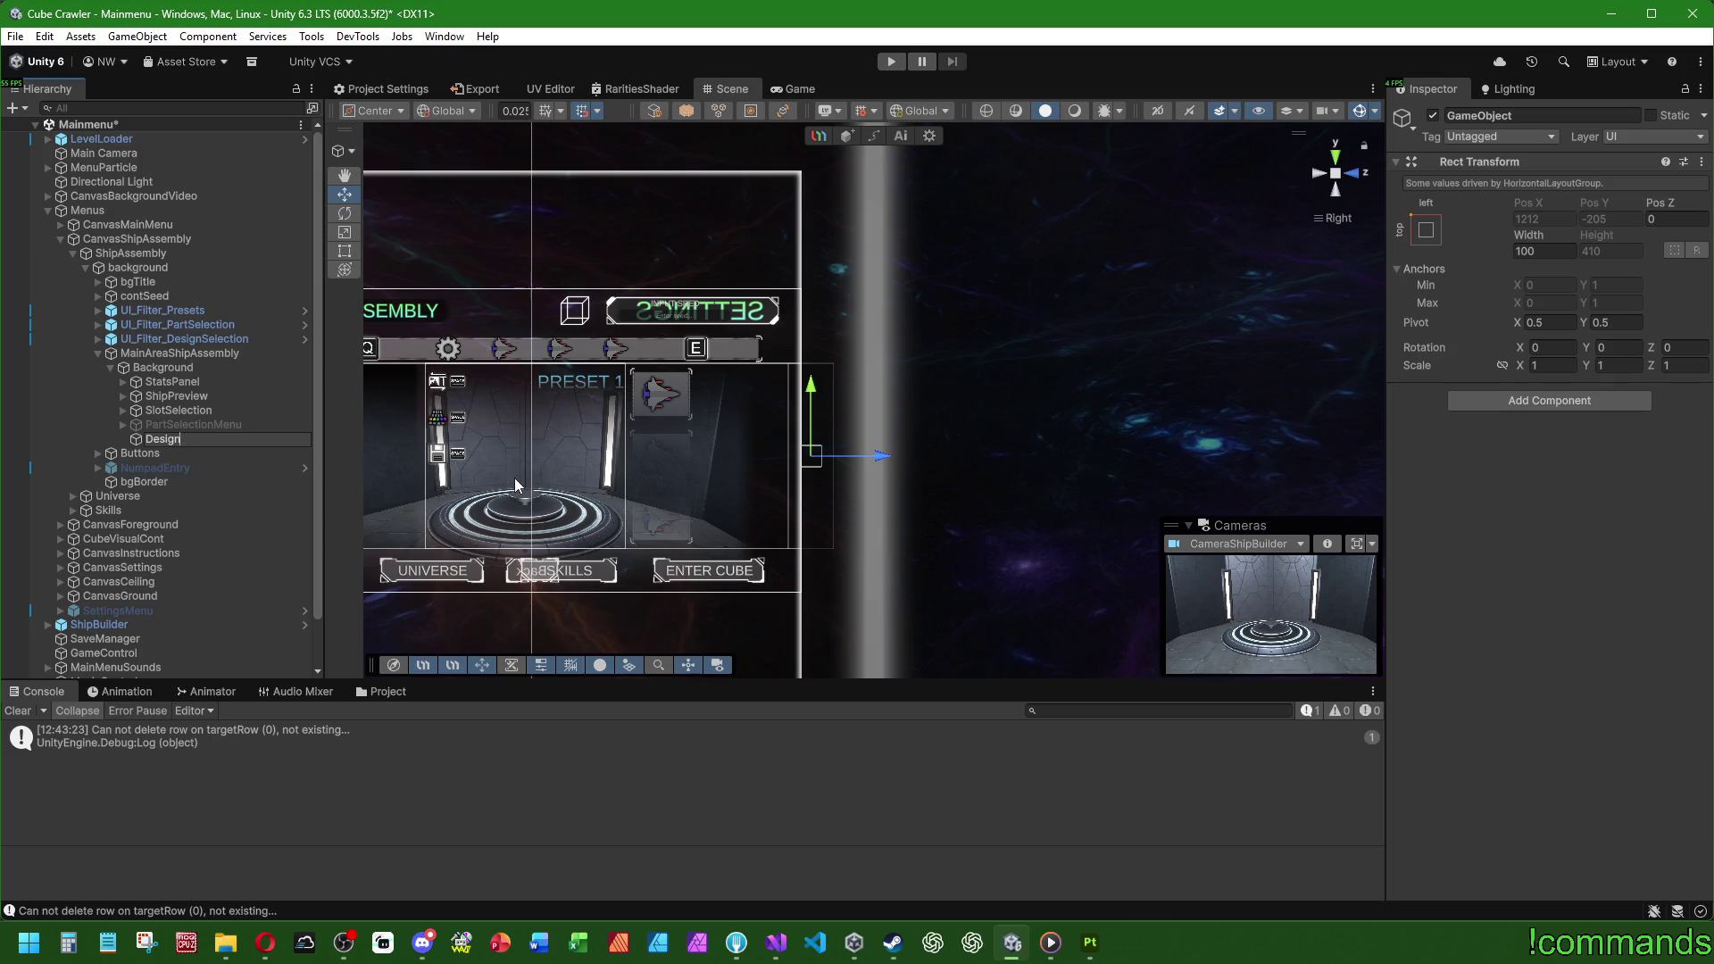
pyautogui.write('SSelectionMenu')
pyautogui.press('Return')
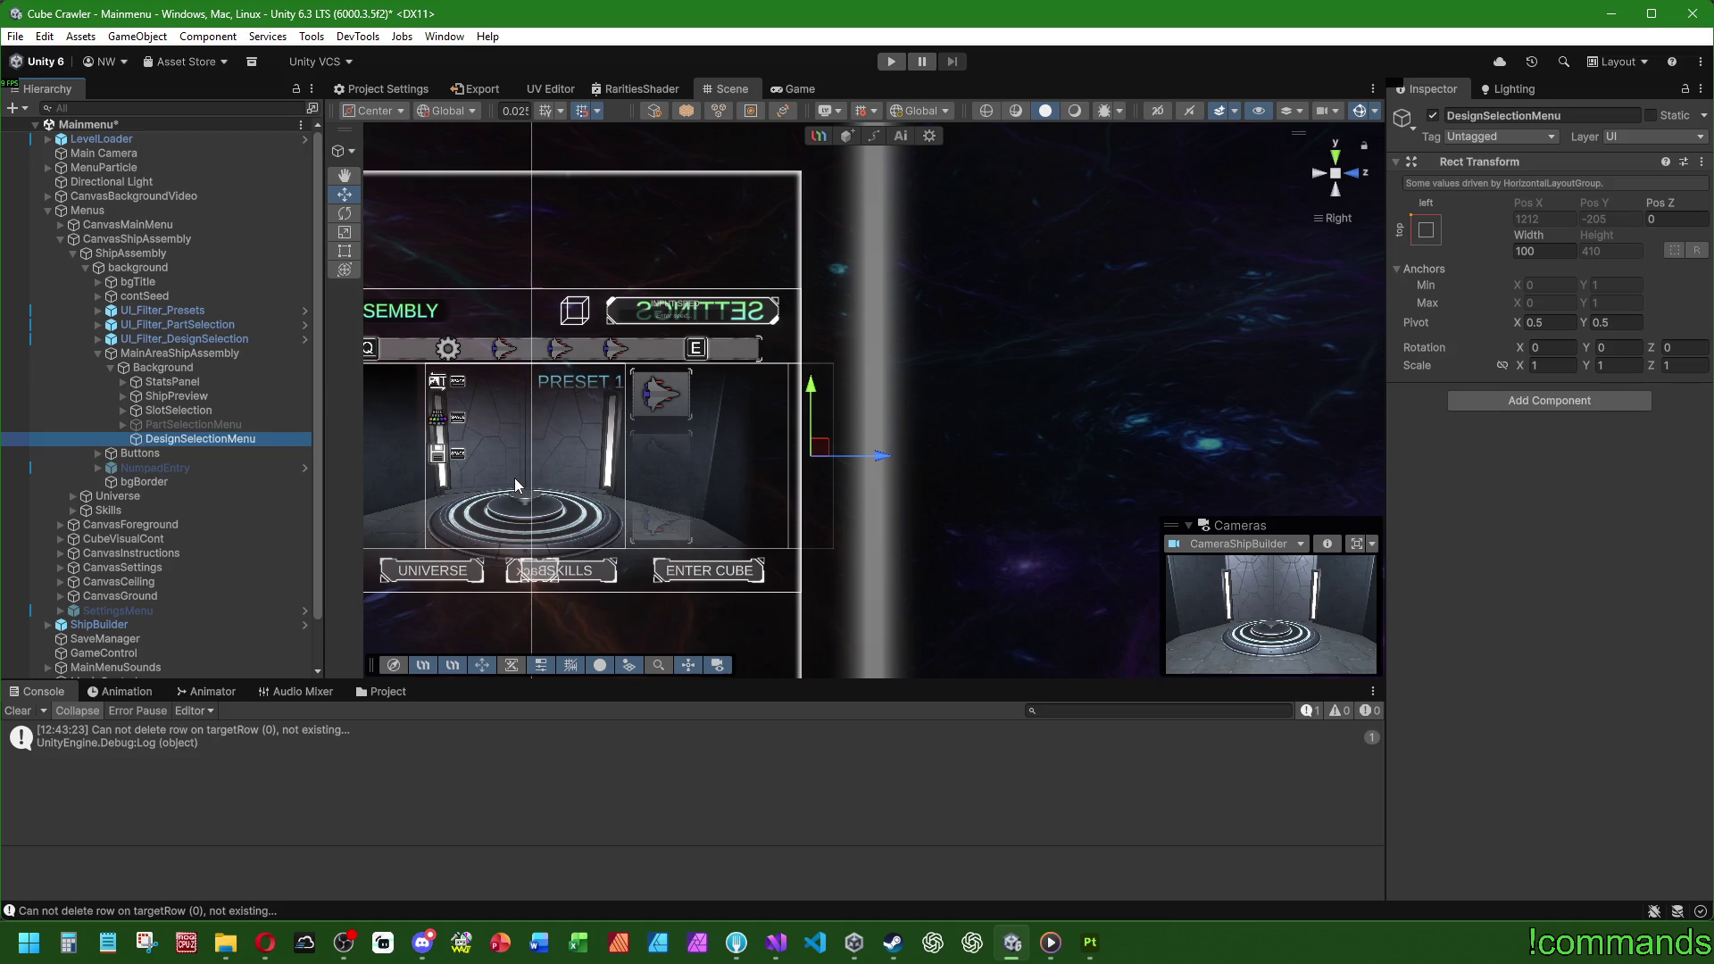
pyautogui.click(210, 425)
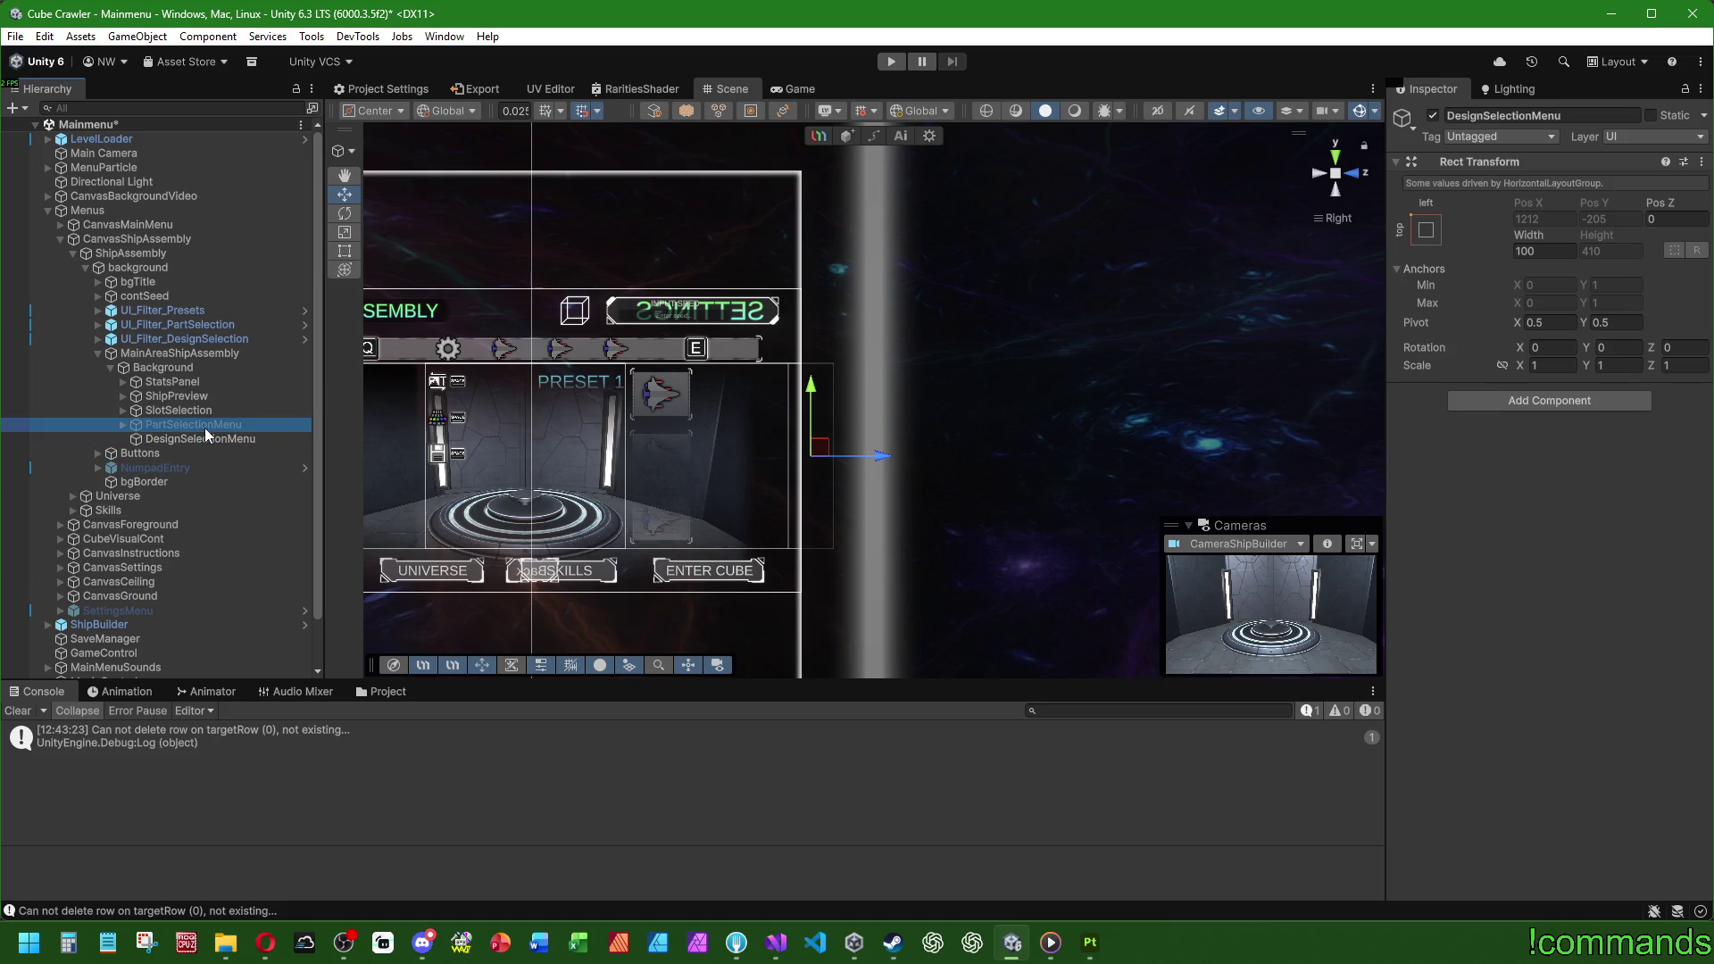
pyautogui.moveTo(678, 398); pyautogui.dragTo(934, 384)
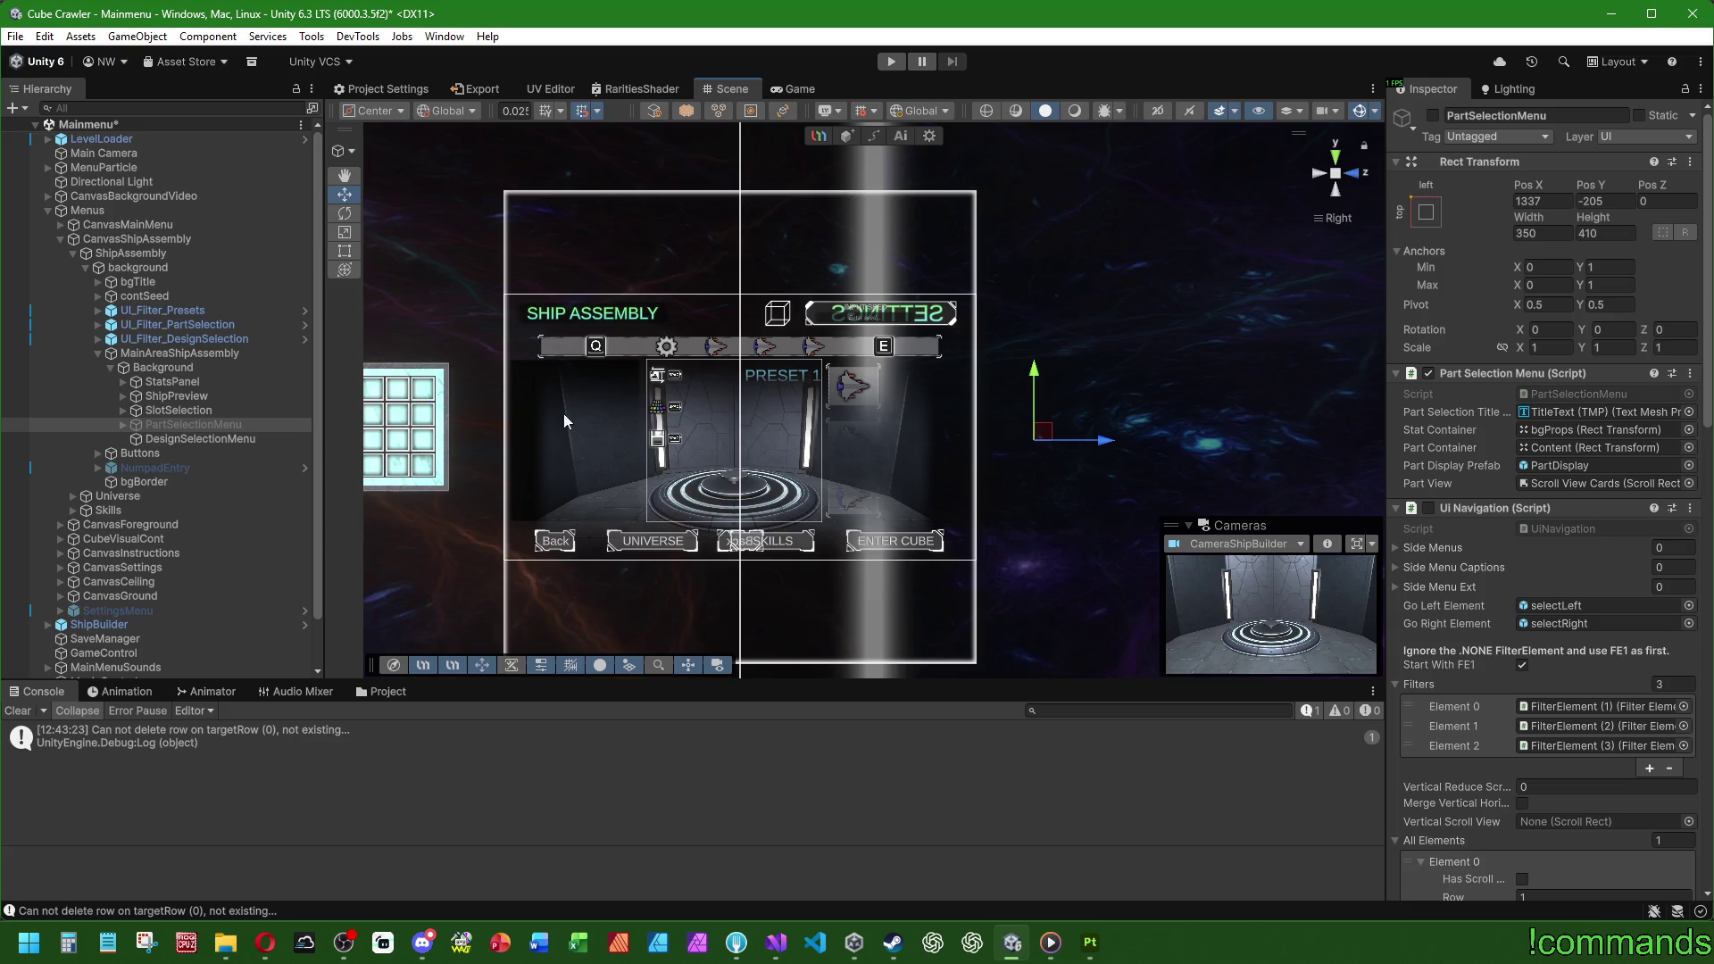
pyautogui.click(193, 437)
pyautogui.press('Up')
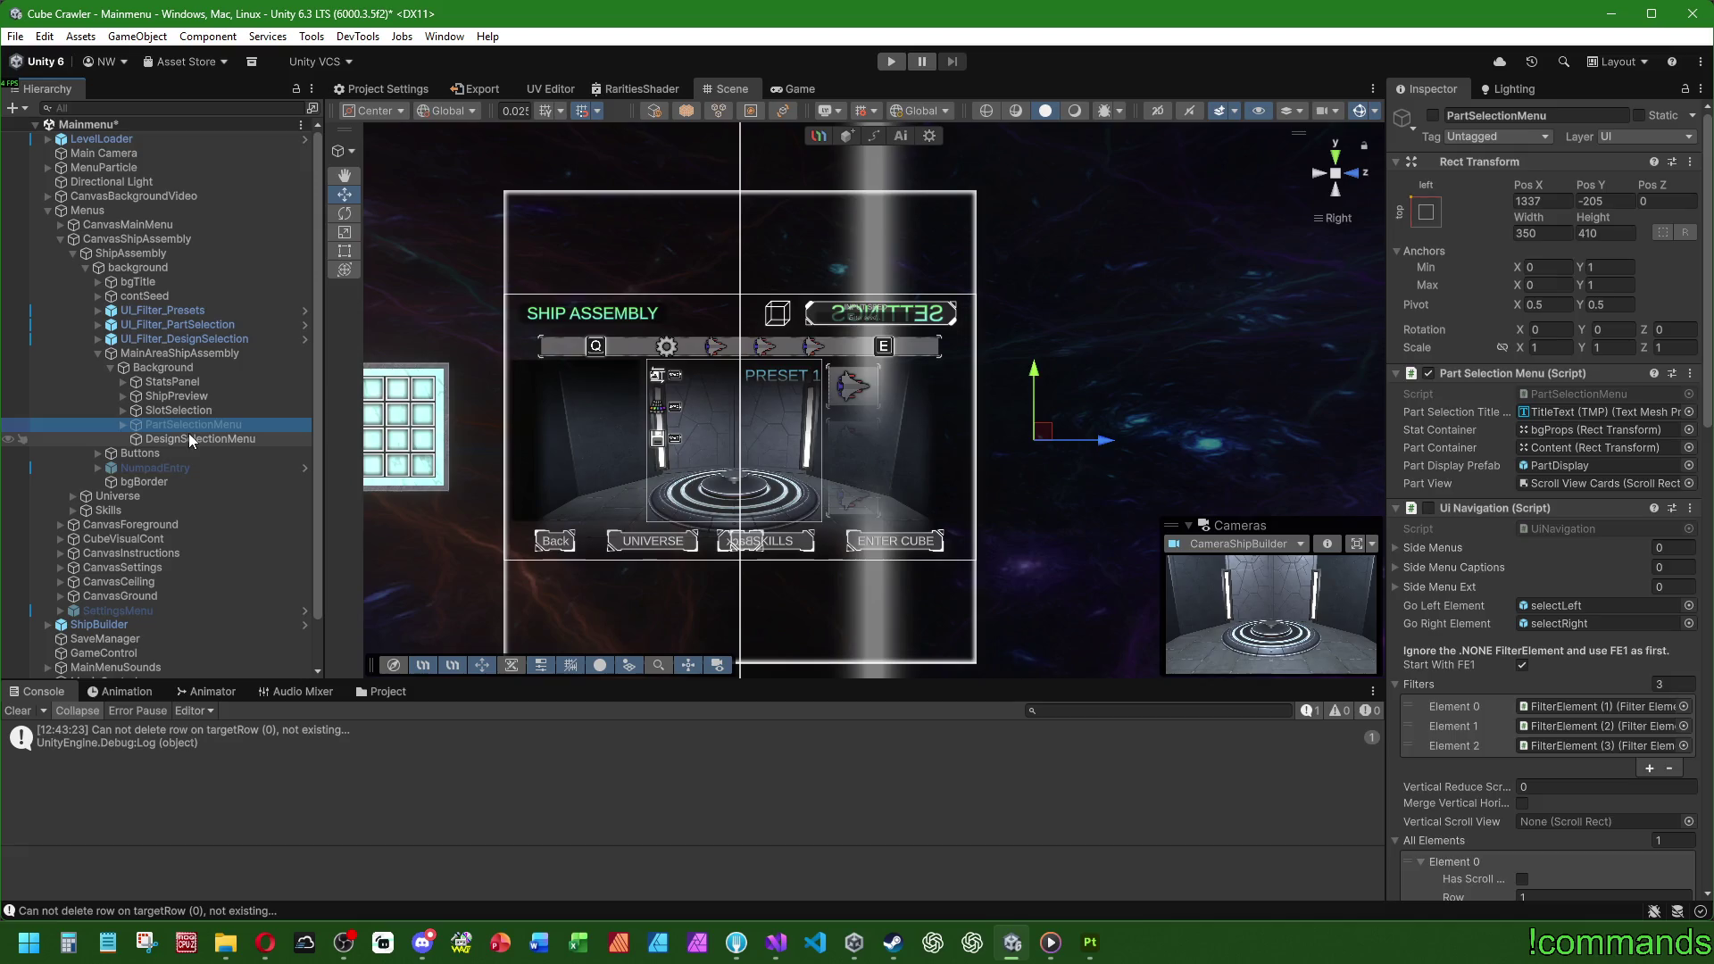
pyautogui.moveTo(191, 437)
pyautogui.mouseDown()
pyautogui.moveTo(205, 443)
pyautogui.moveTo(168, 376)
pyautogui.mouseUp()
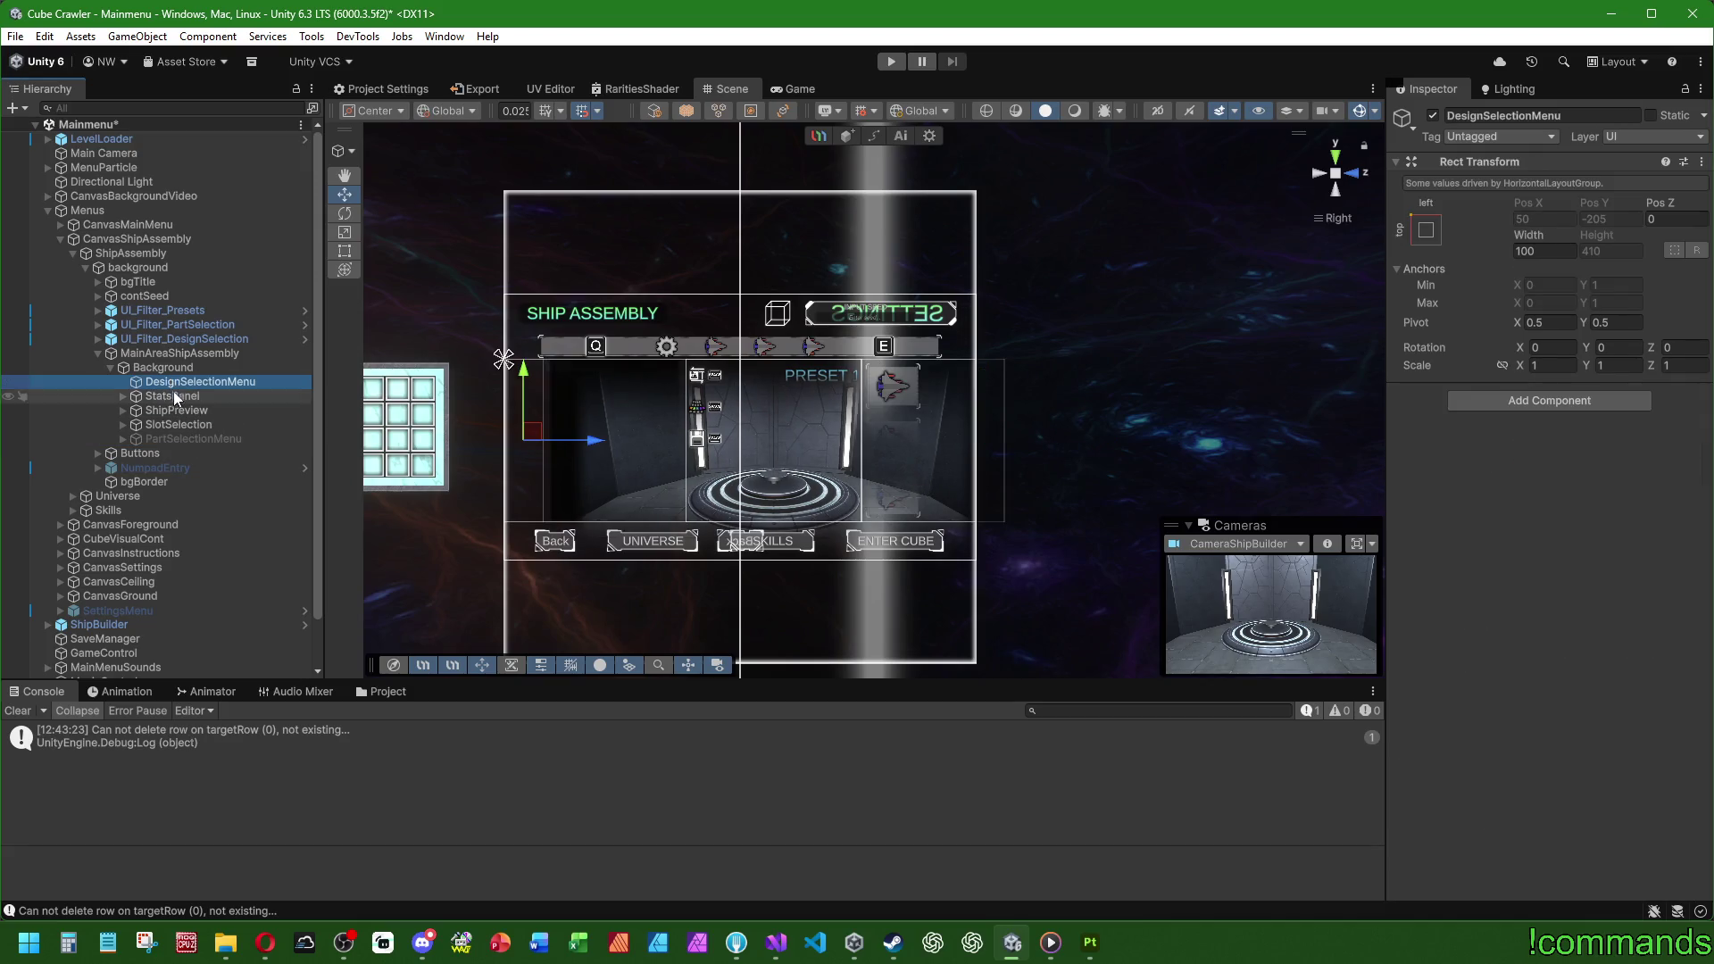
# Step: Set DesignSelectionMenu's width to 350 to match PartSelectionMenu
pyautogui.click(185, 438)
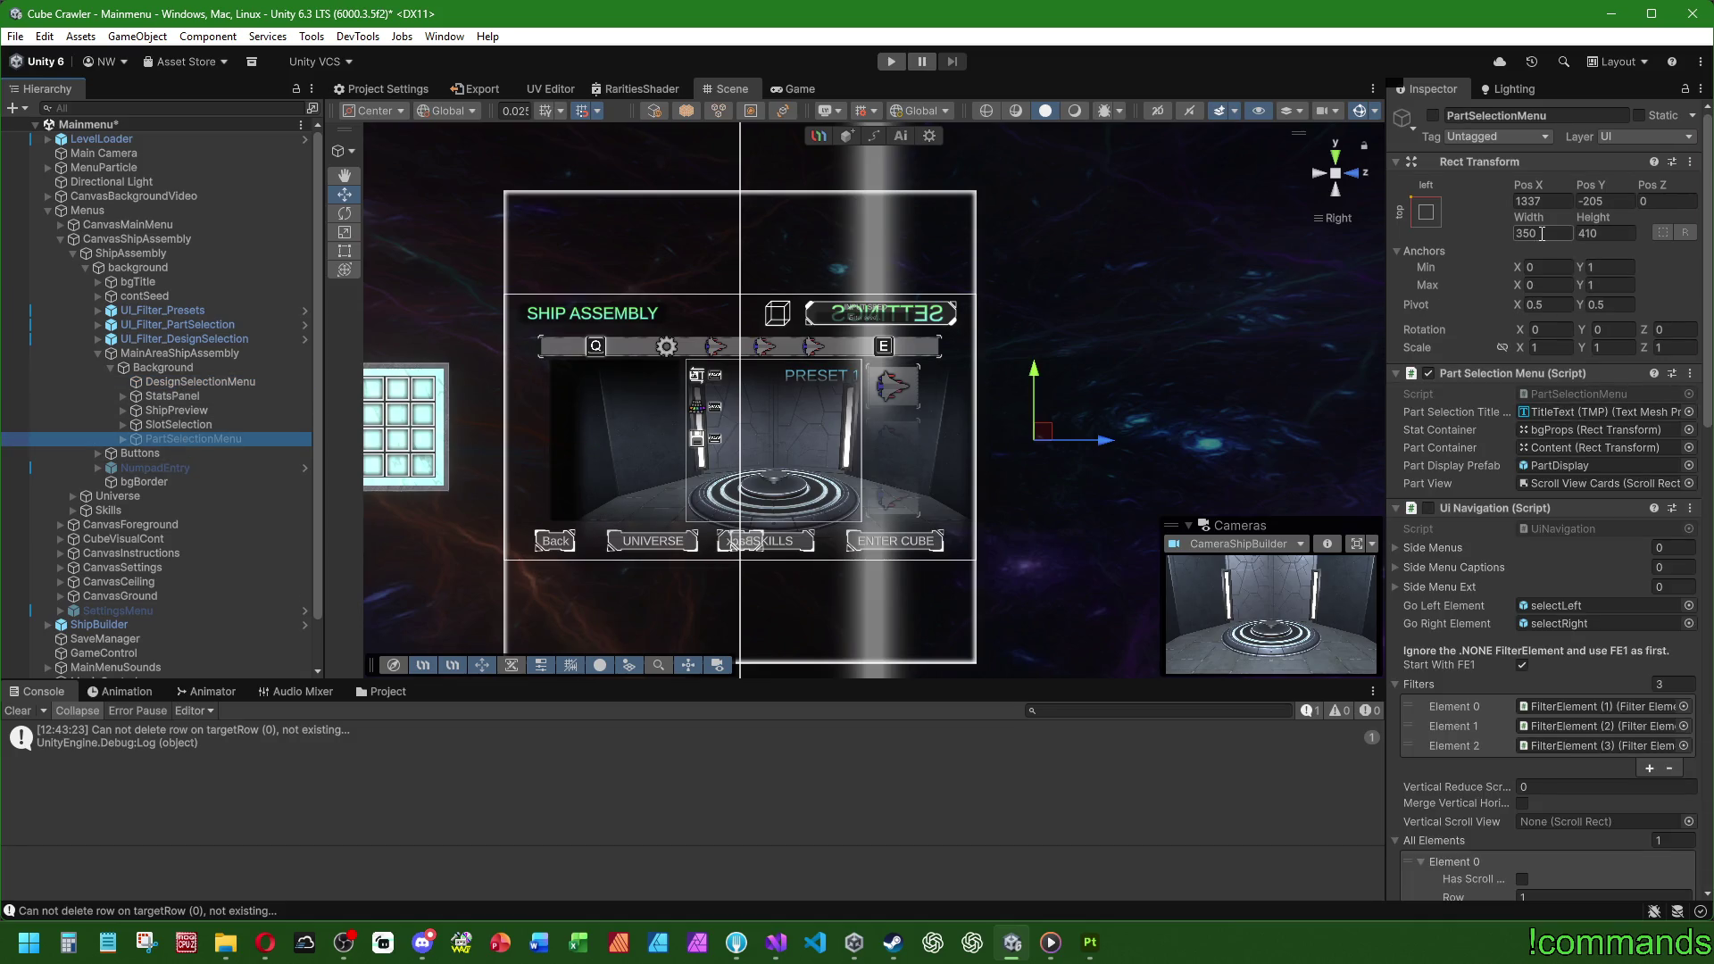
pyautogui.hotkey('ctrl', 'z')
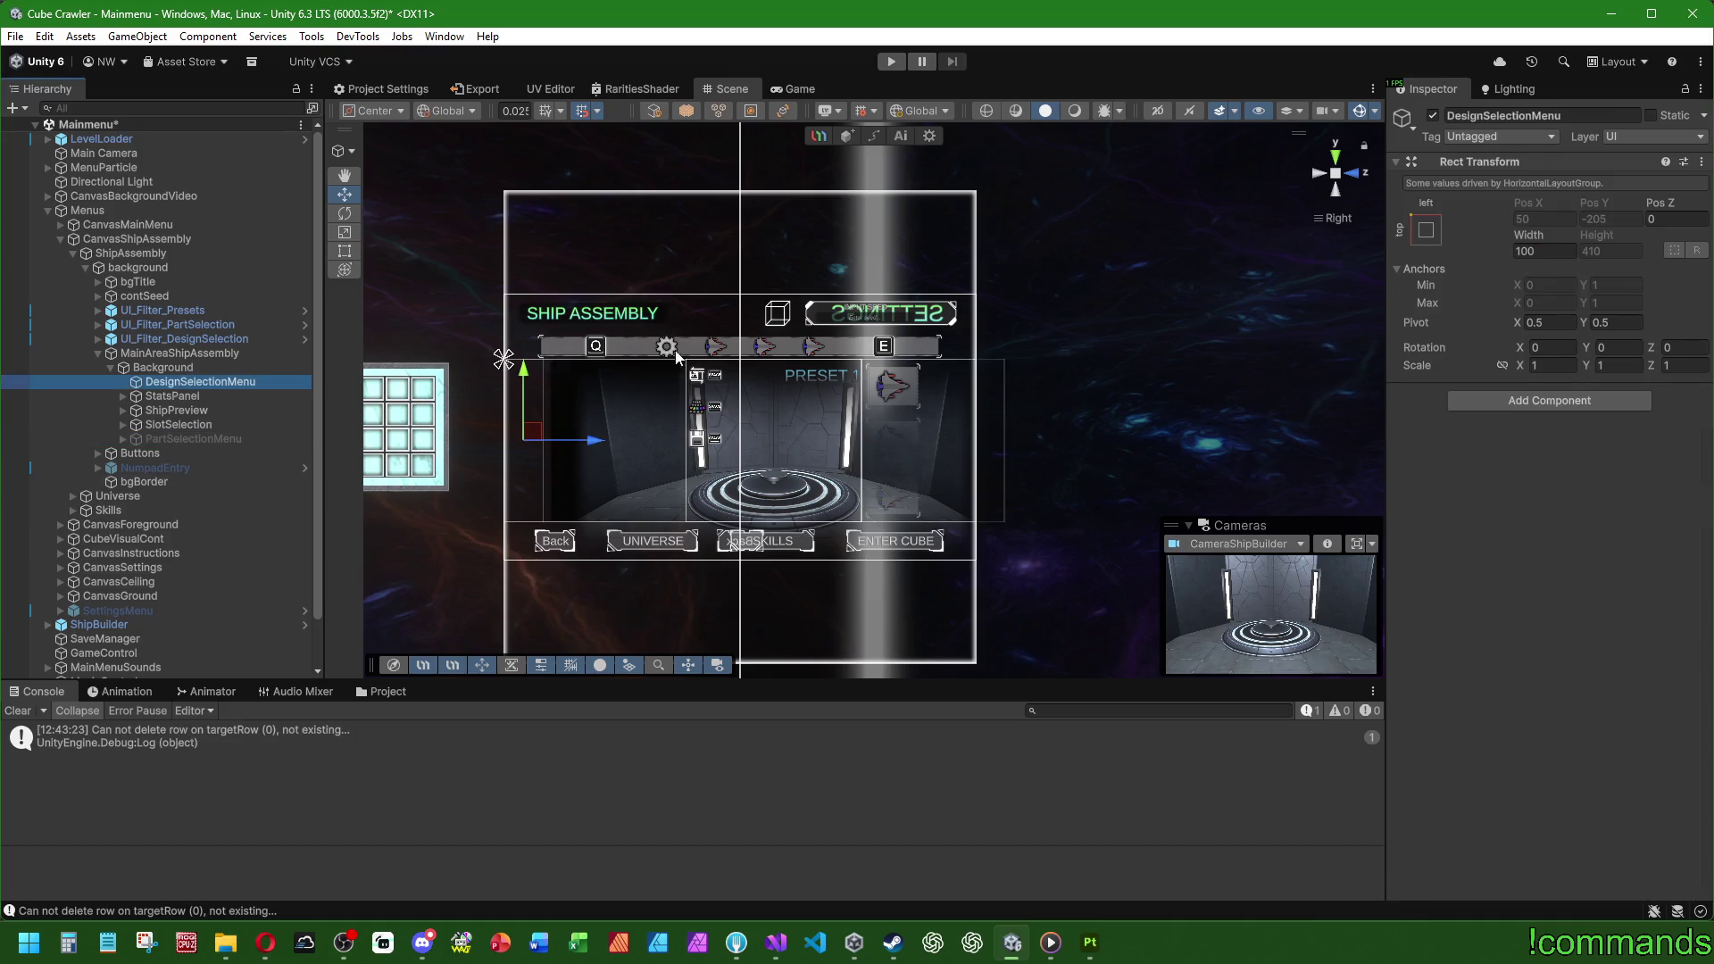
pyautogui.click(1567, 251)
pyautogui.write('350')
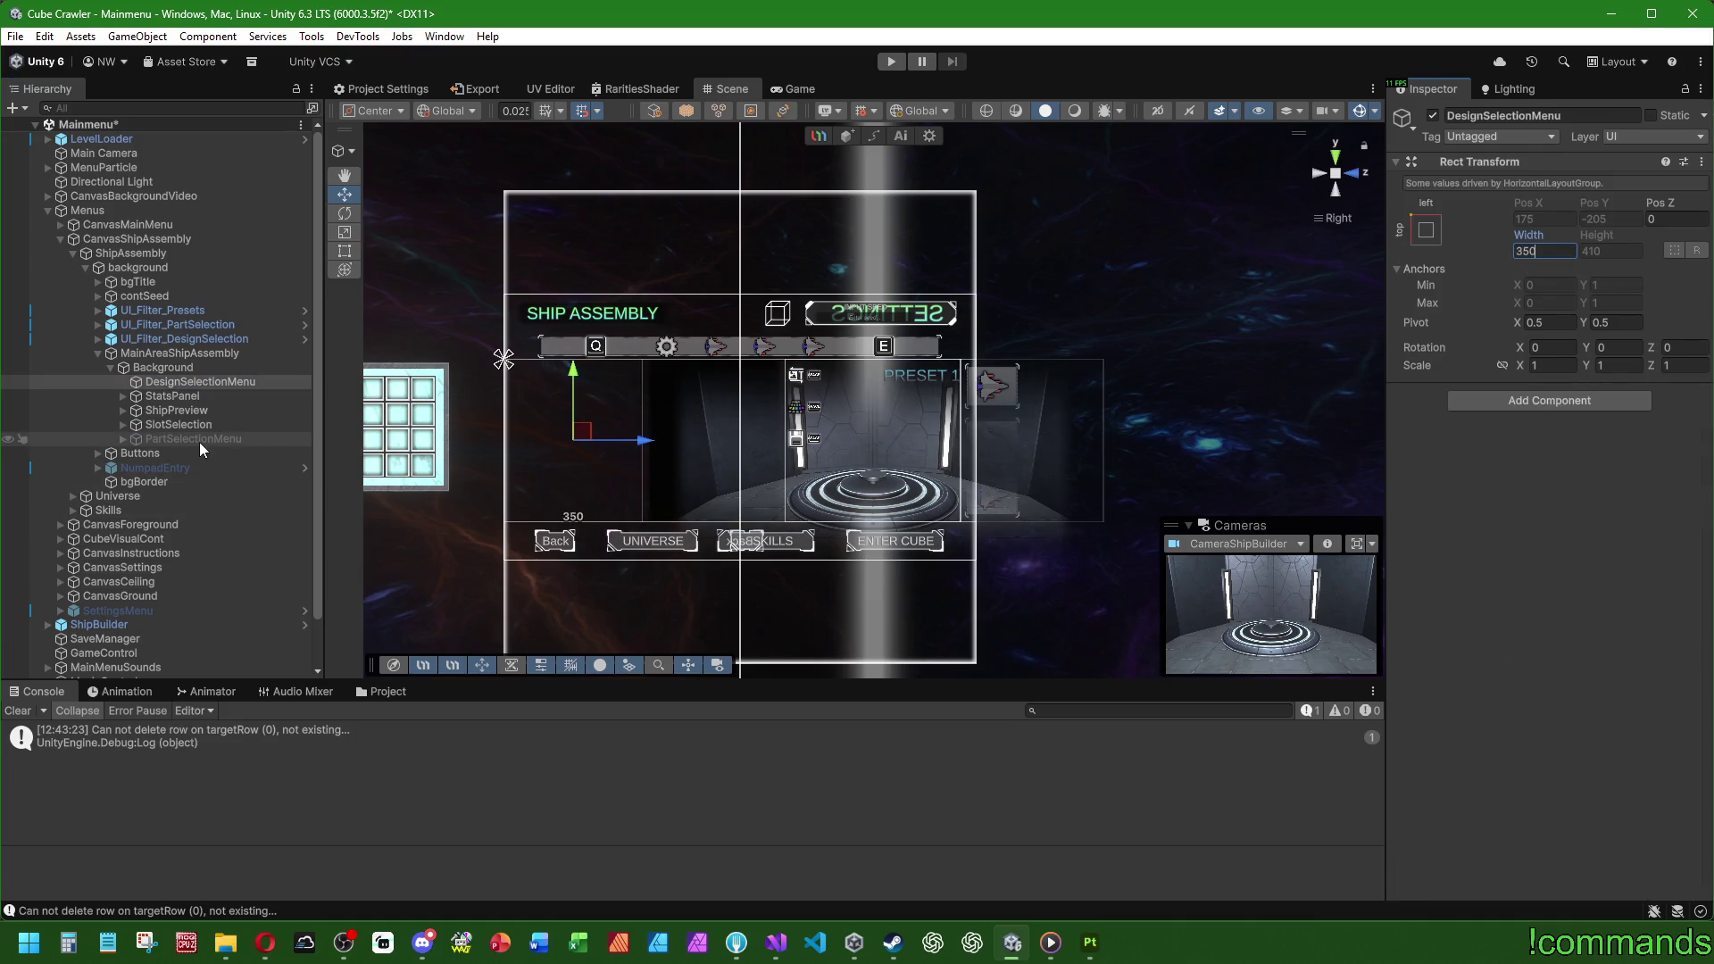
# Step: Deactivate DesignSelectionMenu and clear the Console log
pyautogui.click(202, 442)
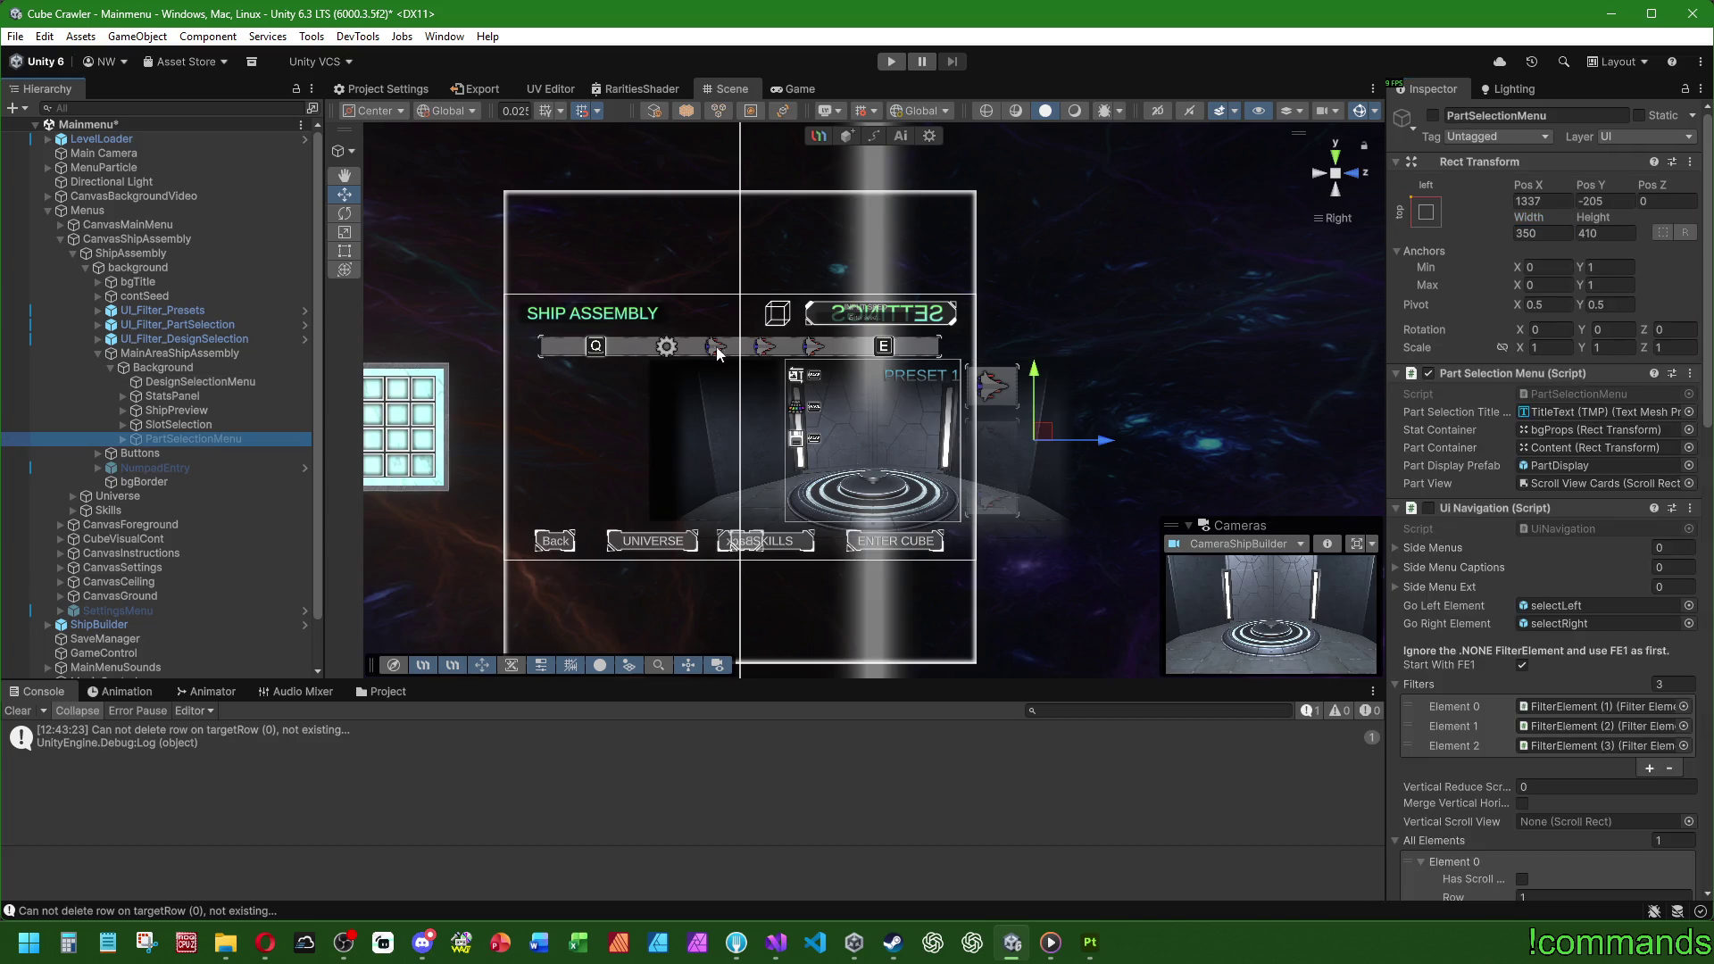
pyautogui.hotkey('ctrl', 'z')
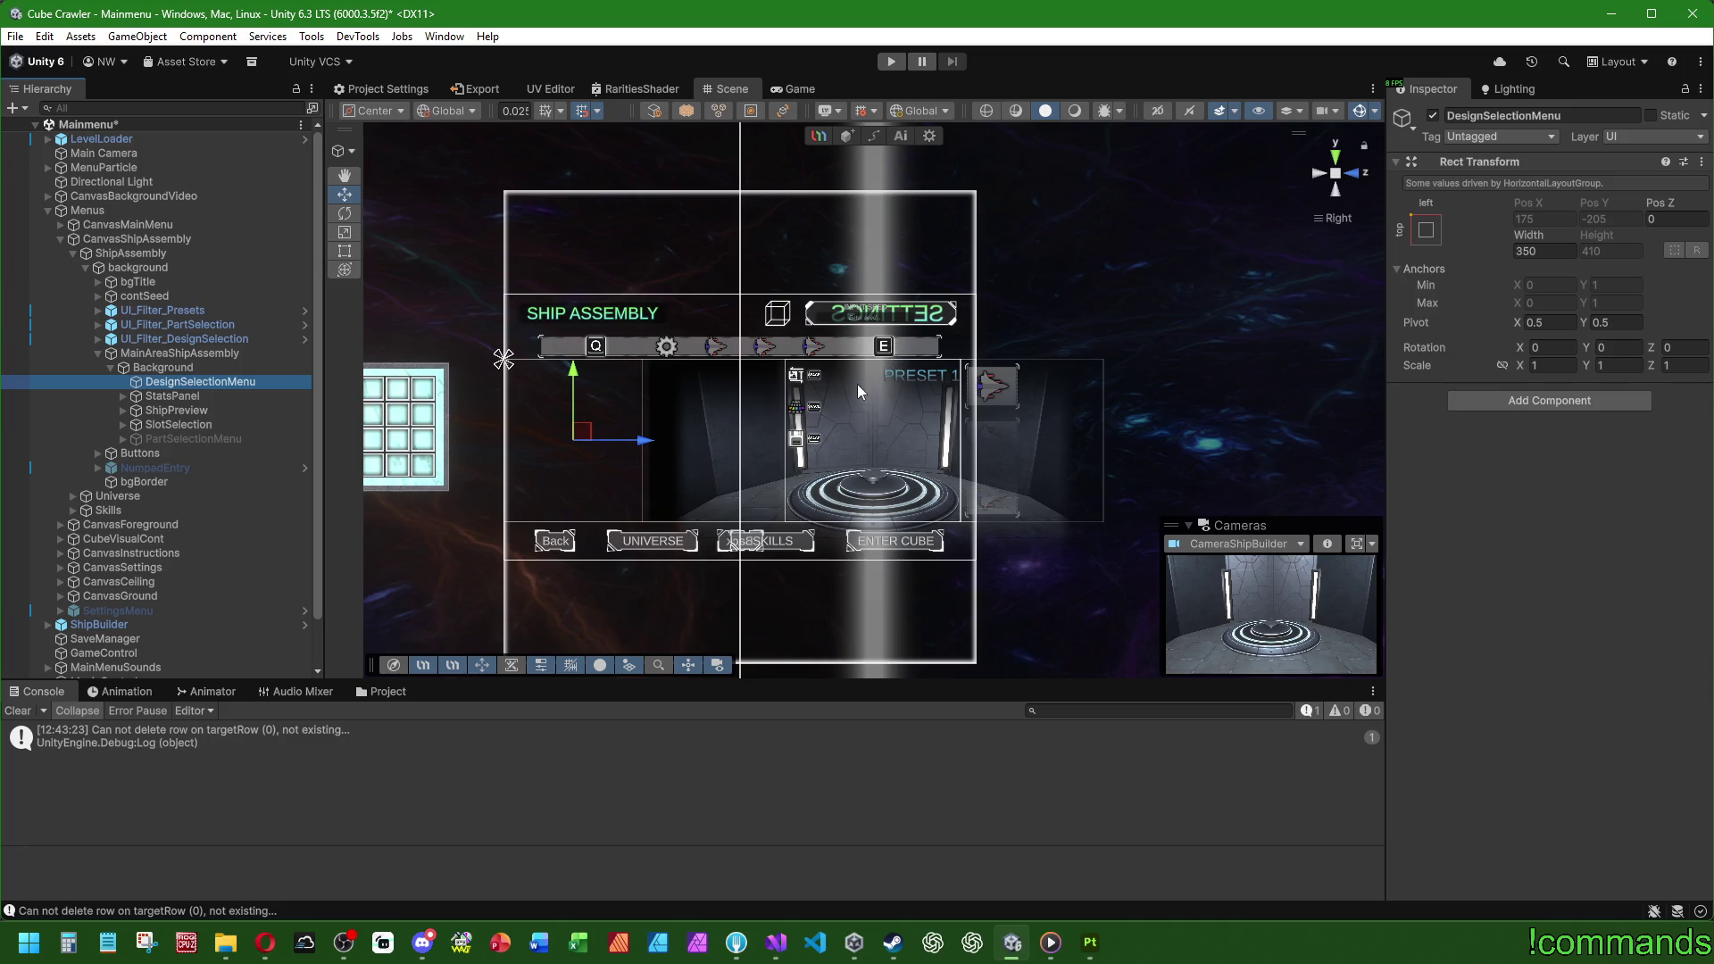
pyautogui.click(1433, 115)
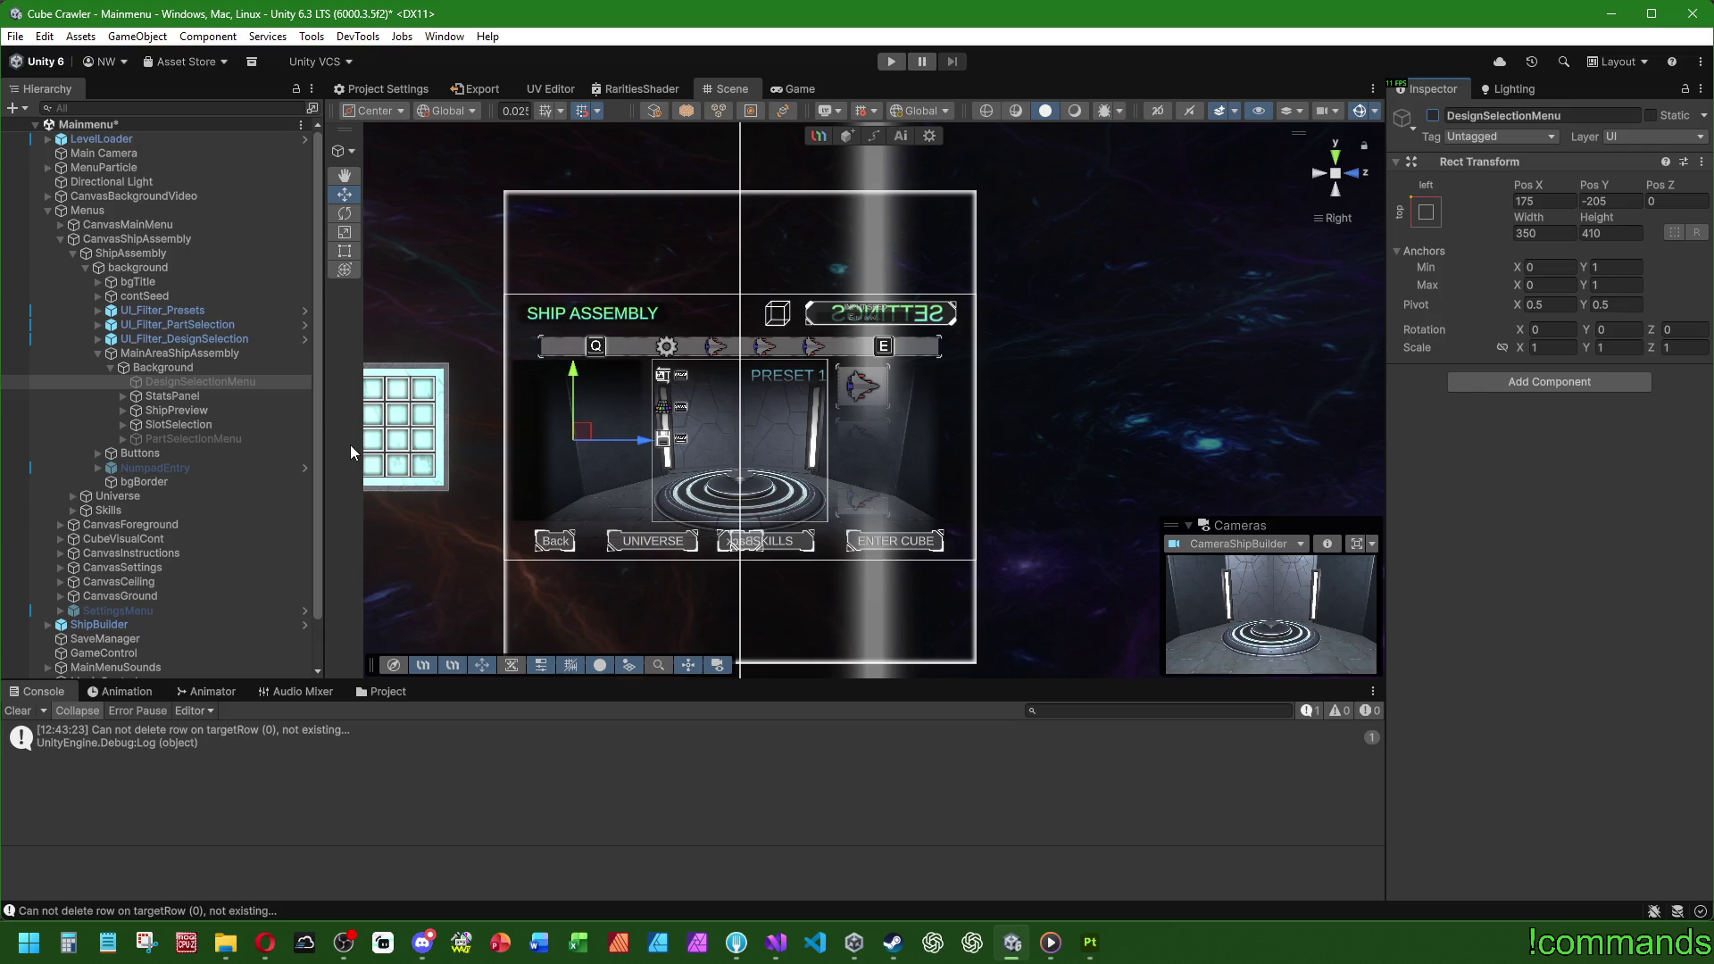
pyautogui.click(200, 440)
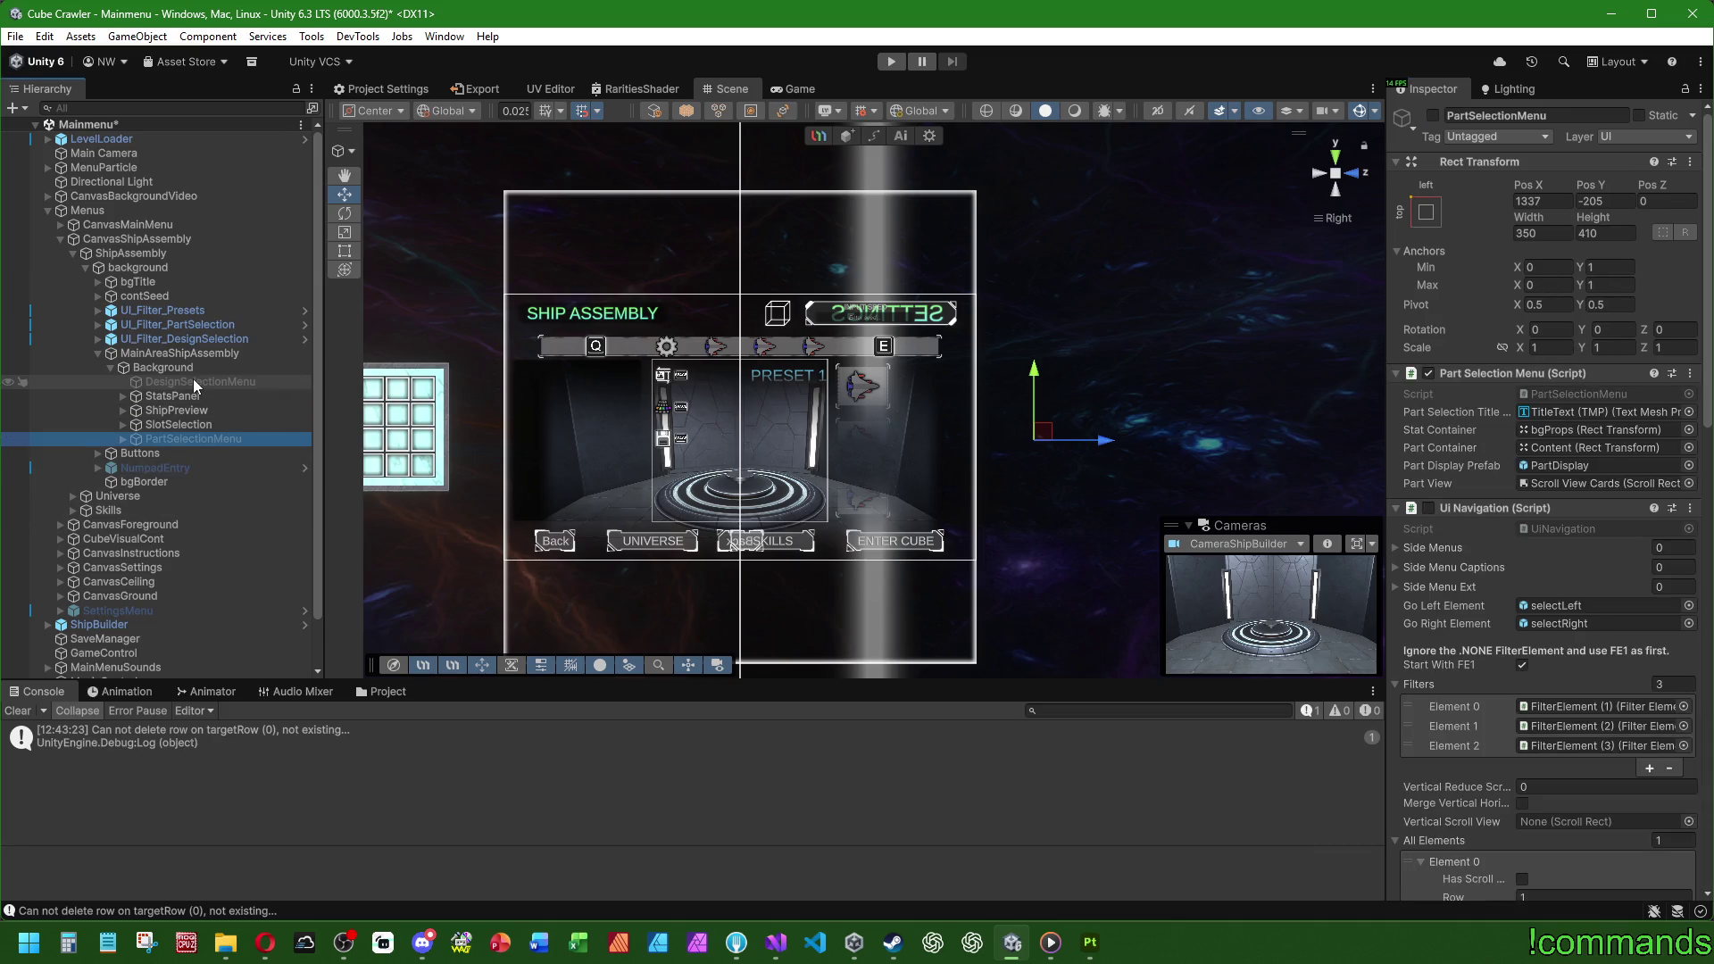
pyautogui.click(196, 449)
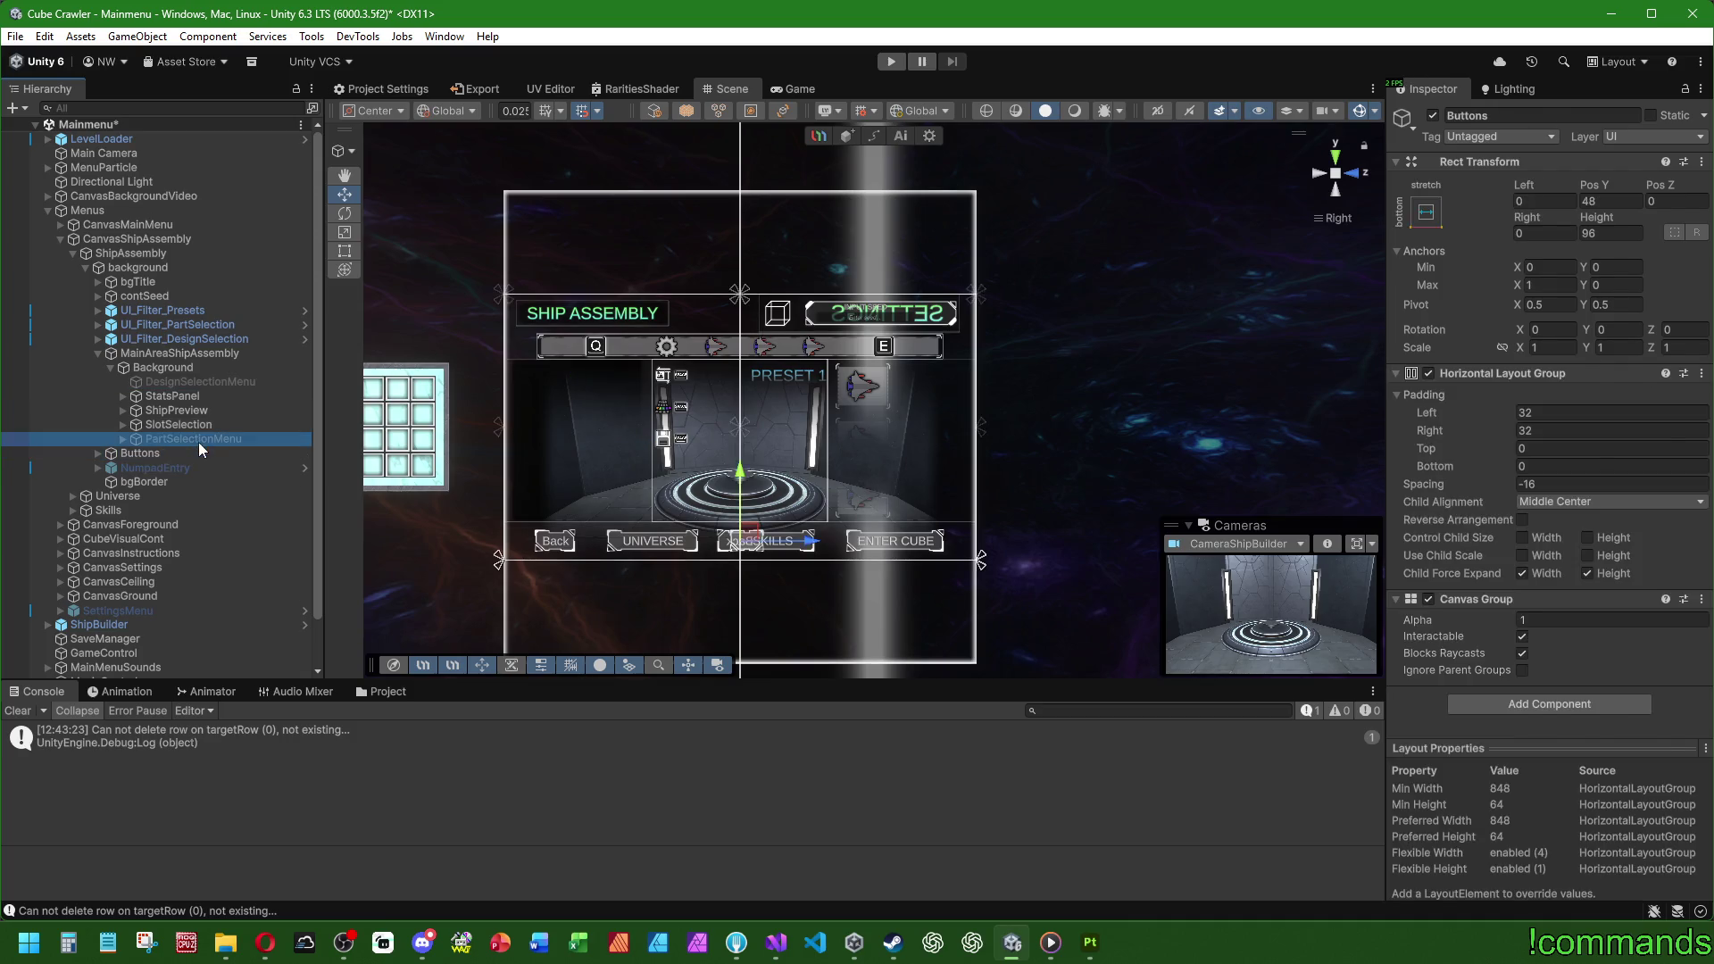
pyautogui.click(198, 440)
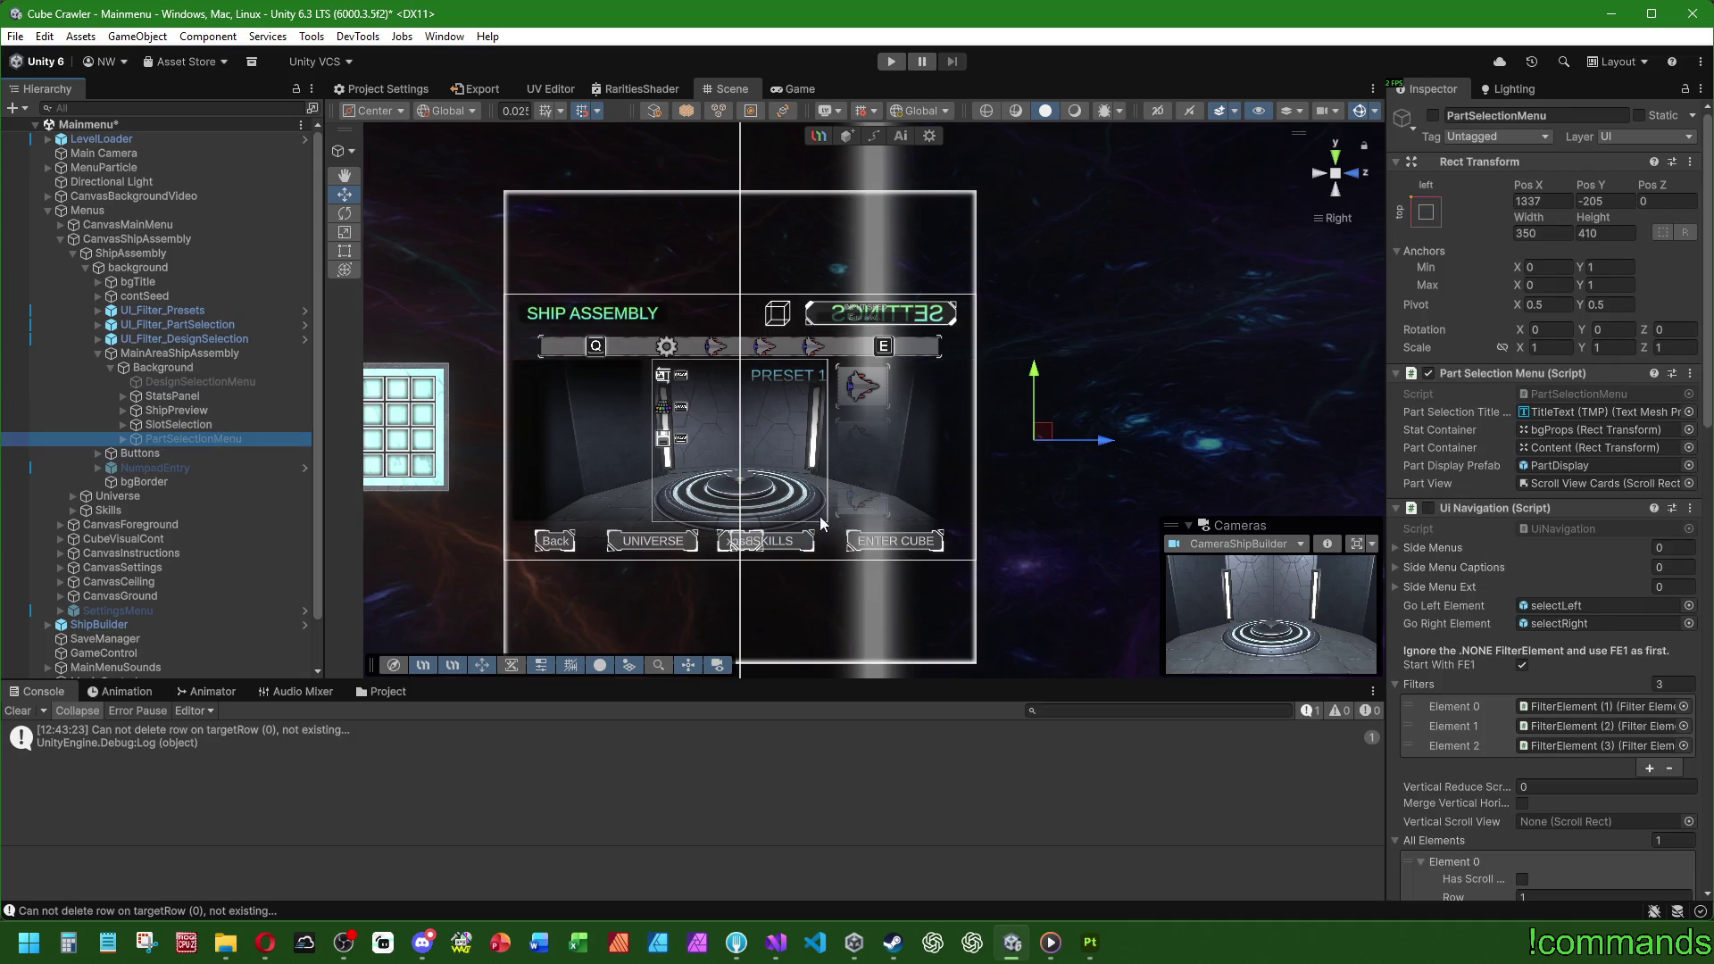
pyautogui.click(18, 711)
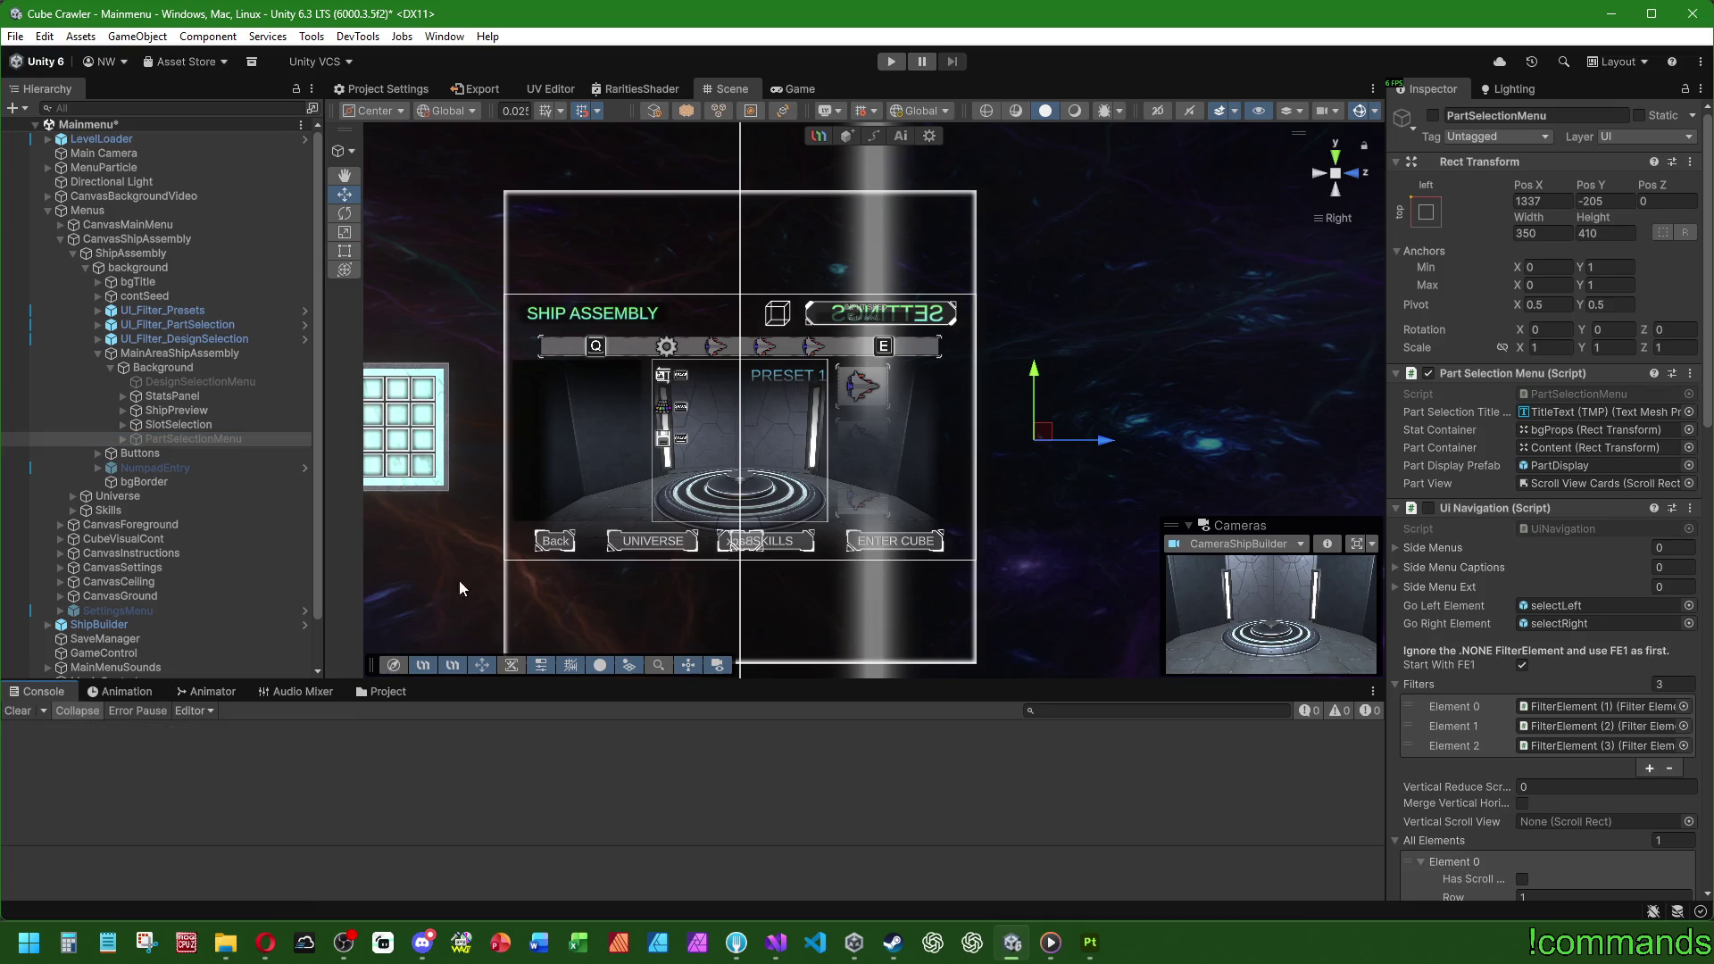
# Step: Compare UI_Filter_DesignSelection with UI_Filter_PartSelection and UI_Filter_Presets in the Hierarchy
pyautogui.scroll(-4, 512, 570)
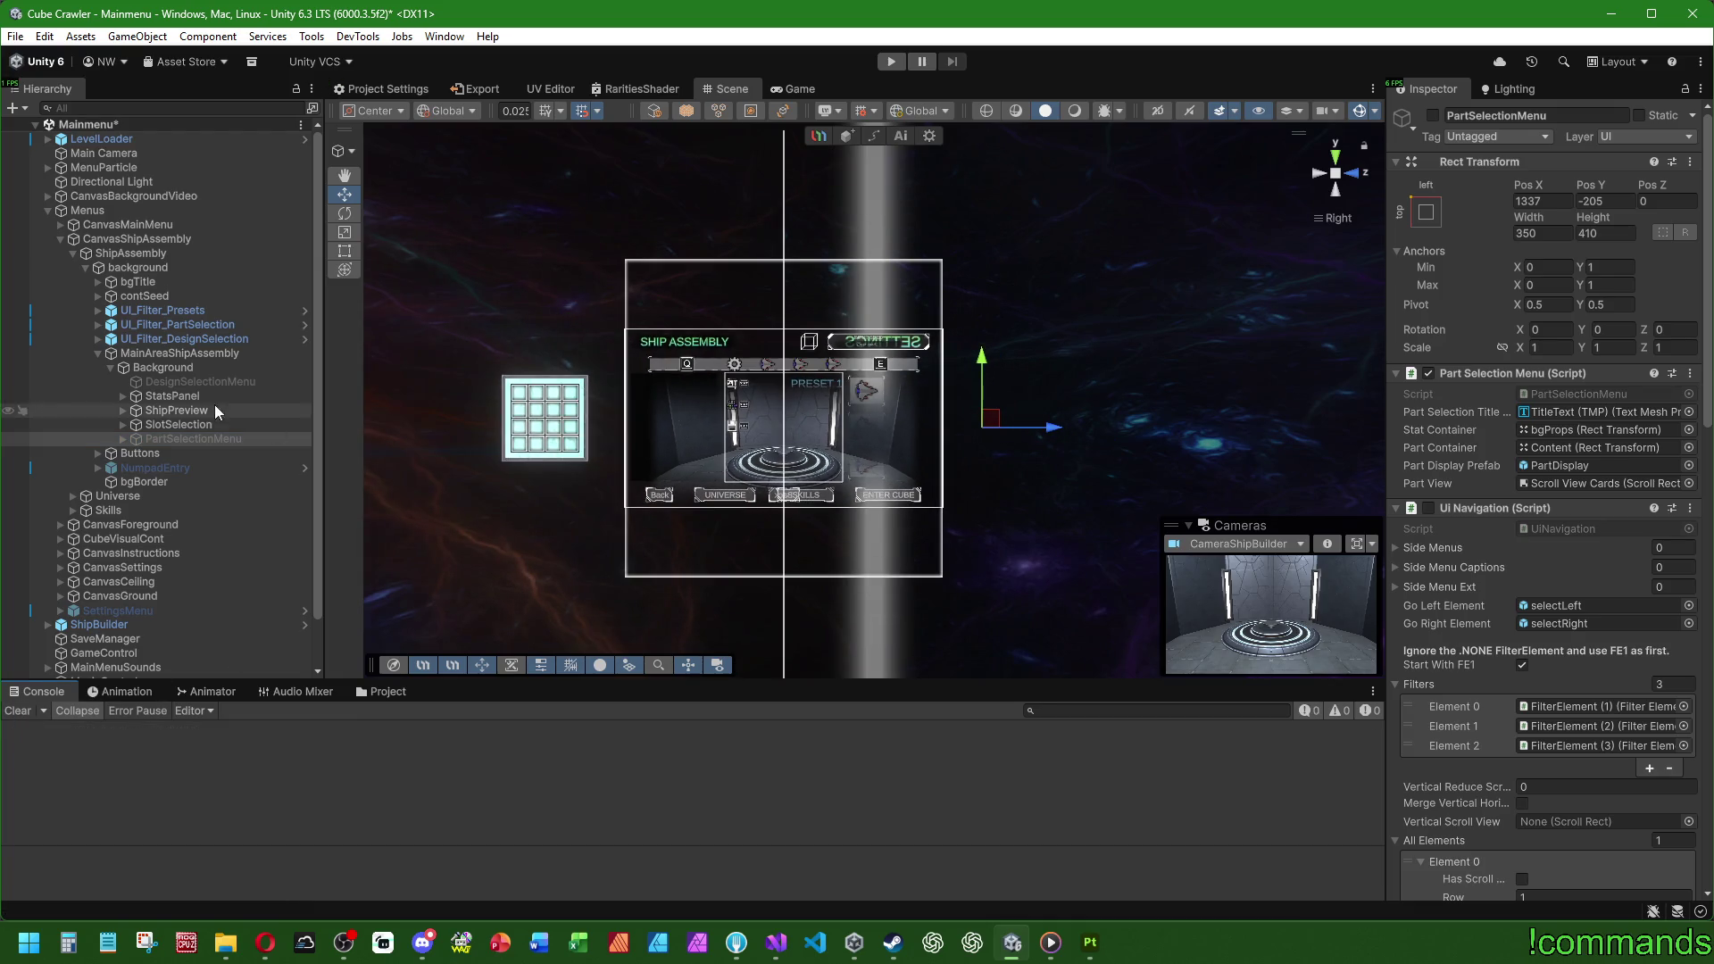
pyautogui.click(217, 341)
pyautogui.click(218, 325)
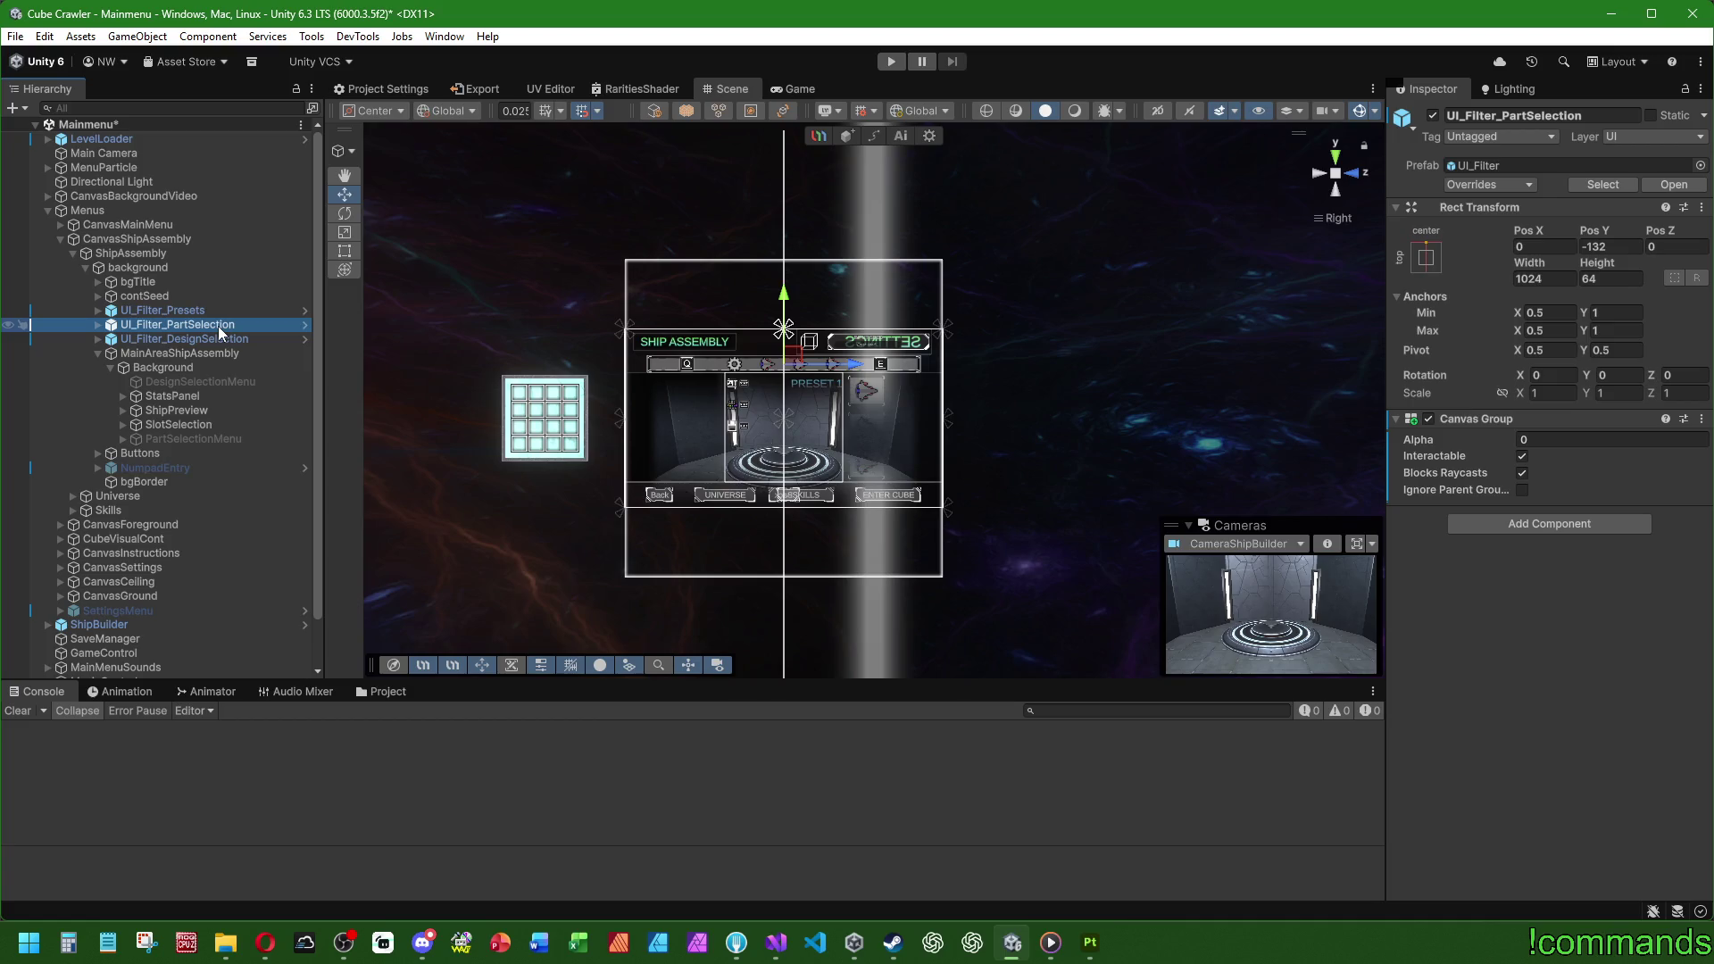
pyautogui.click(218, 334)
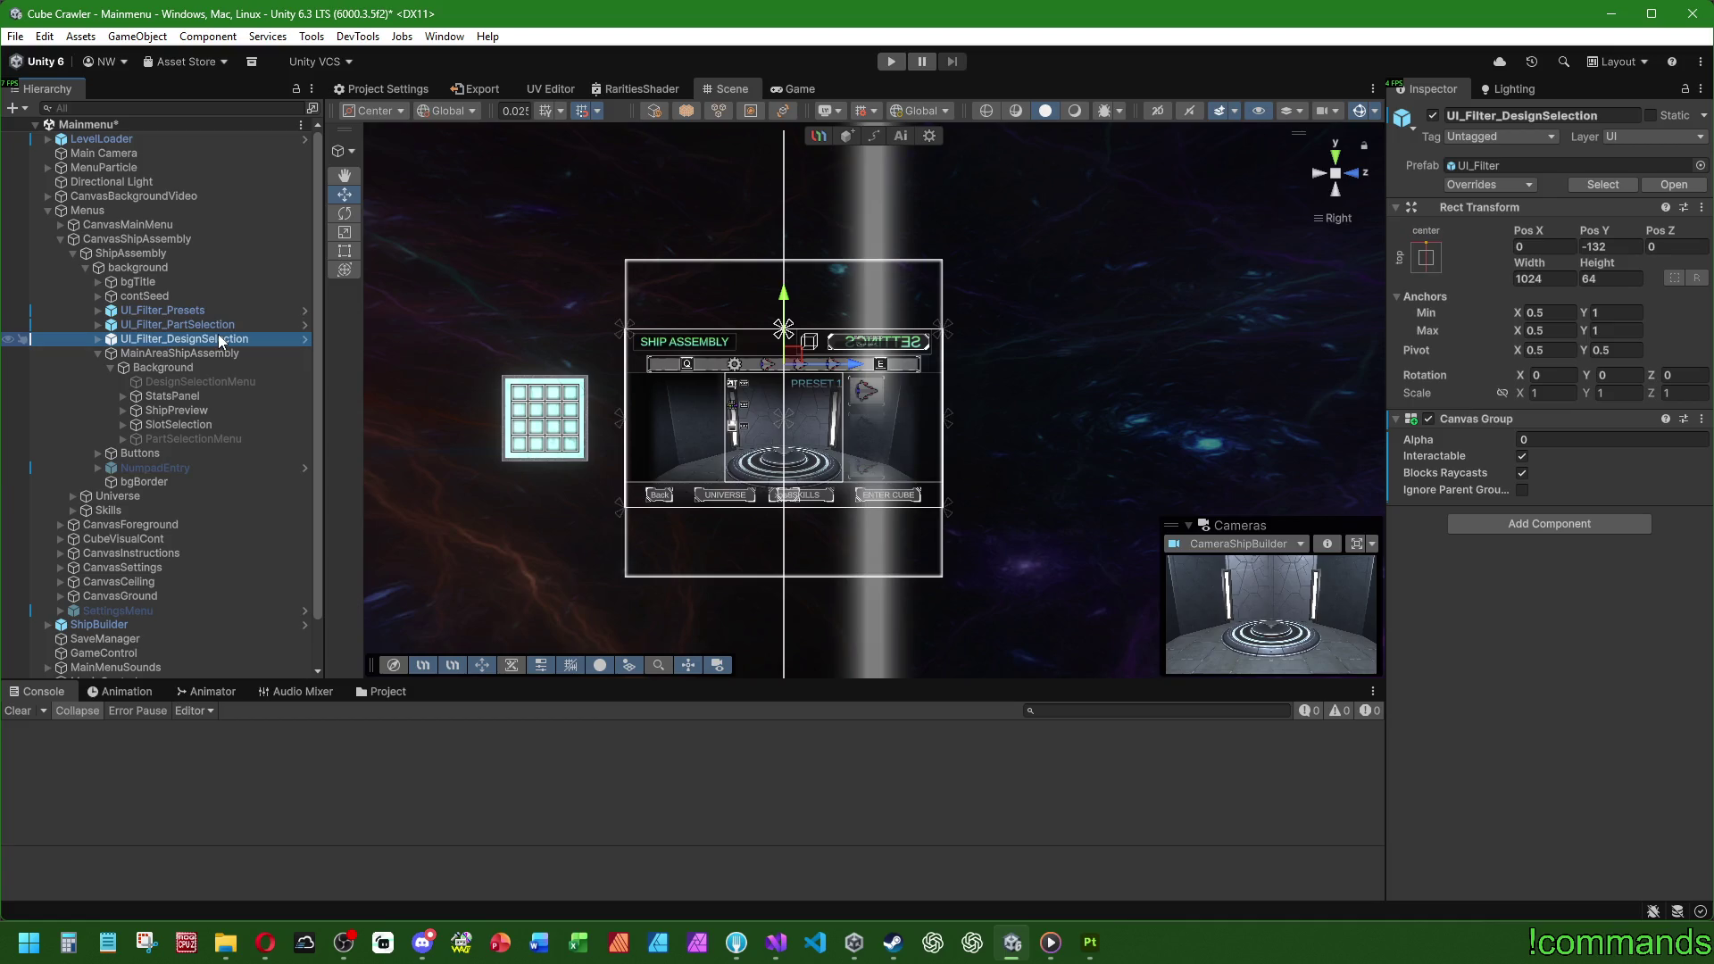
pyautogui.click(219, 325)
pyautogui.click(223, 314)
pyautogui.click(221, 324)
pyautogui.click(223, 339)
# Step: Save the Mainmenu scene and enter play mode
pyautogui.click(15, 36)
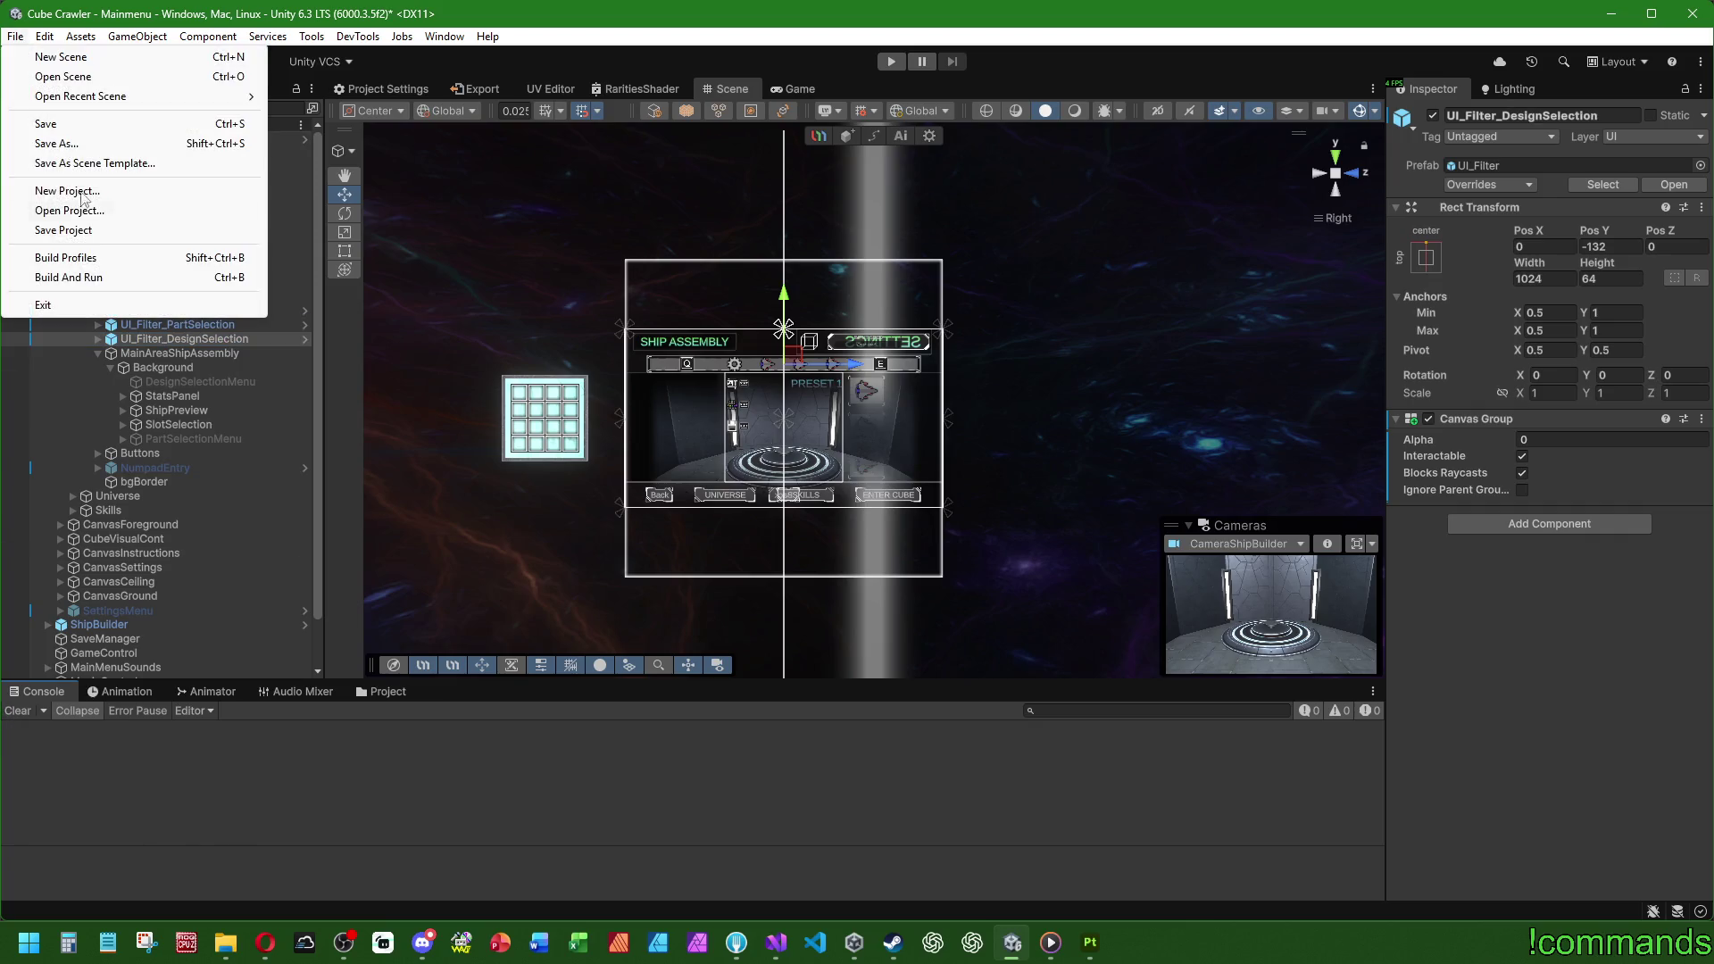
pyautogui.click(62, 230)
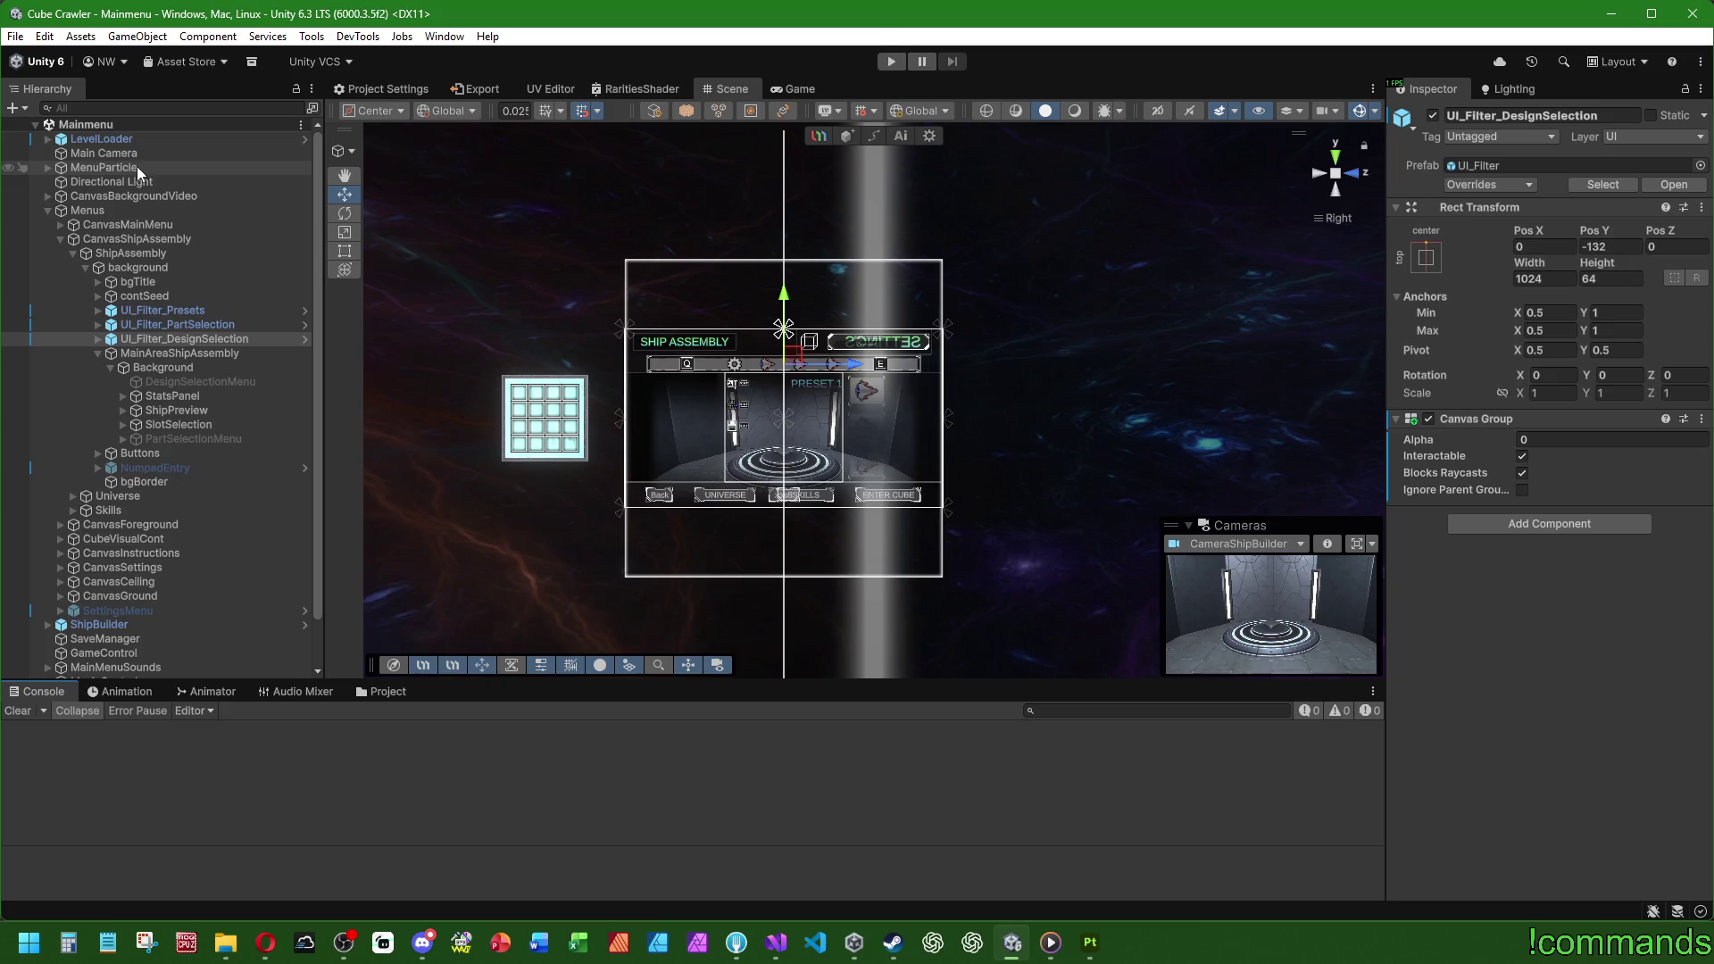
pyautogui.click(891, 61)
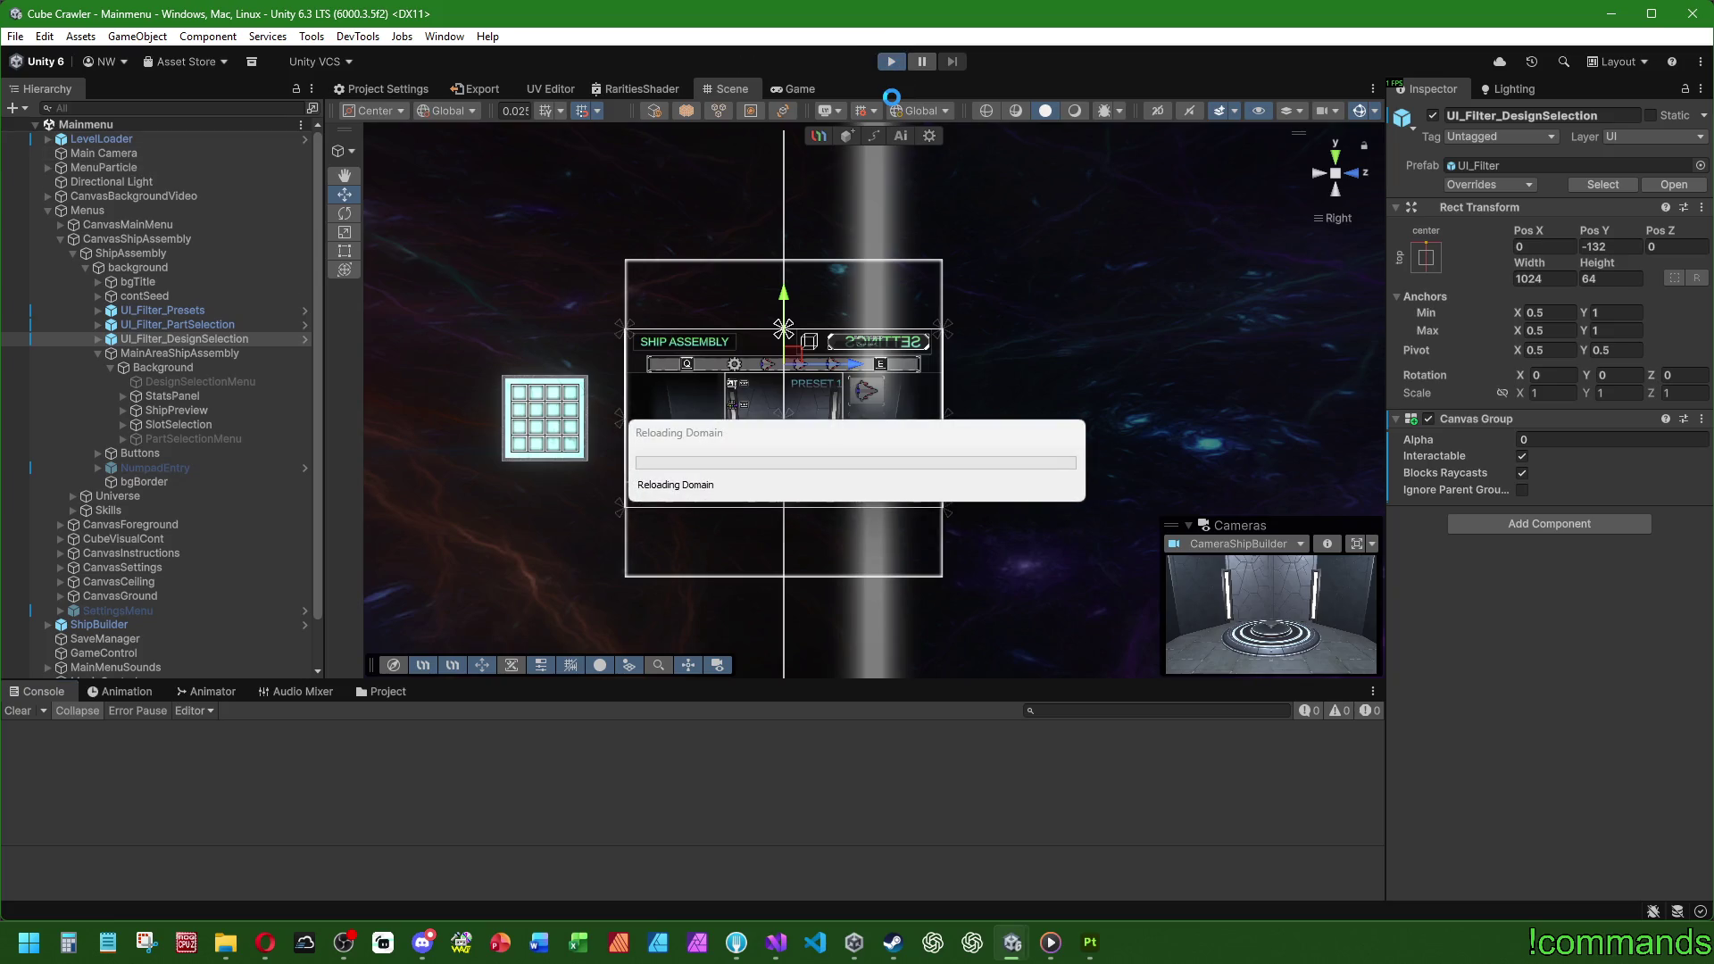
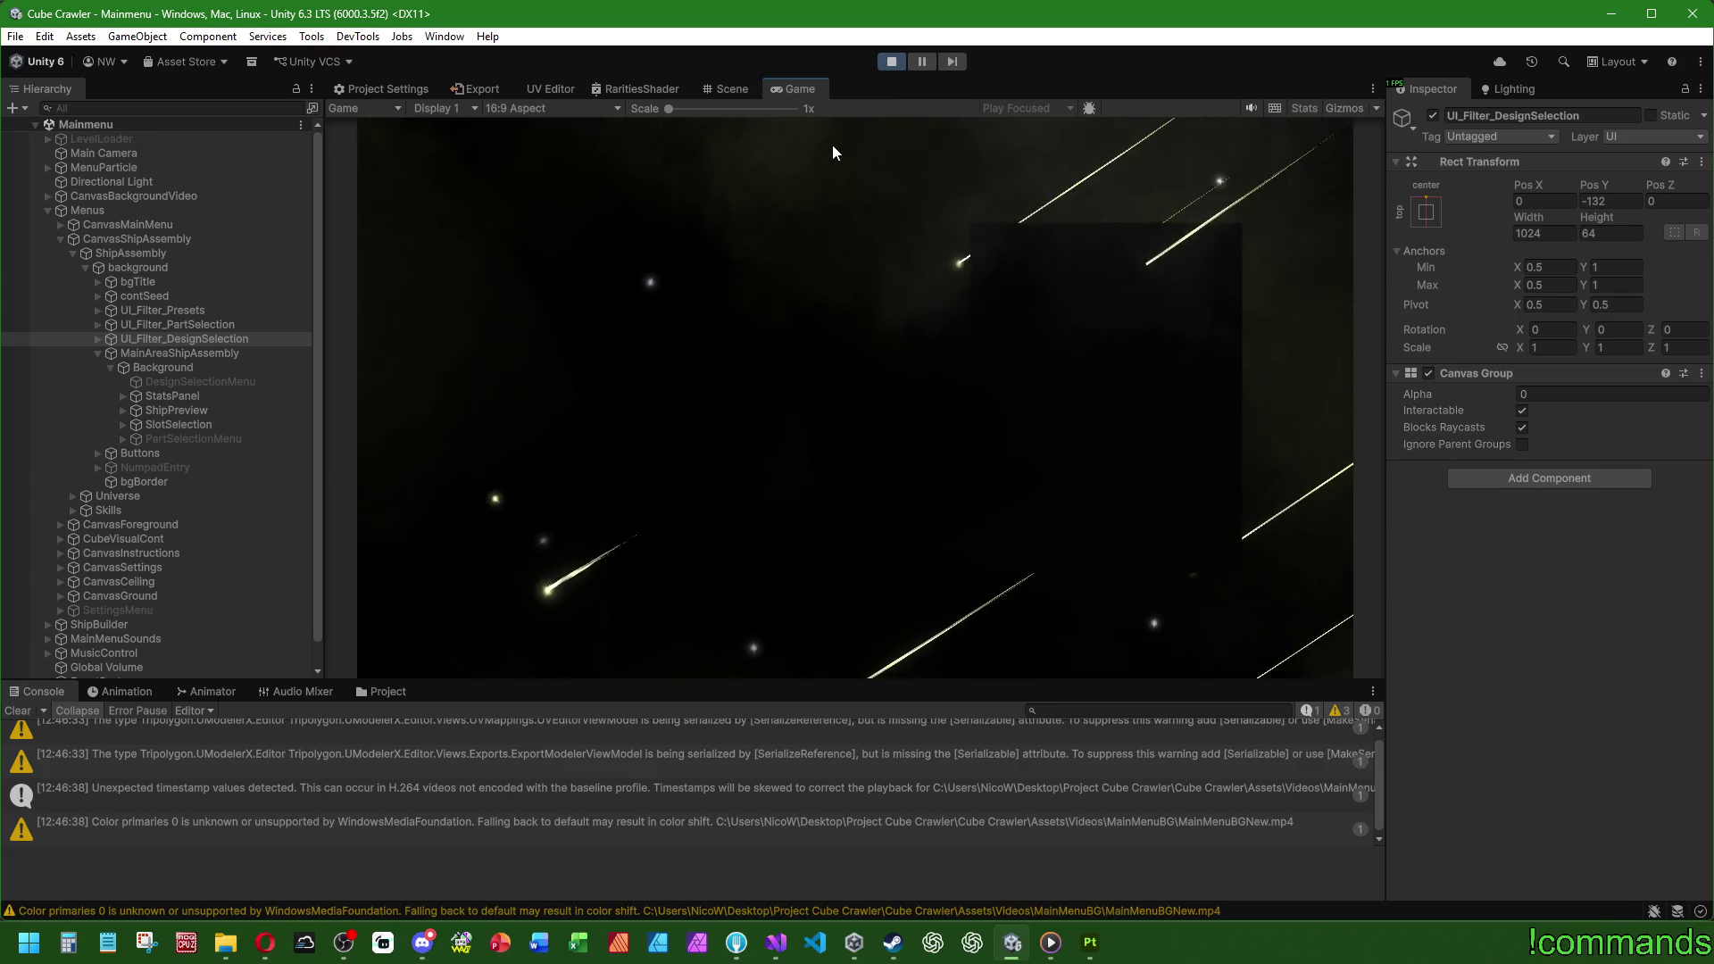
# Step: Skip the intro and enter Ship Assembly's SHIP BODIES part selection in Play mode
pyautogui.click(18, 711)
pyautogui.press('Return')
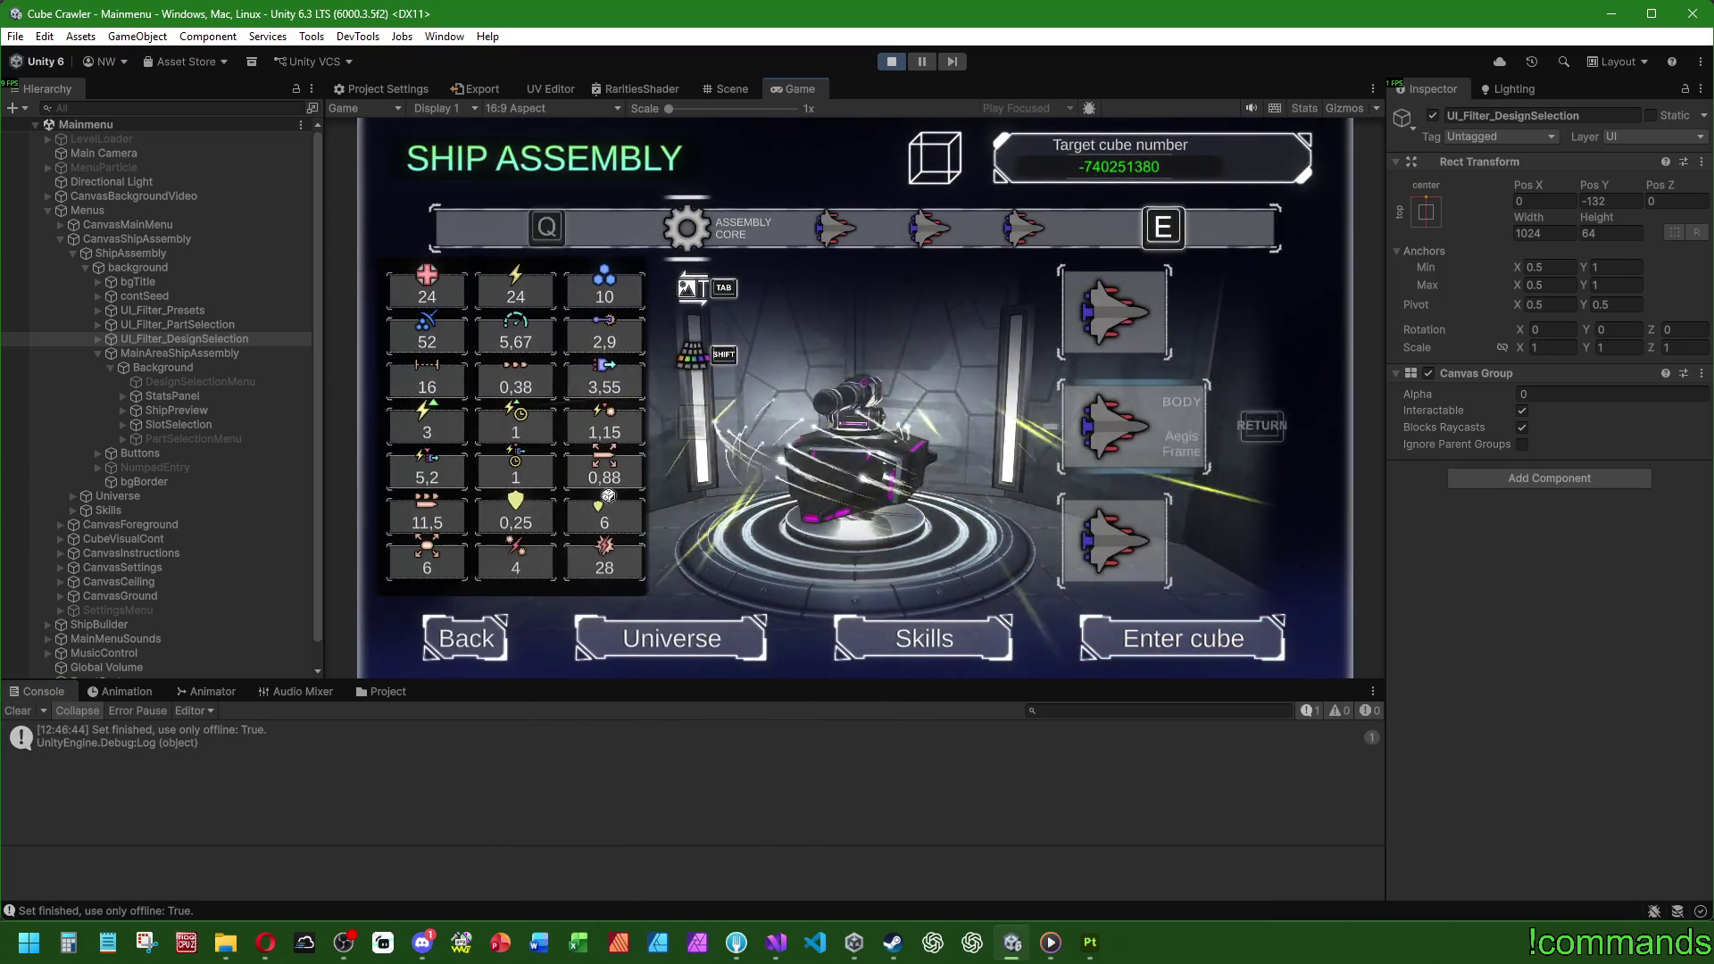
pyautogui.press('Return')
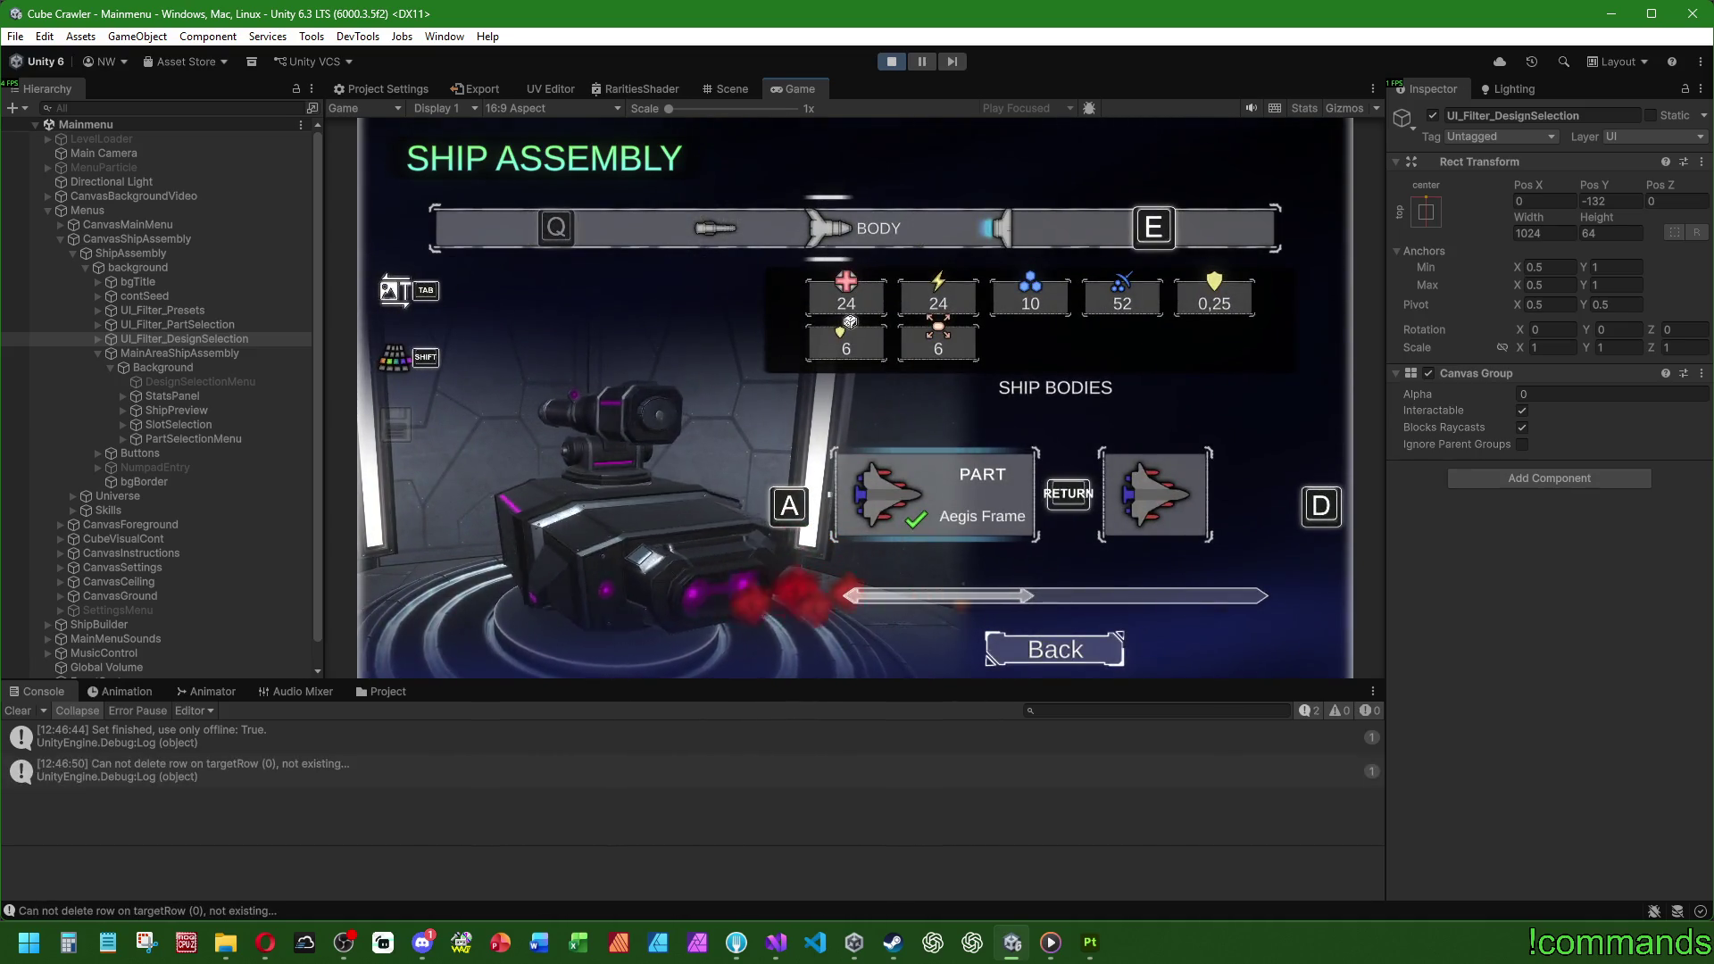
pyautogui.press('super')
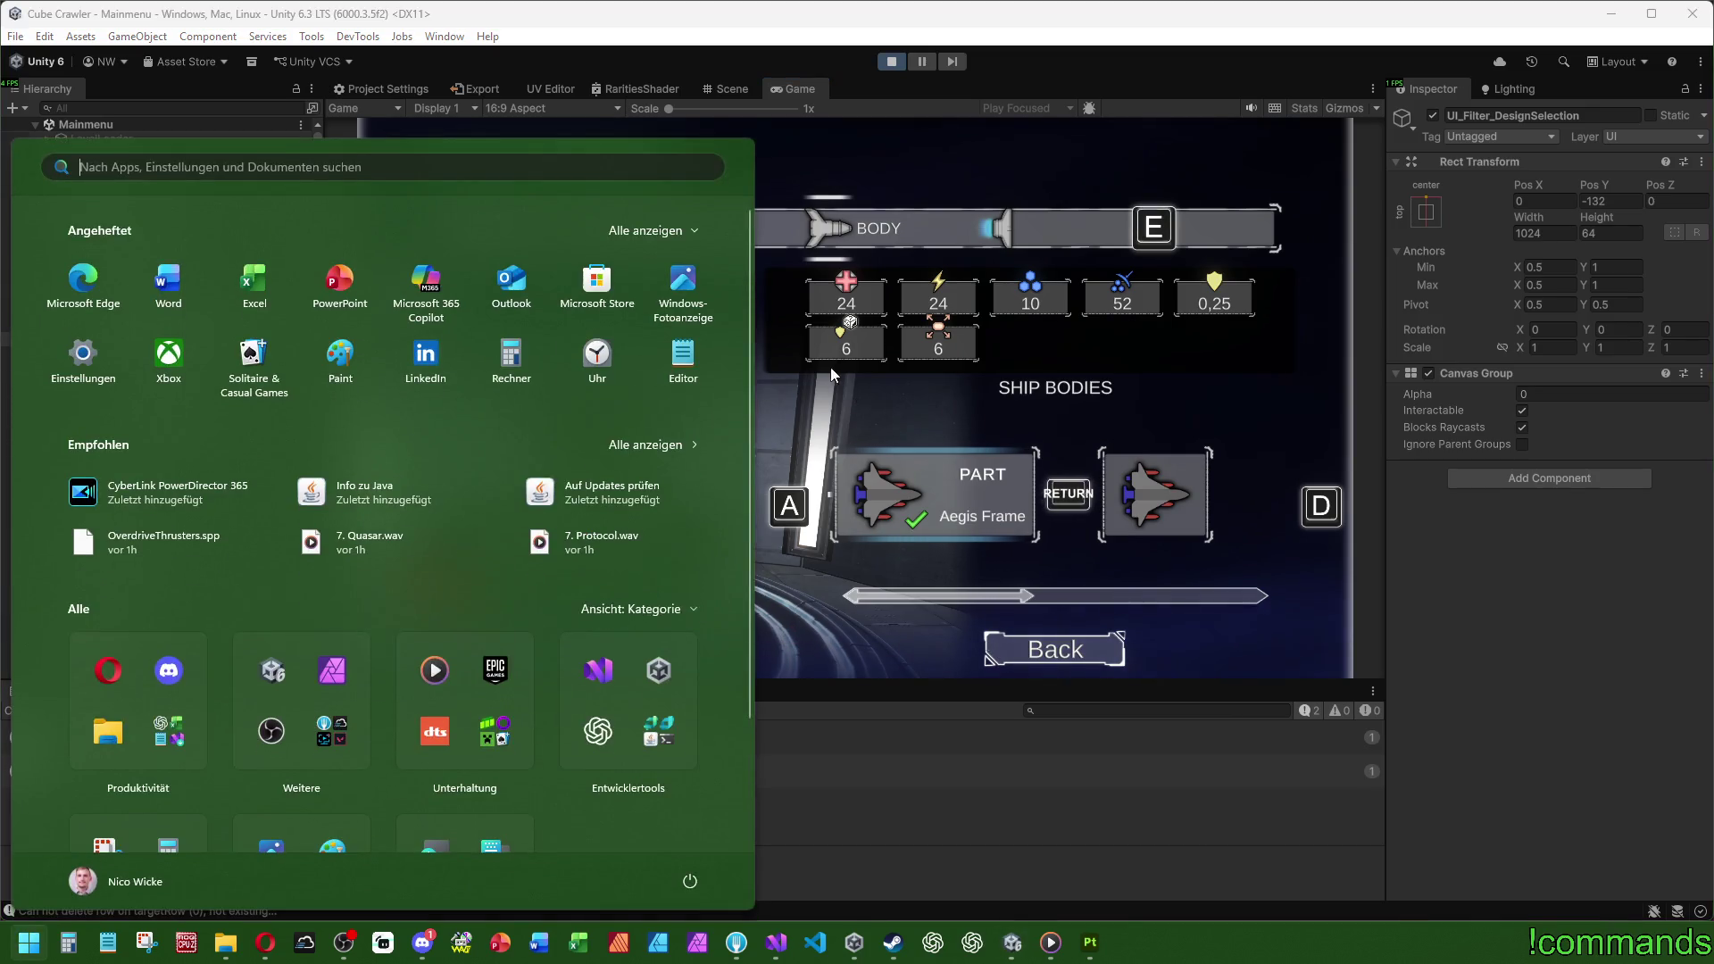
pyautogui.press('super')
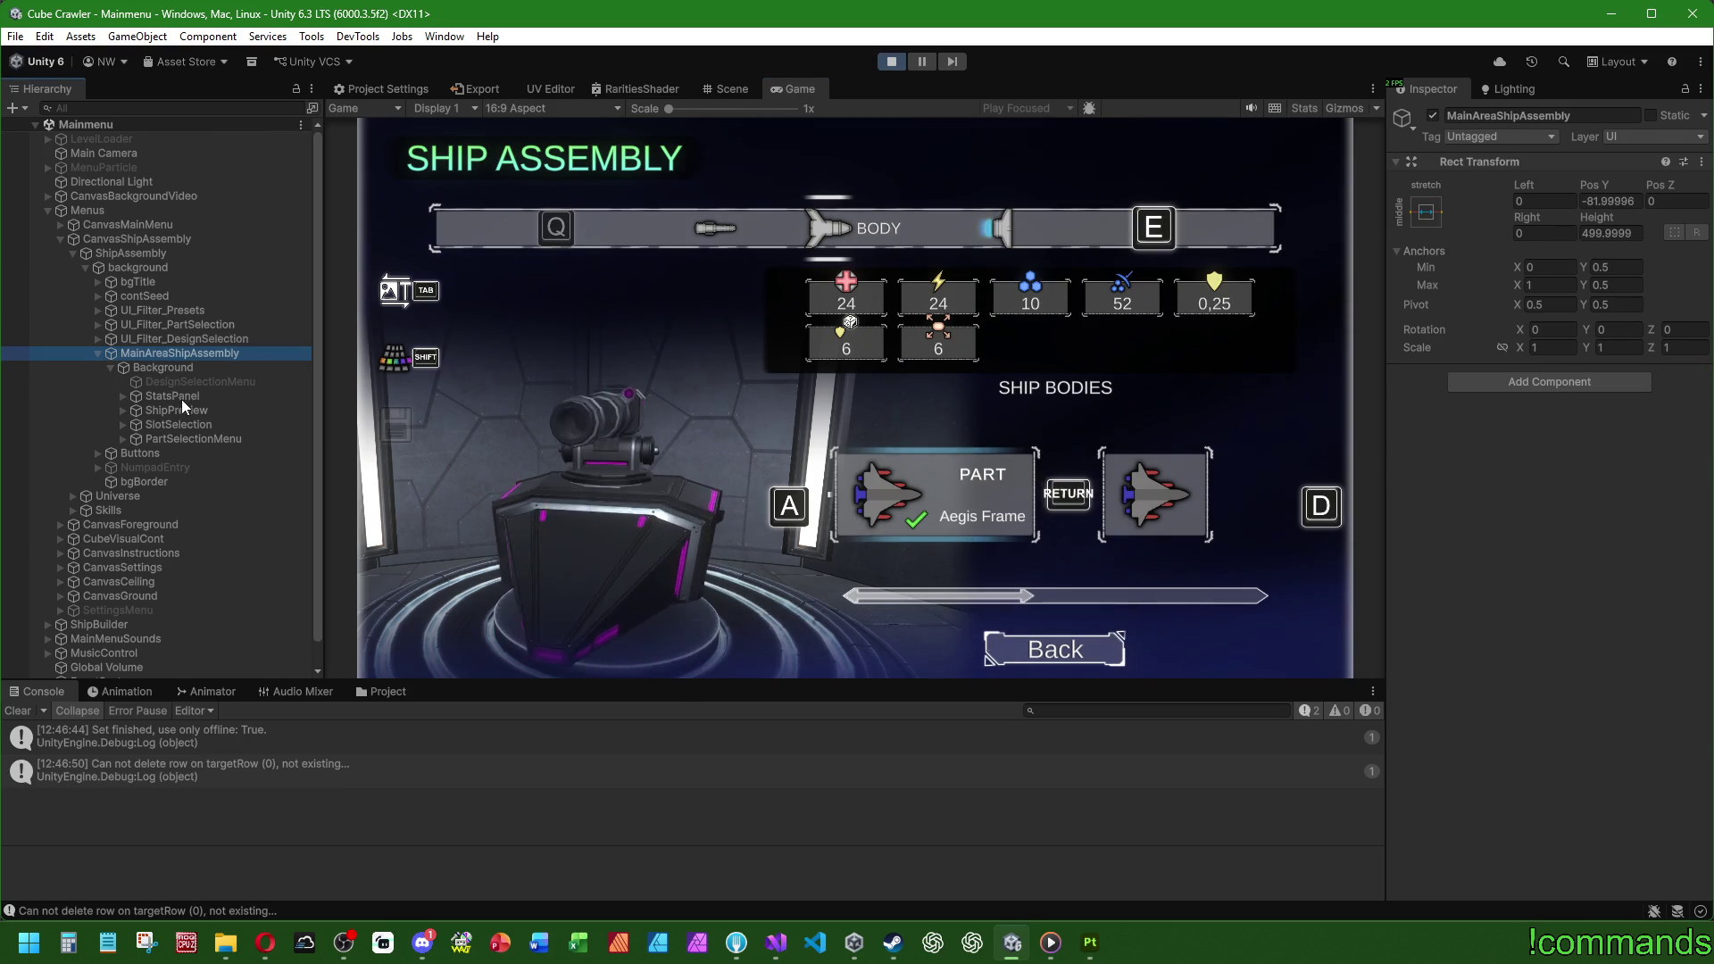
# Step: Inspect StatsPanel, ShipPreview, SlotSelection and PartSelectionMenu, then view the canvases at an angle in Scene view
pyautogui.click(175, 397)
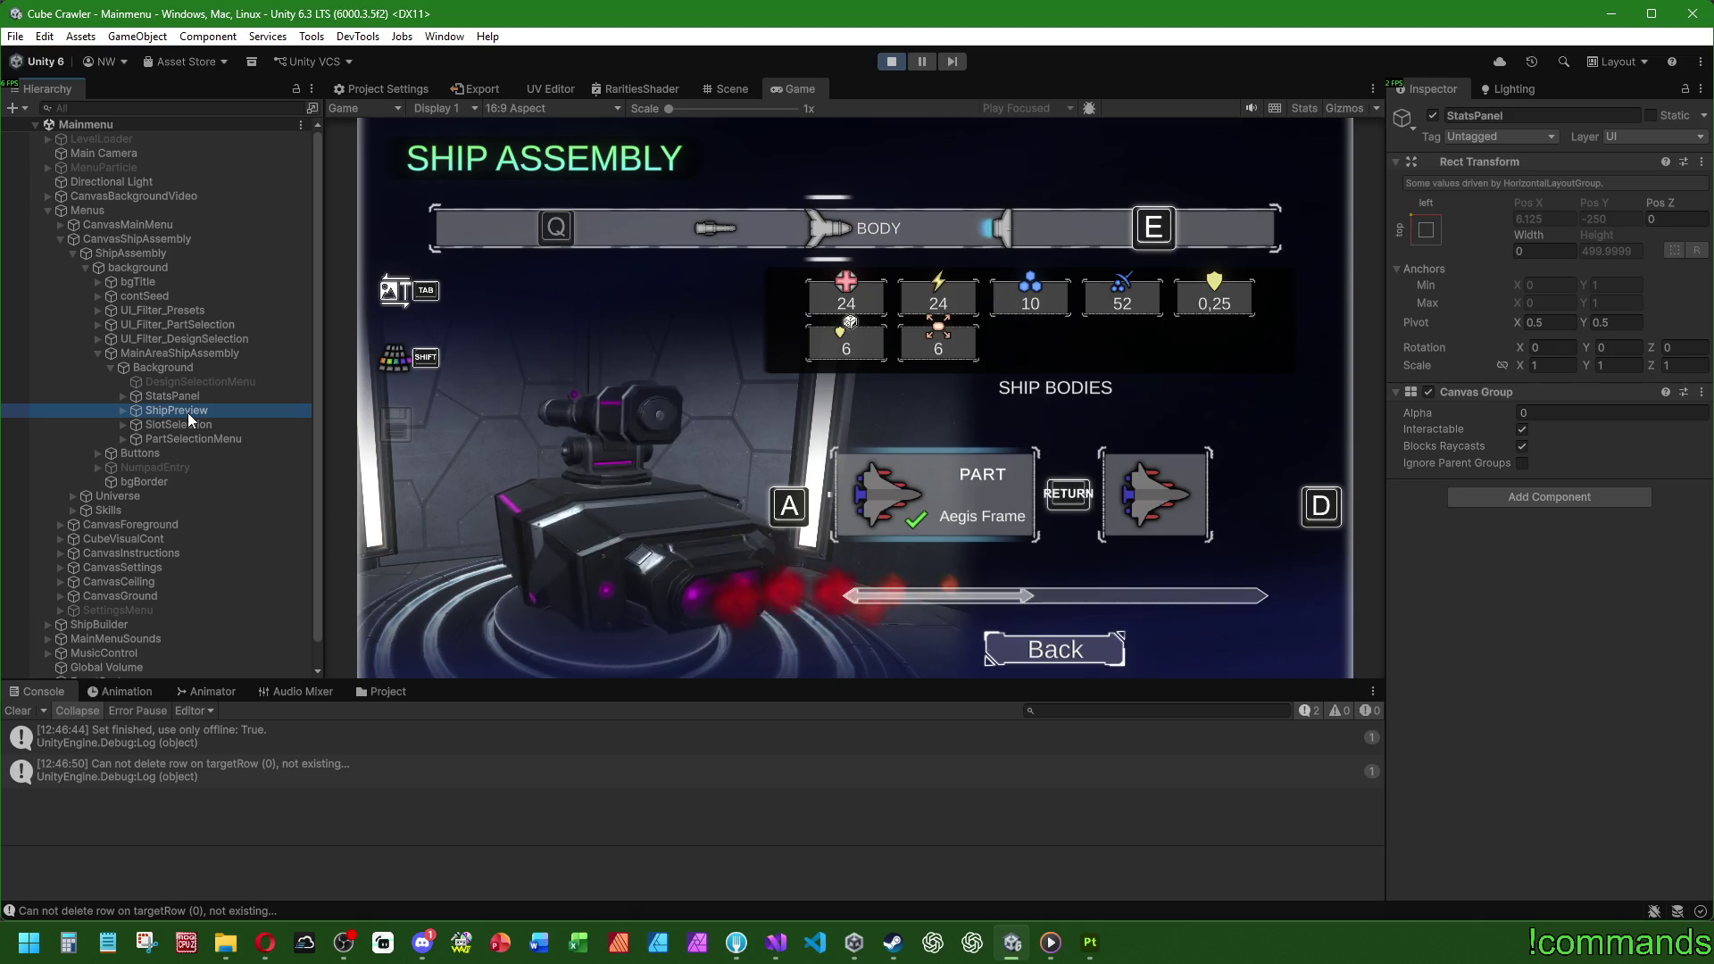
pyautogui.click(188, 413)
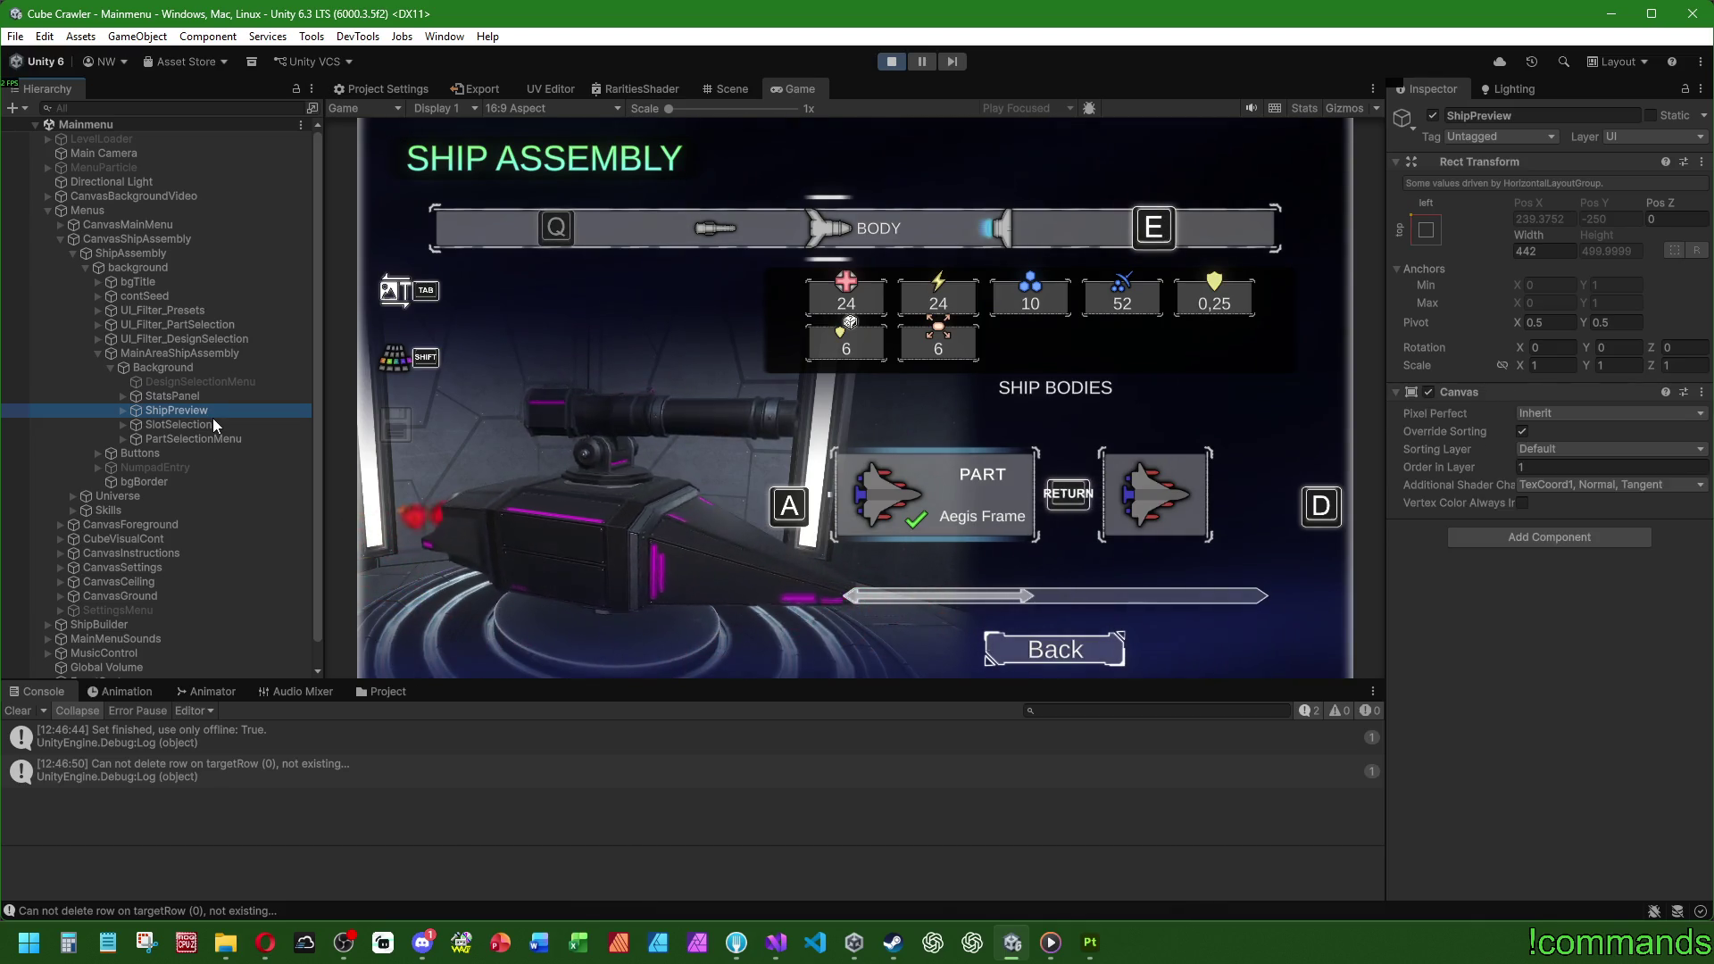
pyautogui.click(207, 421)
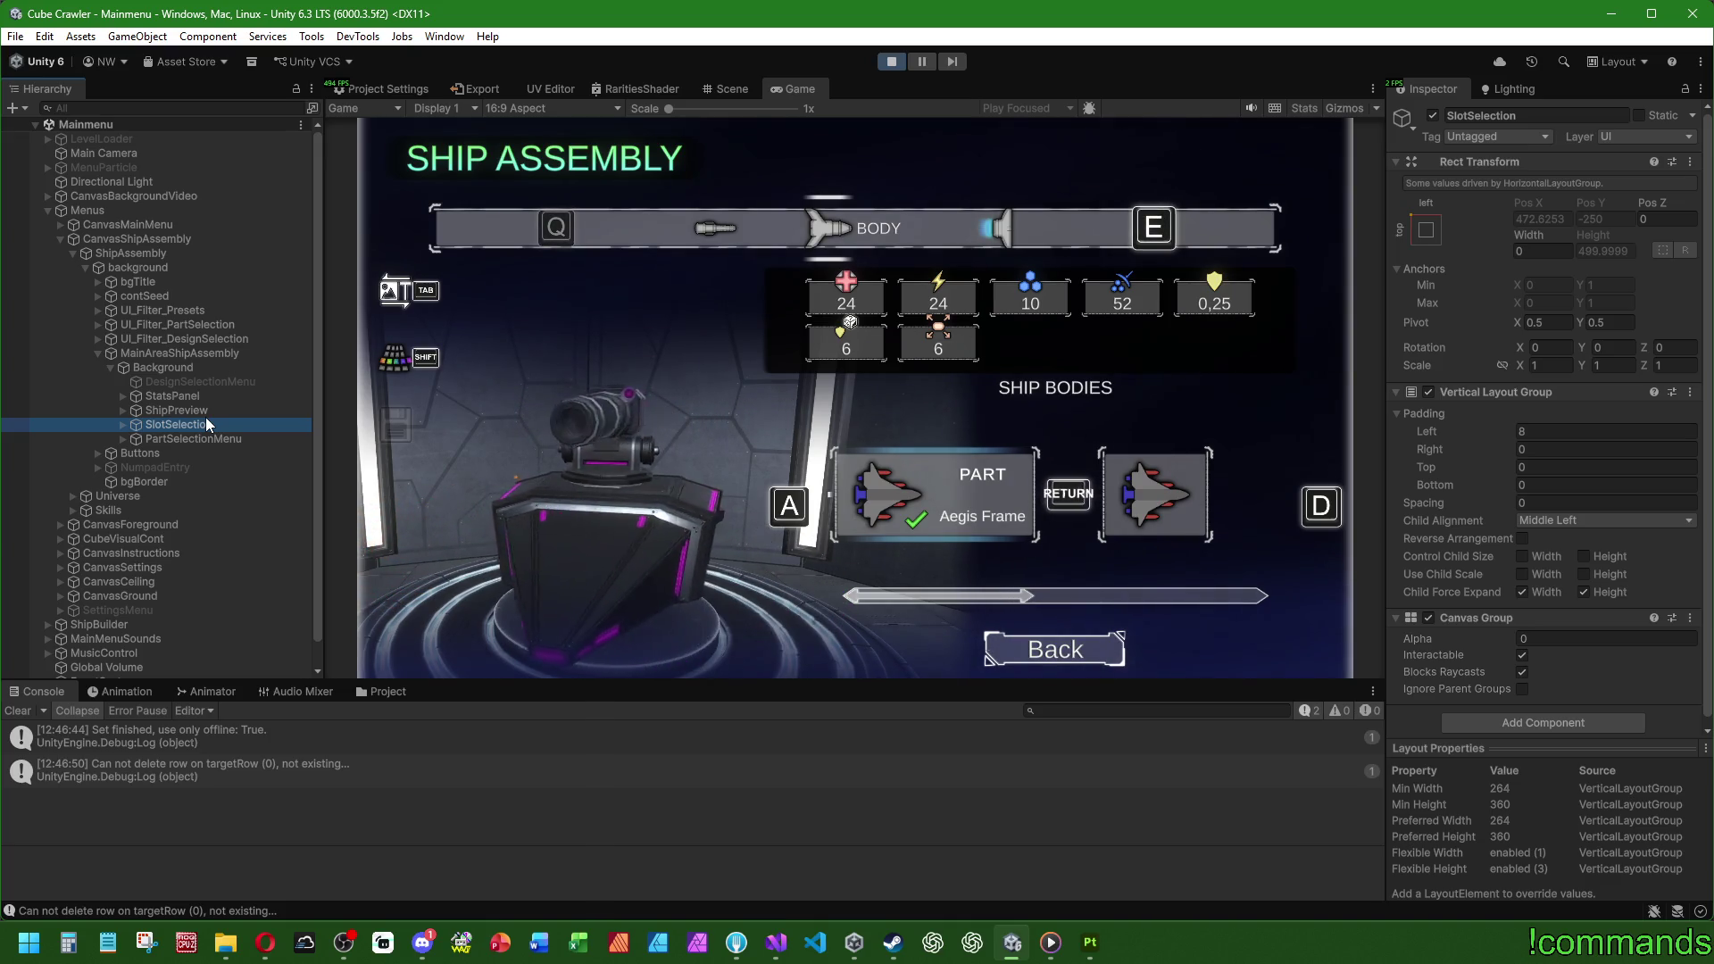
pyautogui.click(220, 415)
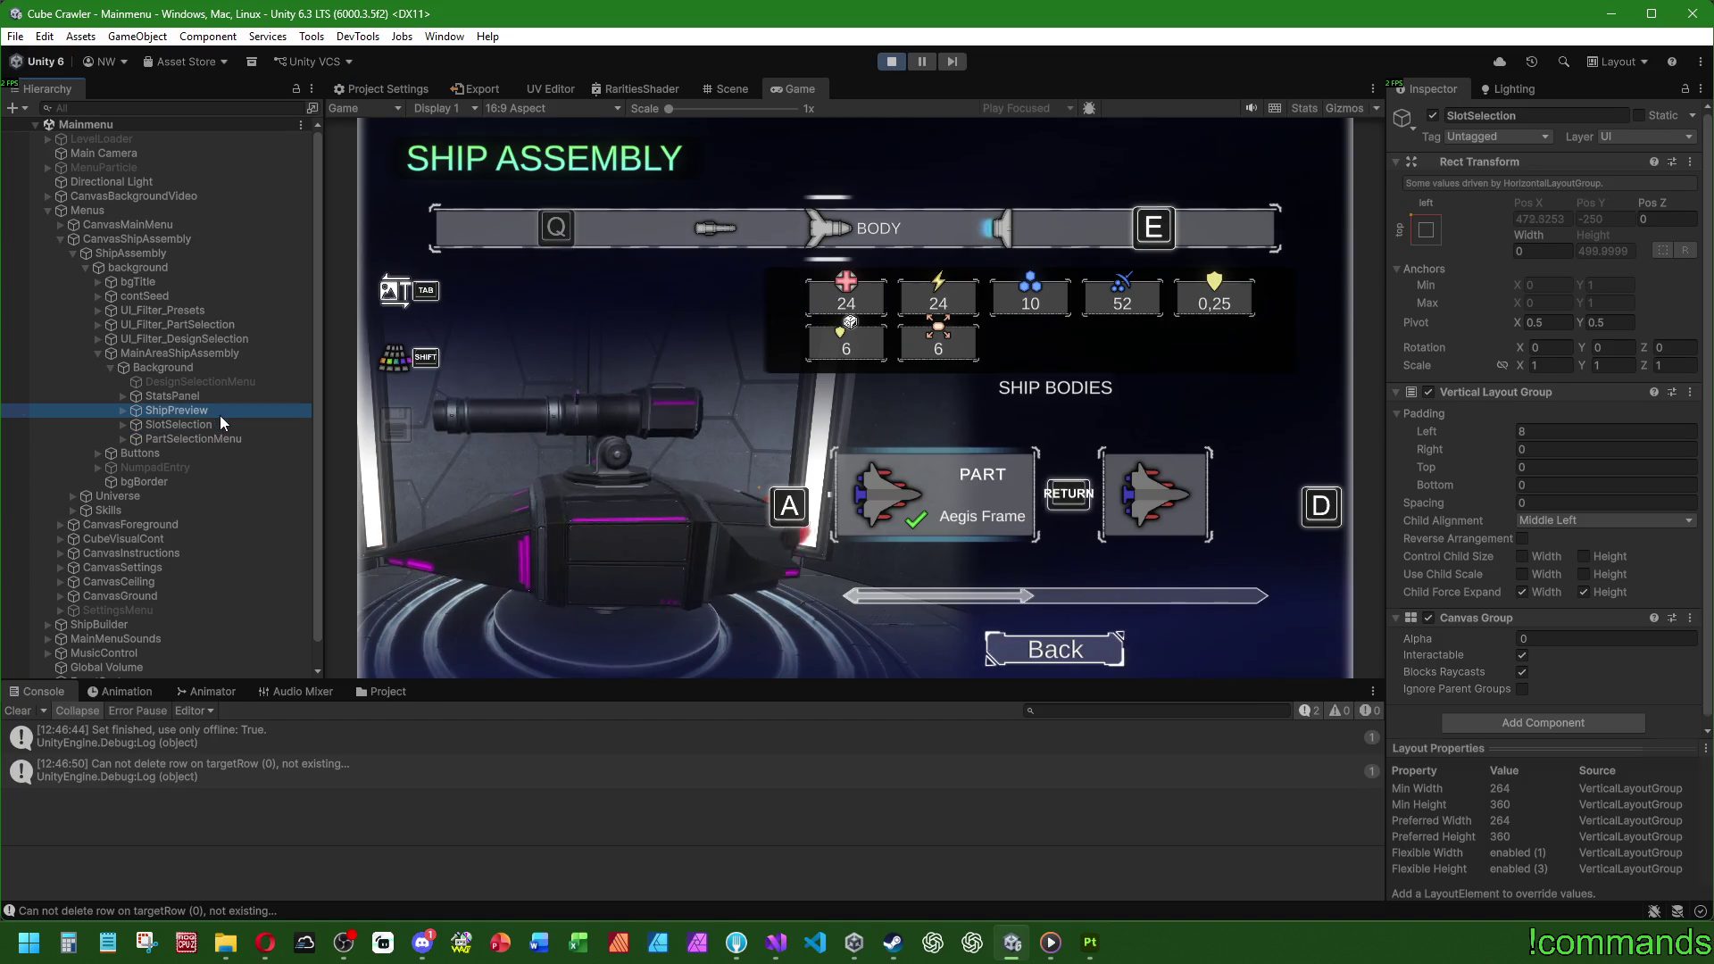
pyautogui.click(218, 421)
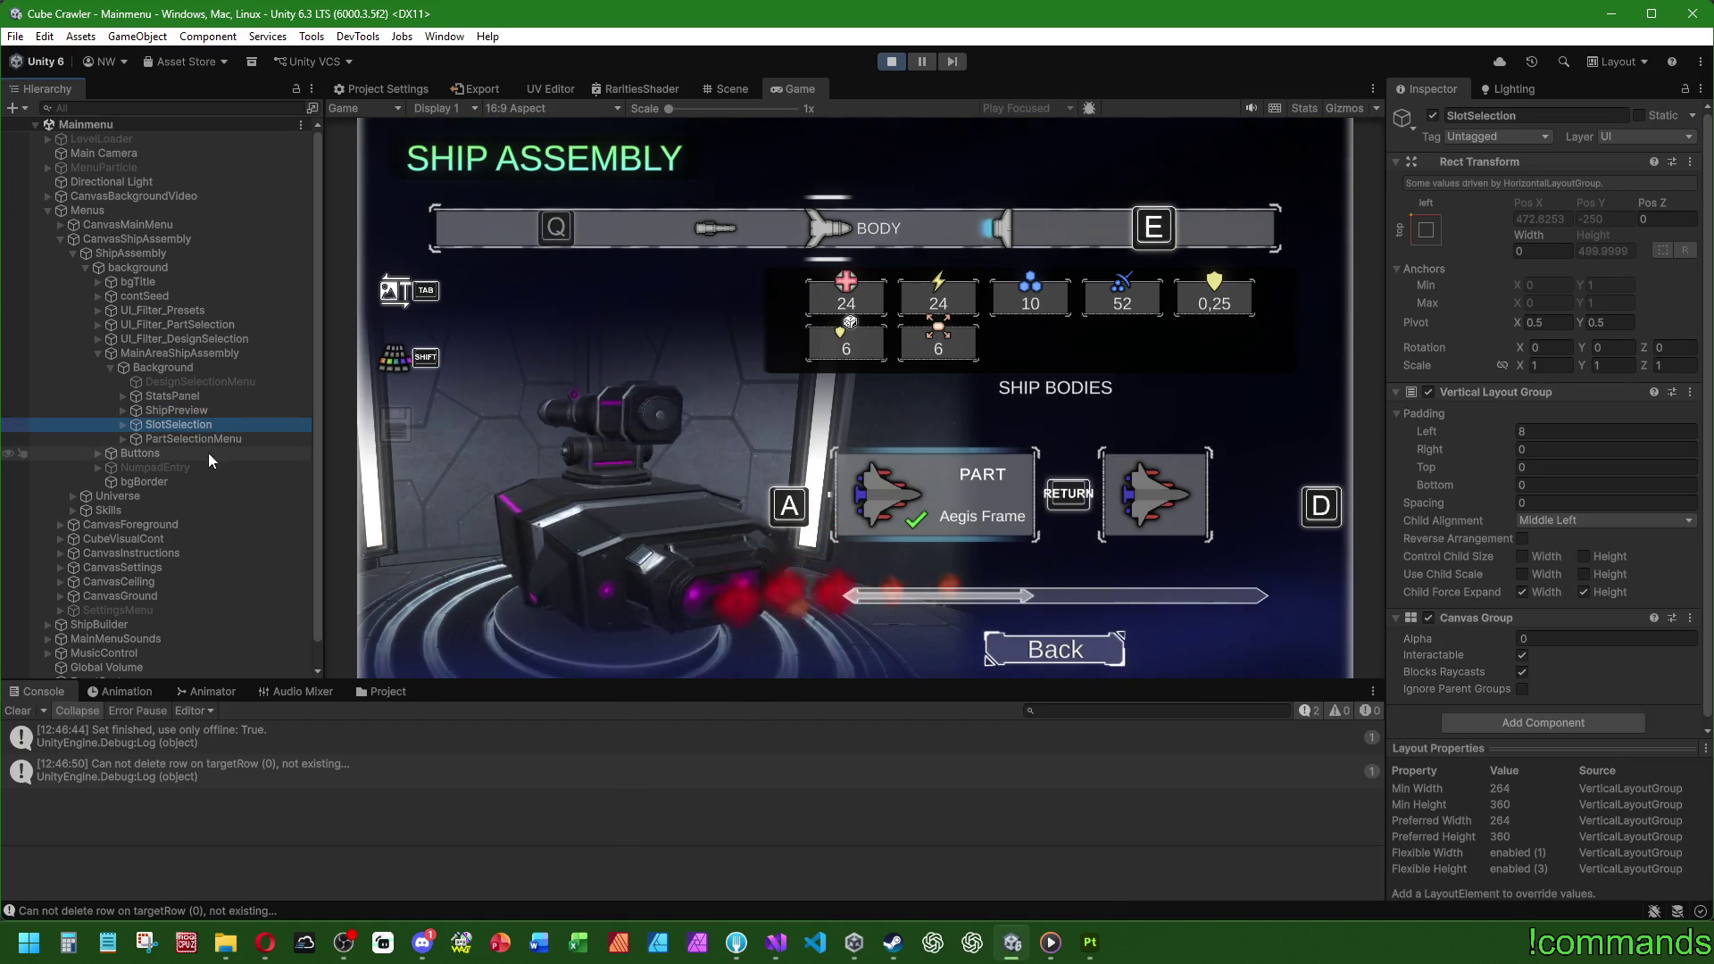
pyautogui.click(216, 439)
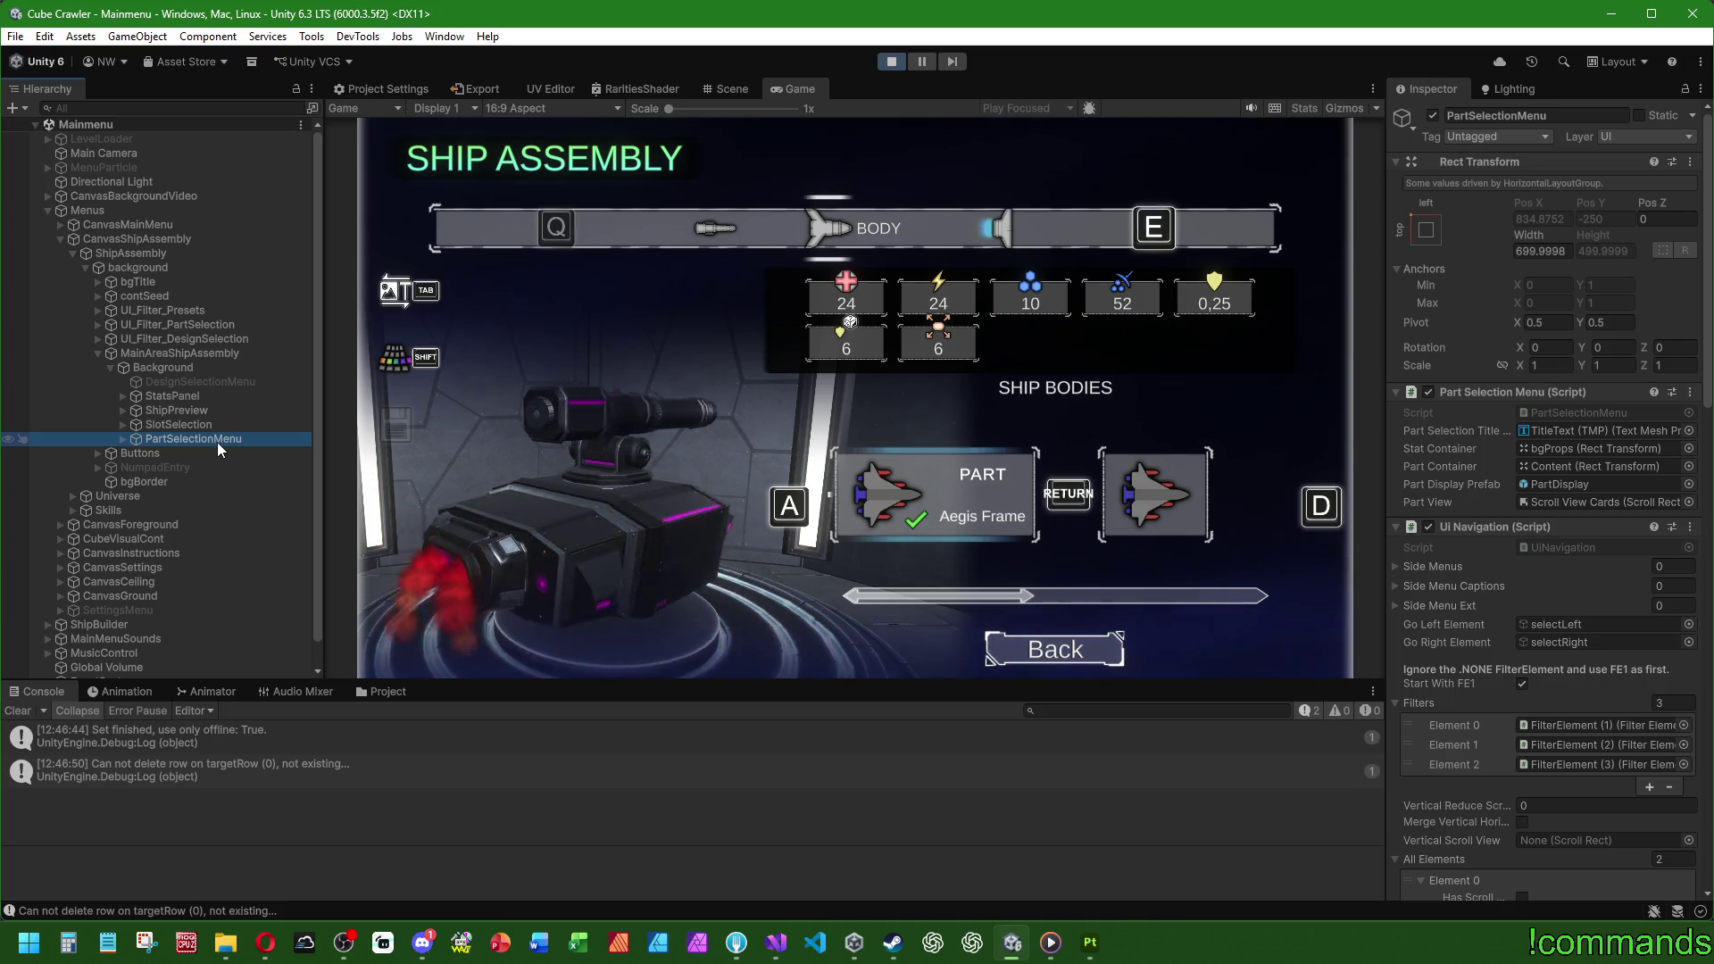
pyautogui.click(728, 89)
pyautogui.moveTo(979, 309)
pyautogui.mouseDown()
pyautogui.moveTo(1071, 358)
pyautogui.moveTo(1470, 431)
pyautogui.moveTo(1356, 225)
pyautogui.mouseUp()
# Step: Face the Ship Assembly canvas via the gizmo's Back axis with the Rect tool, then back out of part selection in-game
pyautogui.click(1318, 174)
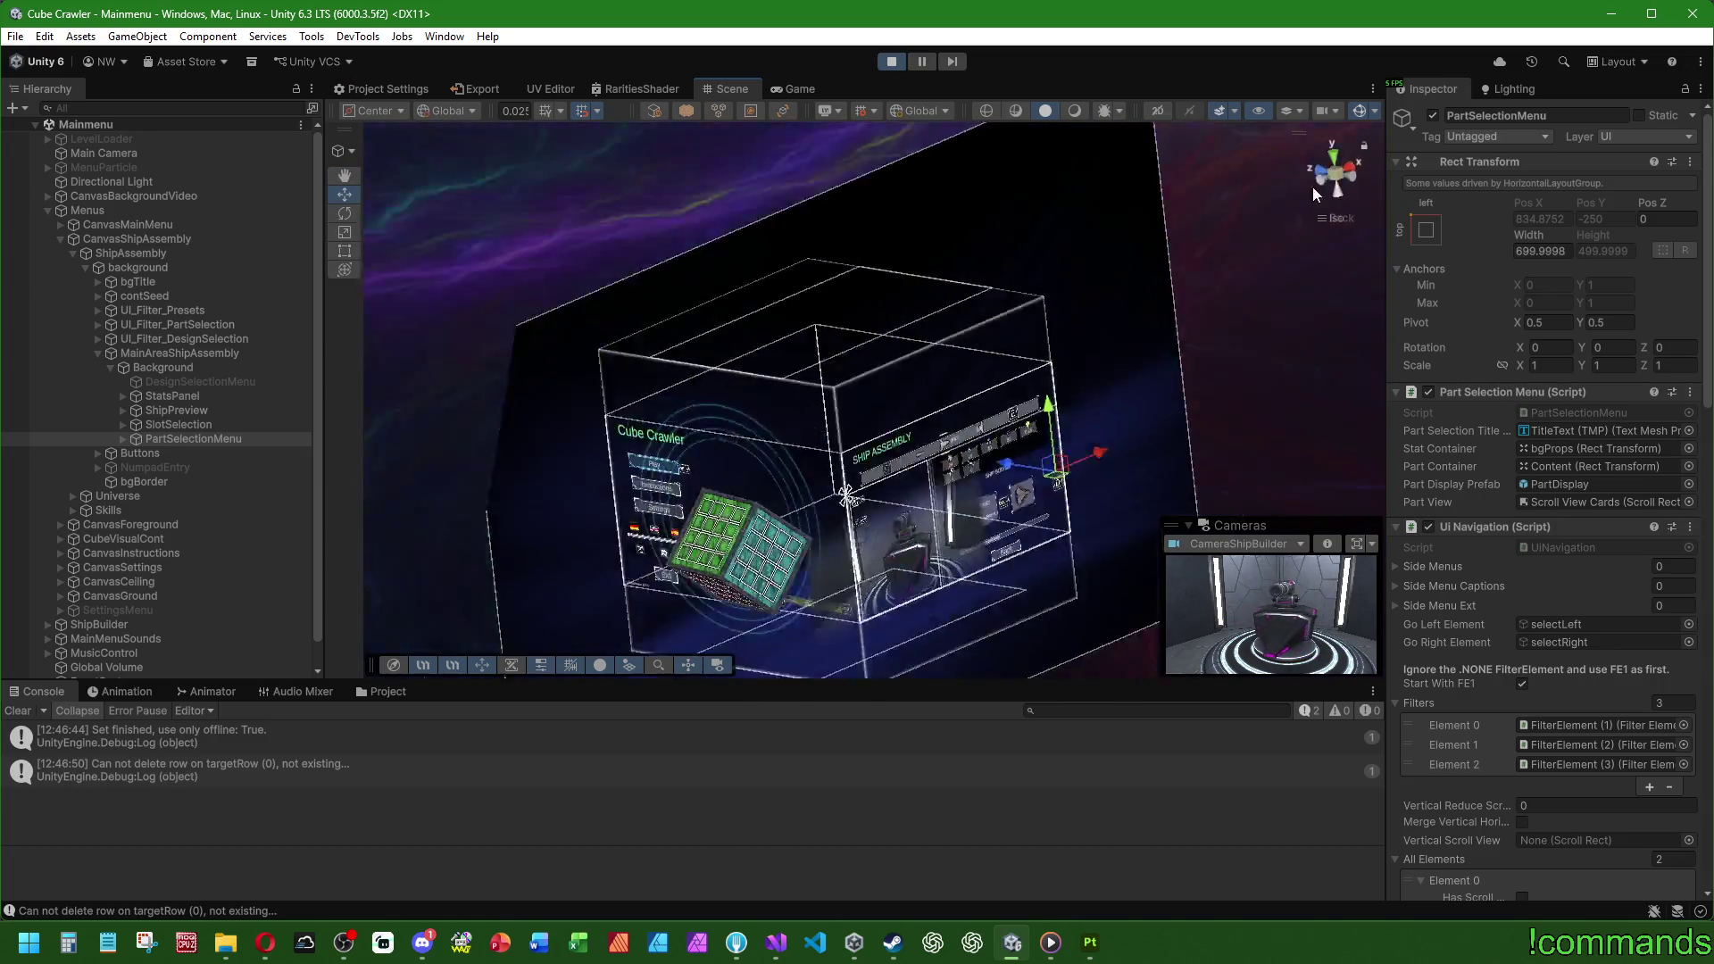
pyautogui.click(345, 251)
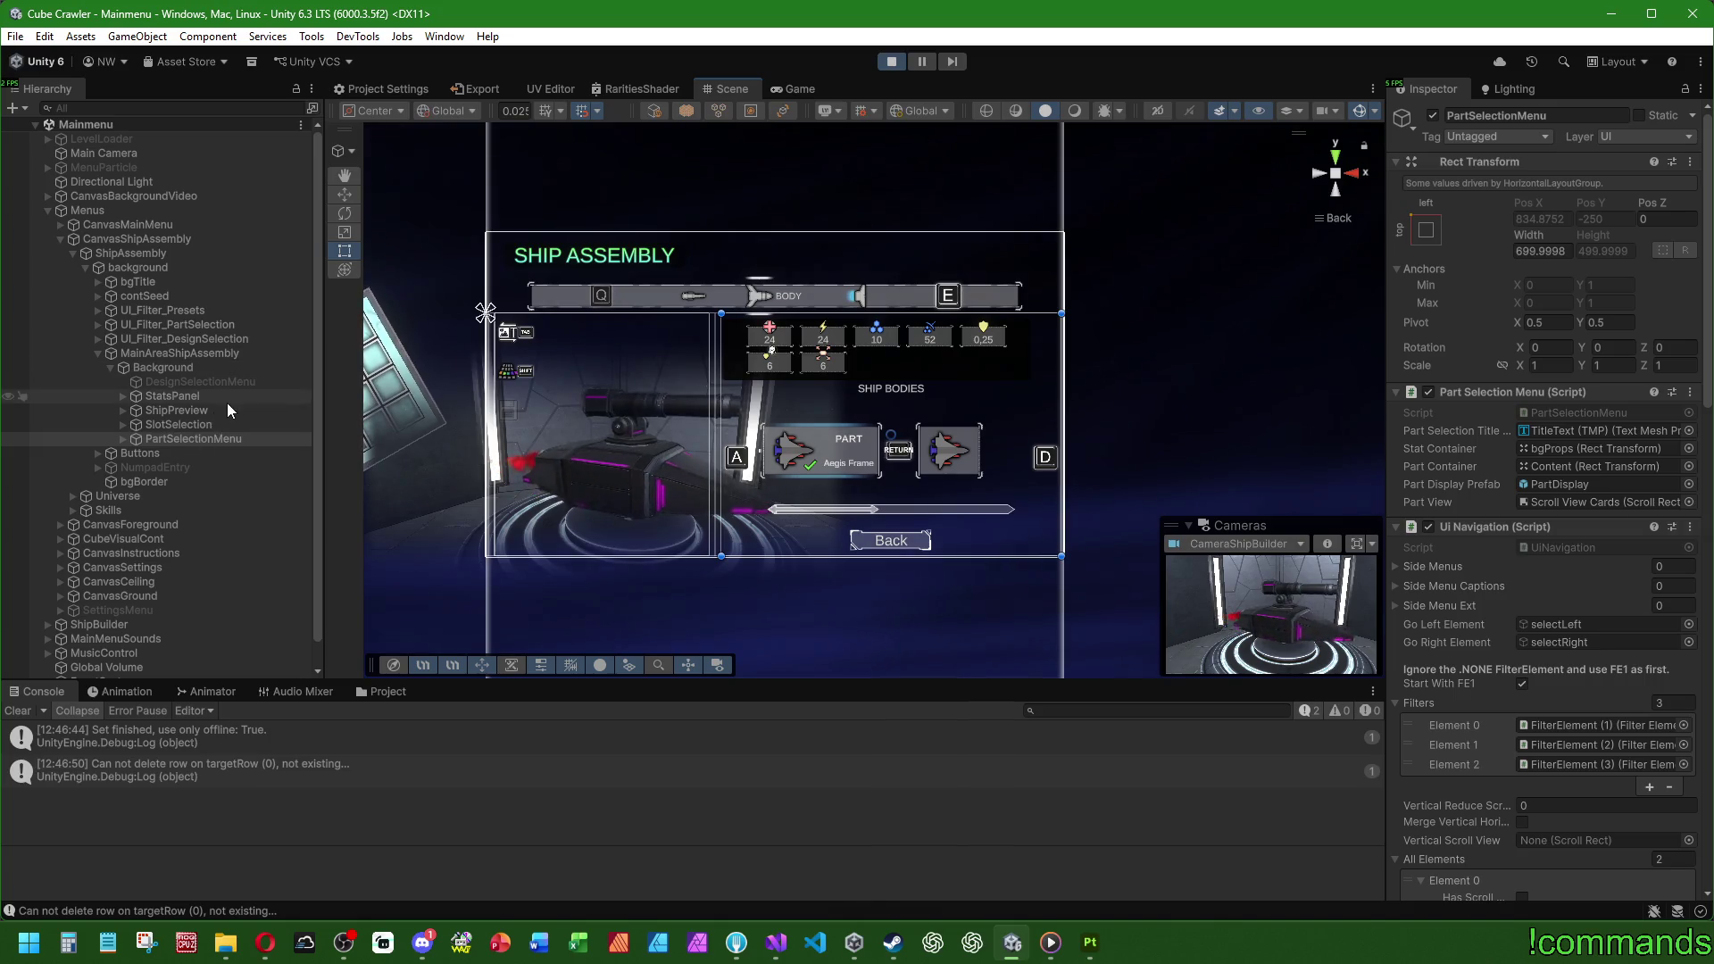
pyautogui.hotkey('ctrl', '2')
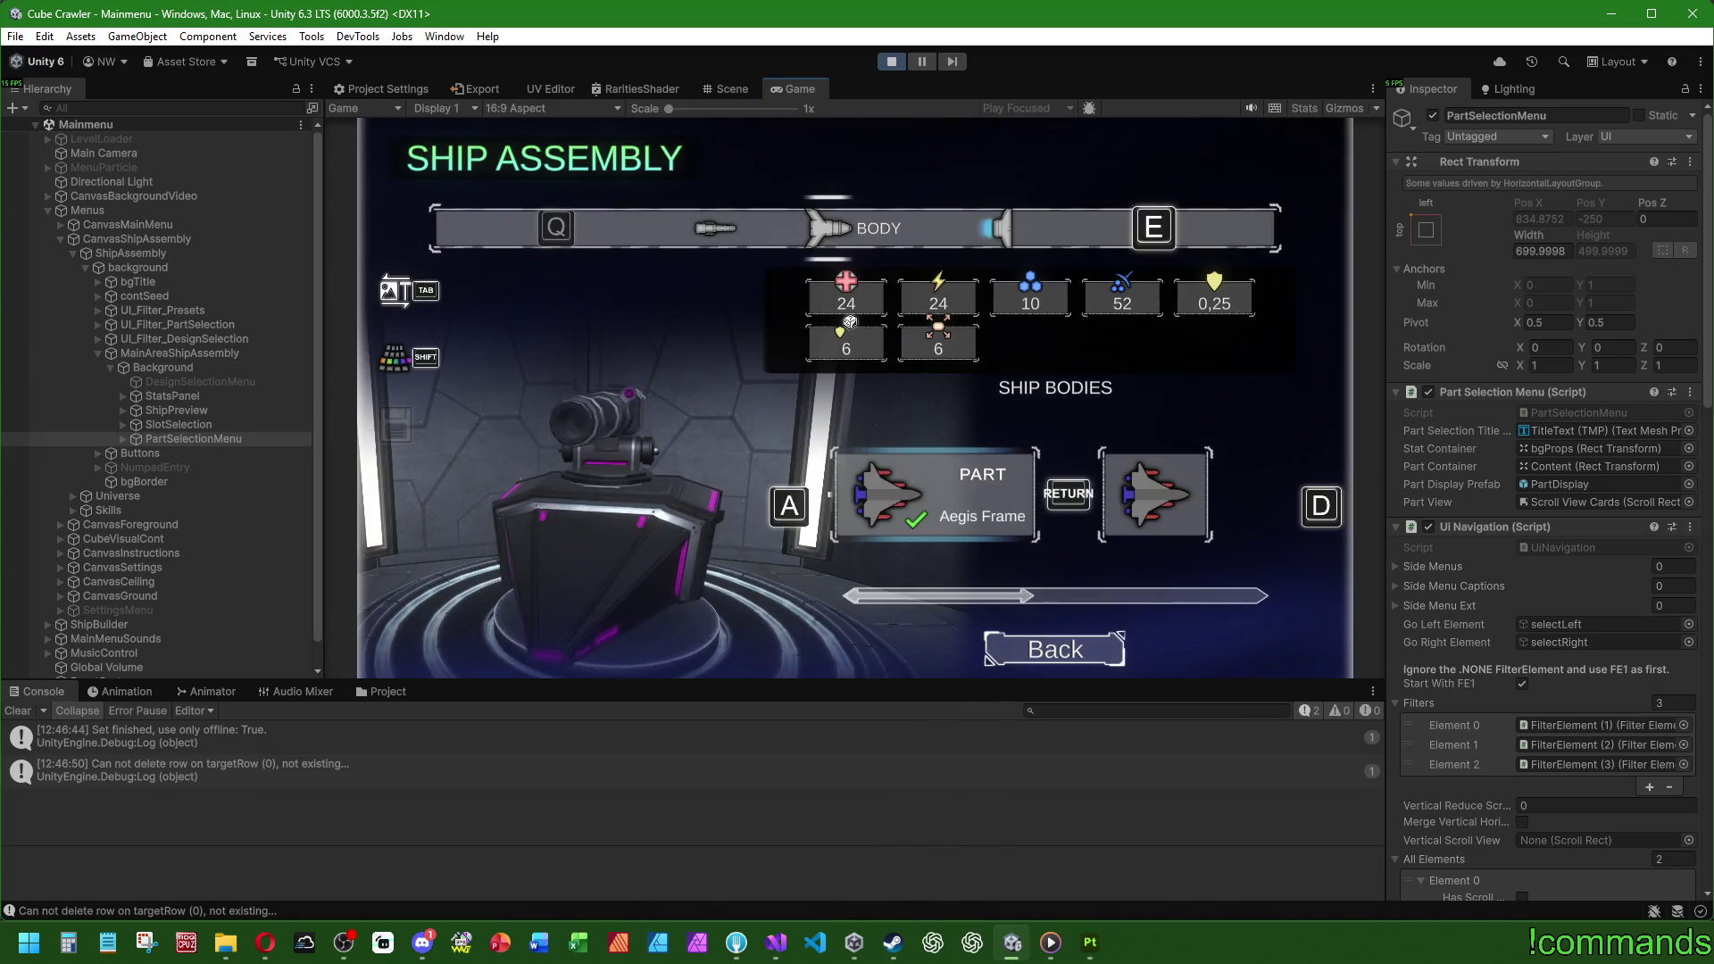
pyautogui.press('s')
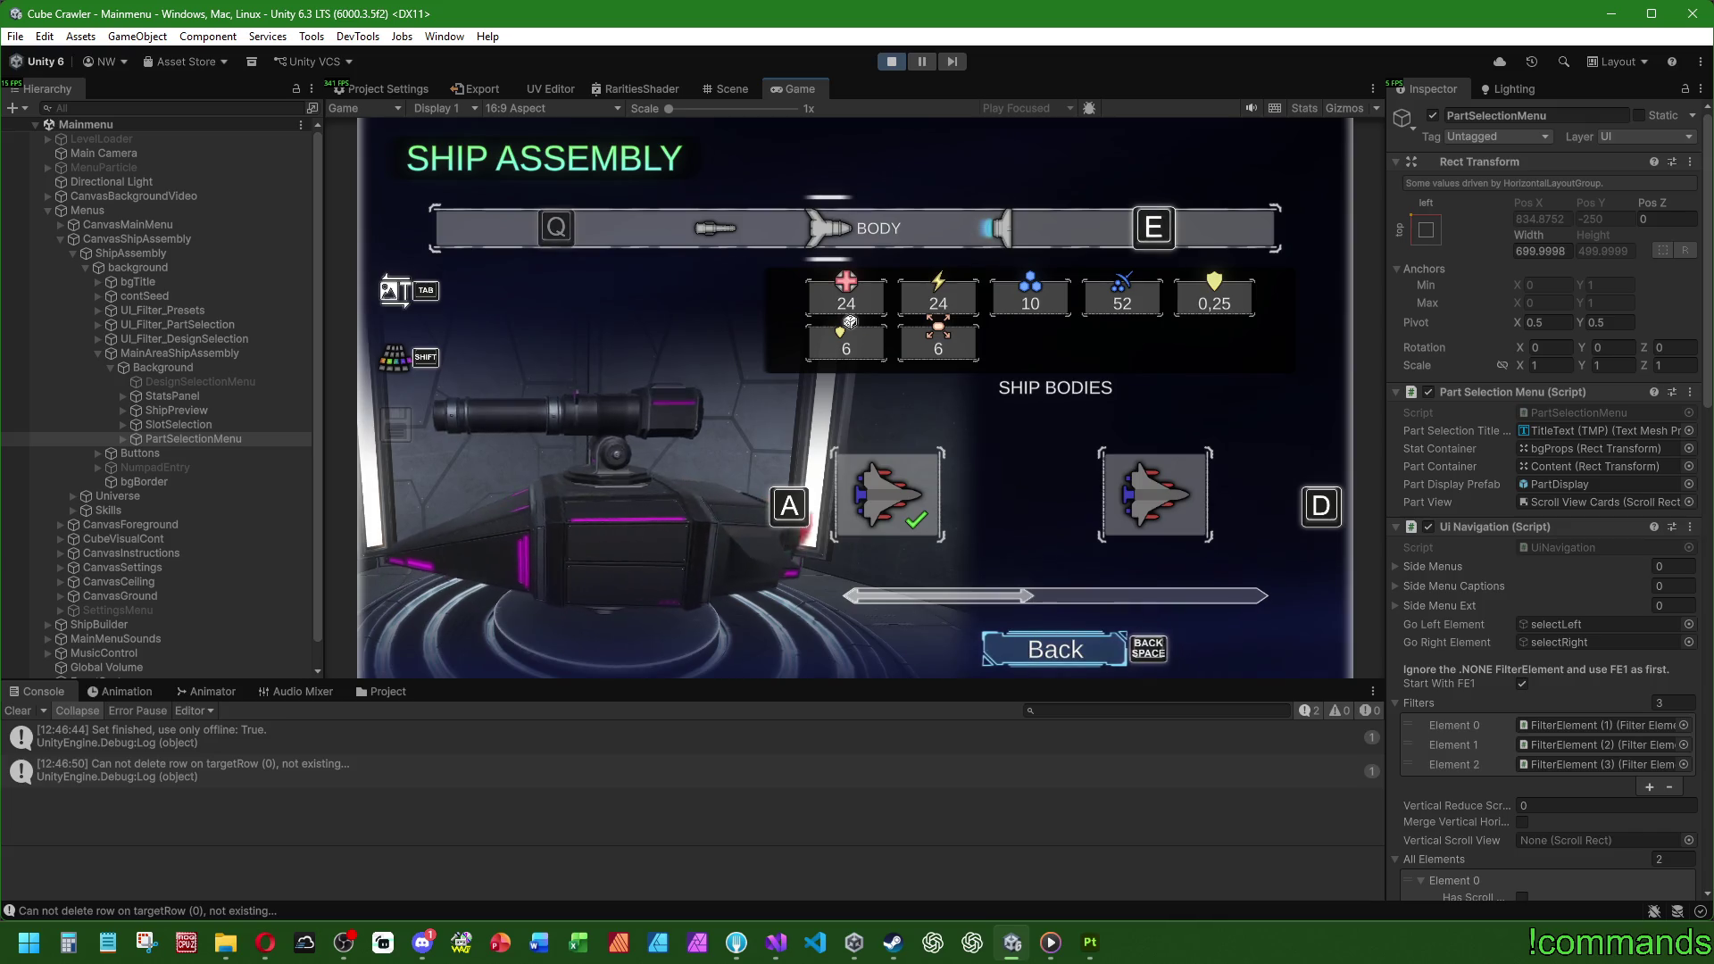
pyautogui.press('BackSpace')
pyautogui.press('super')
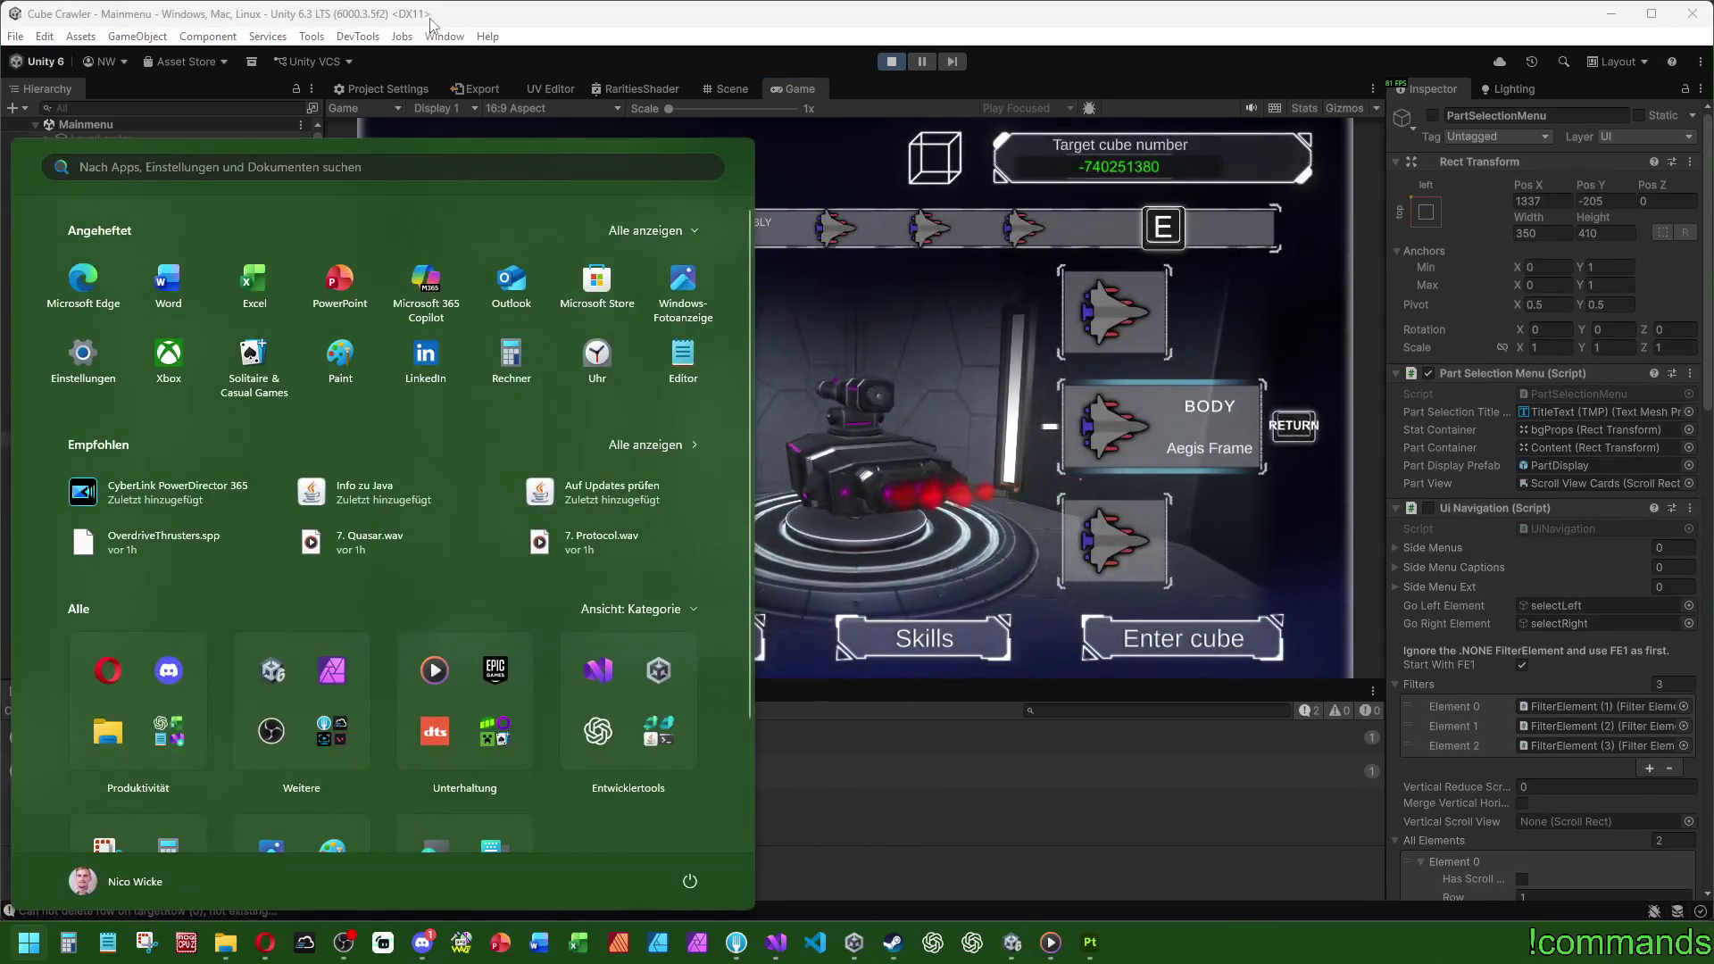
pyautogui.press('Escape')
# Step: Reopen the SHIP BODIES part selection in the game, then stop Play mode
pyautogui.click(175, 410)
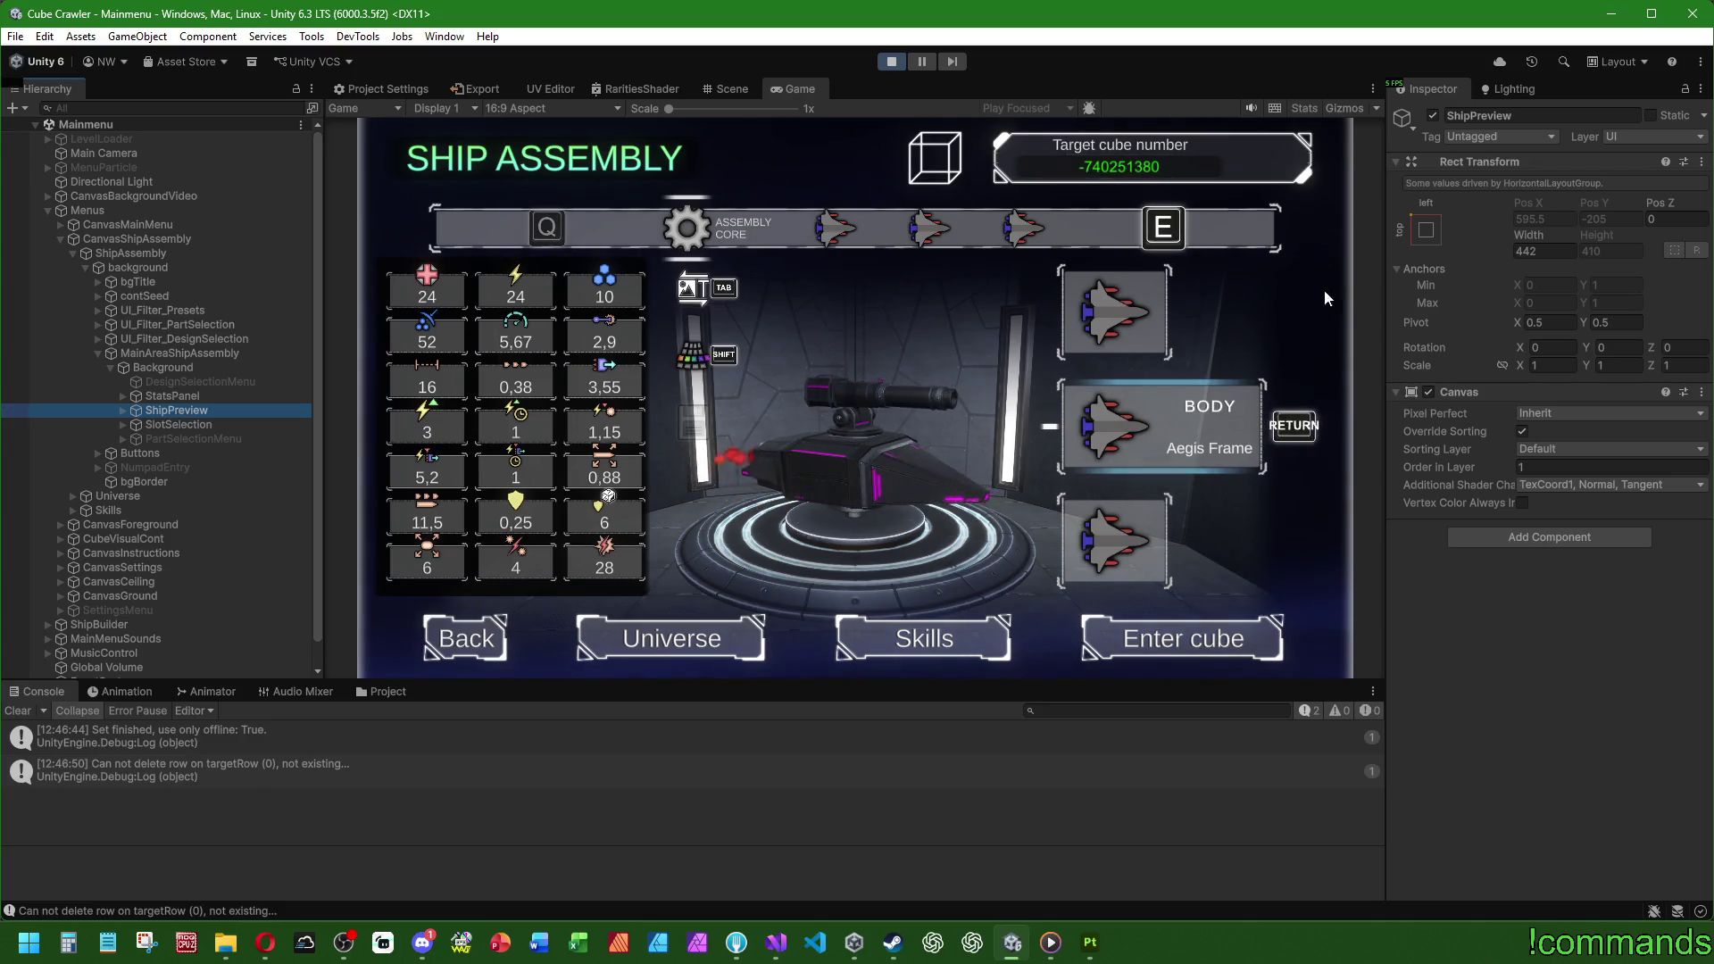
pyautogui.press('Return')
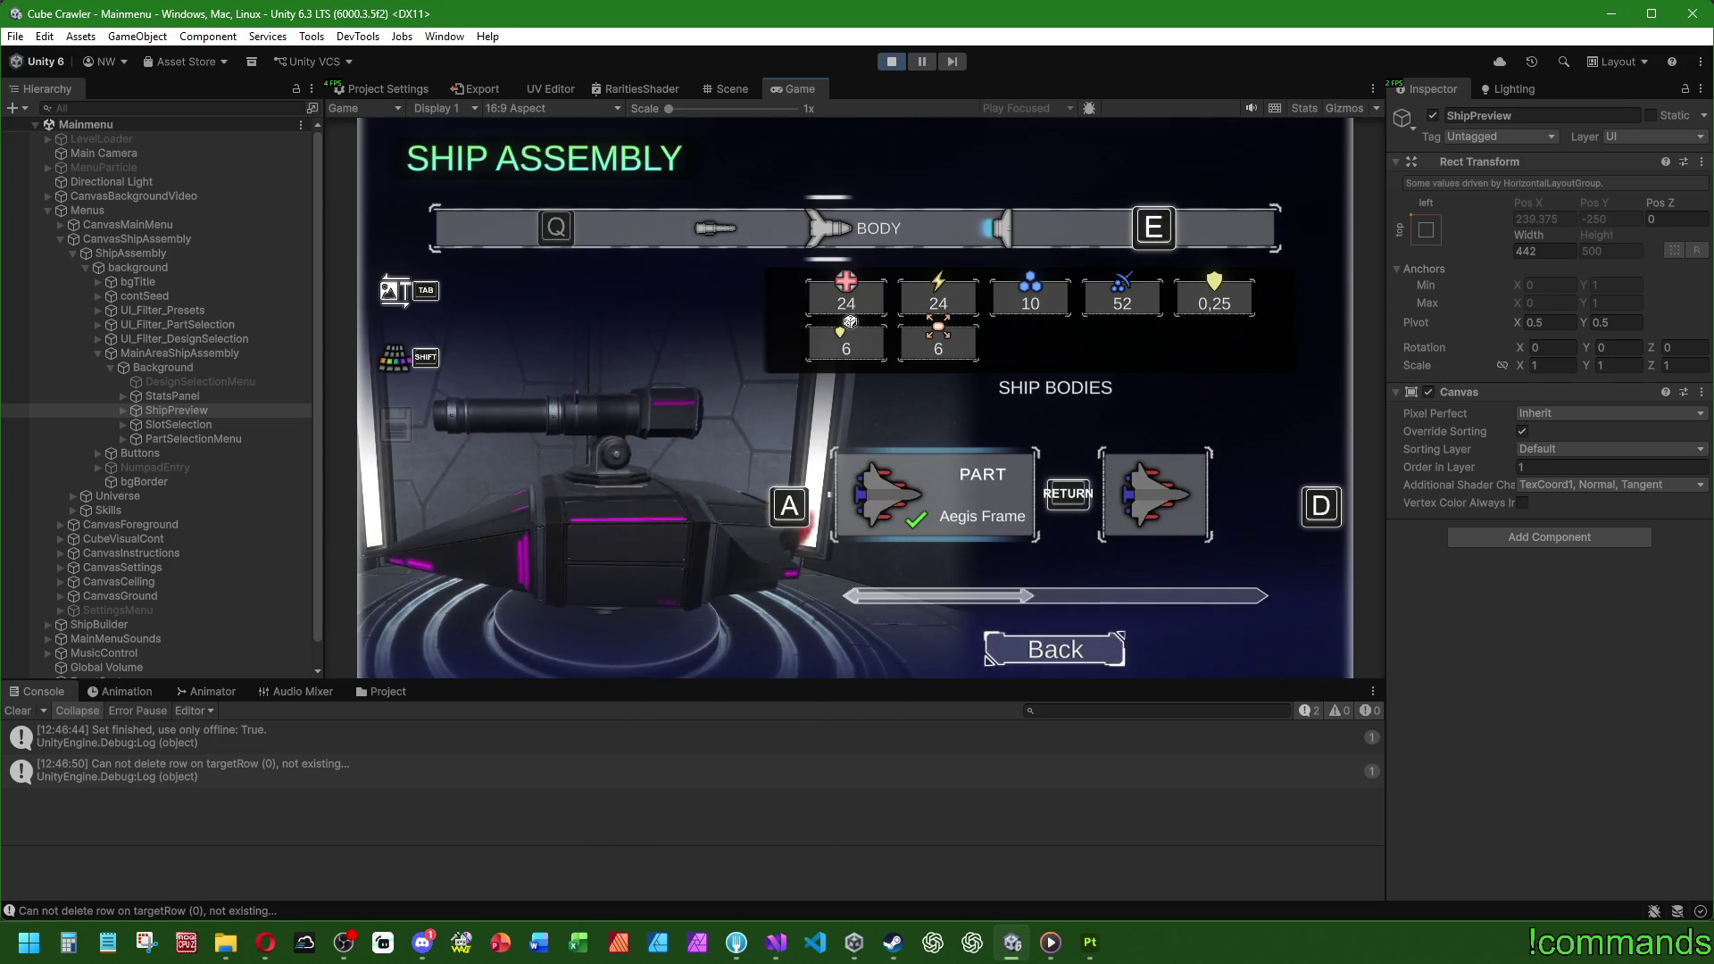
pyautogui.press('super')
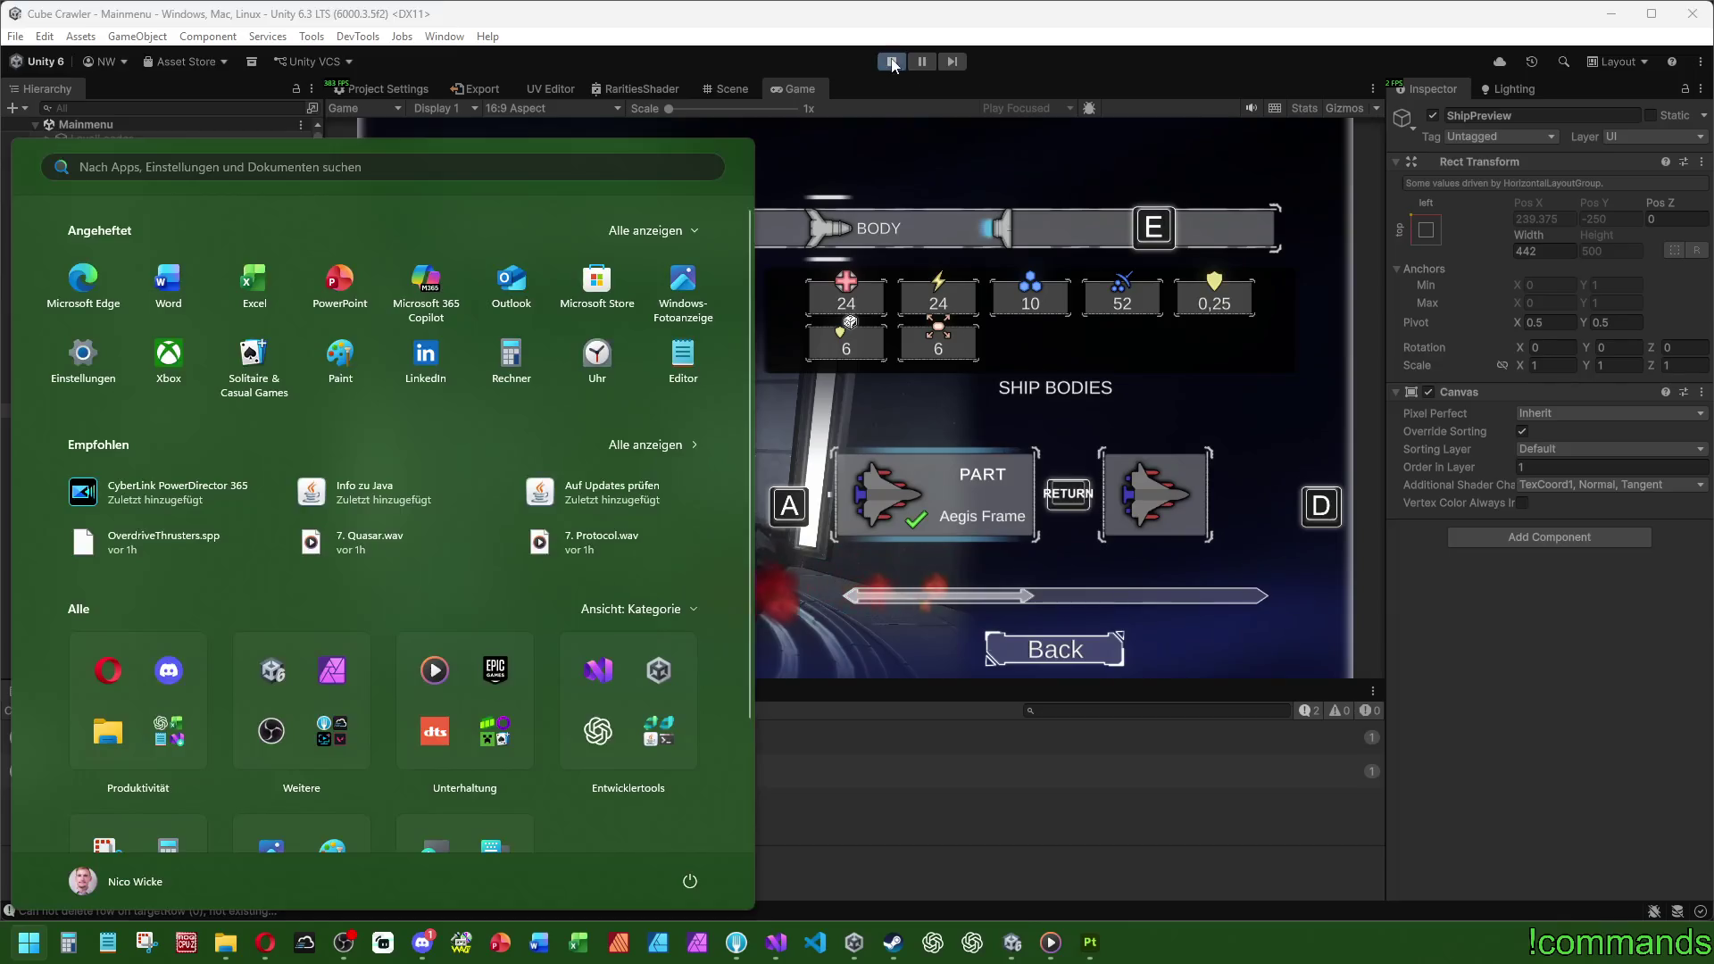
pyautogui.click(890, 61)
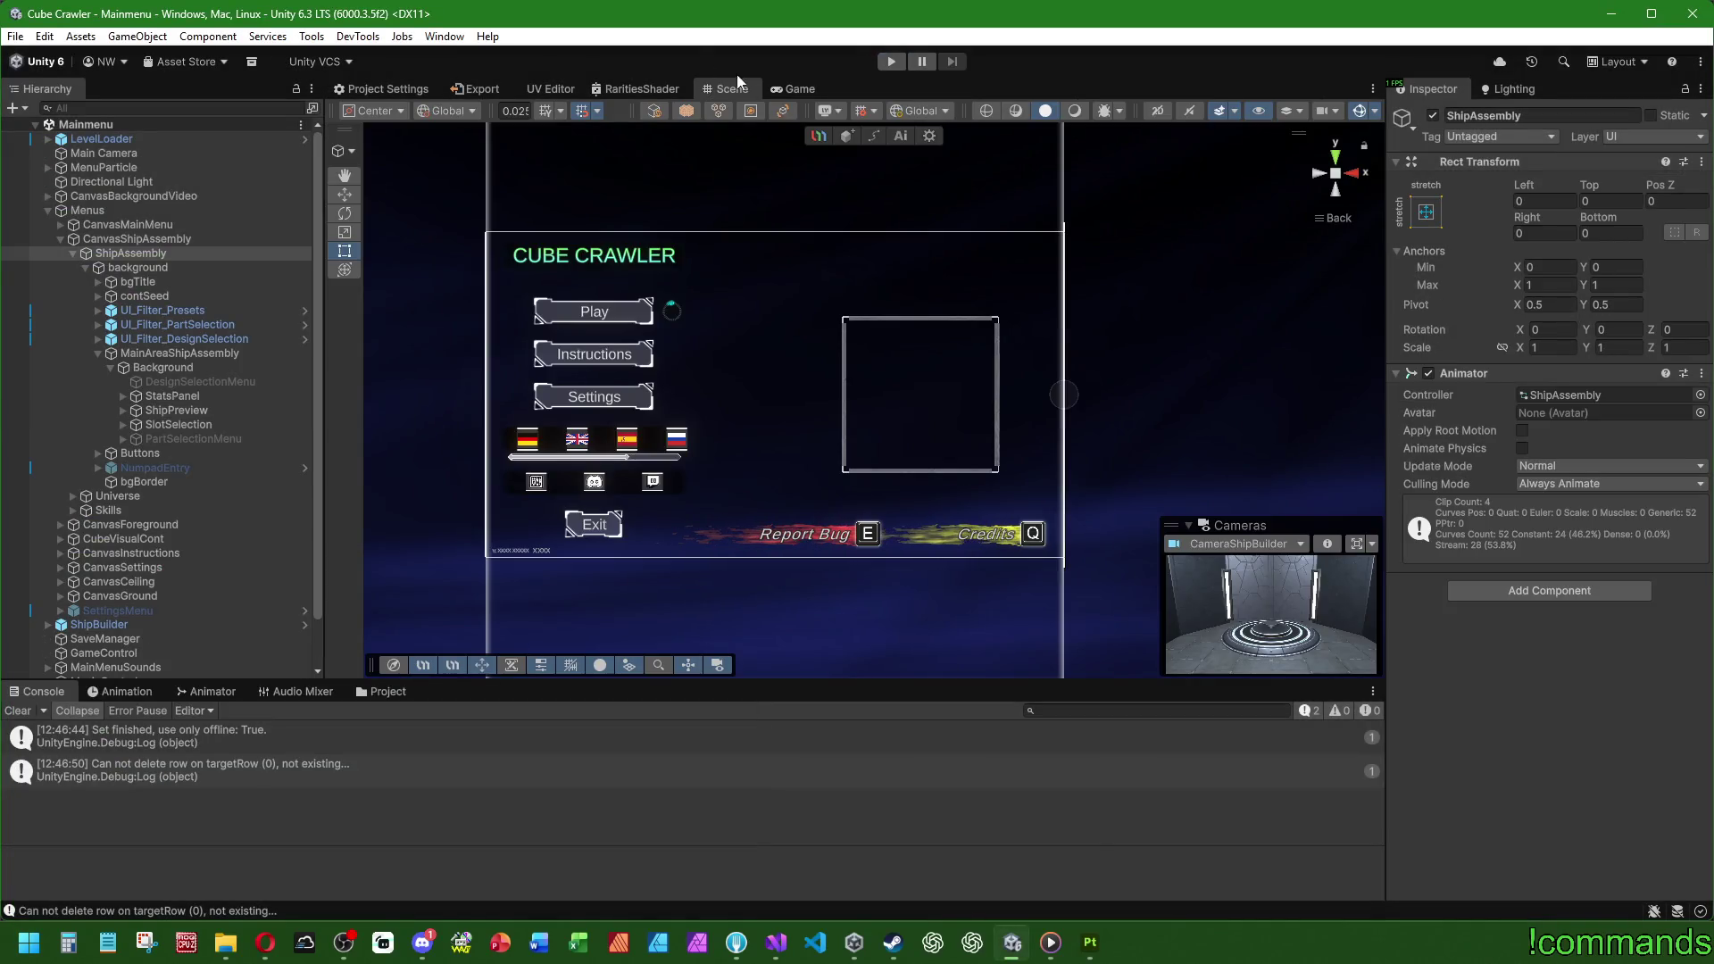
# Step: Snap the scene to the Right side view, select ShipAssembly and list its animation clips
pyautogui.moveTo(1312, 175); pyautogui.dragTo(1330, 183)
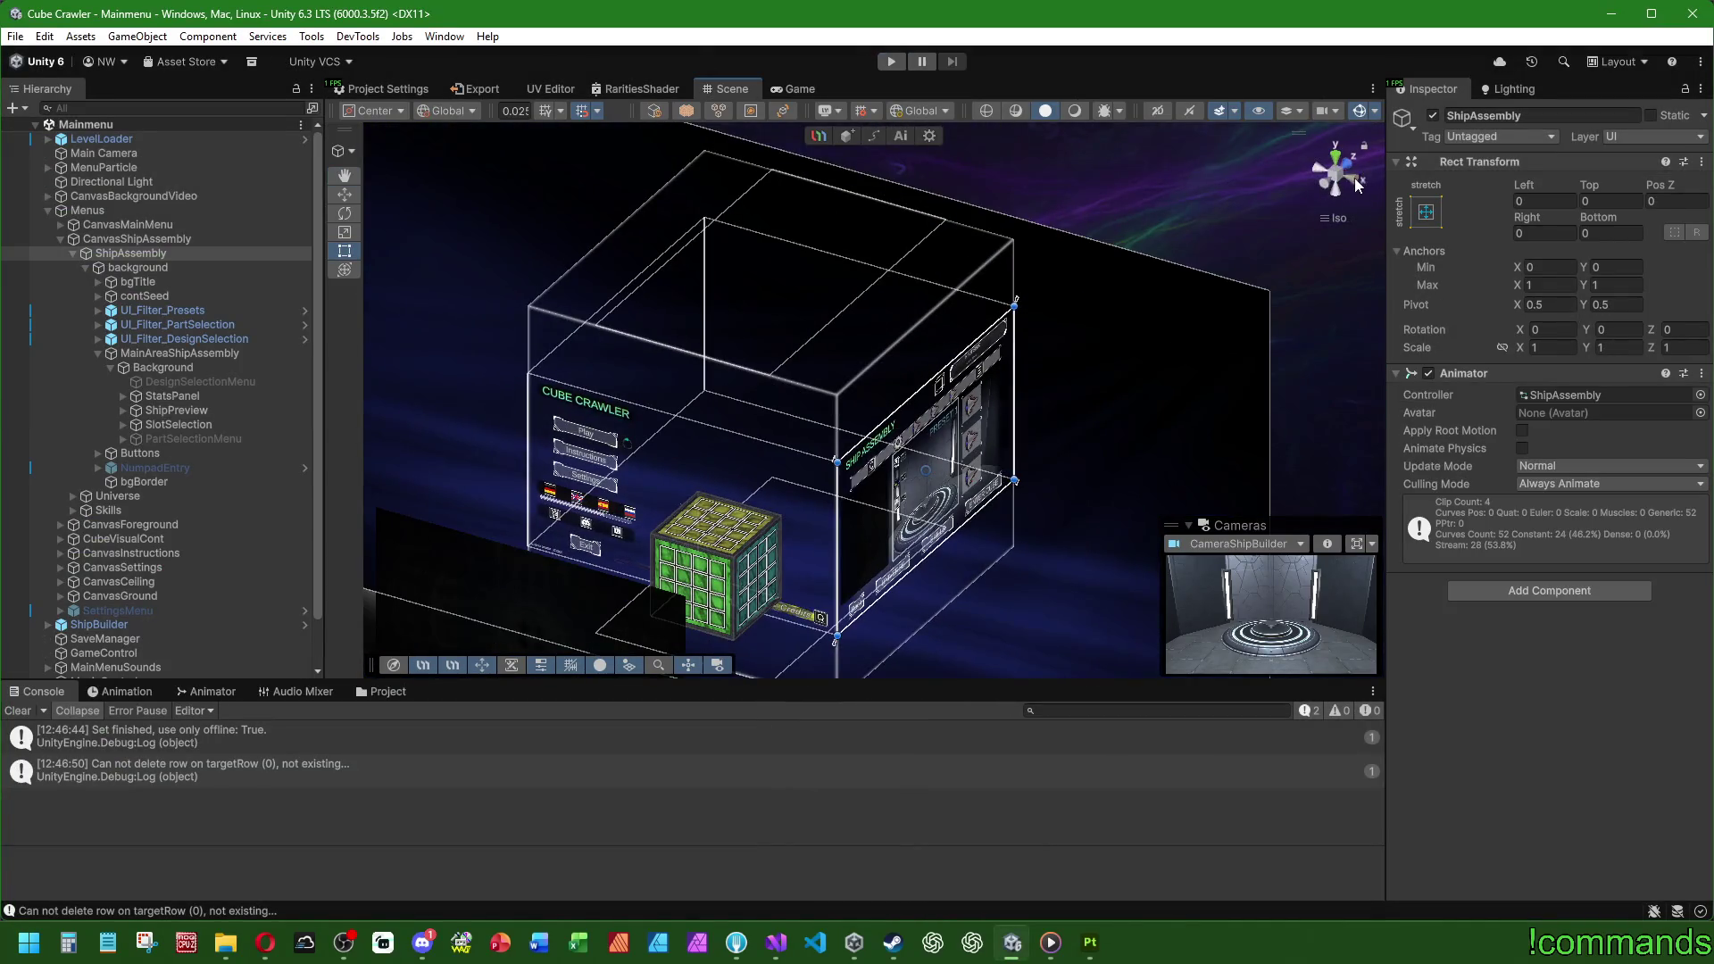
pyautogui.click(1357, 183)
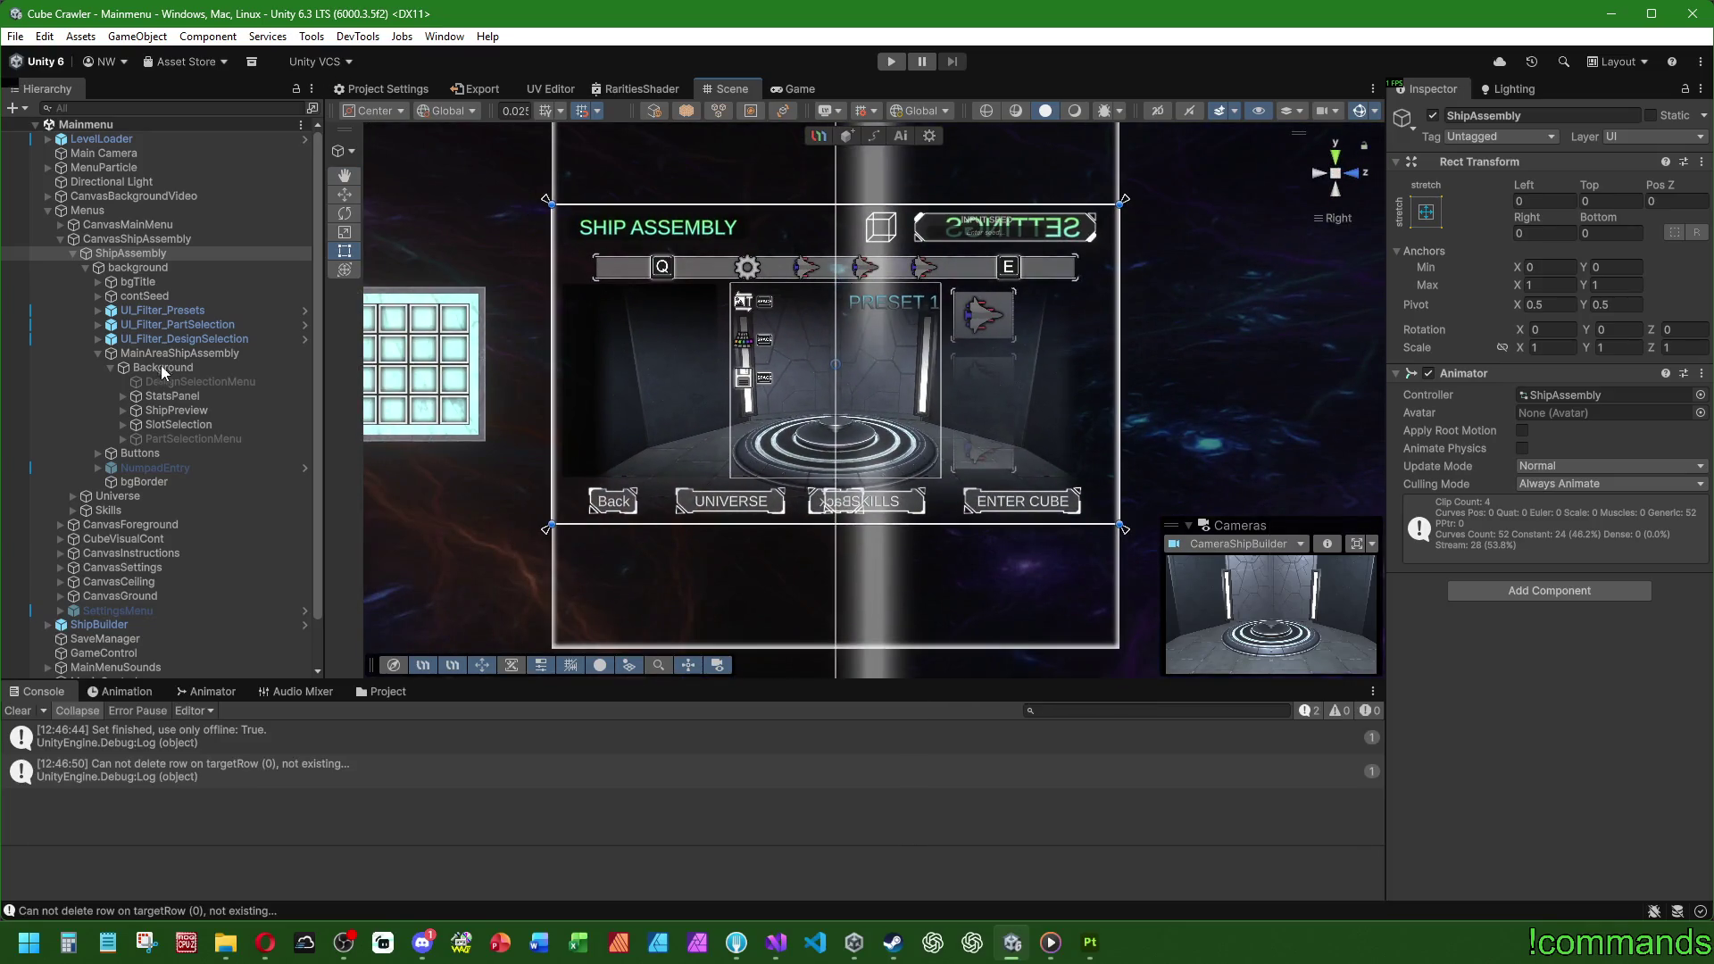
pyautogui.click(162, 367)
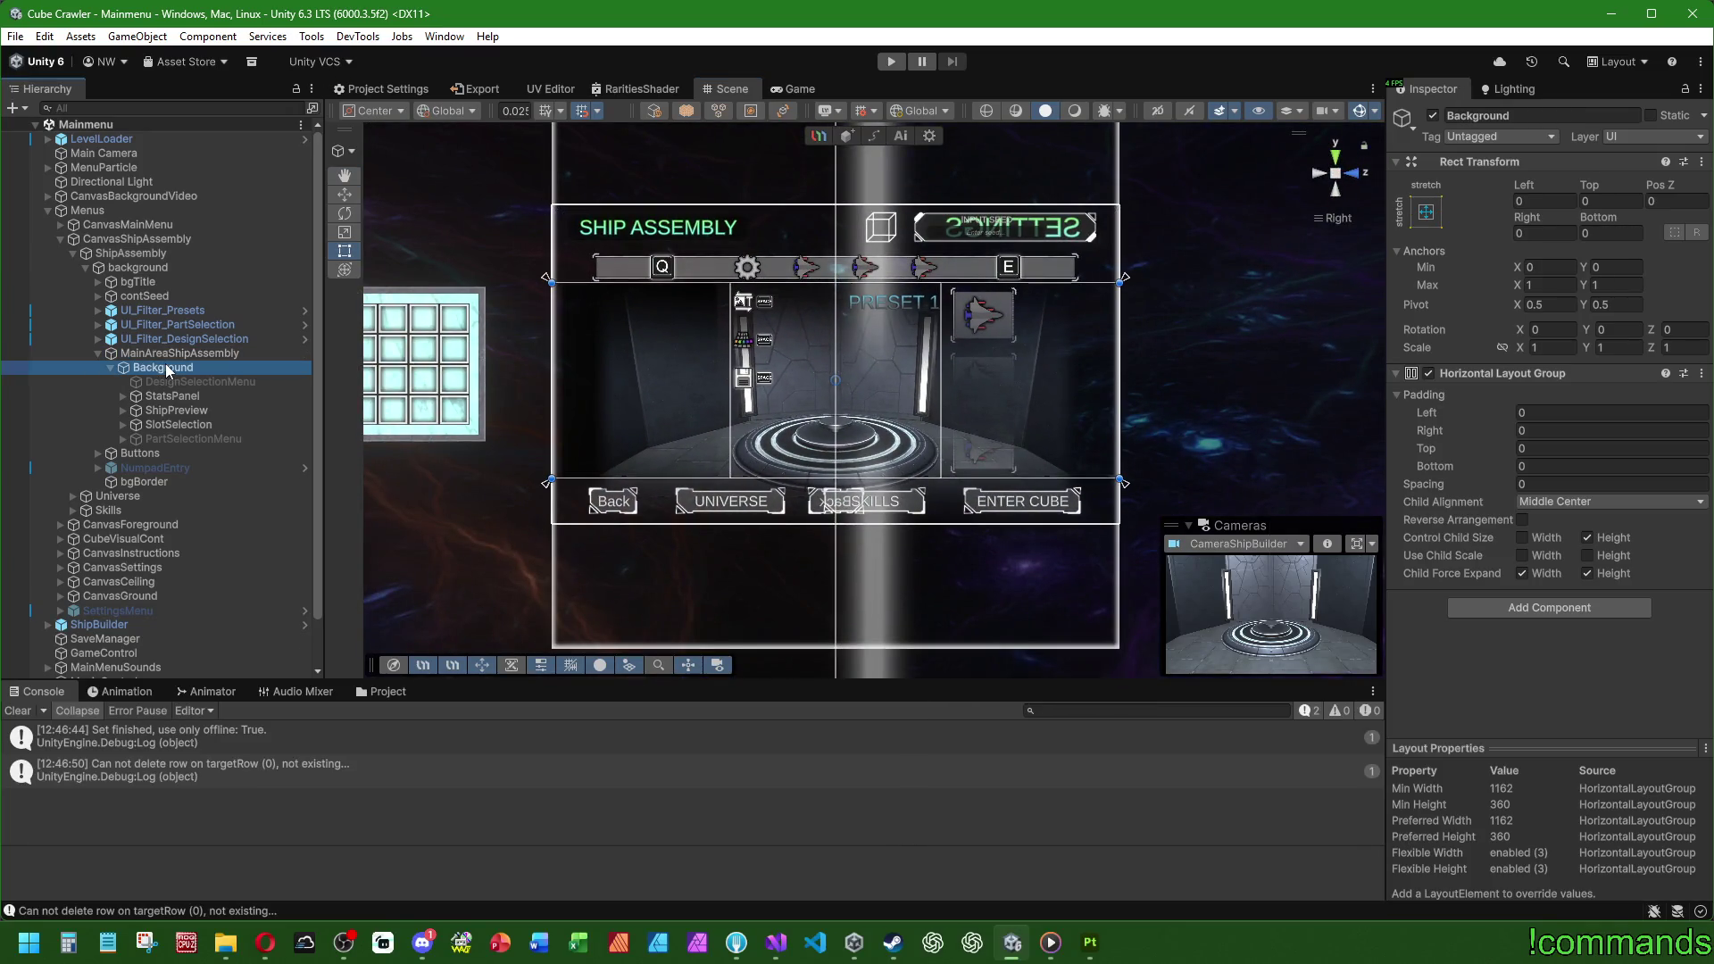
pyautogui.click(157, 238)
pyautogui.click(159, 253)
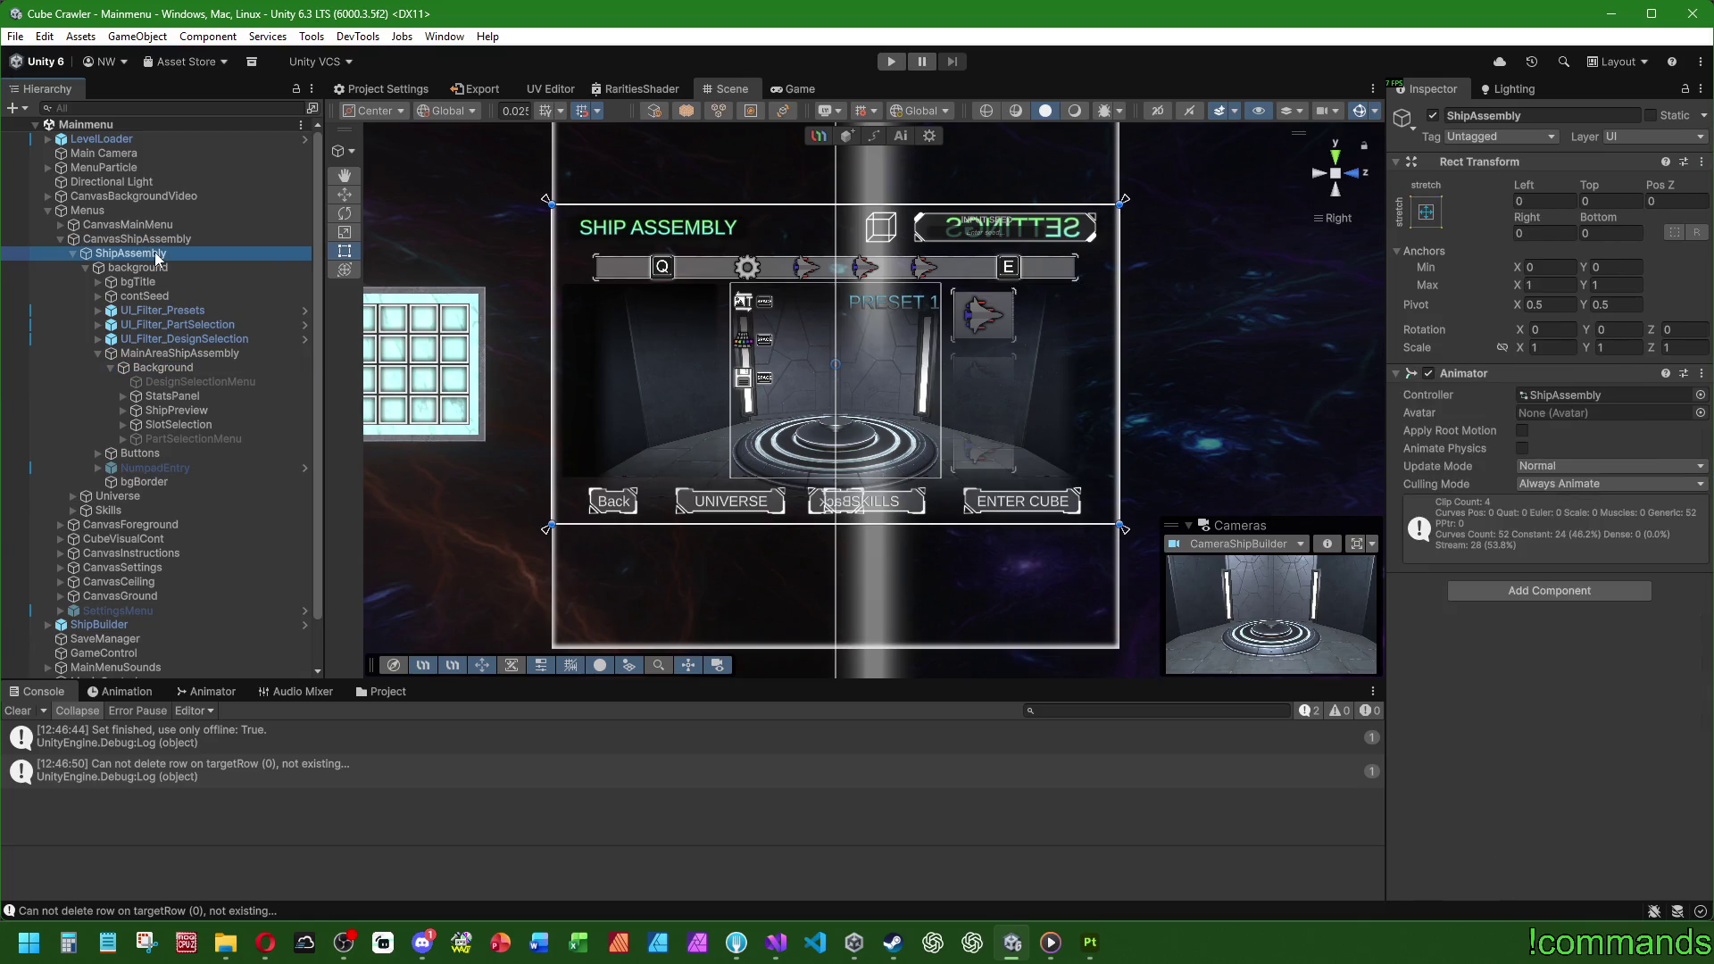
pyautogui.click(121, 691)
pyautogui.click(116, 729)
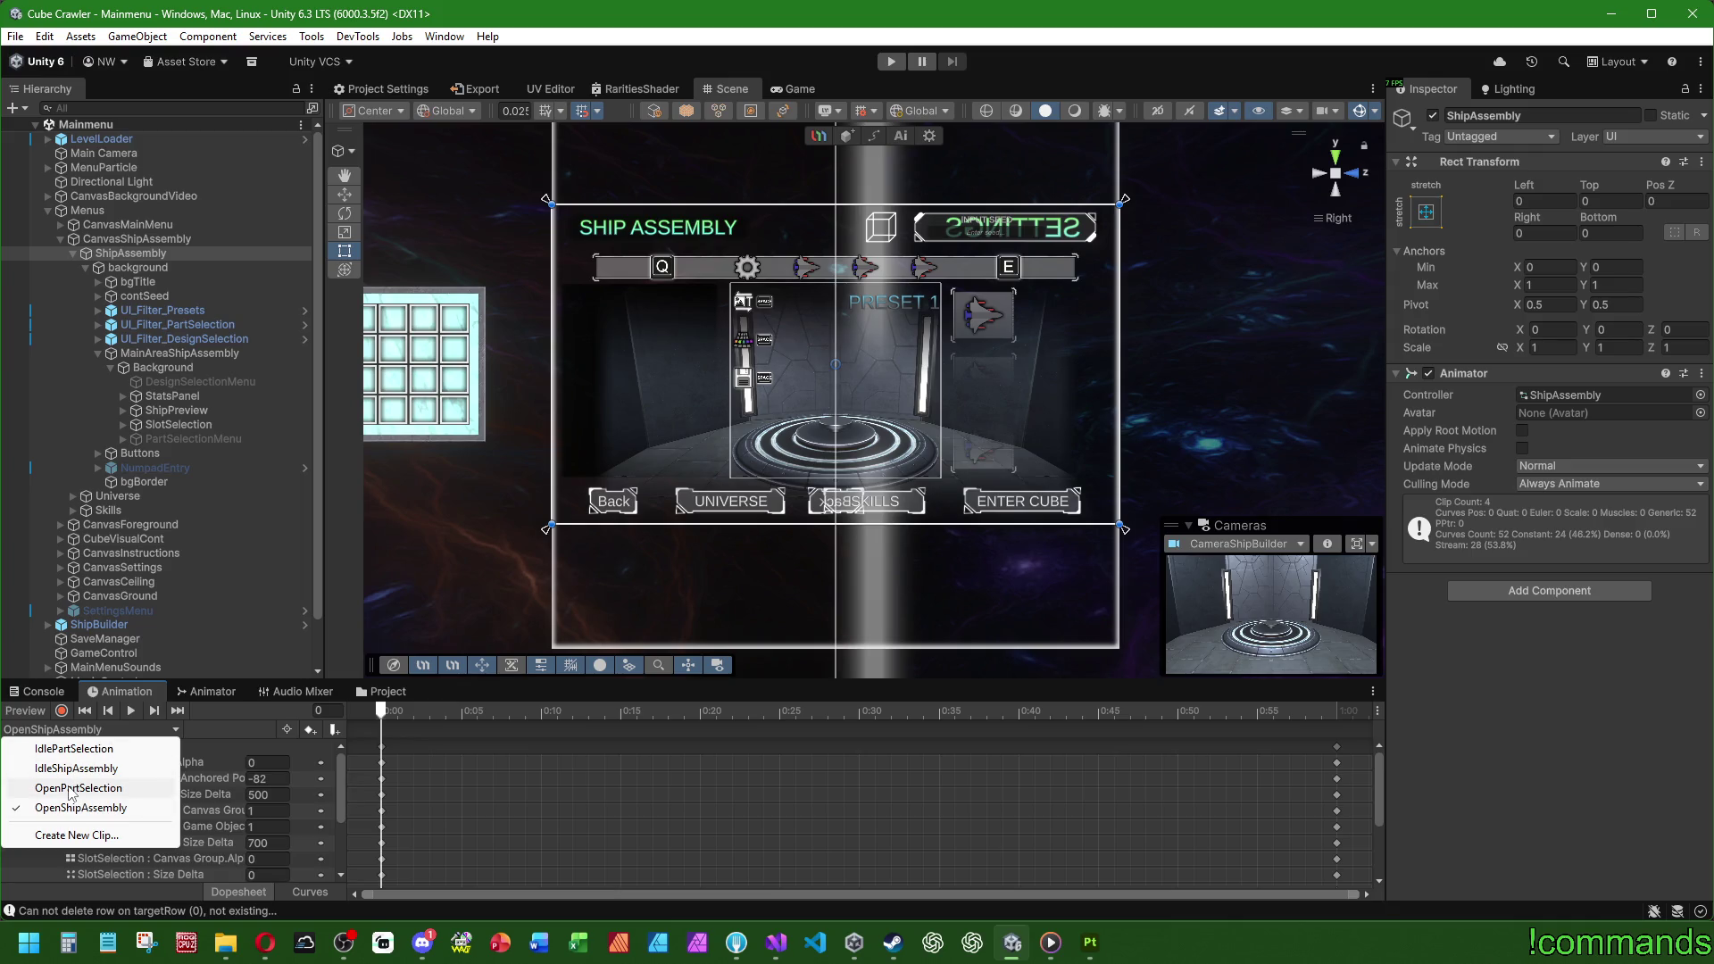
# Step: Start a new animation clip and navigate to the Animations/UI/ShipAssemblyMenu folder
pyautogui.click(71, 836)
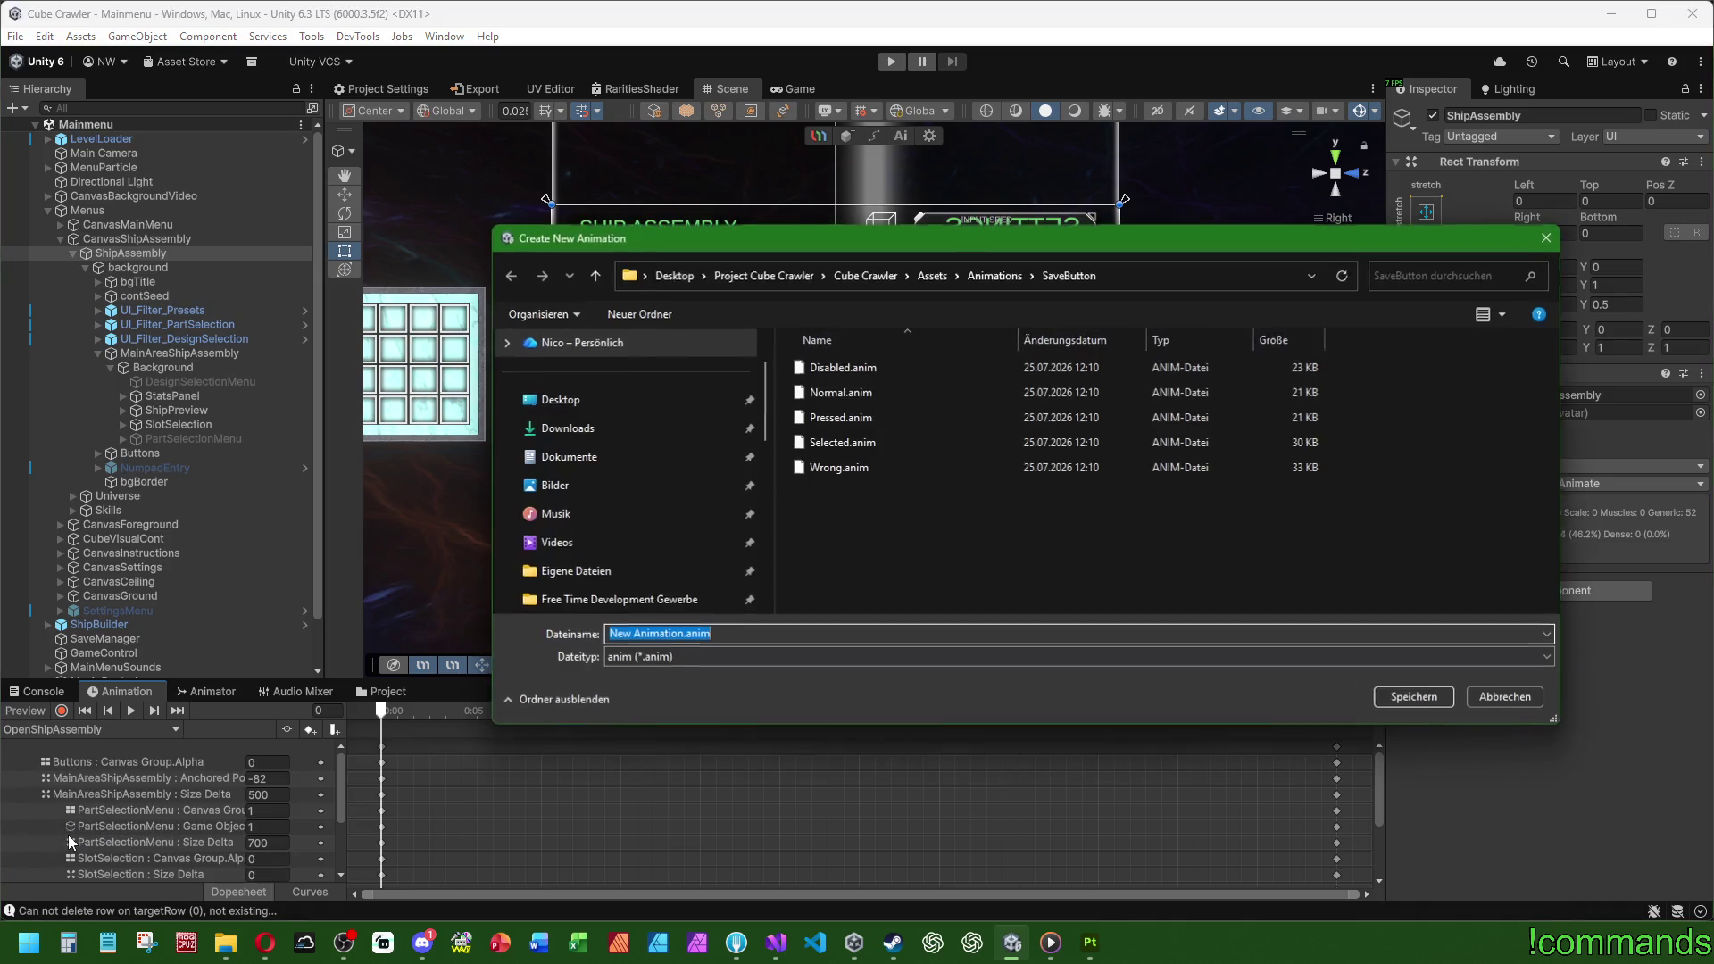
pyautogui.moveTo(1002, 258); pyautogui.dragTo(809, 227)
pyautogui.click(801, 247)
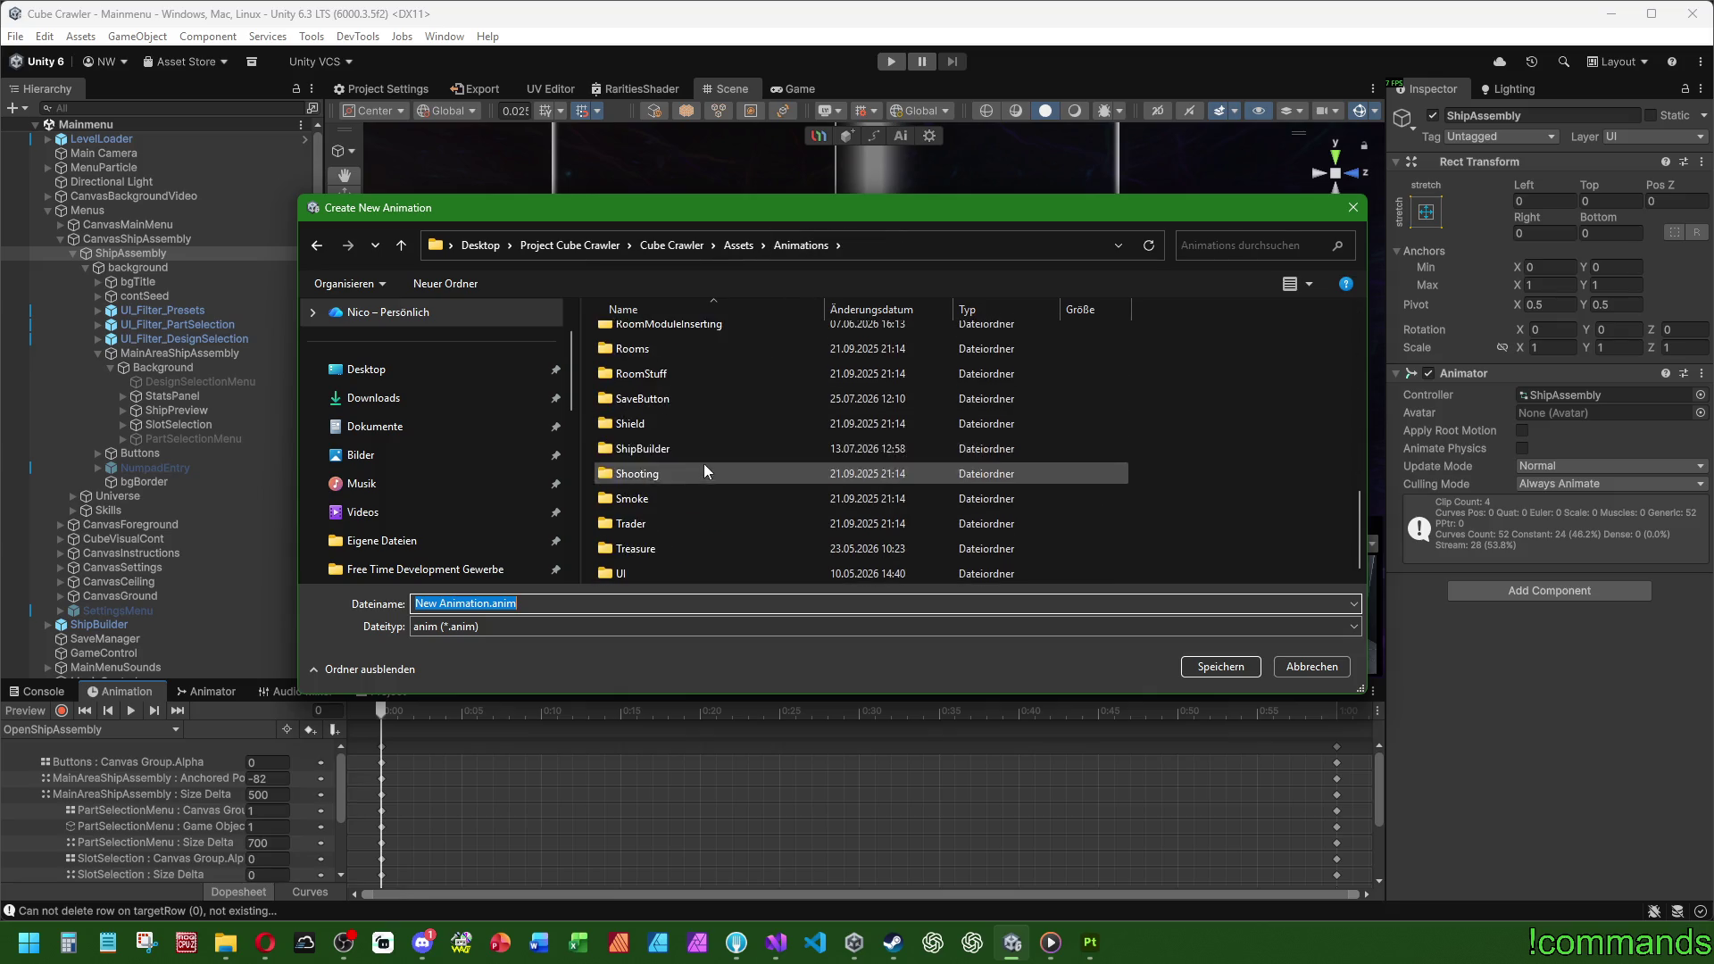
pyautogui.doubleClick(664, 452)
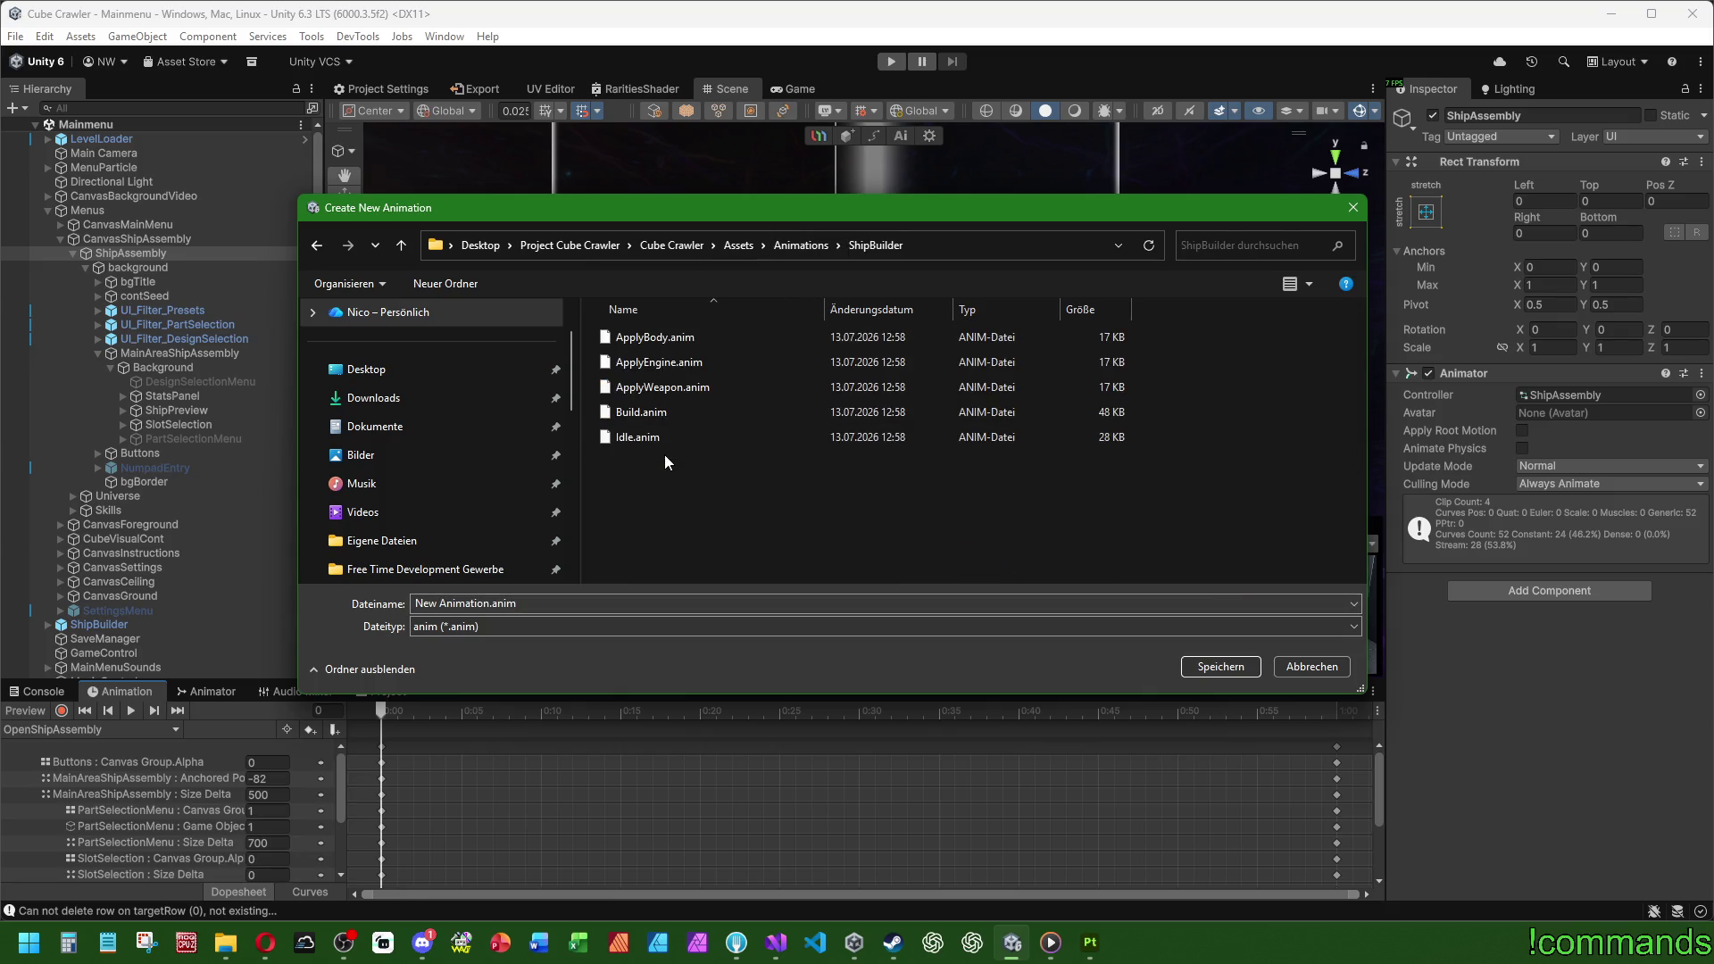
pyautogui.click(799, 250)
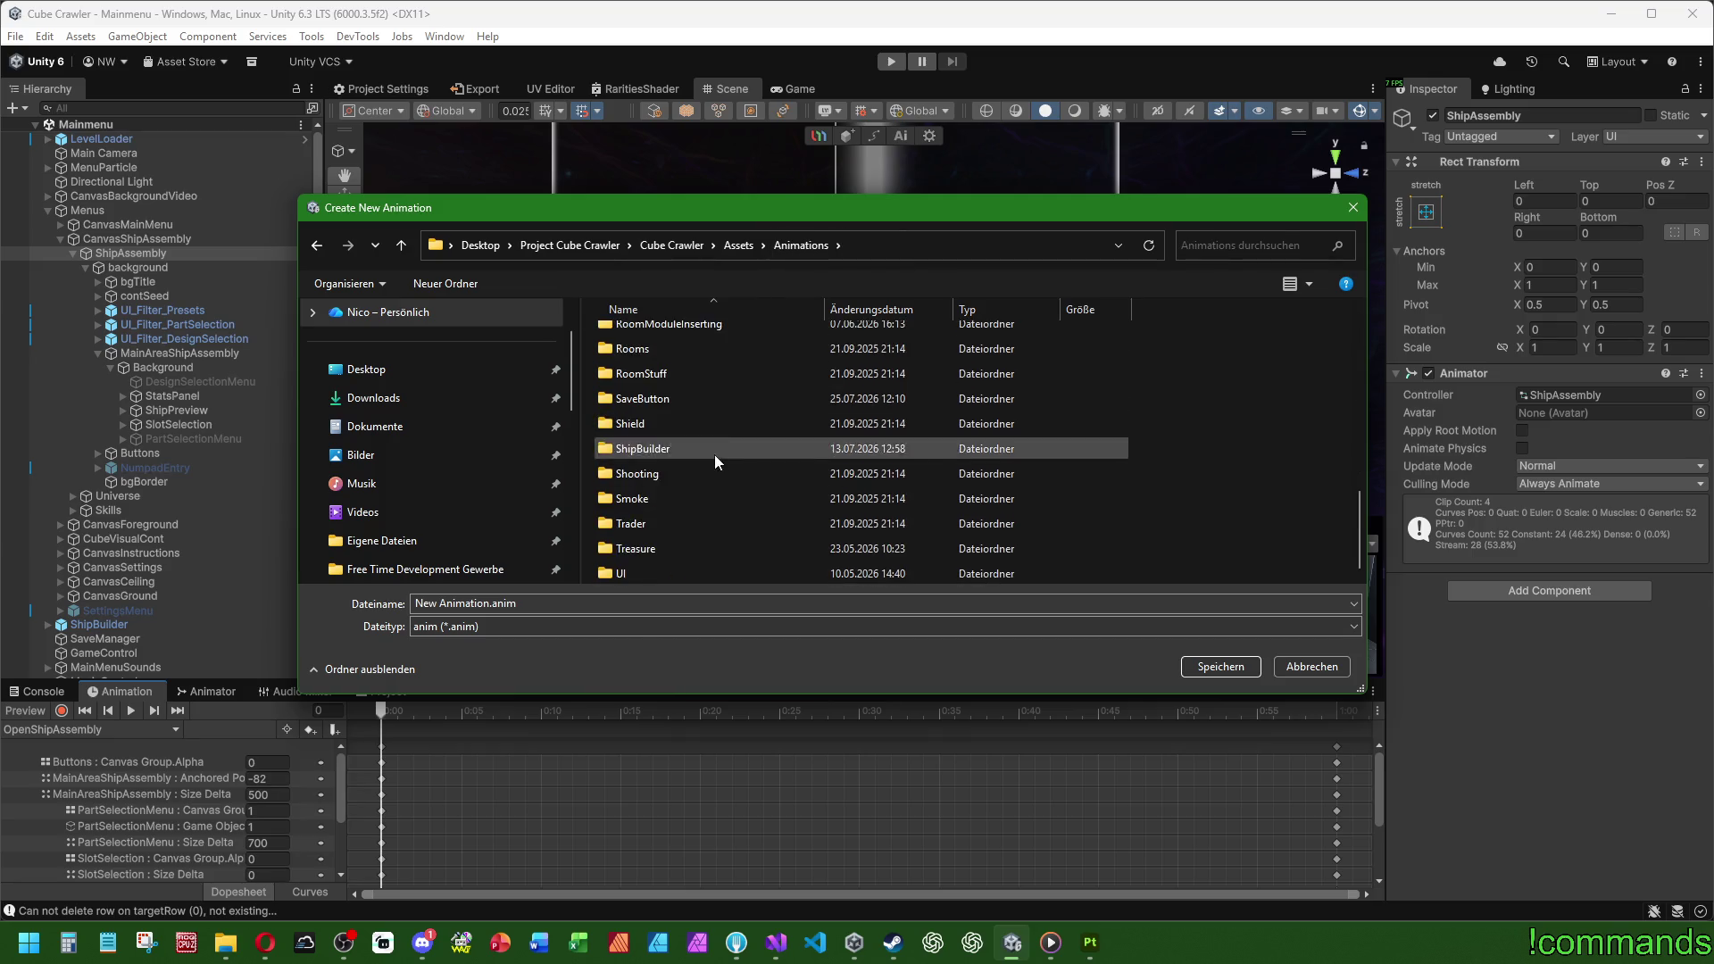
pyautogui.scroll(5, 710, 462)
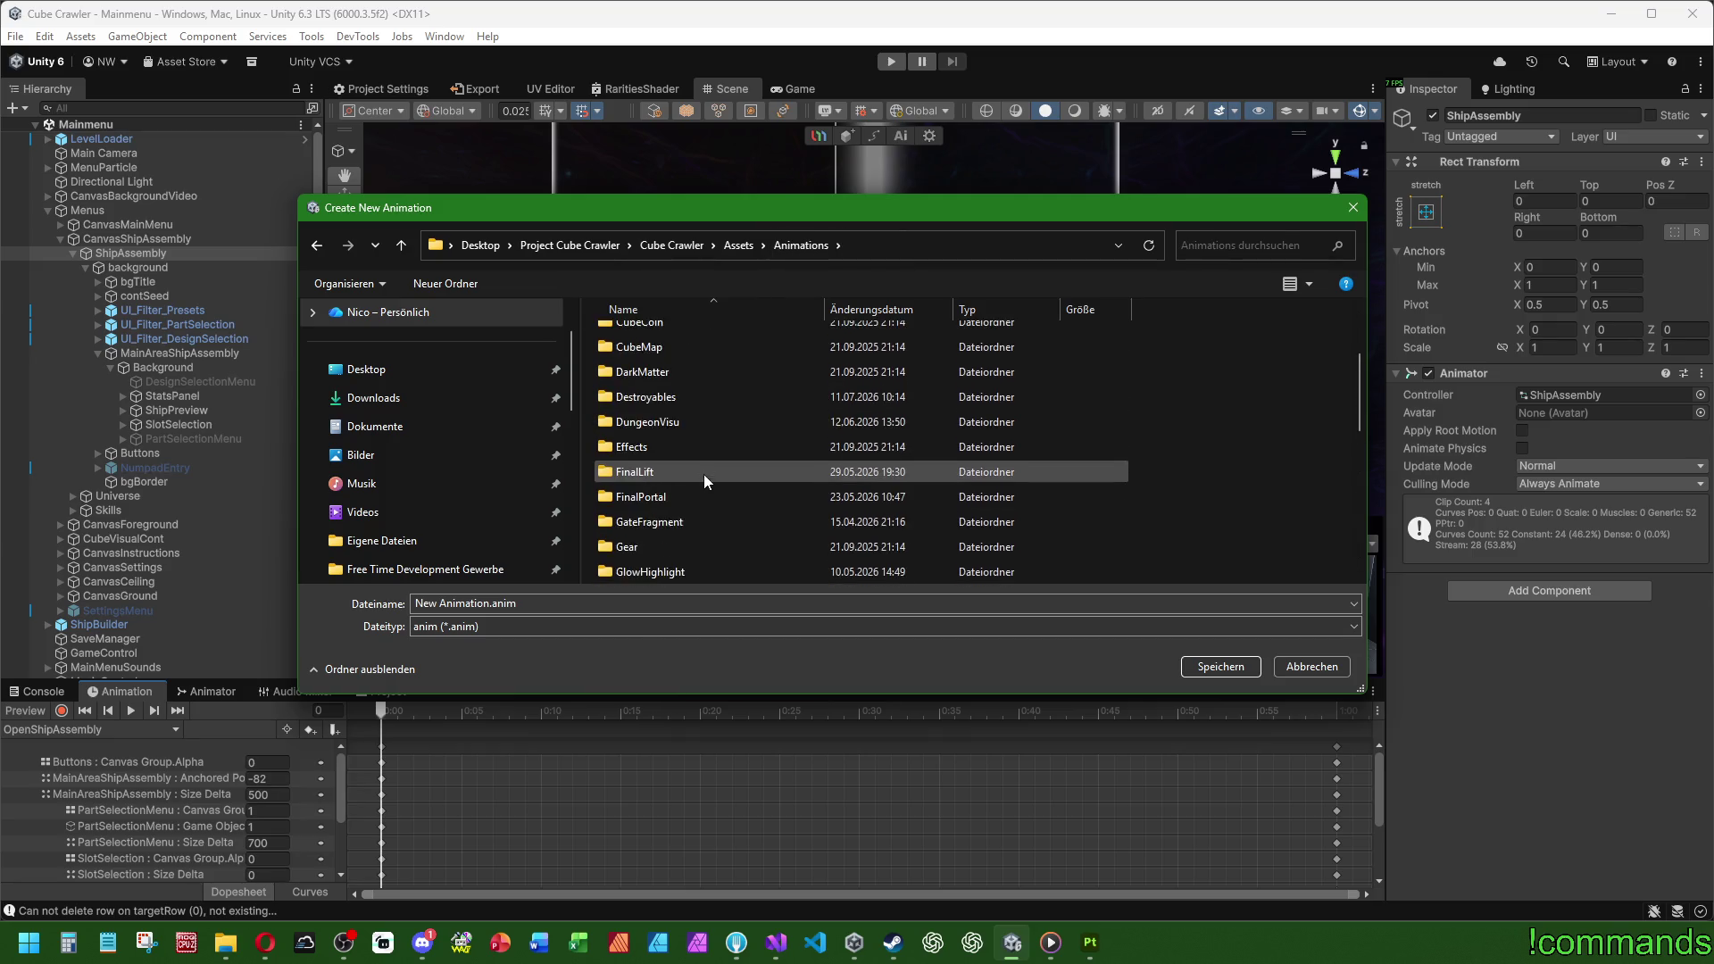
pyautogui.scroll(-4, 704, 474)
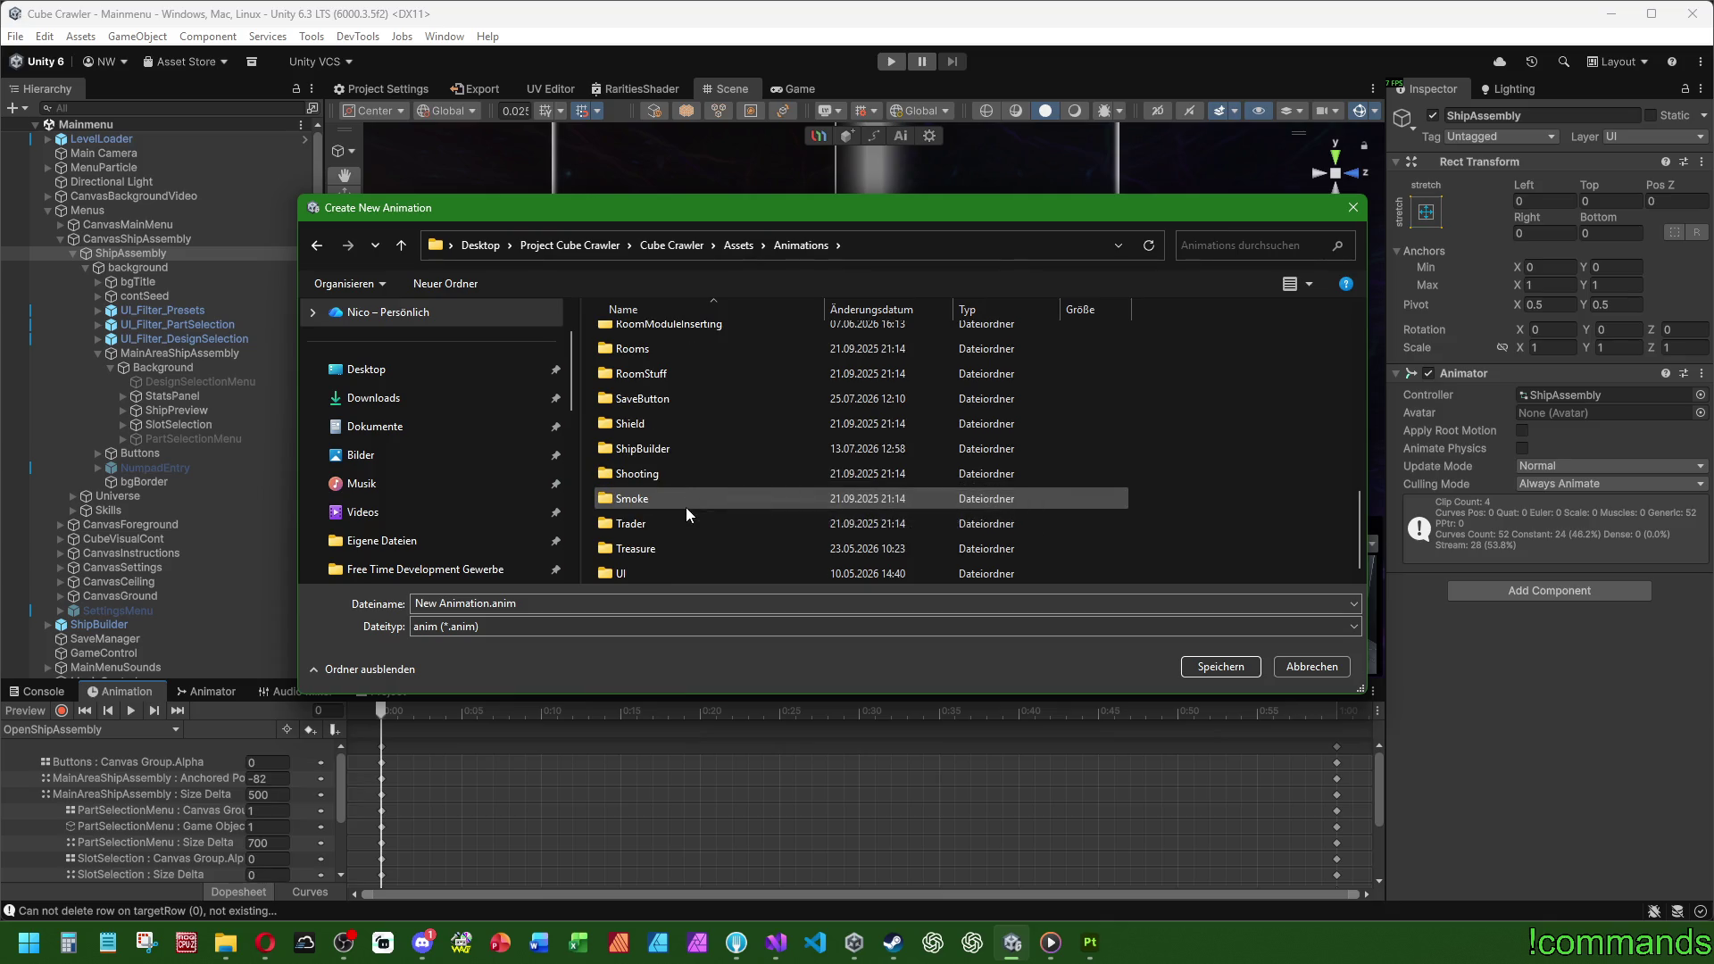
pyautogui.doubleClick(646, 566)
pyautogui.scroll(-5, 687, 504)
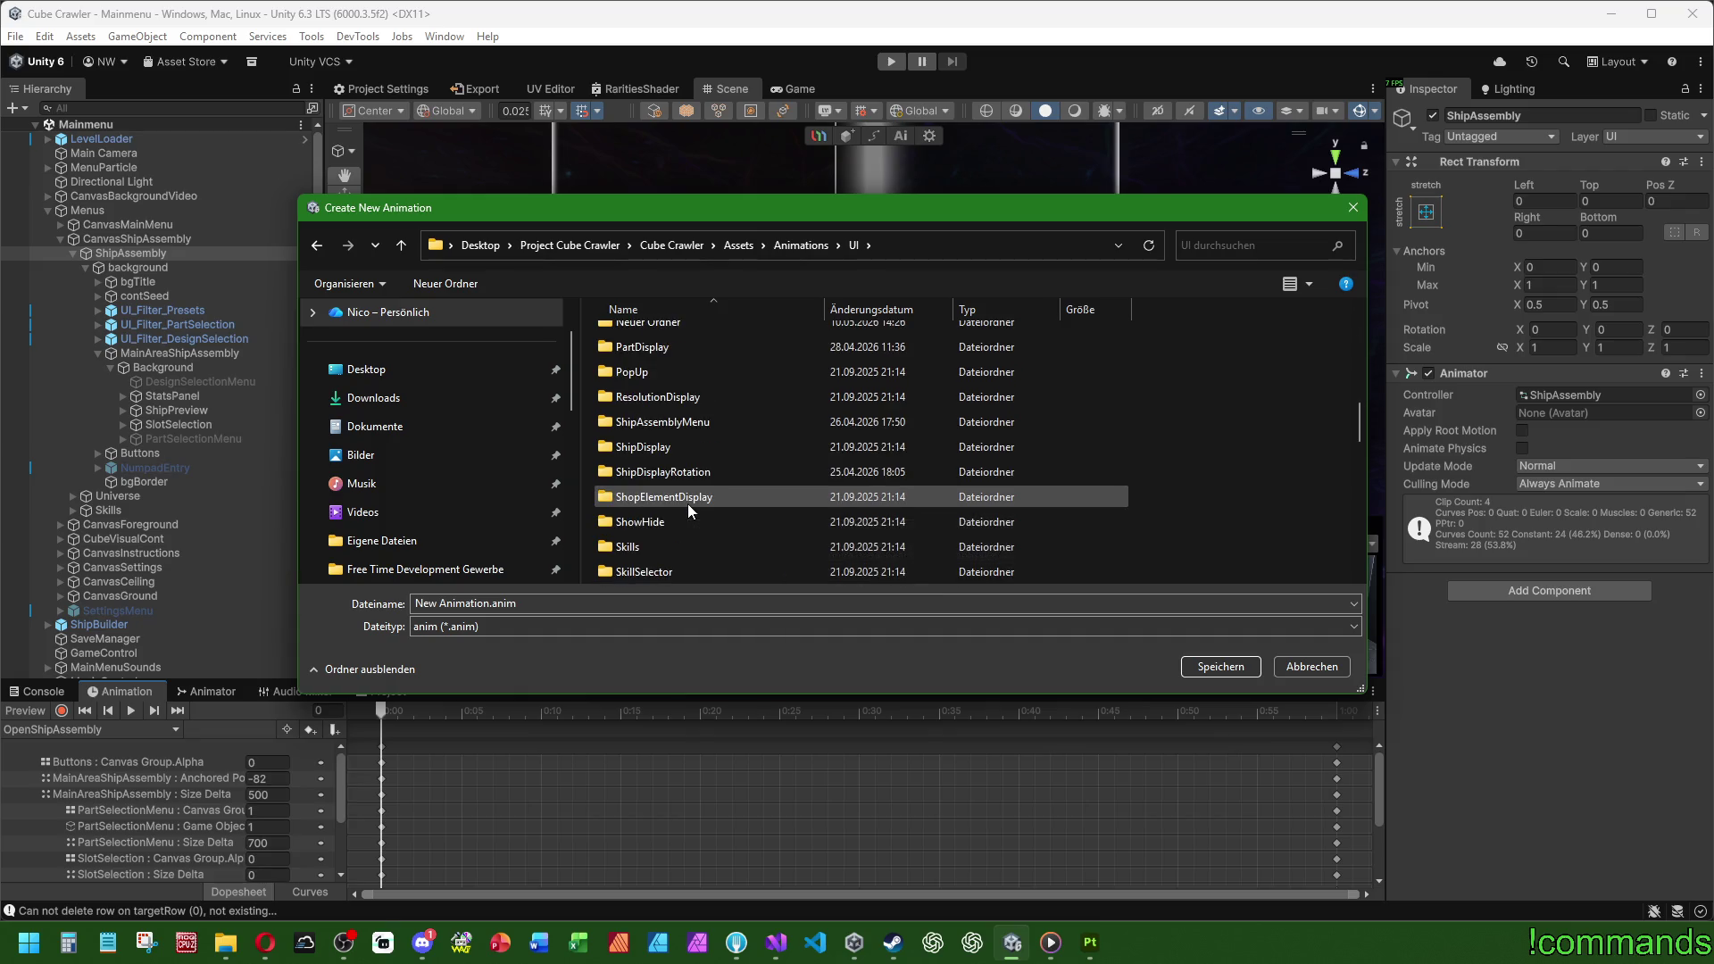
pyautogui.click(705, 423)
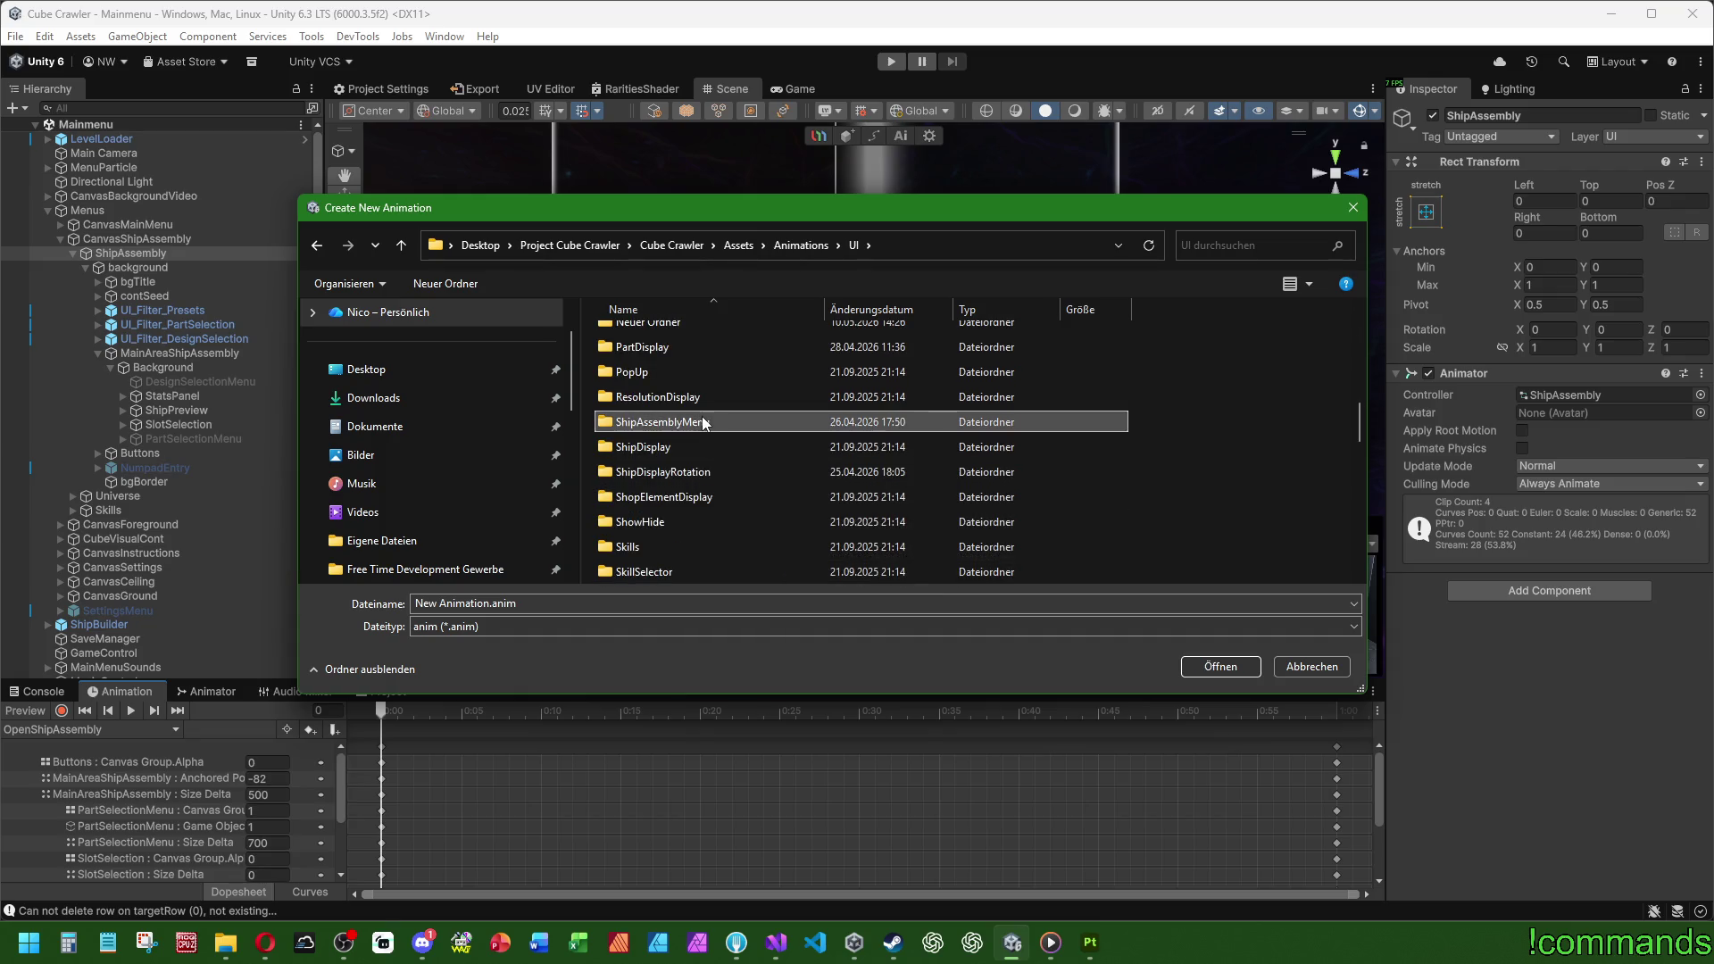
pyautogui.doubleClick(705, 421)
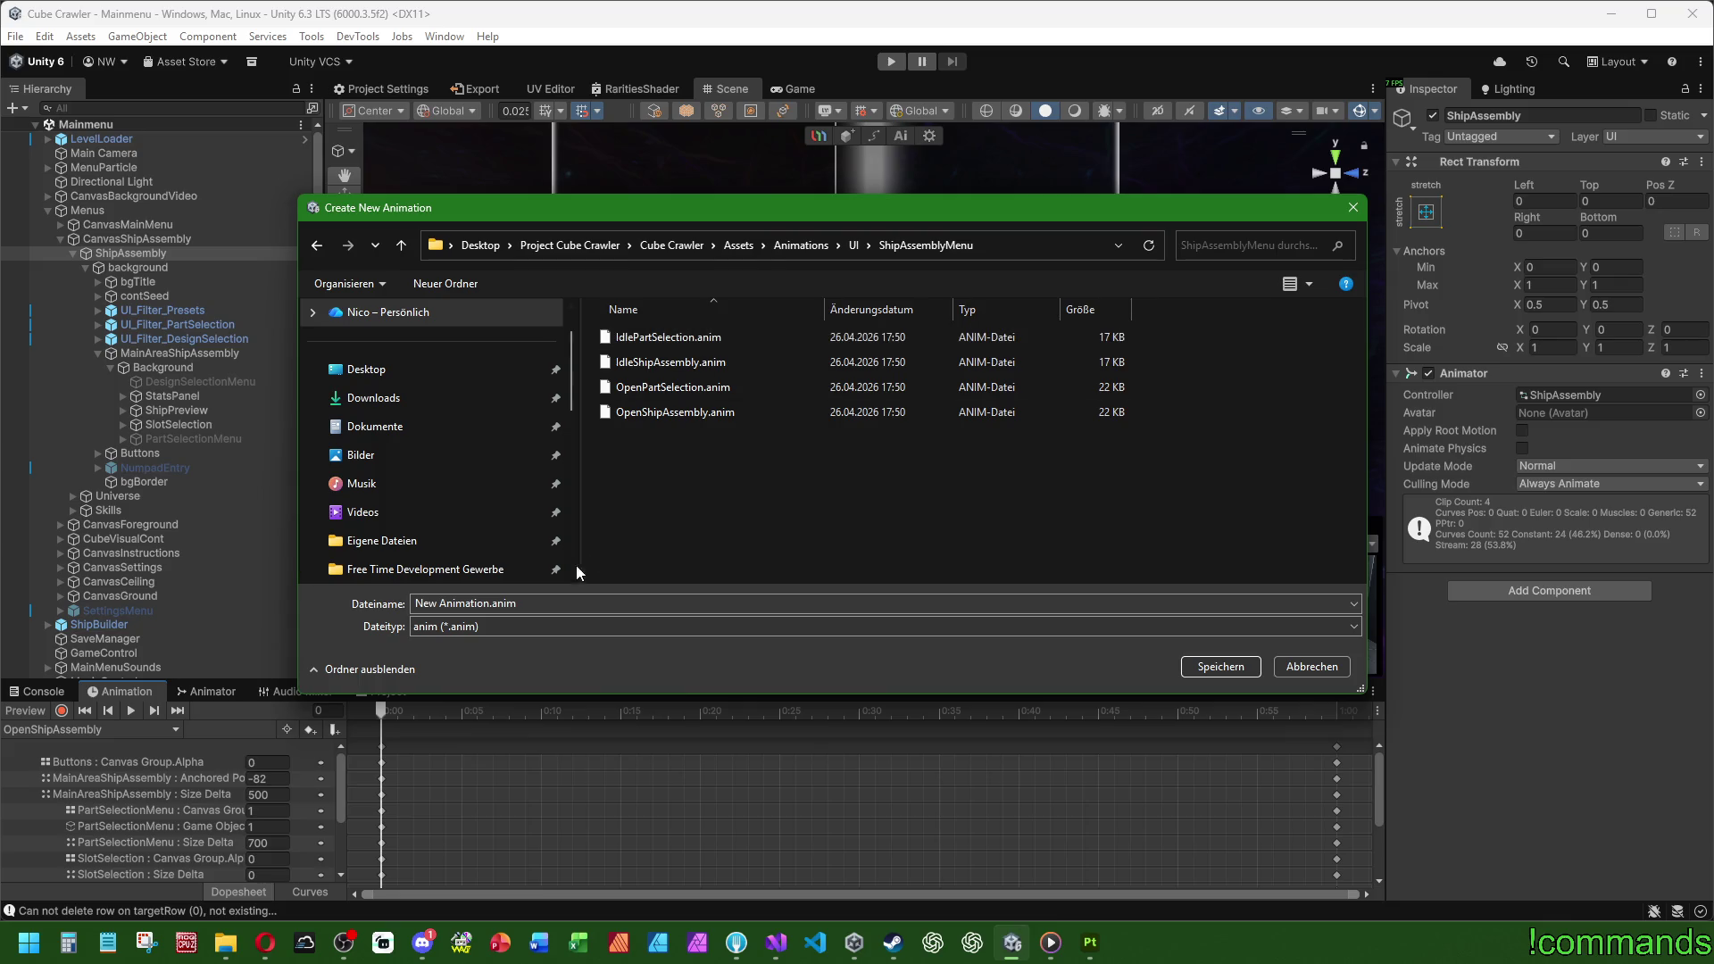
# Step: Name the clip OpenDesignSelection.anim and save it
pyautogui.click(695, 389)
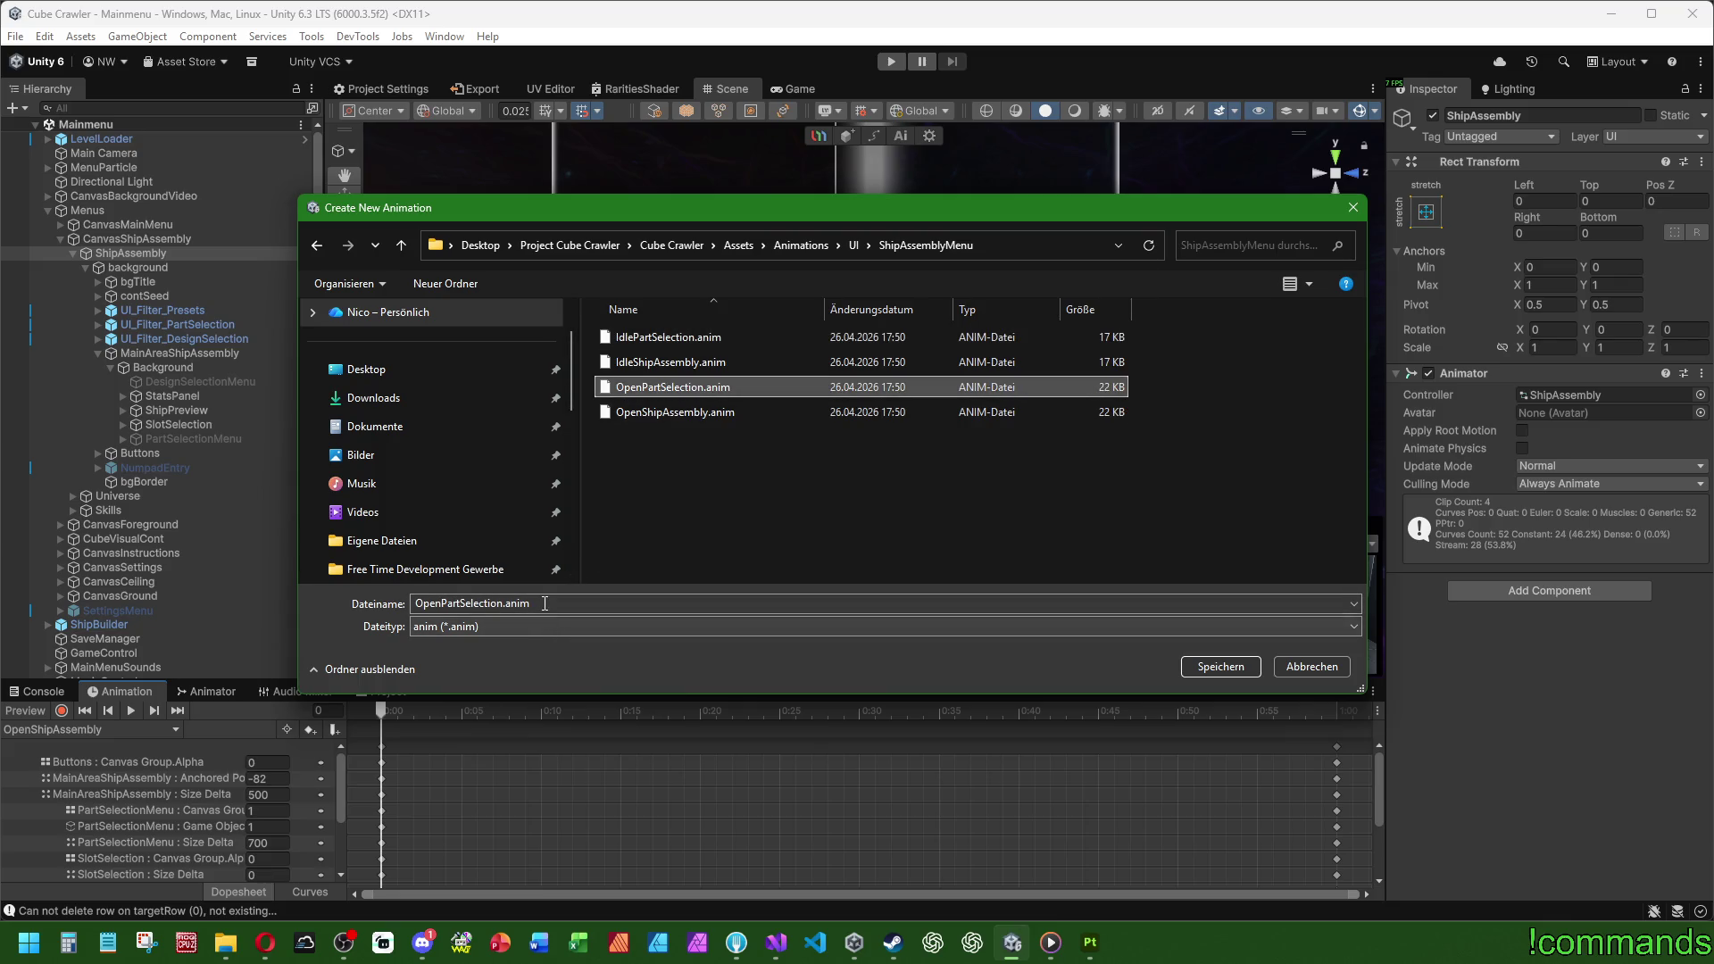
pyautogui.click(459, 603)
pyautogui.click(460, 603)
pyautogui.press('BackSpace')
pyautogui.press('BackSpace')
pyautogui.press('BackSpace')
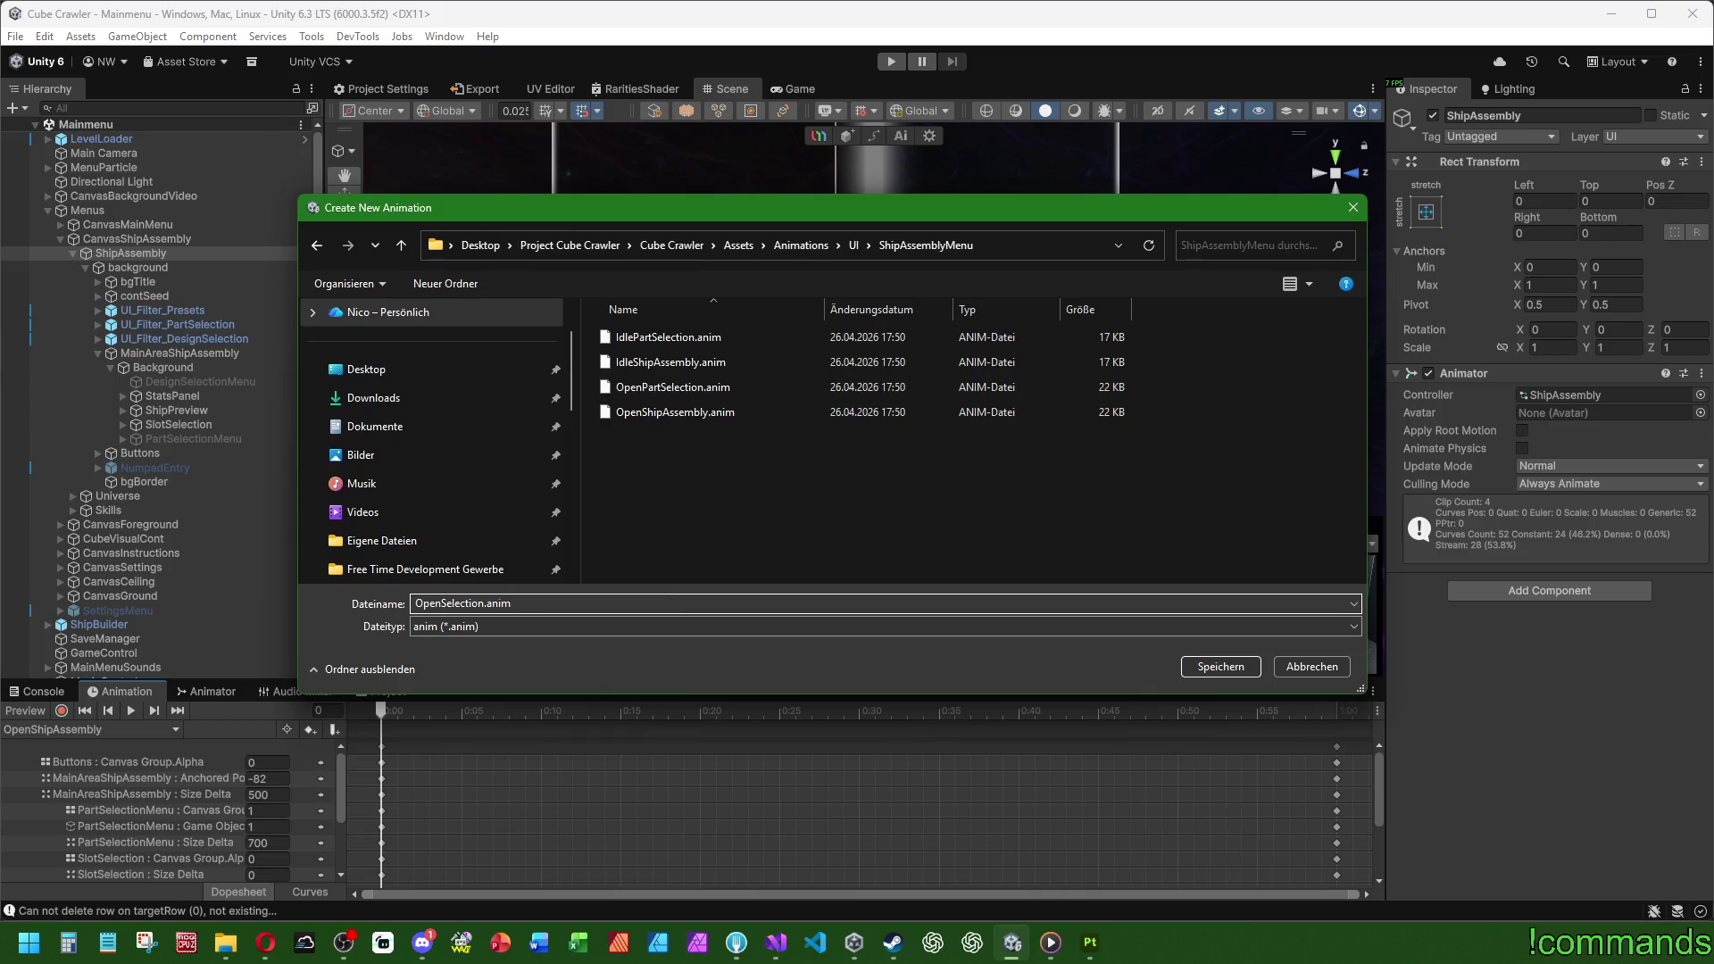
pyautogui.write('Desig')
pyautogui.press('Return')
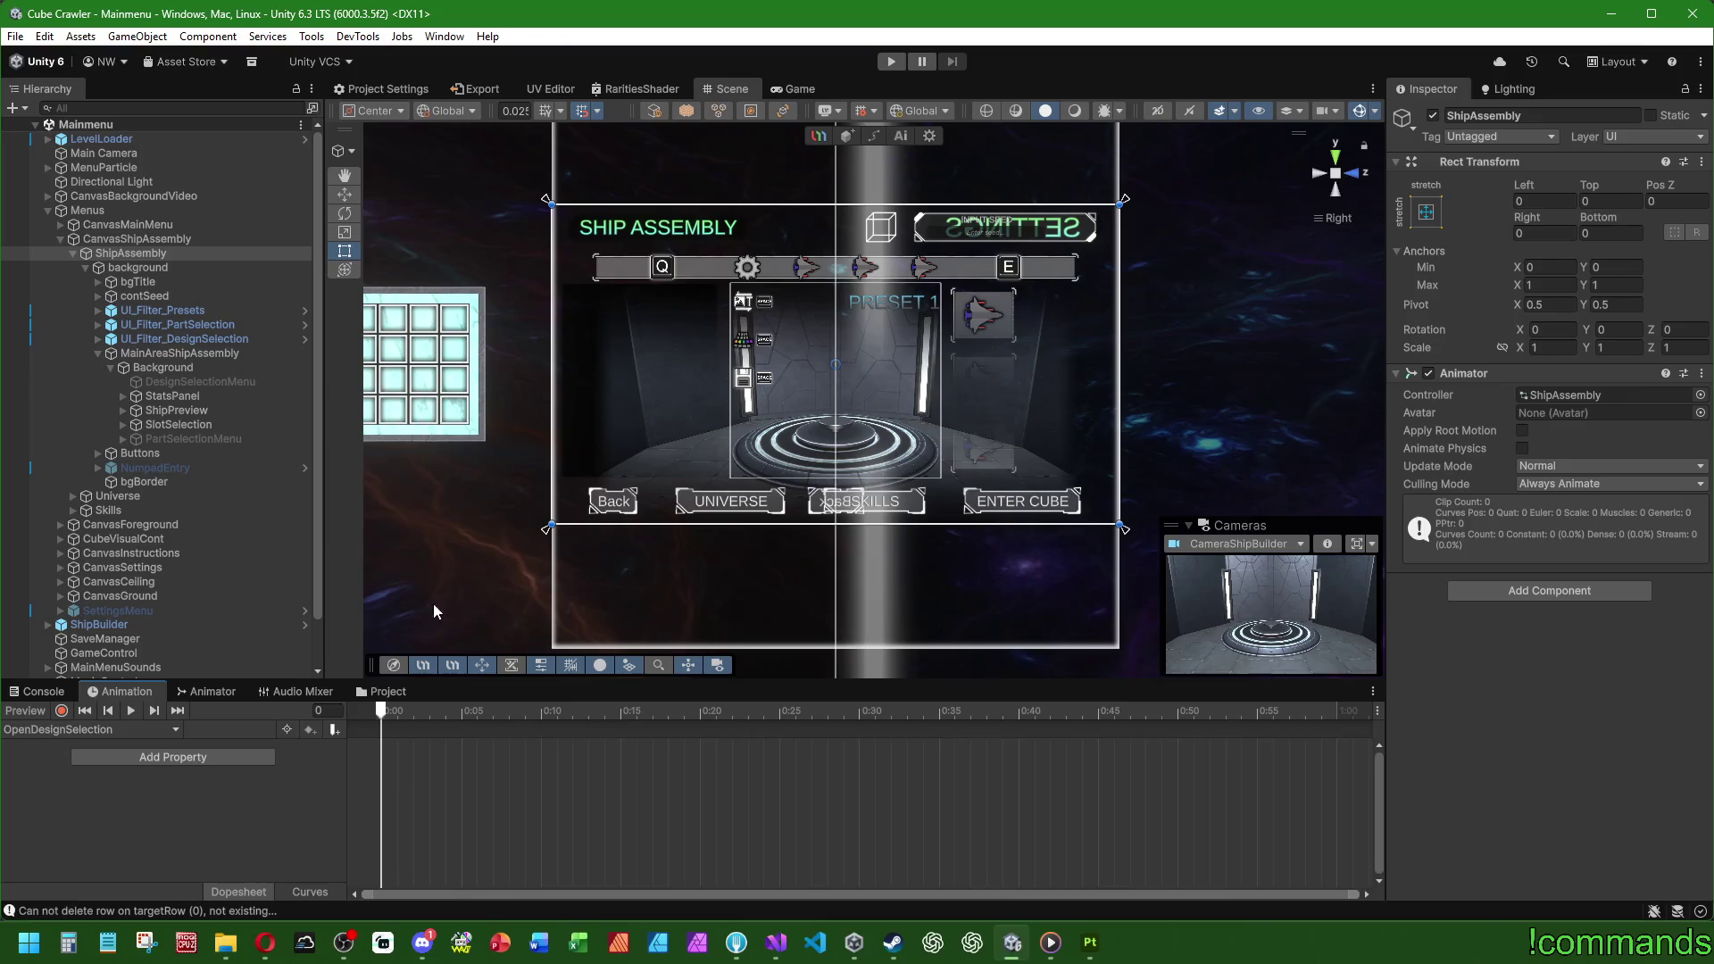
# Step: Switch to OpenPartSelection, enlarge the panel, scrub its animation end to end, and enable recording
pyautogui.click(28, 730)
pyautogui.click(79, 807)
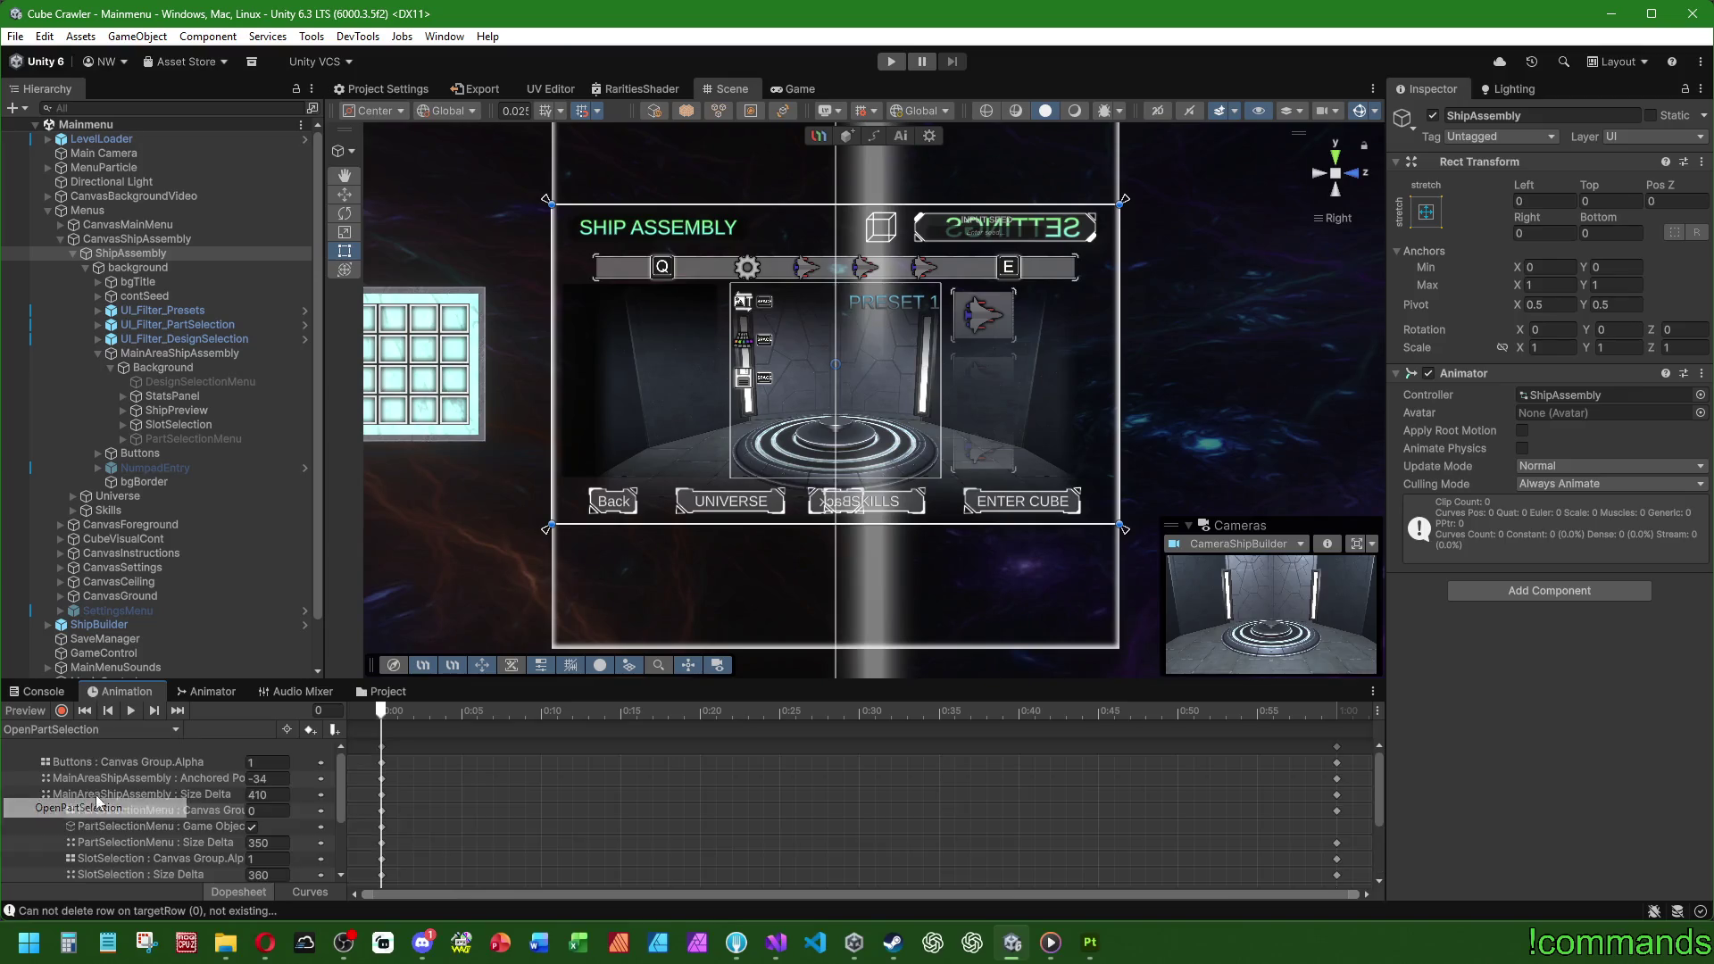
pyautogui.moveTo(608, 682); pyautogui.dragTo(615, 565)
pyautogui.moveTo(384, 605)
pyautogui.mouseDown()
pyautogui.moveTo(1240, 616)
pyautogui.moveTo(1334, 639)
pyautogui.moveTo(945, 608)
pyautogui.moveTo(422, 621)
pyautogui.moveTo(361, 571)
pyautogui.moveTo(779, 616)
pyautogui.mouseUp()
pyautogui.moveTo(920, 629)
pyautogui.mouseDown()
pyautogui.moveTo(1342, 640)
pyautogui.moveTo(271, 614)
pyautogui.moveTo(1349, 625)
pyautogui.moveTo(162, 604)
pyautogui.moveTo(1339, 617)
pyautogui.moveTo(318, 624)
pyautogui.moveTo(1327, 630)
pyautogui.moveTo(384, 625)
pyautogui.moveTo(1355, 656)
pyautogui.moveTo(360, 570)
pyautogui.moveTo(555, 614)
pyautogui.moveTo(1191, 651)
pyautogui.moveTo(1338, 636)
pyautogui.moveTo(1010, 615)
pyautogui.moveTo(131, 662)
pyautogui.moveTo(1348, 661)
pyautogui.moveTo(493, 636)
pyautogui.mouseUp()
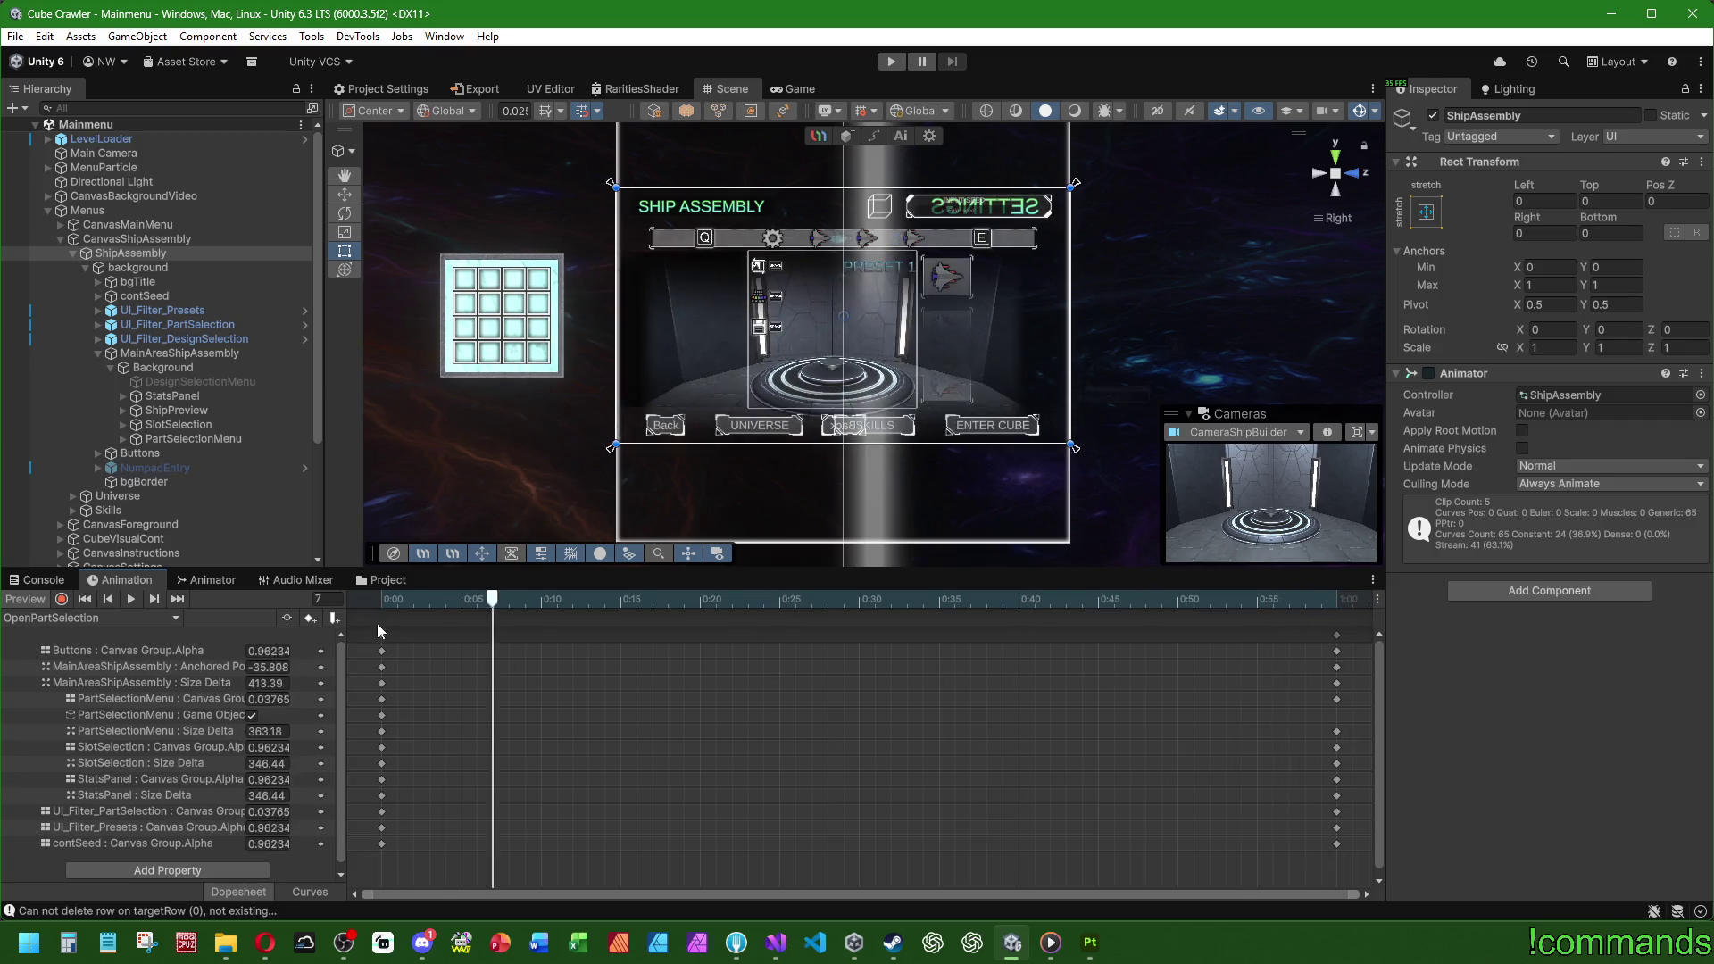
pyautogui.moveTo(377, 623); pyautogui.dragTo(88, 636)
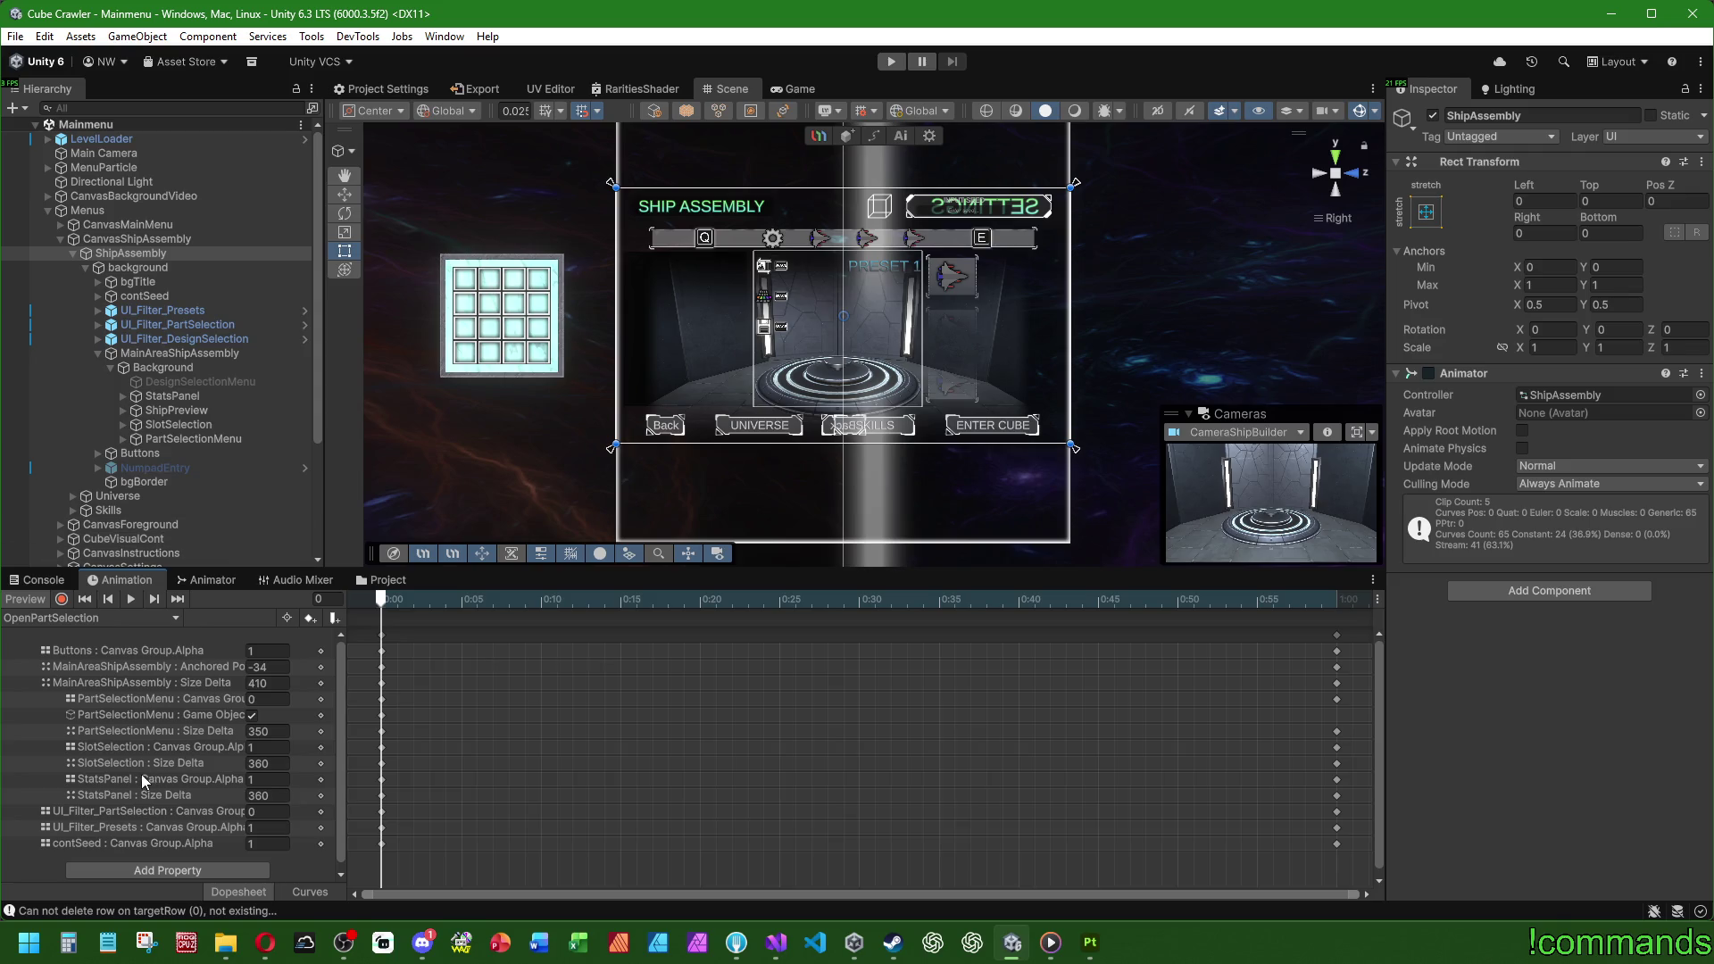
pyautogui.click(61, 598)
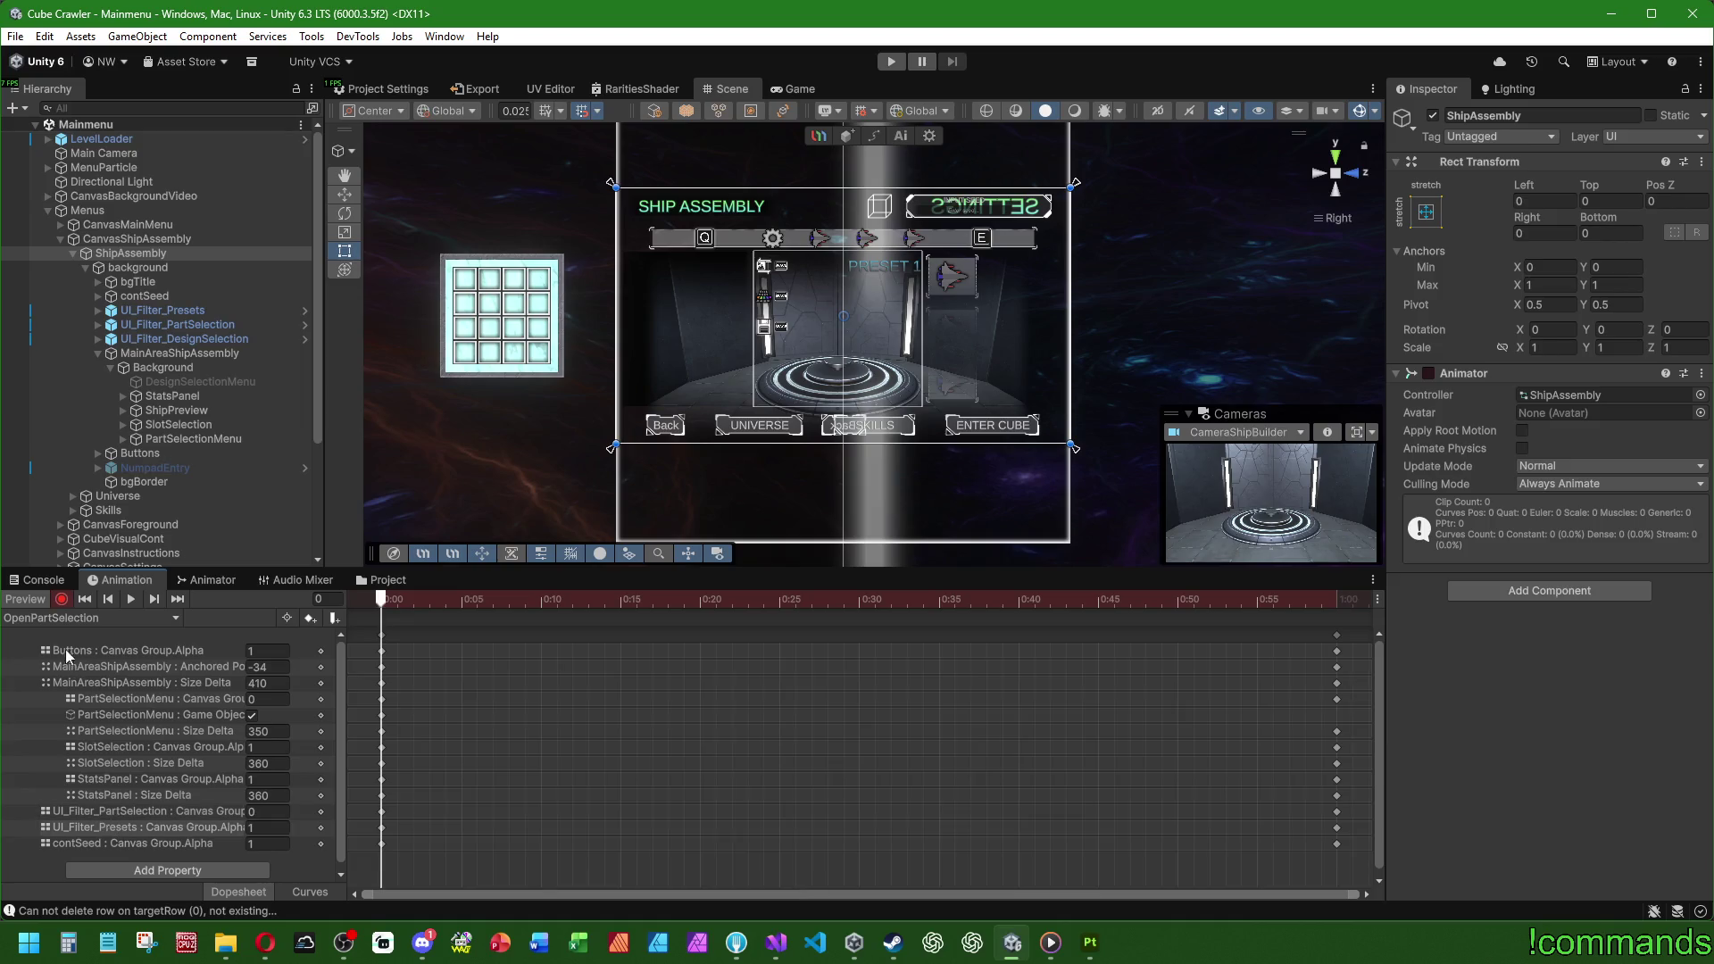
pyautogui.click(54, 618)
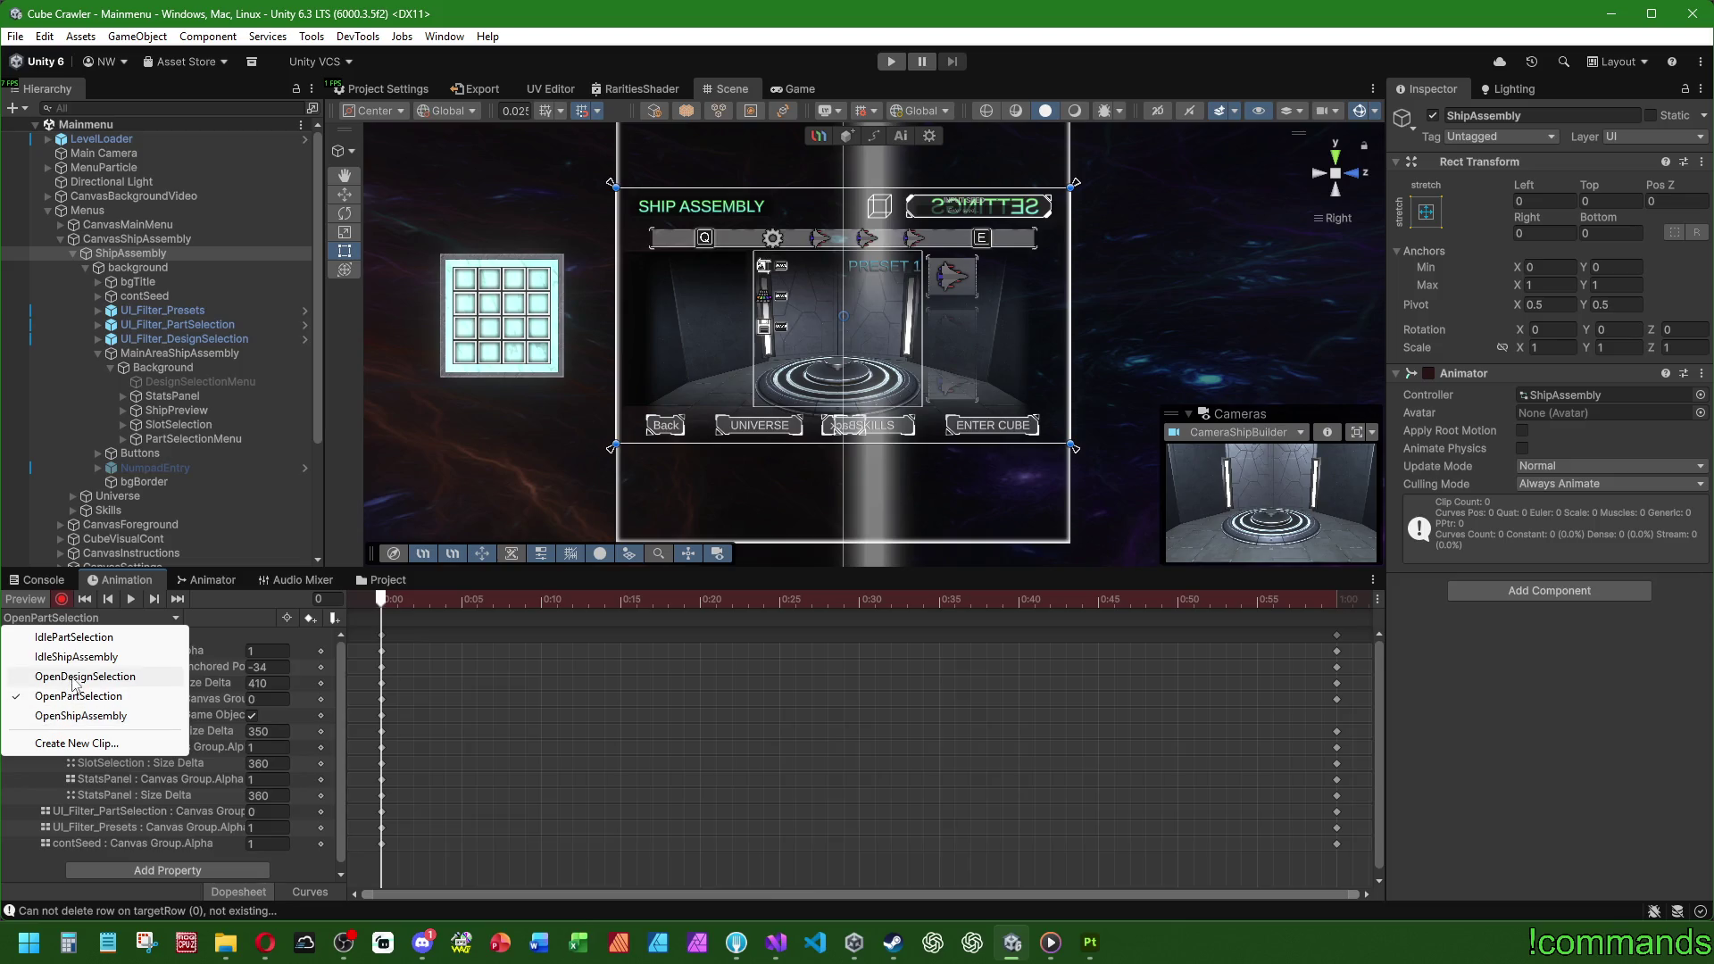
# Step: Preview OpenPartSelection's tracks, select and copy all its keyframes, then switch to OpenDesignSelection
pyautogui.click(366, 596)
pyautogui.click(131, 651)
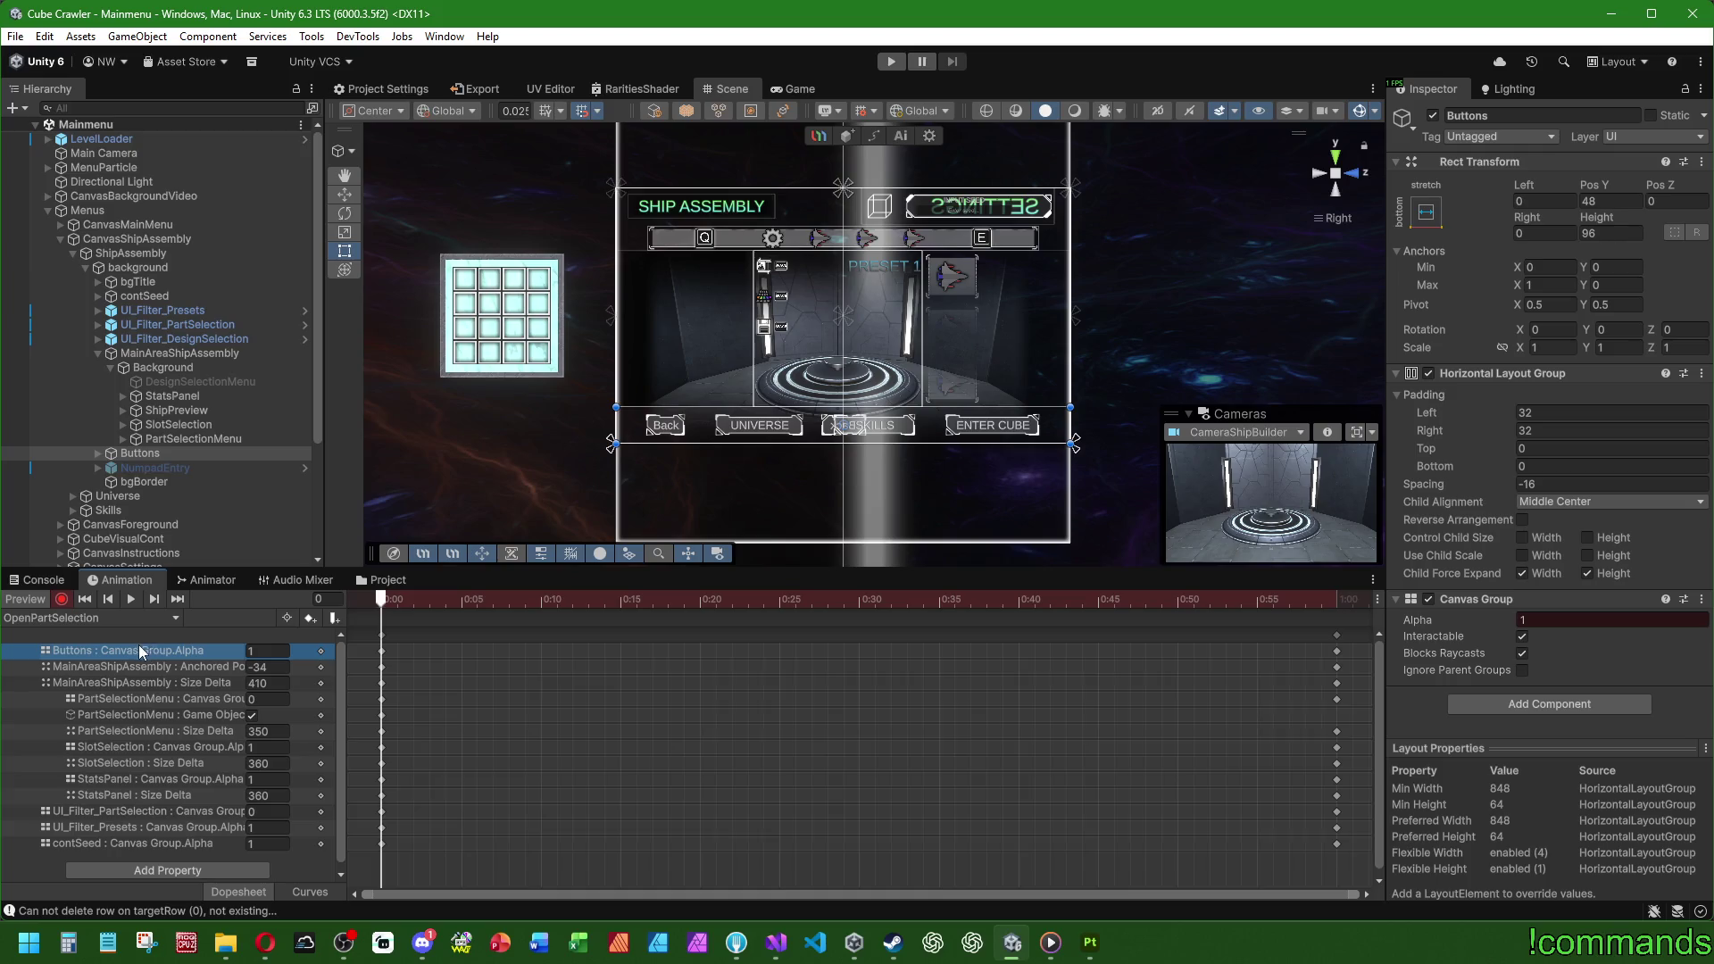
pyautogui.click(120, 668)
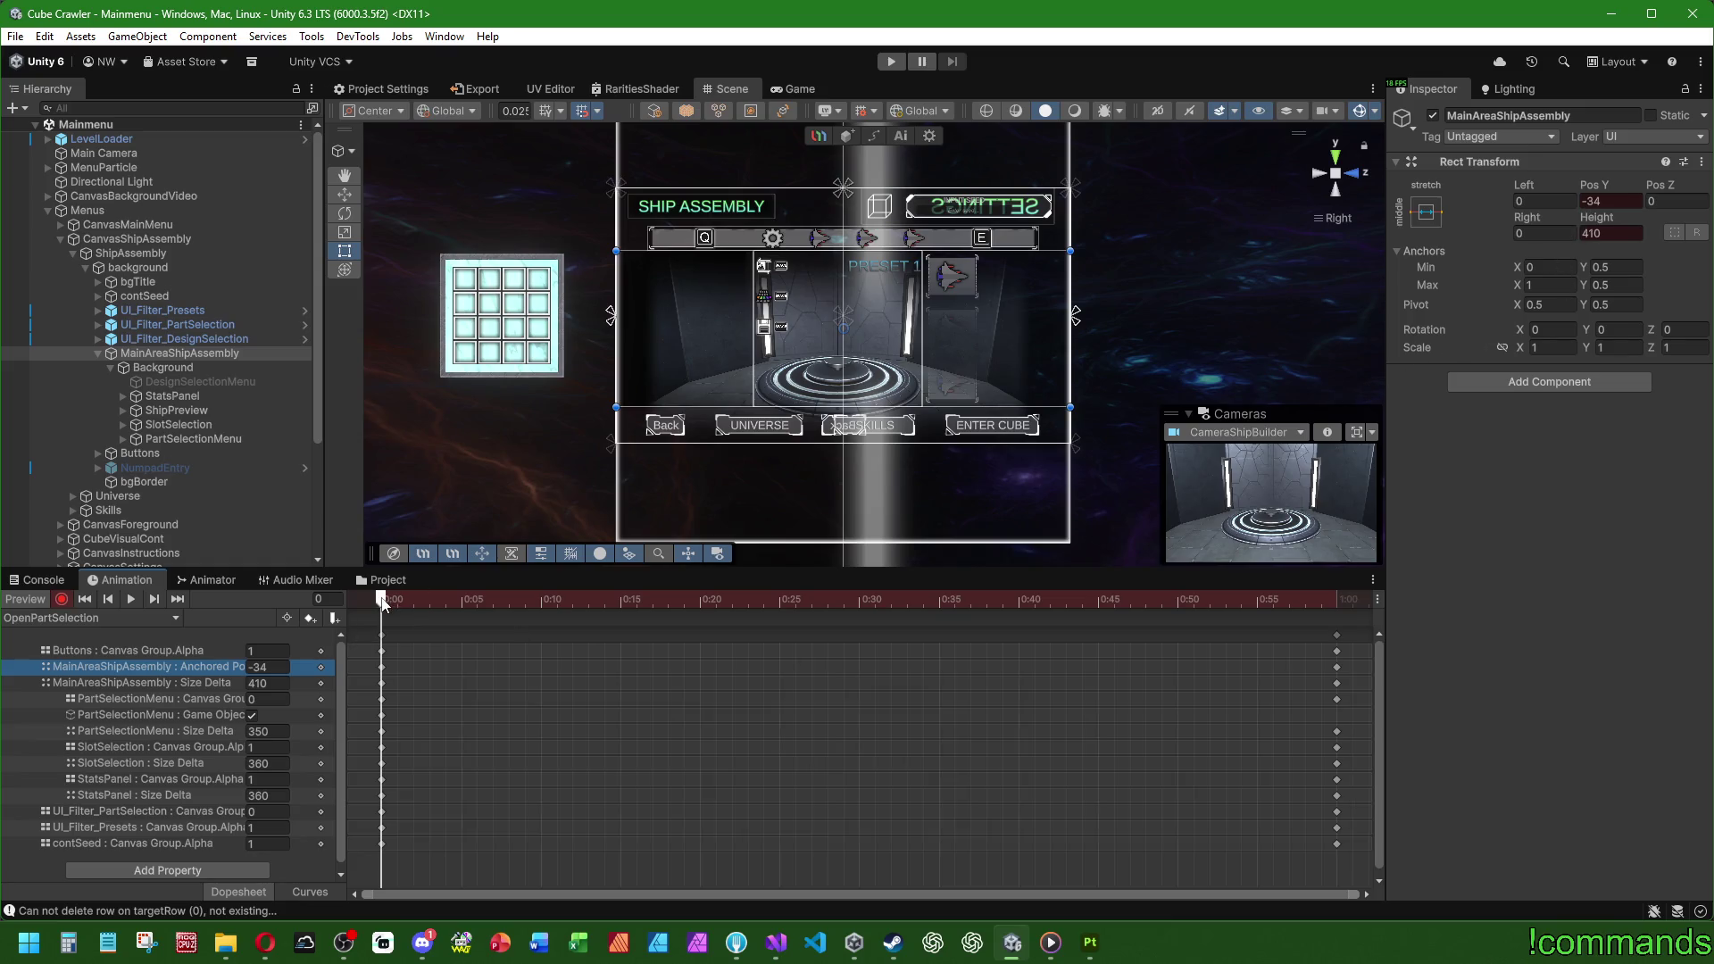
pyautogui.moveTo(384, 605)
pyautogui.mouseDown()
pyautogui.moveTo(1202, 630)
pyautogui.moveTo(311, 618)
pyautogui.mouseUp()
pyautogui.moveTo(382, 607)
pyautogui.mouseDown()
pyautogui.moveTo(1243, 650)
pyautogui.moveTo(306, 648)
pyautogui.mouseUp()
pyautogui.moveTo(368, 846)
pyautogui.mouseDown()
pyautogui.moveTo(803, 643)
pyautogui.moveTo(1356, 600)
pyautogui.mouseUp()
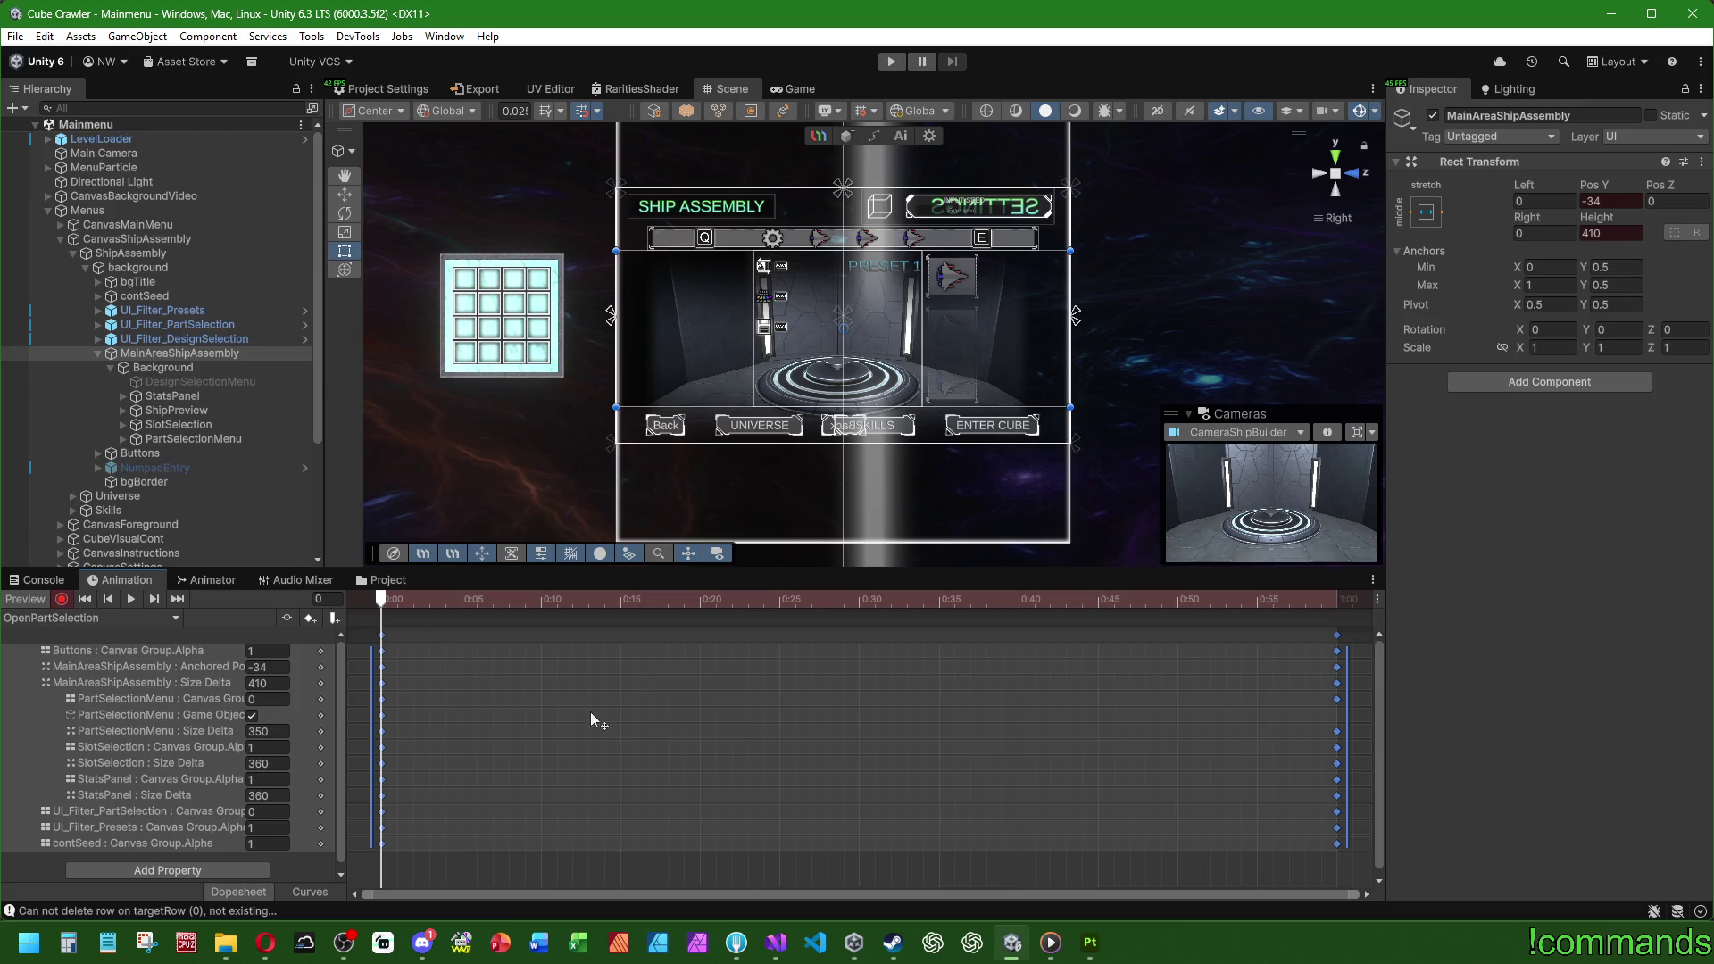
pyautogui.click(53, 618)
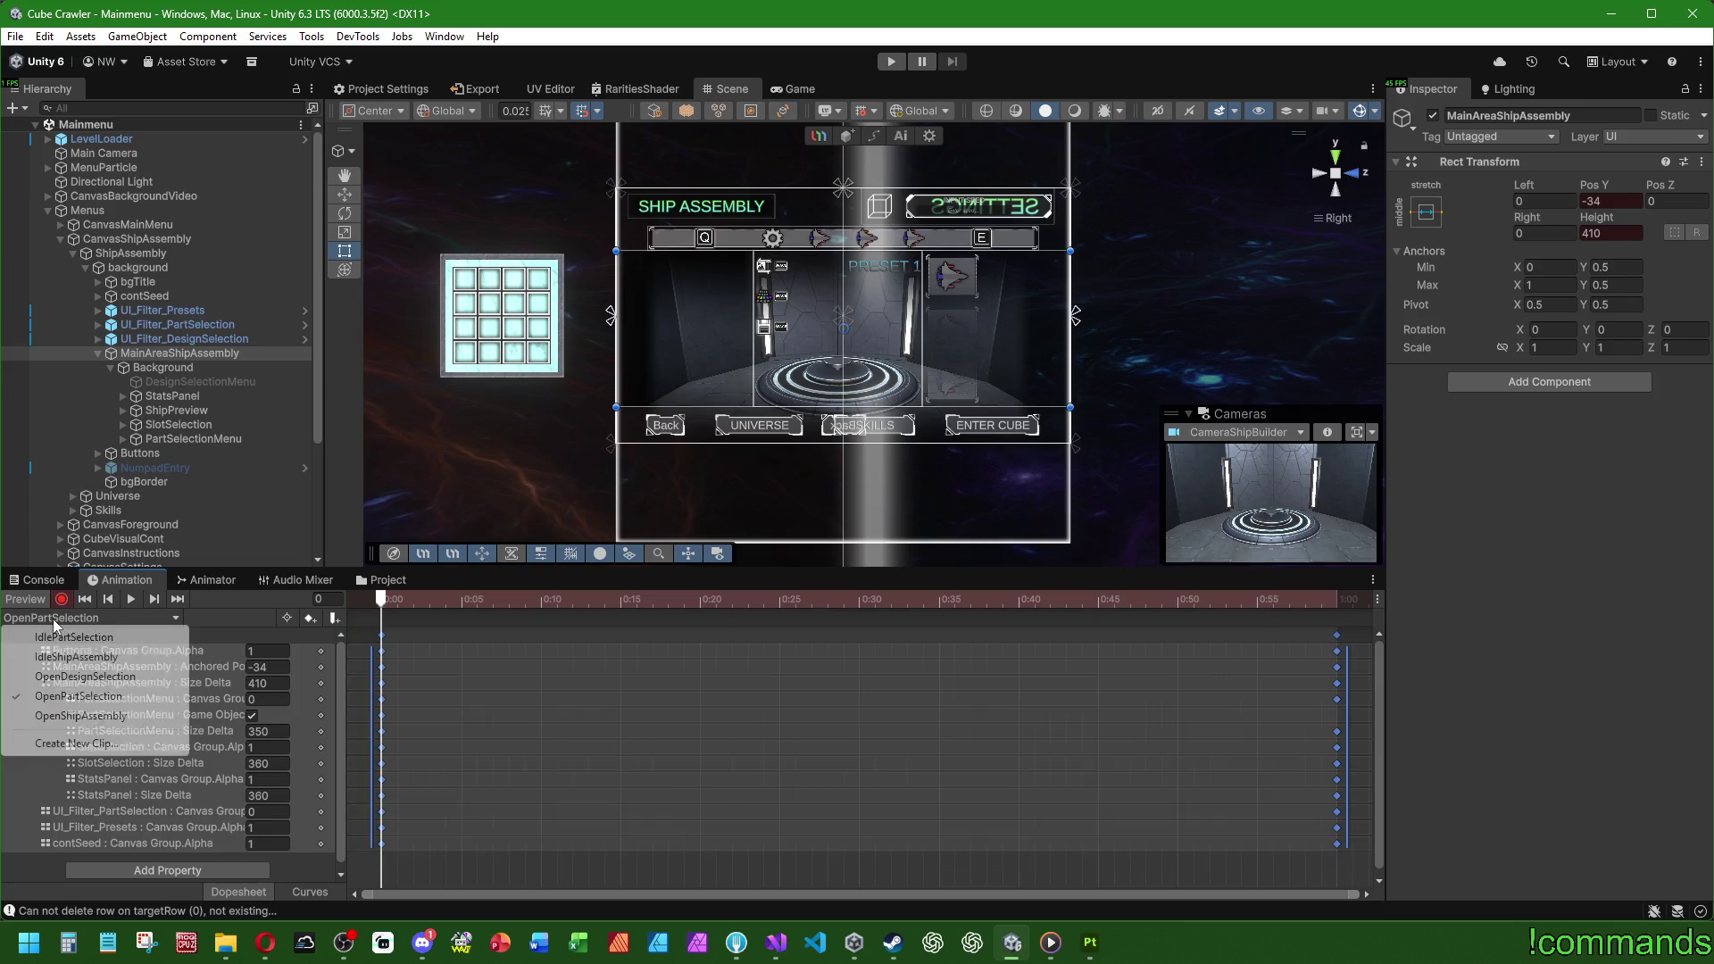
pyautogui.click(85, 675)
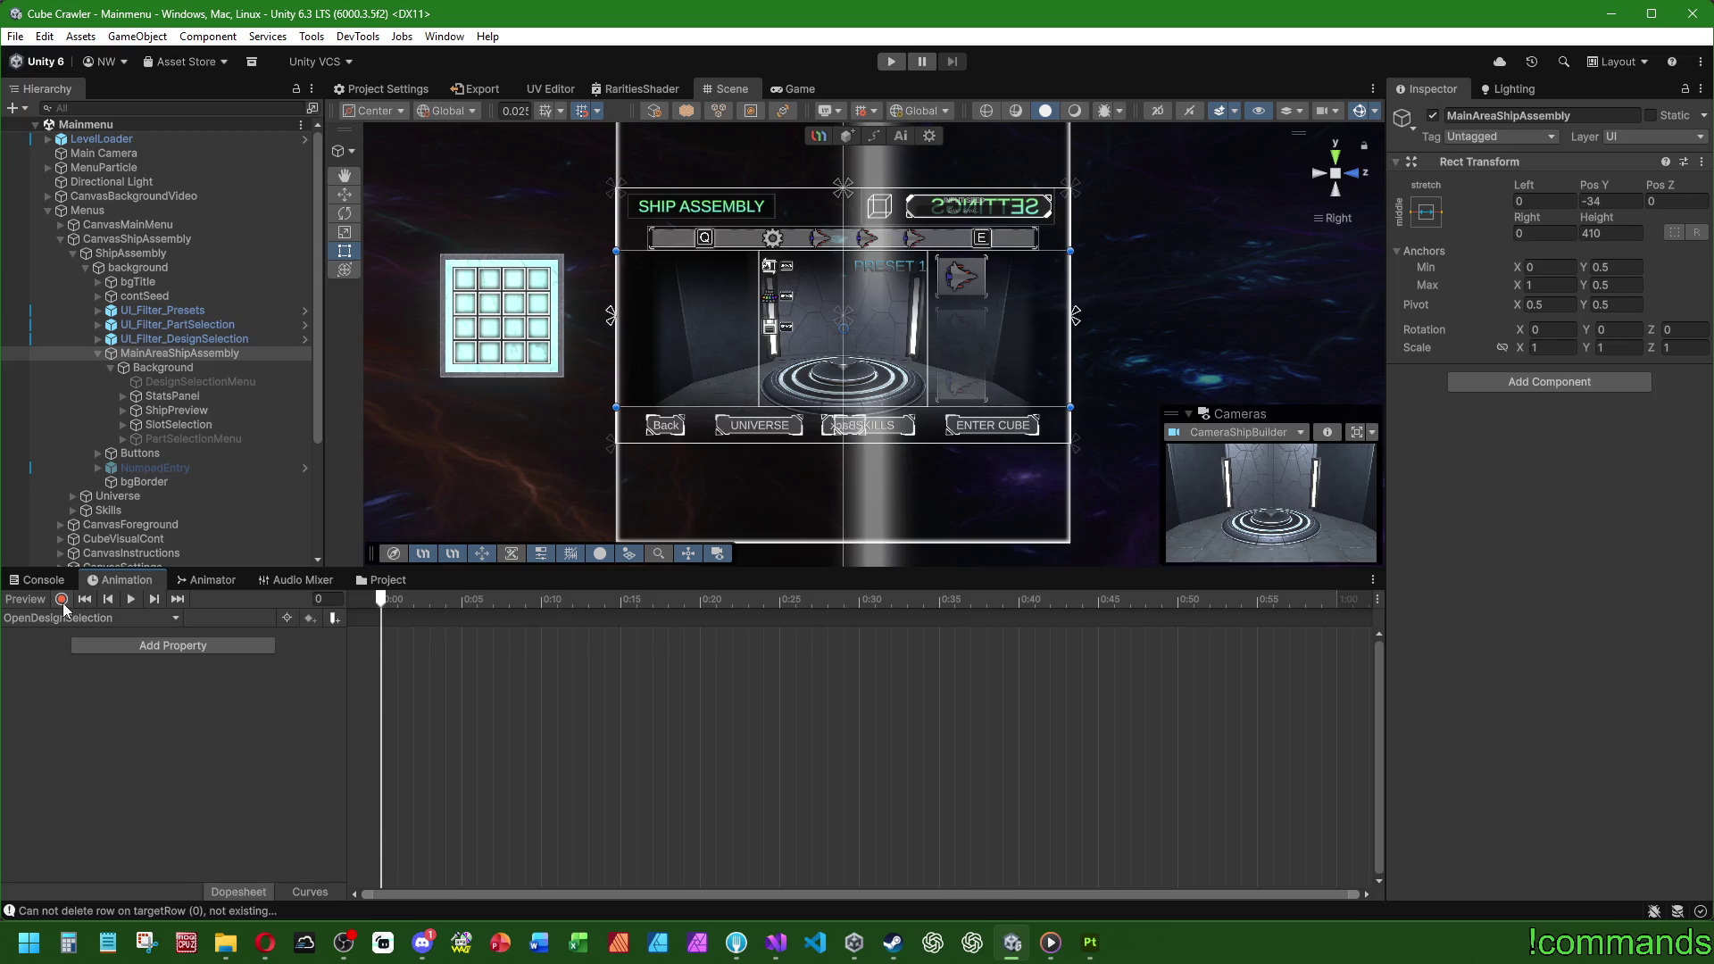
# Step: Delete the PartSelectionMenu, SlotSelection alpha/size and UI_Filter_PartSelection alpha tracks from OpenDesignSelection
pyautogui.click(130, 714)
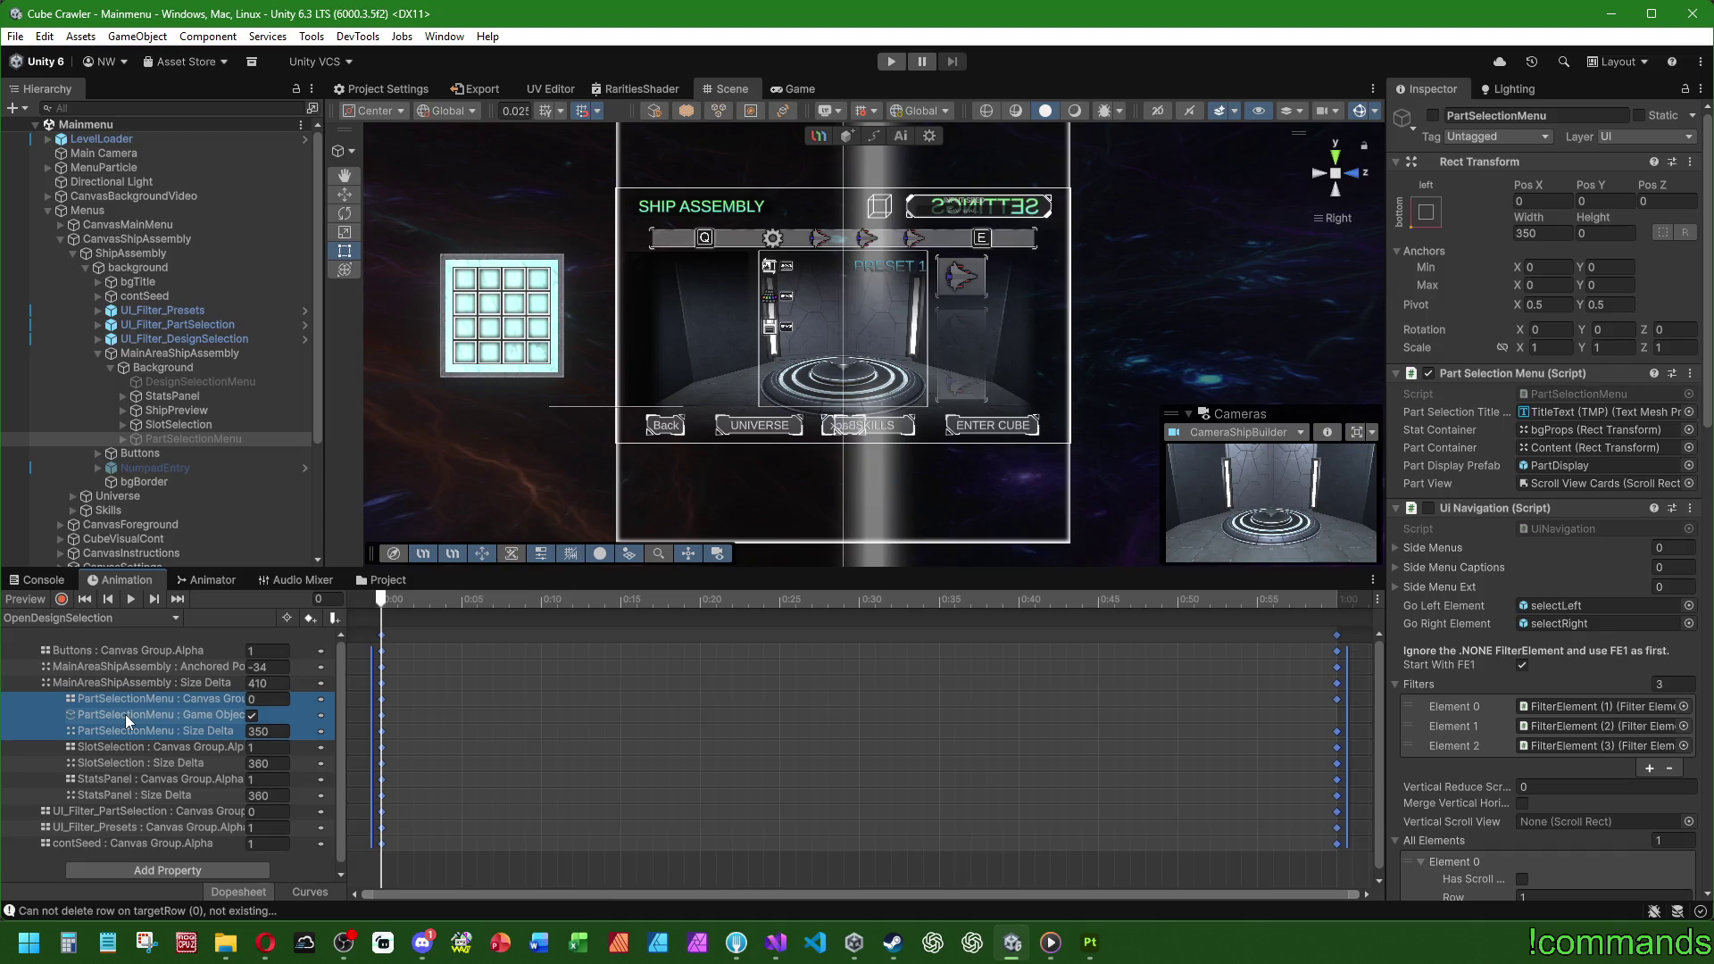
pyautogui.press('Delete')
pyautogui.click(124, 702)
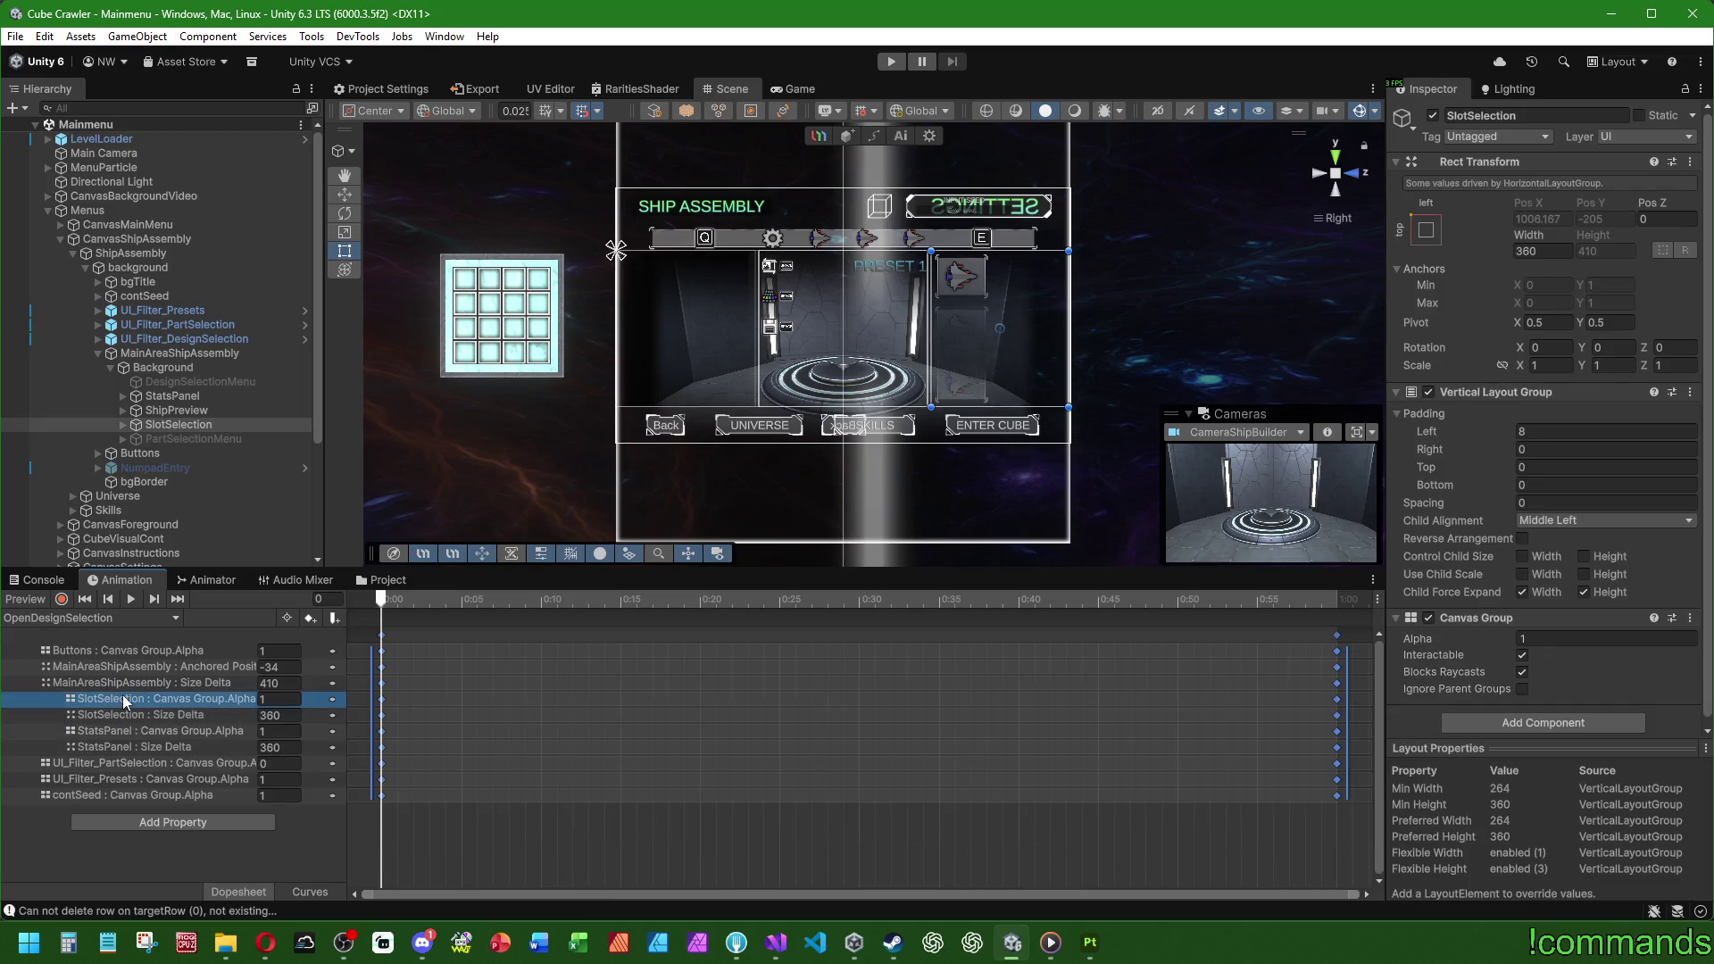
pyautogui.press('Delete')
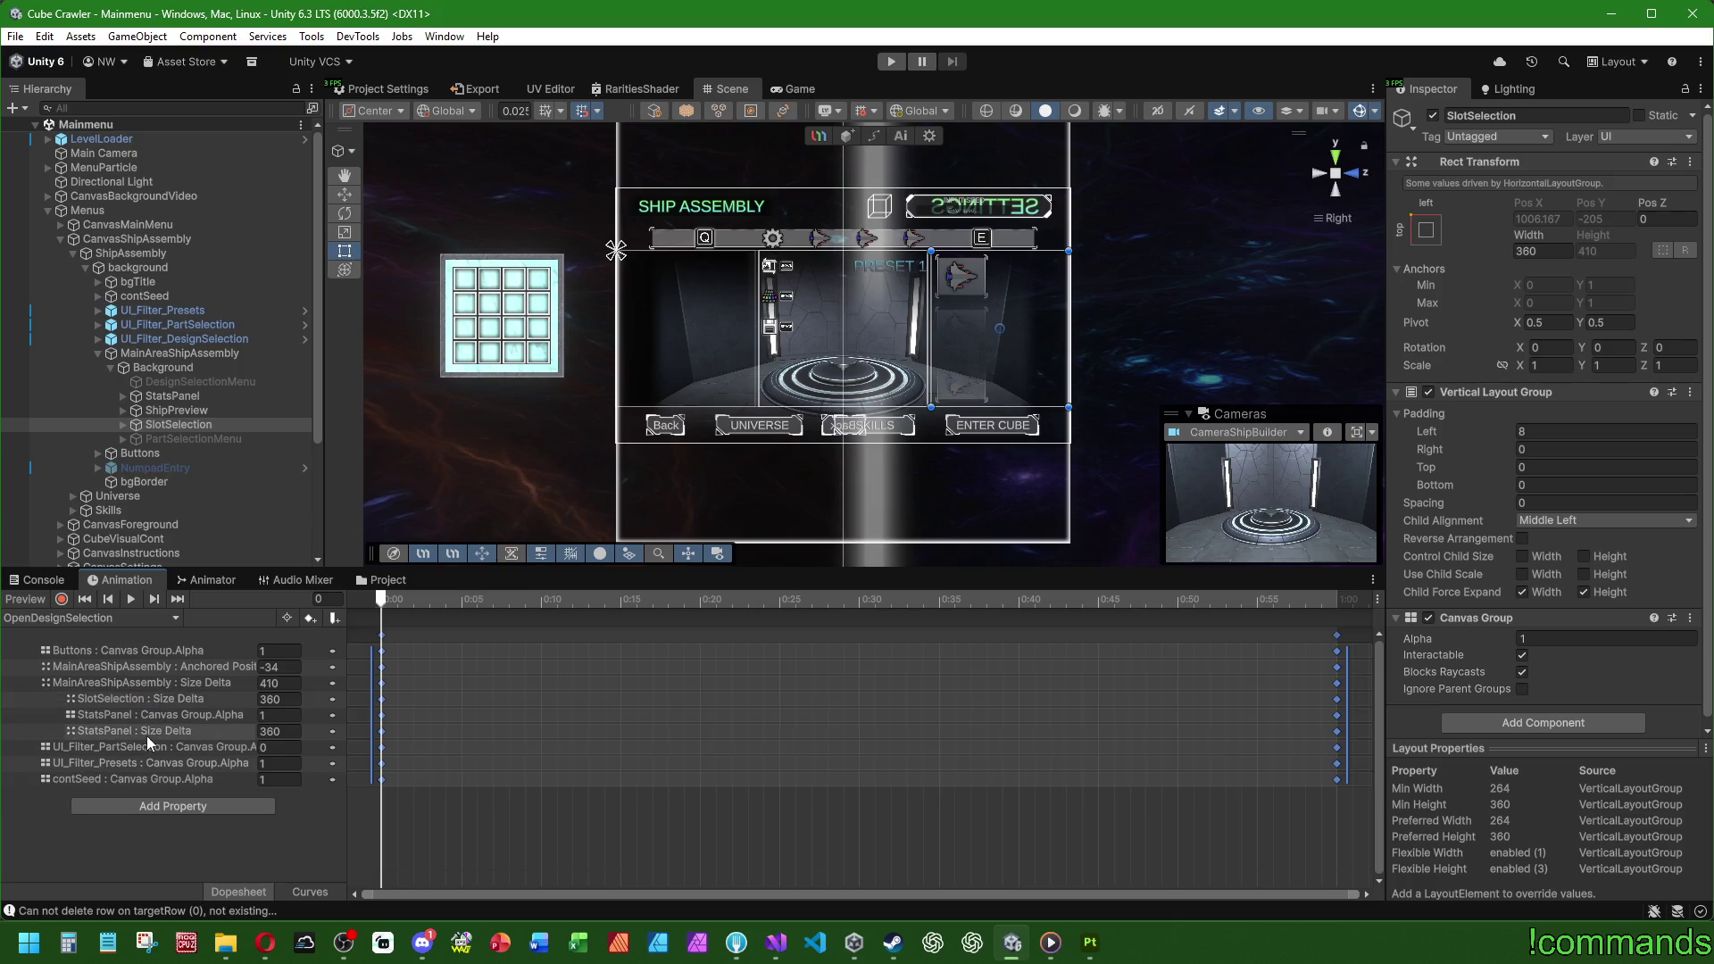
pyautogui.click(115, 696)
pyautogui.press('Delete')
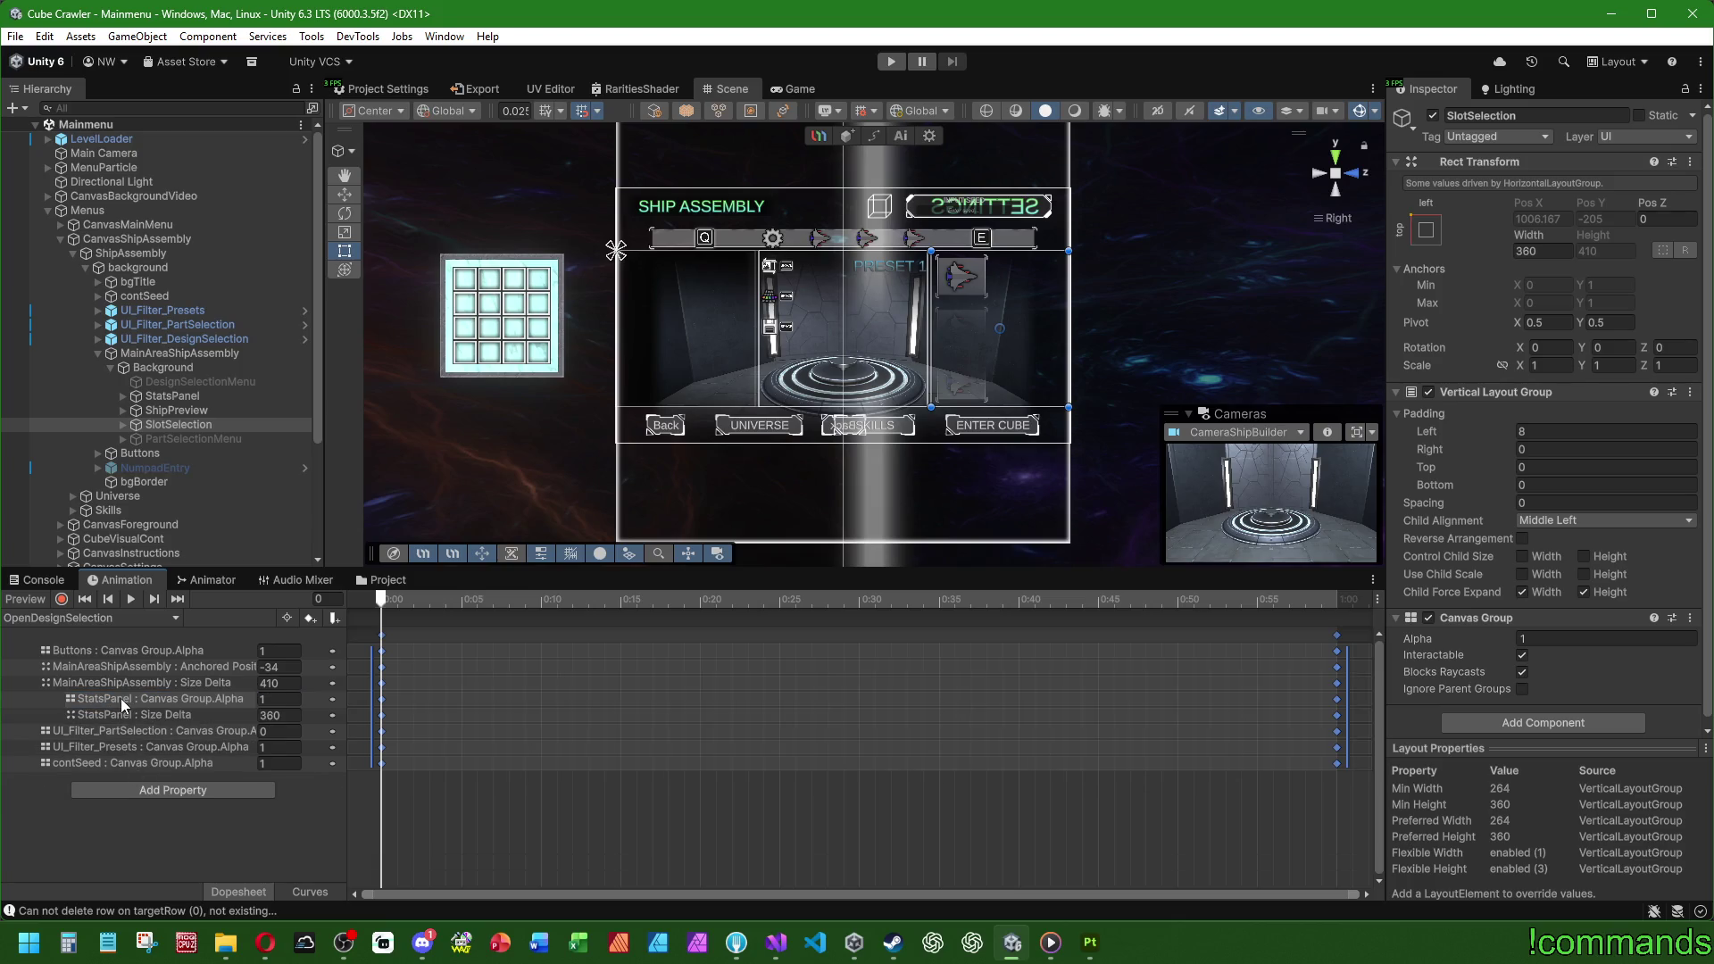
pyautogui.click(382, 597)
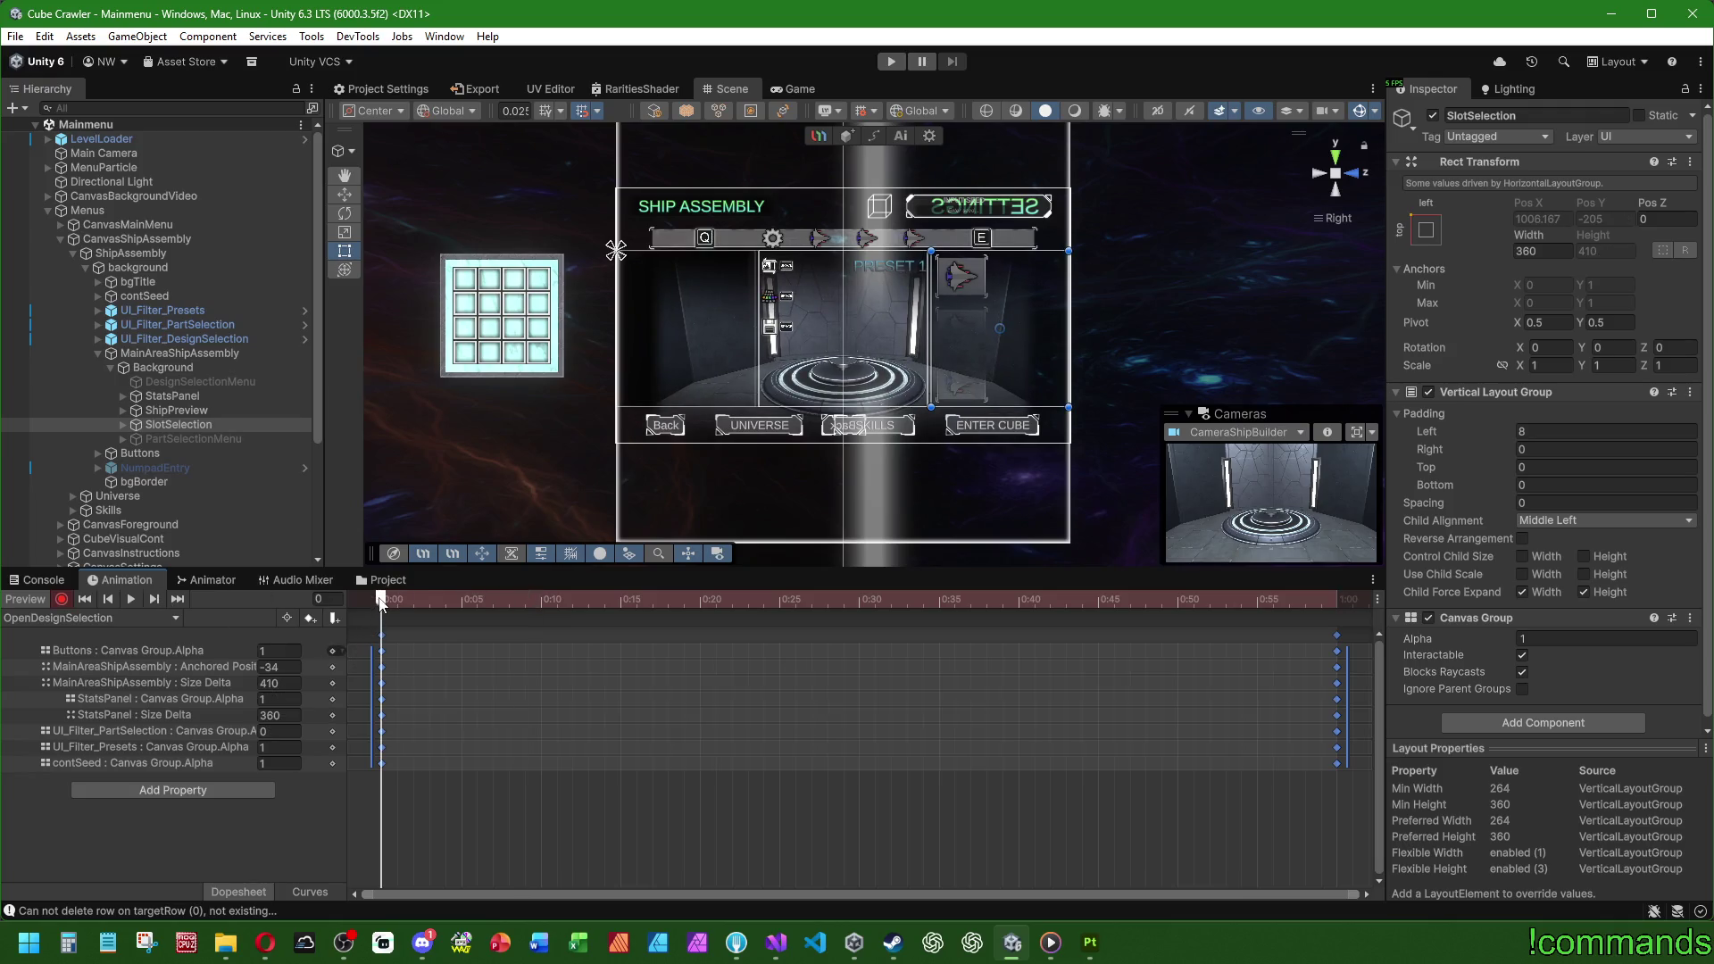
pyautogui.click(154, 738)
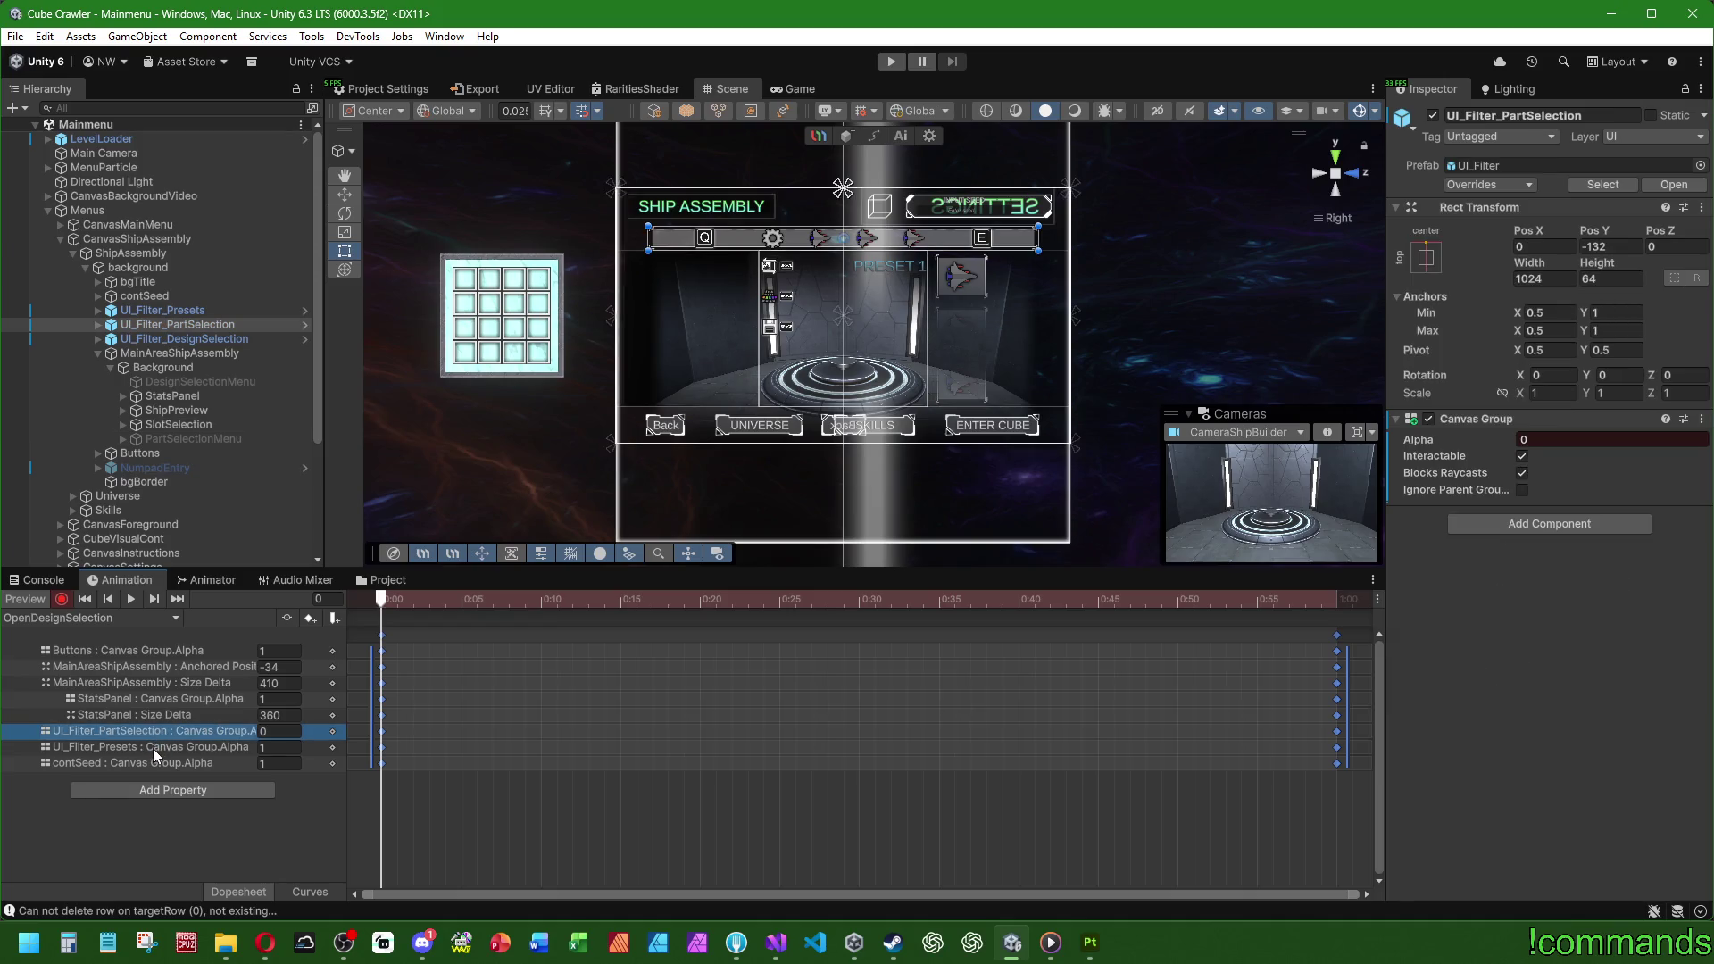
pyautogui.press('Delete')
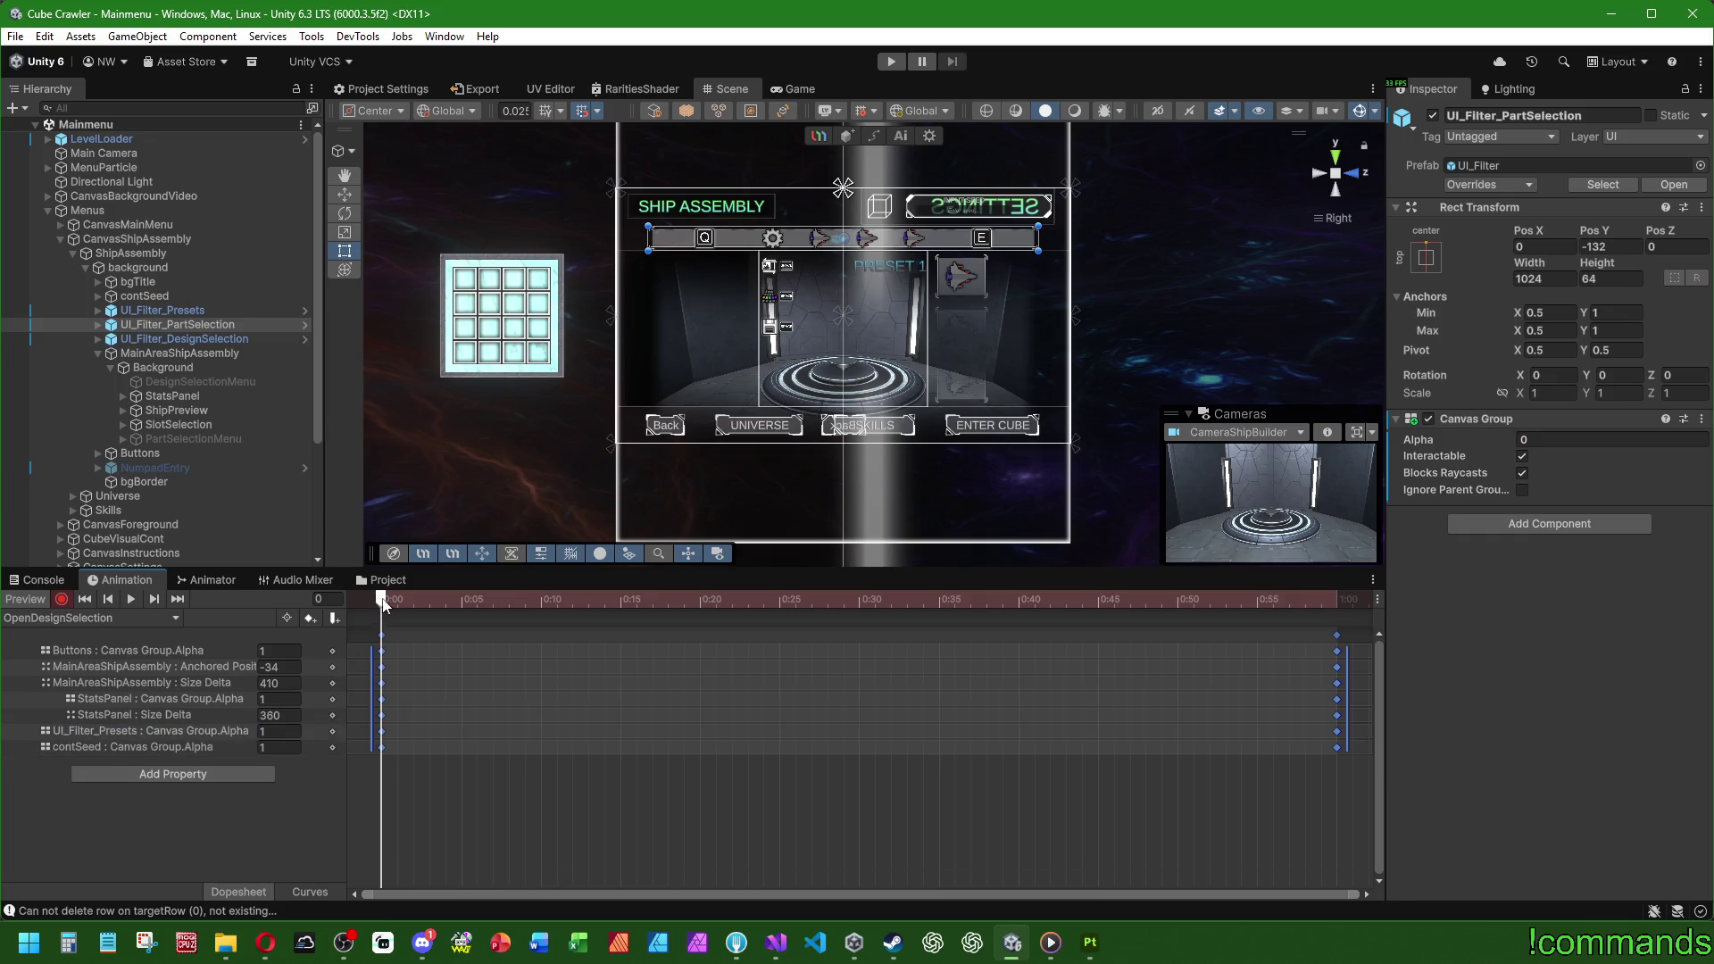
# Step: Key UI_Filter_DesignSelection's Canvas Group alpha at 0 on frame 0, rising to 1 by the last frame
pyautogui.moveTo(384, 606)
pyautogui.mouseDown()
pyautogui.moveTo(1243, 602)
pyautogui.moveTo(225, 642)
pyautogui.mouseUp()
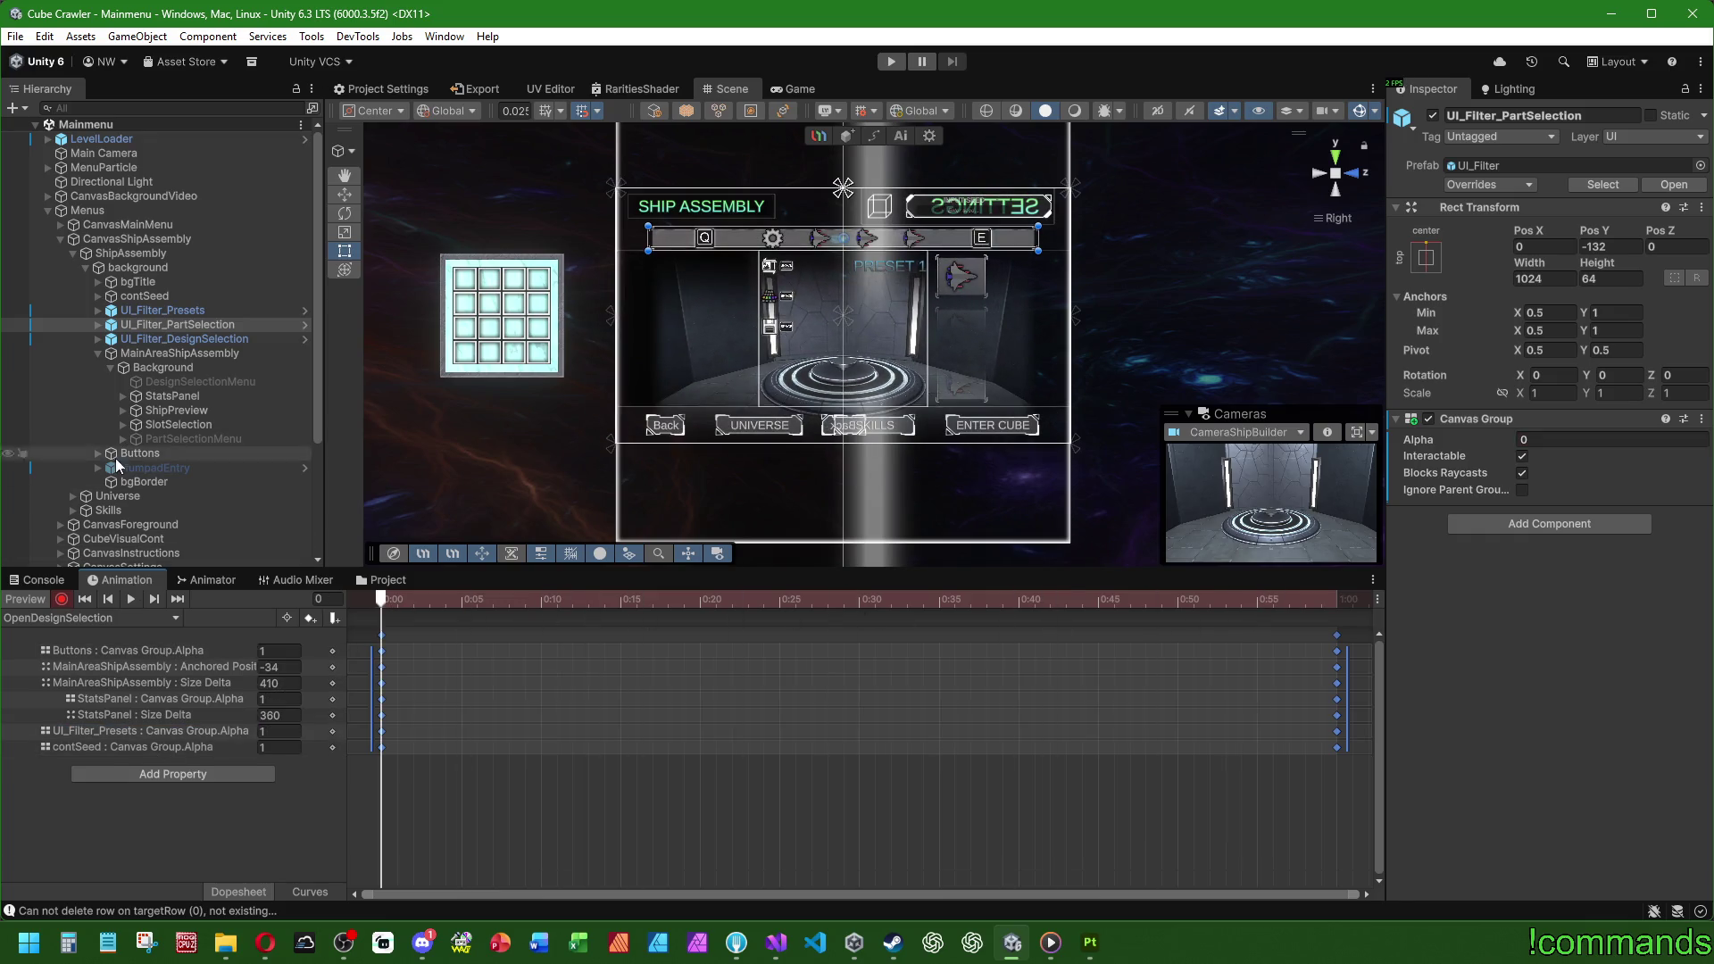
pyautogui.click(176, 340)
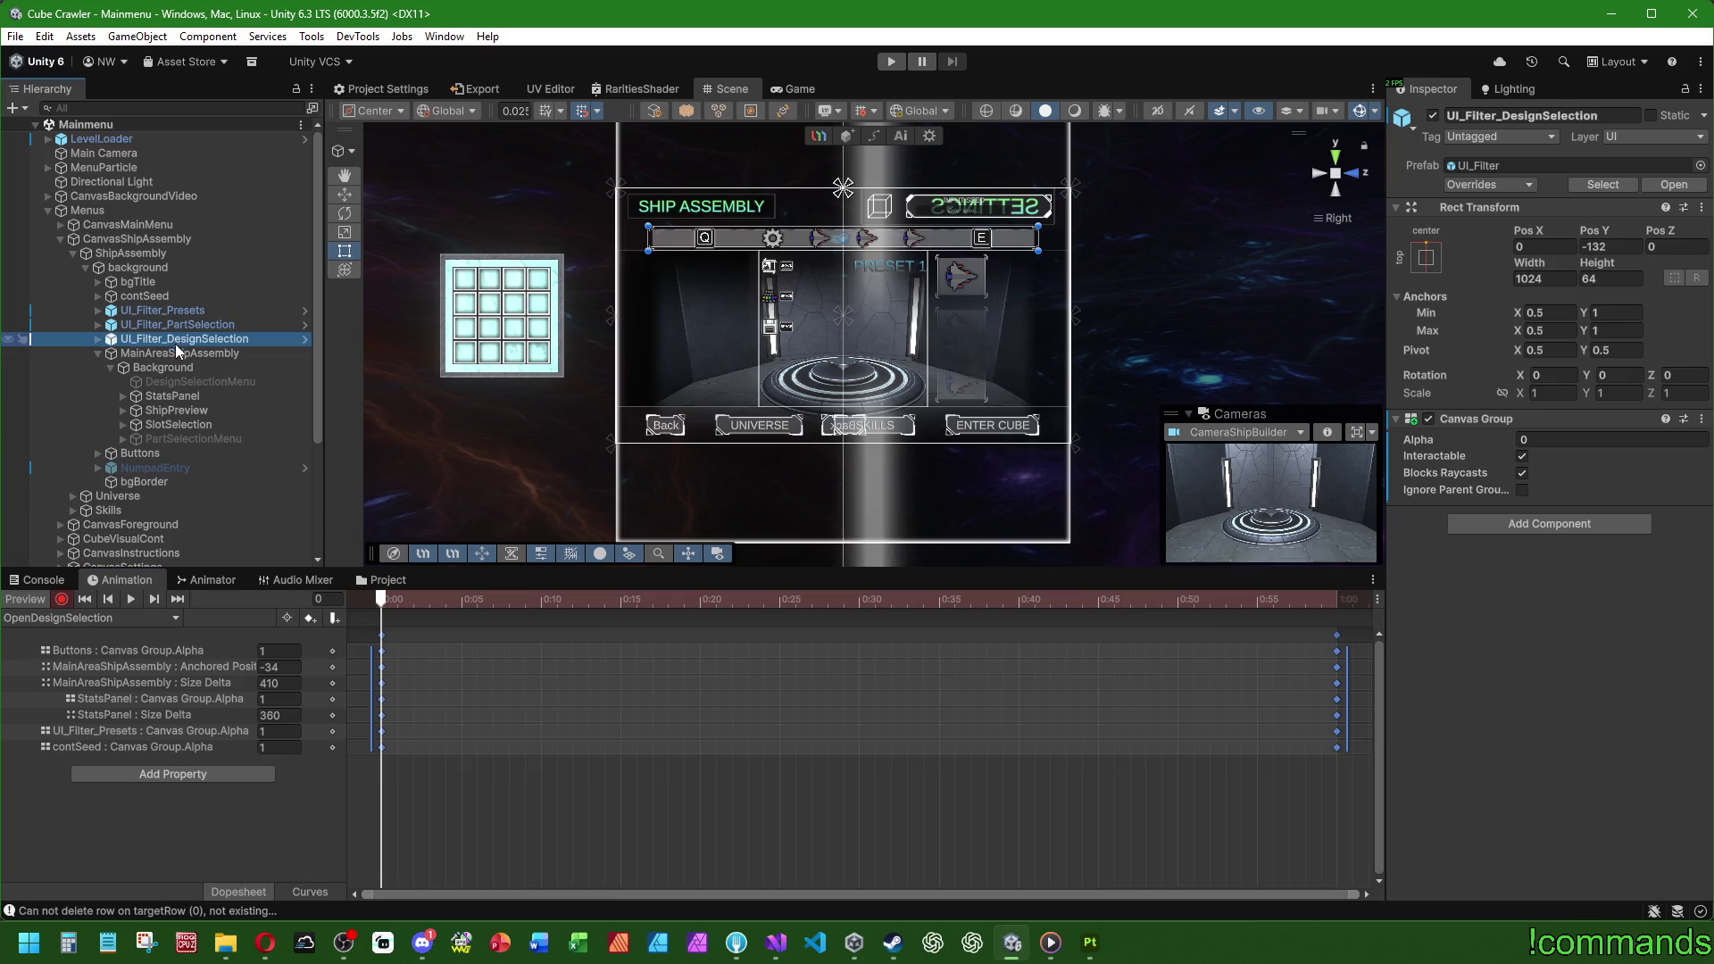
pyautogui.click(1536, 439)
pyautogui.write('0')
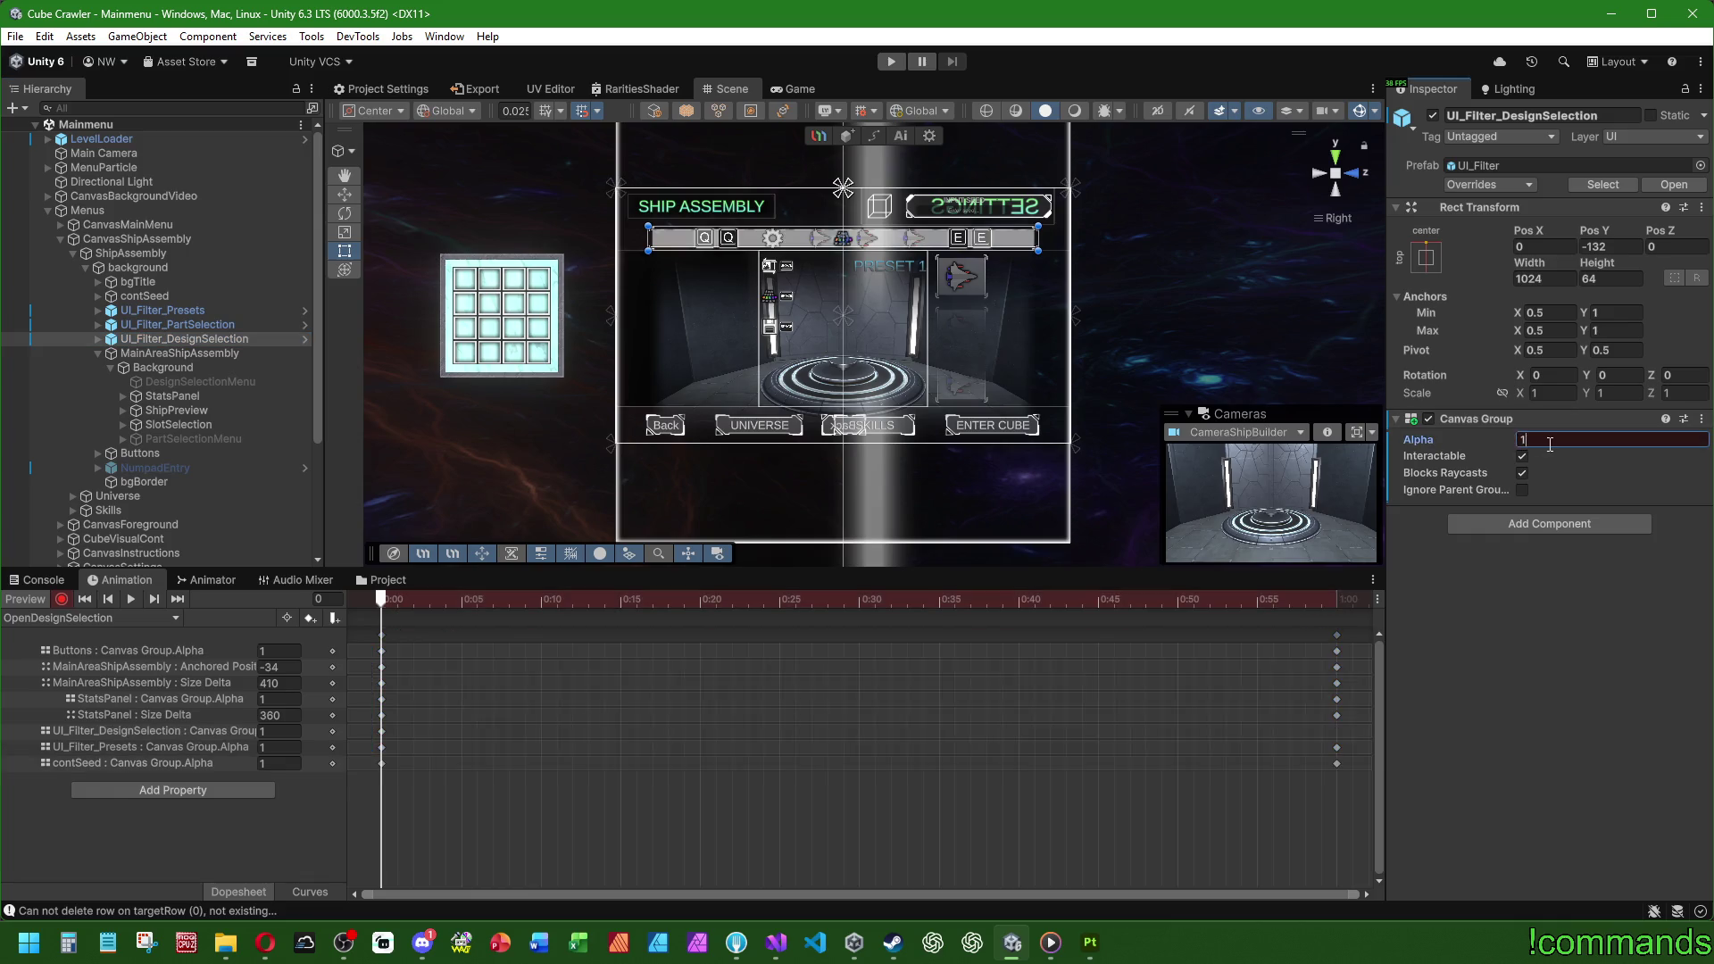
pyautogui.click(1334, 598)
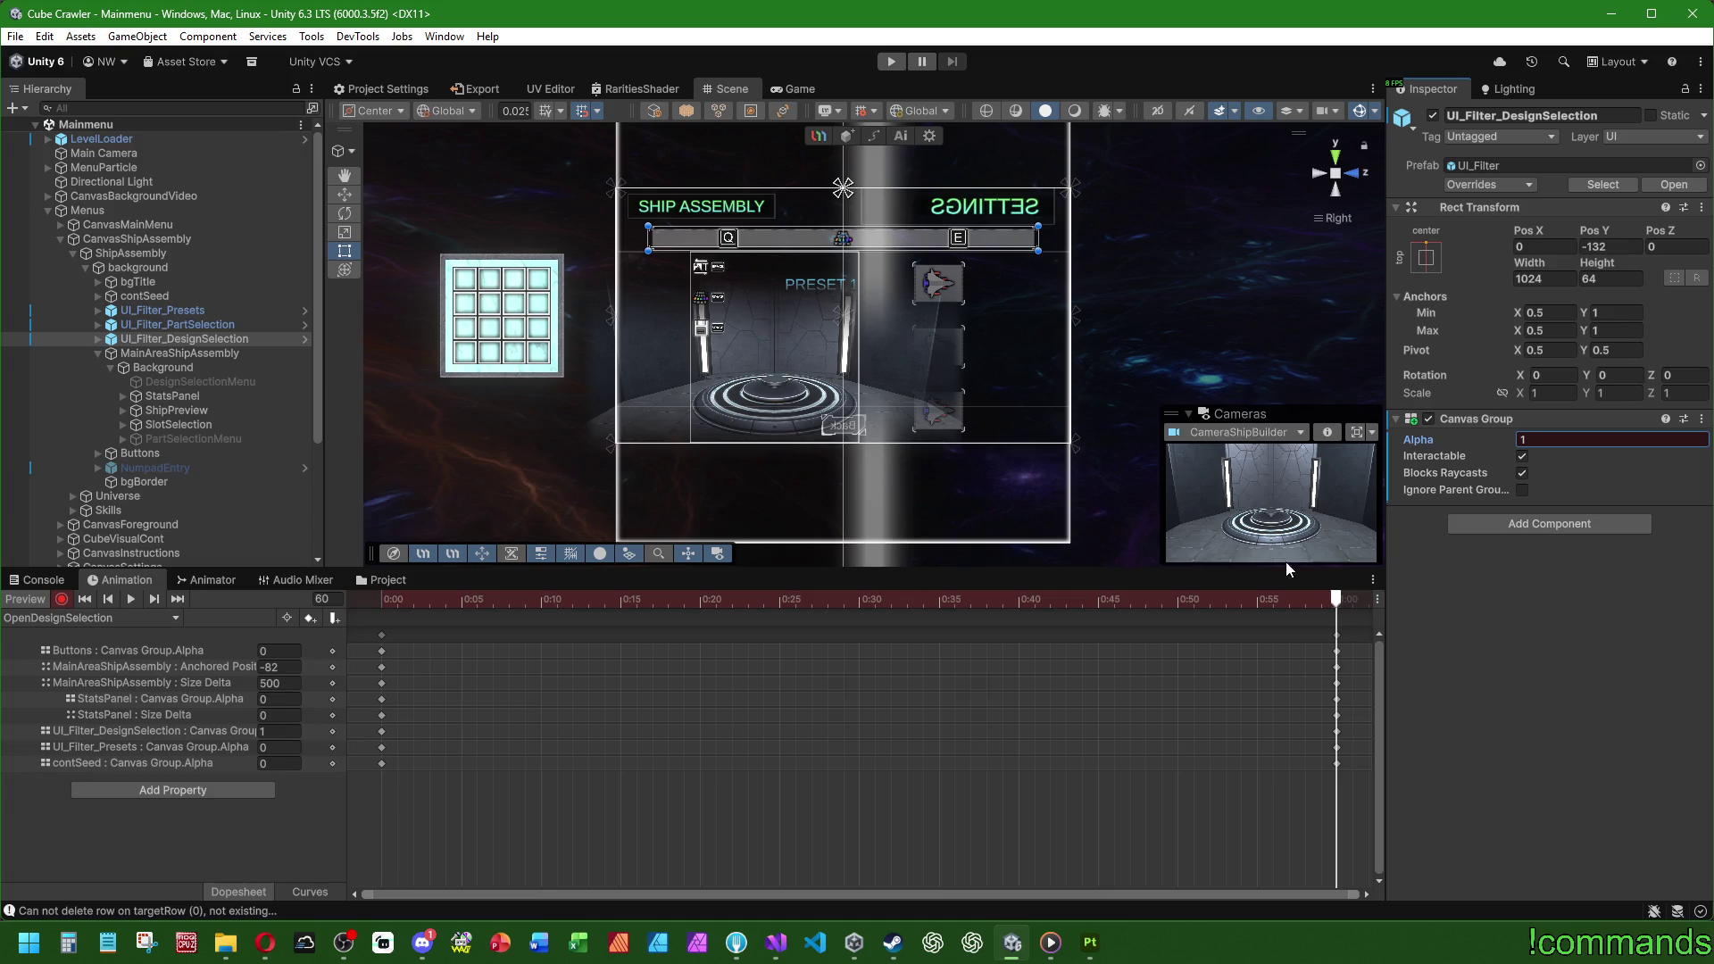
pyautogui.moveTo(1336, 604); pyautogui.dragTo(361, 571)
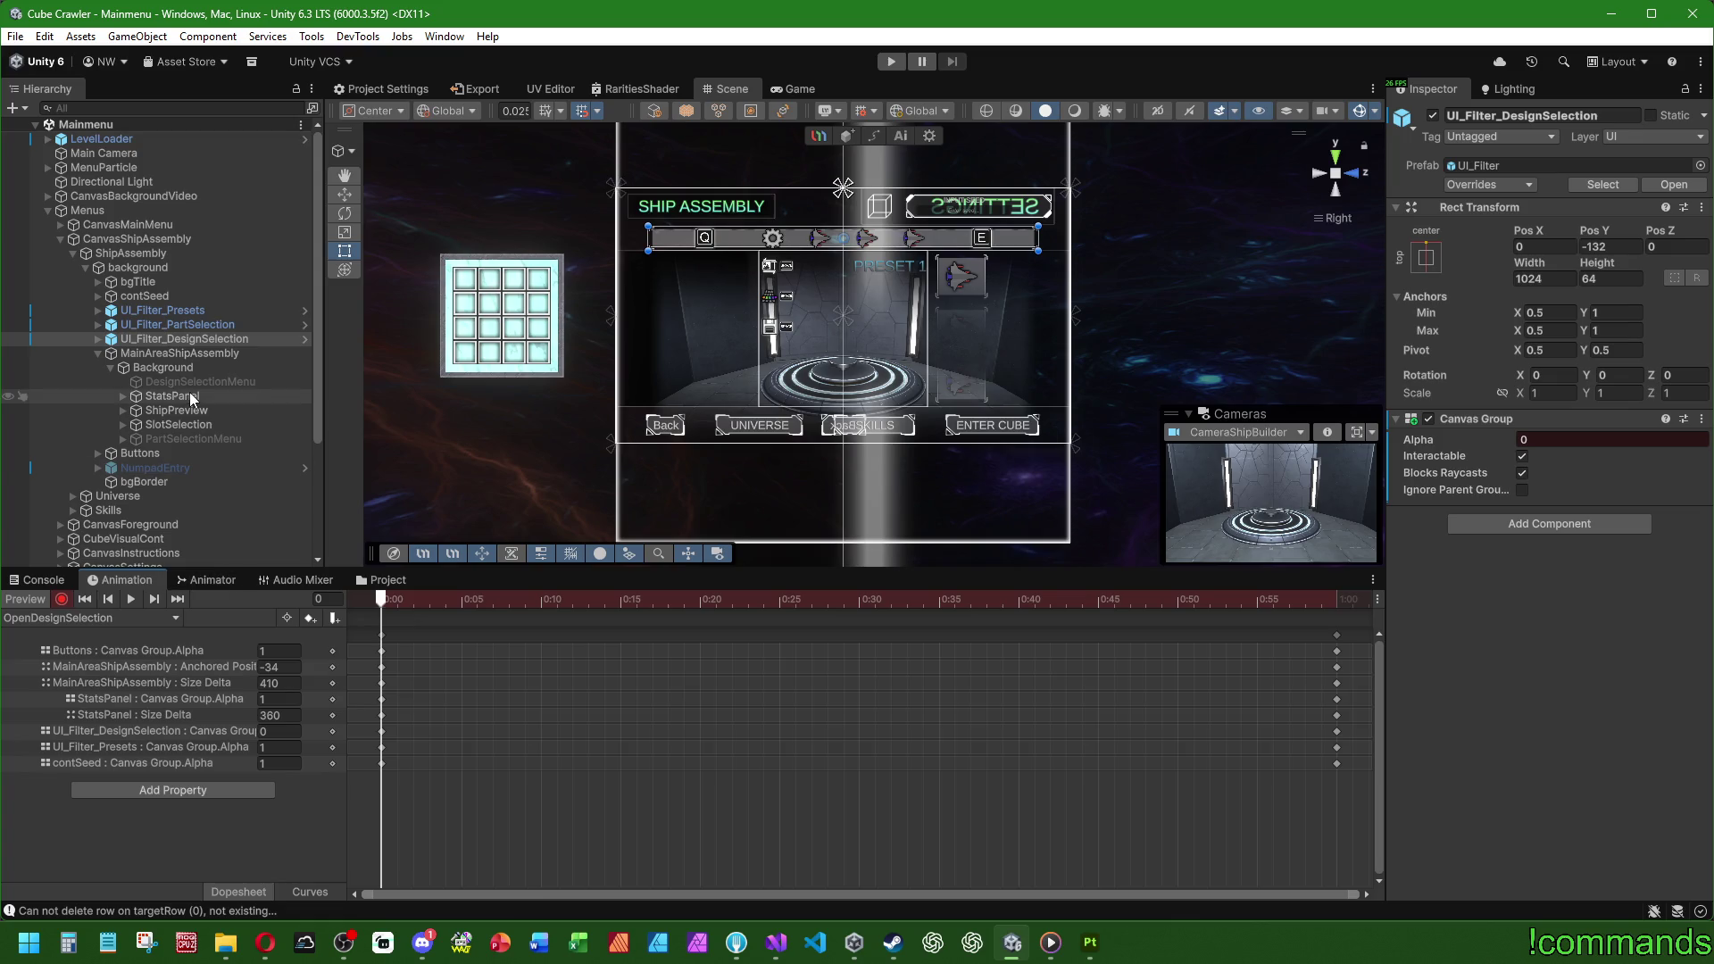
pyautogui.click(100, 619)
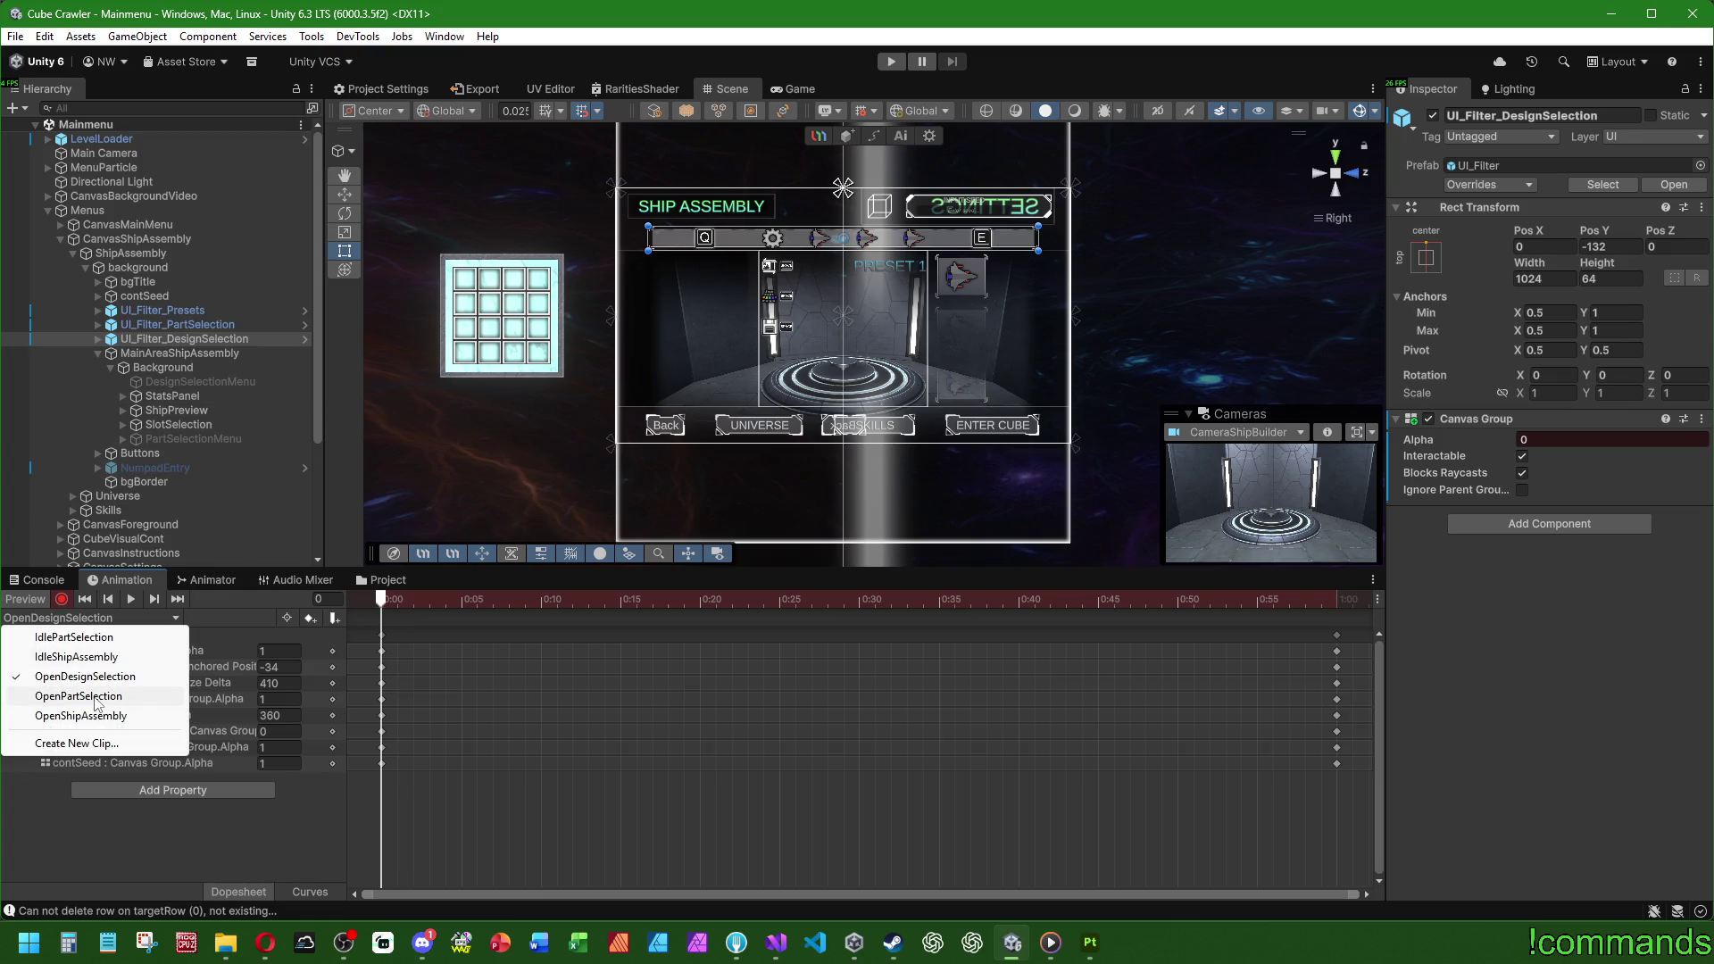
# Step: Preview OpenPartSelection, then switch to OpenDesignSelection and play it back from the start
pyautogui.click(95, 698)
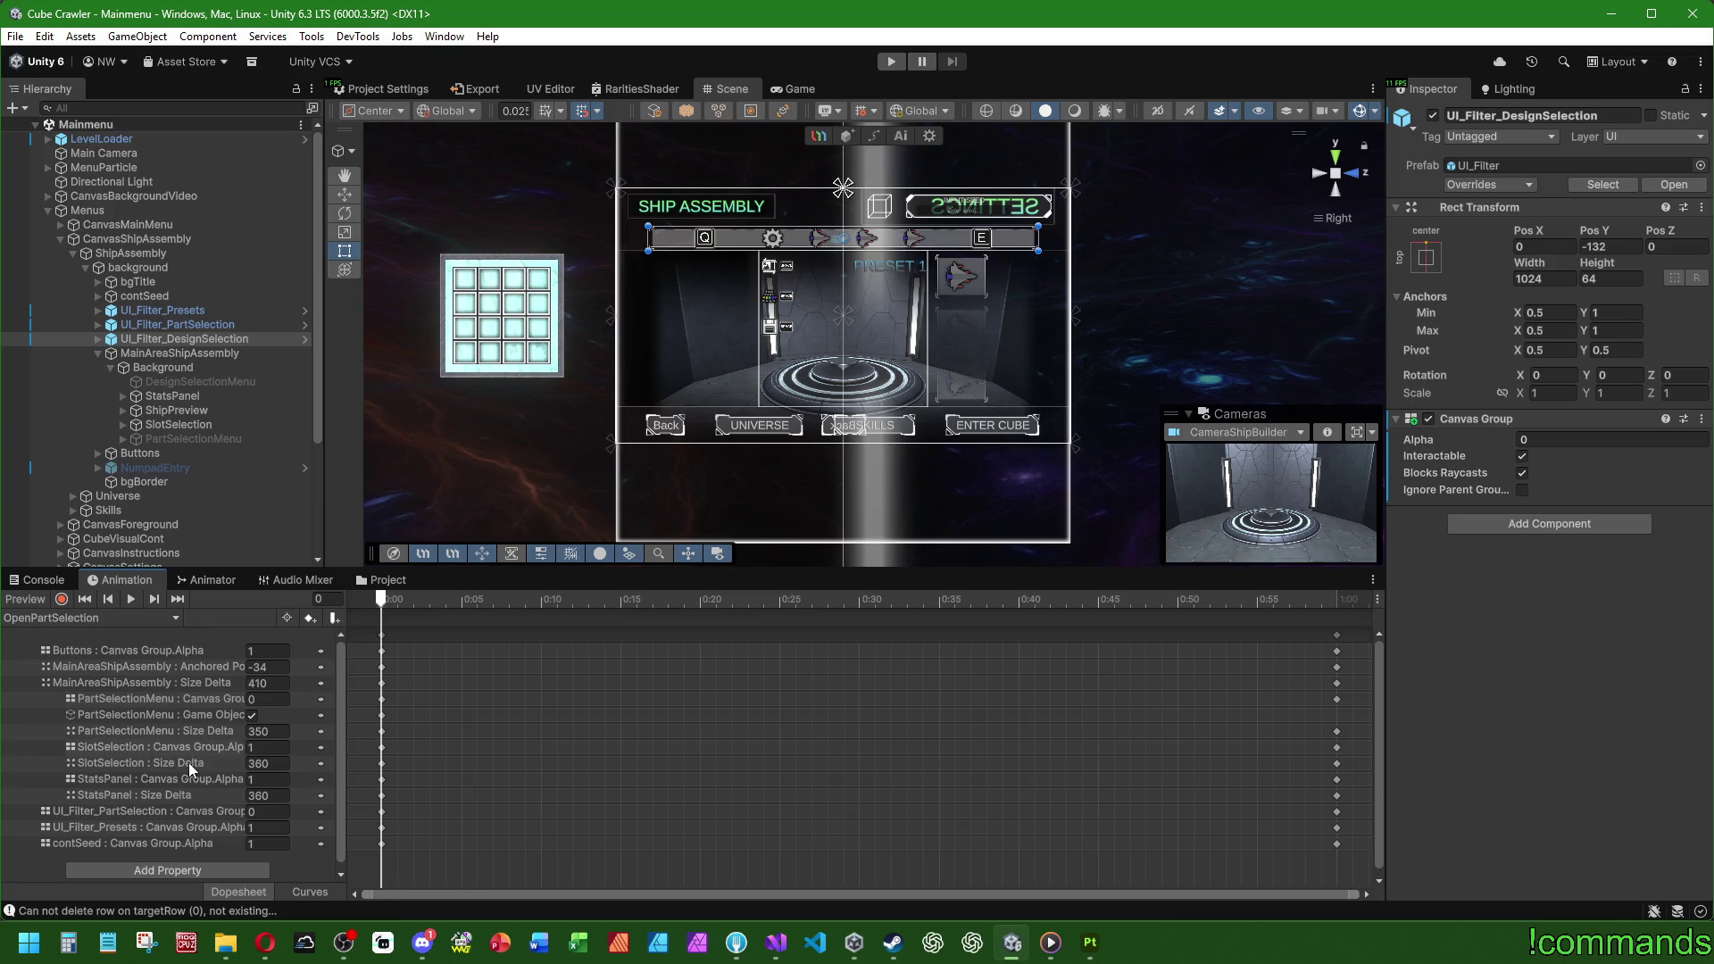
pyautogui.moveTo(387, 598)
pyautogui.mouseDown()
pyautogui.moveTo(1167, 598)
pyautogui.moveTo(96, 661)
pyautogui.mouseUp()
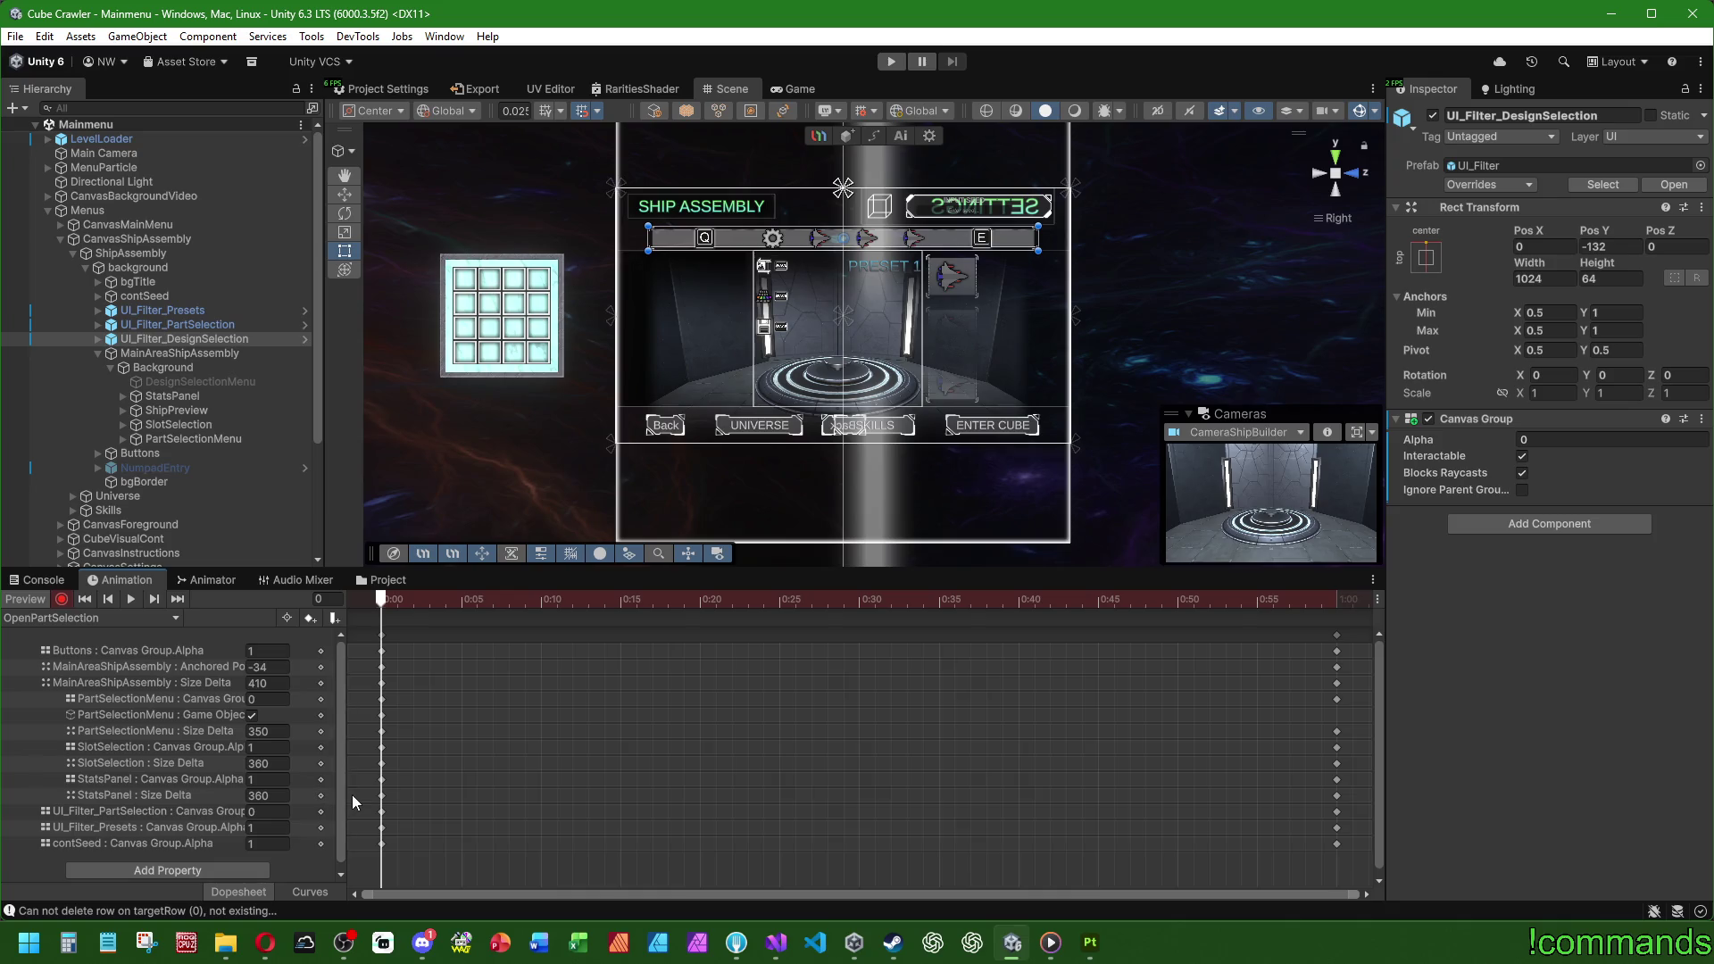
pyautogui.moveTo(437, 757); pyautogui.dragTo(1352, 750)
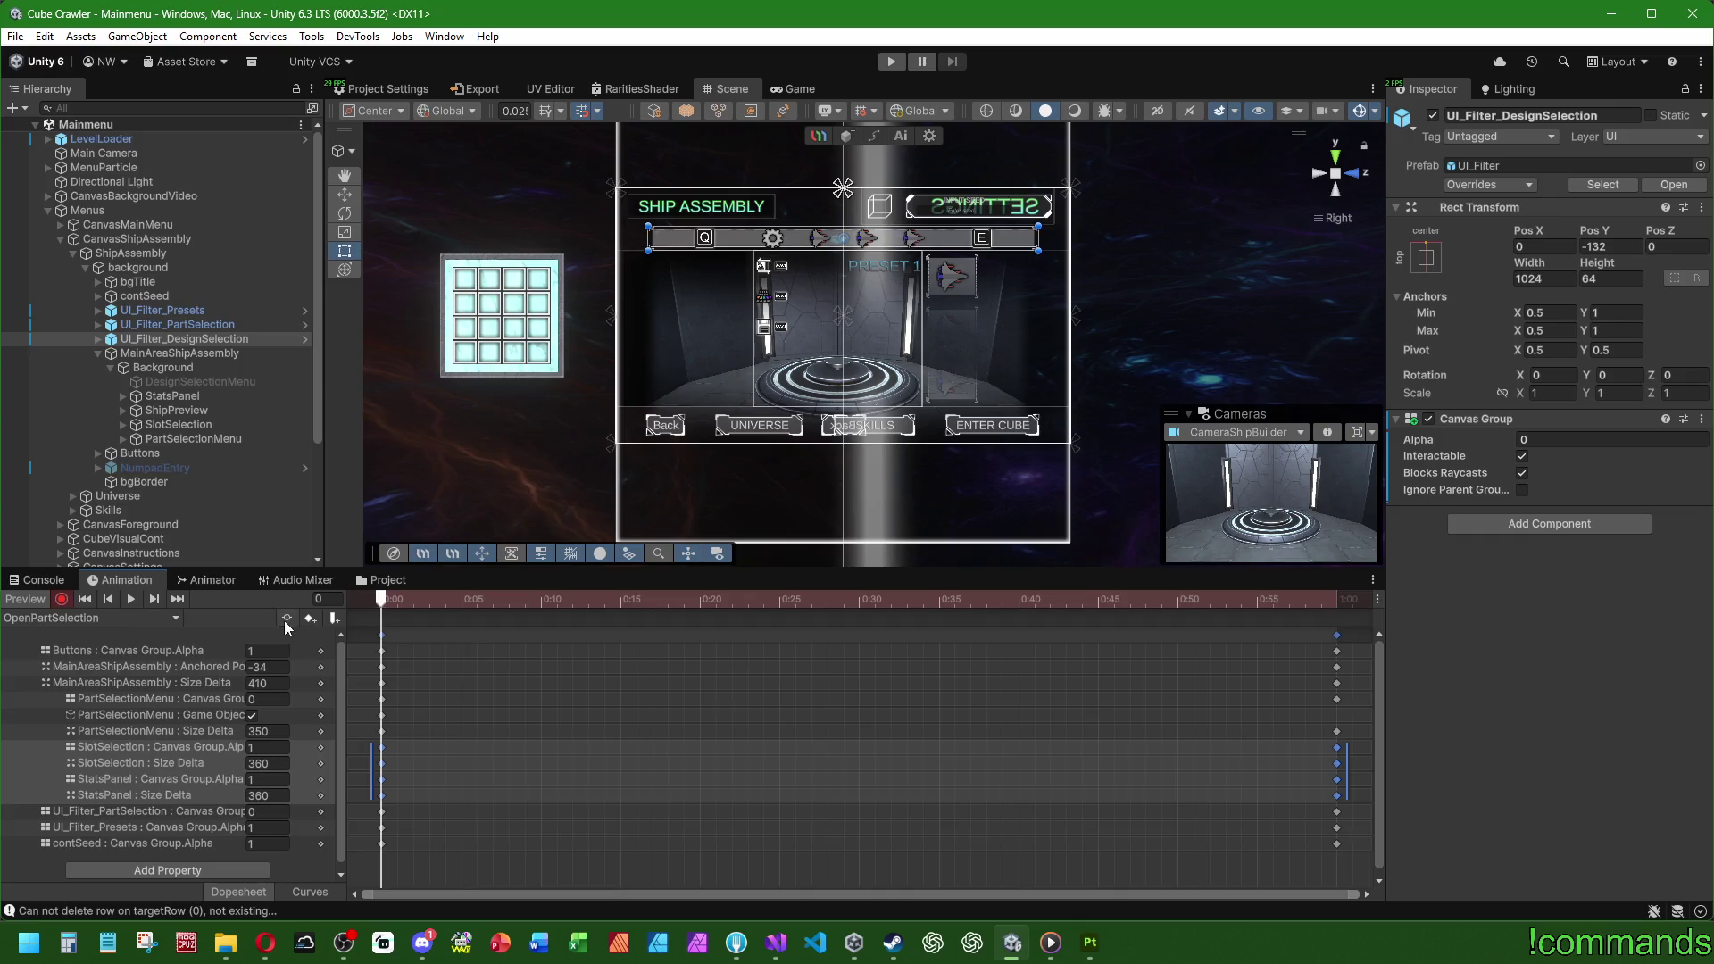
pyautogui.click(88, 612)
pyautogui.click(89, 676)
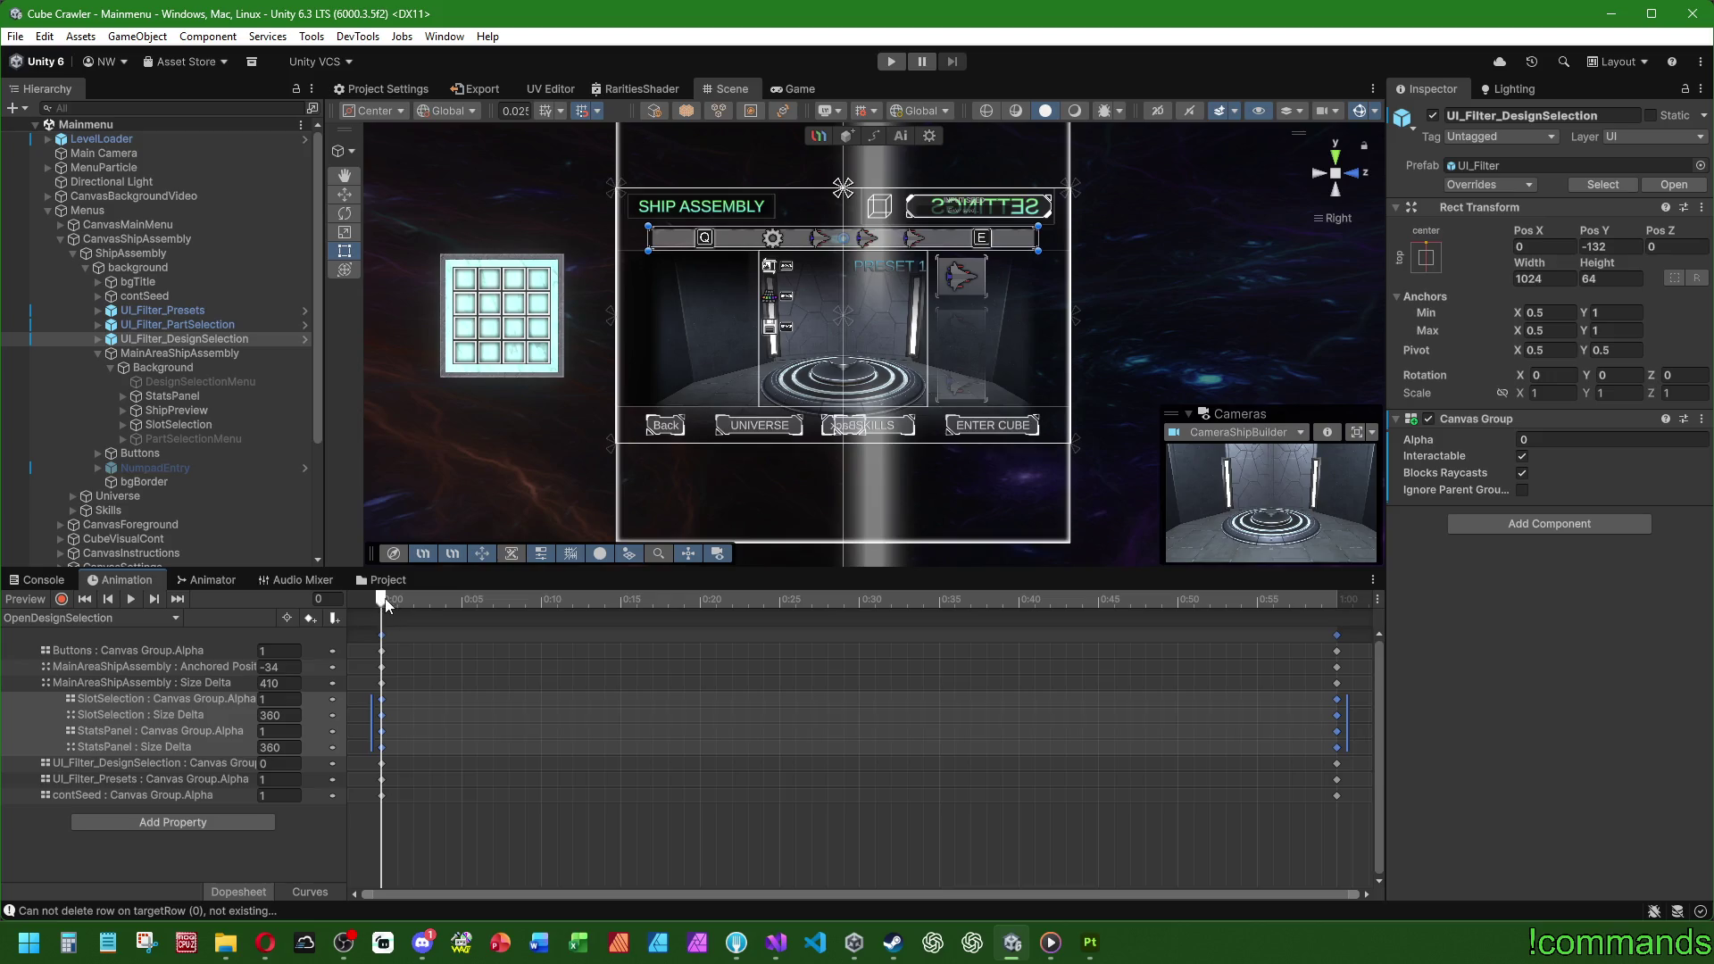
pyautogui.moveTo(386, 605)
pyautogui.mouseDown()
pyautogui.moveTo(908, 593)
pyautogui.moveTo(1355, 635)
pyautogui.moveTo(1339, 627)
pyautogui.mouseUp()
pyautogui.press('space')
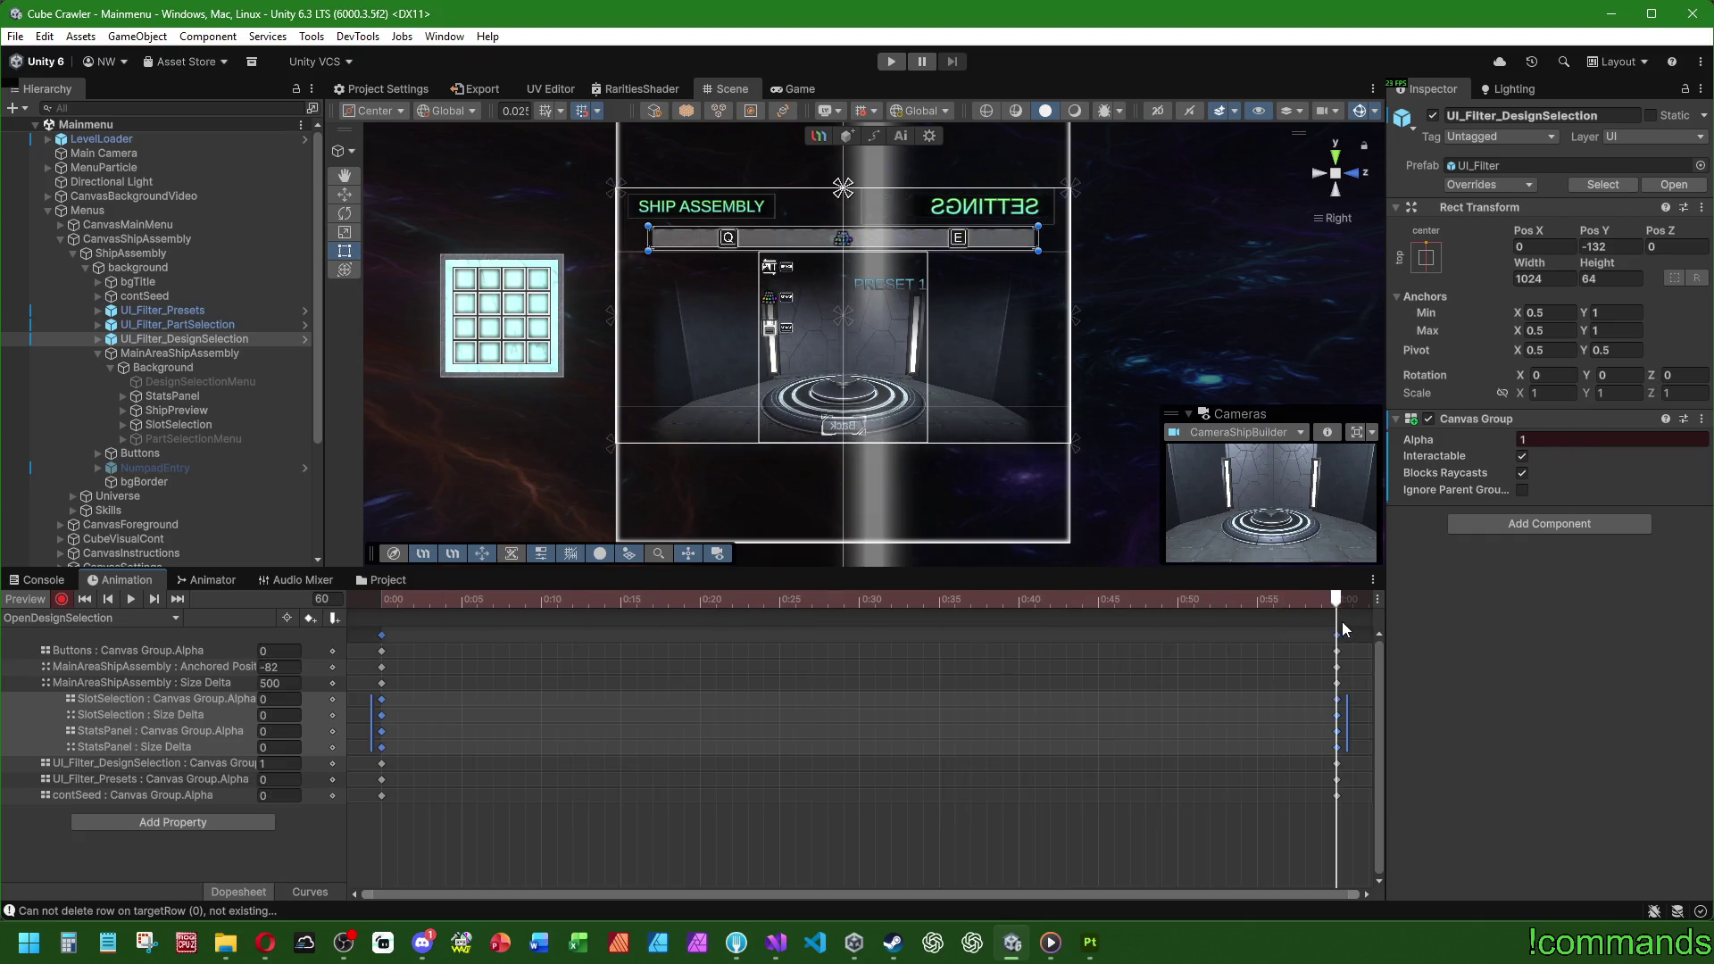
pyautogui.moveTo(1020, 608)
pyautogui.mouseDown()
pyautogui.moveTo(1347, 604)
pyautogui.moveTo(180, 619)
pyautogui.mouseUp()
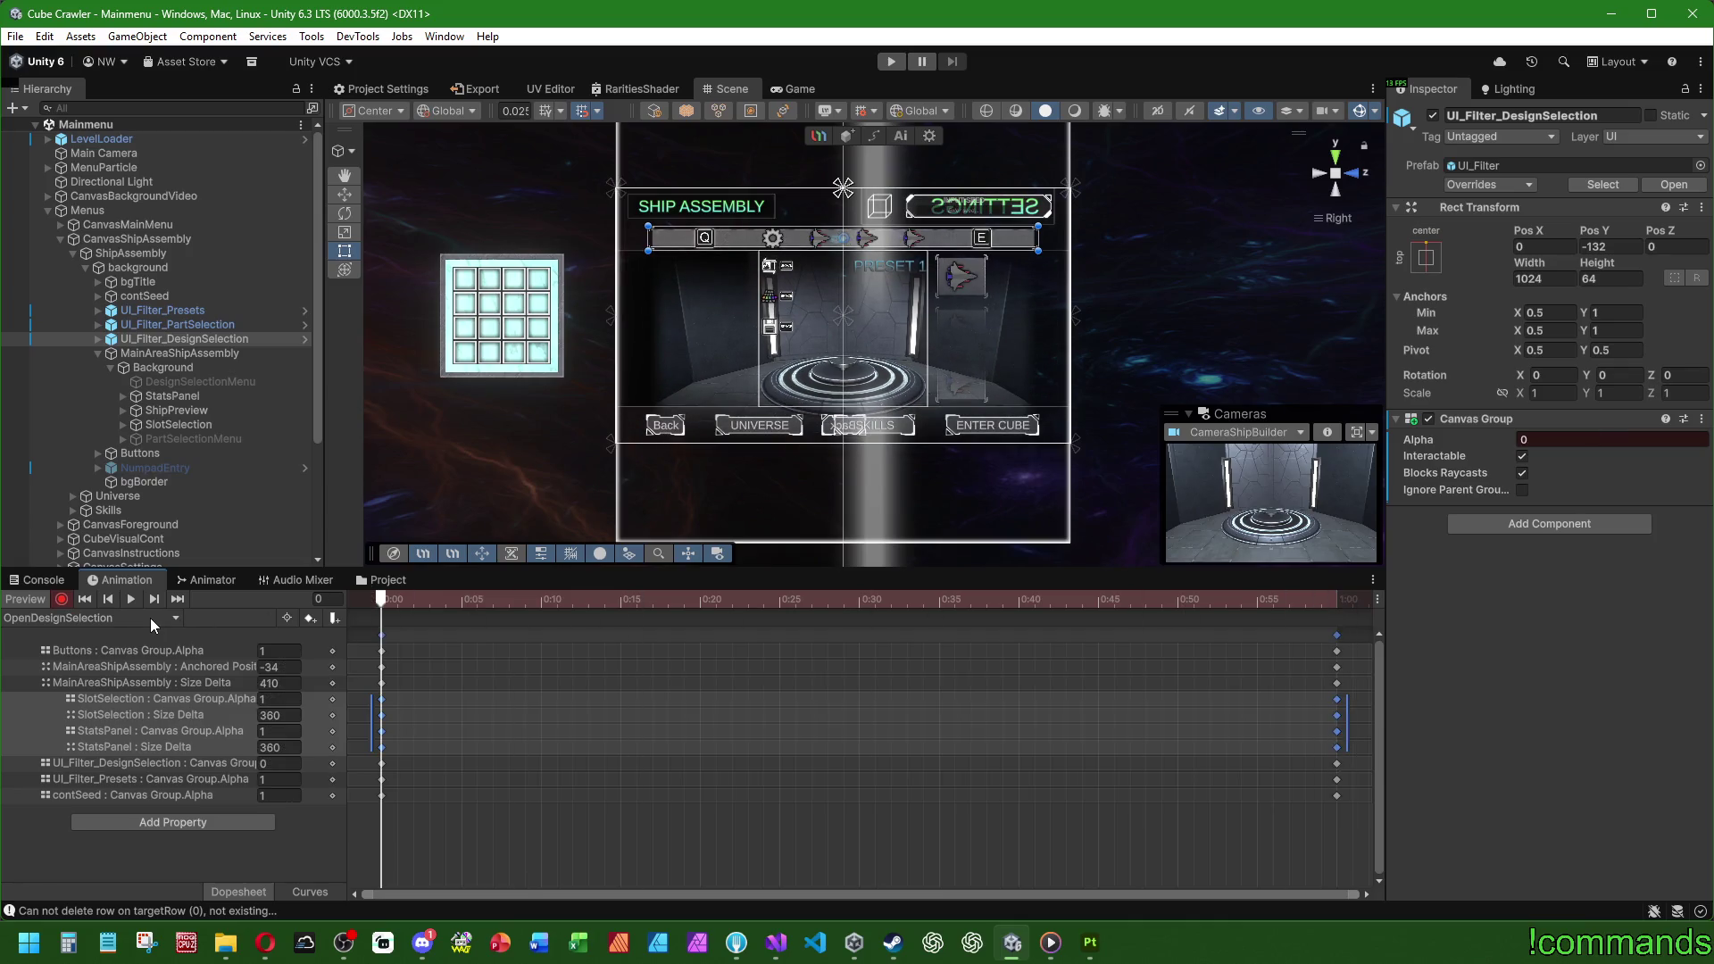
# Step: Replay OpenPartSelection, checking ShipPreview's layout and the MainAreaShipAssembly Size Delta track
pyautogui.click(152, 614)
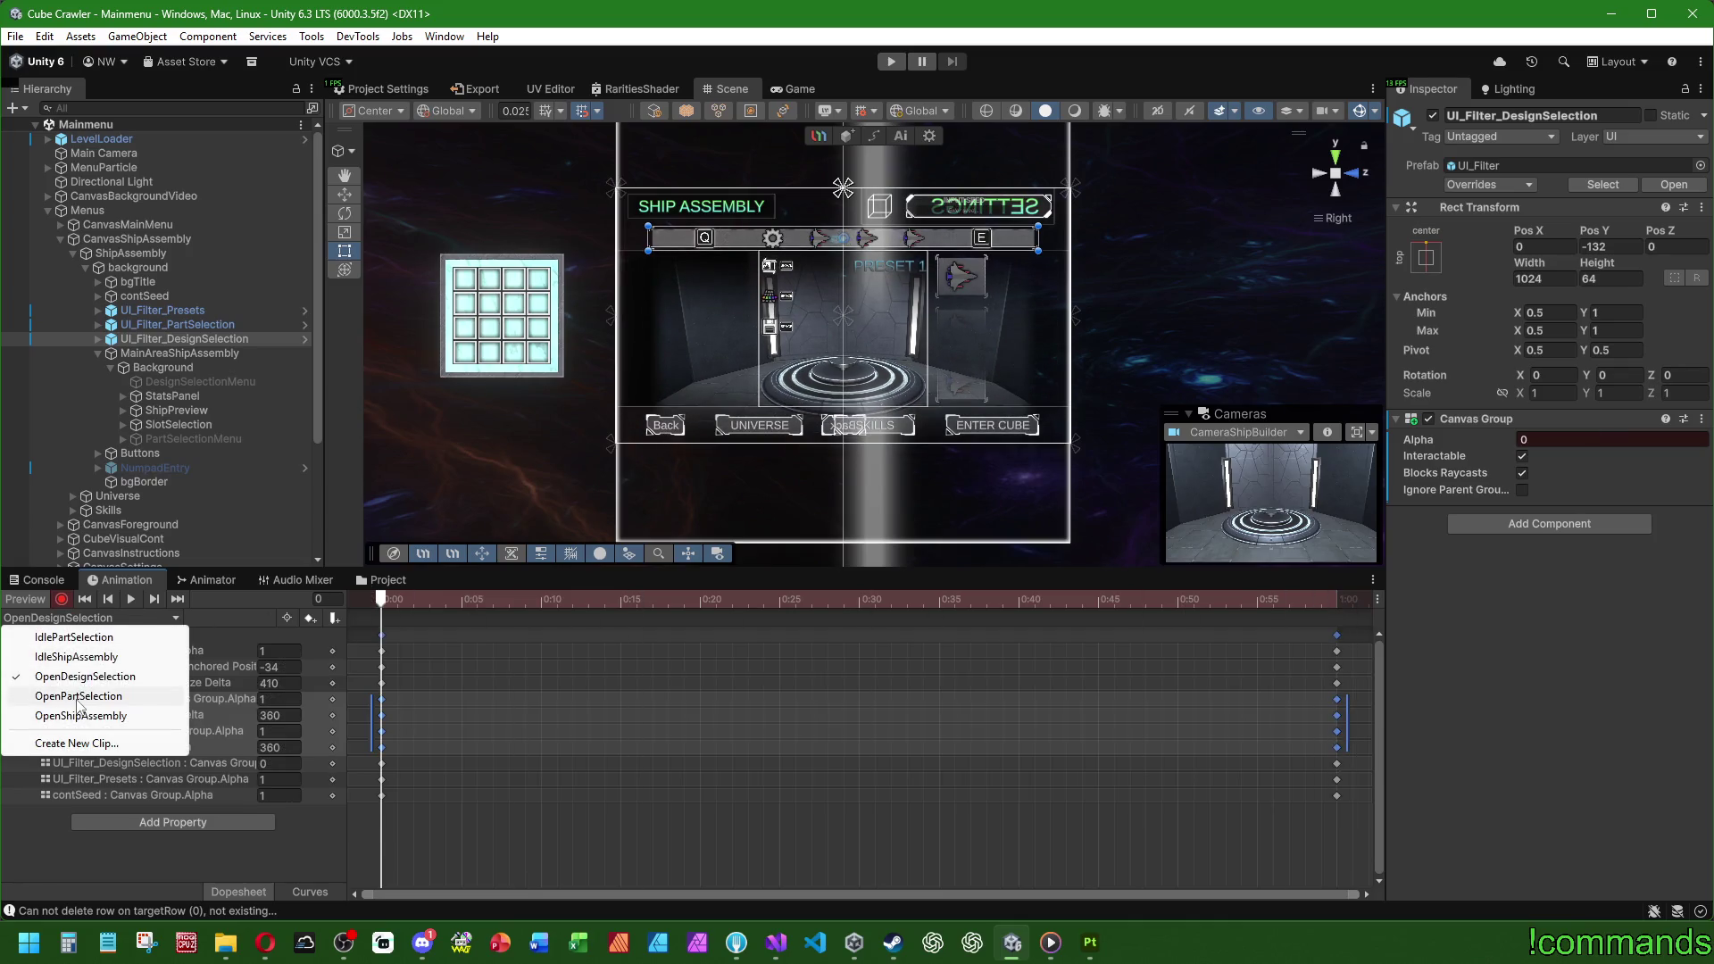
pyautogui.click(77, 700)
pyautogui.moveTo(375, 604)
pyautogui.mouseDown()
pyautogui.moveTo(1287, 624)
pyautogui.moveTo(1348, 607)
pyautogui.moveTo(228, 618)
pyautogui.mouseUp()
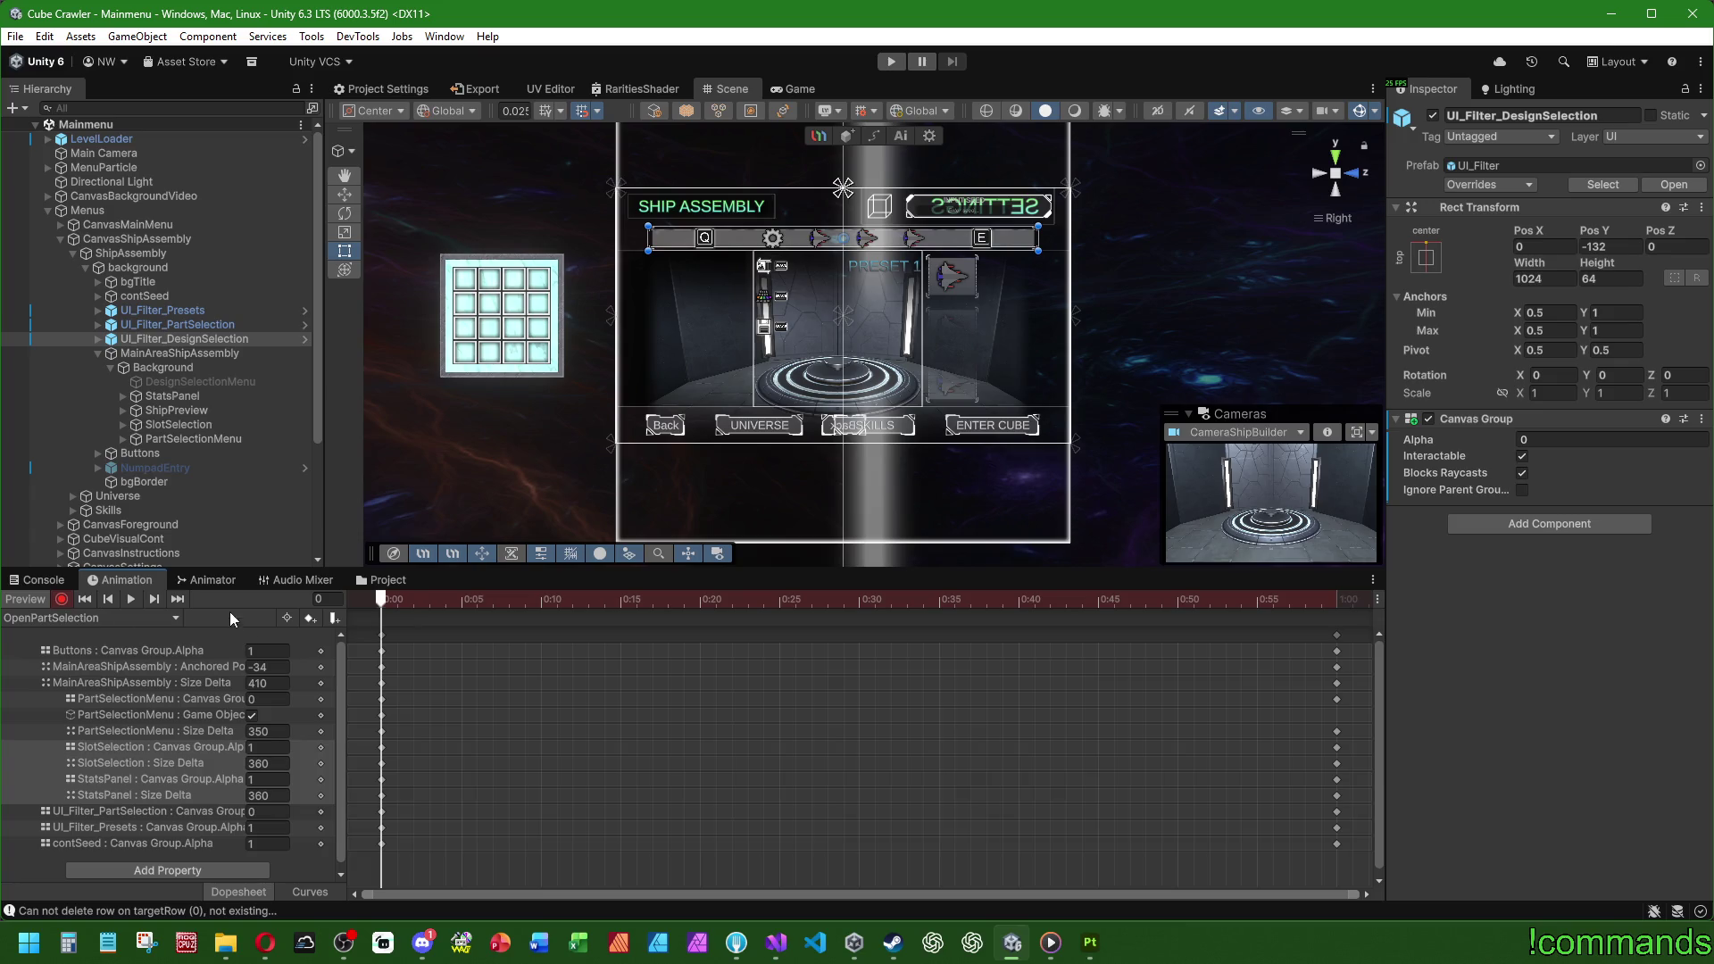
pyautogui.click(192, 410)
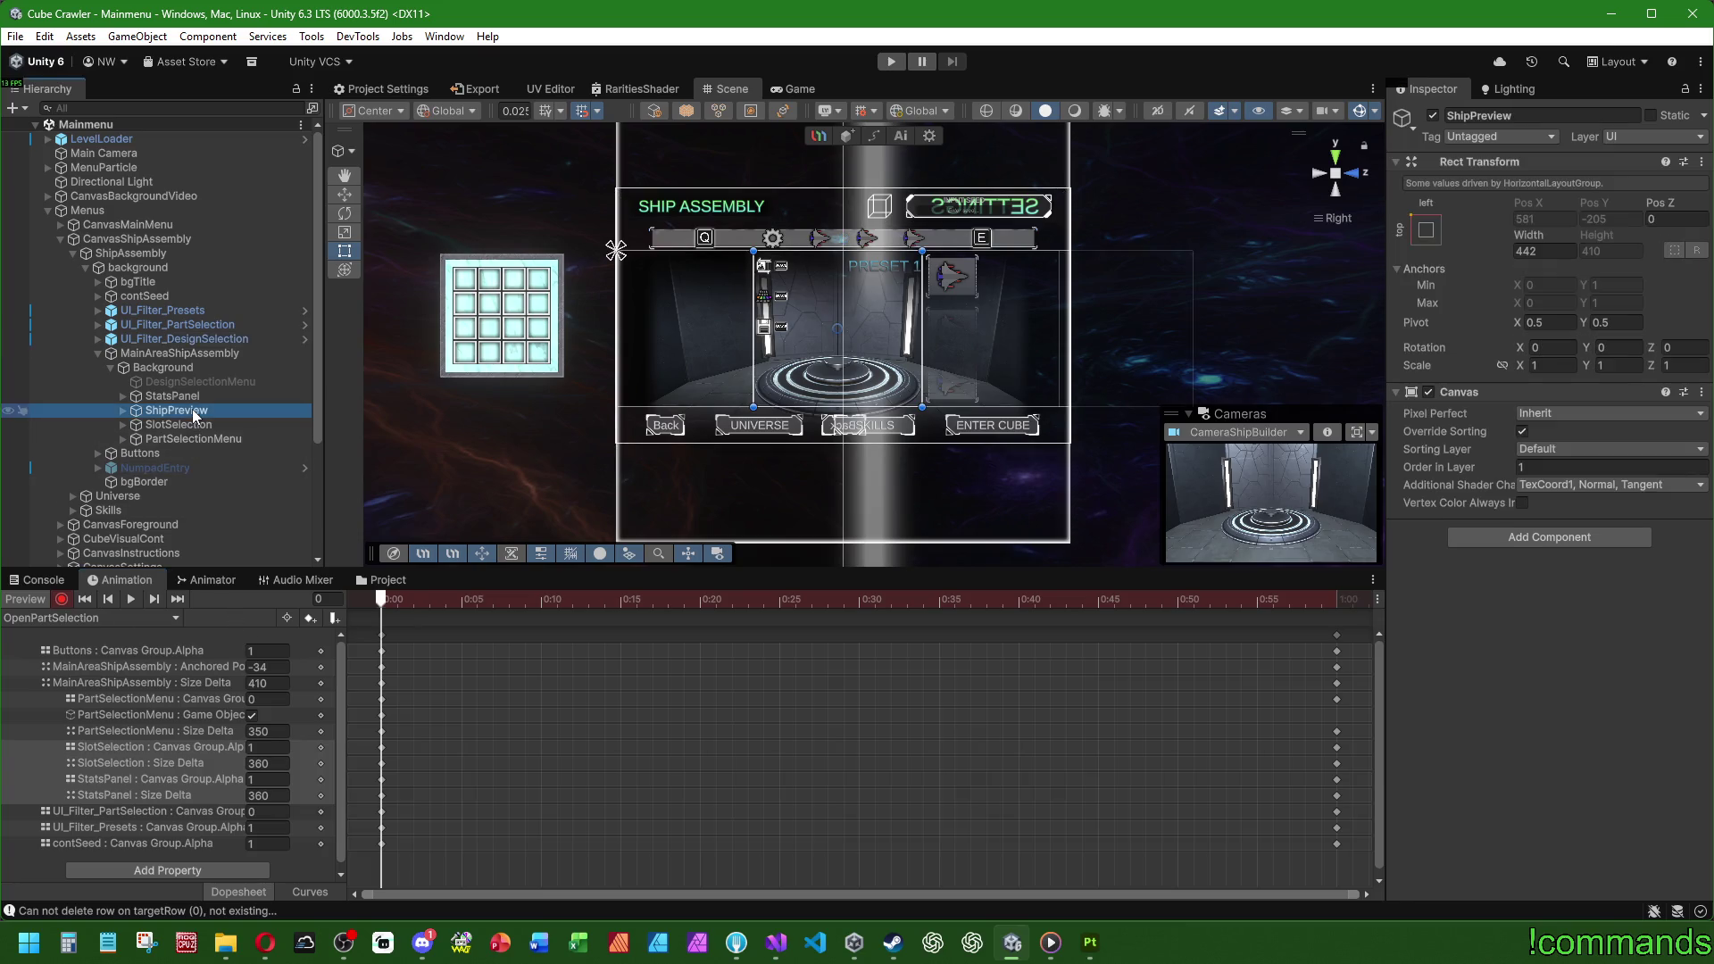
pyautogui.click(130, 683)
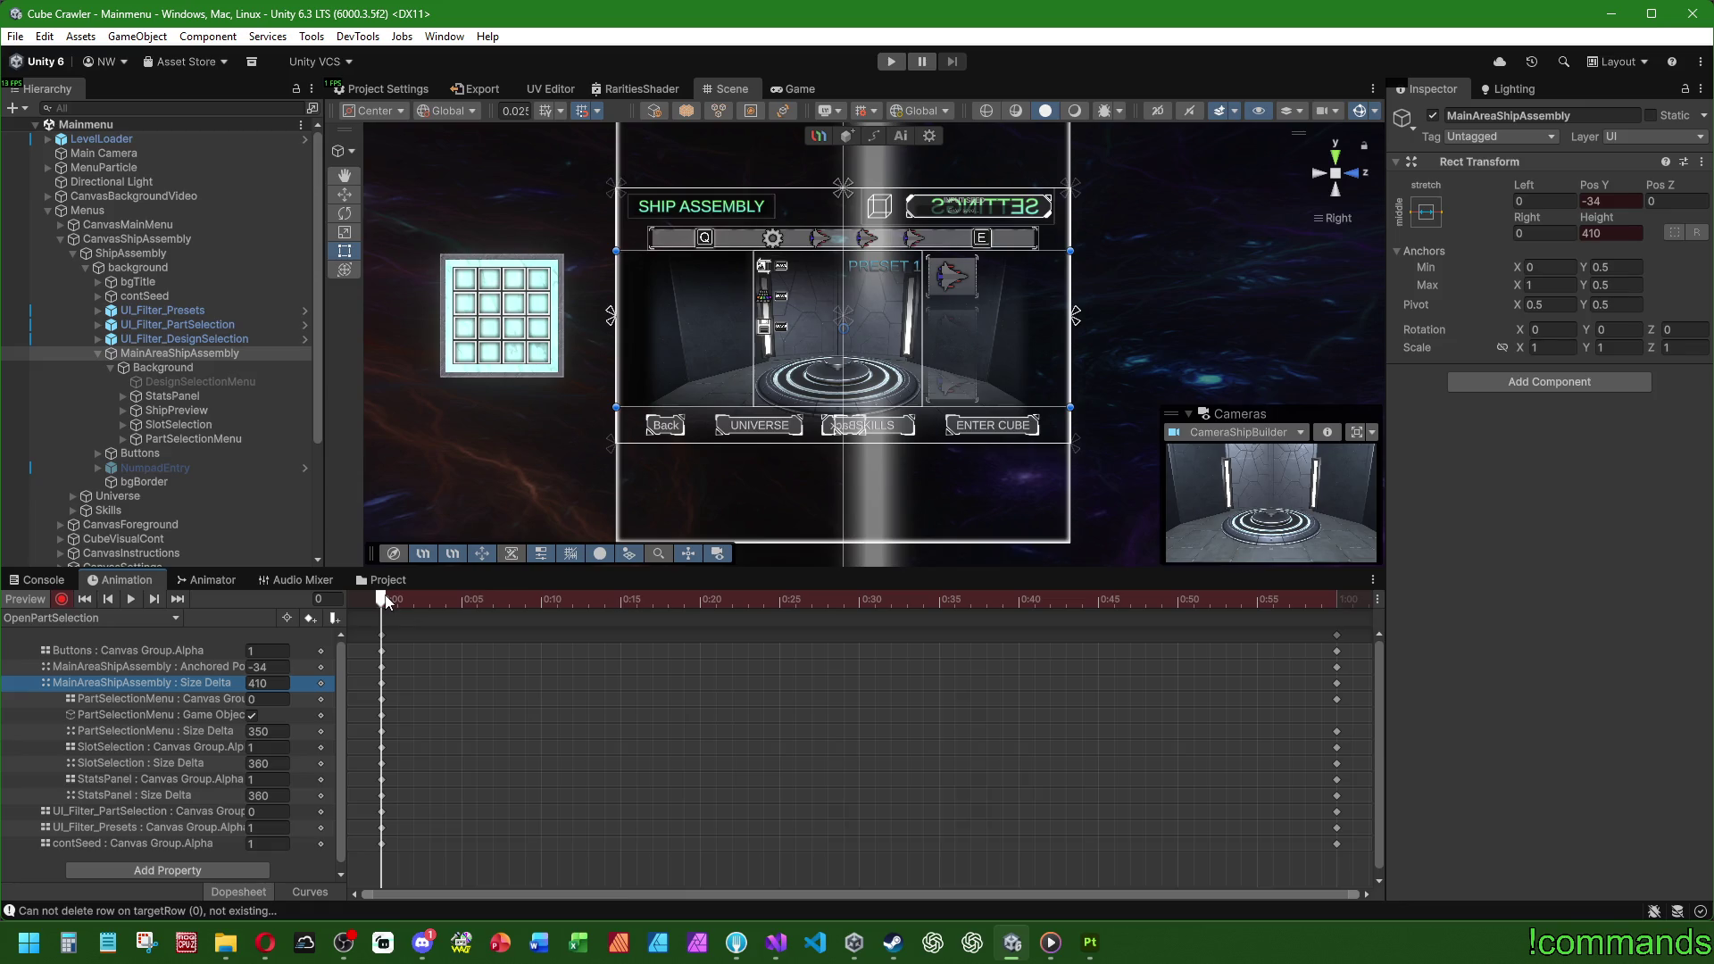
pyautogui.moveTo(386, 599); pyautogui.dragTo(1155, 599)
pyautogui.moveTo(393, 600)
pyautogui.mouseDown()
pyautogui.moveTo(356, 597)
pyautogui.moveTo(604, 600)
pyautogui.moveTo(361, 571)
pyautogui.moveTo(573, 593)
pyautogui.moveTo(290, 593)
pyautogui.mouseUp()
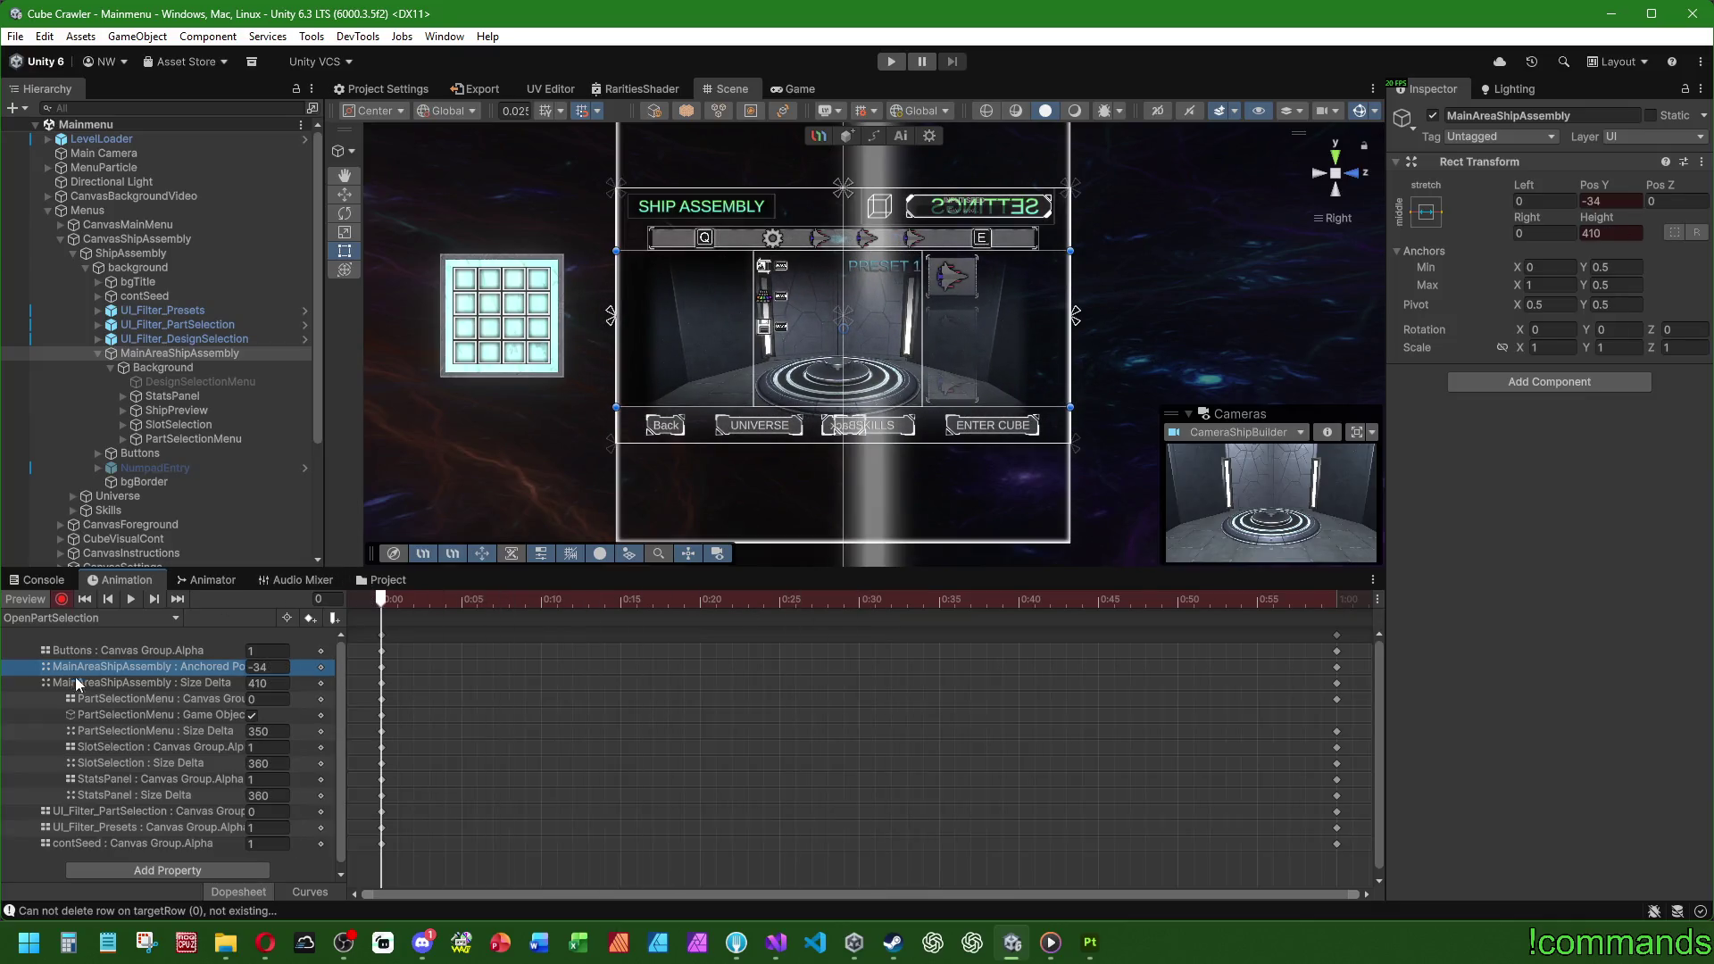
# Step: Return to OpenDesignSelection, scrub it back to frame 0, and turn Preview off
pyautogui.click(80, 617)
pyautogui.click(77, 676)
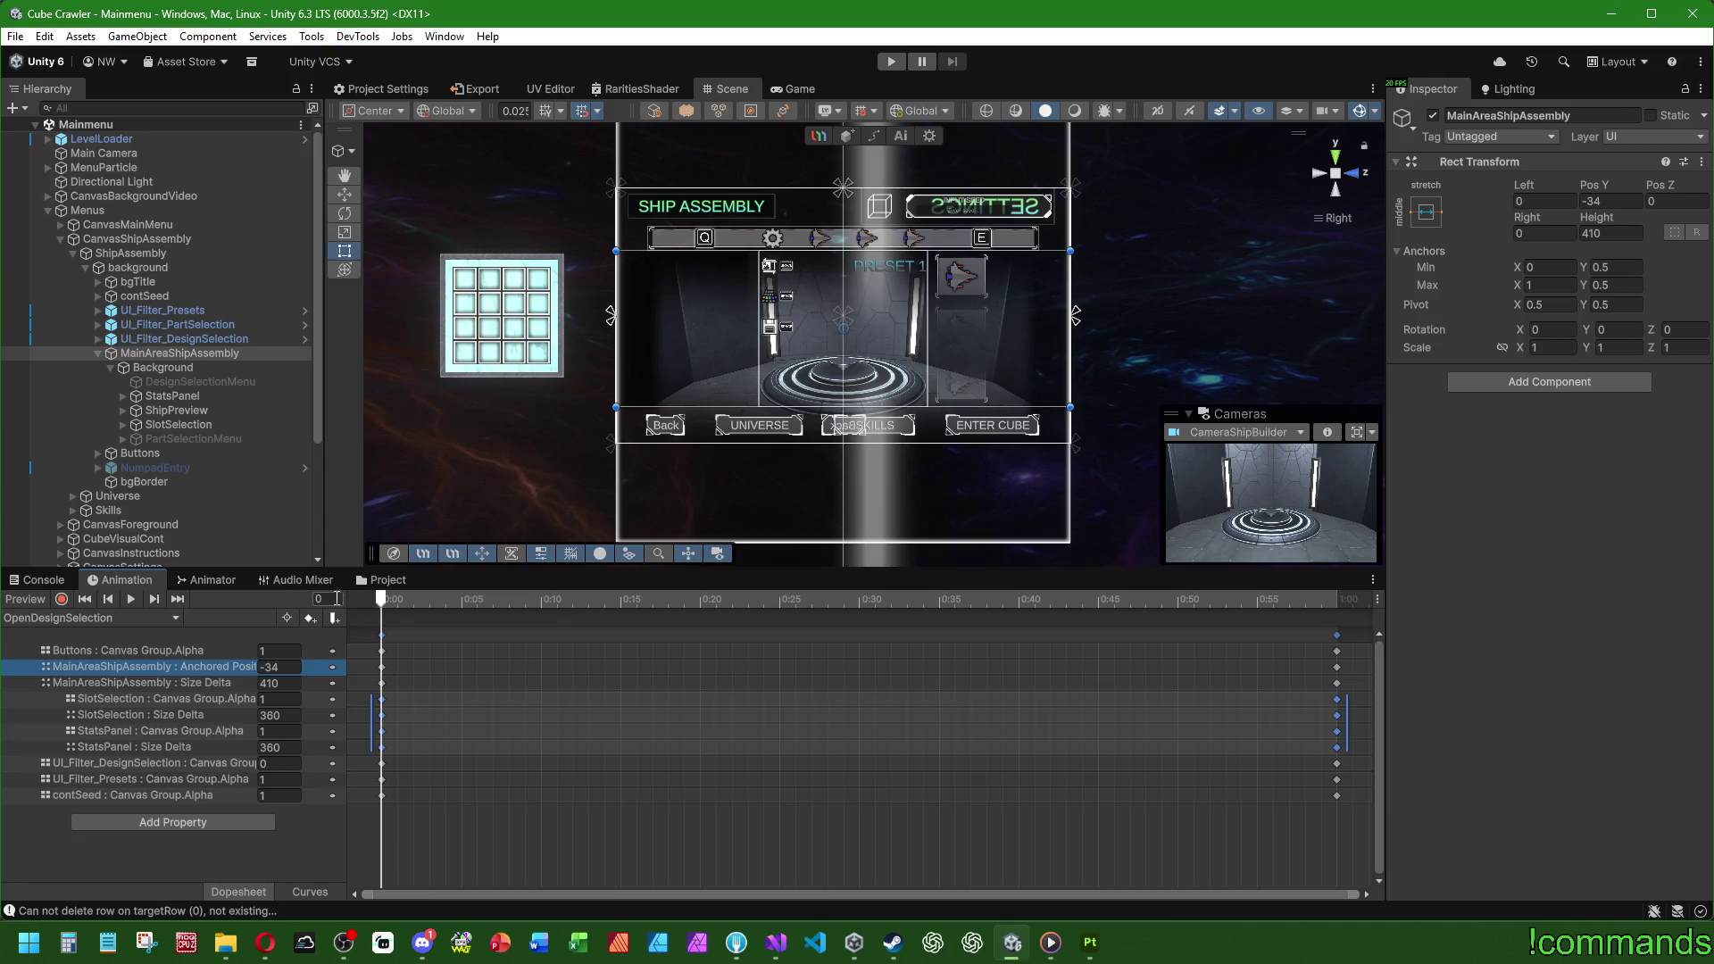
pyautogui.click(940, 599)
pyautogui.moveTo(960, 598)
pyautogui.mouseDown()
pyautogui.moveTo(1353, 598)
pyautogui.moveTo(62, 624)
pyautogui.mouseUp()
pyautogui.click(42, 598)
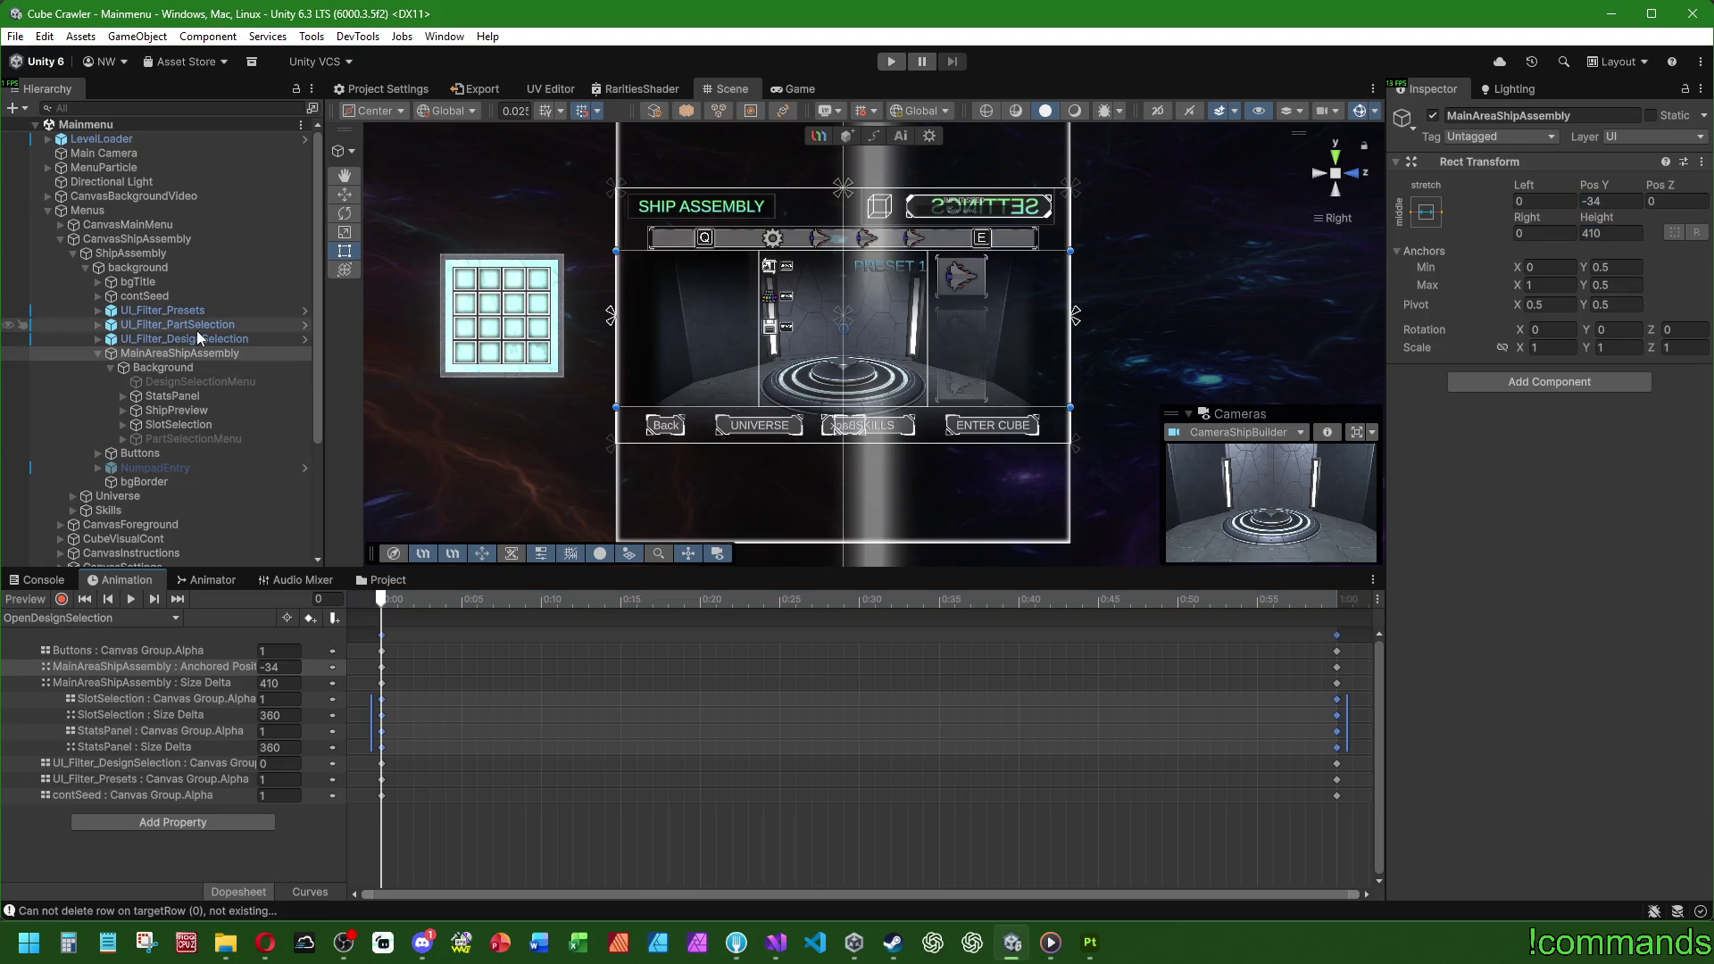
# Step: Copy PartSelectionMenu's UI Navigation component after reviewing its components
pyautogui.click(202, 436)
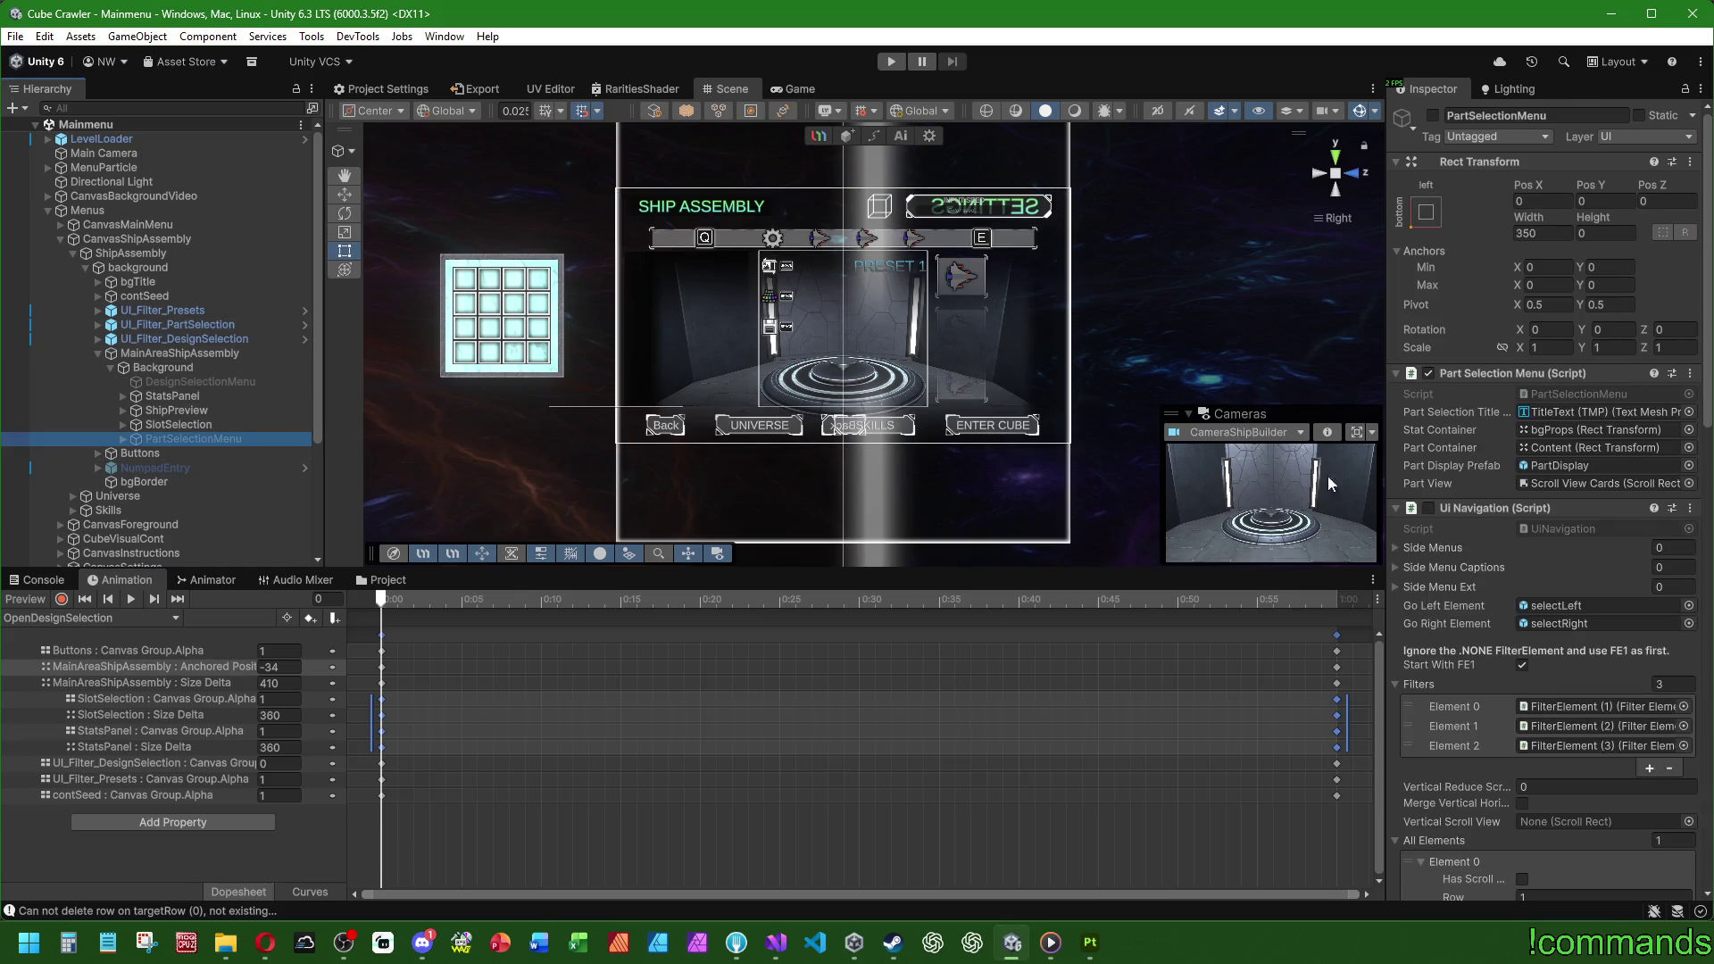
pyautogui.scroll(-10, 1455, 474)
pyautogui.scroll(-8, 1445, 477)
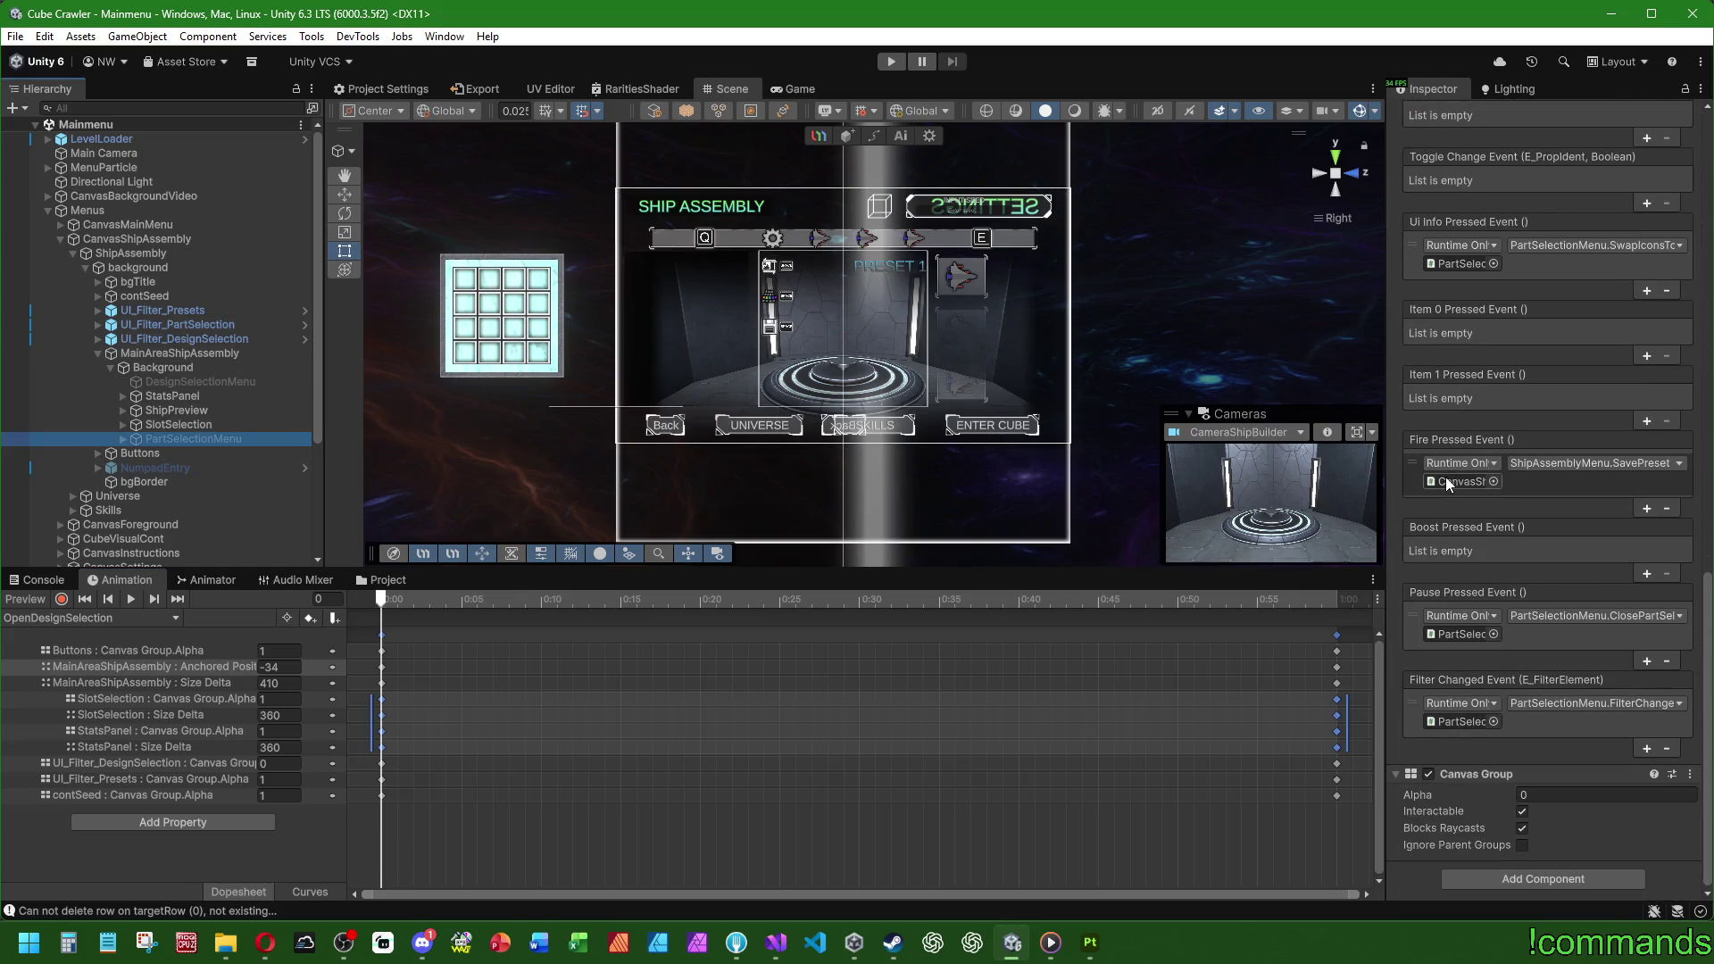
pyautogui.scroll(6, 1480, 537)
pyautogui.scroll(6, 1480, 537)
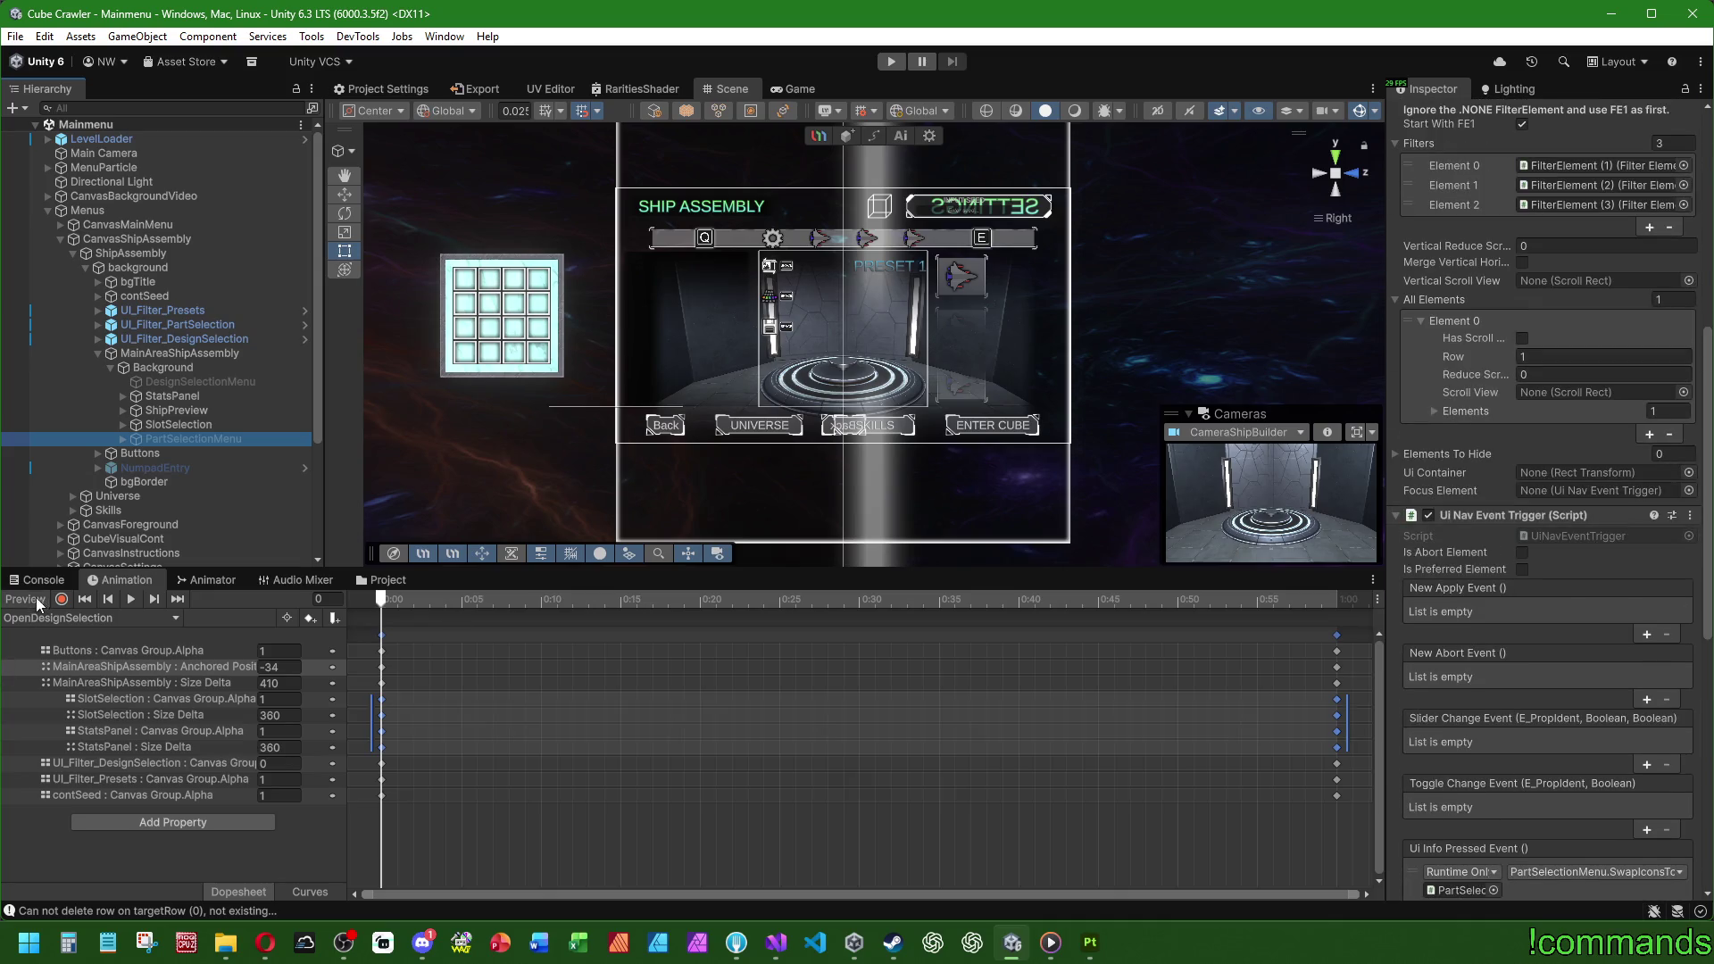
pyautogui.click(36, 579)
pyautogui.moveTo(528, 572)
pyautogui.mouseDown()
pyautogui.moveTo(533, 697)
pyautogui.moveTo(514, 737)
pyautogui.mouseUp()
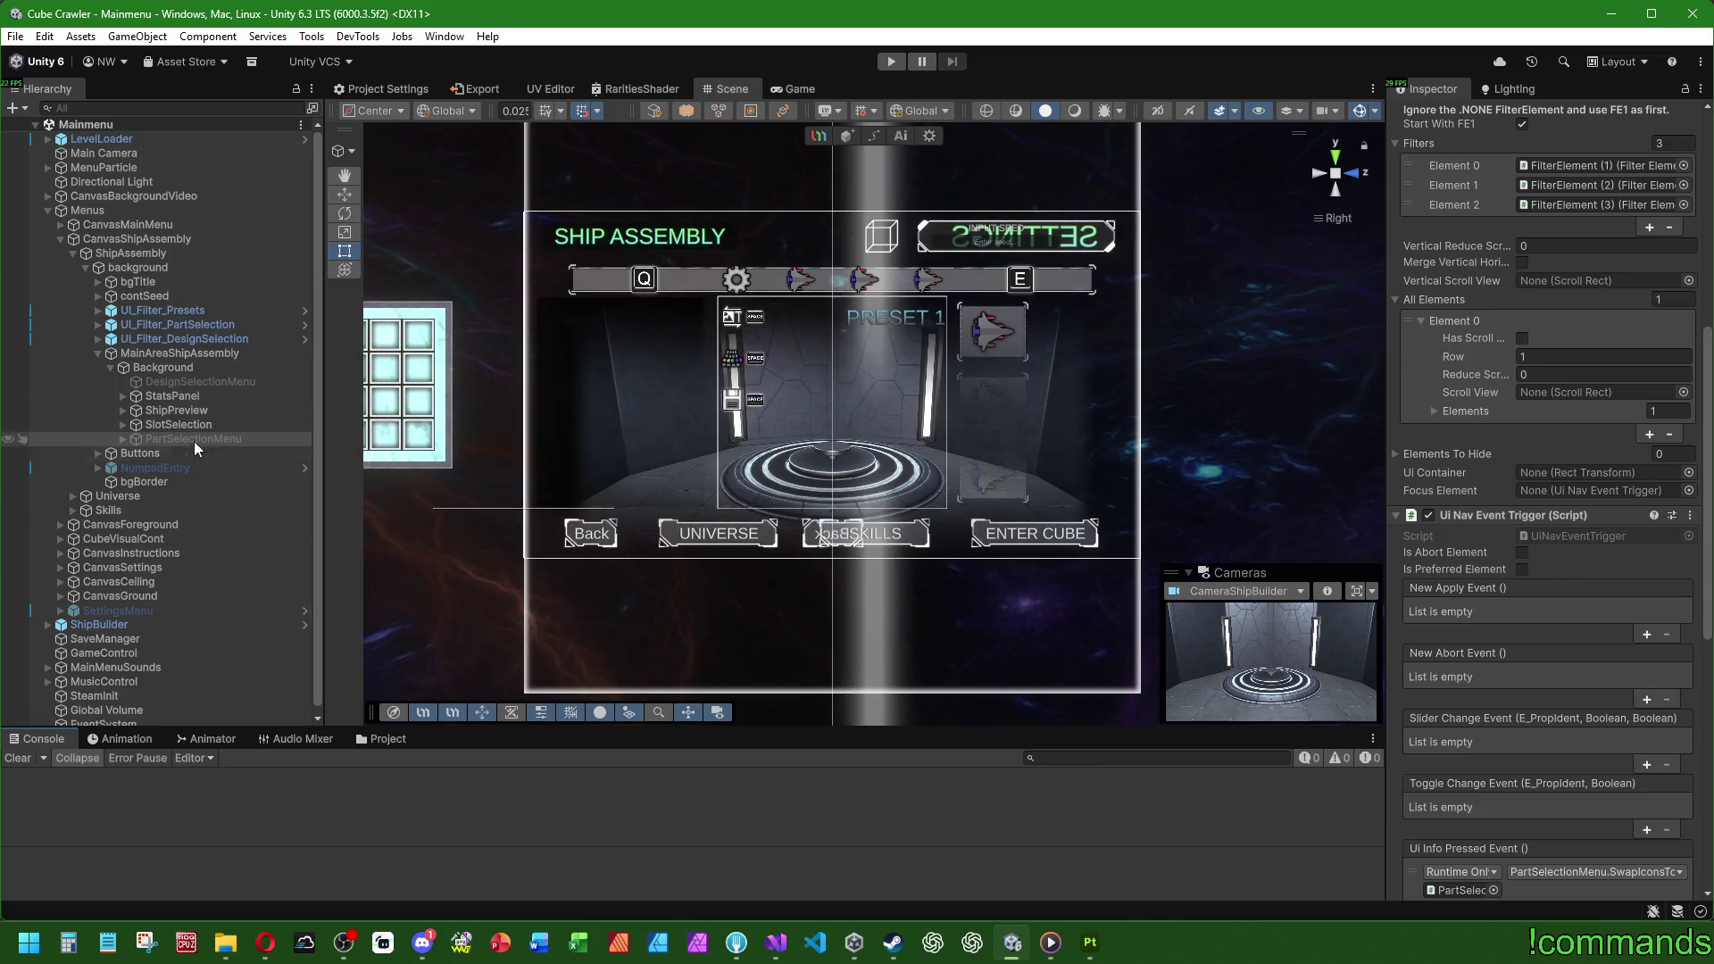
pyautogui.click(195, 439)
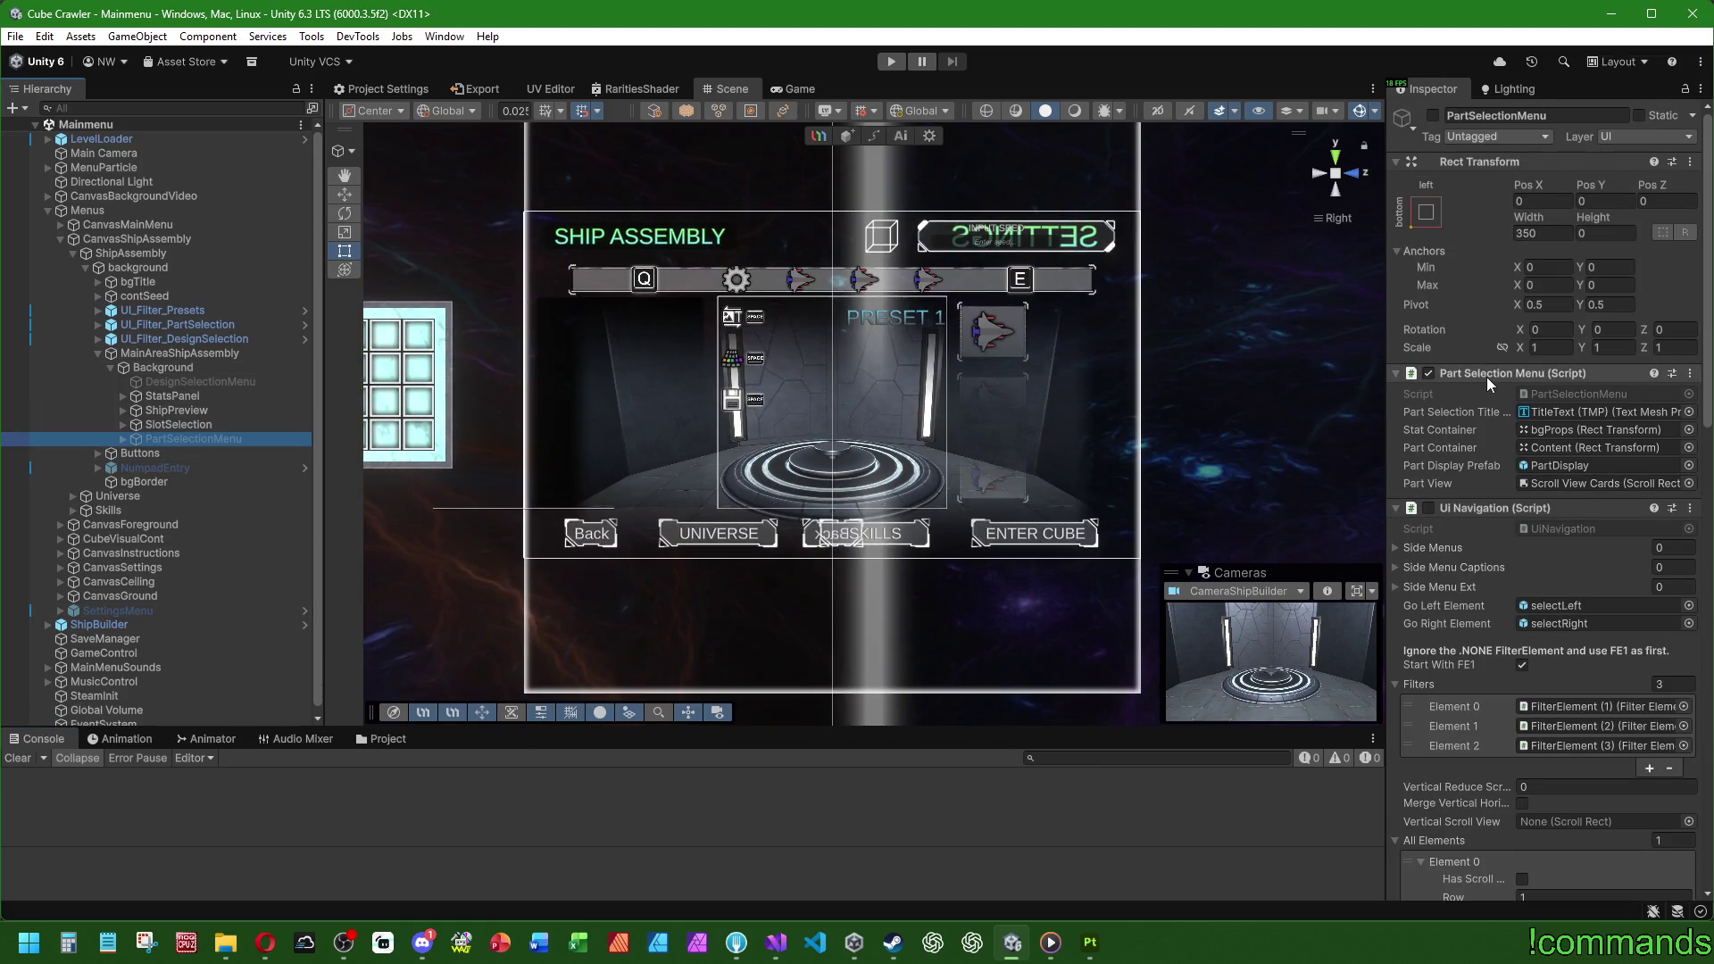
pyautogui.rightClick(1480, 506)
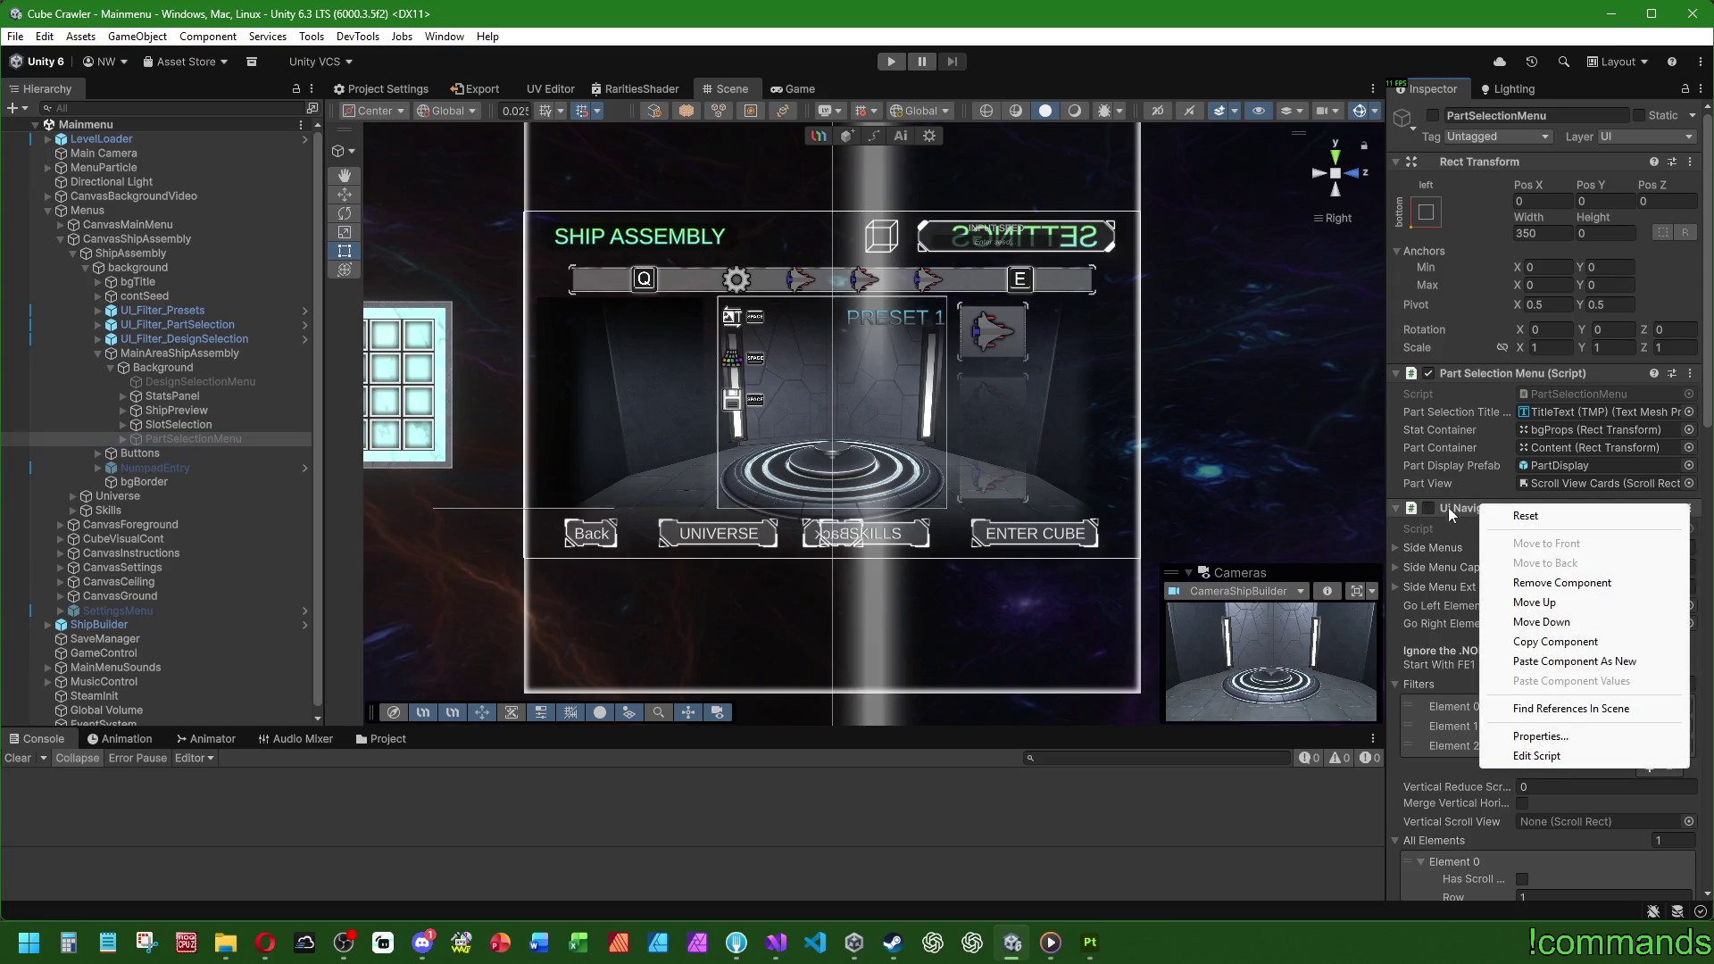
pyautogui.click(1553, 641)
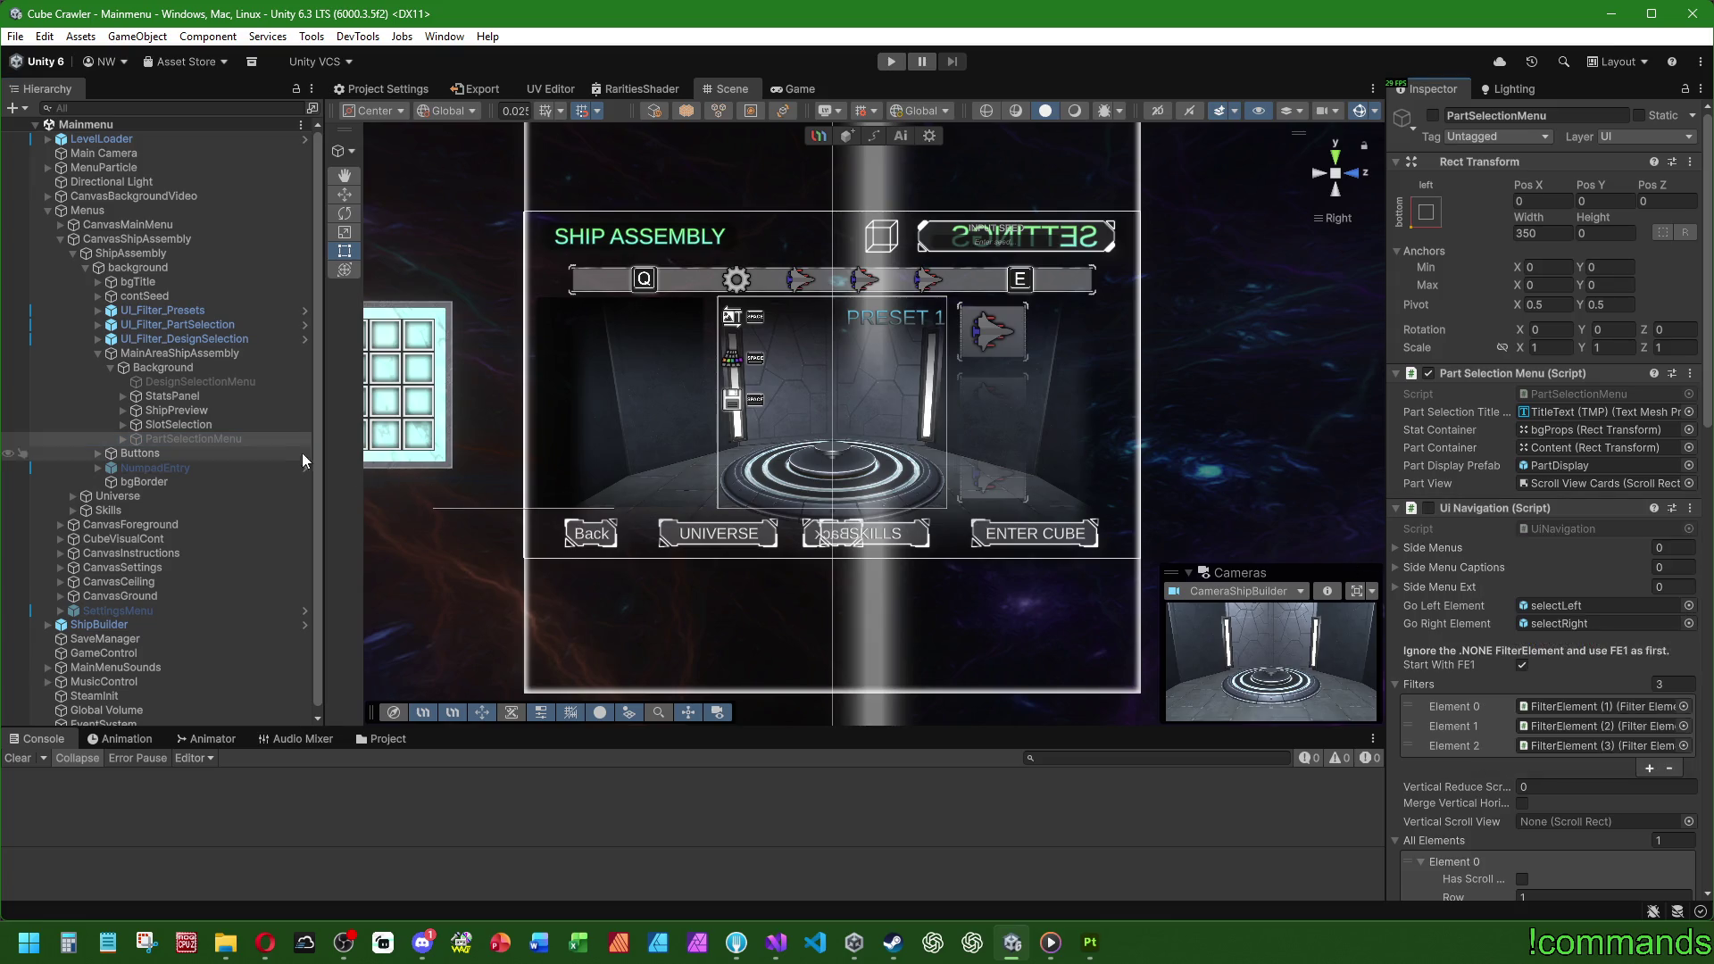
# Step: Paste the UI Navigation component onto DesignSelectionMenu
pyautogui.click(198, 381)
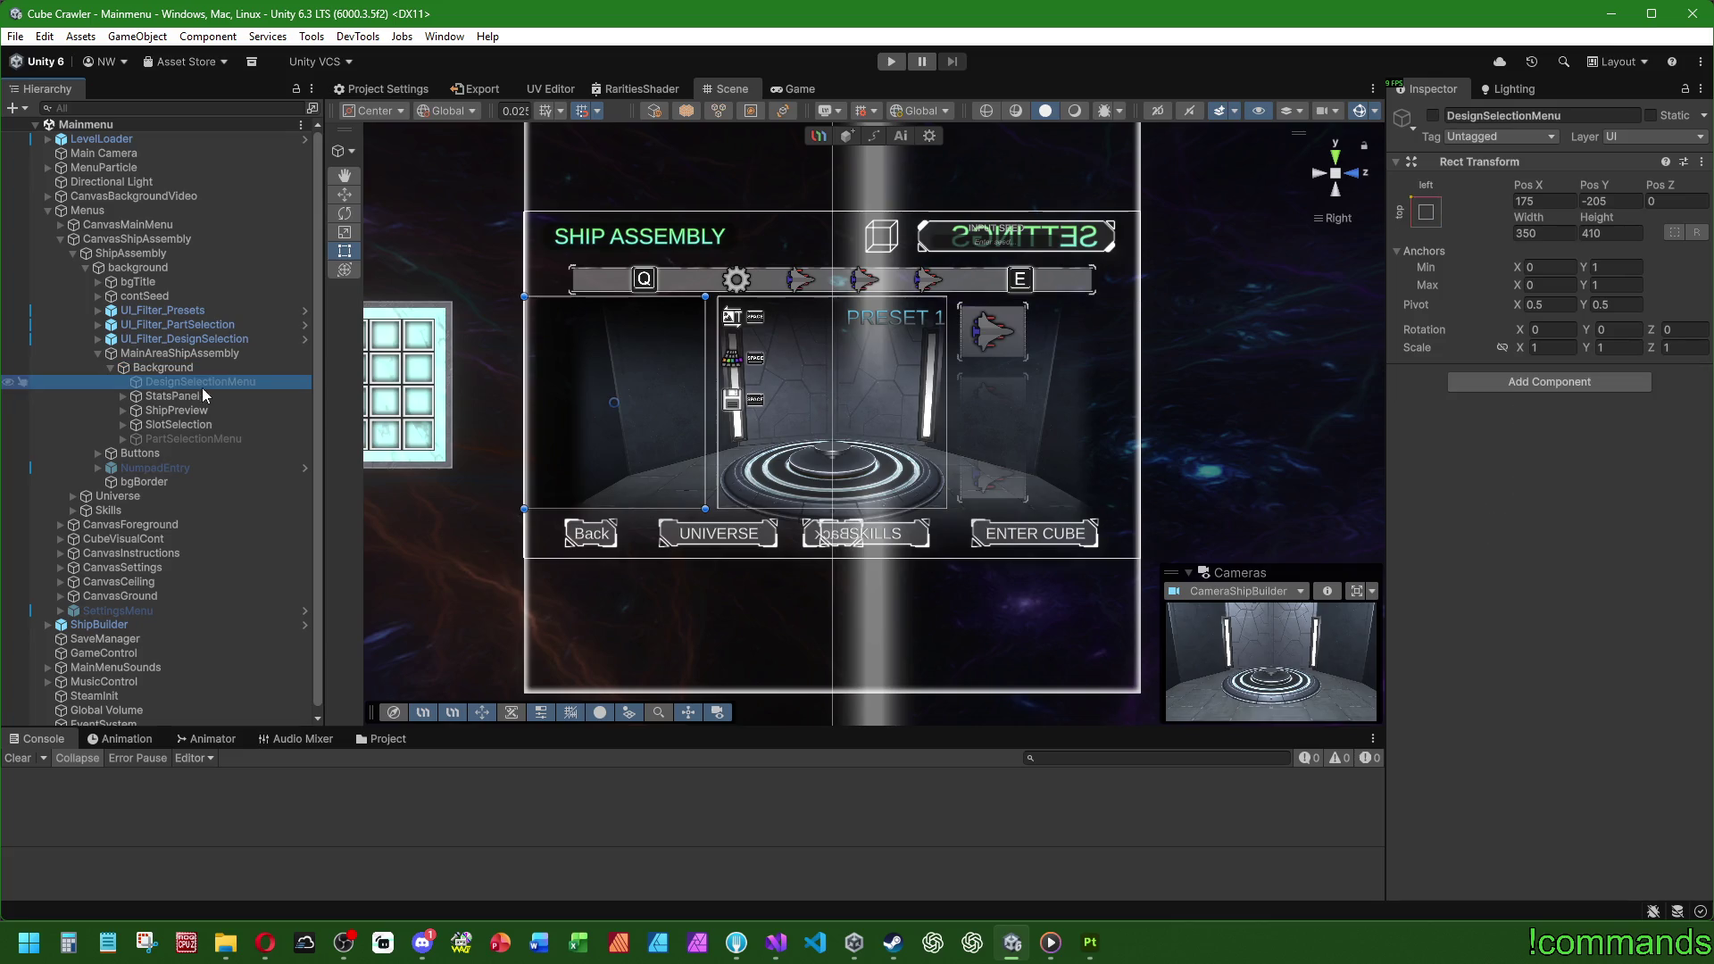
pyautogui.rightClick(1482, 170)
pyautogui.moveTo(1554, 348)
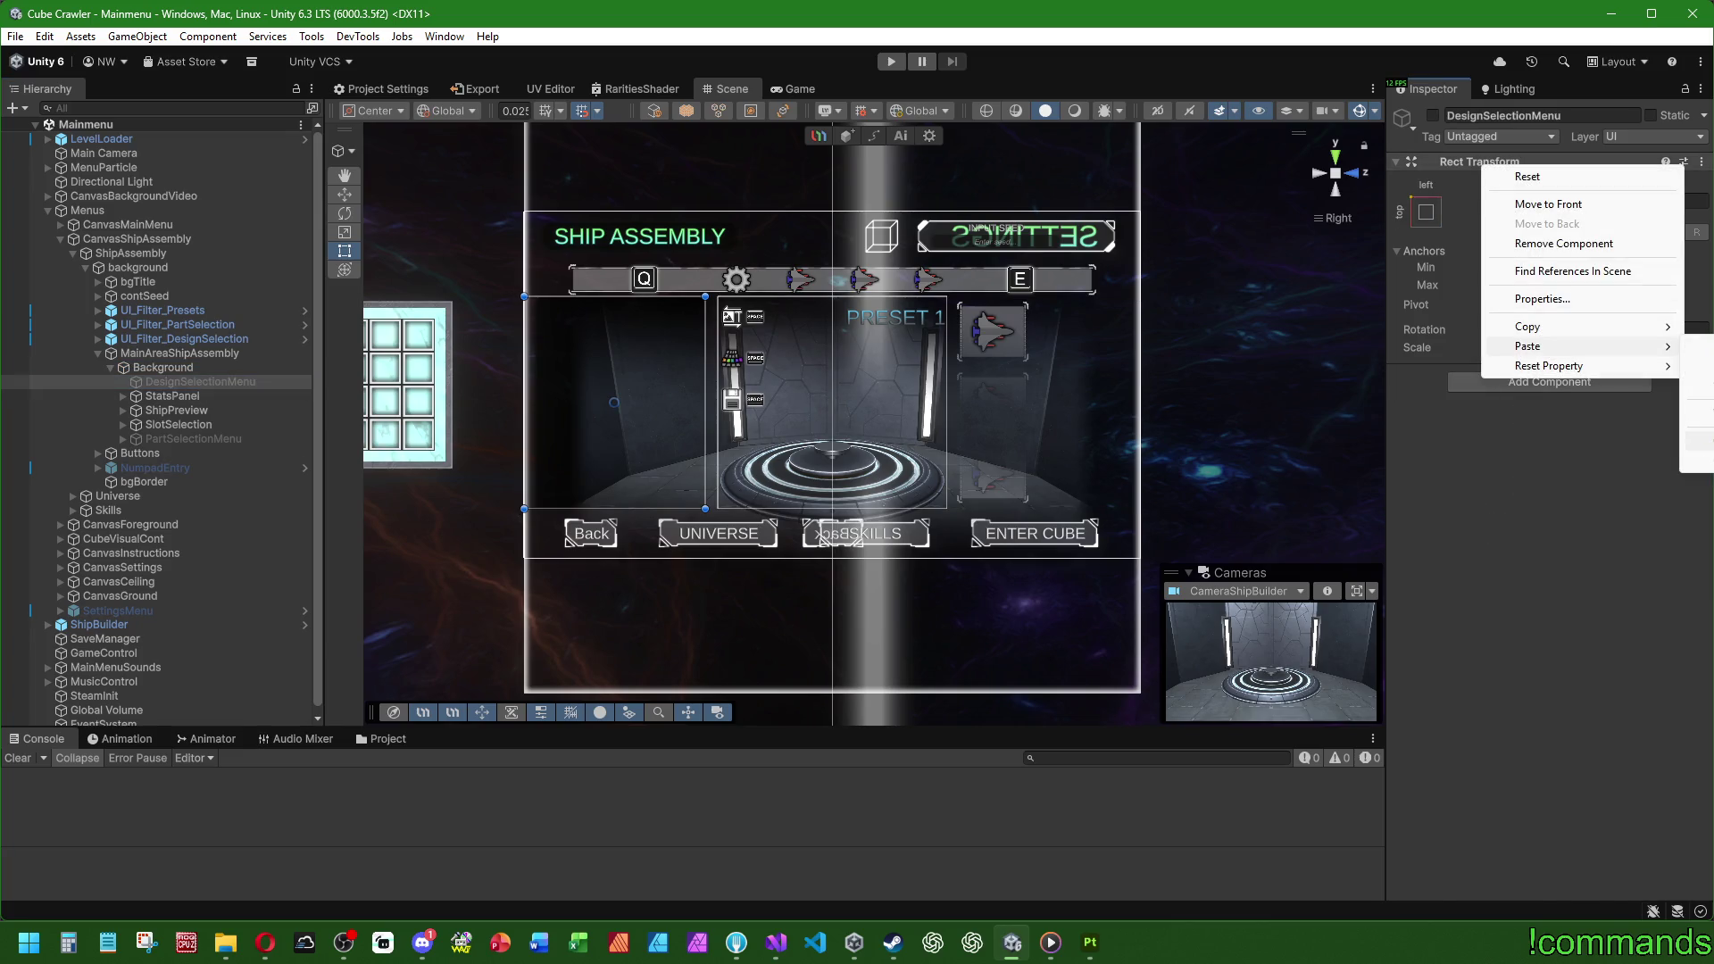
pyautogui.click(1696, 440)
# Step: Assign UI_Filter_DesignSelection's selectLeft and selectRight as the Go Left and Go Right elements
pyautogui.click(1549, 473)
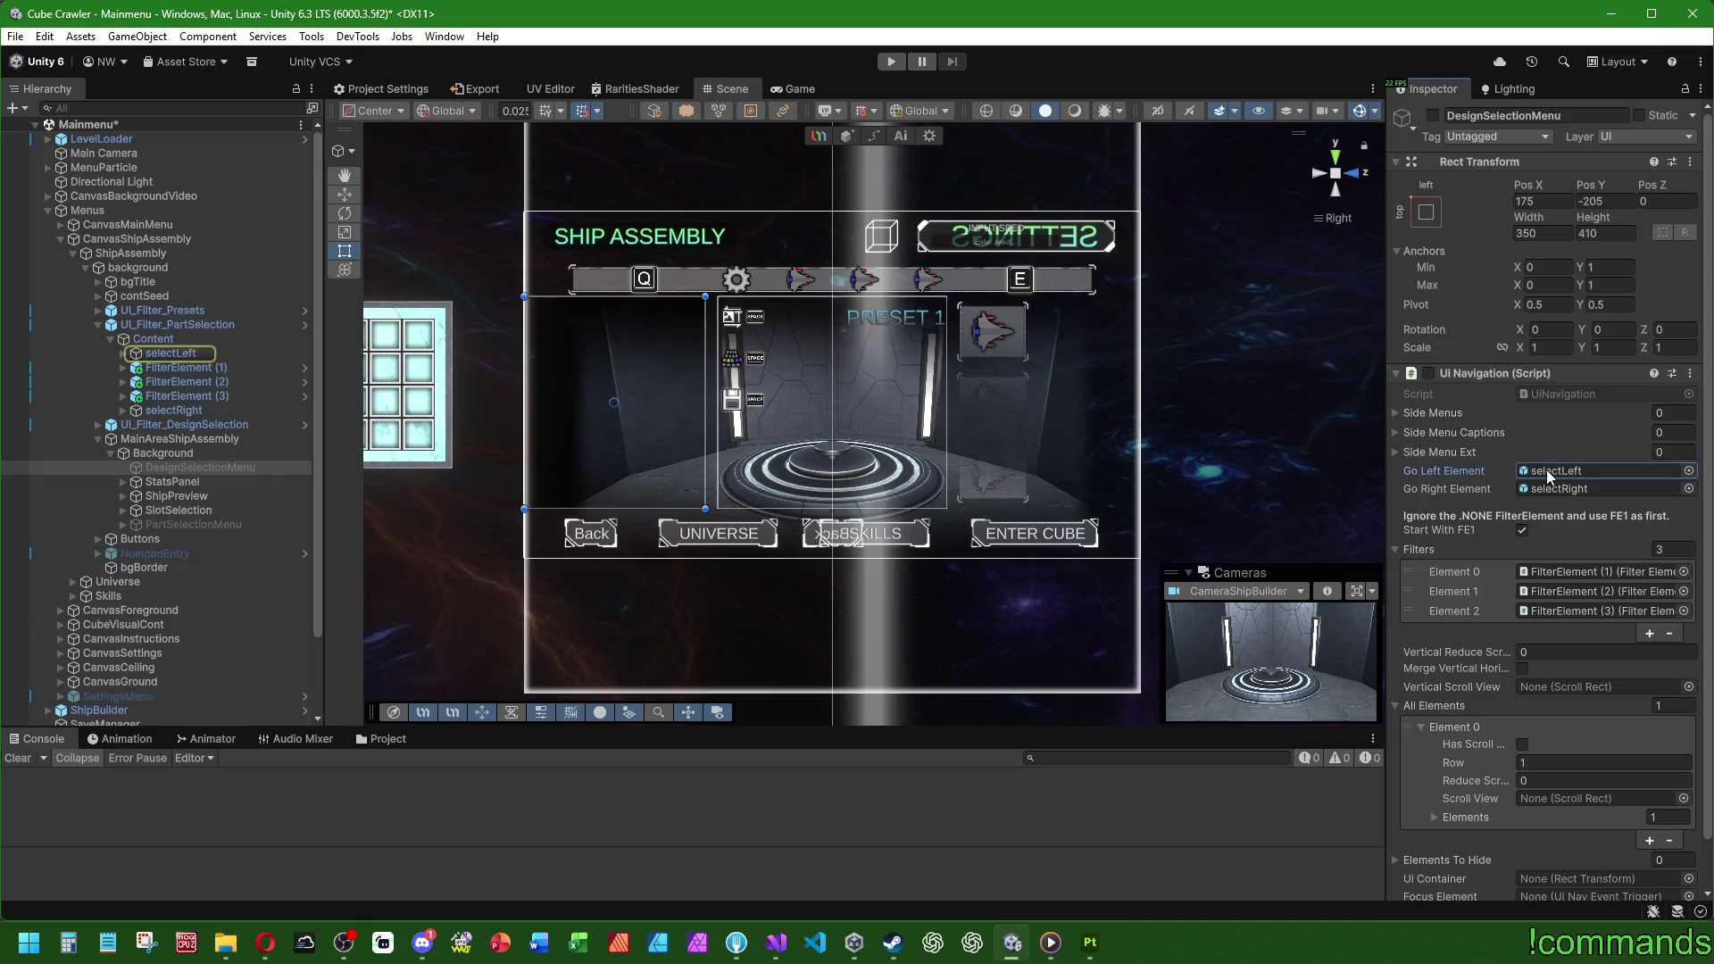
pyautogui.click(1548, 490)
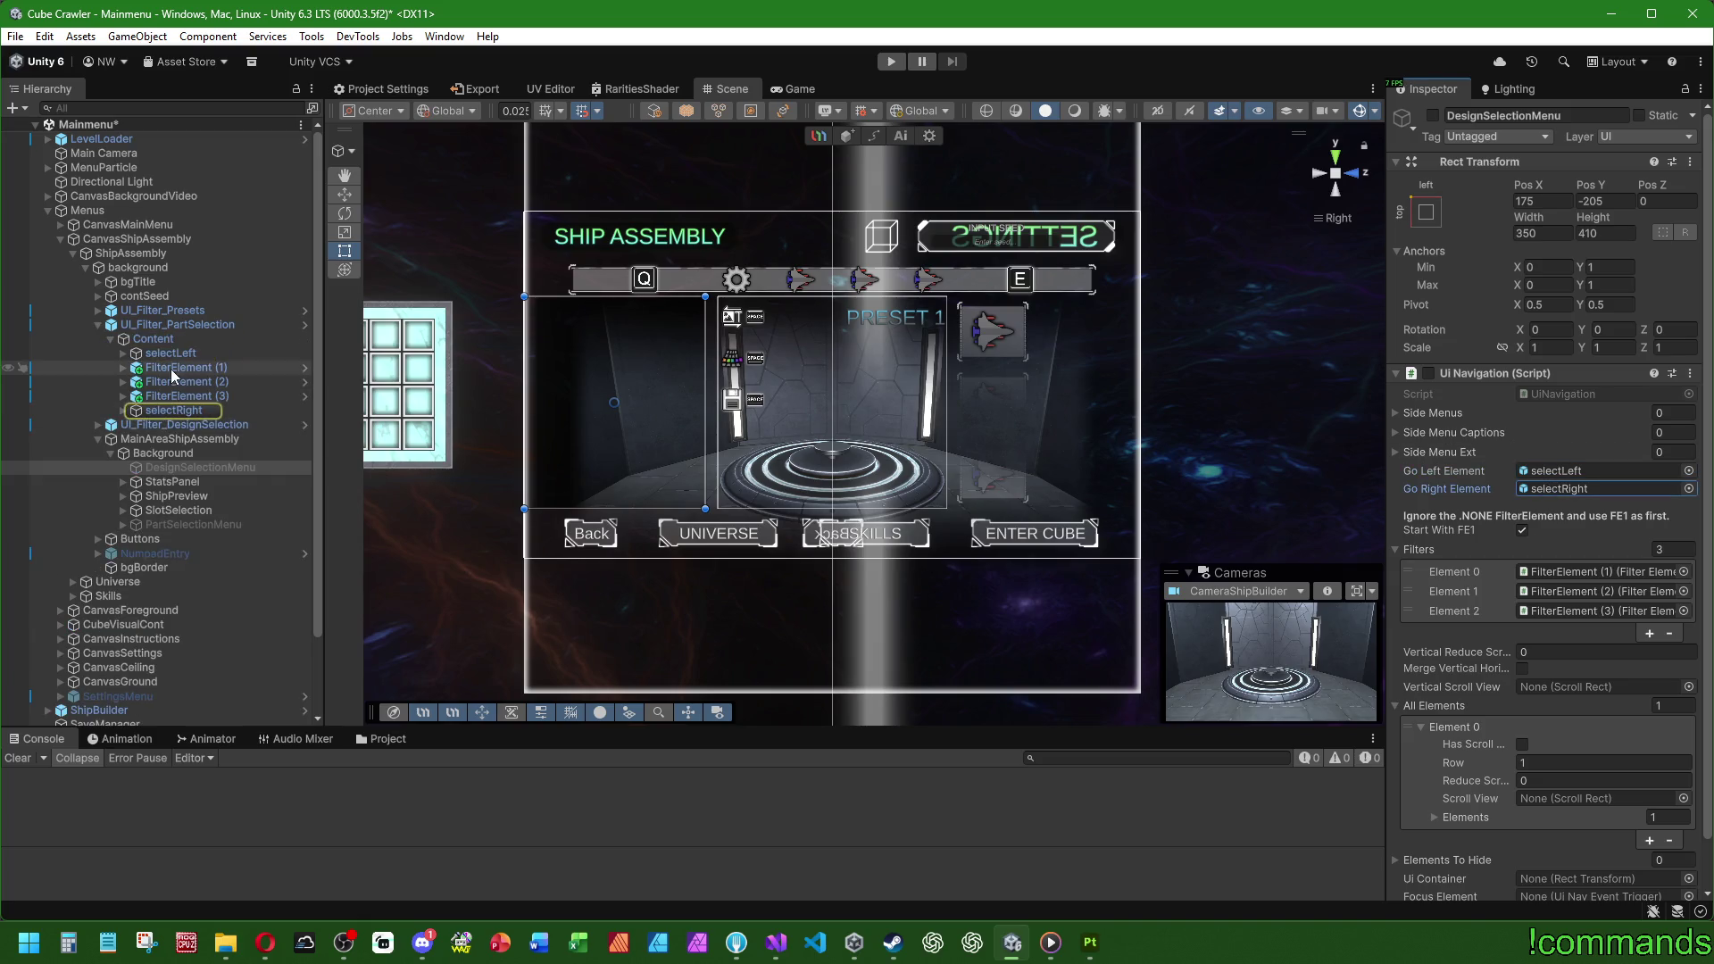
pyautogui.click(99, 425)
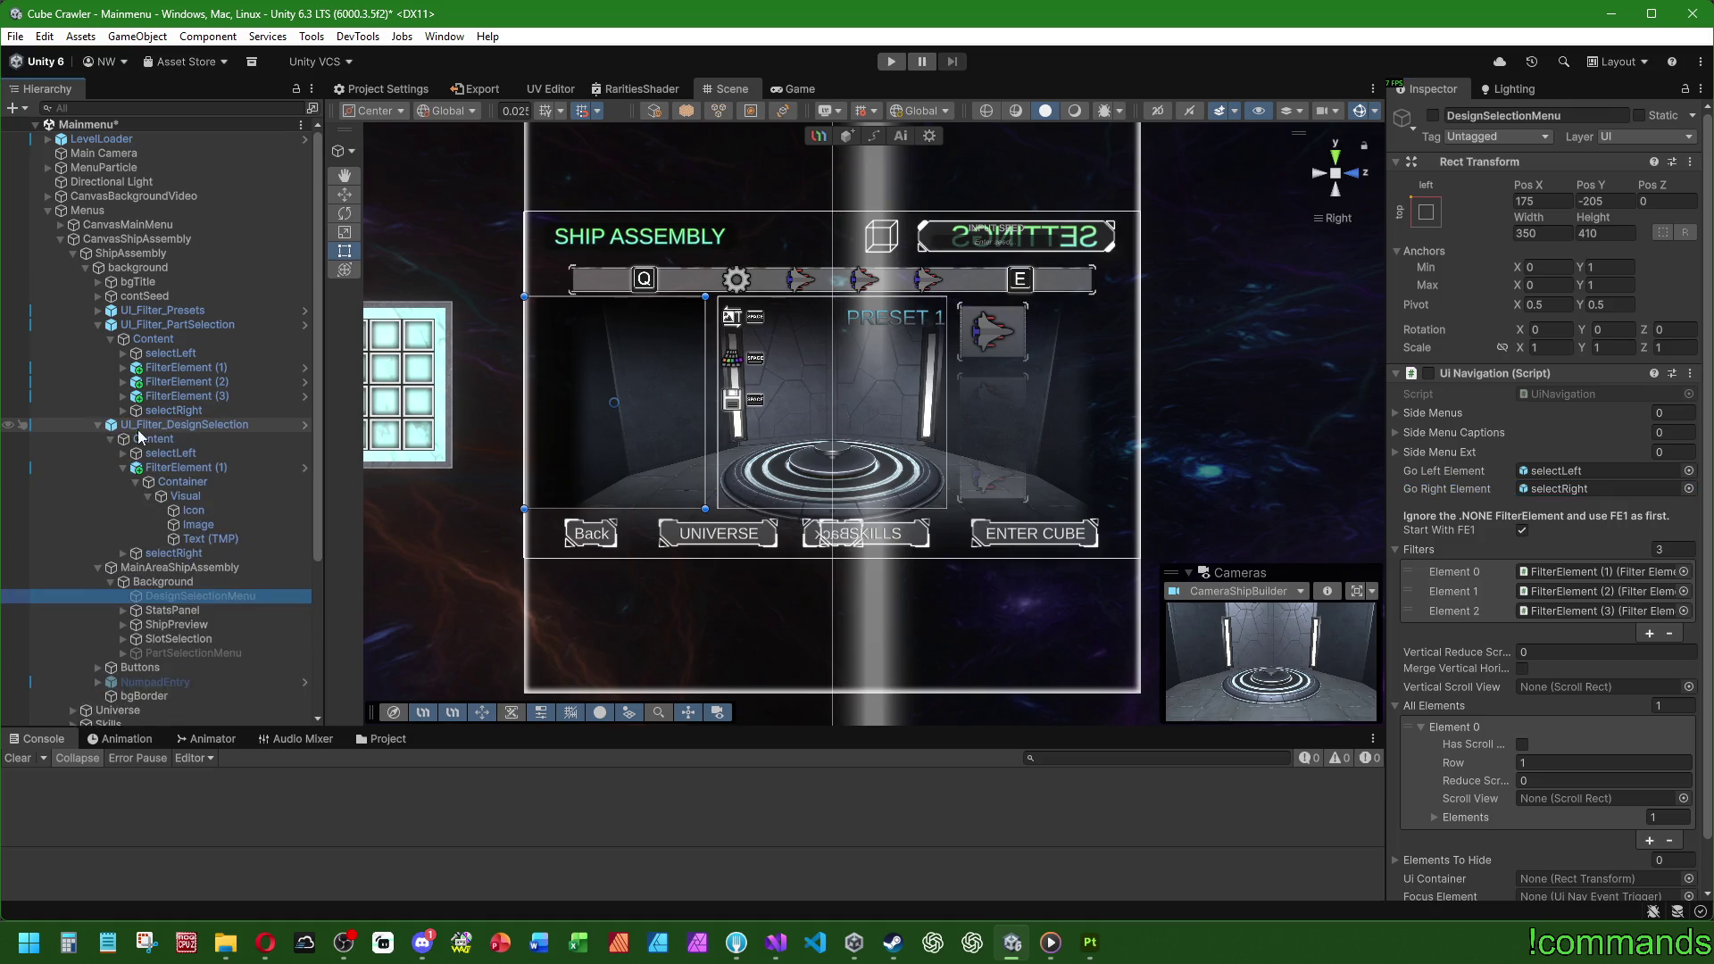
pyautogui.moveTo(169, 453)
pyautogui.mouseDown()
pyautogui.moveTo(809, 488)
pyautogui.moveTo(1598, 472)
pyautogui.mouseUp()
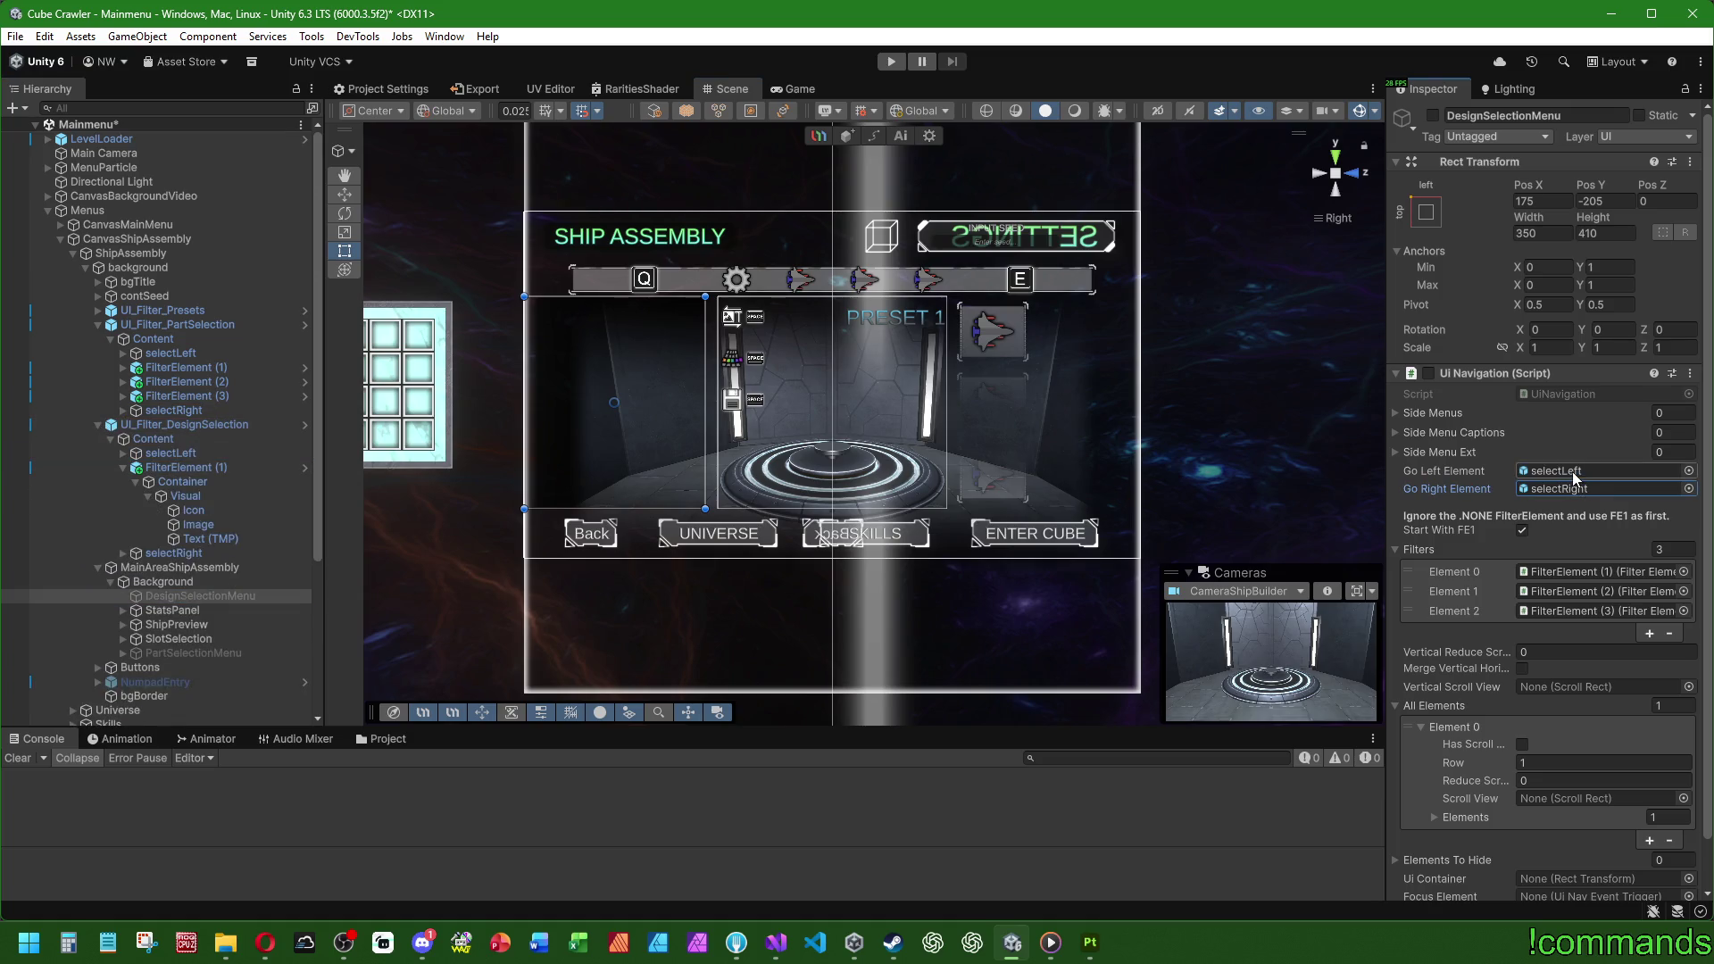
pyautogui.click(174, 553)
pyautogui.moveTo(196, 559); pyautogui.dragTo(1591, 492)
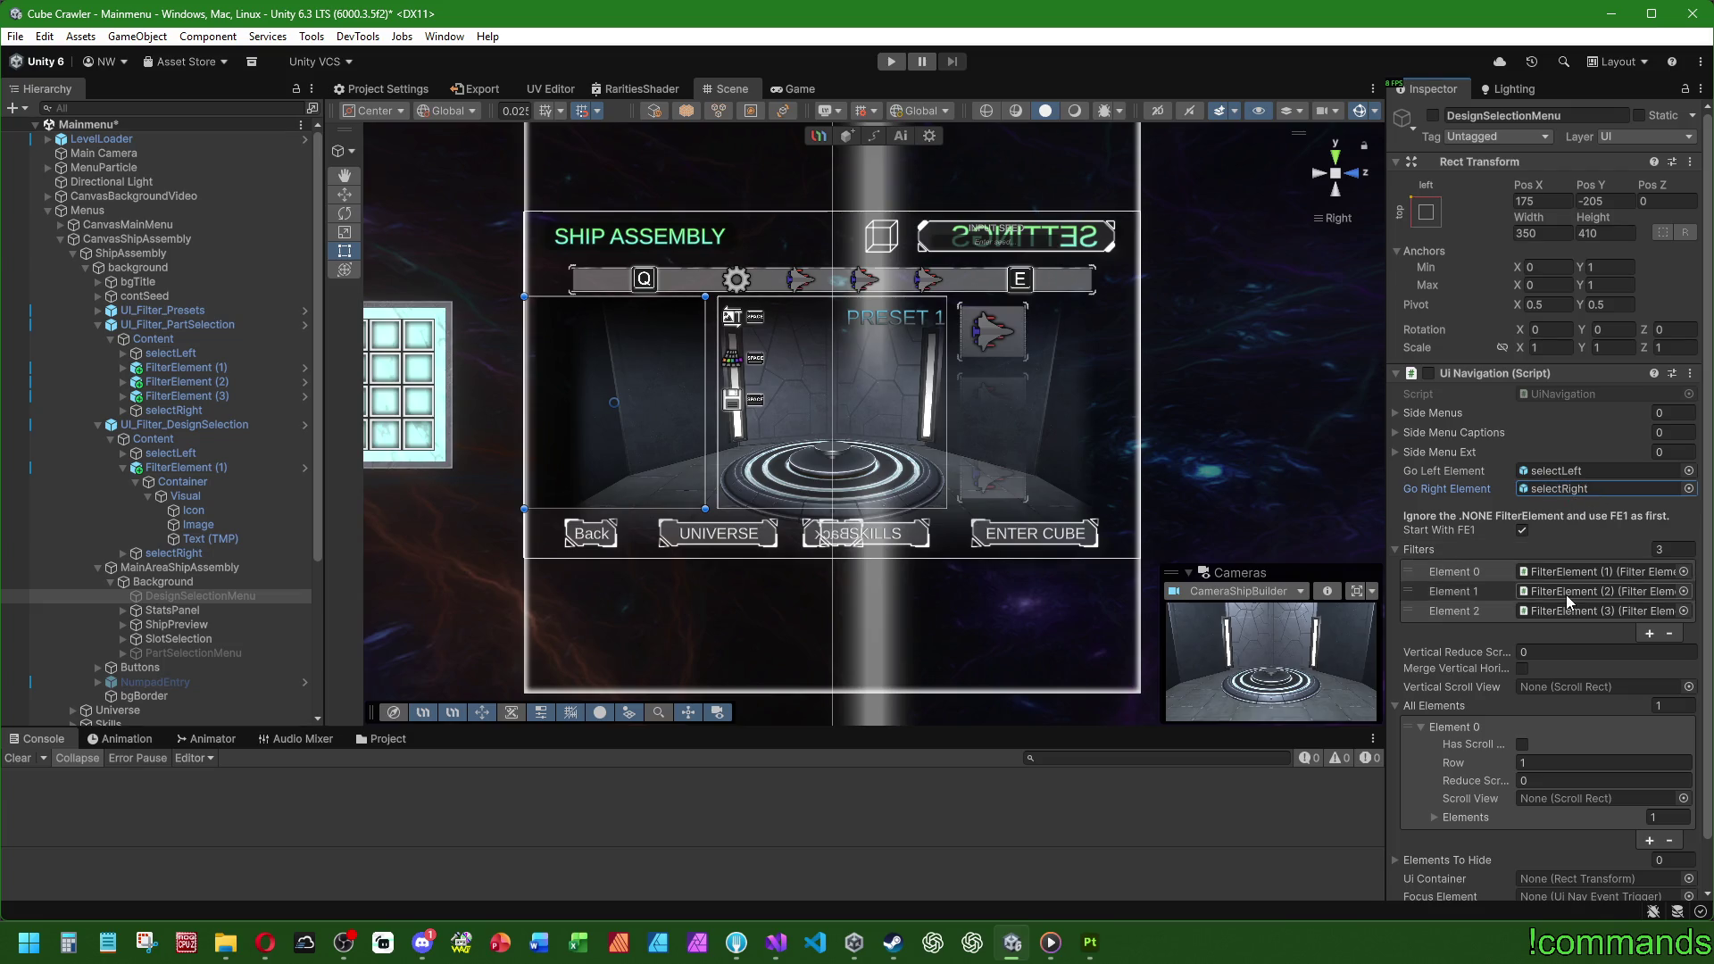
# Step: Remove FilterElement (3) and (2) from Filters, making FilterElement (1) the first filter
pyautogui.click(1414, 610)
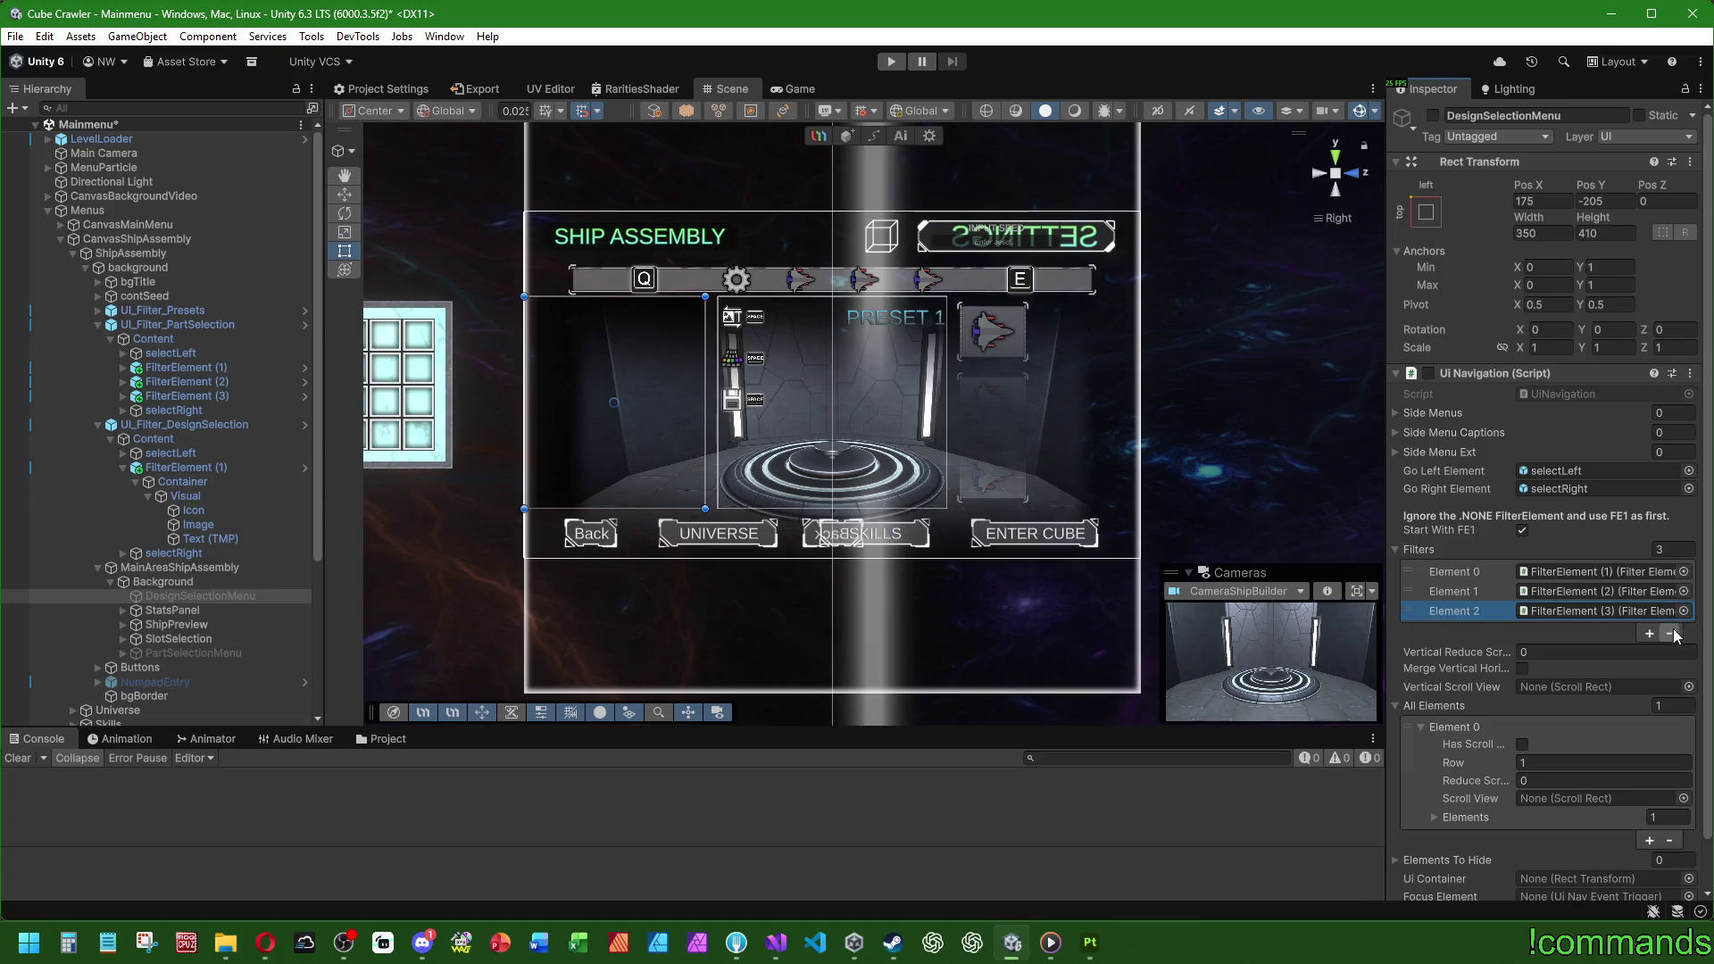
pyautogui.click(1669, 633)
pyautogui.click(1408, 594)
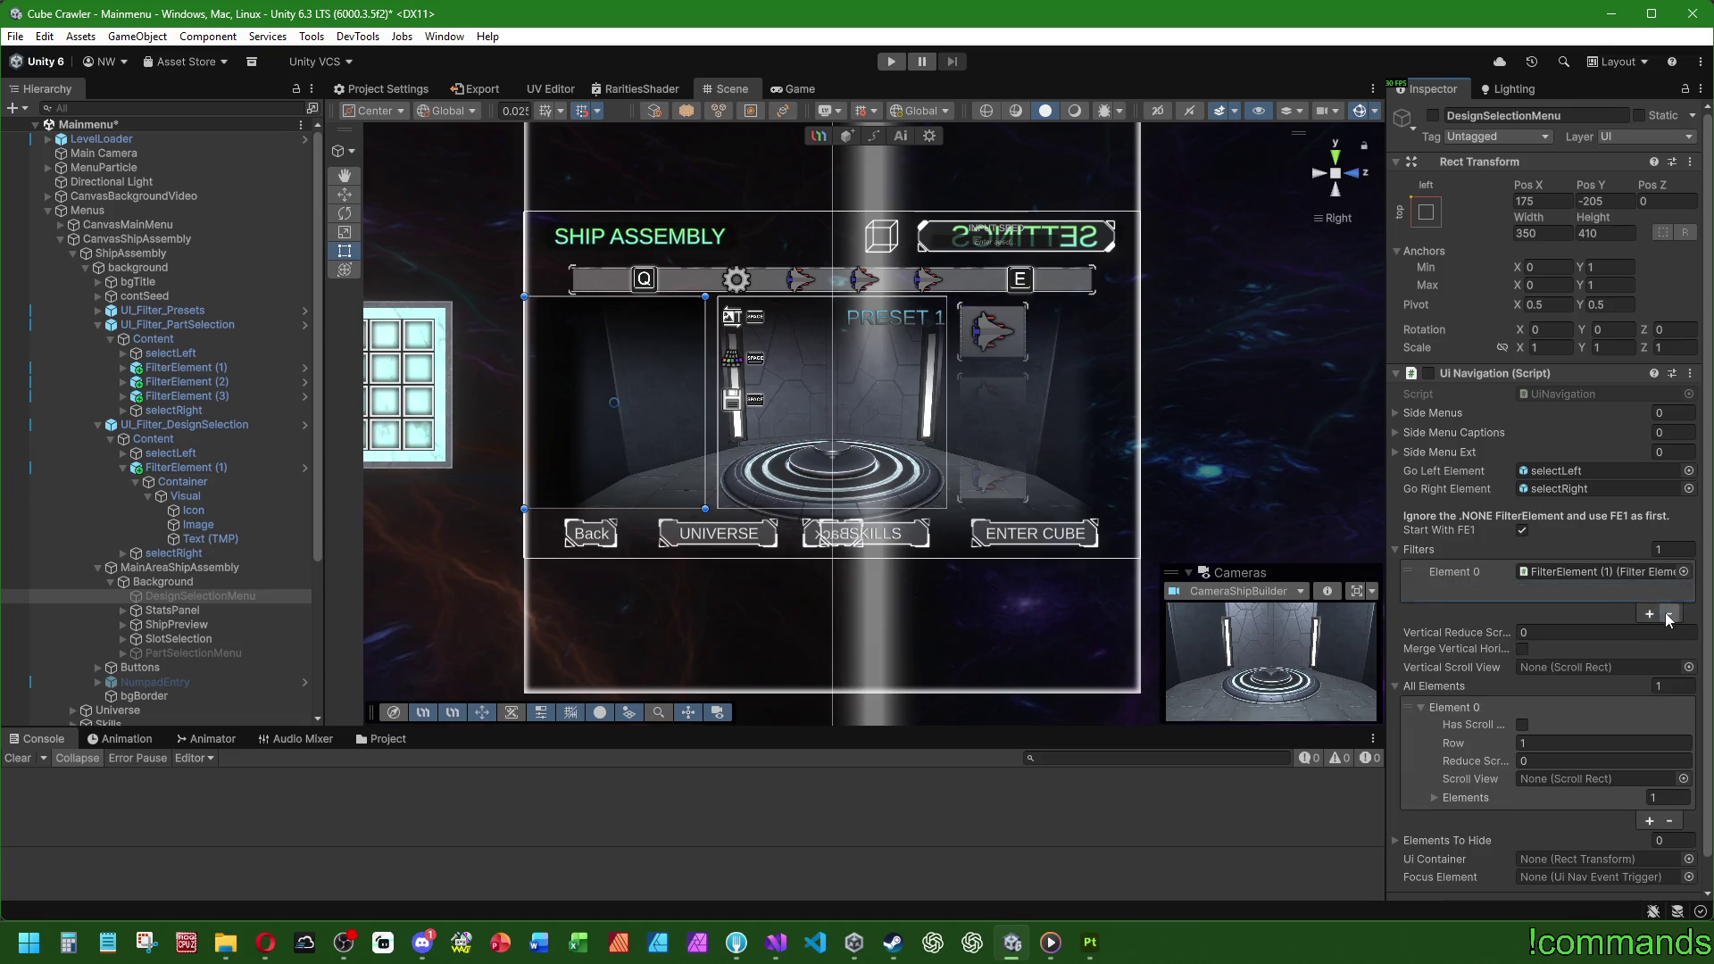
pyautogui.click(1669, 613)
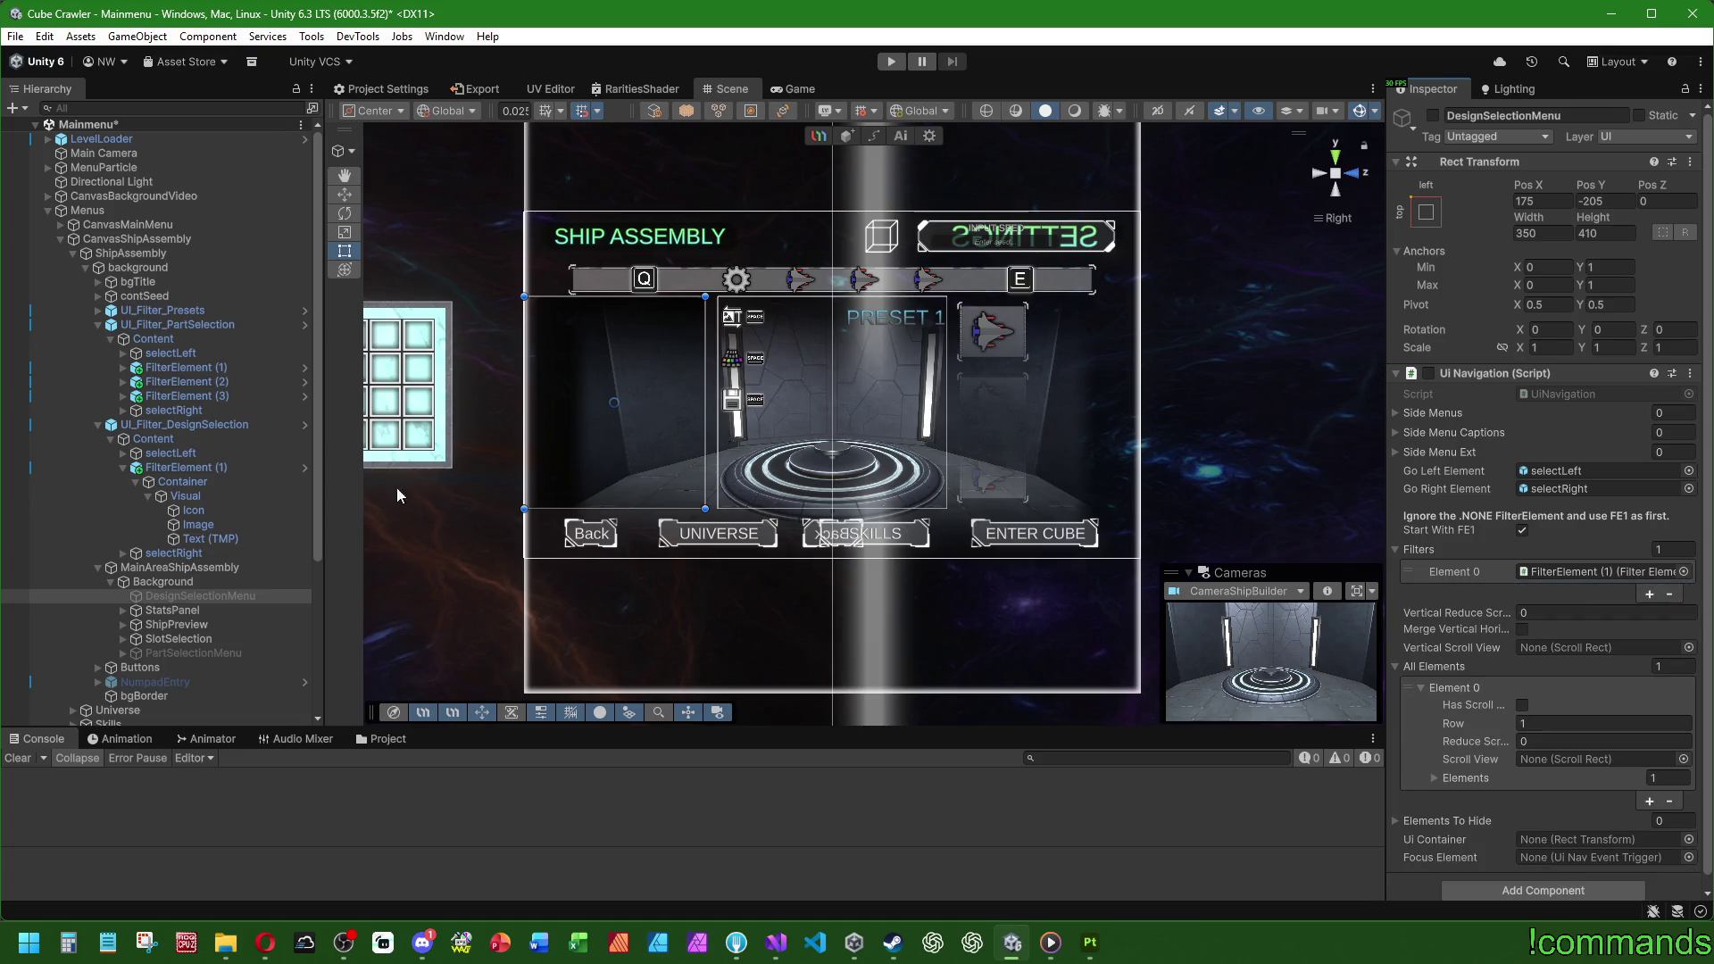
pyautogui.click(98, 325)
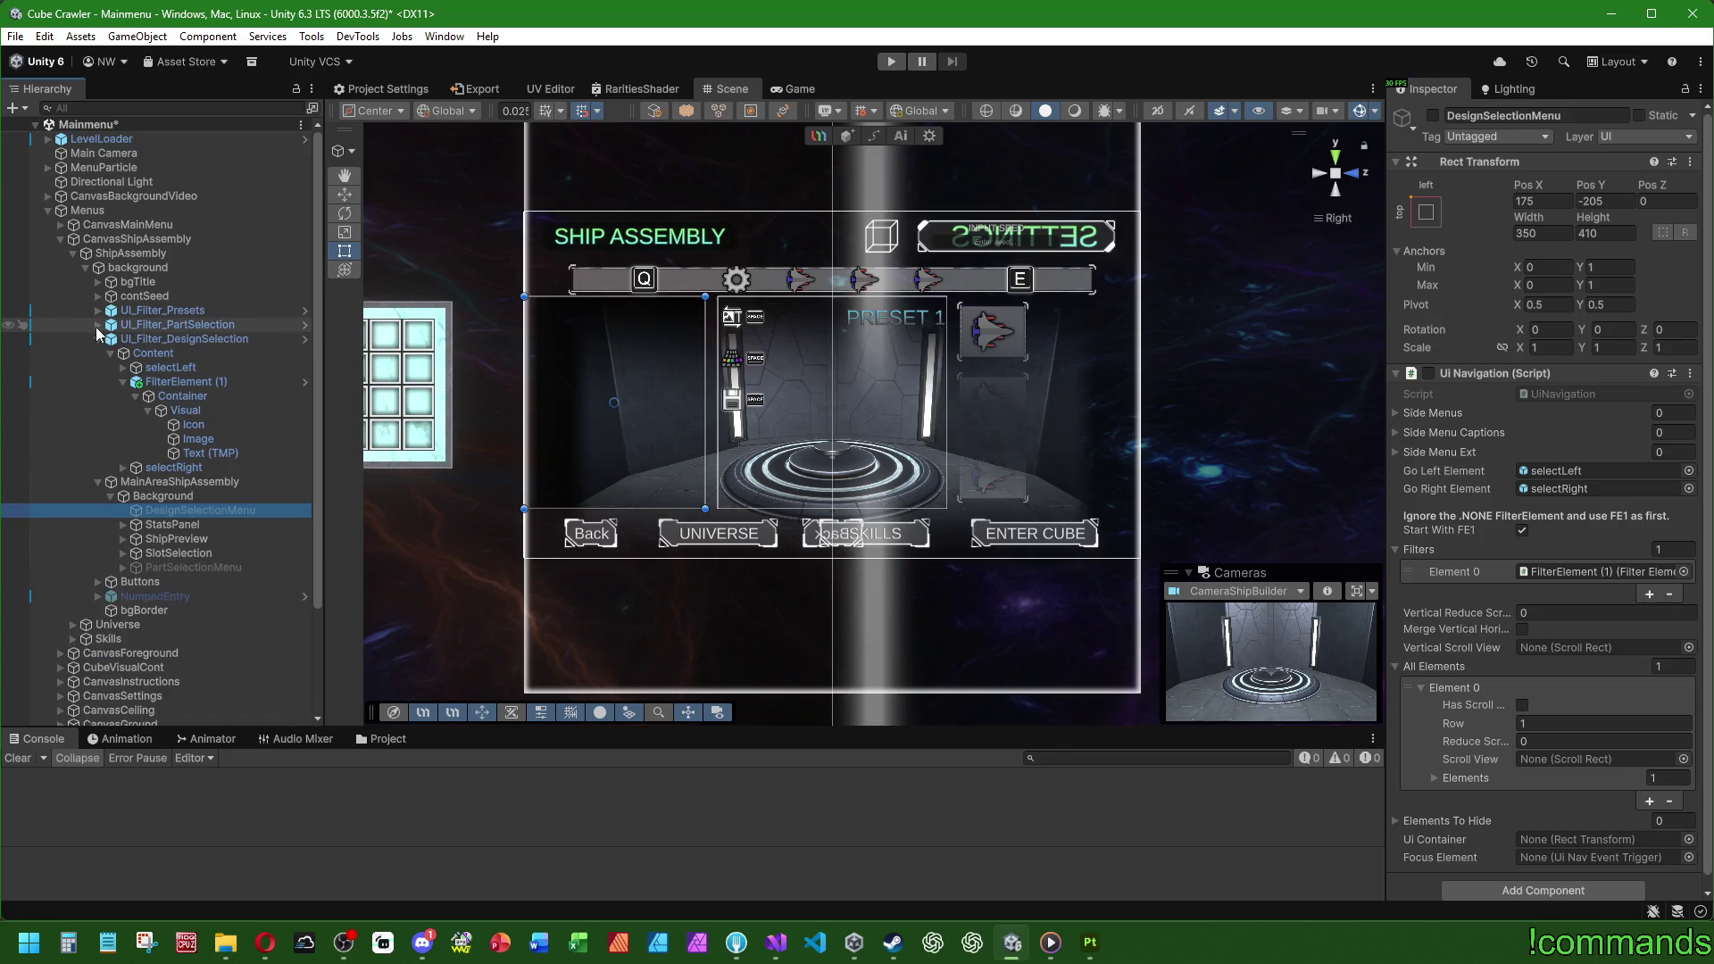
pyautogui.click(124, 382)
pyautogui.moveTo(1368, 492)
pyautogui.mouseDown()
pyautogui.moveTo(1550, 491)
pyautogui.moveTo(1564, 579)
pyautogui.moveTo(1536, 574)
pyautogui.mouseUp()
pyautogui.click(1397, 549)
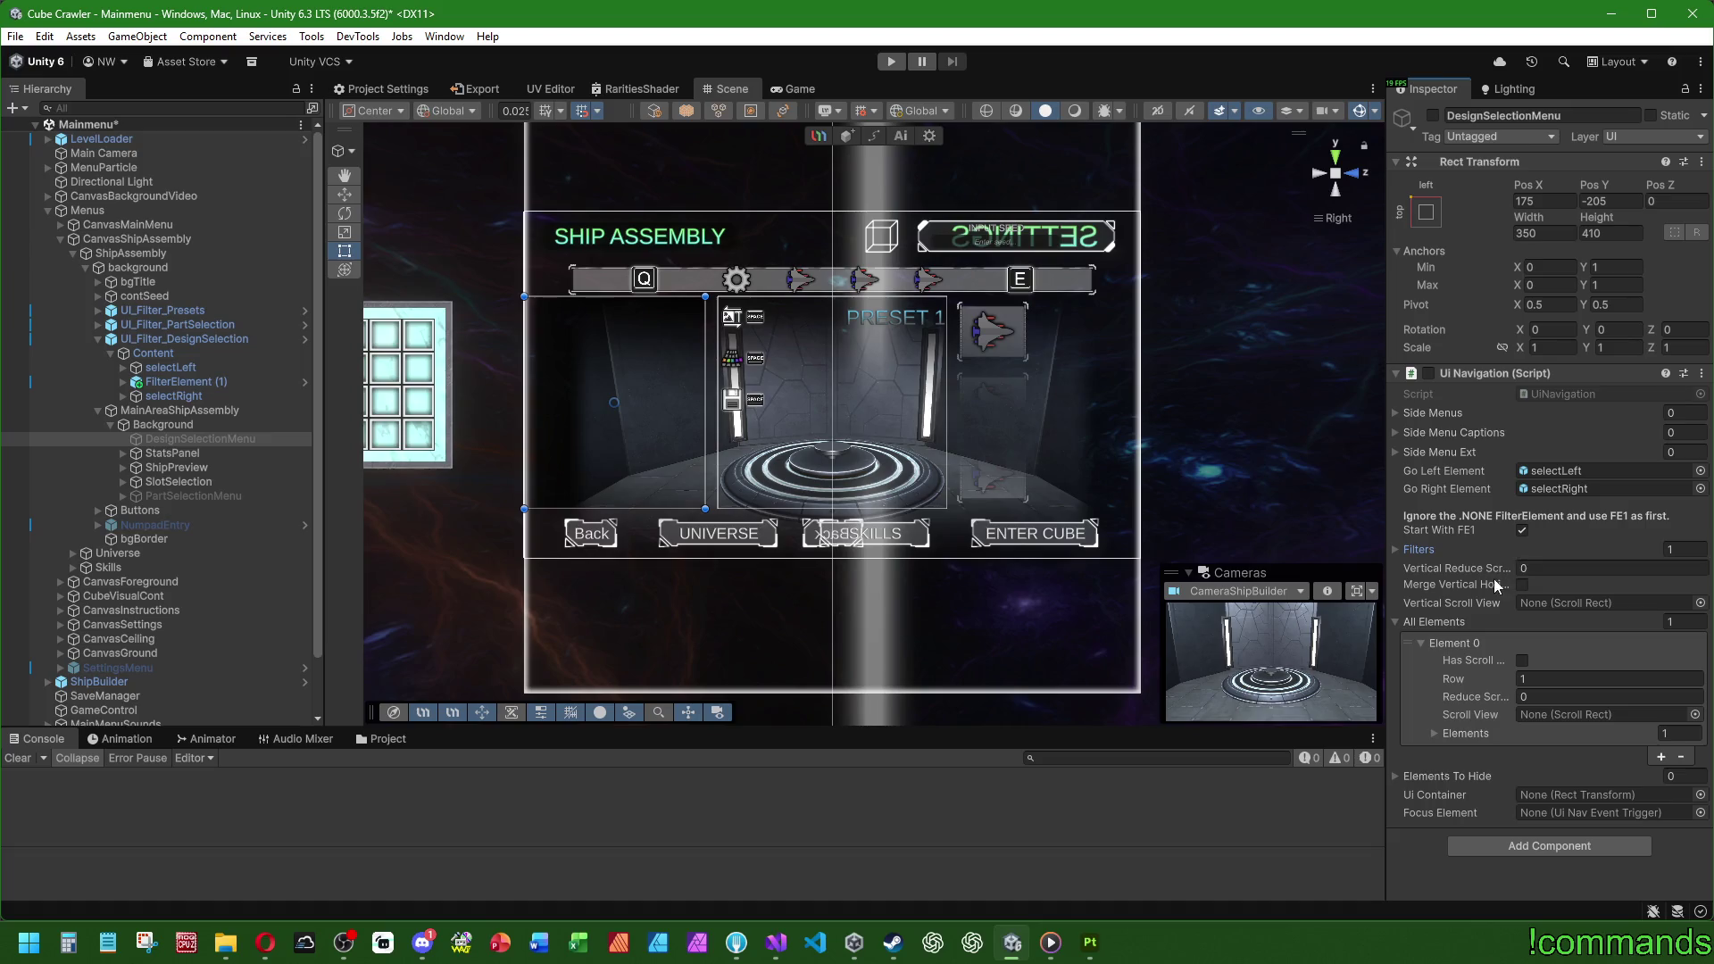
# Step: Set the navigation's Elements entry to ButtonBack
pyautogui.click(1433, 728)
pyautogui.click(1535, 754)
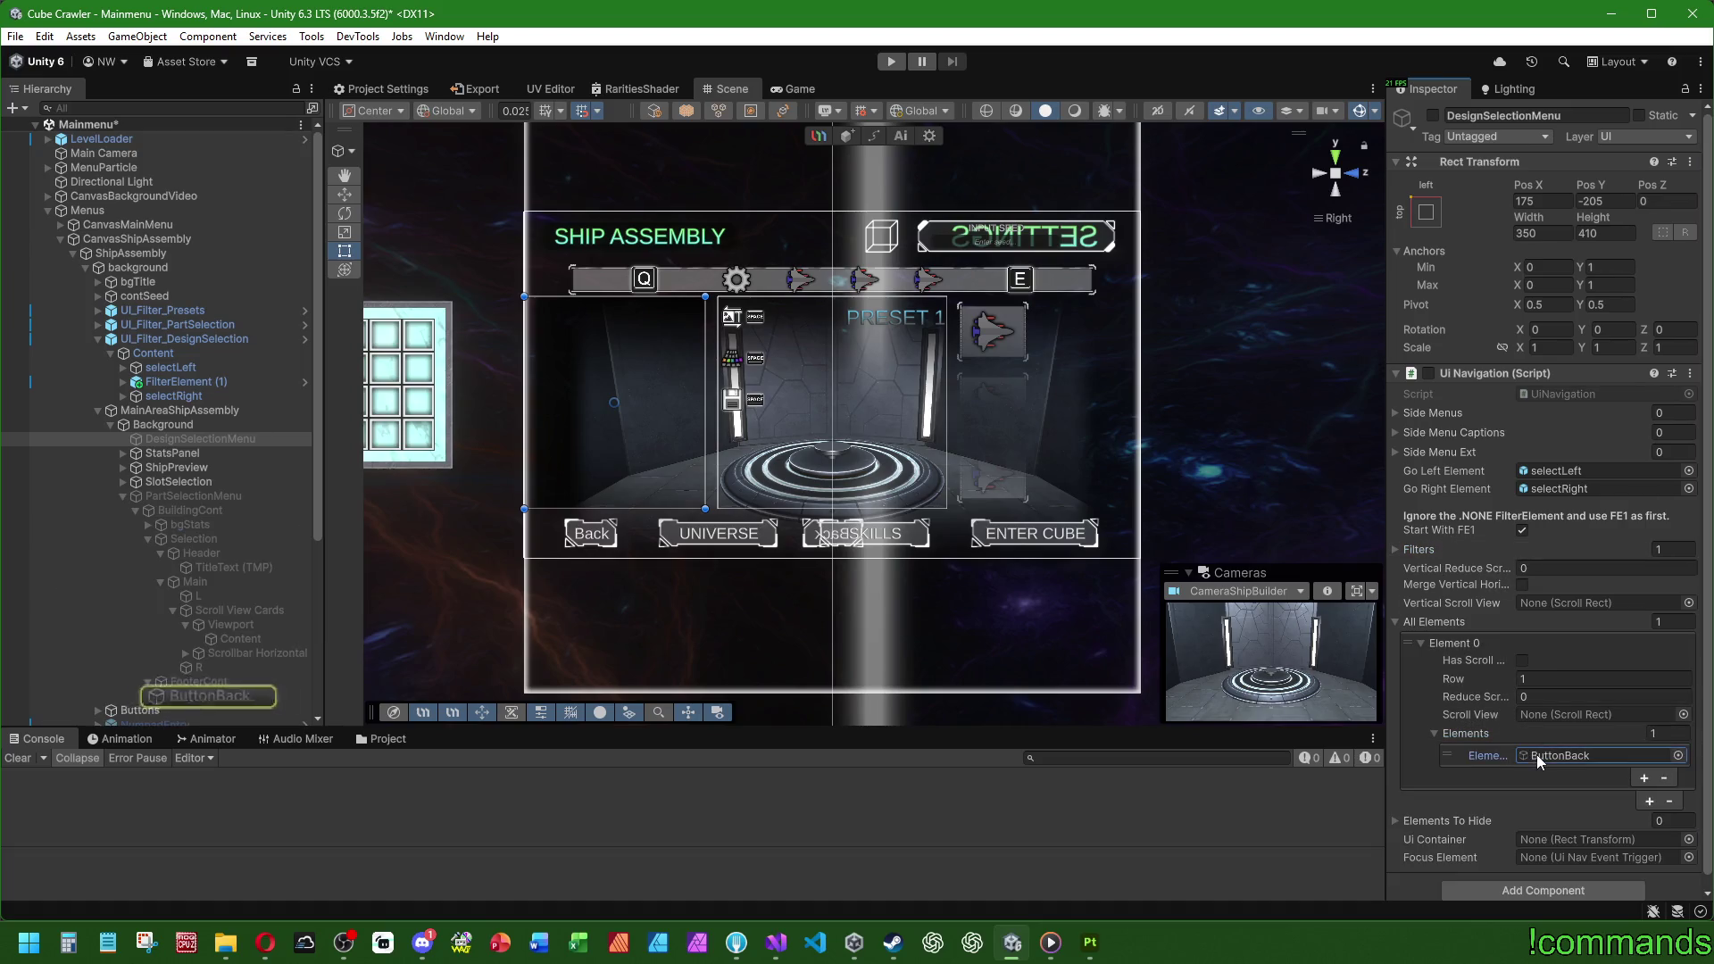
pyautogui.click(122, 496)
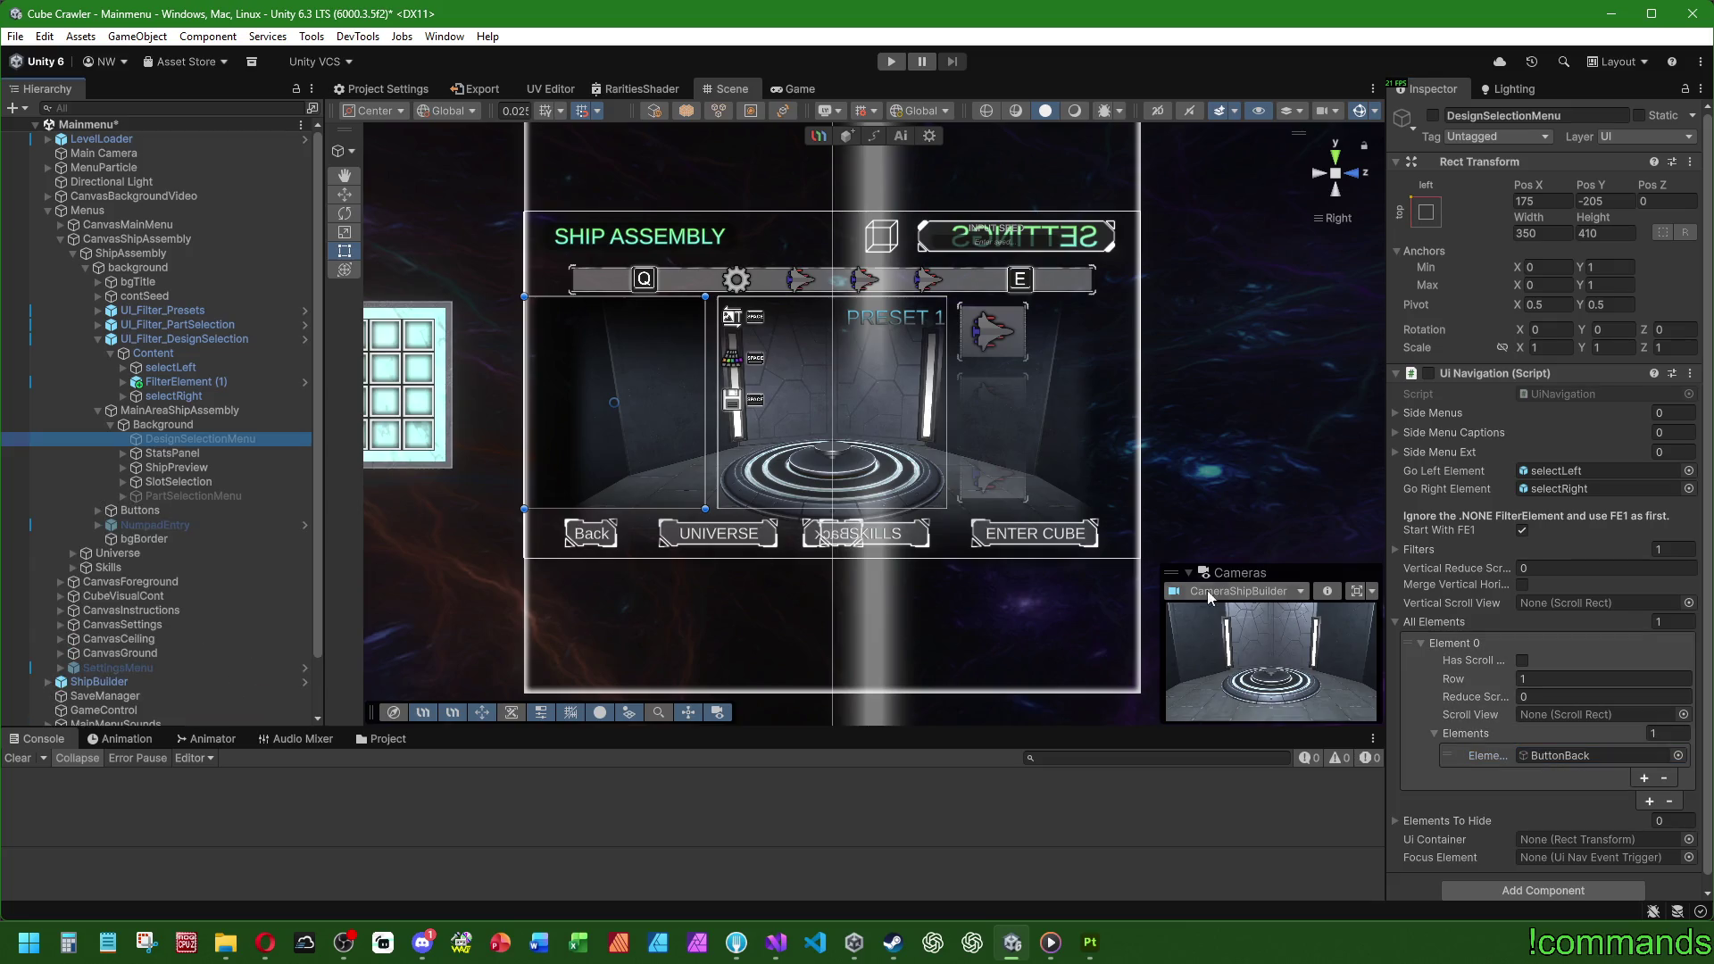
pyautogui.scroll(-1, 1450, 812)
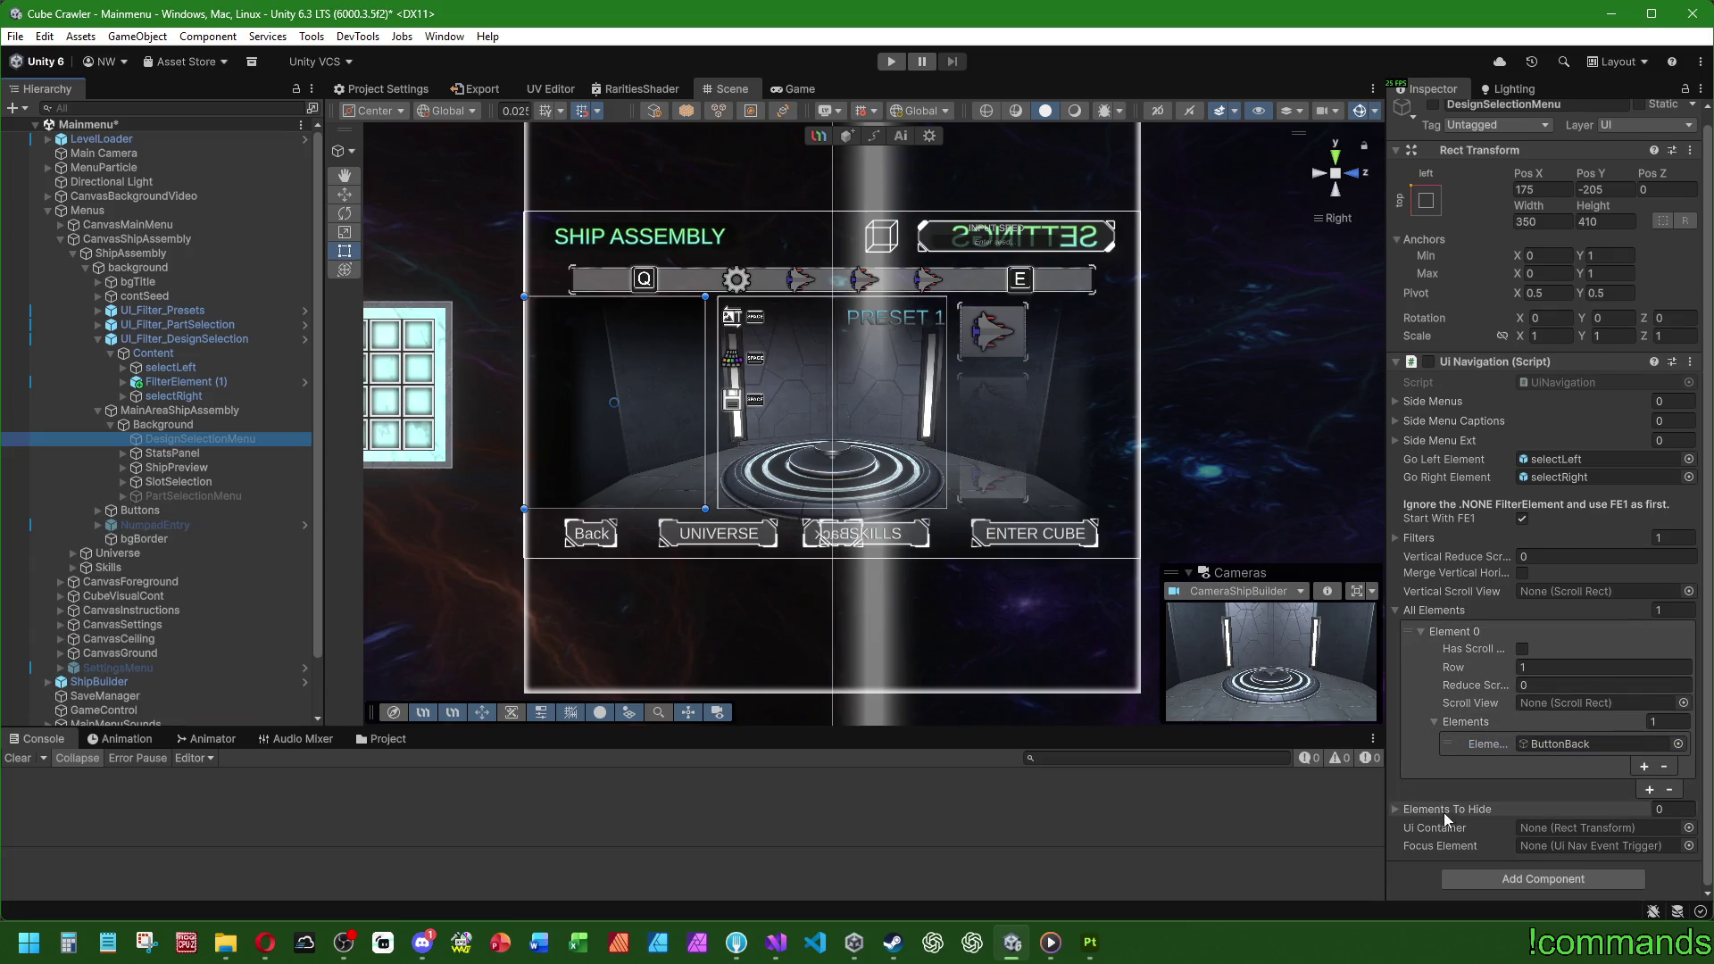
pyautogui.click(1564, 744)
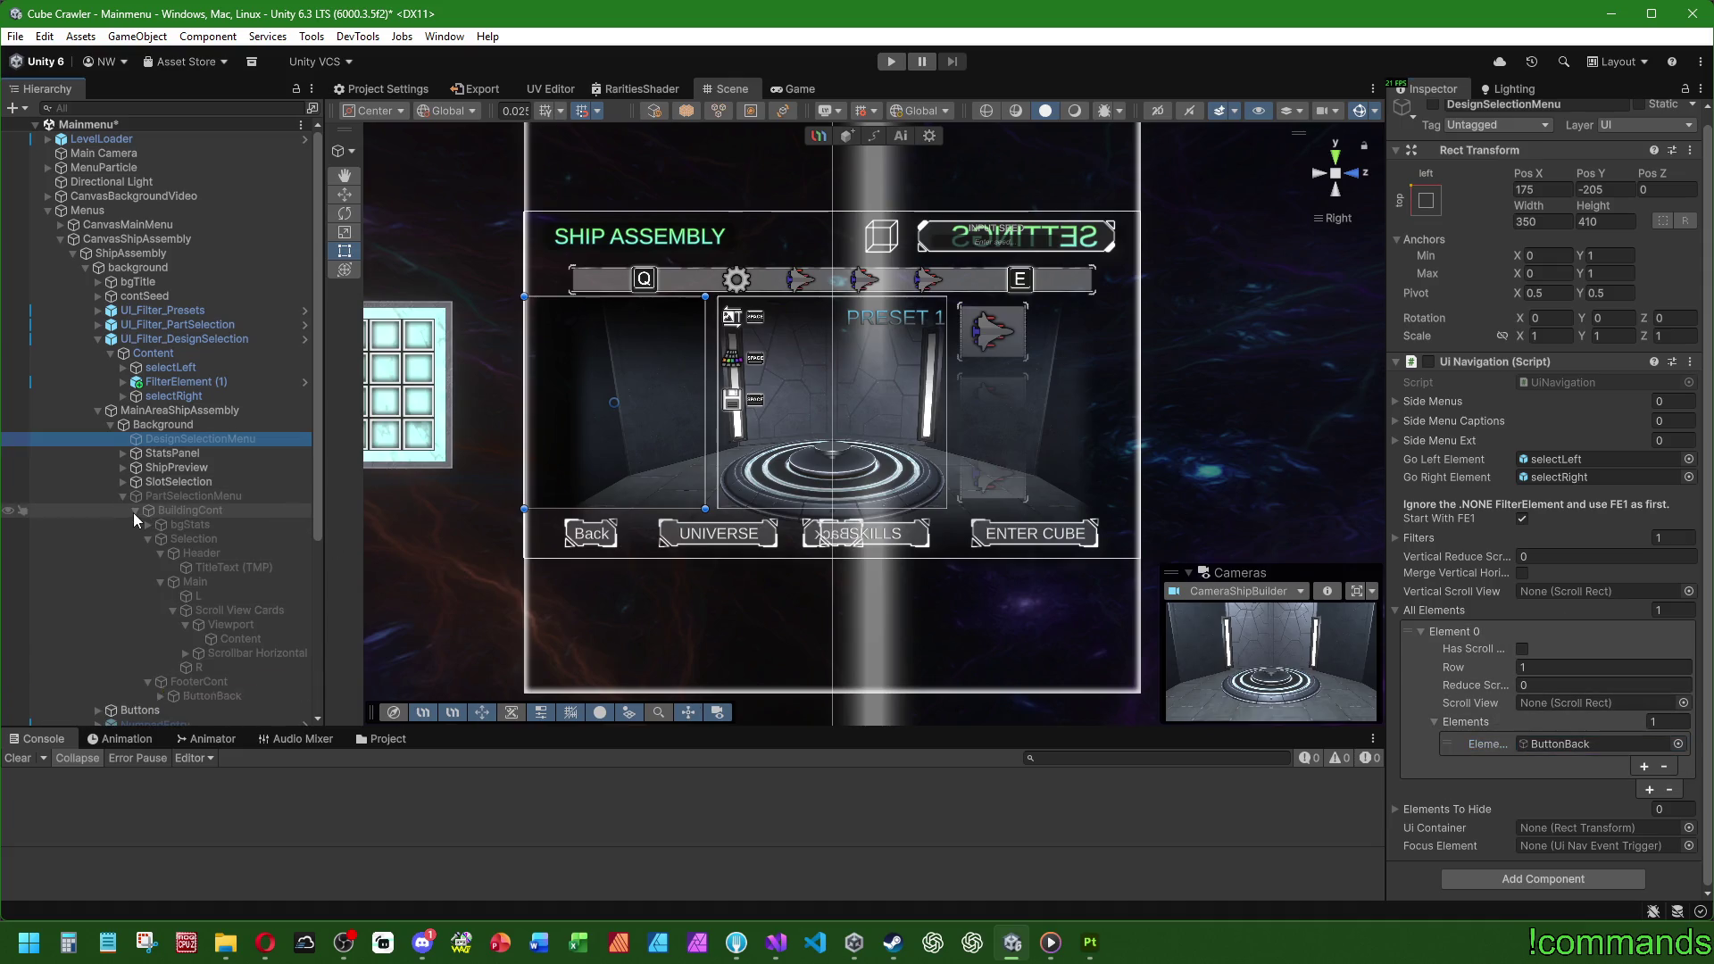
pyautogui.click(147, 539)
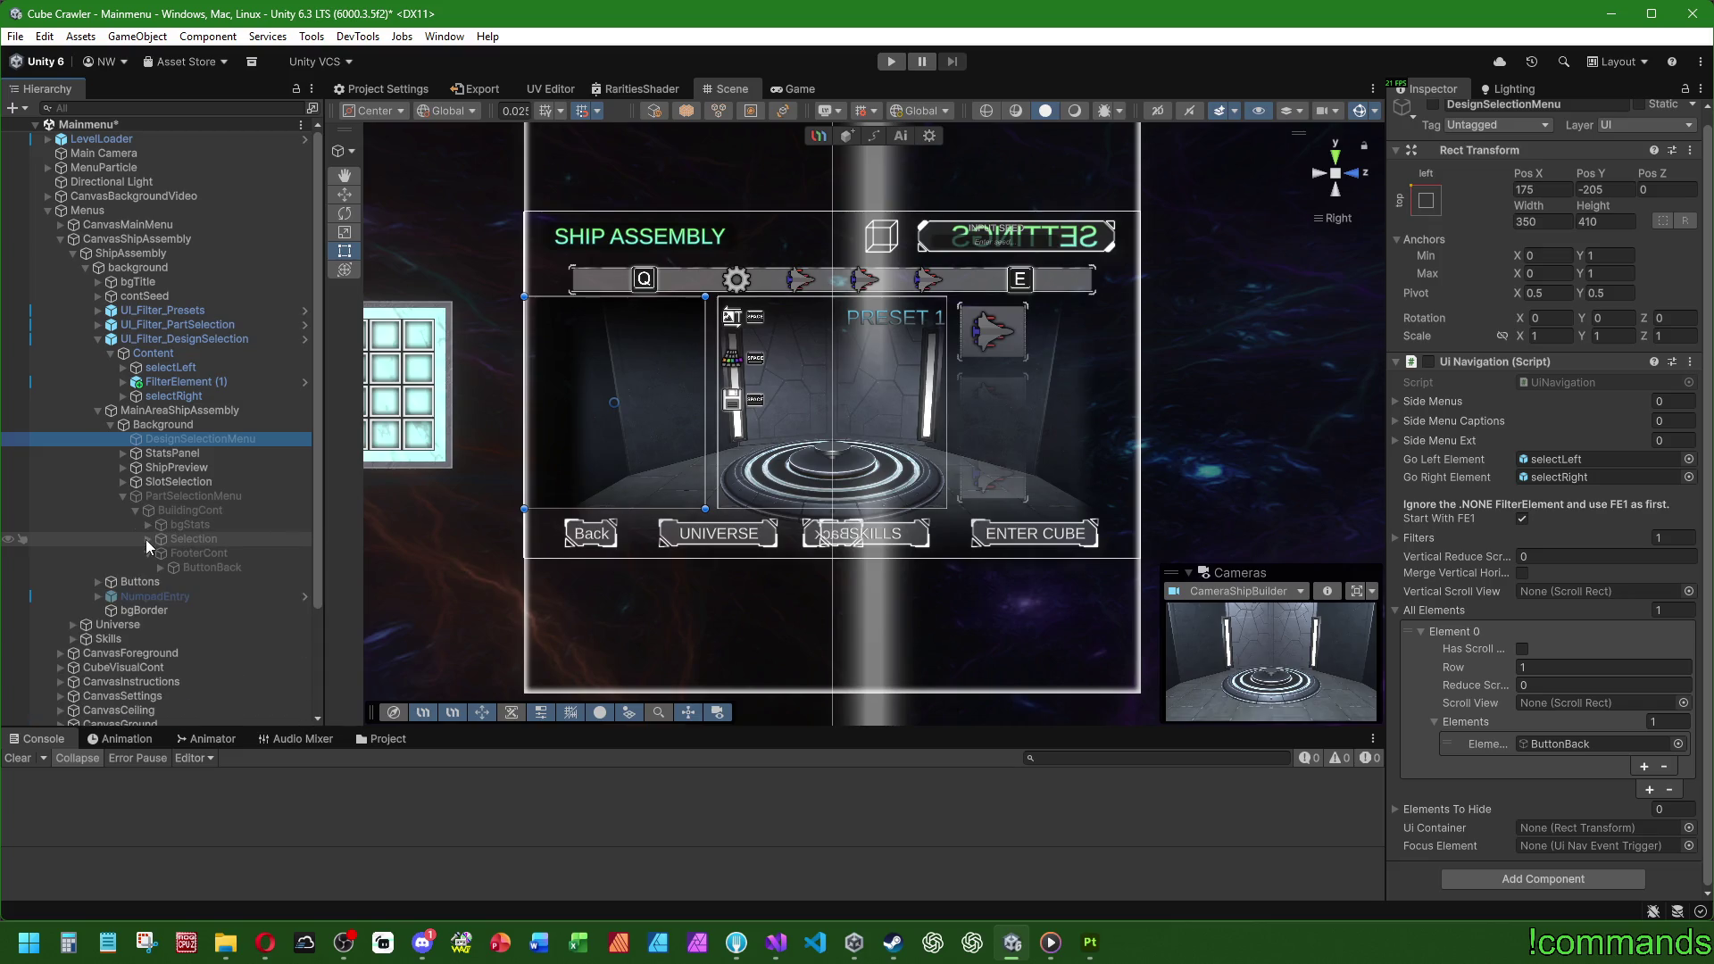
# Step: Place a copy of BuildingCont inside DesignSelectionMenu and select the copy
pyautogui.click(175, 510)
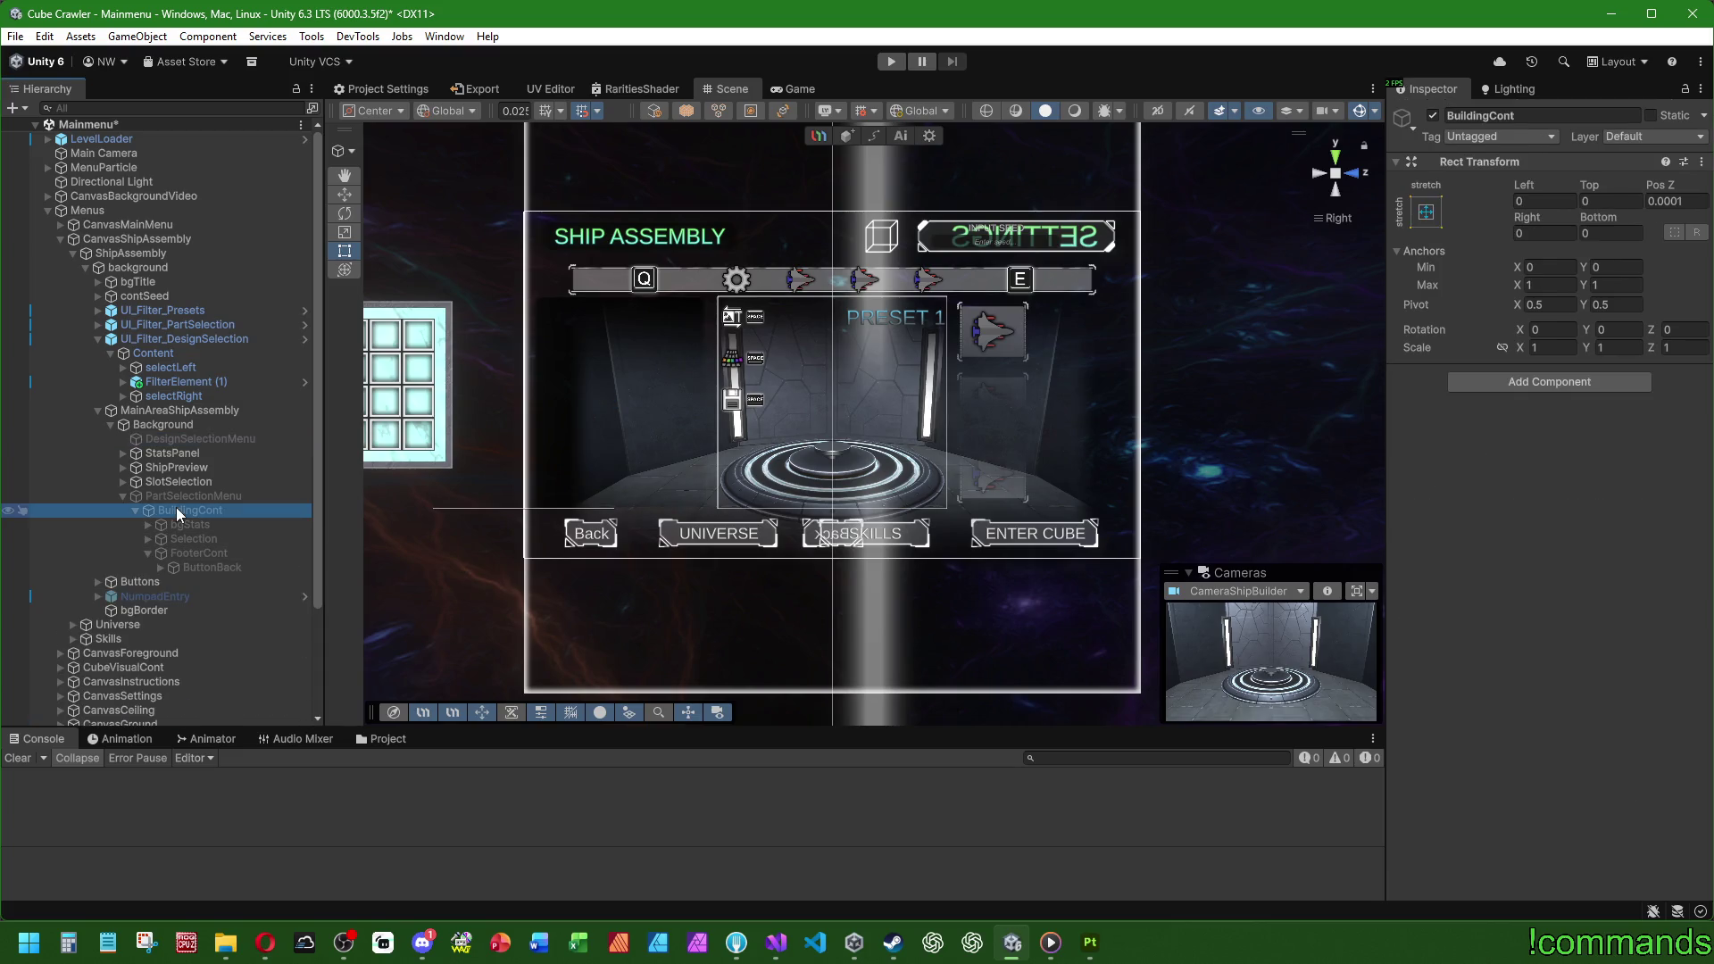
pyautogui.hotkey('ctrl', 'z')
pyautogui.hotkey('ctrl', 'z')
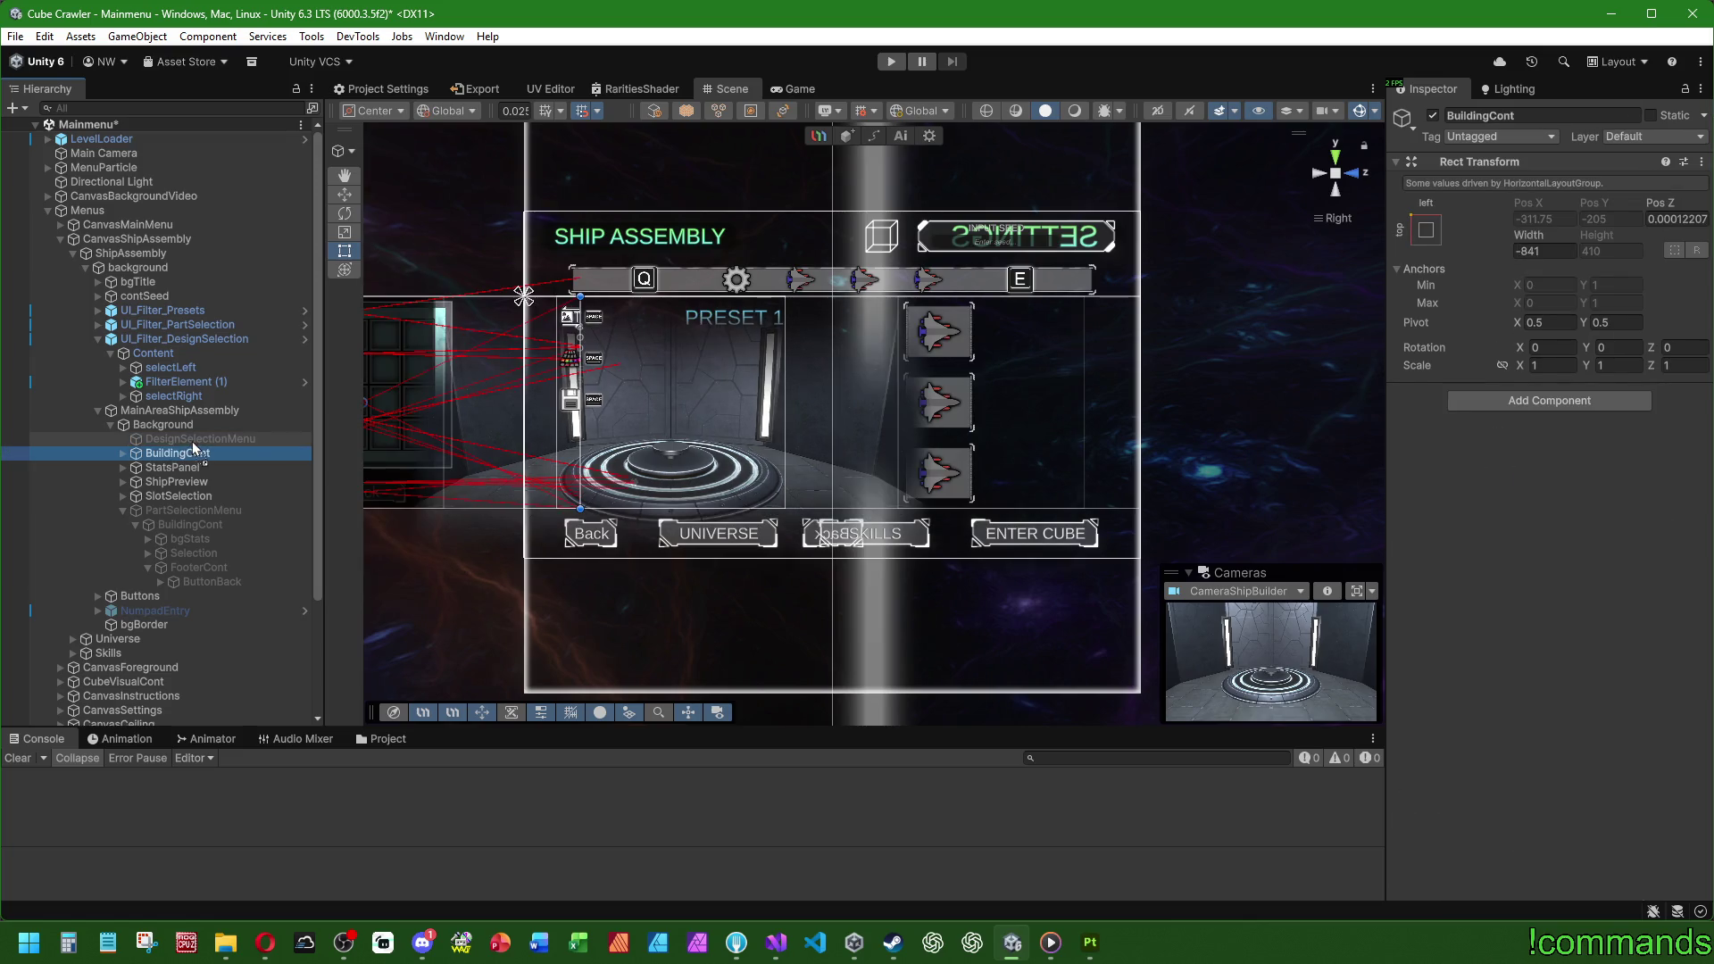
pyautogui.click(122, 439)
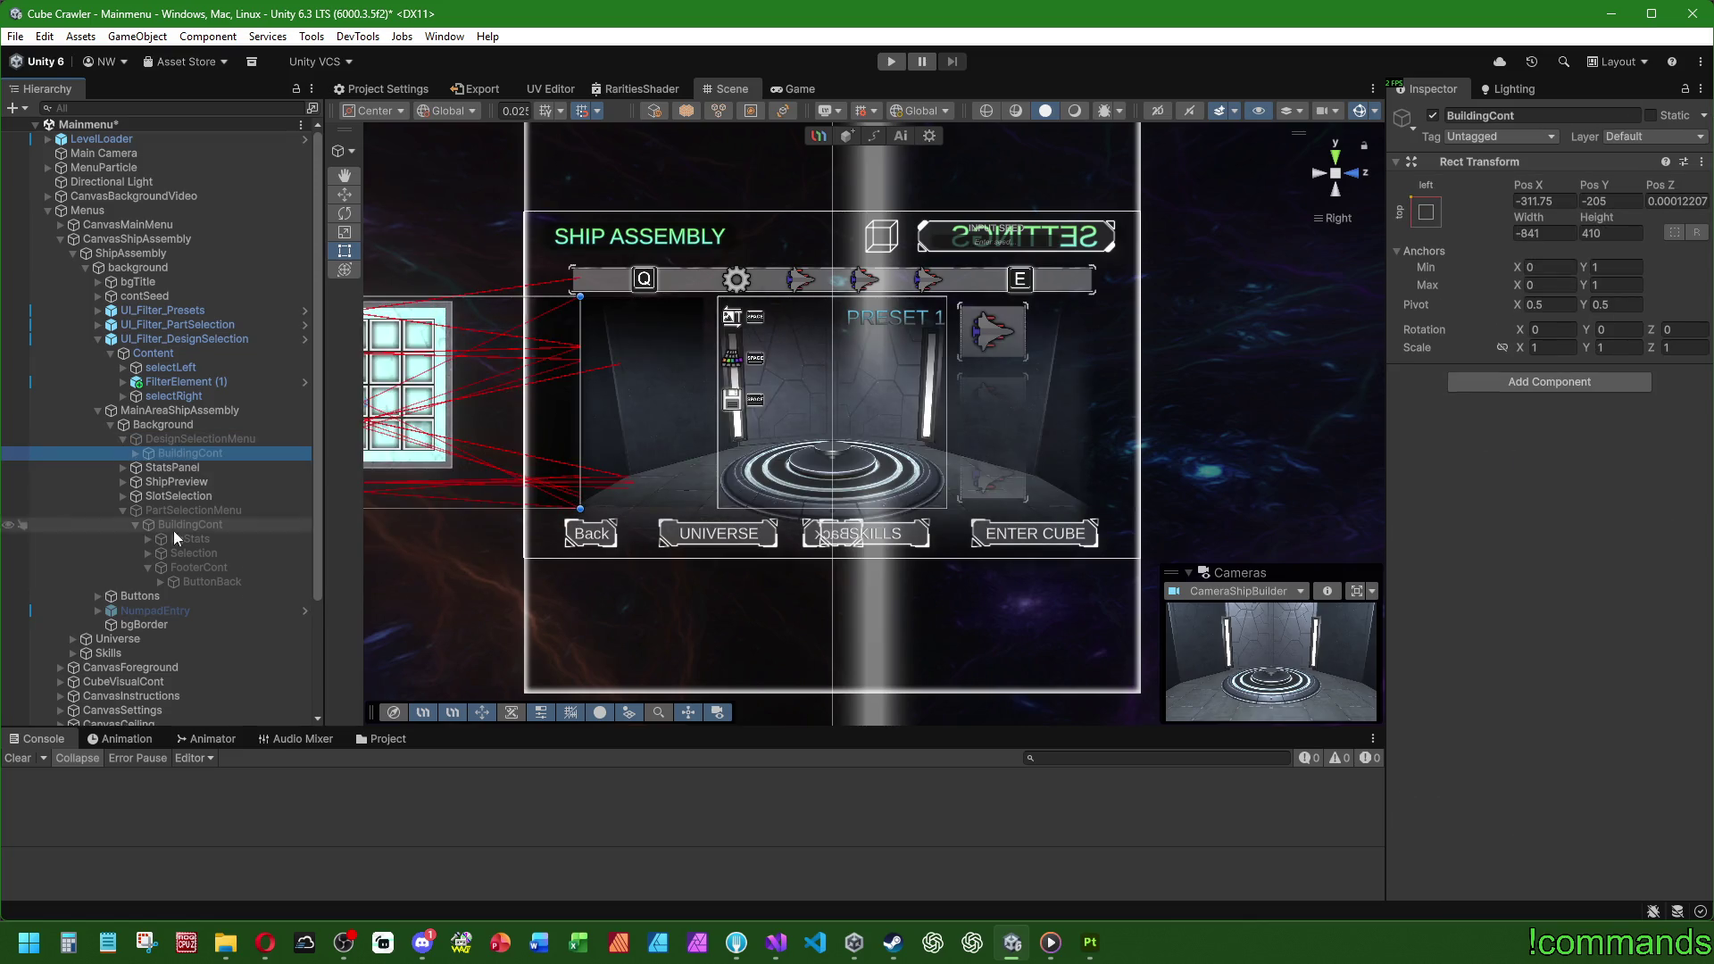
pyautogui.click(184, 524)
pyautogui.click(190, 454)
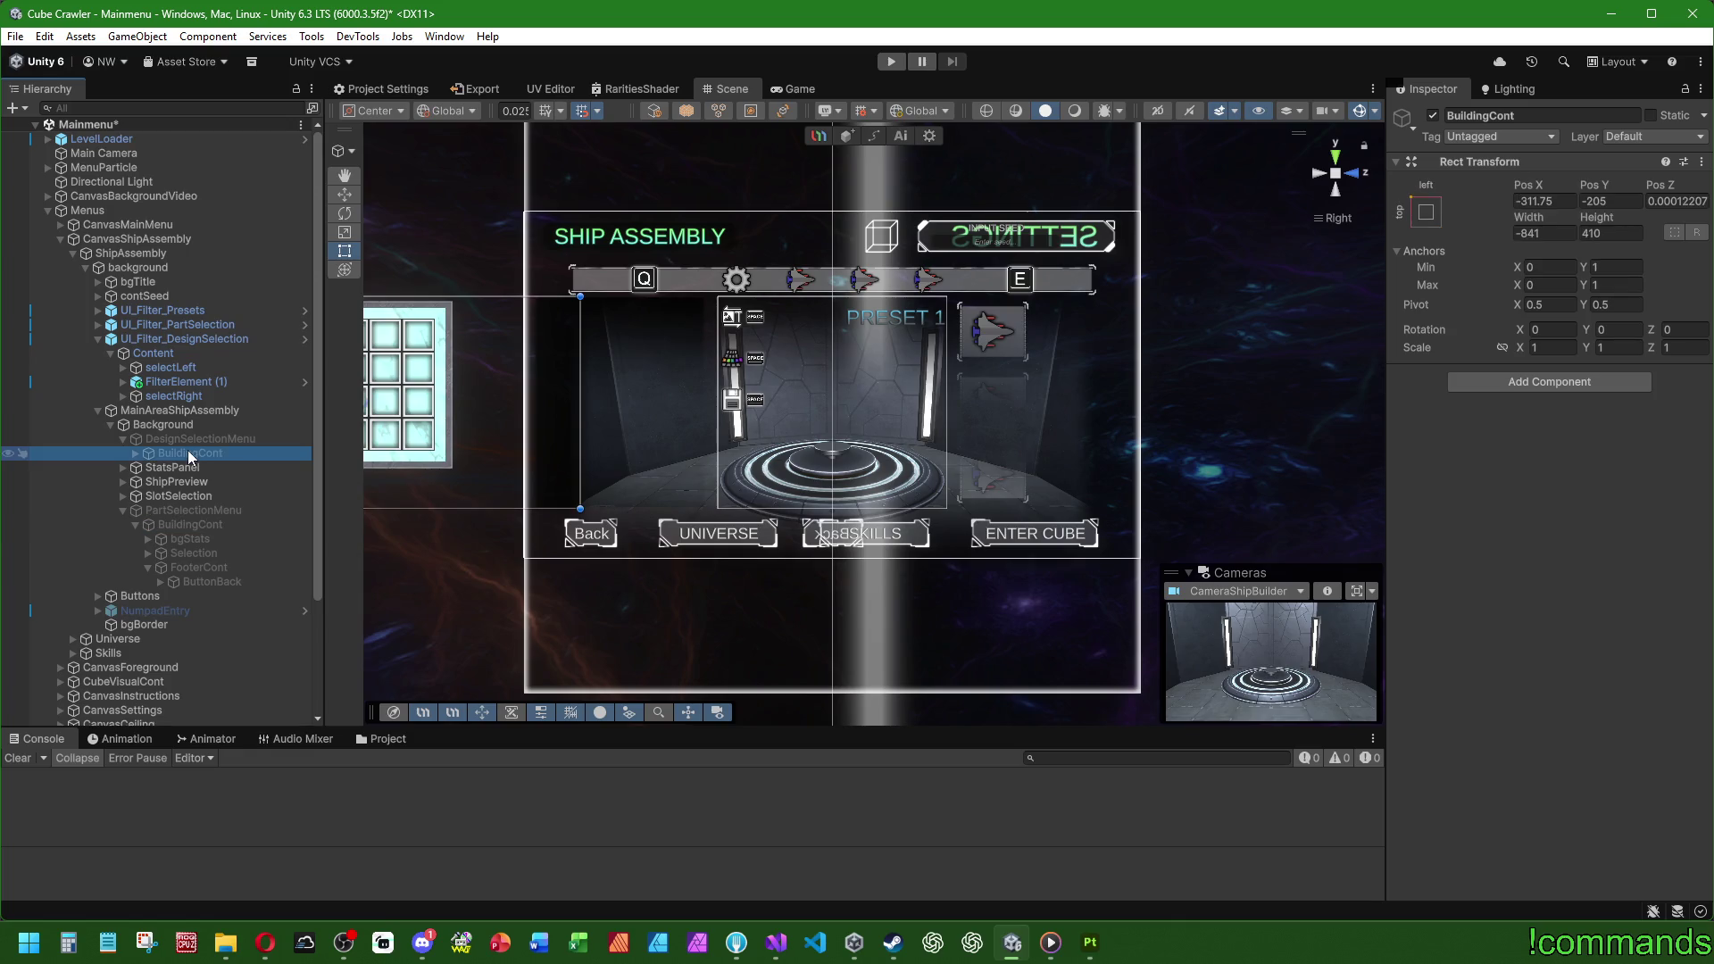
# Step: Set the copied BuildingCont's anchor preset to stretch-stretch
pyautogui.click(1435, 213)
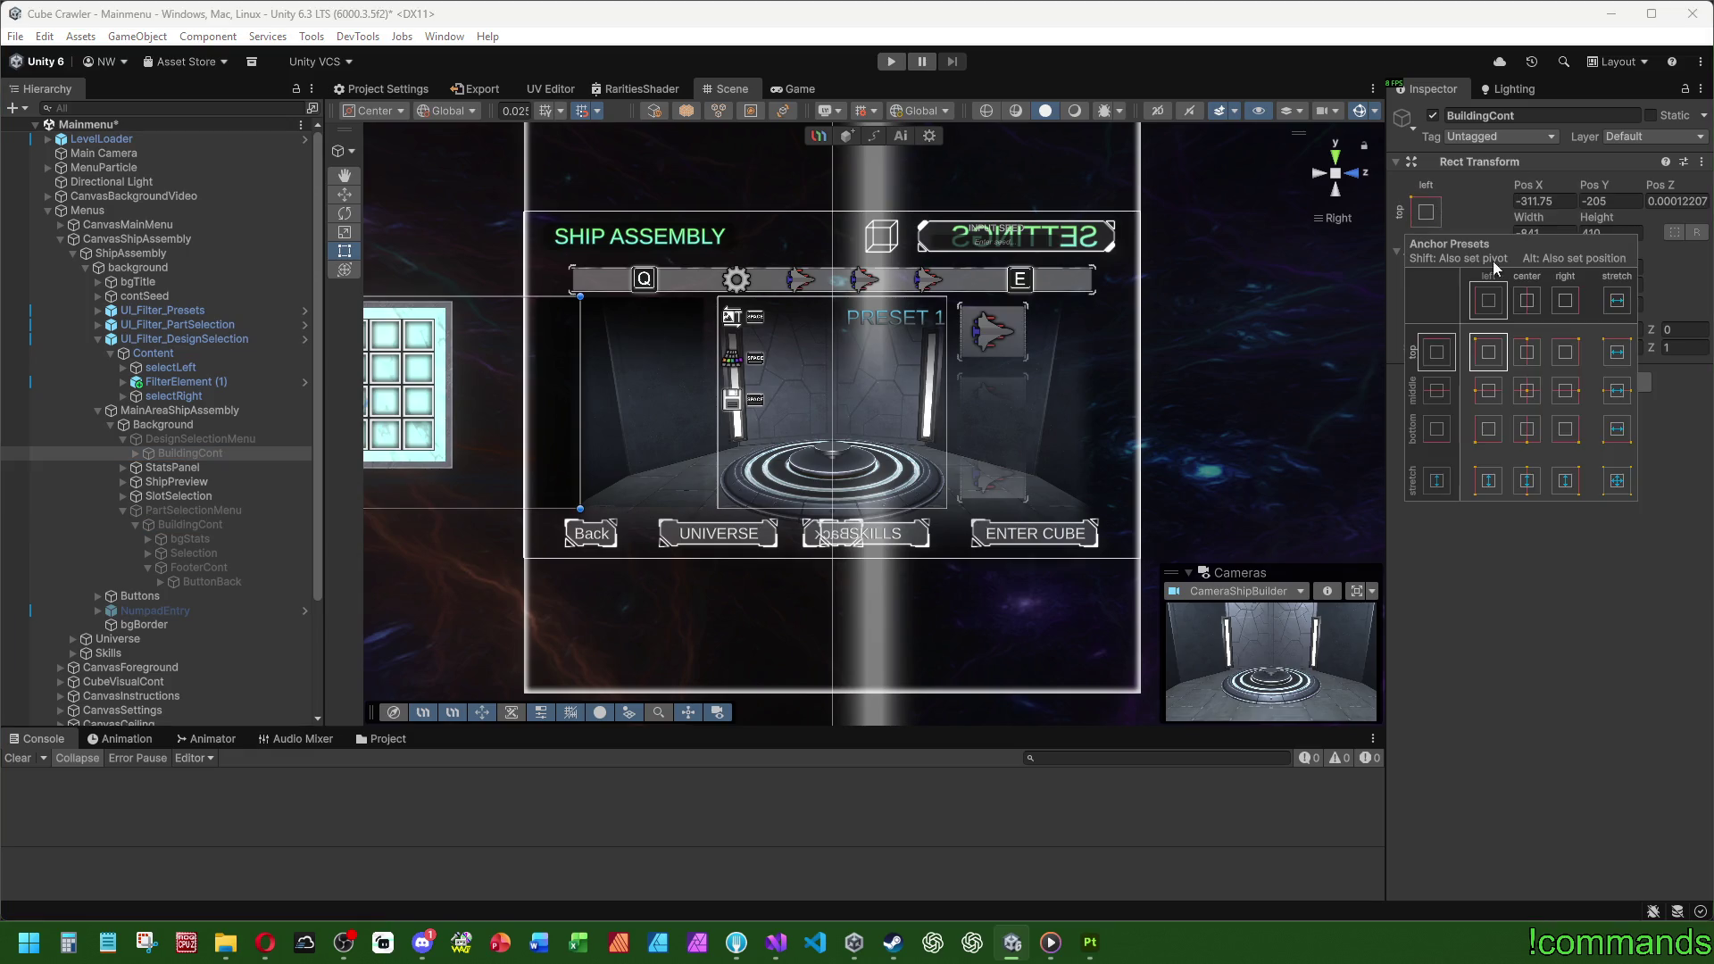
pyautogui.keyDown('alt'); pyautogui.click(1618, 483); pyautogui.keyUp('alt')
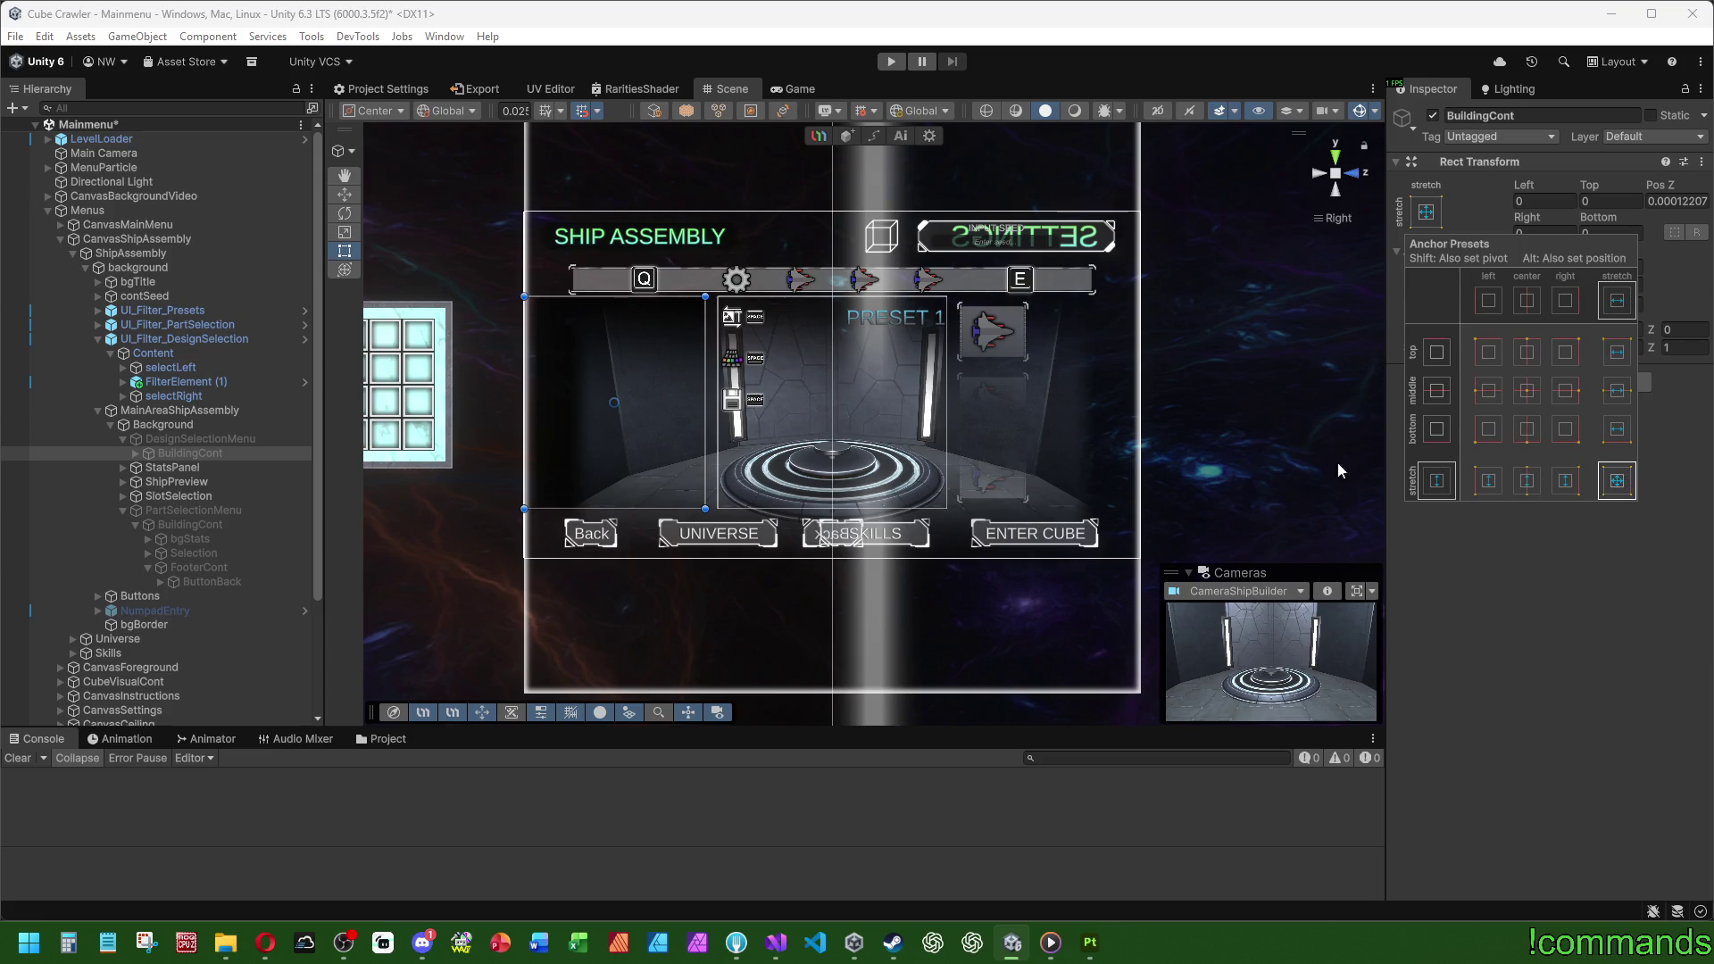
pyautogui.click(162, 439)
pyautogui.click(137, 454)
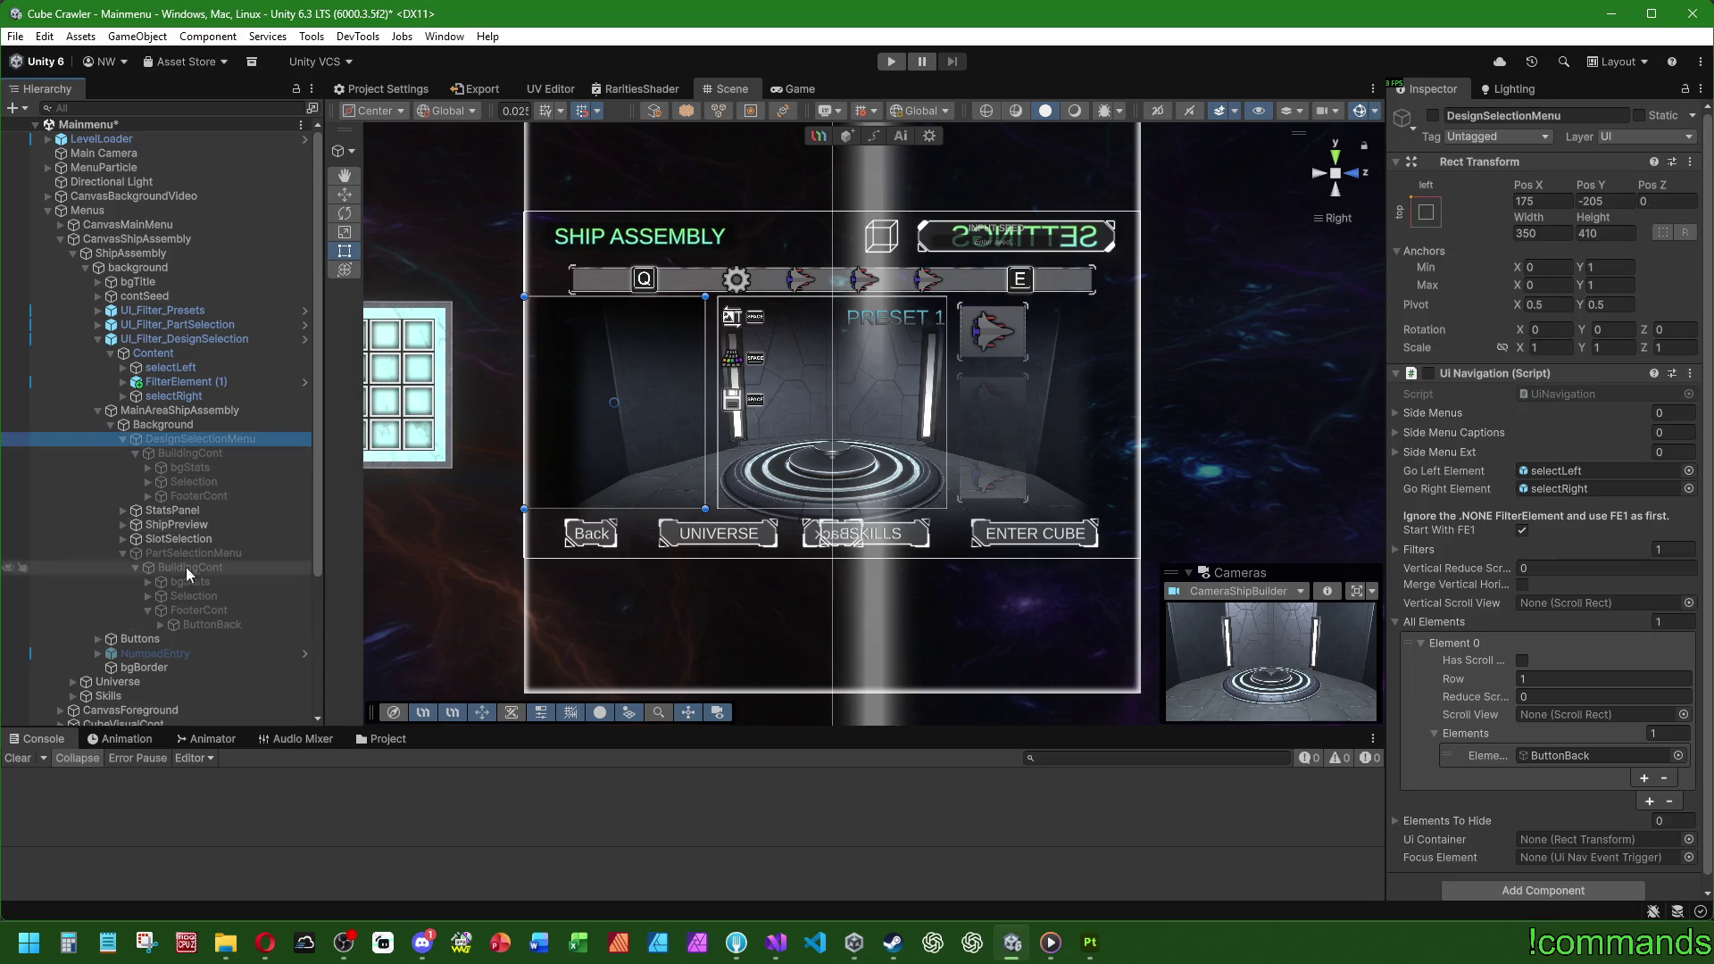
# Step: Delete bgStats from the copied BuildingCont and expand Selection down to TitleText (TMP)
pyautogui.click(183, 467)
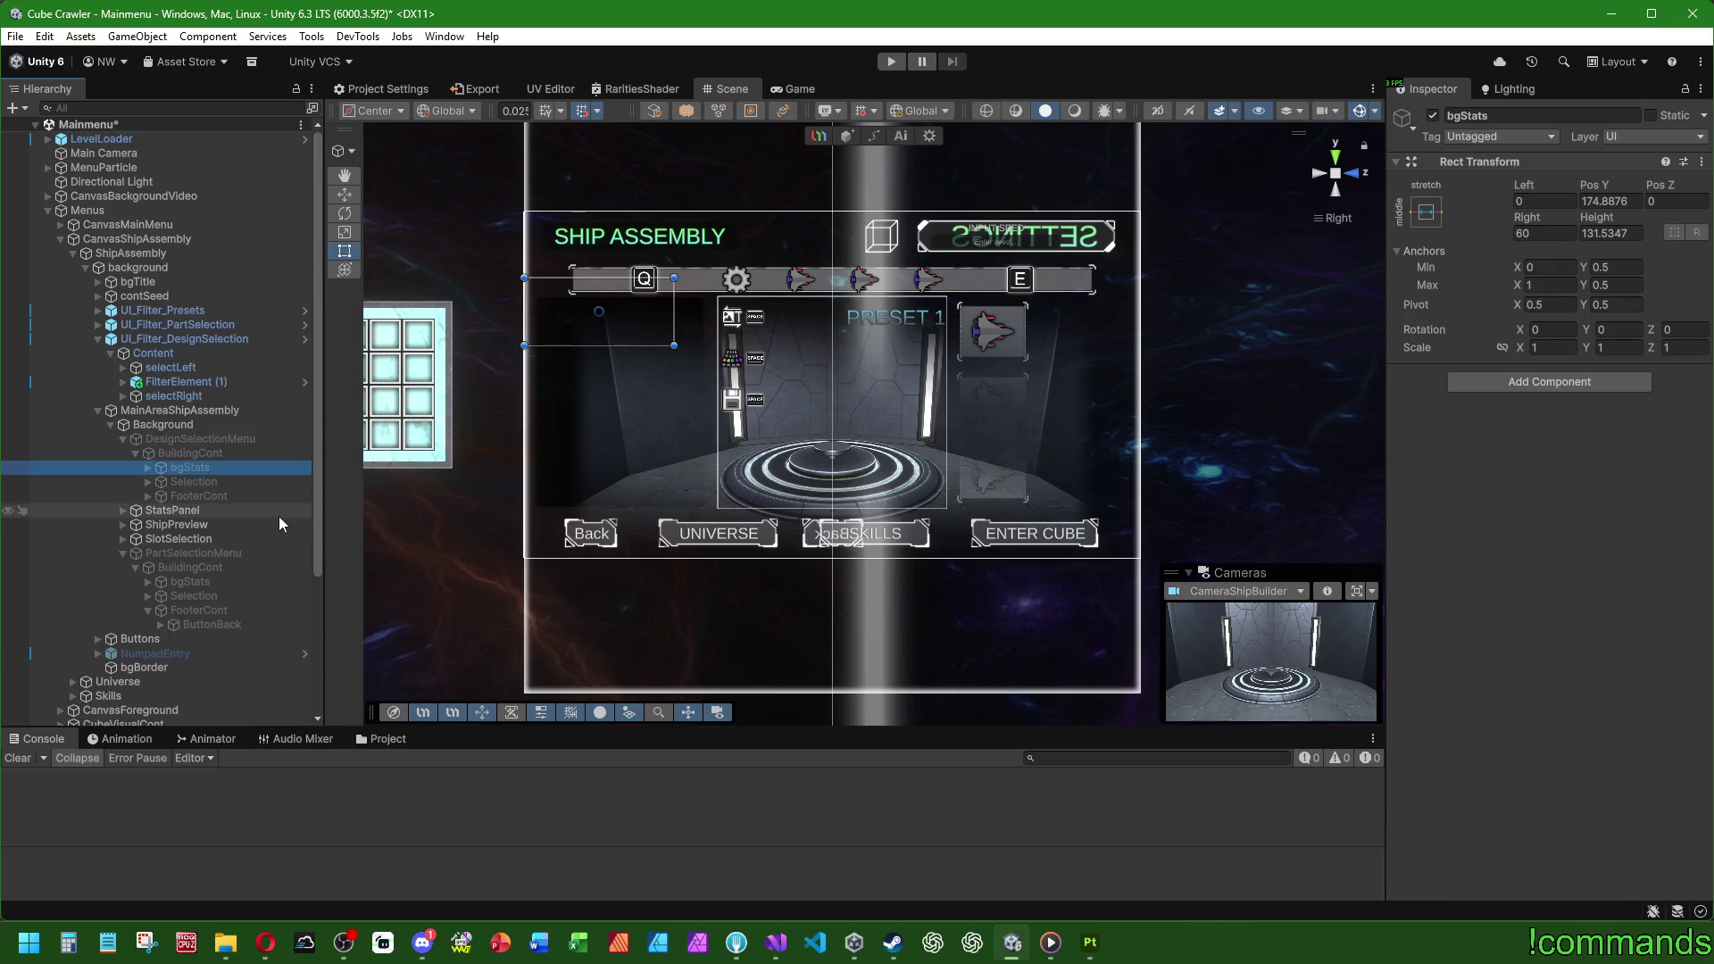
pyautogui.press('Delete')
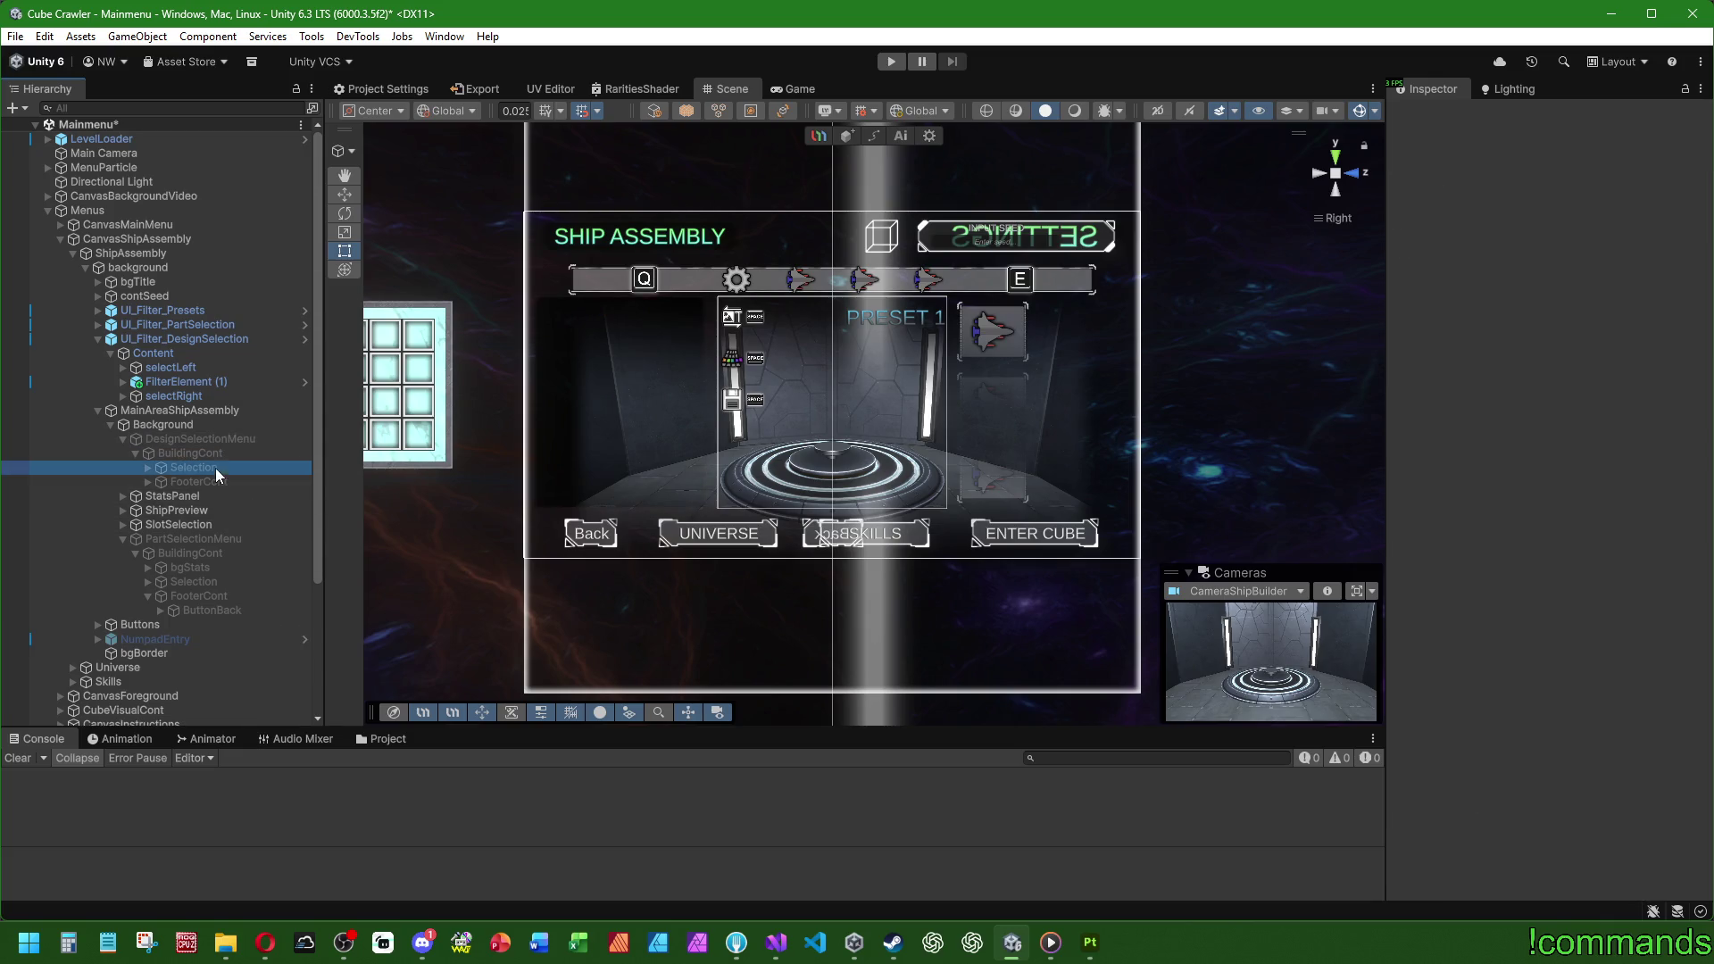
pyautogui.click(150, 466)
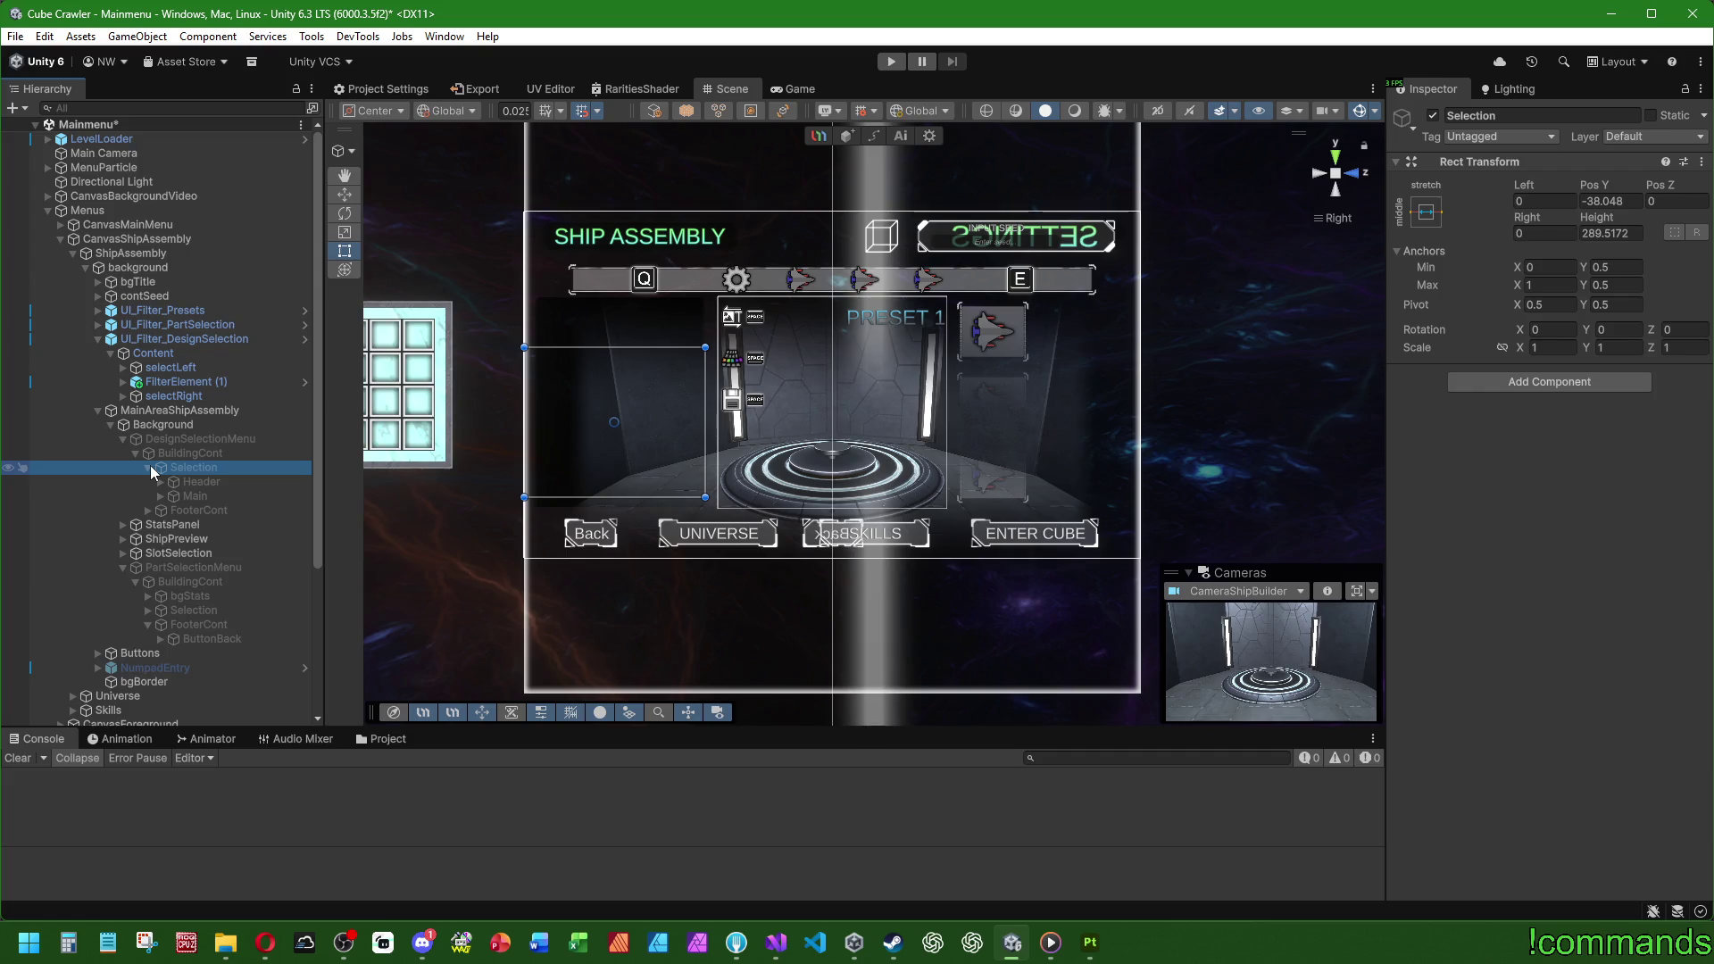
pyautogui.click(161, 496)
pyautogui.click(160, 481)
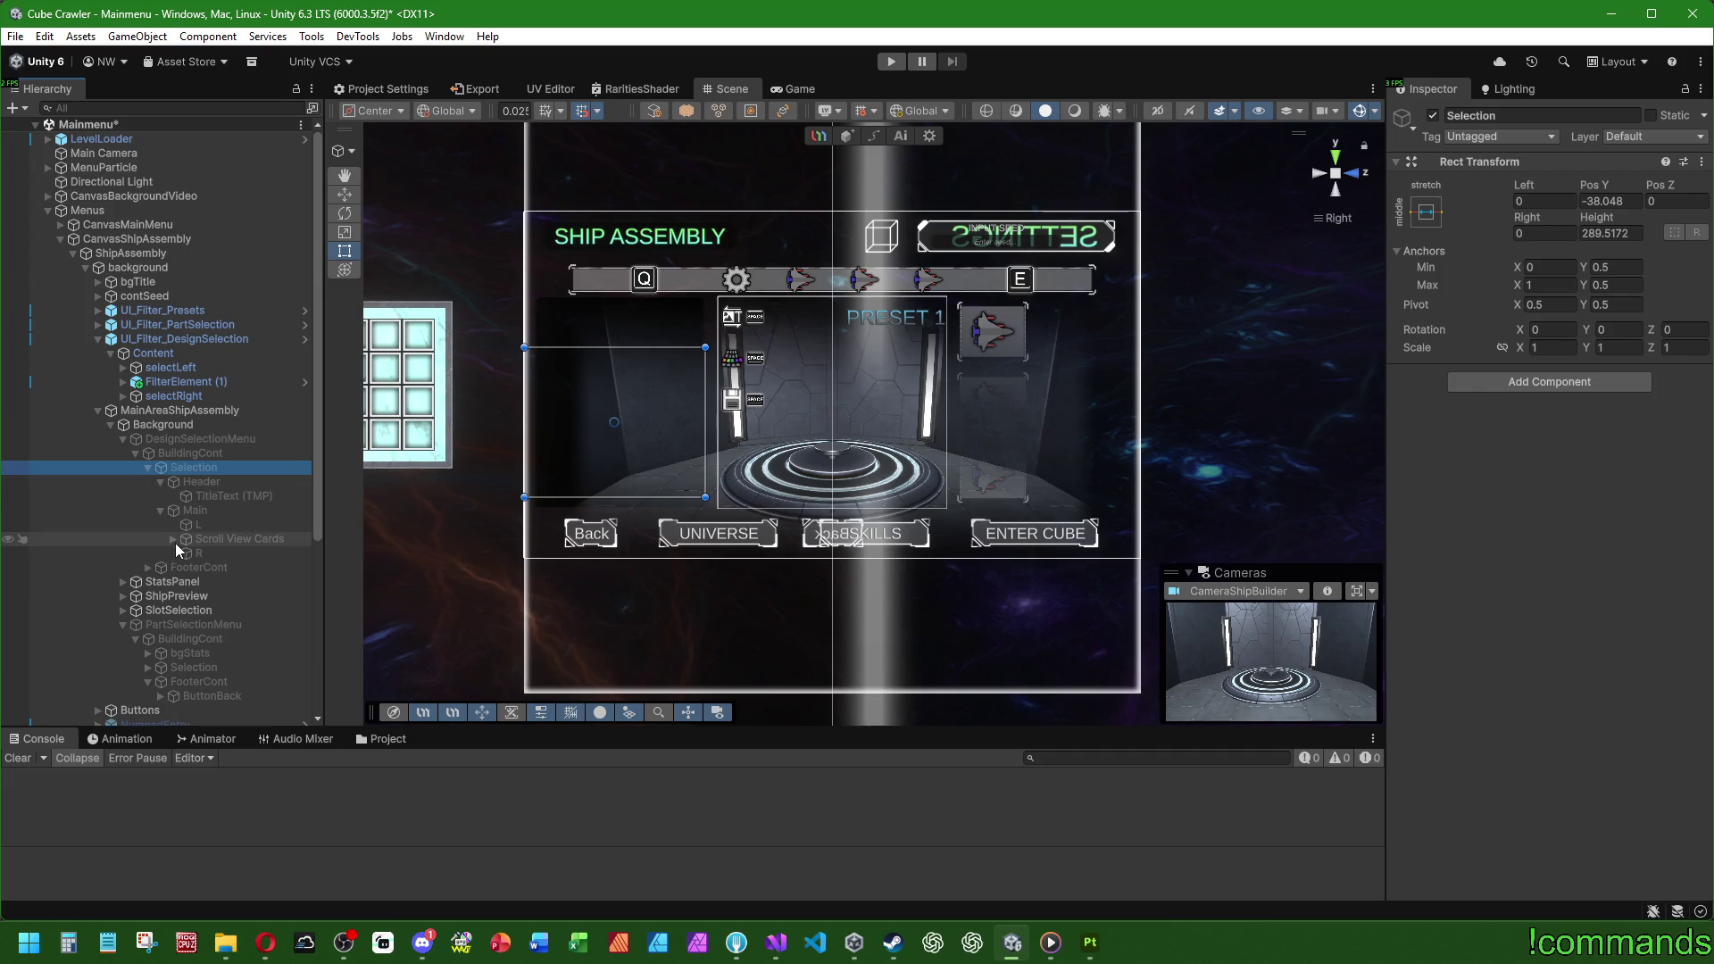
pyautogui.click(209, 497)
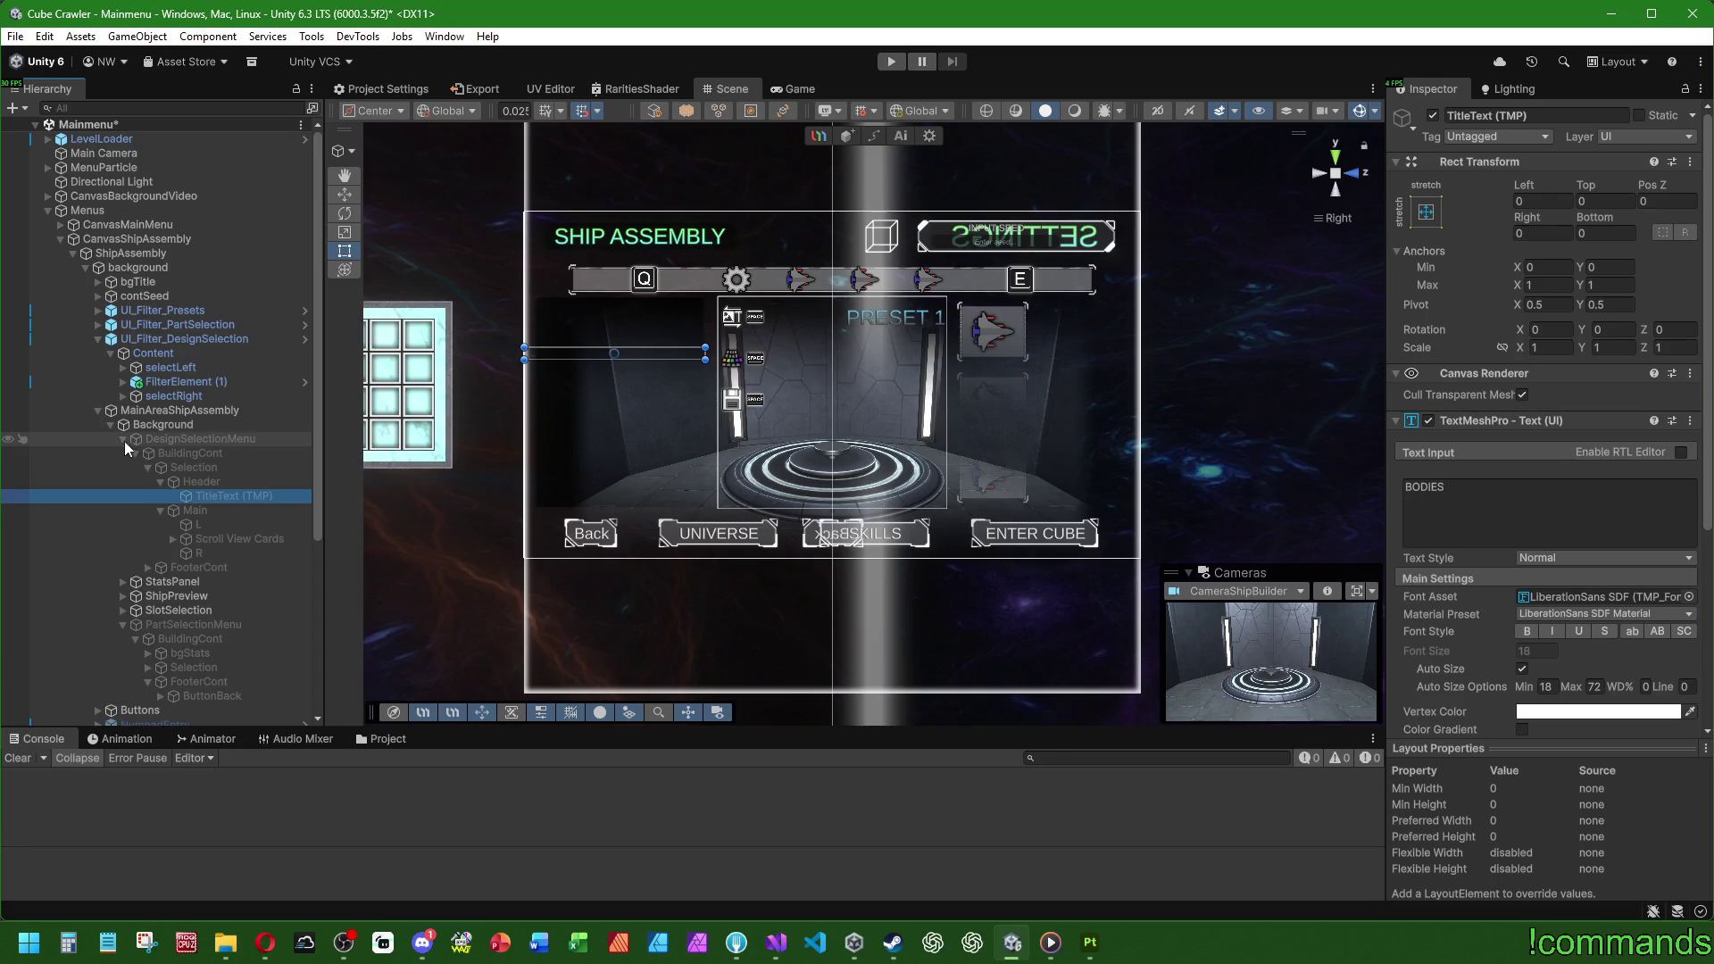
# Step: Assign the copied FooterCont ButtonBack to DesignSelectionMenu's navigation element
pyautogui.click(143, 567)
pyautogui.click(191, 580)
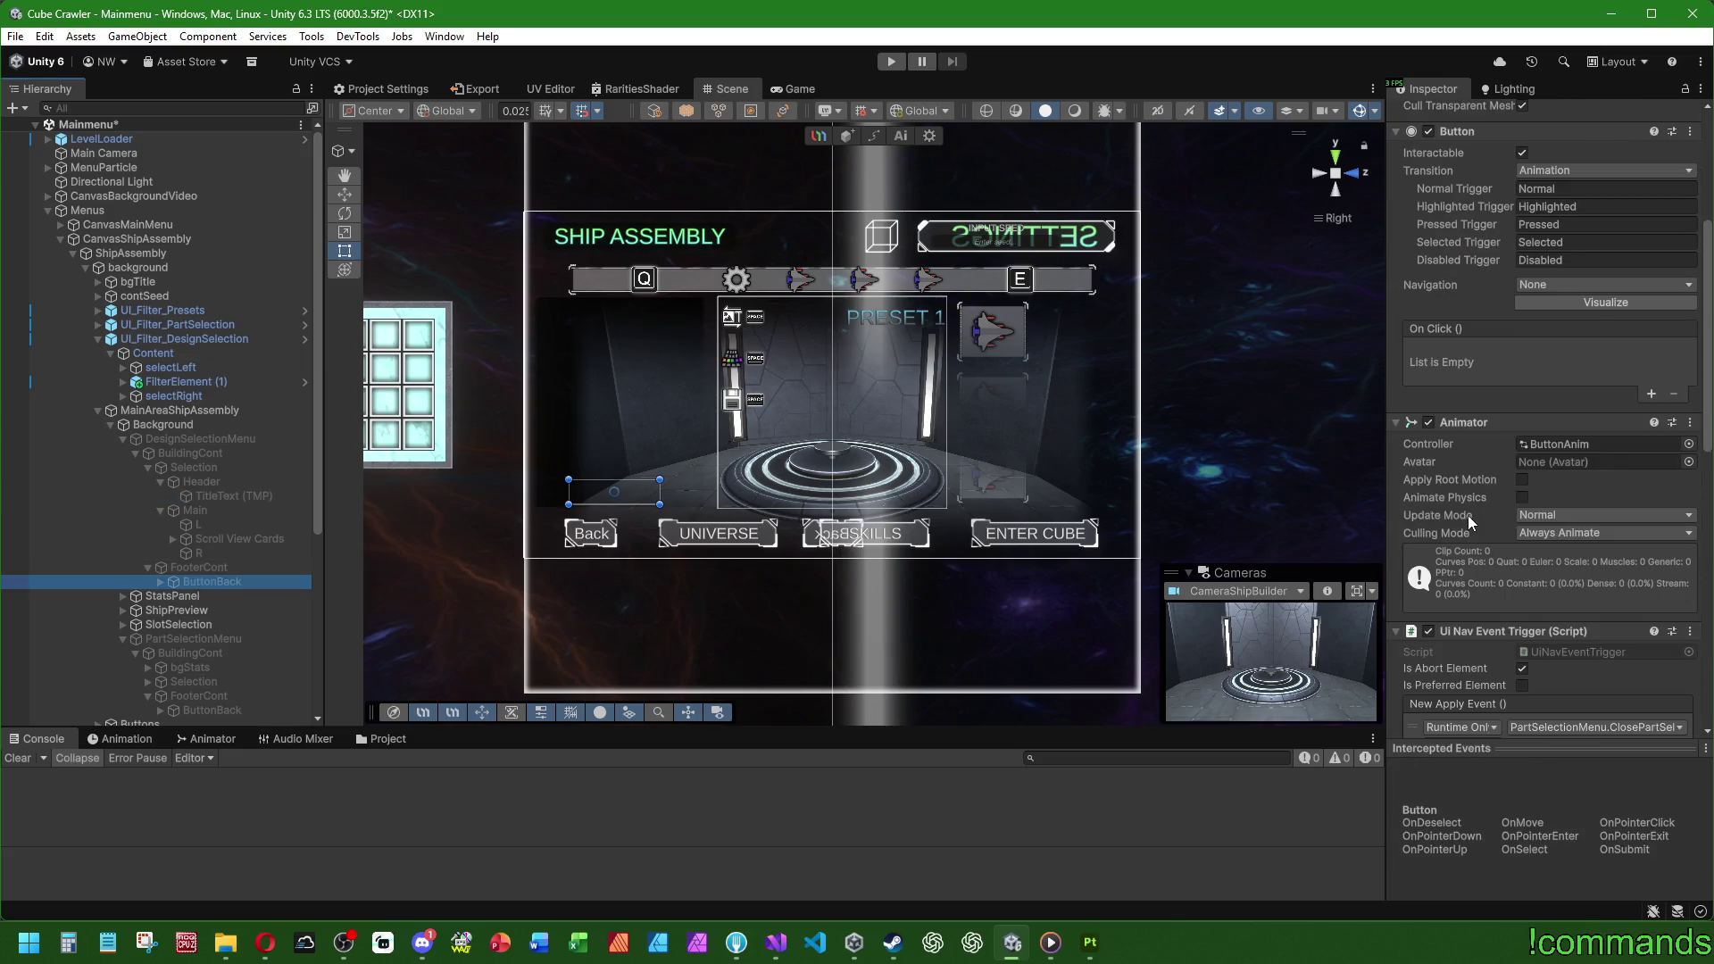
pyautogui.scroll(-7, 1468, 516)
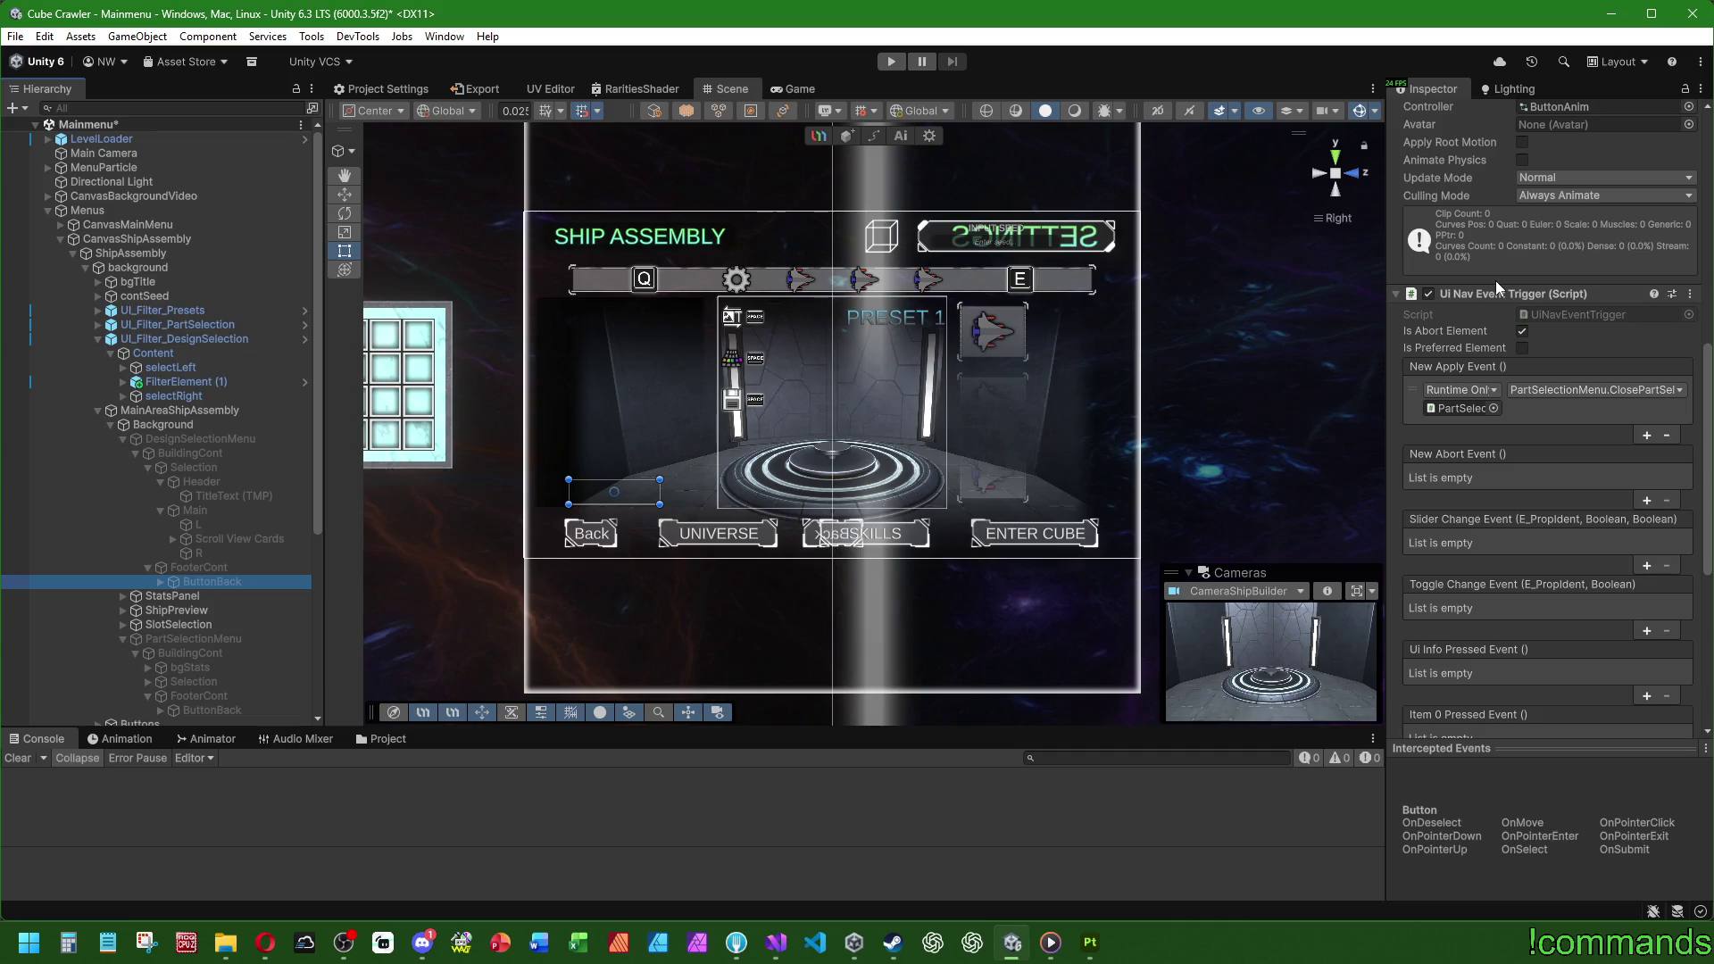
pyautogui.click(220, 438)
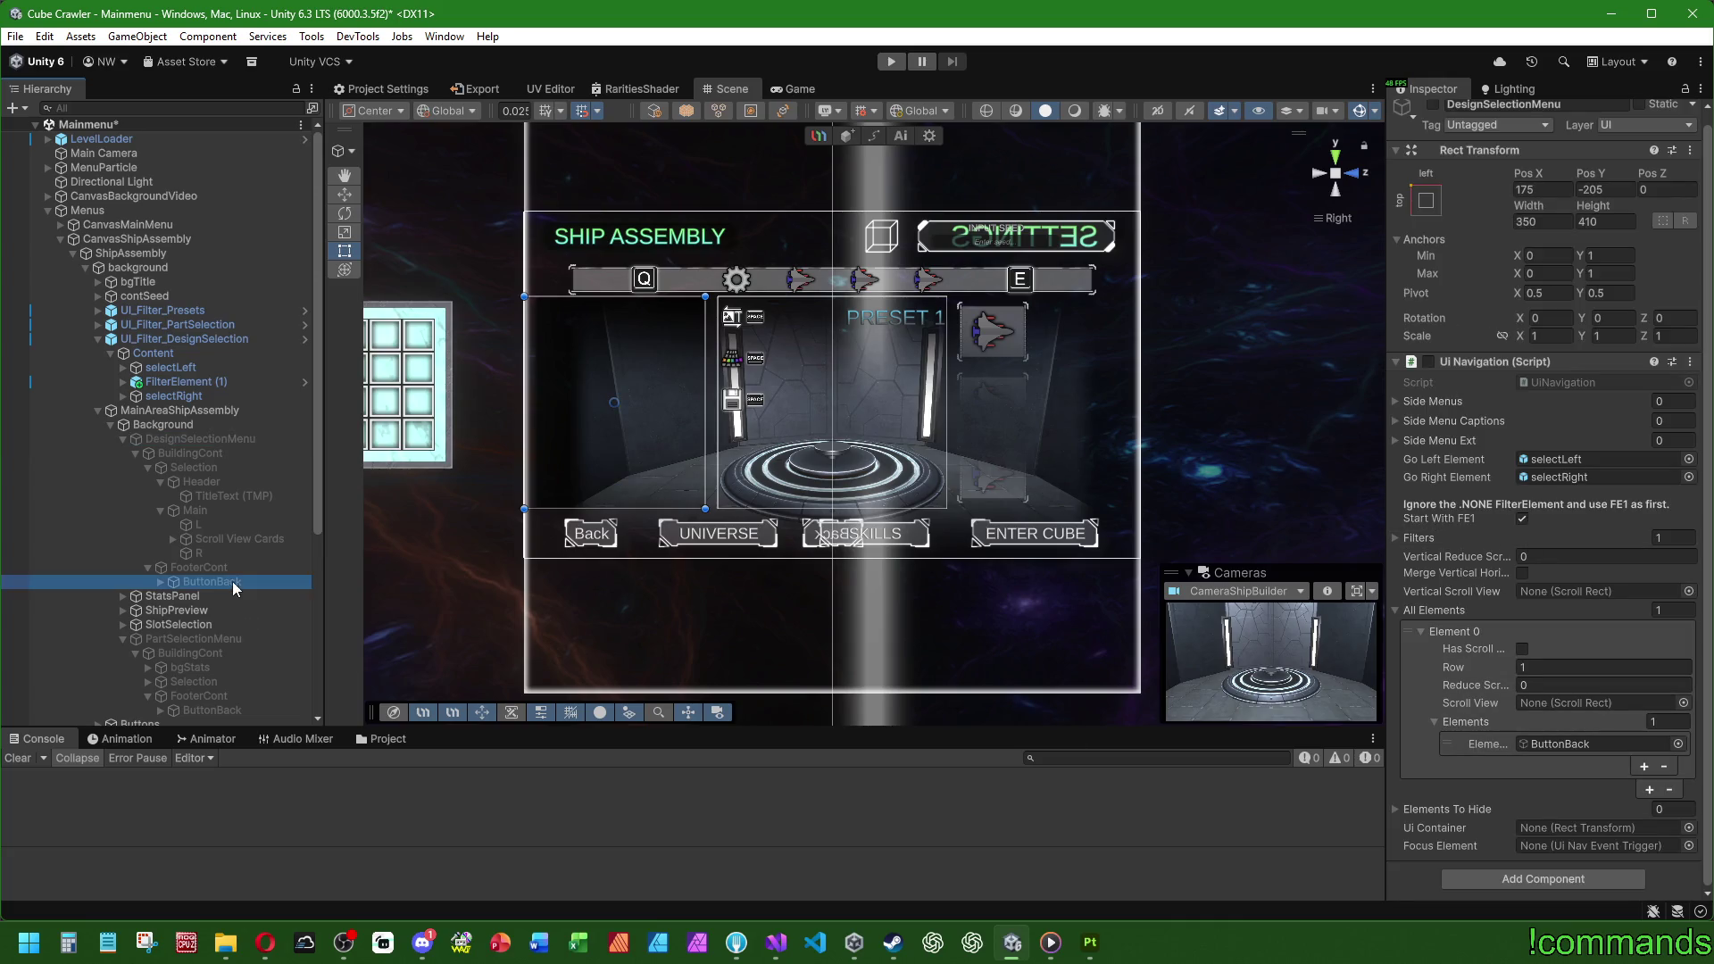
pyautogui.moveTo(232, 581); pyautogui.dragTo(1576, 746)
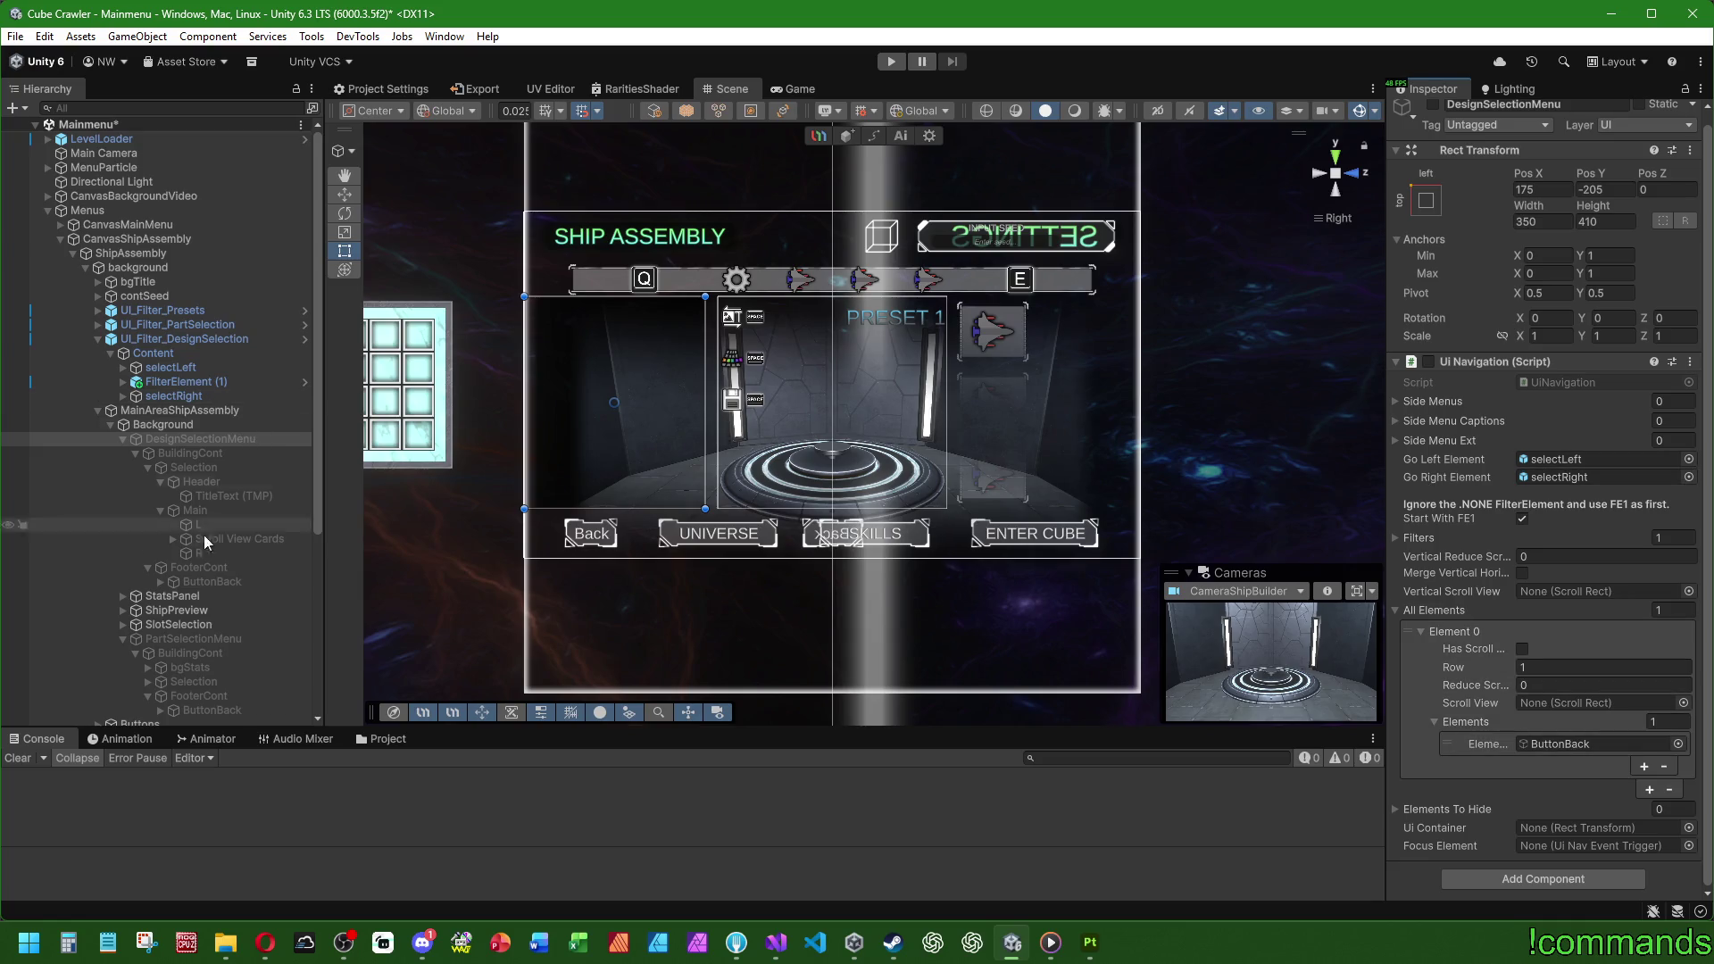
# Step: Copy PartSelectionMenu's Ui Nav Event Trigger and paste it as new onto DesignSelectionMenu
pyautogui.click(193, 638)
pyautogui.scroll(-10, 1546, 581)
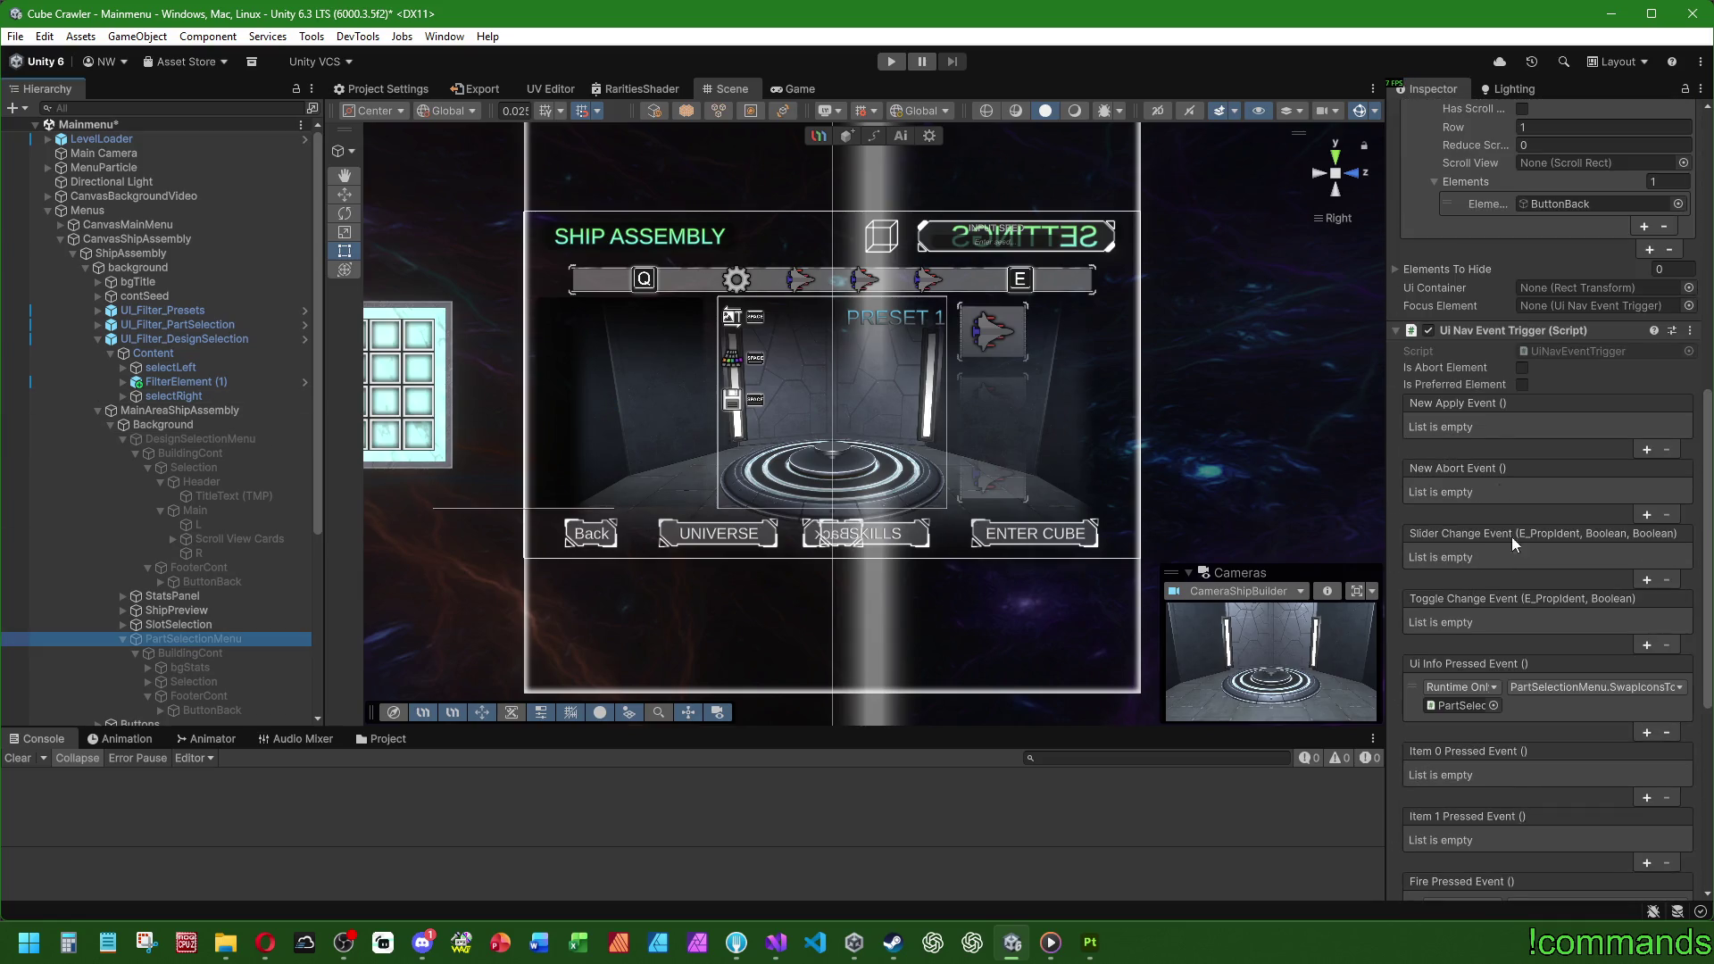
pyautogui.rightClick(1516, 327)
pyautogui.click(1599, 463)
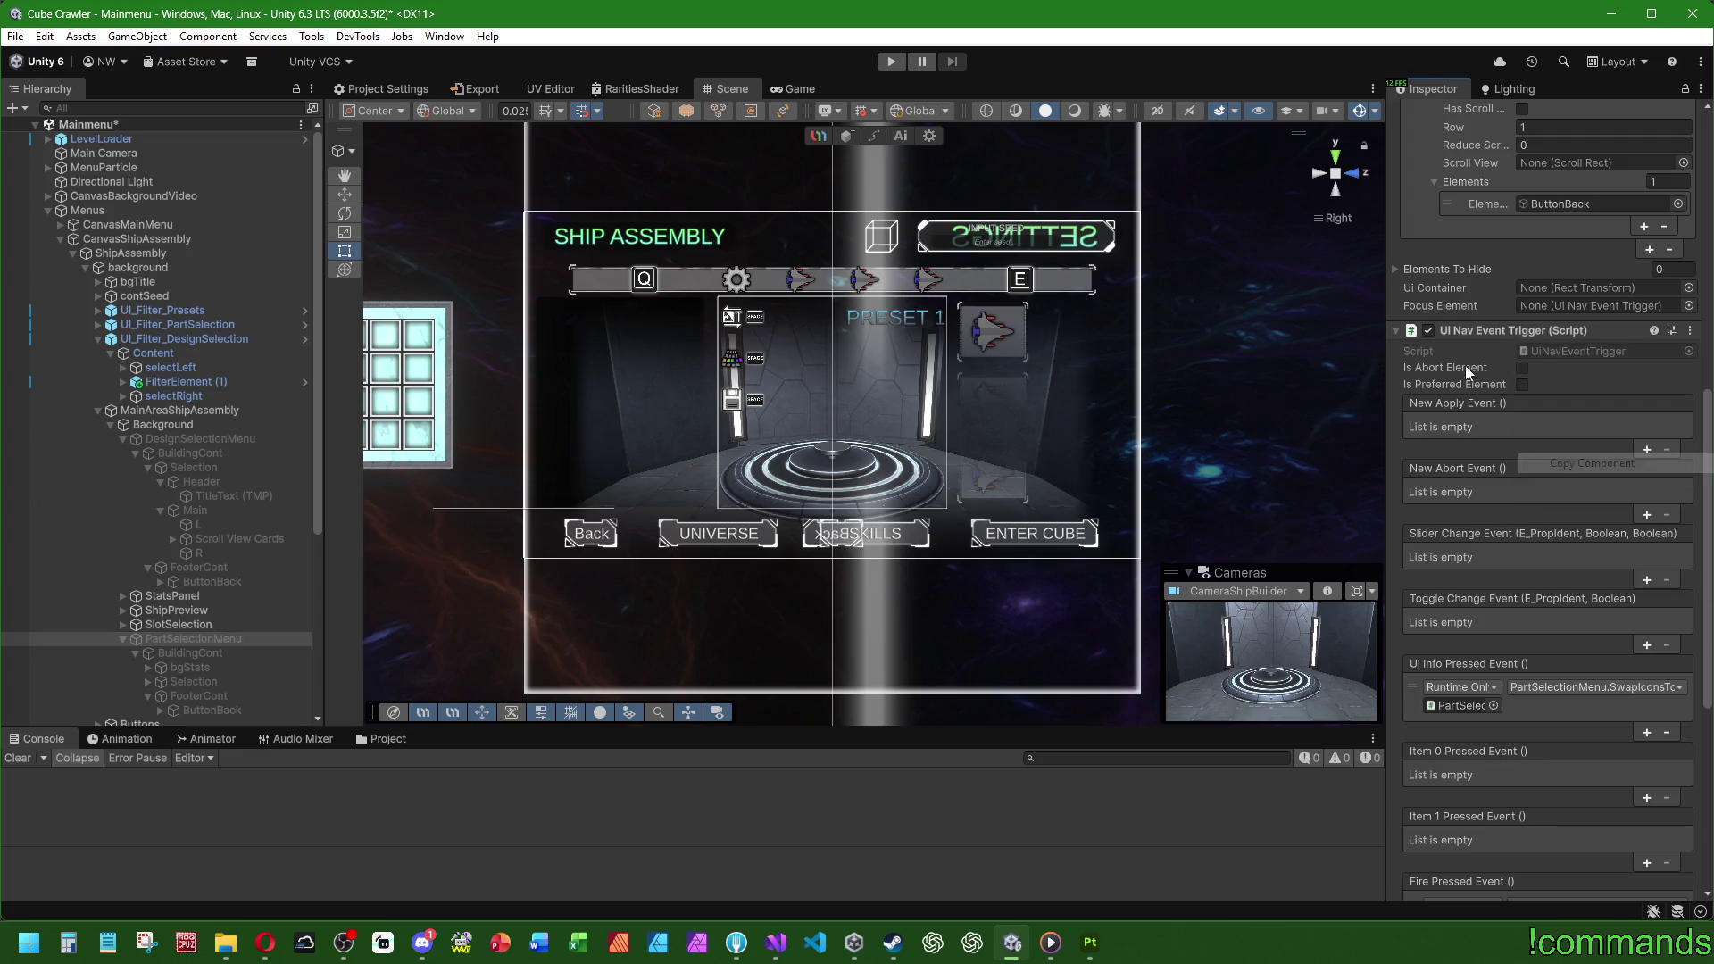
pyautogui.click(202, 438)
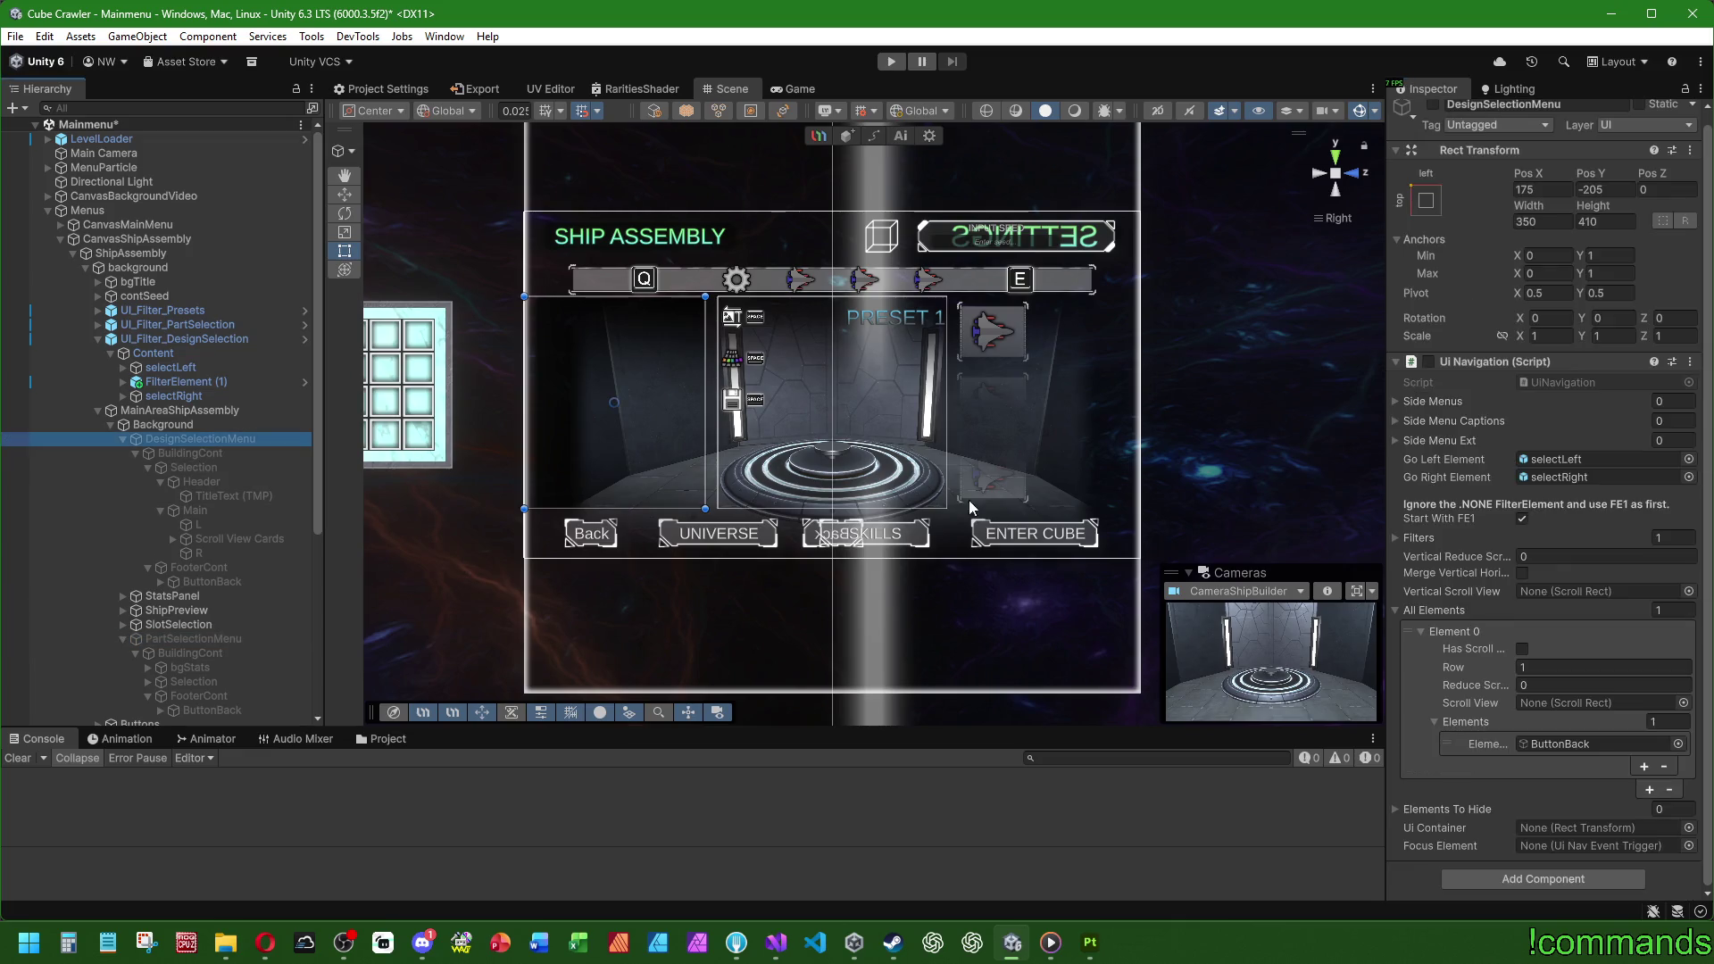
pyautogui.rightClick(1501, 362)
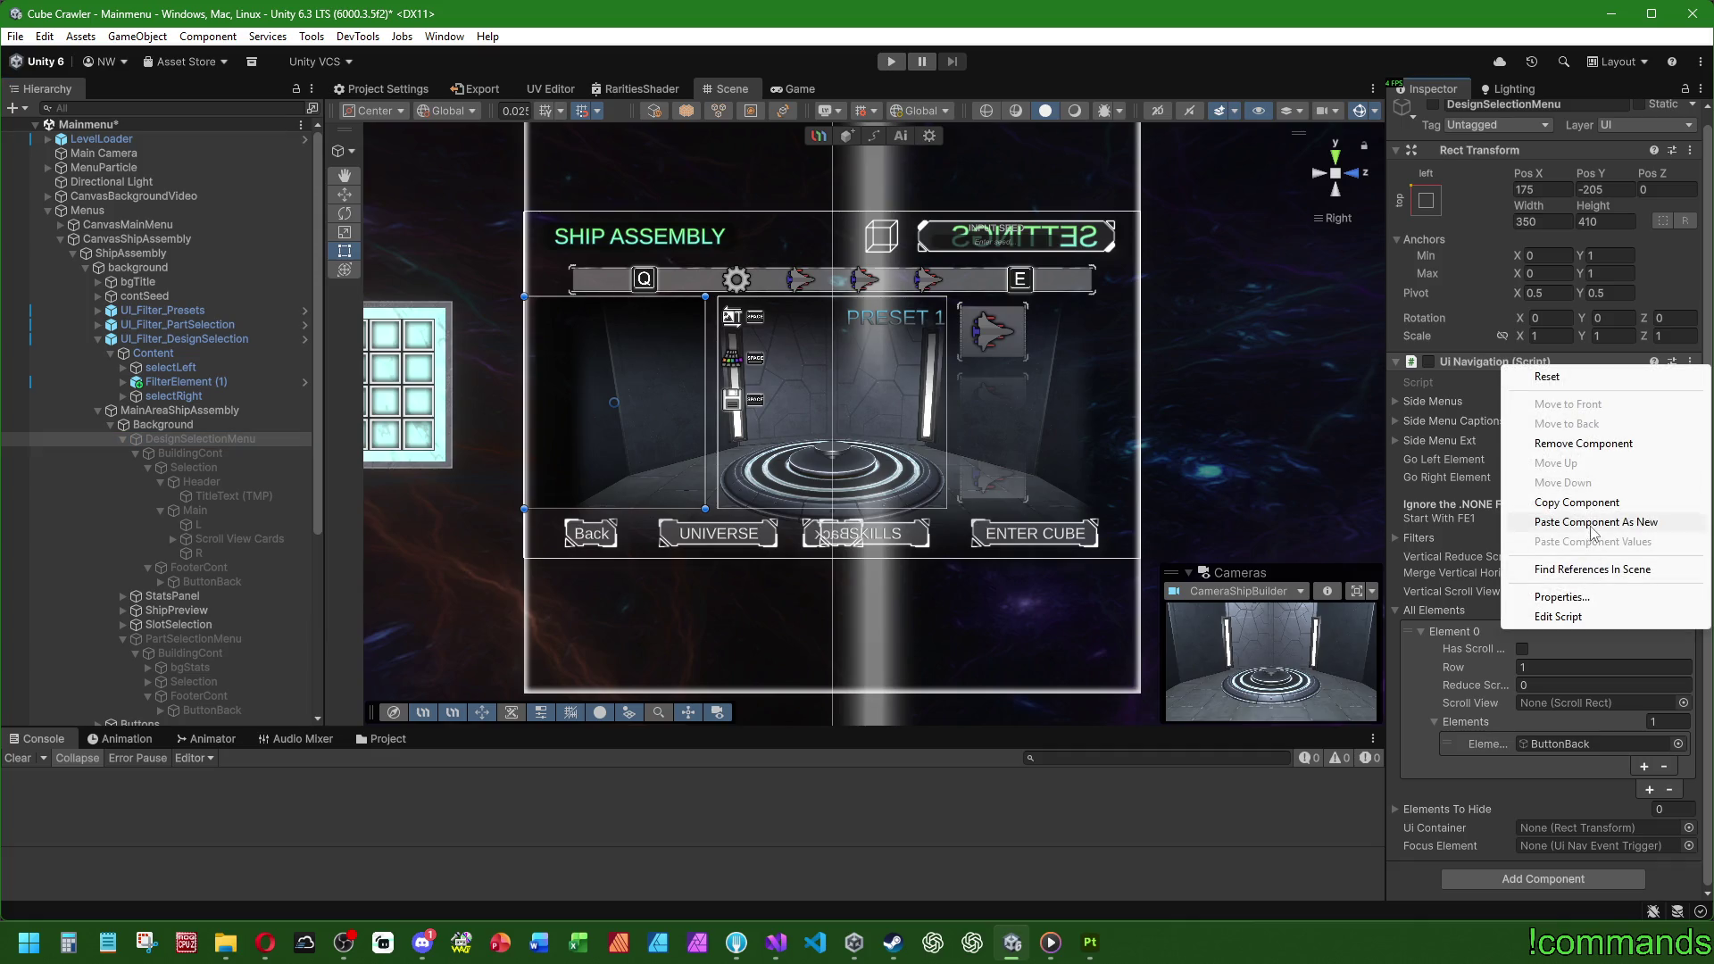
pyautogui.click(1592, 531)
# Step: Ping the Filter Changed event's target object, revealing PartSelectionMenu in the Hierarchy
pyautogui.scroll(-2, 1495, 395)
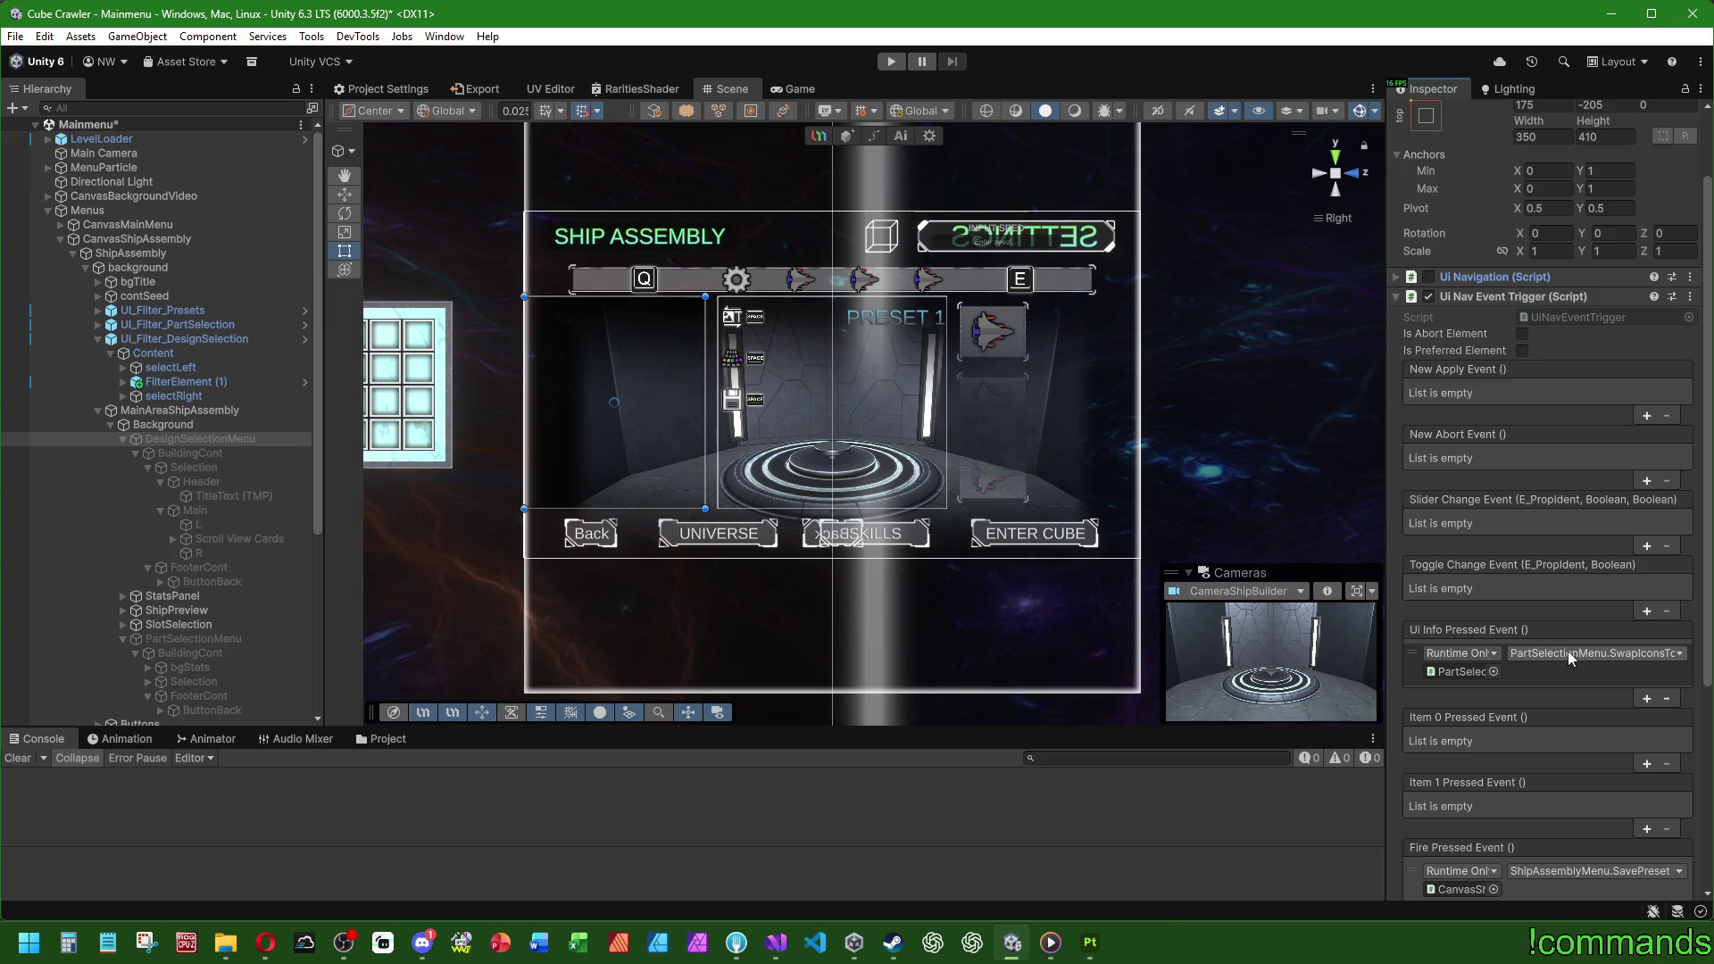
pyautogui.scroll(-2, 1488, 662)
pyautogui.scroll(-3, 1487, 639)
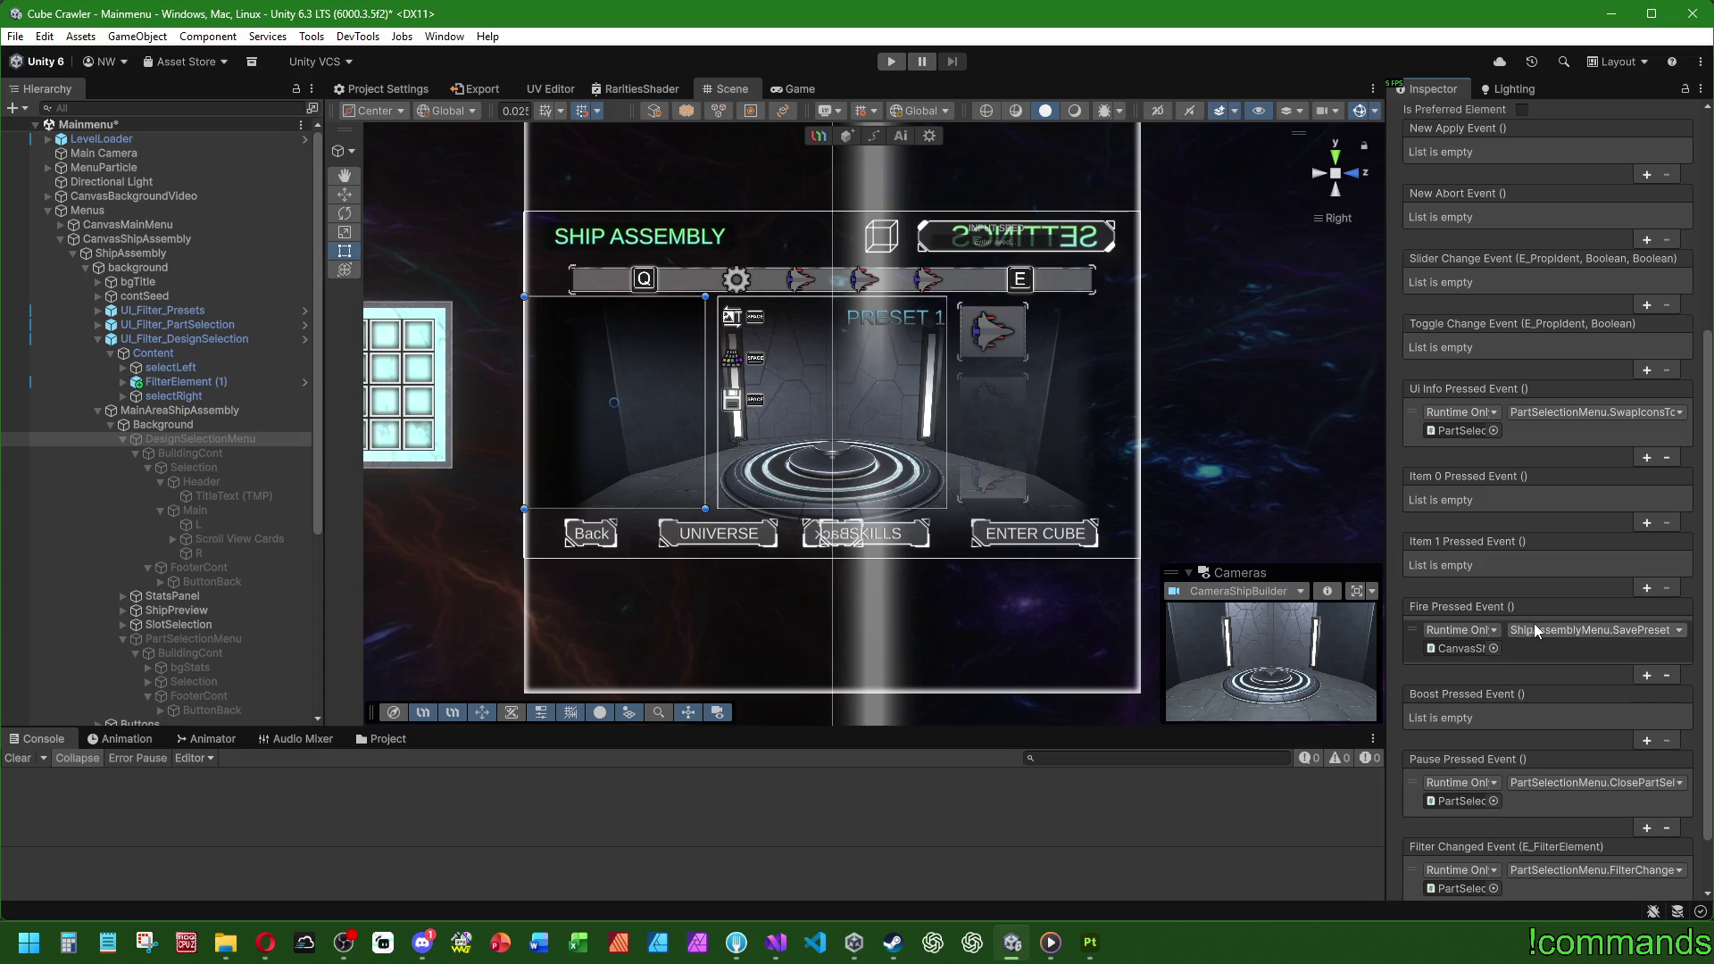
pyautogui.scroll(-2, 1551, 699)
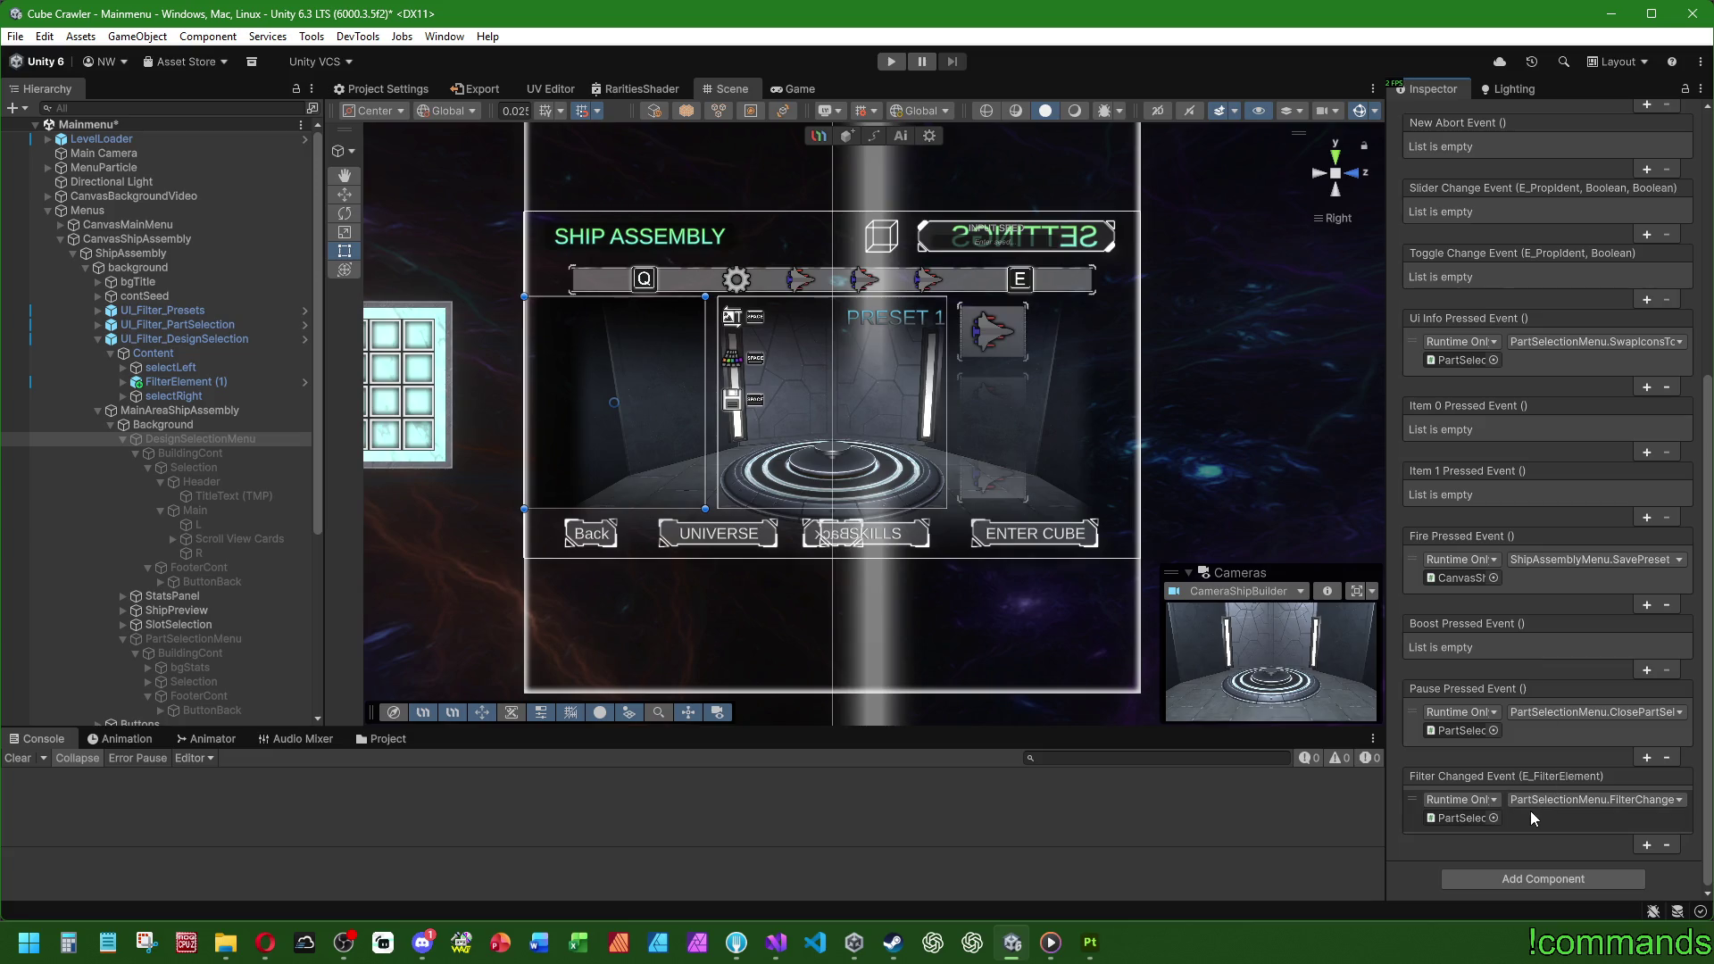
pyautogui.scroll(2, 1441, 511)
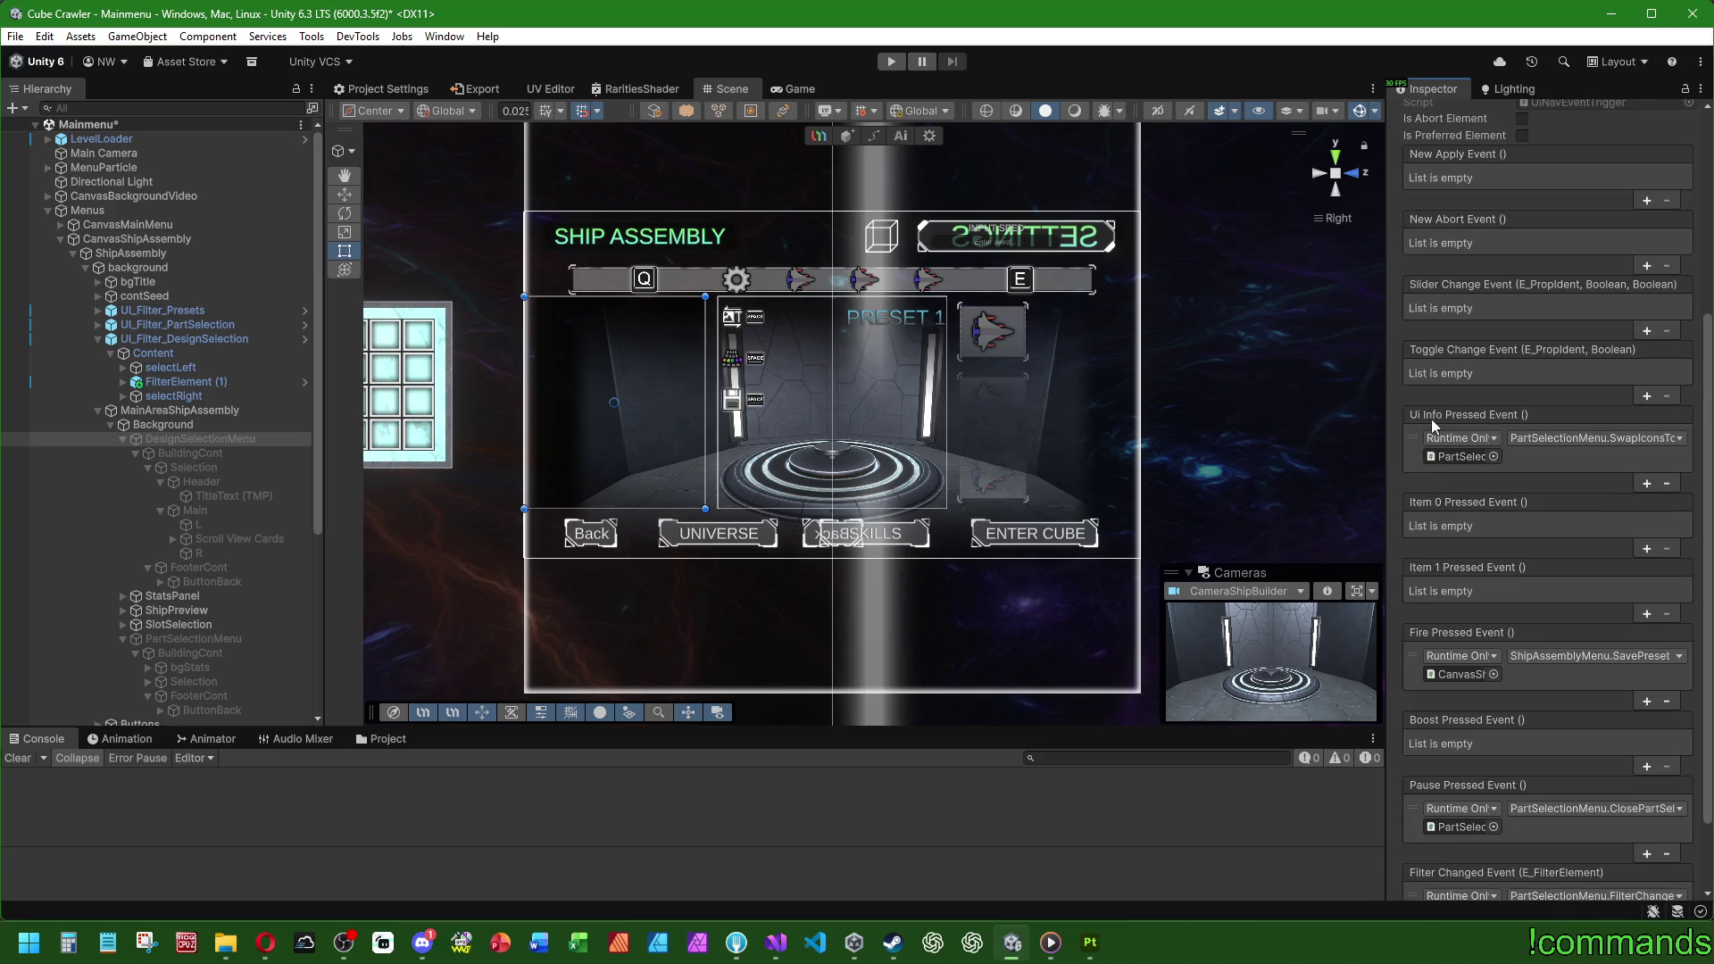
pyautogui.scroll(-2, 1411, 335)
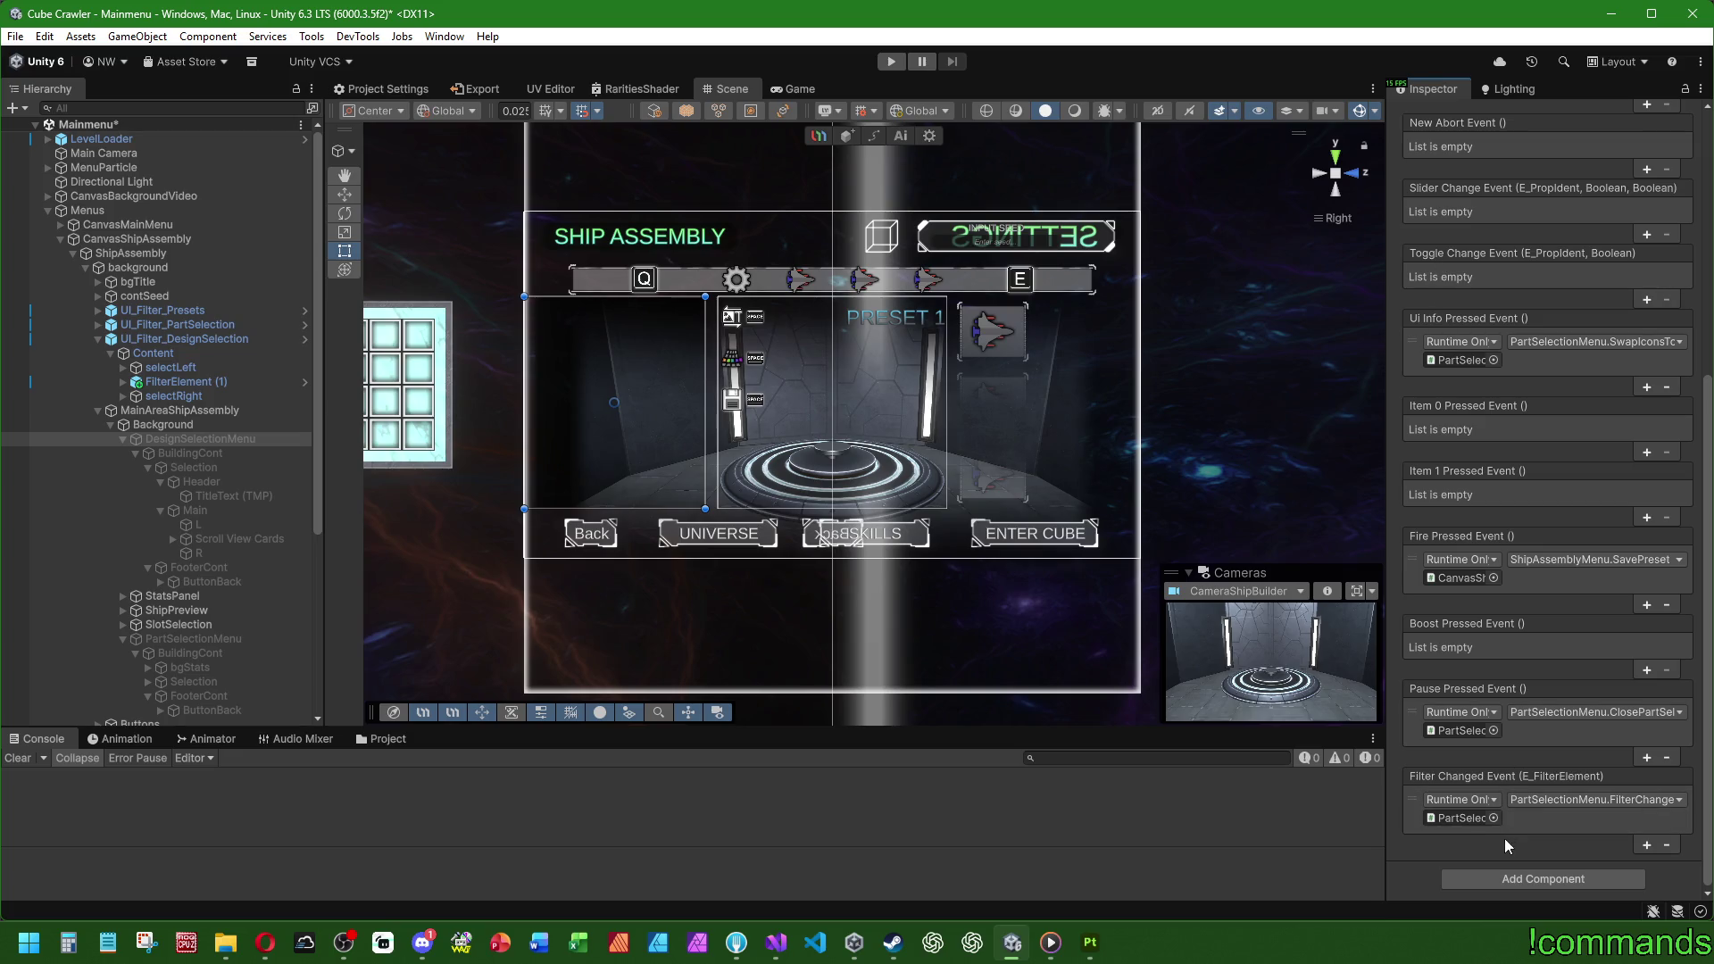
pyautogui.click(1461, 816)
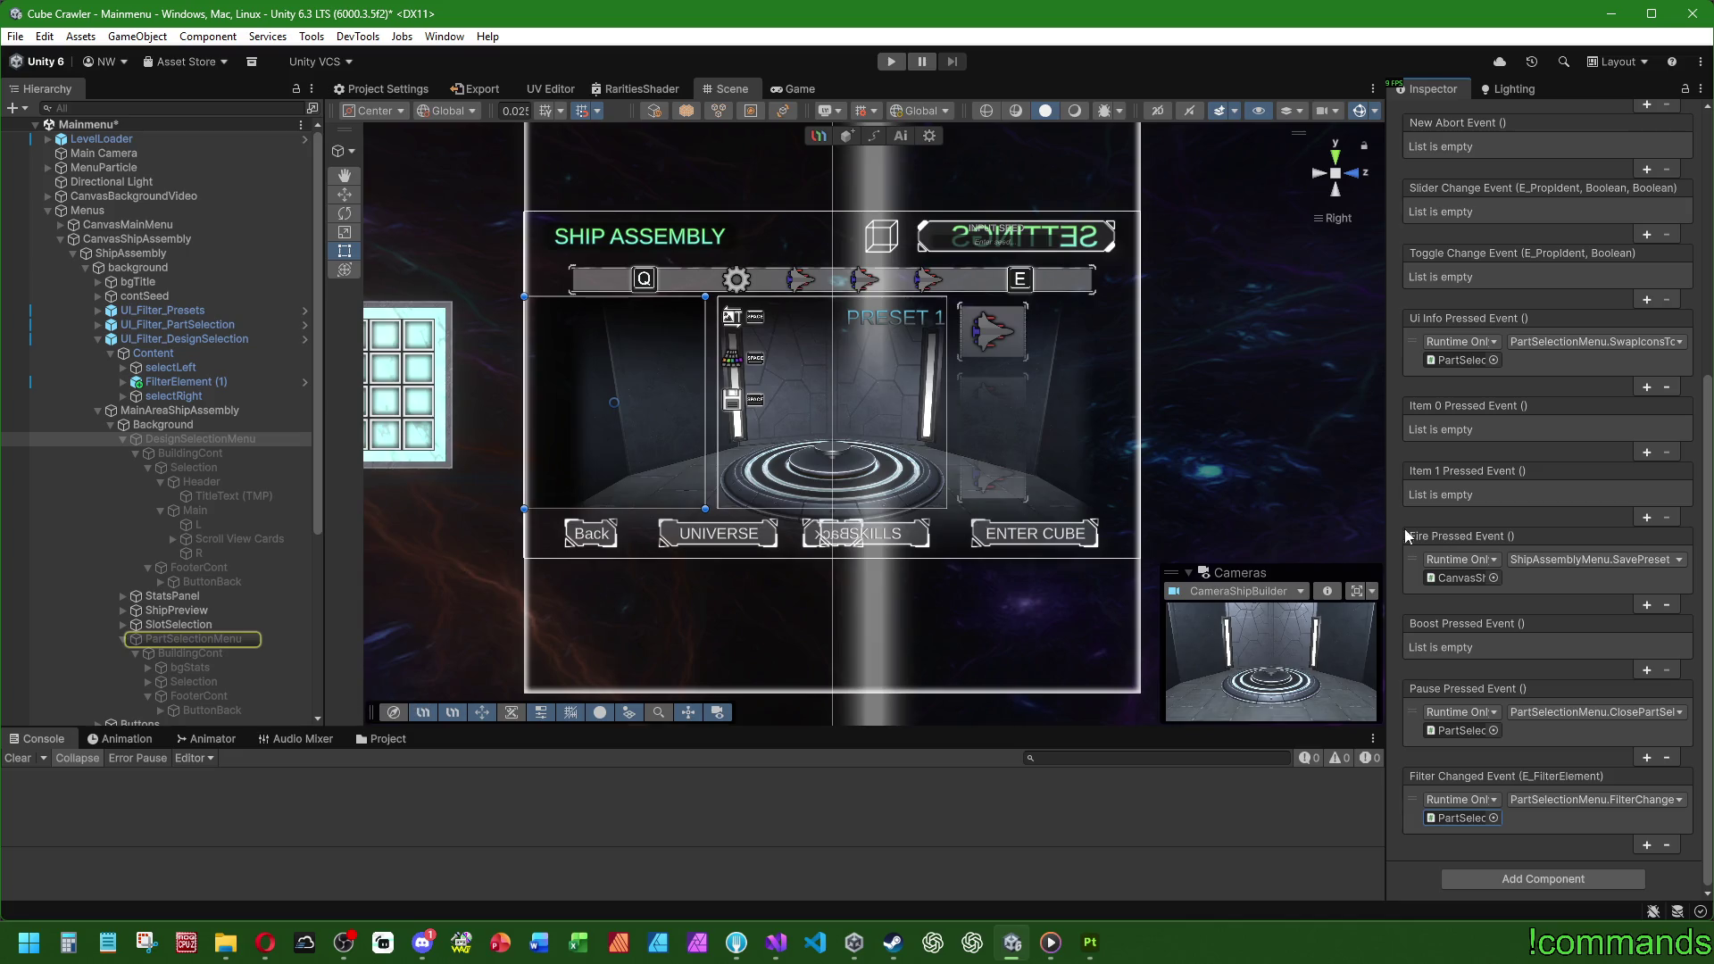
pyautogui.scroll(-3, 229, 486)
# Step: Copy PartSelectionMenu's Canvas Group (Alpha 0) and paste it as new onto DesignSelectionMenu
pyautogui.click(194, 585)
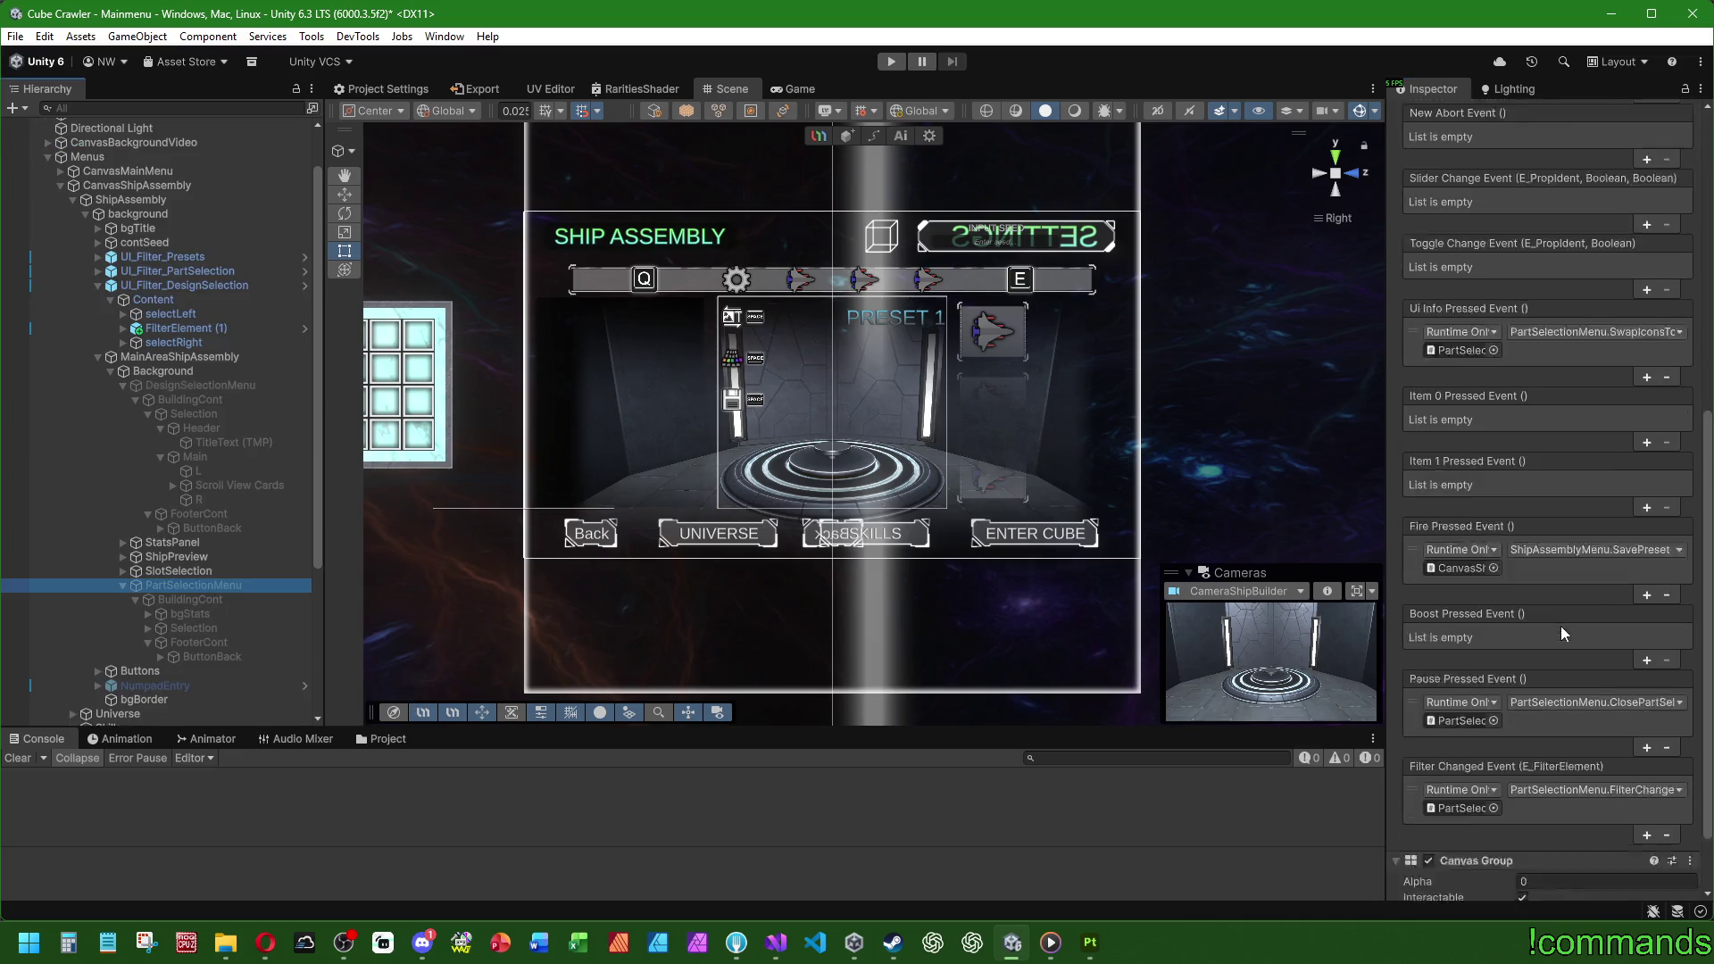
pyautogui.rightClick(1491, 774)
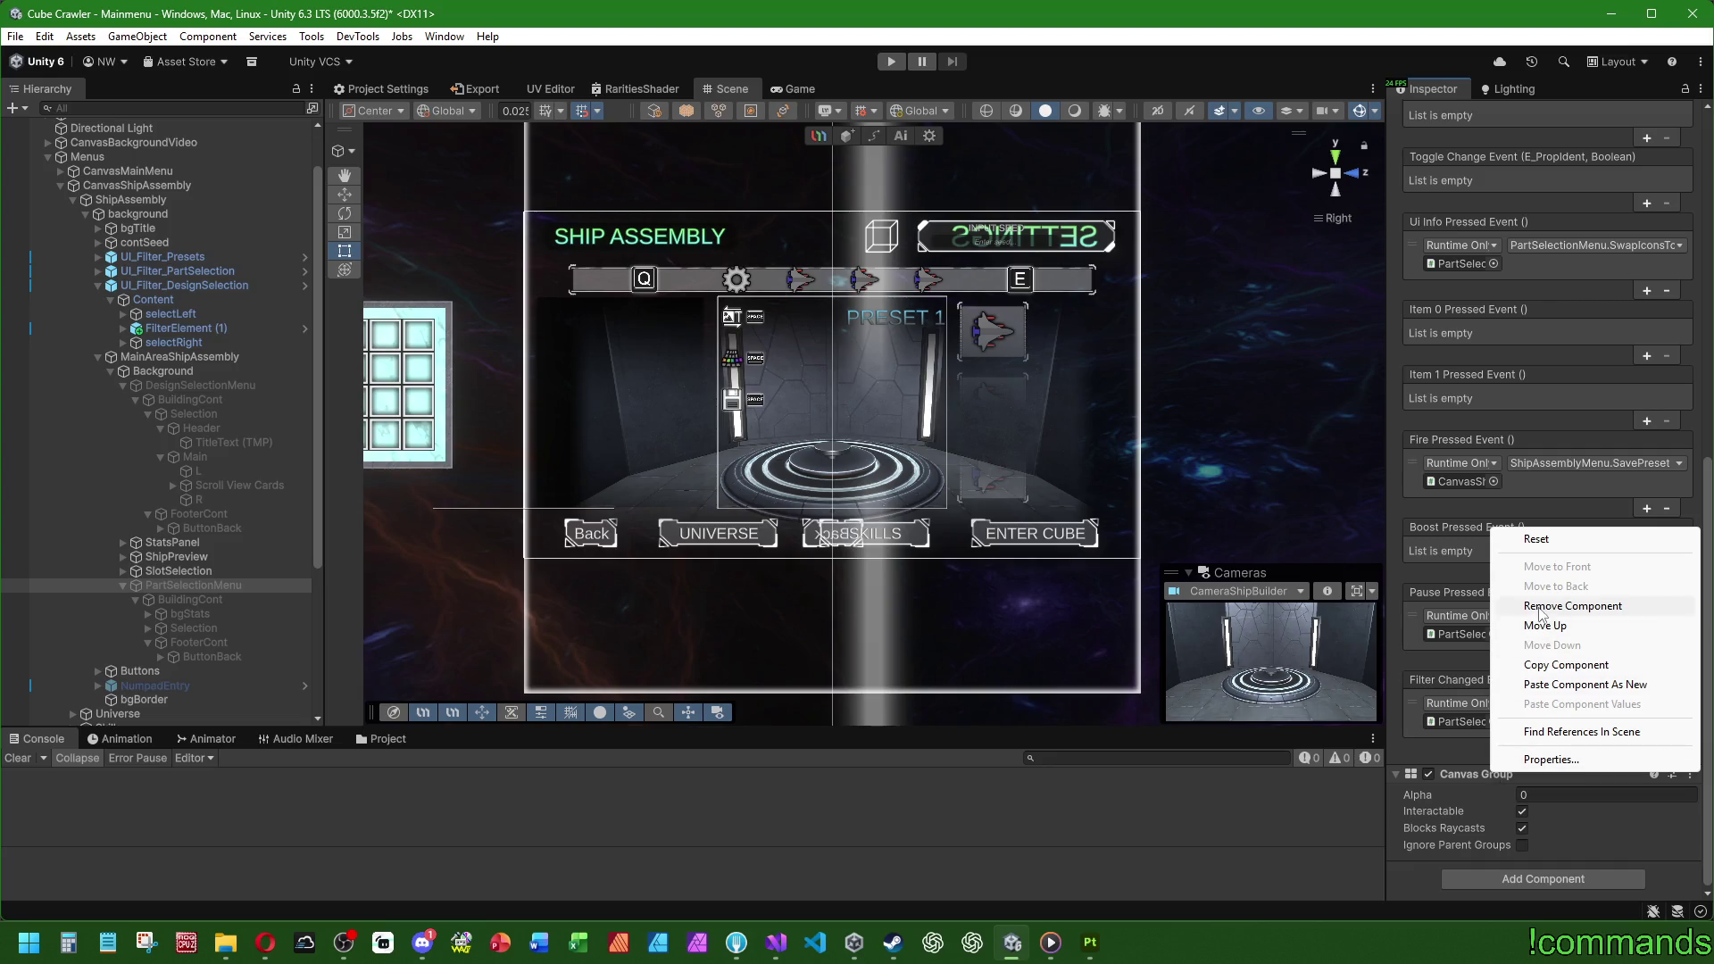
pyautogui.click(1531, 665)
pyautogui.click(221, 387)
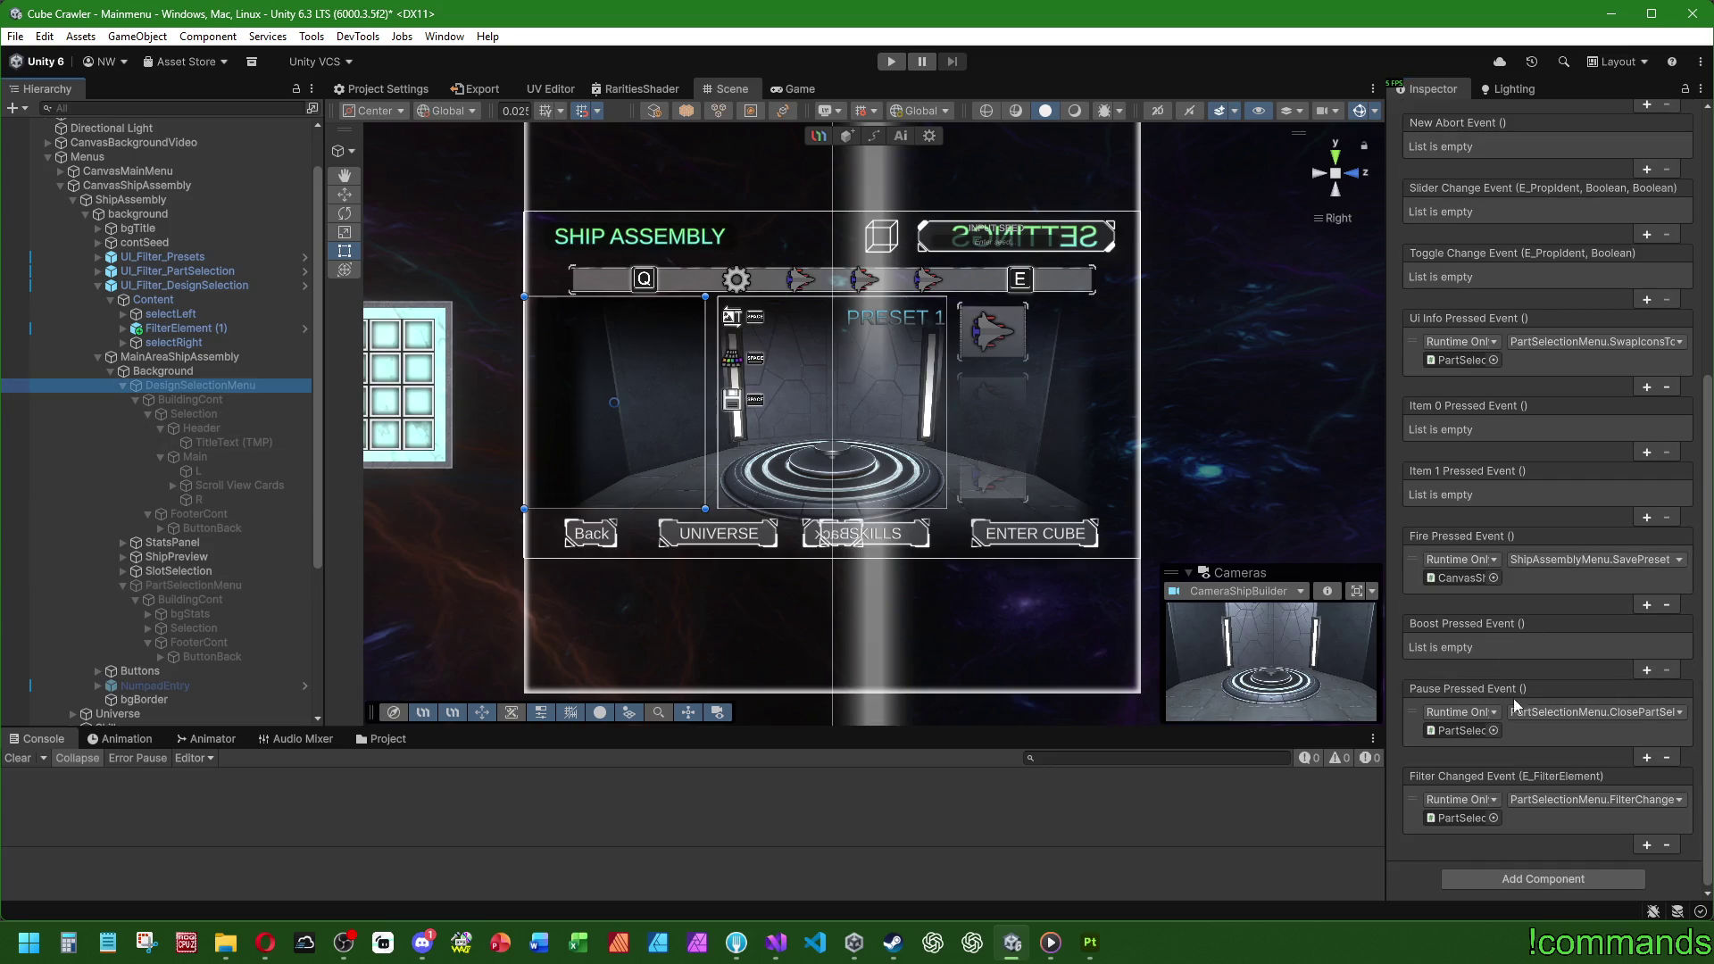
pyautogui.scroll(2, 1444, 518)
pyautogui.rightClick(1469, 229)
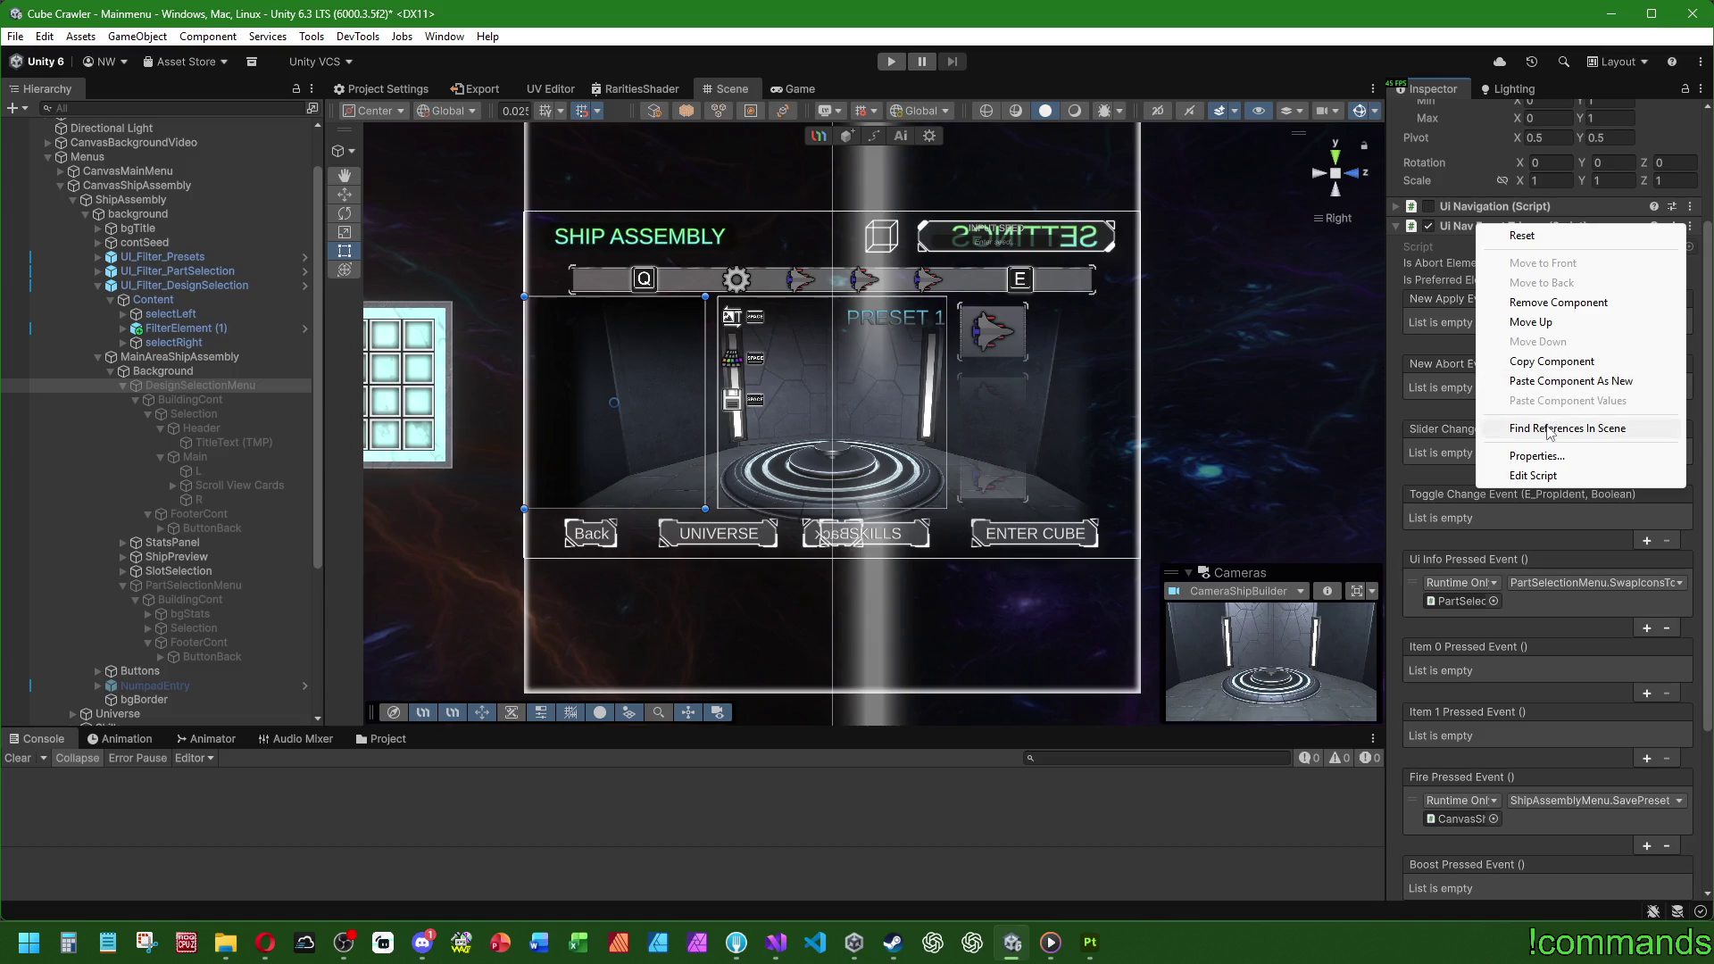
pyautogui.click(1552, 384)
pyautogui.scroll(-4, 1446, 590)
pyautogui.scroll(-2, 1446, 589)
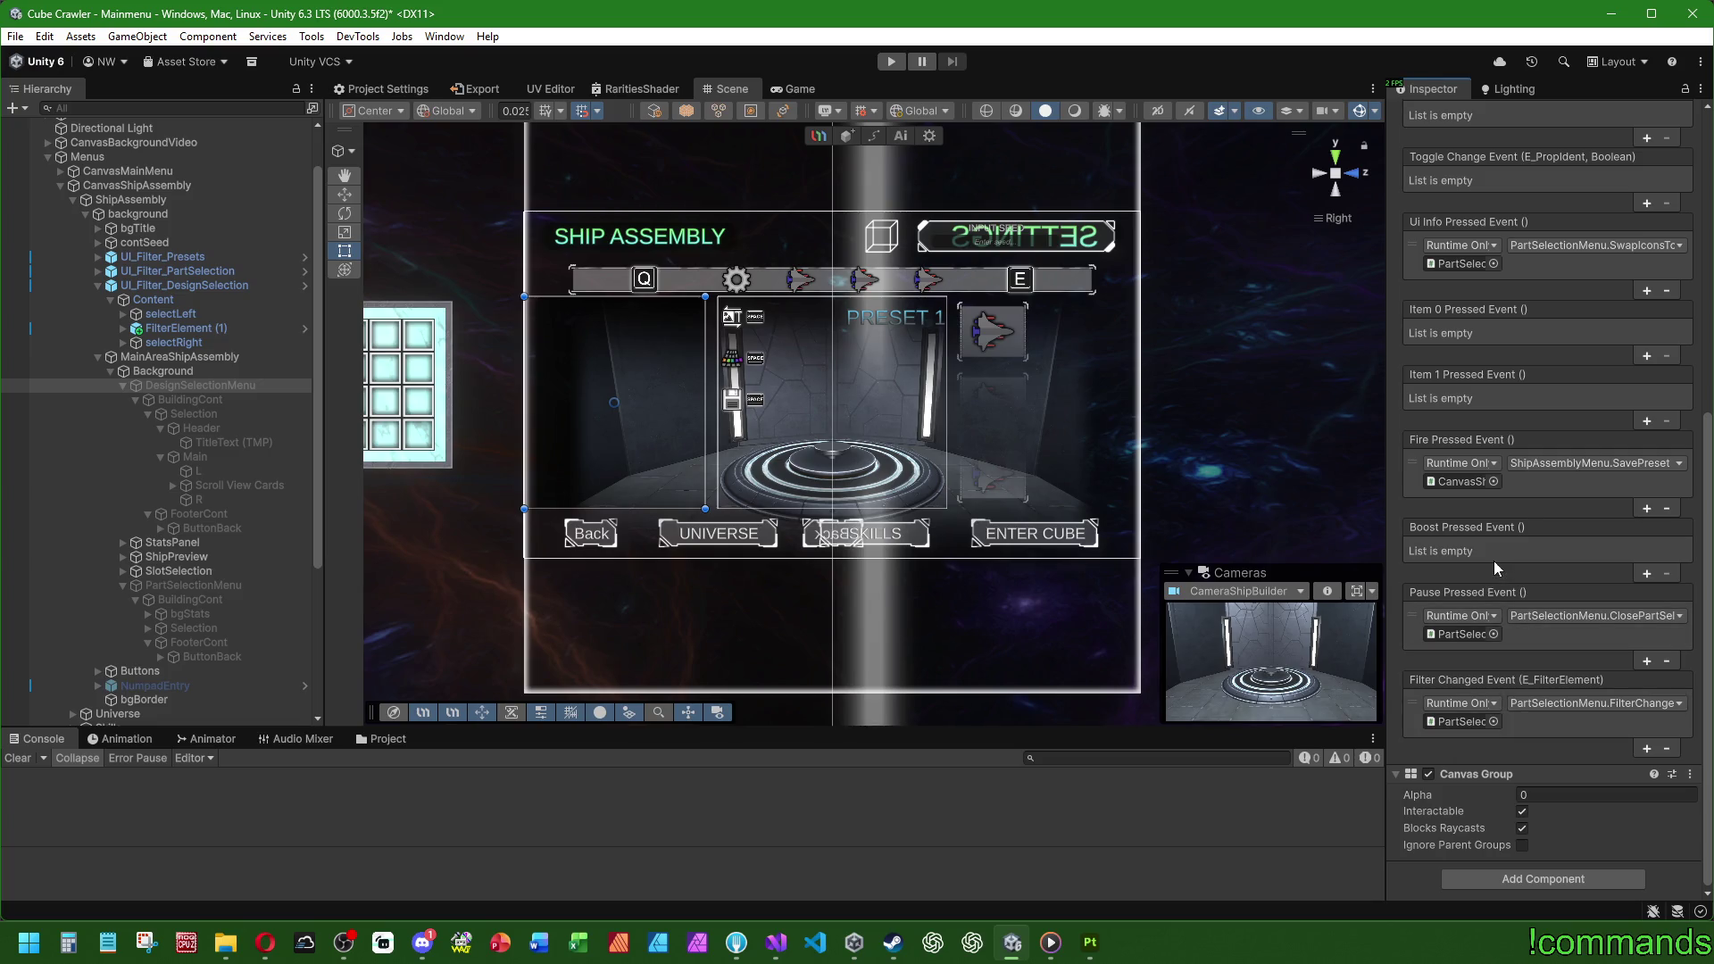
# Step: Select ShipAssembly in the Animation window and enlarge the timeline
pyautogui.click(194, 355)
pyautogui.click(133, 738)
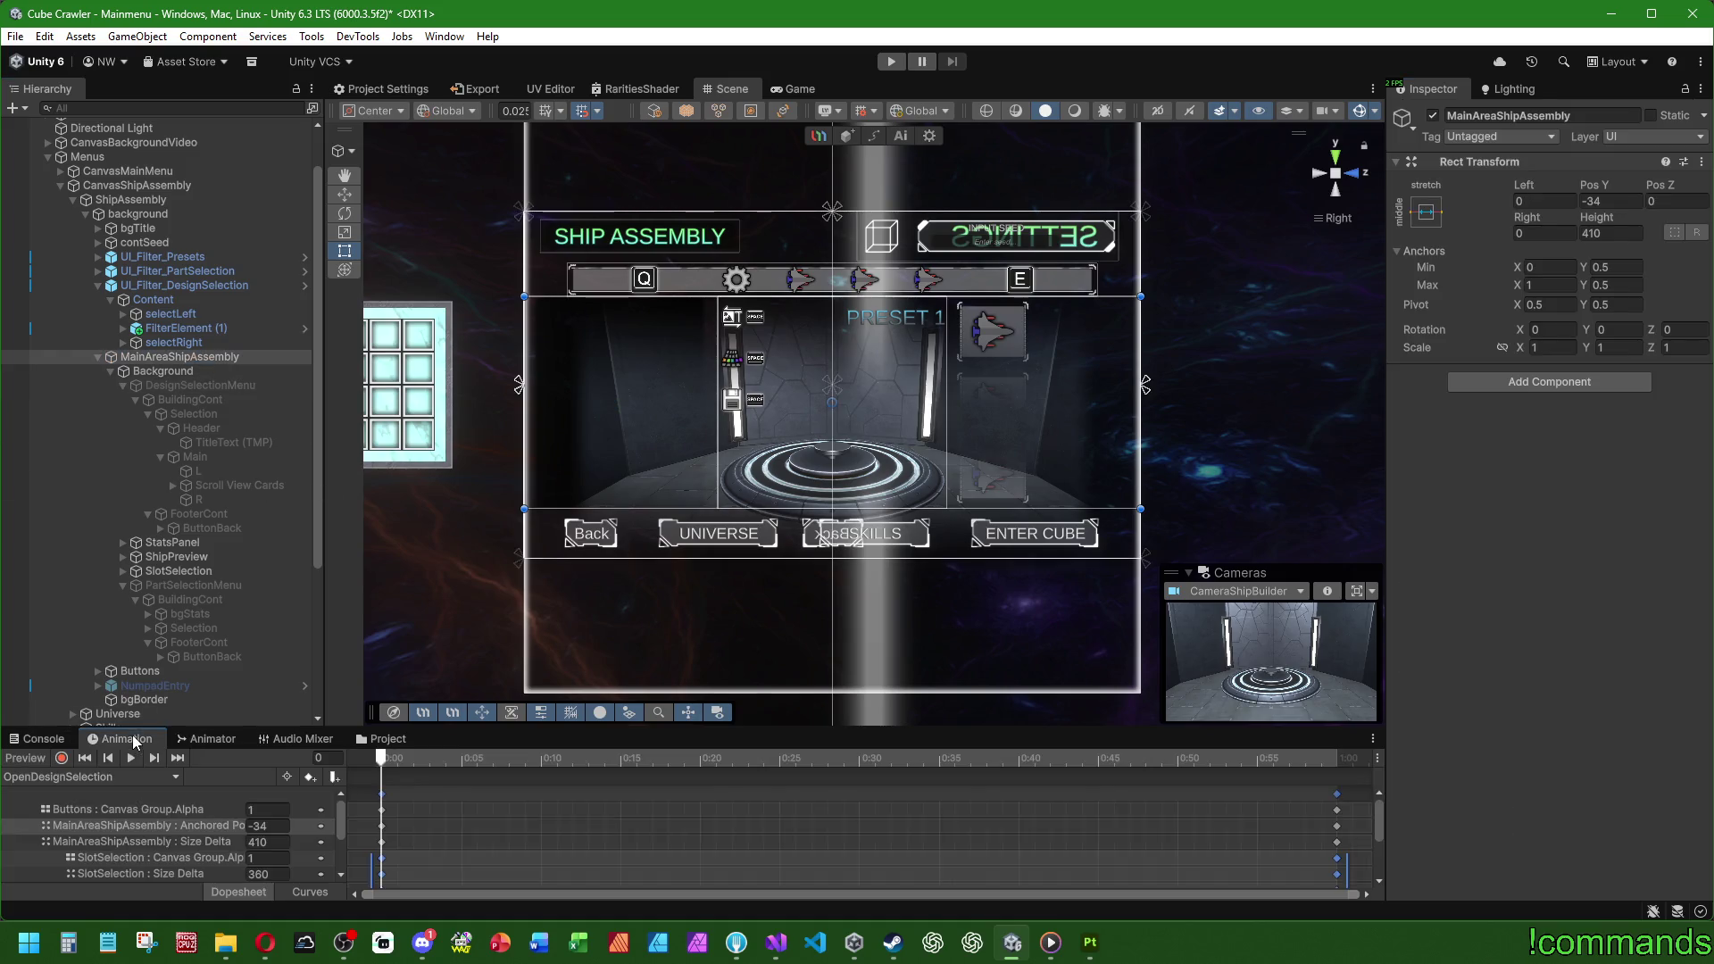
pyautogui.click(206, 369)
pyautogui.click(207, 357)
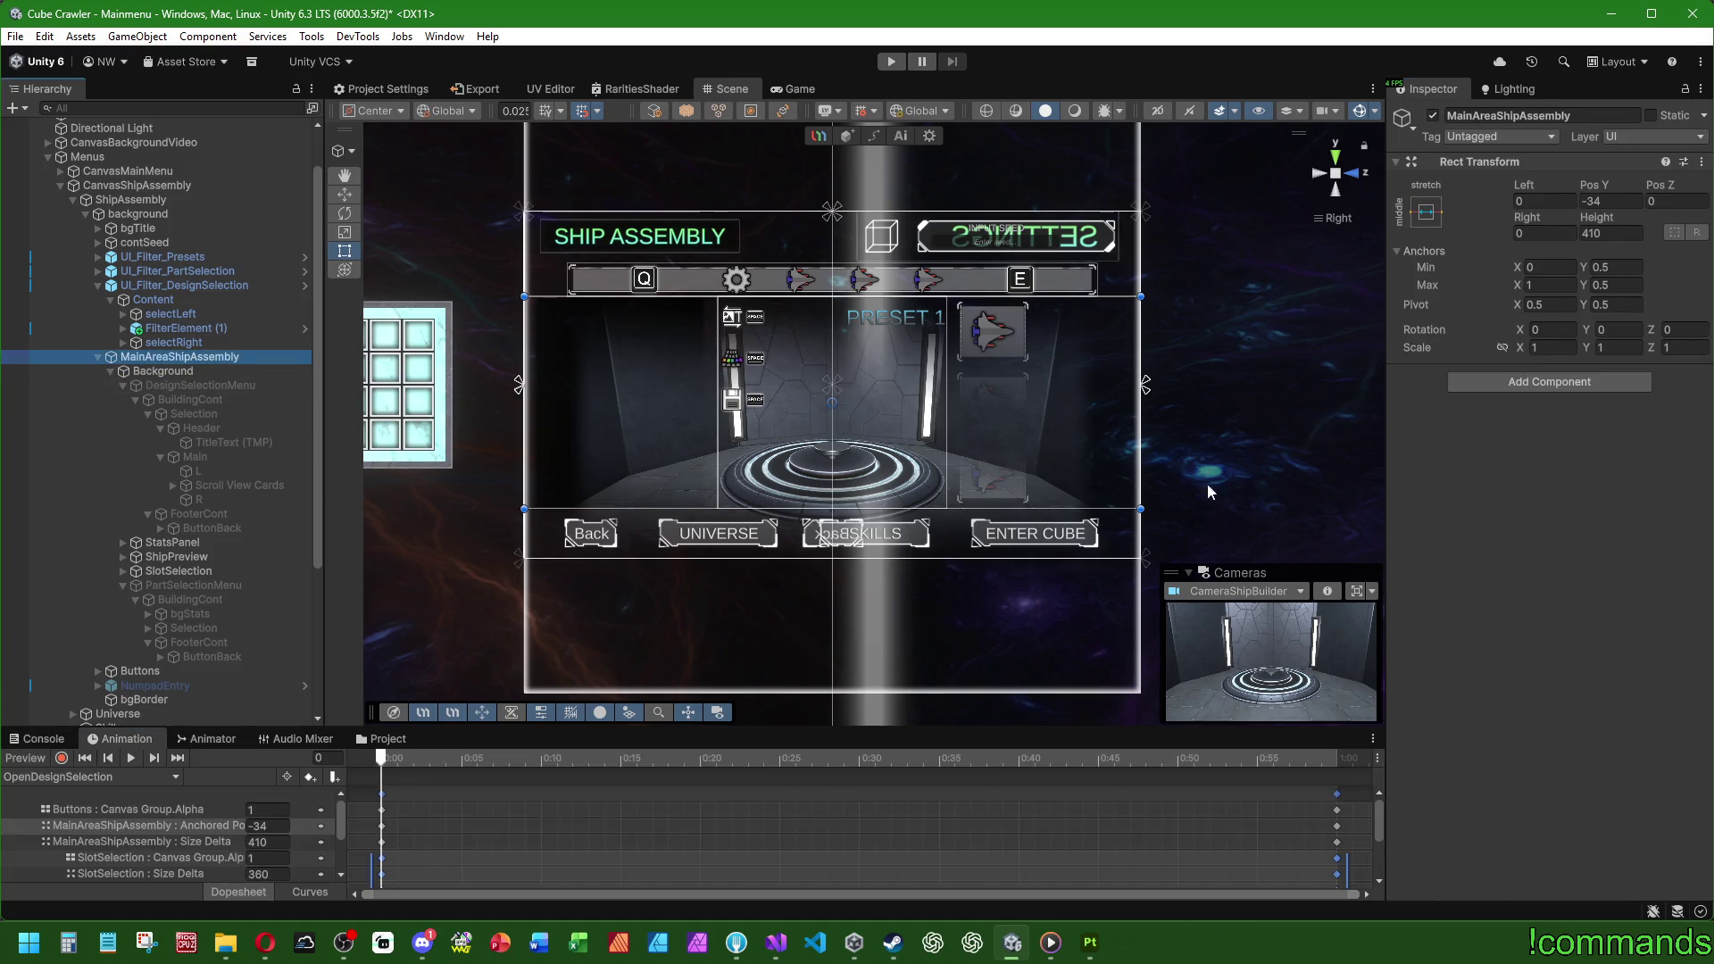
pyautogui.click(163, 370)
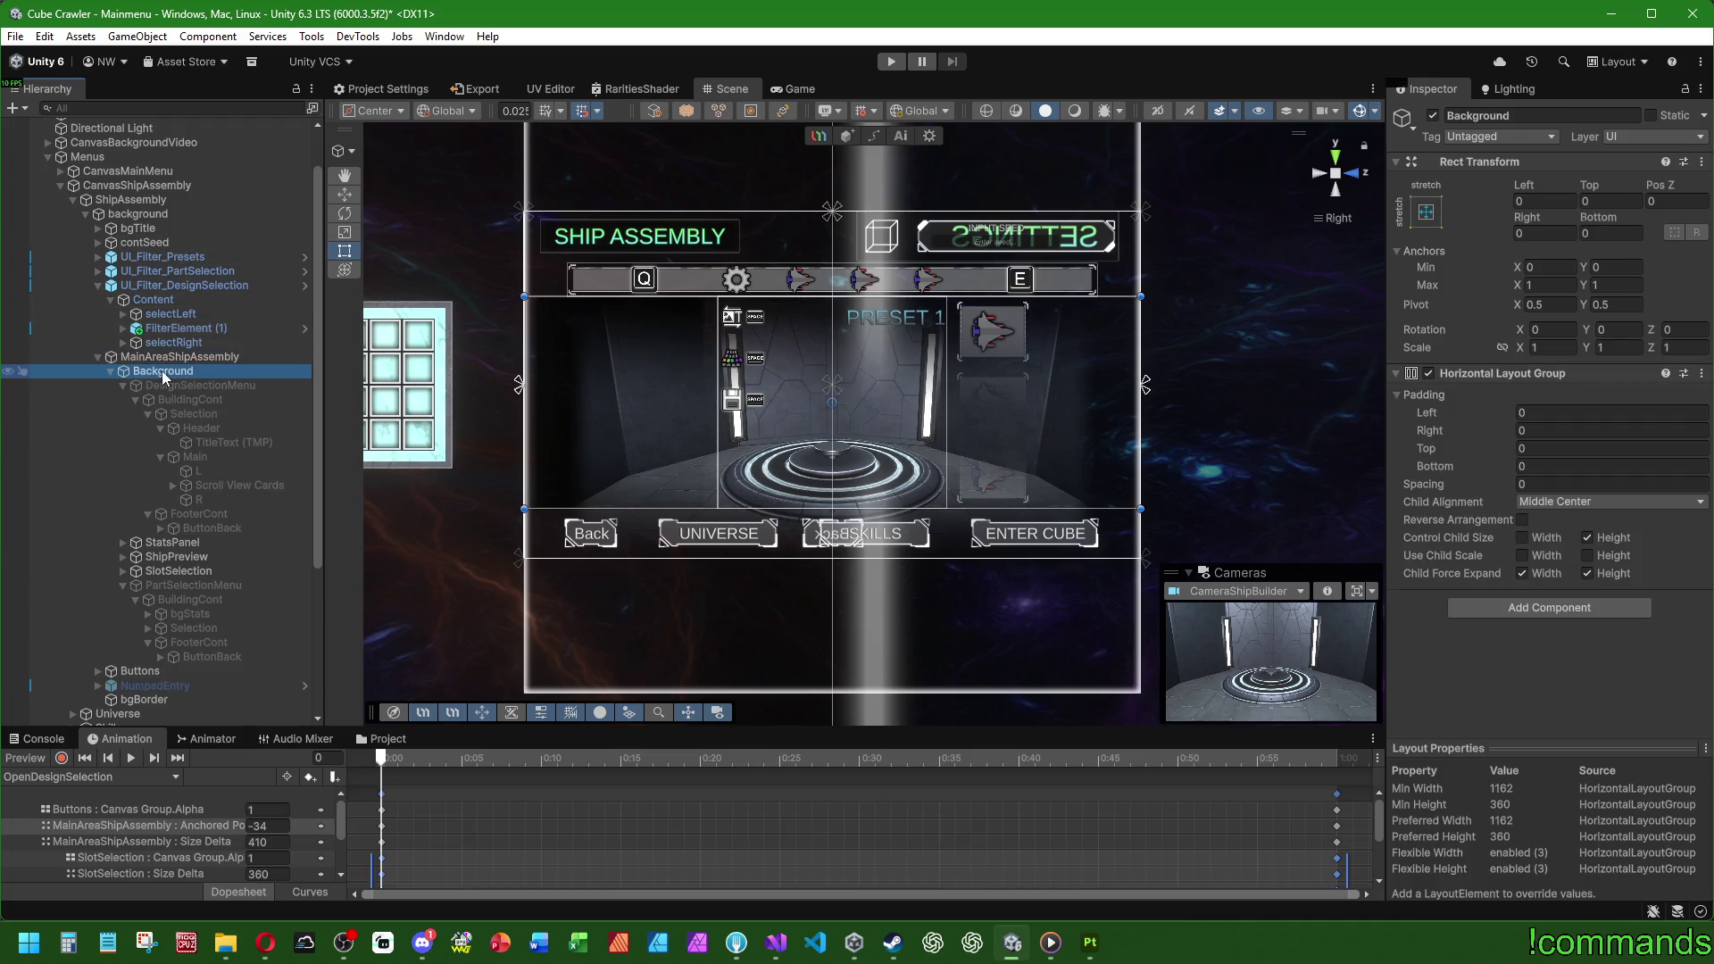
pyautogui.click(167, 358)
pyautogui.click(199, 201)
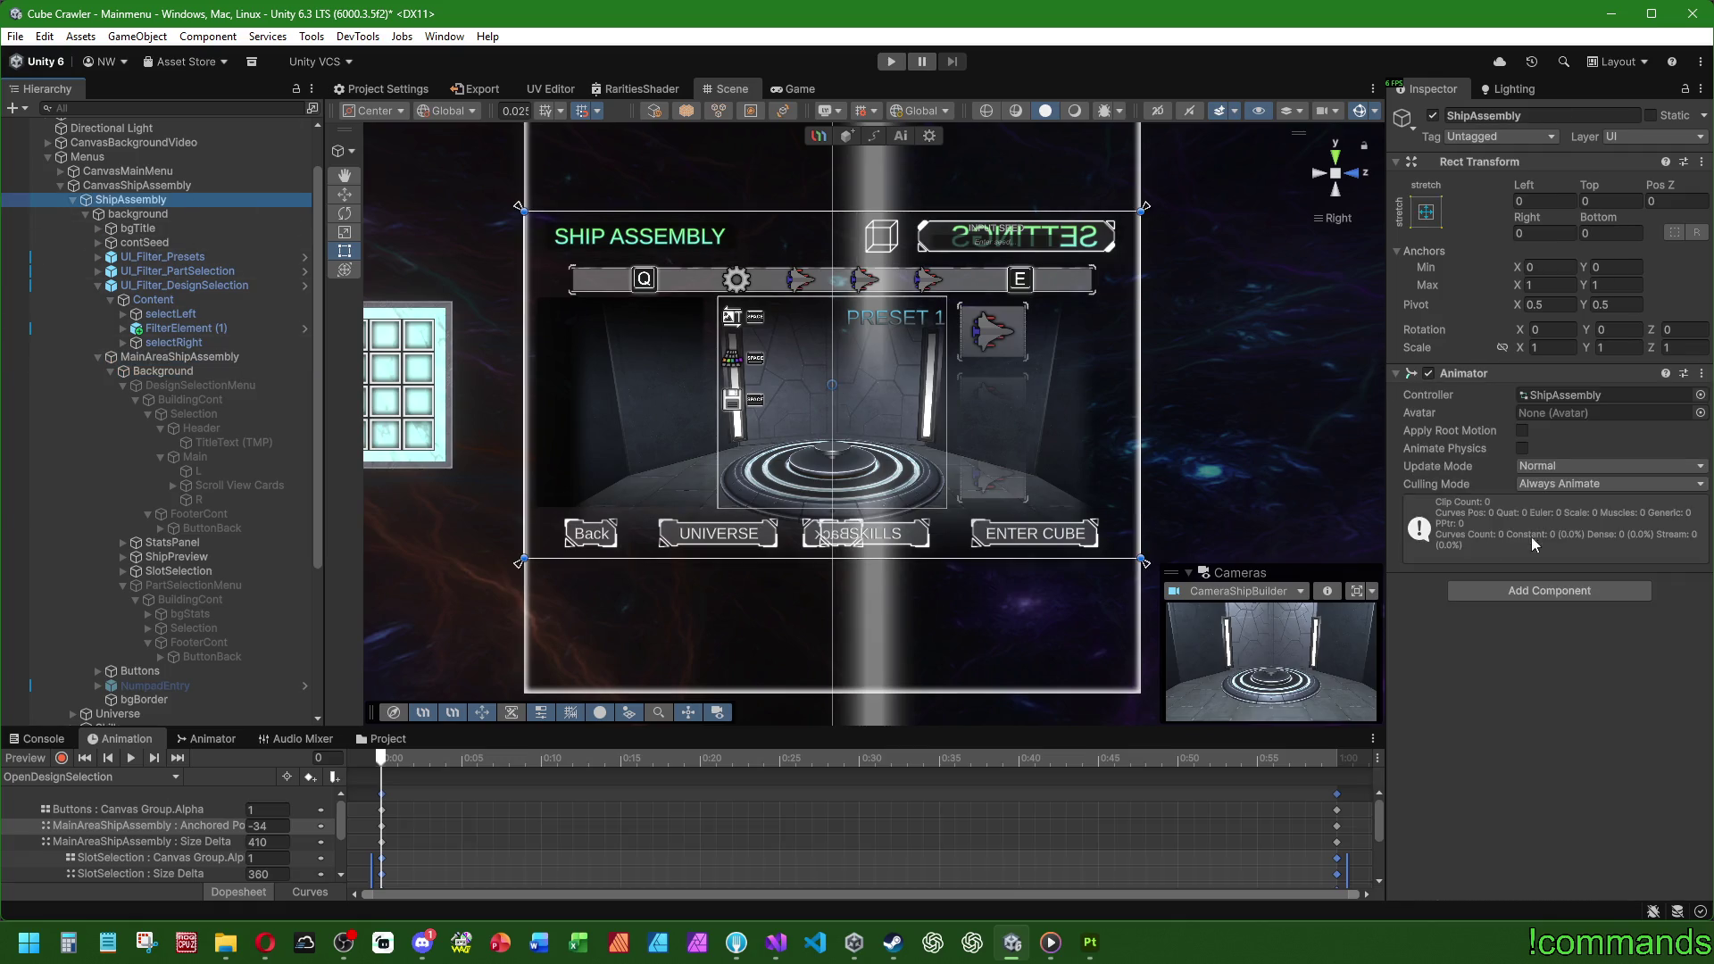
pyautogui.moveTo(614, 727)
pyautogui.mouseDown()
pyautogui.moveTo(571, 567)
pyautogui.moveTo(544, 605)
pyautogui.moveTo(519, 606)
pyautogui.mouseUp()
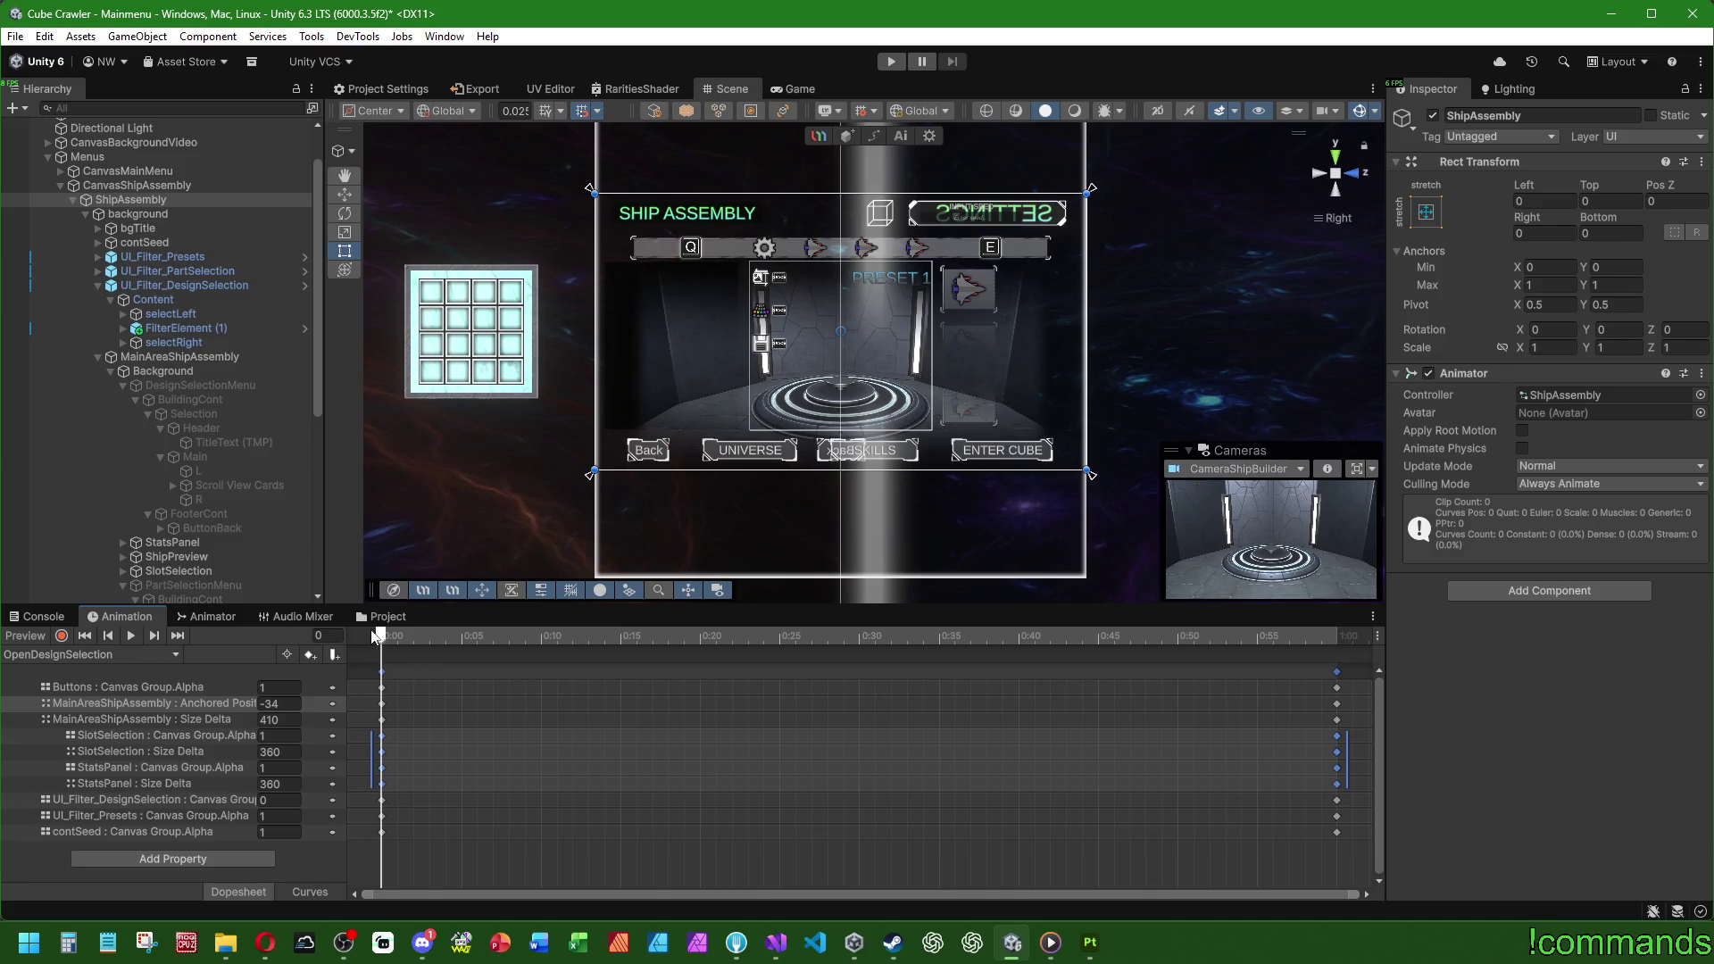
# Step: Toggle recording and switch to the OpenPartSelection clip
pyautogui.click(60, 635)
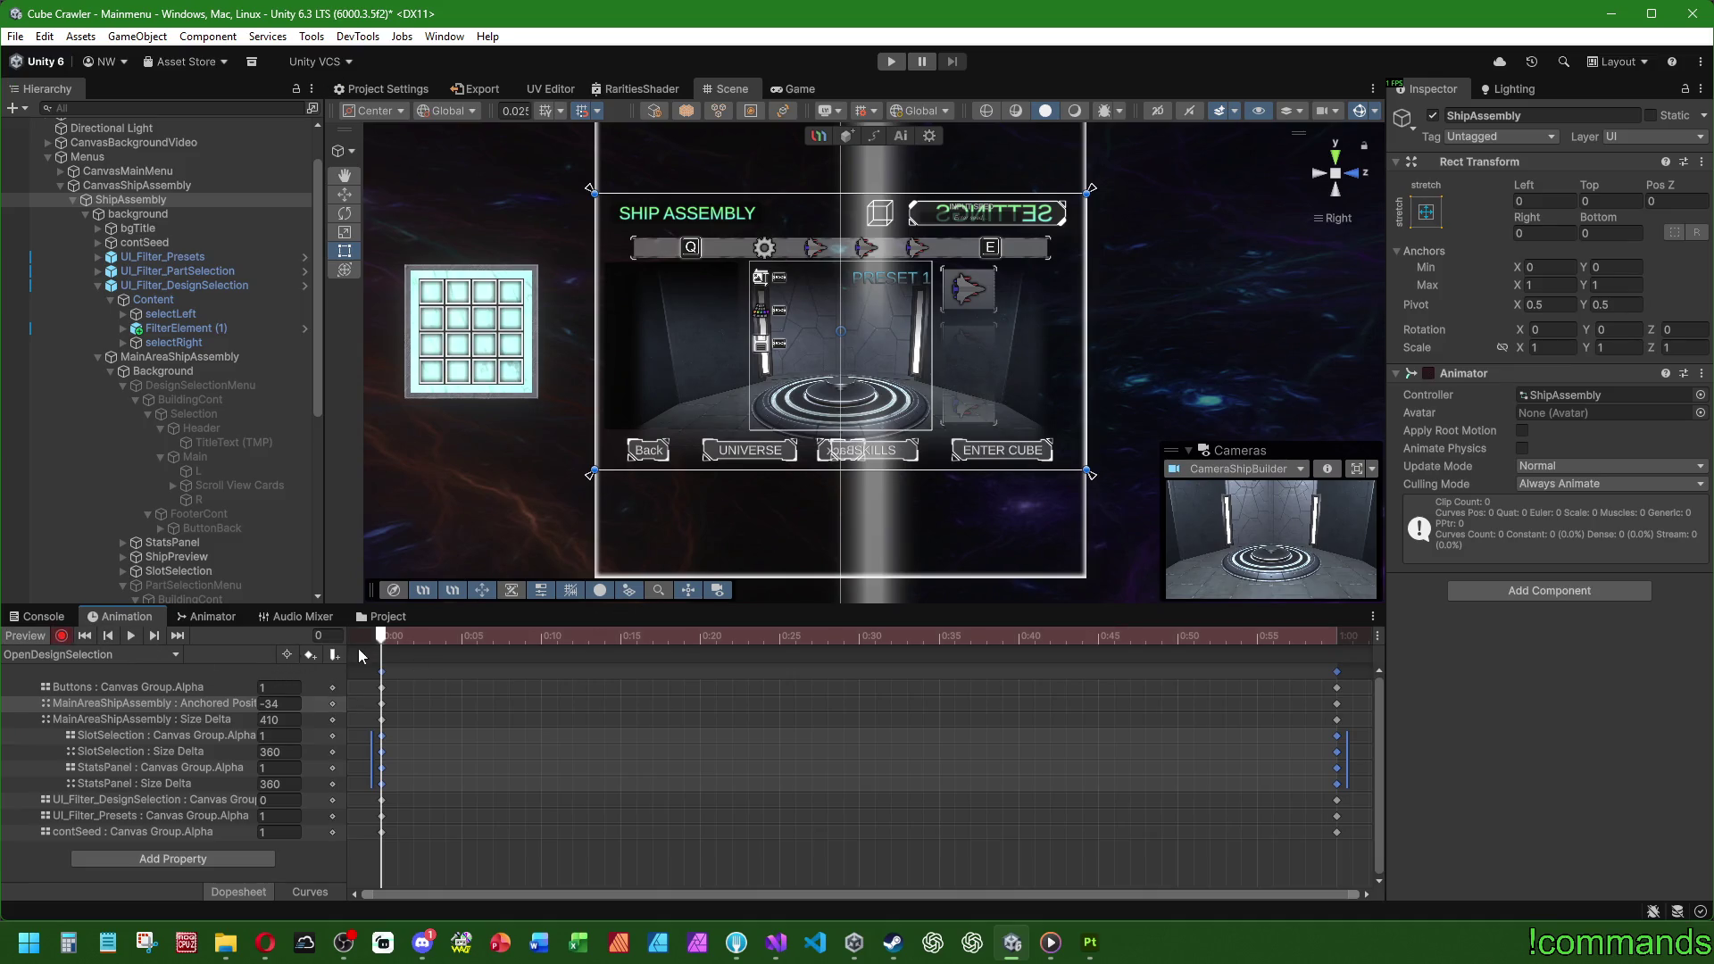
pyautogui.scroll(-5, 161, 491)
pyautogui.scroll(4, 196, 493)
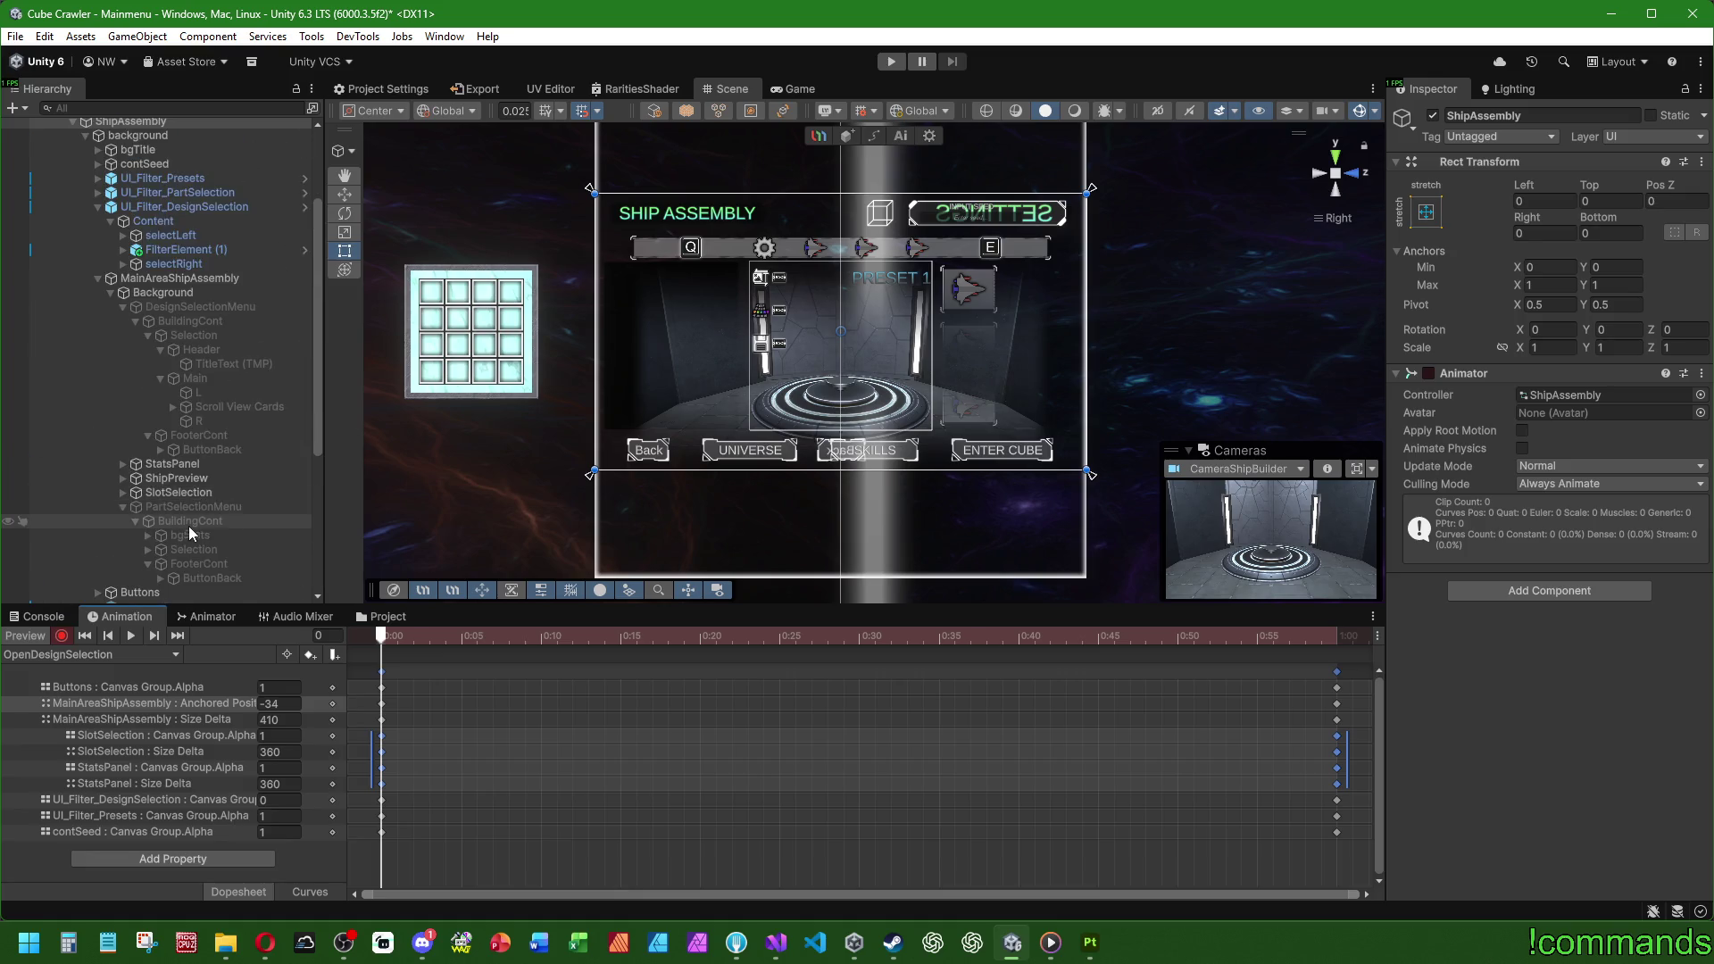
pyautogui.click(114, 655)
pyautogui.click(89, 752)
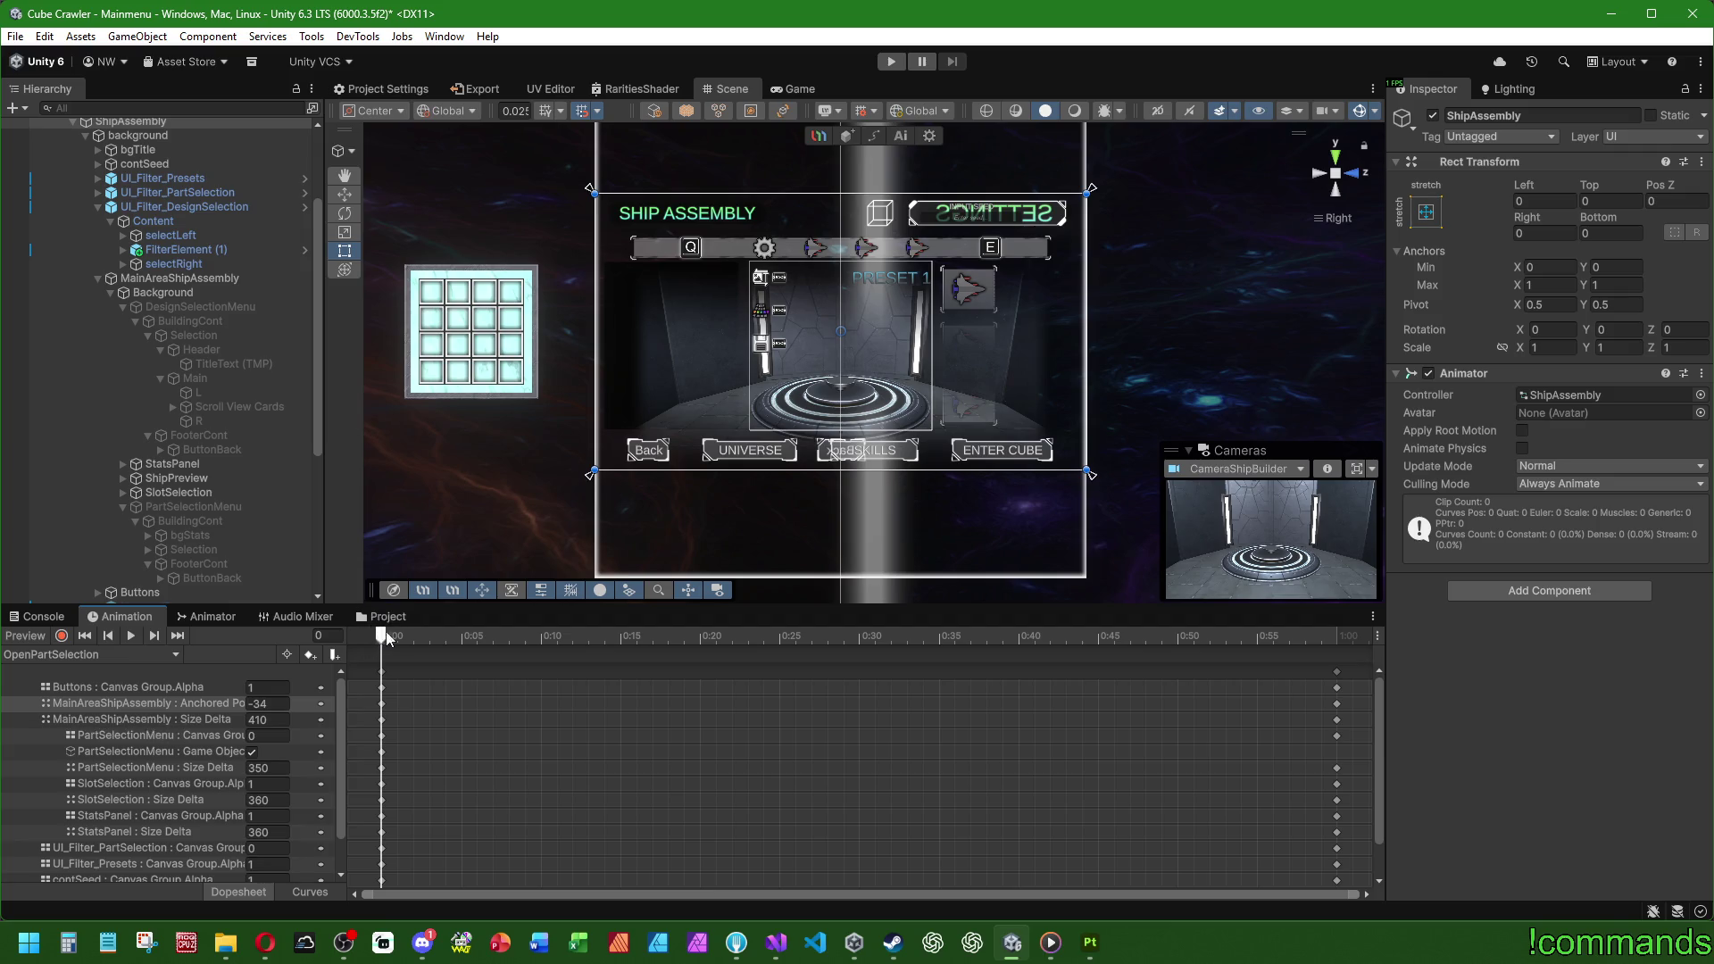
pyautogui.click(377, 639)
pyautogui.scroll(-2, 158, 702)
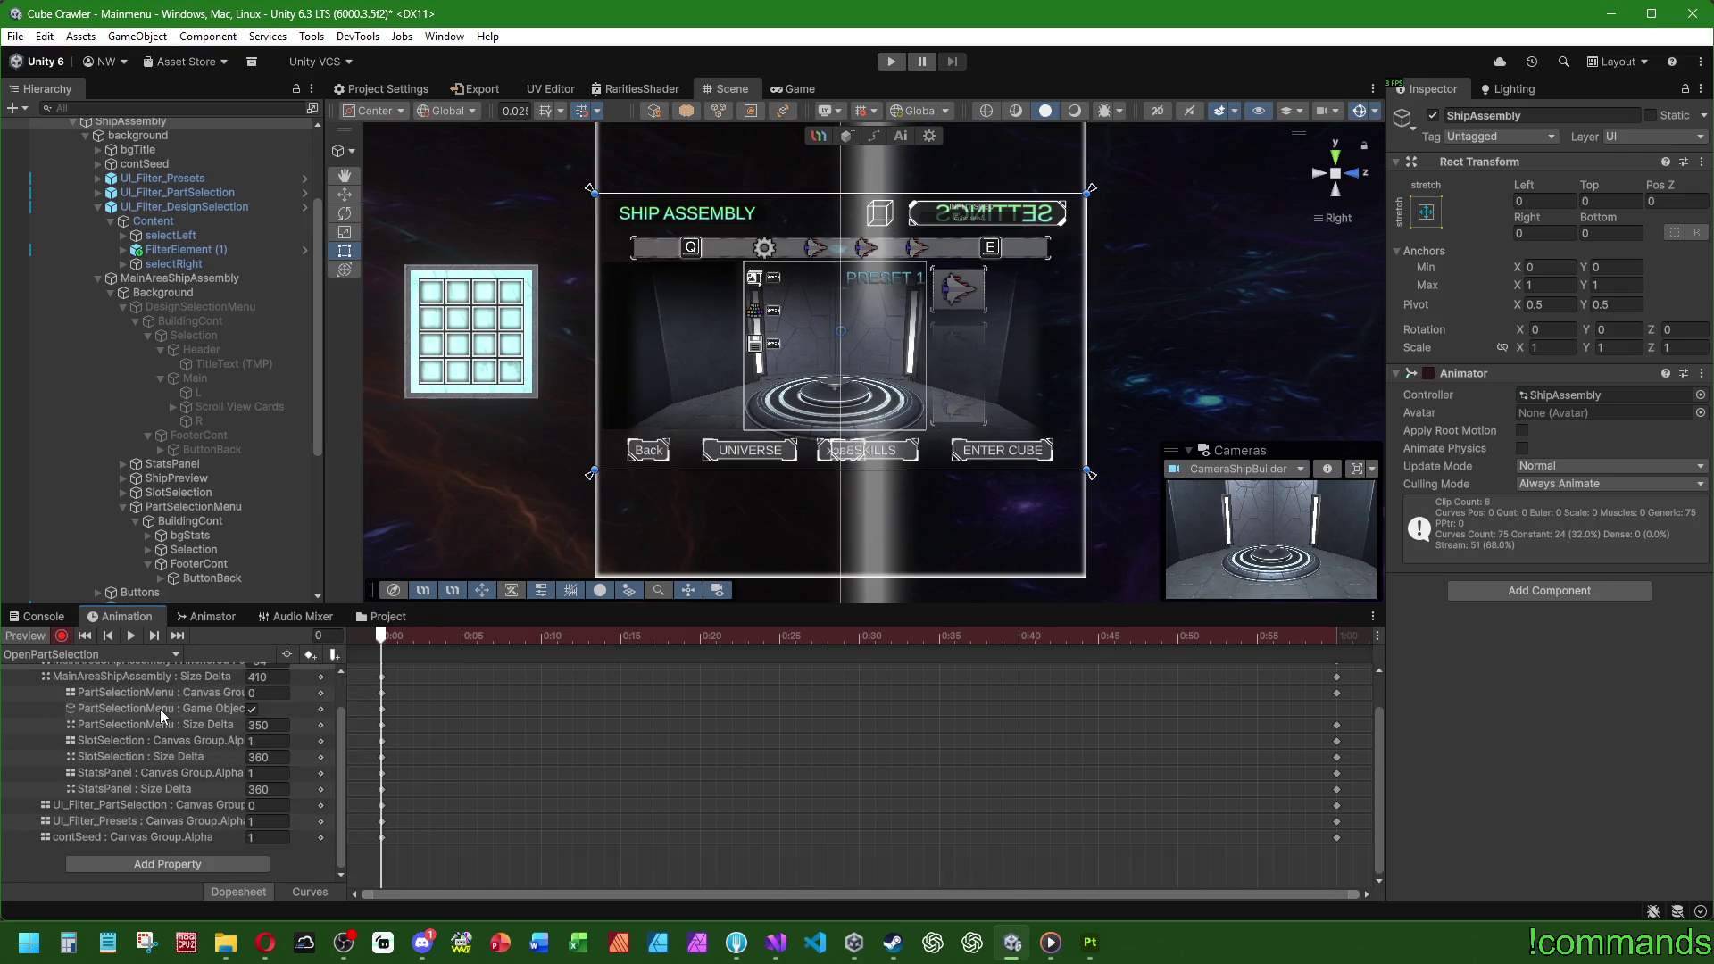
pyautogui.scroll(2, 169, 720)
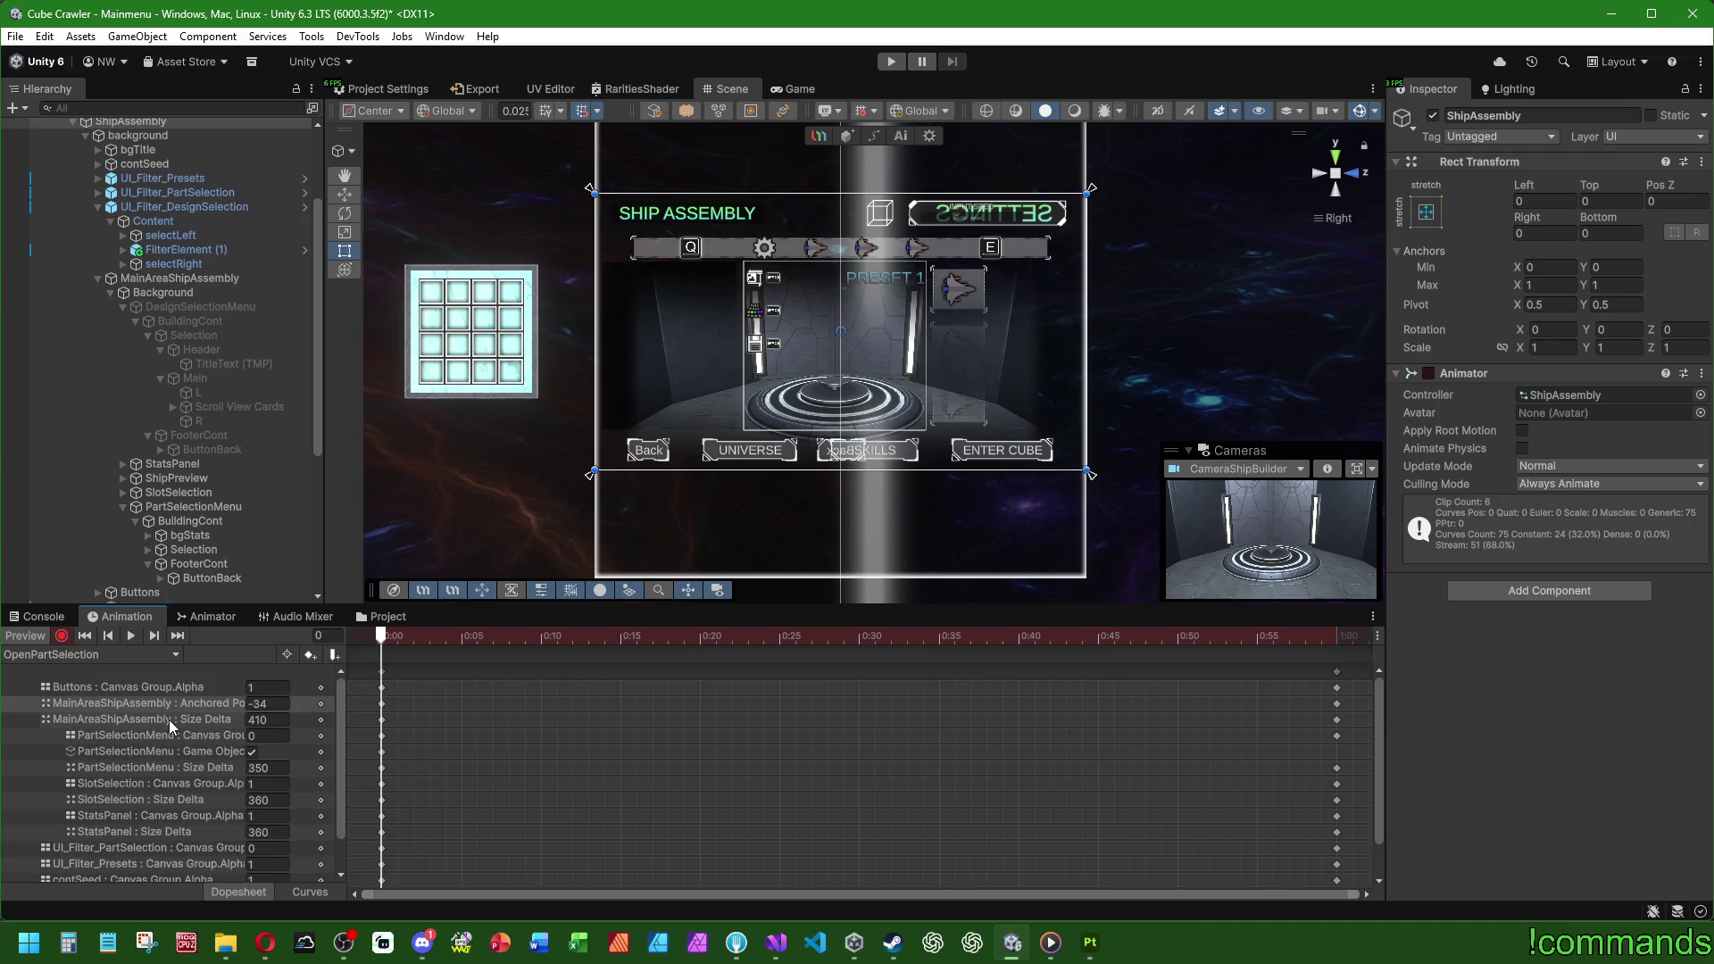
# Step: Record into OpenDesignSelection and enable DesignSelectionMenu to key it active
pyautogui.click(86, 656)
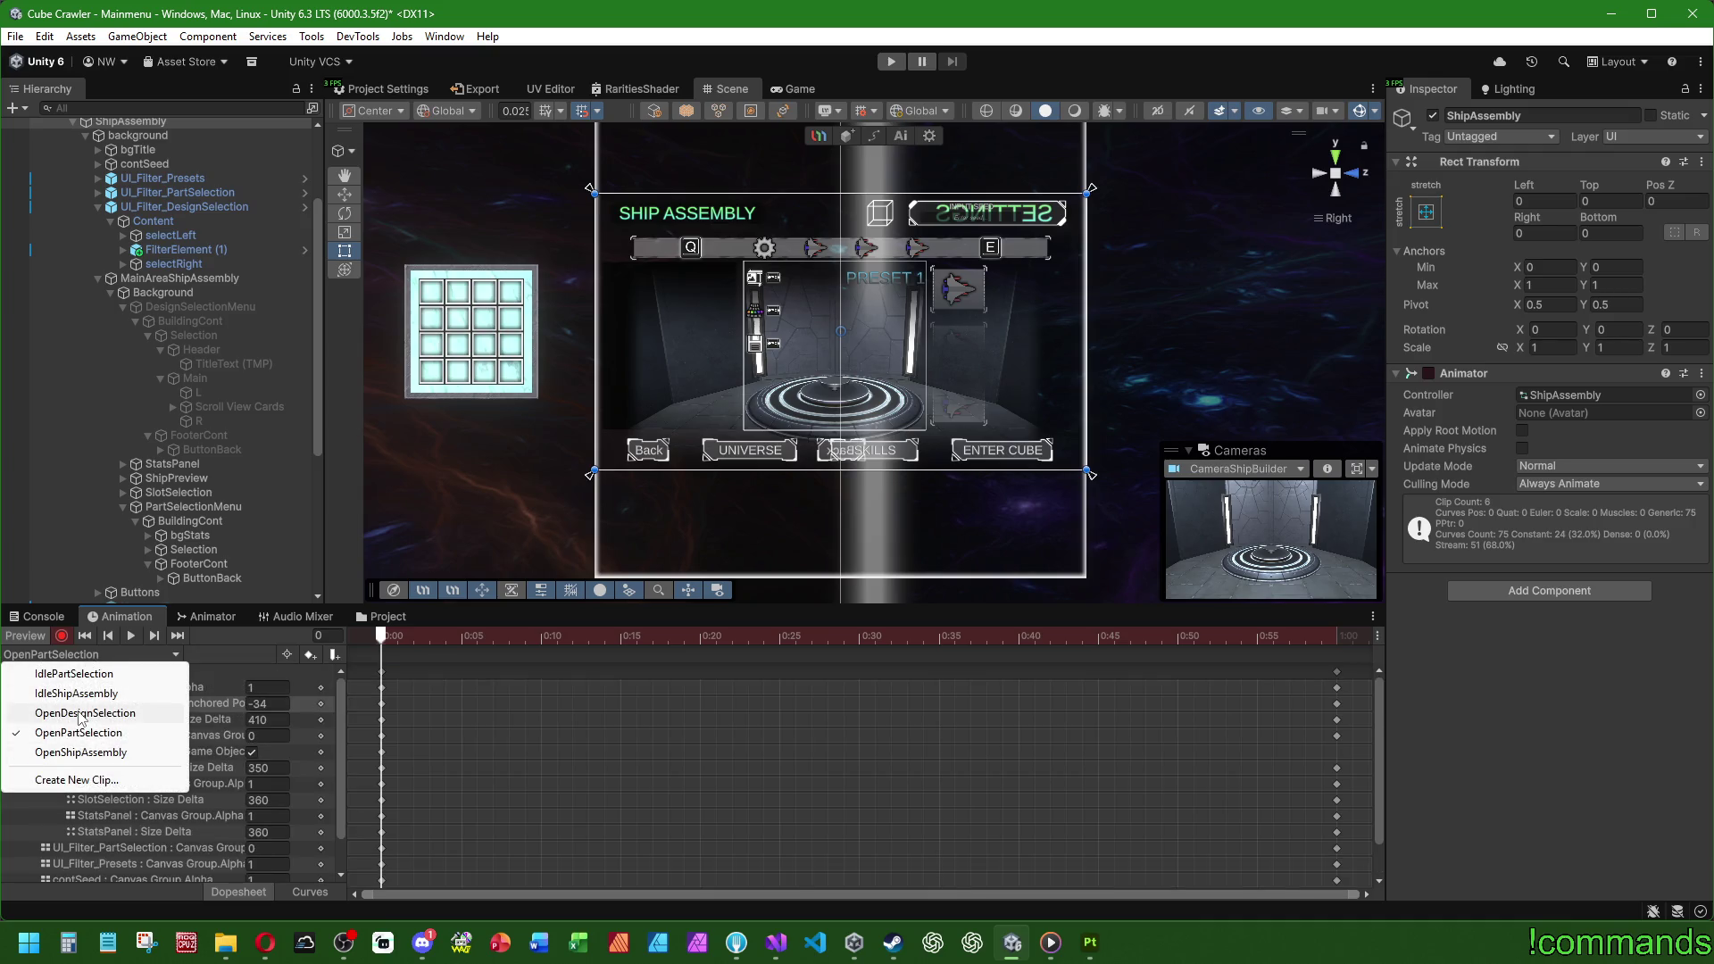
pyautogui.click(107, 712)
pyautogui.click(61, 636)
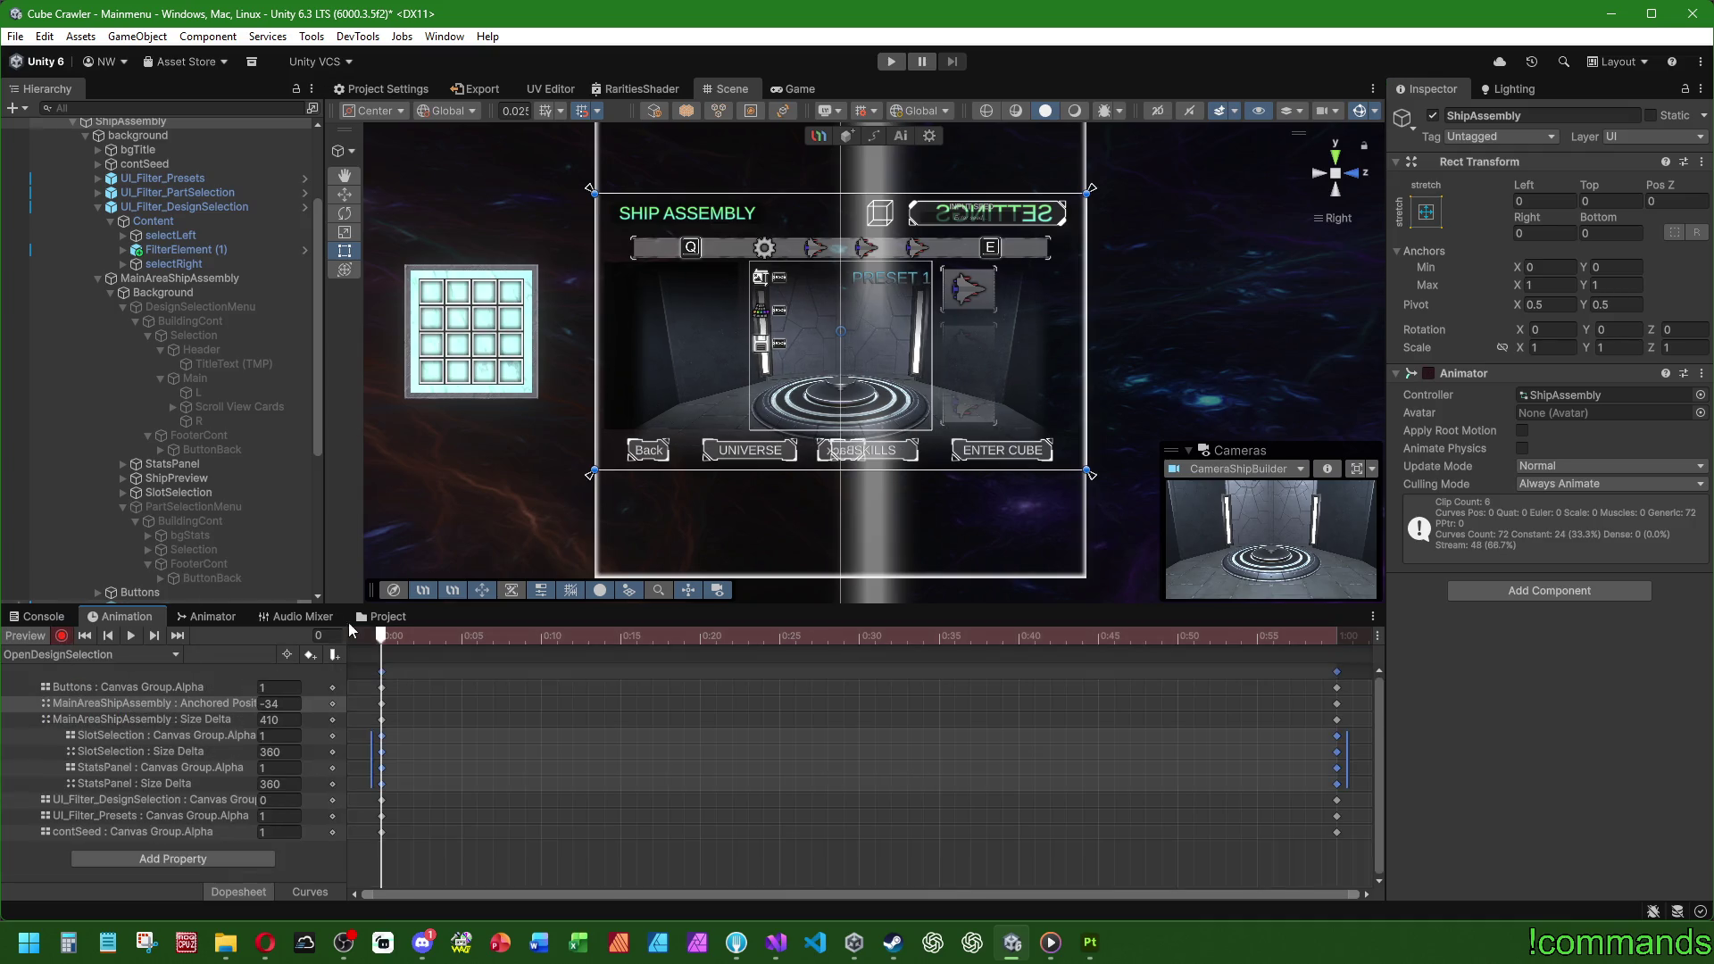
pyautogui.click(211, 308)
pyautogui.click(1433, 116)
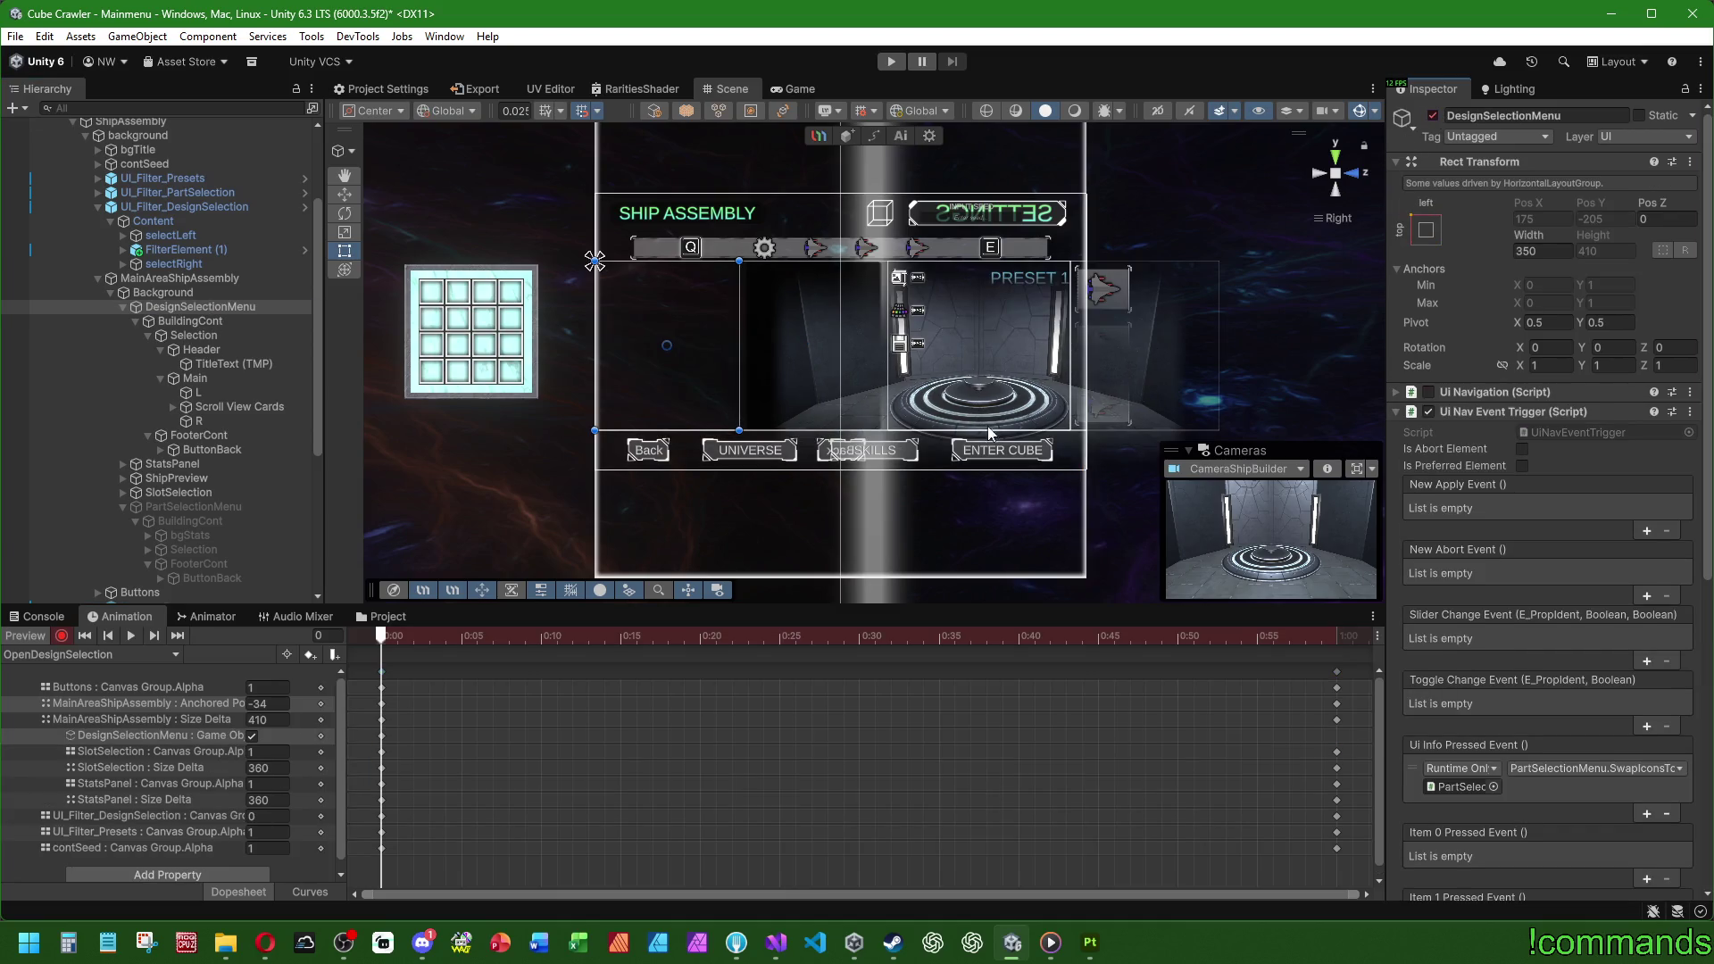
# Step: Key DesignSelectionMenu's Canvas Group Alpha to 1 at frame 60 and preview the fade-in
pyautogui.scroll(-10, 1450, 716)
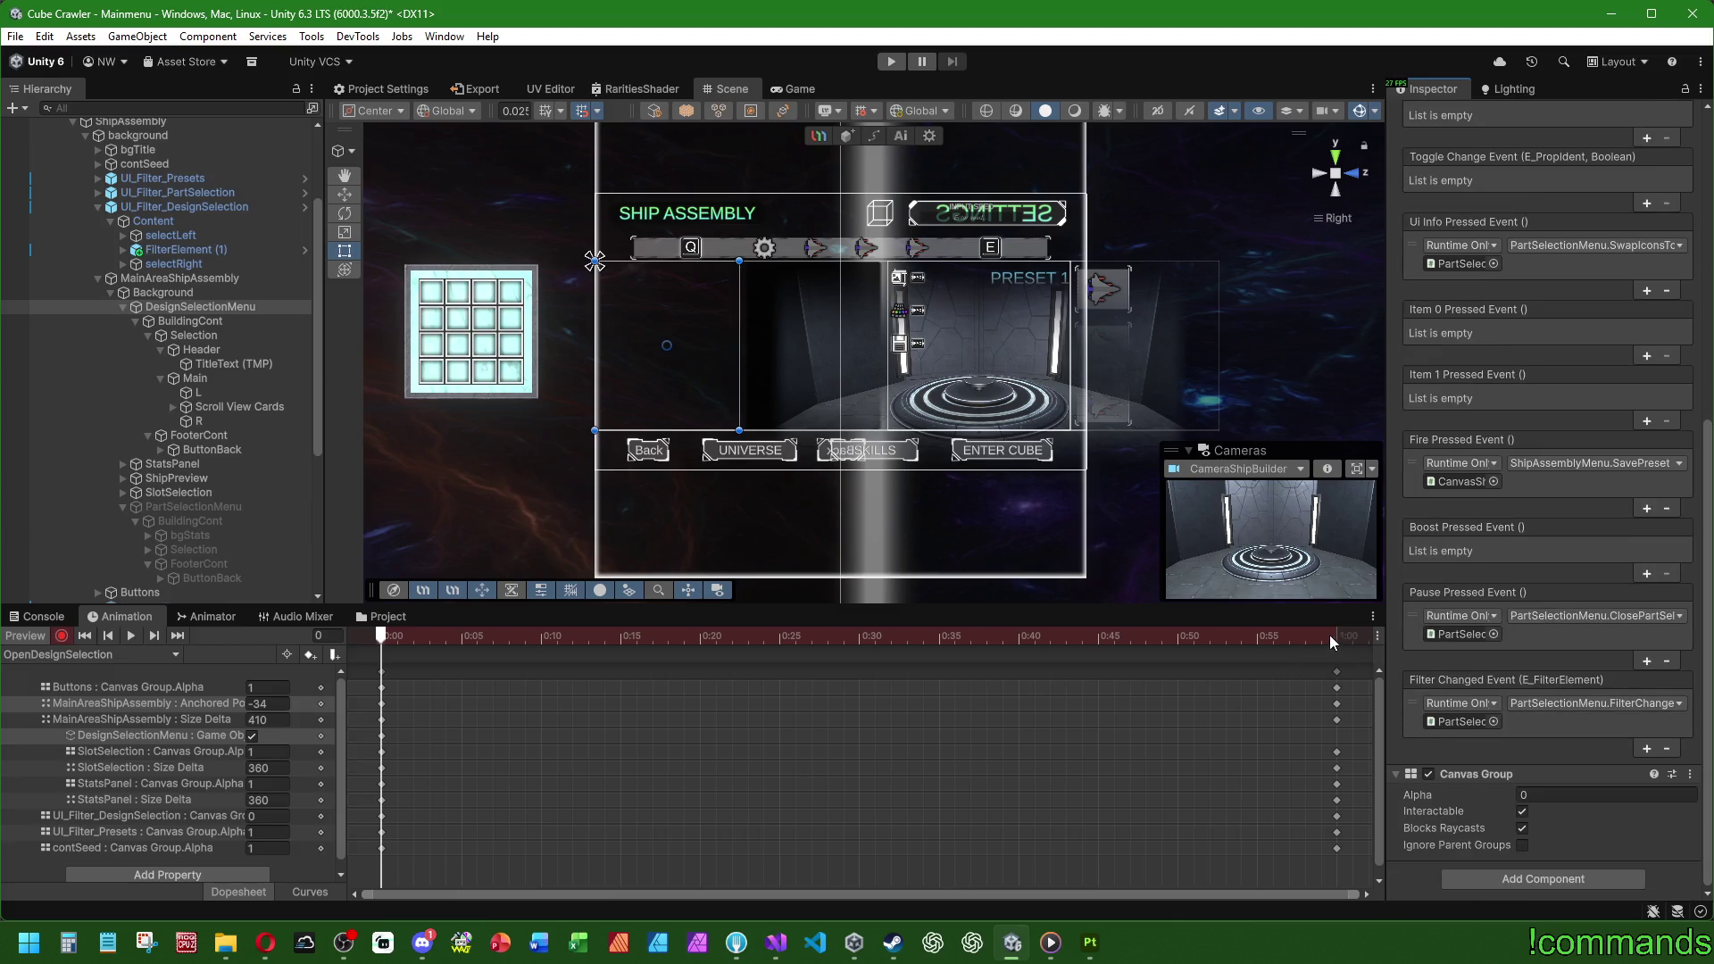
pyautogui.click(1575, 794)
pyautogui.press('Return')
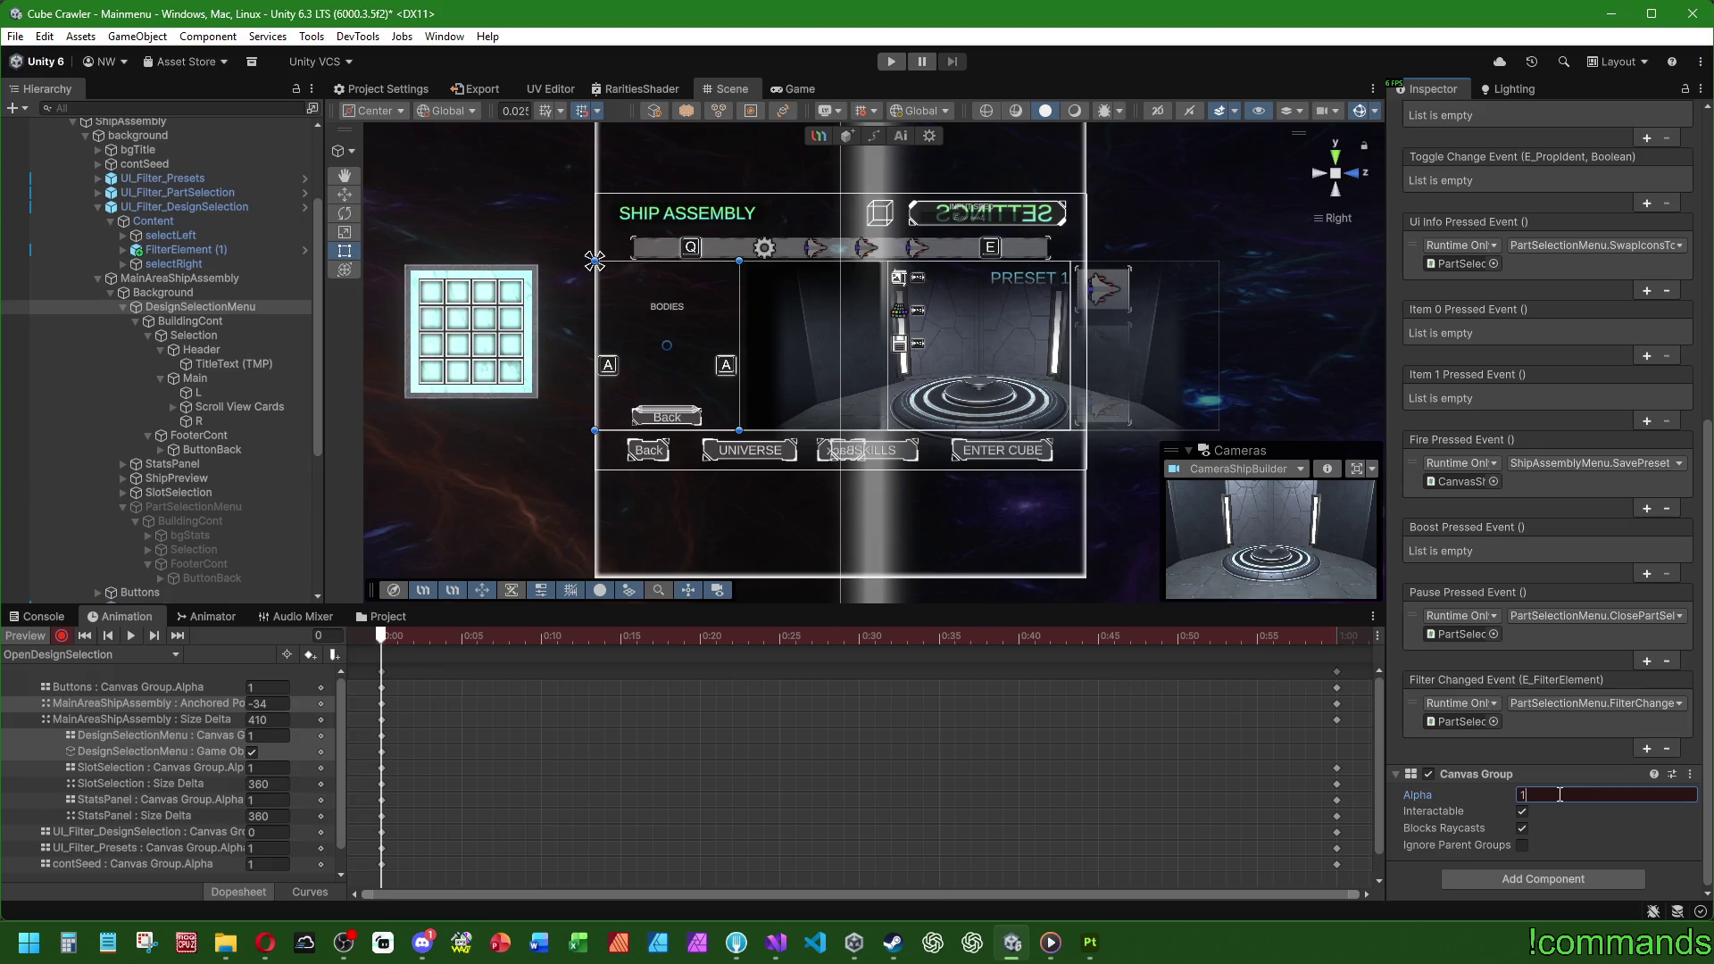
pyautogui.click(1337, 636)
pyautogui.click(1575, 795)
pyautogui.write('1')
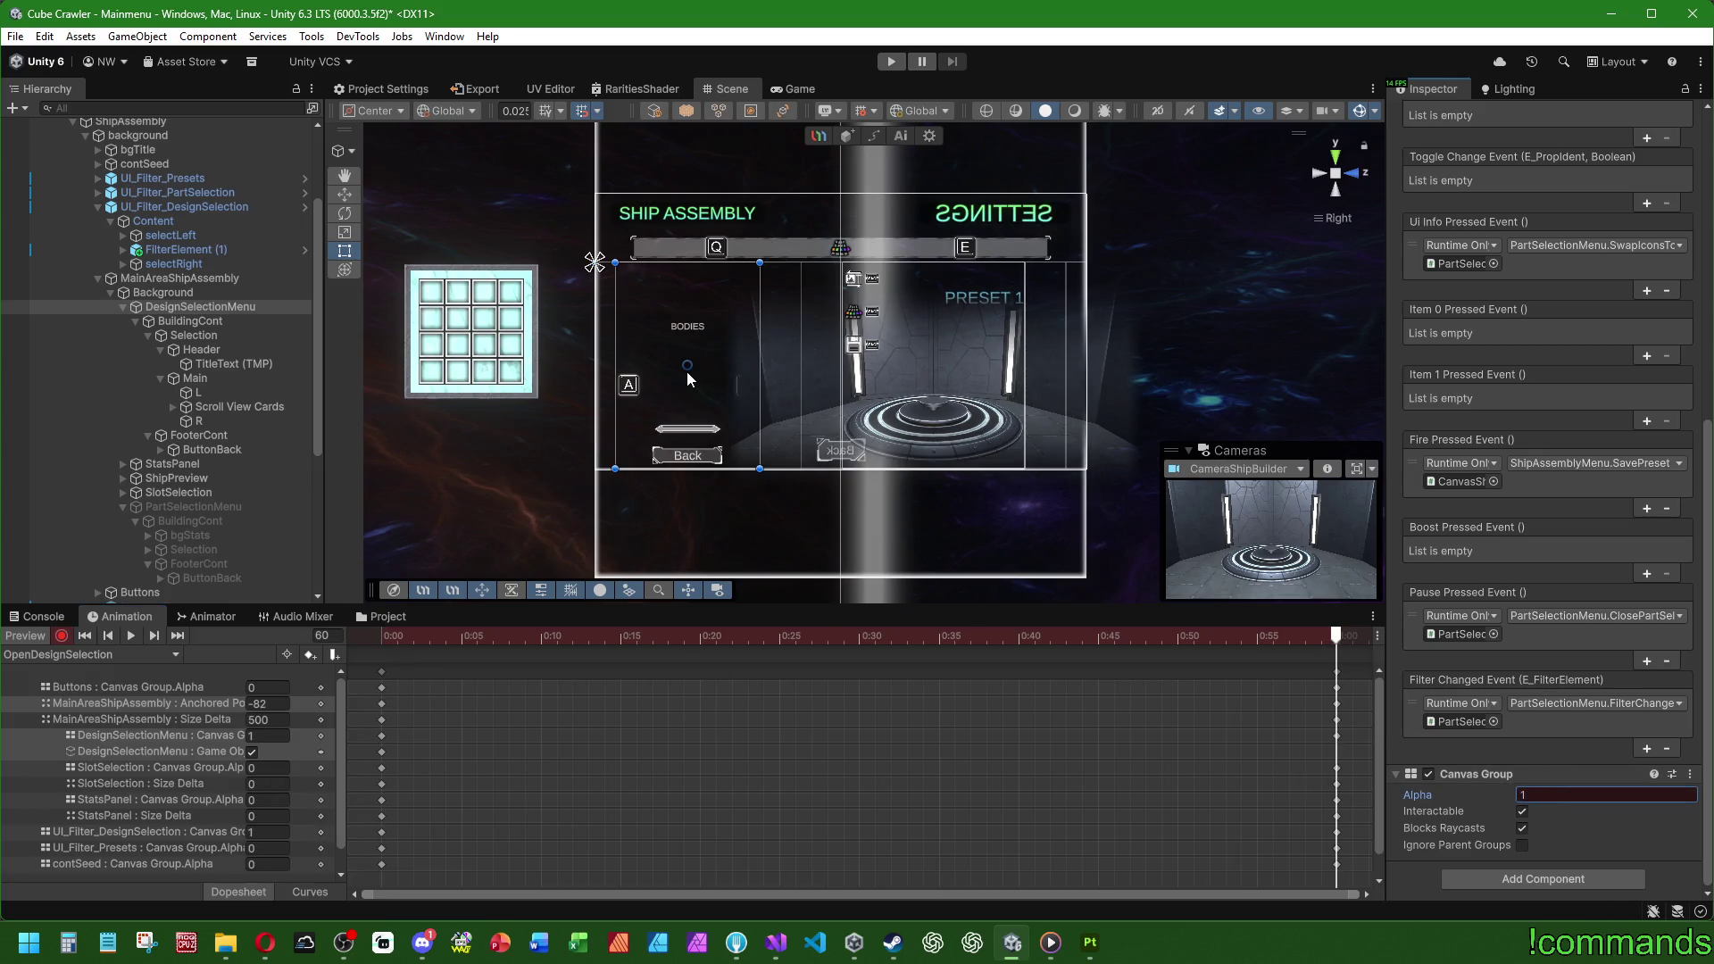
pyautogui.moveTo(366, 634); pyautogui.dragTo(1342, 648)
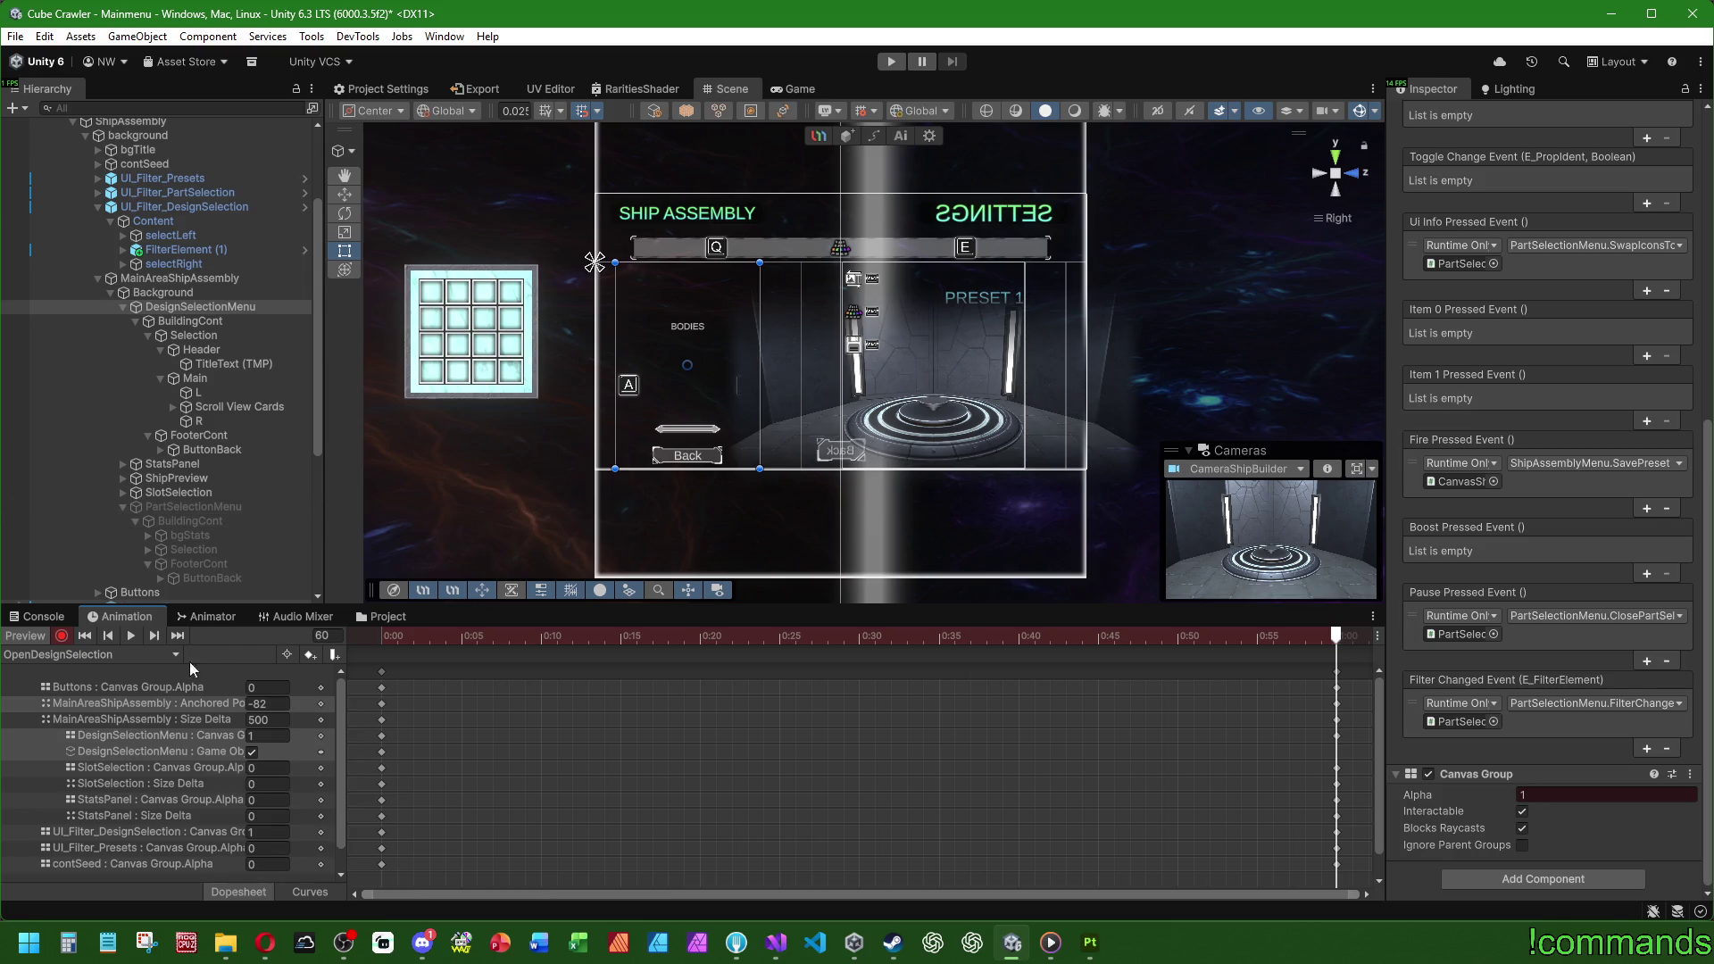
# Step: Stop recording and switch to the OpenPartSelection clip
pyautogui.click(26, 635)
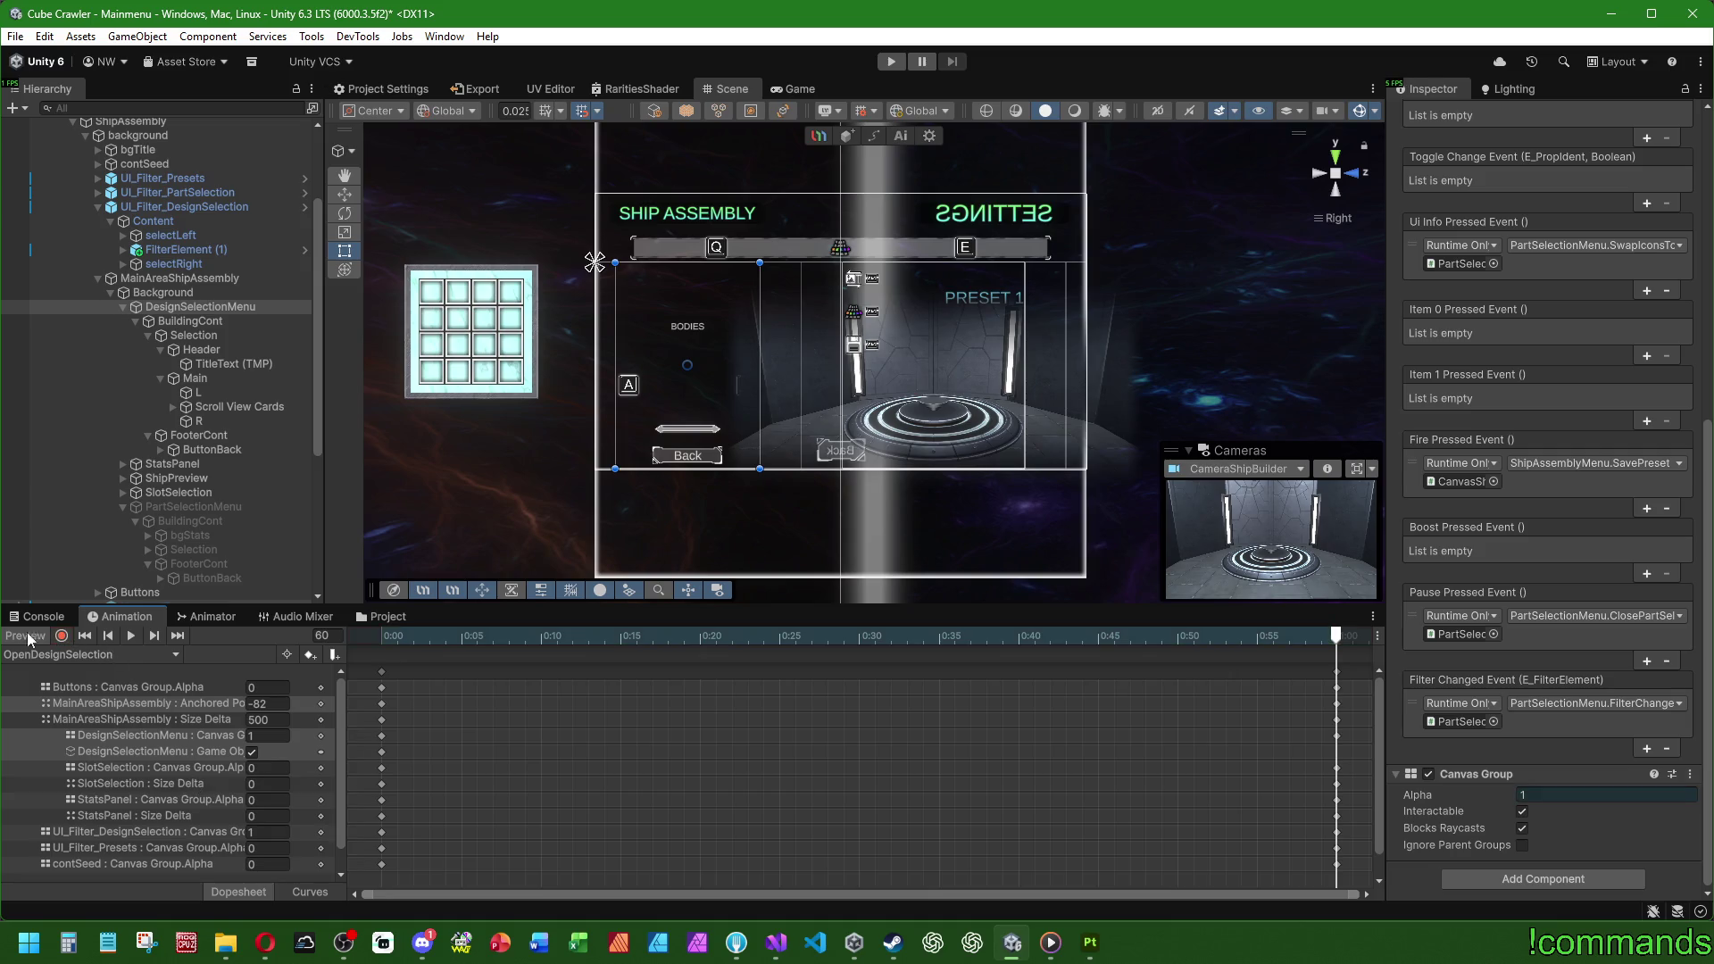
pyautogui.click(116, 654)
pyautogui.click(80, 733)
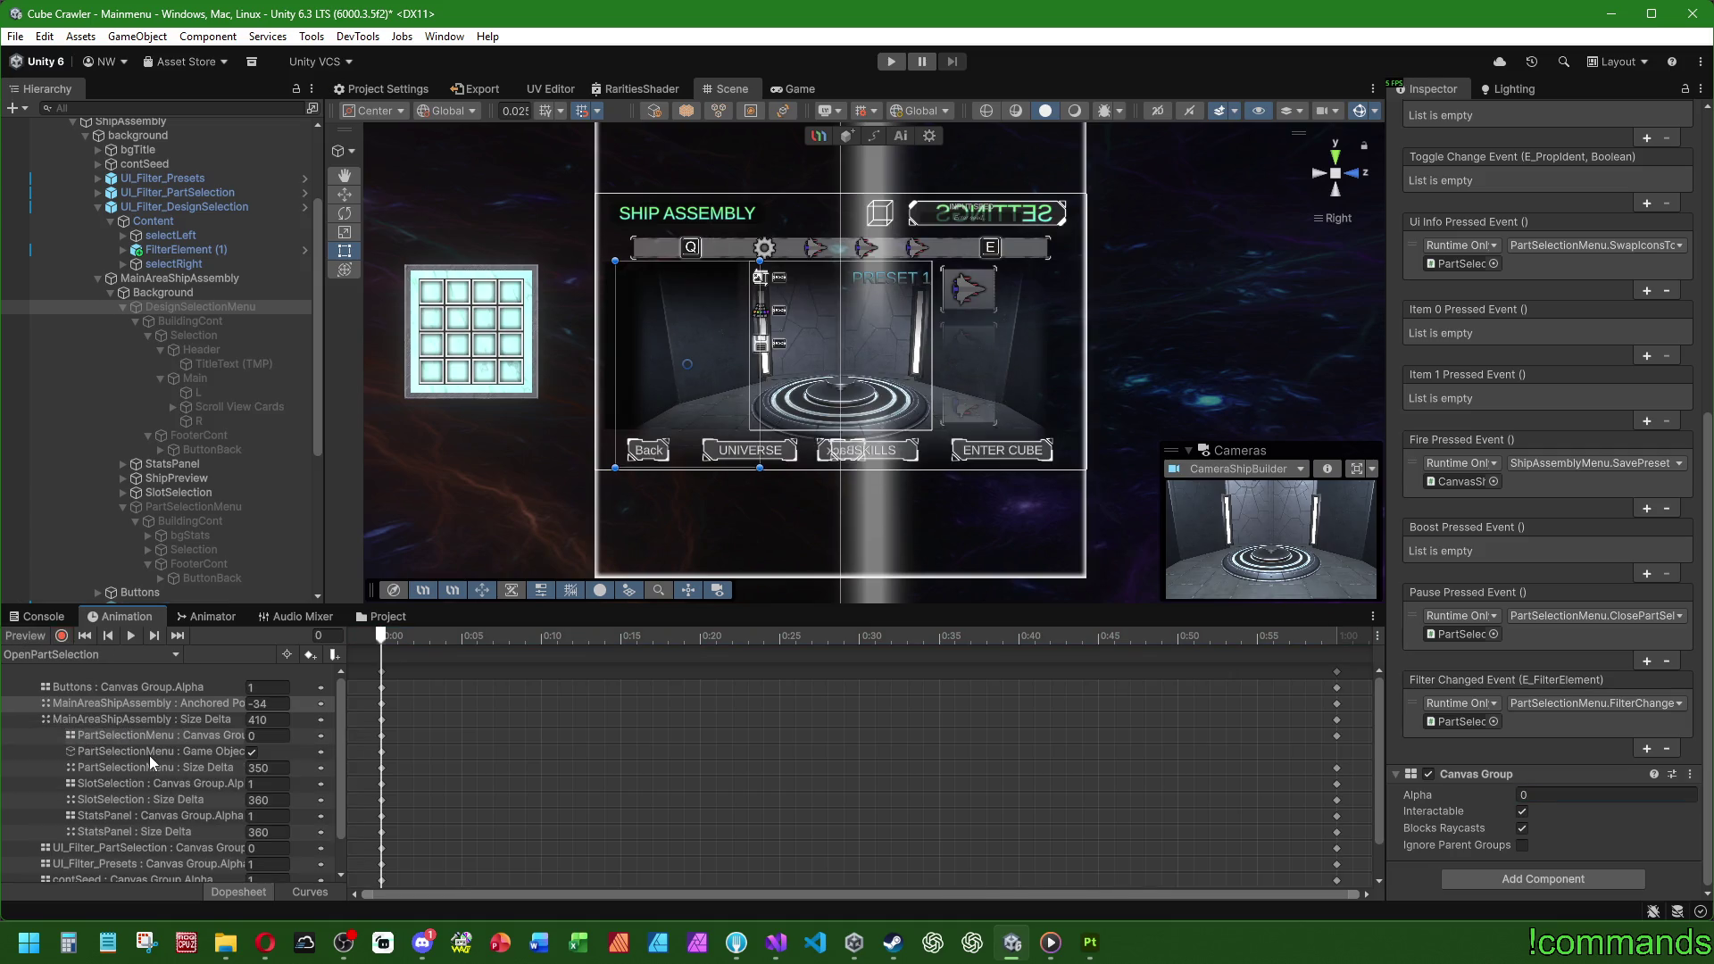
# Step: Inspect OpenPartSelection's PartSelectionMenu Size Delta track and preview it
pyautogui.moveTo(347, 733); pyautogui.dragTo(420, 733)
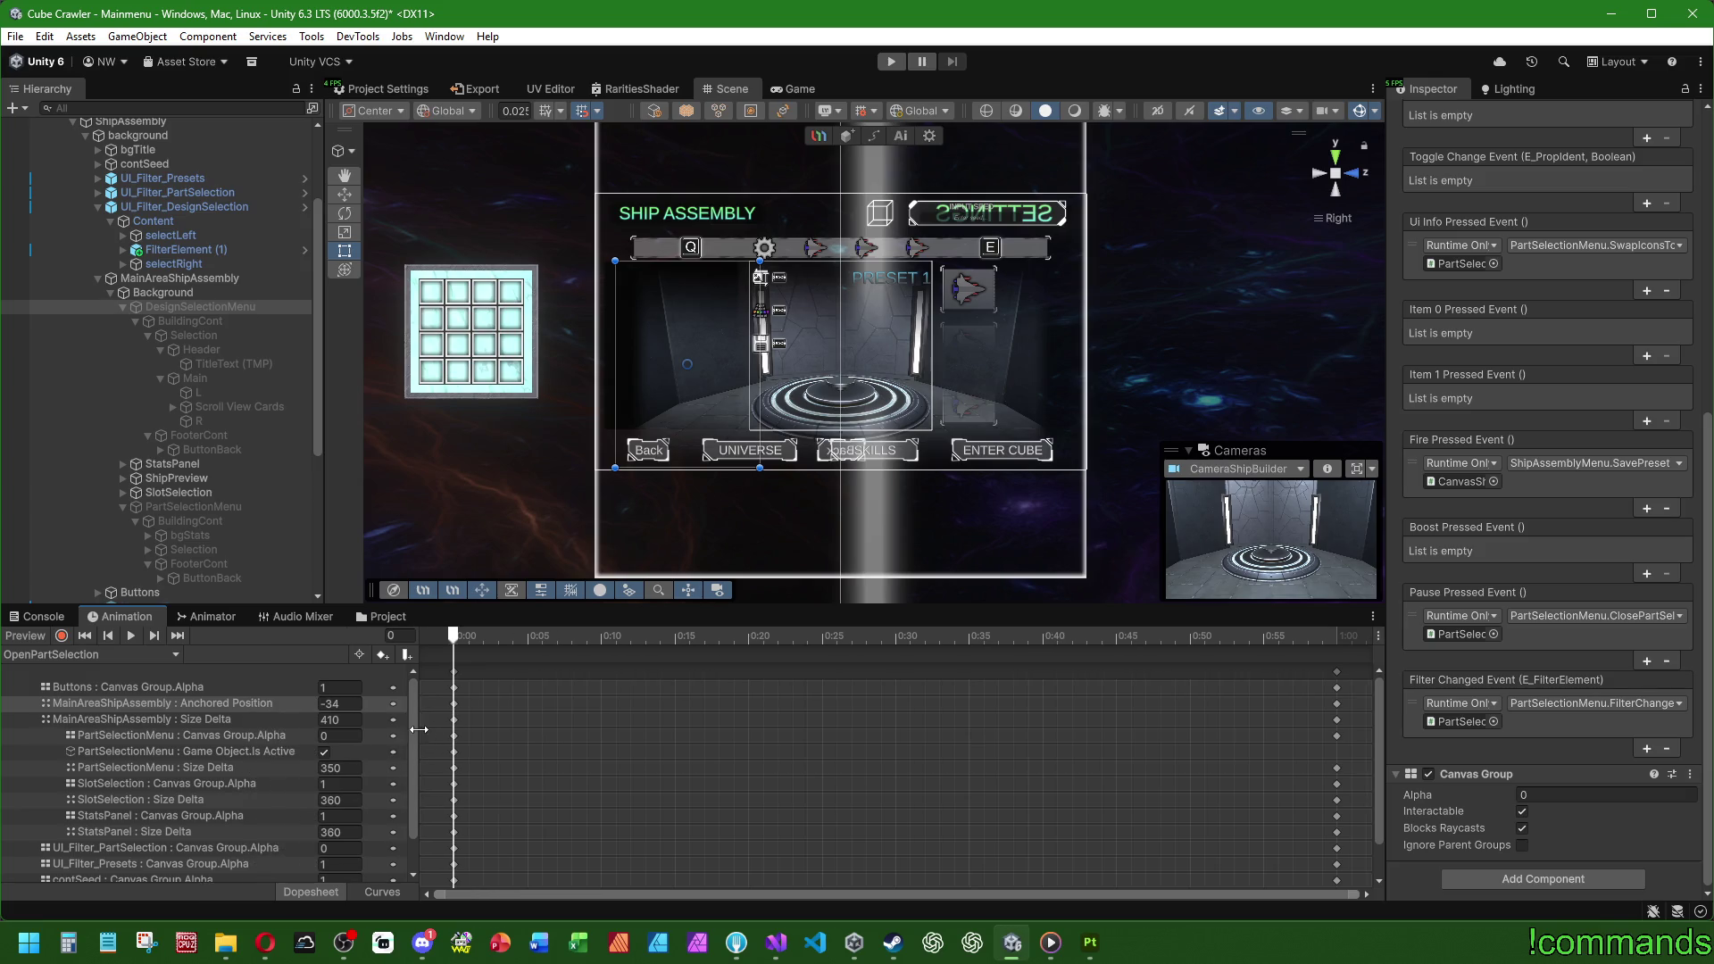
pyautogui.click(243, 768)
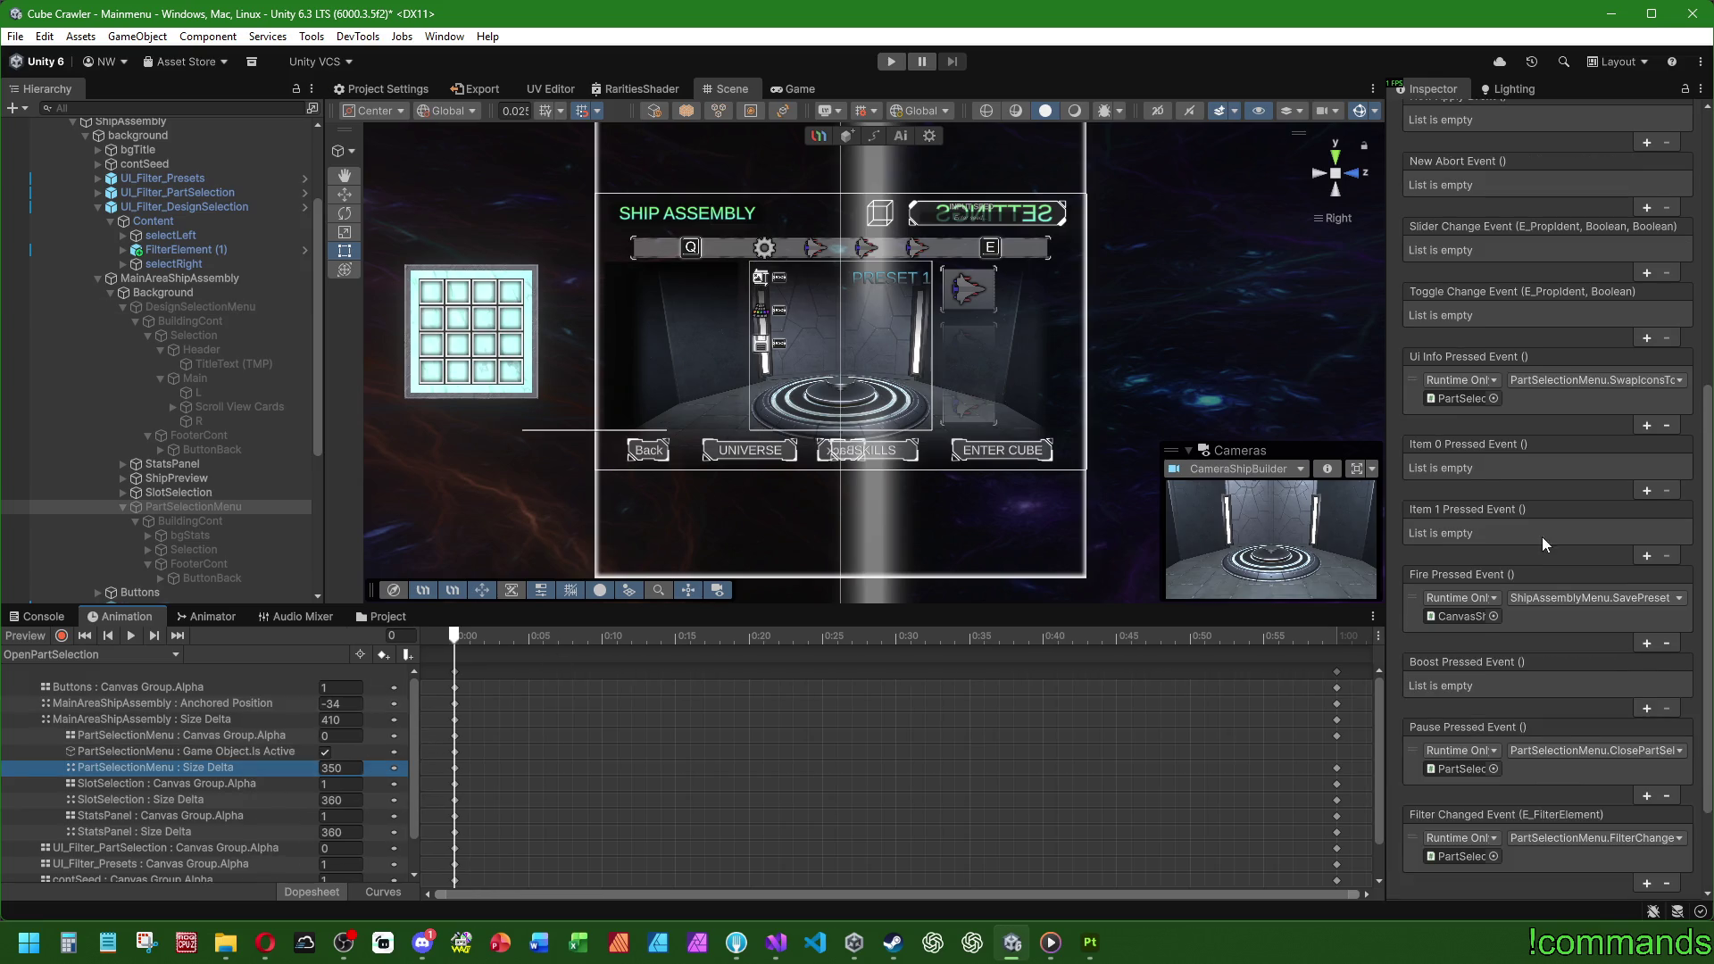
pyautogui.moveTo(453, 635); pyautogui.dragTo(1334, 648)
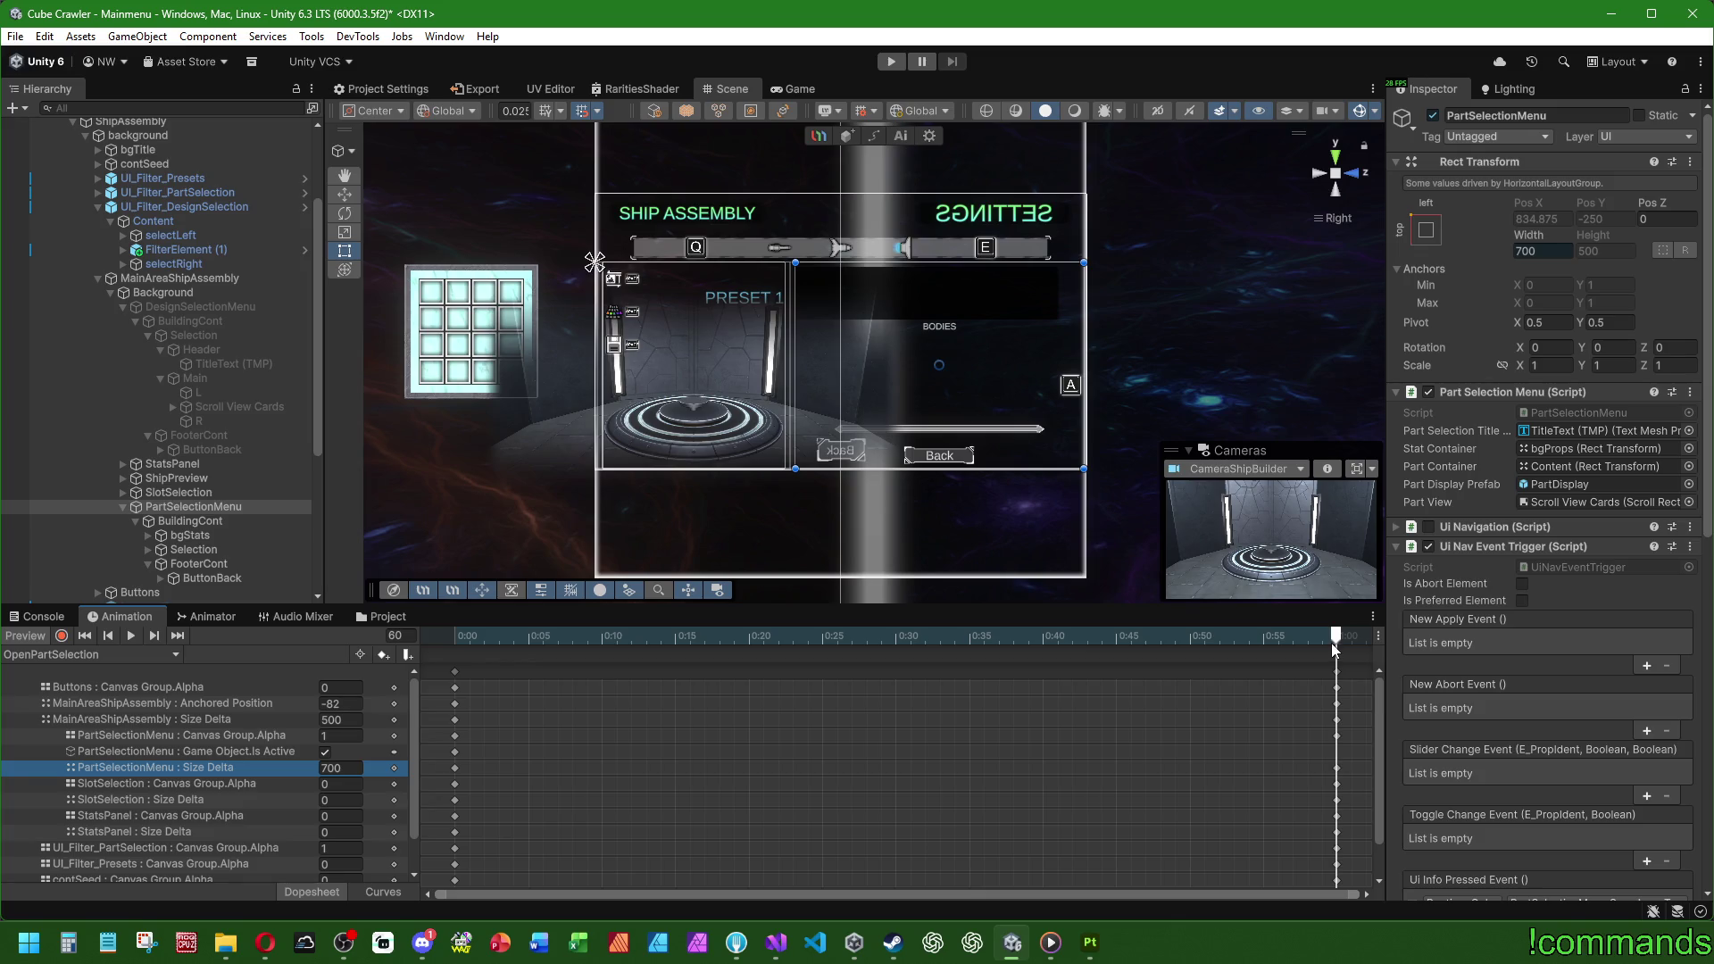
# Step: In OpenDesignSelection, key DesignSelectionMenu's Width at 350 on frame 0
pyautogui.click(85, 635)
pyautogui.click(45, 654)
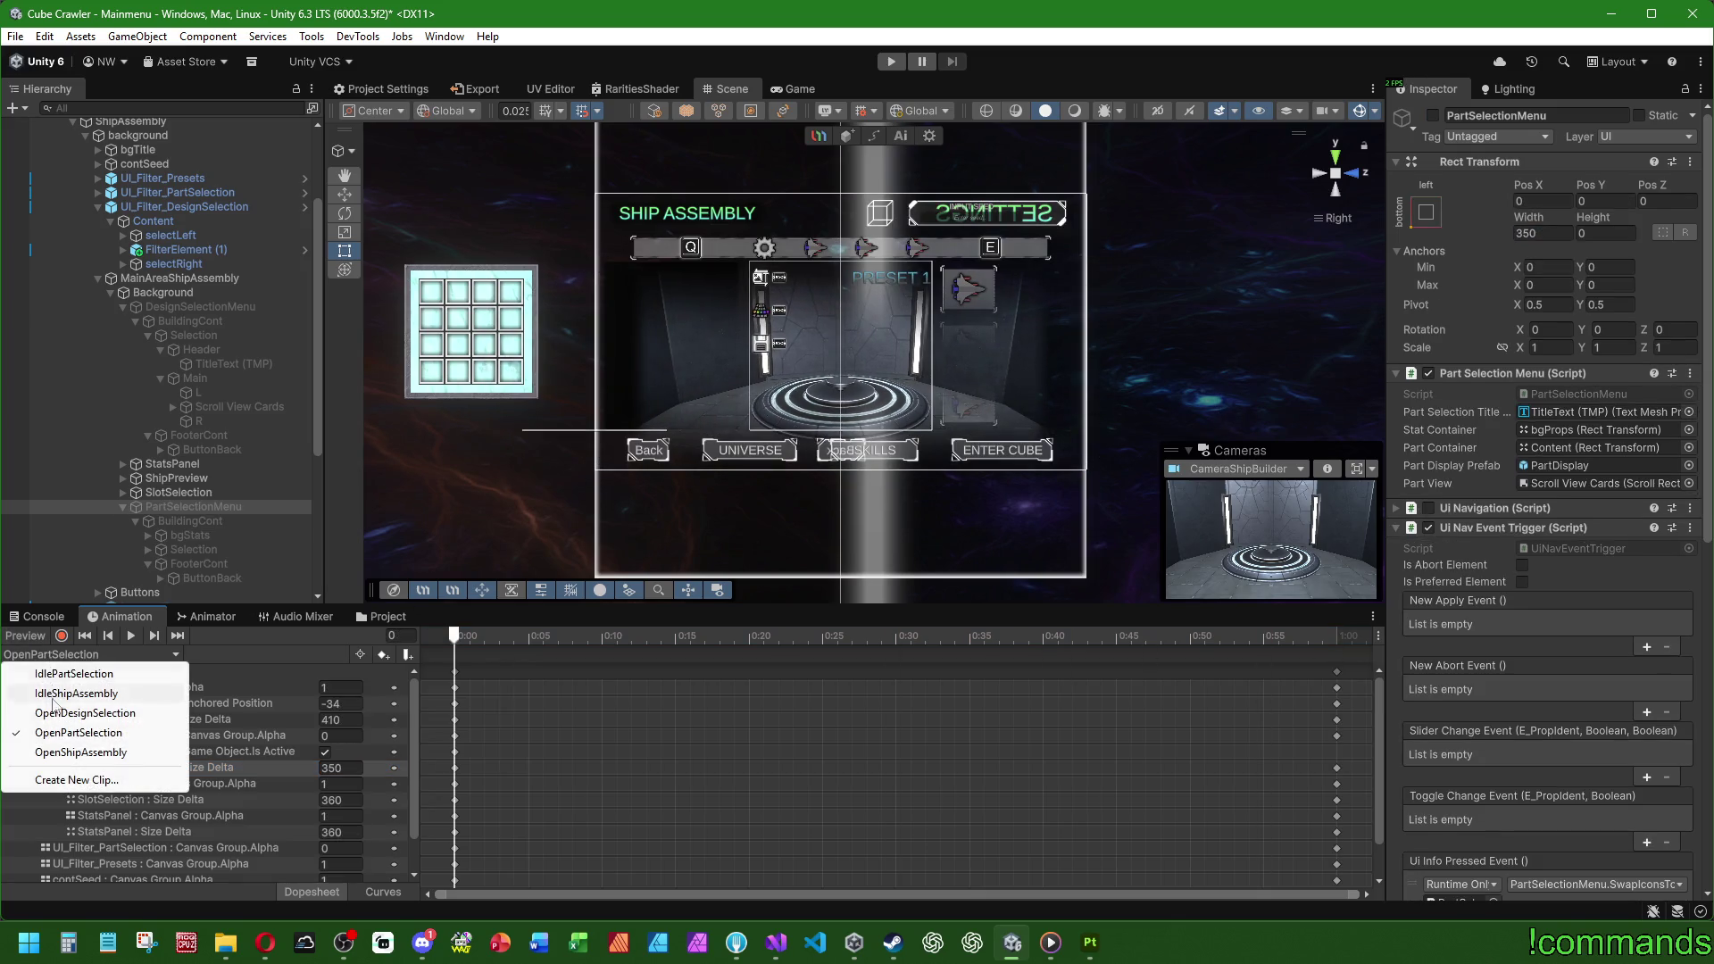
pyautogui.click(81, 712)
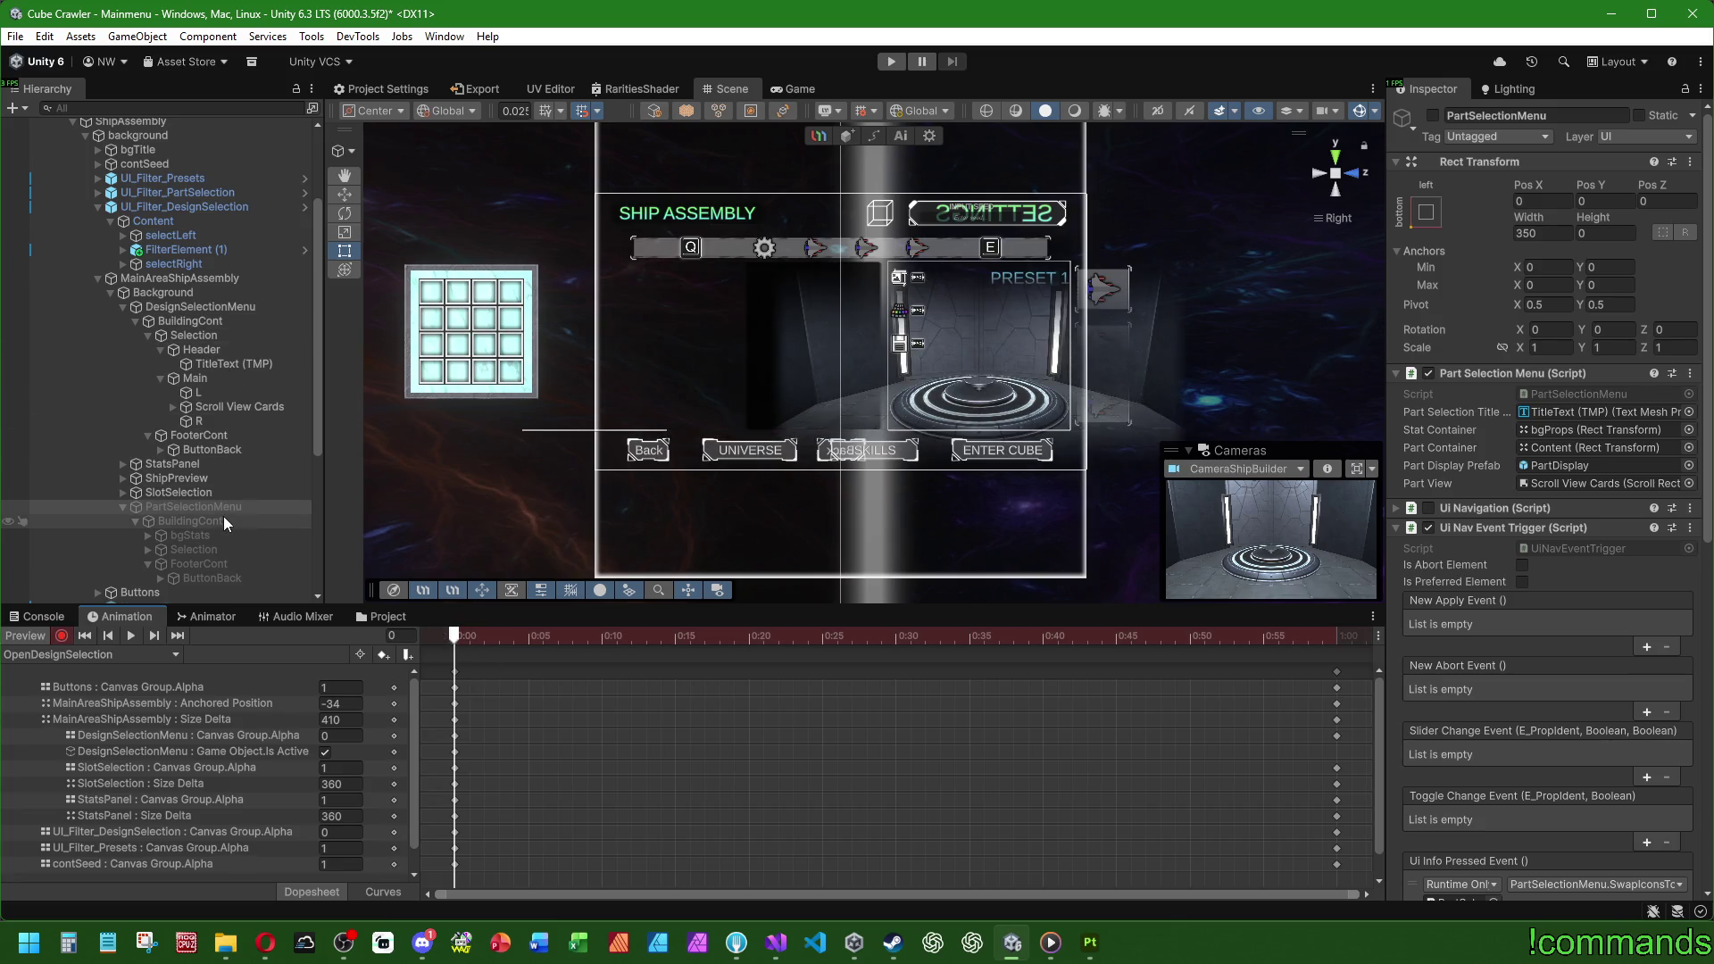
pyautogui.click(211, 308)
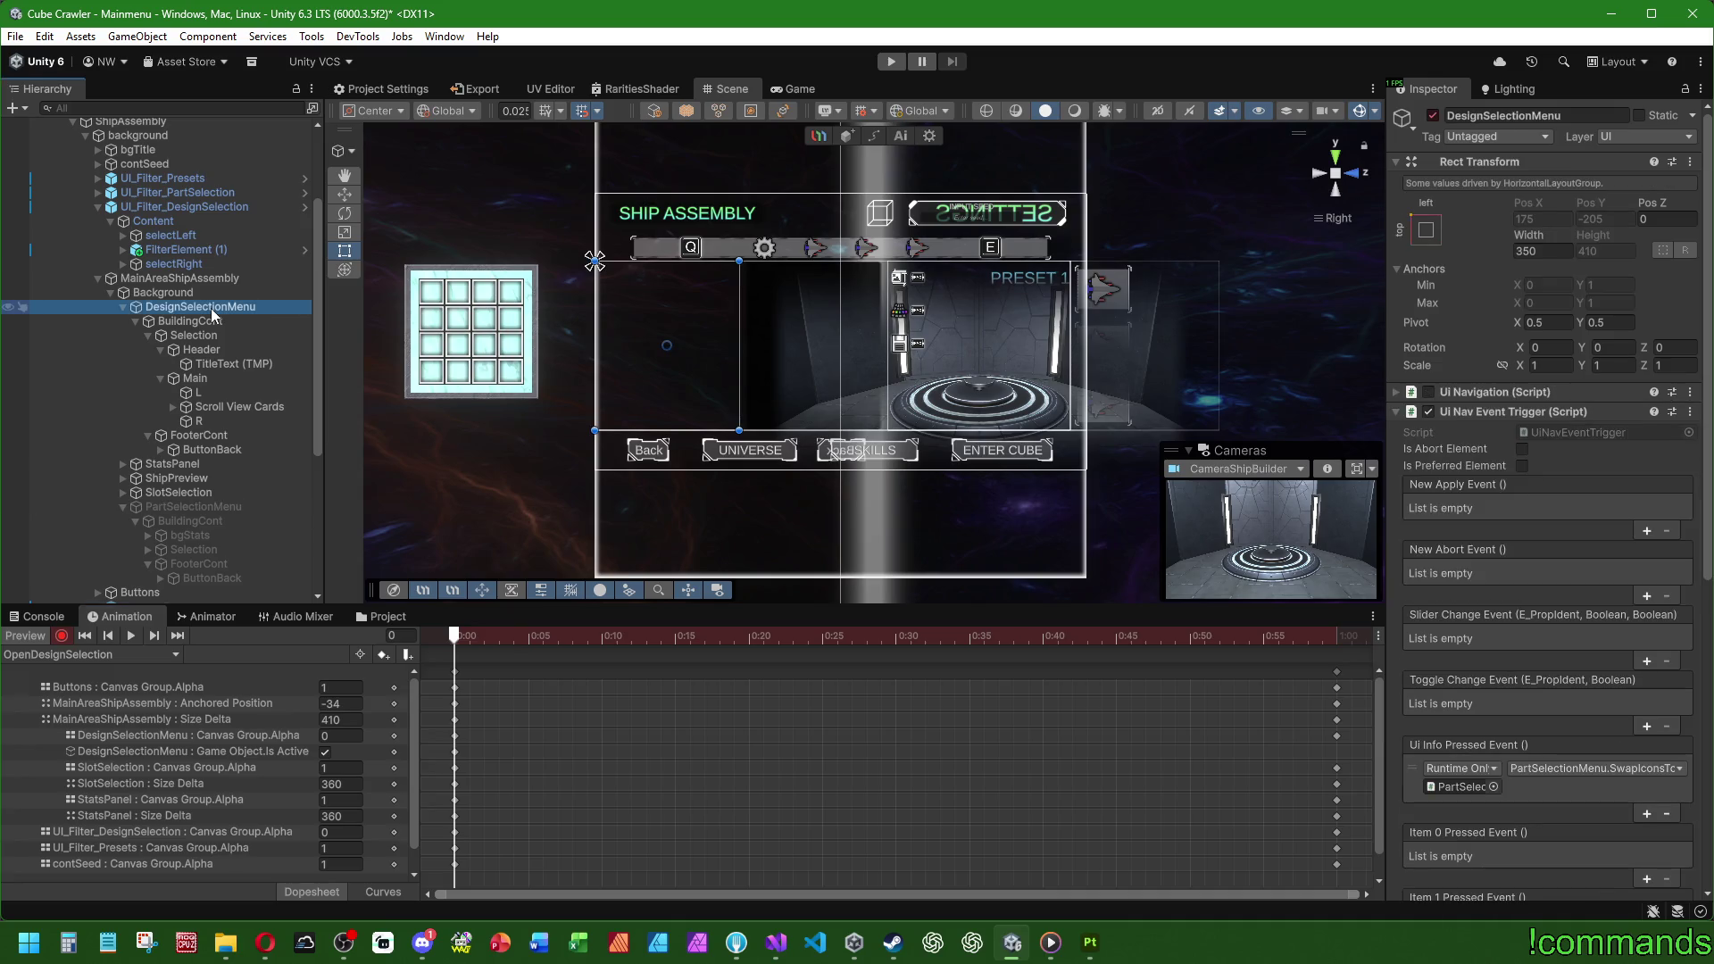
pyautogui.click(1543, 251)
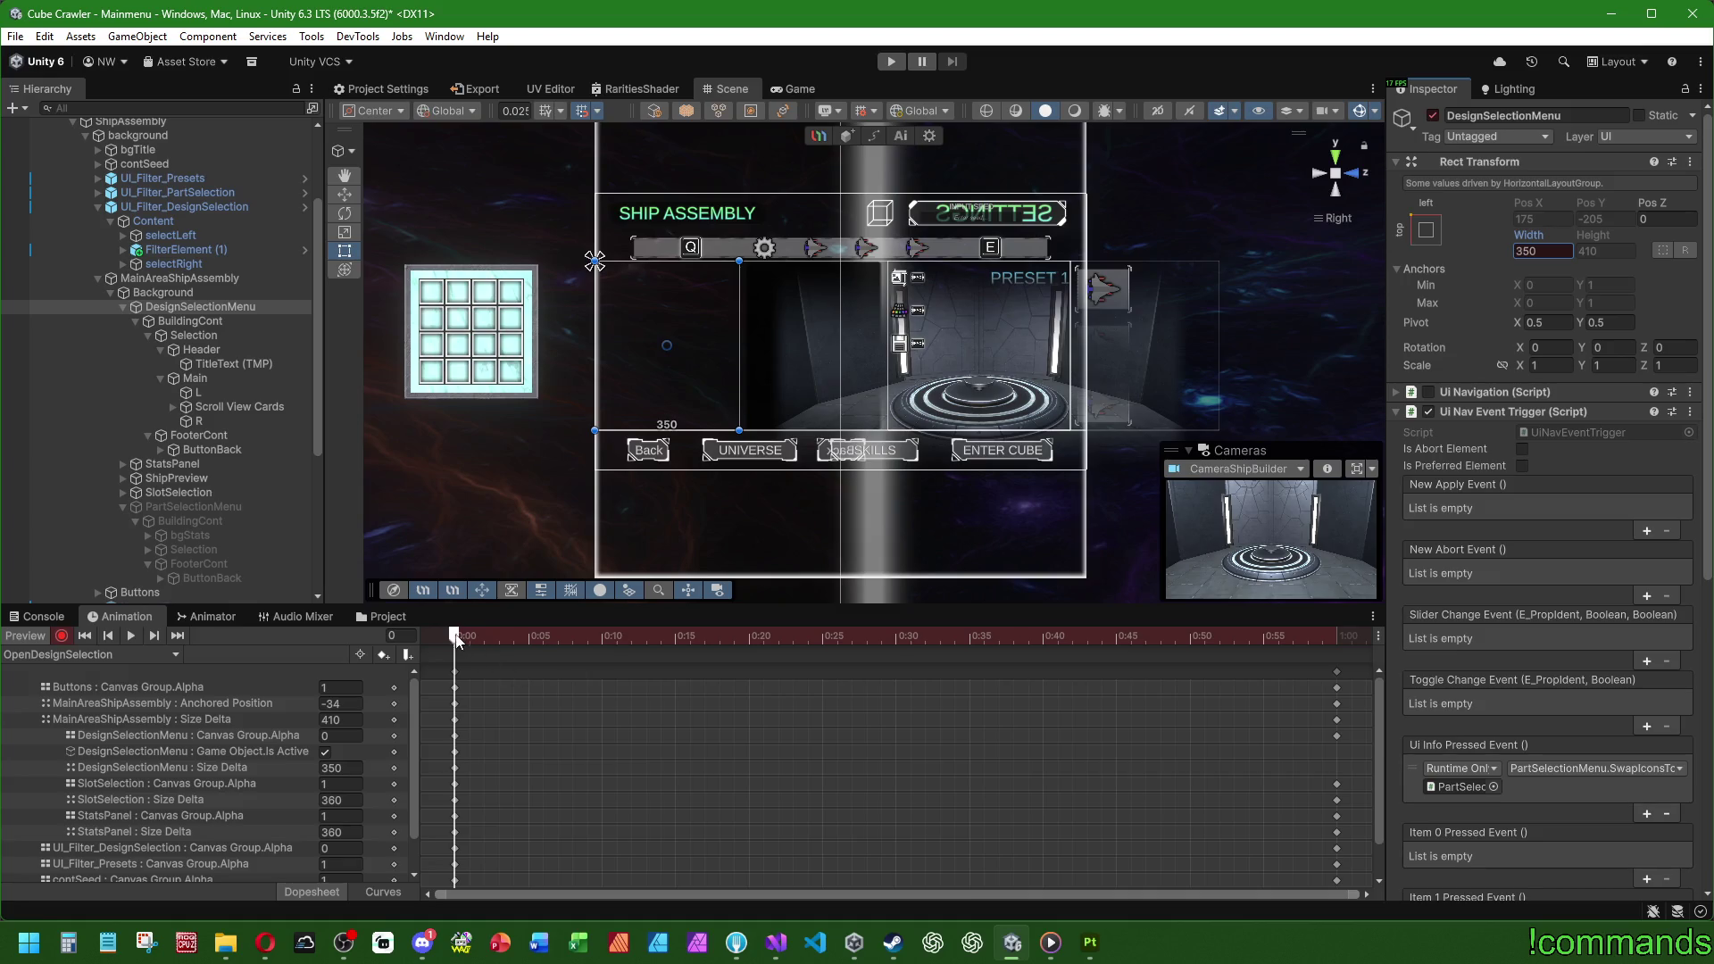
# Step: Key Width 700 at frame 60, preview the widening, and exit preview
pyautogui.moveTo(456, 640); pyautogui.dragTo(1336, 638)
pyautogui.click(1543, 251)
pyautogui.write('700')
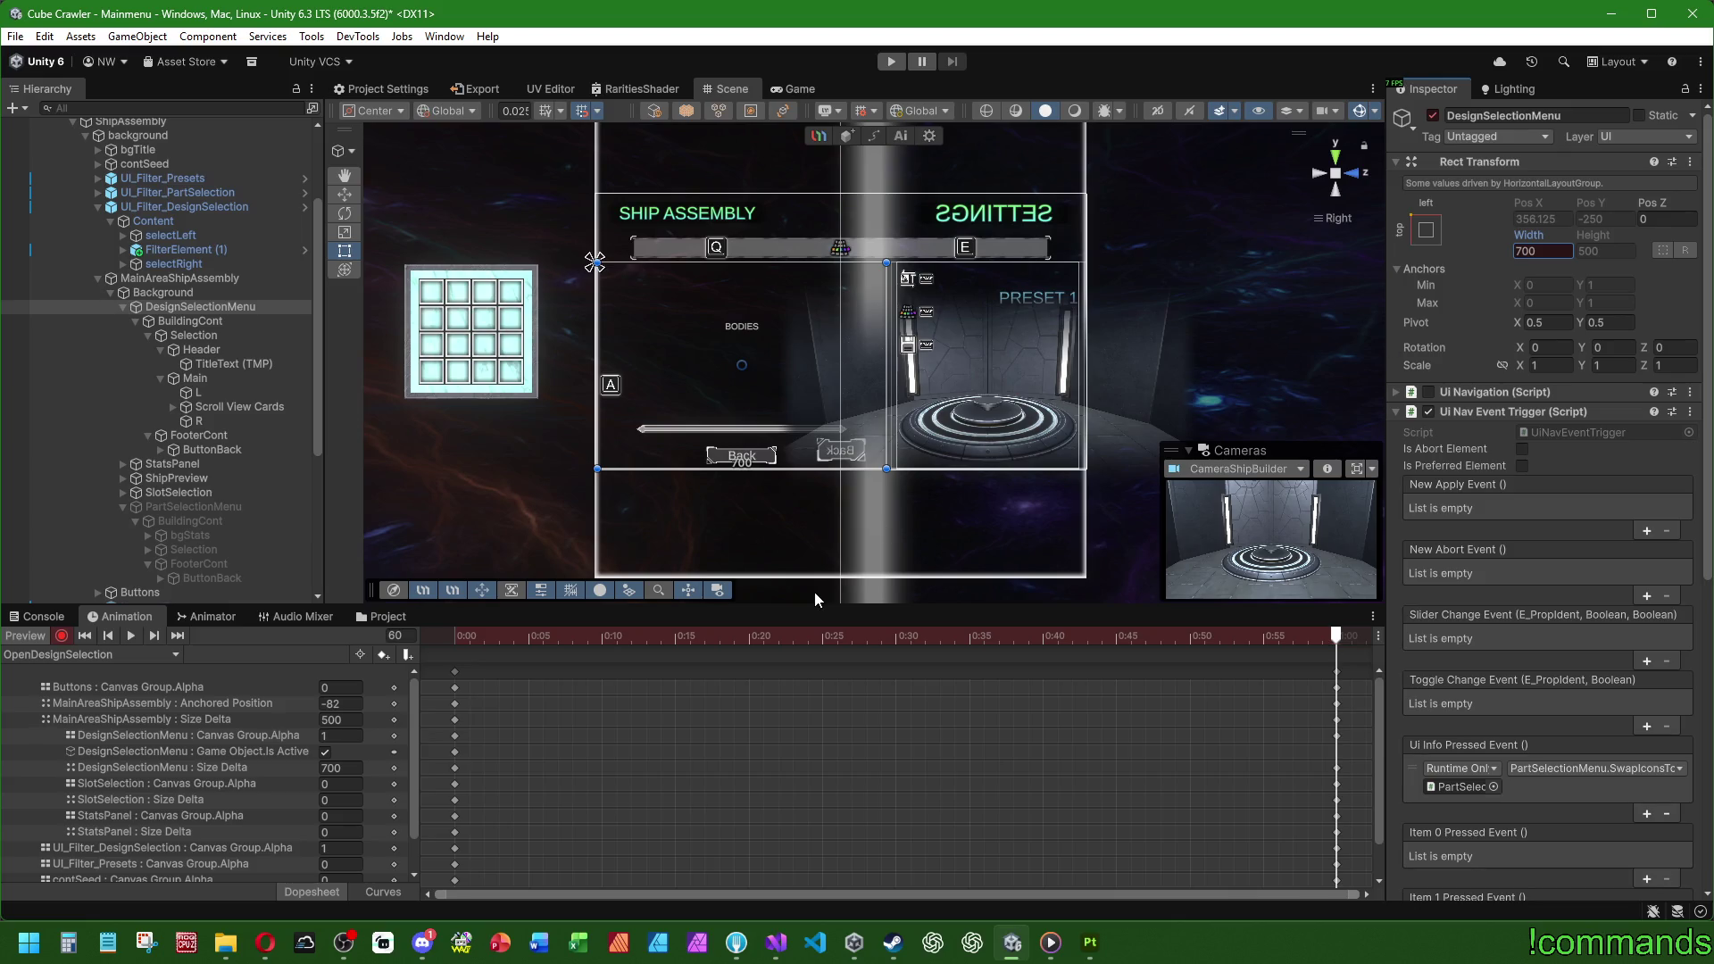
pyautogui.moveTo(469, 635); pyautogui.dragTo(243, 639)
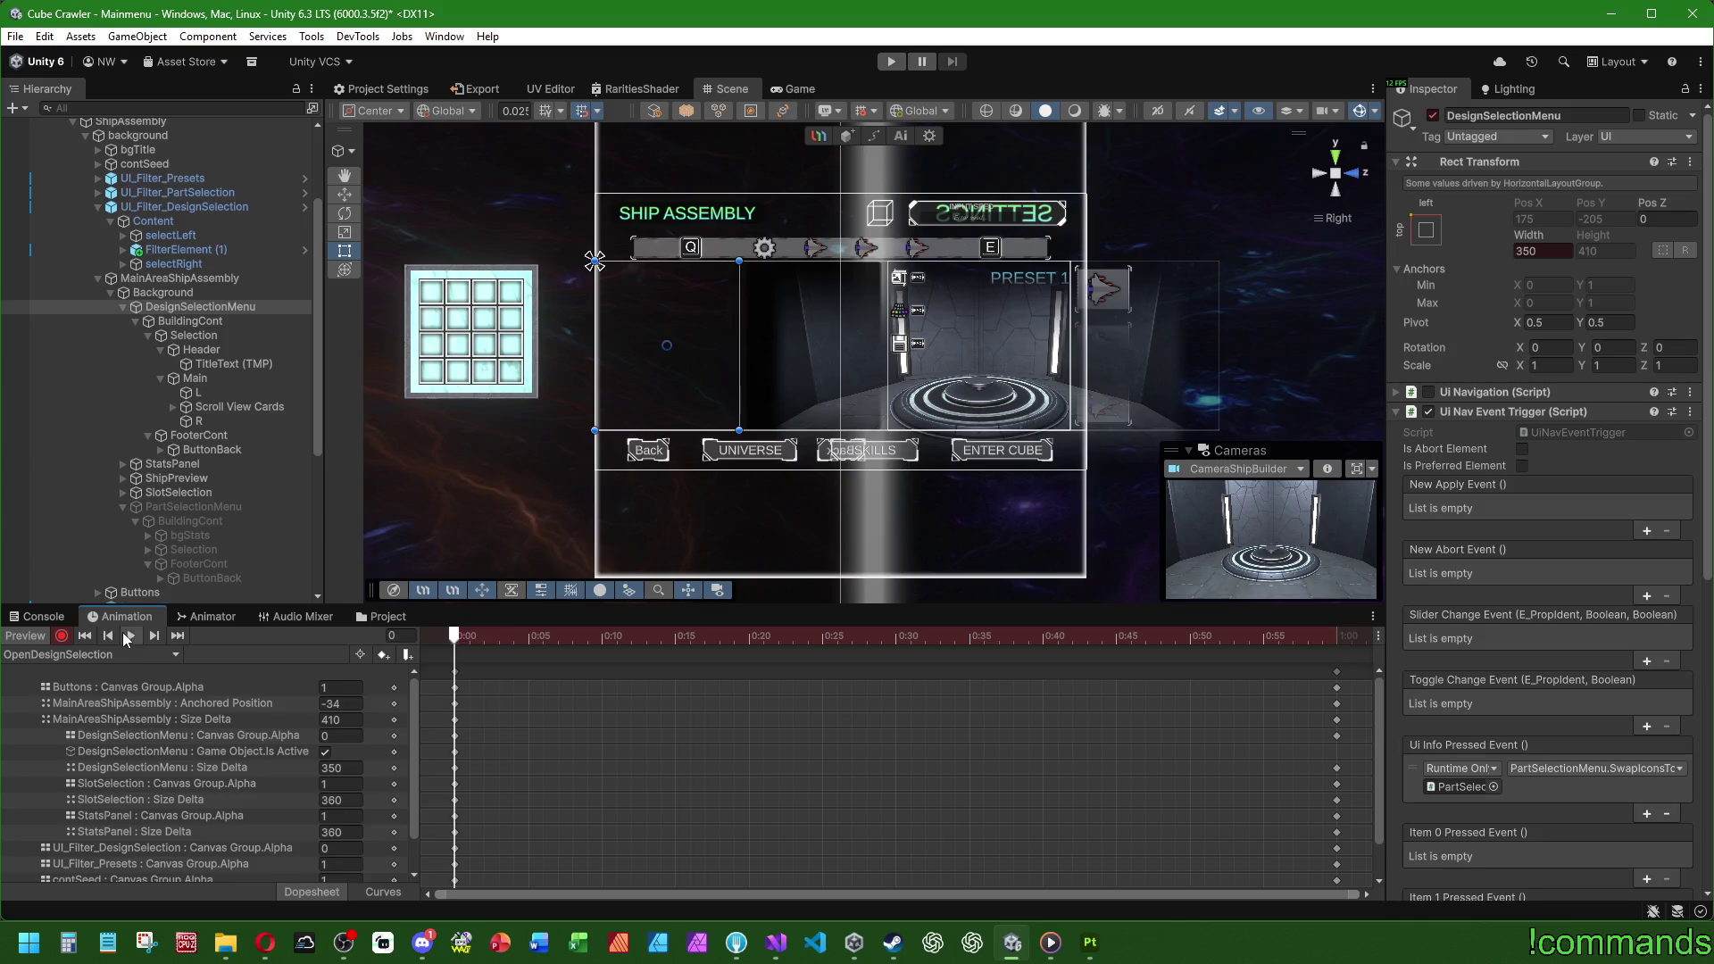
pyautogui.click(128, 634)
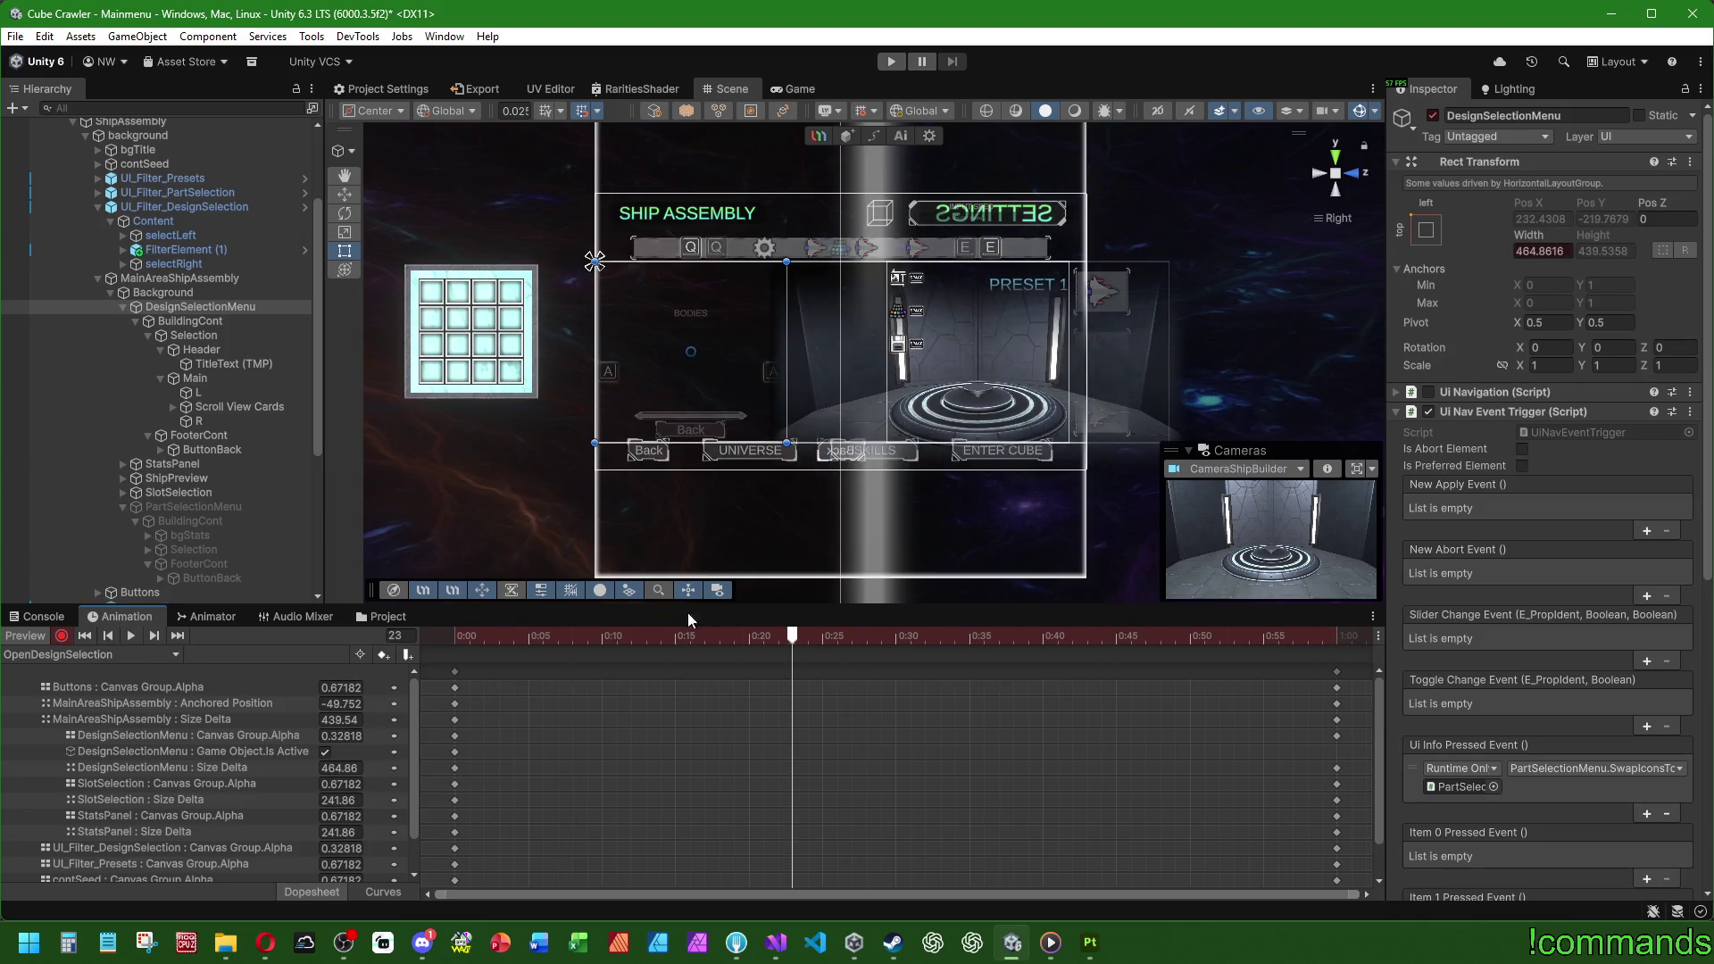
pyautogui.moveTo(795, 641); pyautogui.dragTo(1337, 647)
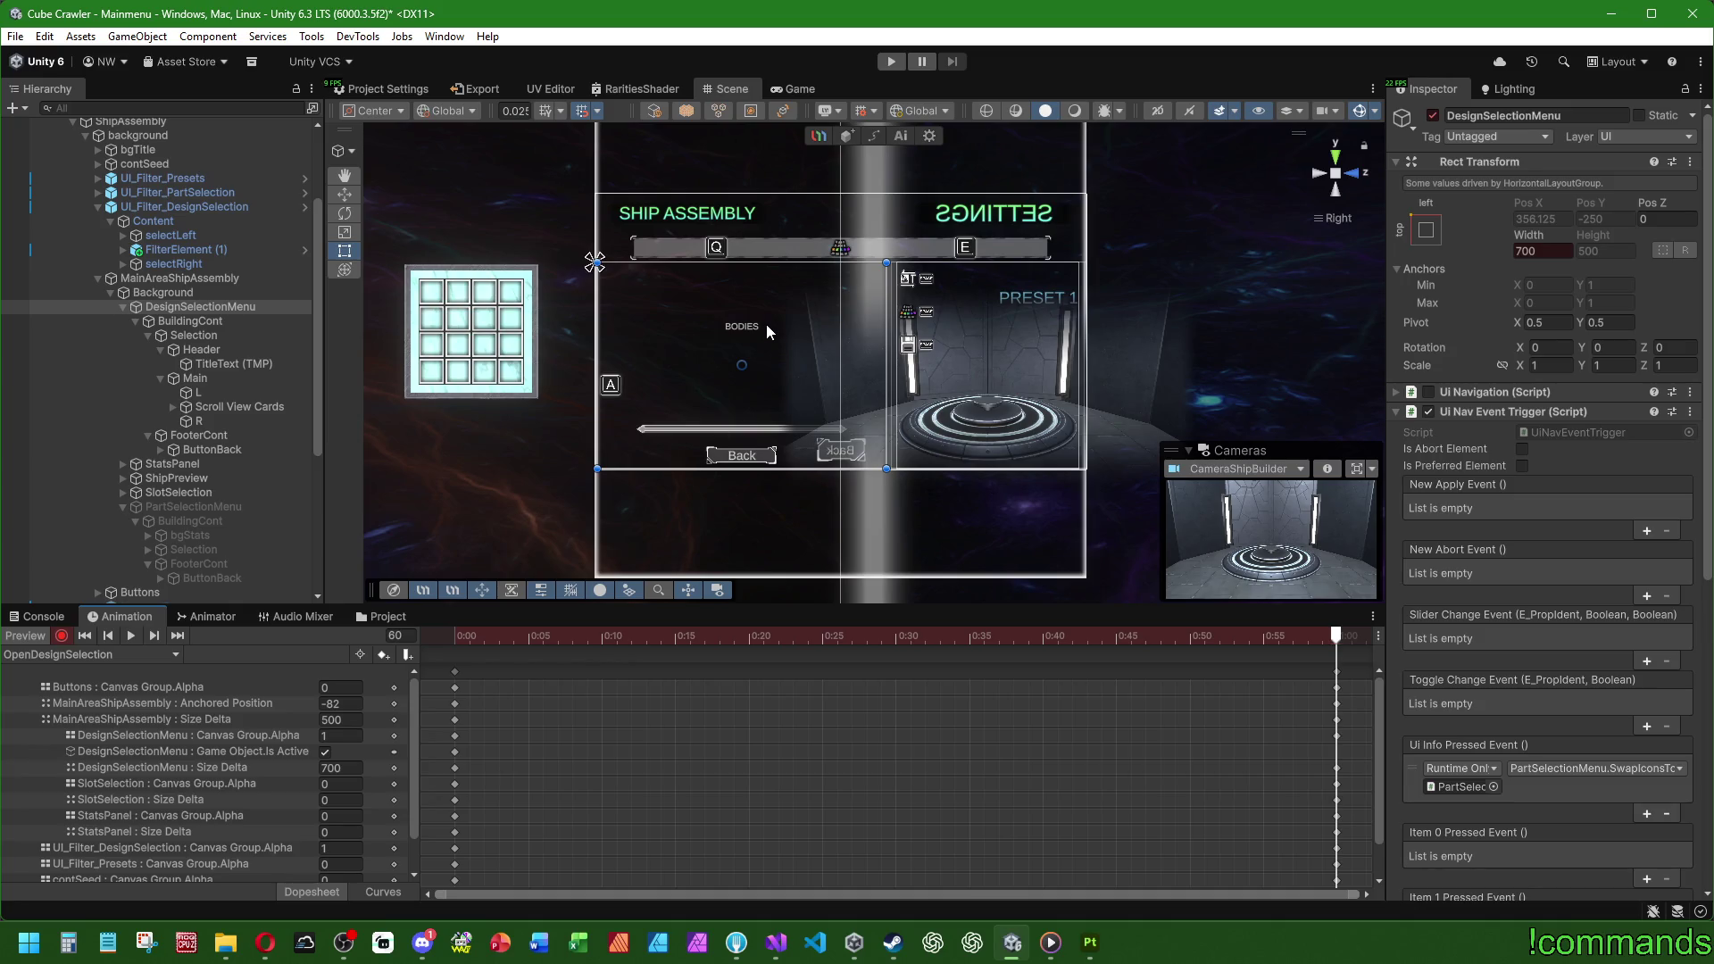
pyautogui.click(43, 635)
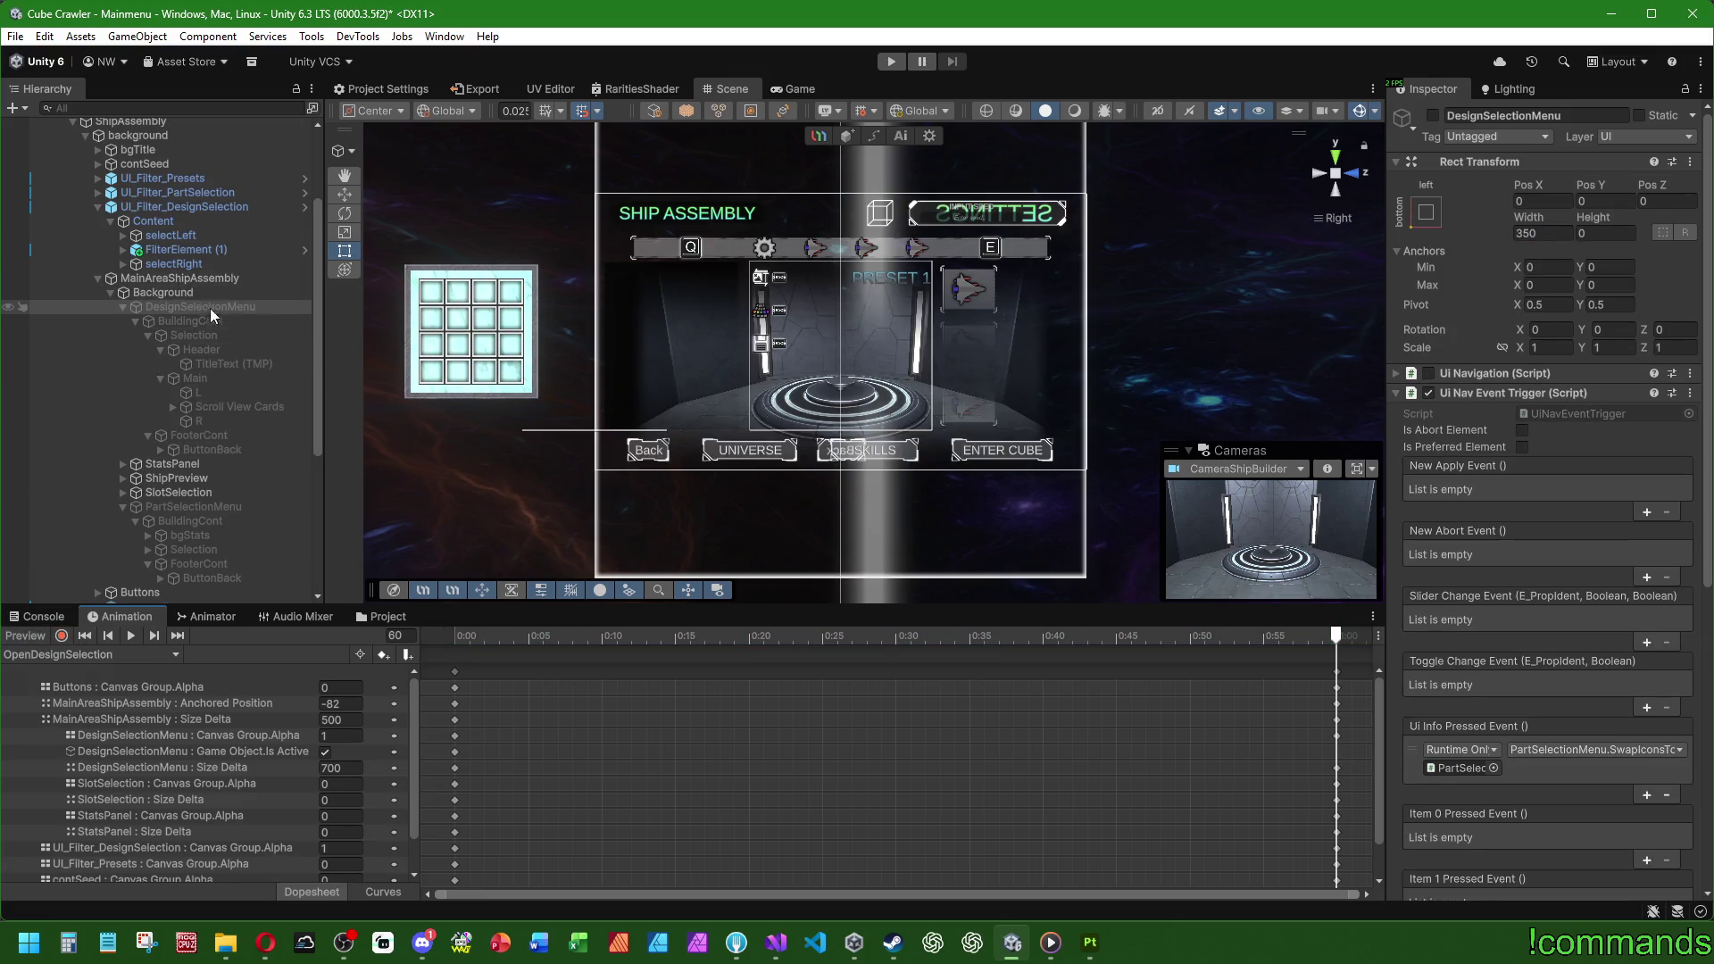
pyautogui.click(225, 363)
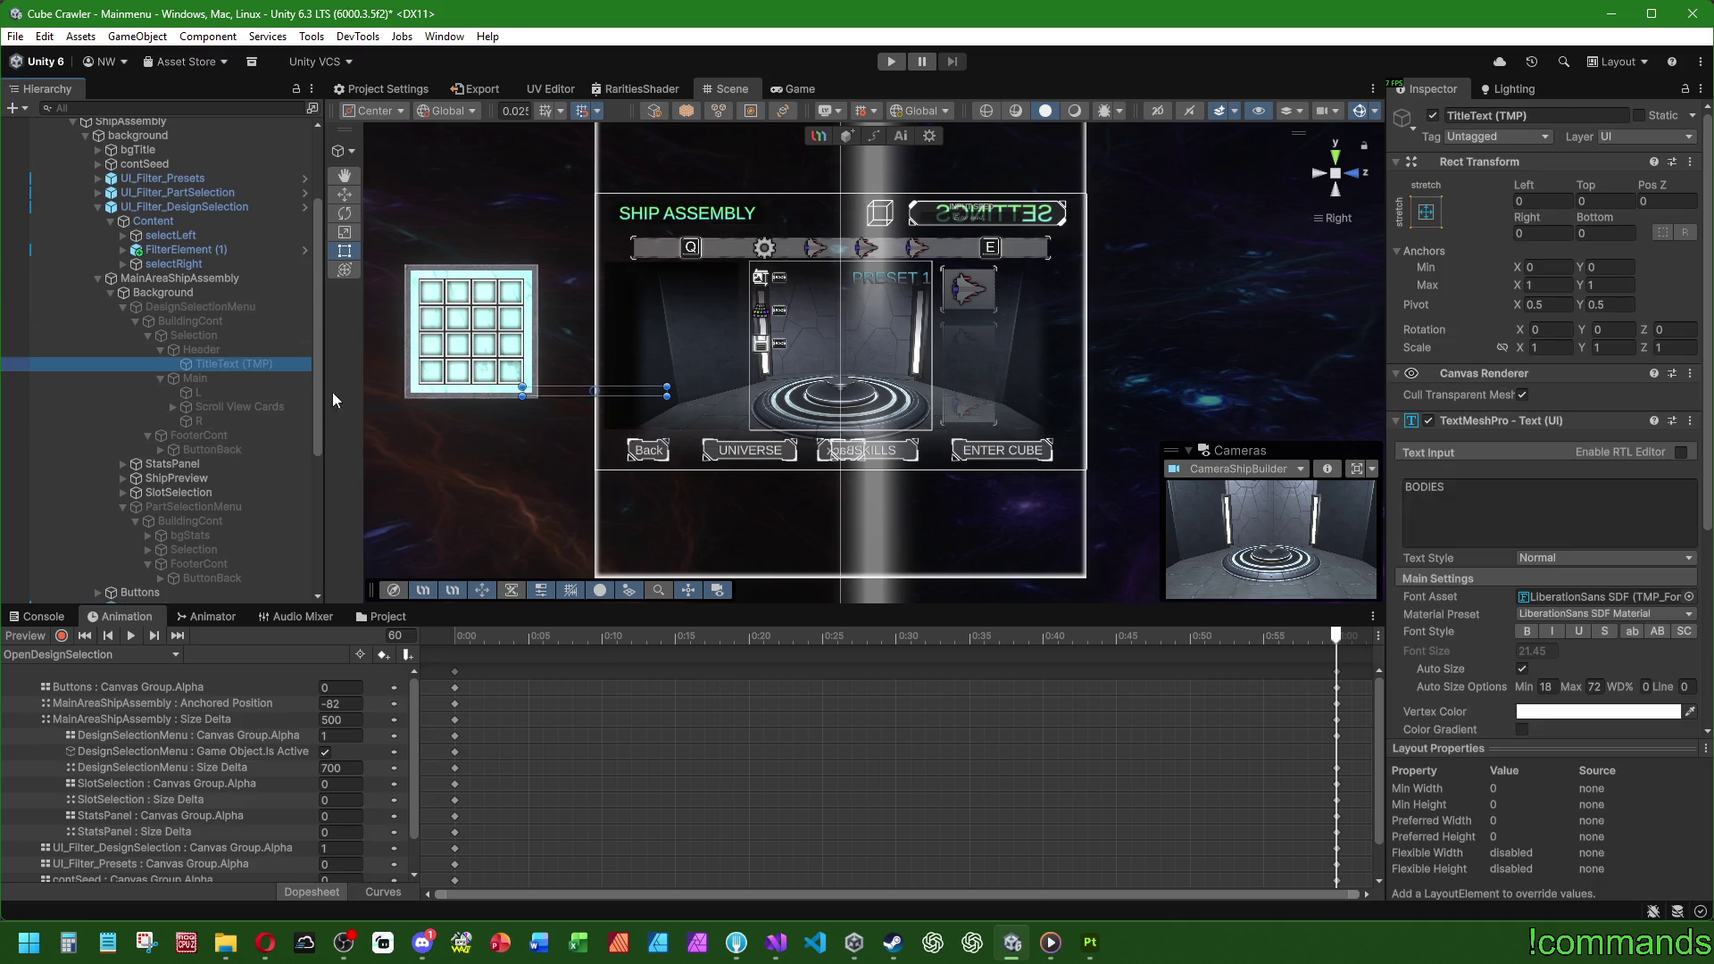
# Step: Replace the title text BODIES with COLOR in TitleText (TMP)
pyautogui.click(1537, 521)
pyautogui.write('COLOR')
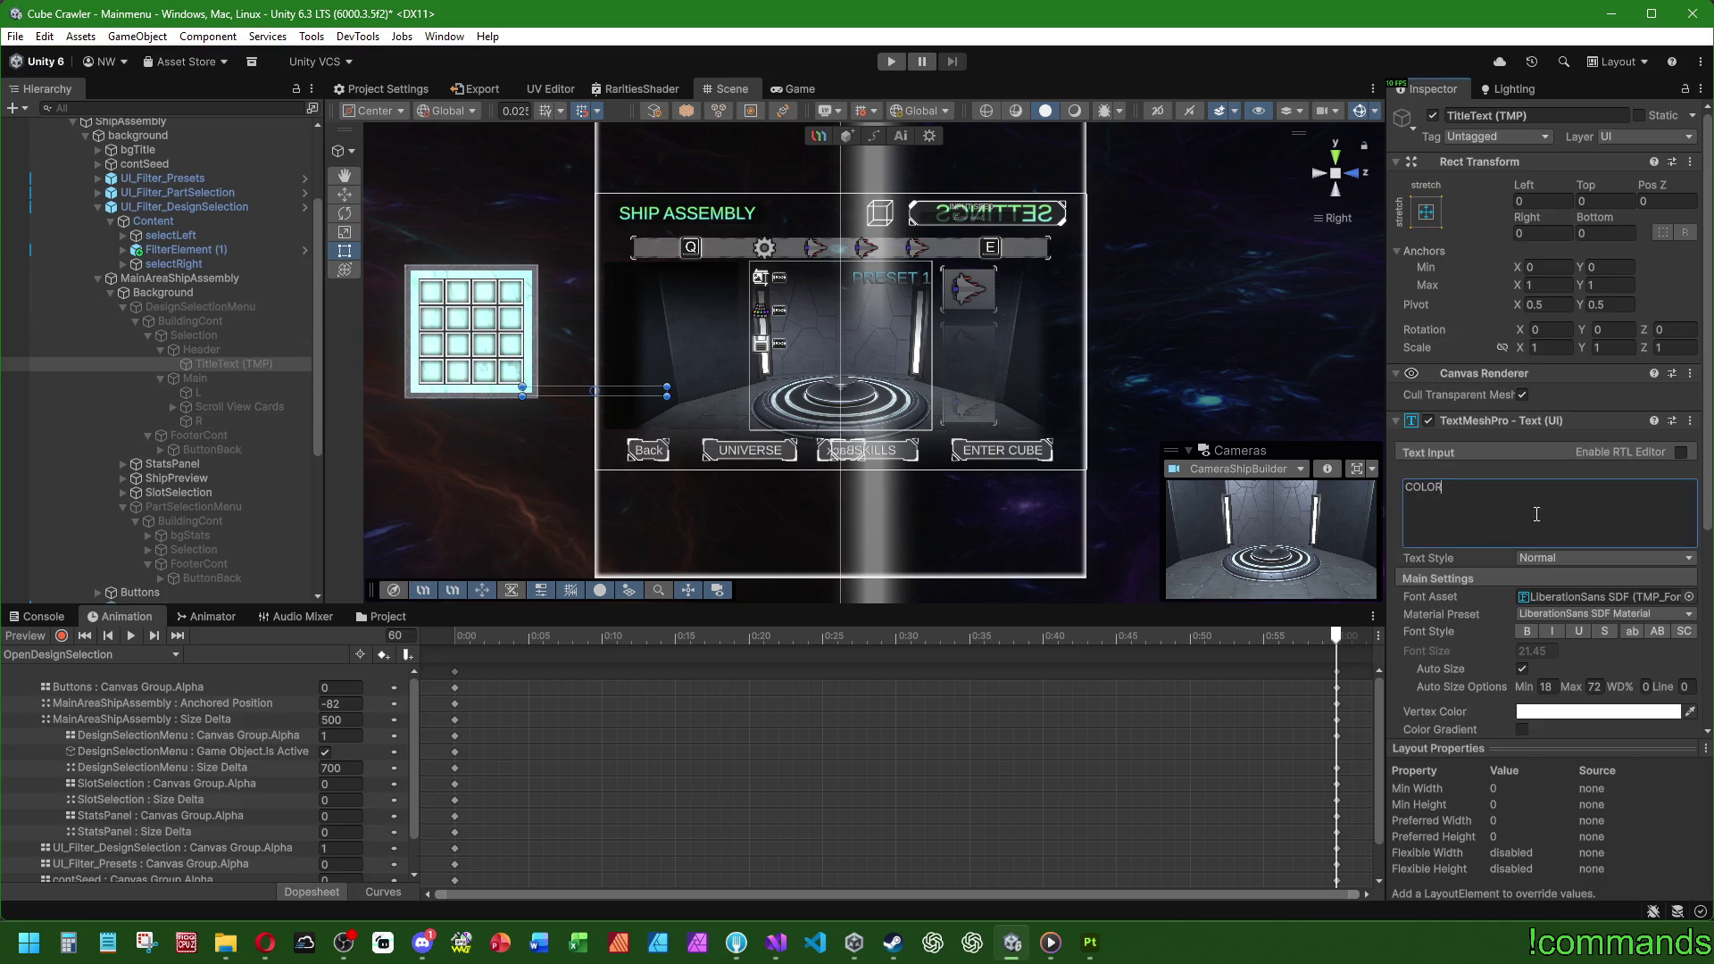
pyautogui.scroll(-5, 1496, 572)
pyautogui.scroll(5, 1492, 573)
pyautogui.scroll(-5, 1459, 625)
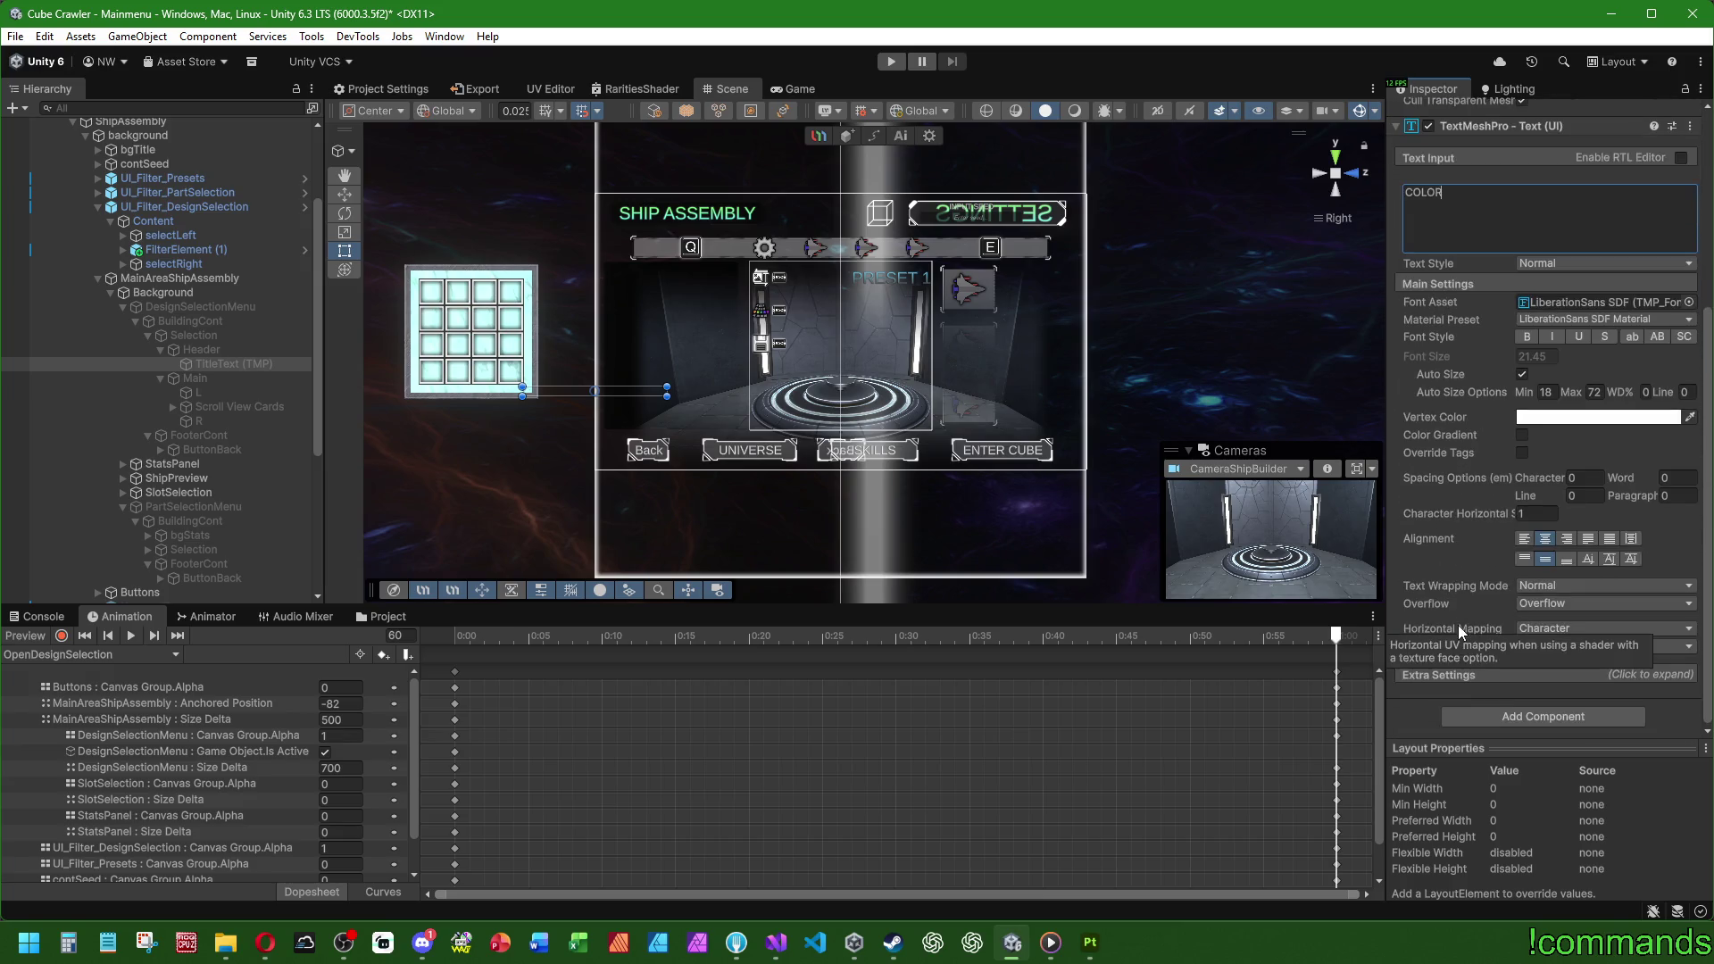
# Step: Select and expand Scroll View Cards to view its children
pyautogui.click(222, 407)
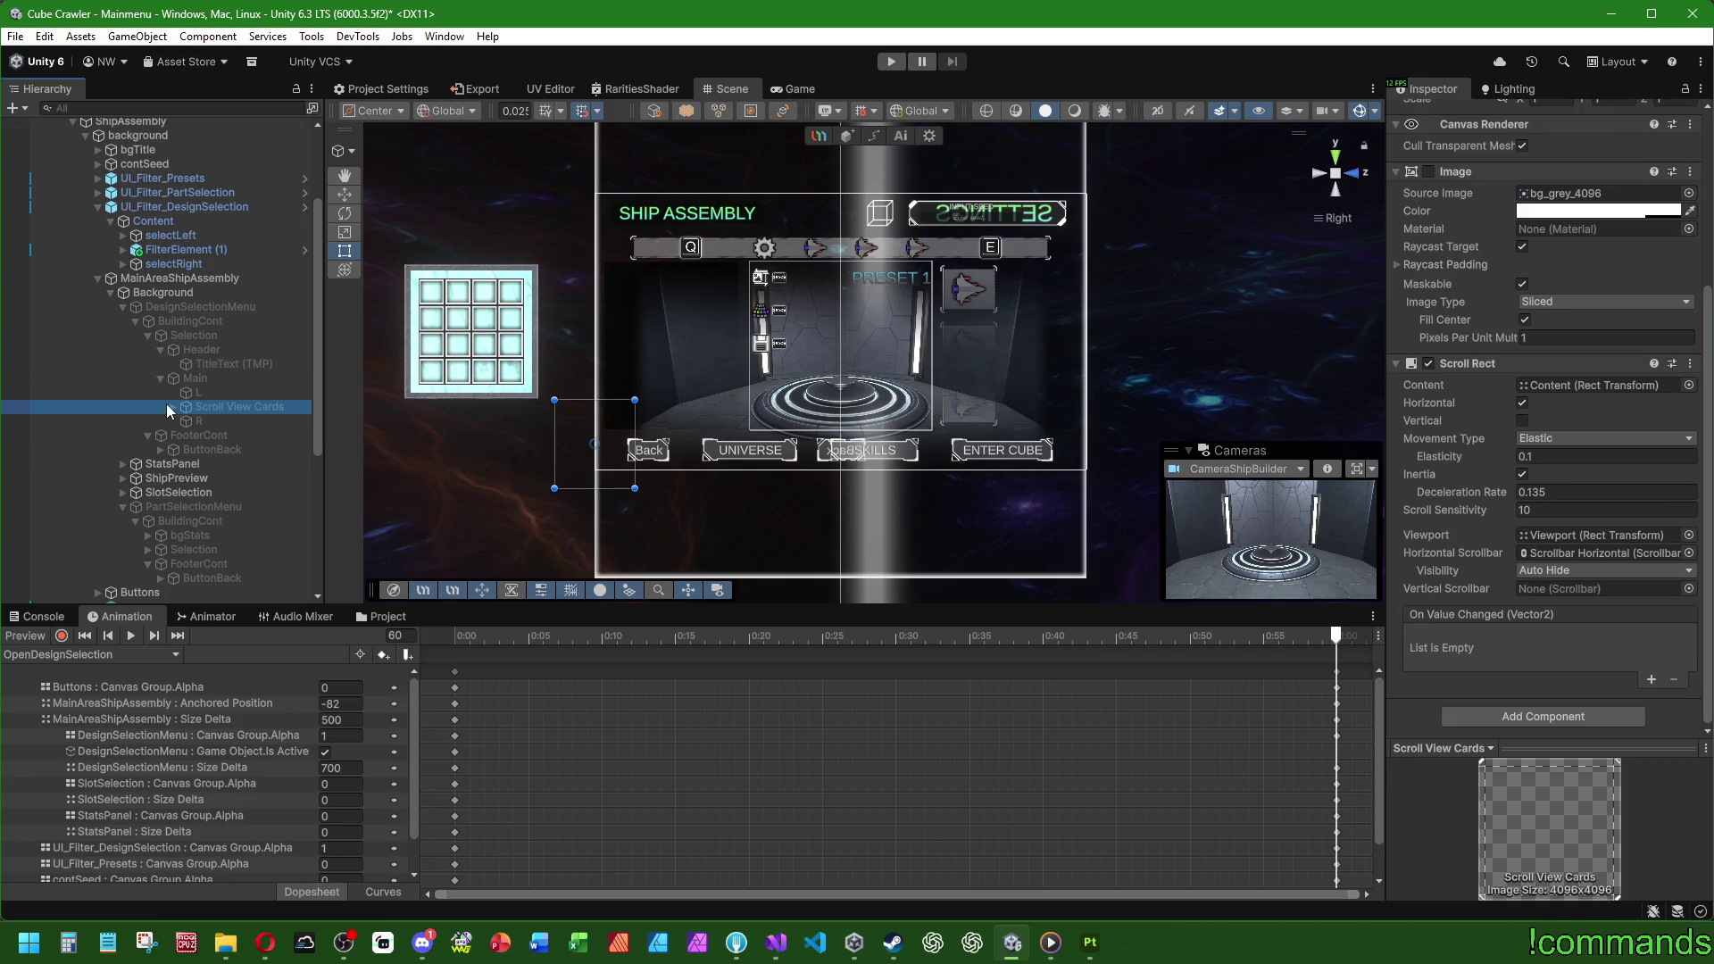
pyautogui.click(172, 406)
pyautogui.click(185, 421)
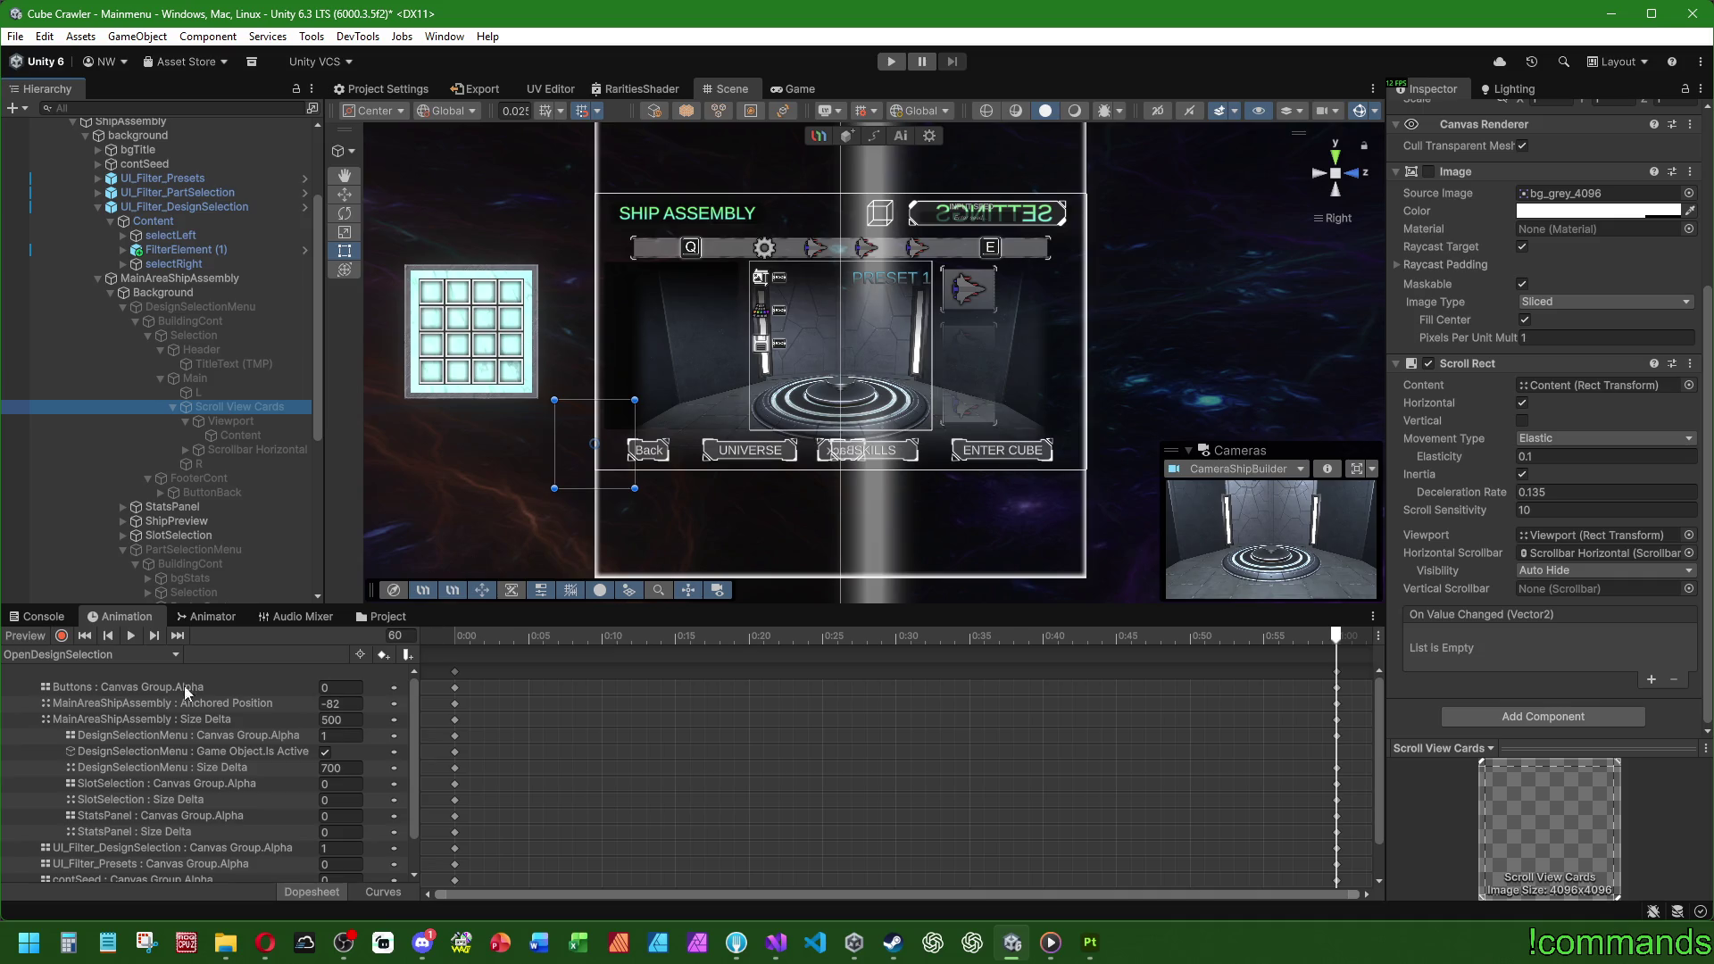
pyautogui.click(44, 656)
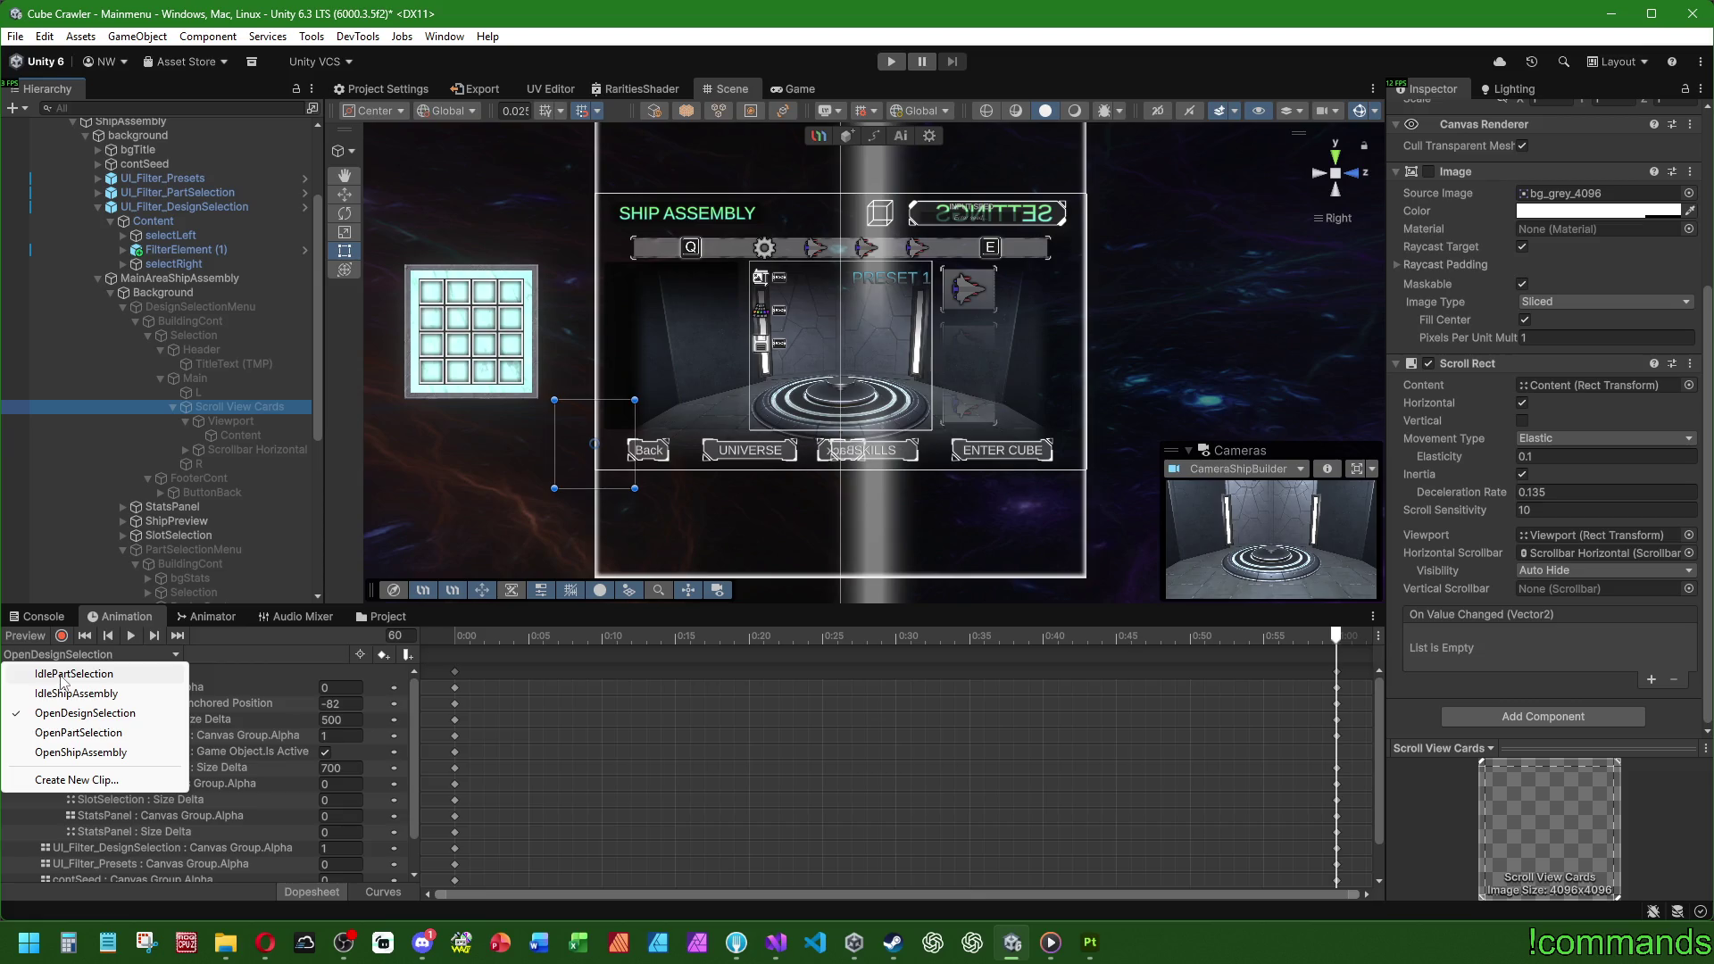
# Step: Review the IdlePartSelection clip, return to OpenDesignSelection, and enlarge the timeline
pyautogui.click(63, 682)
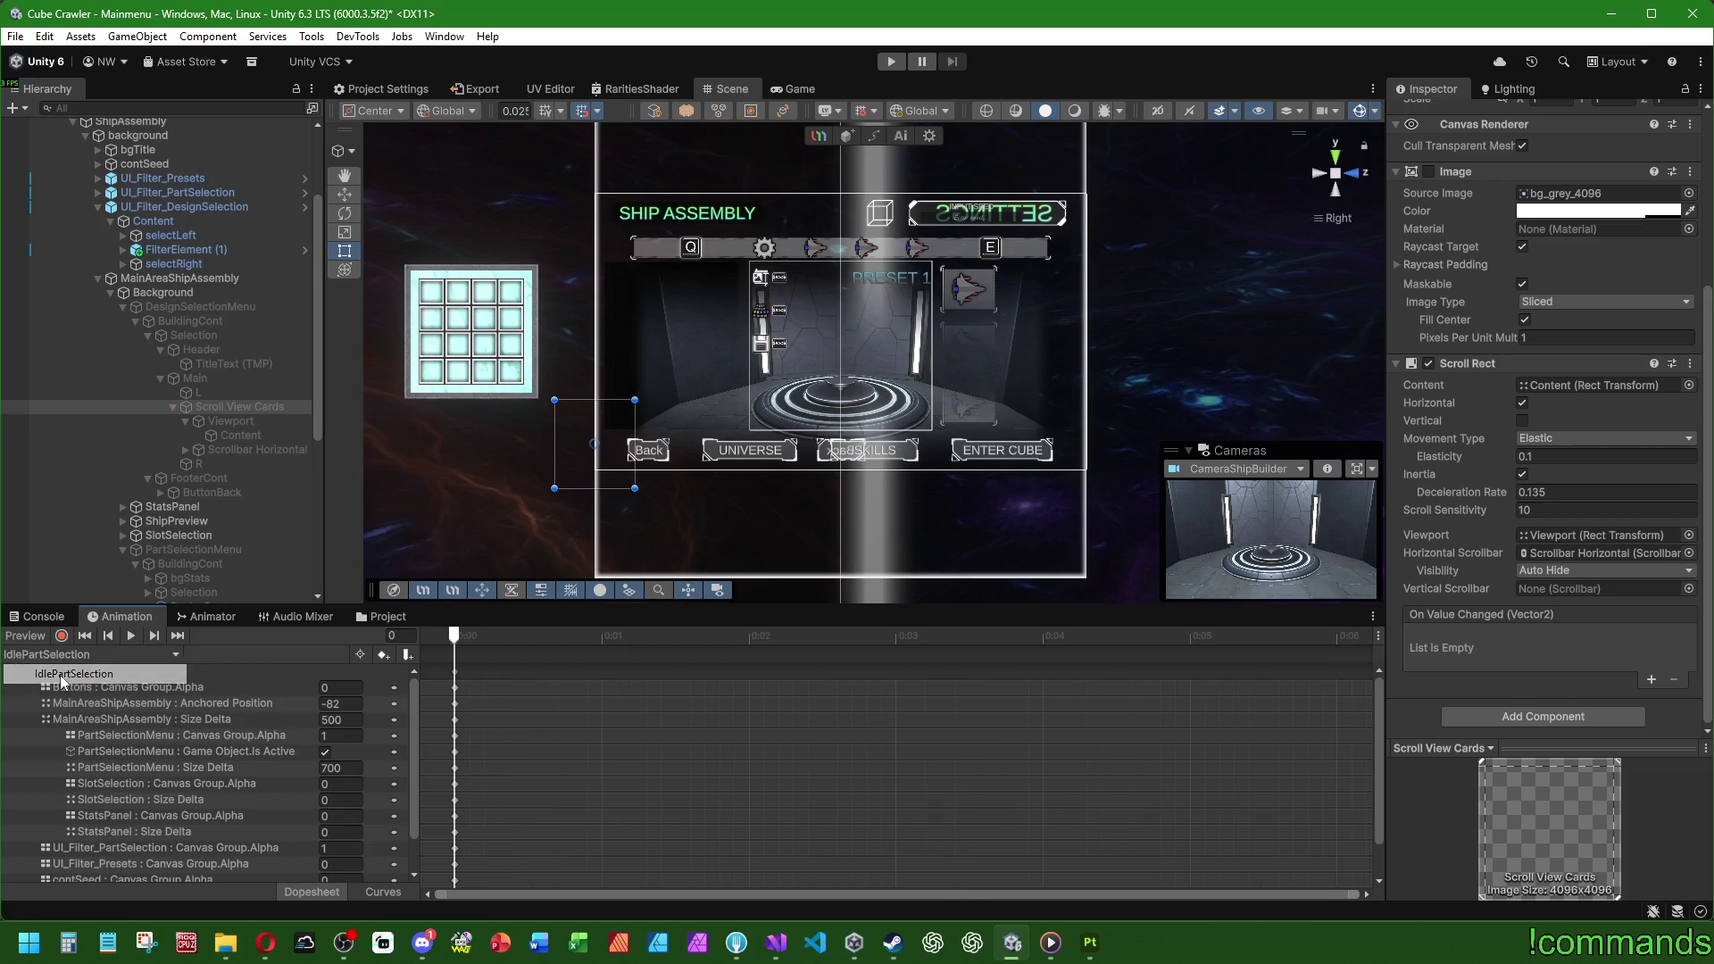
pyautogui.scroll(-3, 126, 716)
pyautogui.scroll(2, 125, 743)
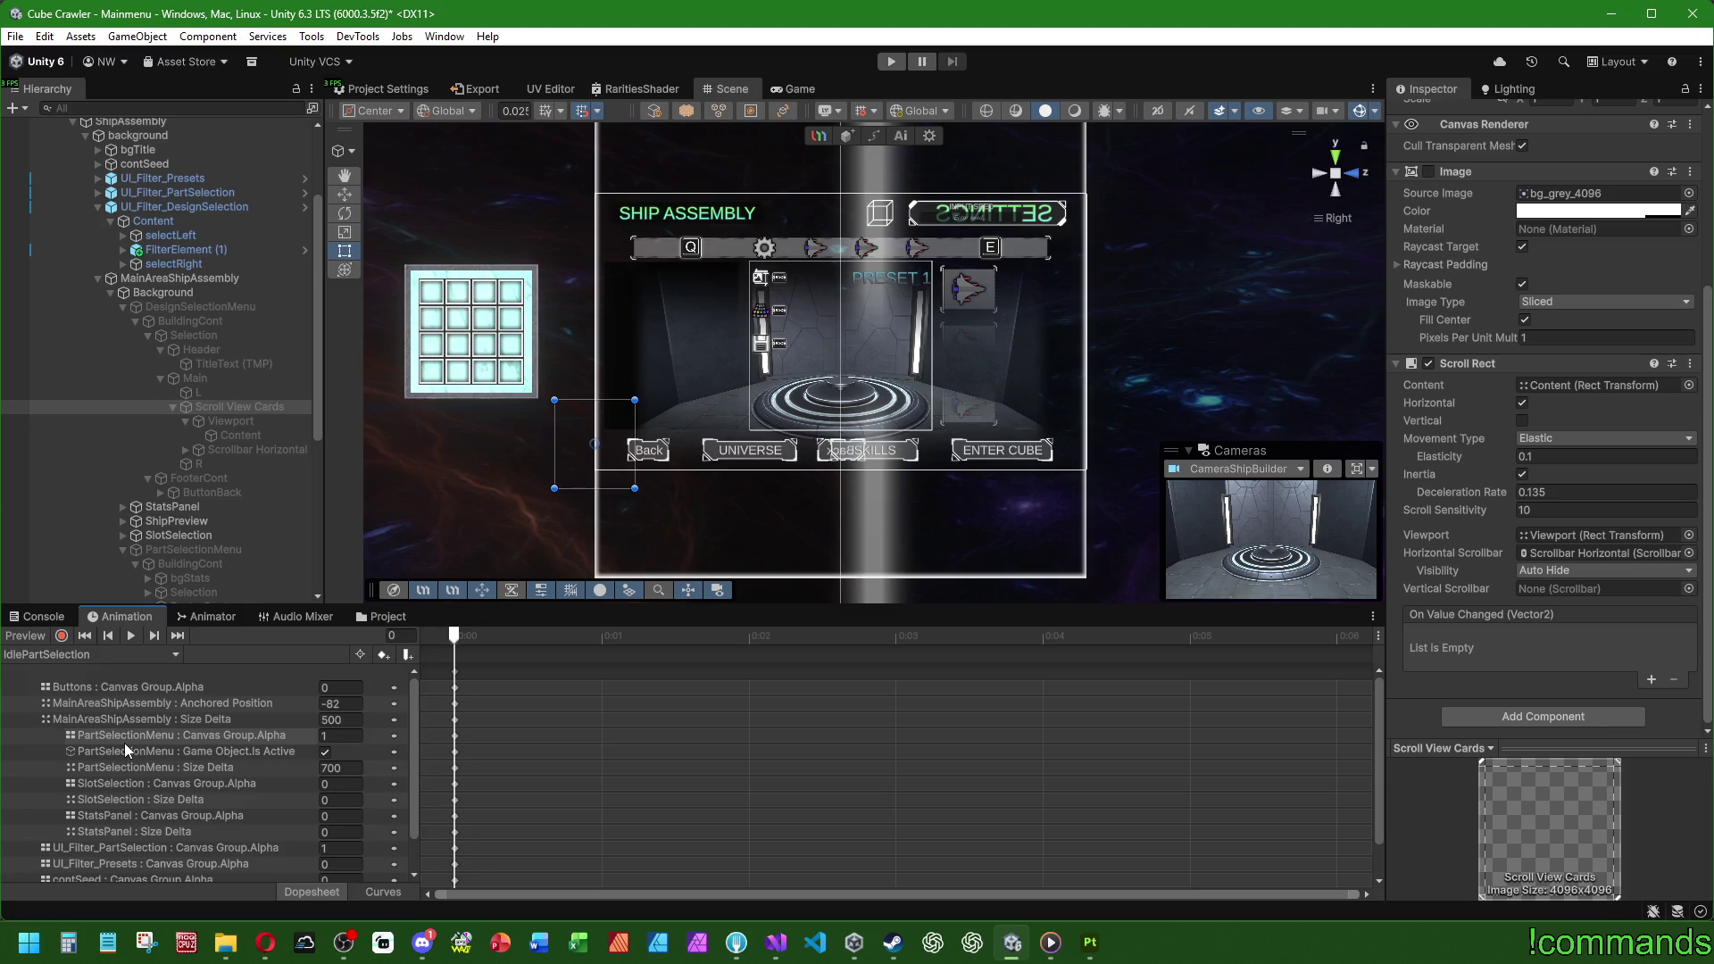
pyautogui.click(70, 655)
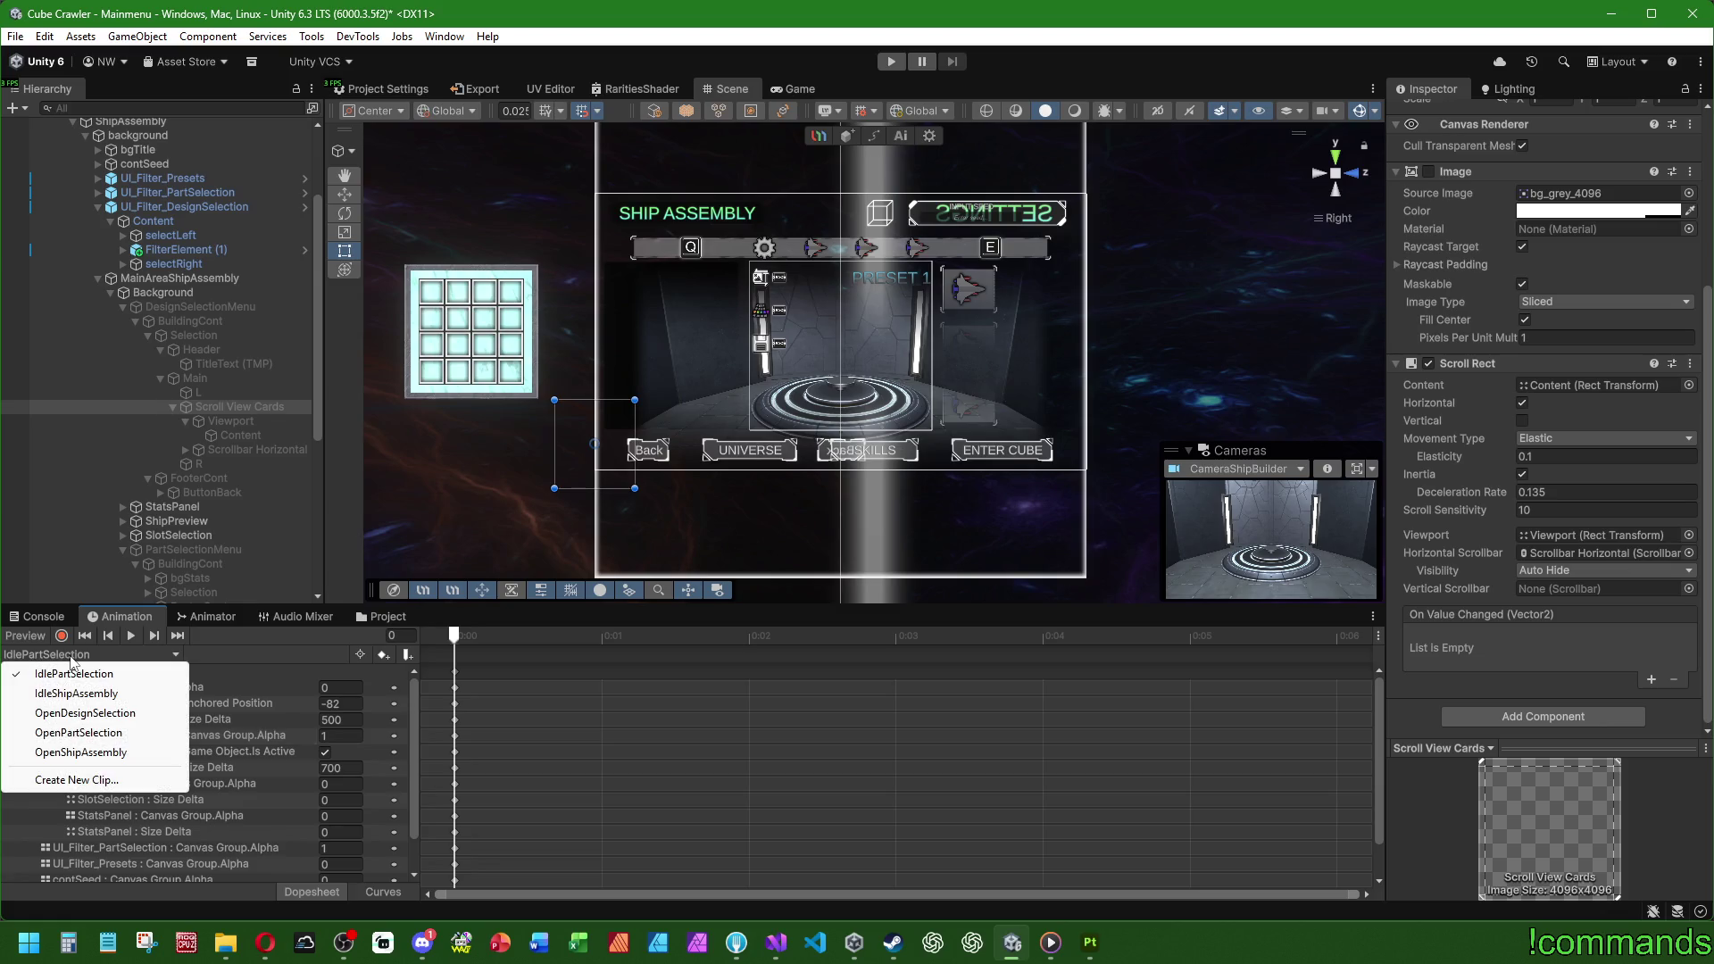
pyautogui.click(85, 714)
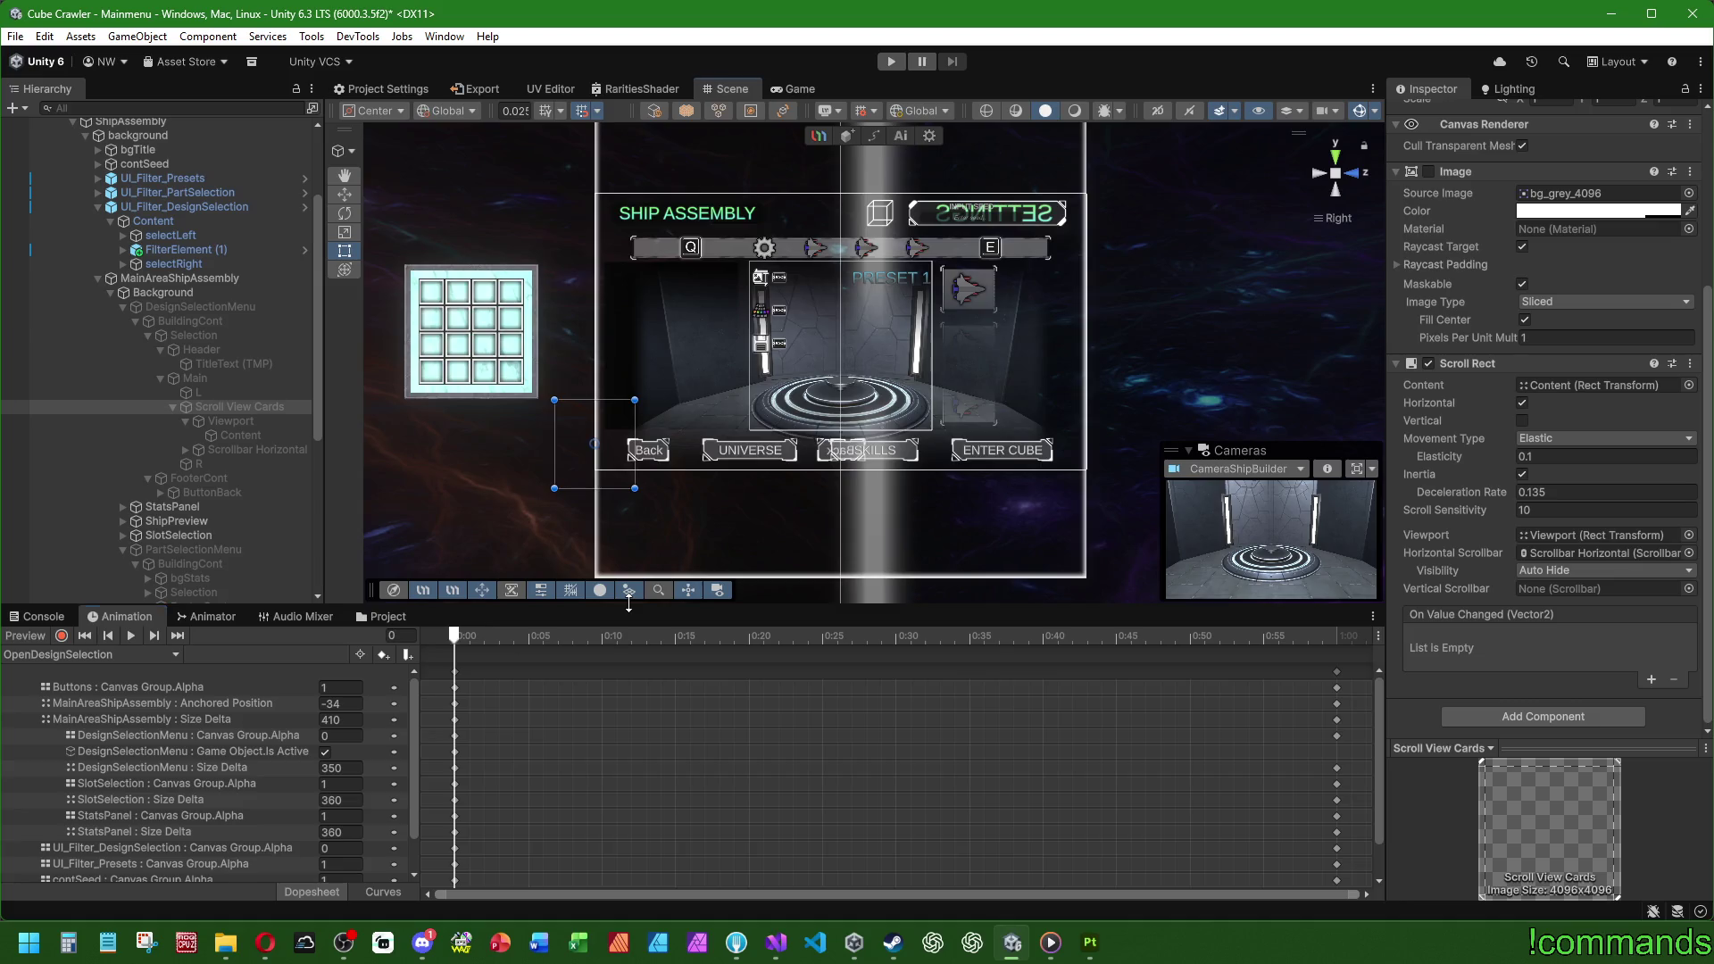
pyautogui.moveTo(628, 603); pyautogui.dragTo(628, 565)
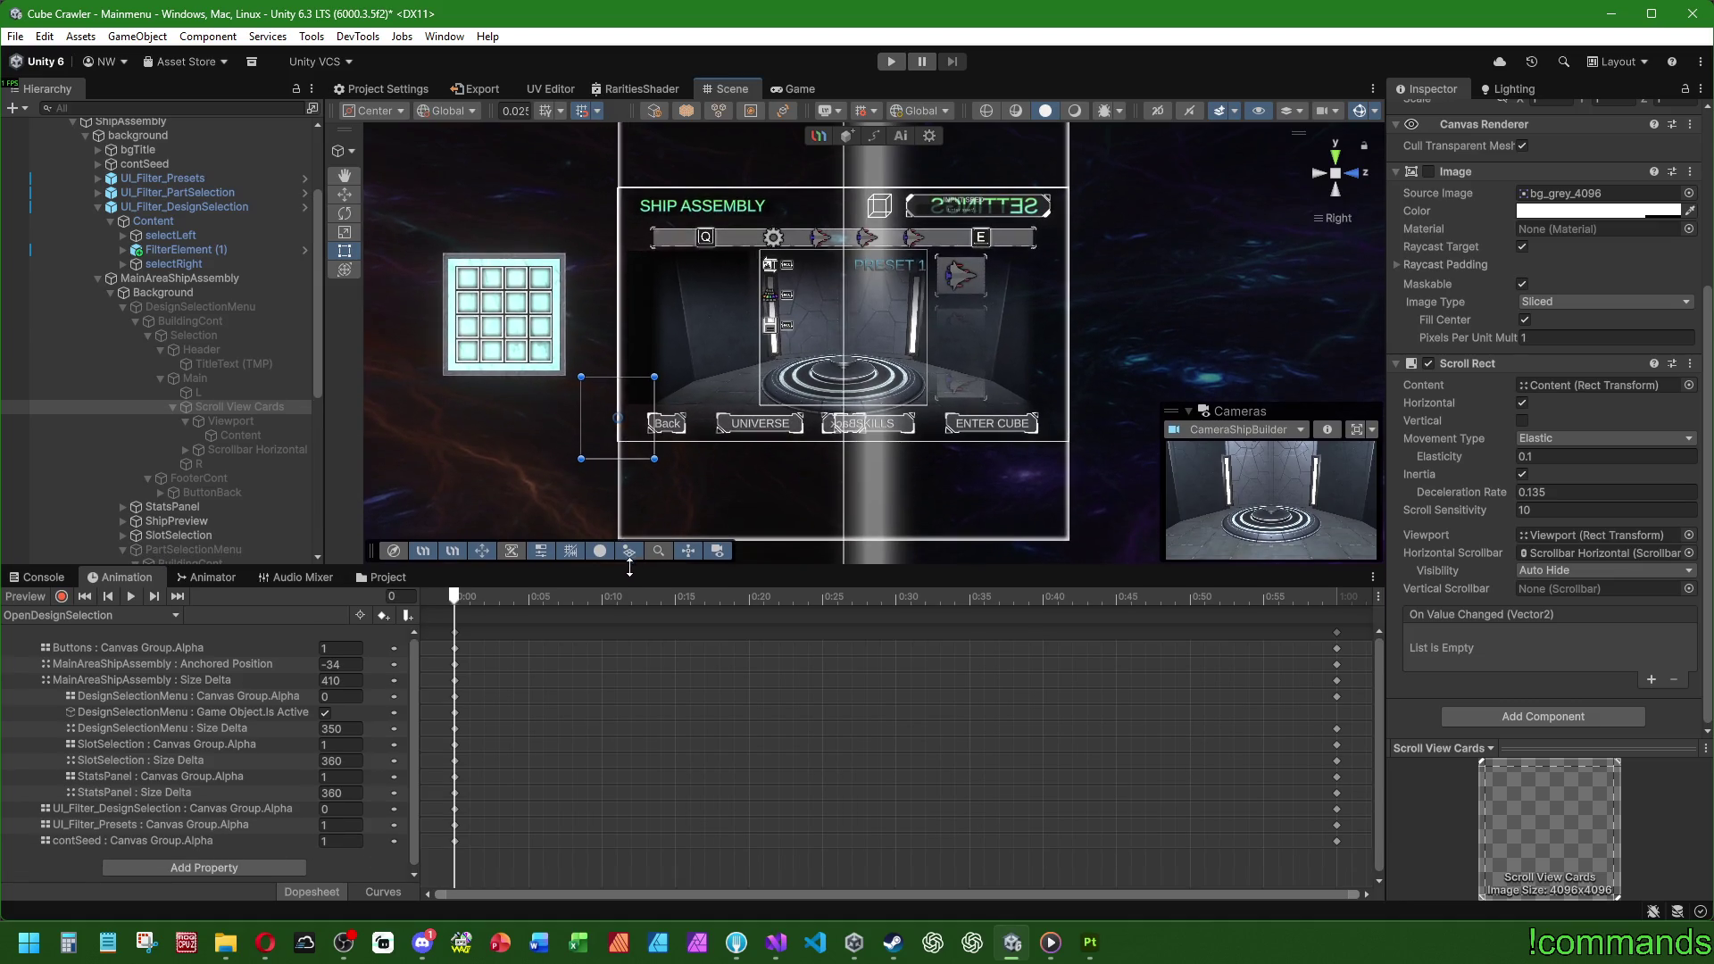
# Step: Select OpenDesignSelection's keys at 1:00 with recording on and DesignSelectionMenu selected
pyautogui.click(80, 616)
pyautogui.click(85, 714)
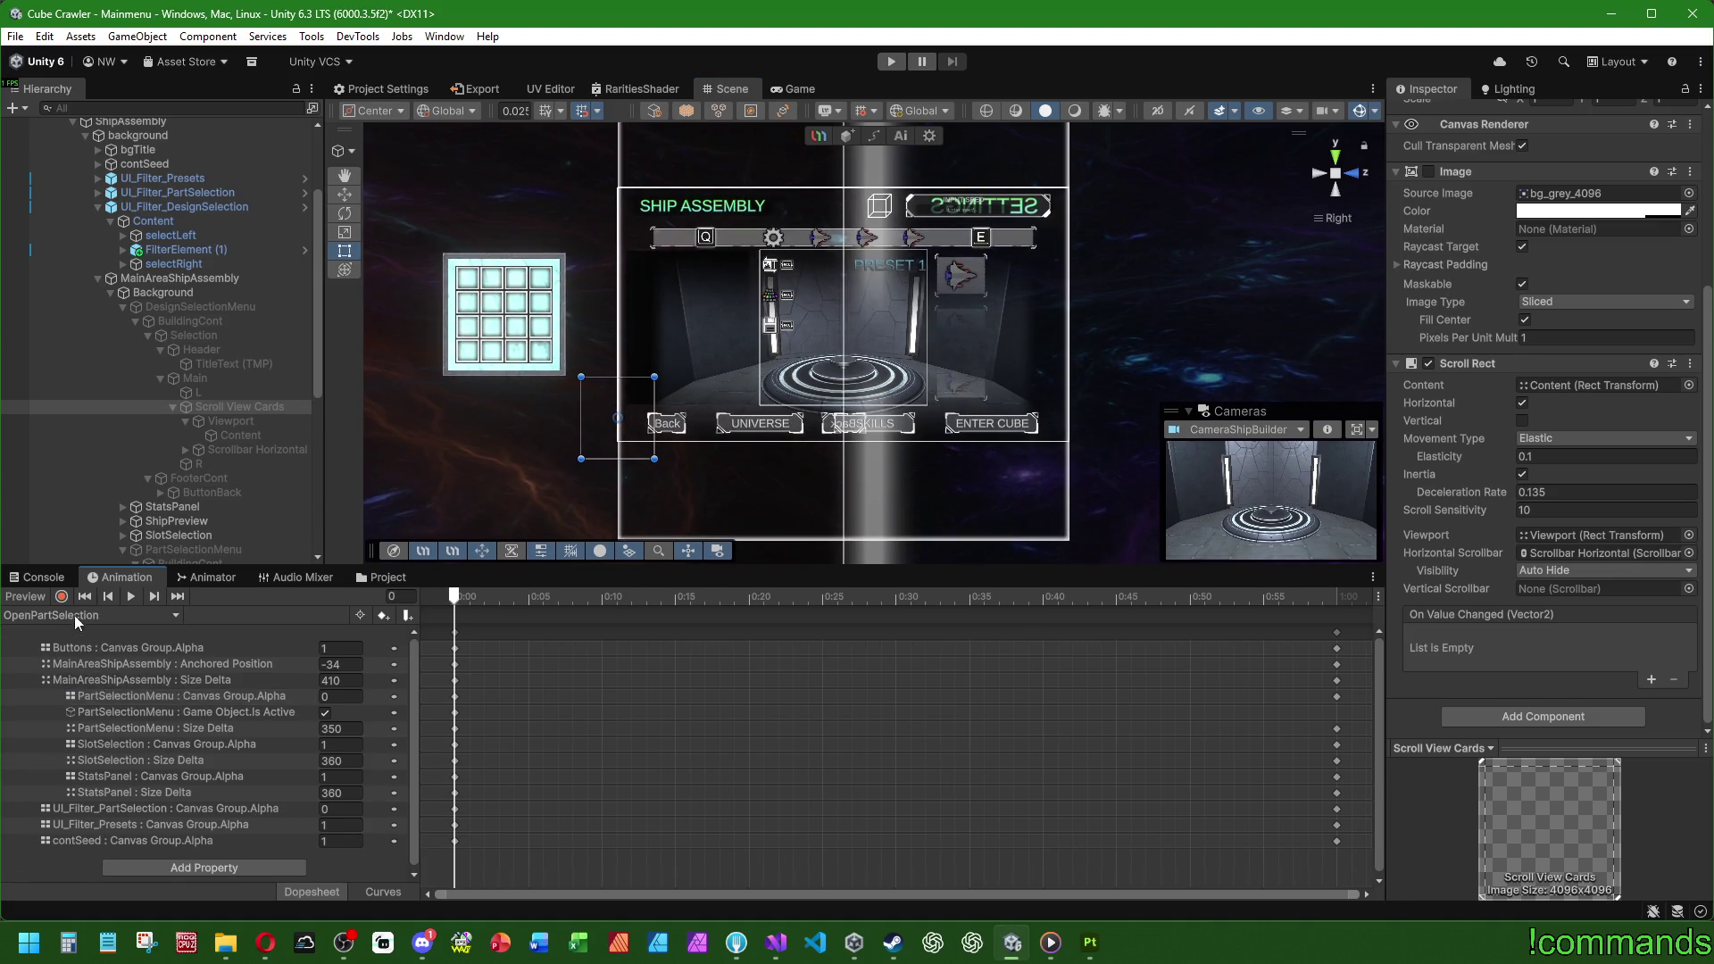
pyautogui.click(76, 616)
pyautogui.click(79, 673)
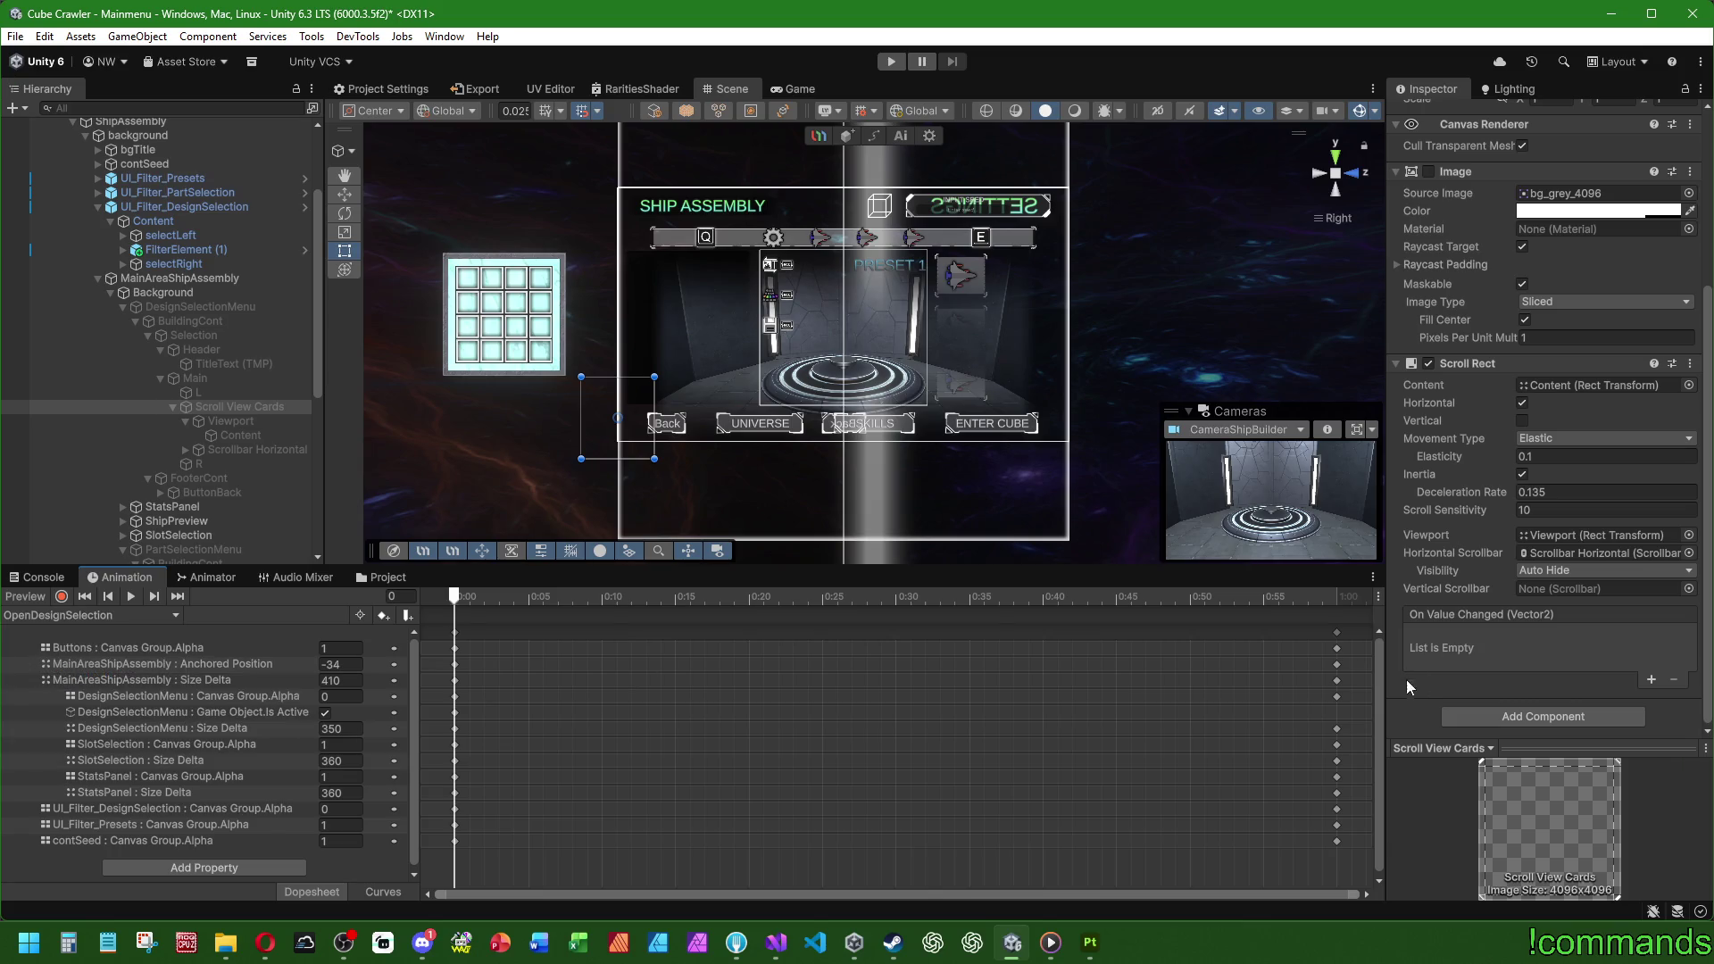
pyautogui.click(1336, 632)
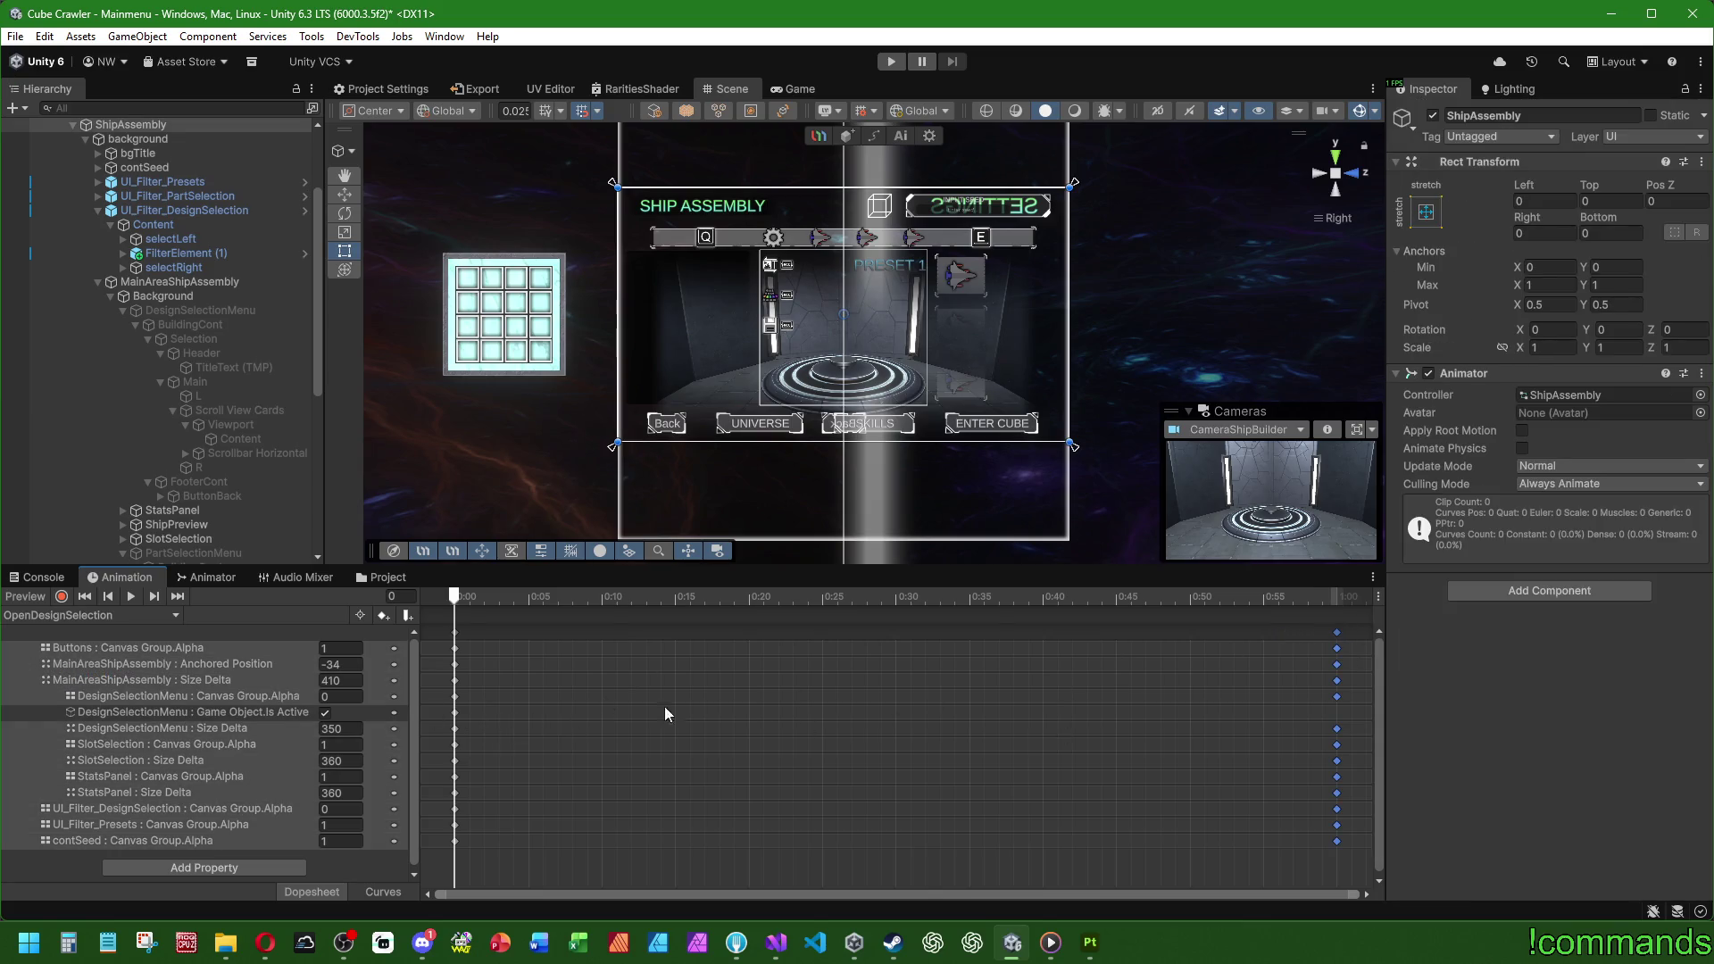
pyautogui.click(61, 596)
pyautogui.click(1336, 596)
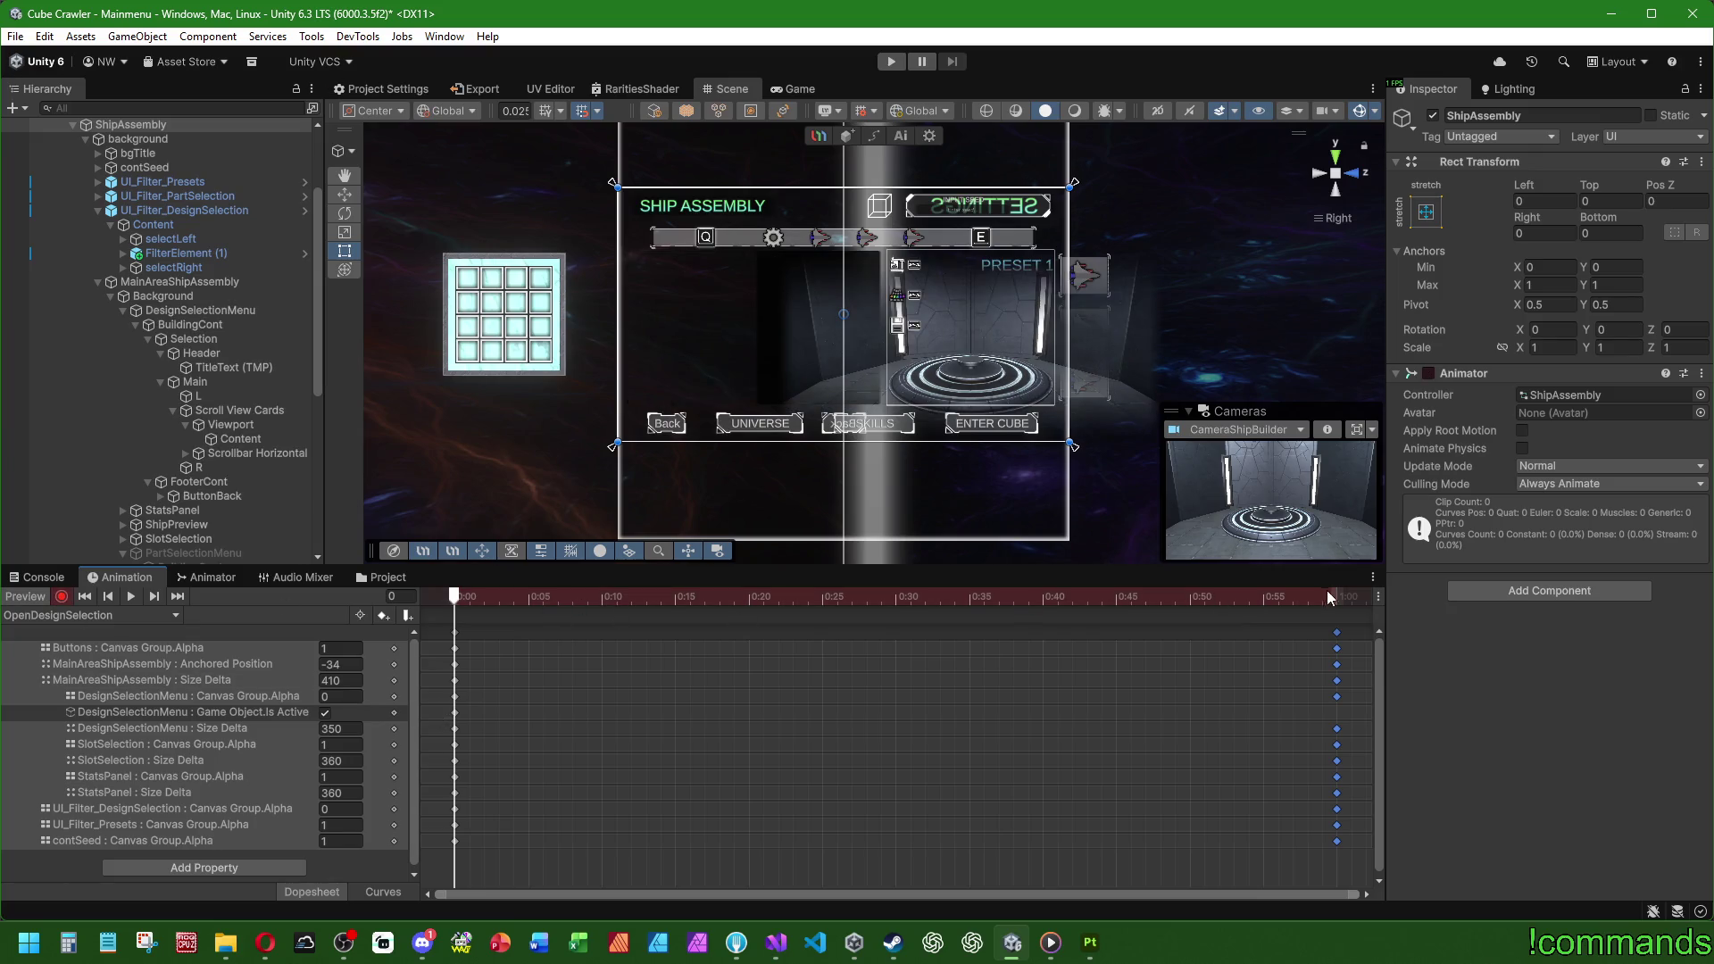
pyautogui.click(200, 309)
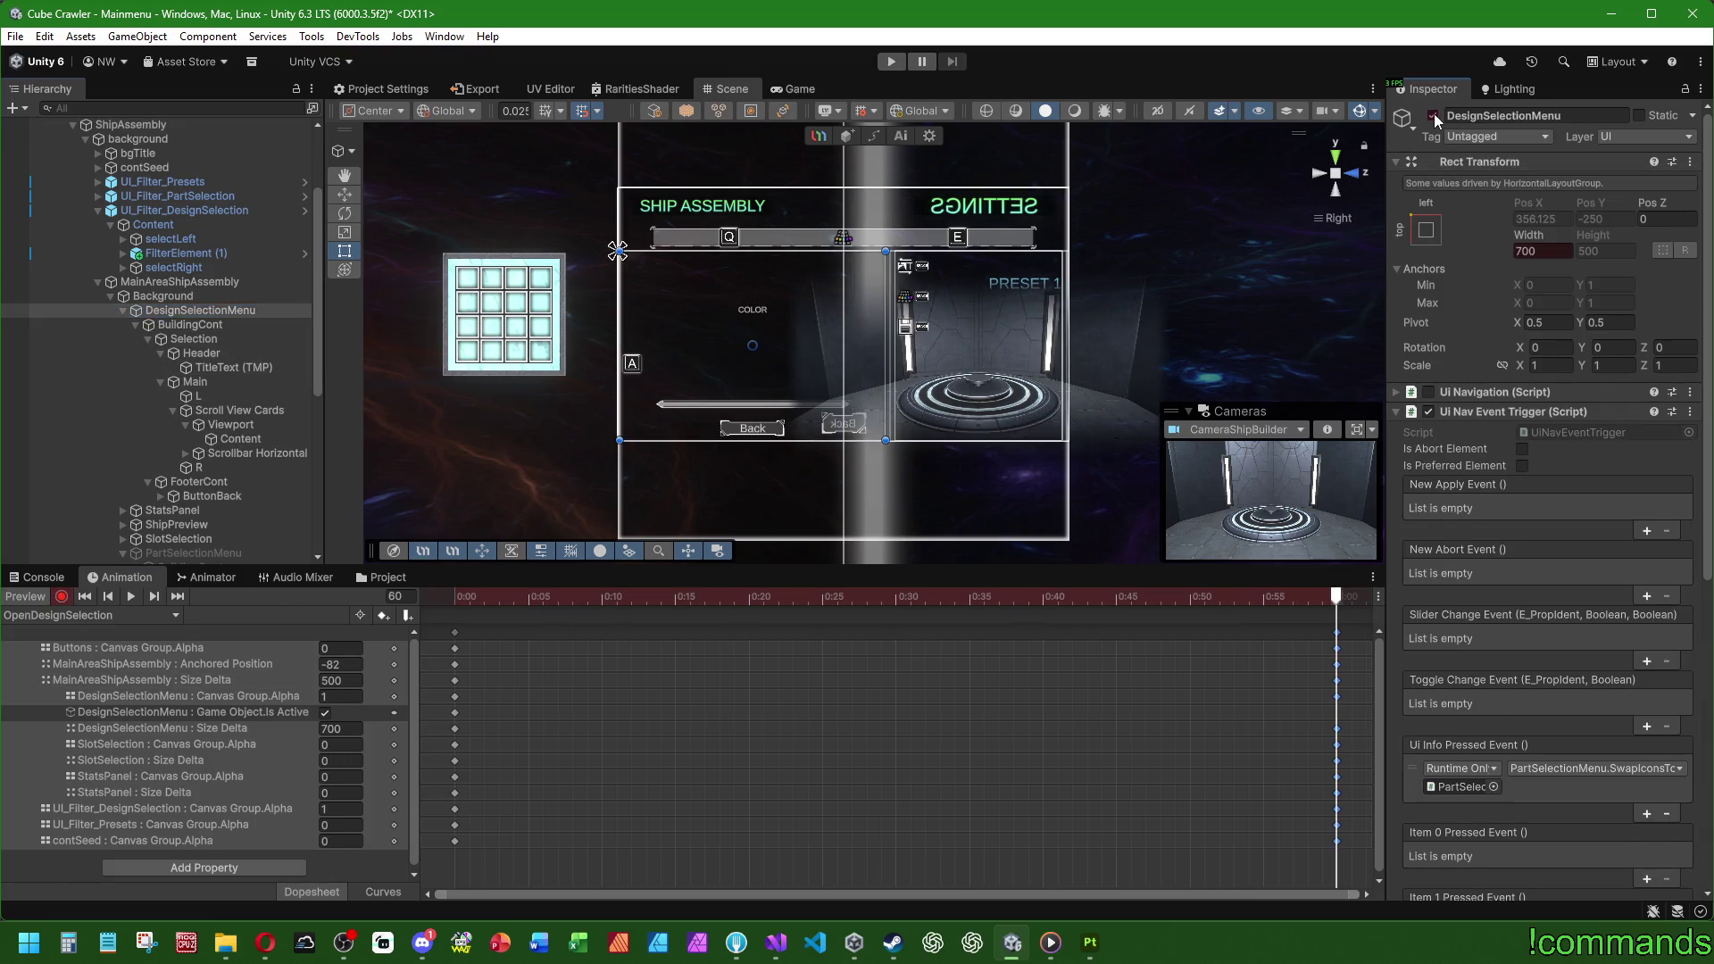
# Step: Delete DesignSelectionMenu's final Is Active keyframe and reselect the keys at 1:00
pyautogui.click(83, 616)
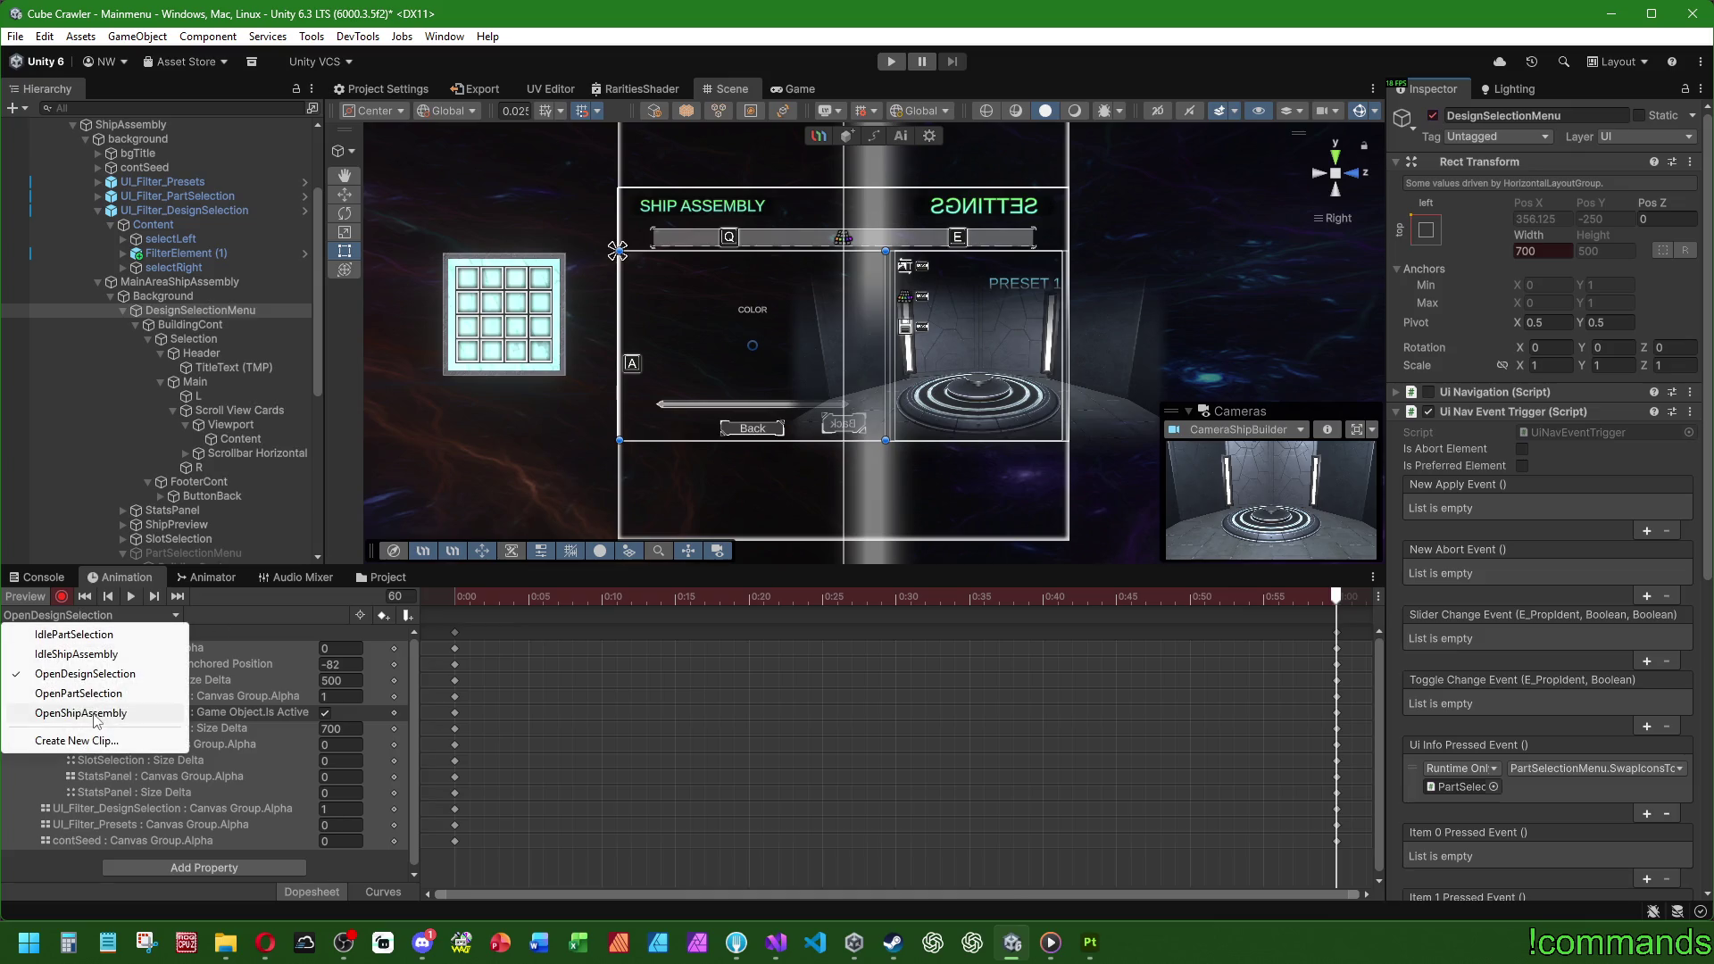
pyautogui.click(90, 693)
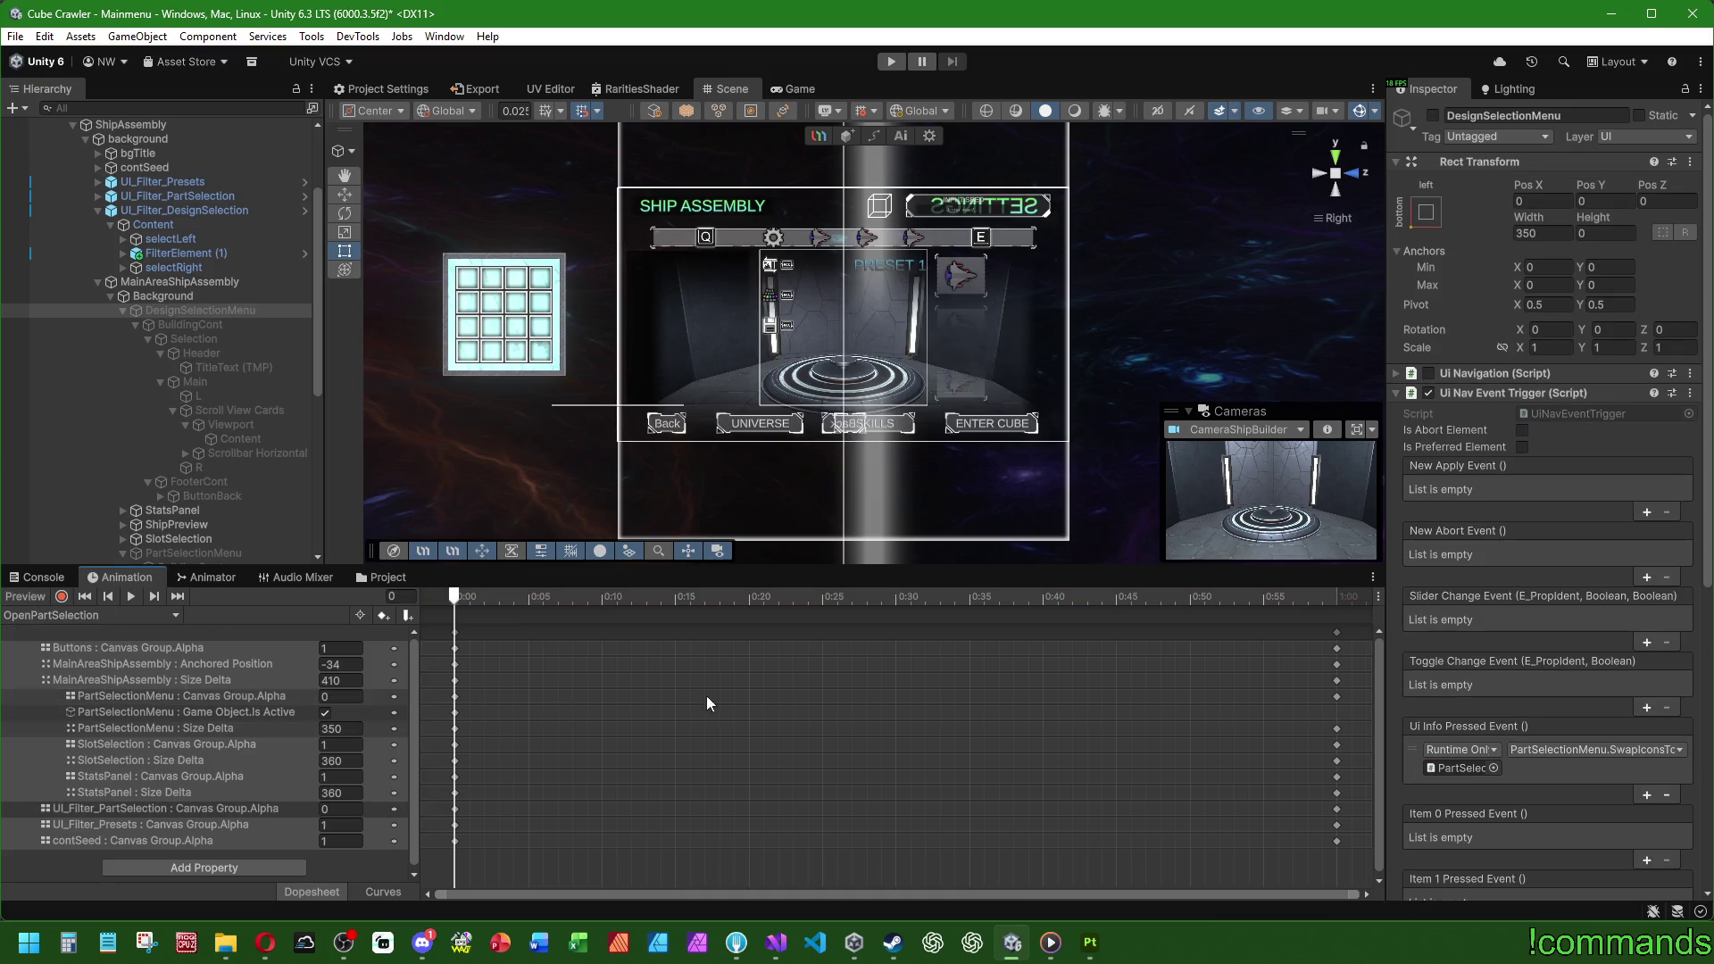
pyautogui.click(61, 615)
pyautogui.click(67, 679)
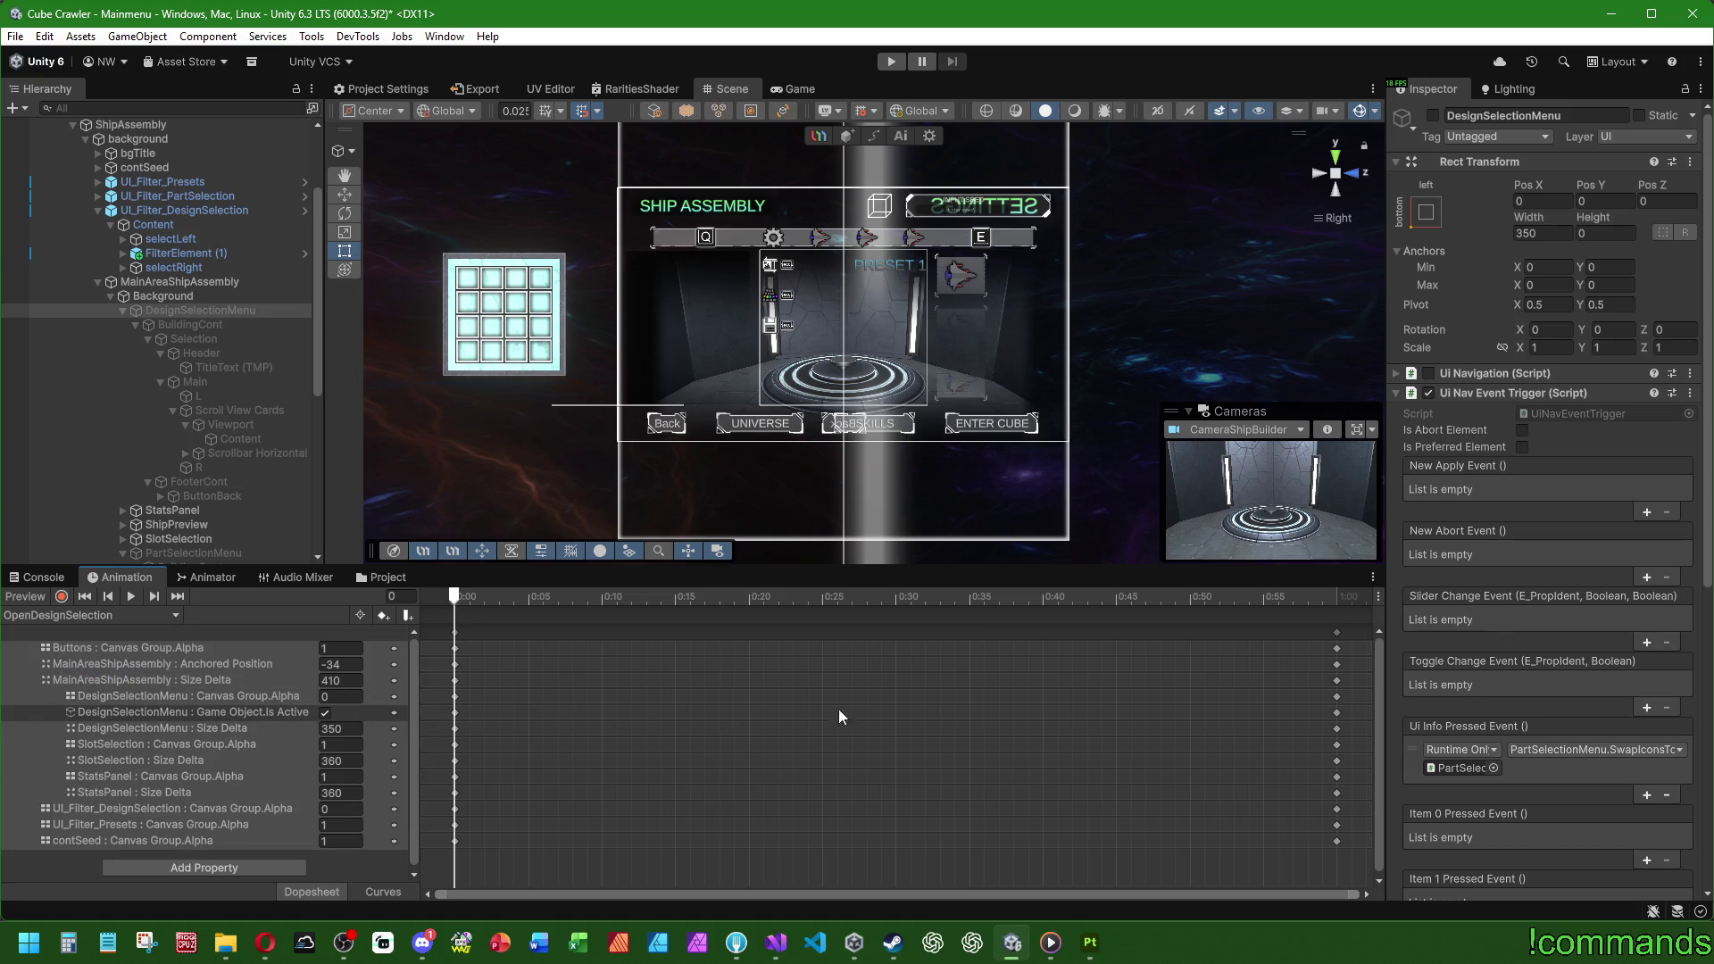
pyautogui.click(1337, 712)
pyautogui.press('Delete')
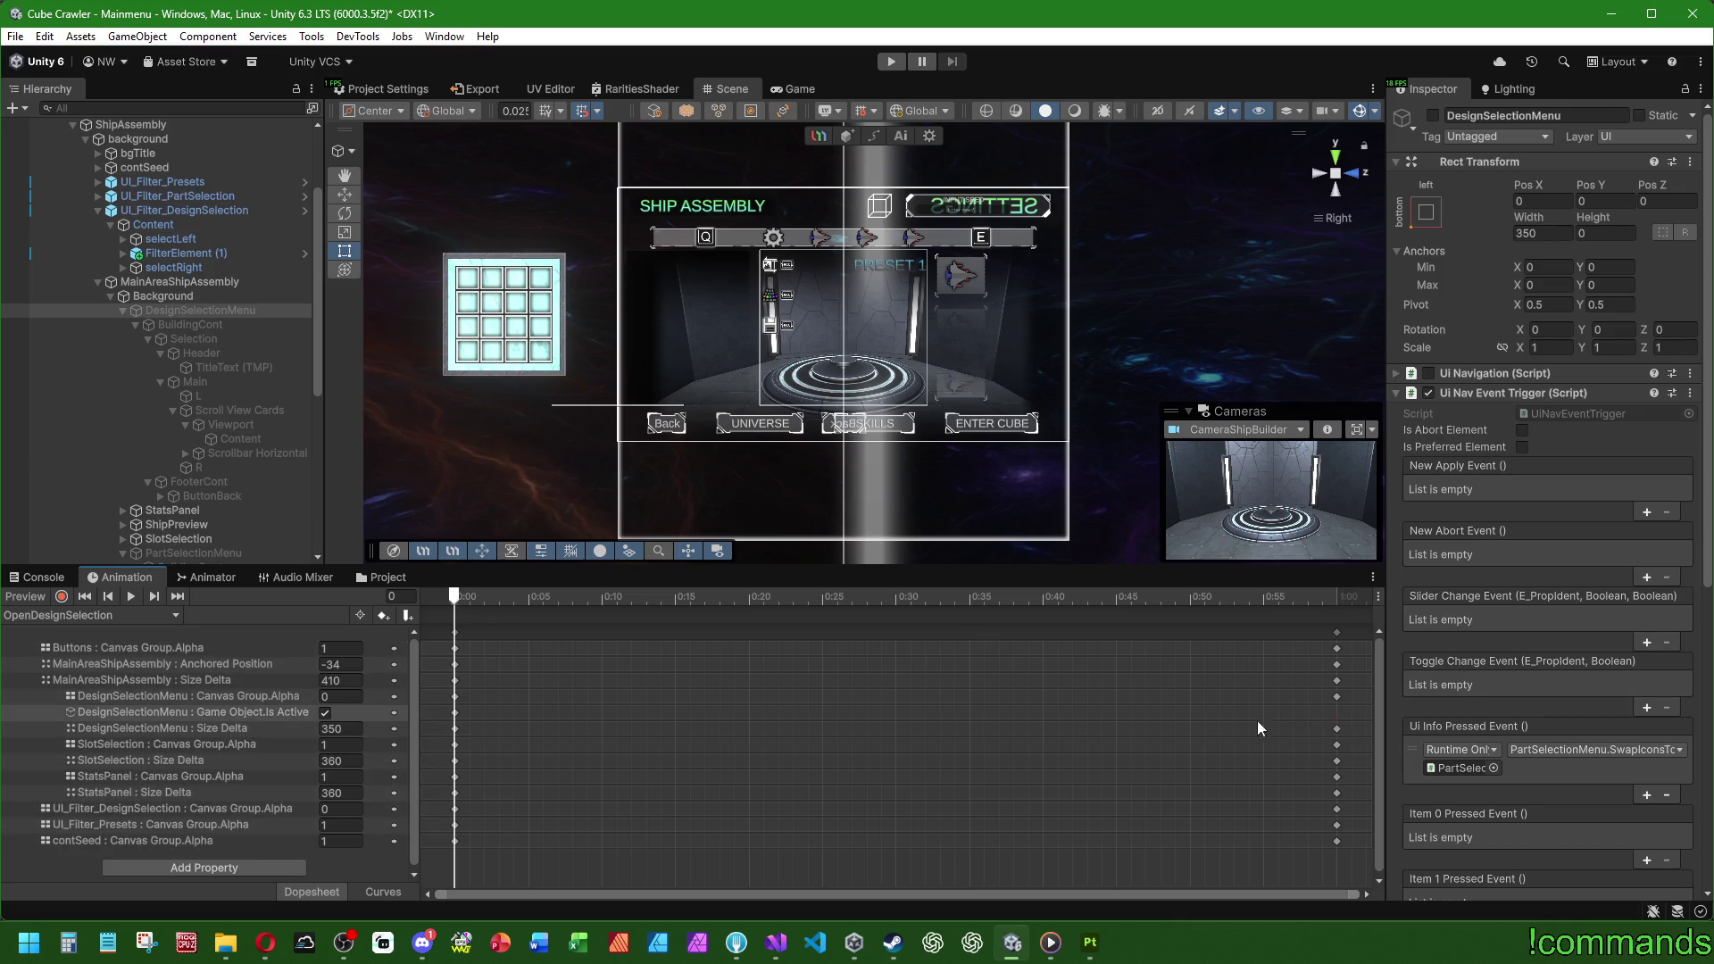
pyautogui.click(1322, 634)
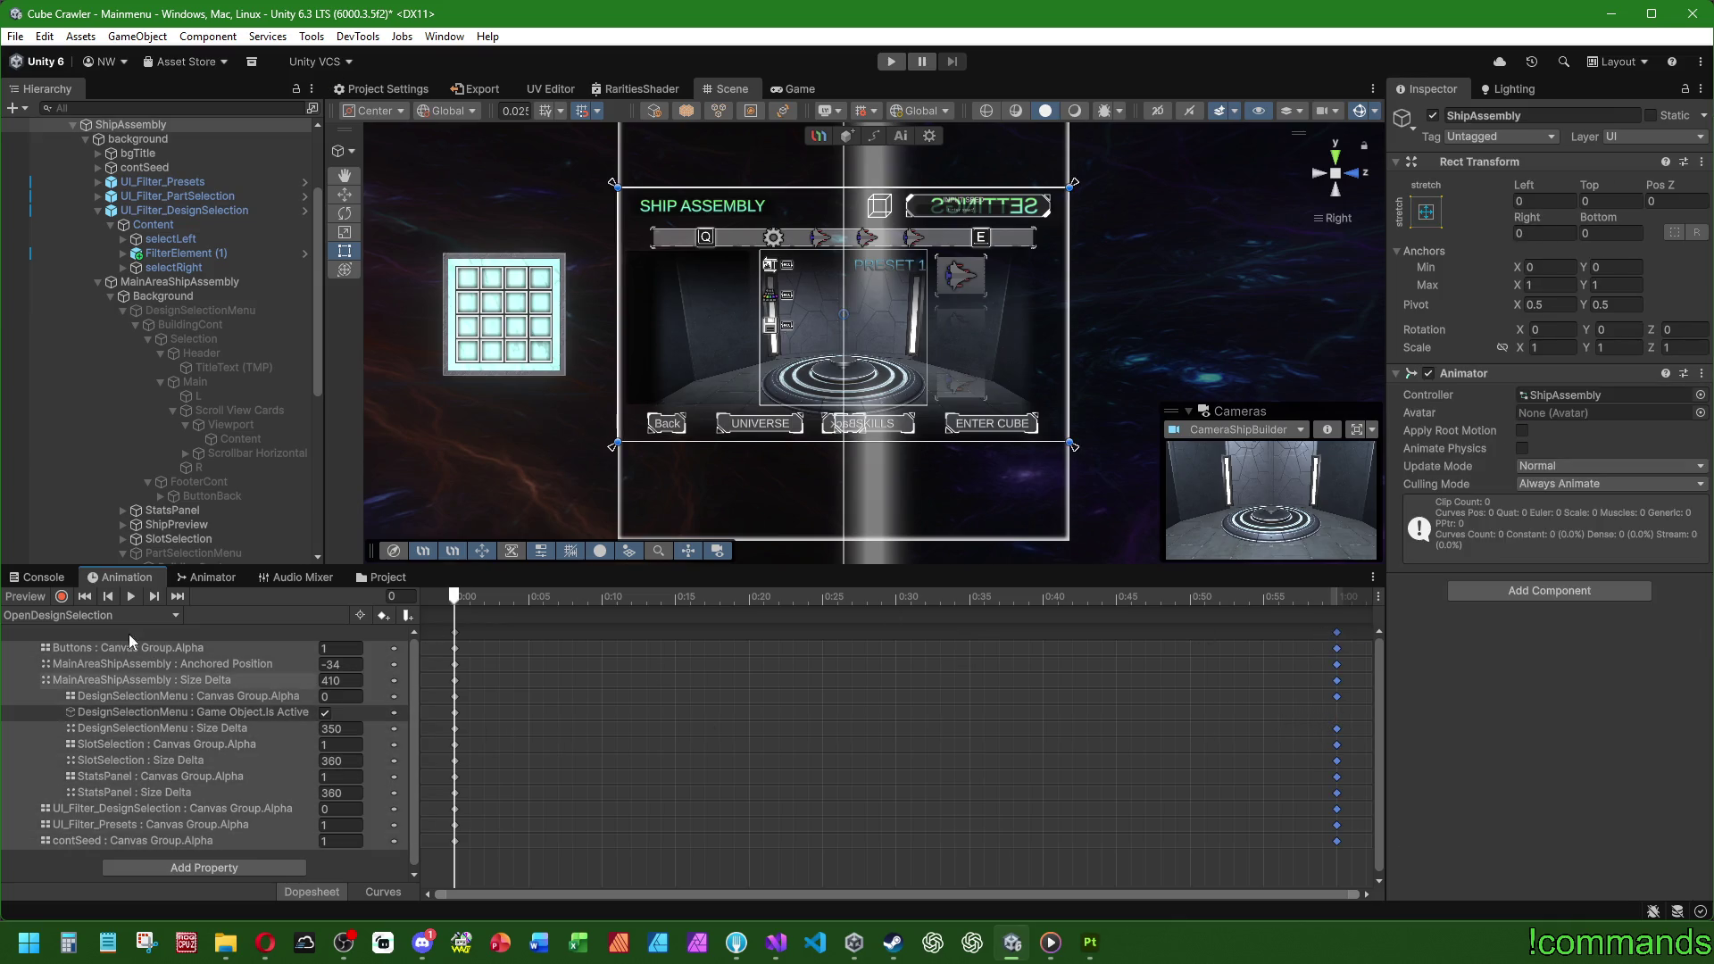
# Step: Switch to IdlePartSelection with recording on and show the clip list
pyautogui.click(89, 616)
pyautogui.click(89, 633)
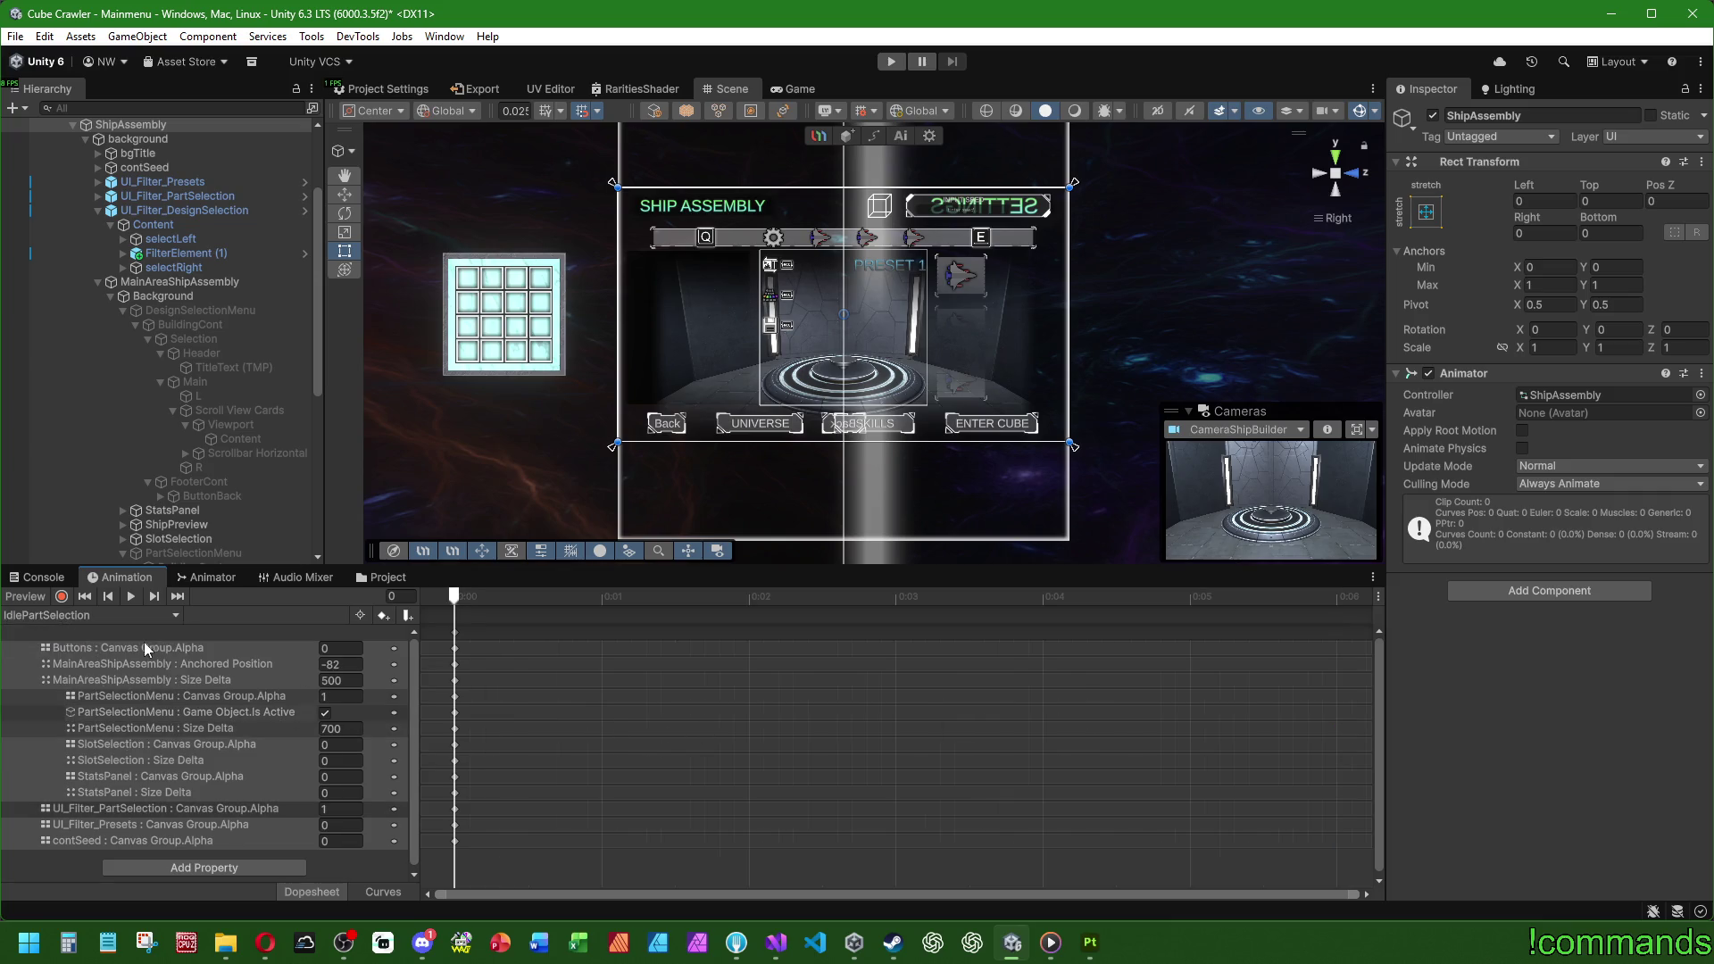
pyautogui.click(60, 596)
pyautogui.click(56, 615)
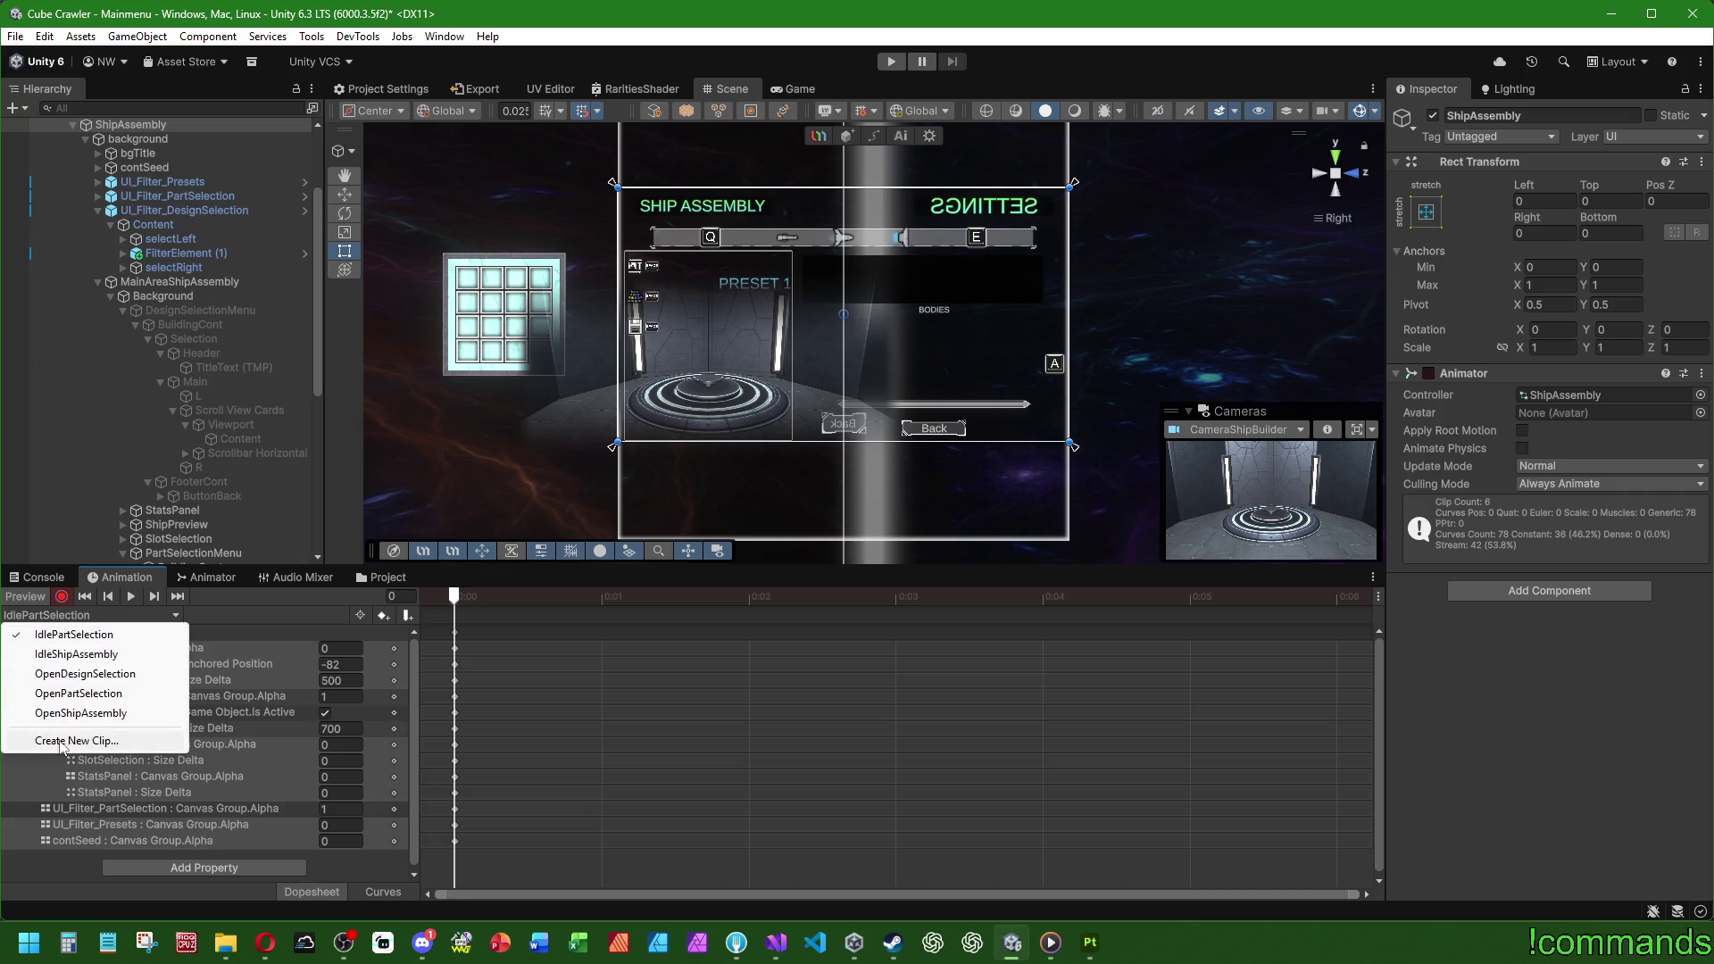
# Step: Create a new animation clip saved as IdleDesignSelection.anim
pyautogui.click(76, 741)
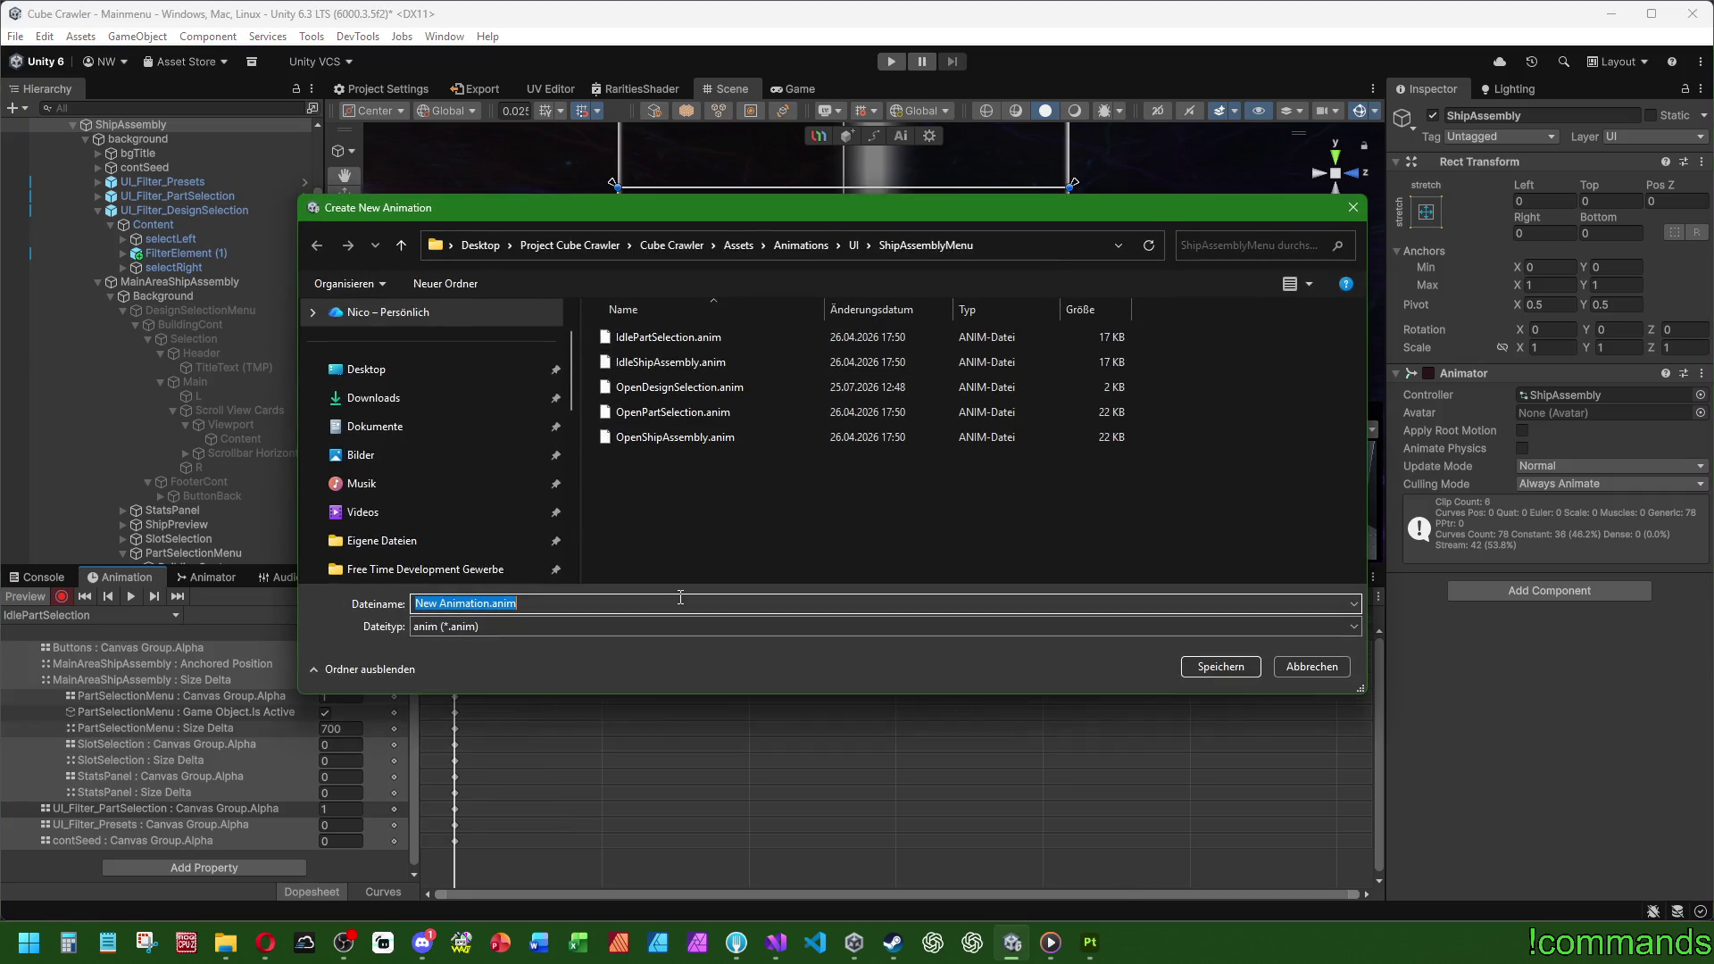
pyautogui.click(678, 338)
pyautogui.click(453, 604)
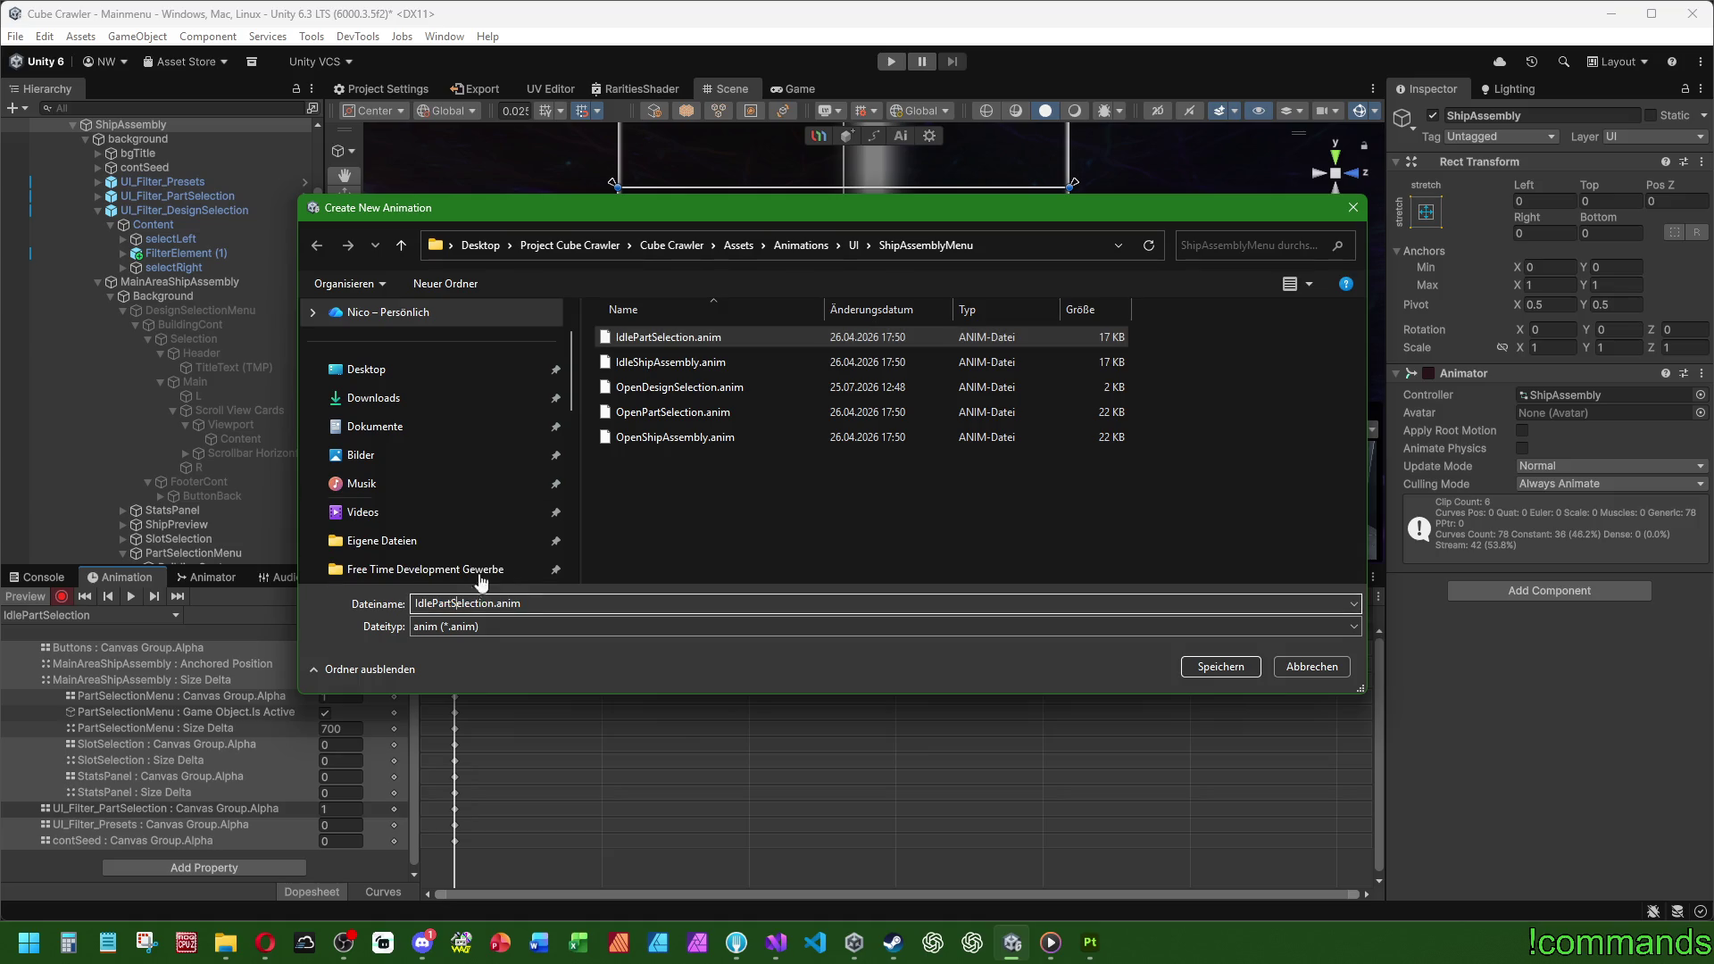
pyautogui.press('BackSpace')
pyautogui.press('BackSpace')
pyautogui.press('BackSpace')
pyautogui.write('Des')
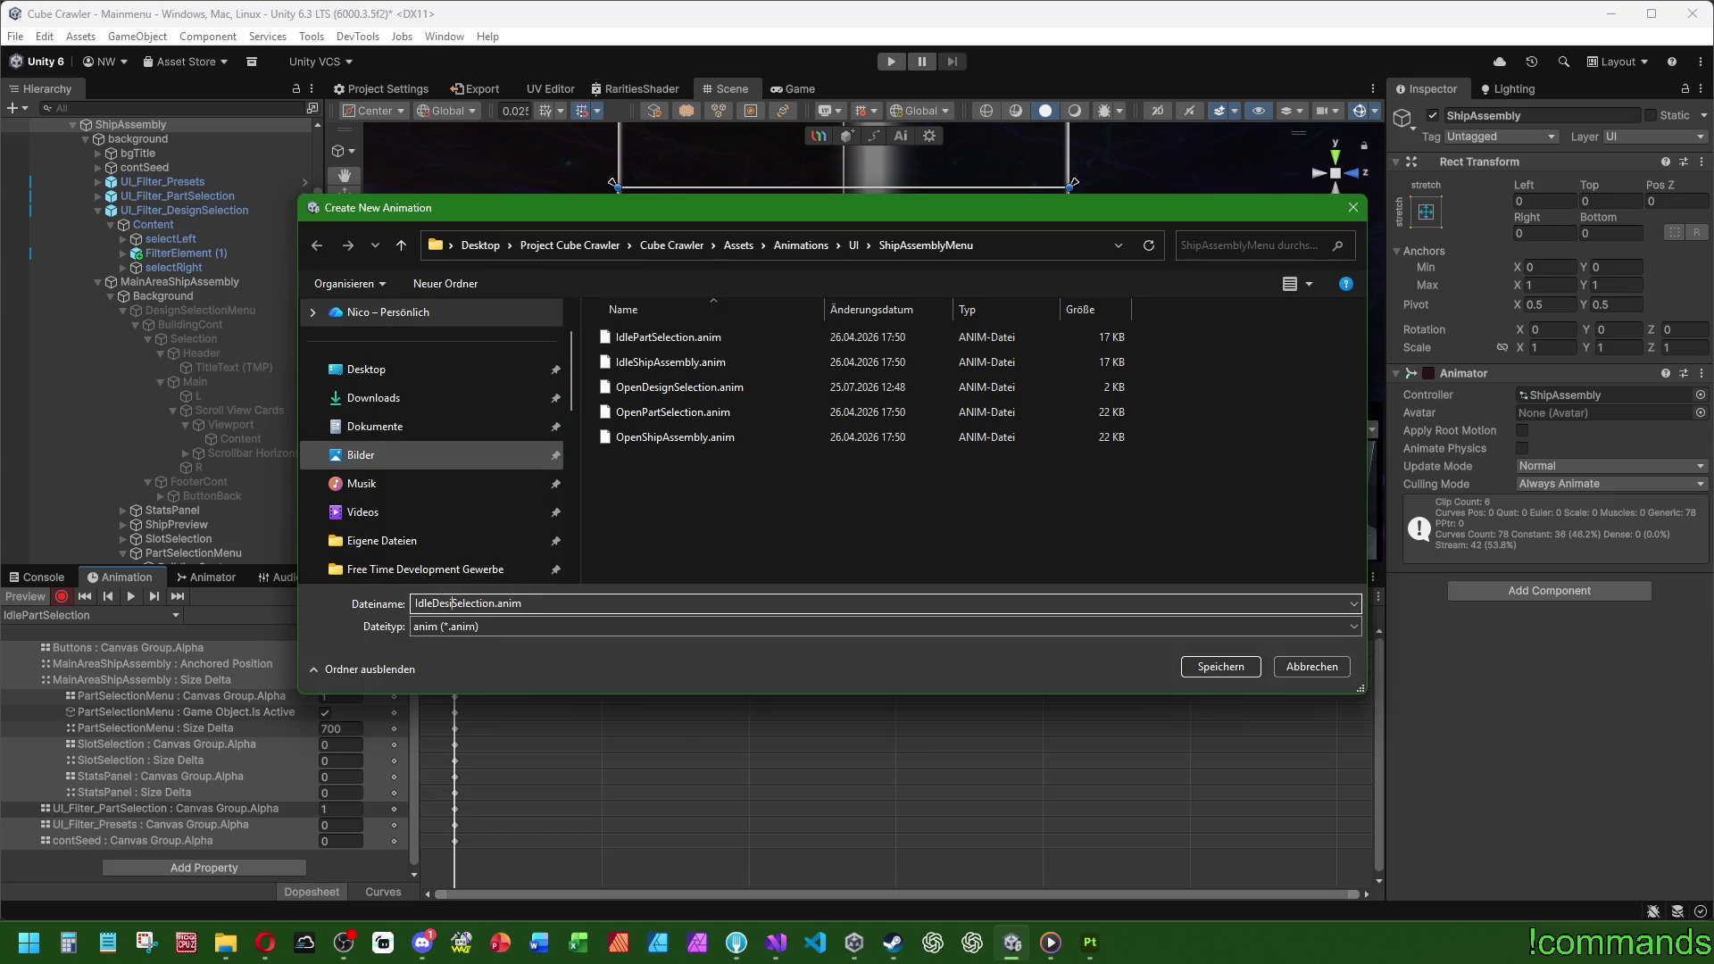
pyautogui.write('ign')
pyautogui.press('Return')
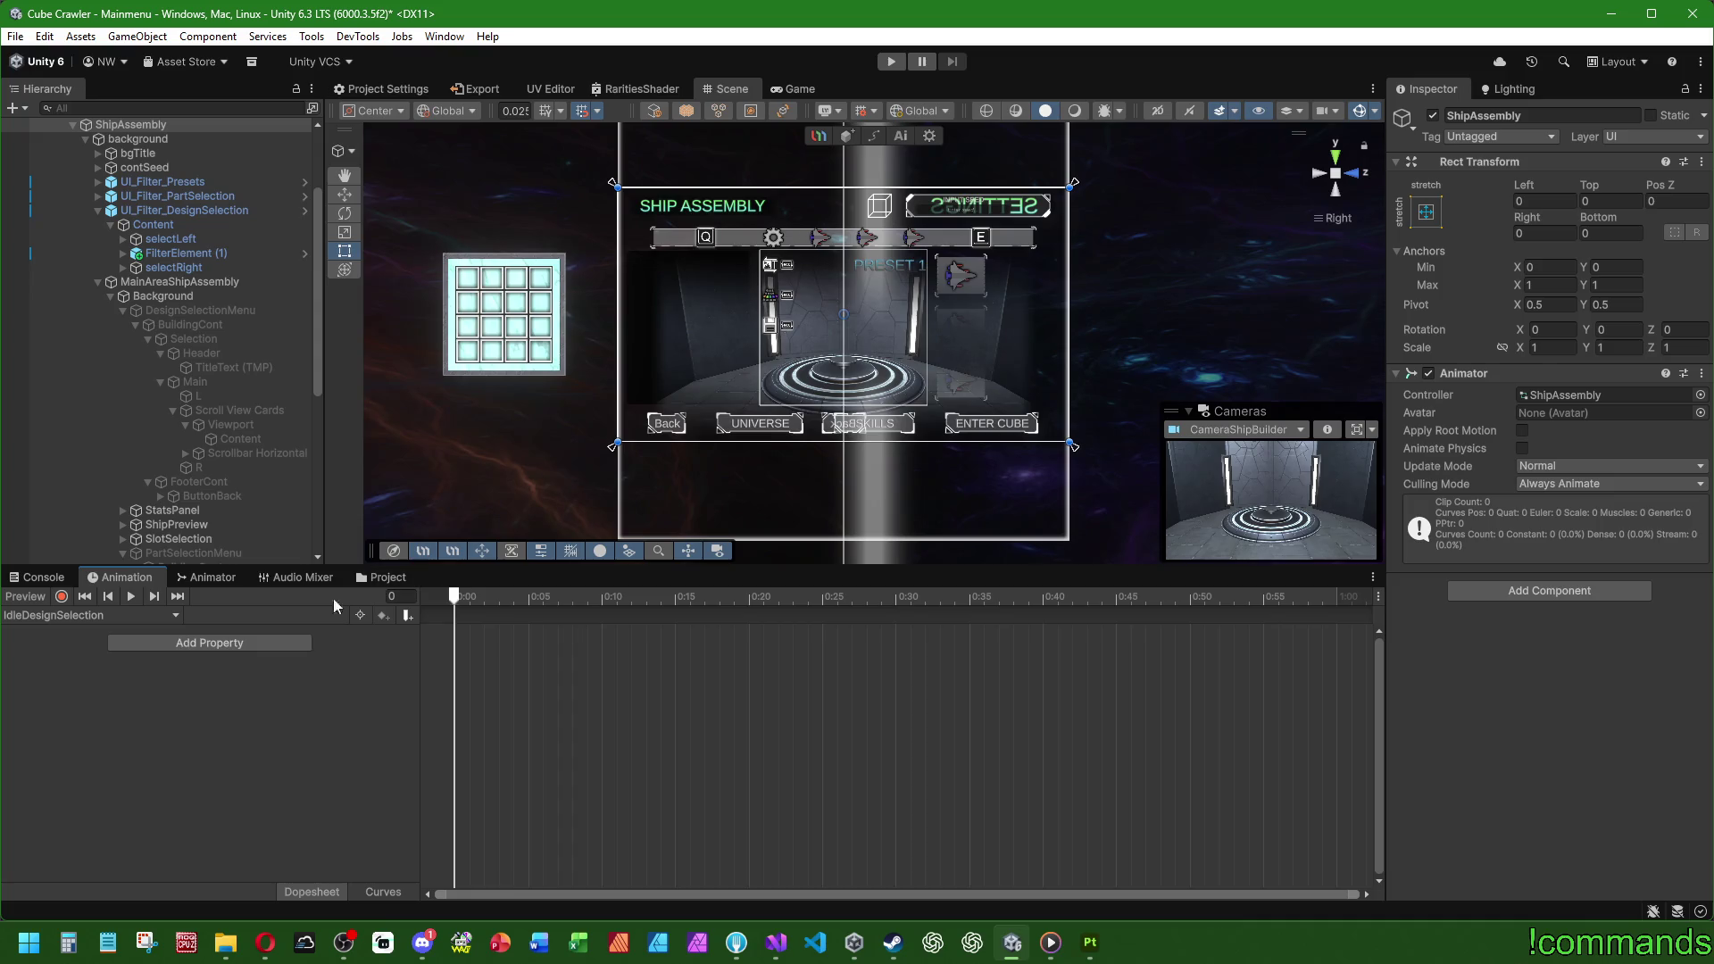
# Step: Paste the copied keys, key DesignSelectionMenu active, and stop recording
pyautogui.hotkey('ctrl', 'v')
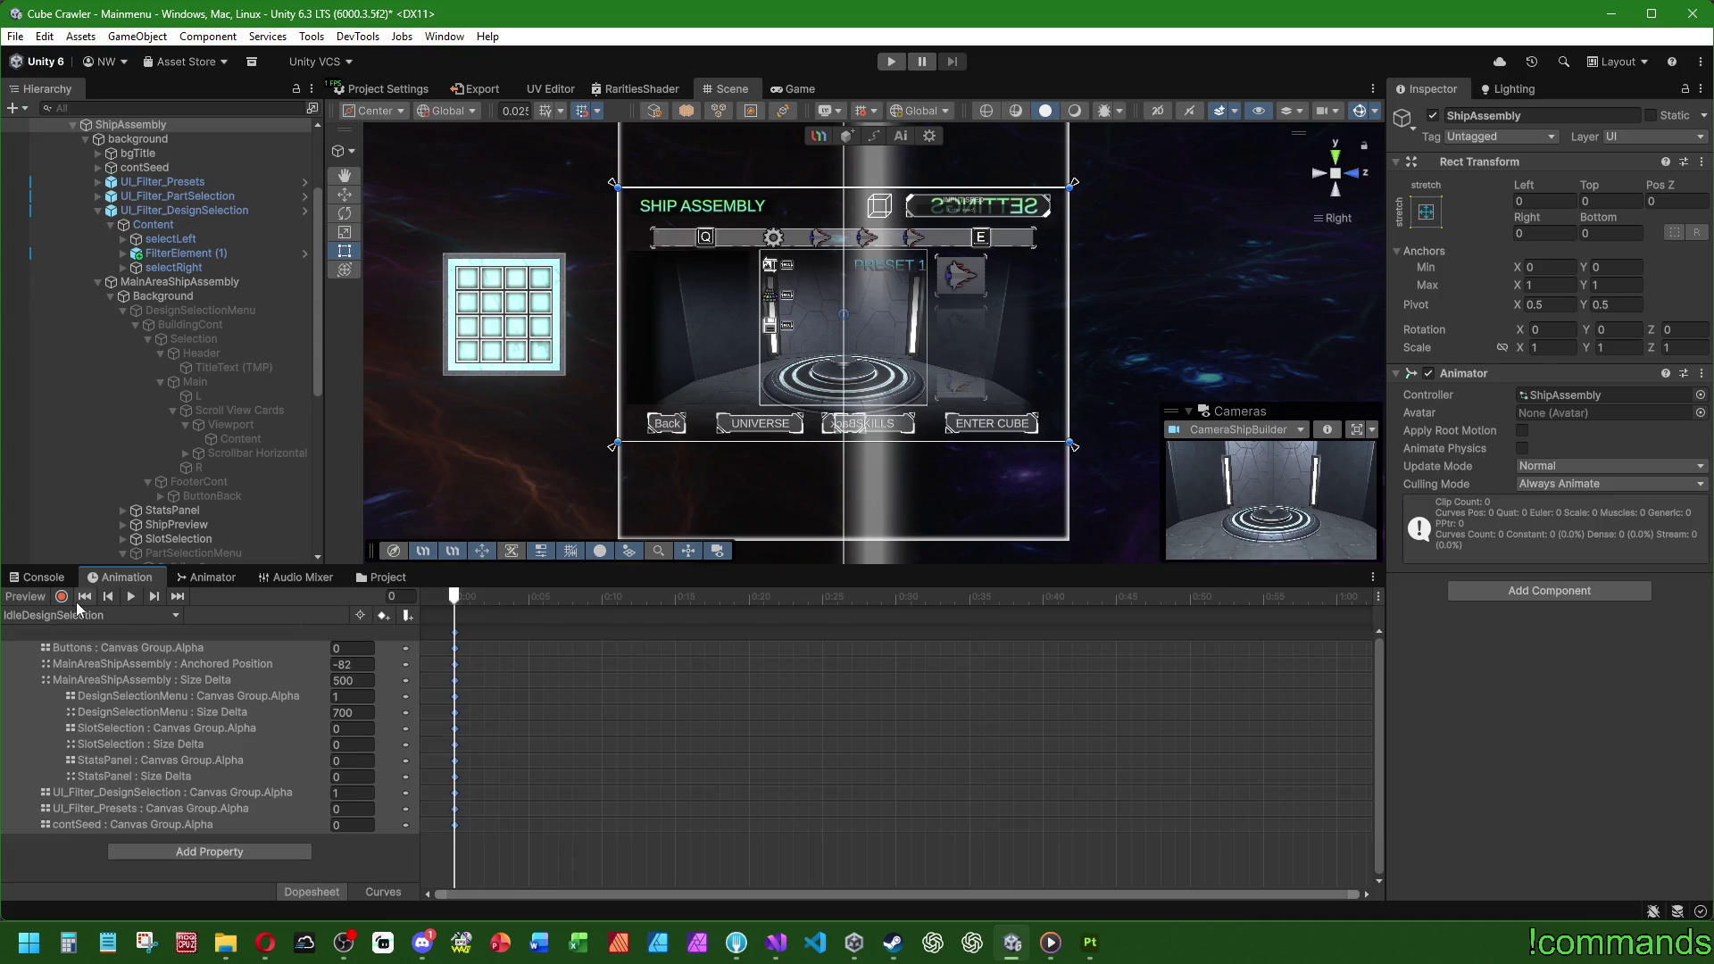
pyautogui.click(199, 309)
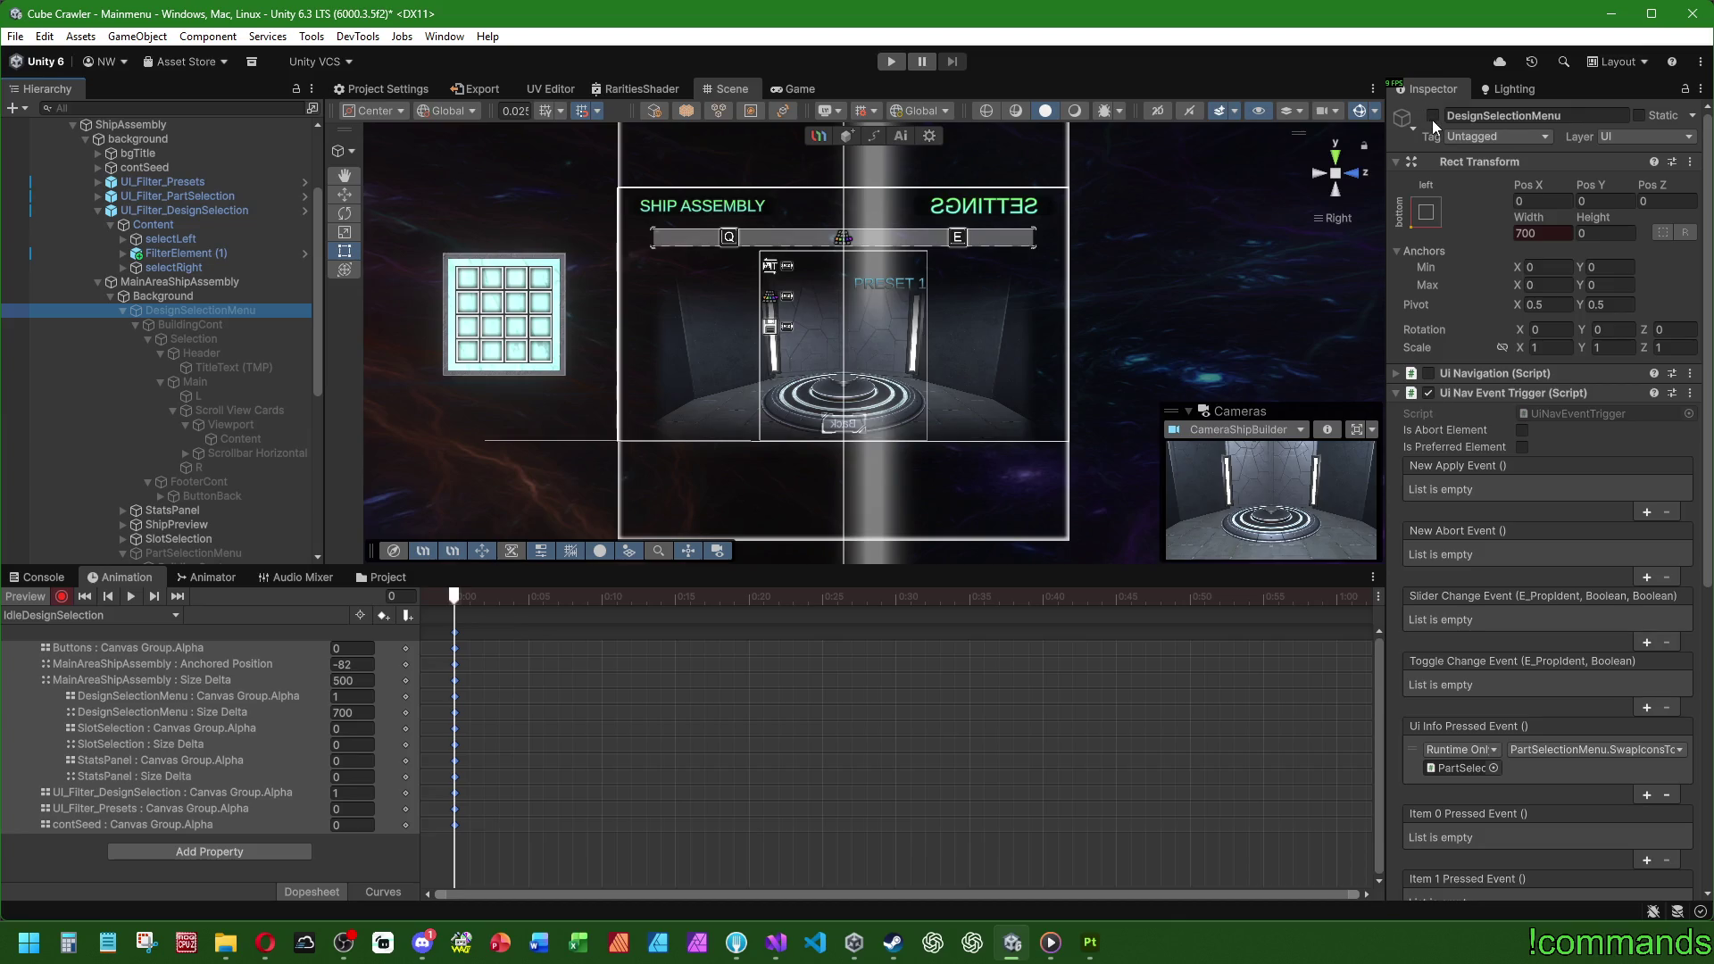
pyautogui.click(1432, 117)
pyautogui.click(62, 596)
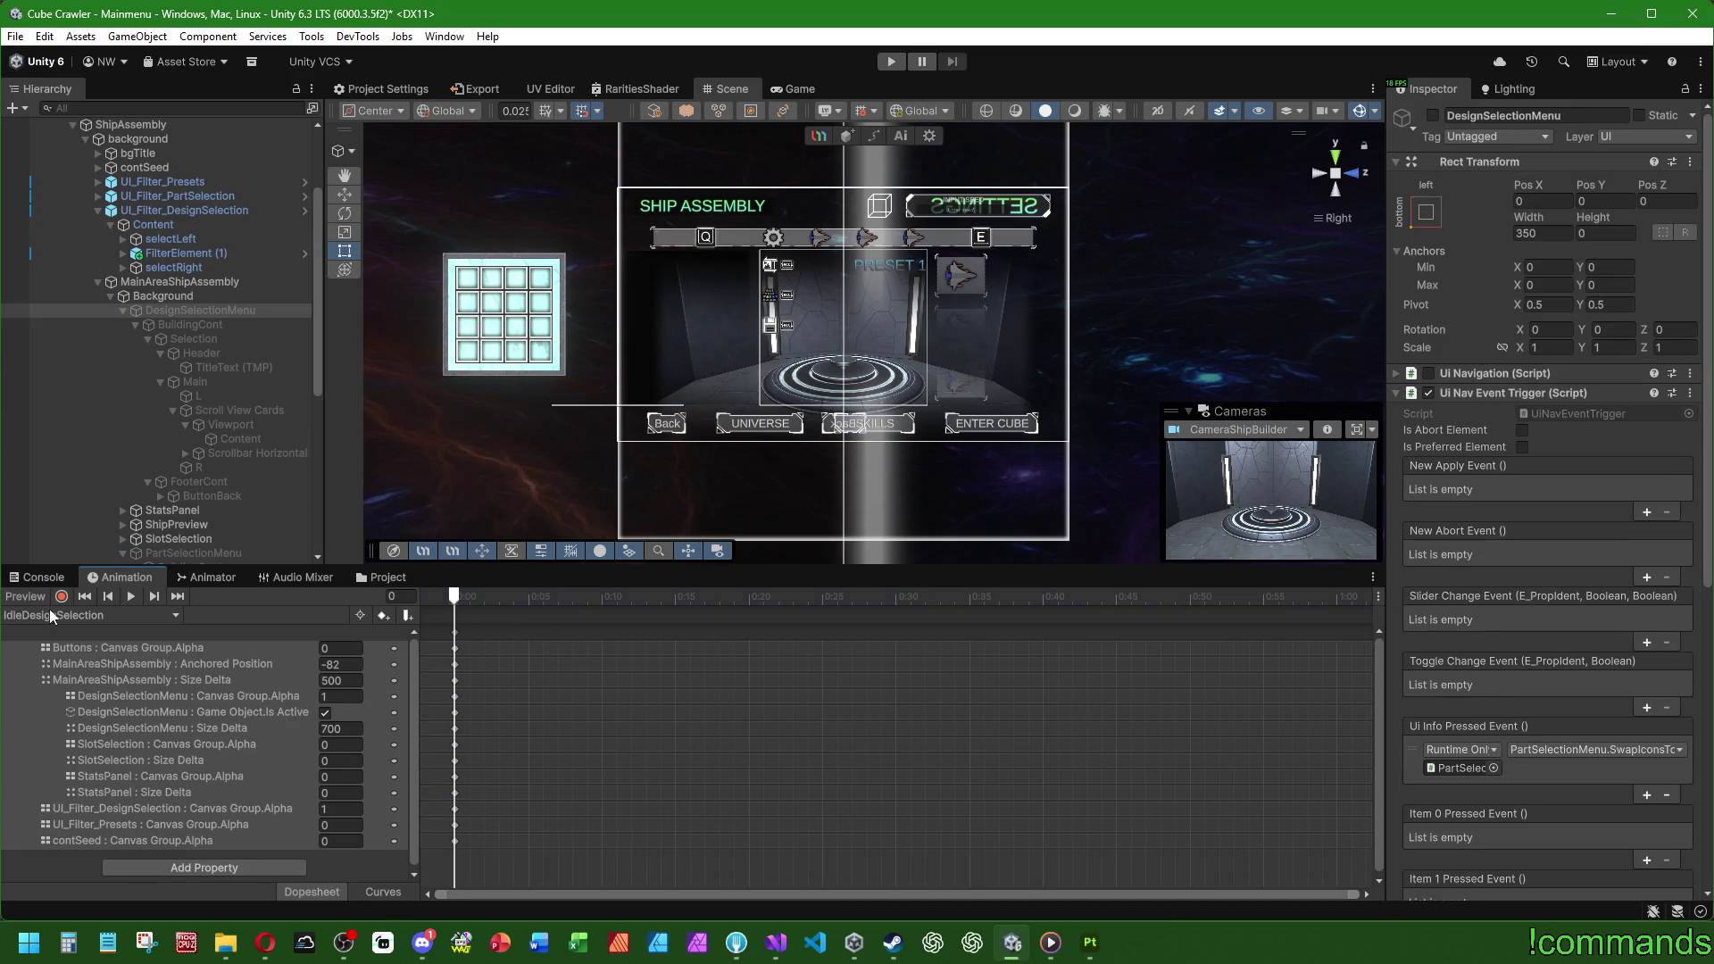
pyautogui.click(54, 616)
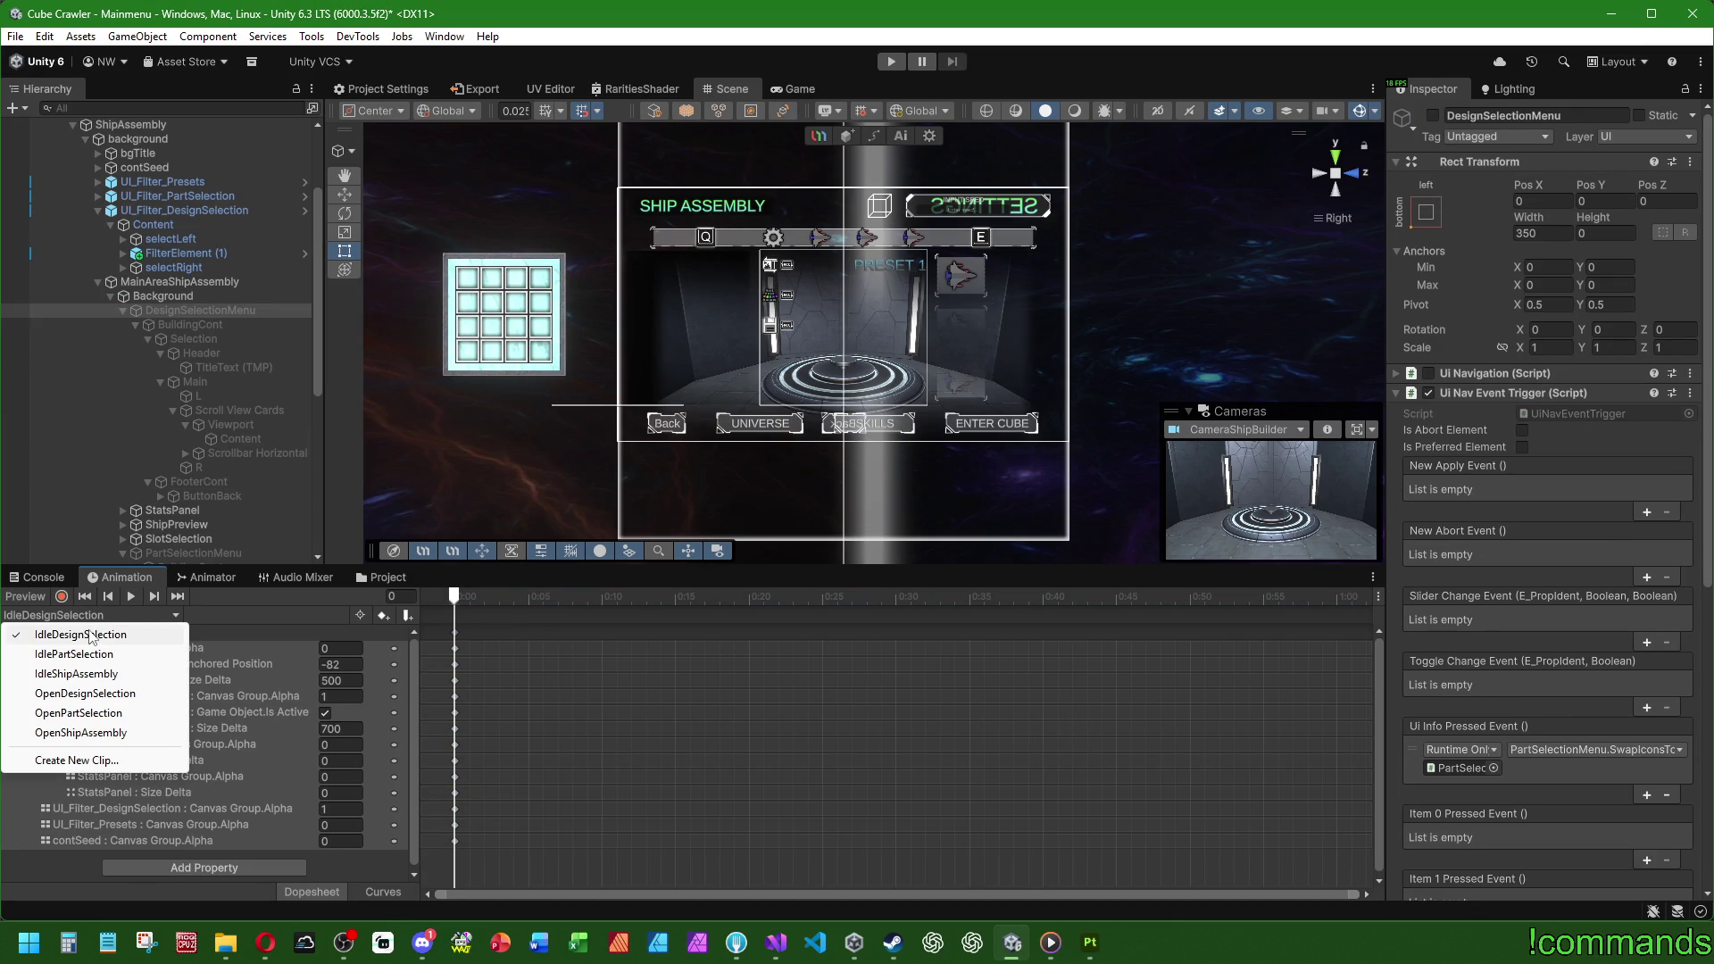
# Step: In the OpenShipAssembly clip, record UI_Filter_DesignSelection's Canvas Group Alpha at 0
pyautogui.click(89, 733)
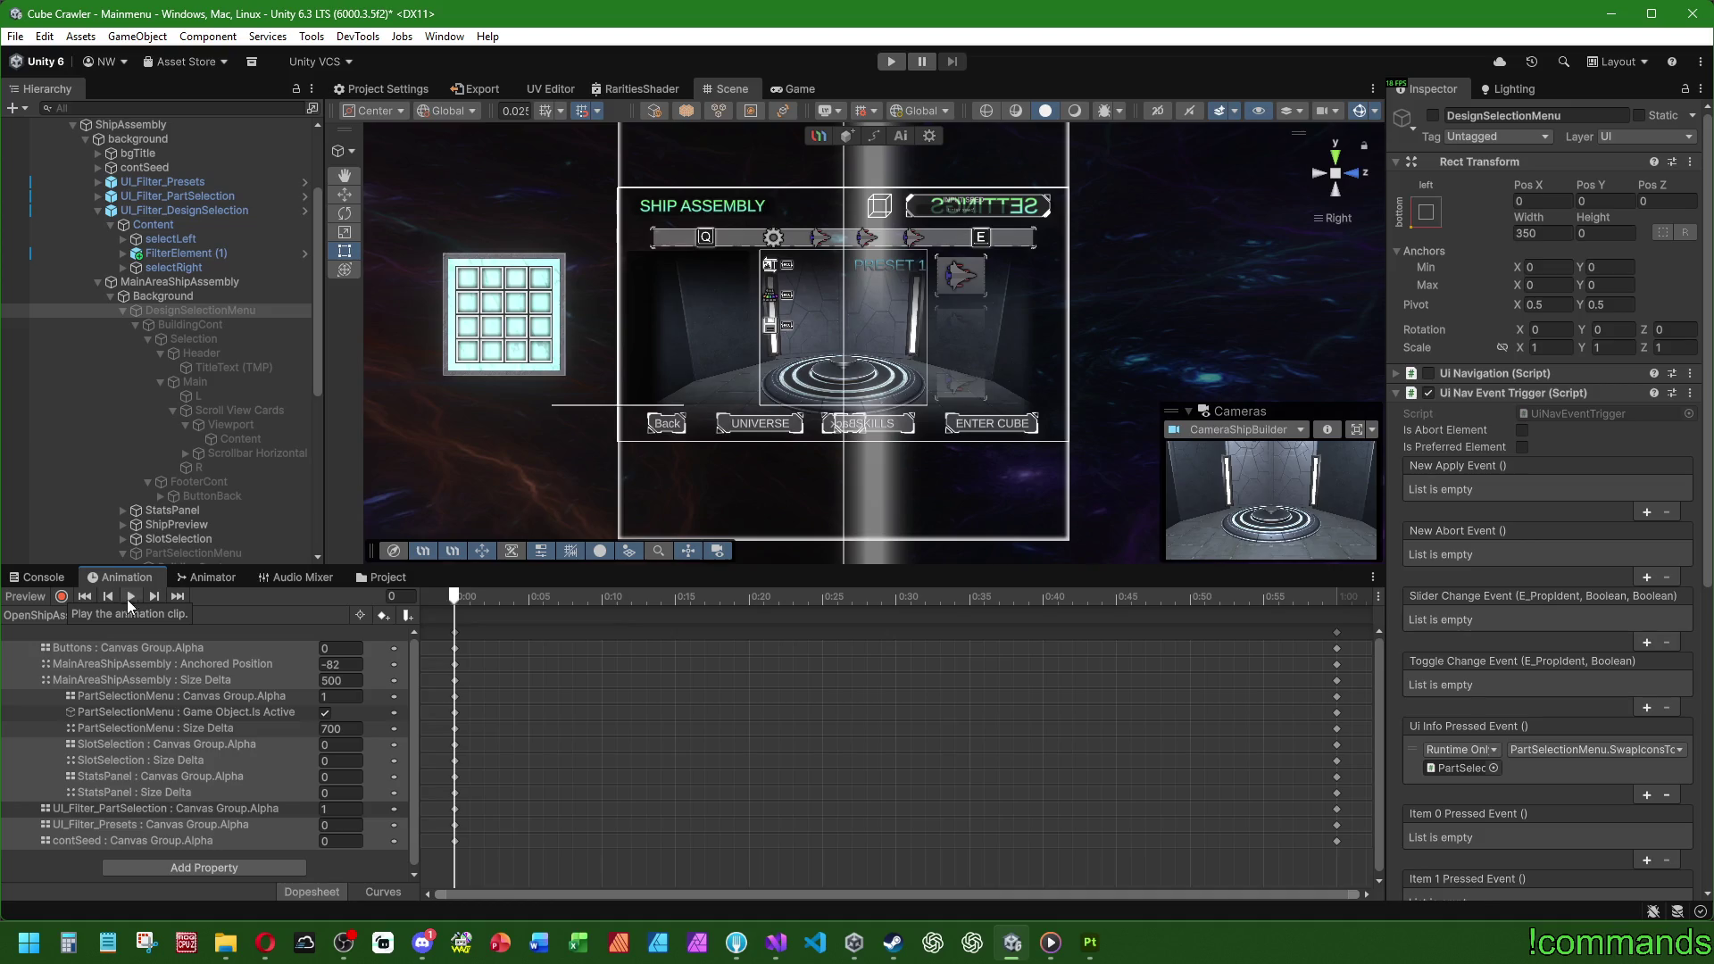
pyautogui.click(63, 596)
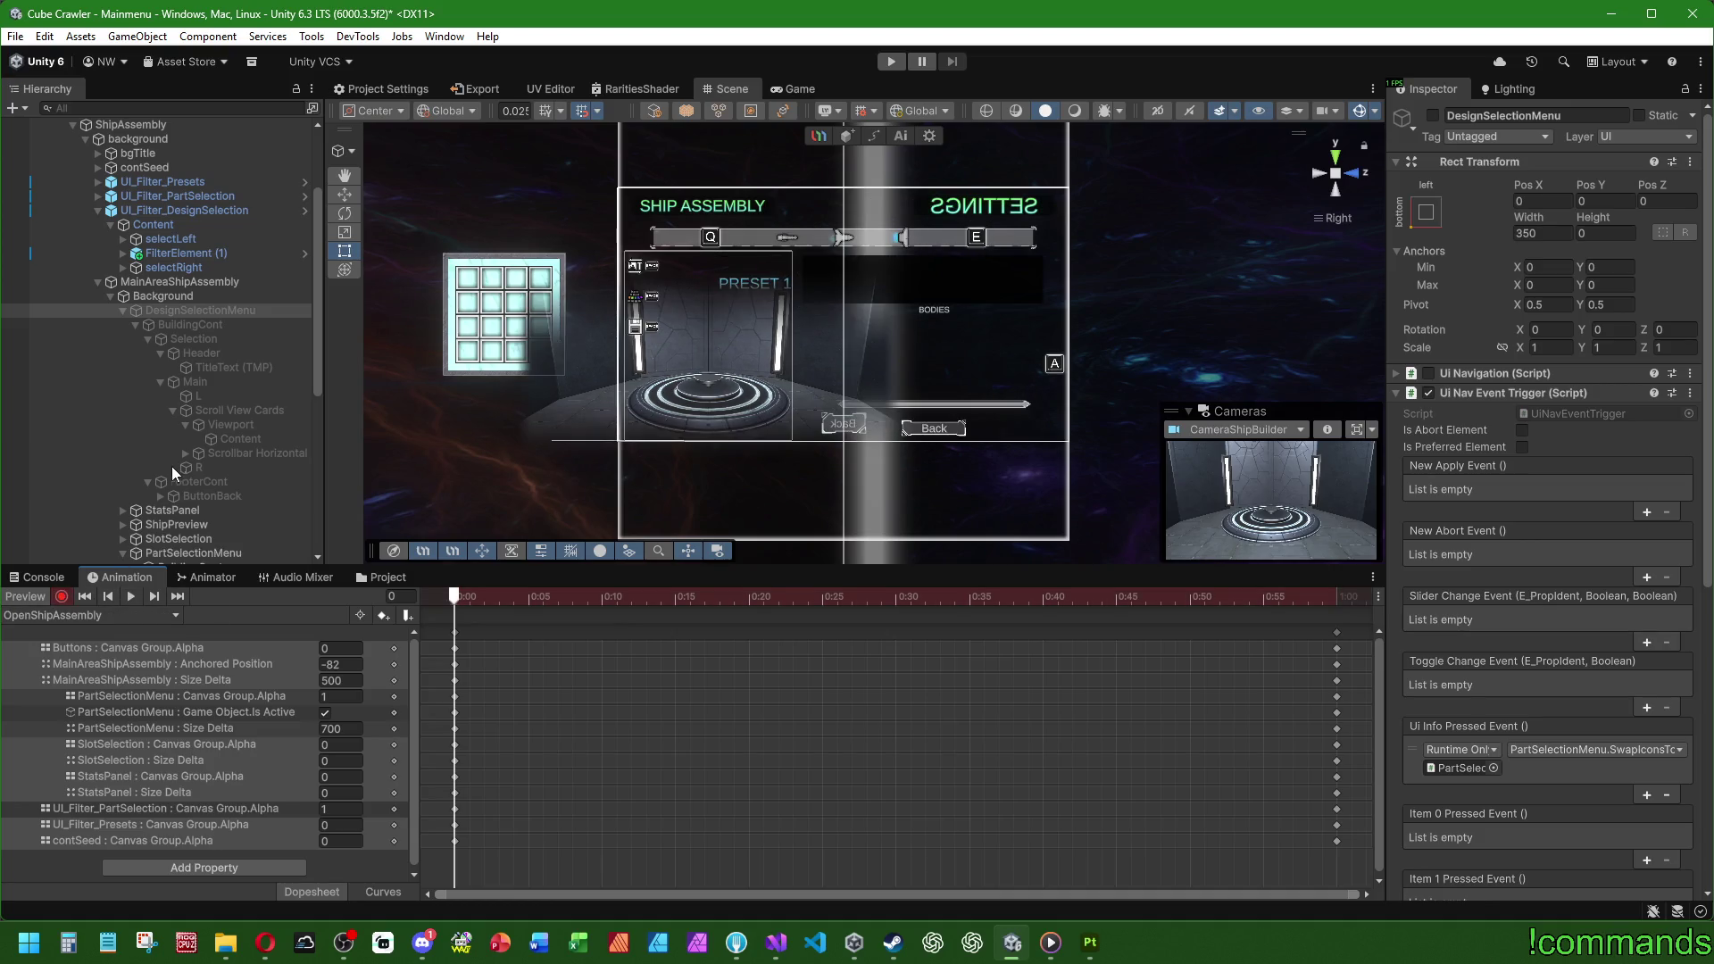
pyautogui.click(210, 210)
pyautogui.click(1563, 439)
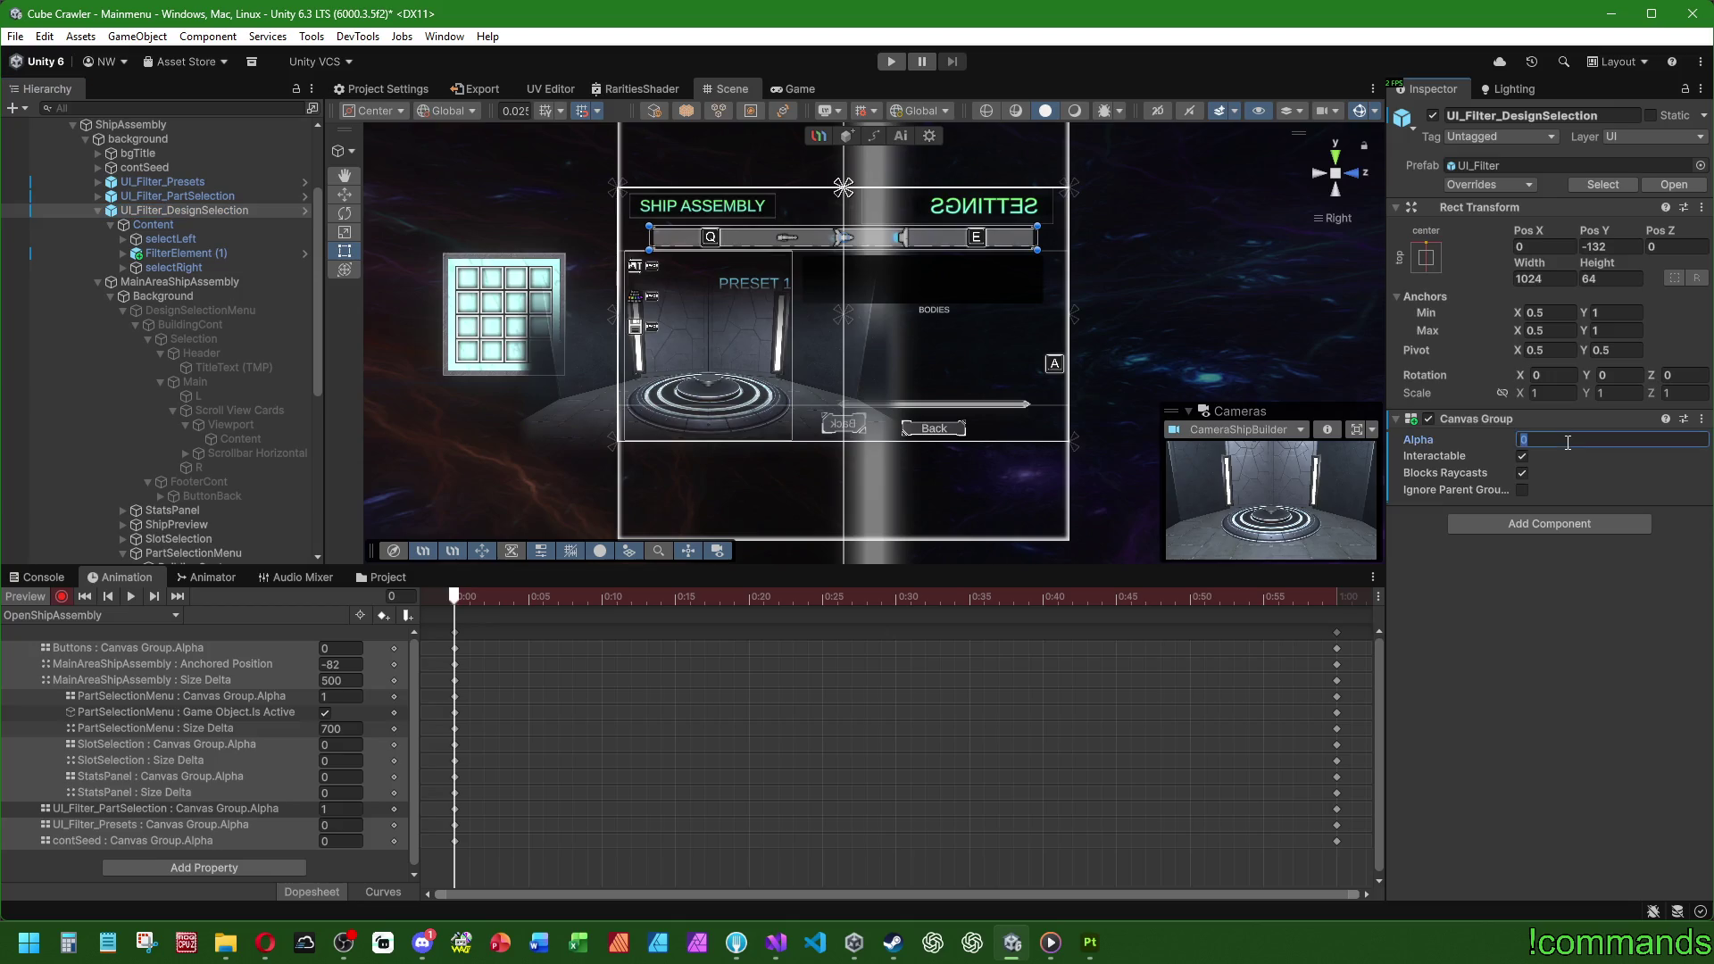
pyautogui.write('1')
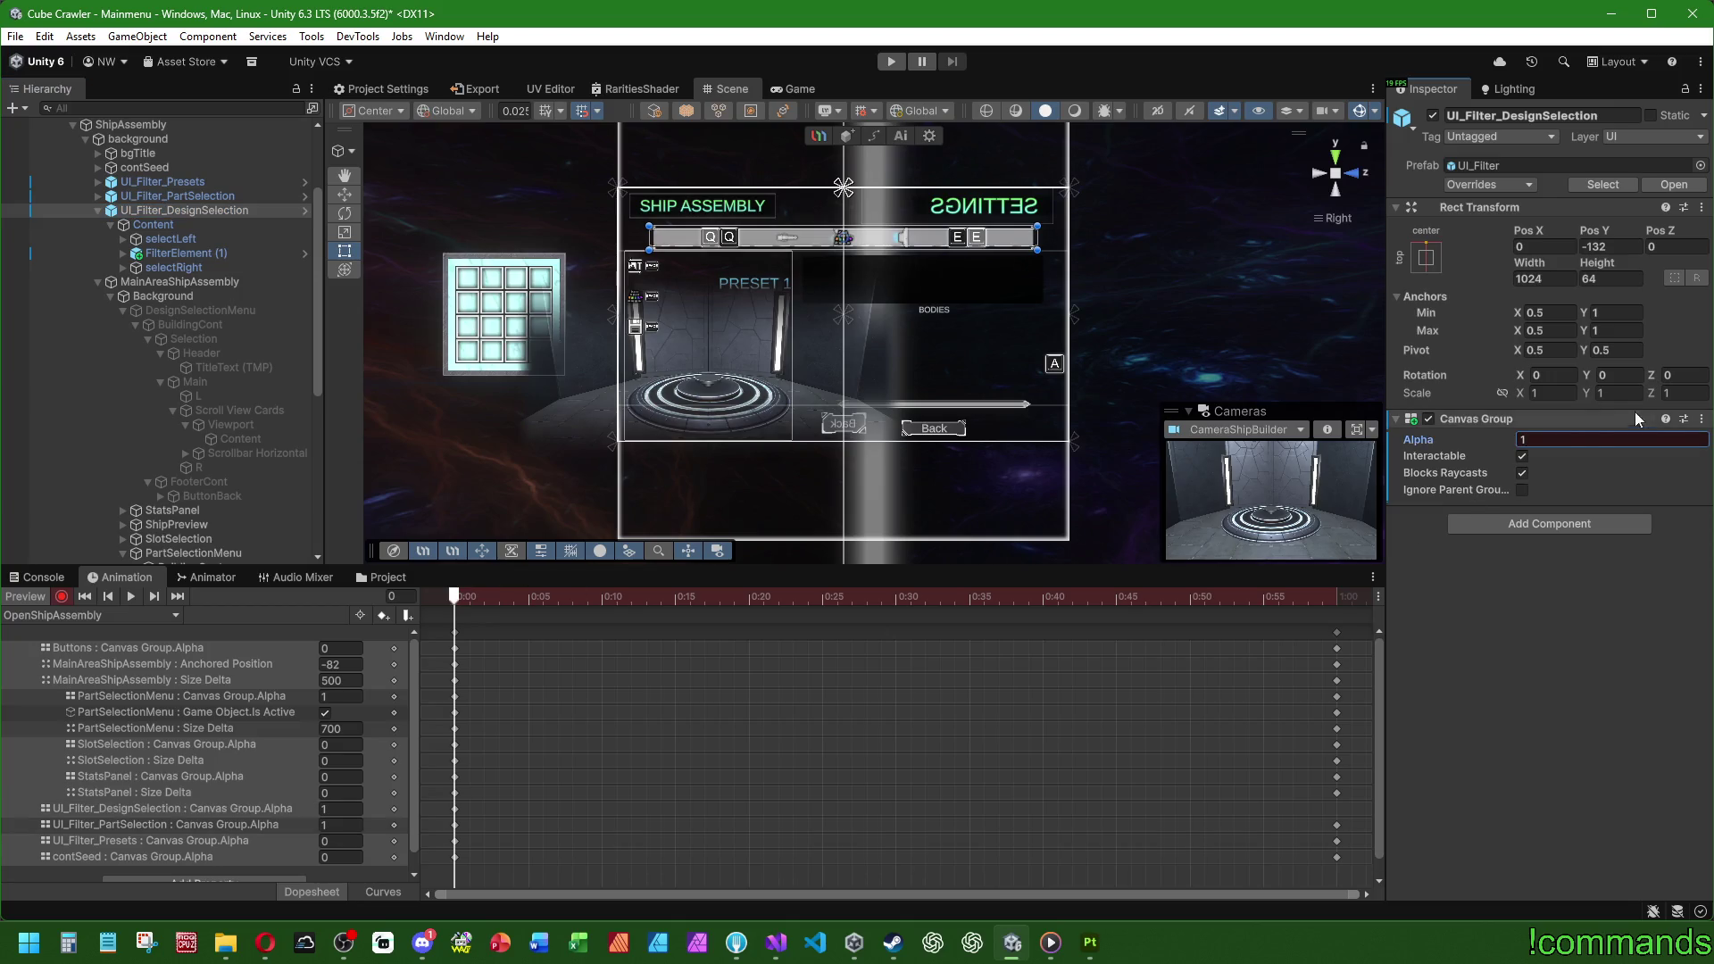
pyautogui.press('BackSpace')
pyautogui.write('0')
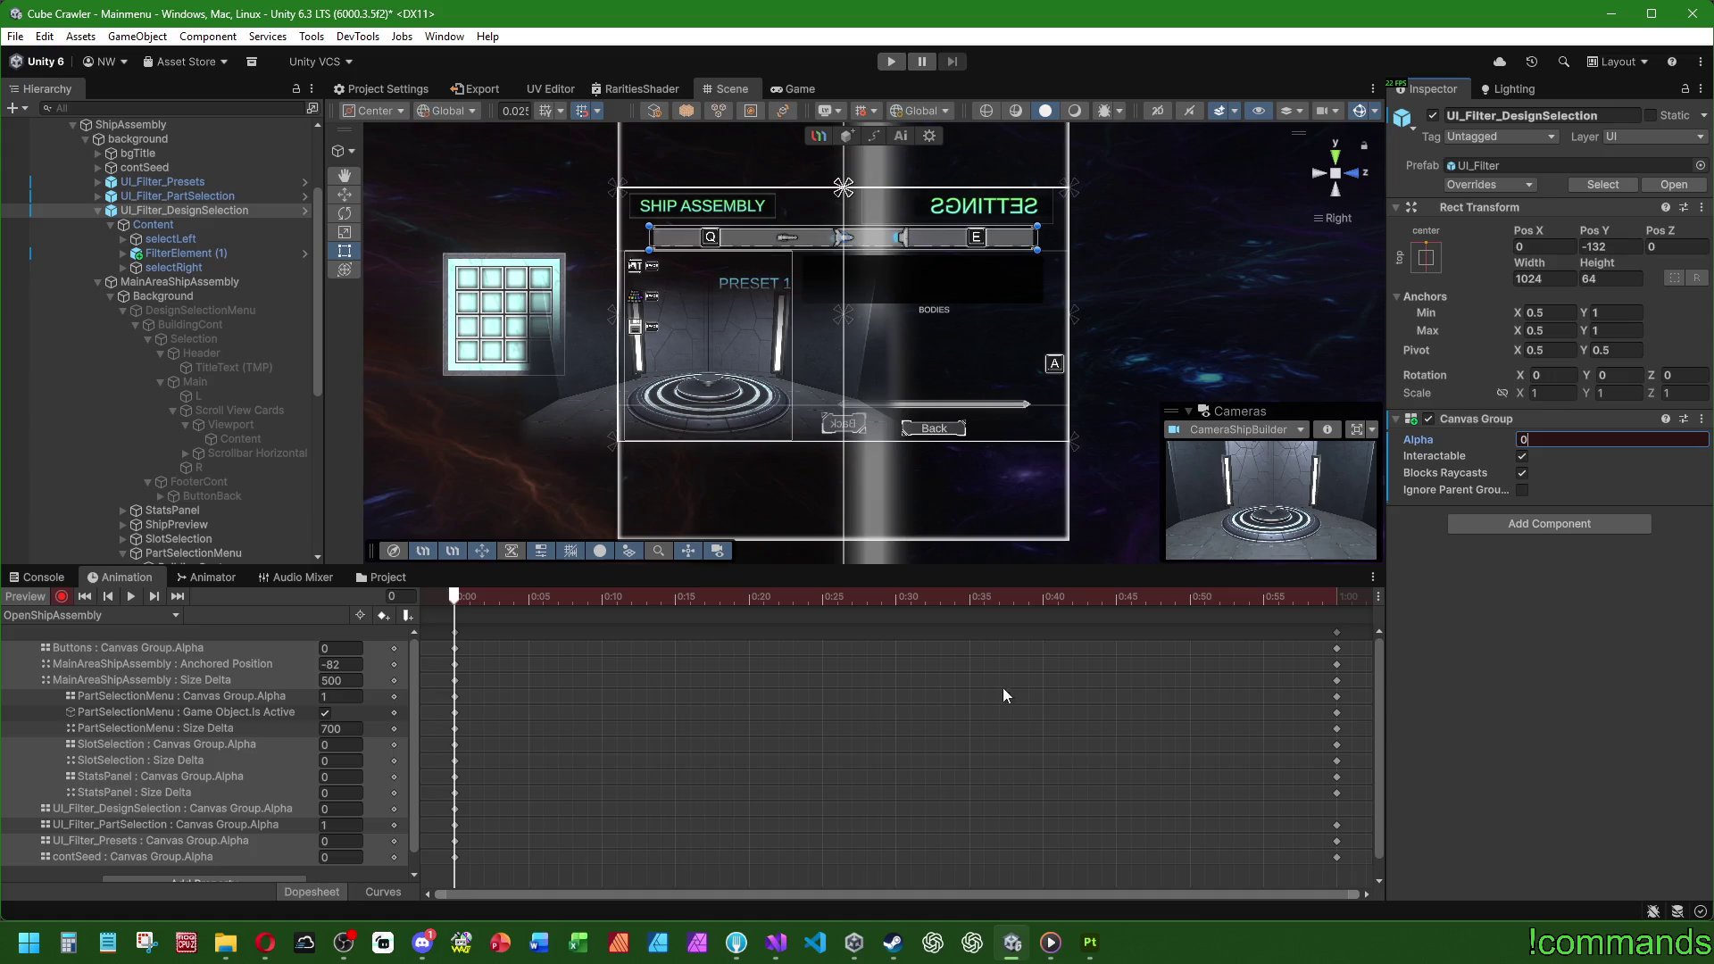
# Step: Delete the UI_Filter_DesignSelection alpha track again and stop recording
pyautogui.click(154, 809)
pyautogui.press('Delete')
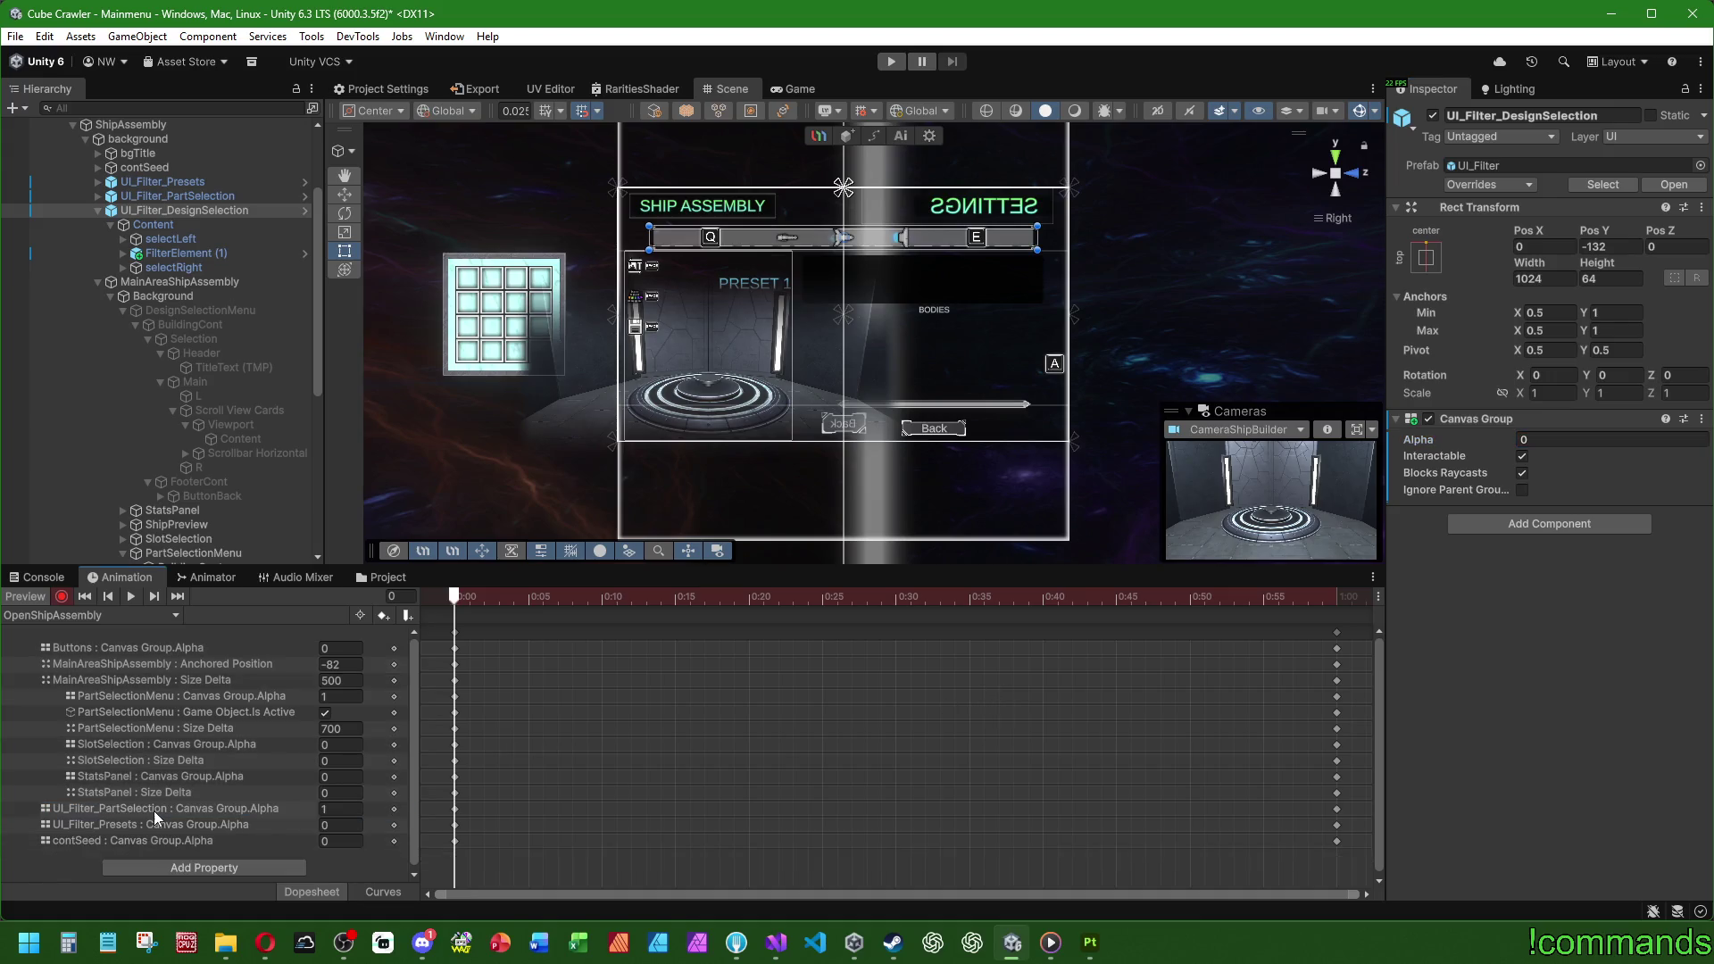
pyautogui.click(62, 594)
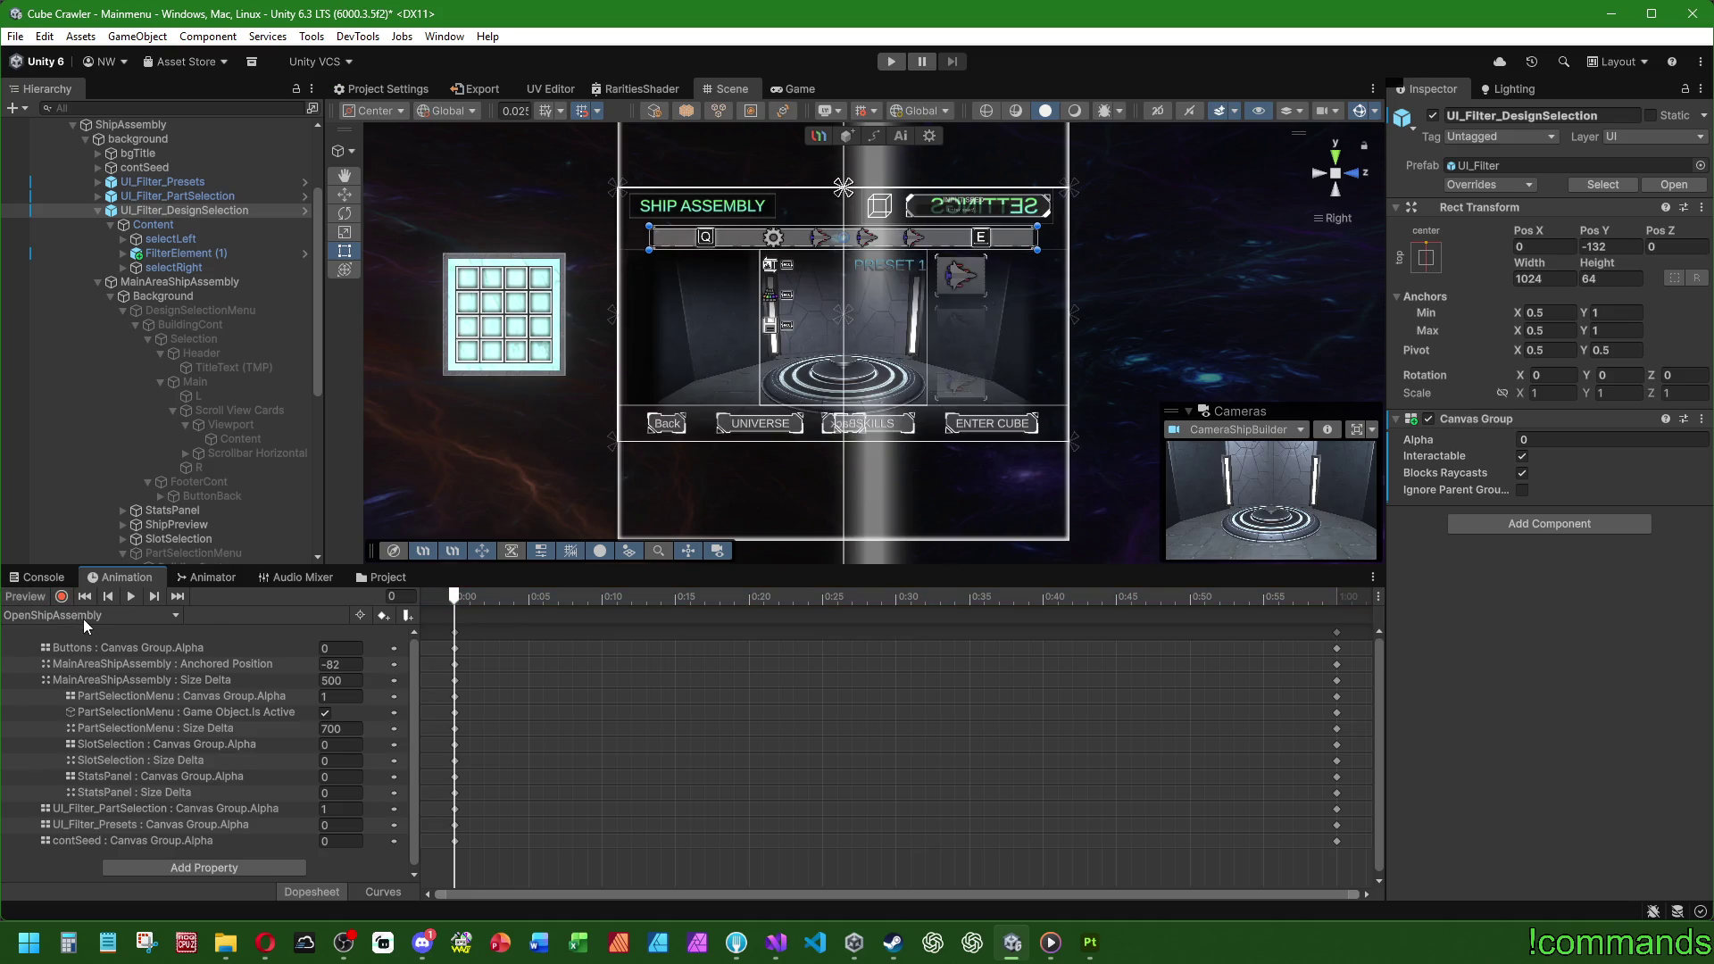
pyautogui.click(83, 619)
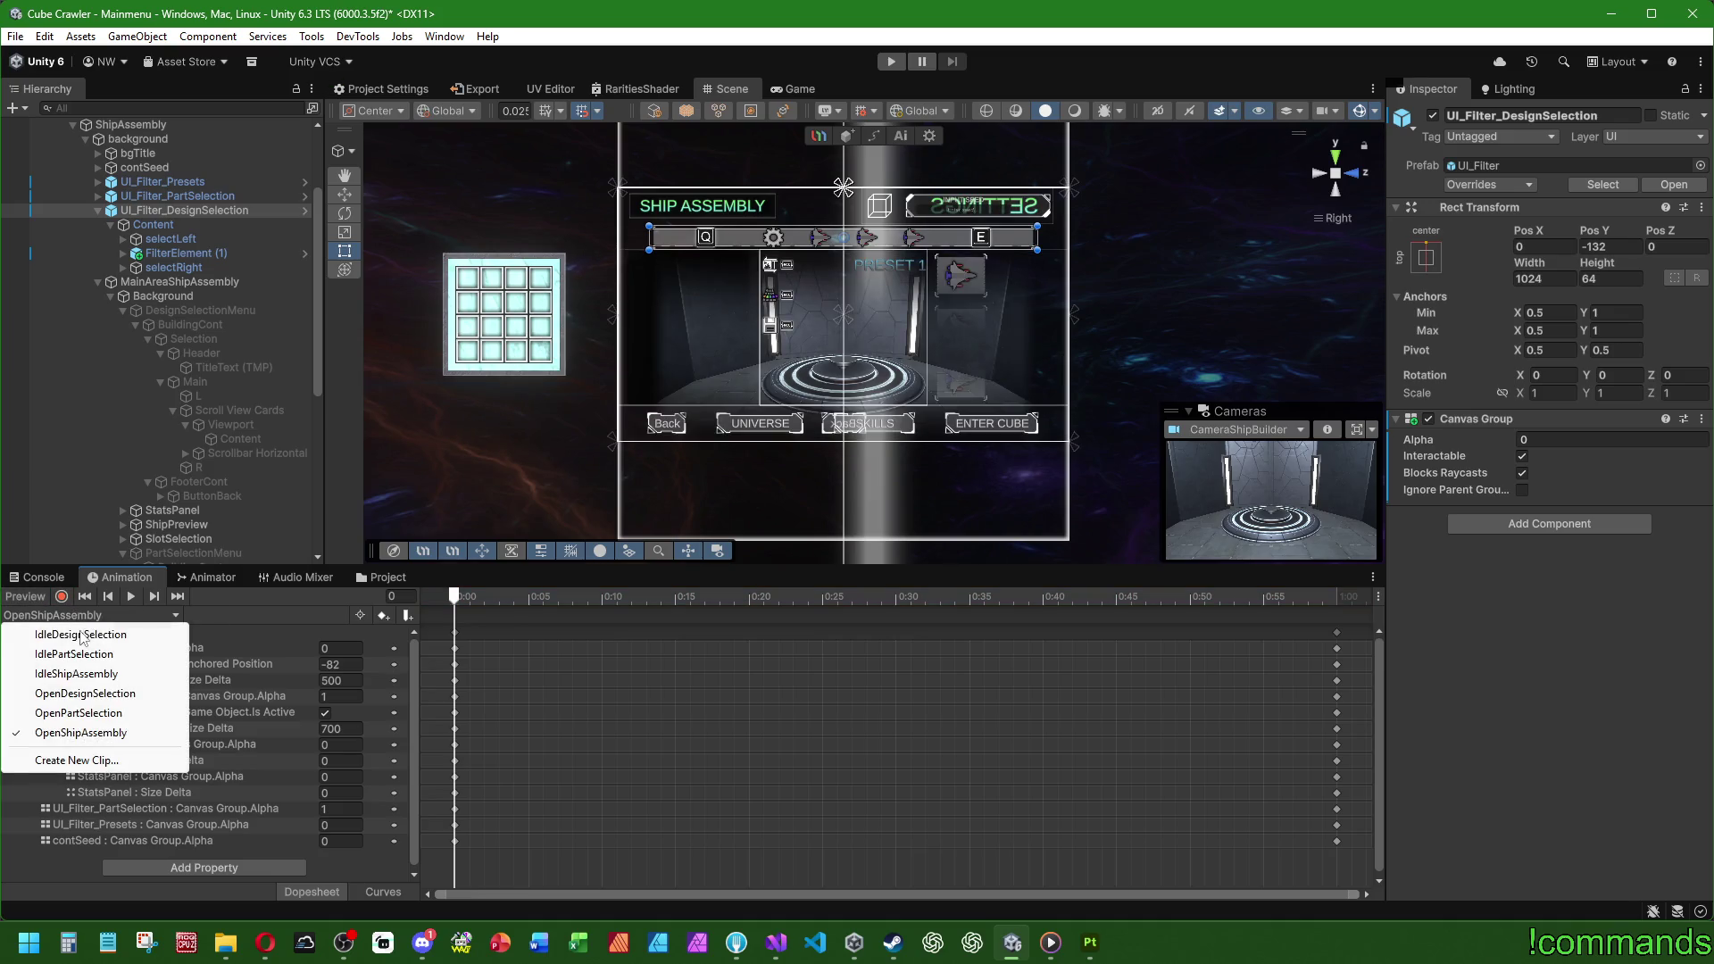
# Step: Create a new empty animation clip named OpenShipAssemblyFromDesign.anim
pyautogui.click(69, 761)
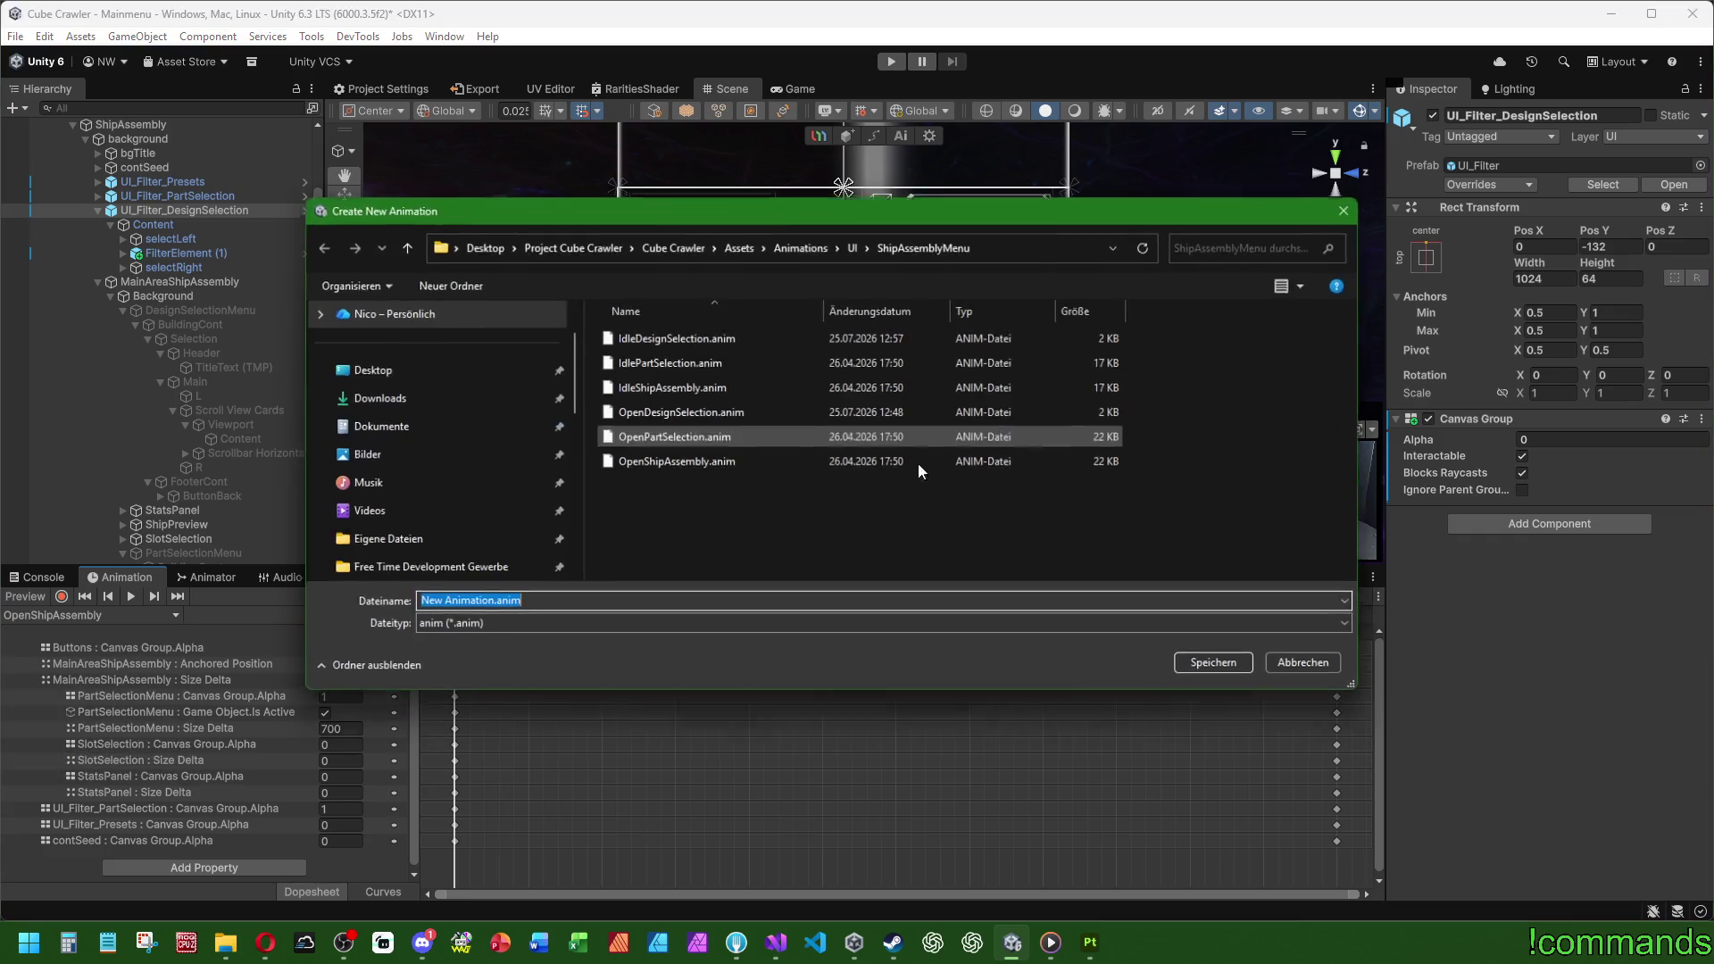
pyautogui.click(676, 462)
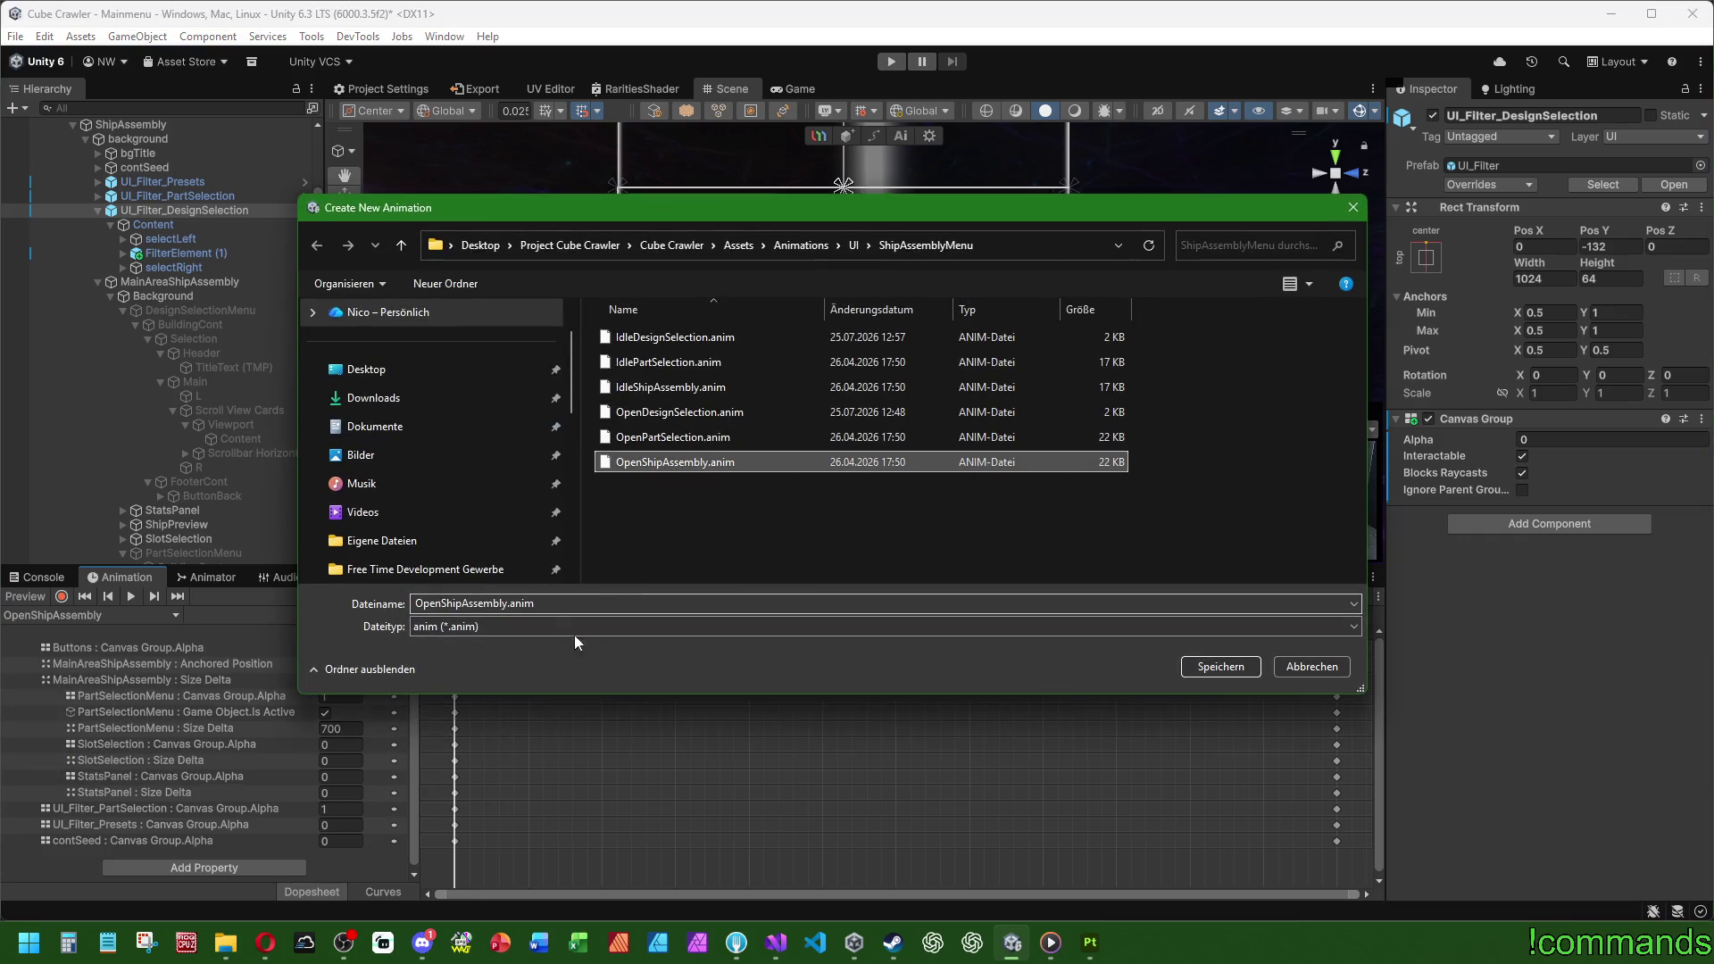
pyautogui.click(503, 604)
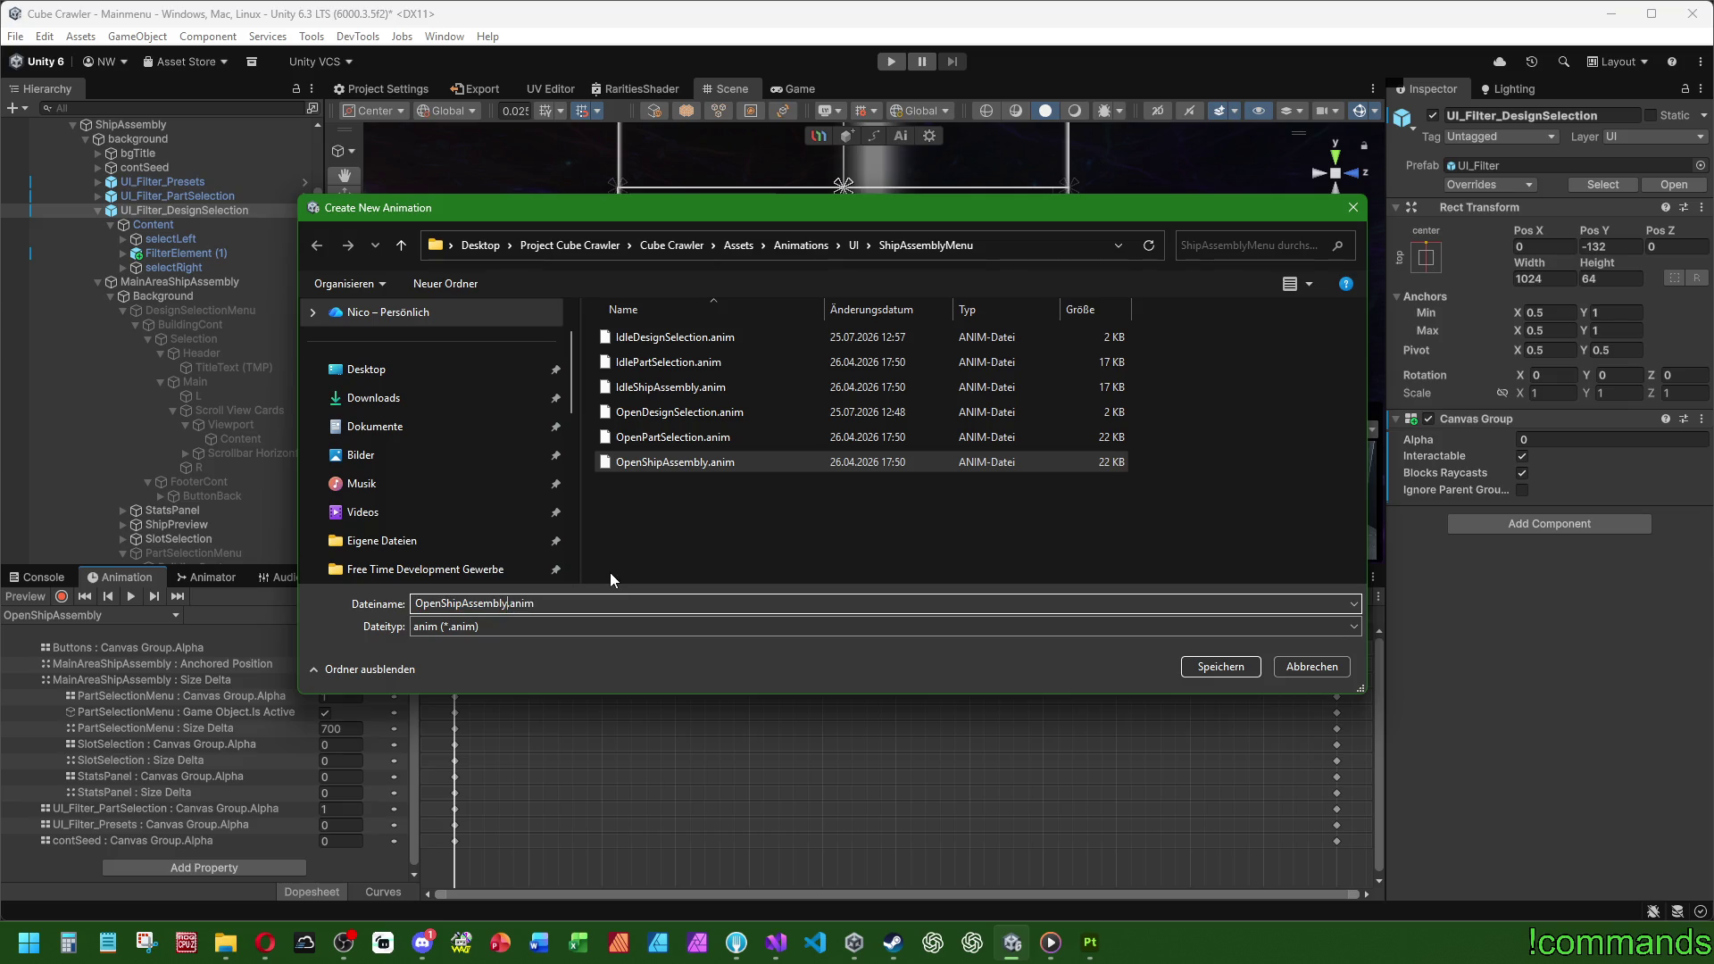
pyautogui.write('FromDEs')
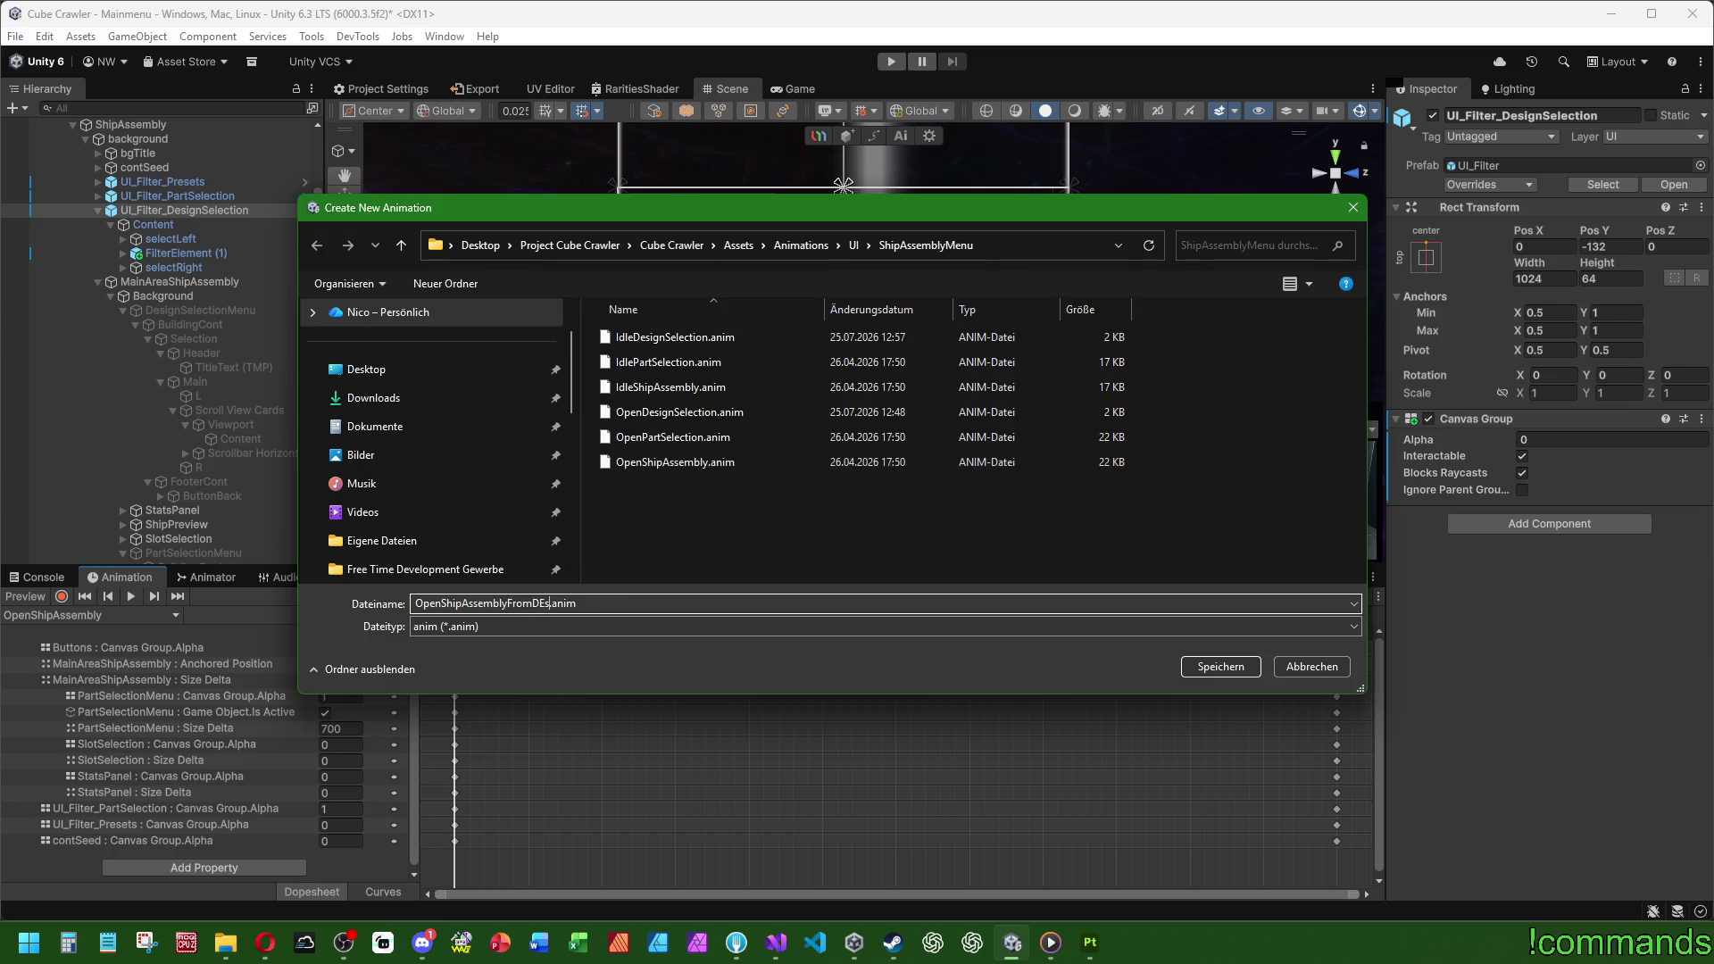
pyautogui.press('BackSpace')
pyautogui.press('BackSpace')
pyautogui.write('esign')
pyautogui.press('Return')
# Step: Return to the OpenShipAssembly clip and box-select all its keyframes in the Dopesheet
pyautogui.click(143, 615)
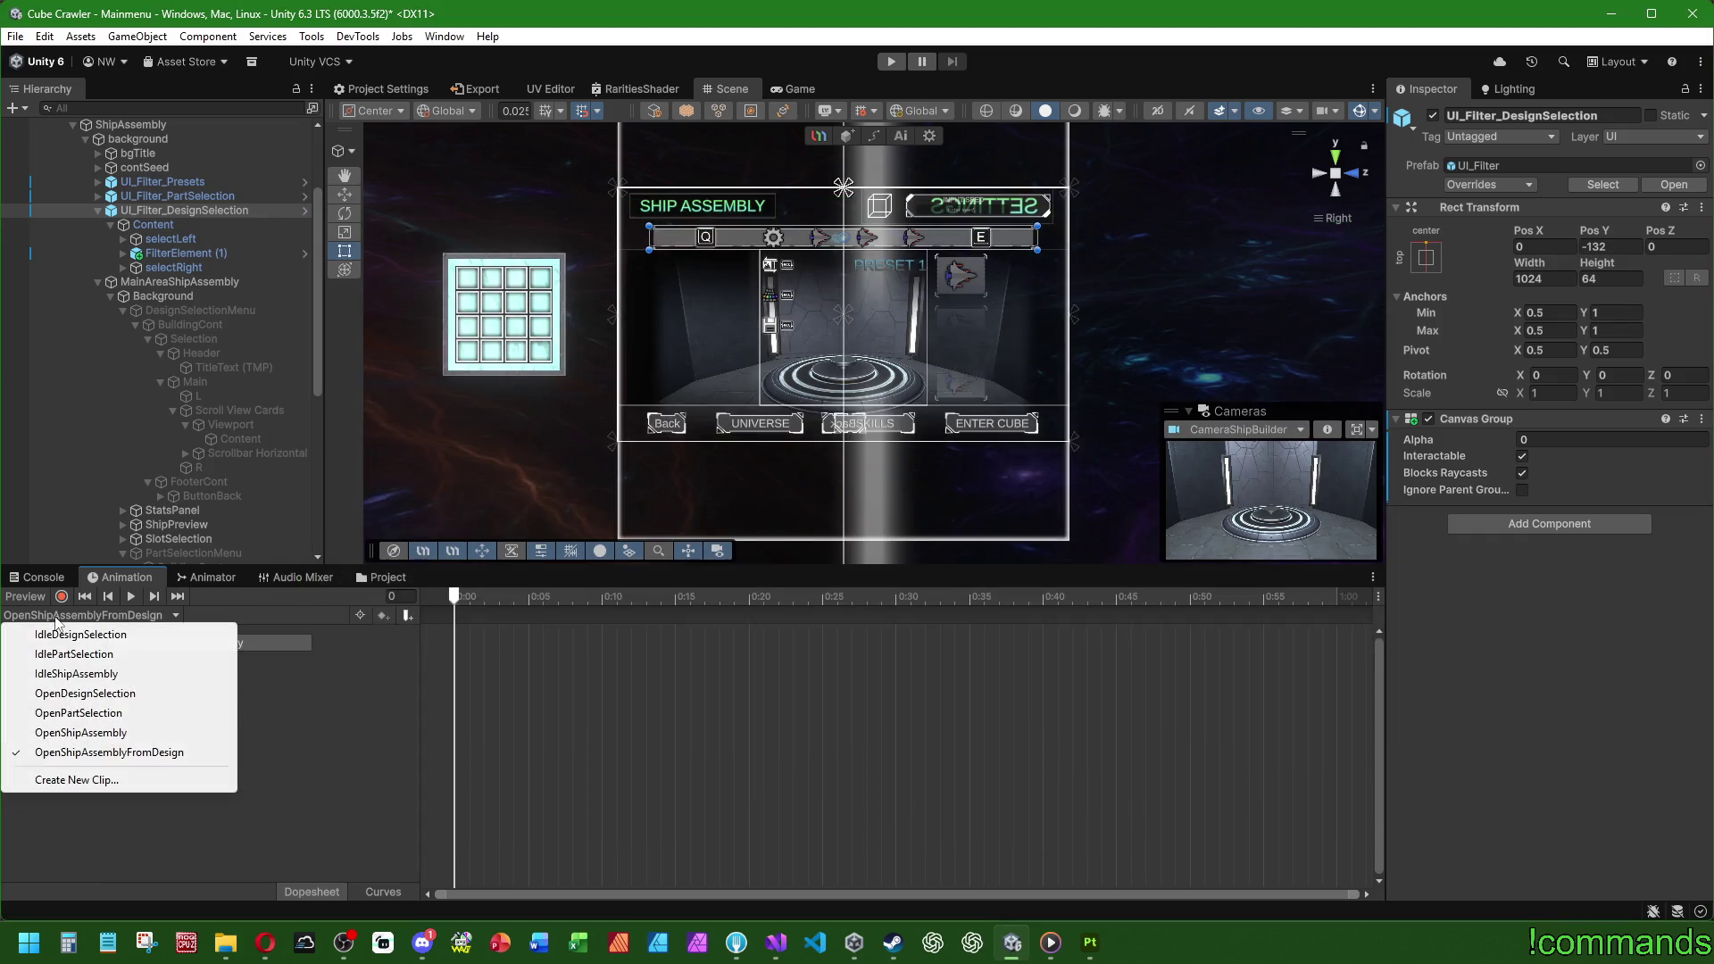
pyautogui.click(71, 734)
pyautogui.moveTo(1339, 845); pyautogui.dragTo(425, 628)
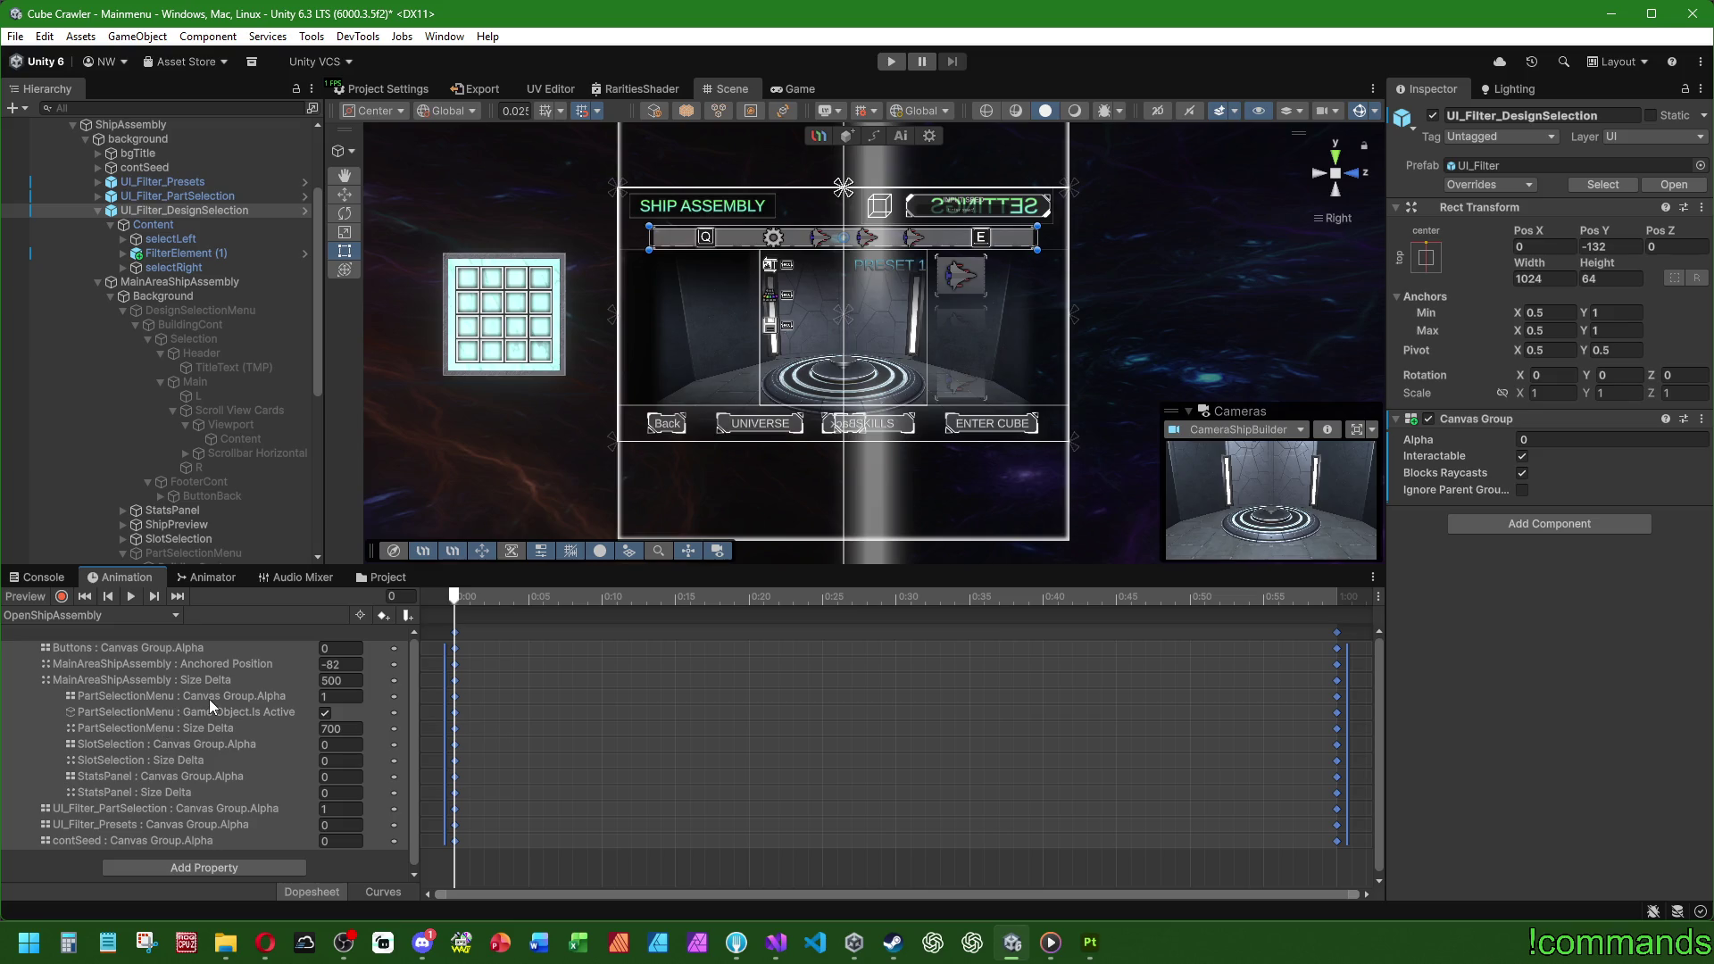
pyautogui.click(55, 614)
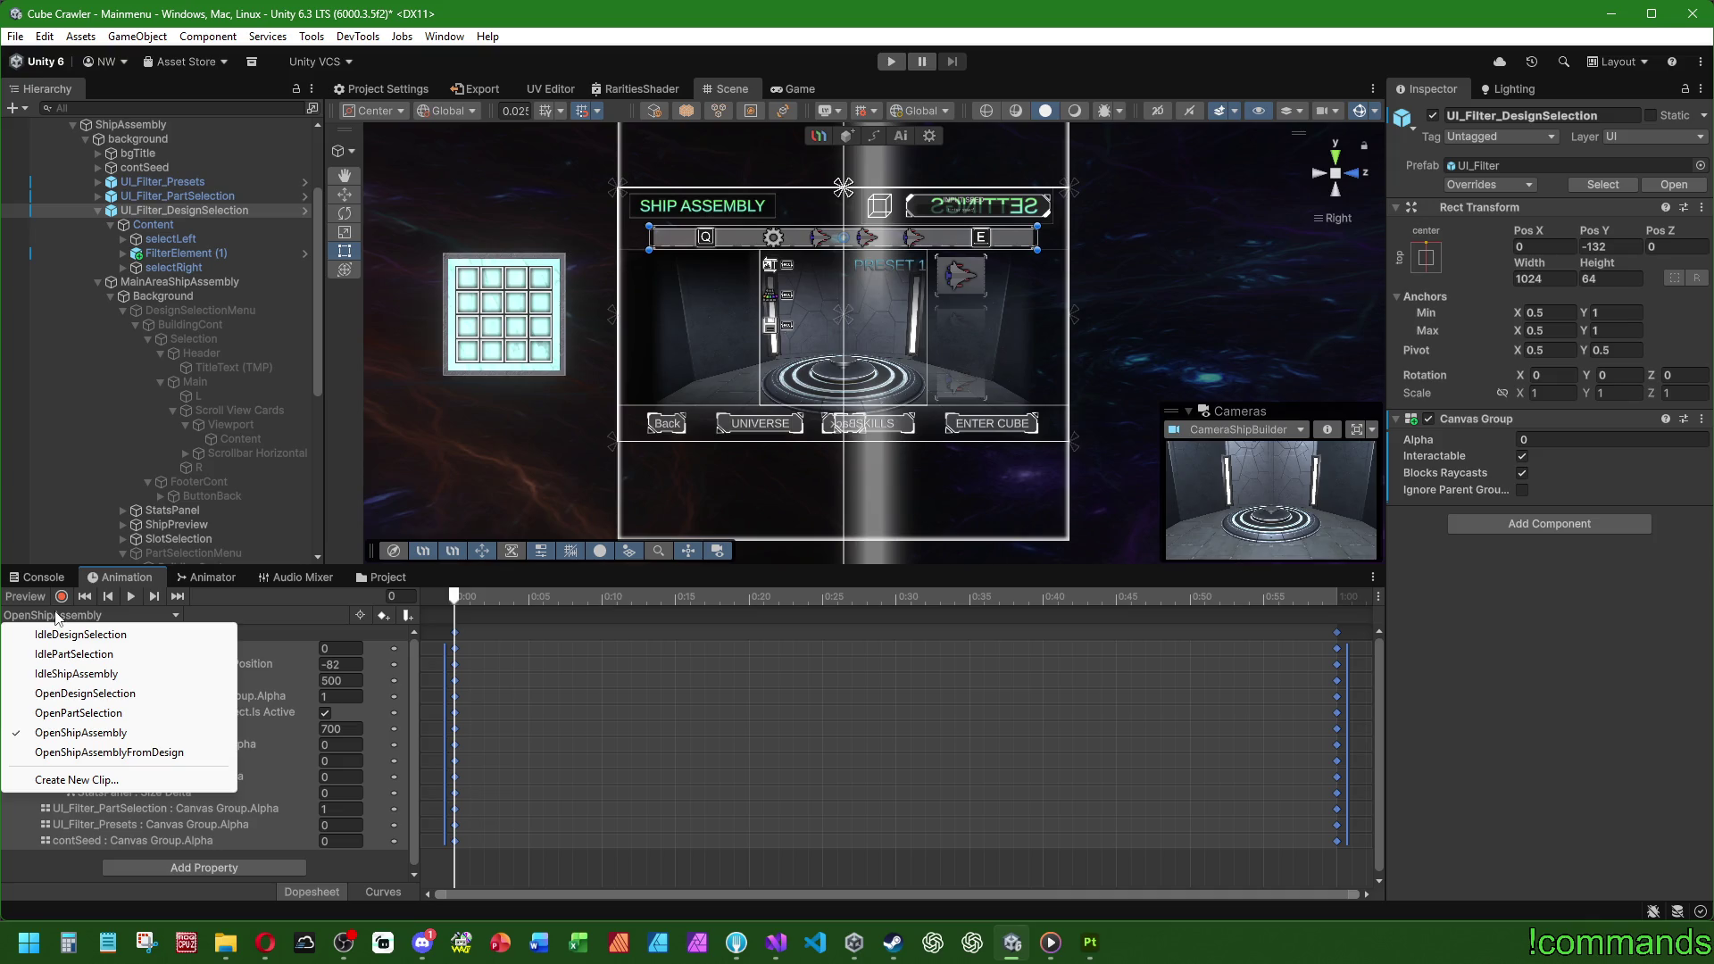
# Step: Record DesignSelectionMenu as active in OpenShipAssemblyFromDesign after selecting OpenDesignSelection's end keyframes
pyautogui.click(71, 693)
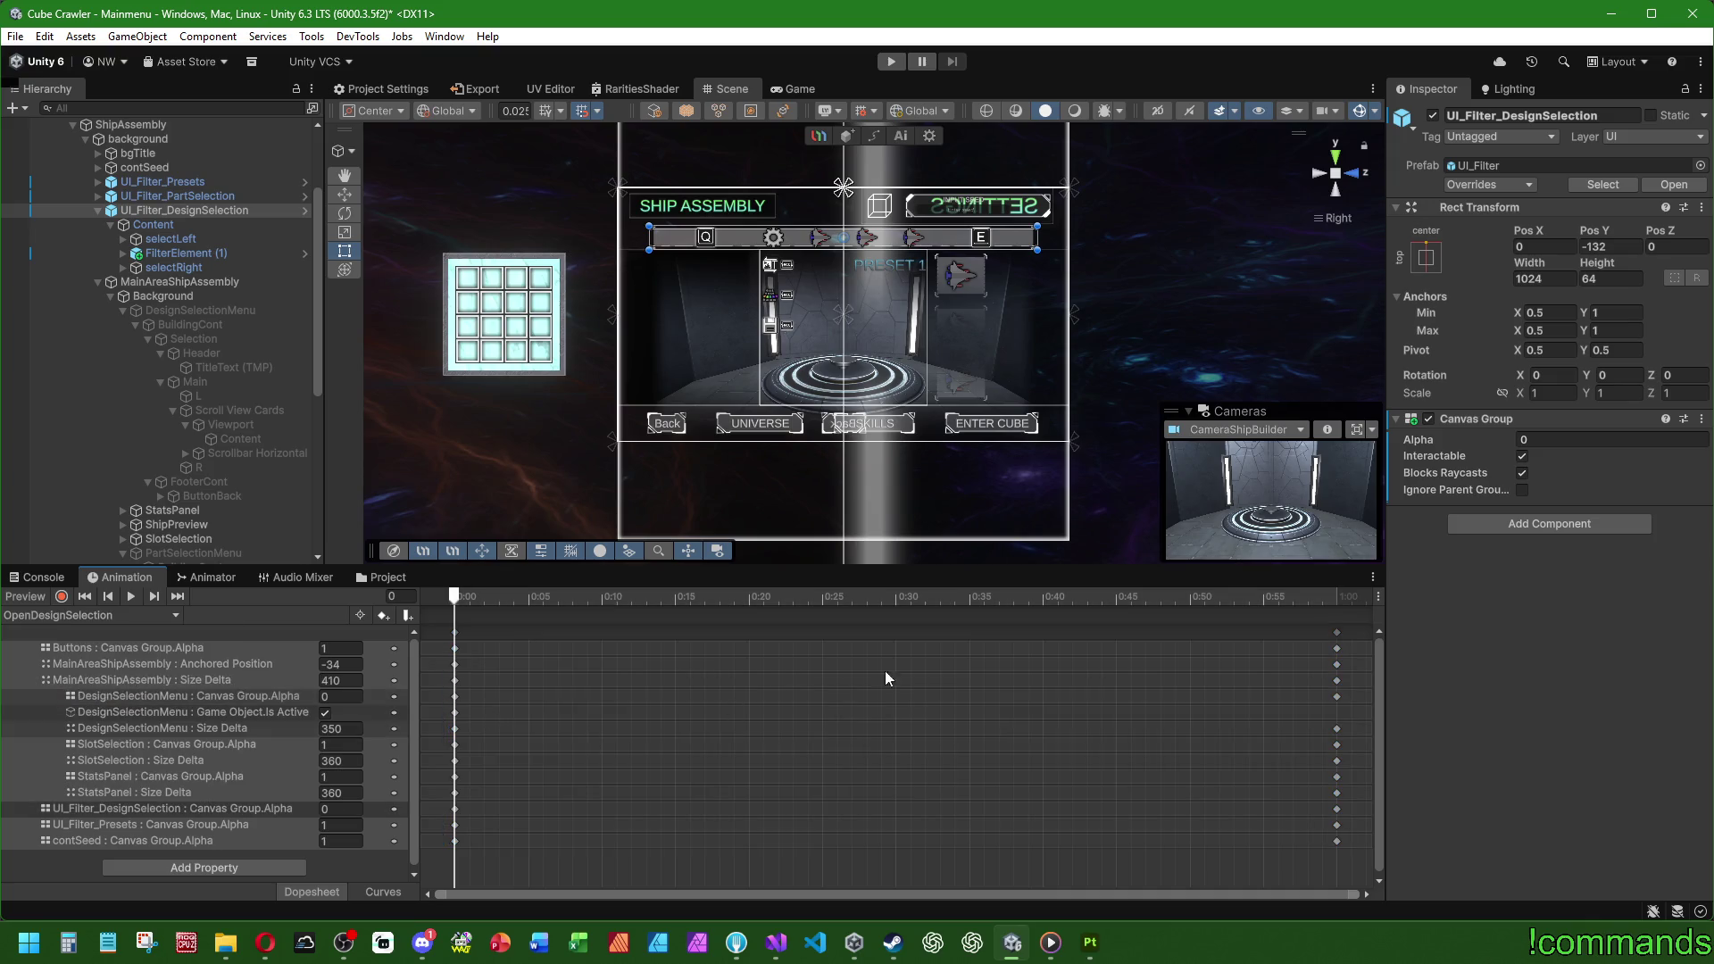
pyautogui.click(1338, 632)
pyautogui.click(66, 614)
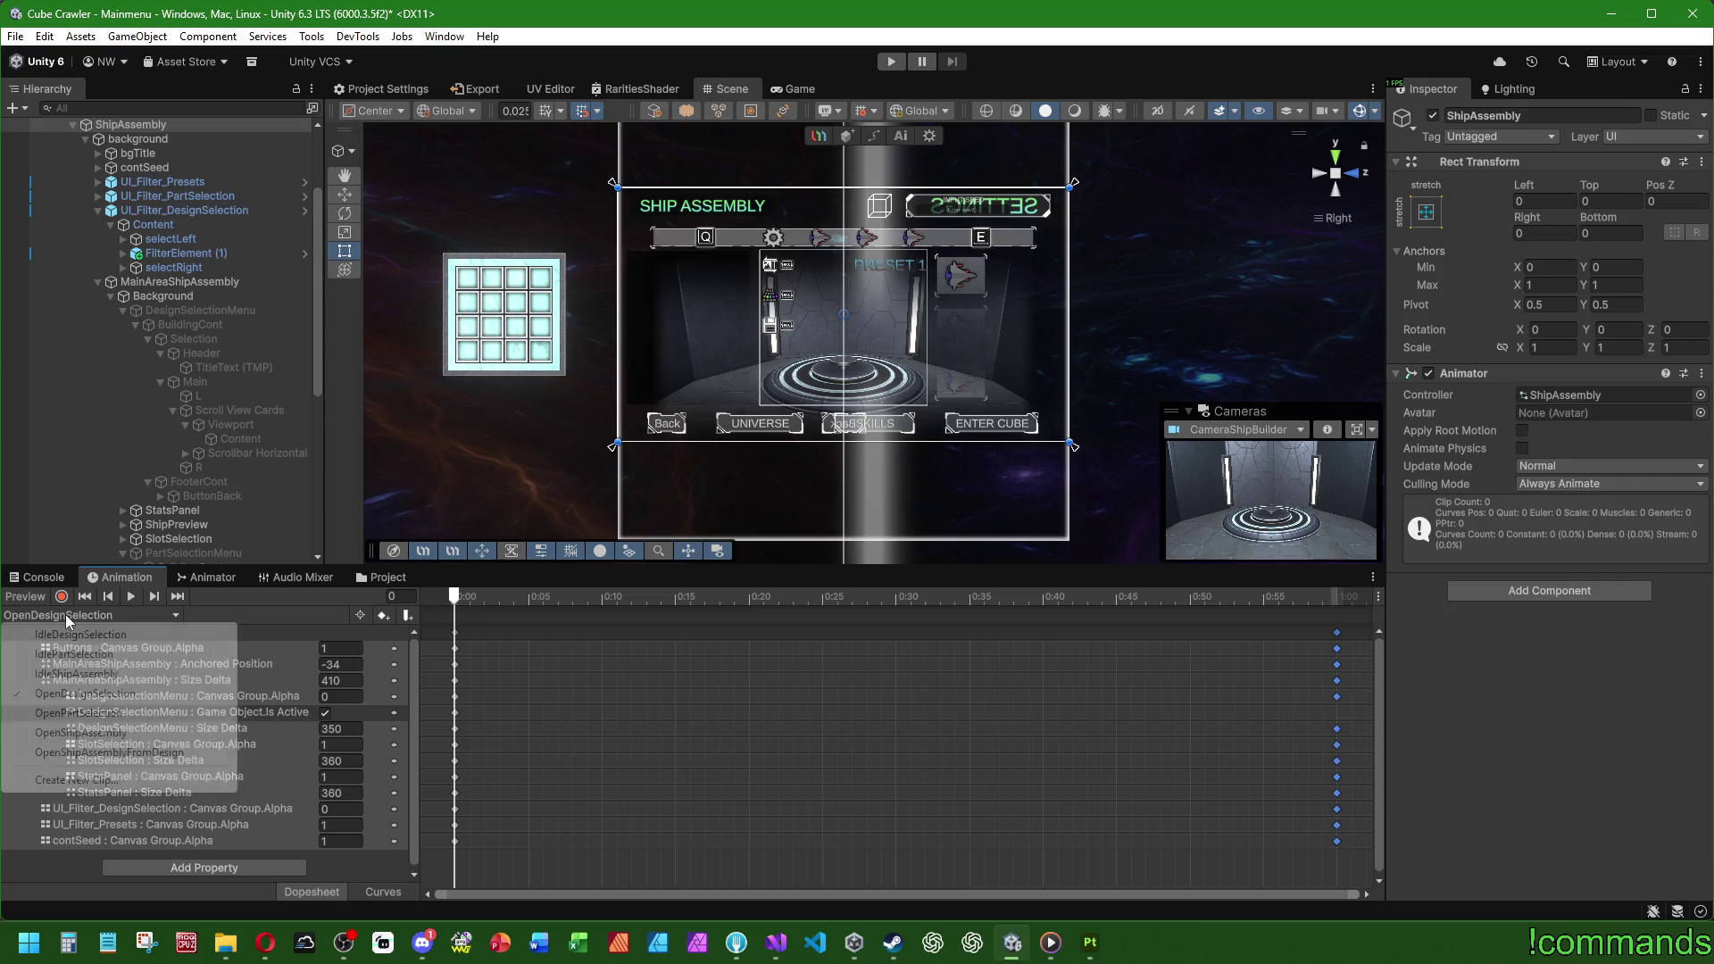
pyautogui.click(94, 753)
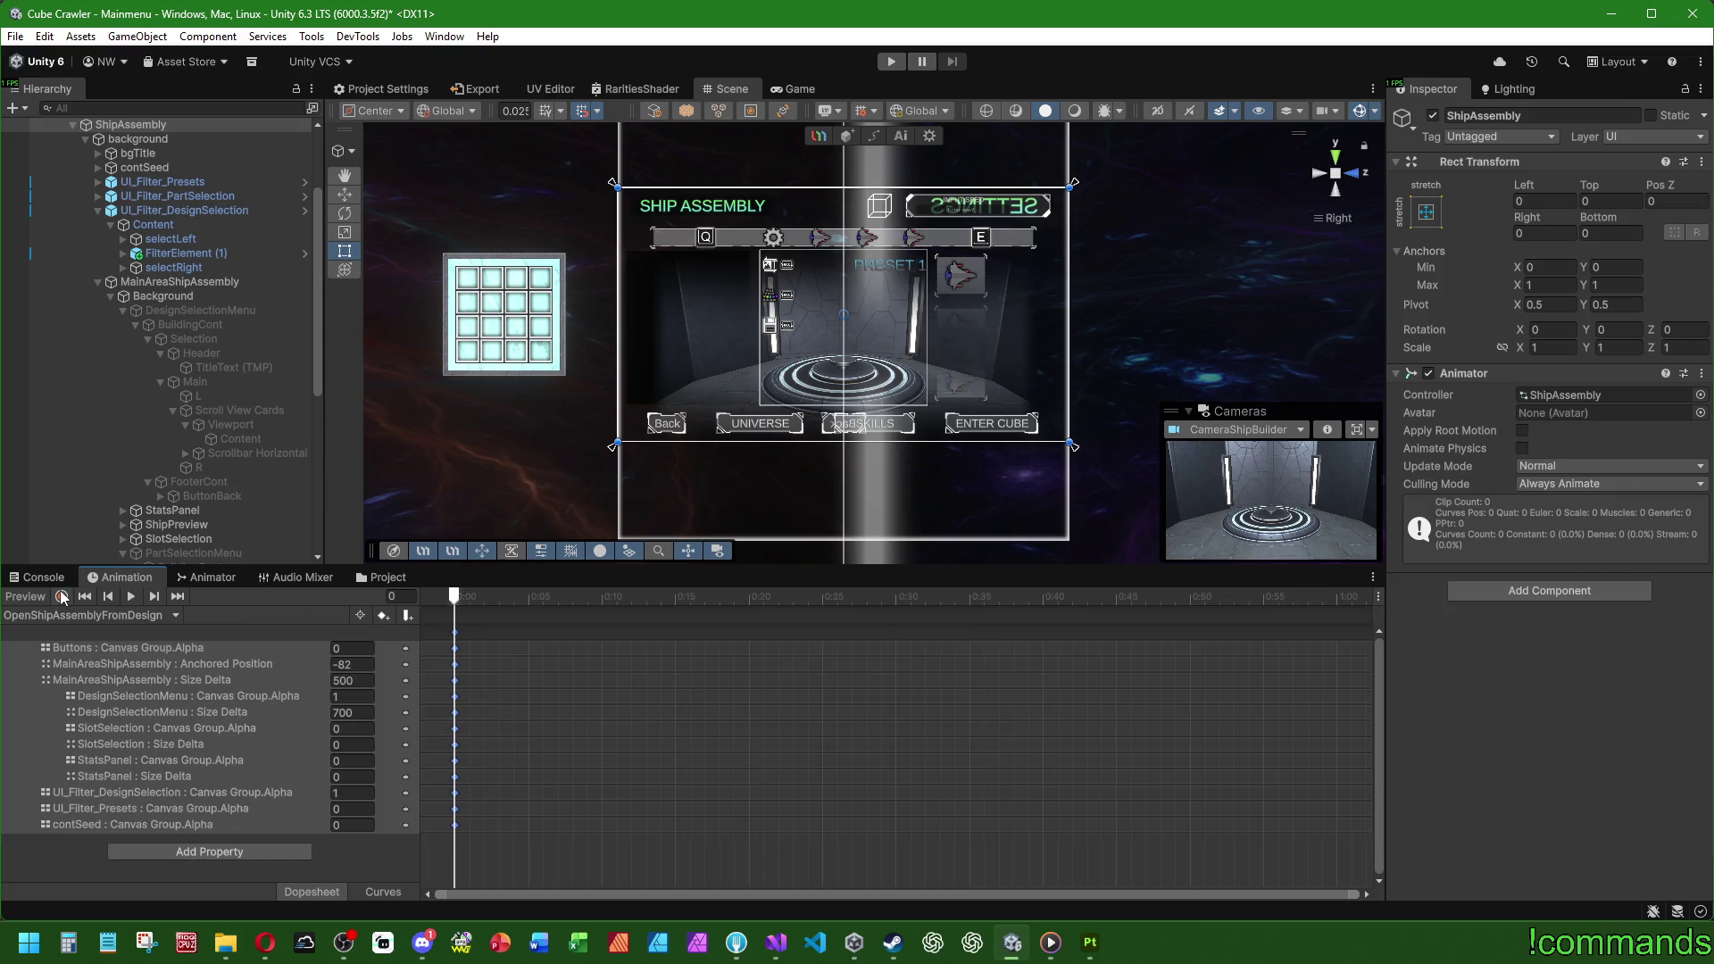
pyautogui.click(76, 597)
pyautogui.click(200, 310)
pyautogui.click(1433, 115)
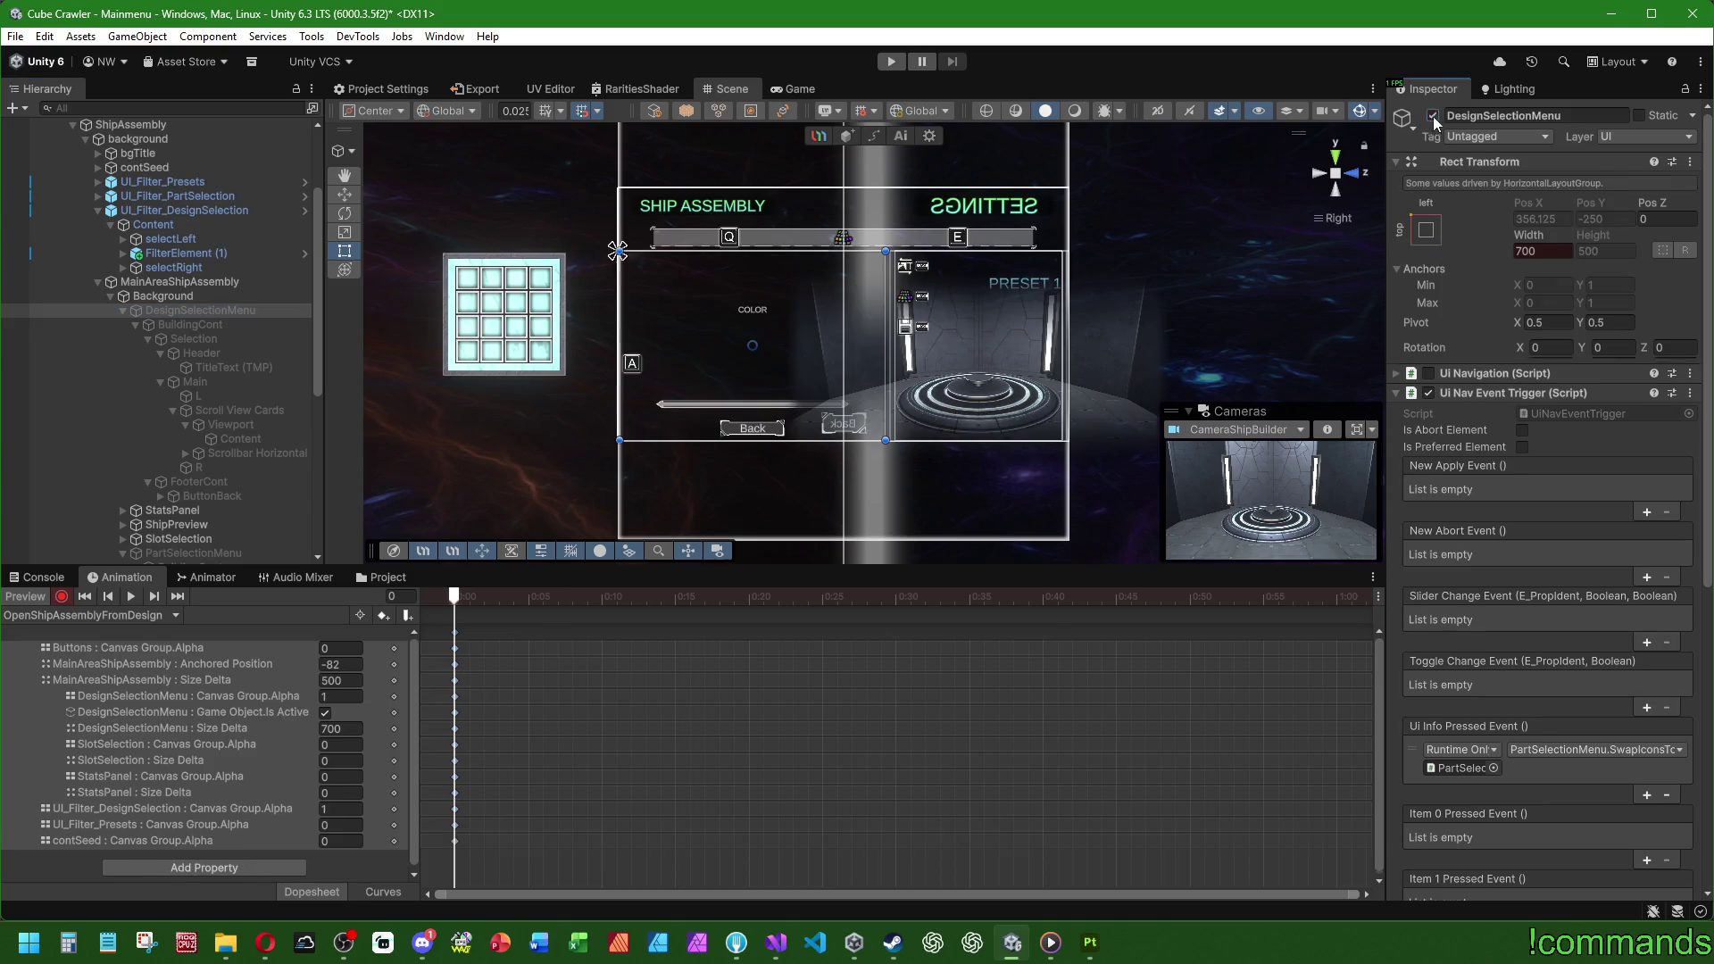
# Step: Select all OpenDesignSelection keyframes and carry them over to OpenShipAssemblyFromDesign
pyautogui.click(89, 615)
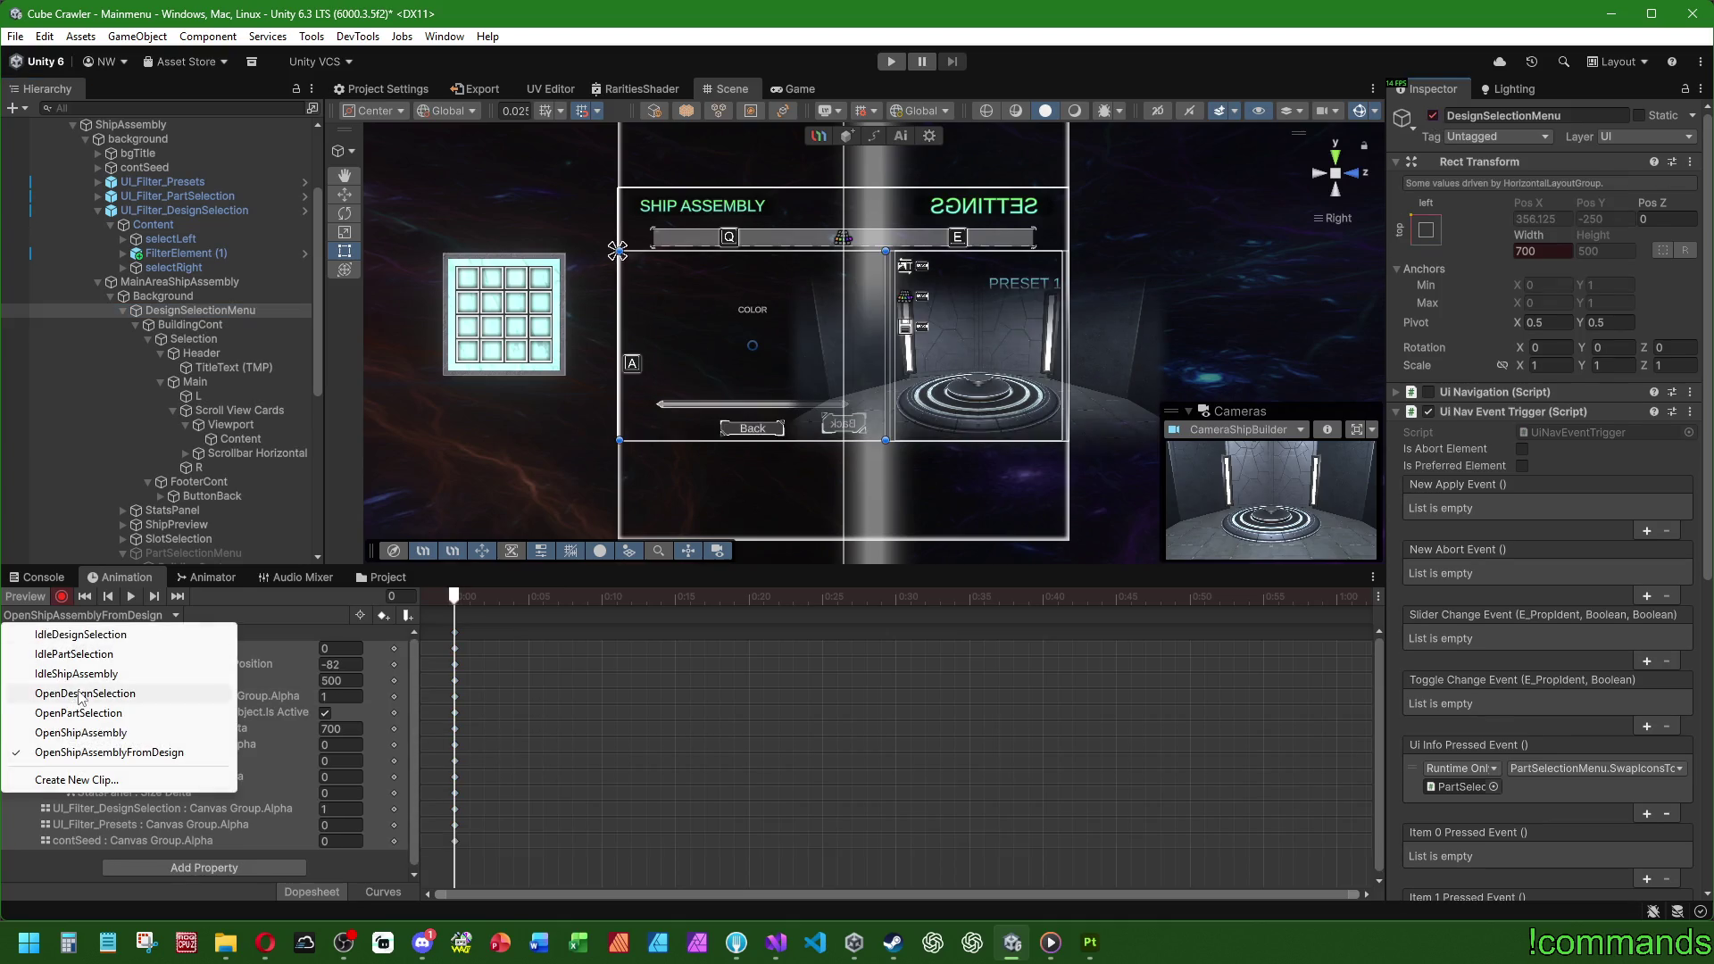
pyautogui.click(78, 694)
pyautogui.moveTo(467, 630); pyautogui.dragTo(352, 639)
pyautogui.click(64, 613)
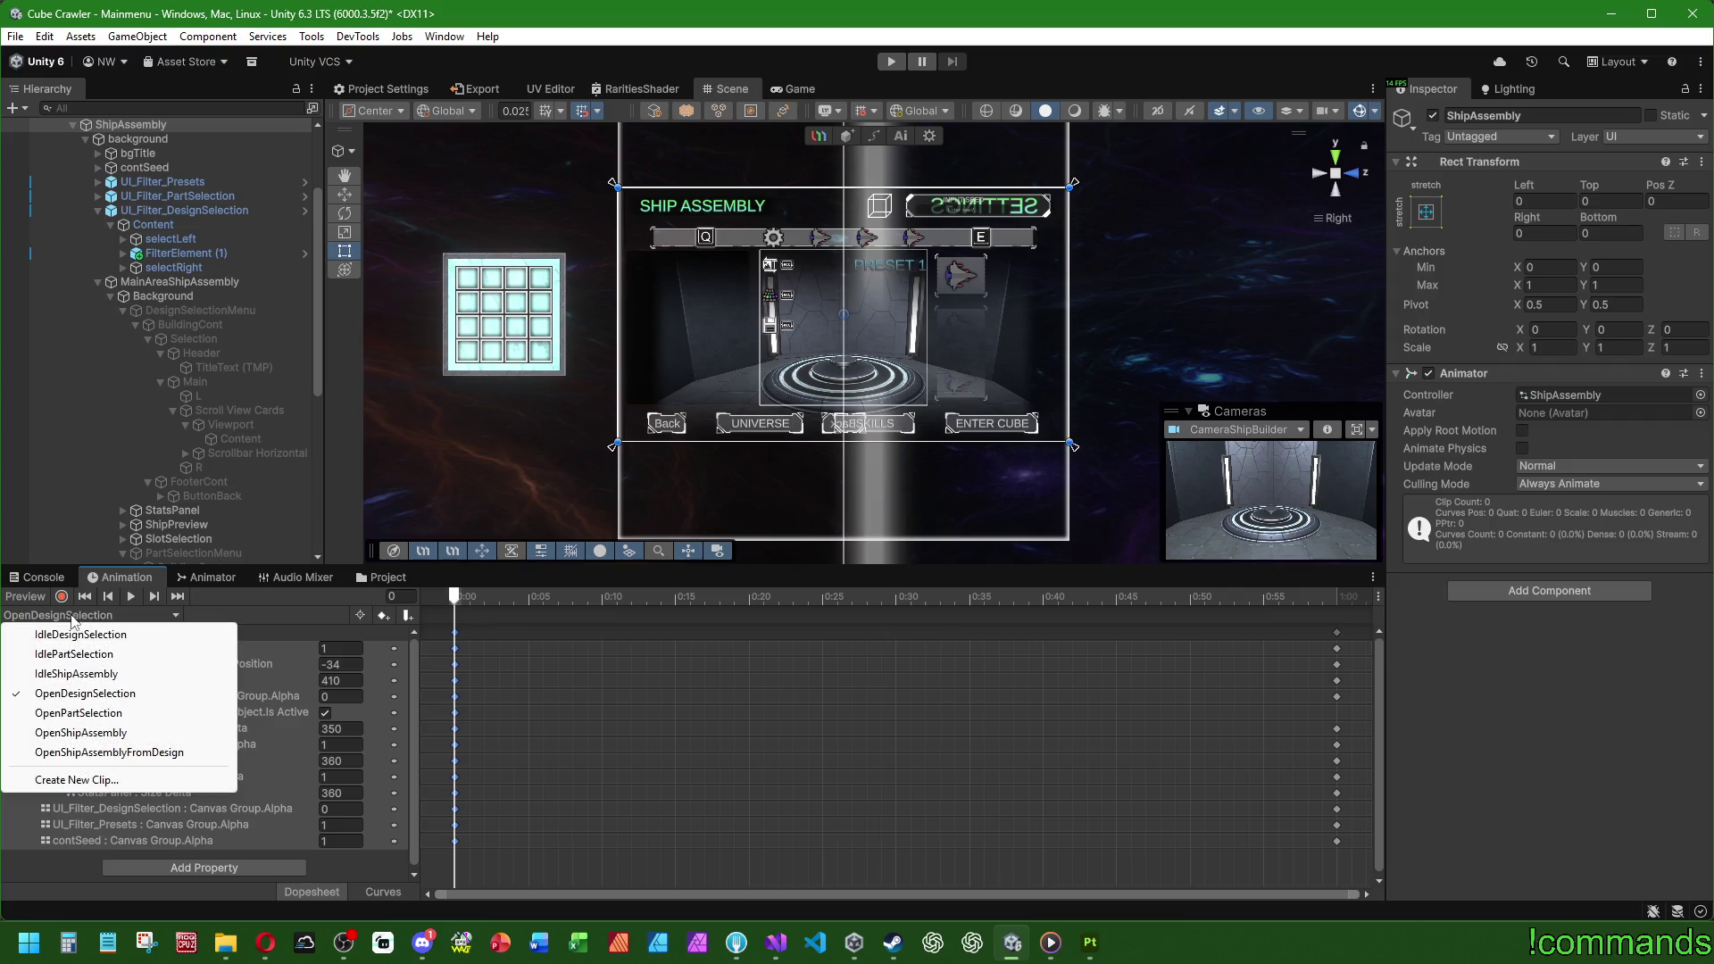
pyautogui.click(107, 752)
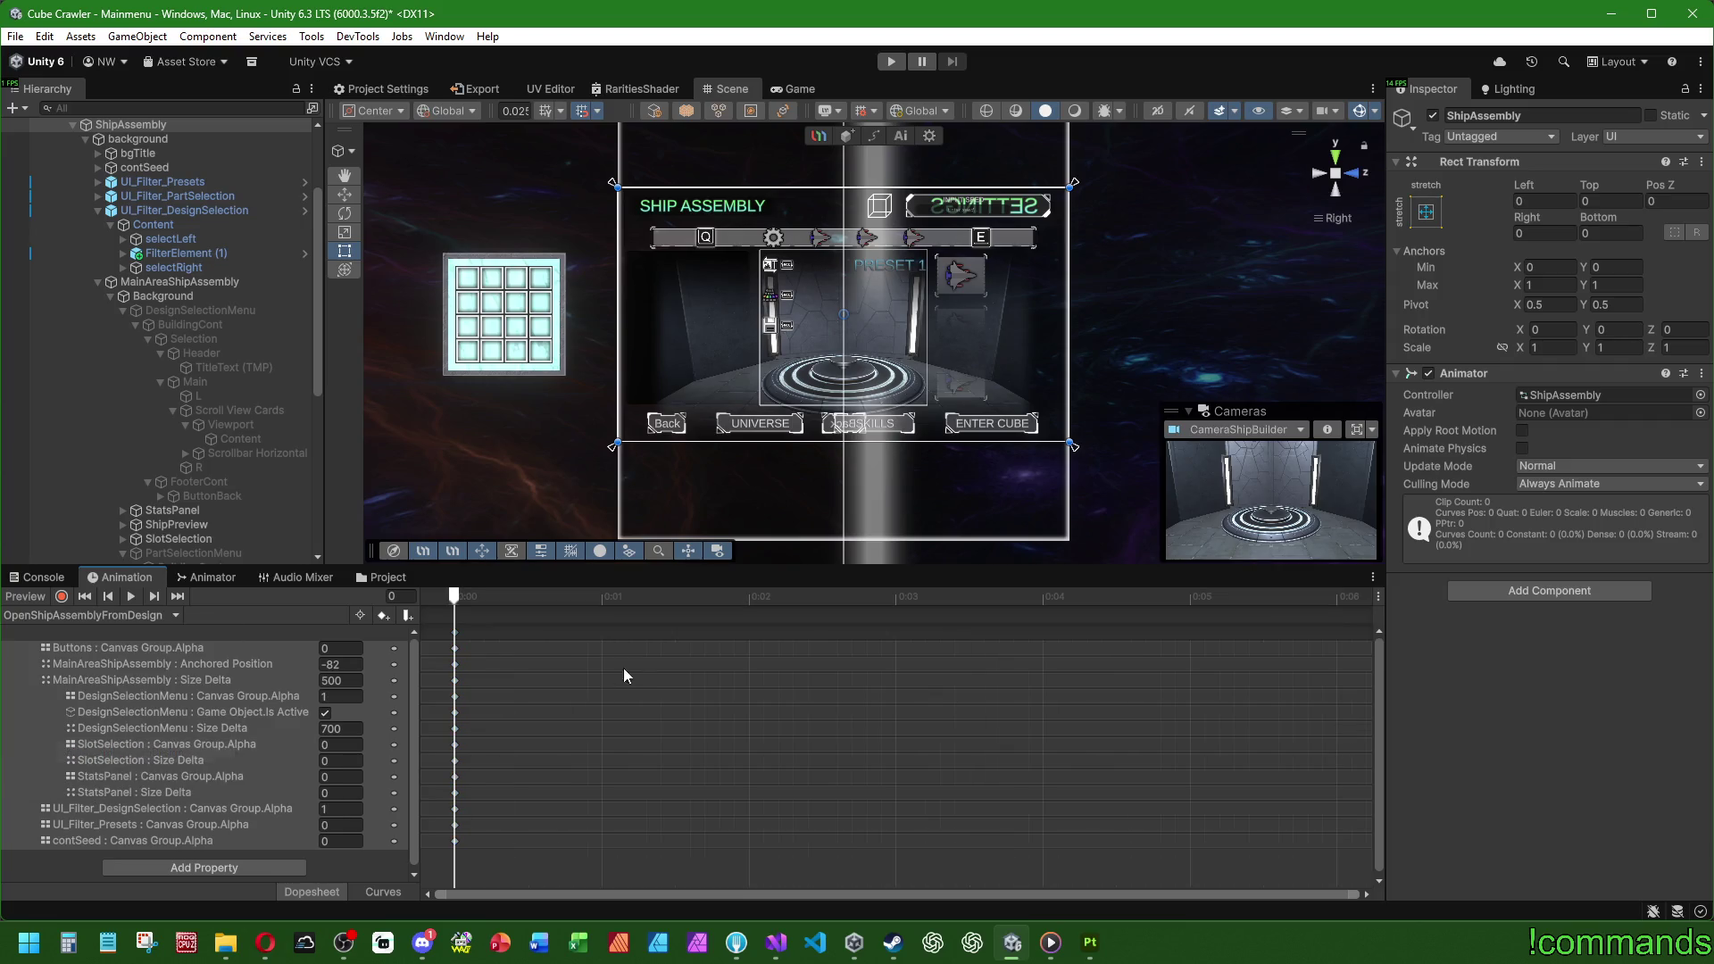
# Step: Compare against OpenShipAssembly, then zoom out OpenShipAssemblyFromDesign's timeline to show the whole second
pyautogui.click(79, 615)
pyautogui.click(90, 734)
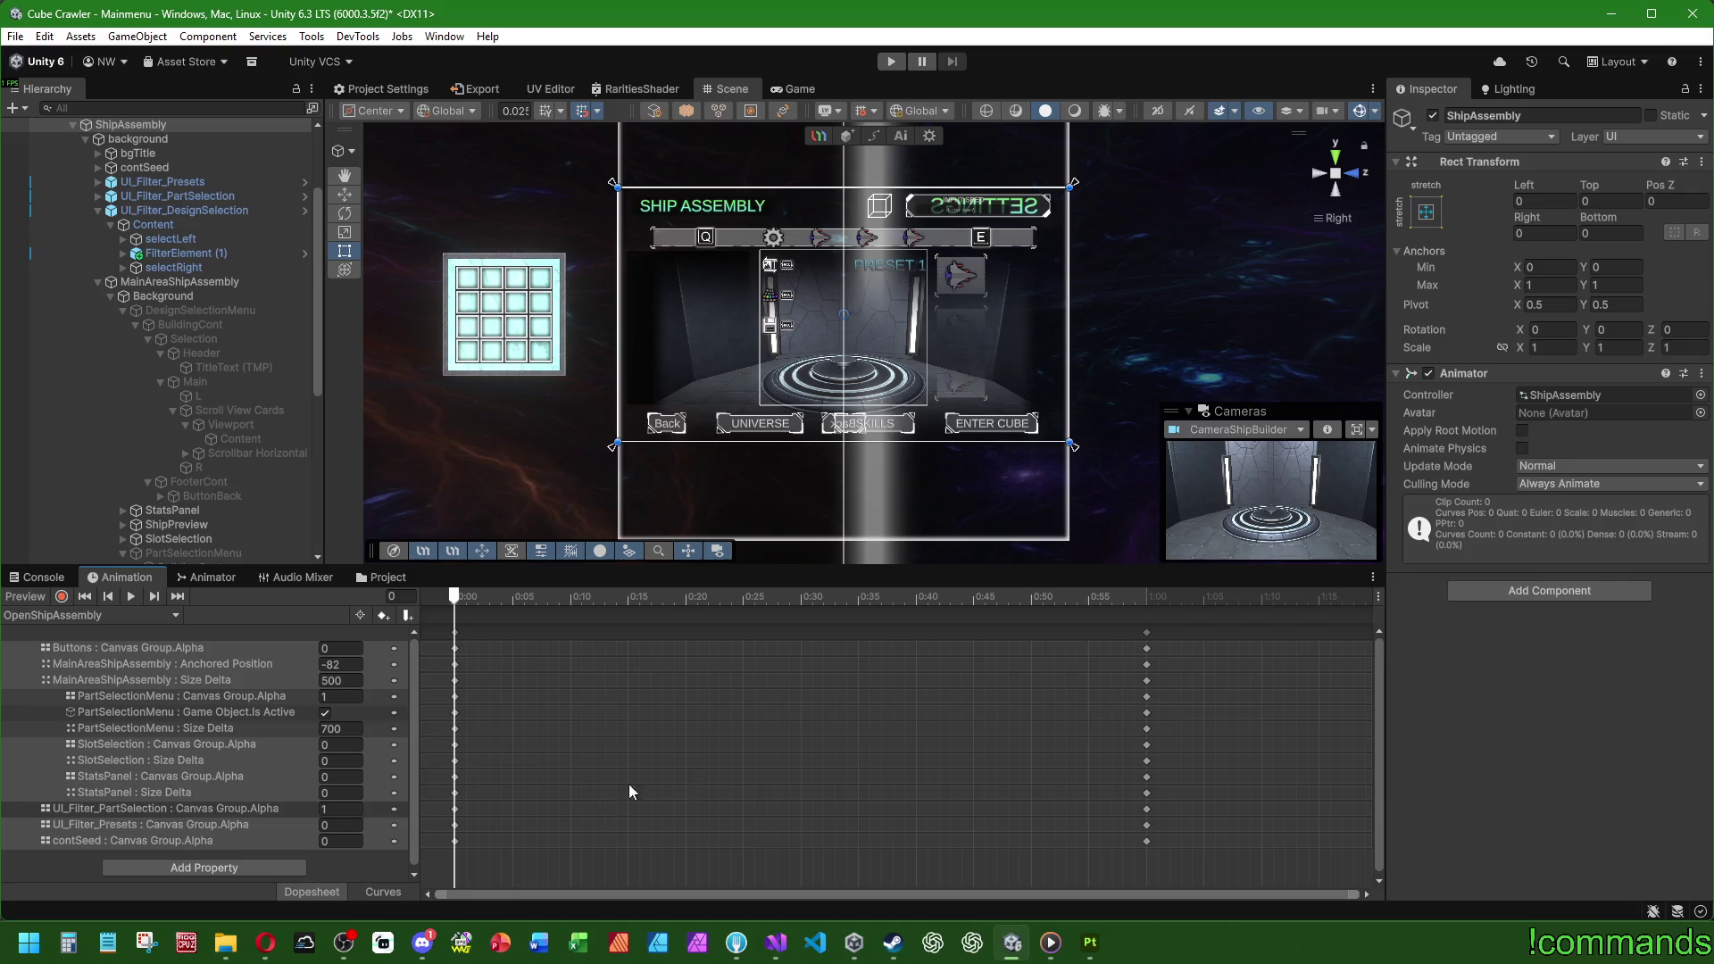
pyautogui.click(53, 615)
pyautogui.click(98, 753)
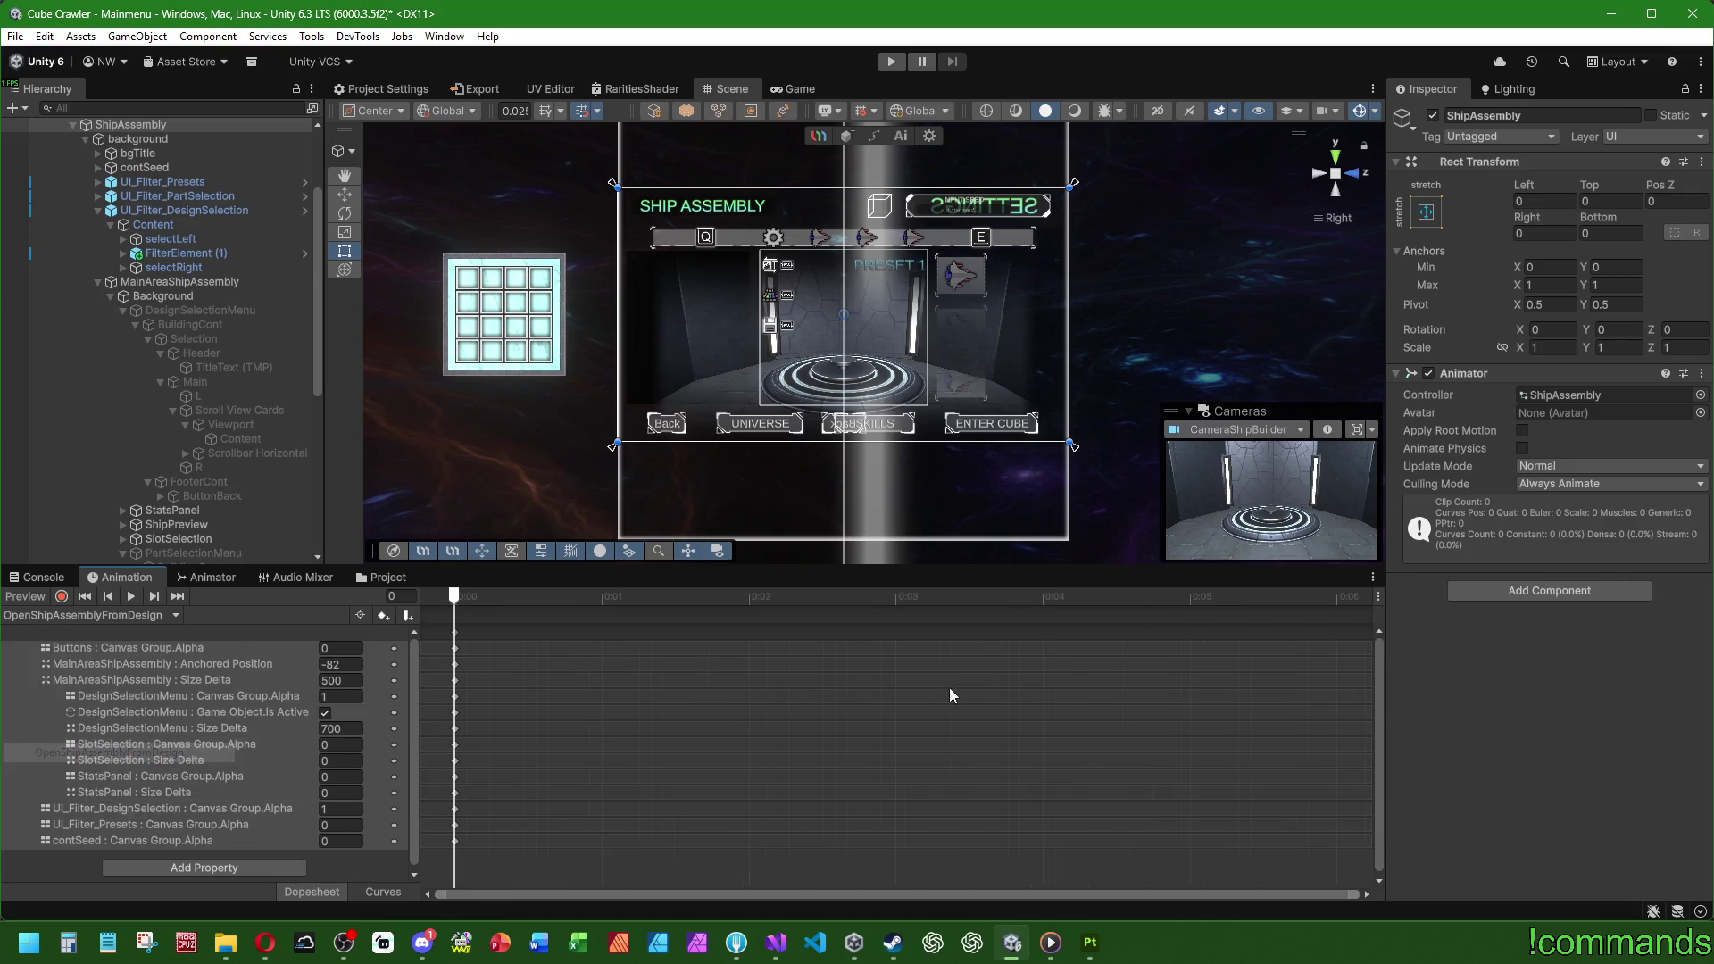
pyautogui.scroll(-10, 923, 732)
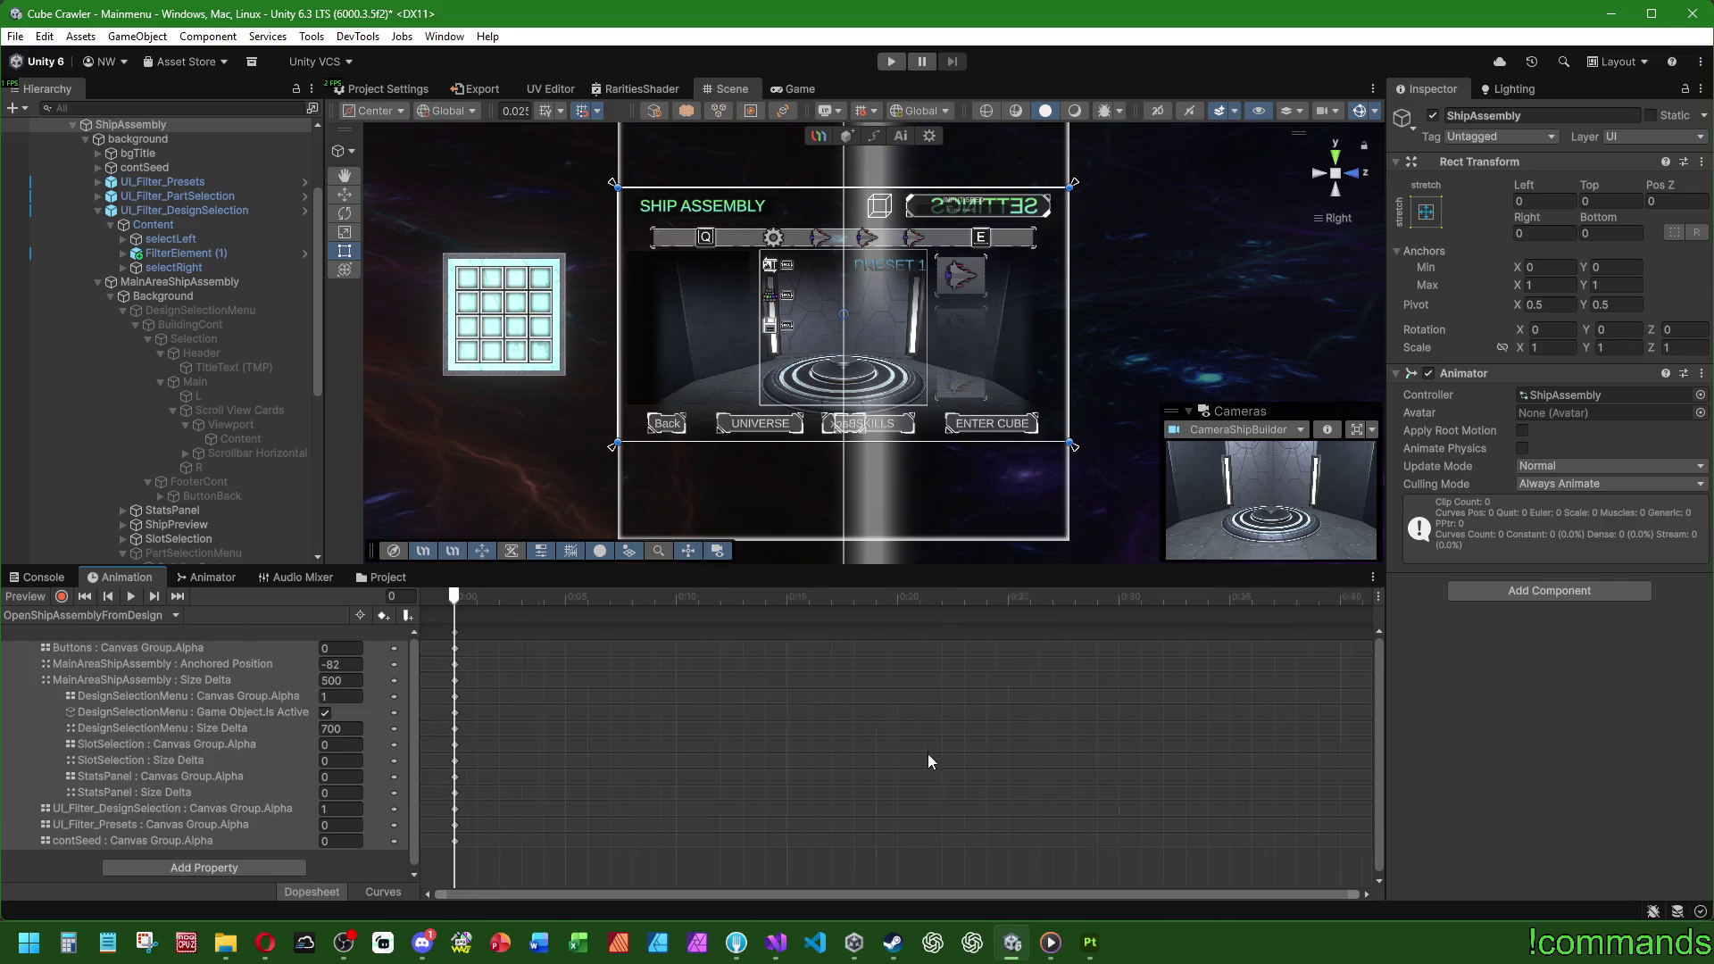
# Step: Scrub OpenShipAssemblyFromDesign from start to frame 60 with DesignSelectionMenu selected
pyautogui.moveTo(1150, 598); pyautogui.dragTo(1112, 602)
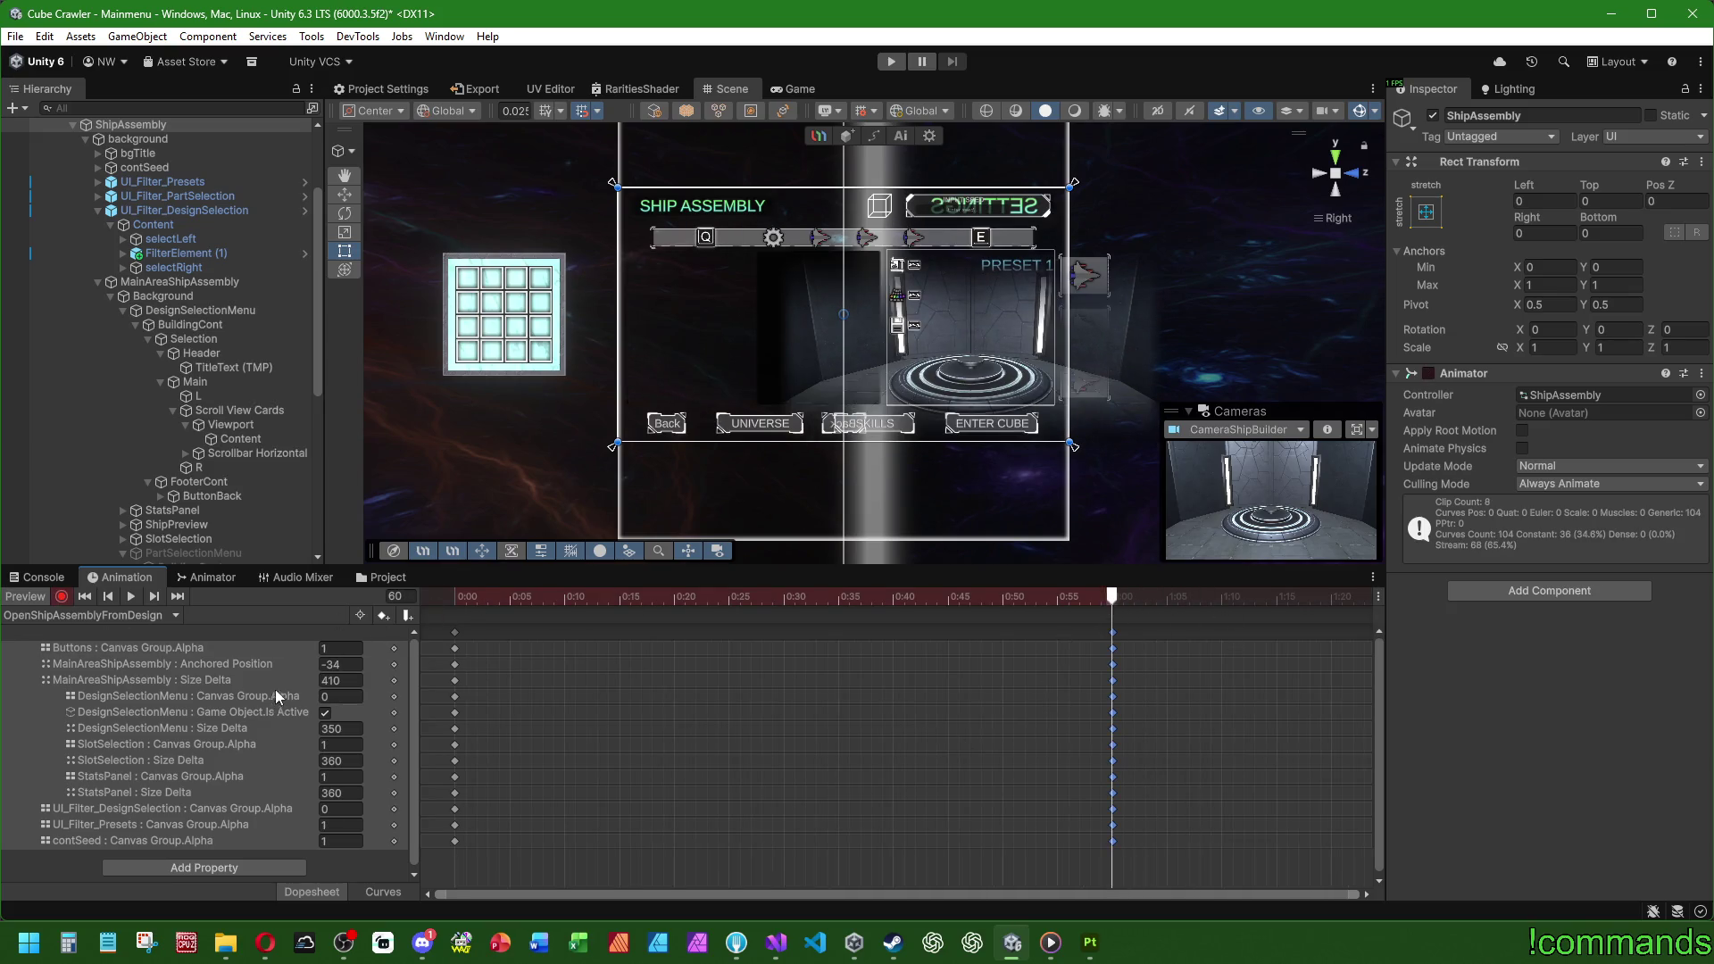
pyautogui.click(62, 597)
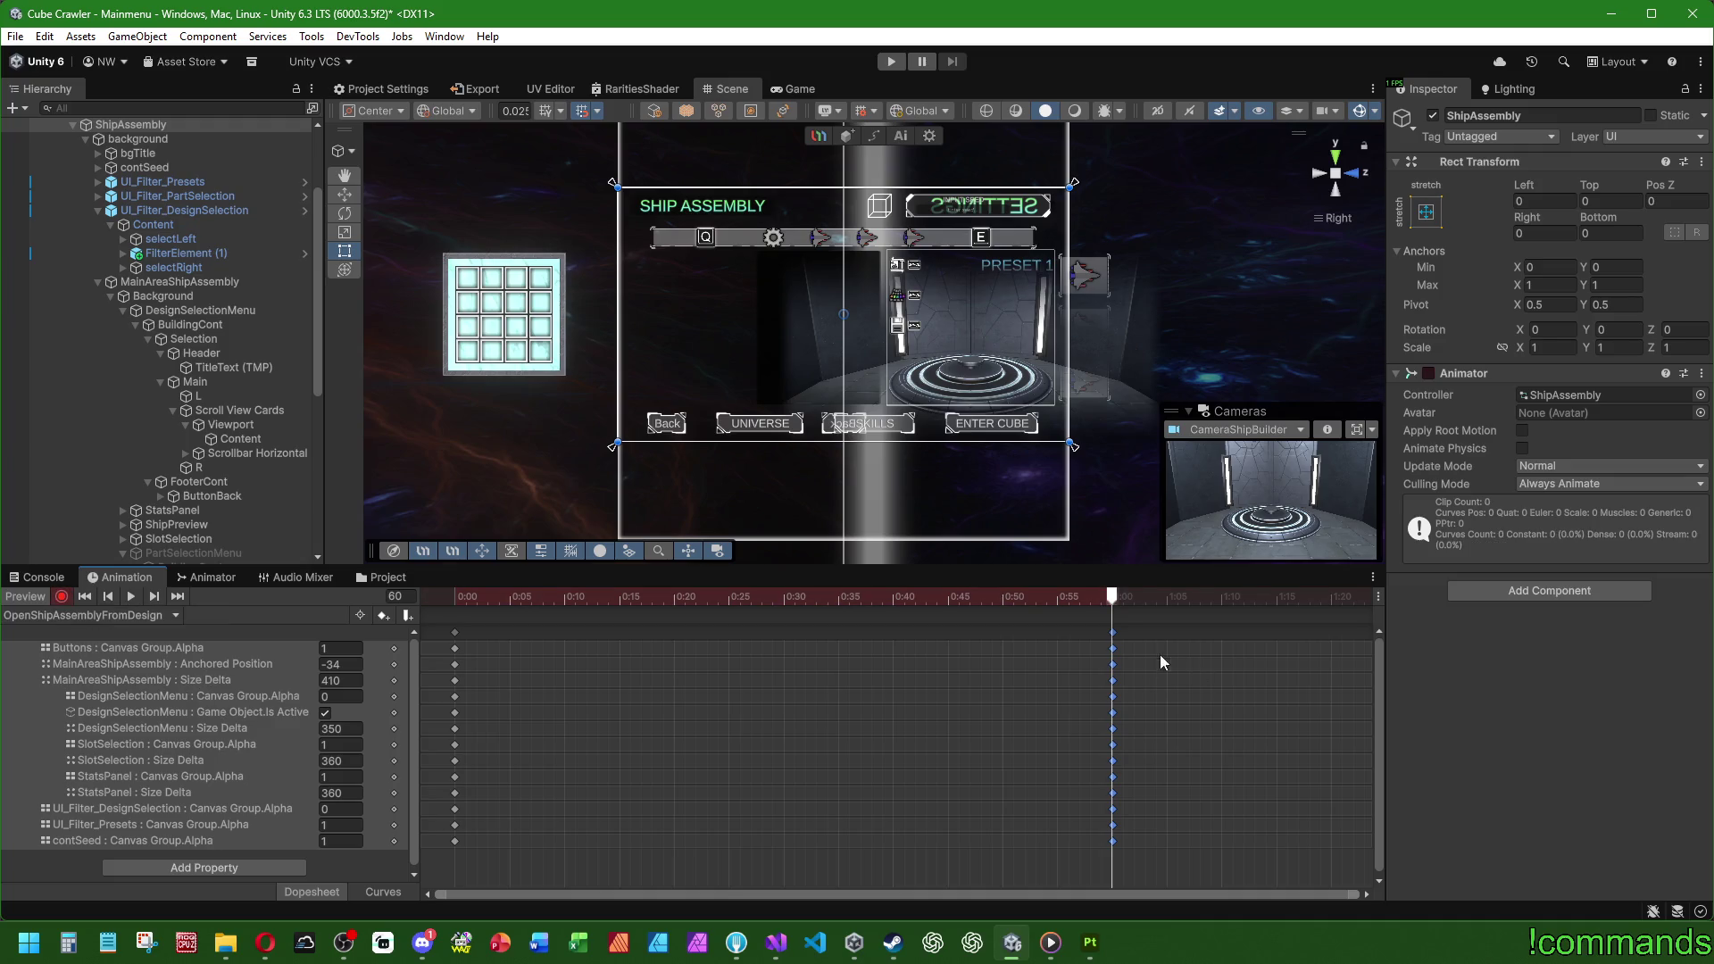
pyautogui.click(200, 310)
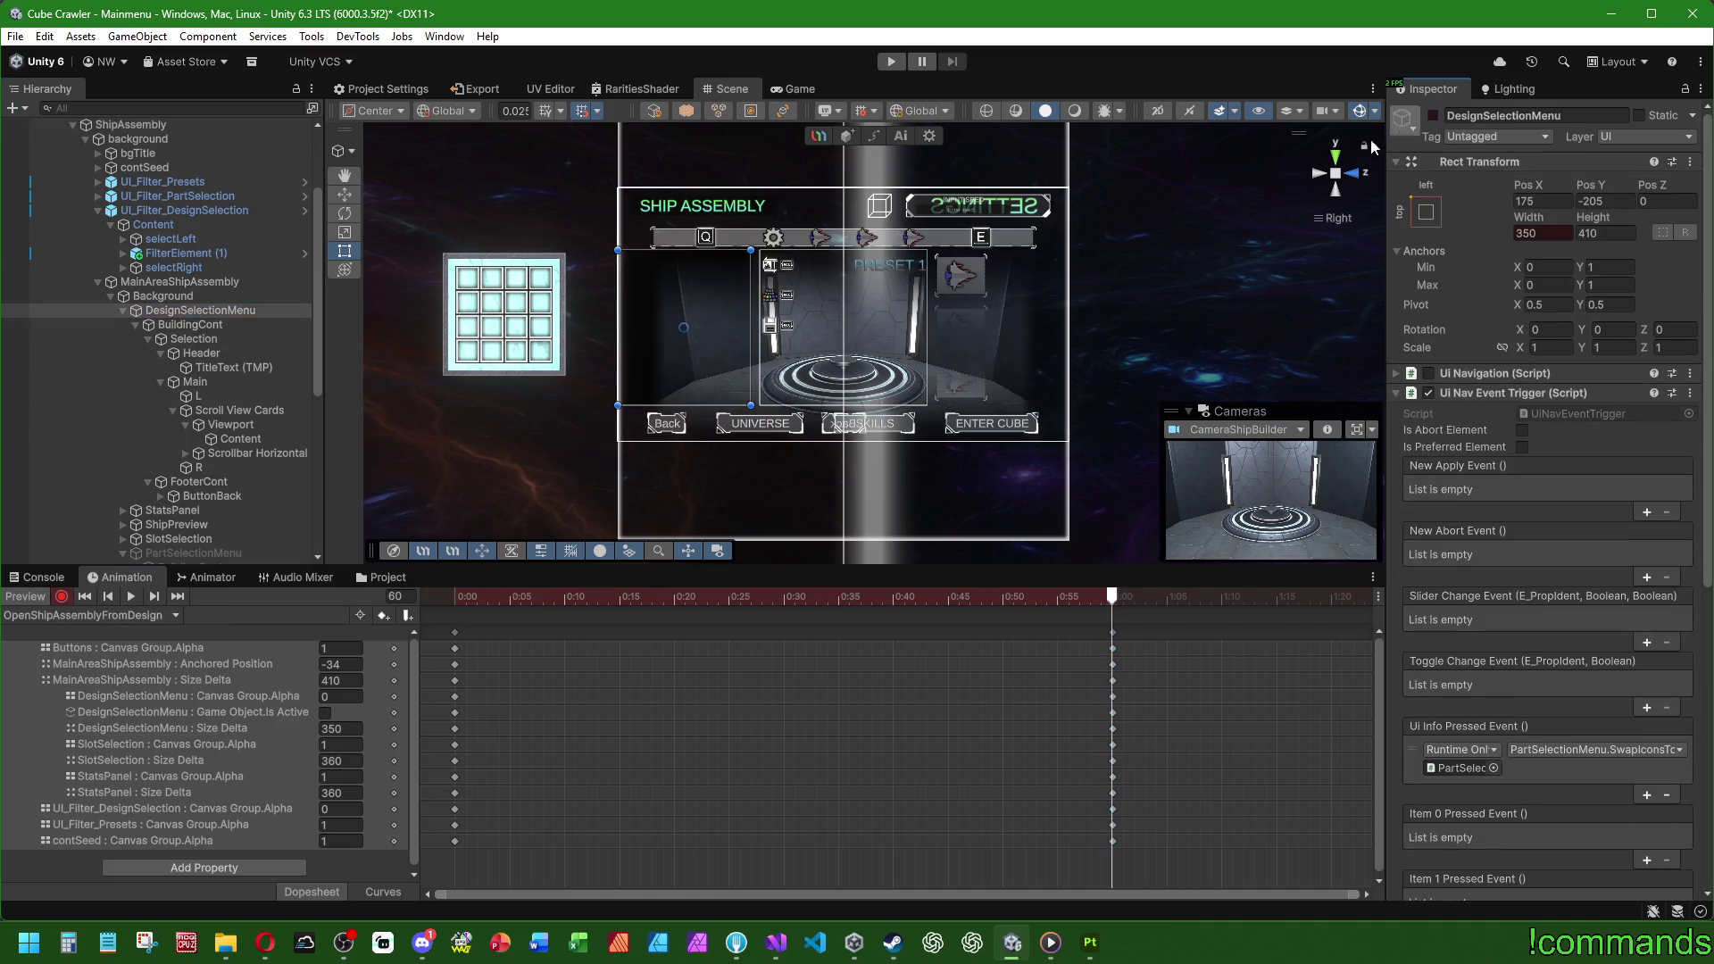
pyautogui.moveTo(454, 597)
pyautogui.mouseDown()
pyautogui.moveTo(1128, 600)
pyautogui.moveTo(764, 582)
pyautogui.moveTo(455, 596)
pyautogui.moveTo(1112, 597)
pyautogui.mouseUp()
pyautogui.click(455, 597)
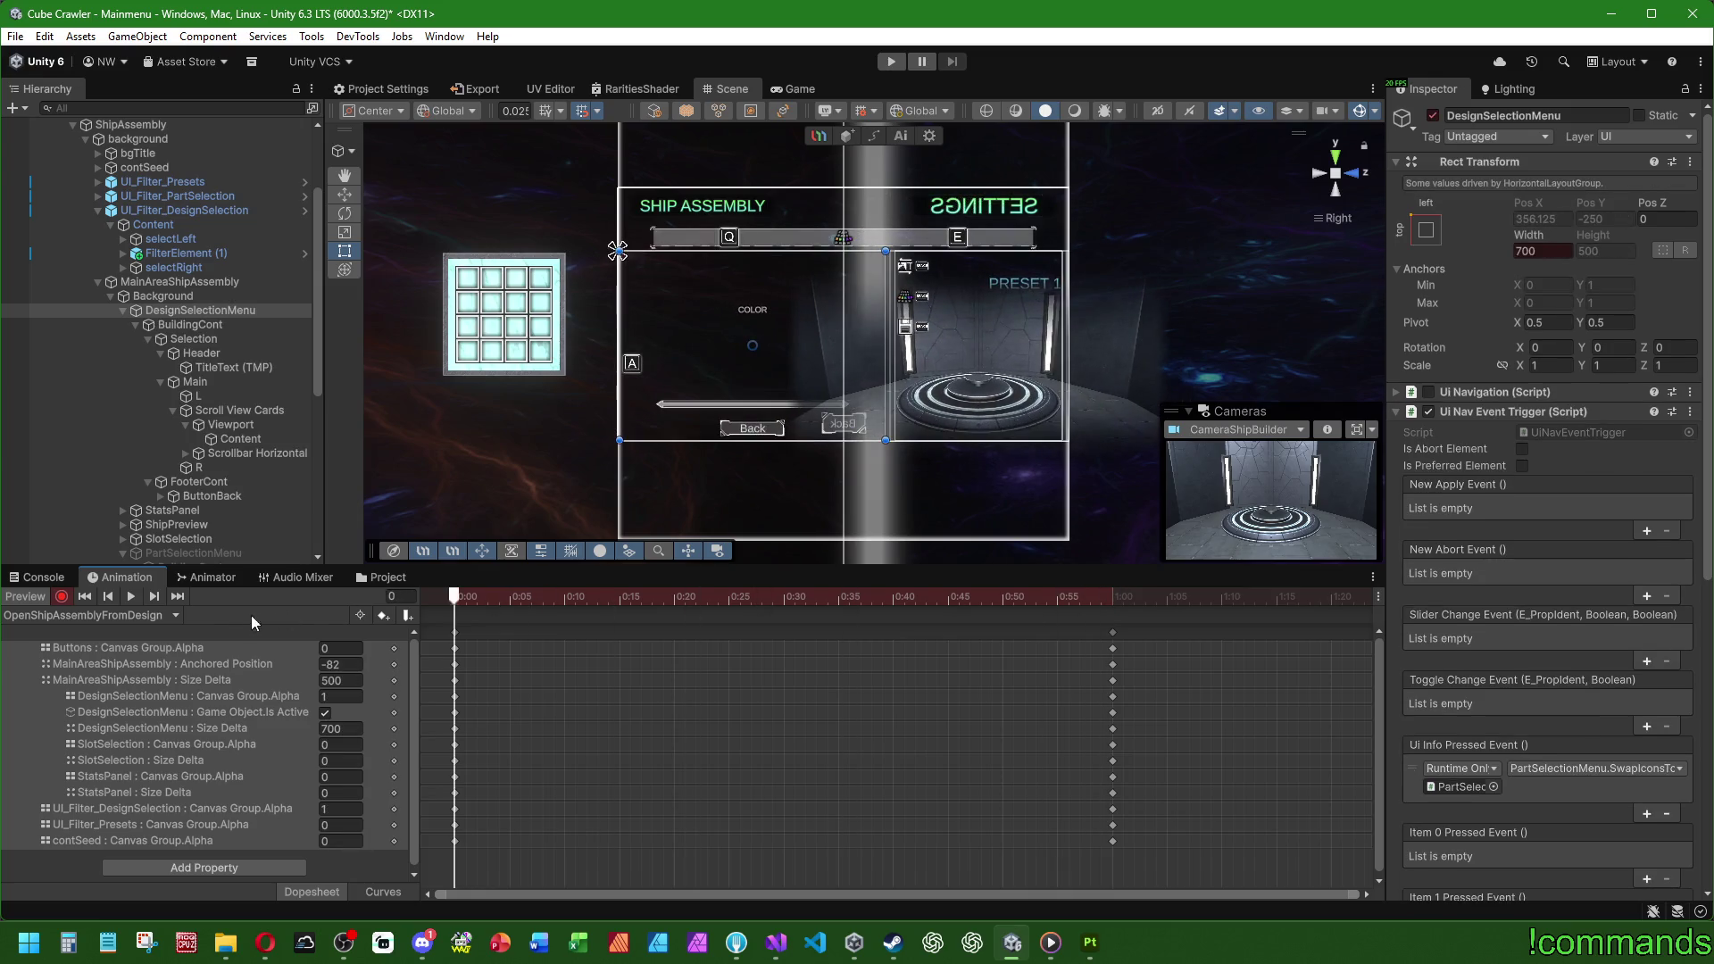
# Step: Switch to the OpenShipAssembly clip and scrub it up to frame 60
pyautogui.click(104, 615)
pyautogui.click(80, 732)
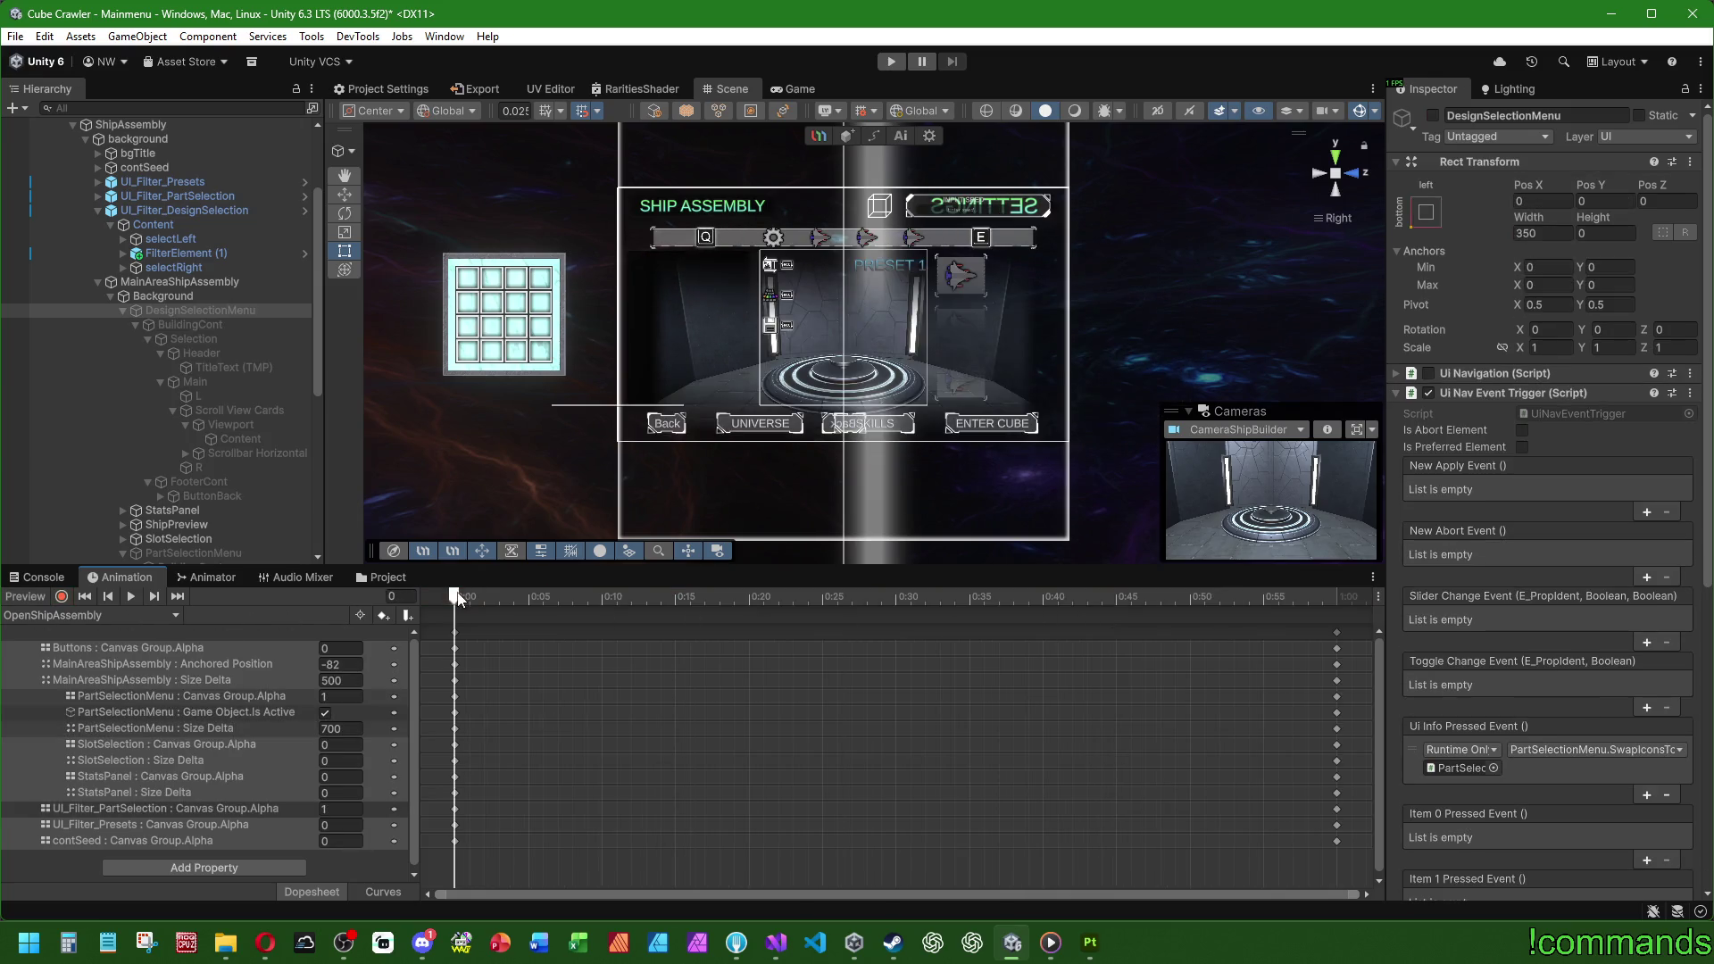
pyautogui.click(600, 596)
pyautogui.moveTo(627, 597)
pyautogui.mouseDown()
pyautogui.moveTo(1337, 614)
pyautogui.moveTo(291, 592)
pyautogui.mouseUp()
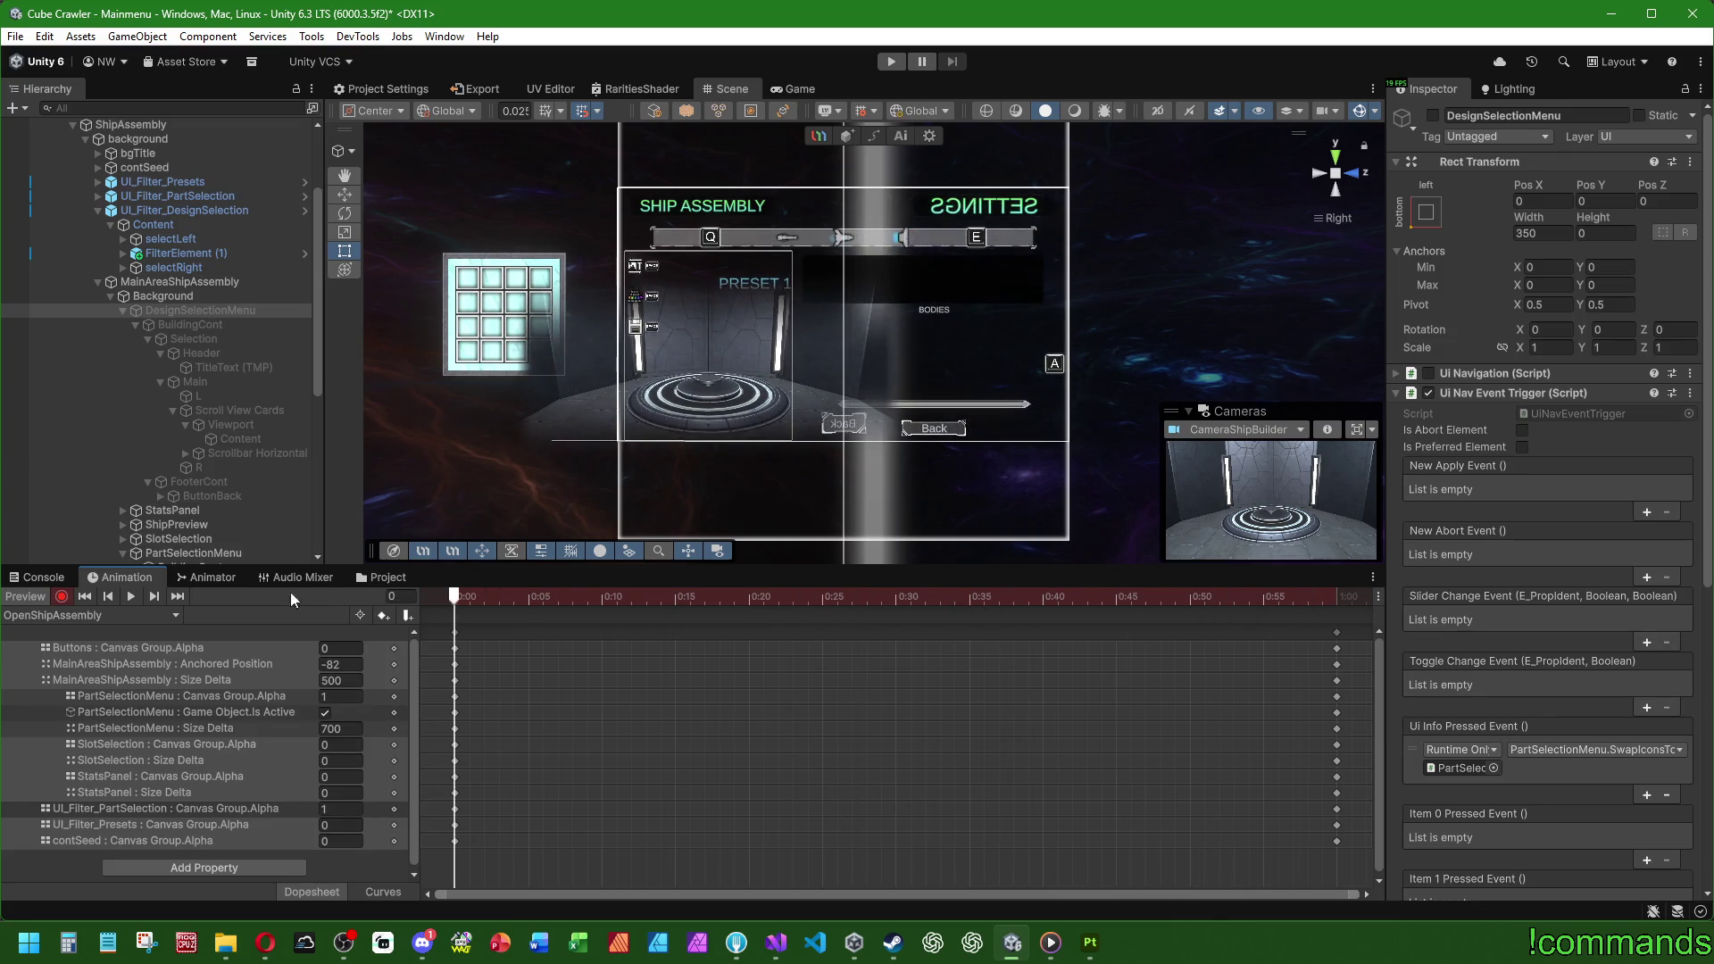
# Step: Preview OpenDesignSelection at frame 6, then OpenPartSelection up to frame 38
pyautogui.click(63, 615)
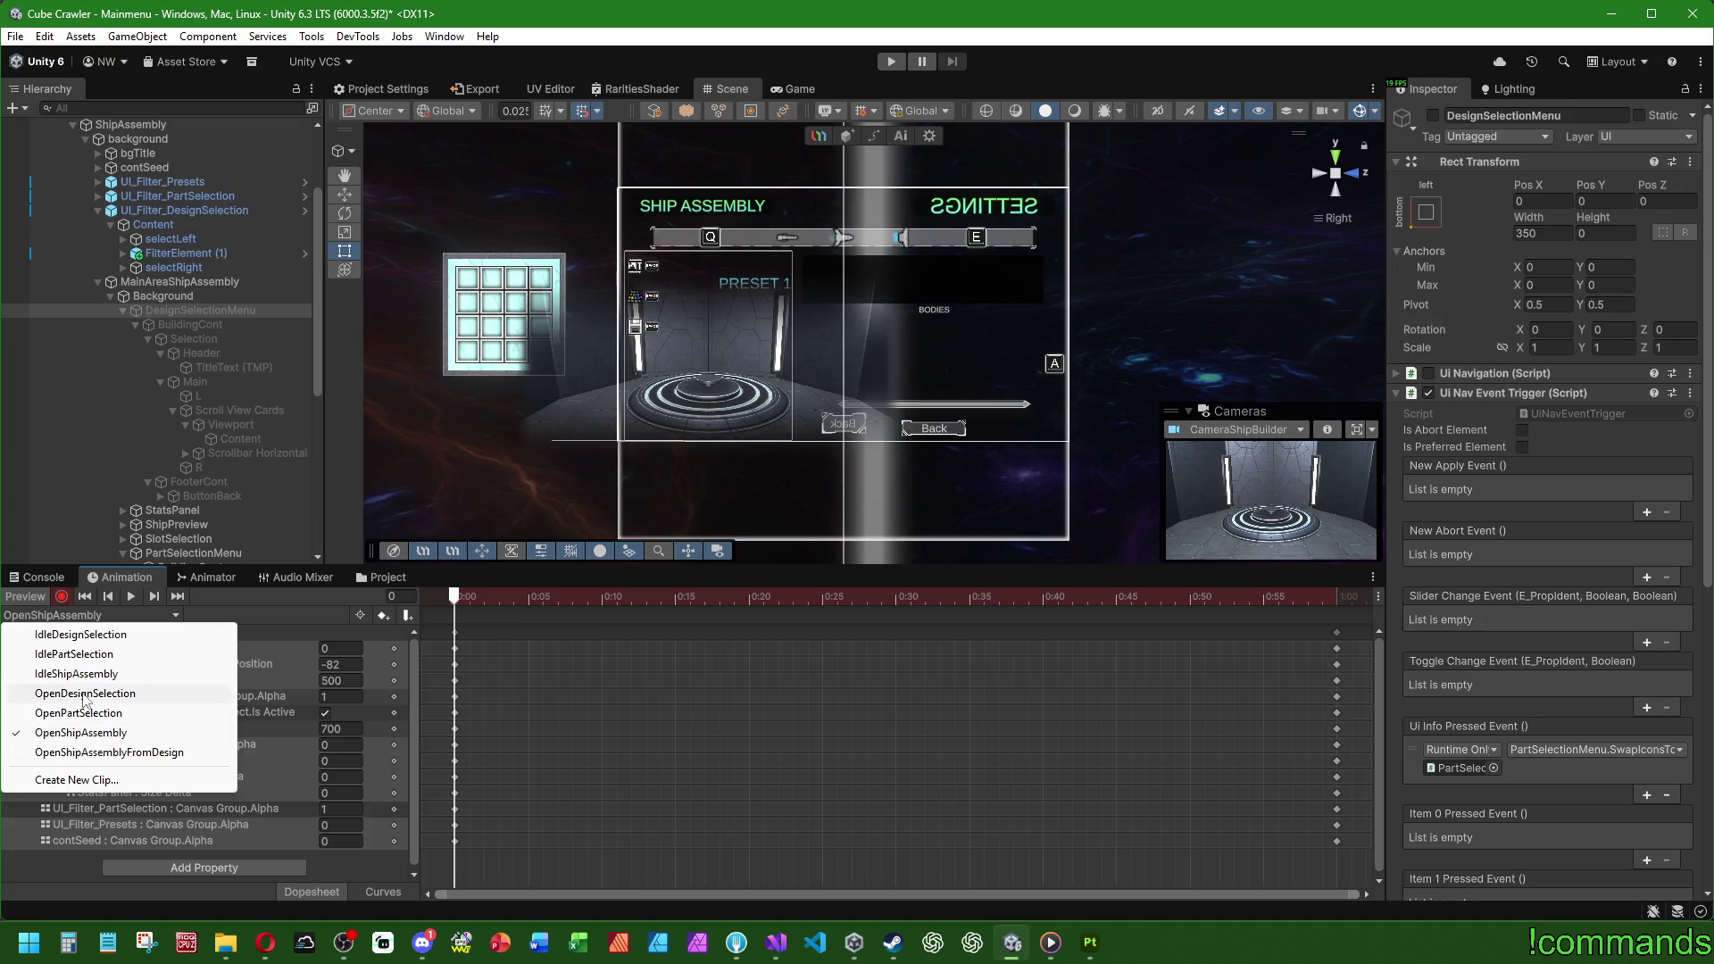
pyautogui.click(83, 694)
pyautogui.moveTo(454, 597)
pyautogui.mouseDown()
pyautogui.moveTo(542, 596)
pyautogui.moveTo(274, 596)
pyautogui.mouseUp()
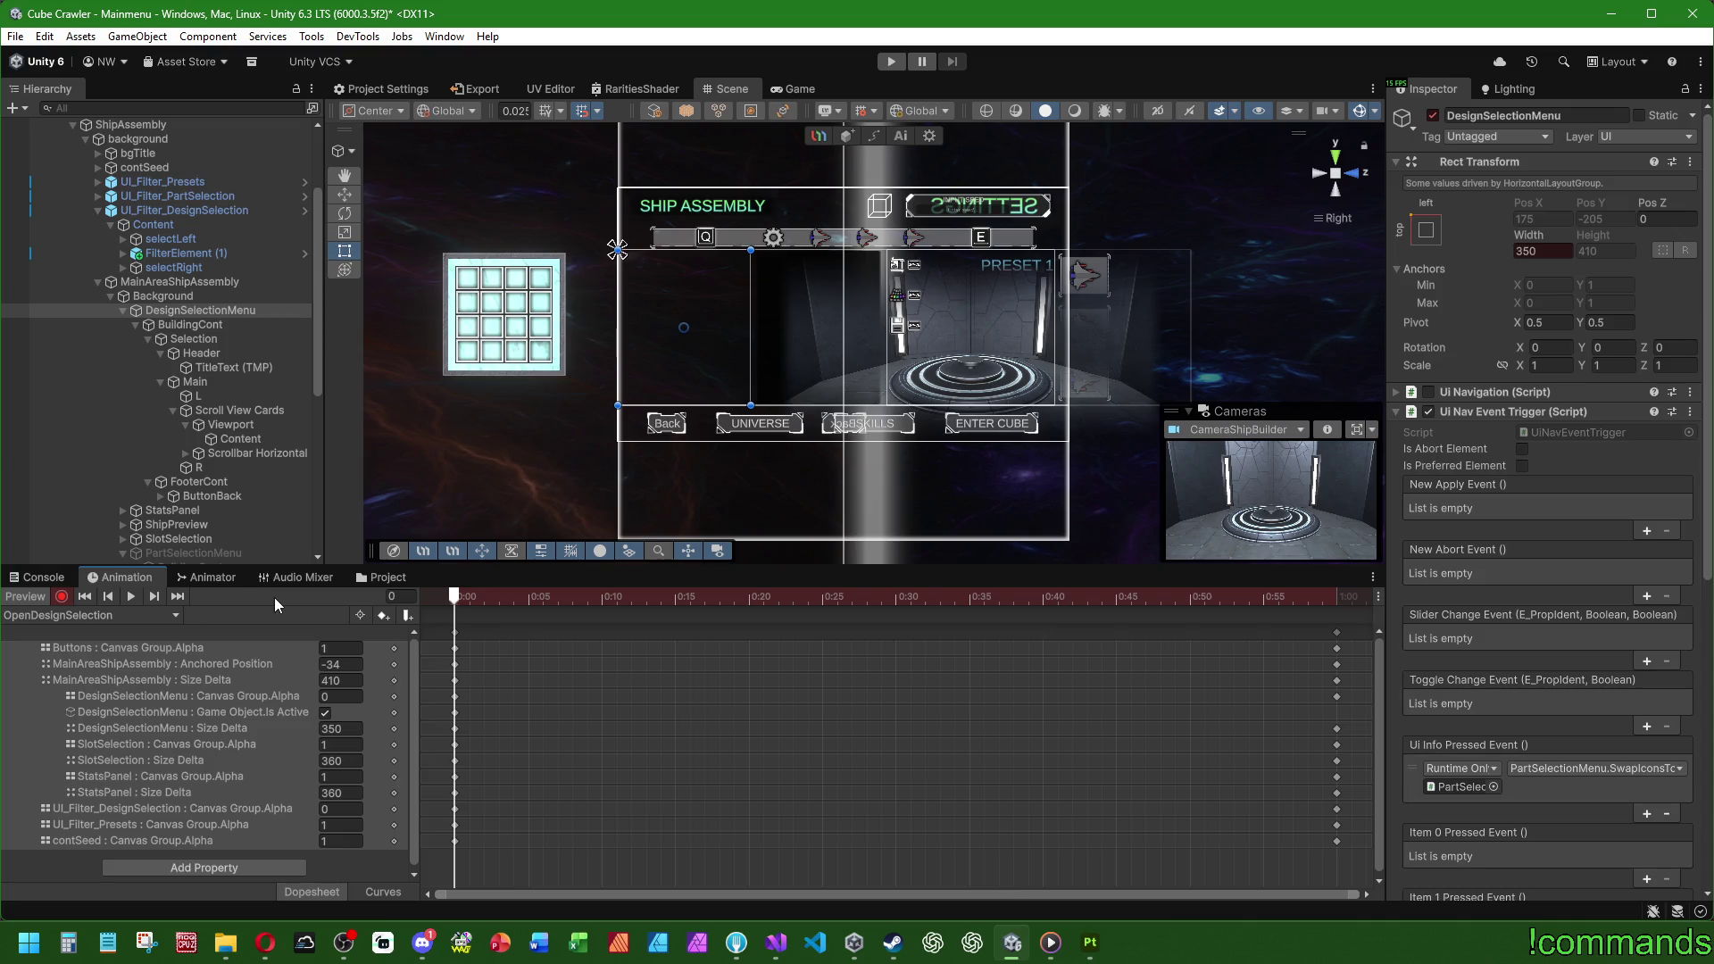
pyautogui.click(68, 615)
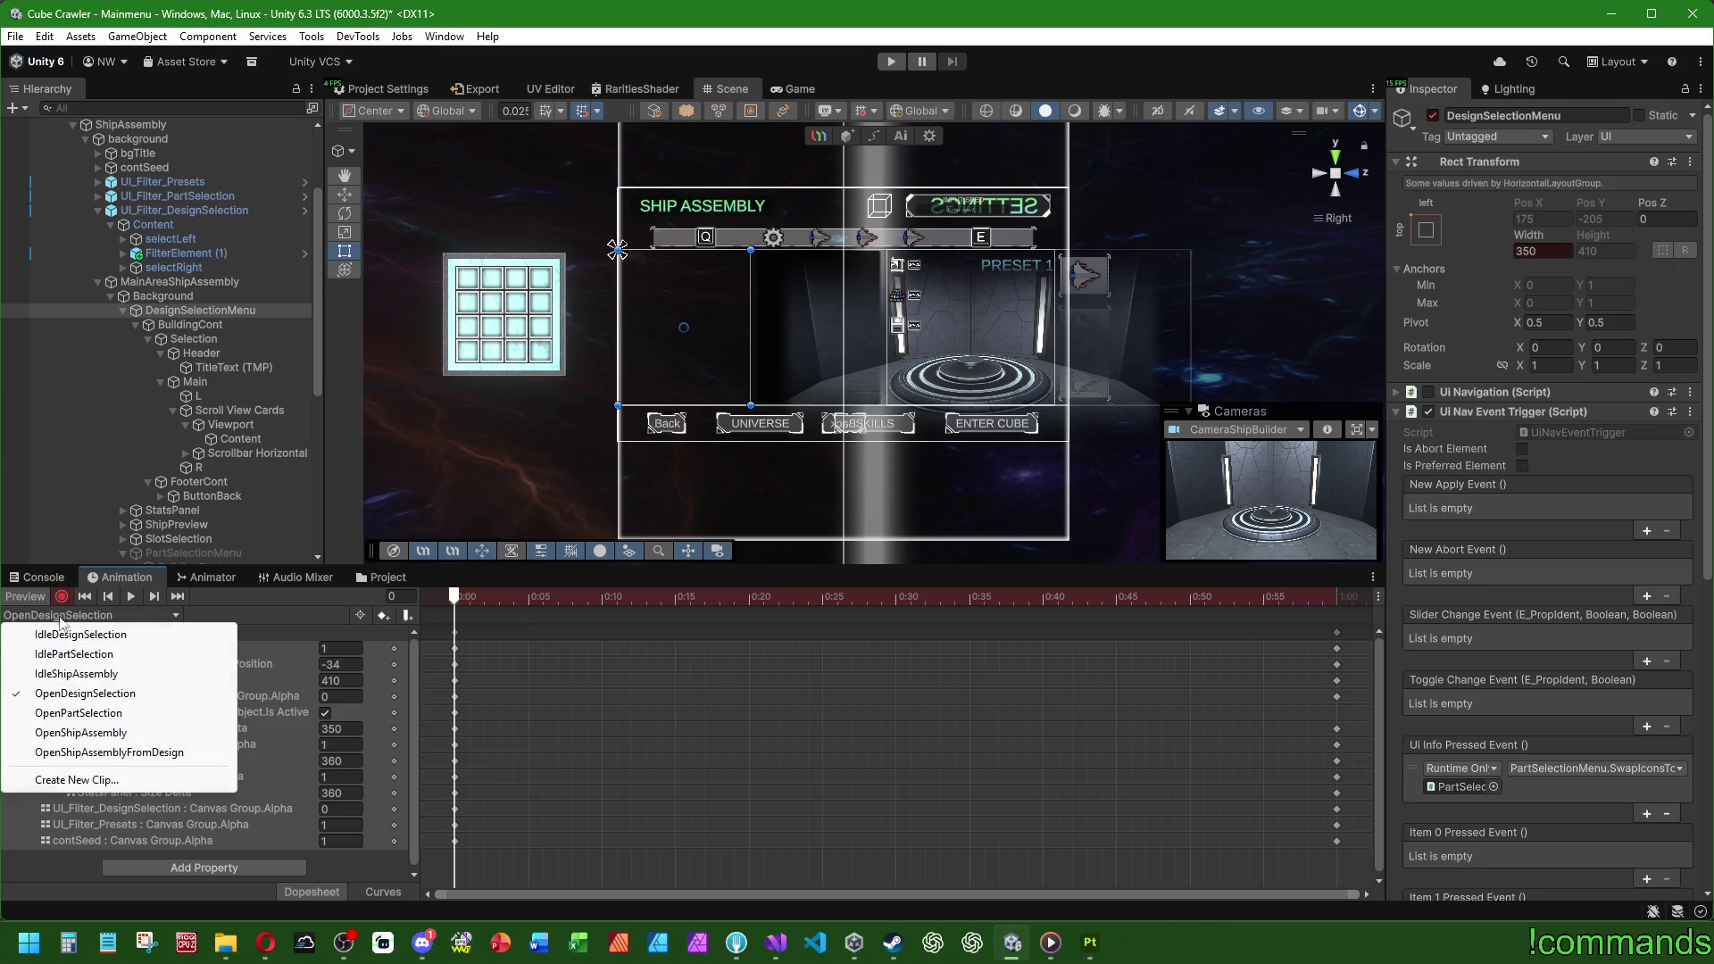
pyautogui.click(80, 714)
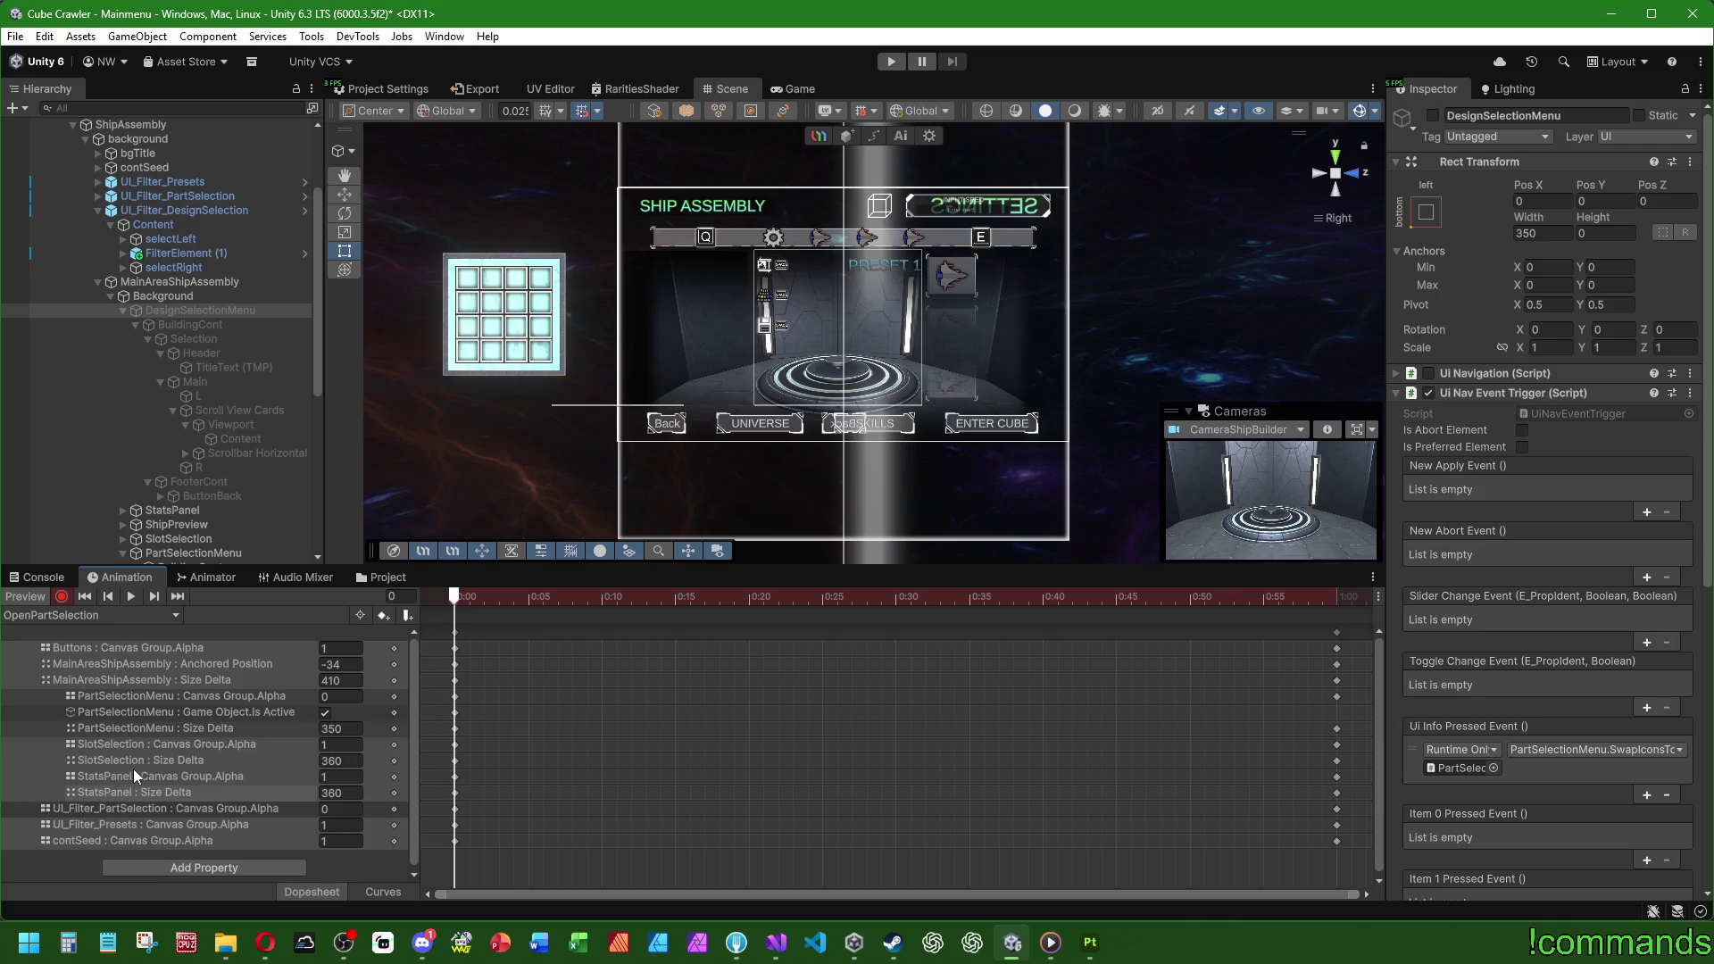
pyautogui.moveTo(455, 608)
pyautogui.mouseDown()
pyautogui.moveTo(512, 599)
pyautogui.moveTo(455, 599)
pyautogui.mouseUp()
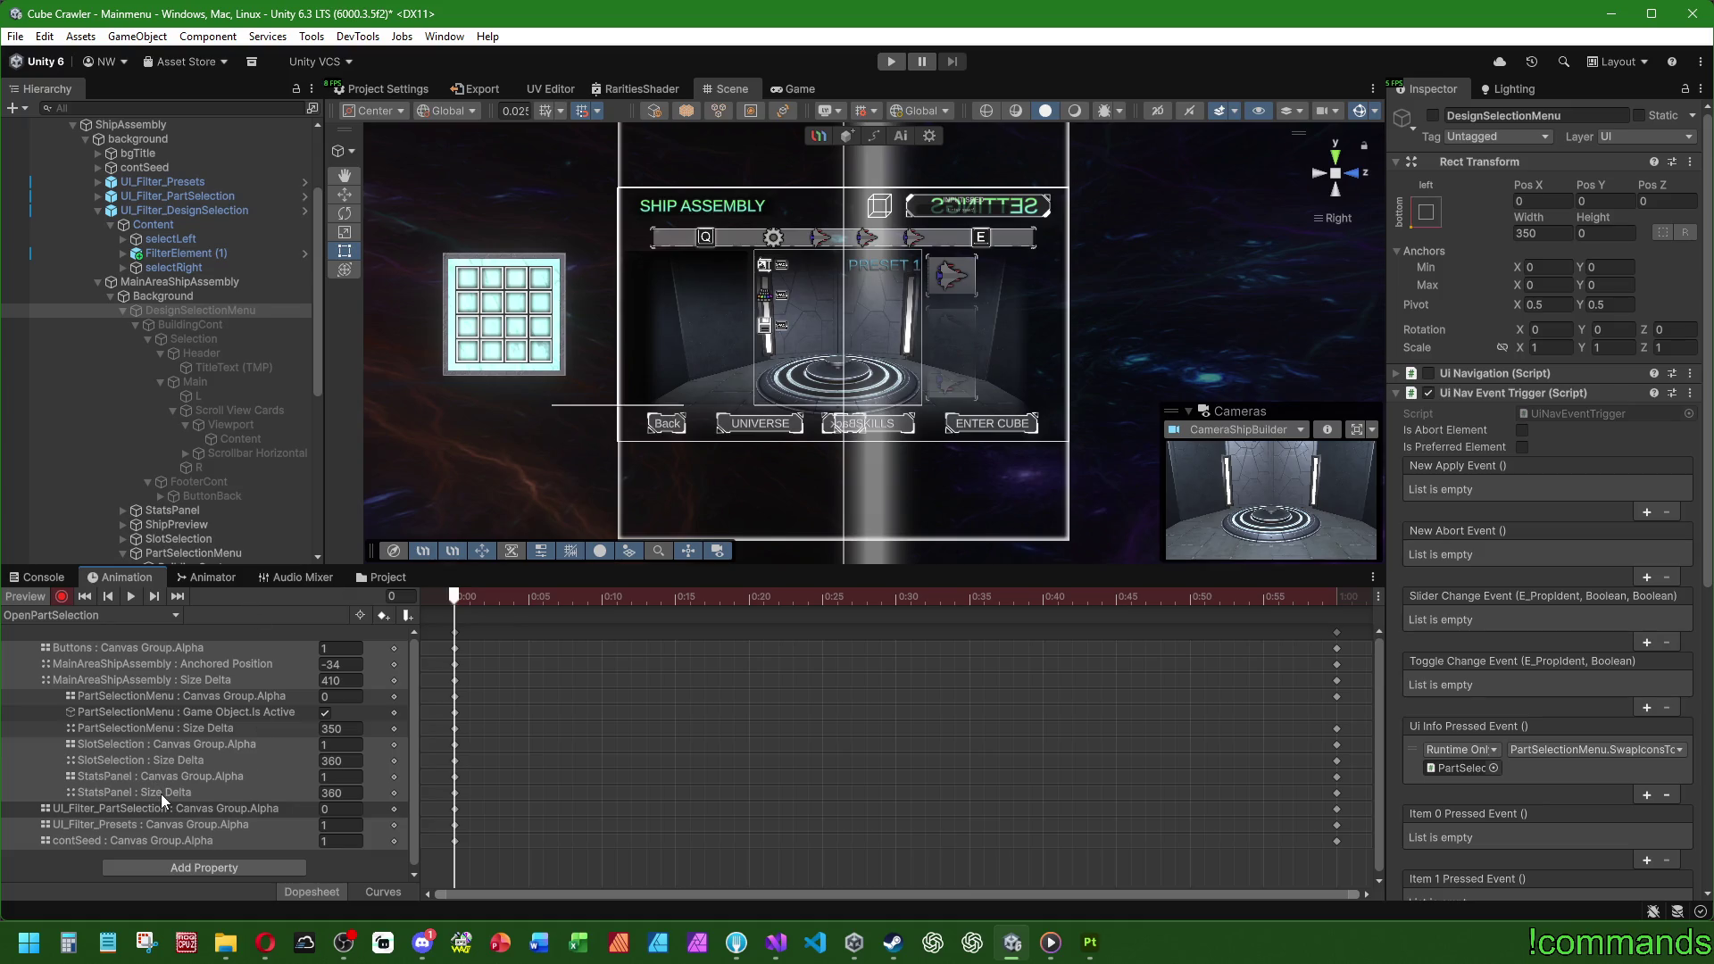
pyautogui.moveTo(454, 607)
pyautogui.mouseDown()
pyautogui.moveTo(801, 598)
pyautogui.moveTo(1047, 621)
pyautogui.moveTo(434, 652)
pyautogui.mouseUp()
# Step: Recheck OpenDesignSelection's opening frames, then settle on OpenPartSelection with PartSelectionMenu selected and recording off
pyautogui.click(72, 615)
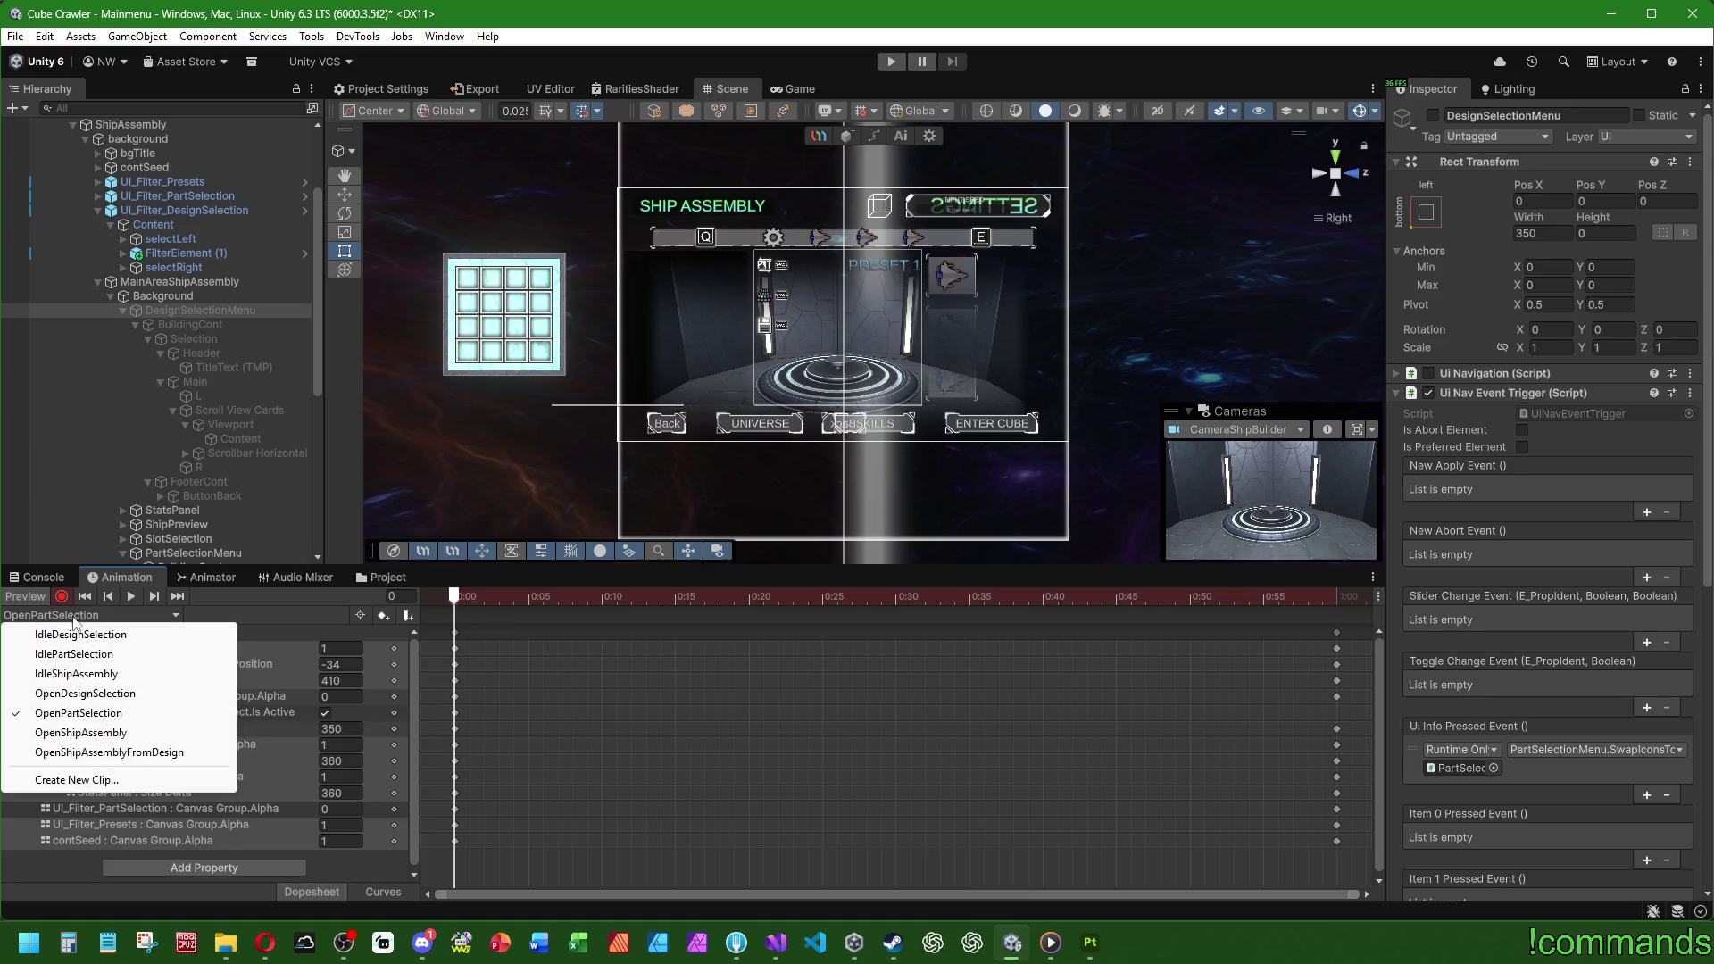
pyautogui.click(161, 692)
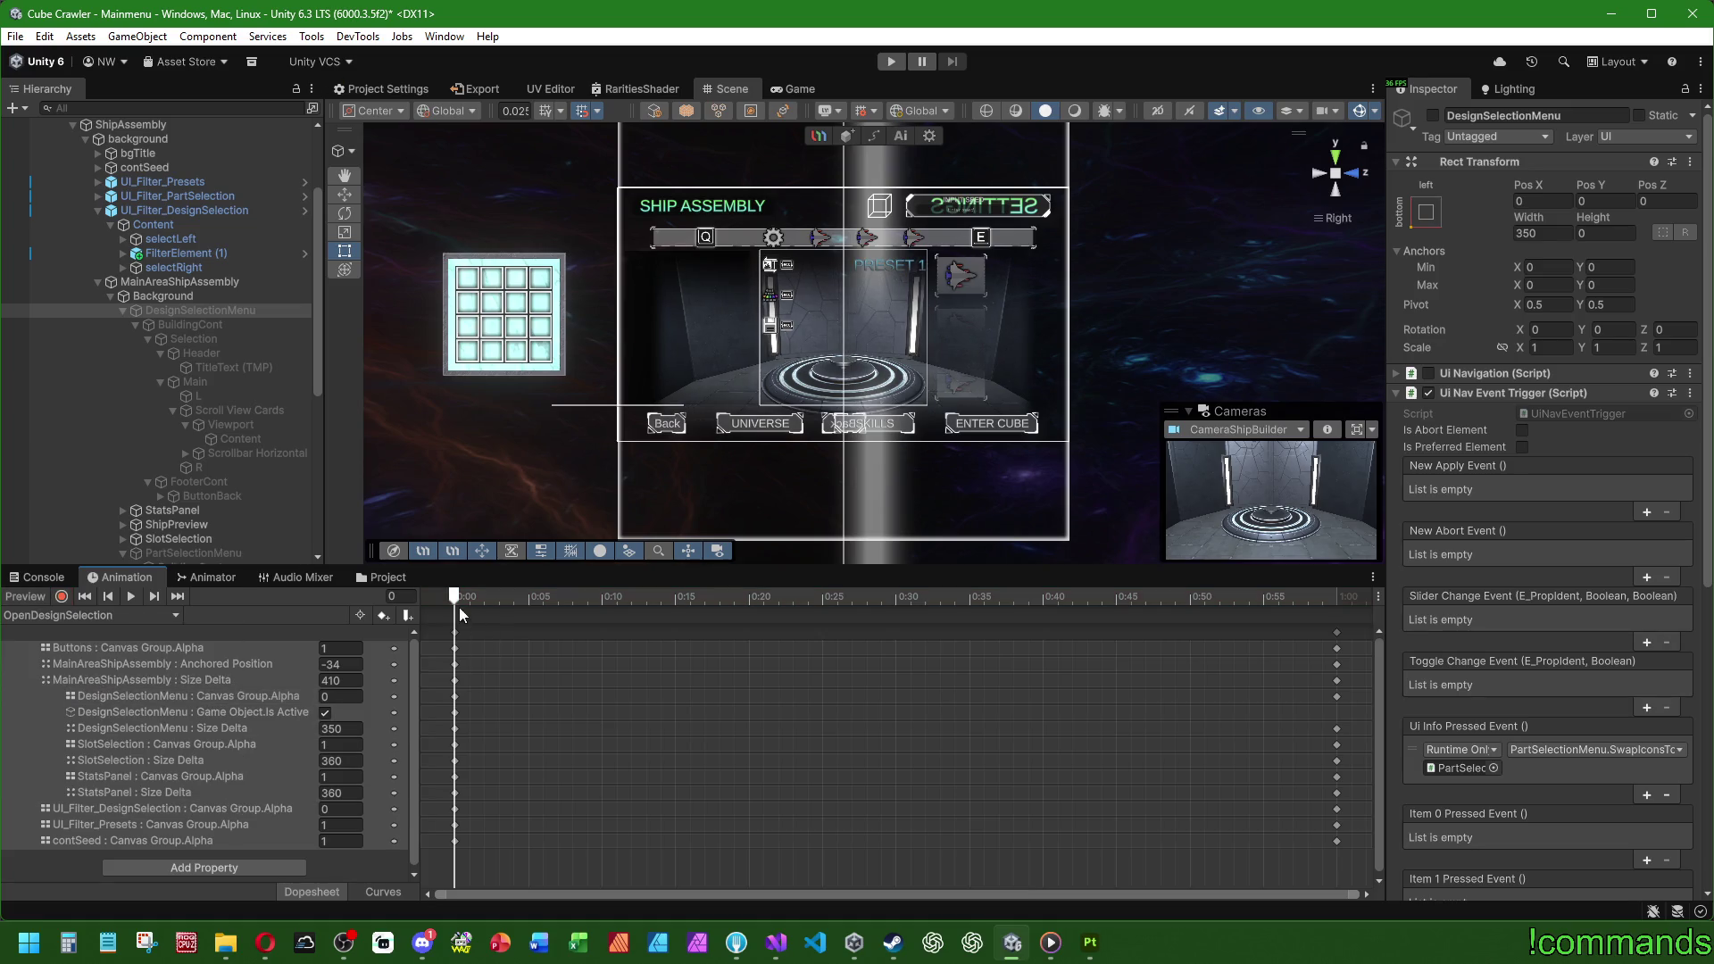
pyautogui.moveTo(455, 596)
pyautogui.mouseDown()
pyautogui.moveTo(503, 597)
pyautogui.moveTo(348, 599)
pyautogui.mouseUp()
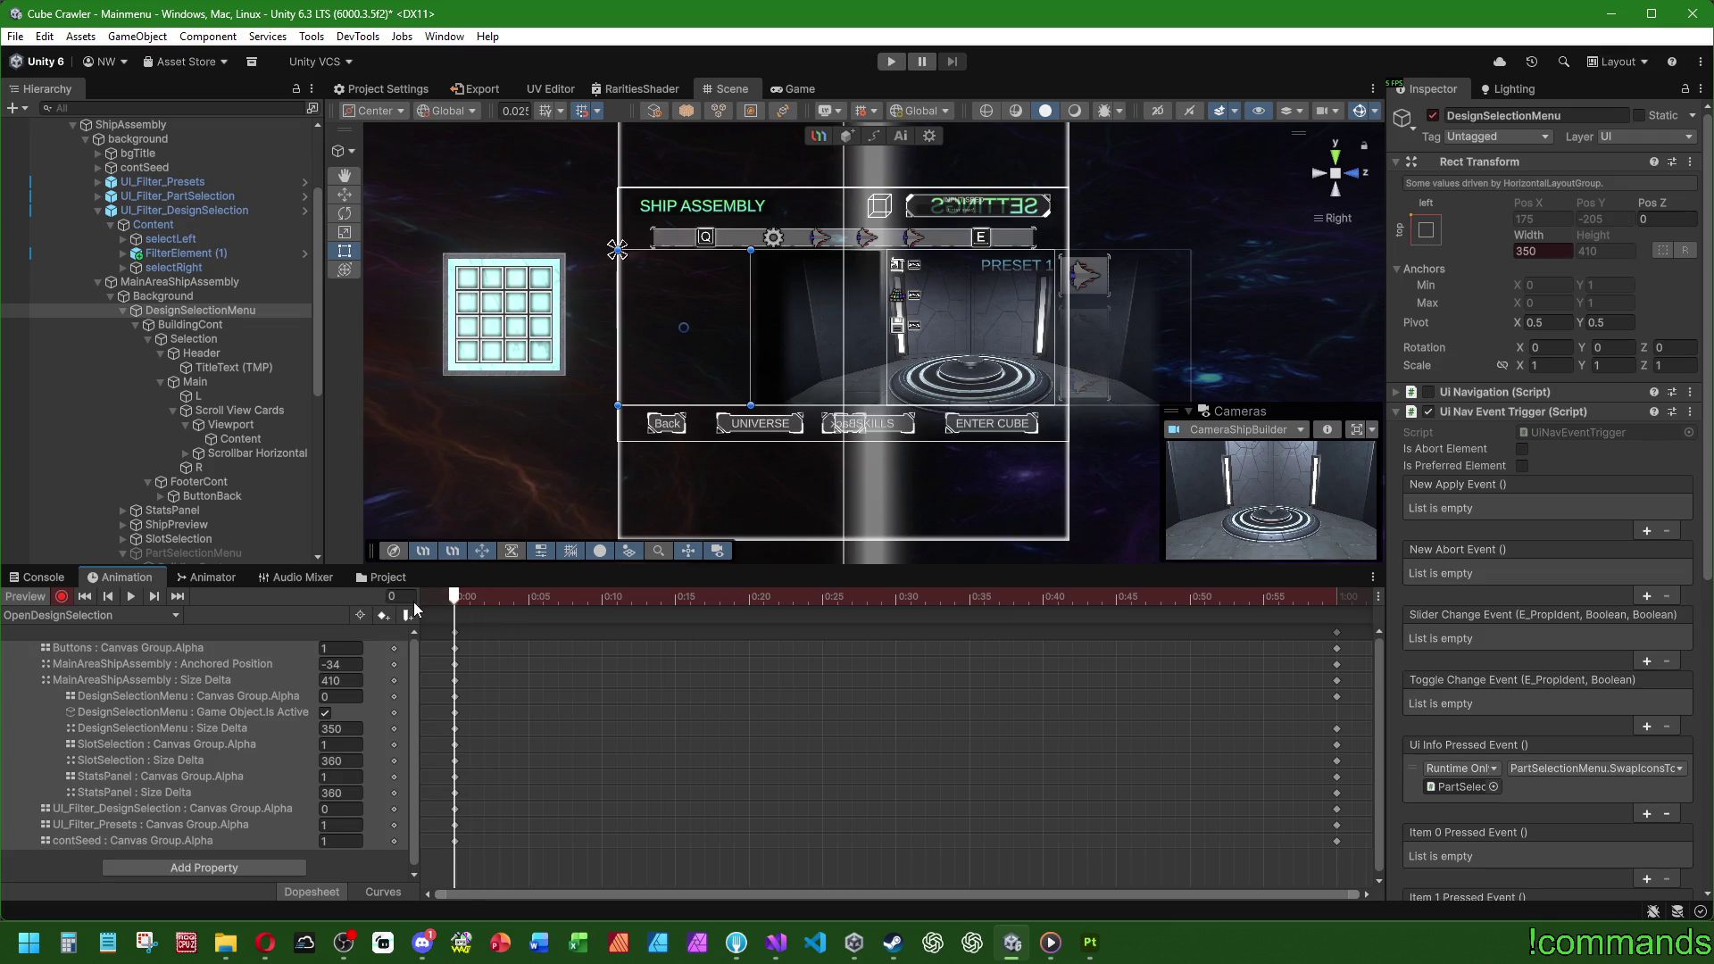
pyautogui.click(82, 616)
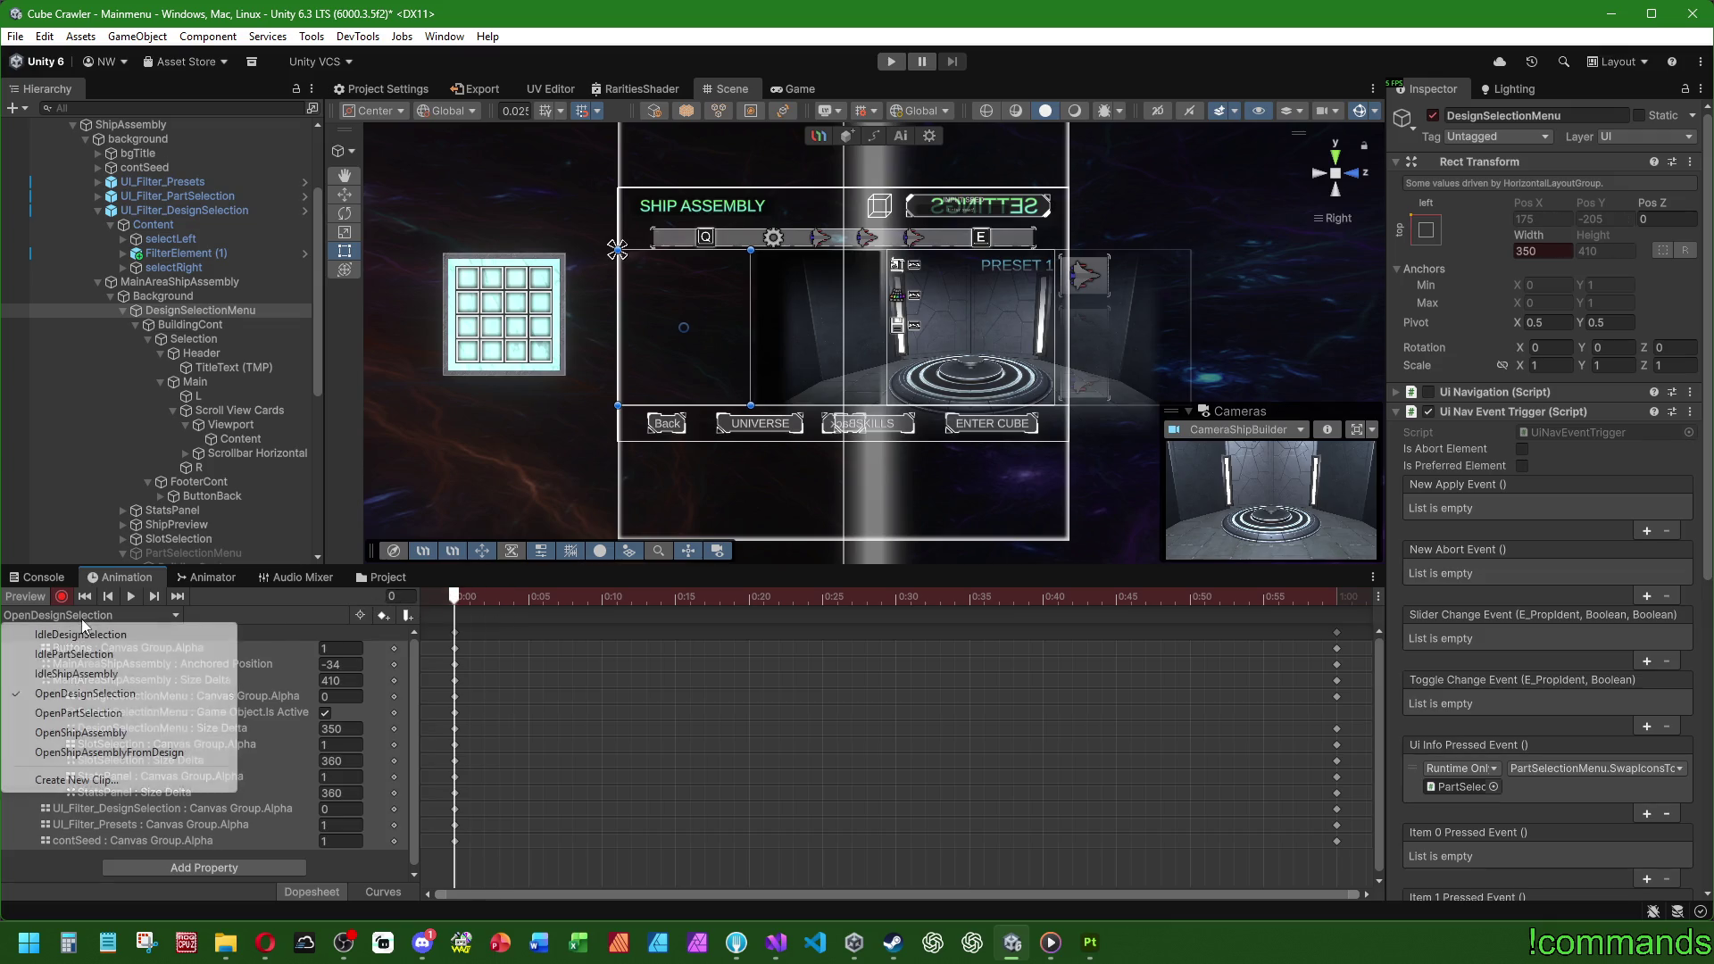
pyautogui.click(80, 713)
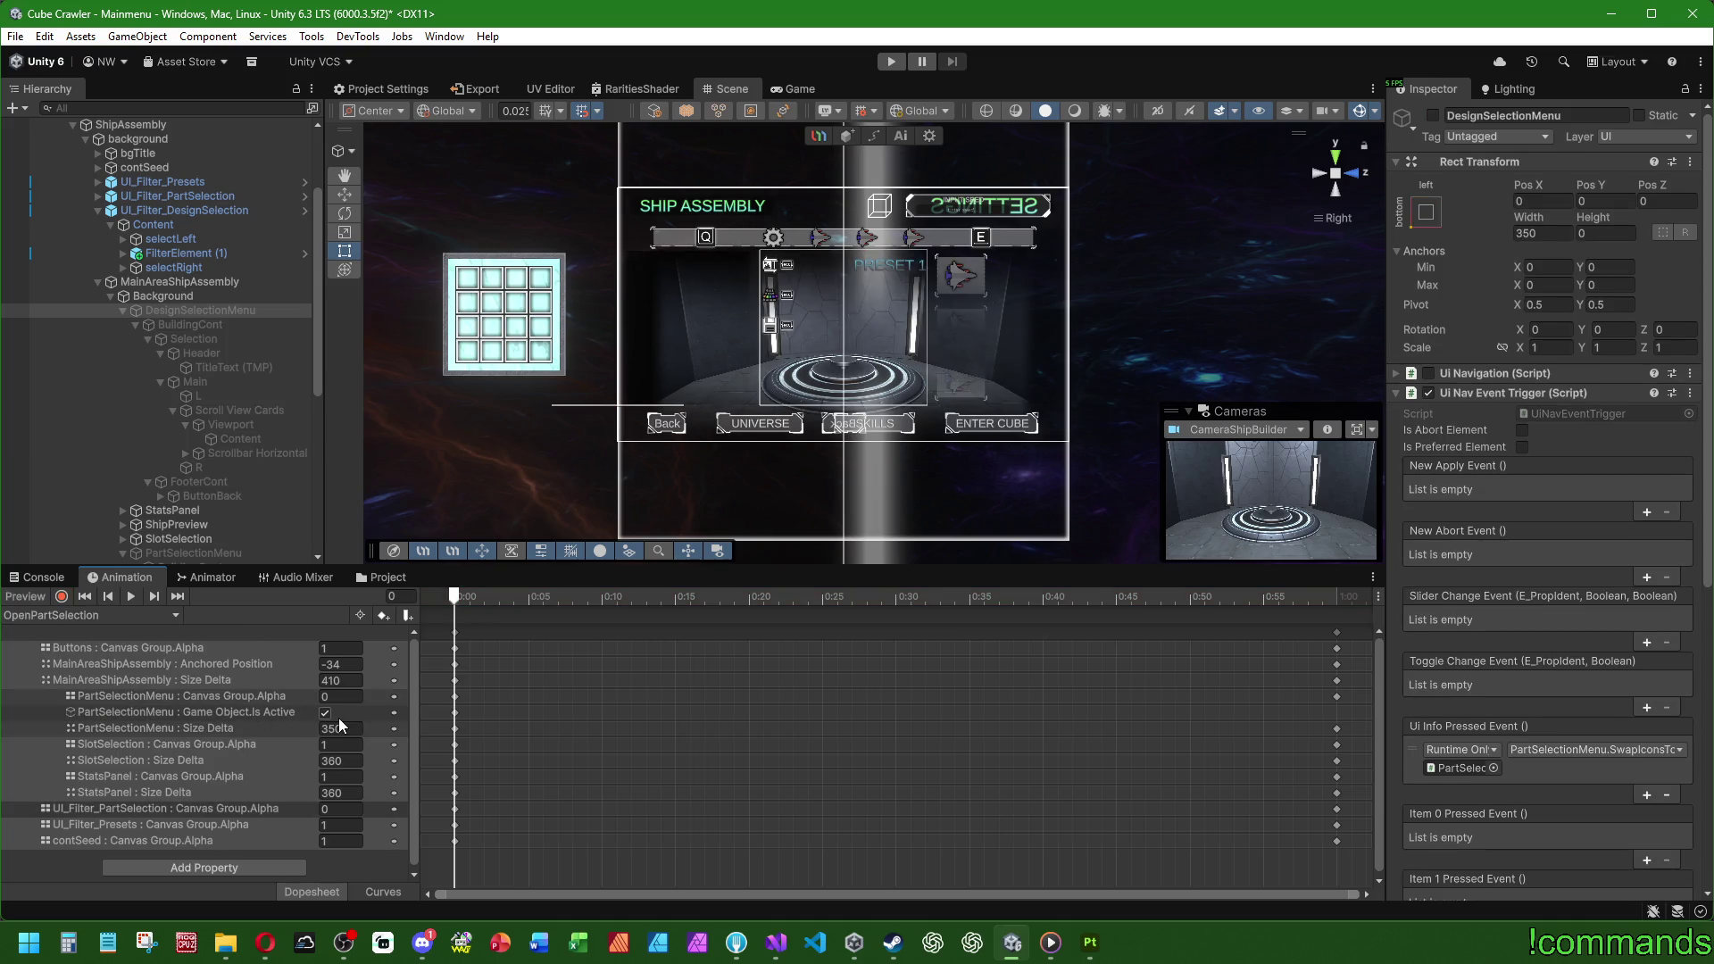
pyautogui.scroll(-2, 303, 558)
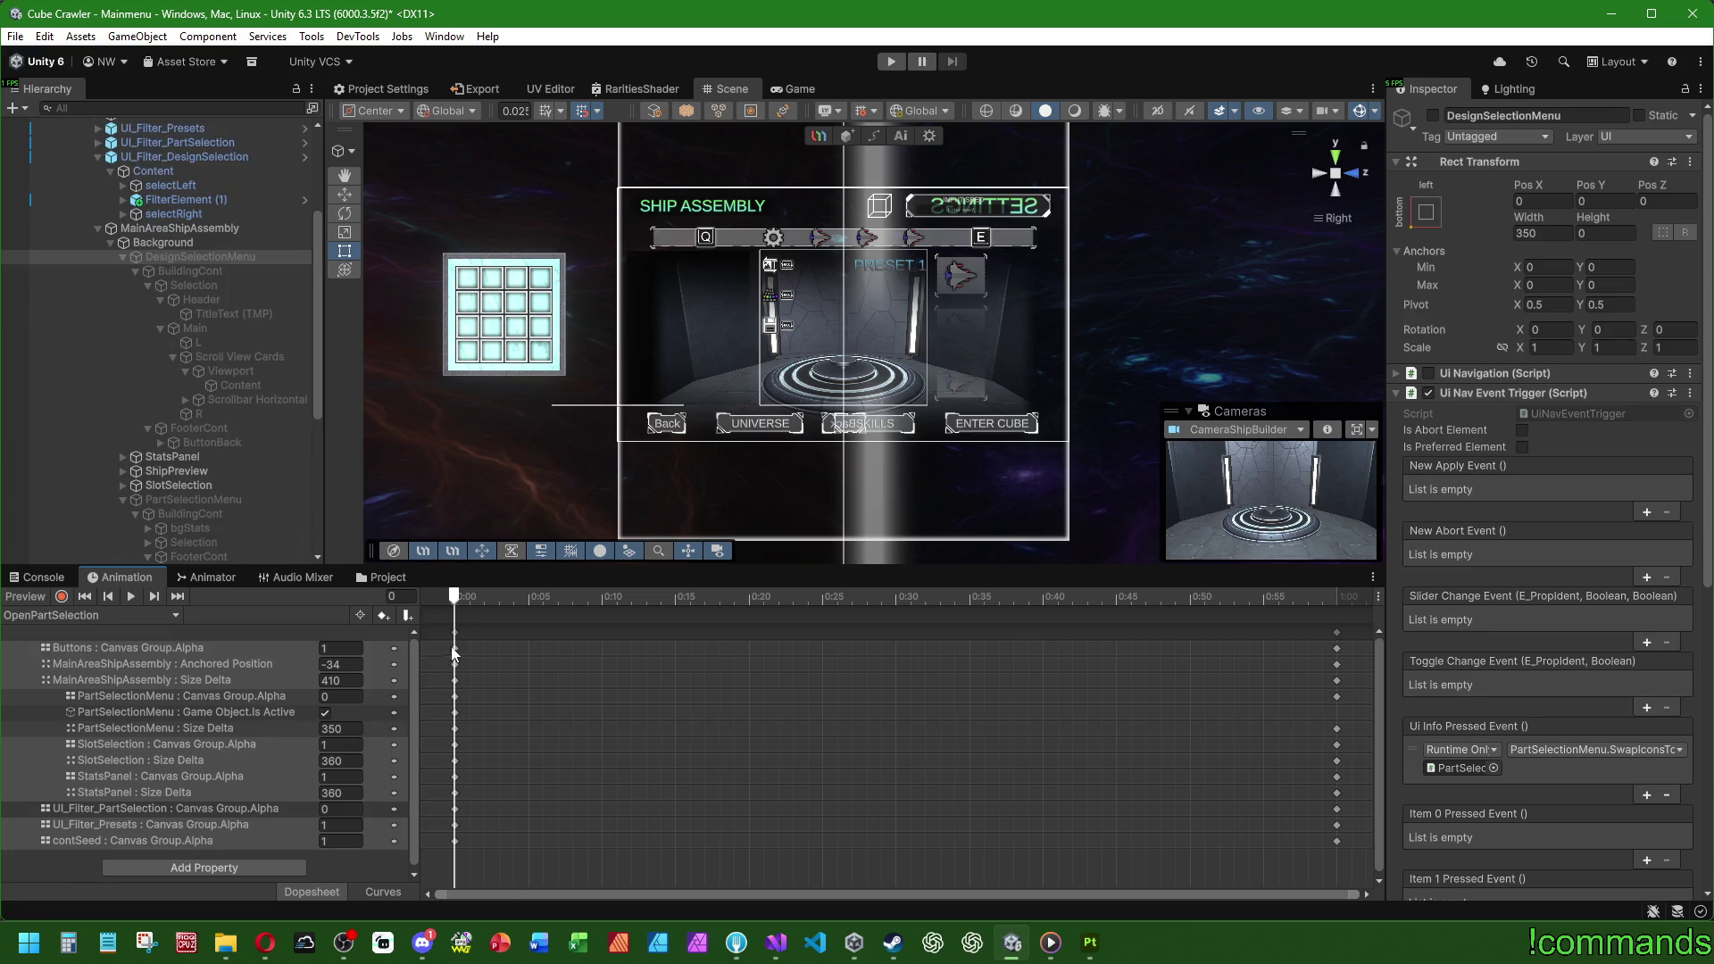
pyautogui.click(466, 600)
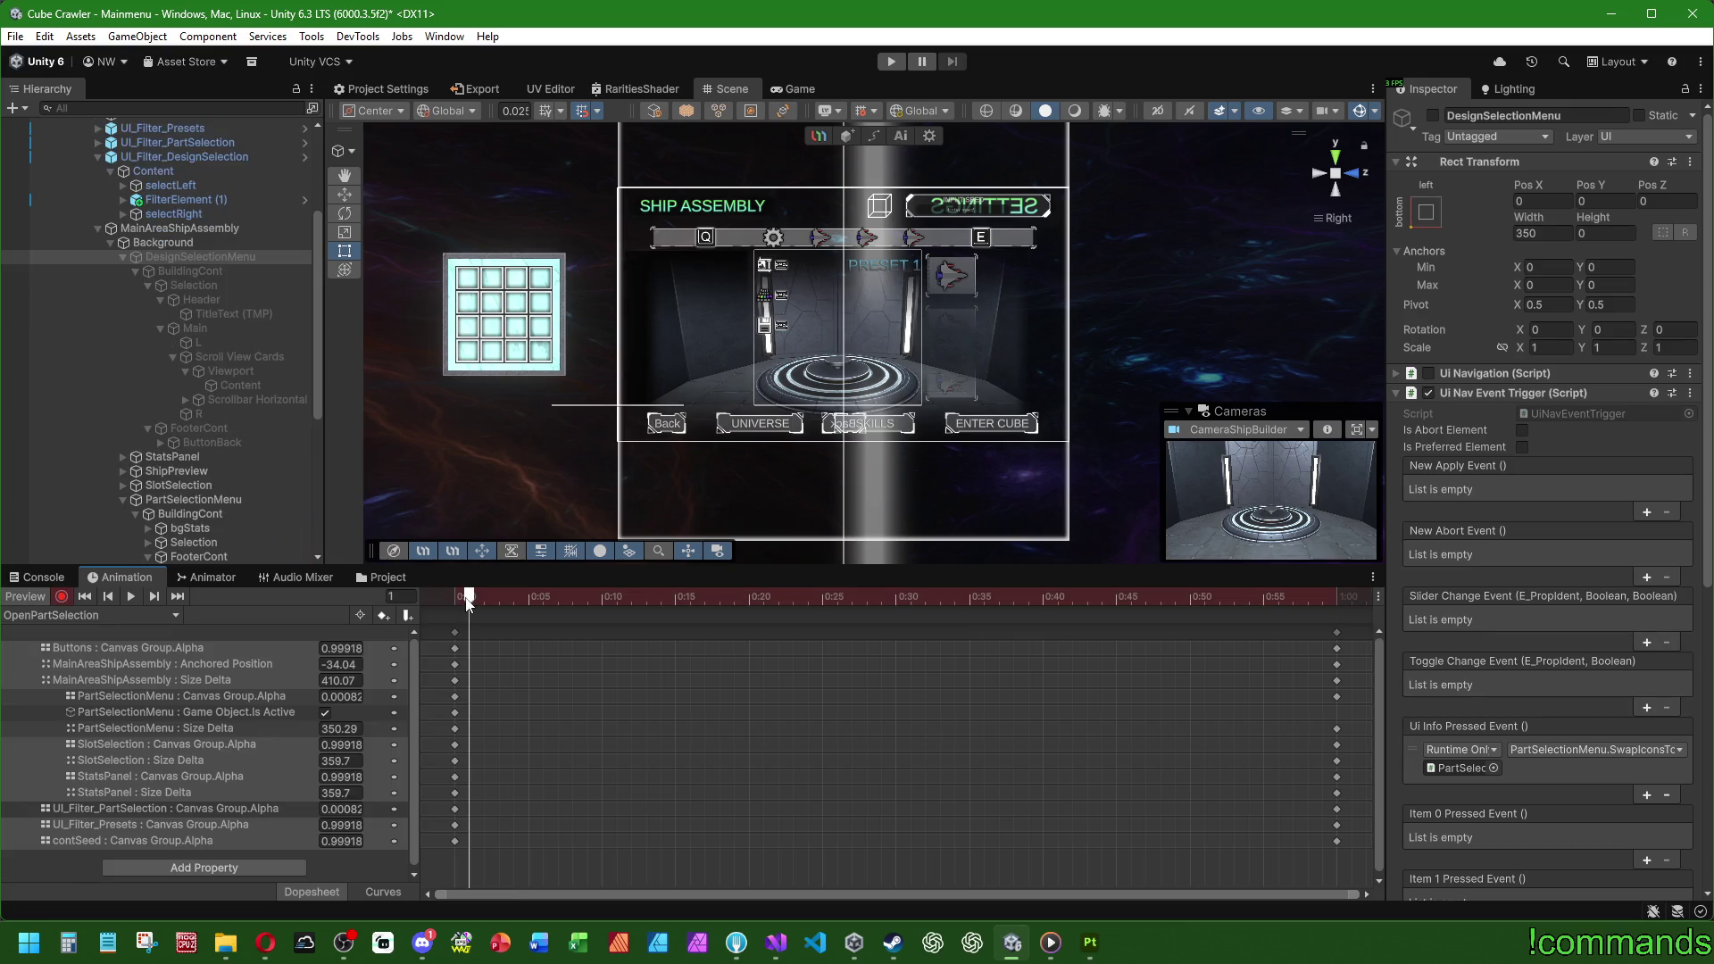
pyautogui.moveTo(468, 603); pyautogui.dragTo(455, 603)
pyautogui.click(216, 498)
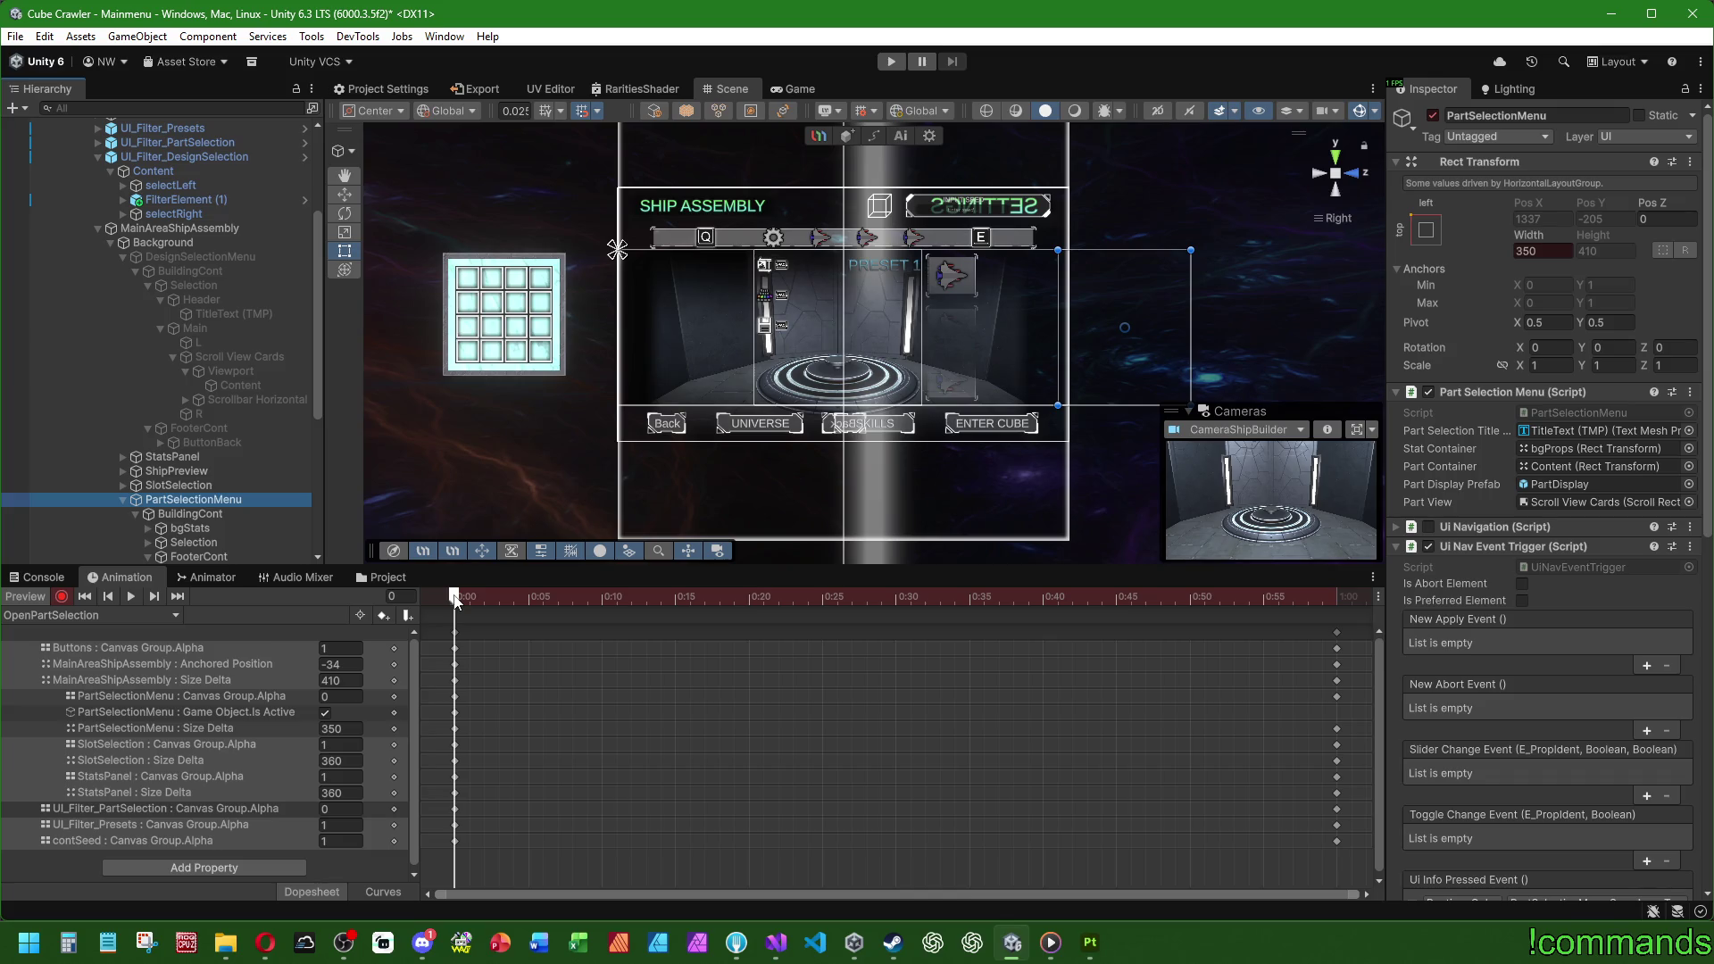
pyautogui.click(61, 596)
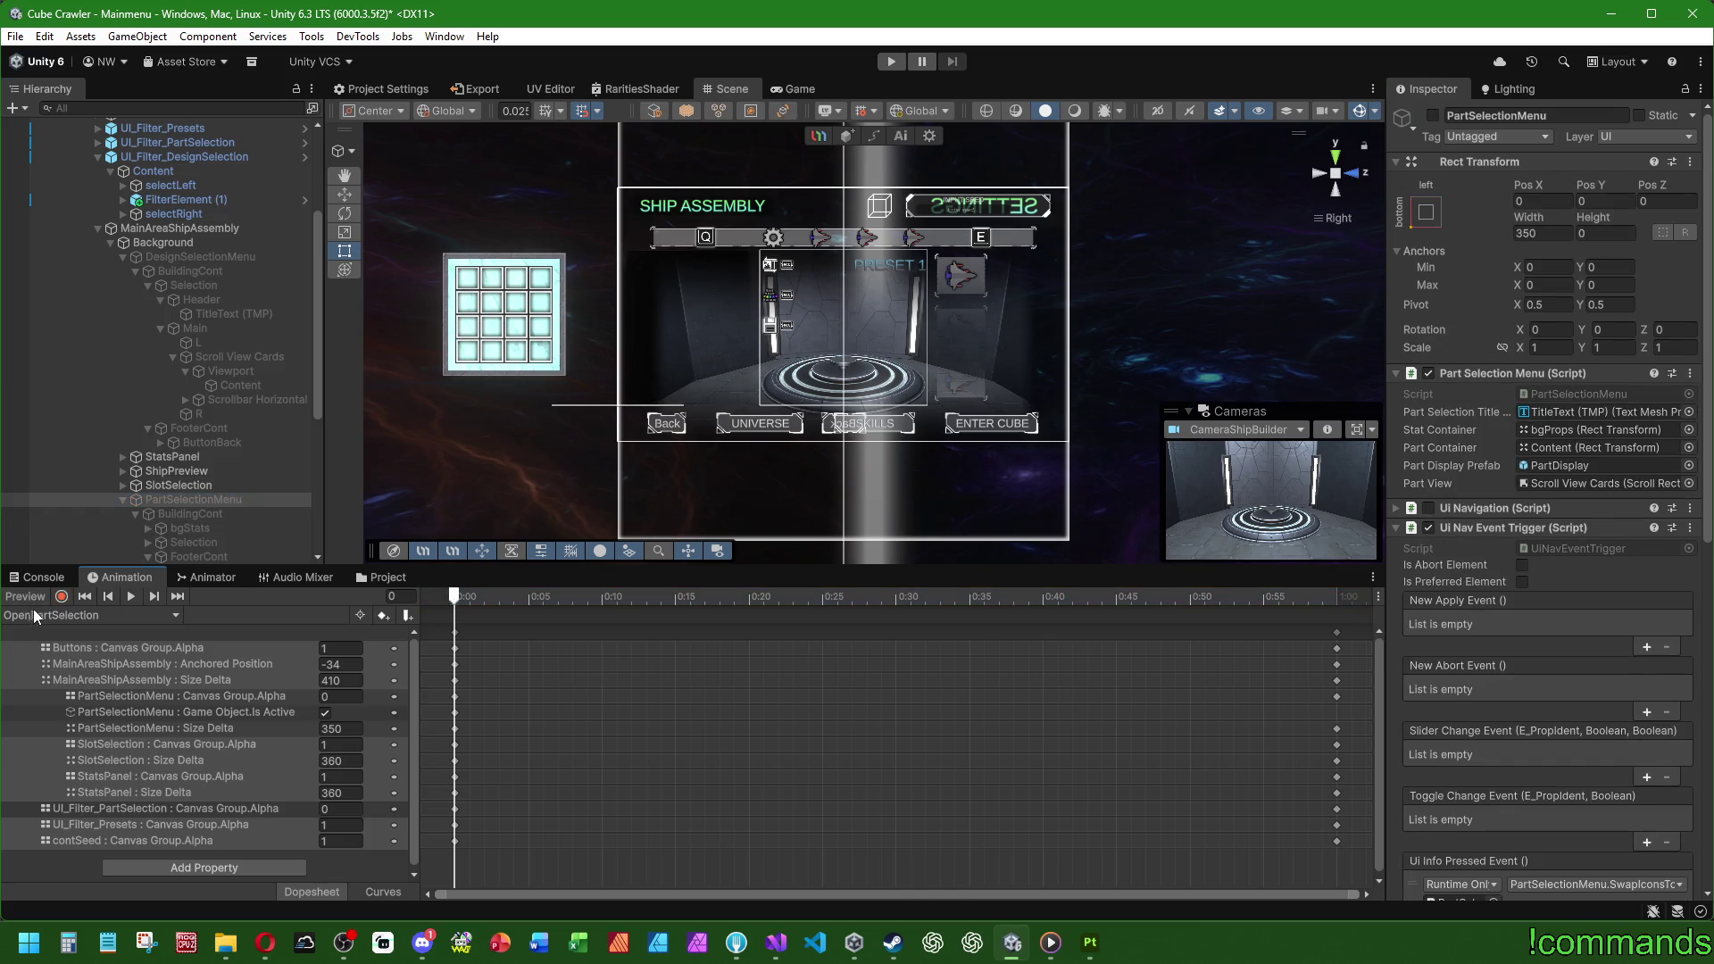
# Step: In OpenDesignSelection, record a PartSelectionMenu width of 0 and scrub through to frame 59
pyautogui.click(42, 616)
pyautogui.click(93, 693)
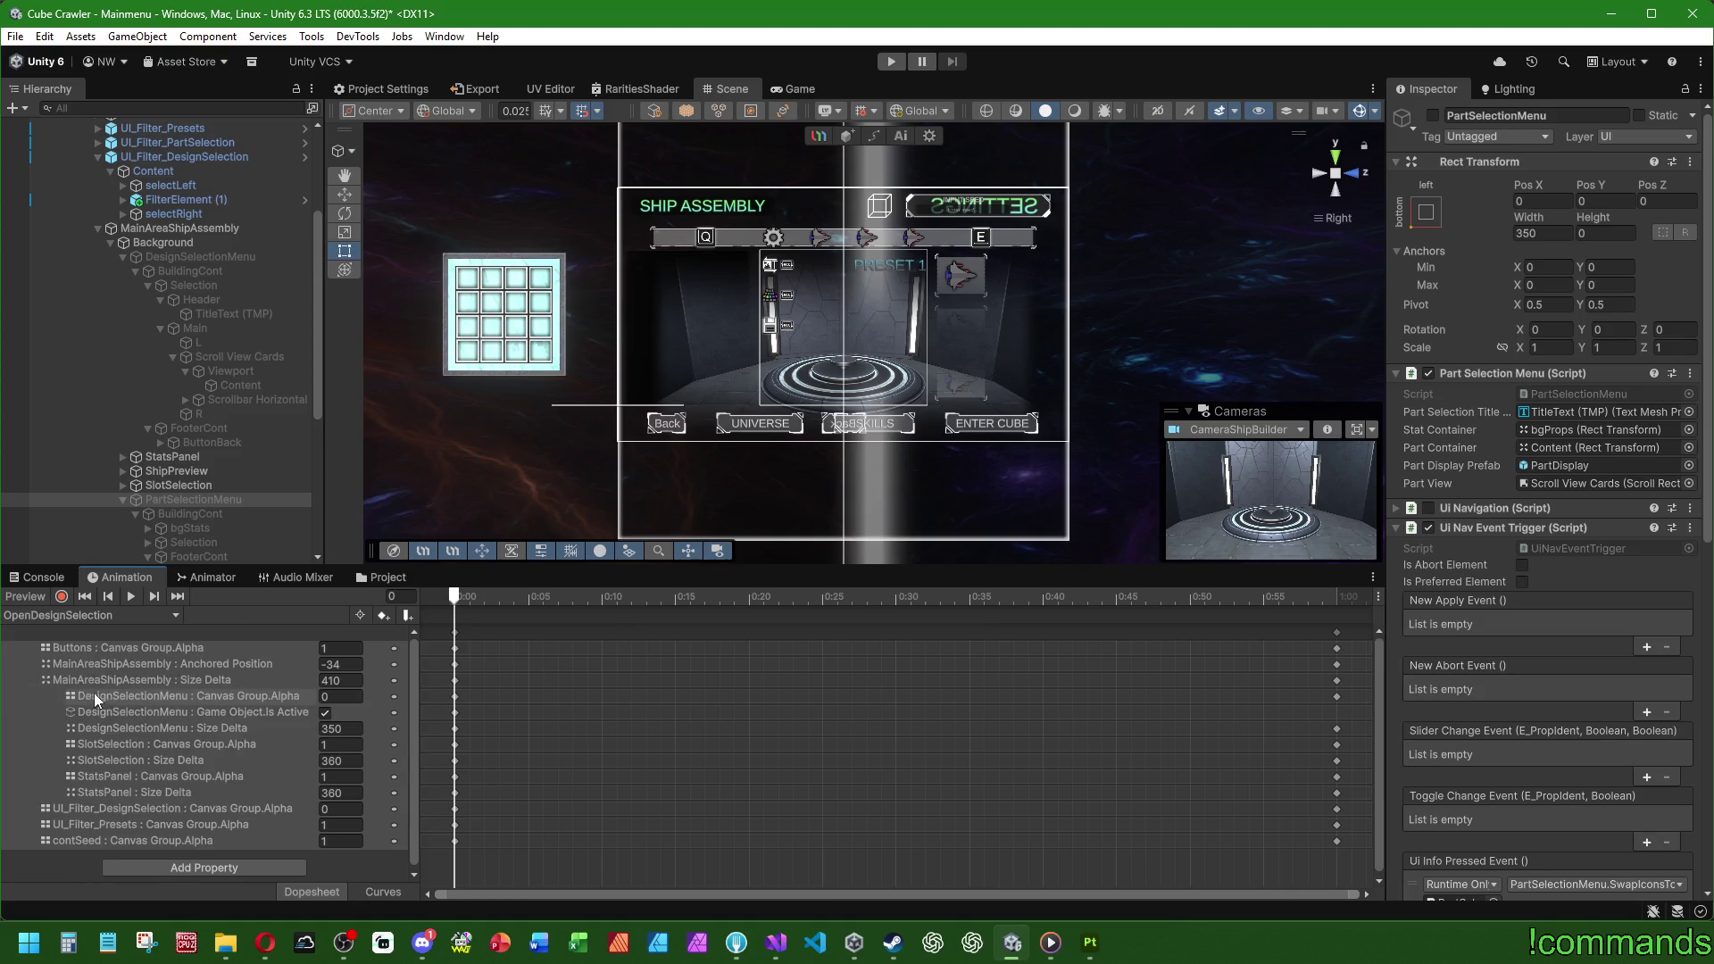
pyautogui.click(62, 597)
pyautogui.click(1561, 233)
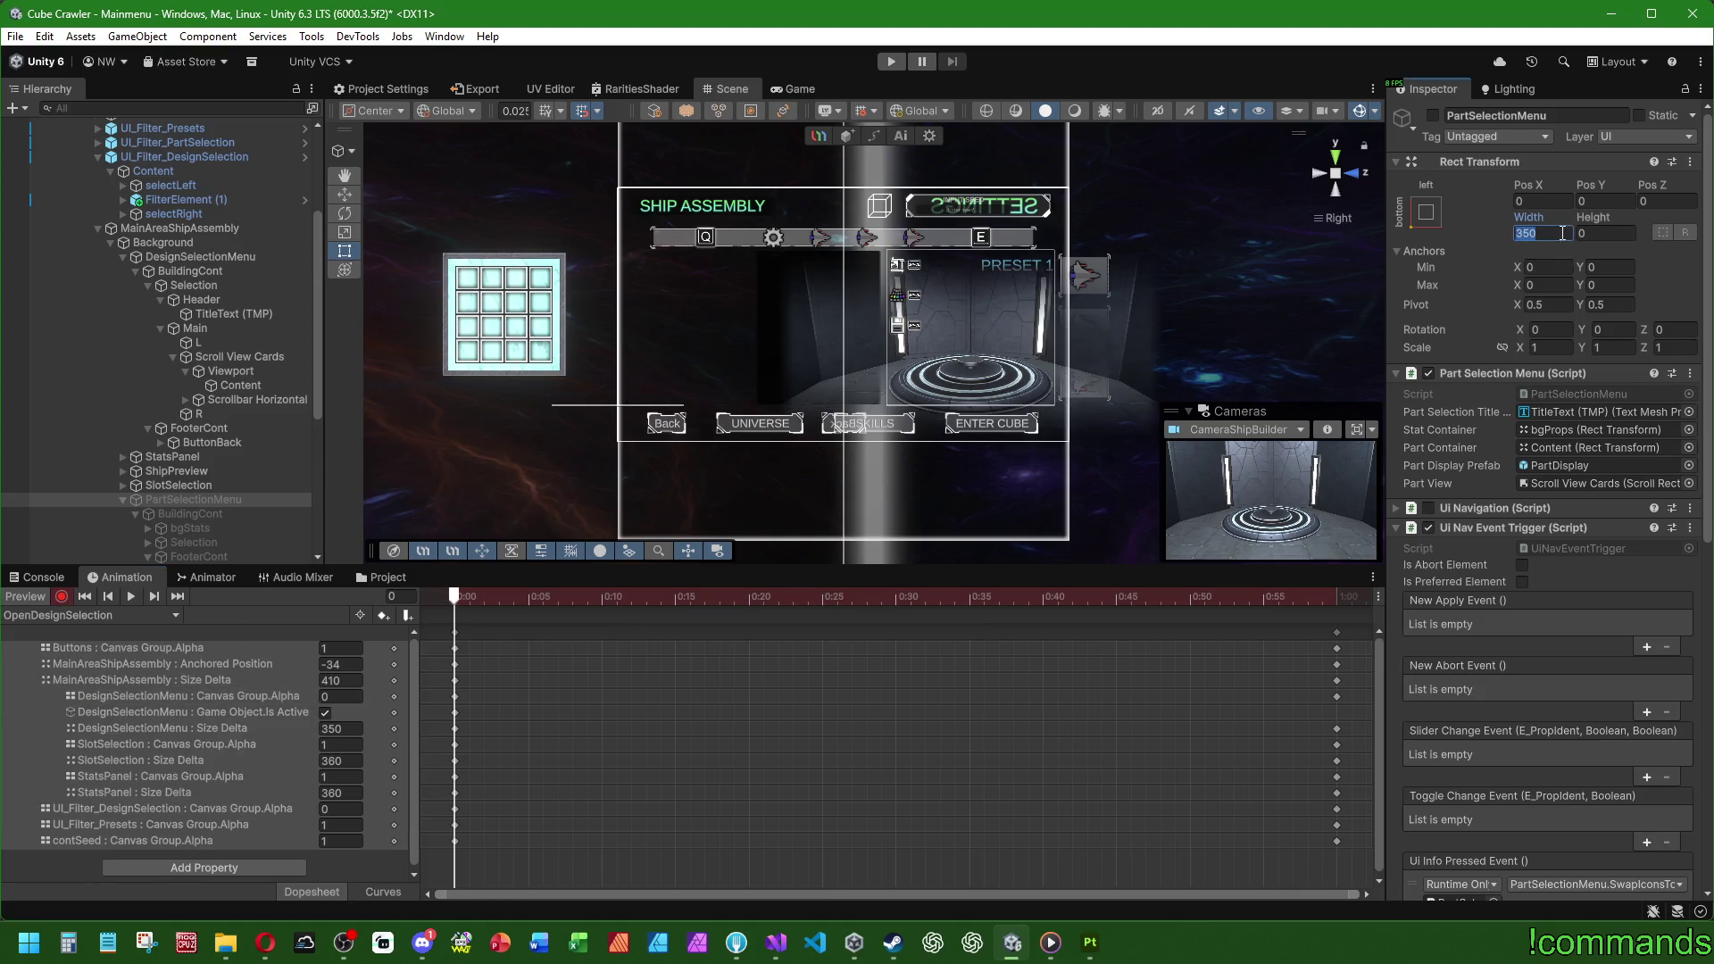
pyautogui.write('0')
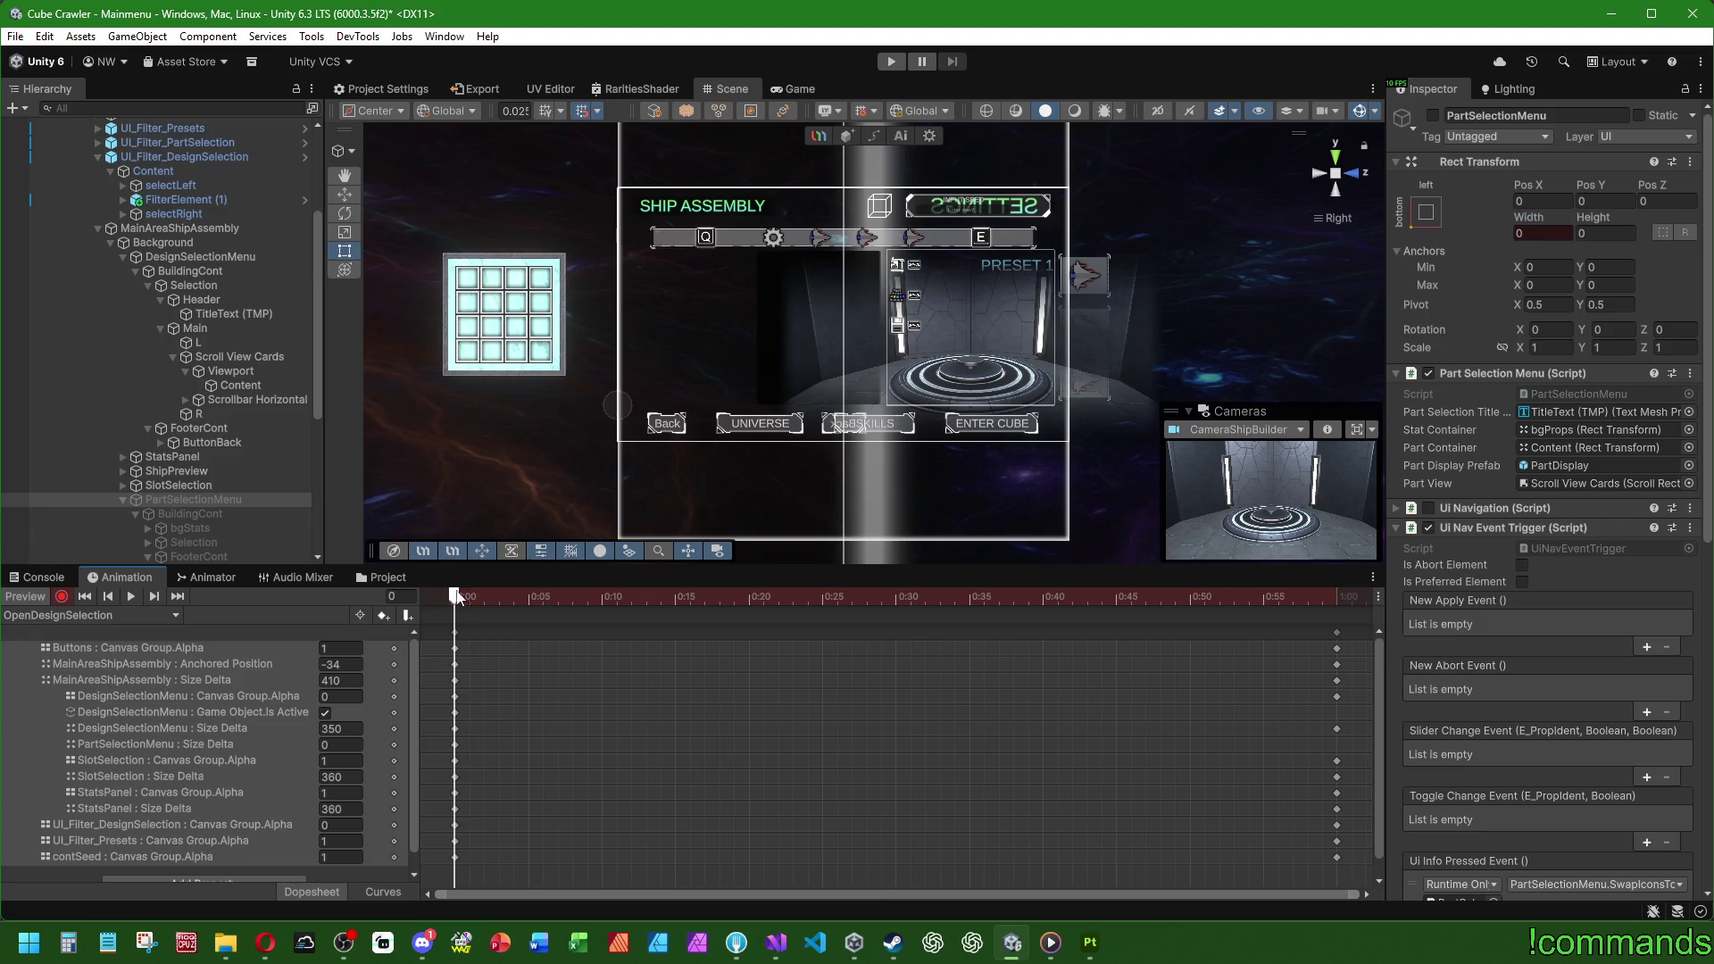
pyautogui.moveTo(455, 596)
pyautogui.mouseDown()
pyautogui.moveTo(1283, 608)
pyautogui.moveTo(244, 584)
pyautogui.mouseUp()
pyautogui.click(48, 618)
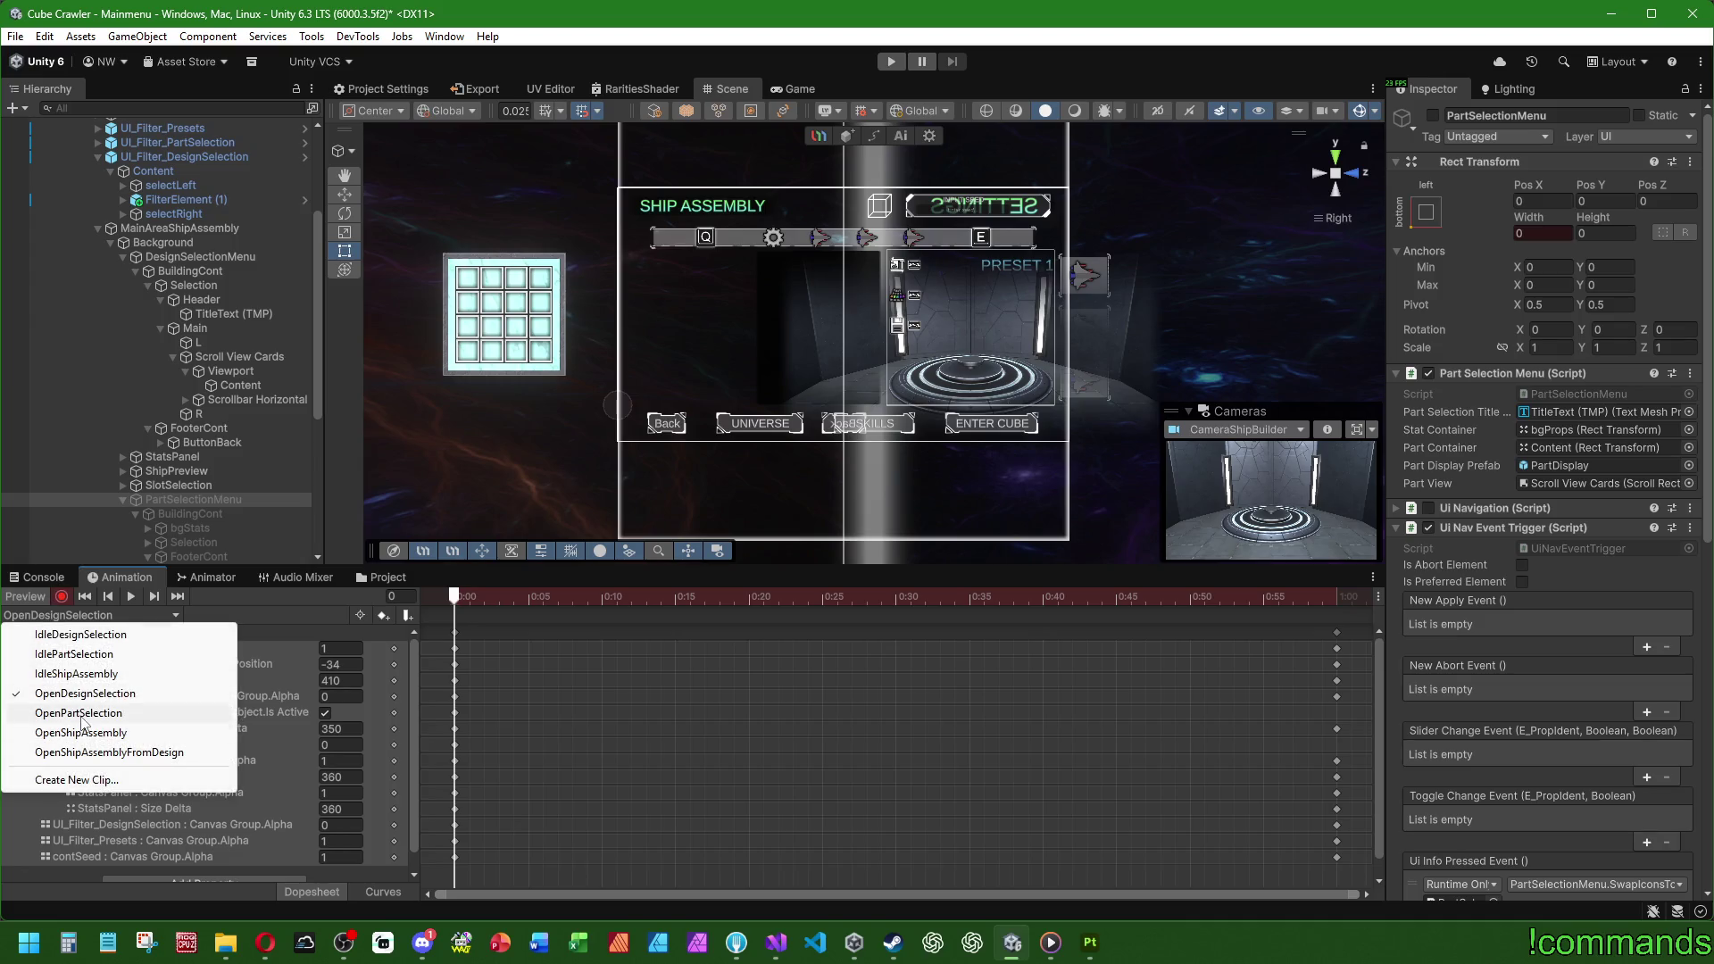
pyautogui.moveTo(1071, 596); pyautogui.dragTo(1327, 603)
pyautogui.click(108, 596)
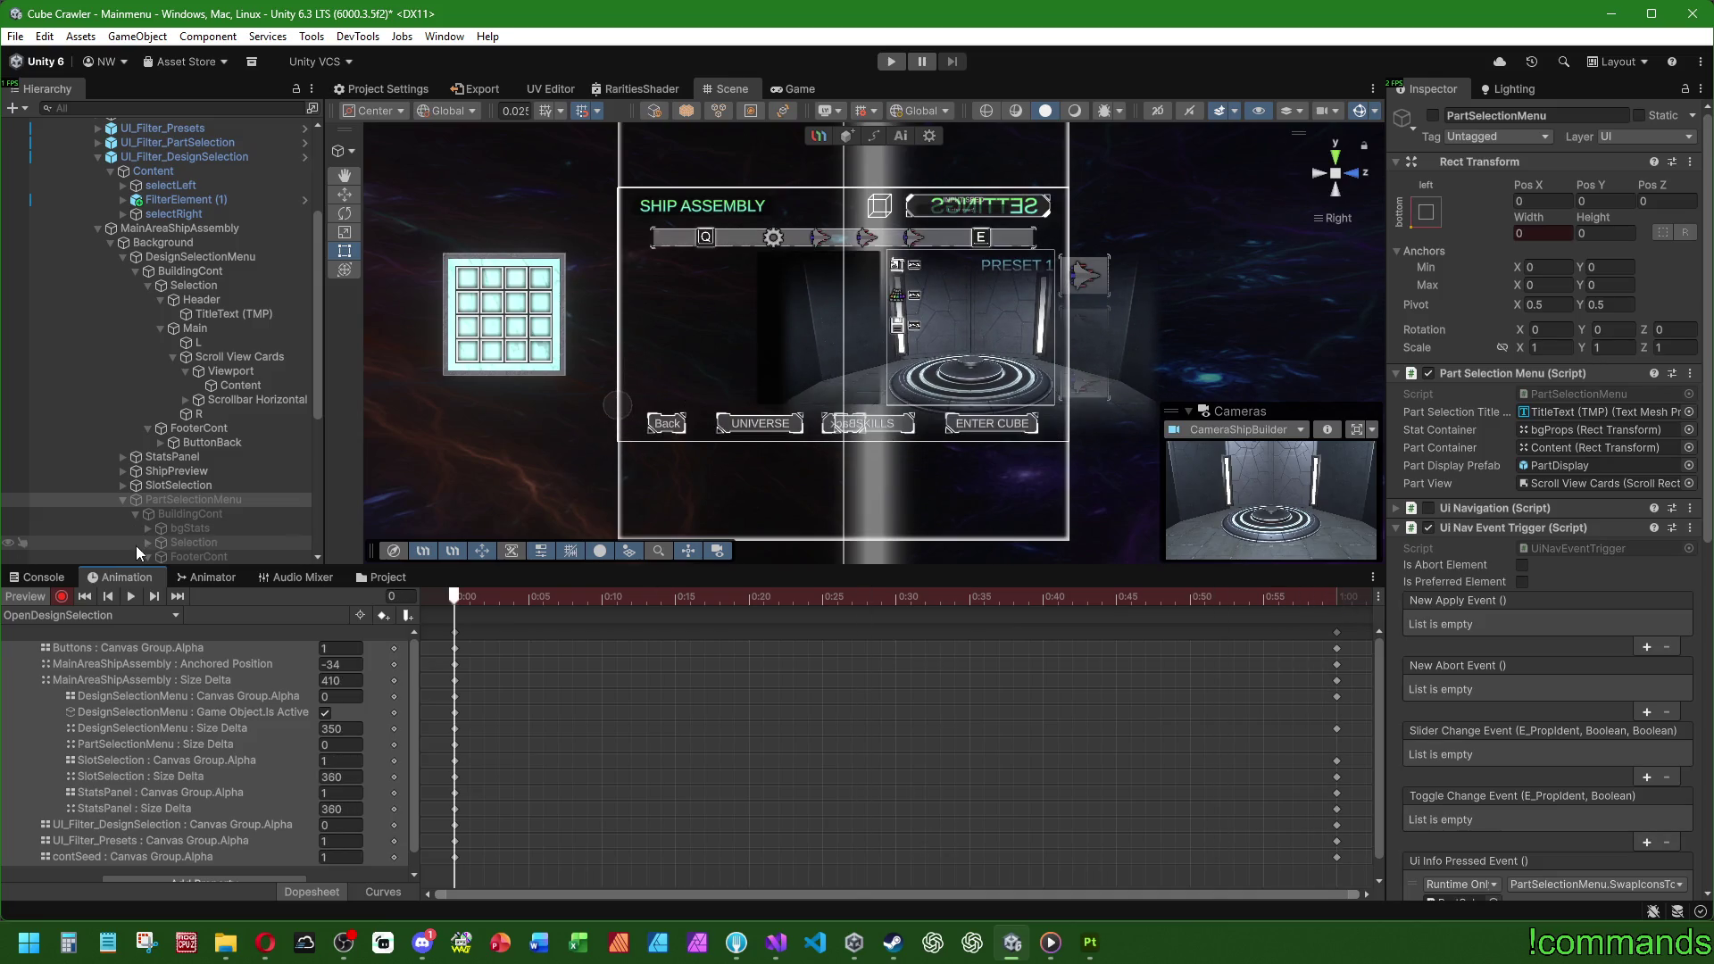
# Step: Delete the PartSelectionMenu Size Delta track and key DesignSelectionMenu's width at 0
pyautogui.click(191, 746)
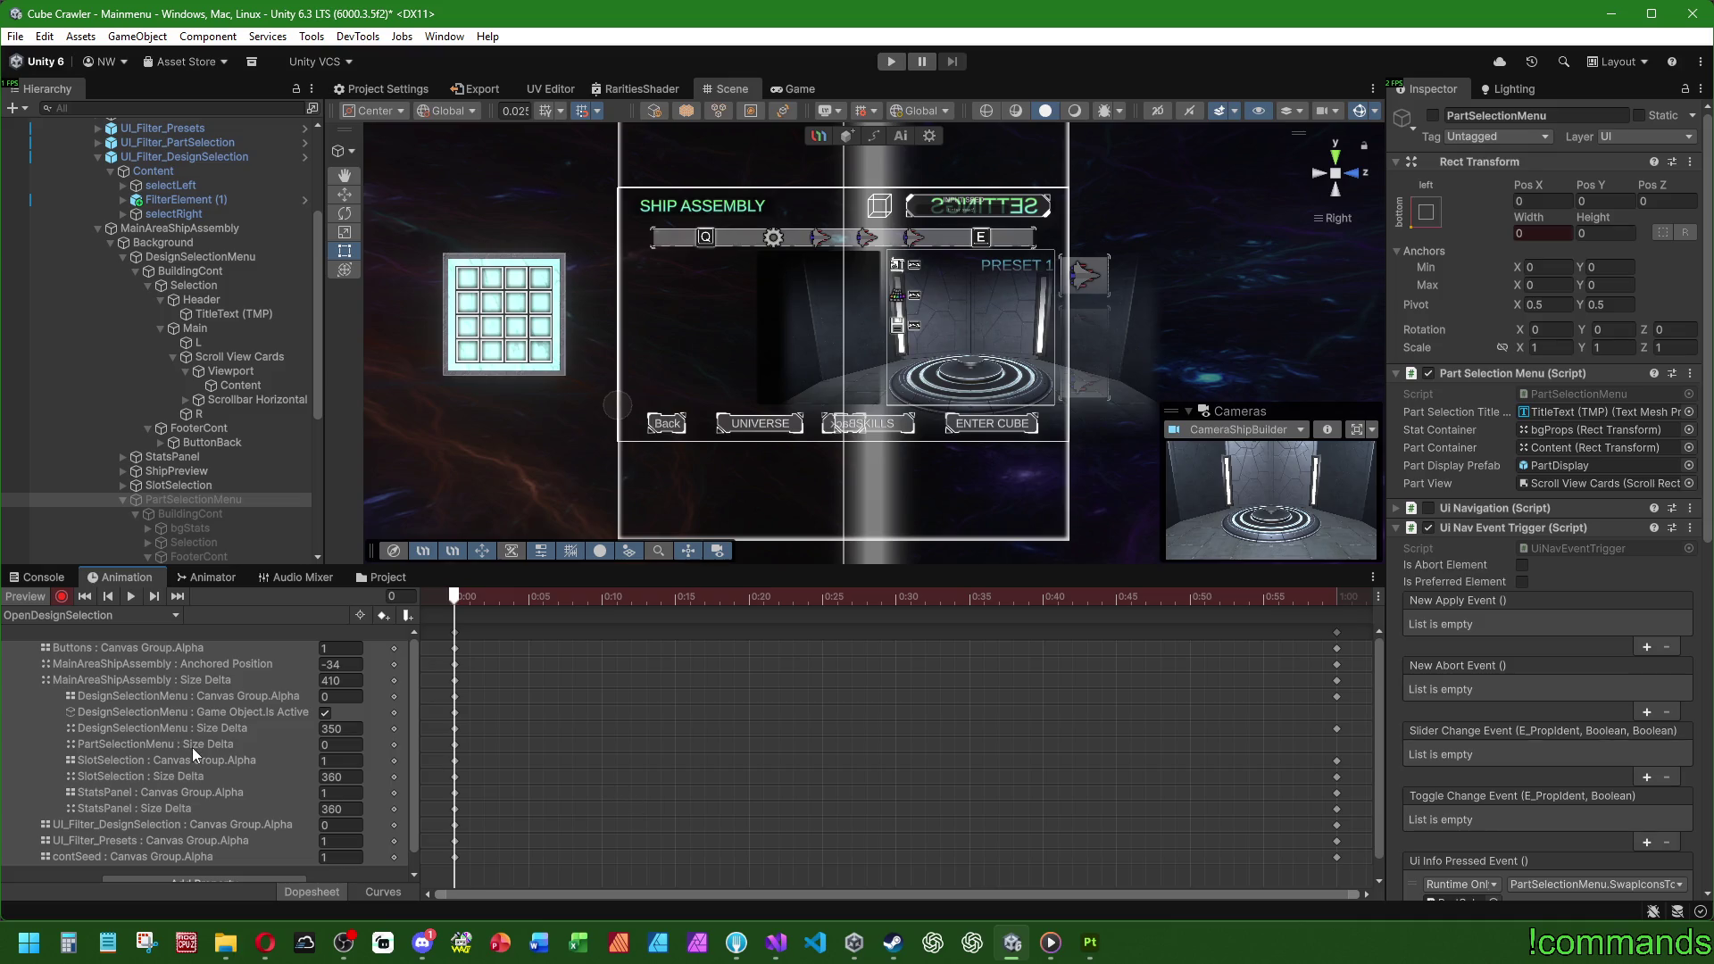
pyautogui.press('Delete')
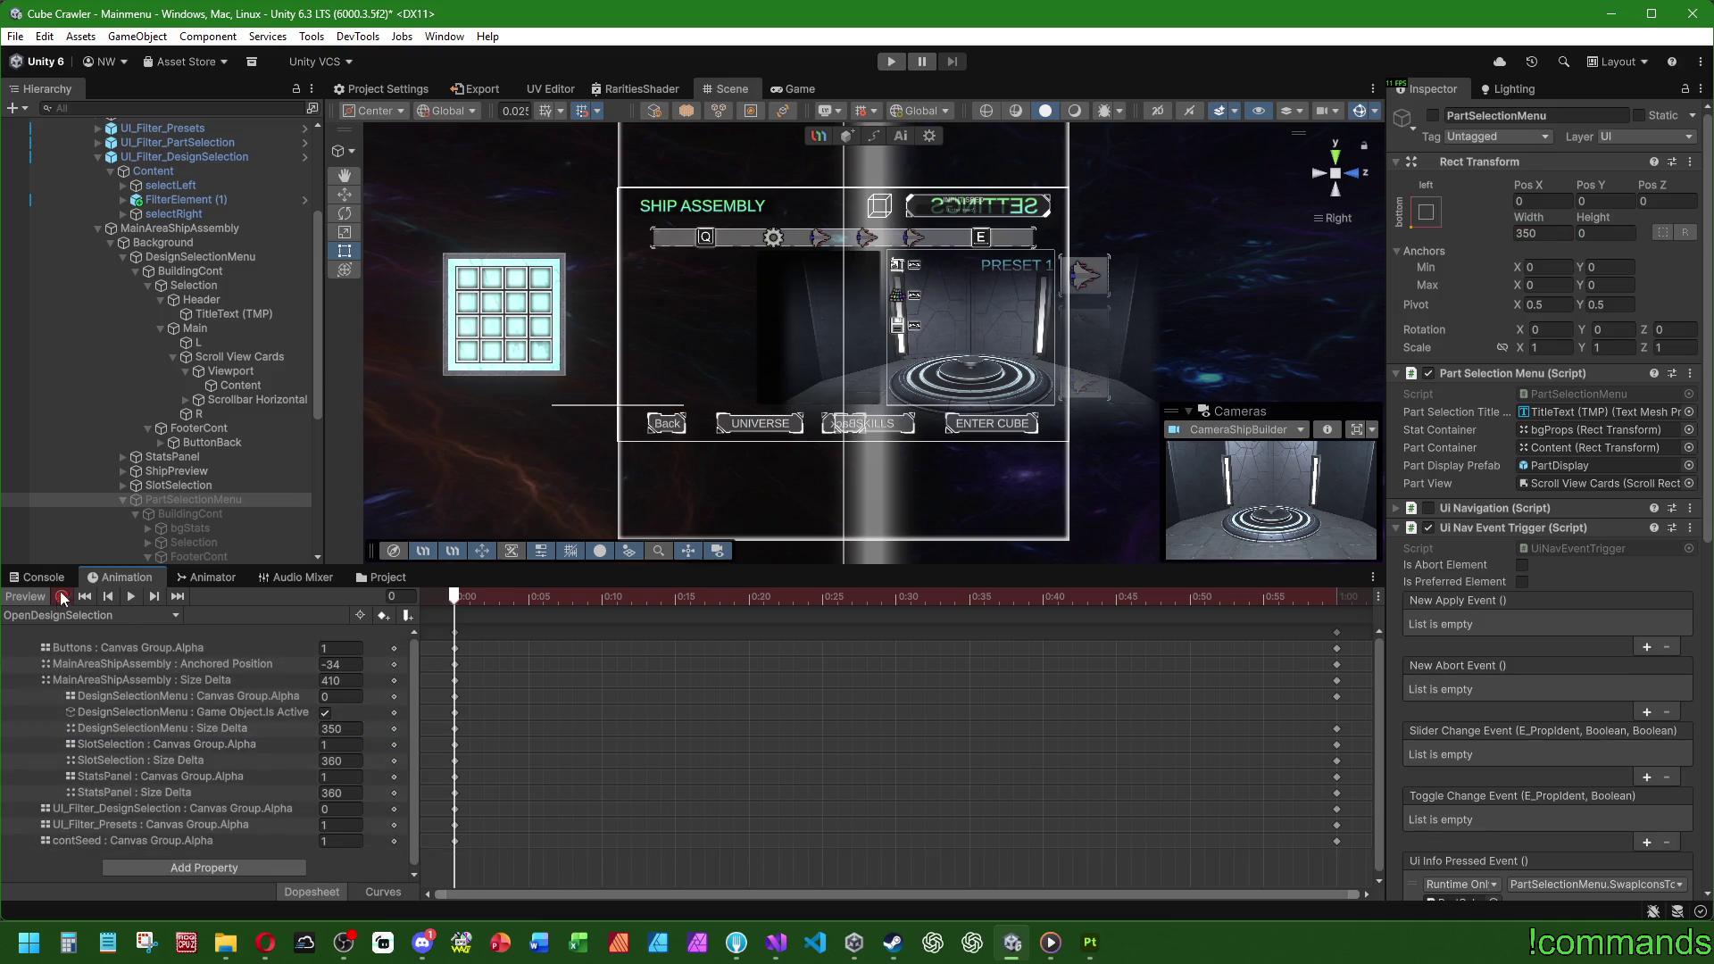
pyautogui.click(200, 256)
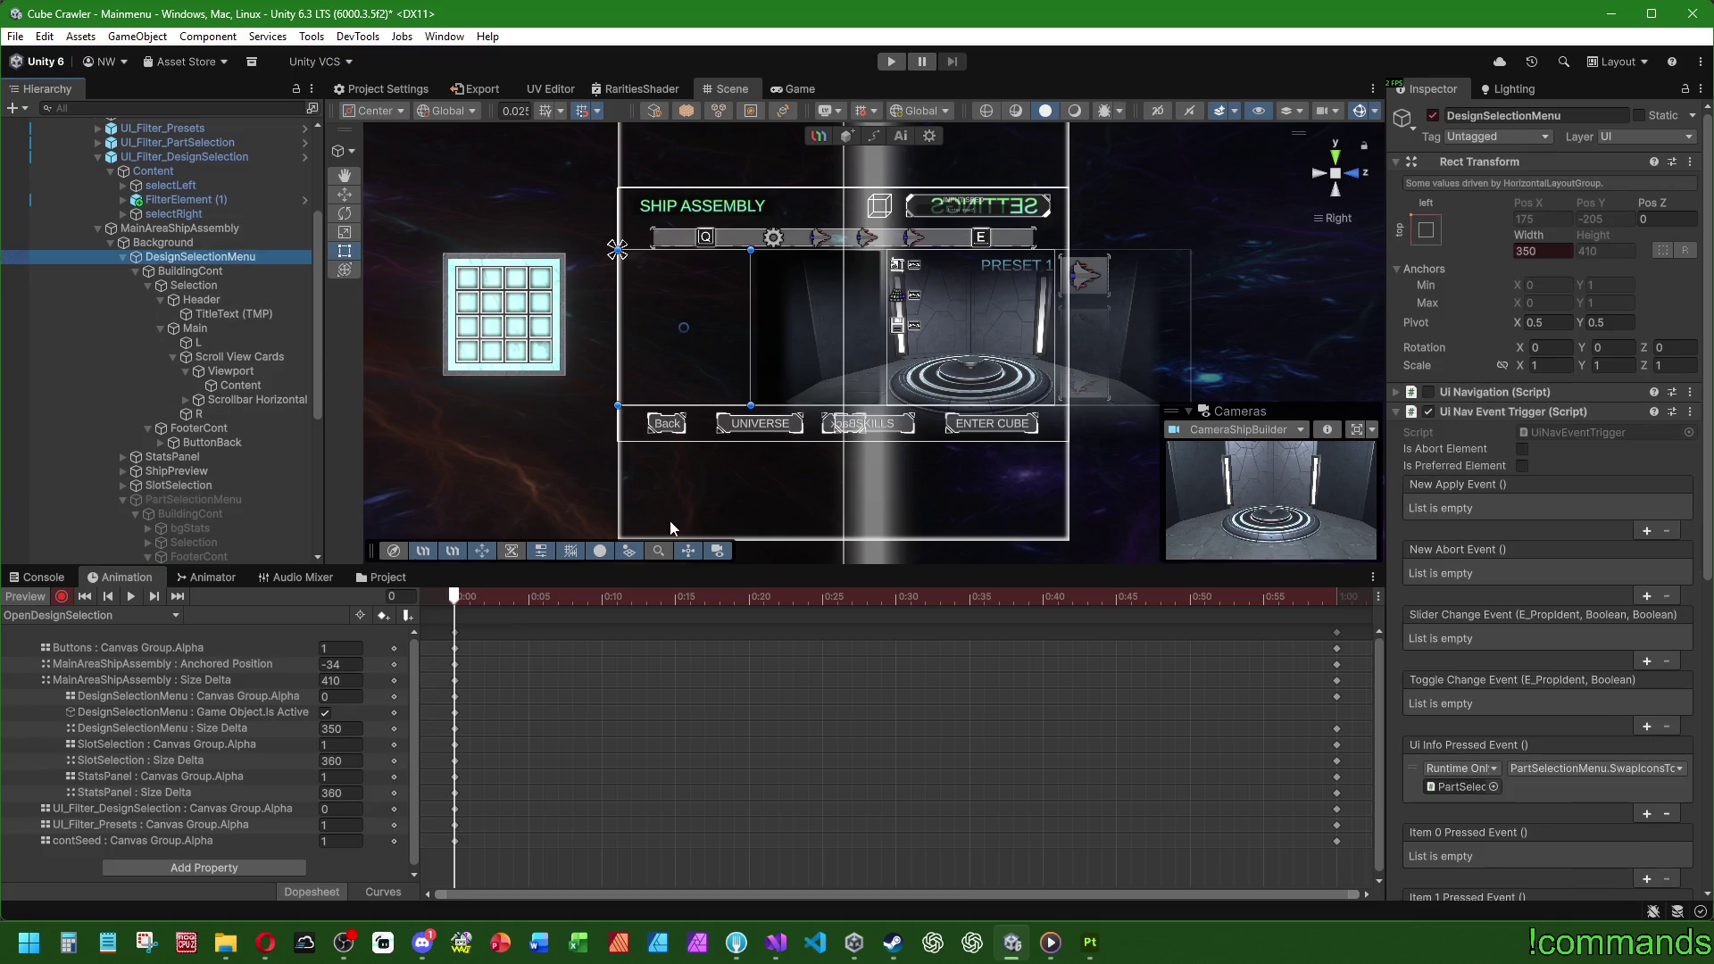
pyautogui.click(1541, 250)
pyautogui.write('0')
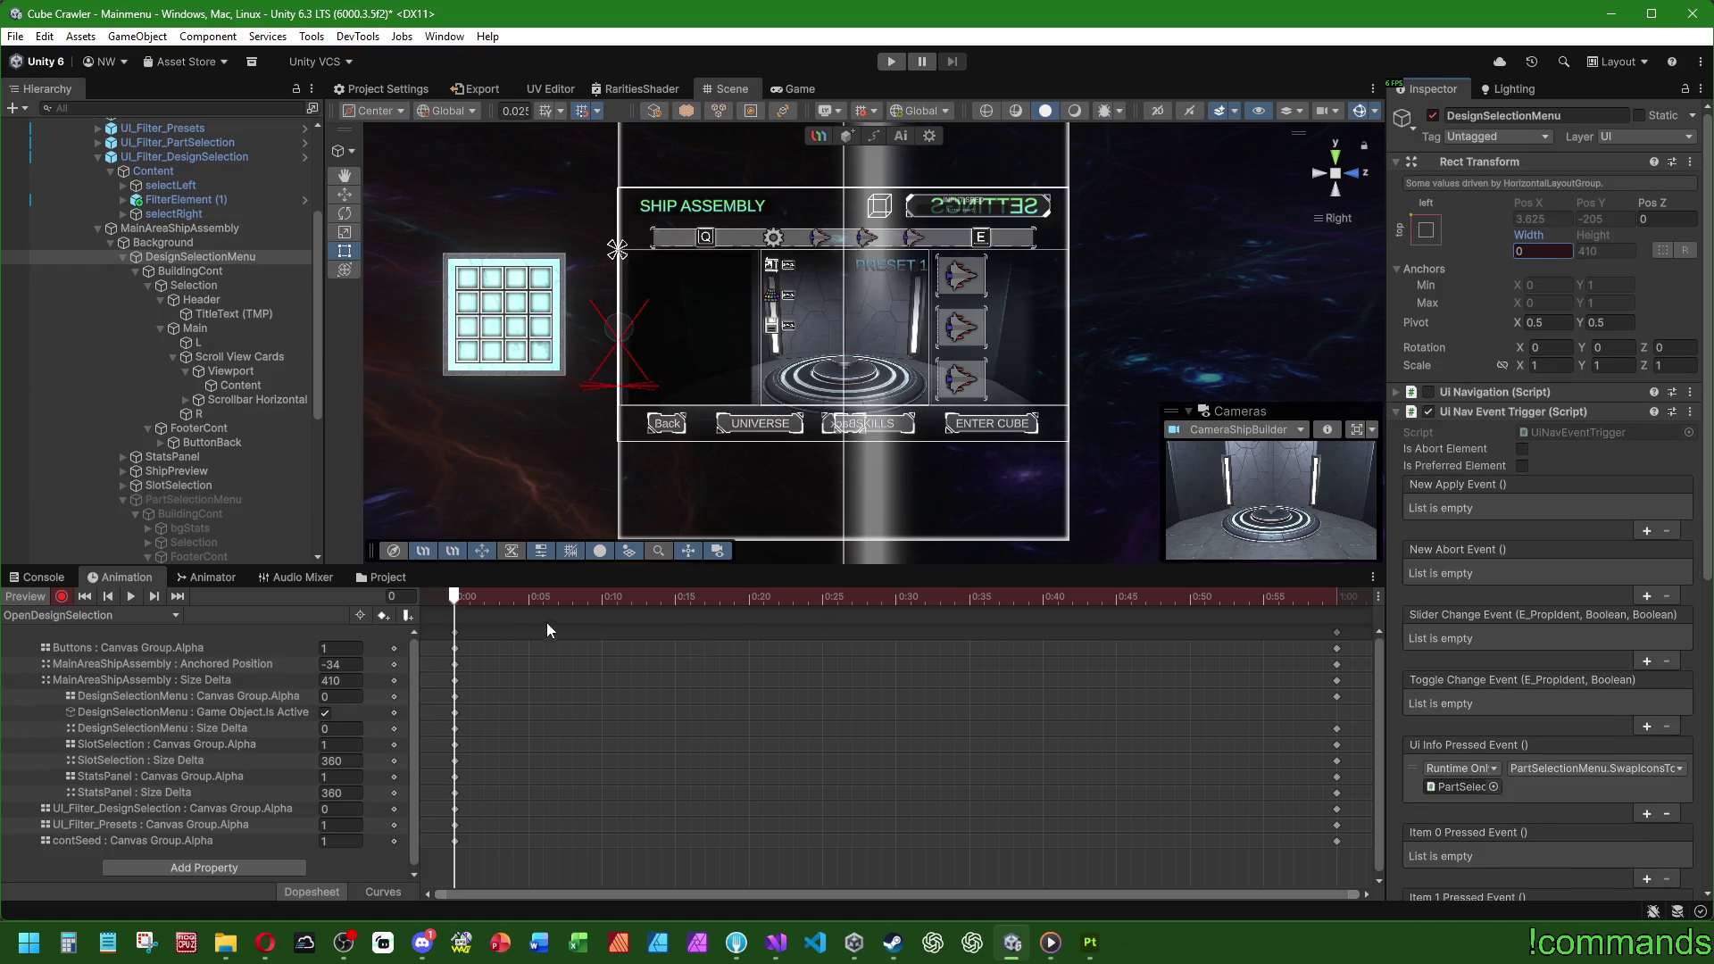
pyautogui.moveTo(456, 597)
pyautogui.mouseDown()
pyautogui.moveTo(1191, 581)
pyautogui.moveTo(299, 601)
pyautogui.moveTo(1337, 604)
pyautogui.moveTo(451, 596)
pyautogui.mouseUp()
pyautogui.click(50, 613)
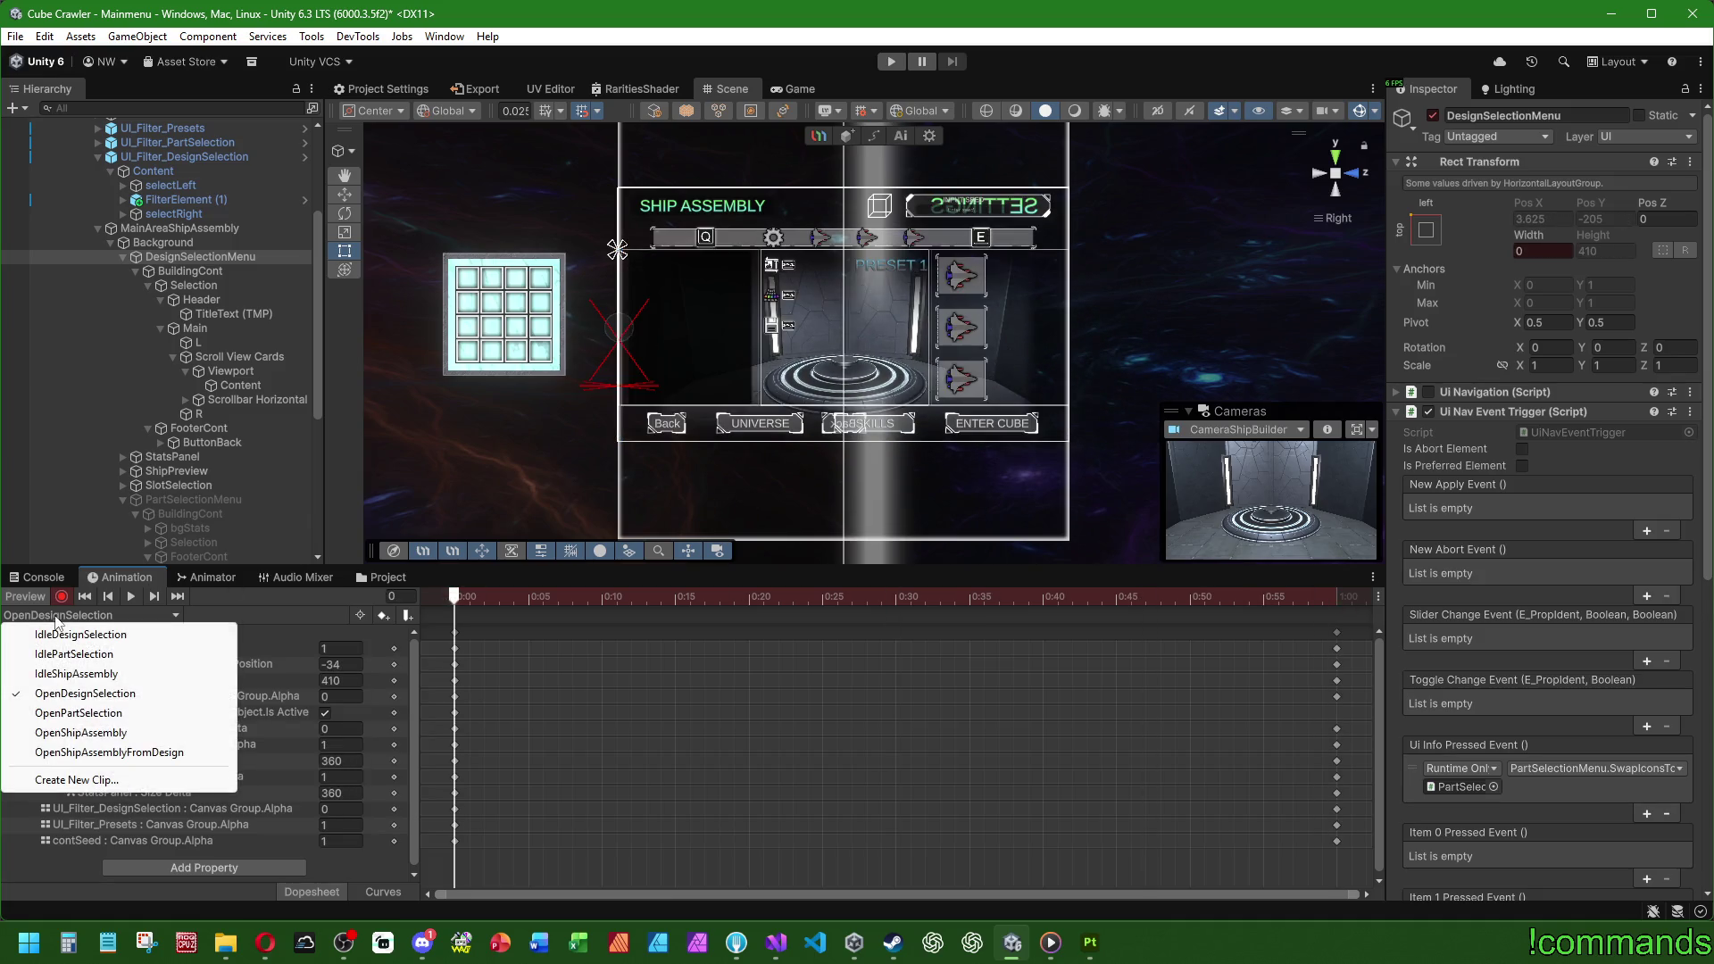
# Step: Scrub OpenShipAssemblyFromDesign and OpenDesignSelection timelines, then stop recording and exit preview
pyautogui.click(107, 753)
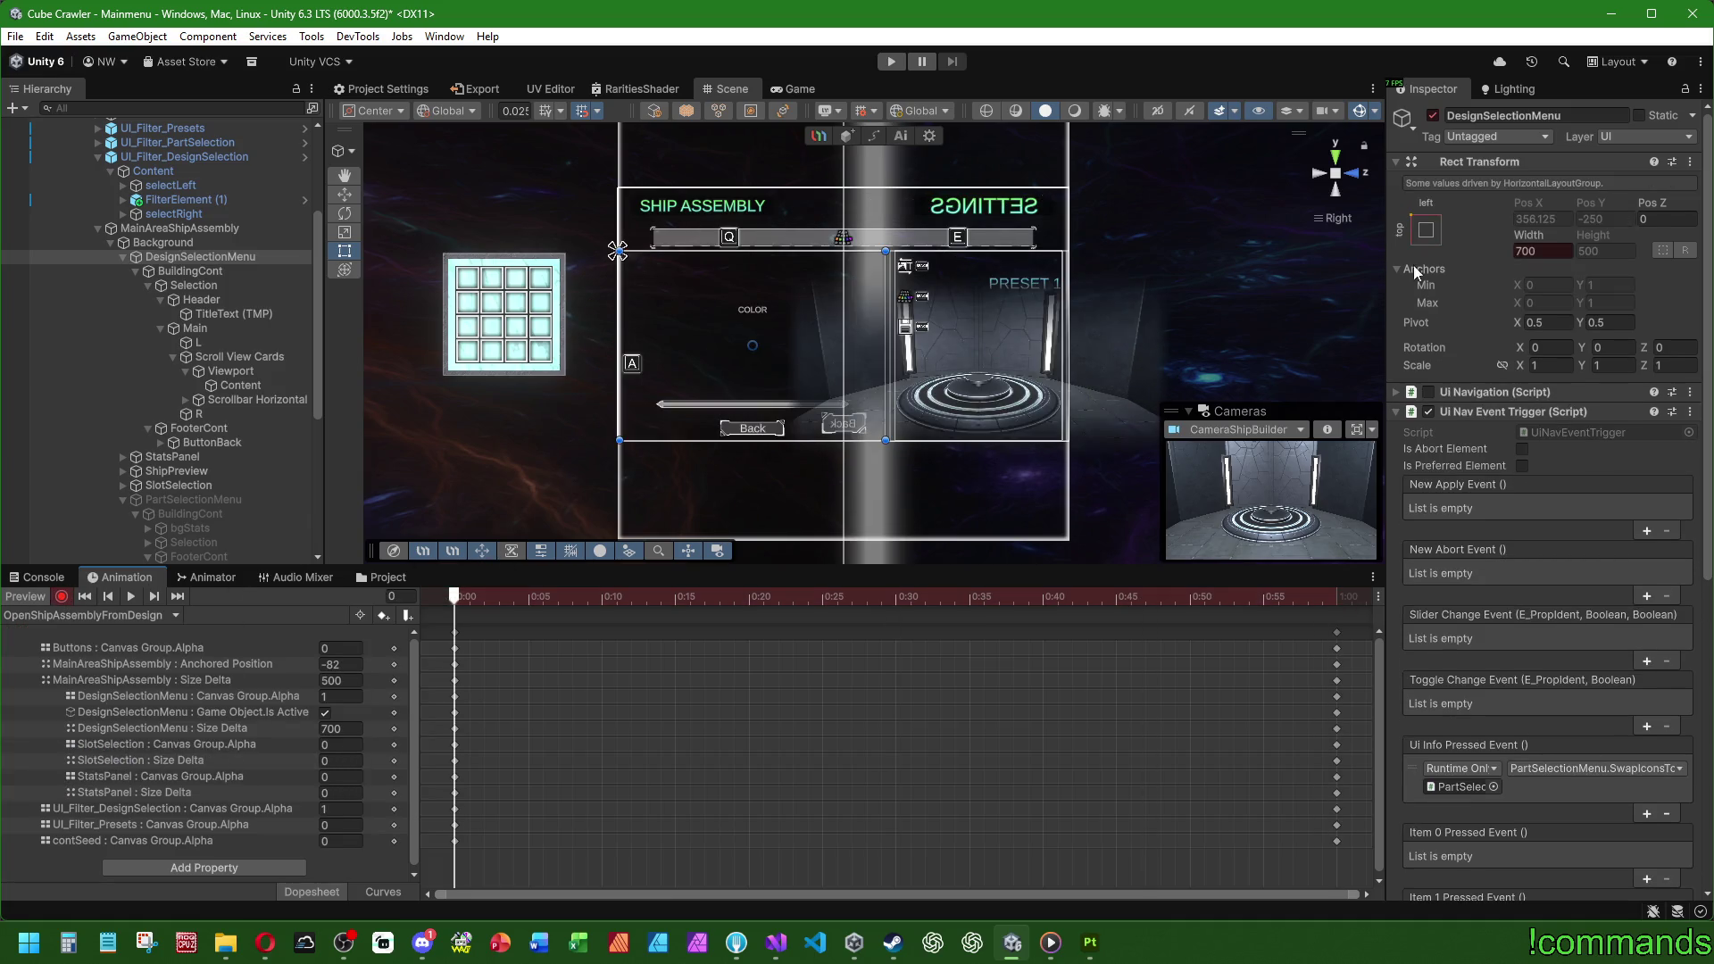
pyautogui.click(1337, 597)
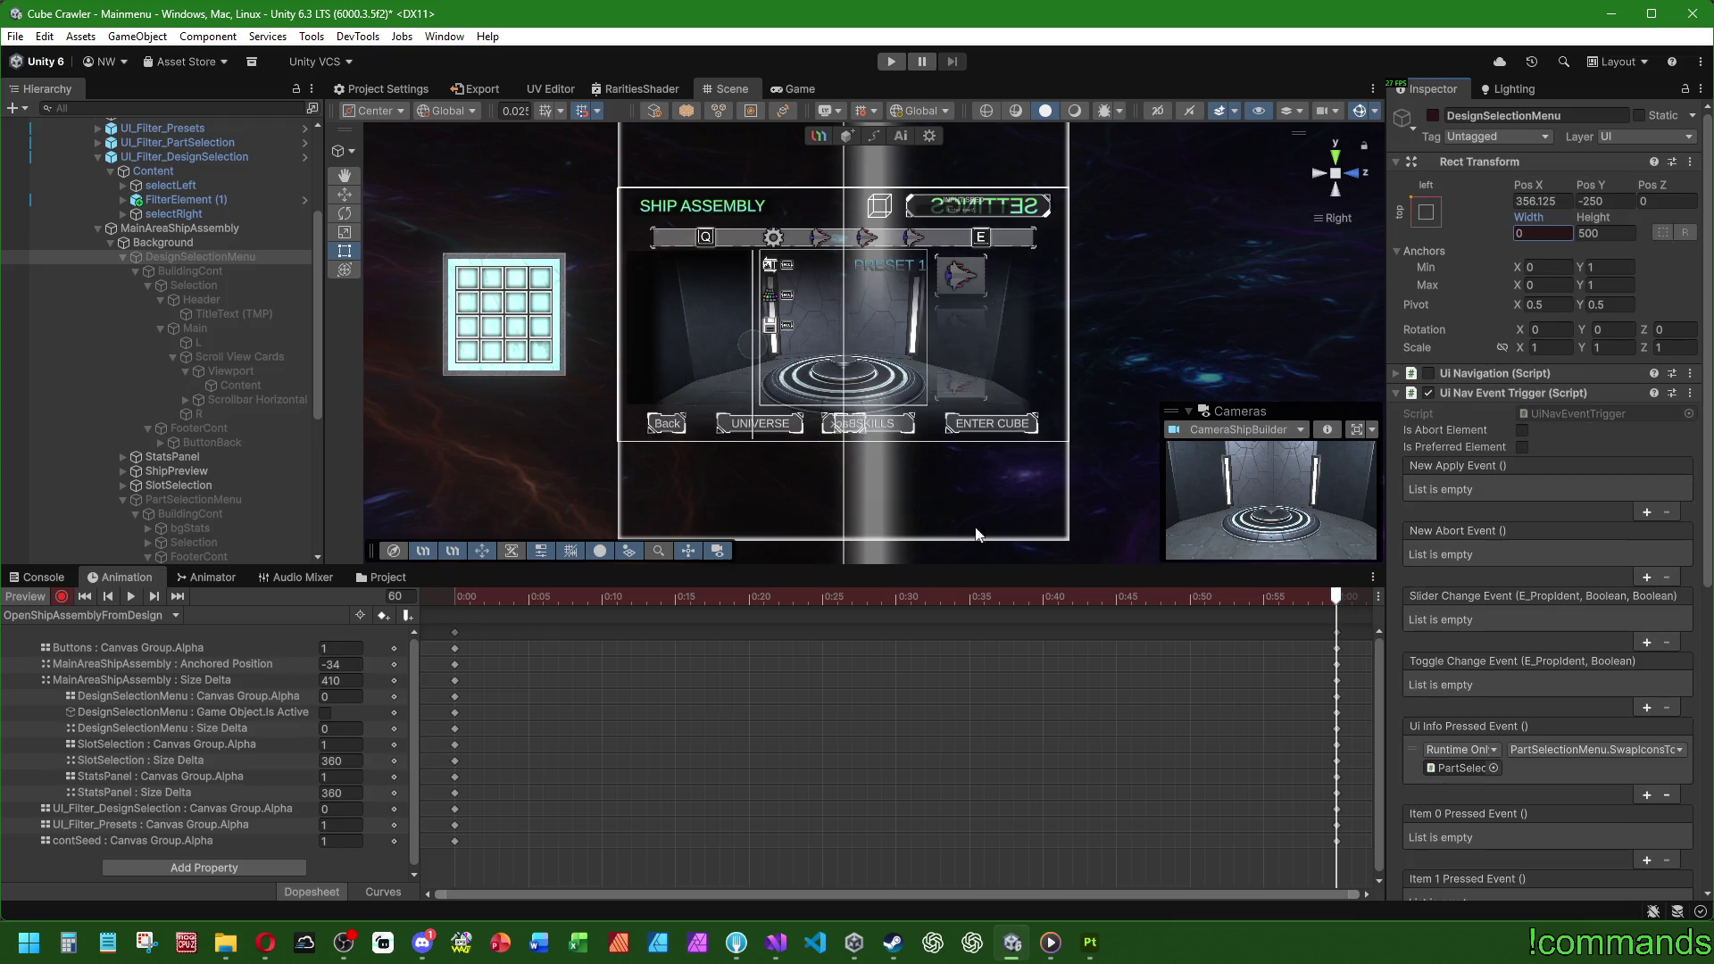
pyautogui.moveTo(449, 595)
pyautogui.mouseDown()
pyautogui.moveTo(1337, 596)
pyautogui.moveTo(455, 596)
pyautogui.mouseUp()
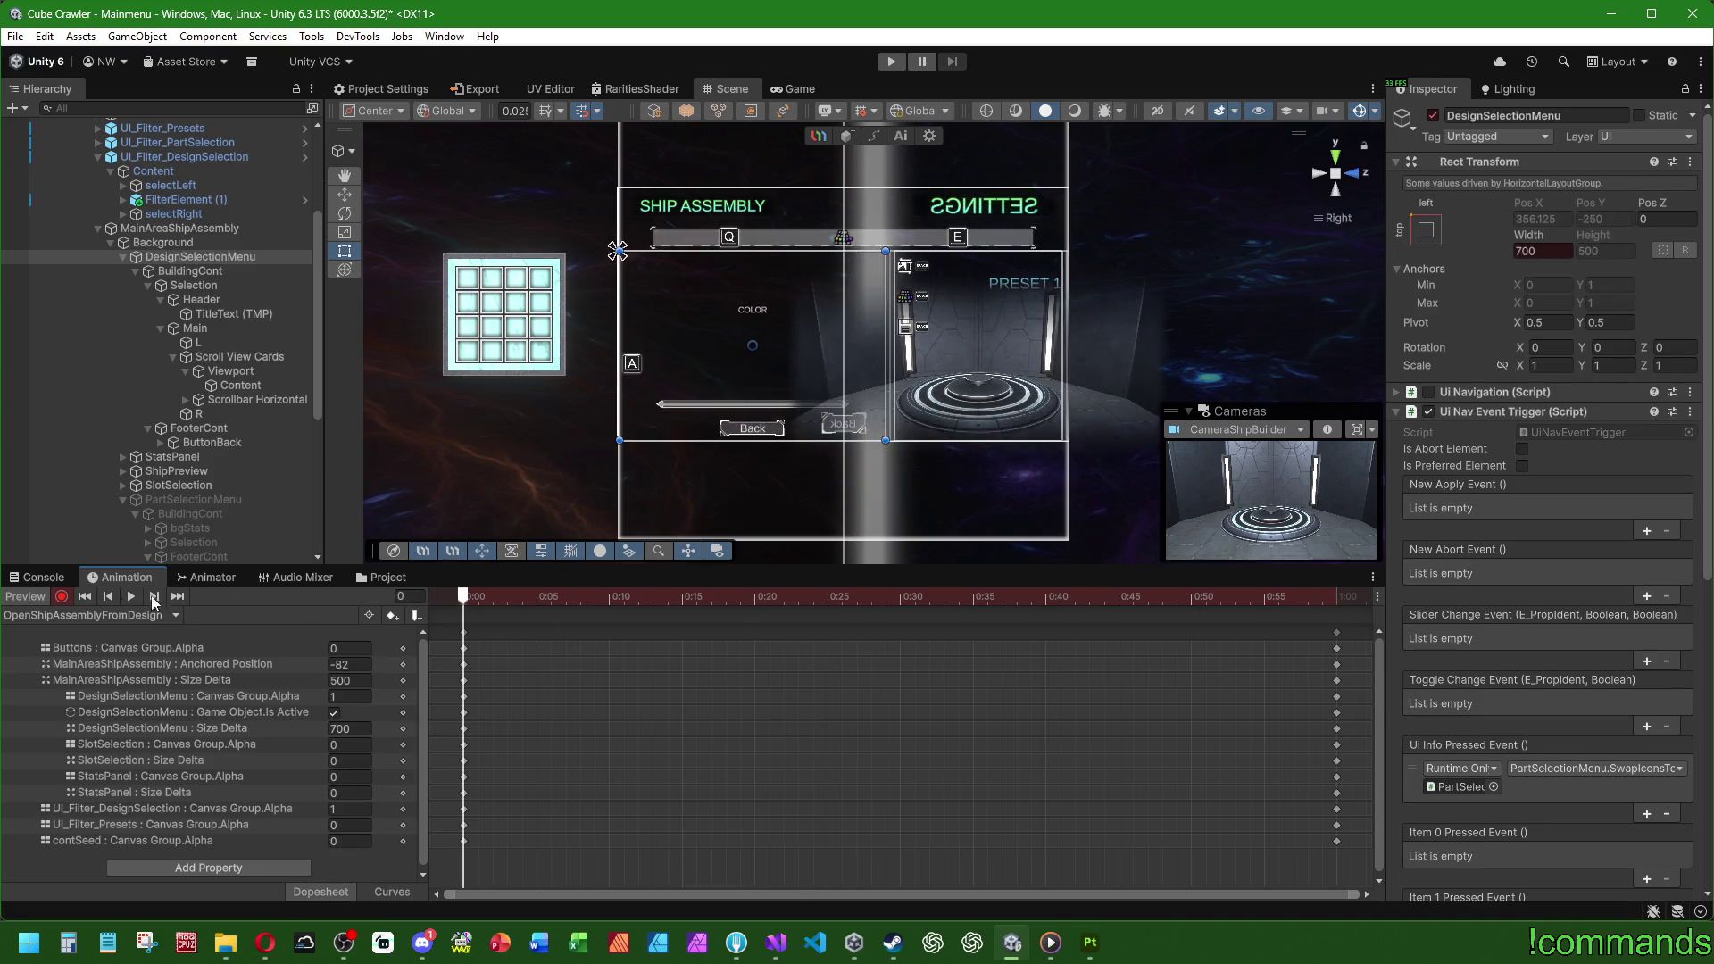
pyautogui.click(80, 615)
pyautogui.click(85, 694)
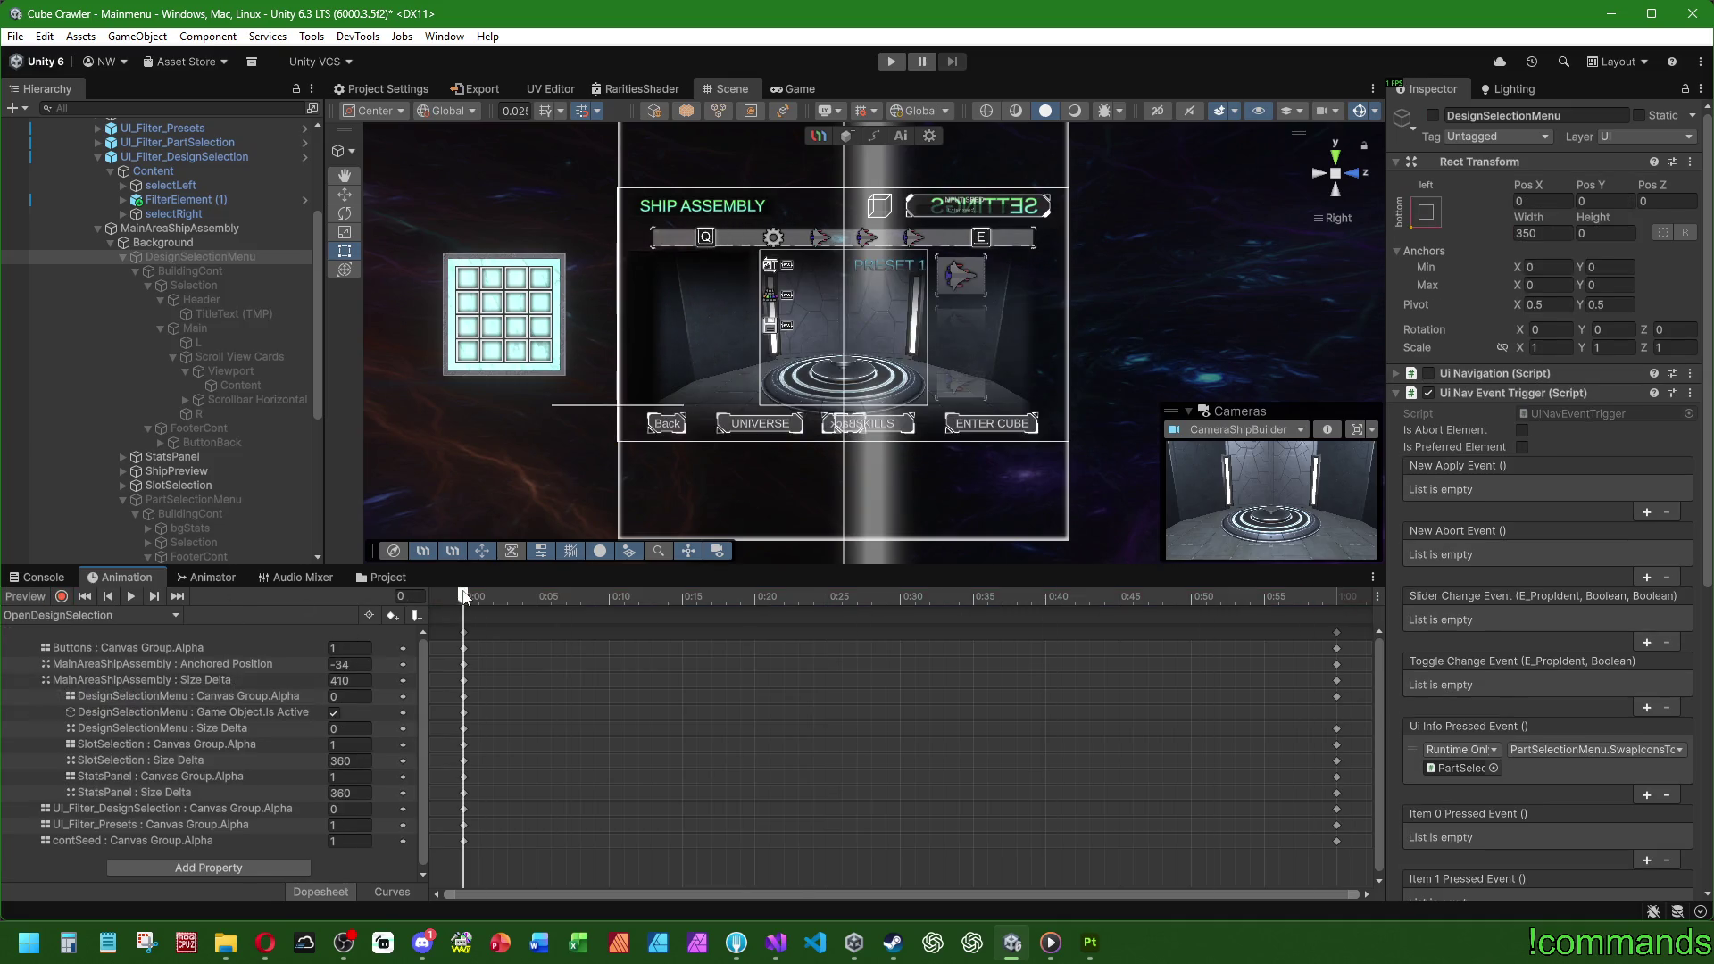
pyautogui.click(1132, 597)
pyautogui.moveTo(1160, 592)
pyautogui.mouseDown()
pyautogui.moveTo(1339, 596)
pyautogui.moveTo(463, 597)
pyautogui.mouseUp()
pyautogui.click(60, 596)
pyautogui.click(34, 598)
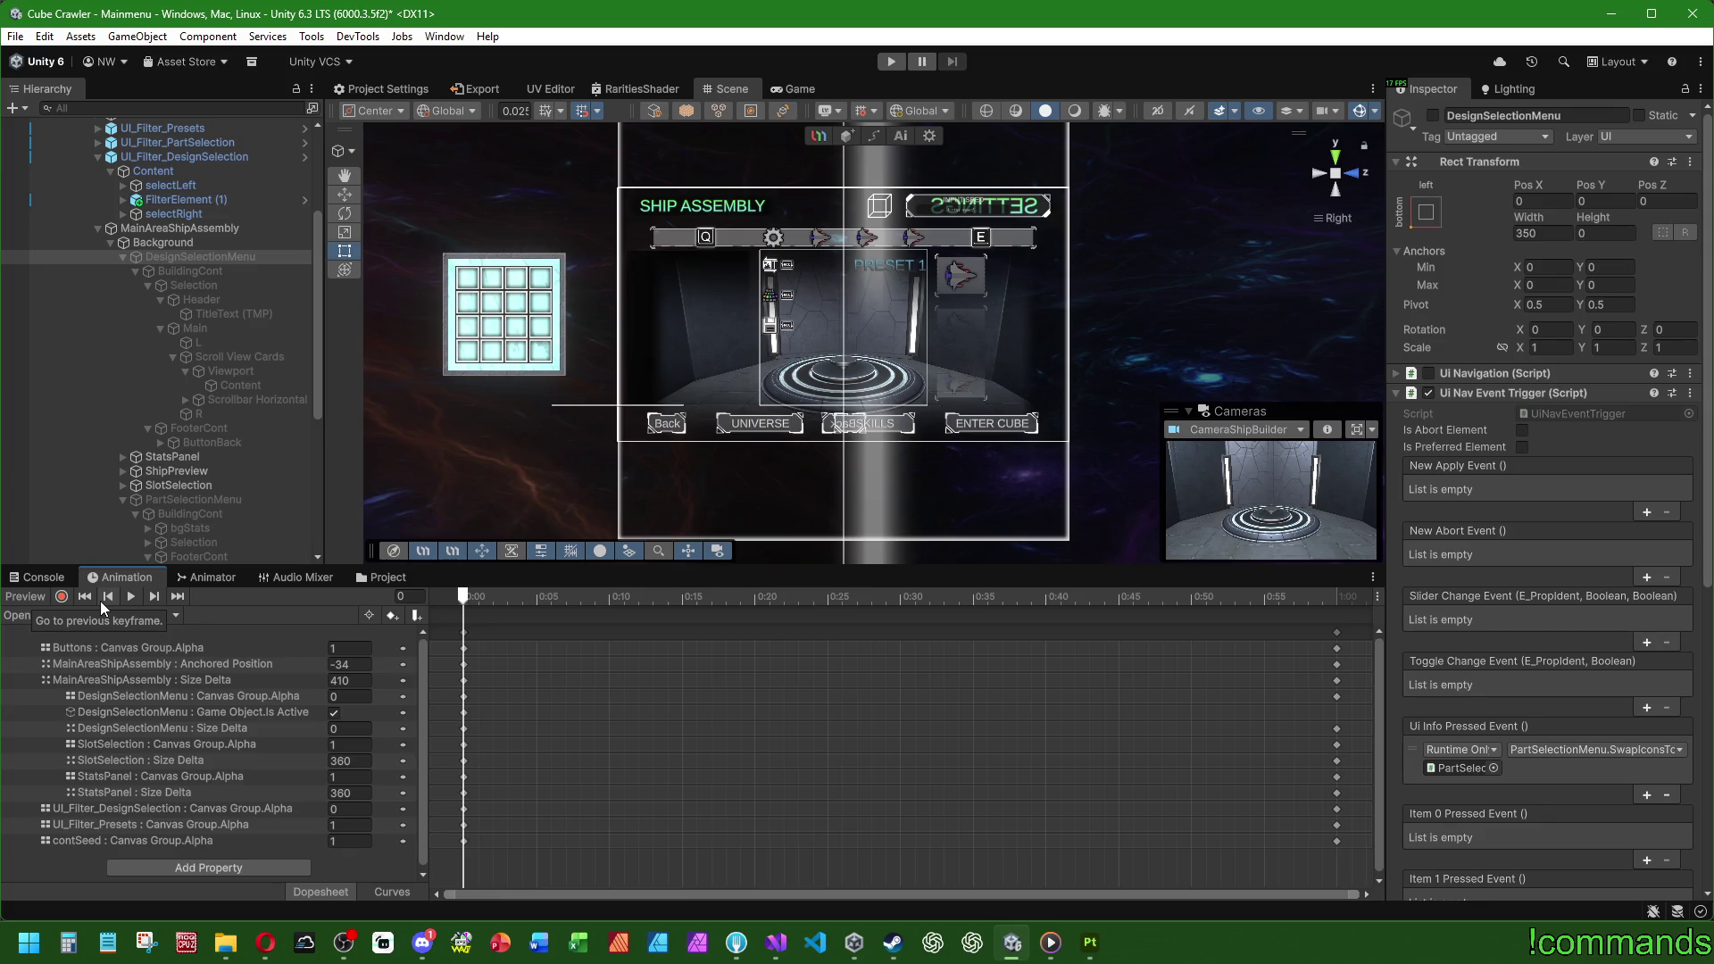
# Step: Scrub OpenShipAssemblyFromDesign once more while recording, then turn recording and preview off
pyautogui.click(82, 616)
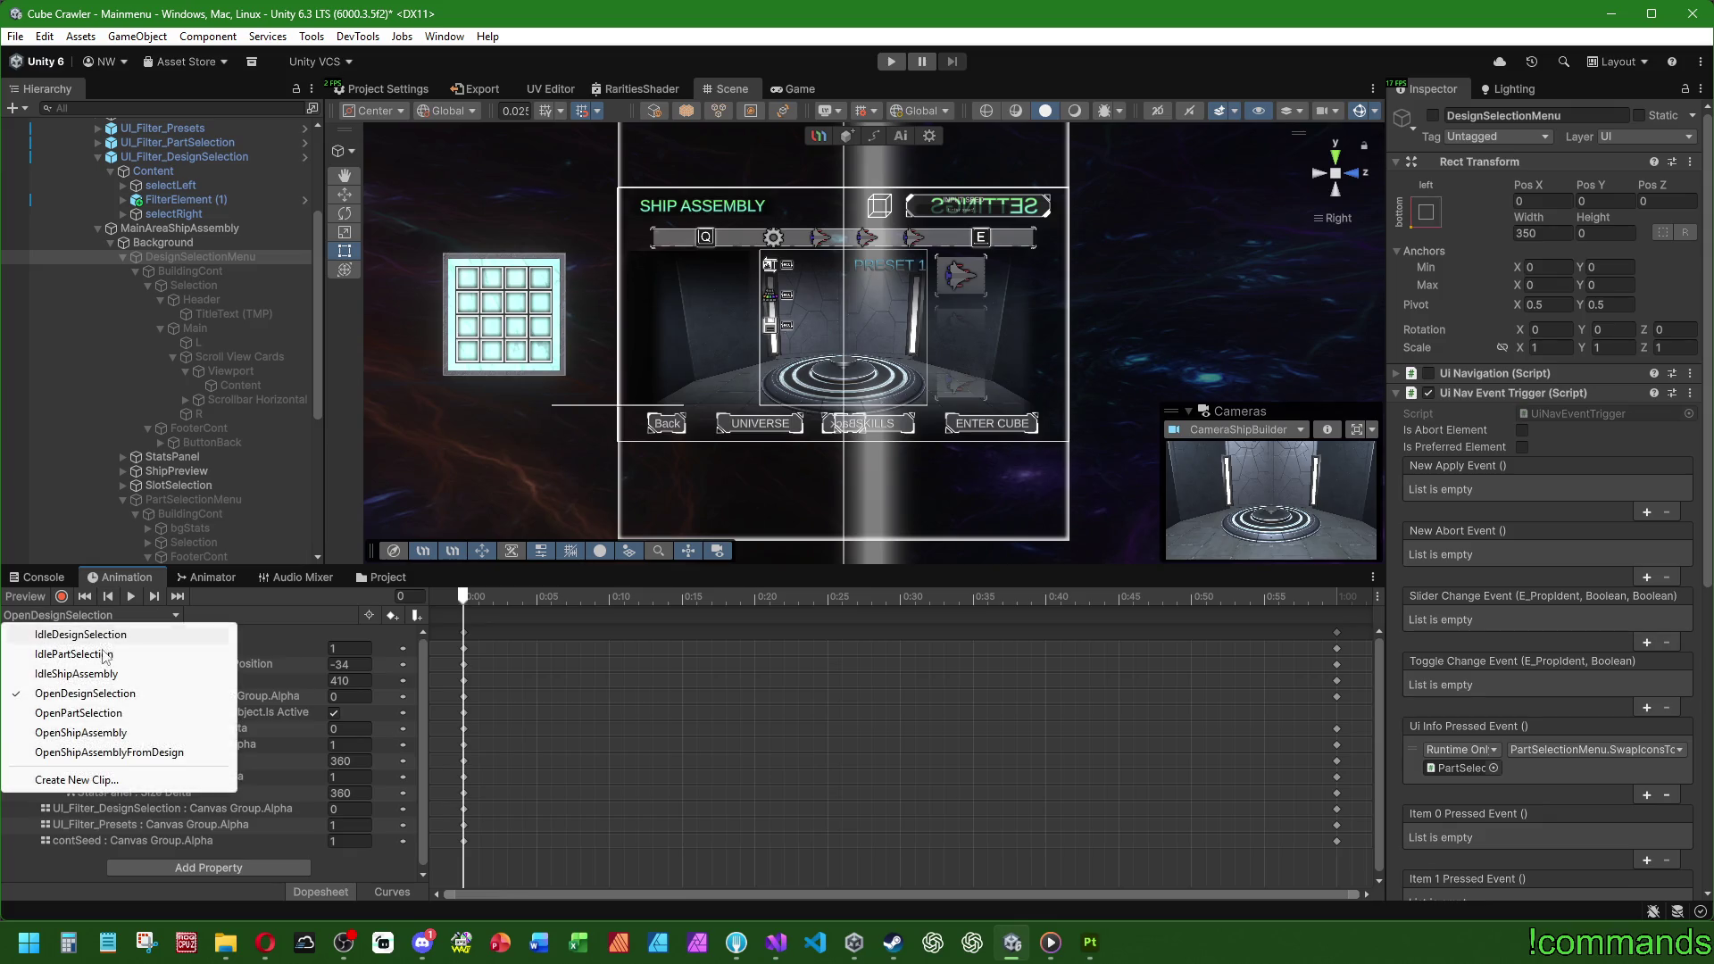
pyautogui.click(144, 753)
pyautogui.click(60, 597)
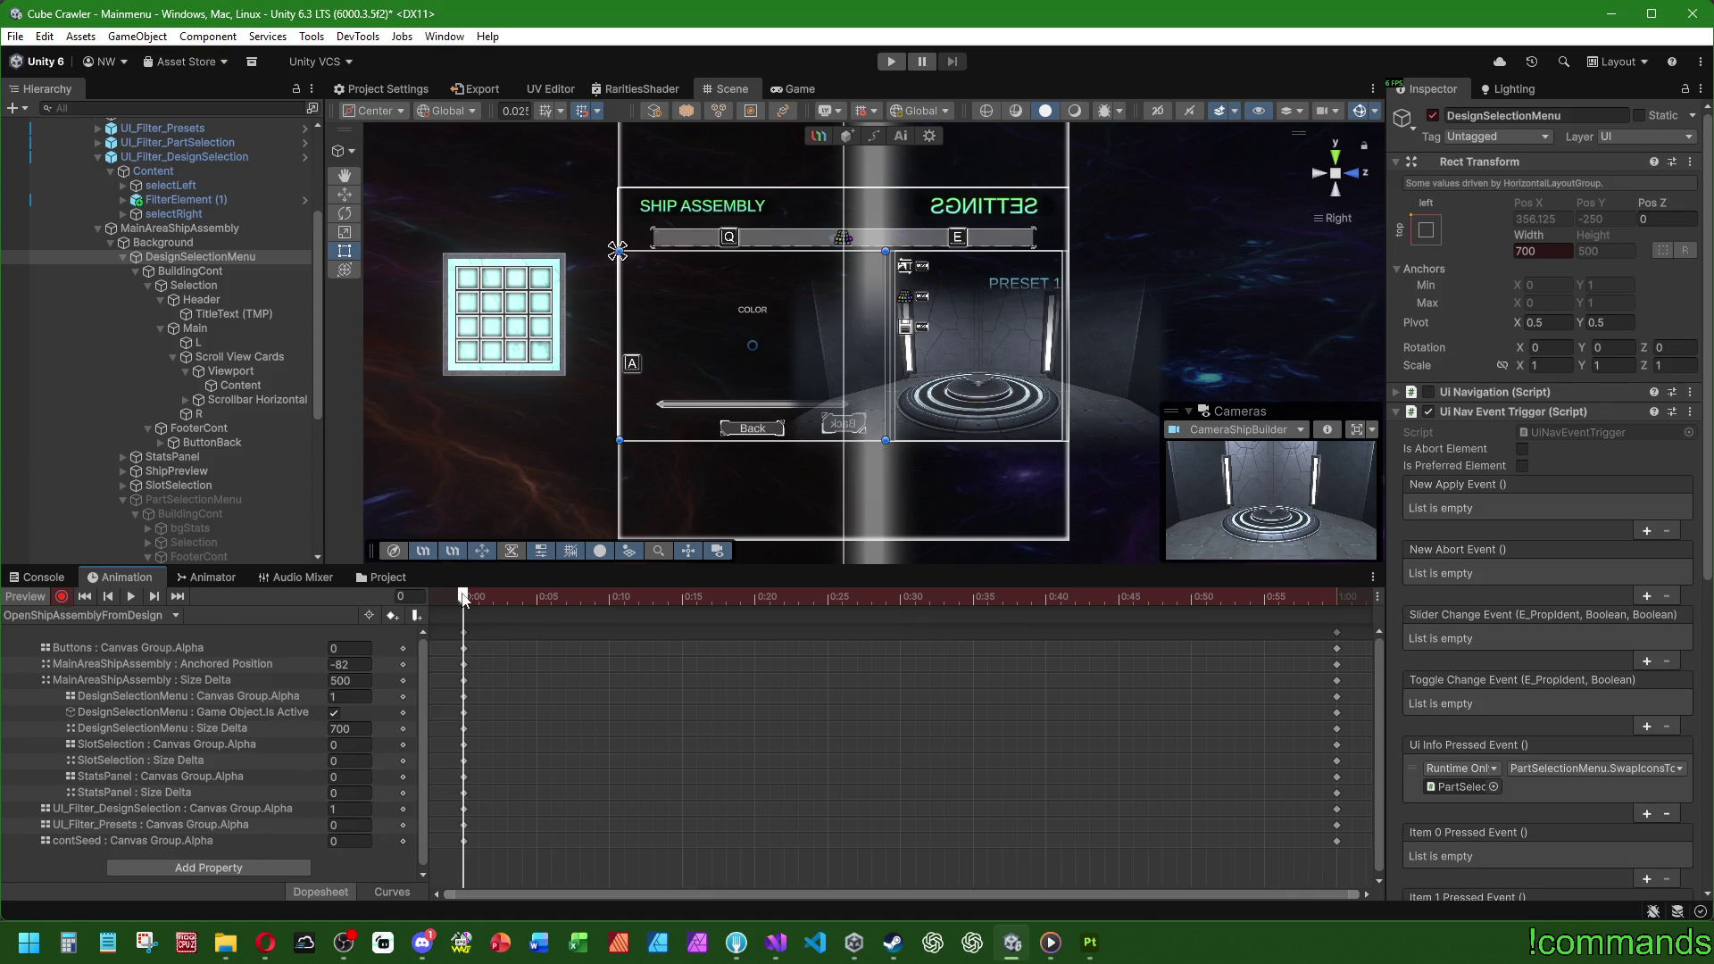
pyautogui.moveTo(464, 598)
pyautogui.mouseDown()
pyautogui.moveTo(918, 591)
pyautogui.moveTo(460, 598)
pyautogui.mouseUp()
pyautogui.click(62, 596)
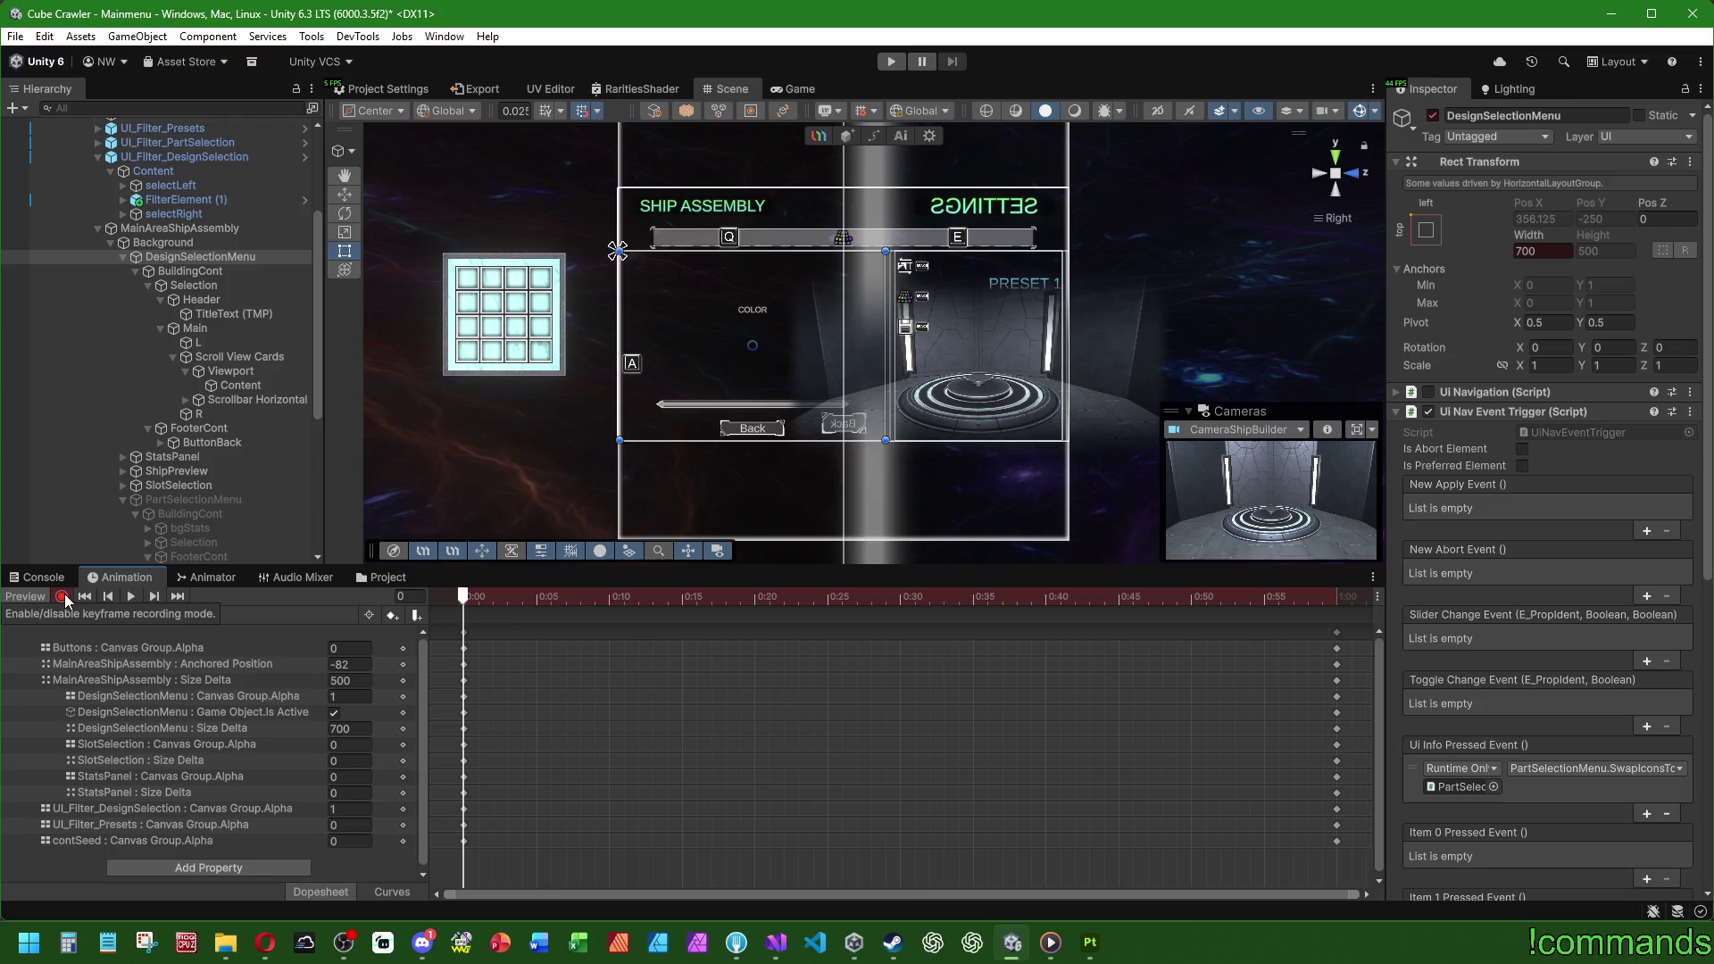
pyautogui.click(25, 598)
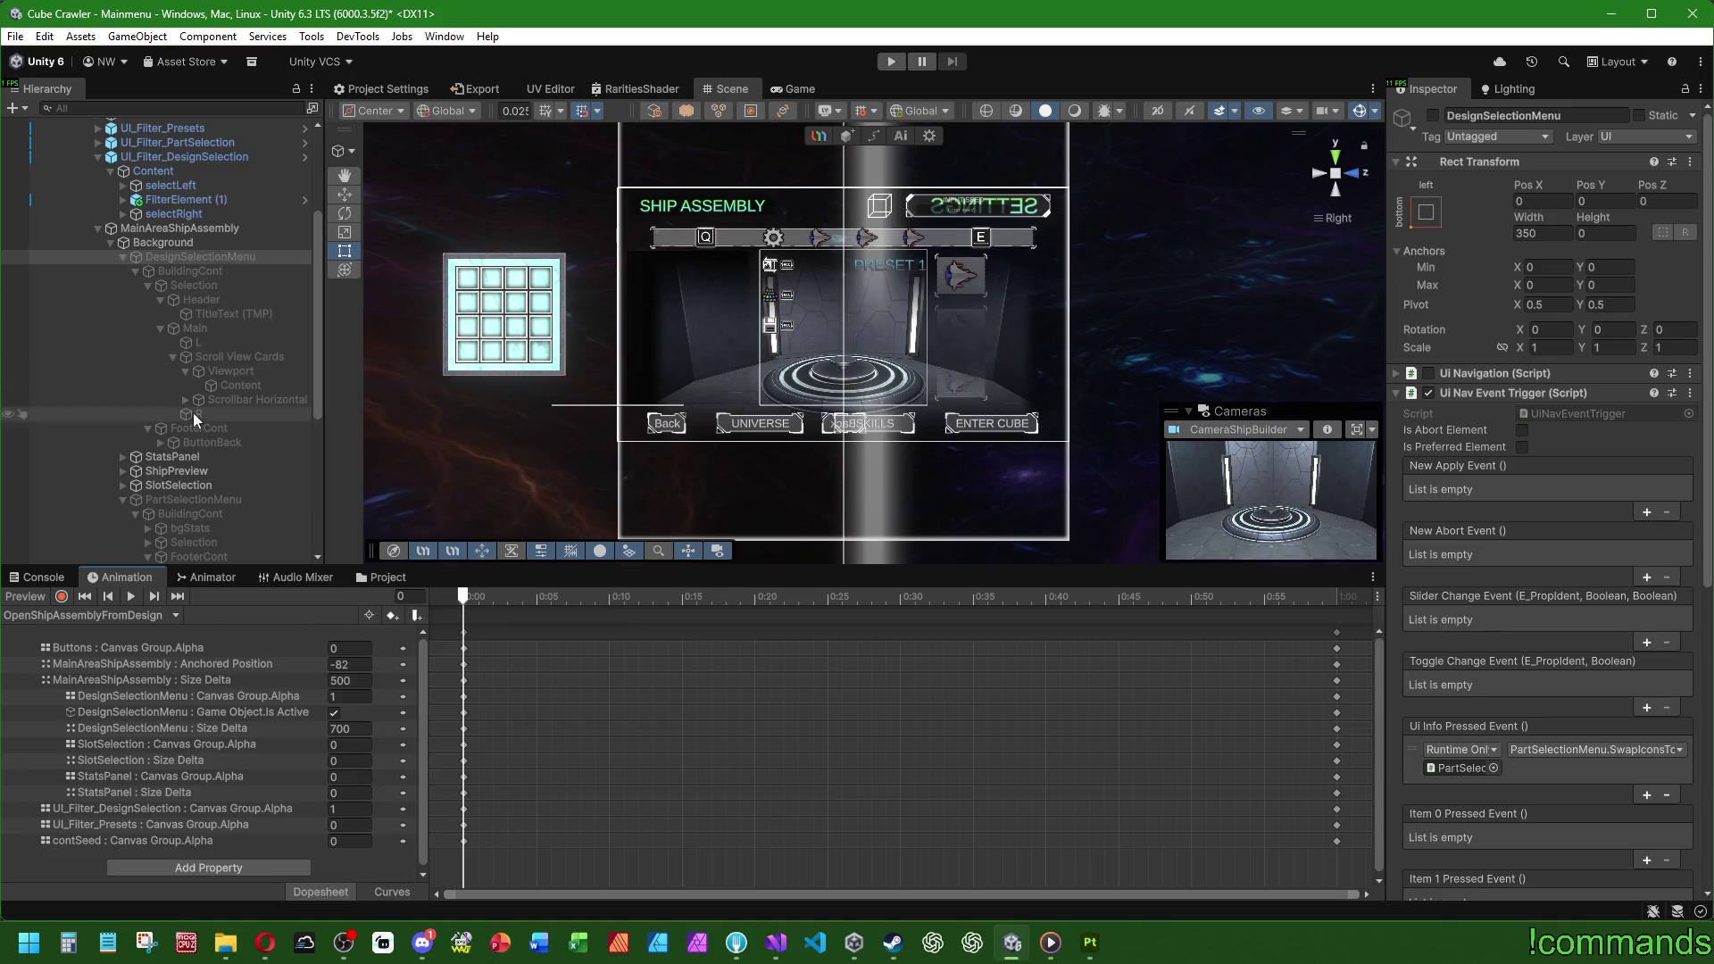
# Step: Select DesignSelectionMenu and bring up the Project window's Assets folder
pyautogui.click(177, 255)
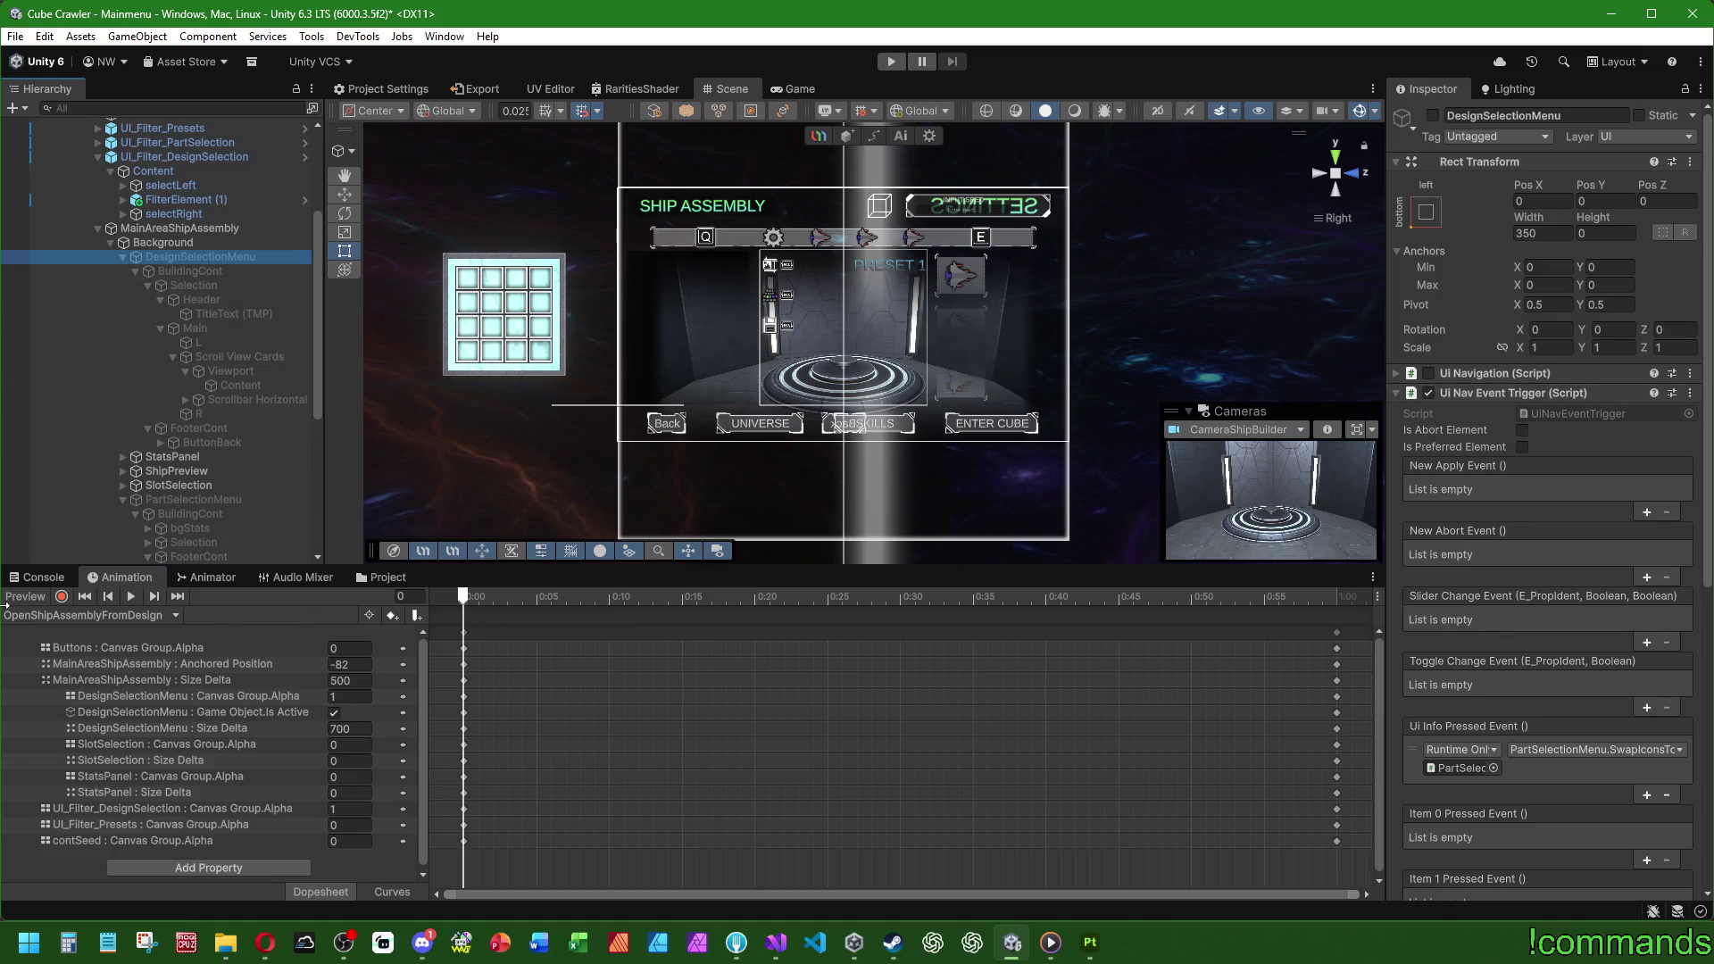
pyautogui.click(37, 577)
pyautogui.click(382, 578)
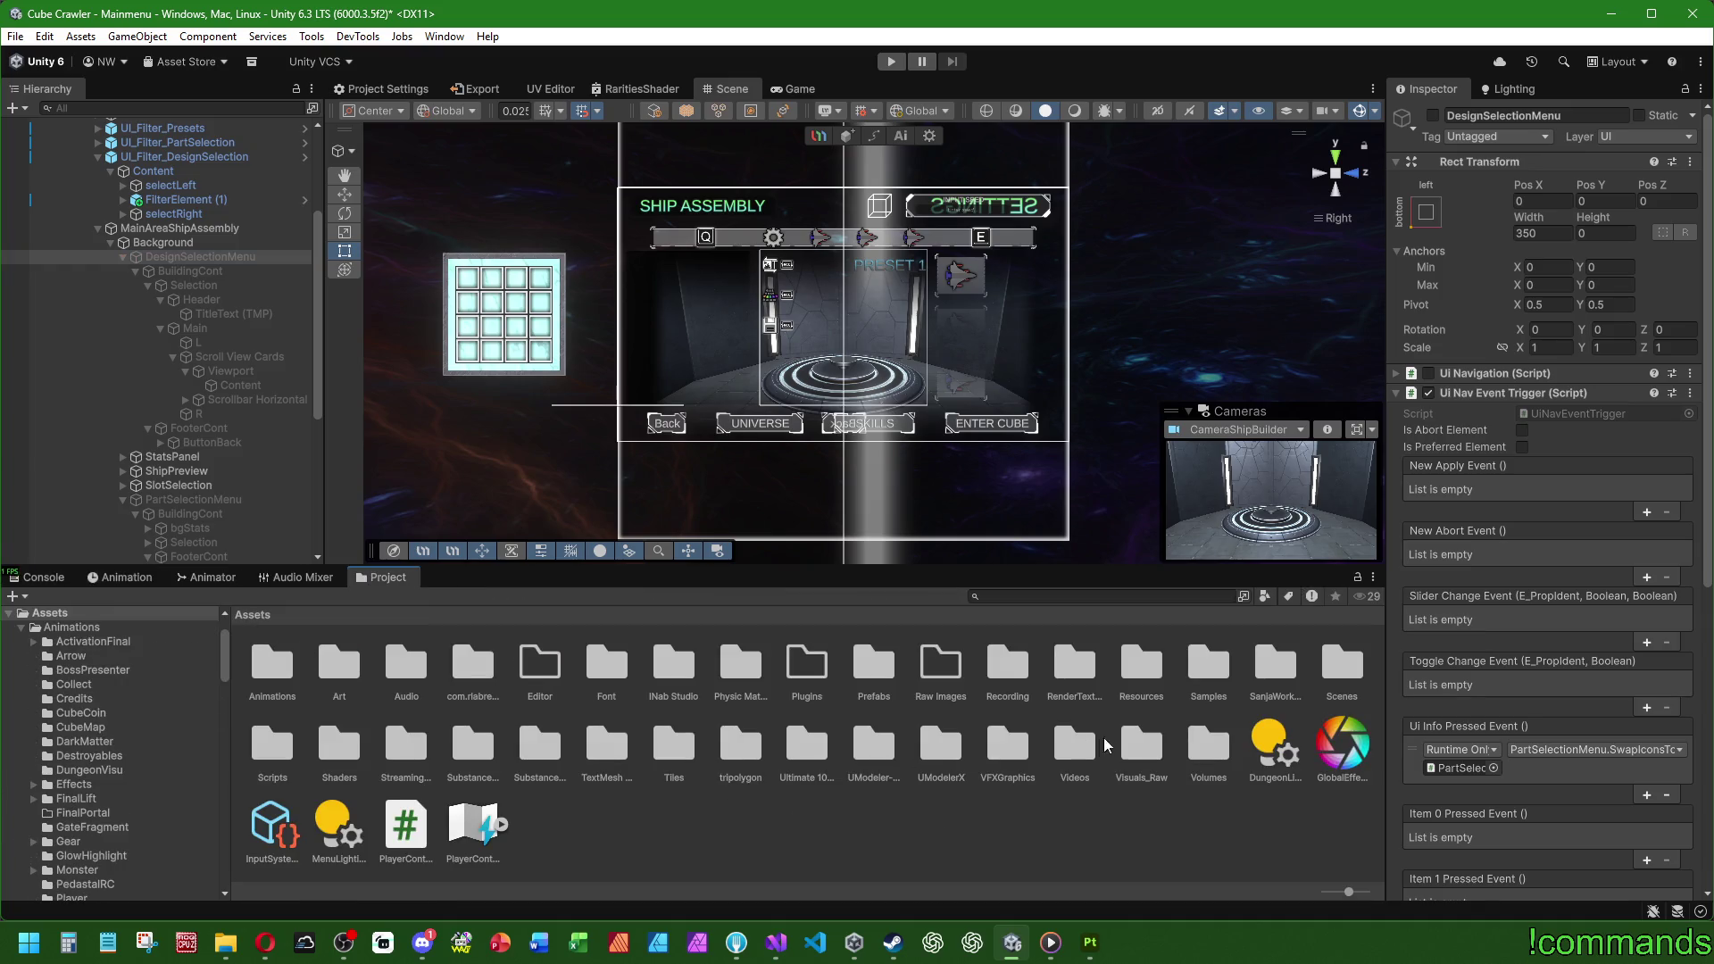
# Step: Open the Assets/Scripts/UI/Menus folder in the Project window
pyautogui.doubleClick(272, 748)
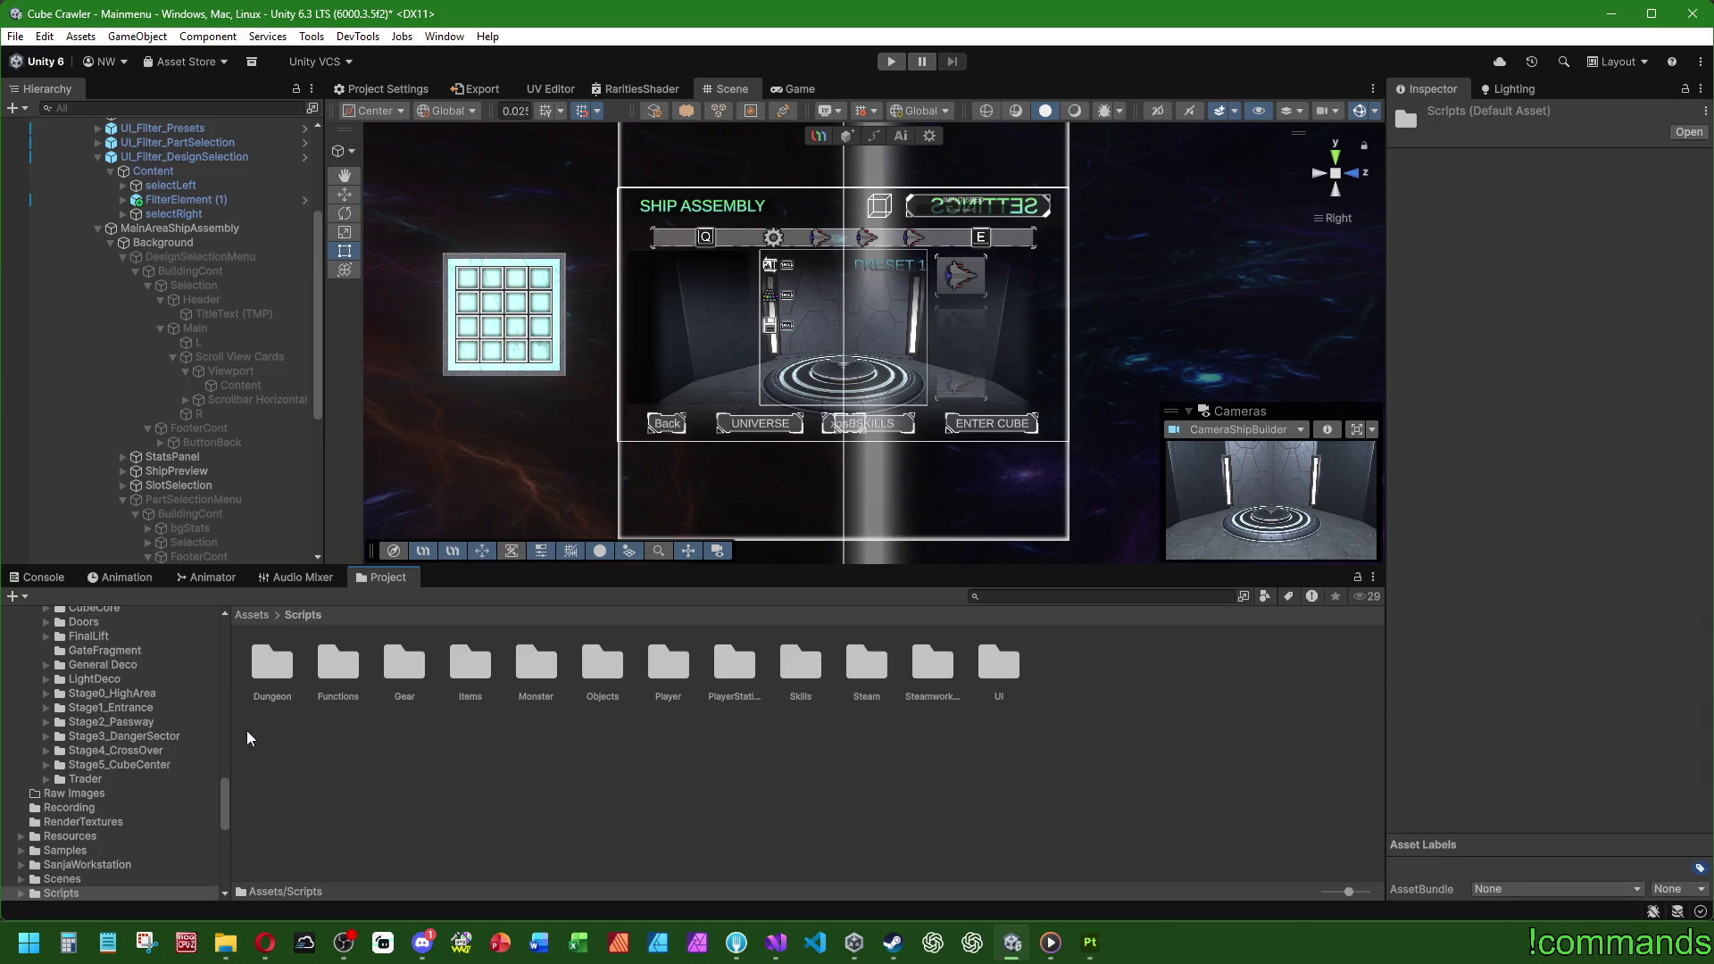
pyautogui.click(994, 676)
pyautogui.doubleClick(994, 676)
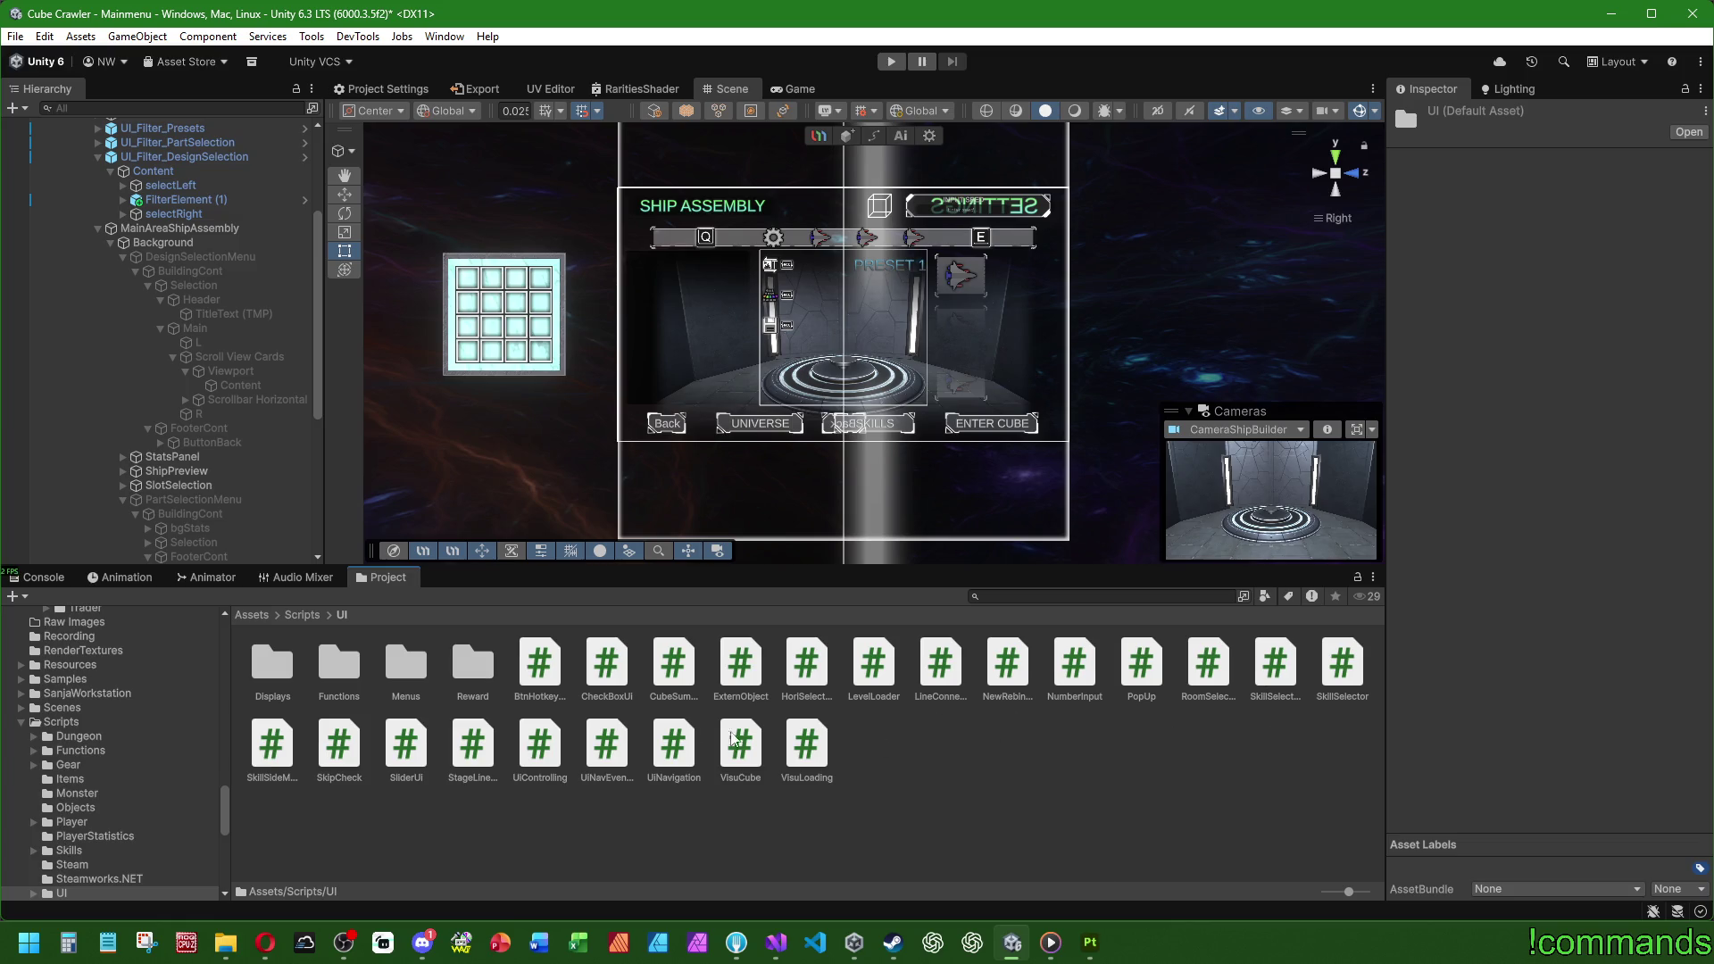
pyautogui.doubleClick(404, 679)
# Step: Create a MonoBehaviour script there named DesignSelectionMenu
pyautogui.rightClick(700, 769)
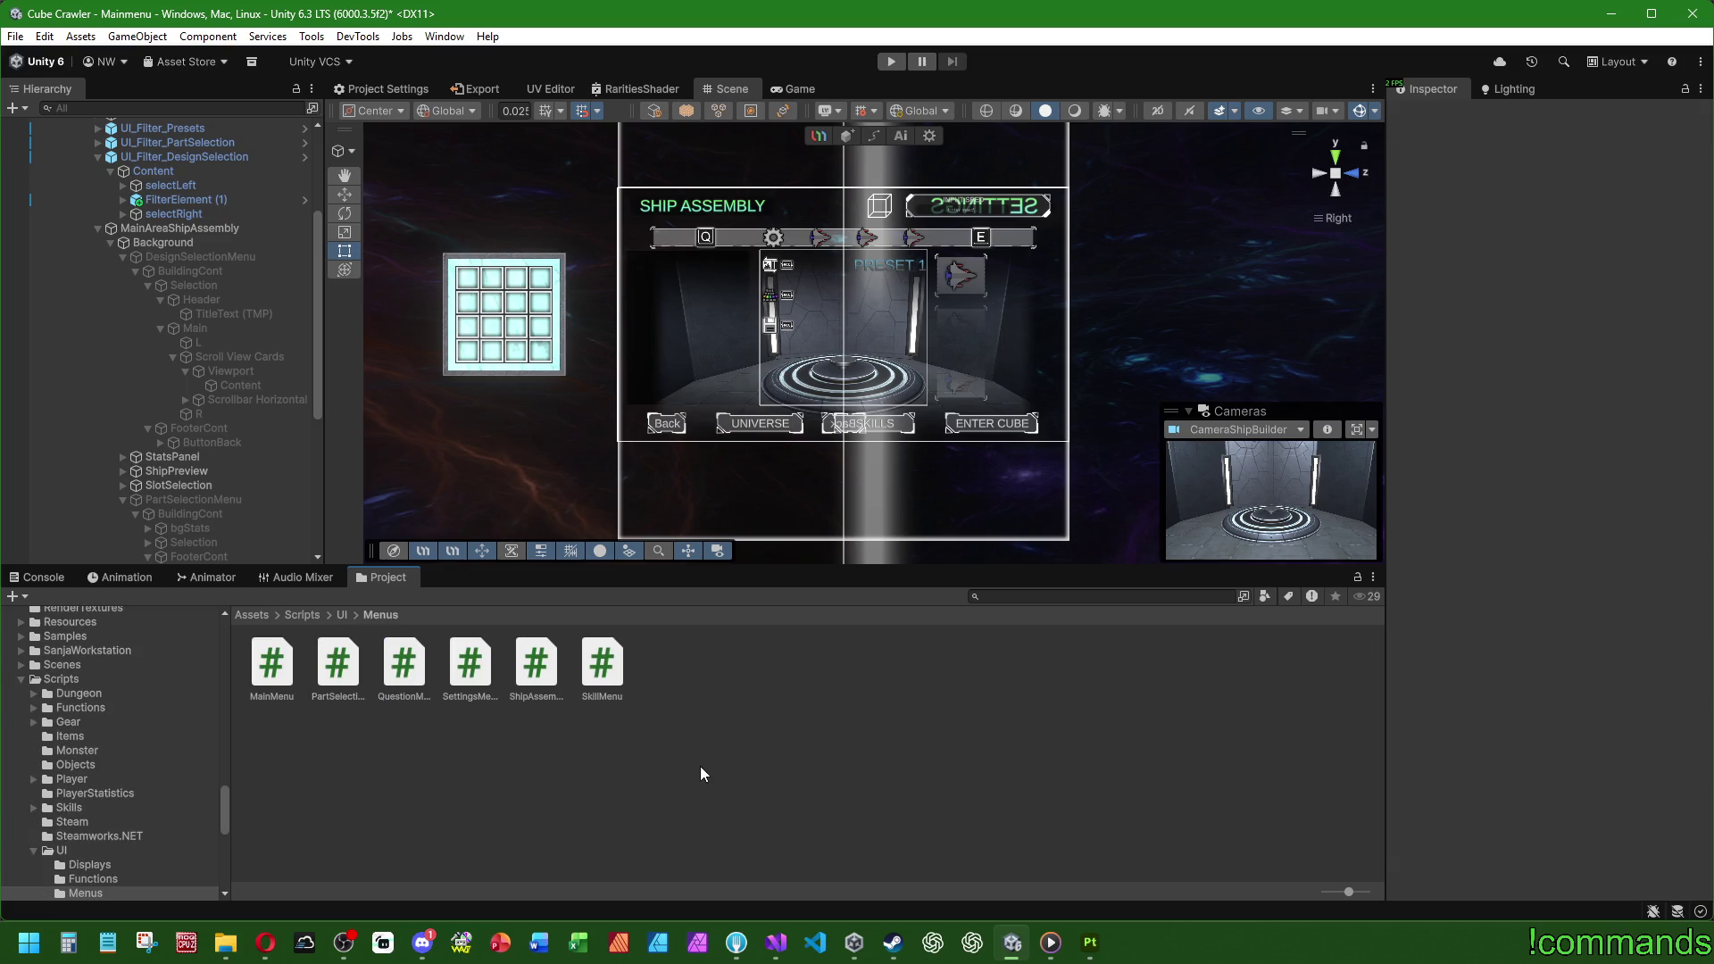
pyautogui.moveTo(799, 261)
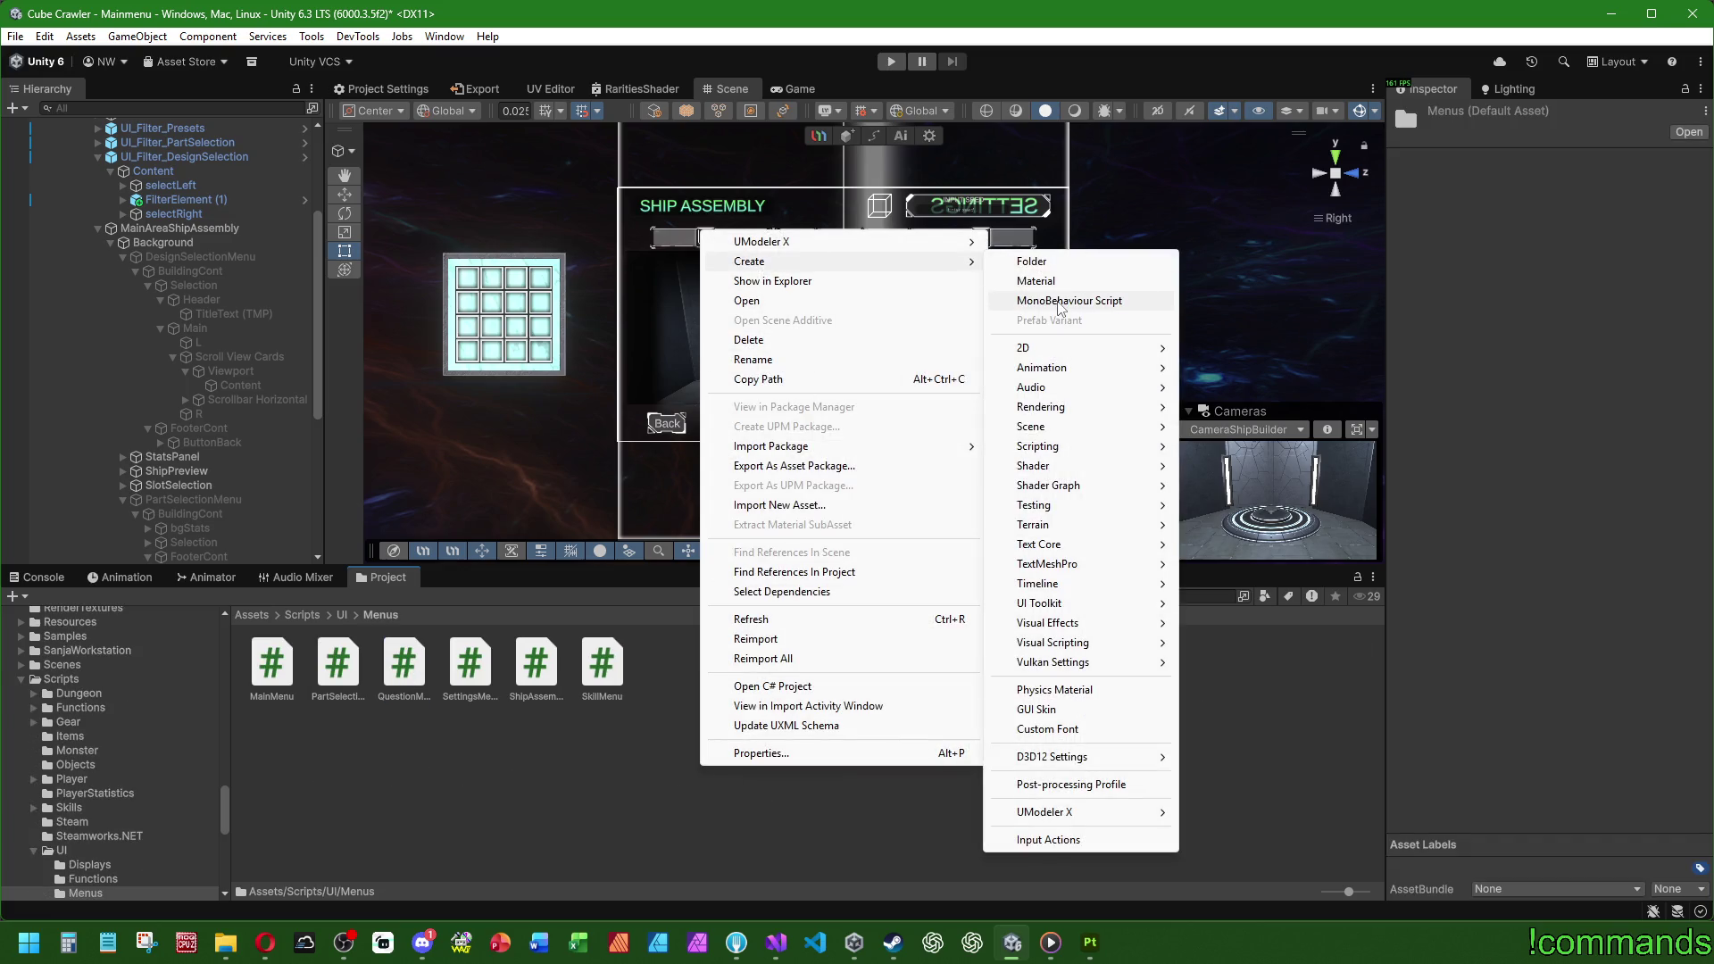
pyautogui.click(1058, 302)
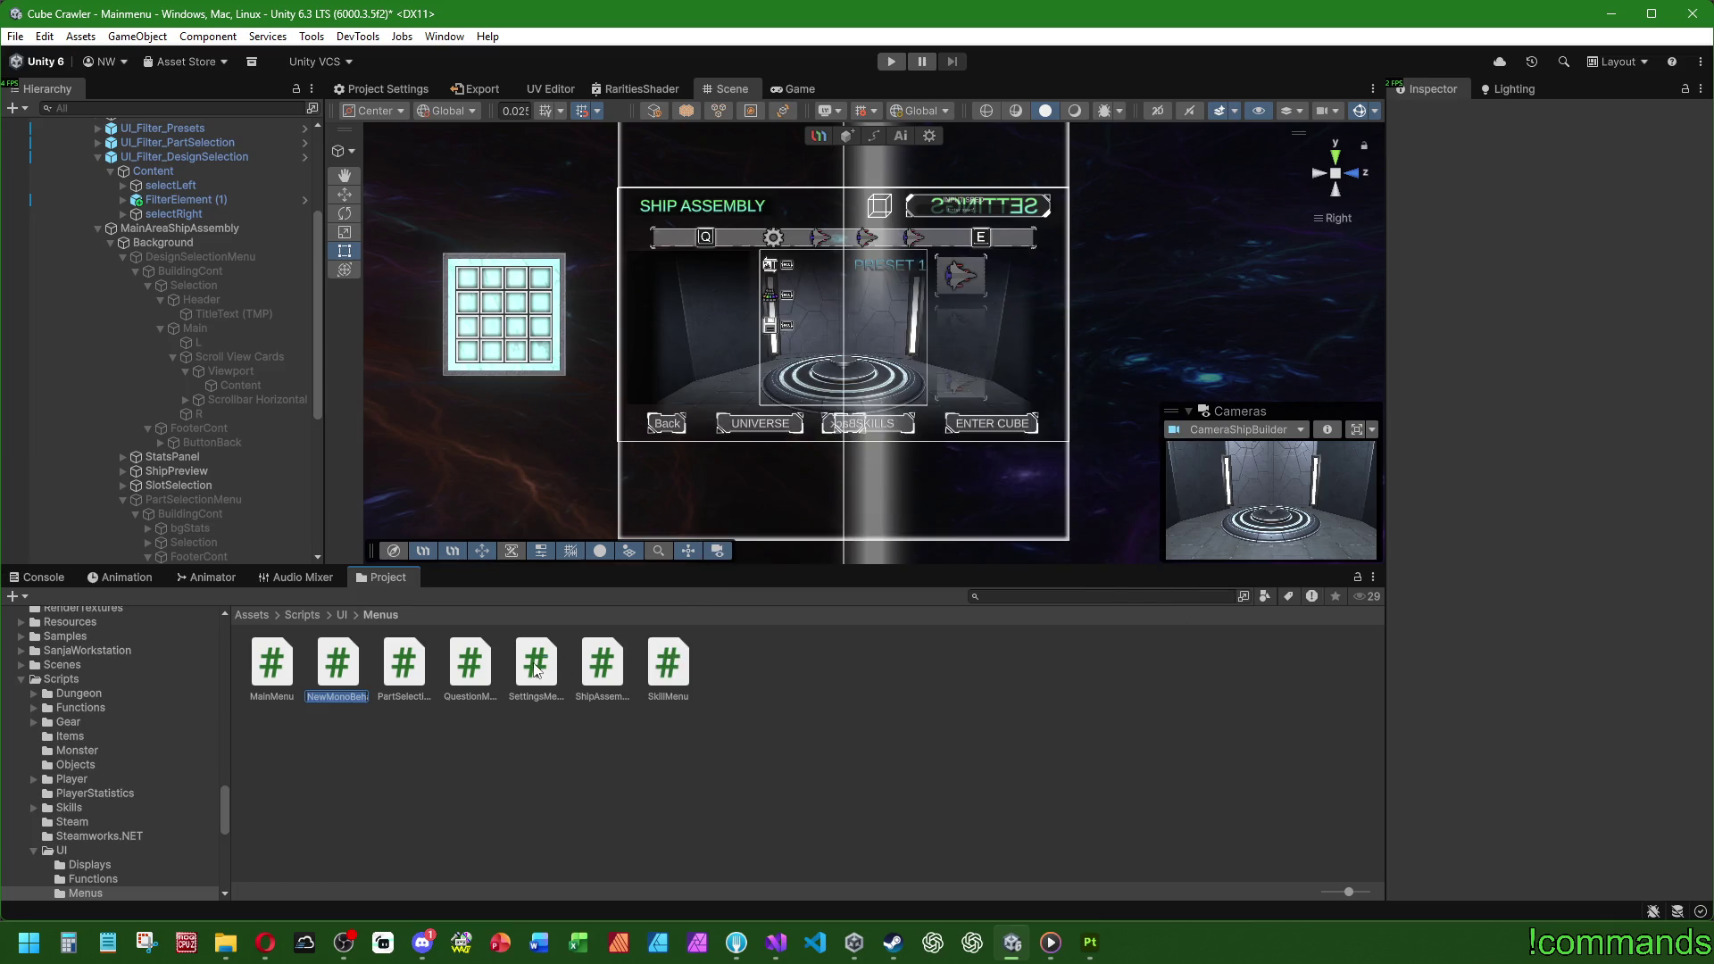
pyautogui.write('De')
pyautogui.write('Selec')
pyautogui.write('tionMenu')
pyautogui.press('Return')
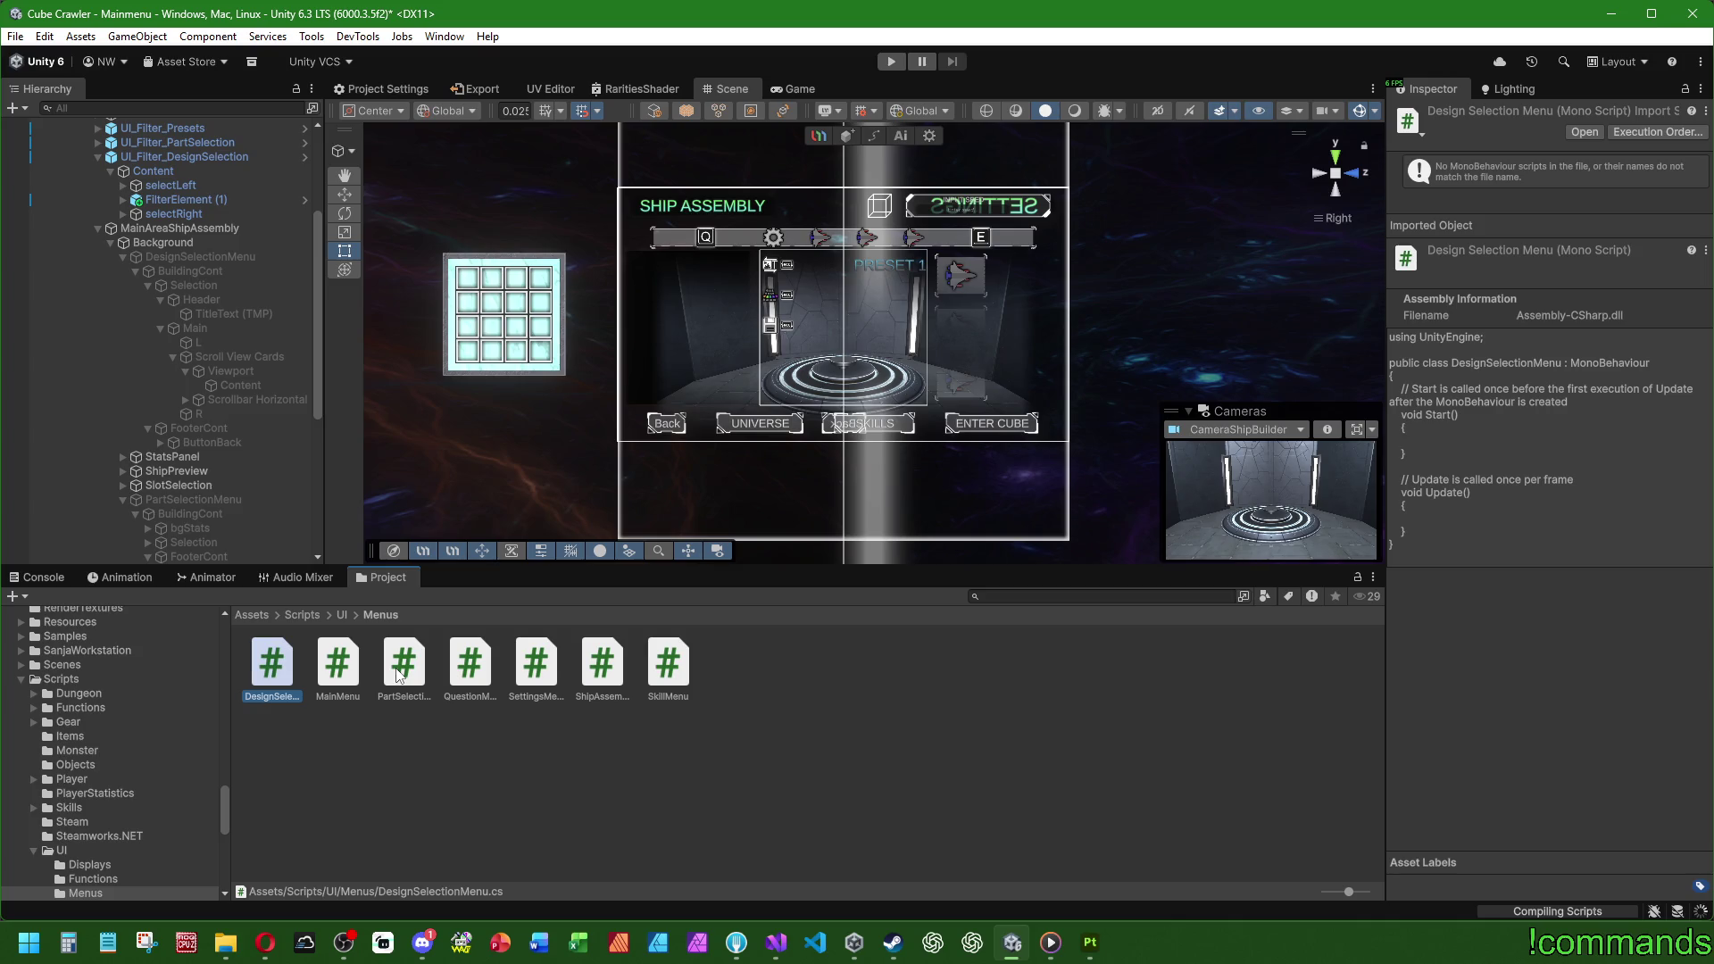
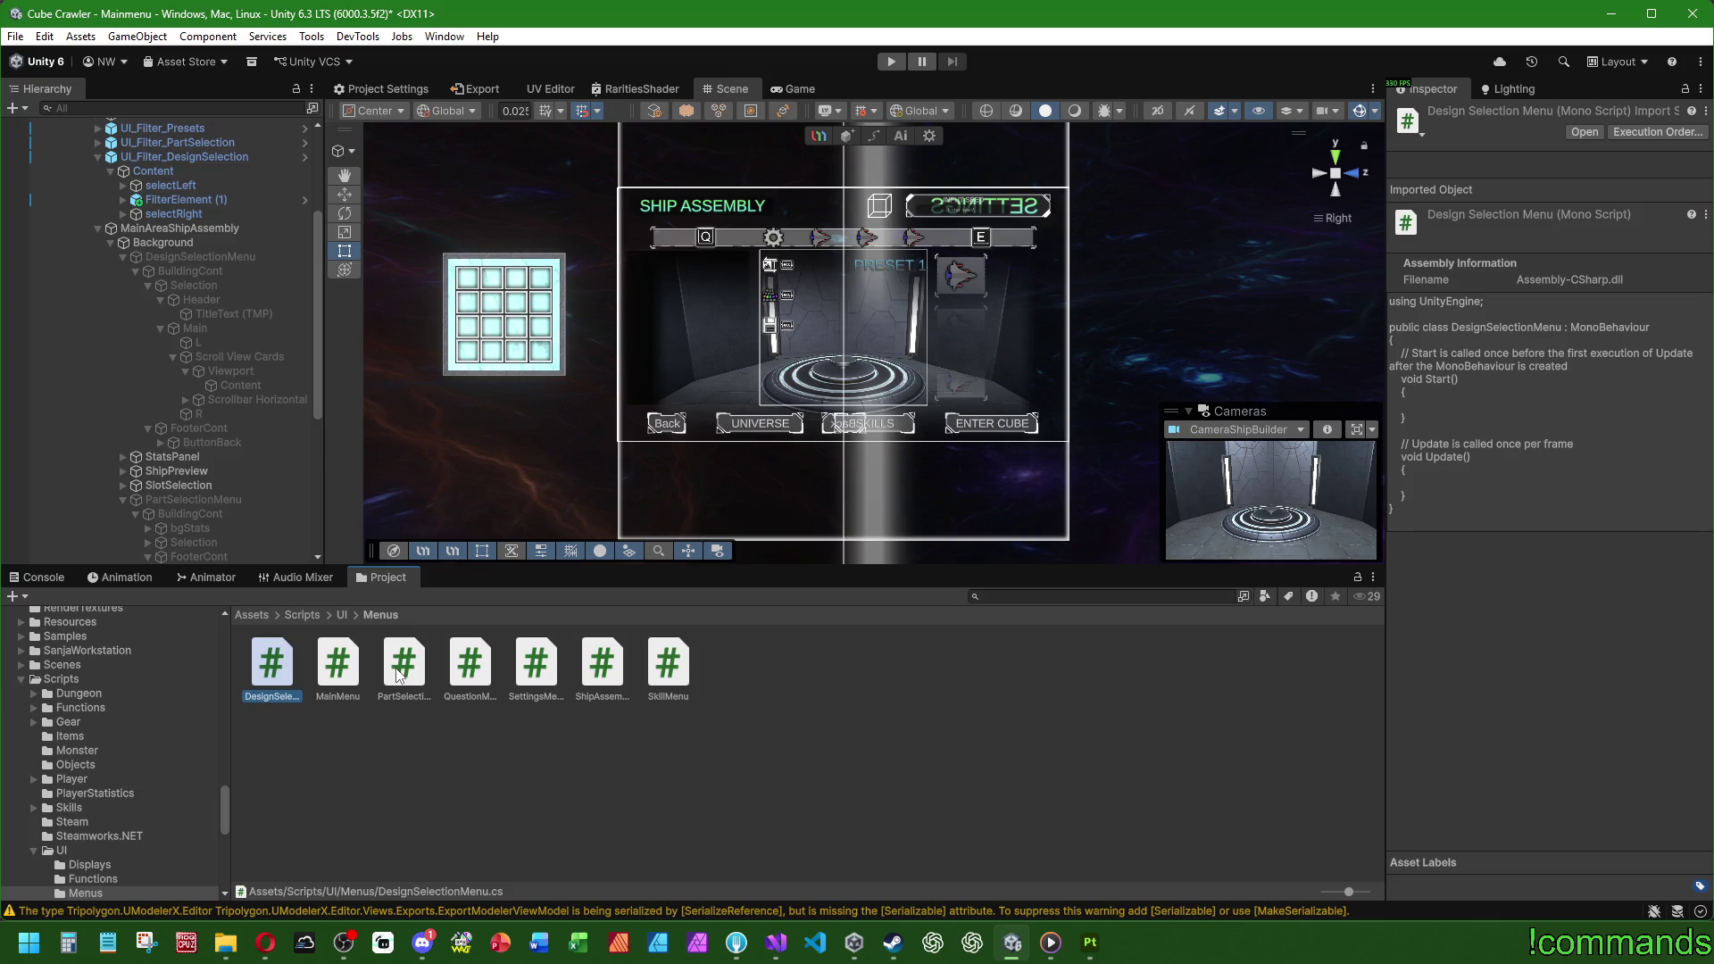
# Step: Add the Design Selection Menu script to DesignSelectionMenu and move it above Ui Navigation
pyautogui.click(403, 665)
pyautogui.click(261, 666)
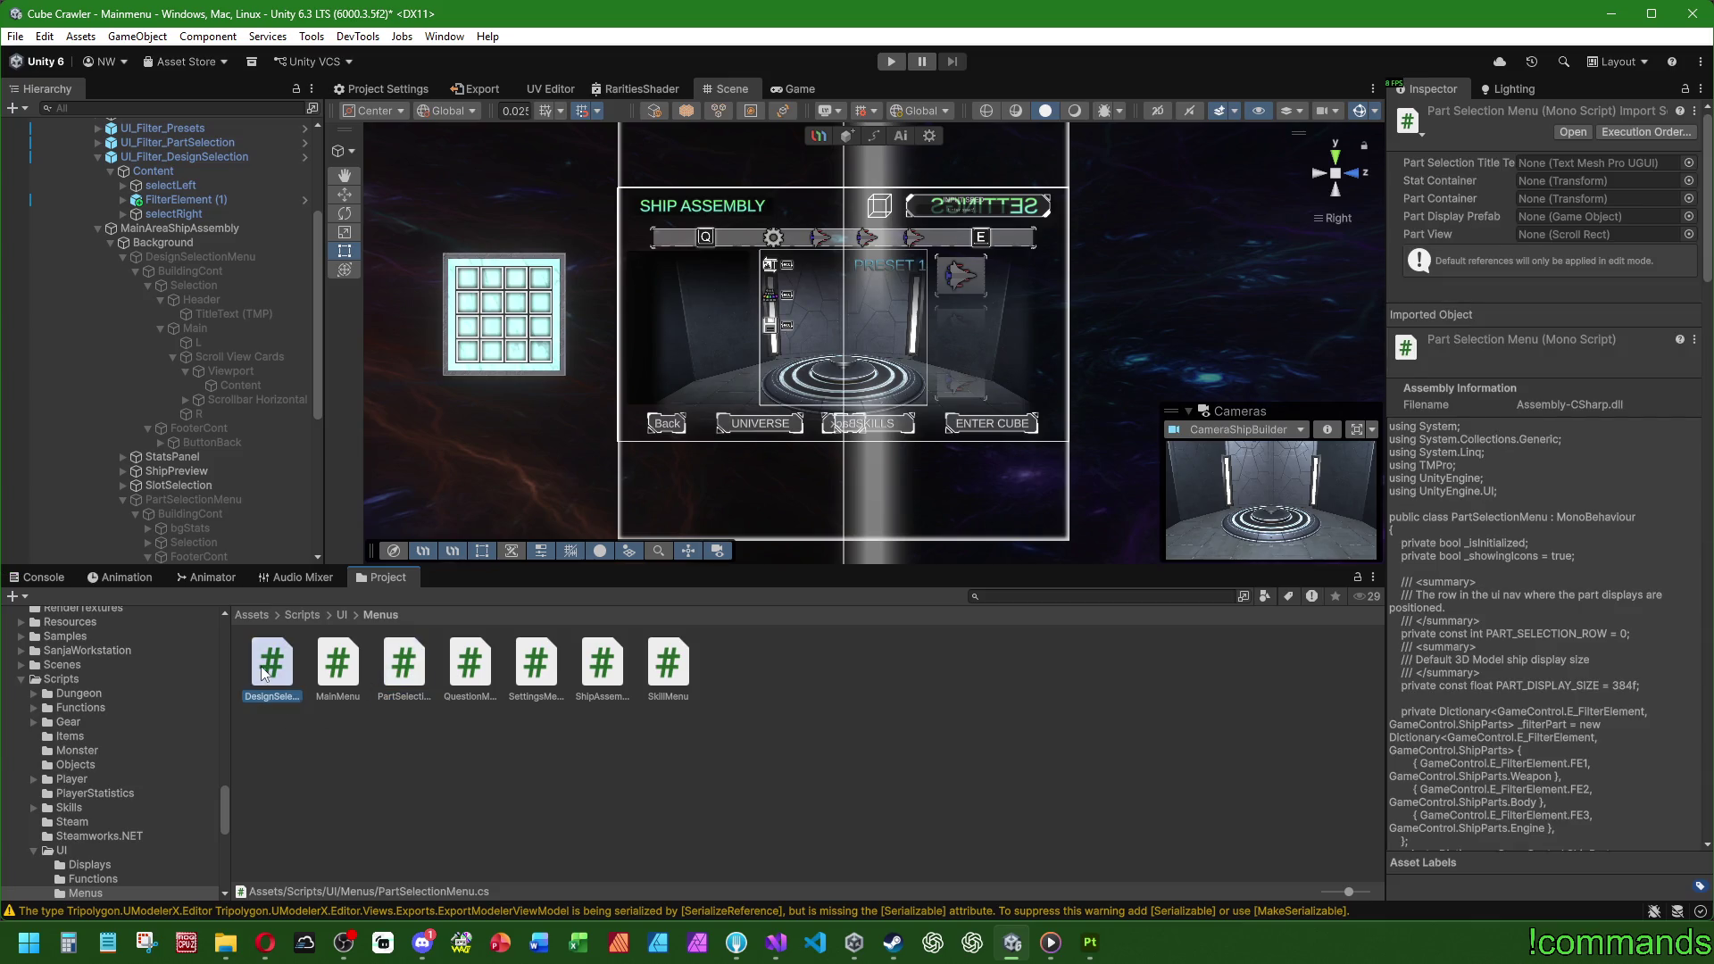
pyautogui.click(196, 257)
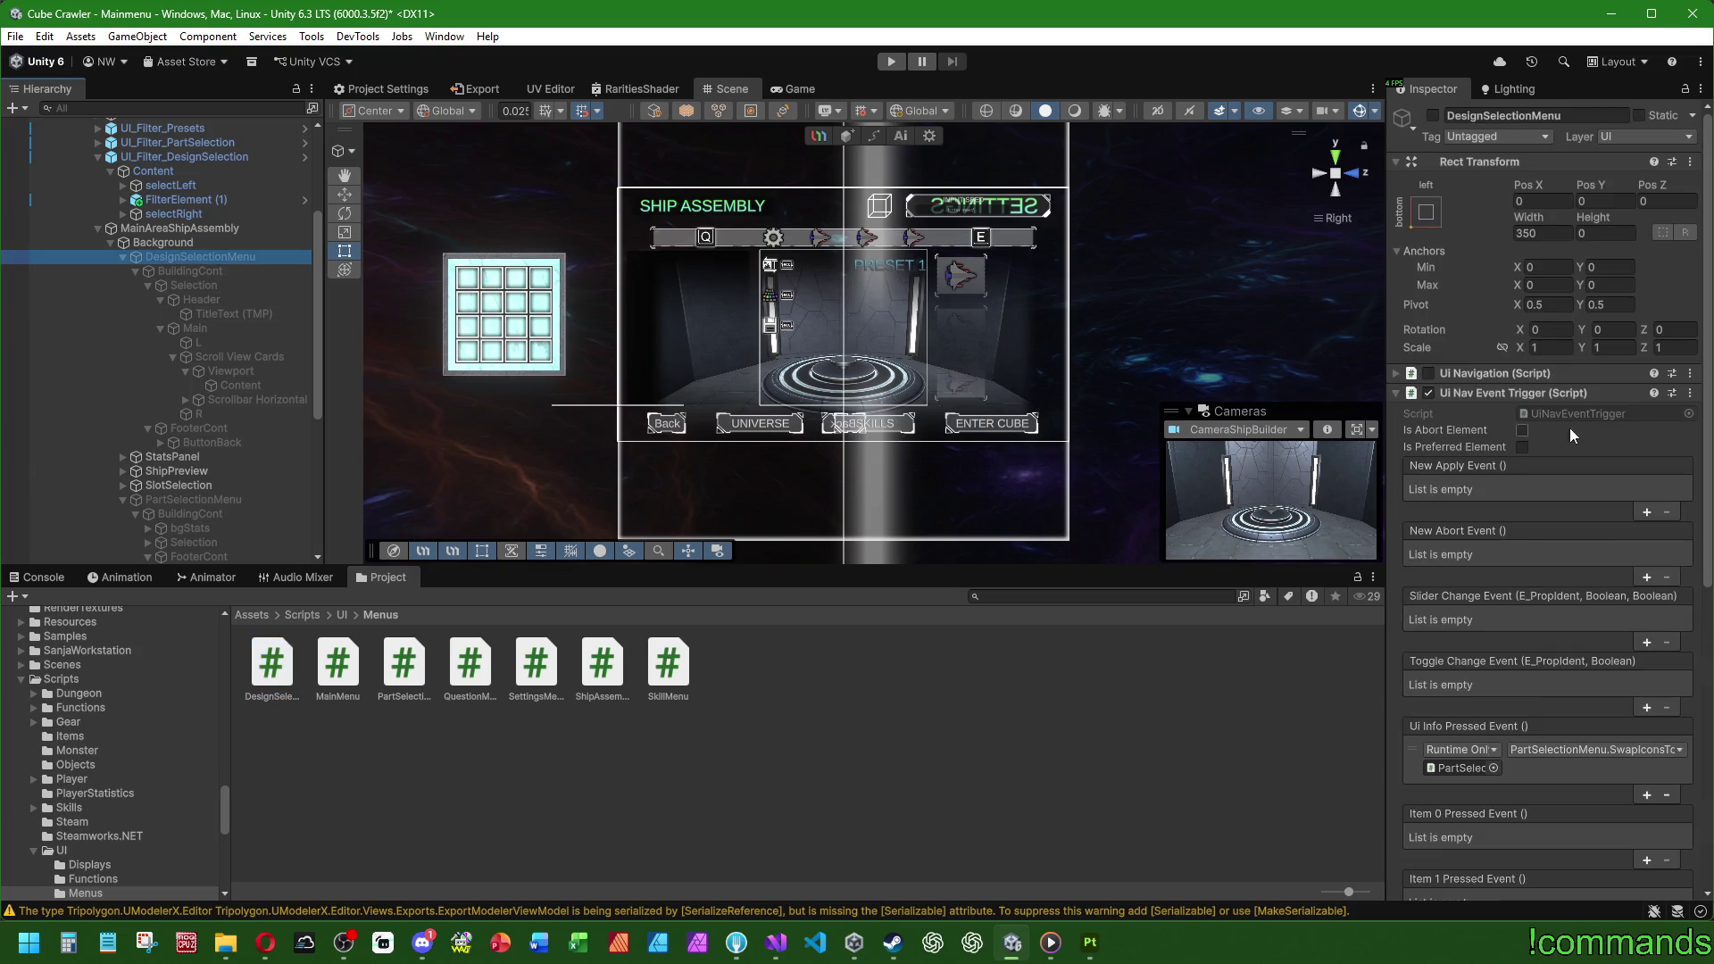
pyautogui.click(1398, 393)
pyautogui.click(1523, 517)
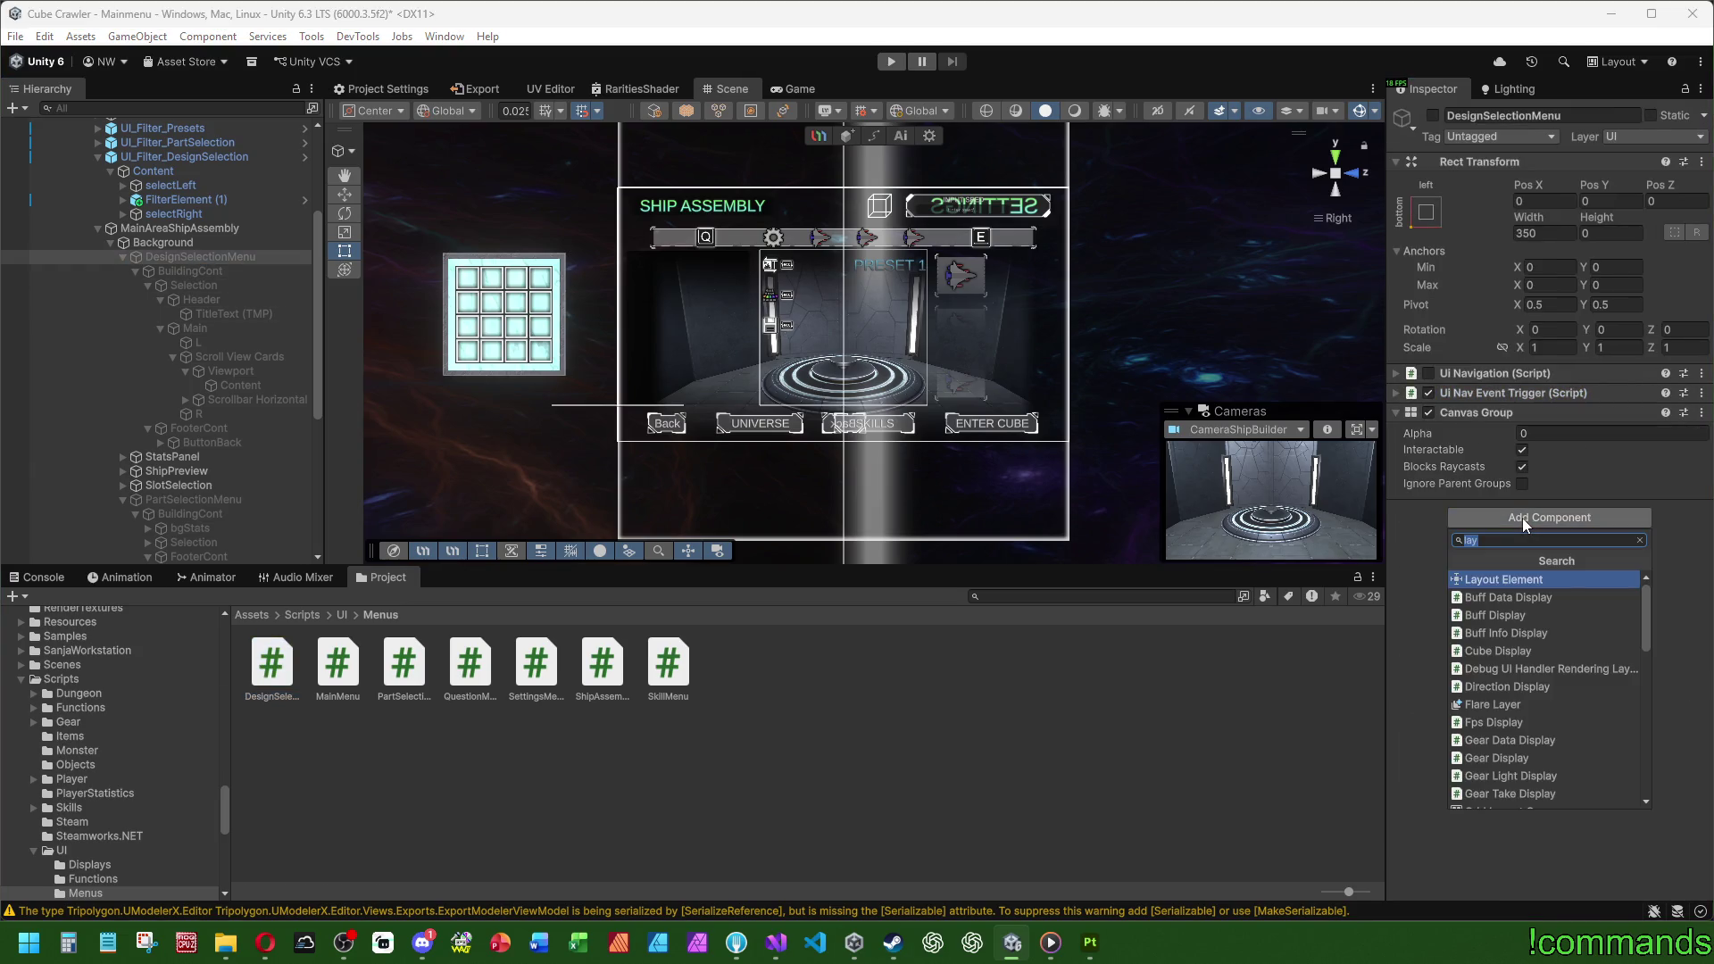
pyautogui.write('design')
pyautogui.press('Return')
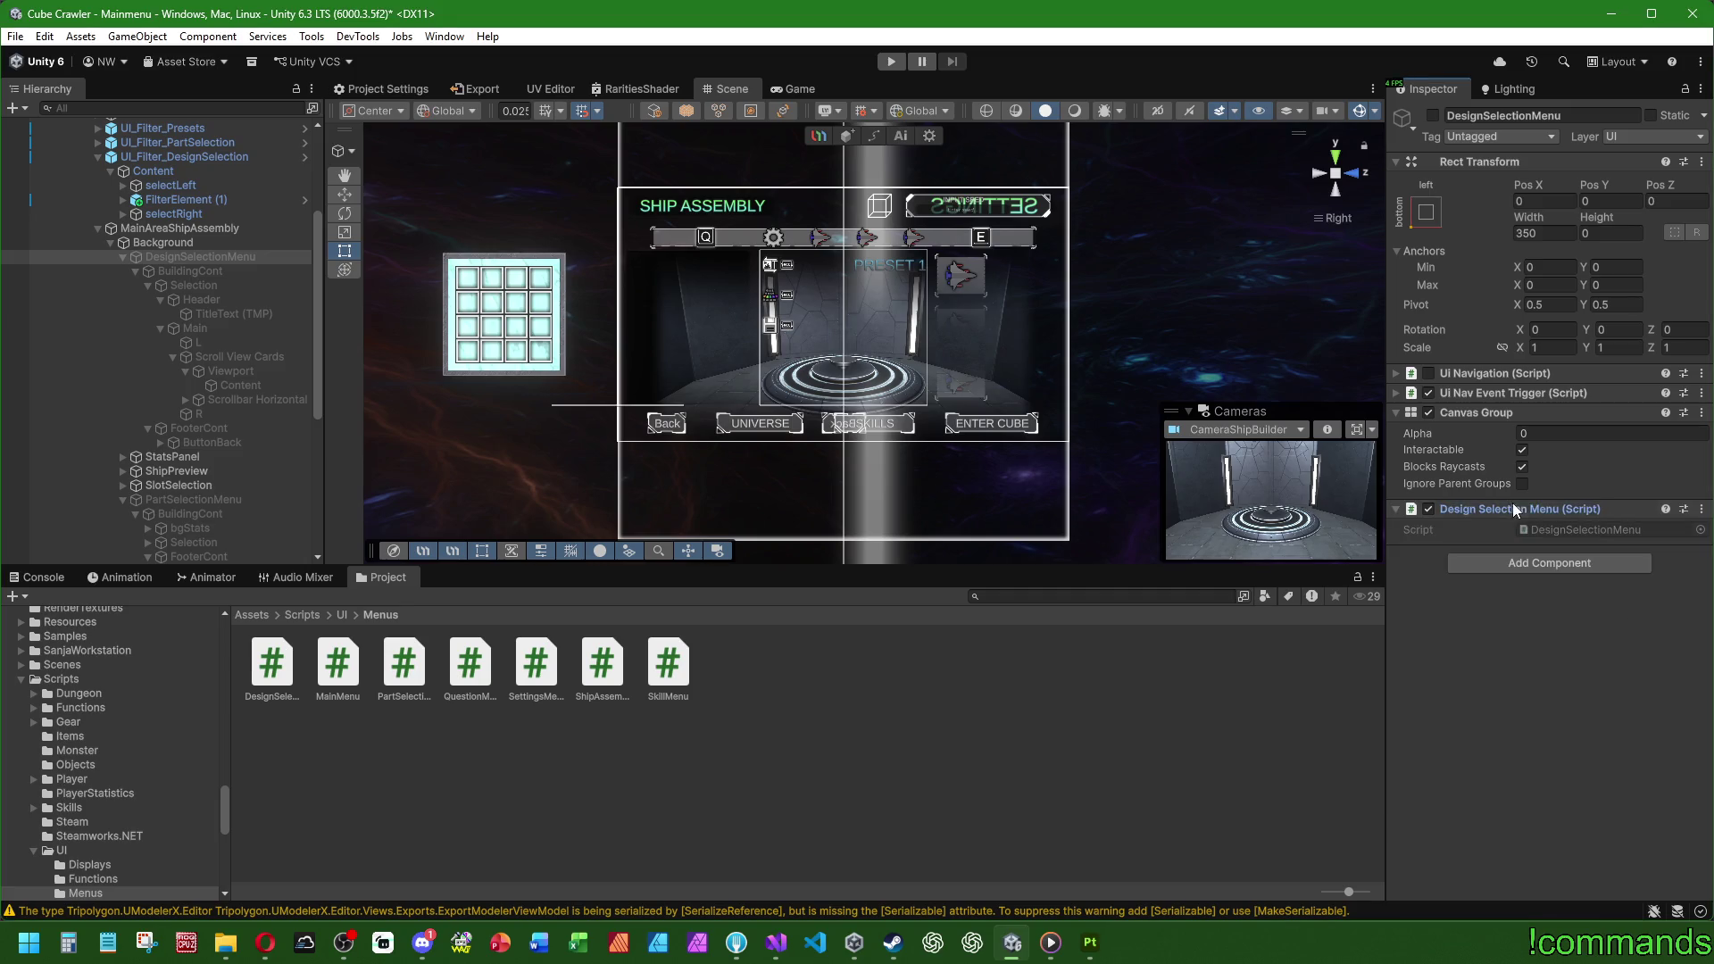
pyautogui.moveTo(1513, 506); pyautogui.dragTo(1486, 364)
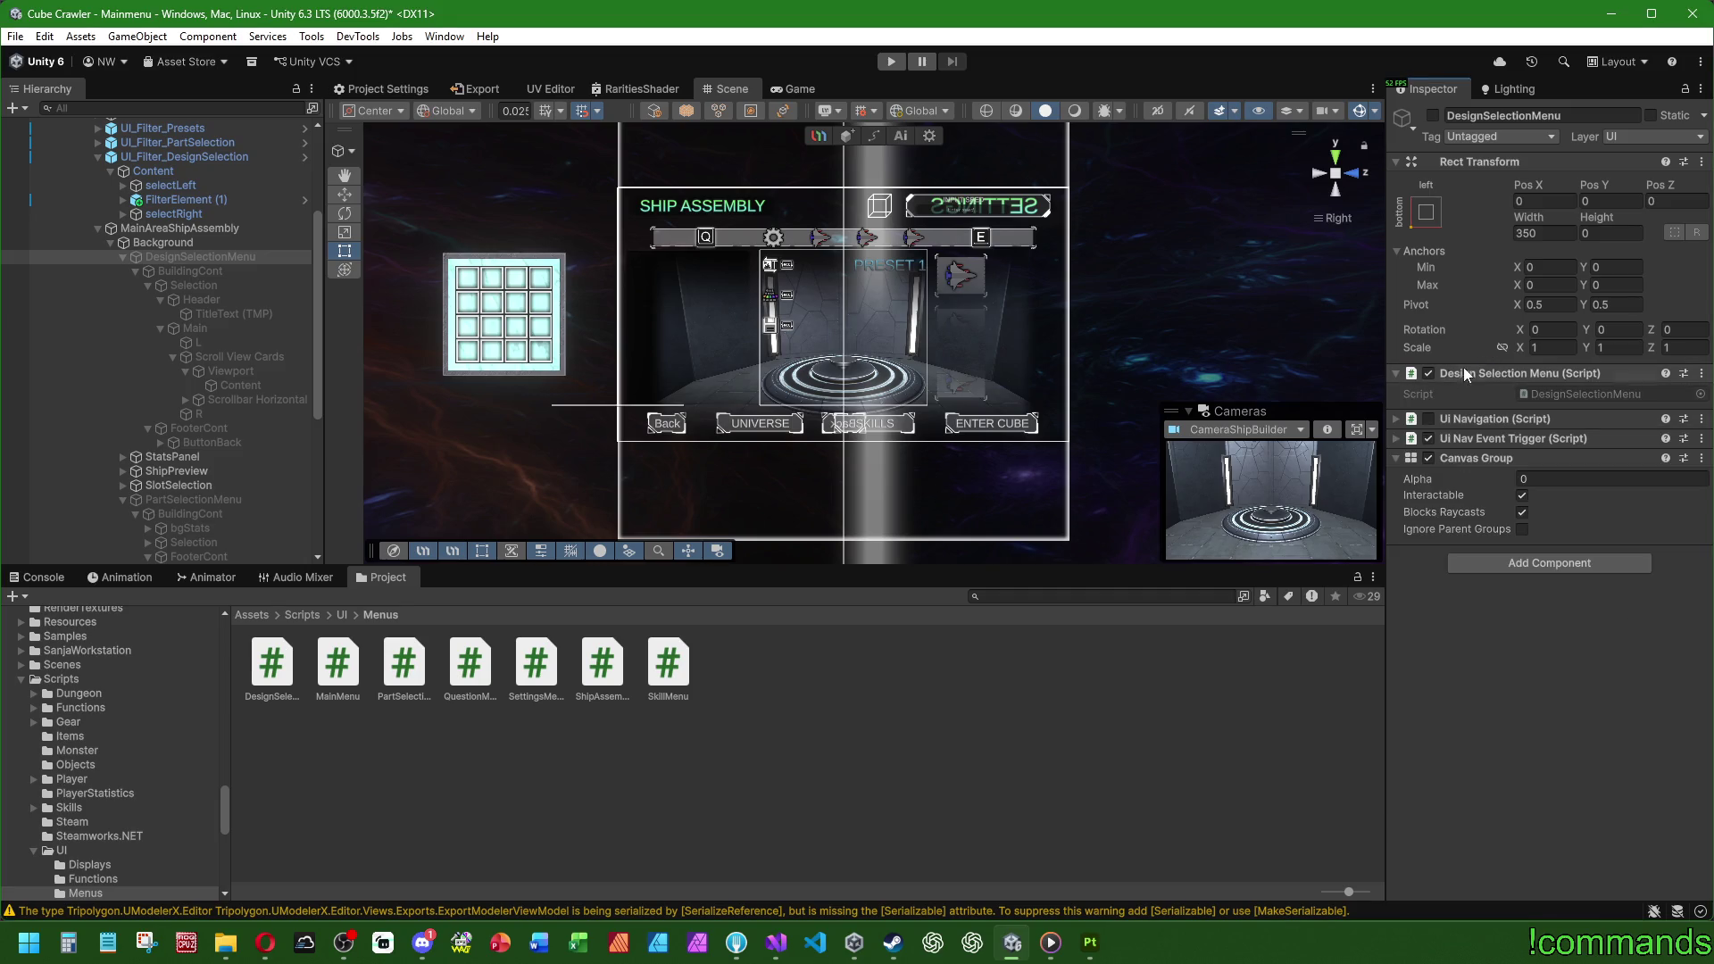
# Step: Expand the Ui Nav Event Trigger event lists and locate CanvasShipAssembly in the hierarchy
pyautogui.click(1397, 437)
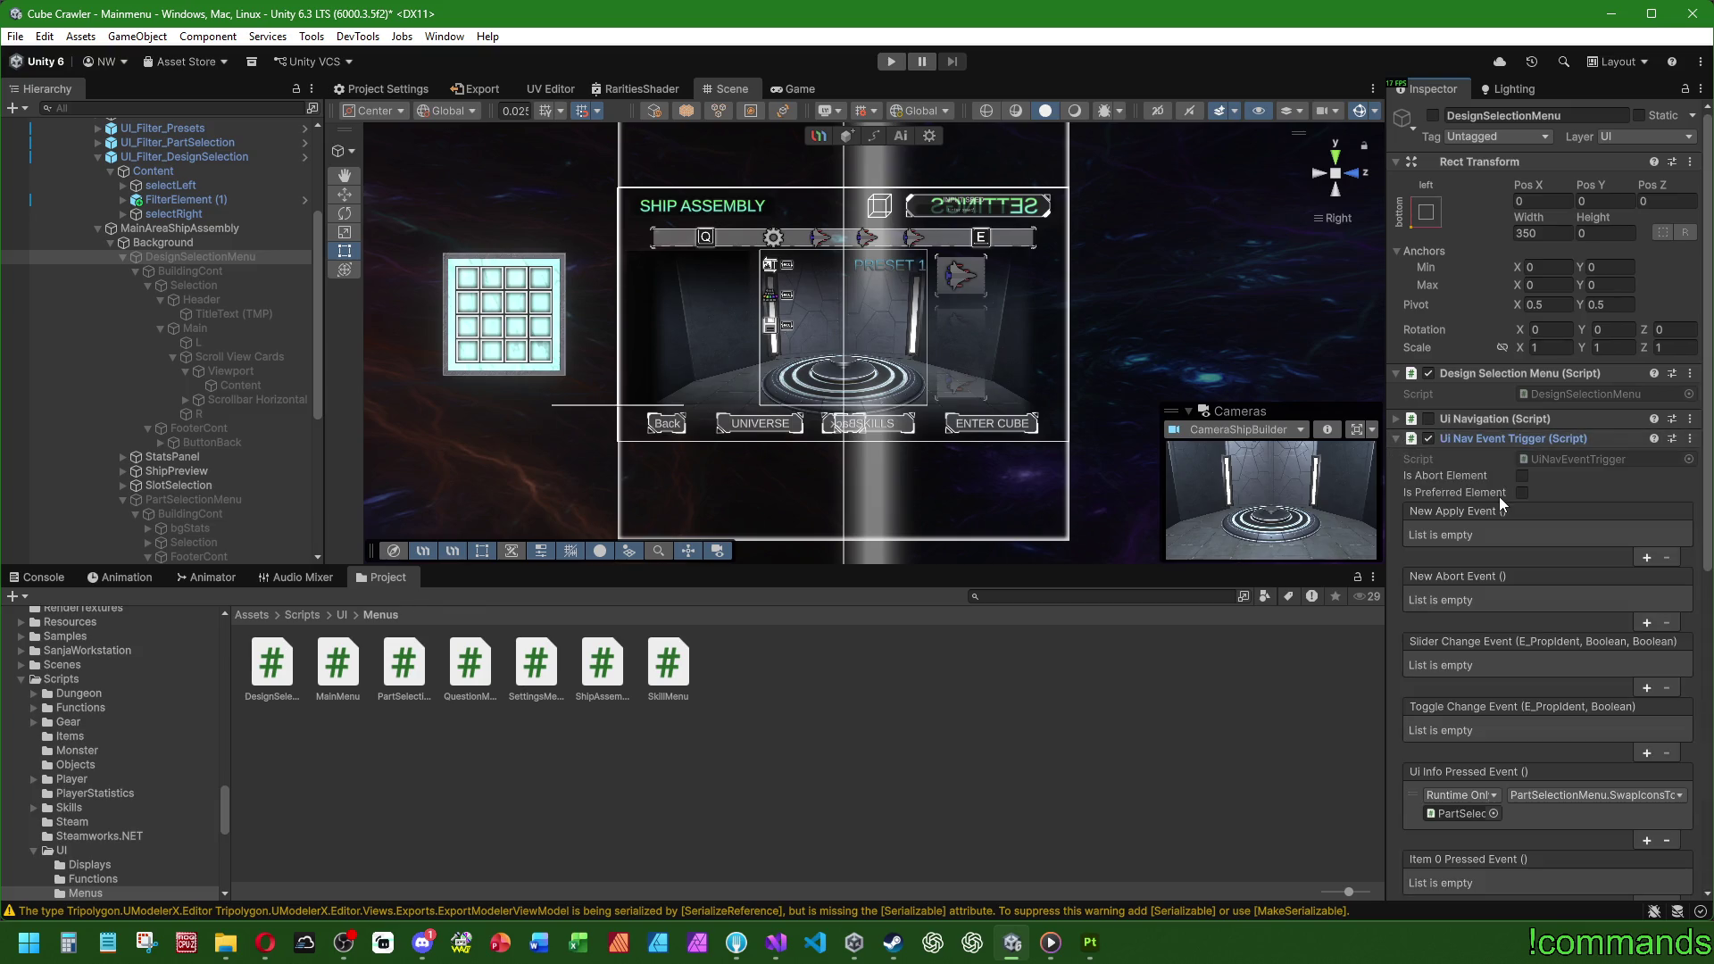
pyautogui.scroll(-4, 1498, 496)
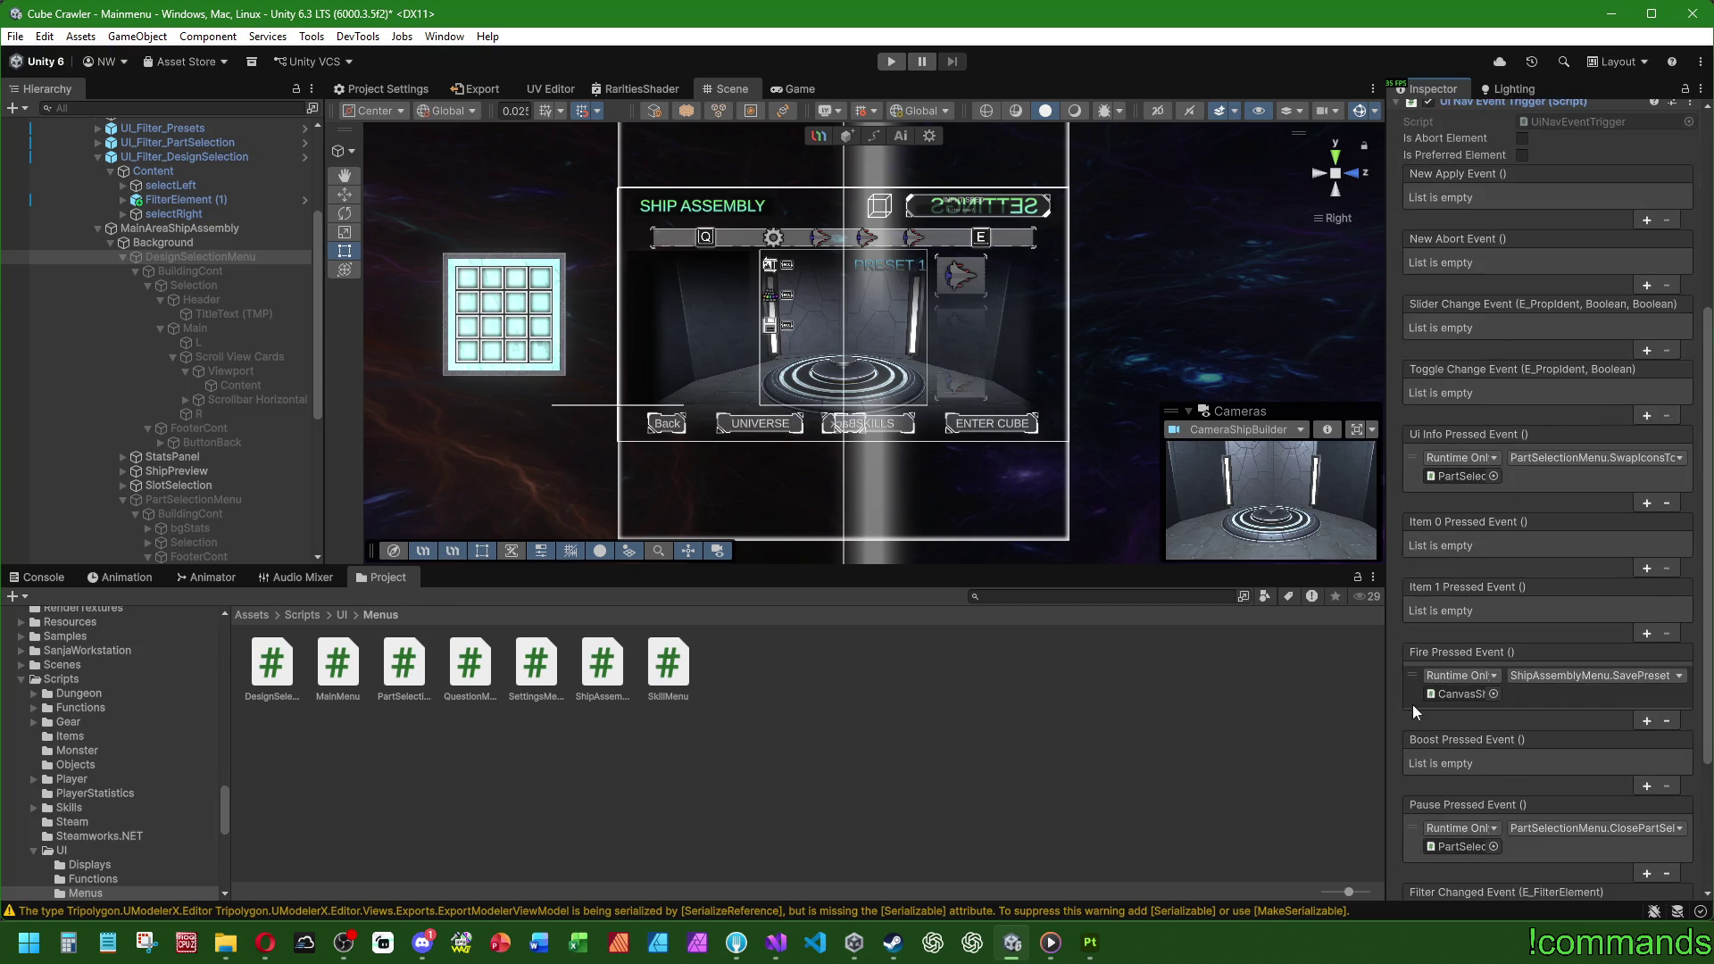
pyautogui.scroll(-3, 1524, 516)
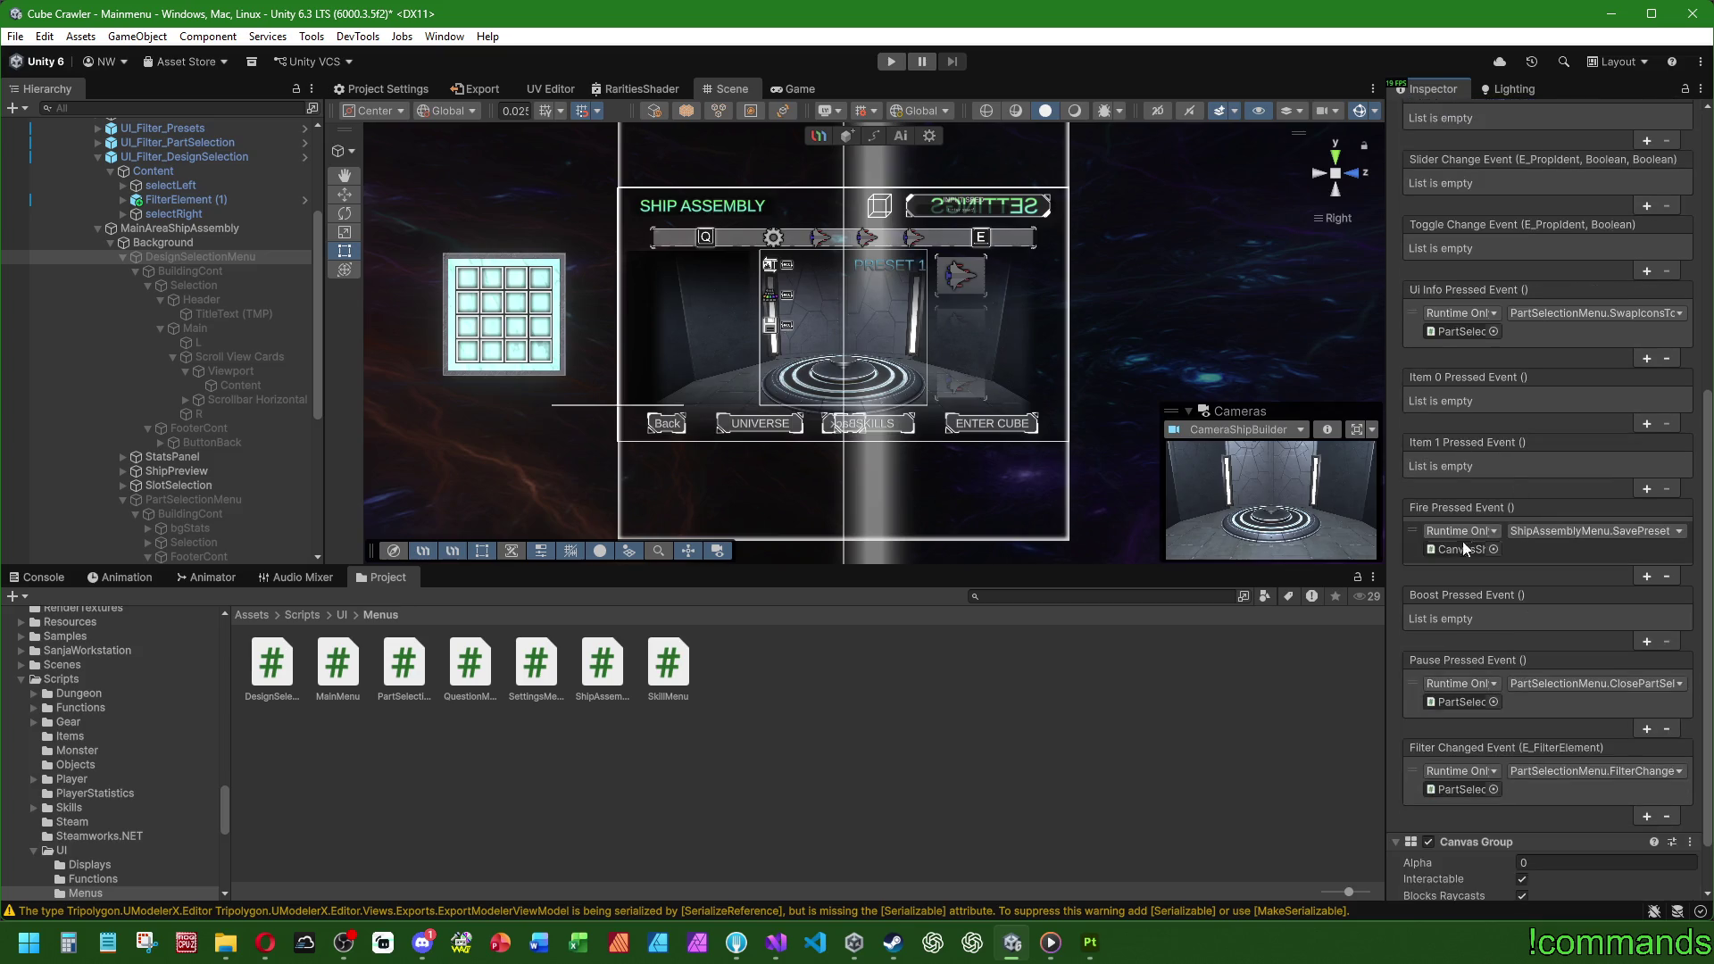
pyautogui.click(1462, 546)
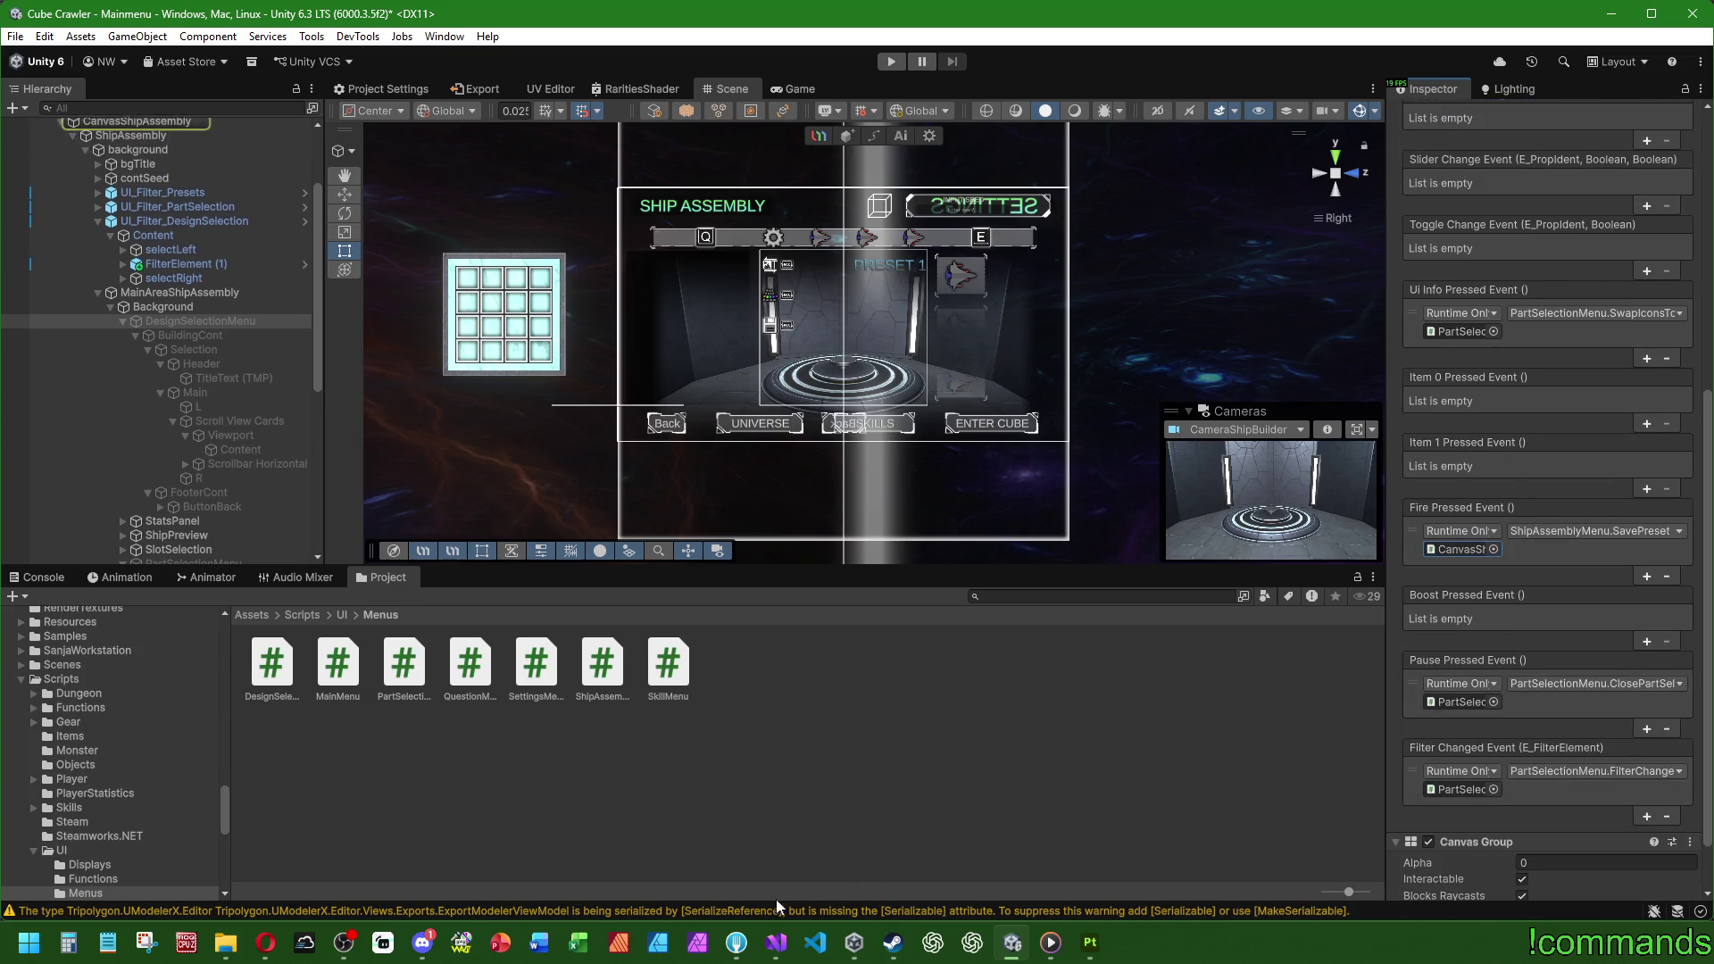
pyautogui.click(774, 954)
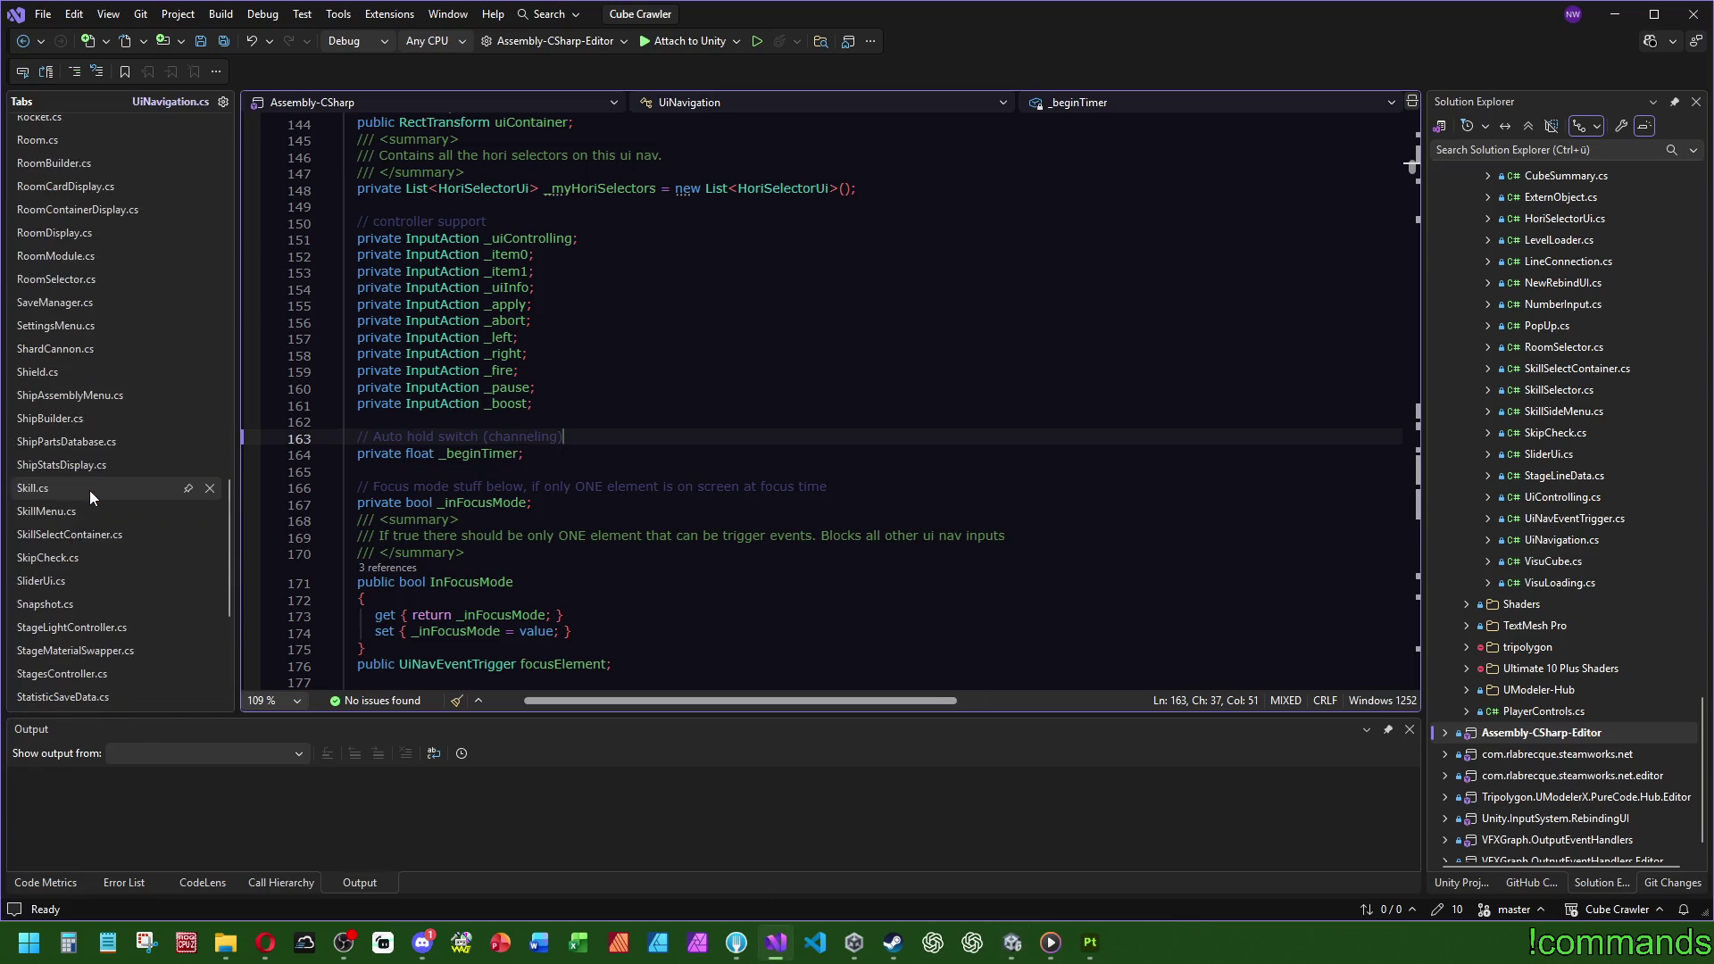
# Step: Search ShipAssemblyMenu.cs for 'savepres' and read through SavePreset and SavePresetNow
pyautogui.click(94, 392)
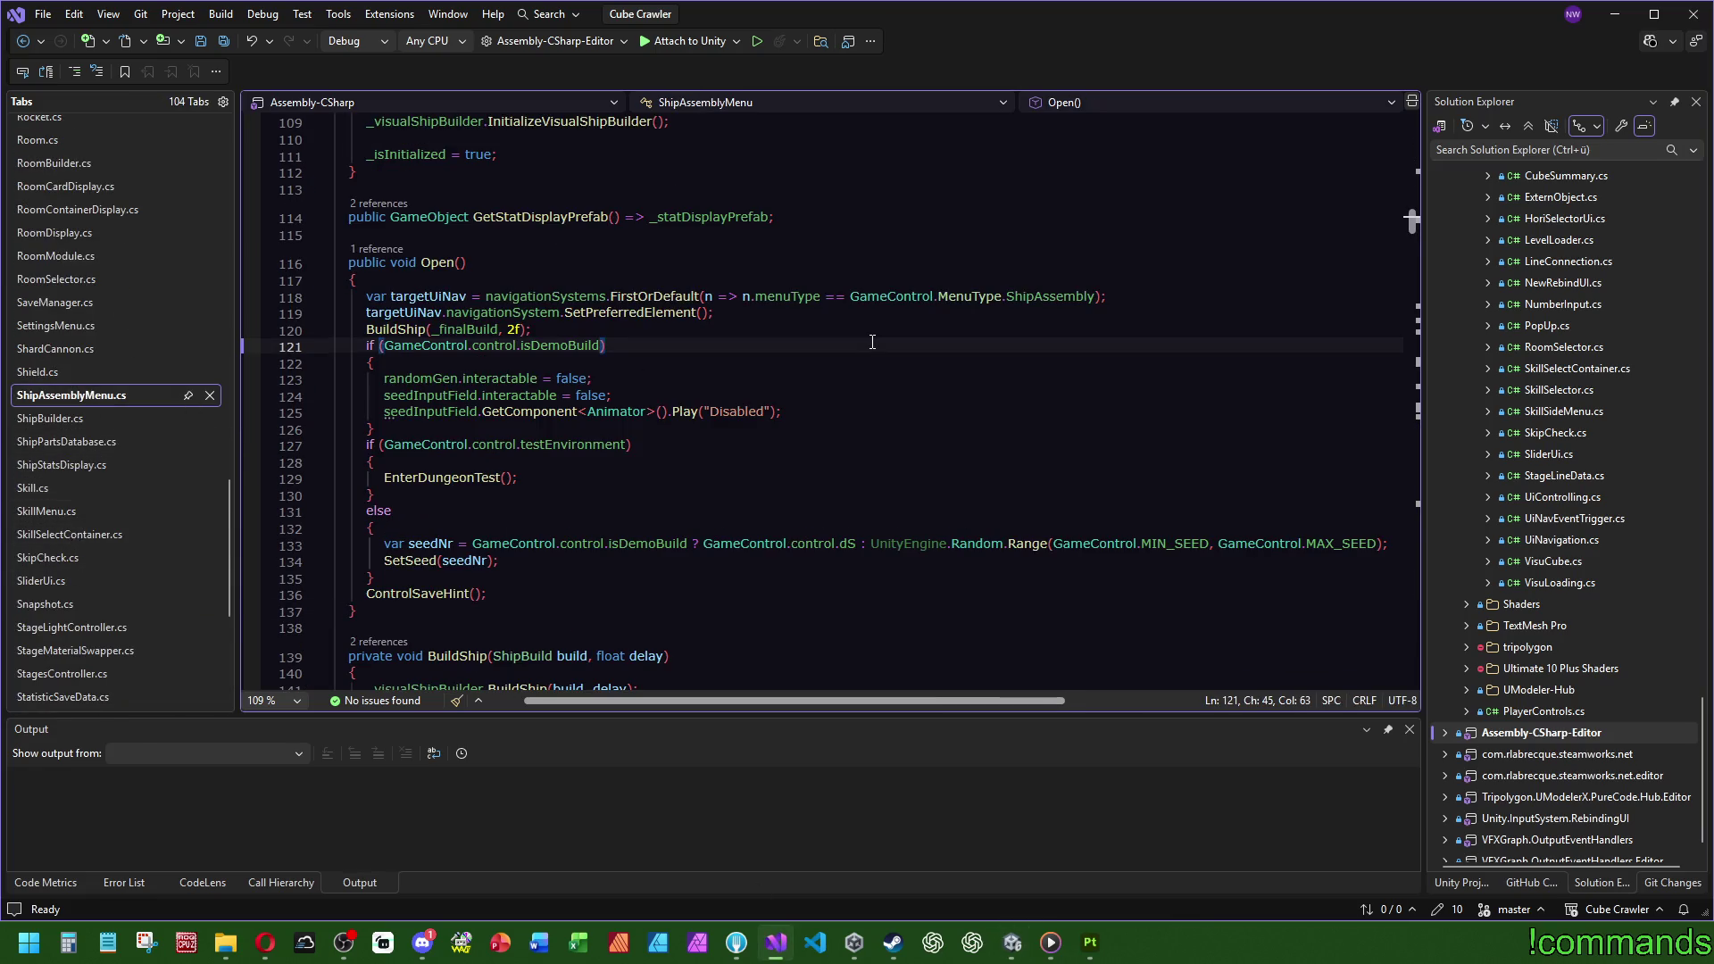
pyautogui.hotkey('ctrl', 'f')
pyautogui.write('savepres')
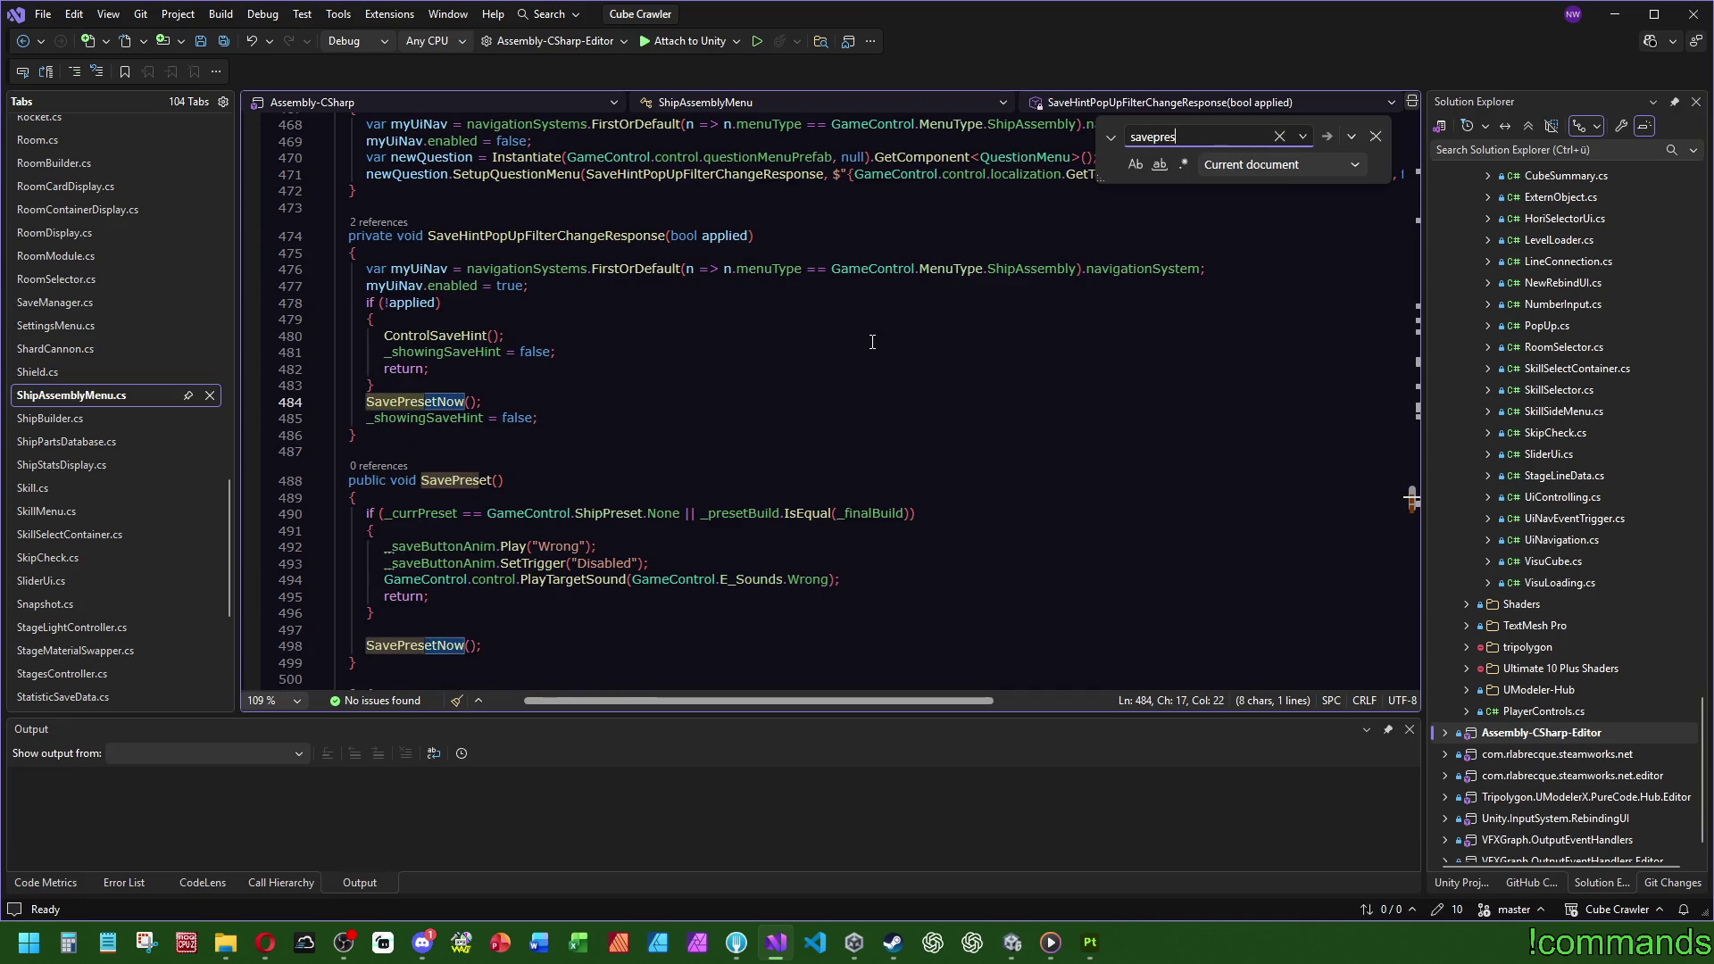
pyautogui.scroll(-2, 623, 421)
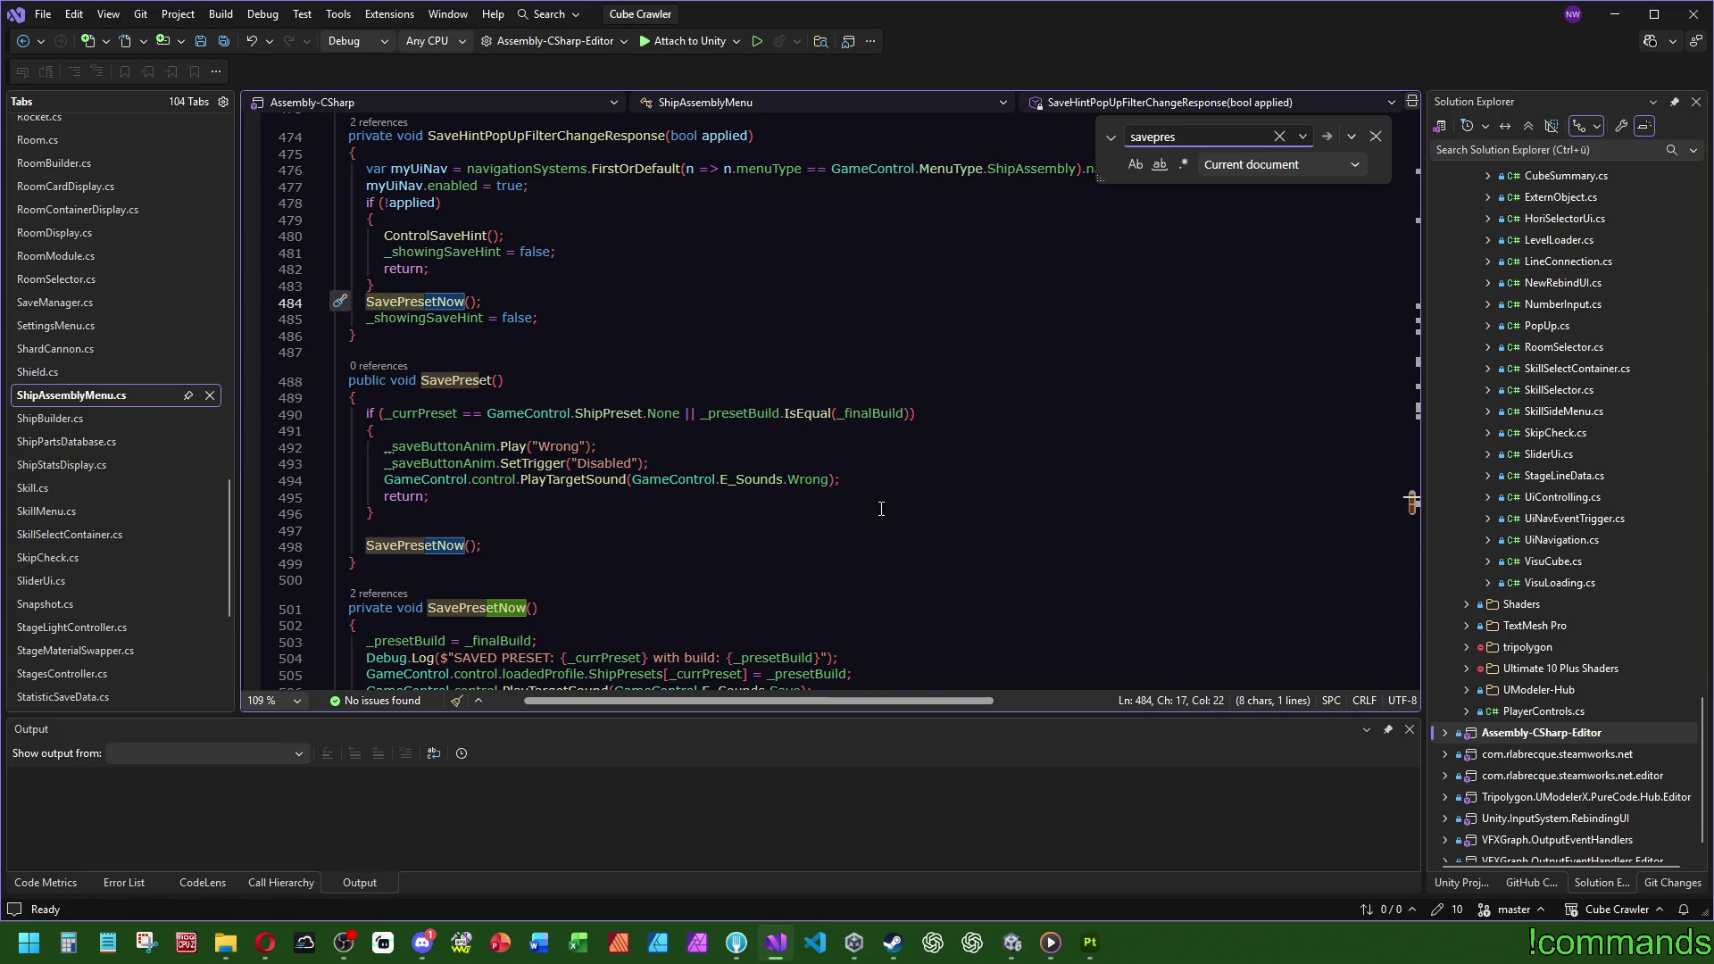
pyautogui.scroll(-3, 541, 545)
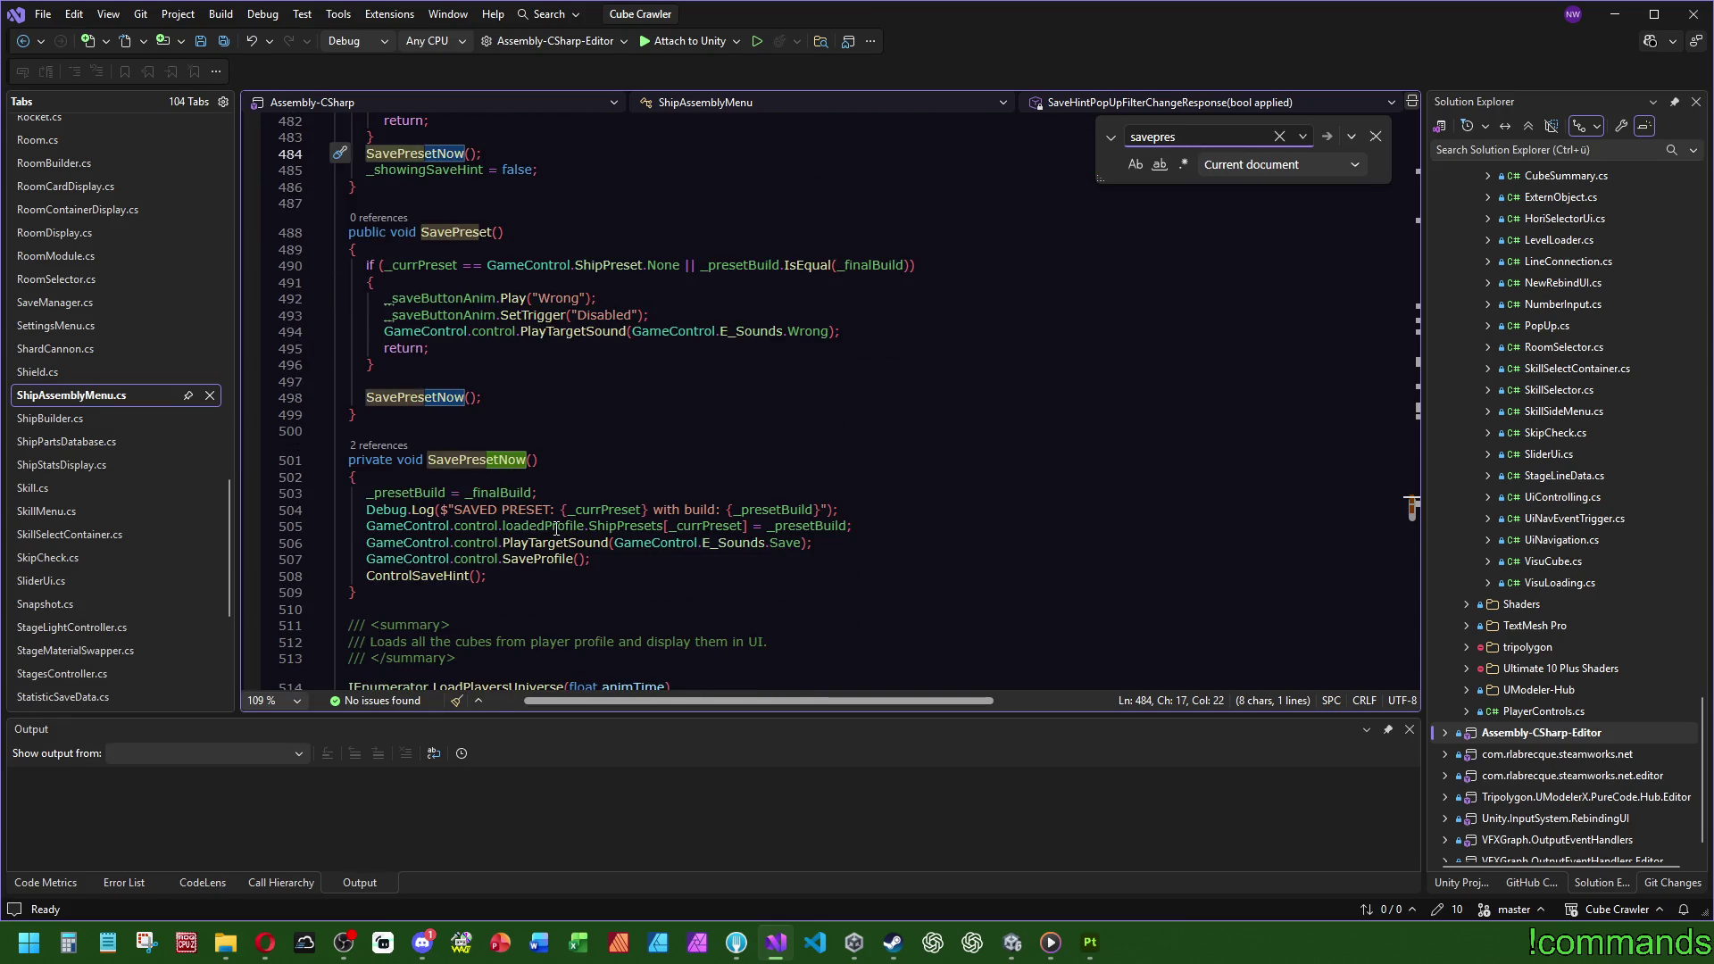
pyautogui.moveTo(638, 530)
pyautogui.click(1014, 943)
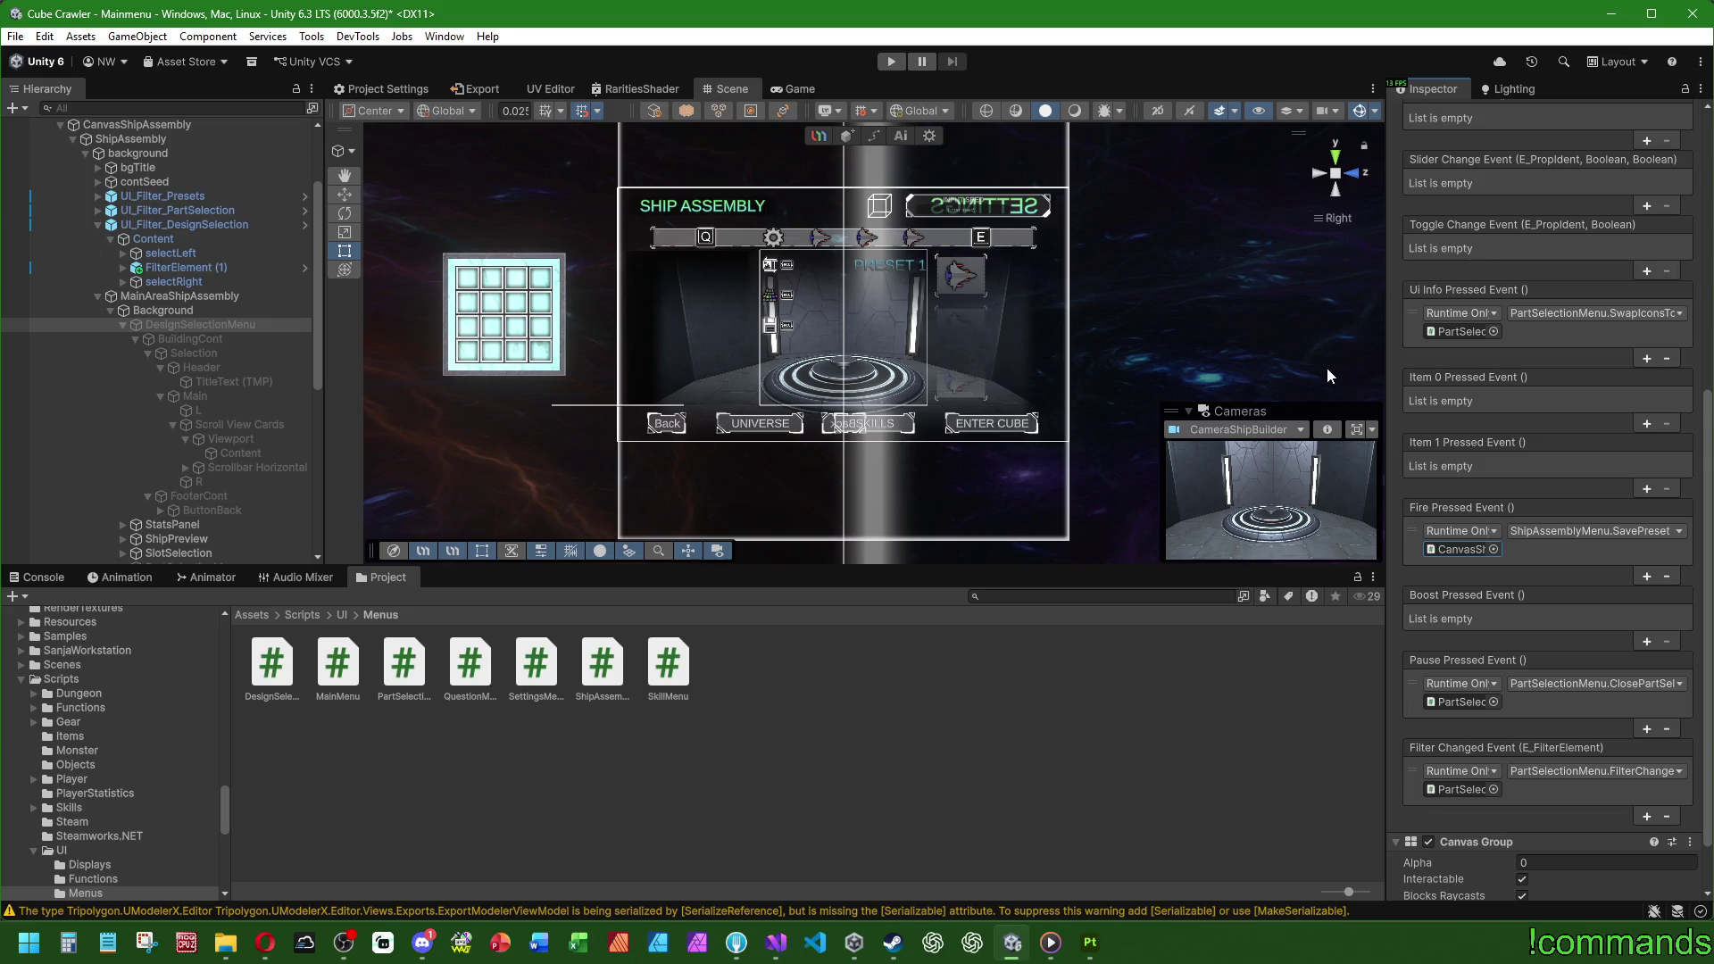
# Step: Select PartSelectionMenu in the Hierarchy to check its Part Selection Menu script references
pyautogui.scroll(10, 1485, 373)
pyautogui.scroll(-4, 212, 518)
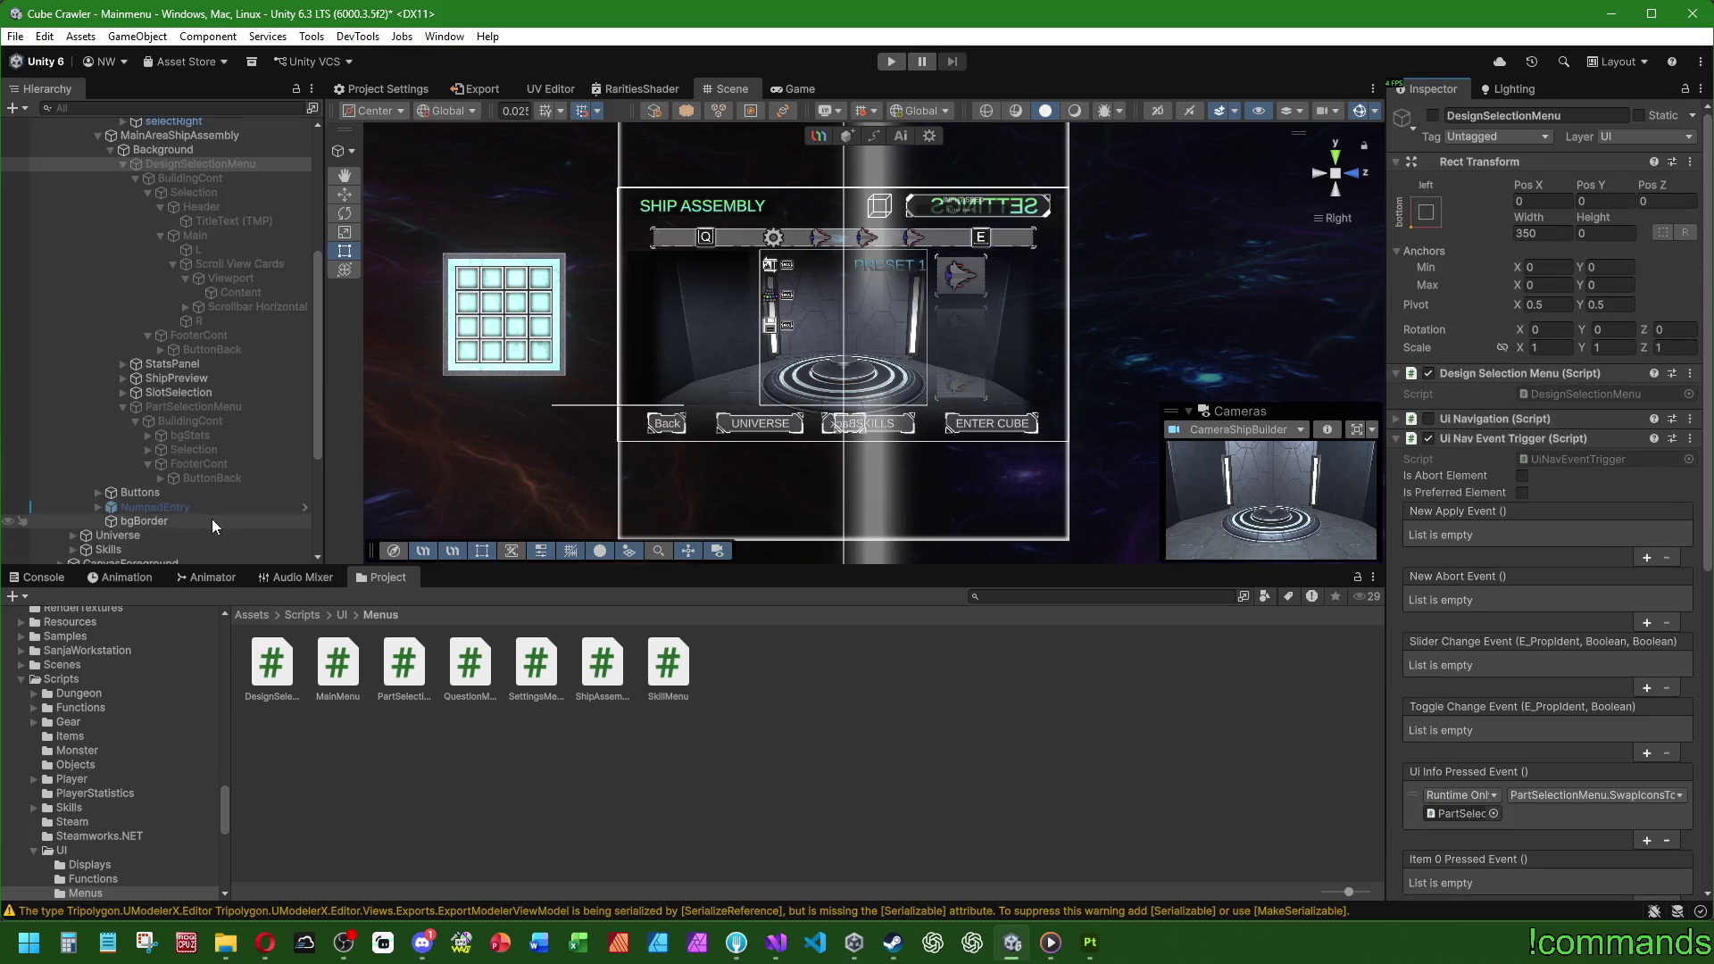
pyautogui.click(200, 406)
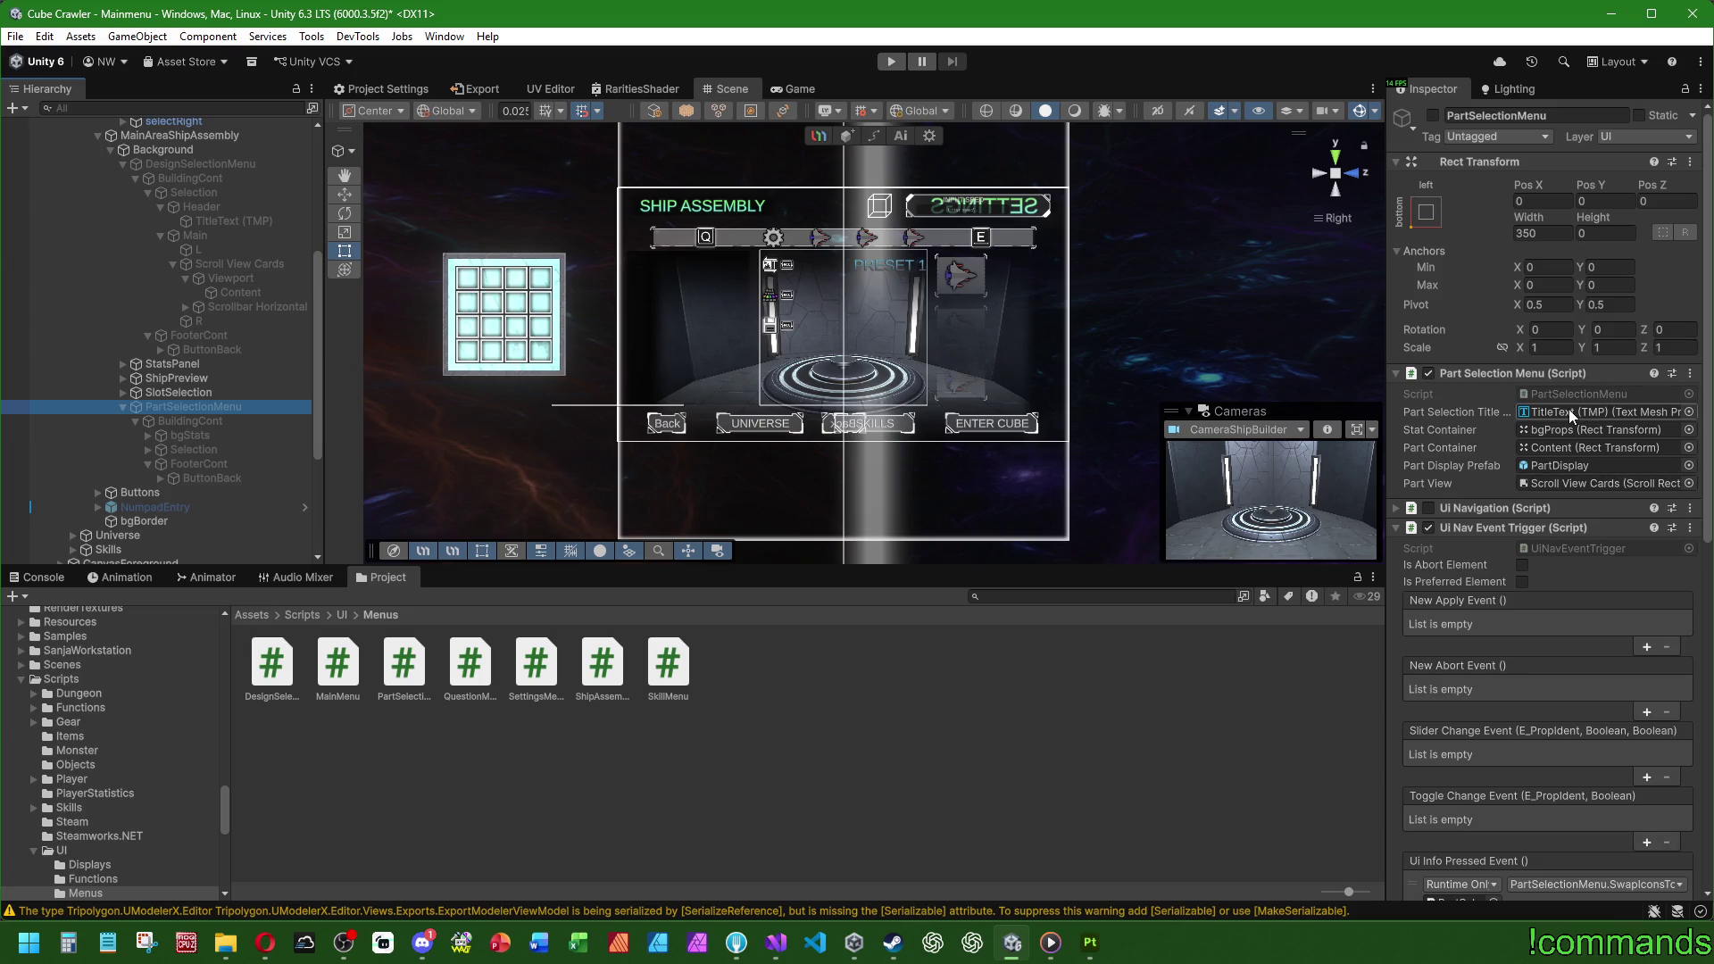
pyautogui.hotkey('alt', 'Tab')
pyautogui.scroll(-2, 69, 496)
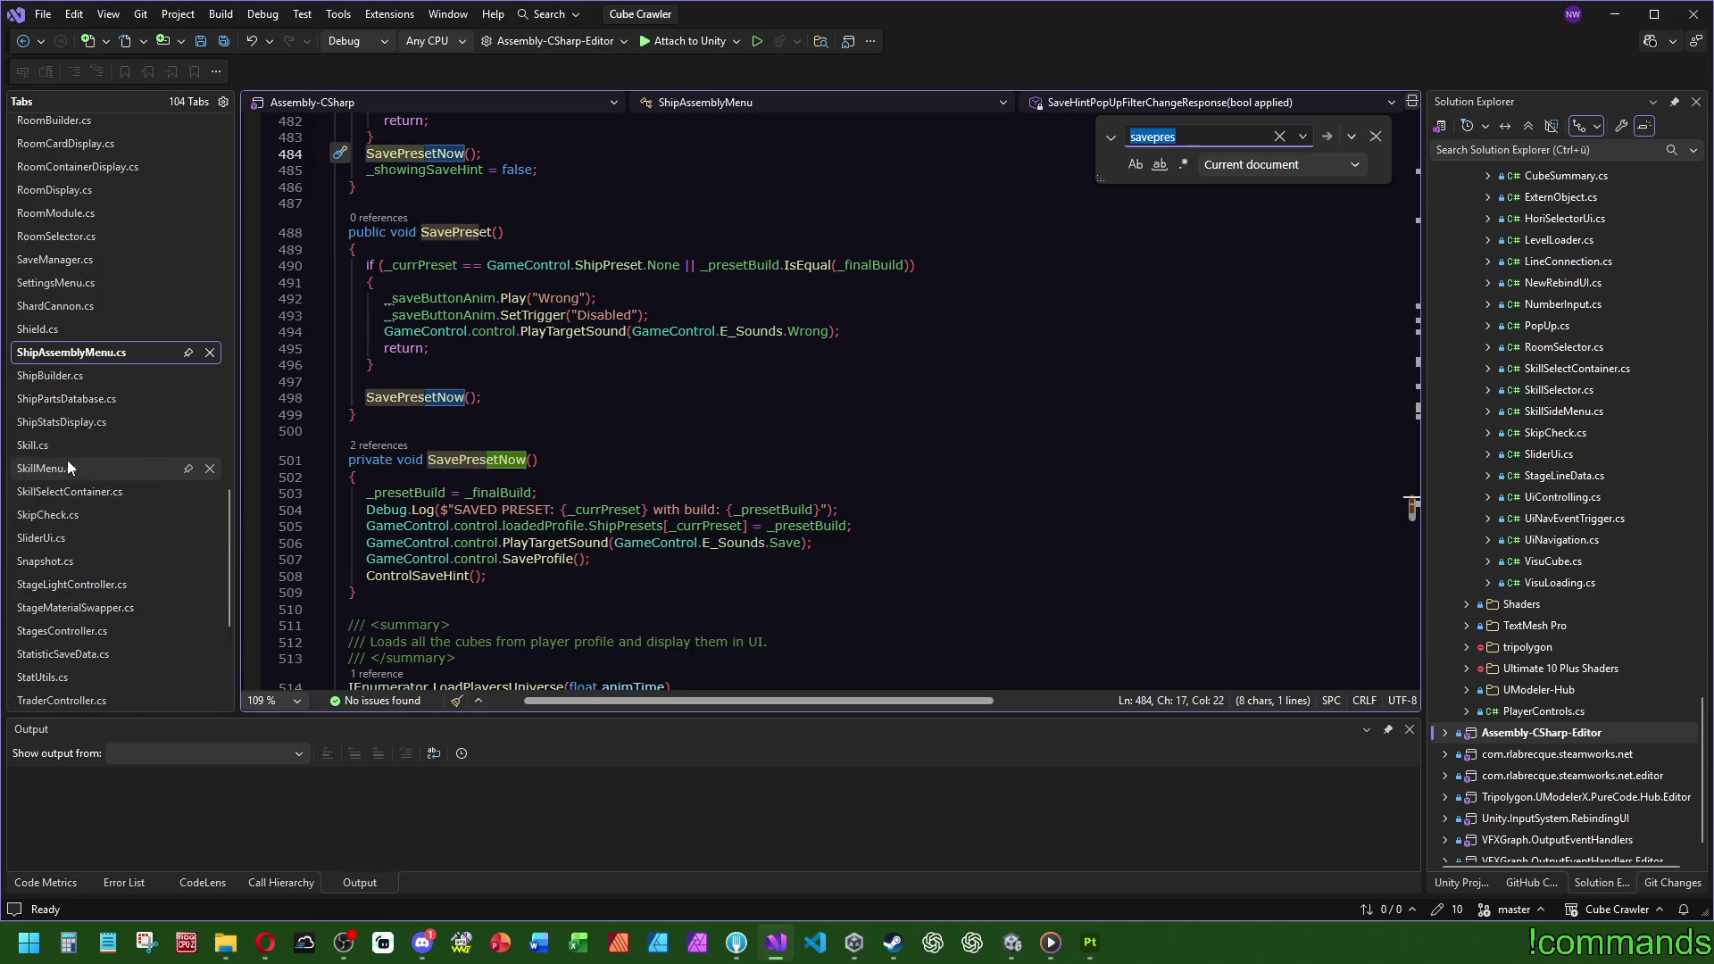
# Step: Open PartSelectionMenu.cs from the Menus scripts folder
pyautogui.scroll(9, 67, 458)
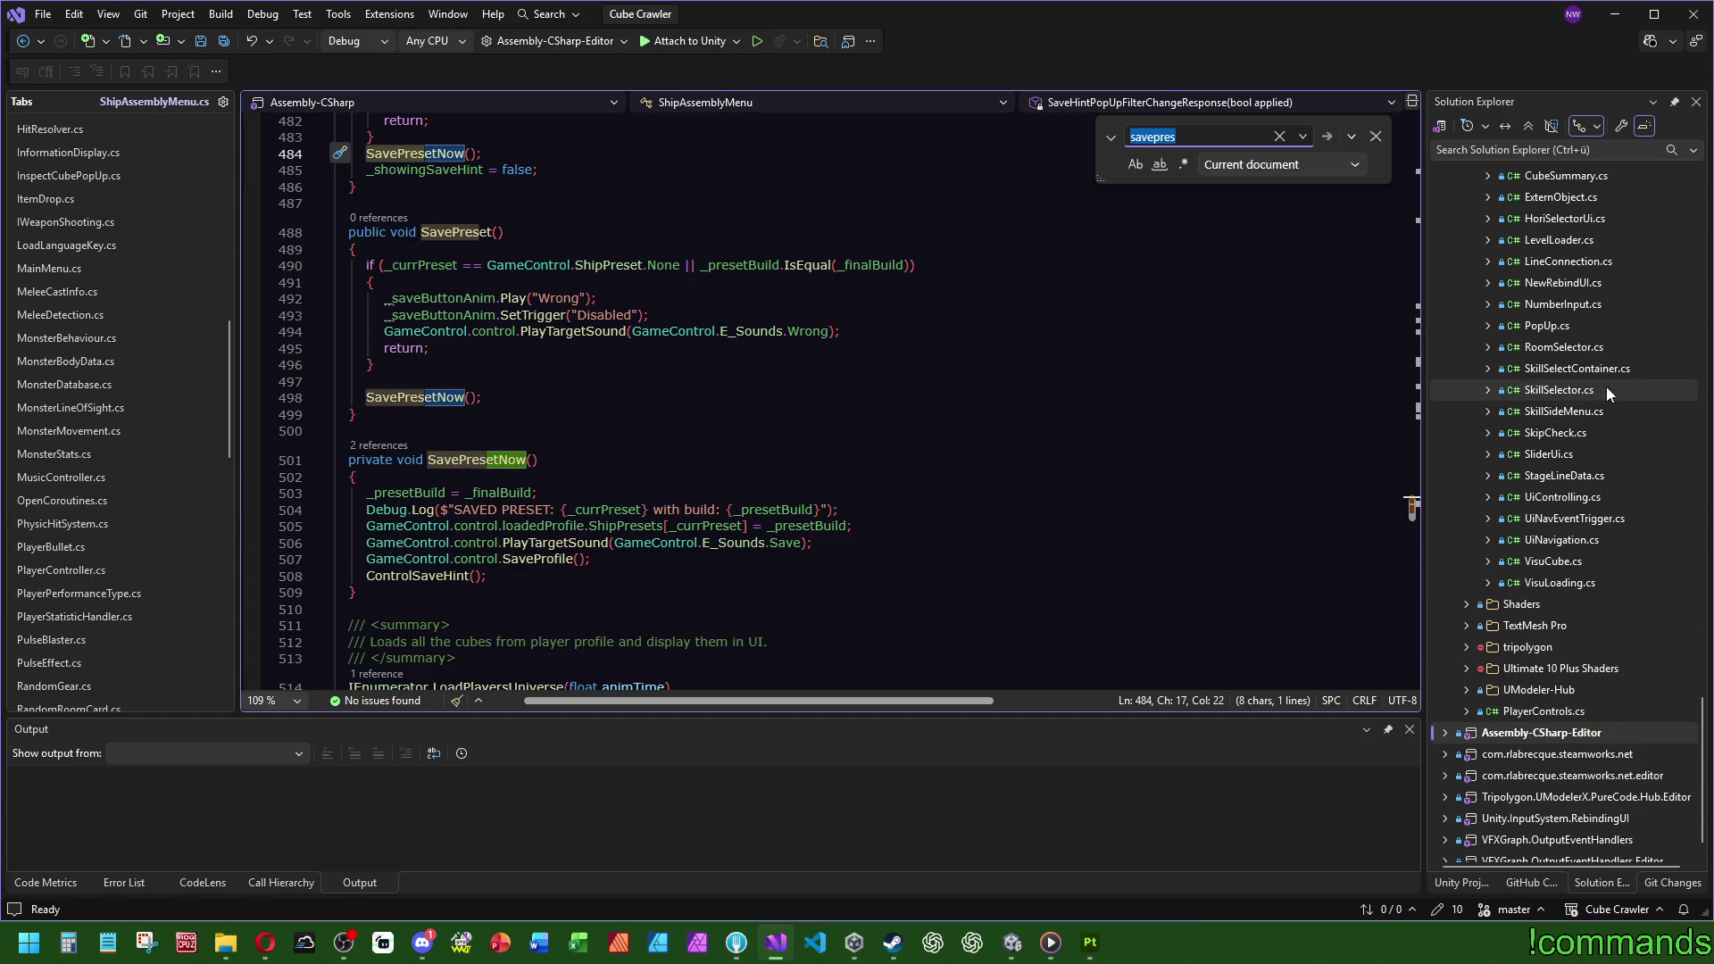
pyautogui.scroll(10, 1605, 388)
pyautogui.click(1489, 413)
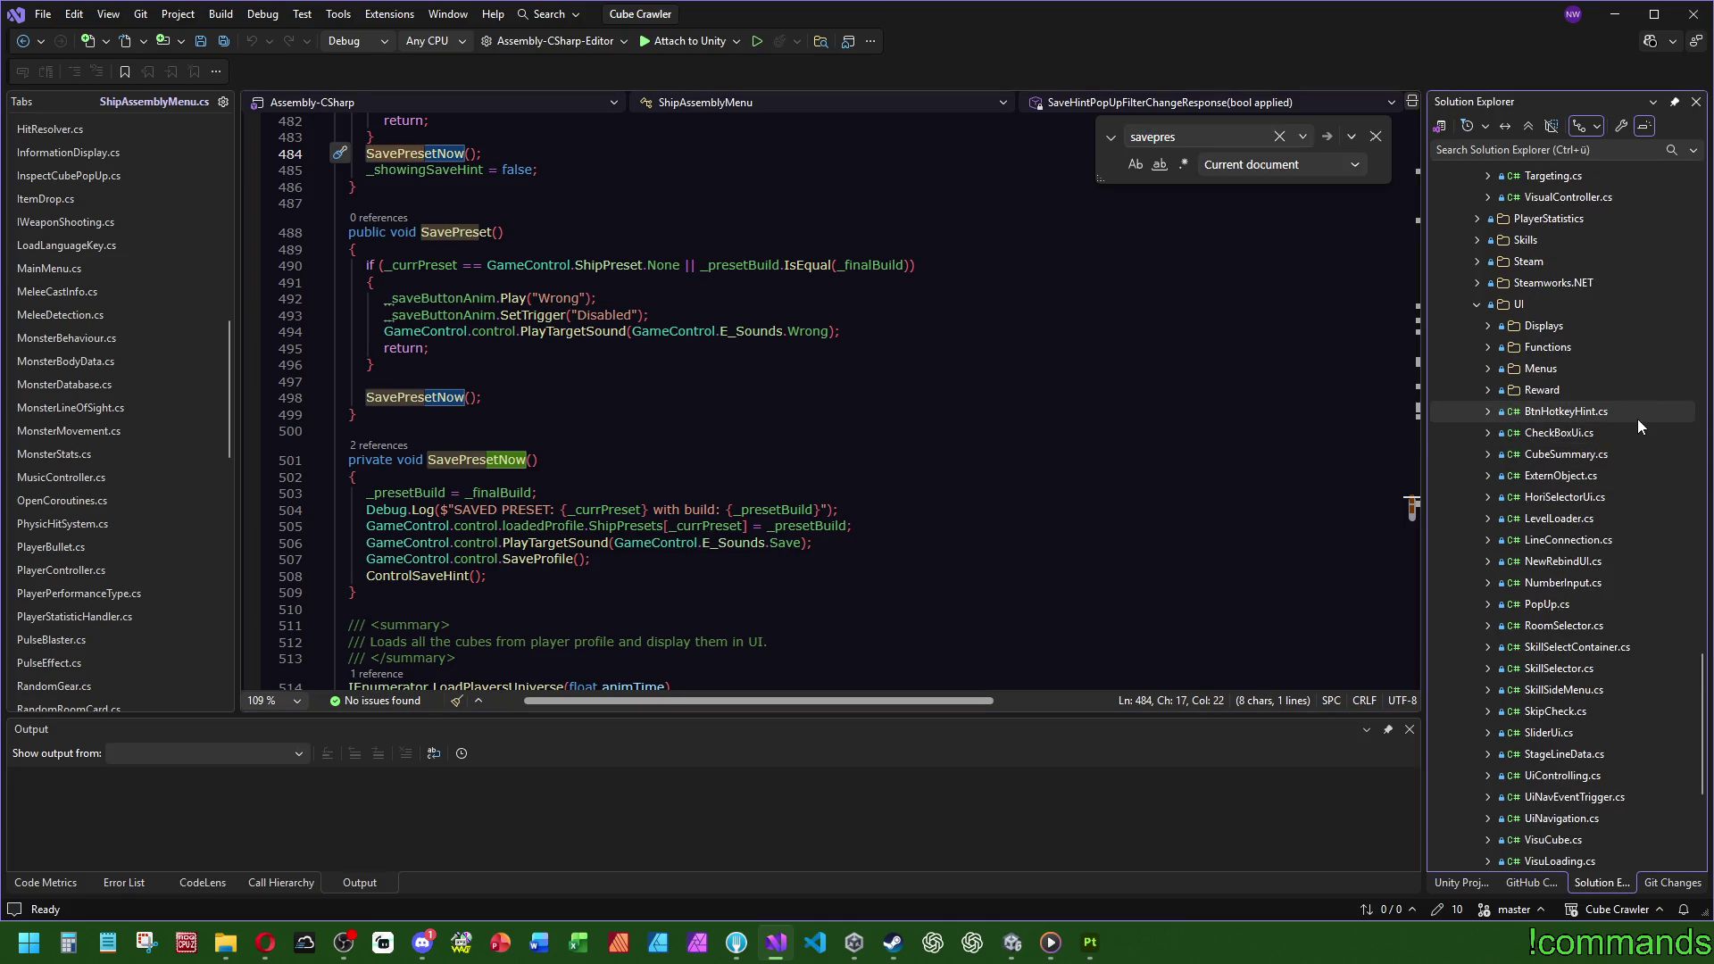
pyautogui.scroll(-10, 1487, 377)
pyautogui.click(1487, 371)
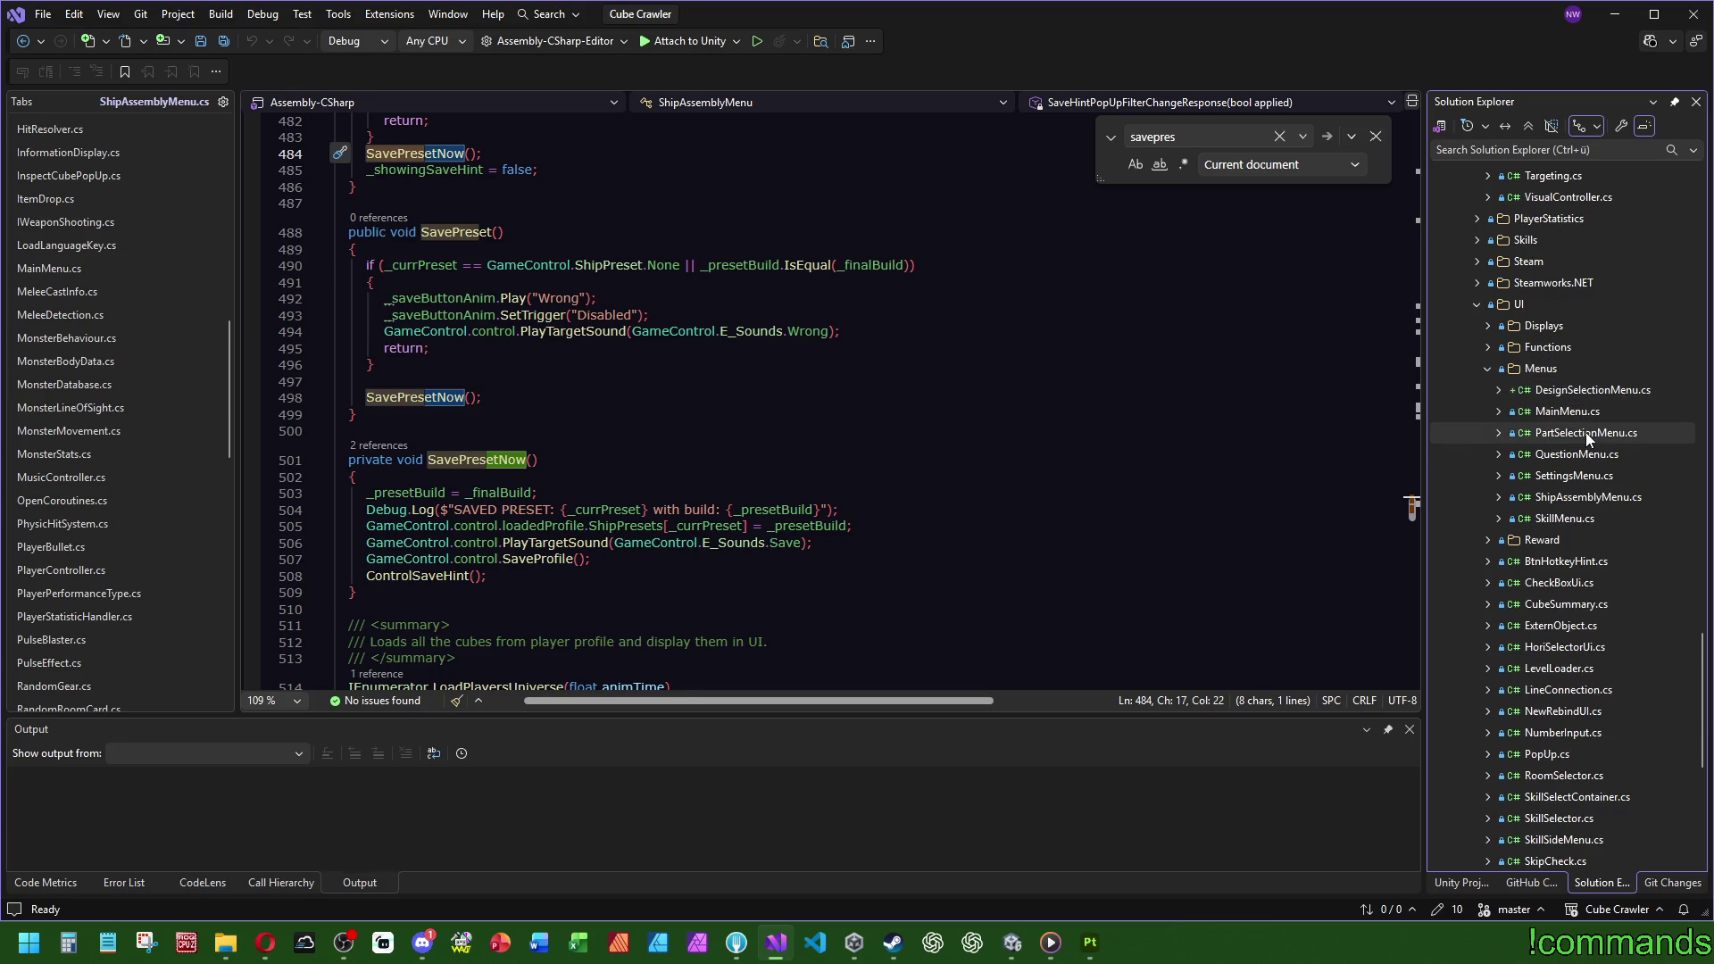
pyautogui.doubleClick(1586, 432)
# Step: Copy the entire PartSelectionMenu code
pyautogui.click(934, 369)
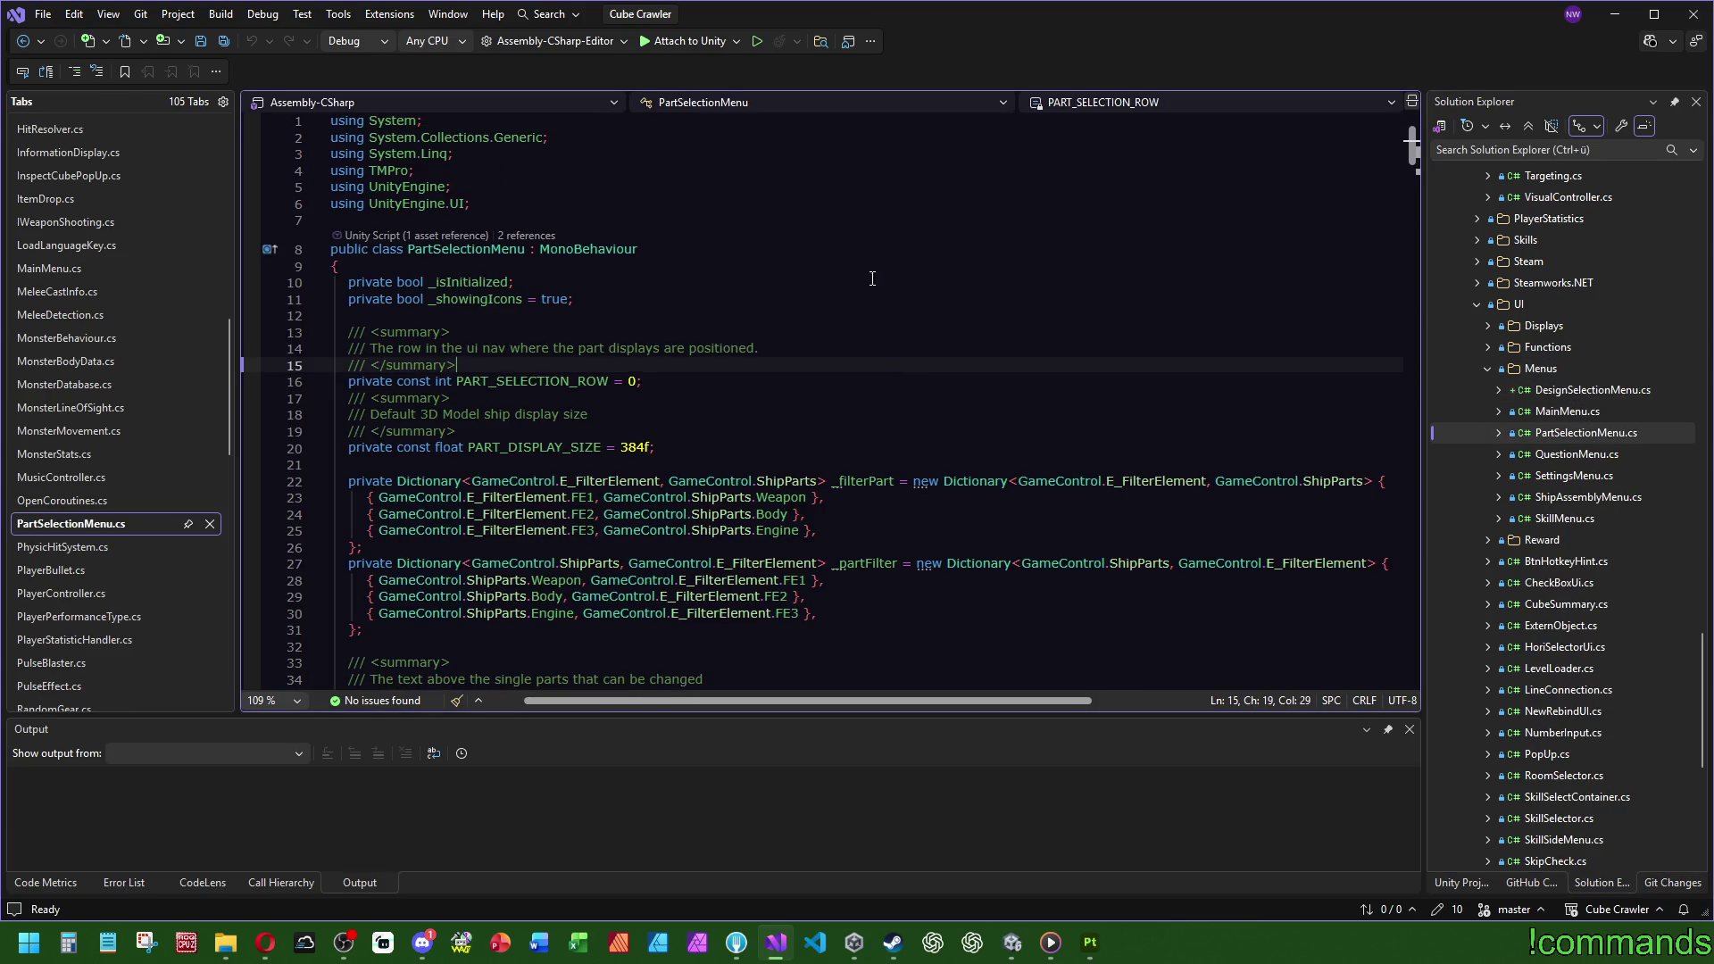
pyautogui.scroll(-8, 939, 280)
pyautogui.scroll(-4, 938, 281)
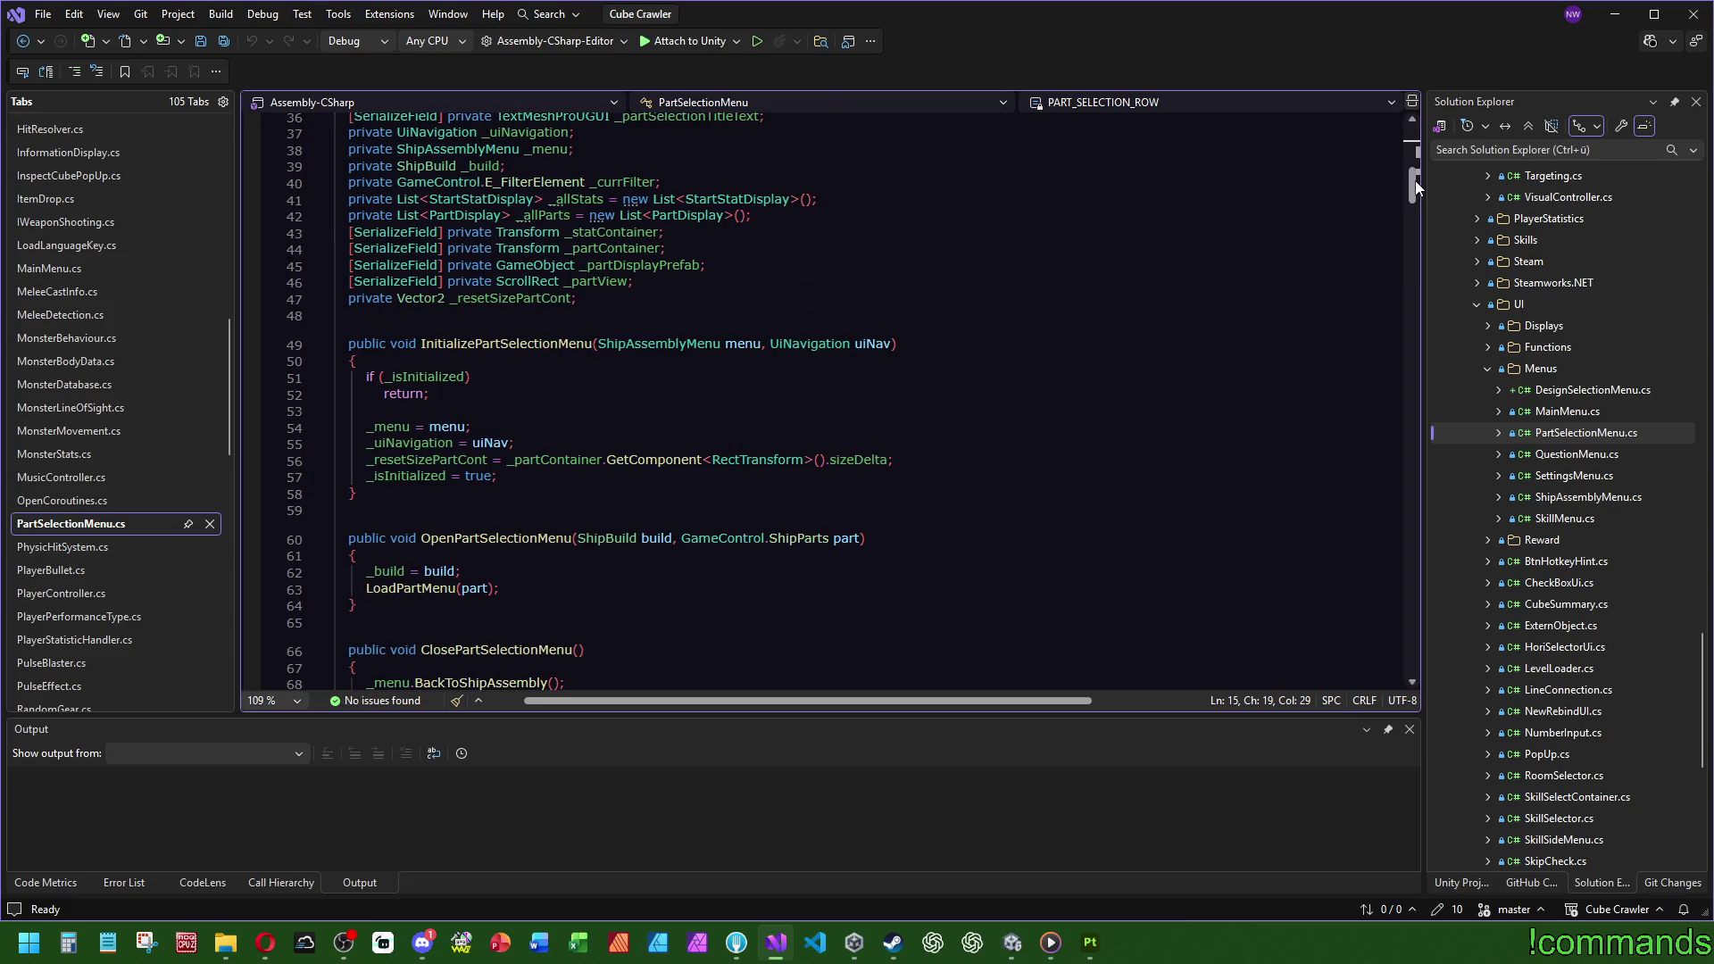
pyautogui.scroll(-2, 1416, 183)
pyautogui.scroll(14, 1416, 186)
pyautogui.click(991, 318)
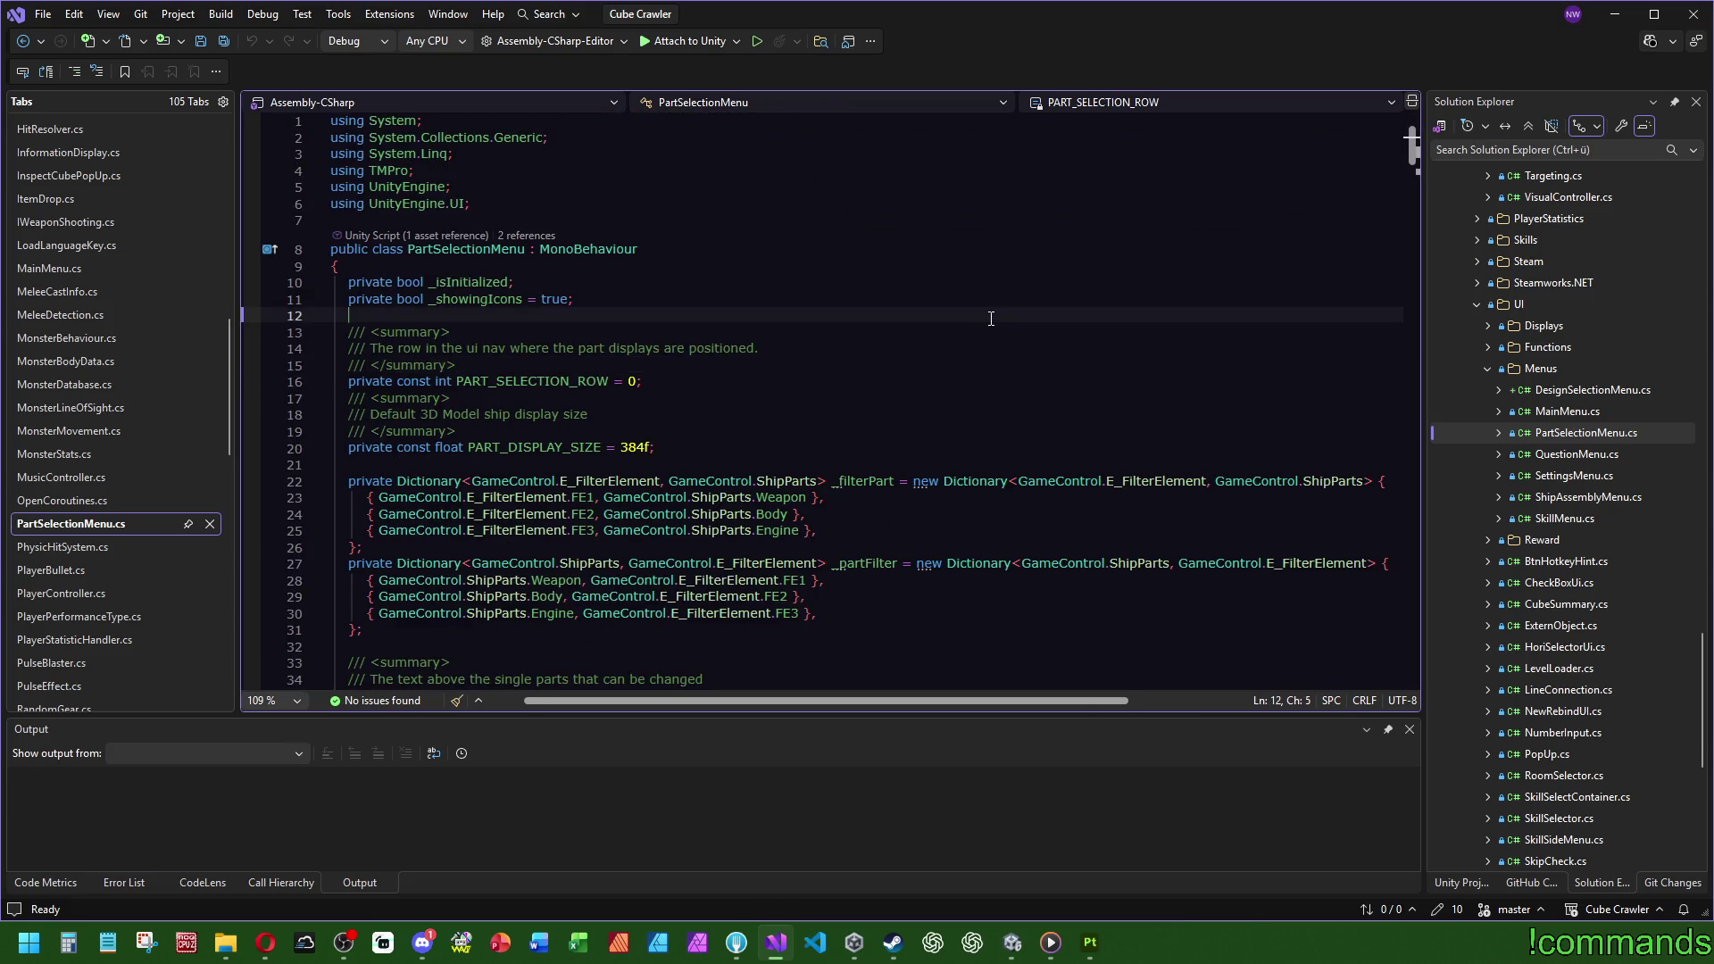
pyautogui.hotkey('ctrl', '-')
pyautogui.scroll(-8, 93, 576)
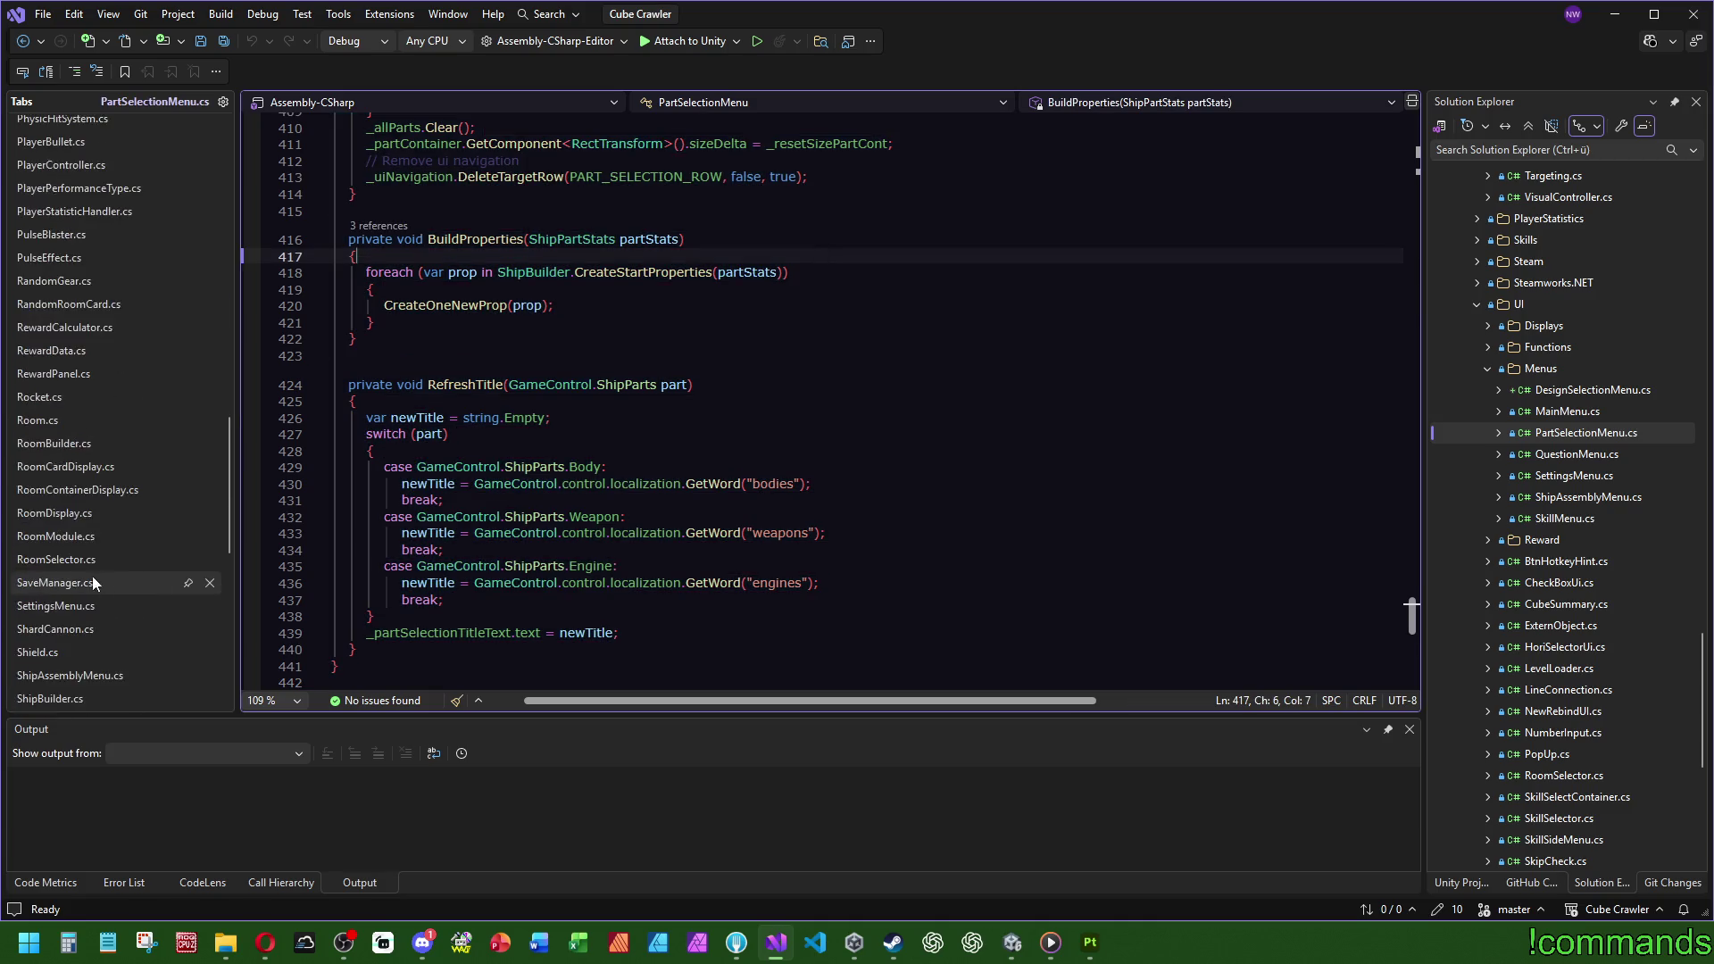
pyautogui.scroll(5, 131, 351)
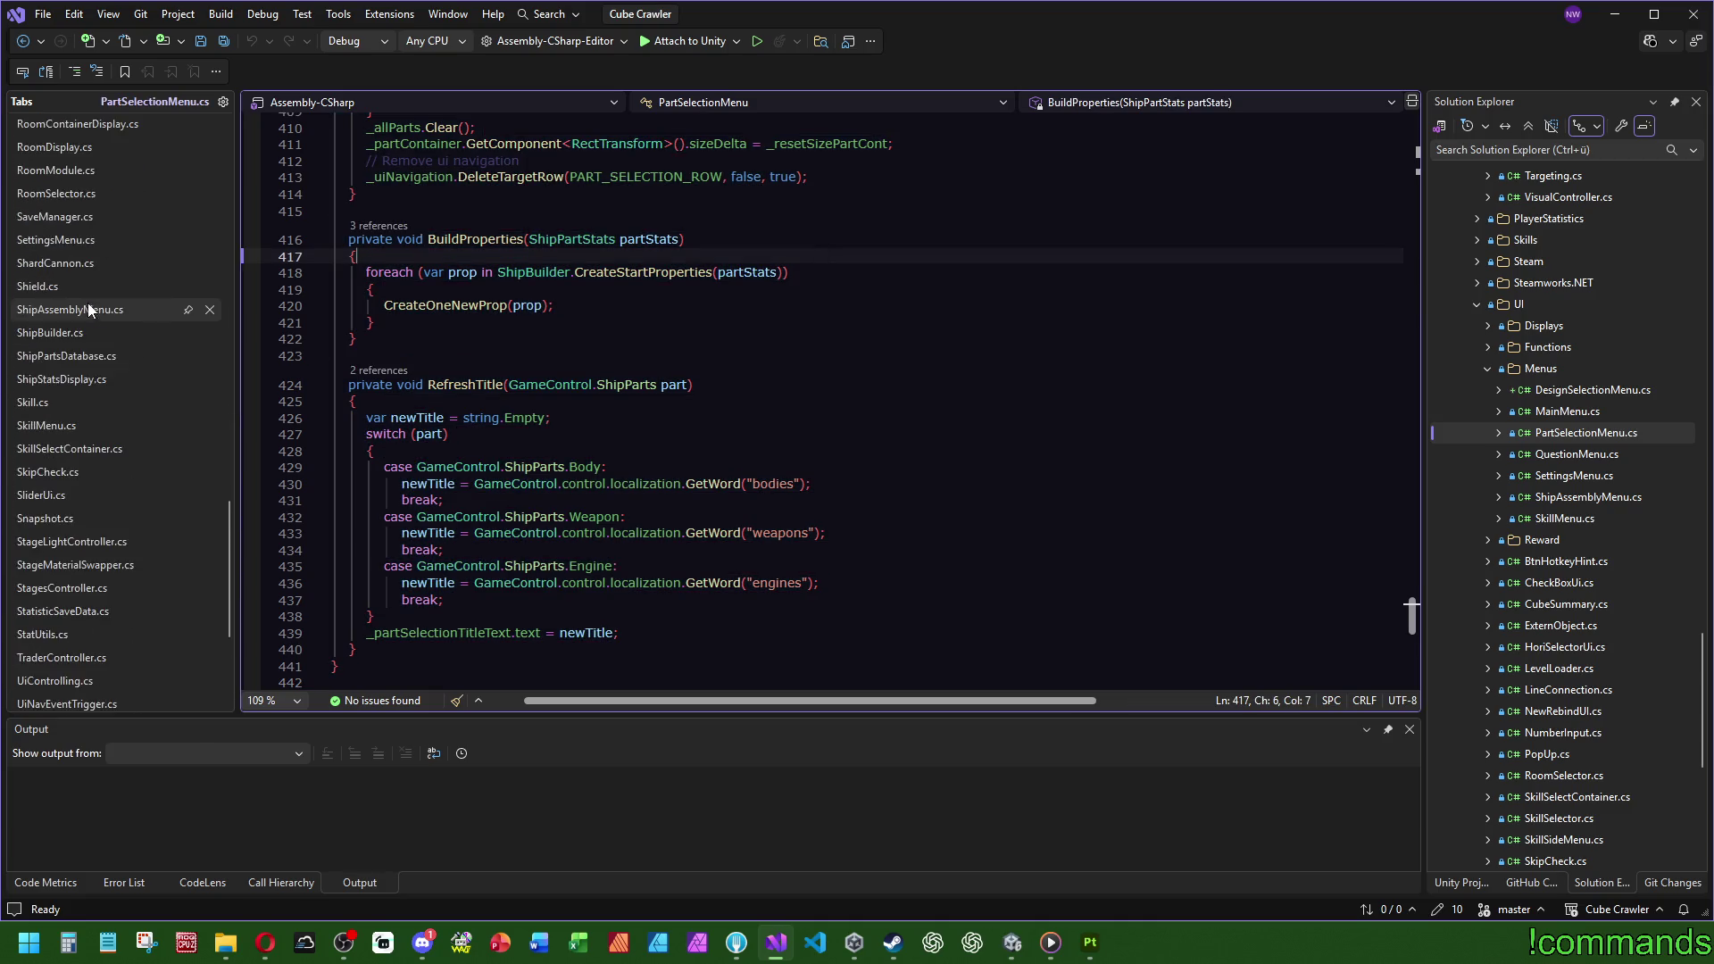
pyautogui.scroll(15, 131, 352)
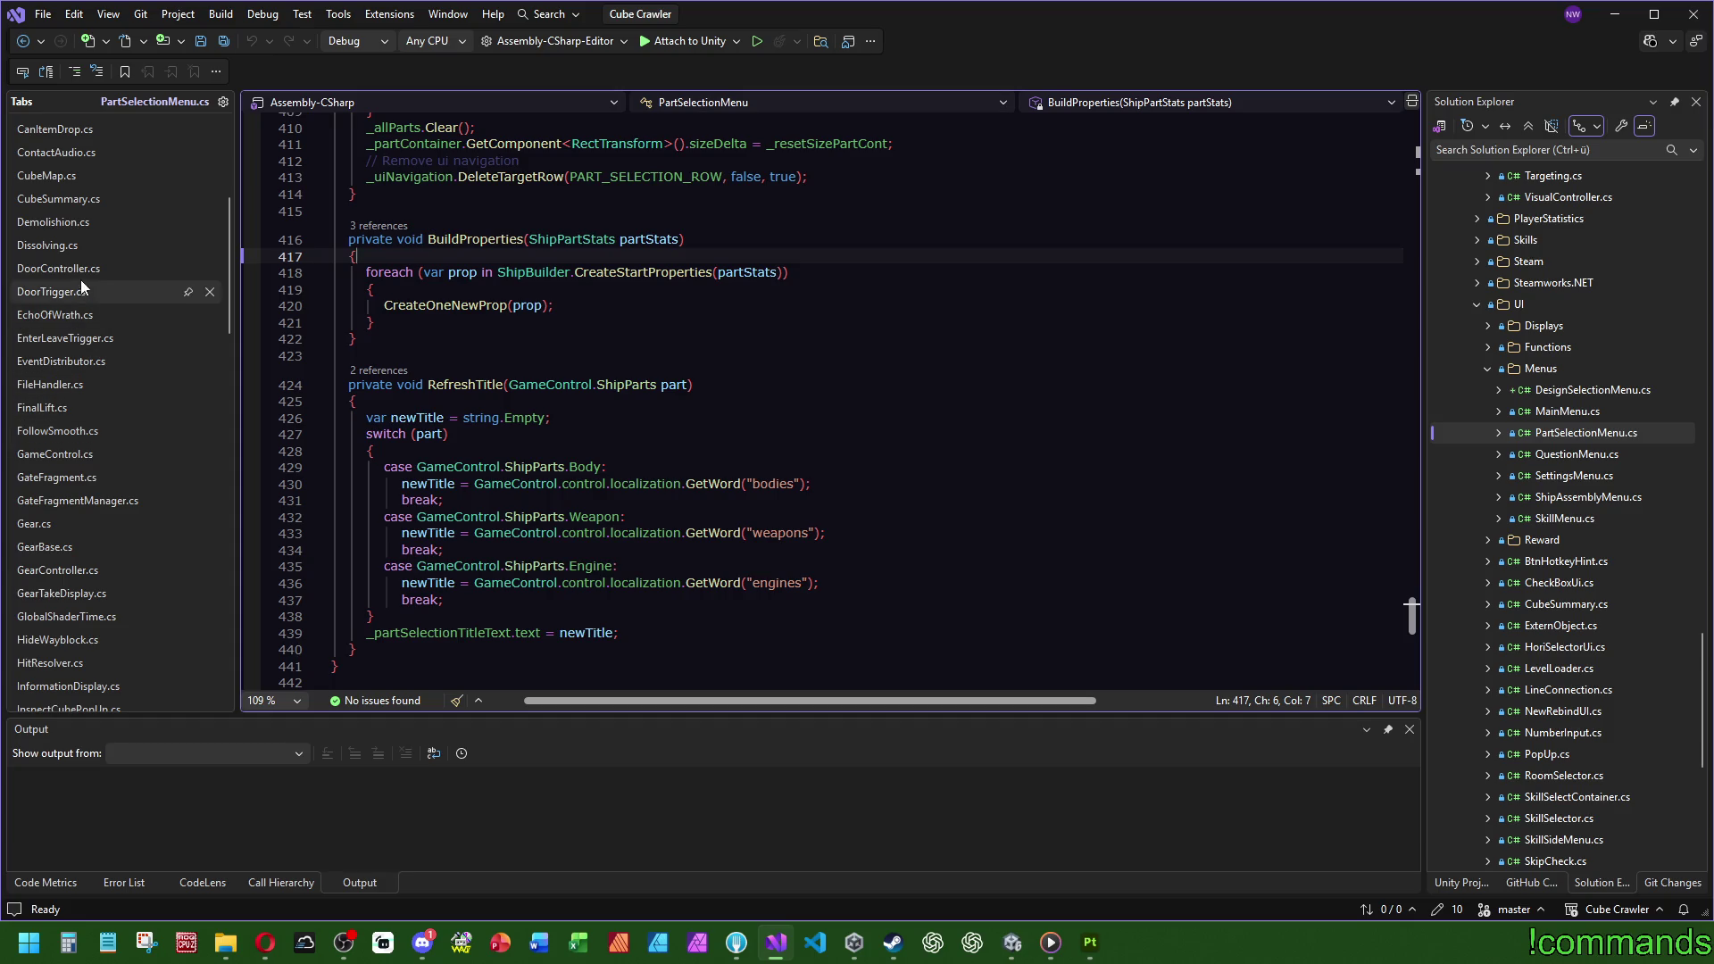
pyautogui.scroll(5, 82, 347)
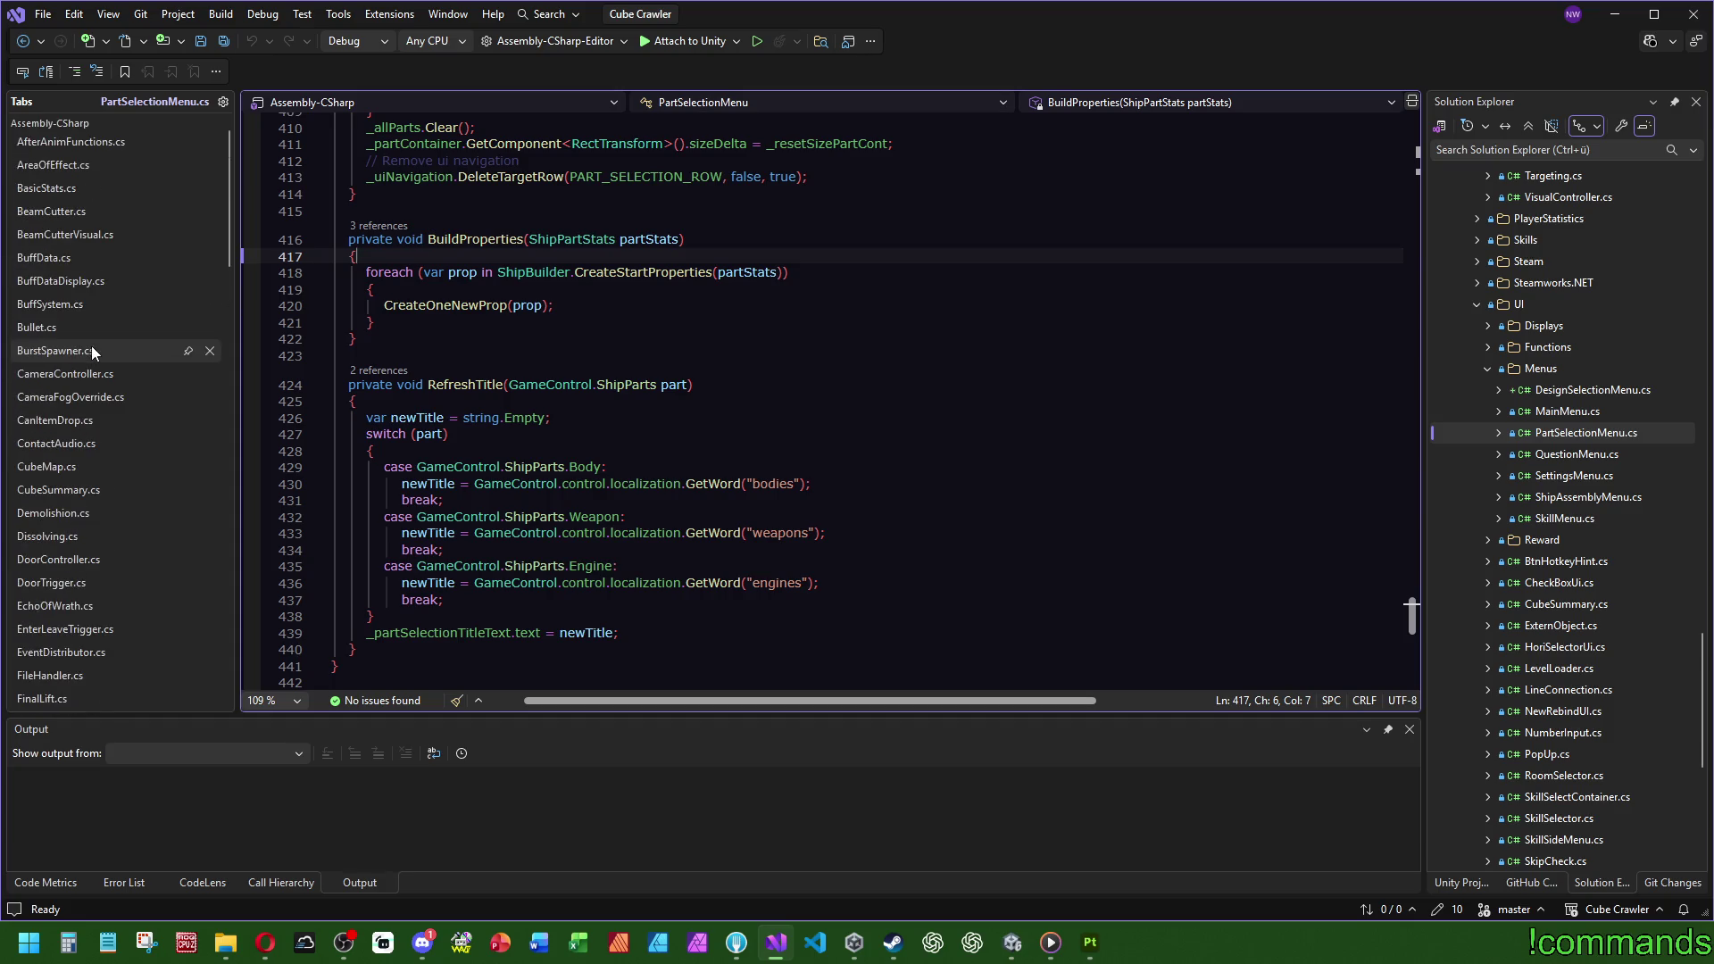
# Step: Open the DesignSelectionMenu script from Unity's Menus folder in Visual Studio
pyautogui.click(1013, 942)
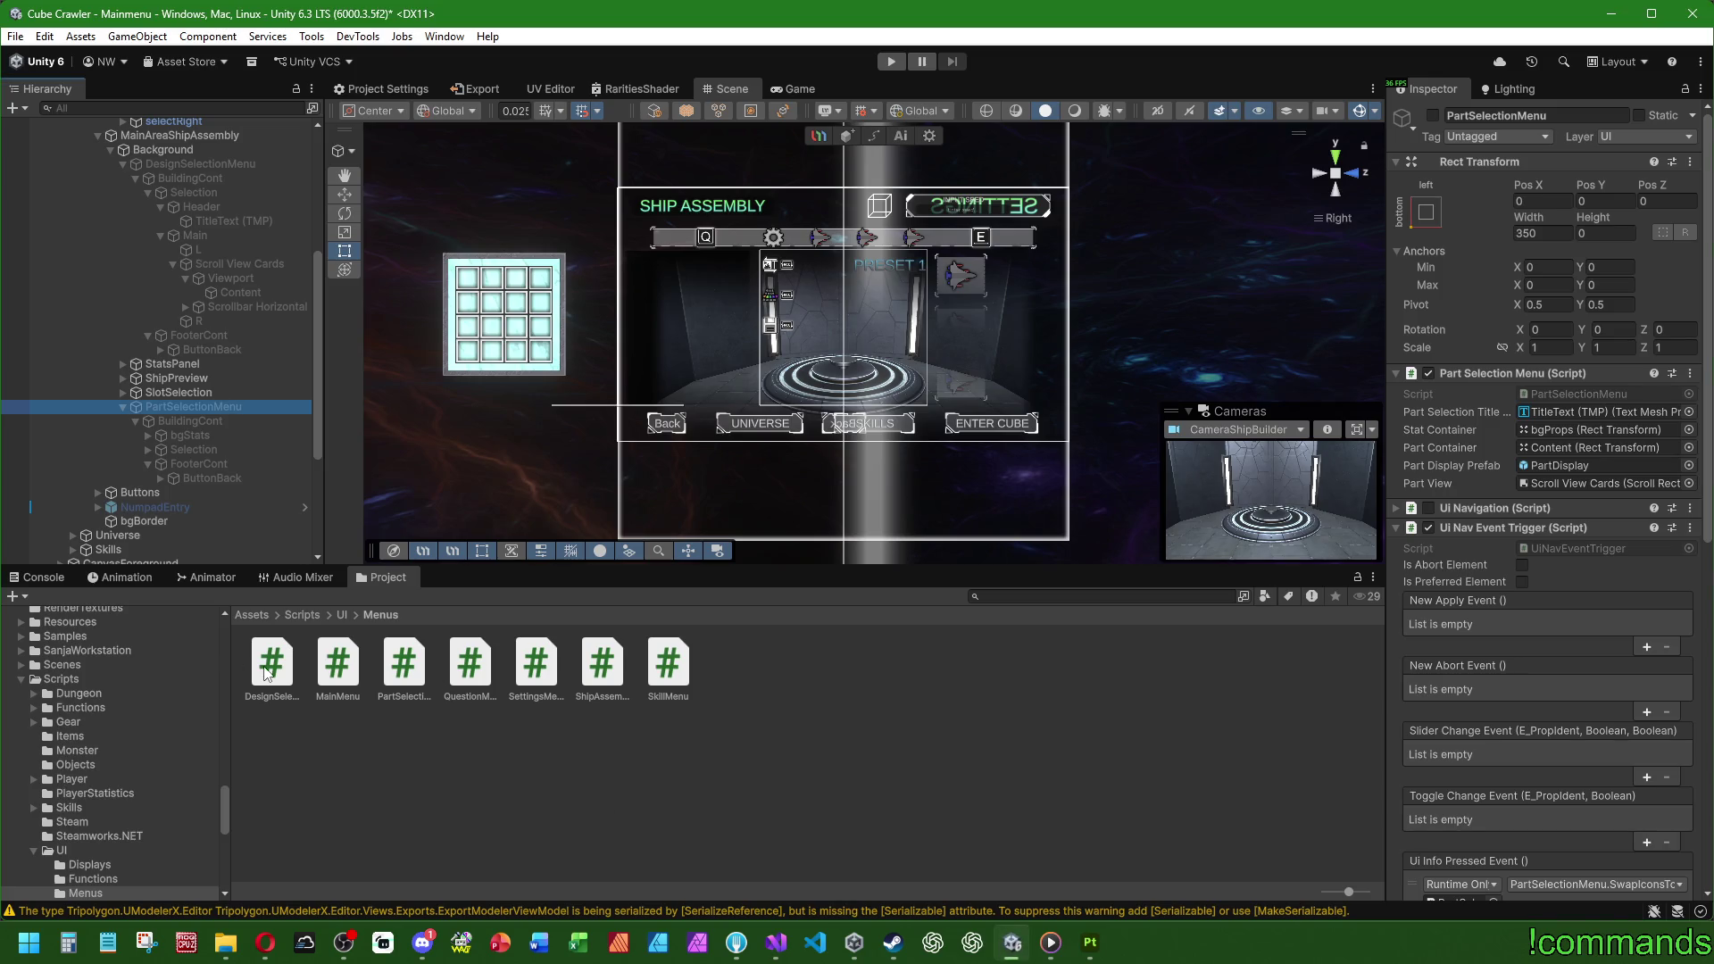
pyautogui.click(266, 673)
pyautogui.doubleClick(266, 672)
pyautogui.click(668, 331)
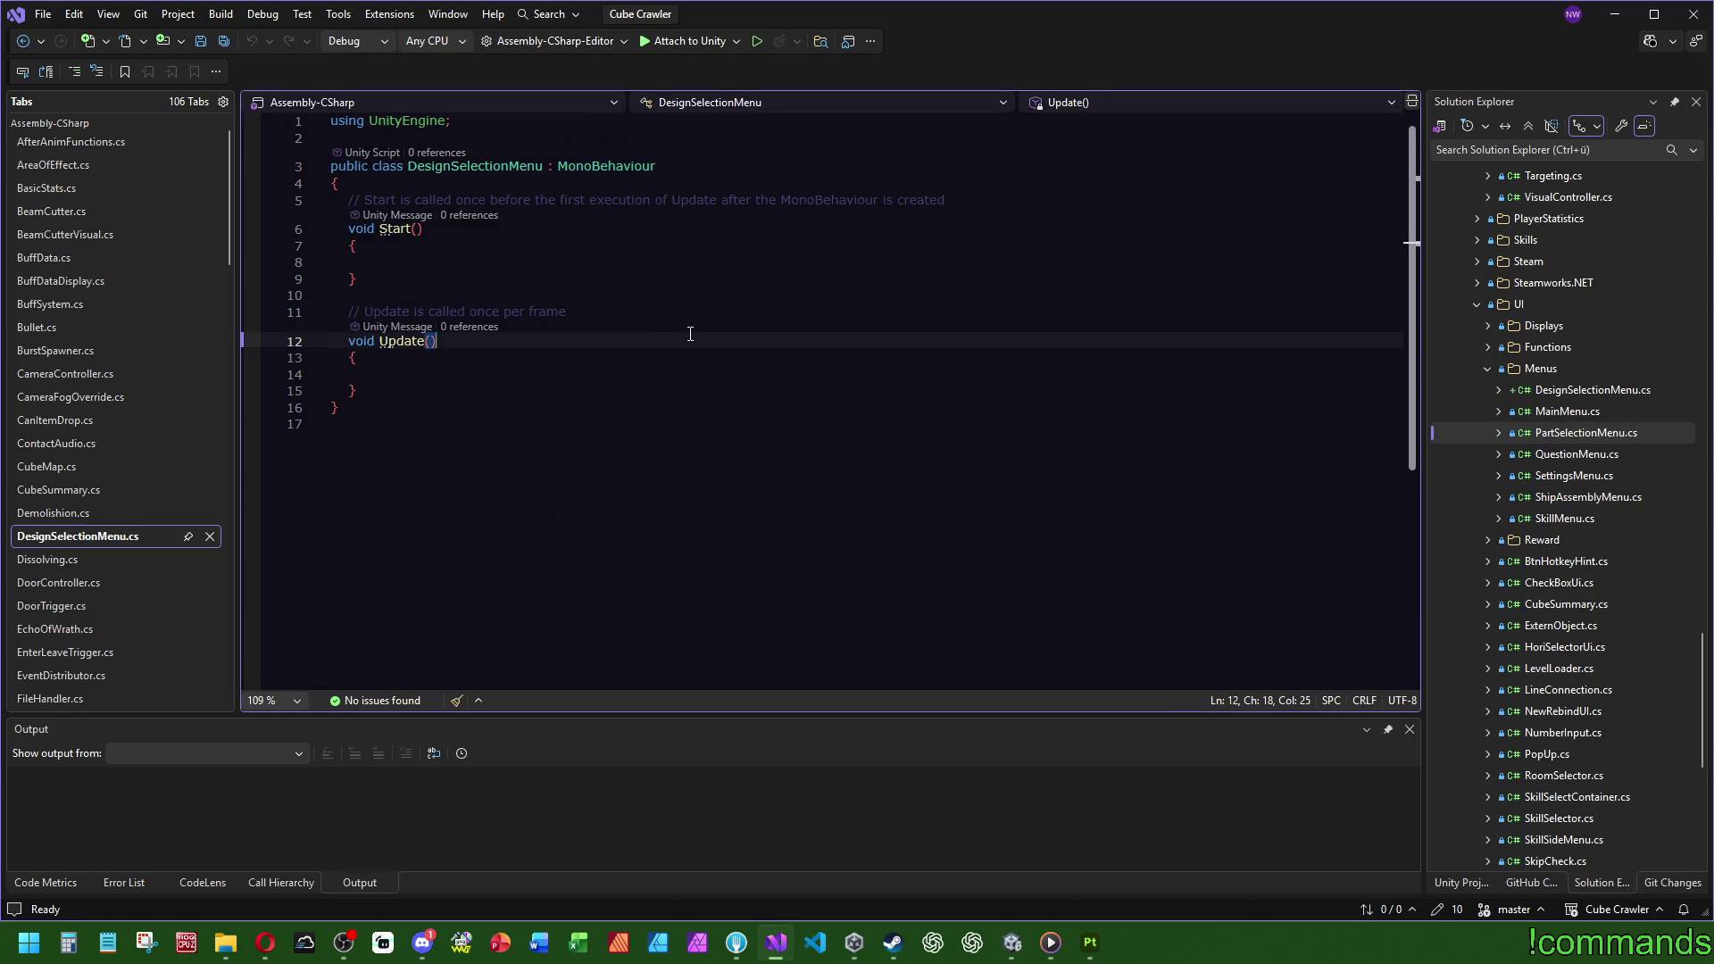
# Step: Paste the PartSelectionMenu code over the template and rename the class to DesignSelectionMenu
pyautogui.hotkey('ctrl', 'a')
pyautogui.hotkey('ctrl', 'v')
pyautogui.moveTo(1411, 608); pyautogui.dragTo(1411, 134)
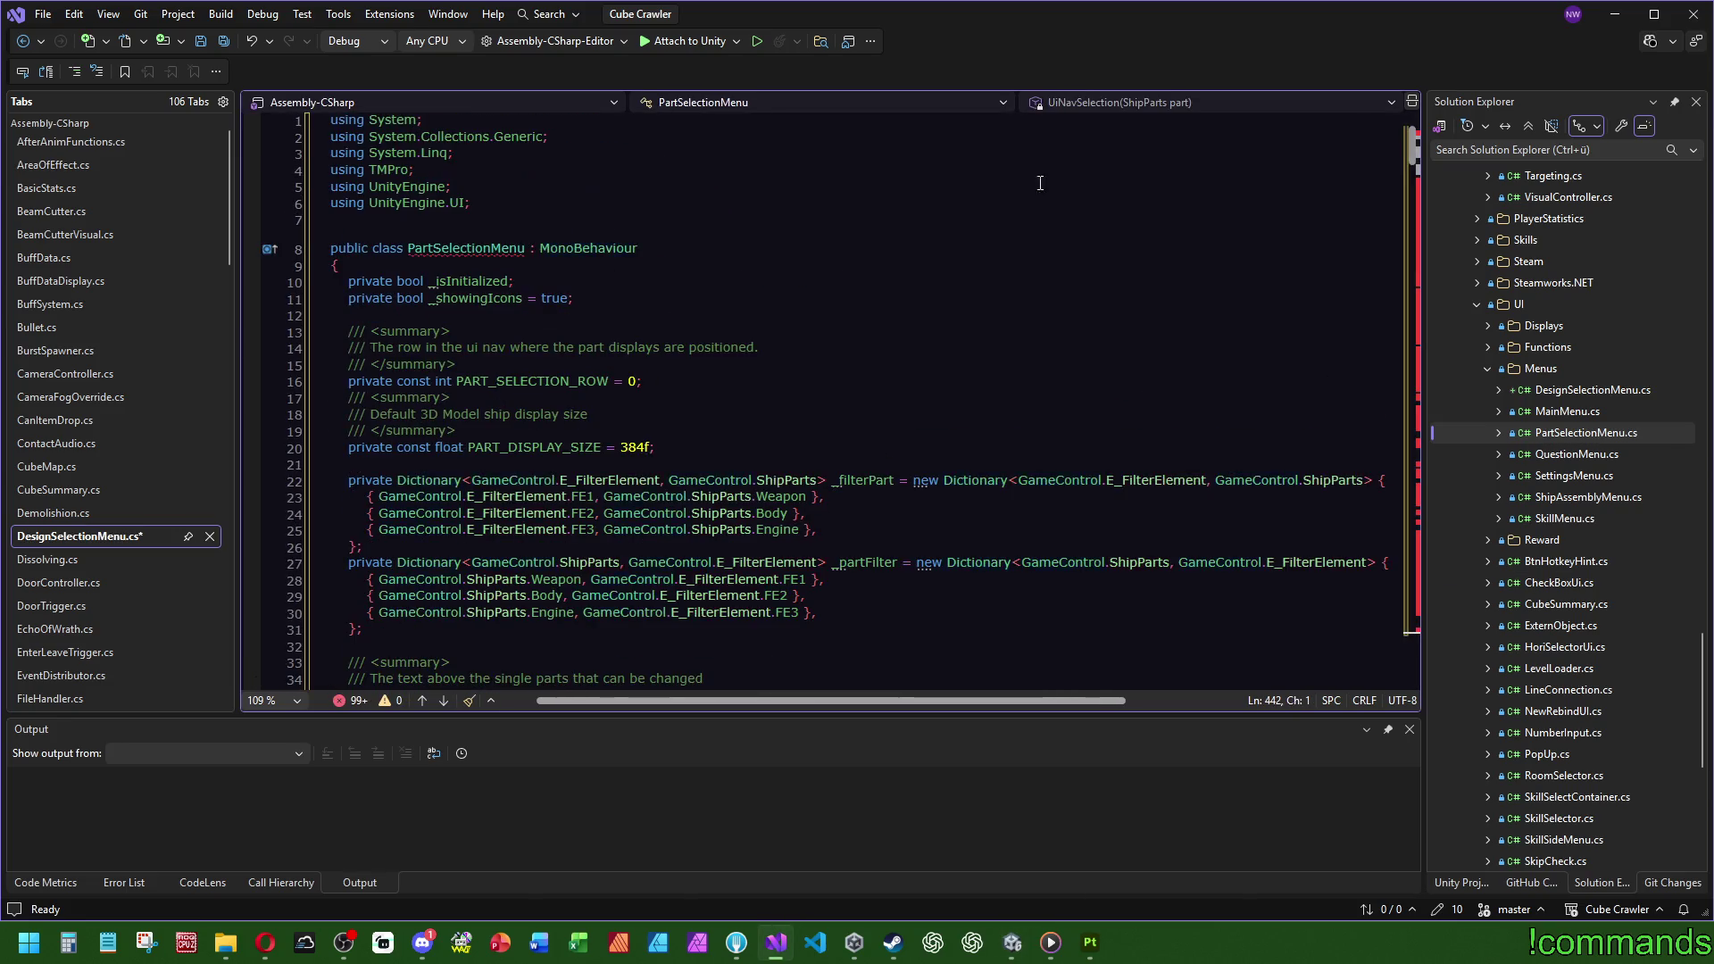
pyautogui.click(435, 247)
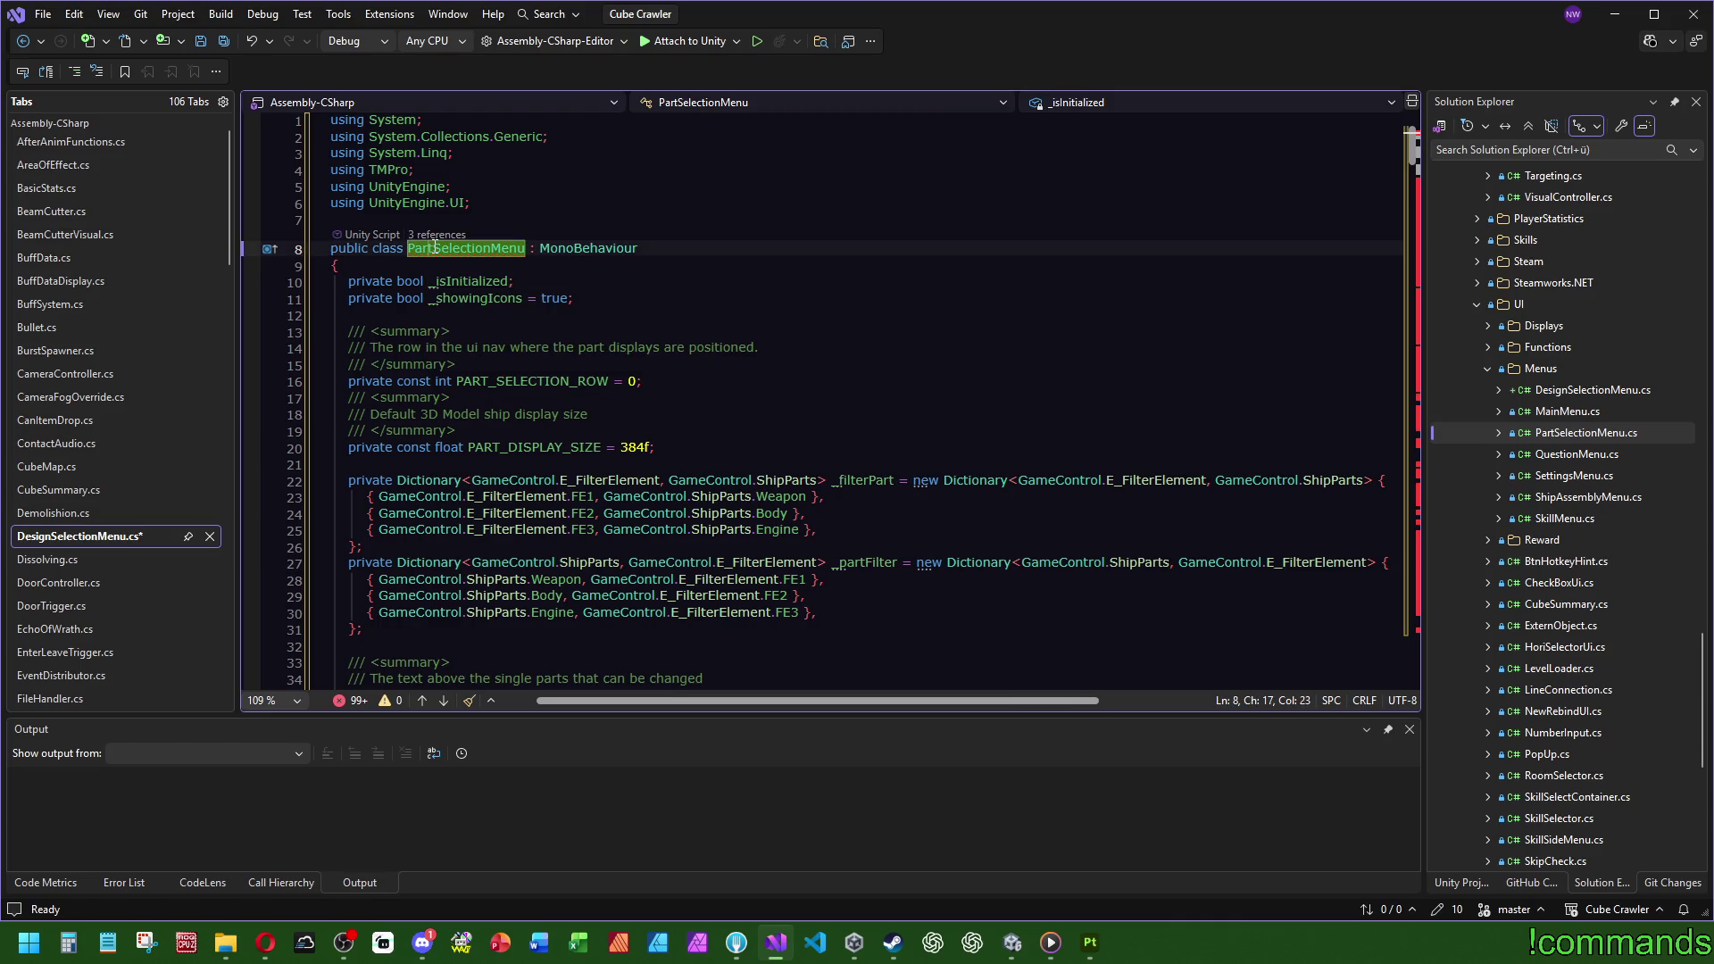
pyautogui.press('BackSpace')
pyautogui.press('BackSpace')
pyautogui.press('BackSpace')
pyautogui.write('Design')
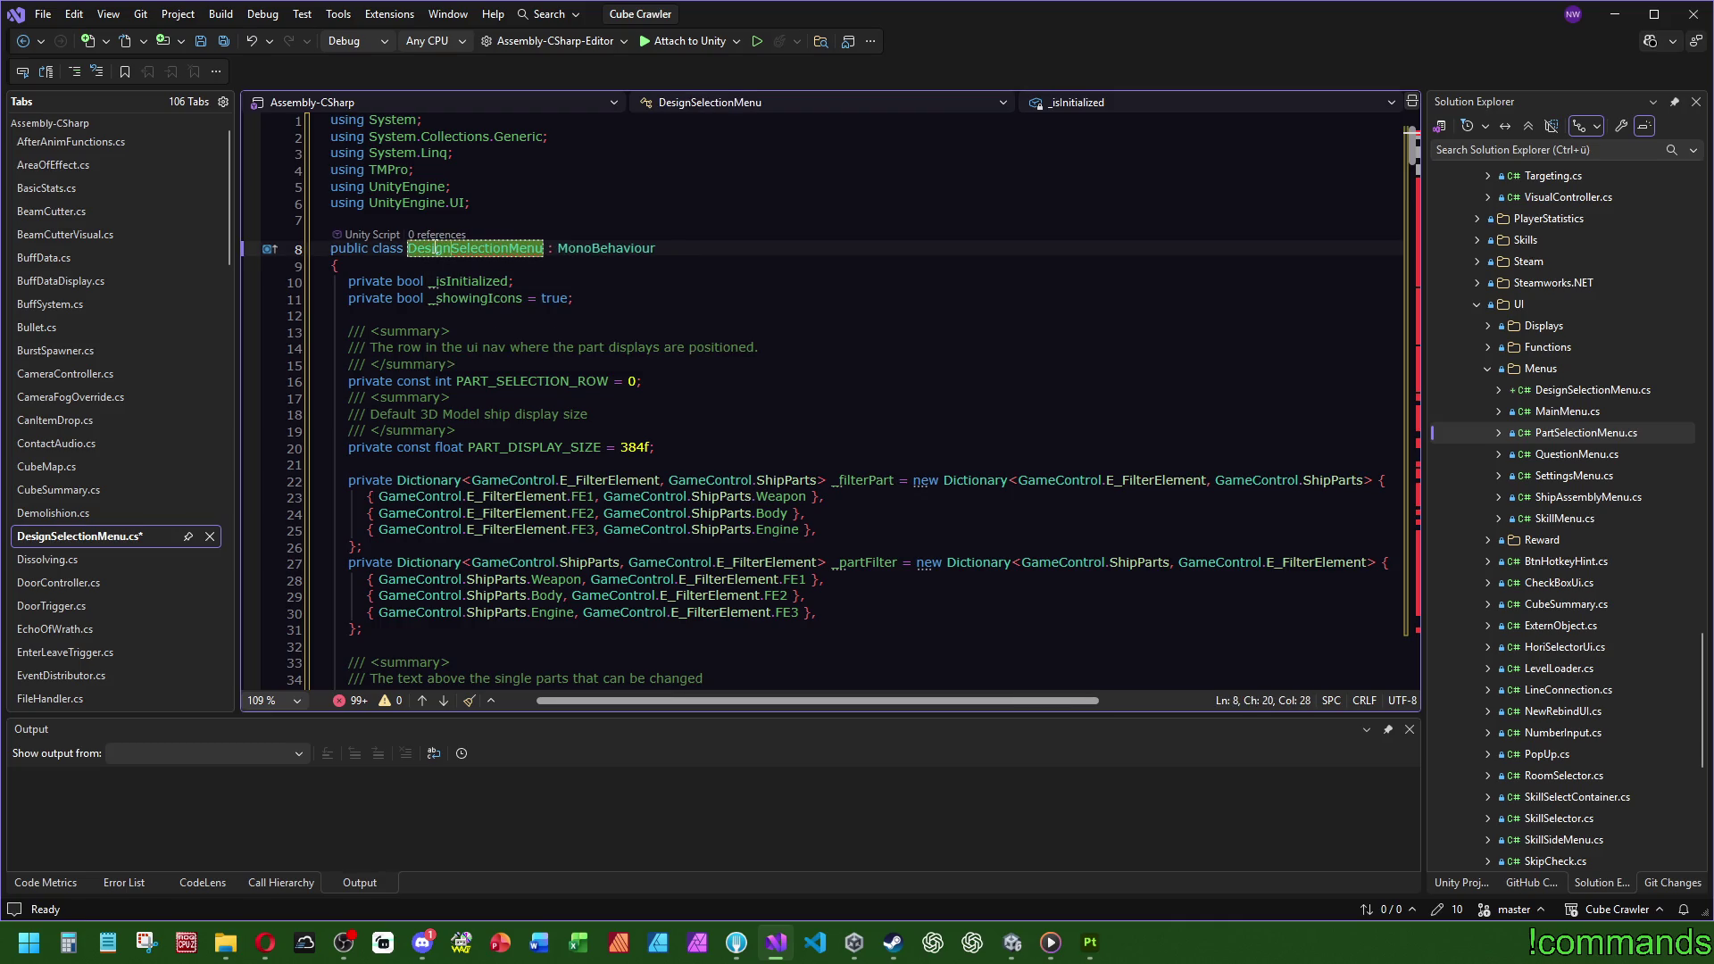
pyautogui.click(628, 193)
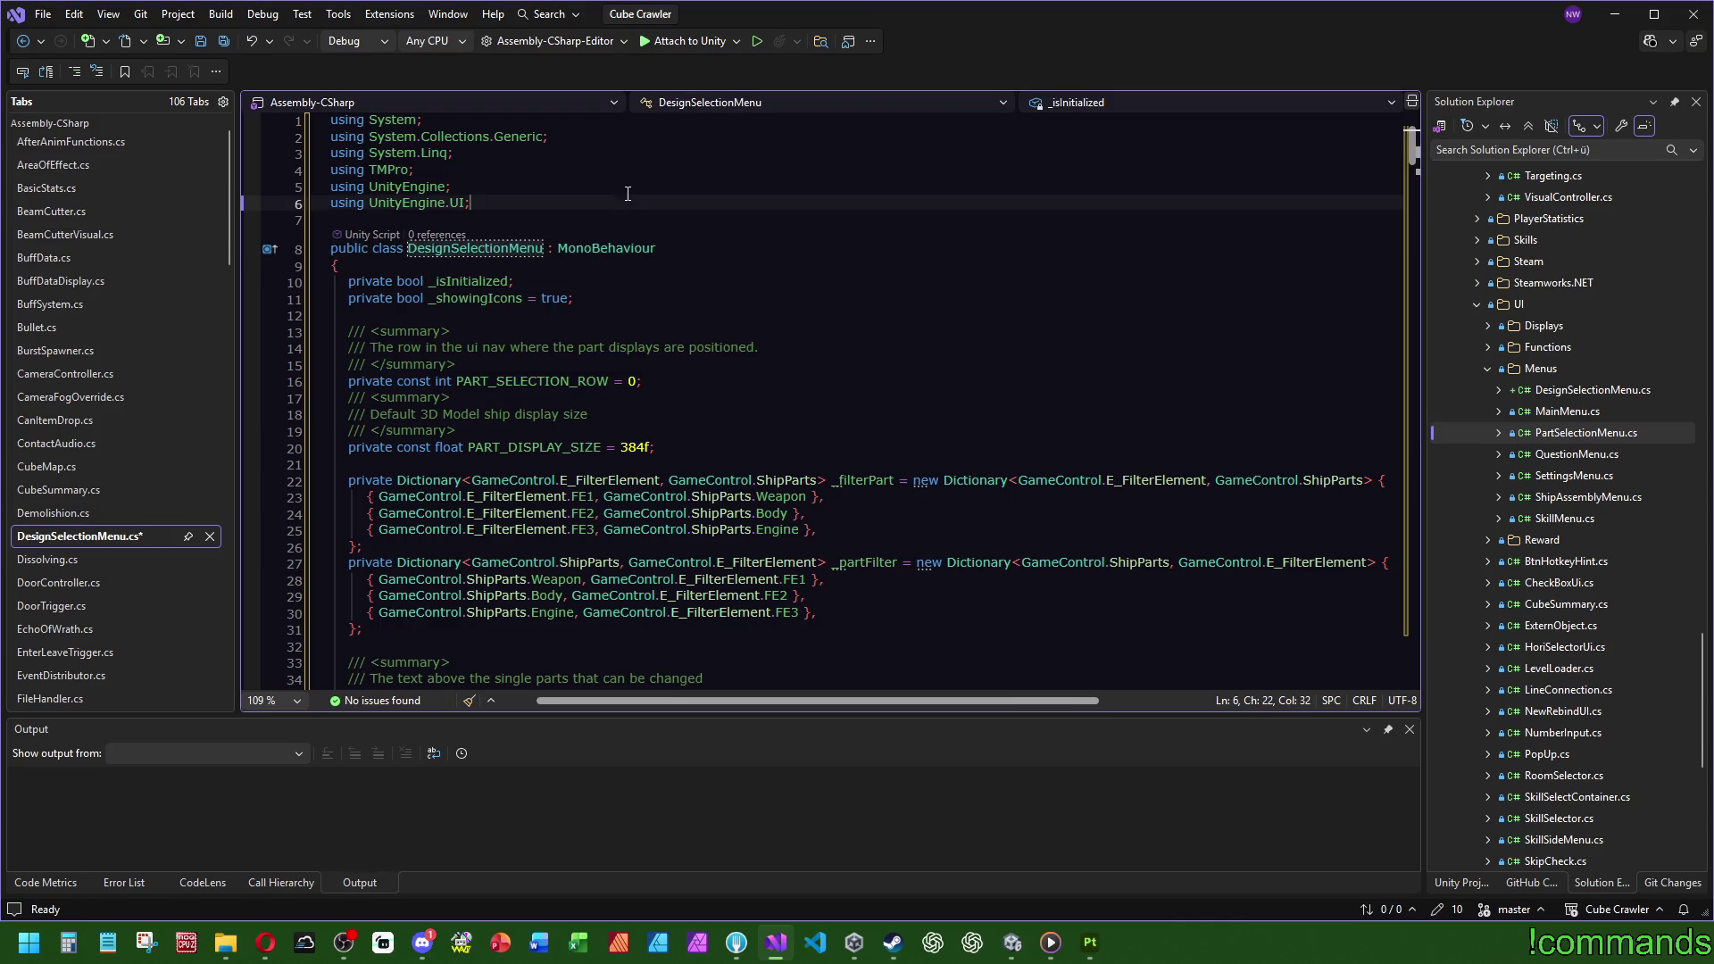
# Step: Delete the SwapIconsToText method
pyautogui.doubleClick(490, 297)
pyautogui.hotkey('ctrl', 'f')
pyautogui.scroll(-20, 1411, 229)
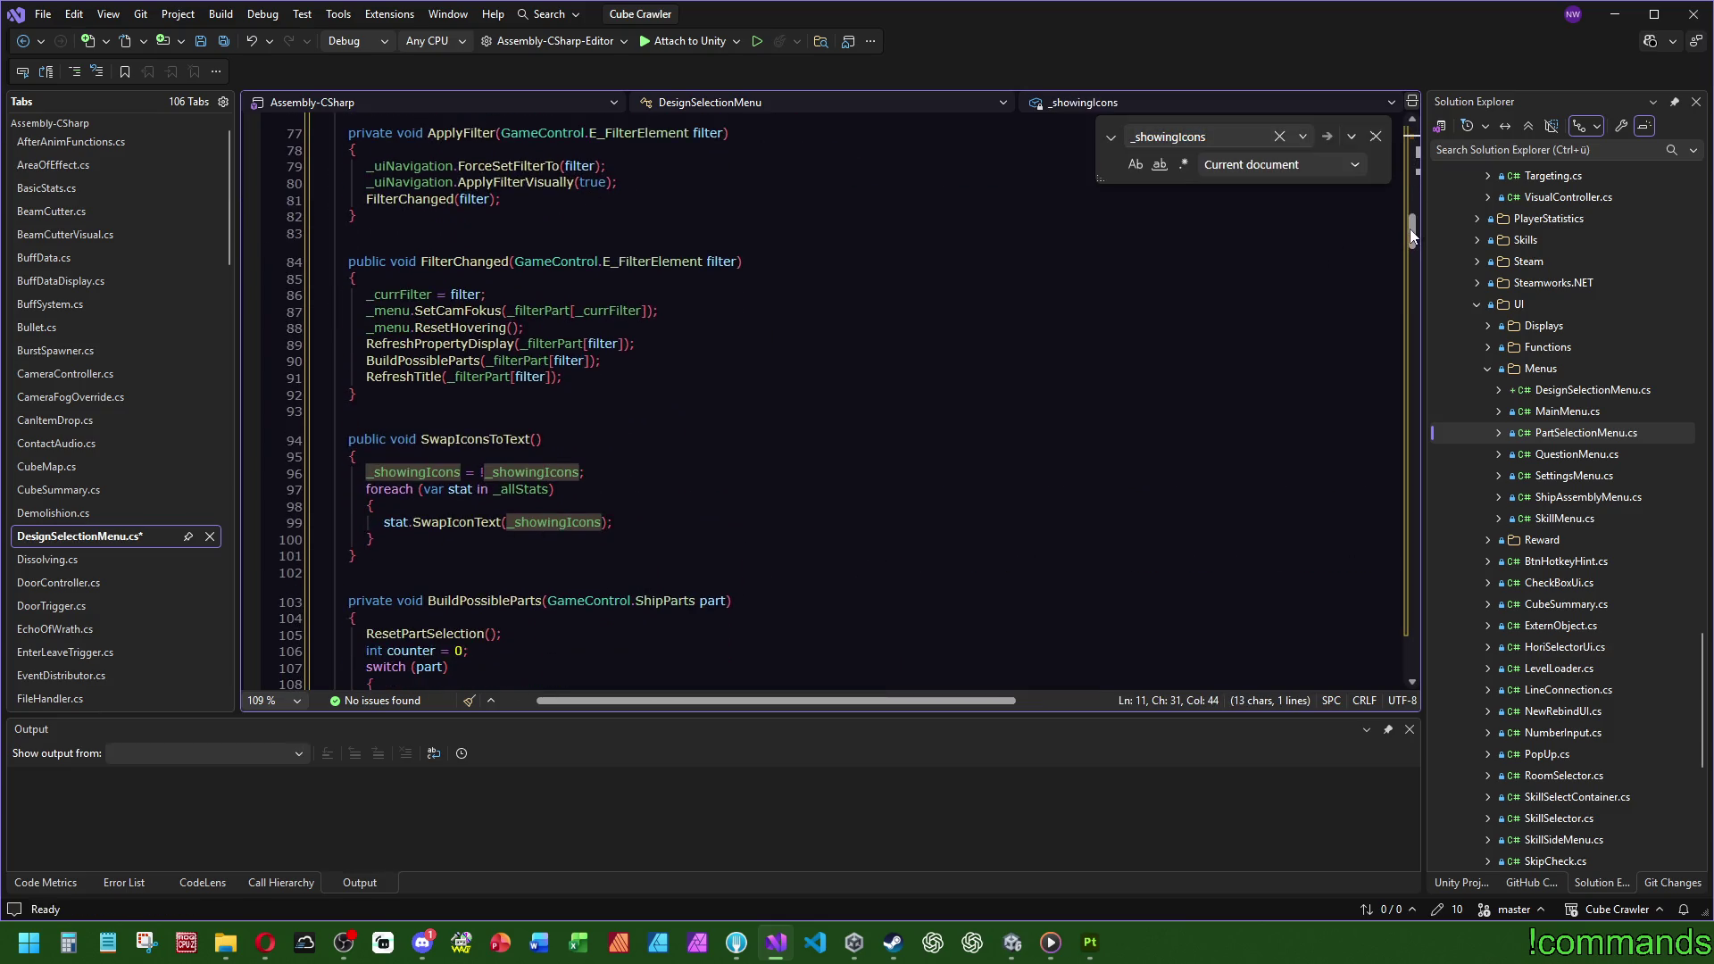
pyautogui.click(381, 549)
pyautogui.moveTo(381, 549)
pyautogui.mouseDown()
pyautogui.moveTo(625, 410)
pyautogui.moveTo(925, 396)
pyautogui.mouseUp()
pyautogui.press('Delete')
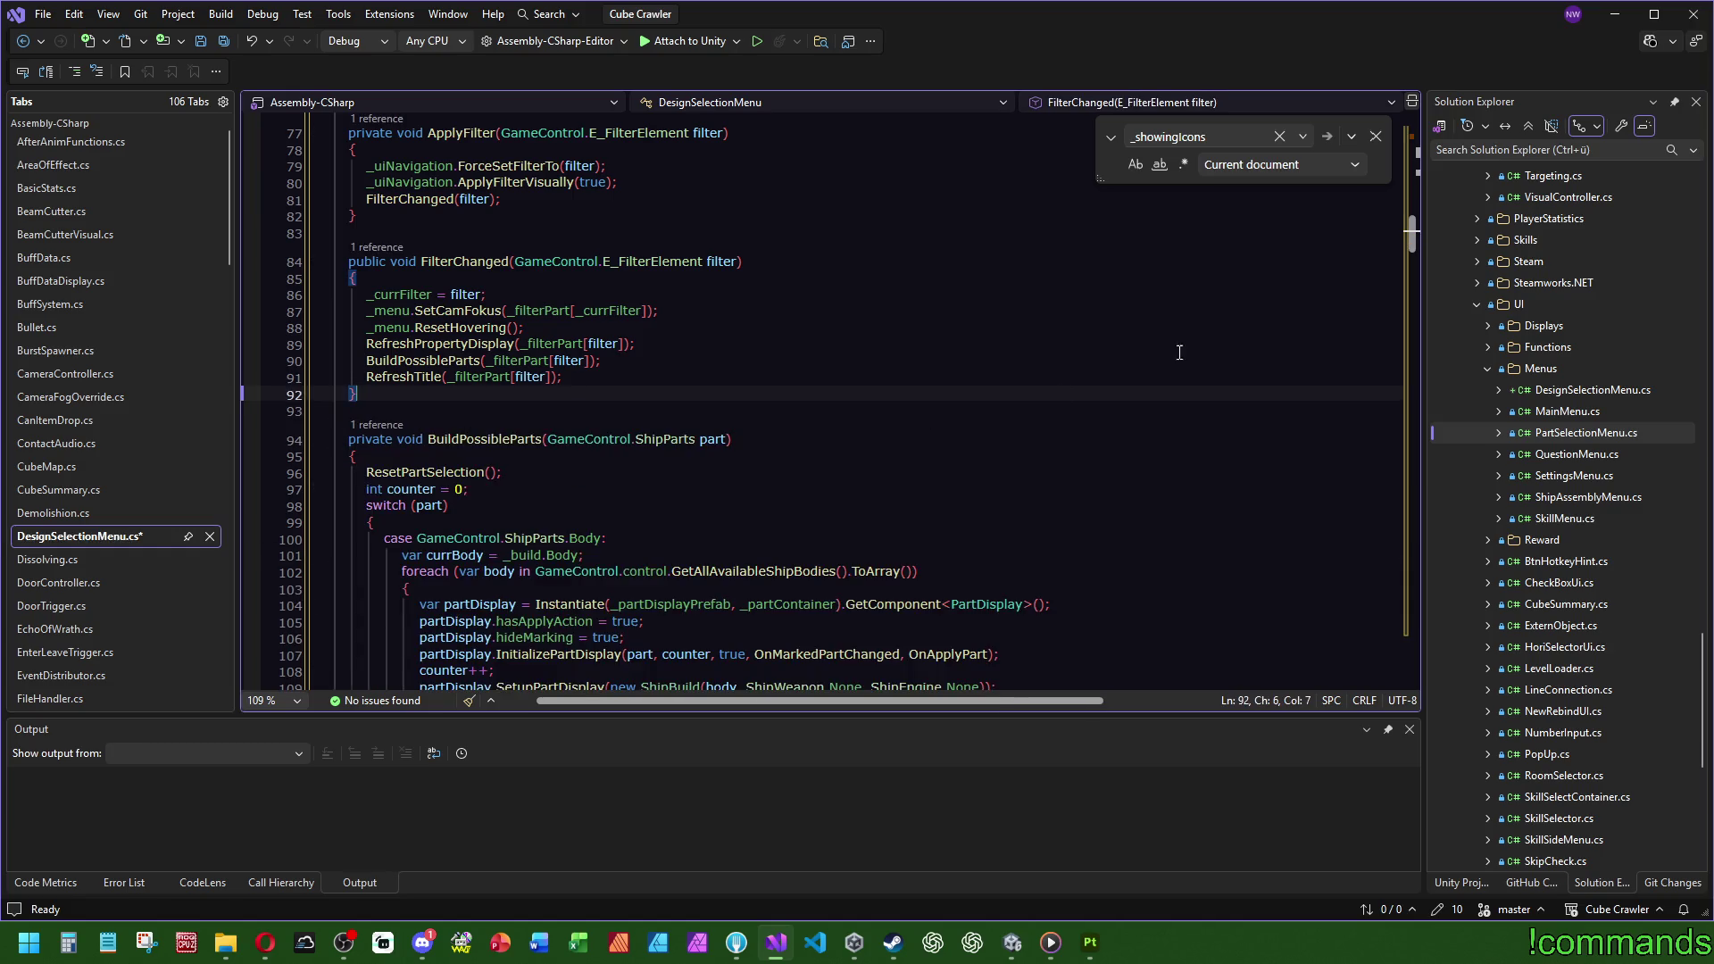
# Step: Remove the _showingIcons field line, keeping _isInitialized
pyautogui.moveTo(1412, 236); pyautogui.dragTo(1424, 94)
pyautogui.moveTo(341, 266); pyautogui.dragTo(580, 300)
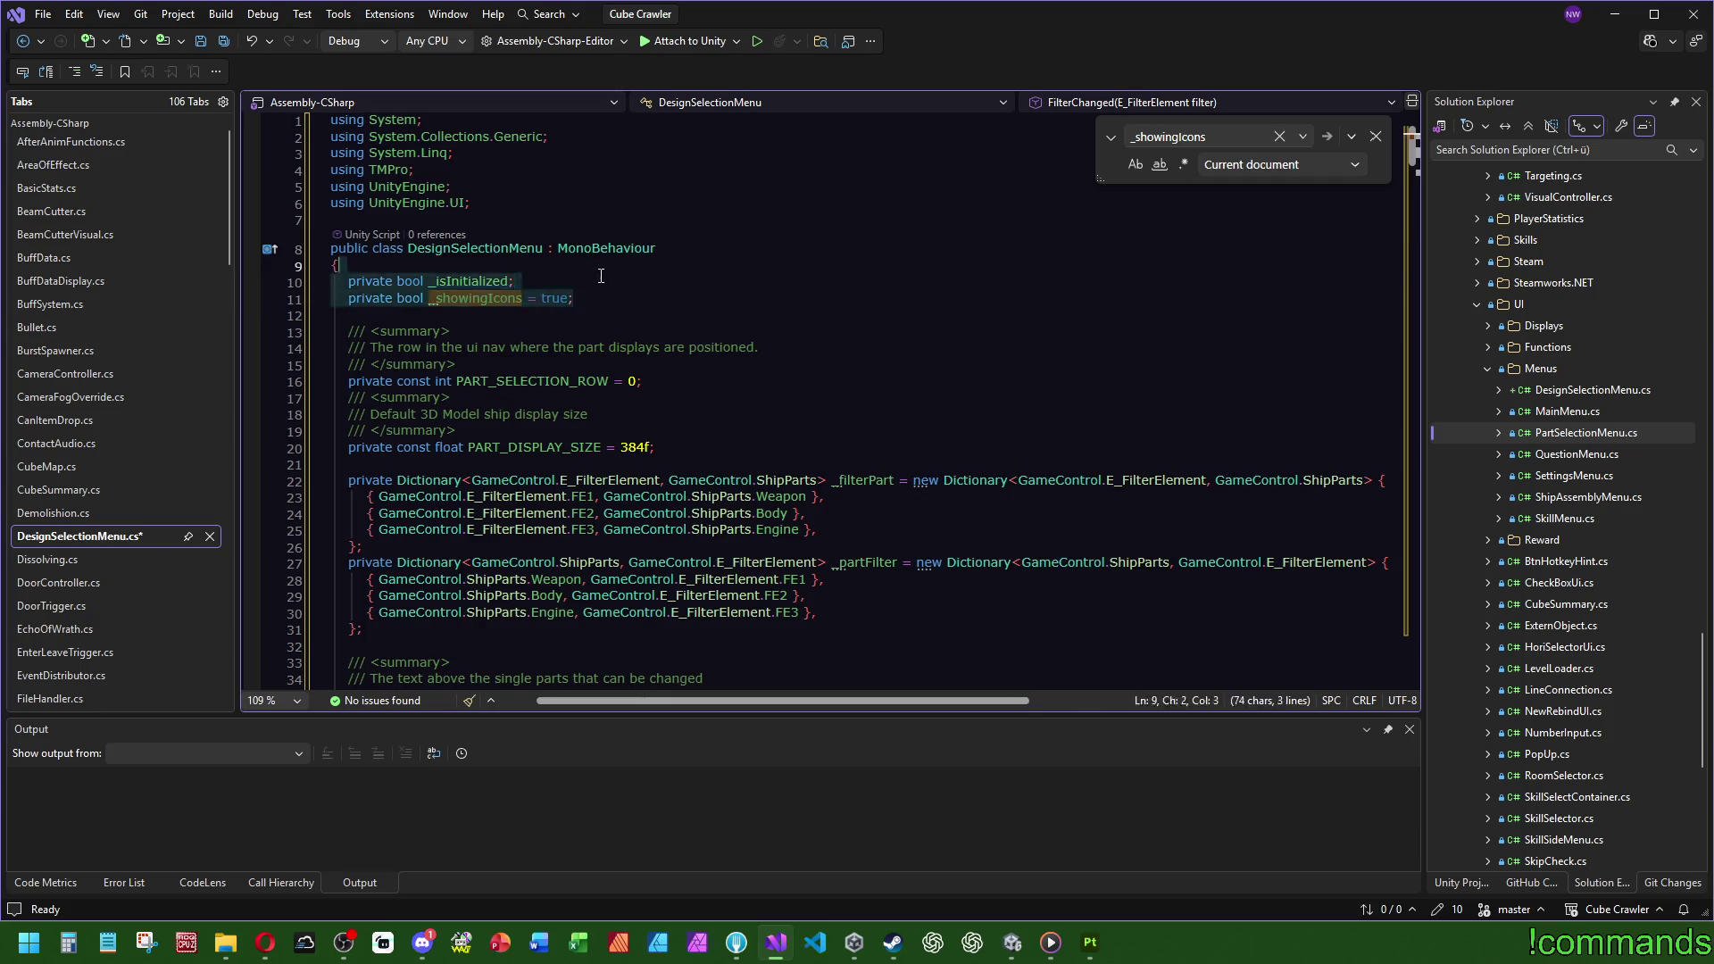
pyautogui.press('Delete')
pyautogui.hotkey('ctrl', 'z')
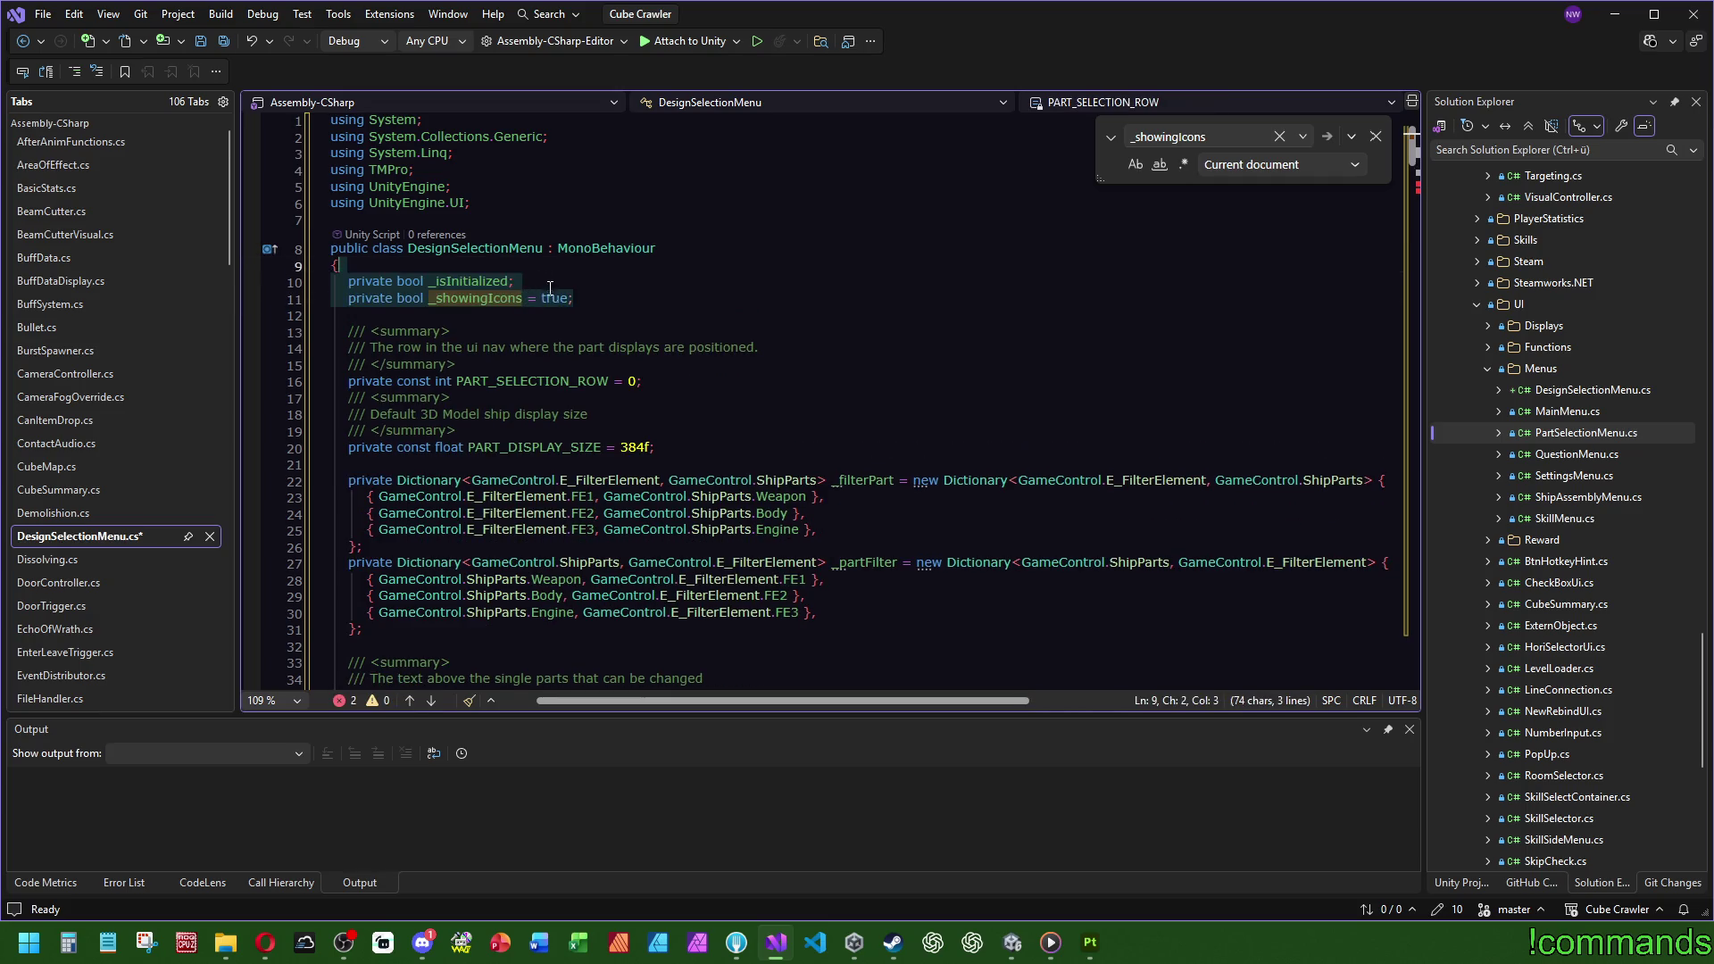
pyautogui.hotkey('shift', 'Up')
pyautogui.press('Delete')
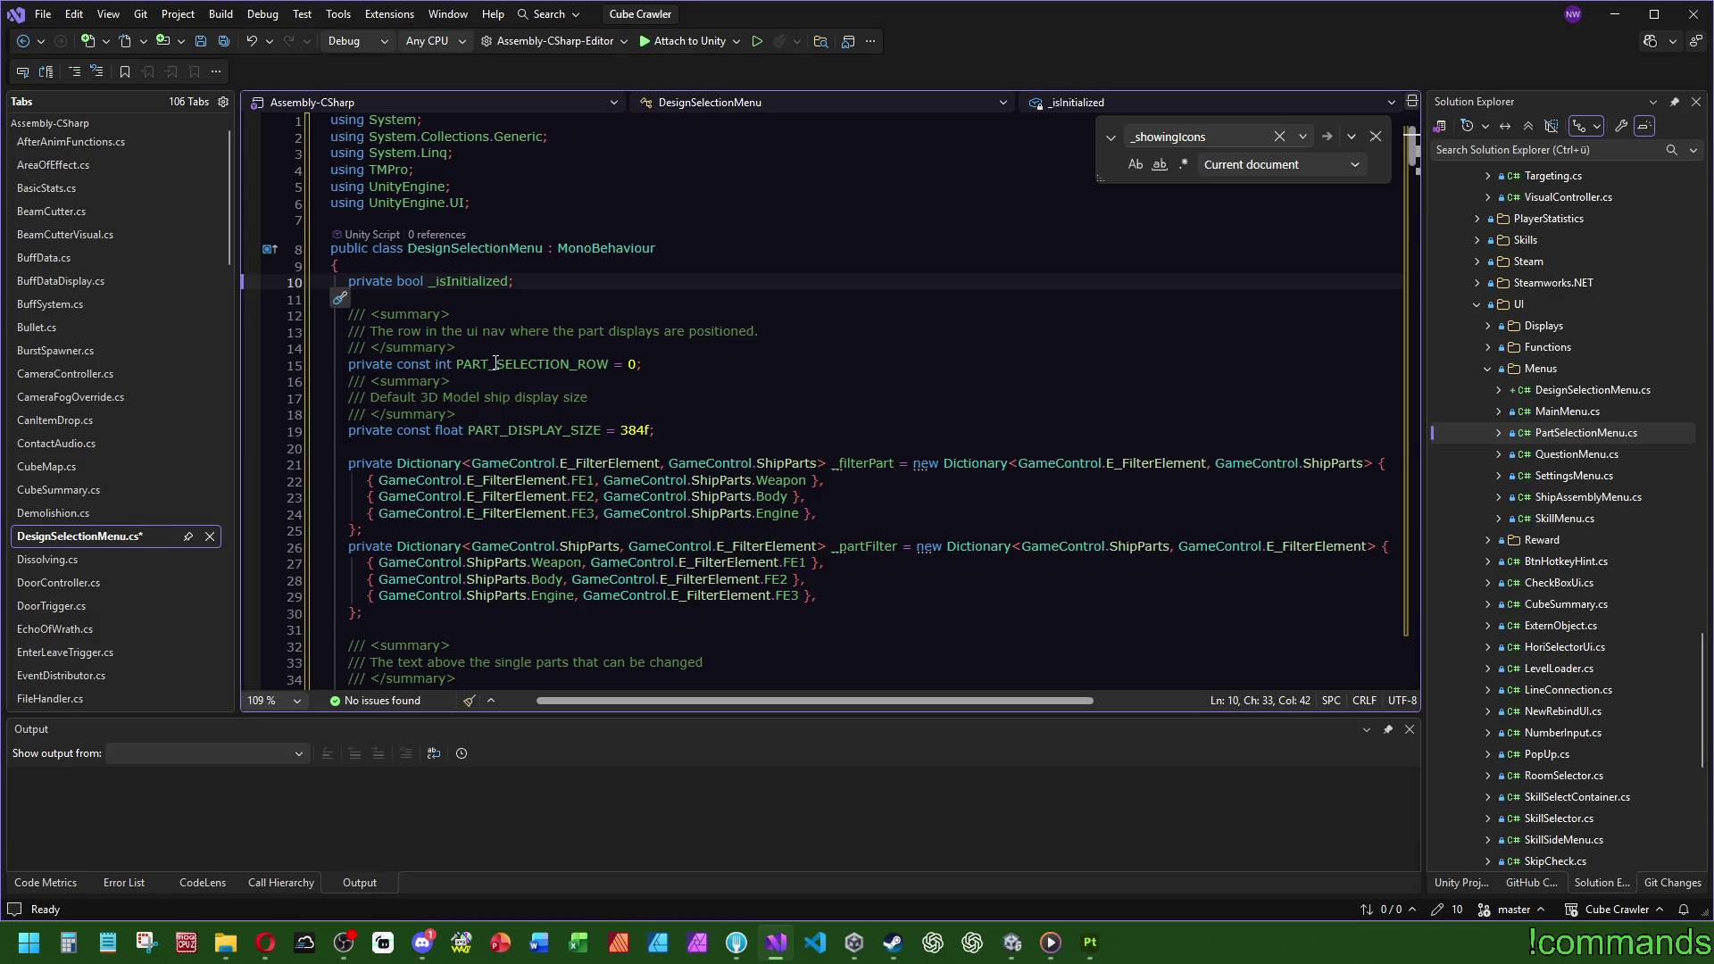
# Step: Find where the PART_SELECTION_ROW constant is used in the file
pyautogui.moveTo(496, 365)
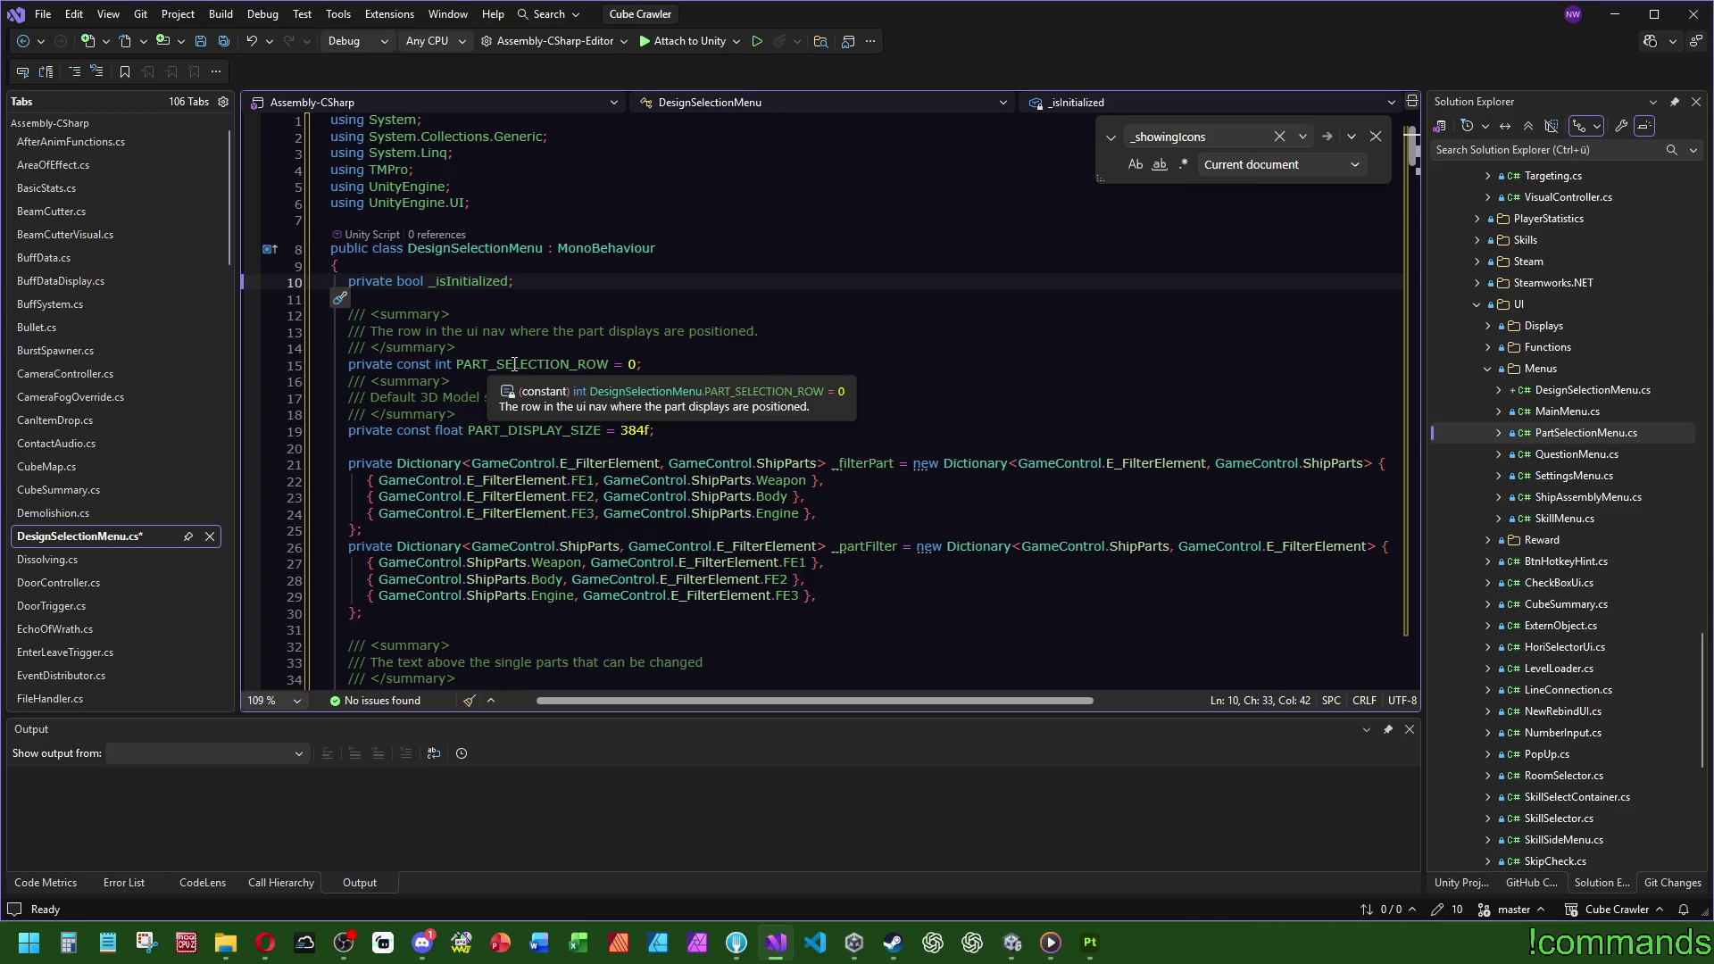
pyautogui.doubleClick(516, 364)
pyautogui.hotkey('ctrl', 'f')
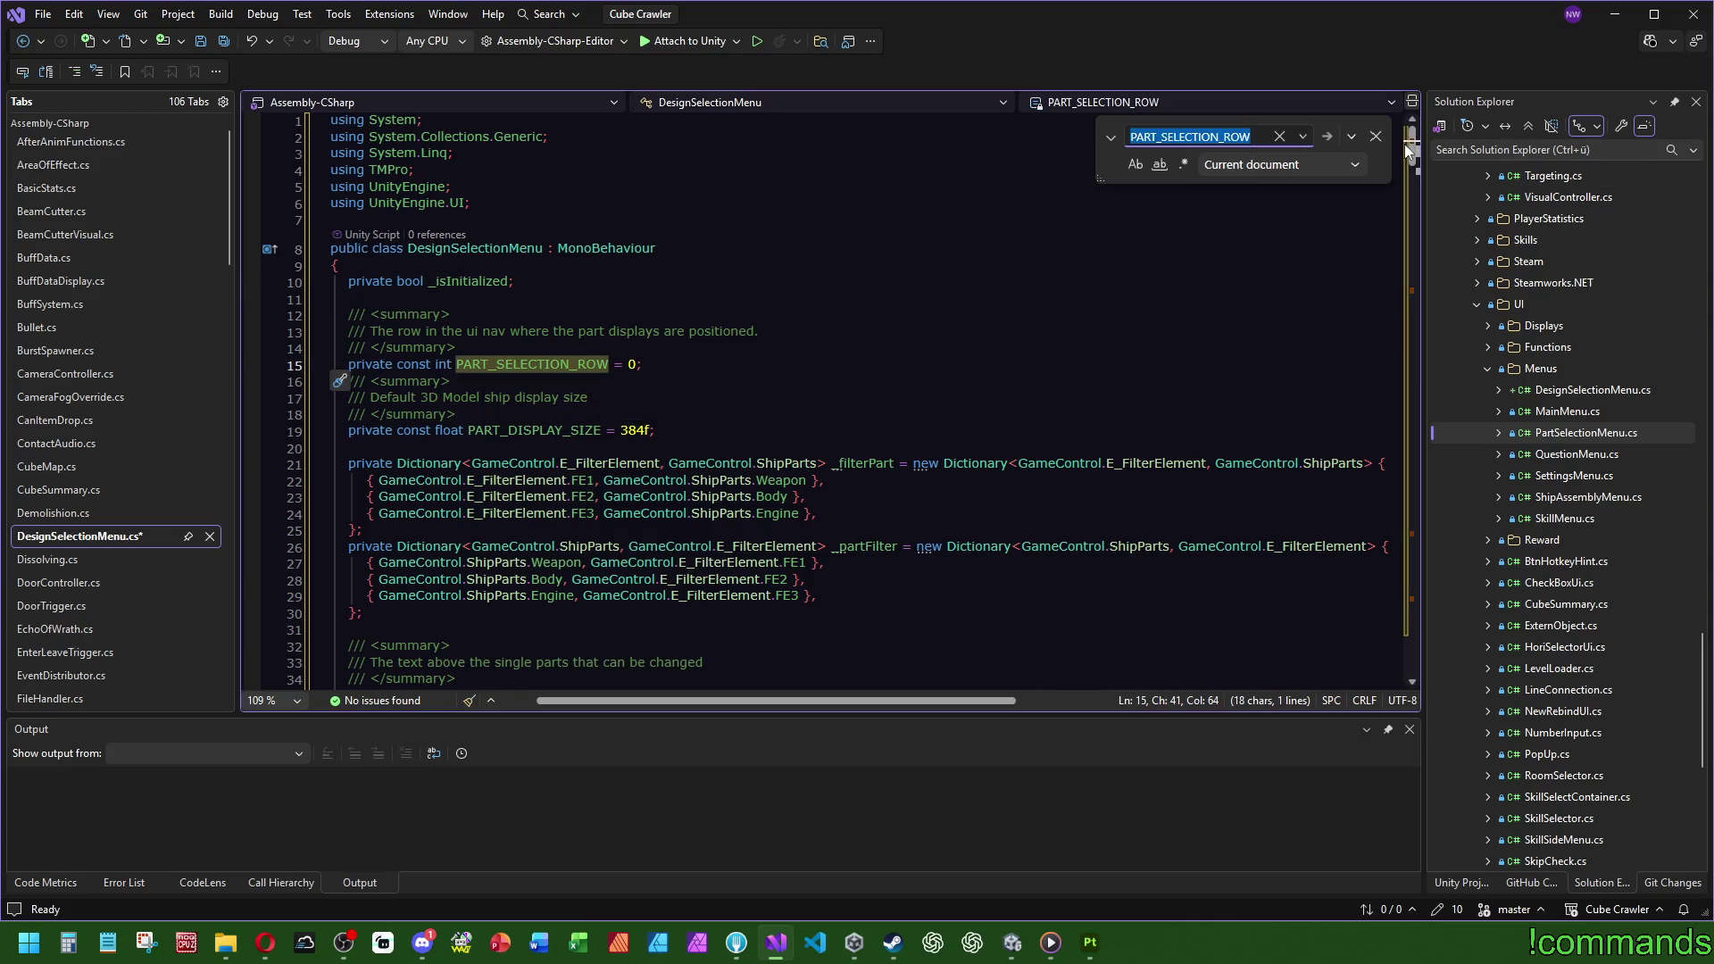
pyautogui.click(1414, 294)
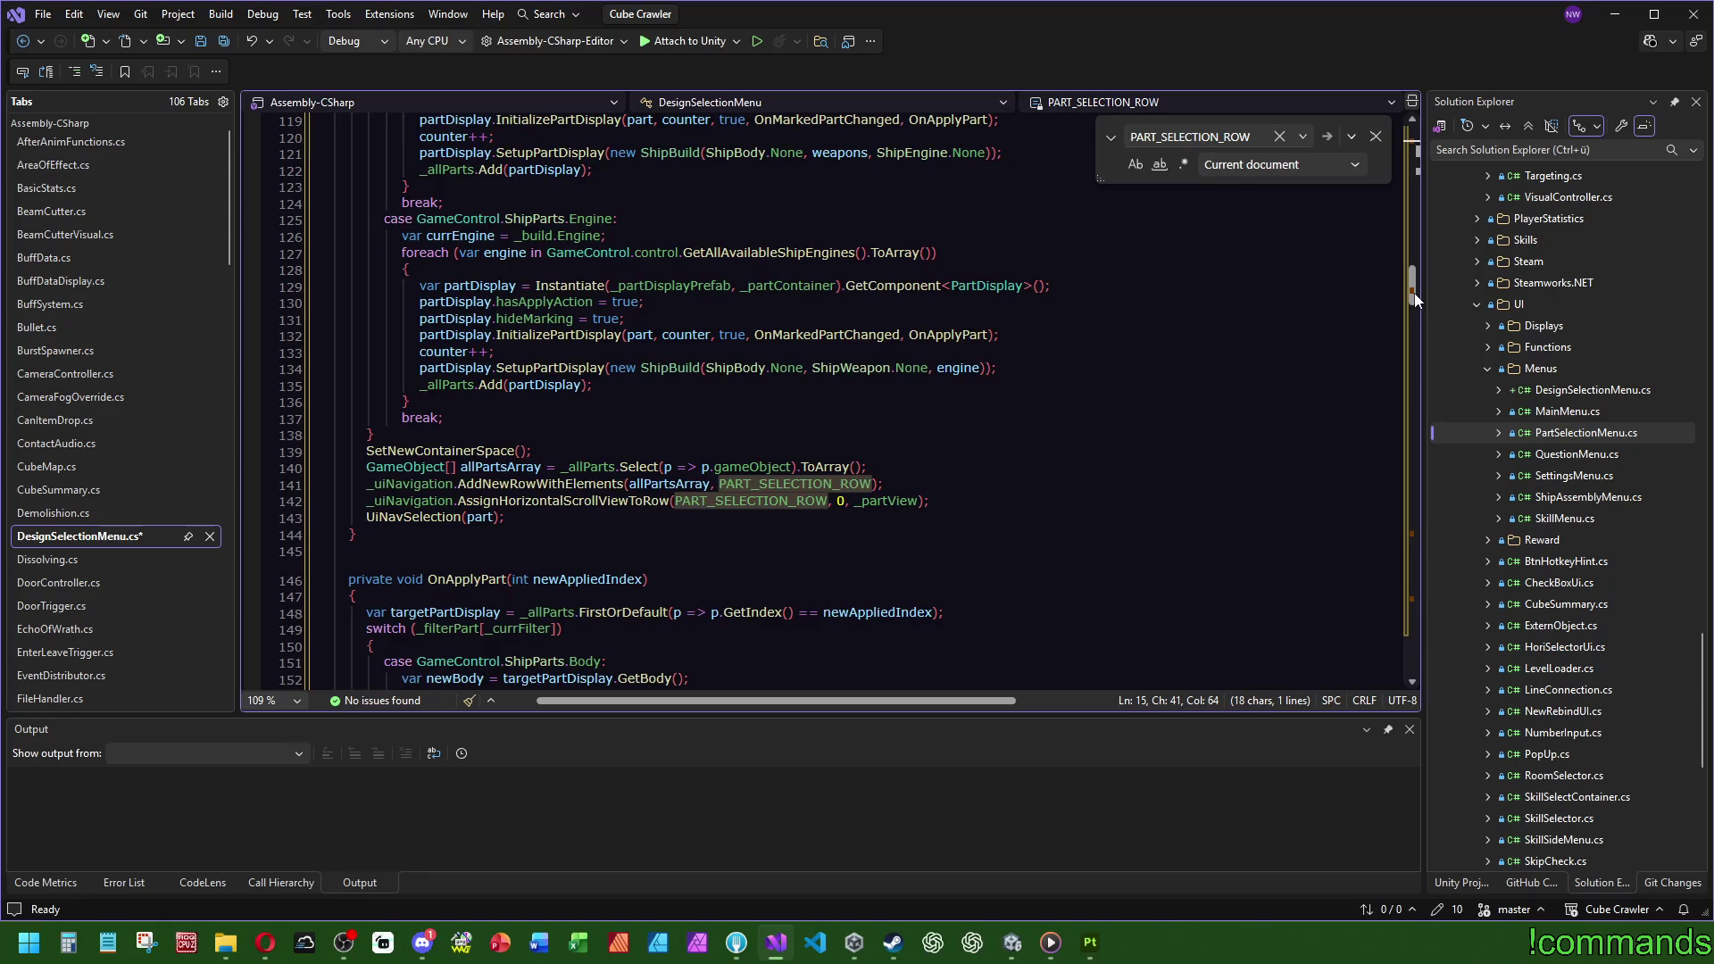
pyautogui.moveTo(1407, 297); pyautogui.dragTo(1439, 152)
# Step: Select the constants block on lines 10–19 and go to the ShipParts enum definition
pyautogui.moveTo(567, 432)
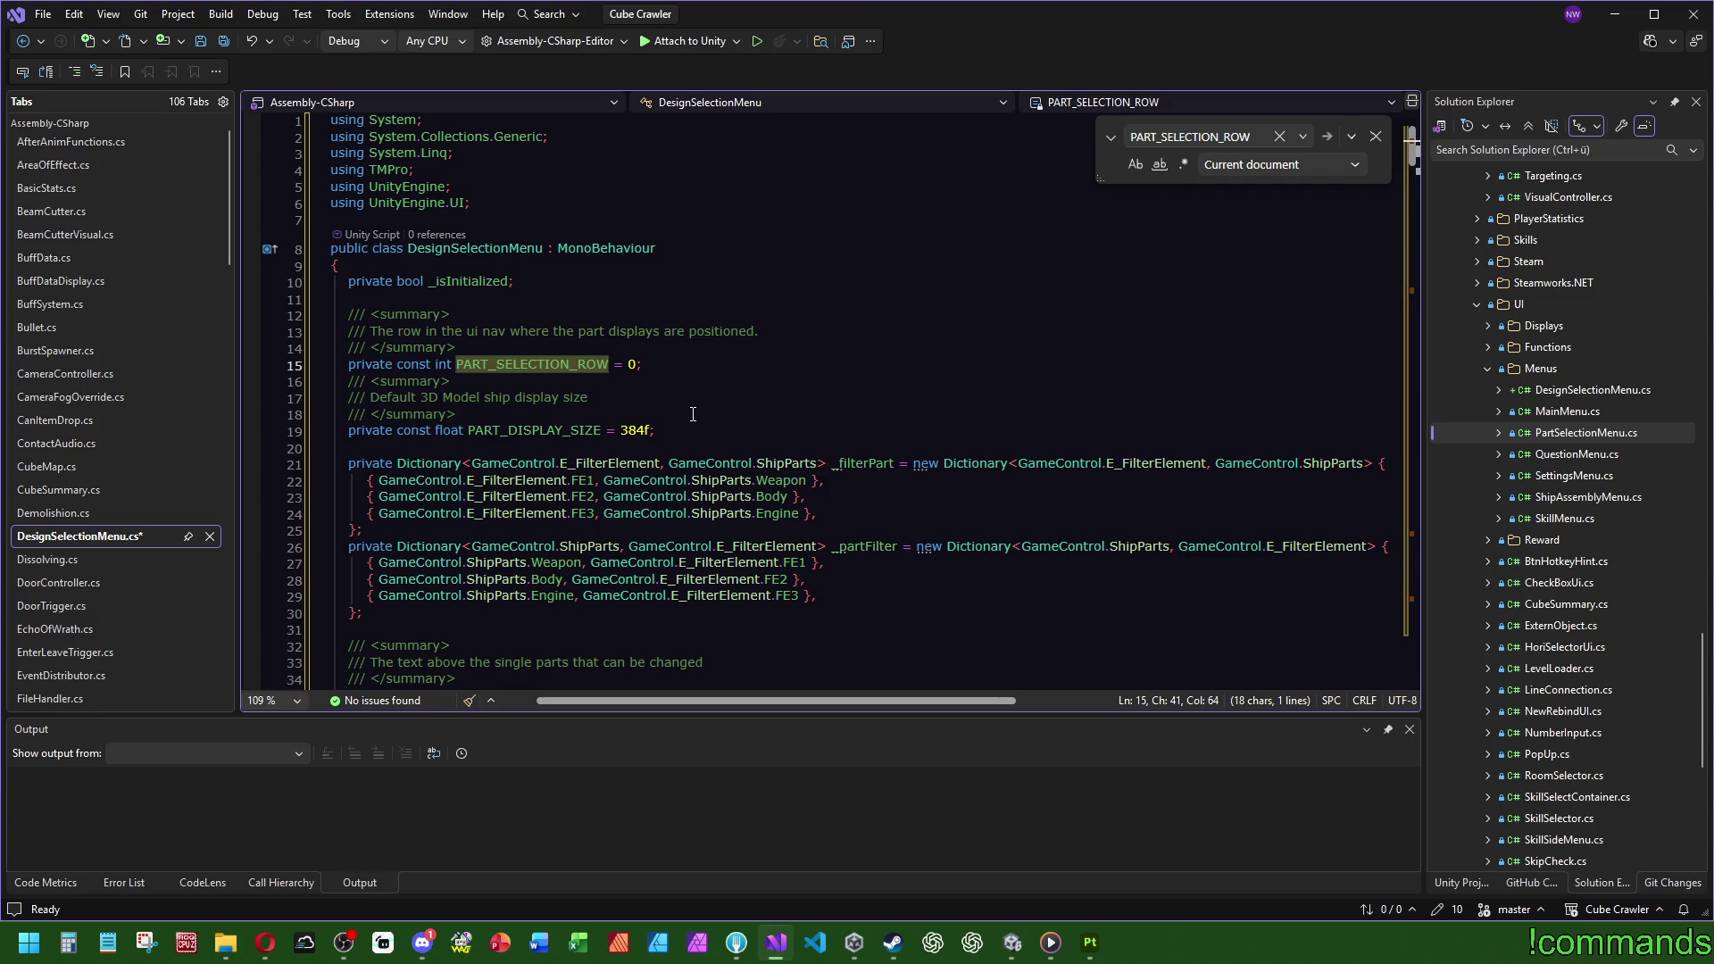
pyautogui.moveTo(656, 431)
pyautogui.mouseDown()
pyautogui.moveTo(625, 308)
pyautogui.moveTo(554, 283)
pyautogui.mouseUp()
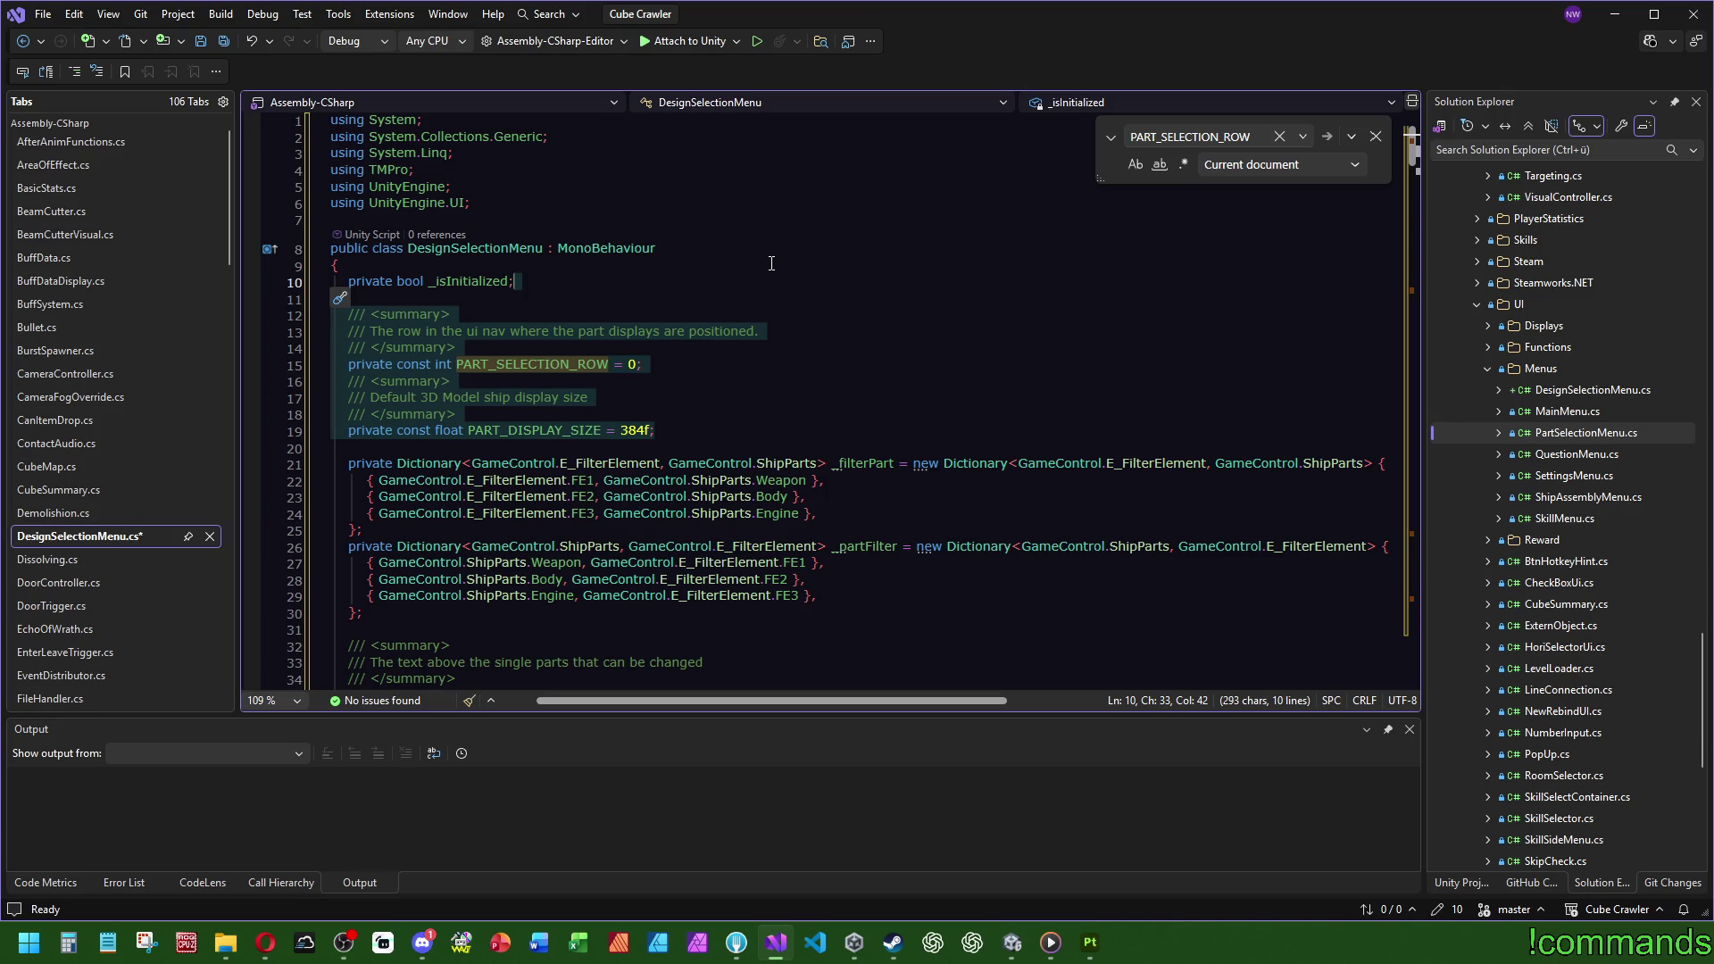
pyautogui.keyDown('ctrl'); pyautogui.click(783, 464); pyautogui.keyUp('ctrl')
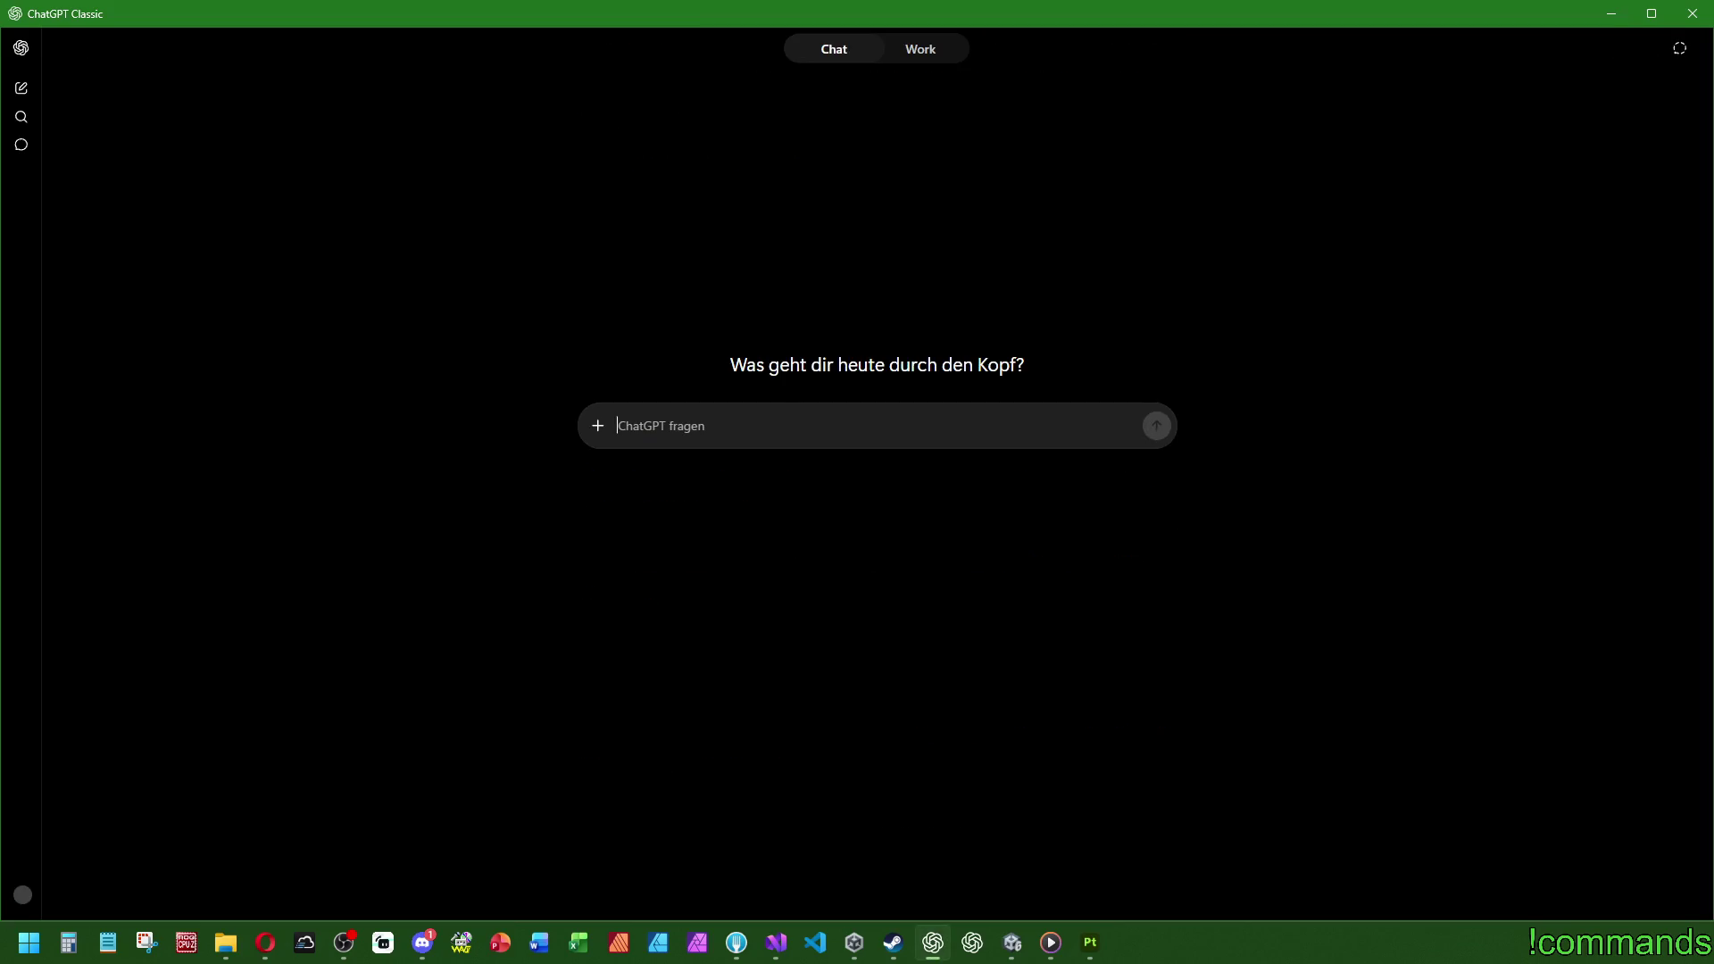
pyautogui.hotkey('alt', 'Tab')
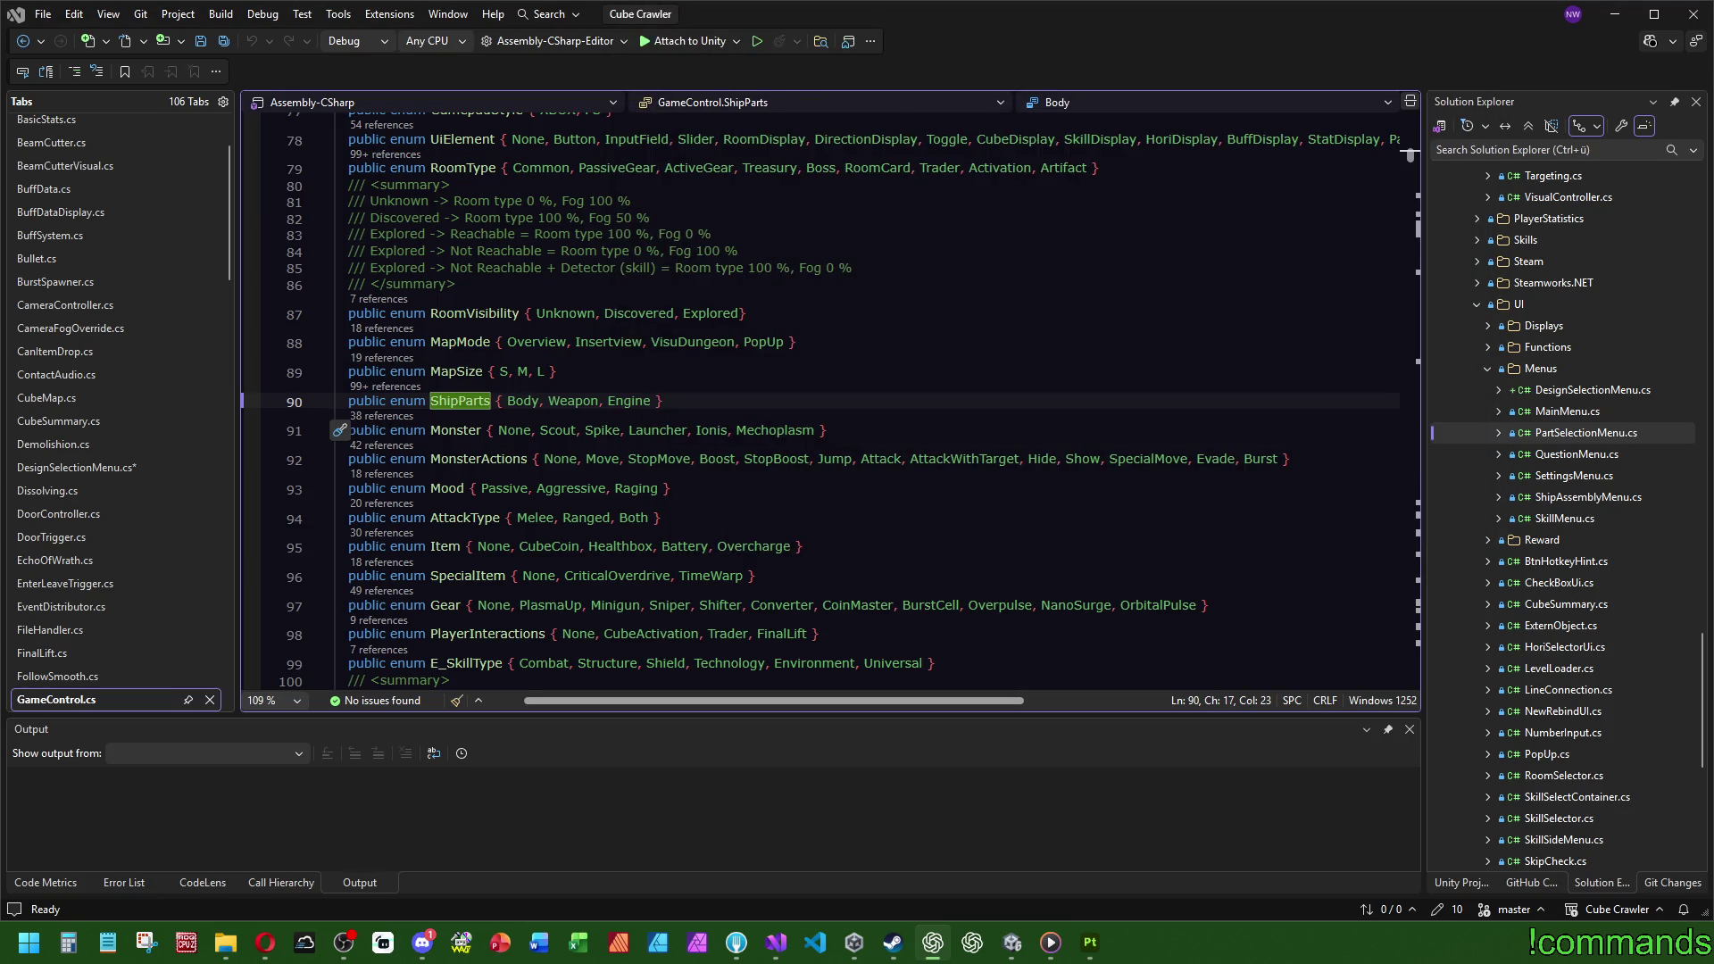